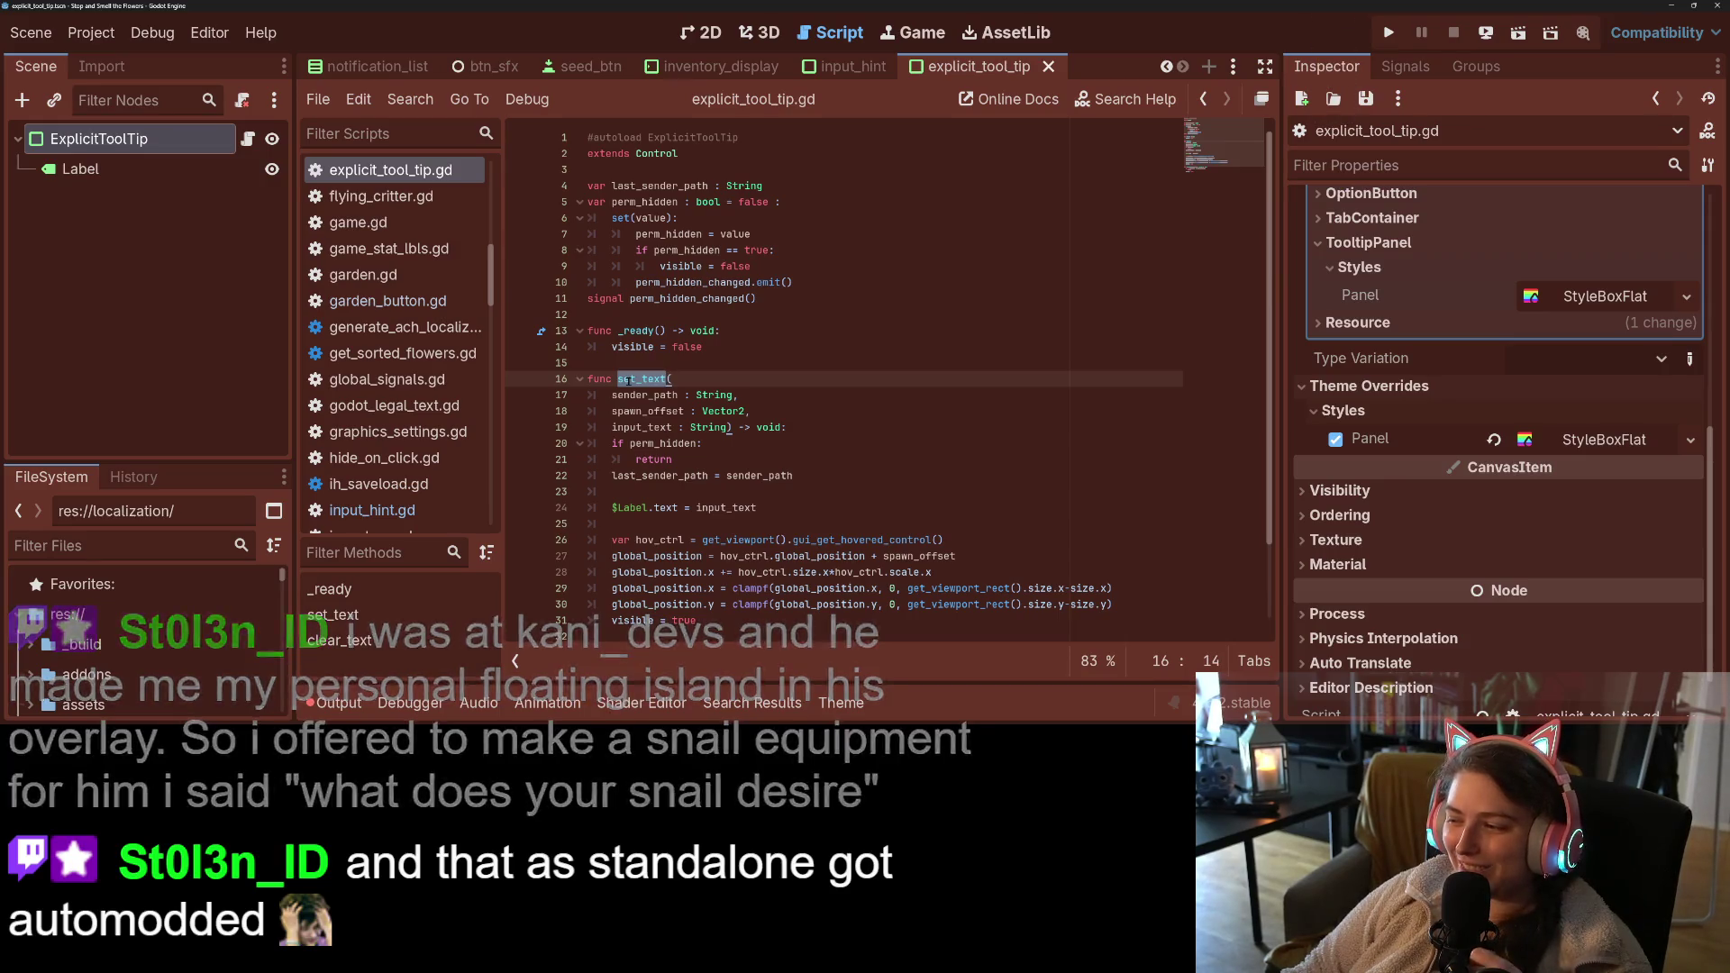
- Find every set_text usage in the project and open the match in refresh_daily_btn.gd
left_click(628, 379)
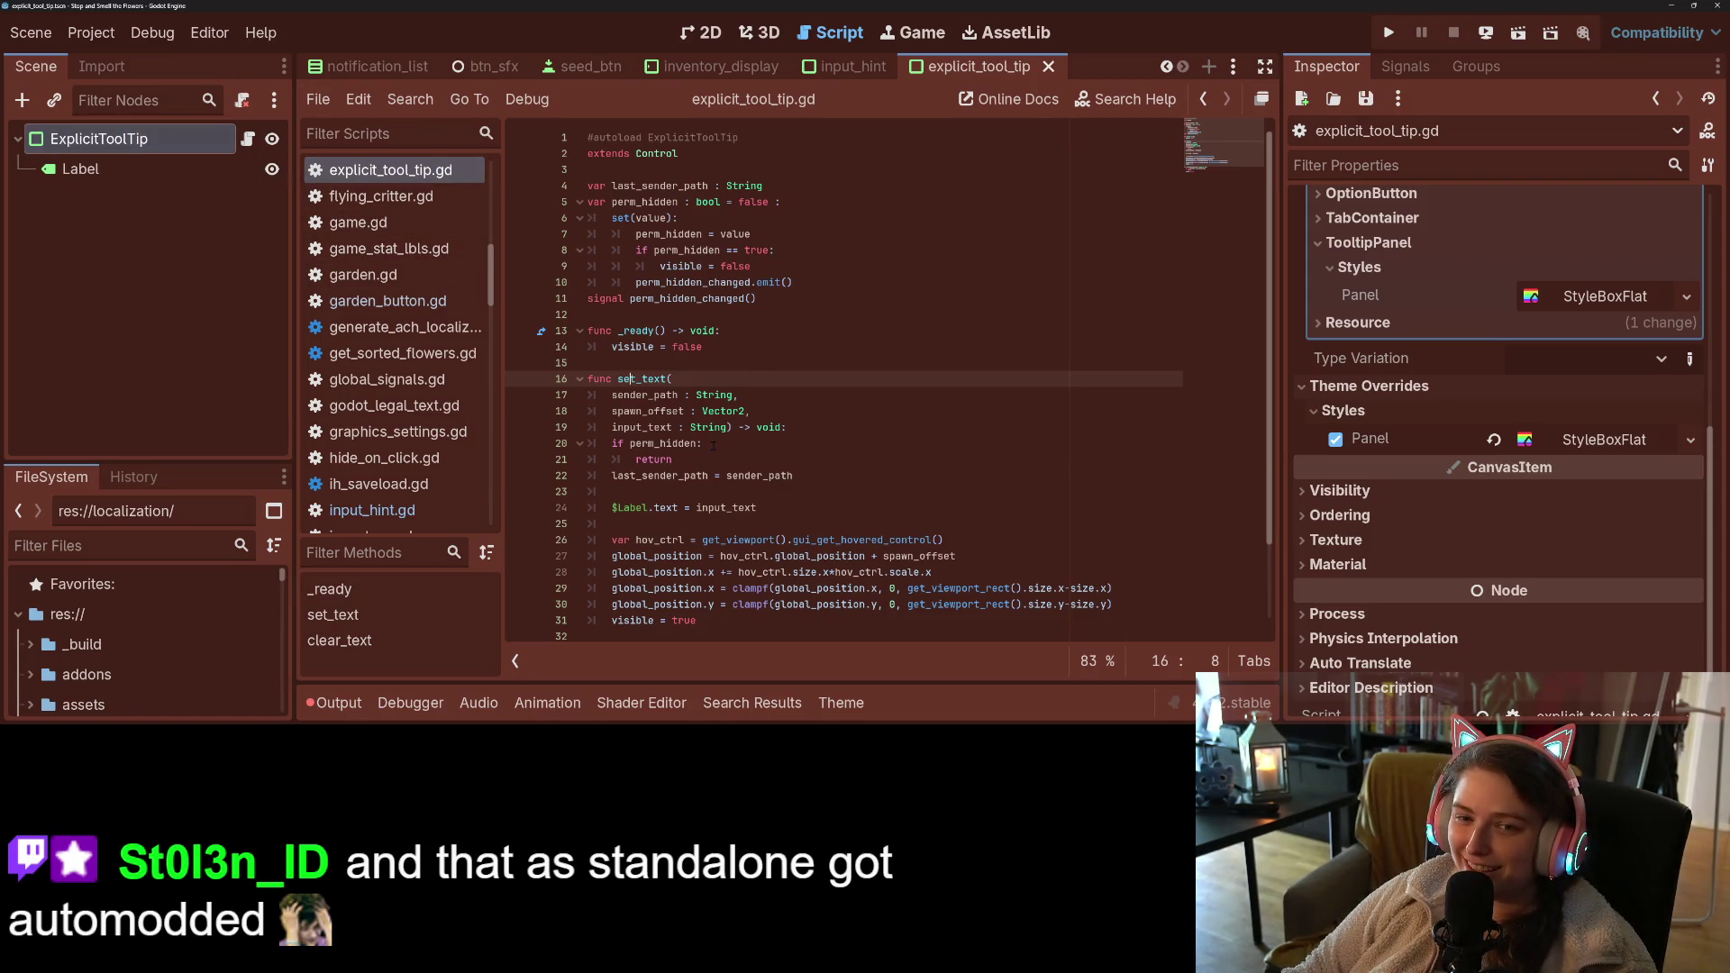
double_click(649, 380)
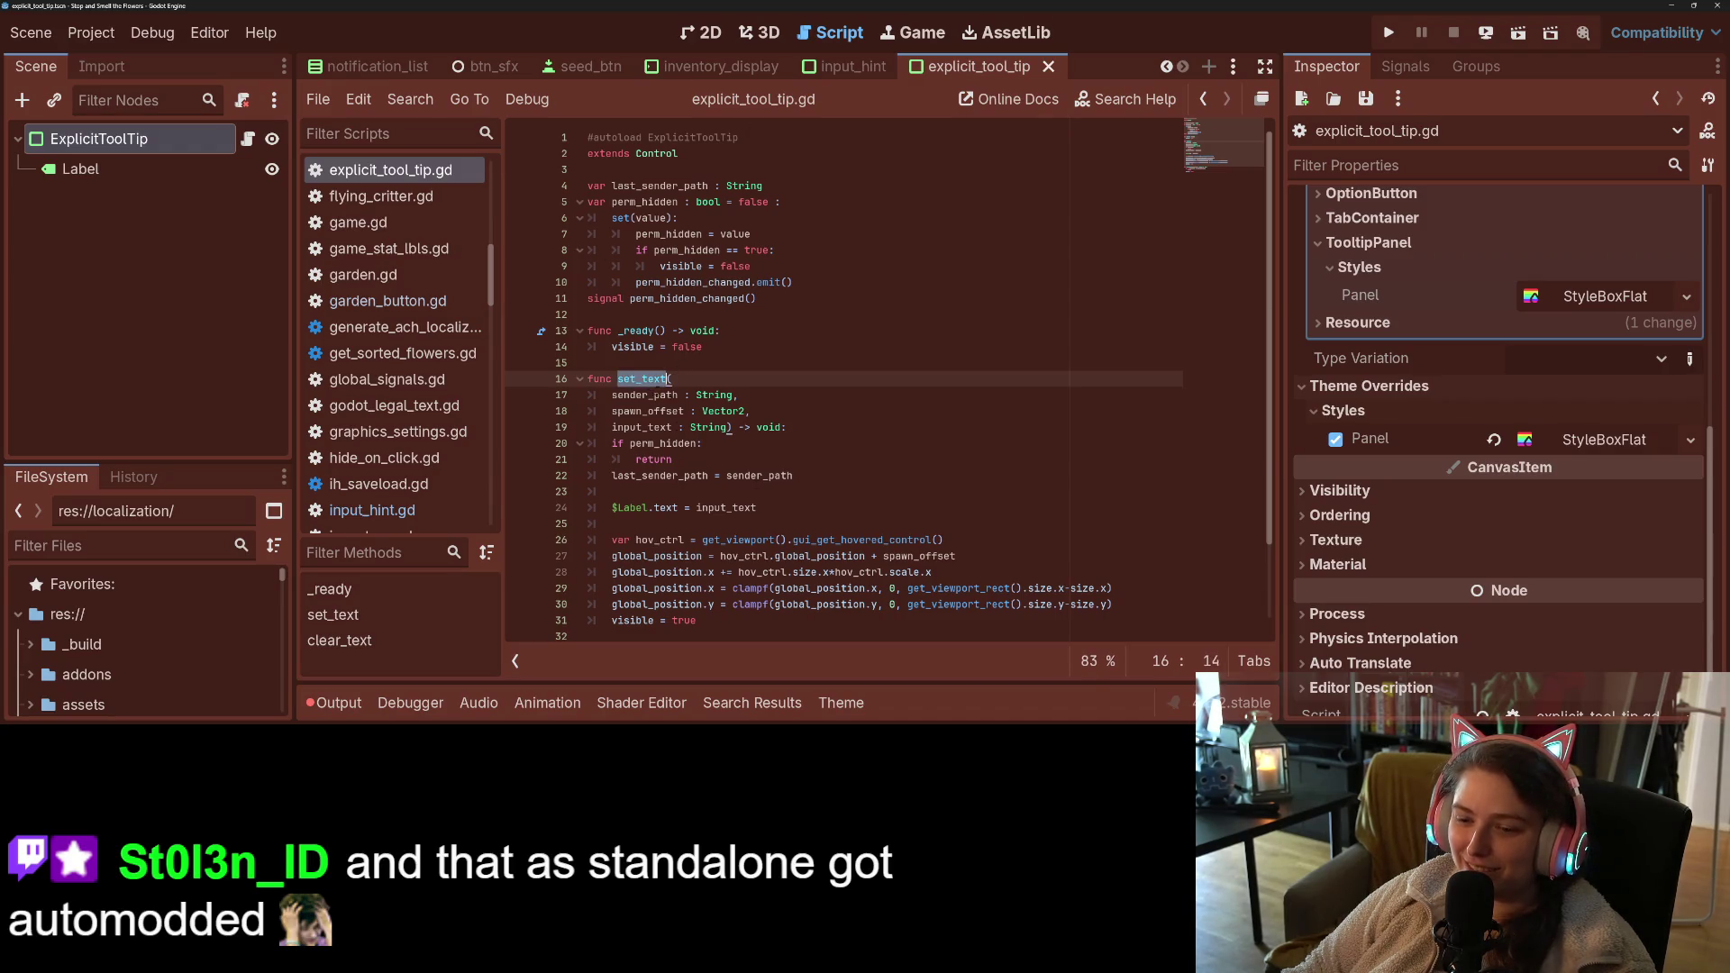
left_click(793, 709)
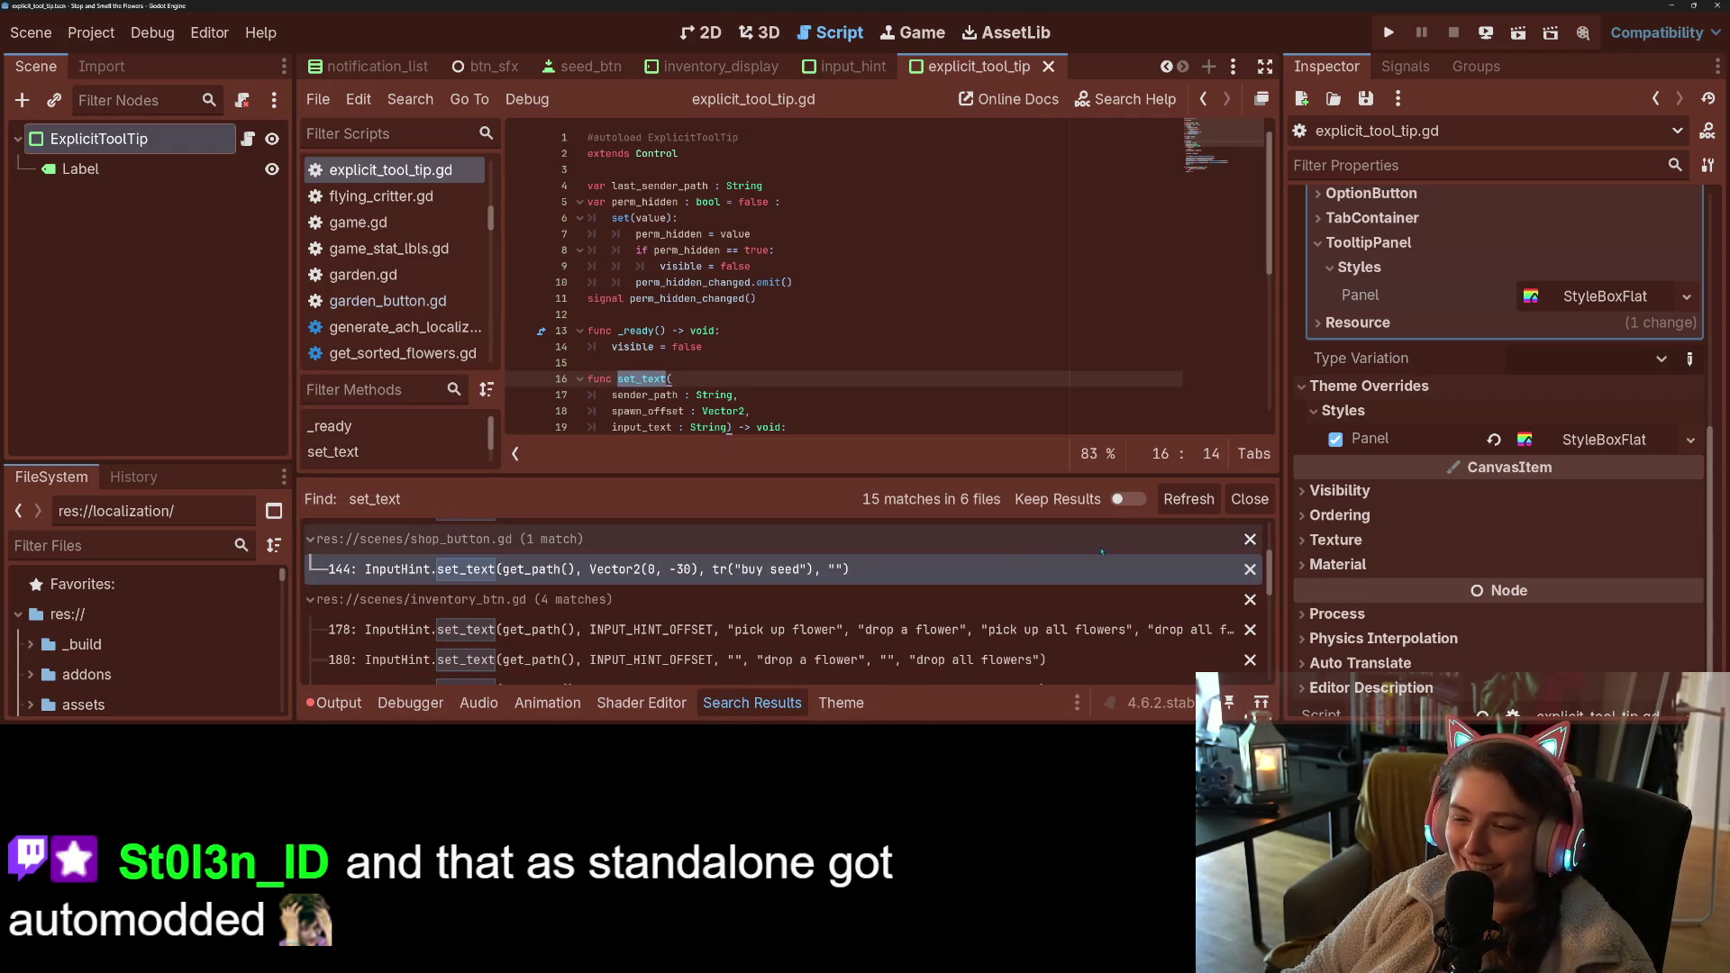
left_click(1189, 498)
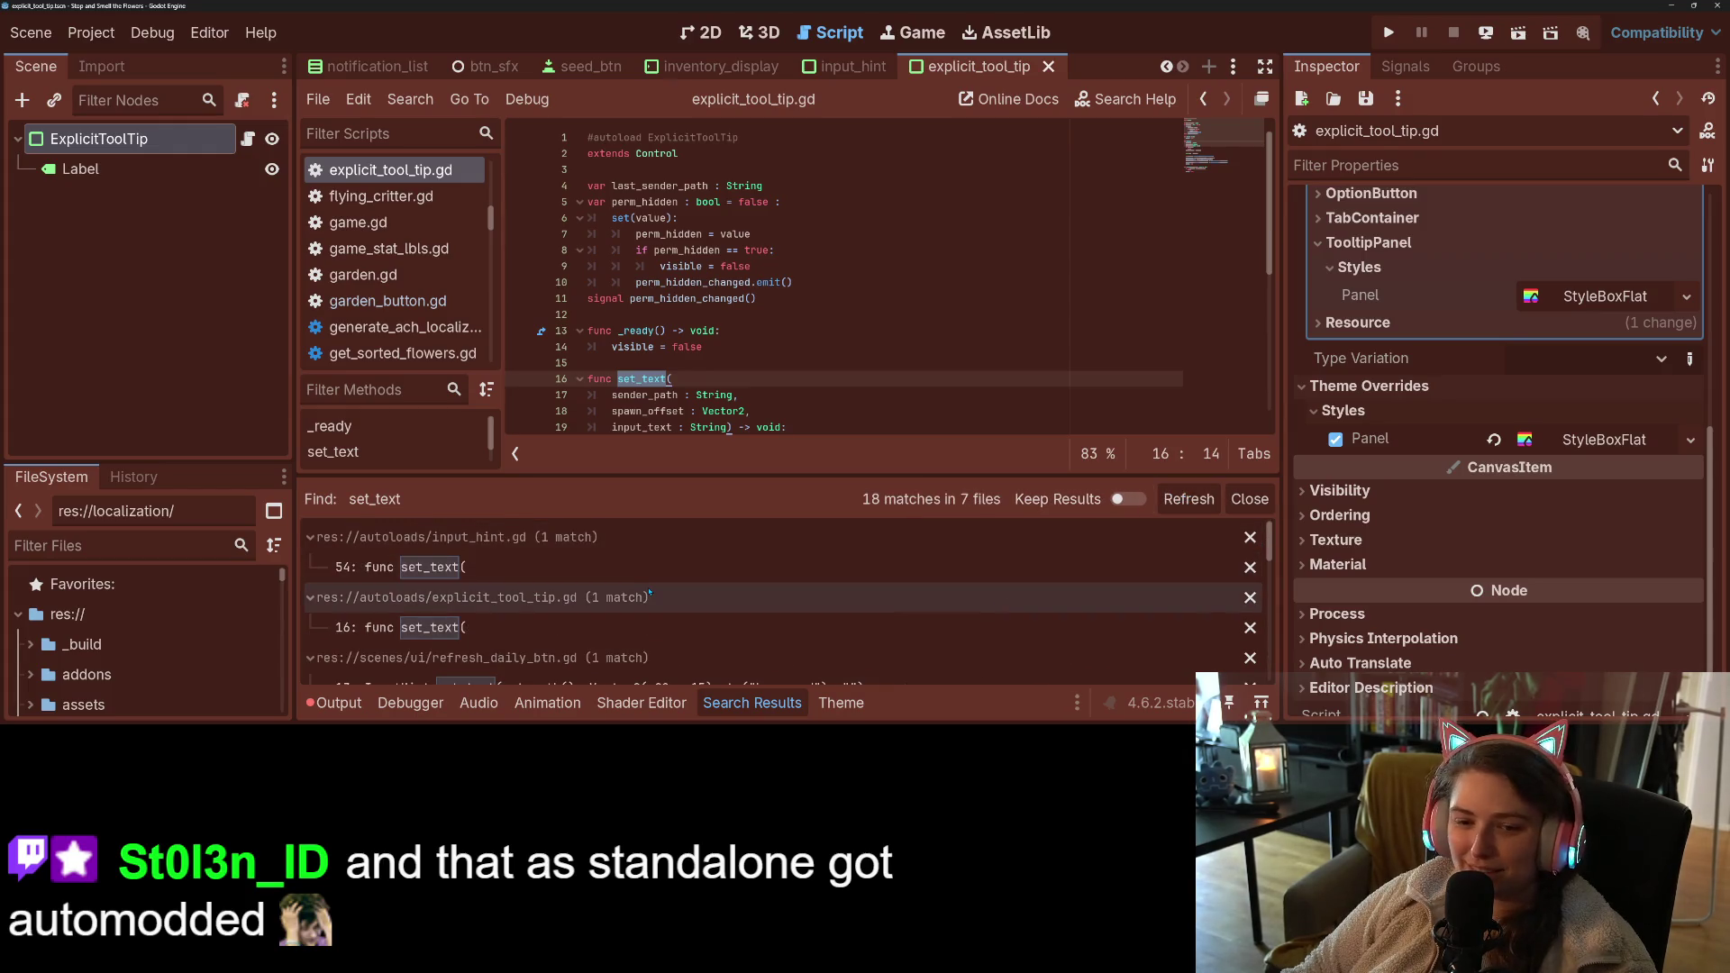
scroll(651, 593, "down", 3)
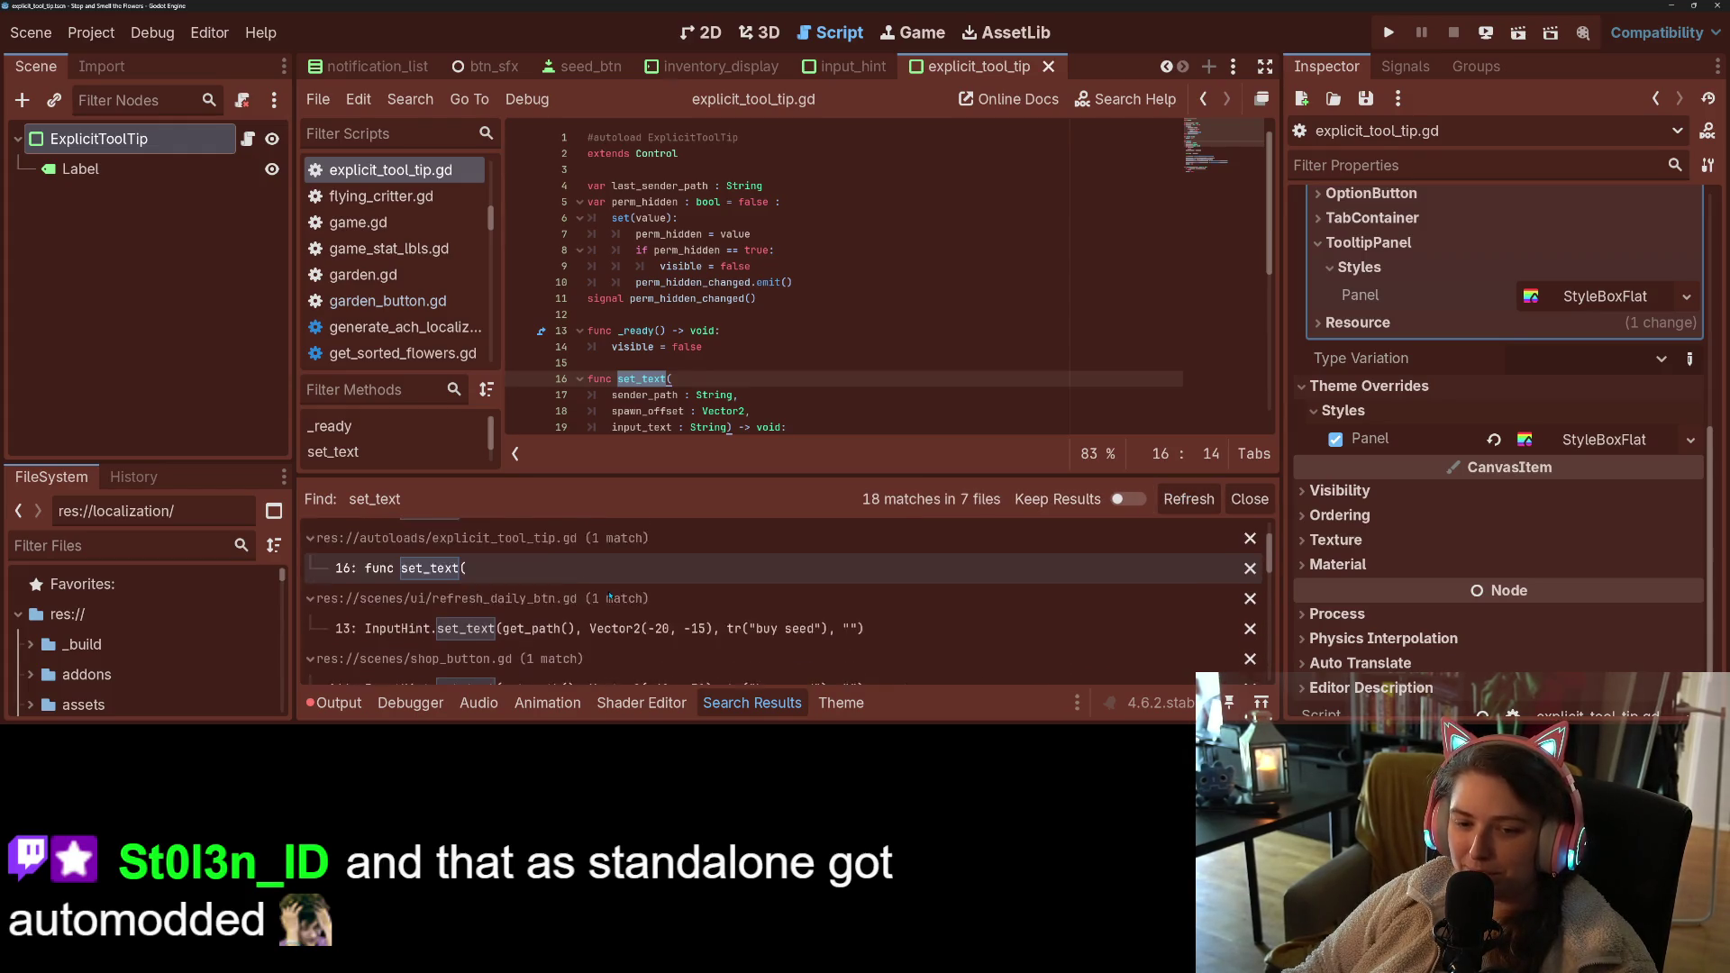
left_click(610, 609)
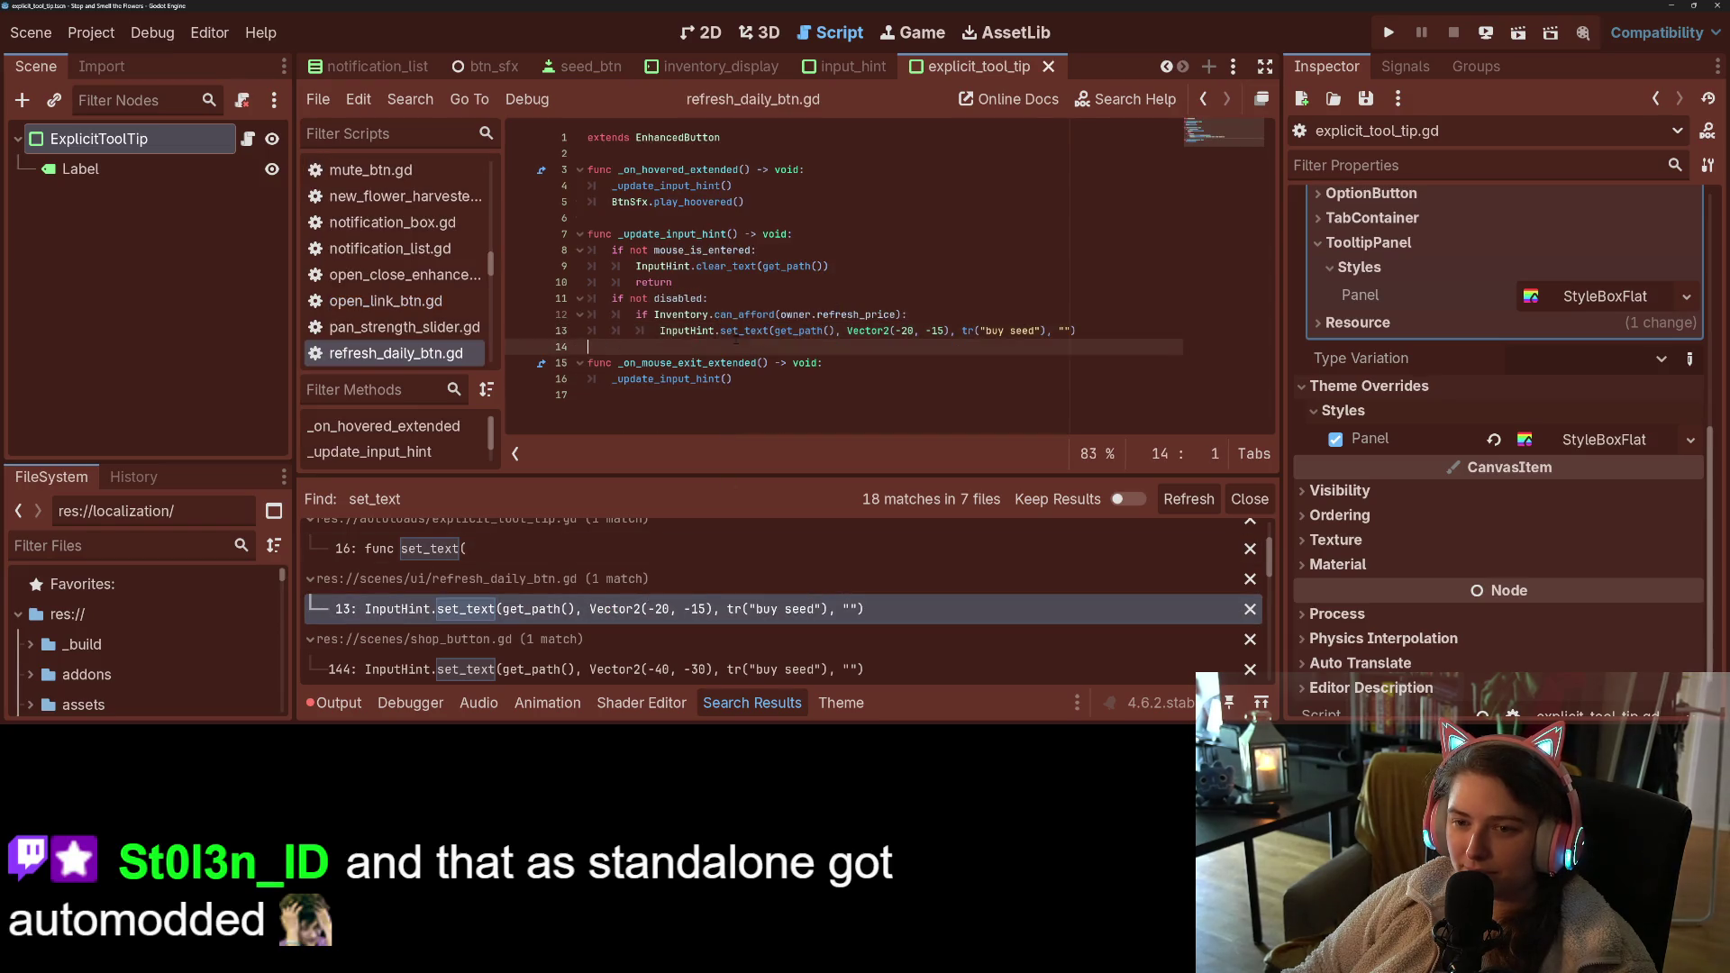
- Add ExplicitToolTip.set_text(get_path()) on new line 6, then open input_hint.gd's set_text definition
left_click(1134, 331)
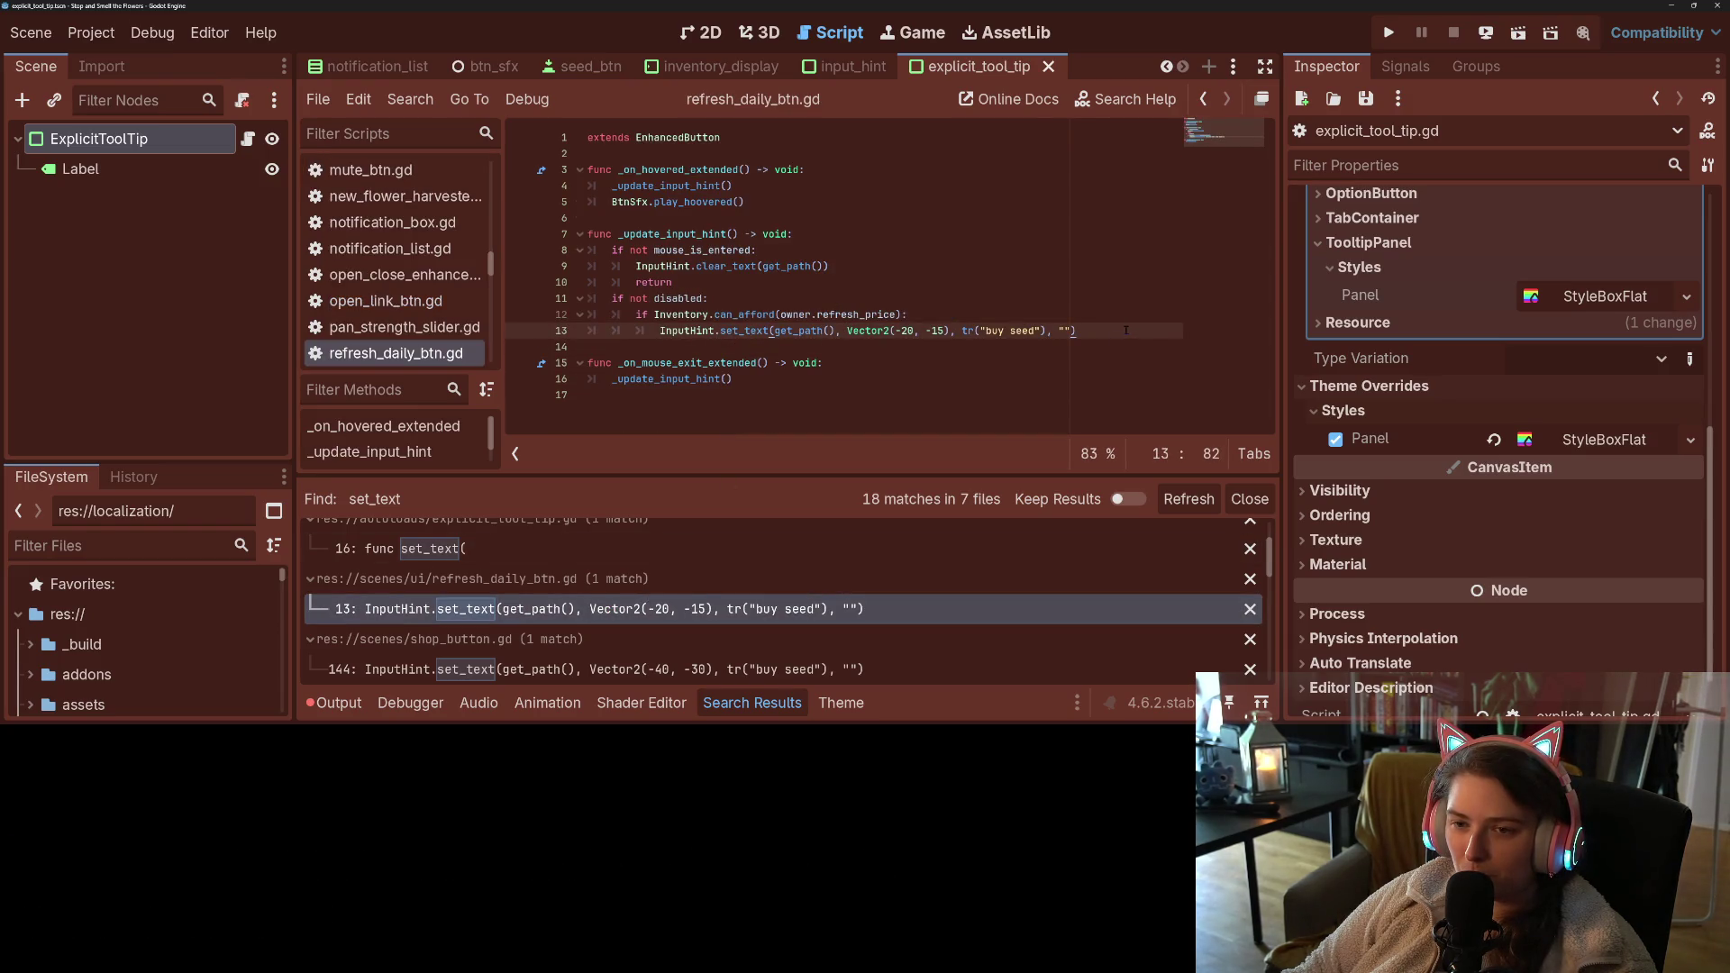
left_click(840, 222)
key("Up")
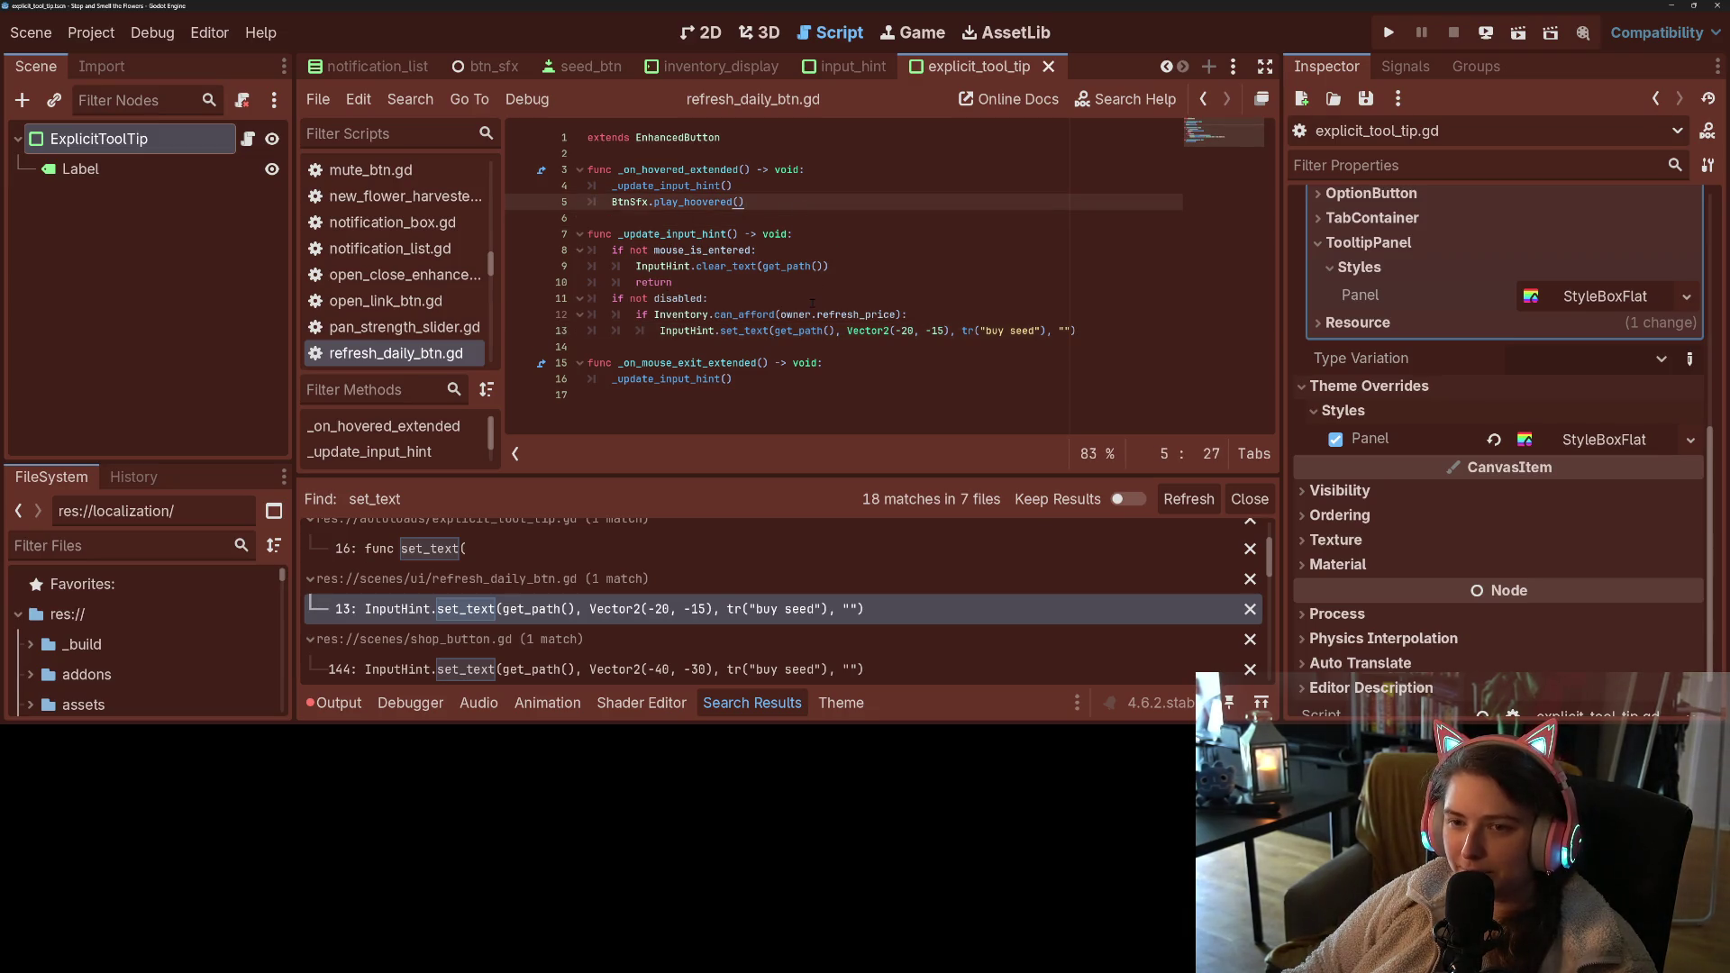
key("Return")
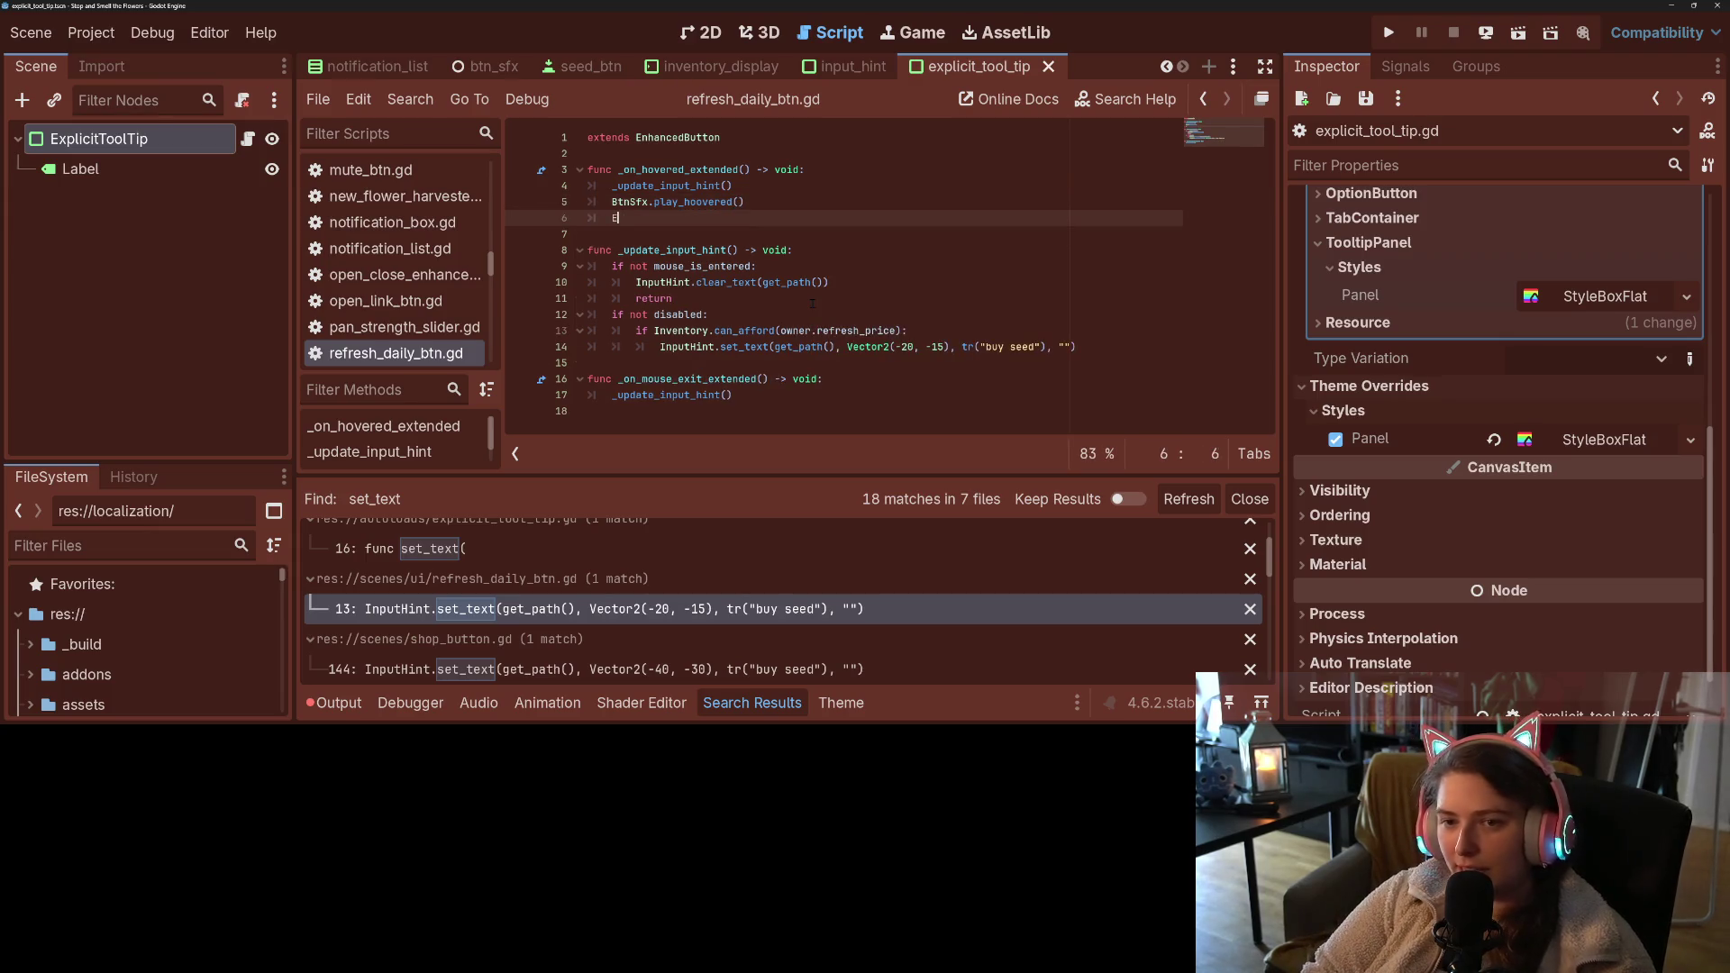
type("ExplicitToolTip.")
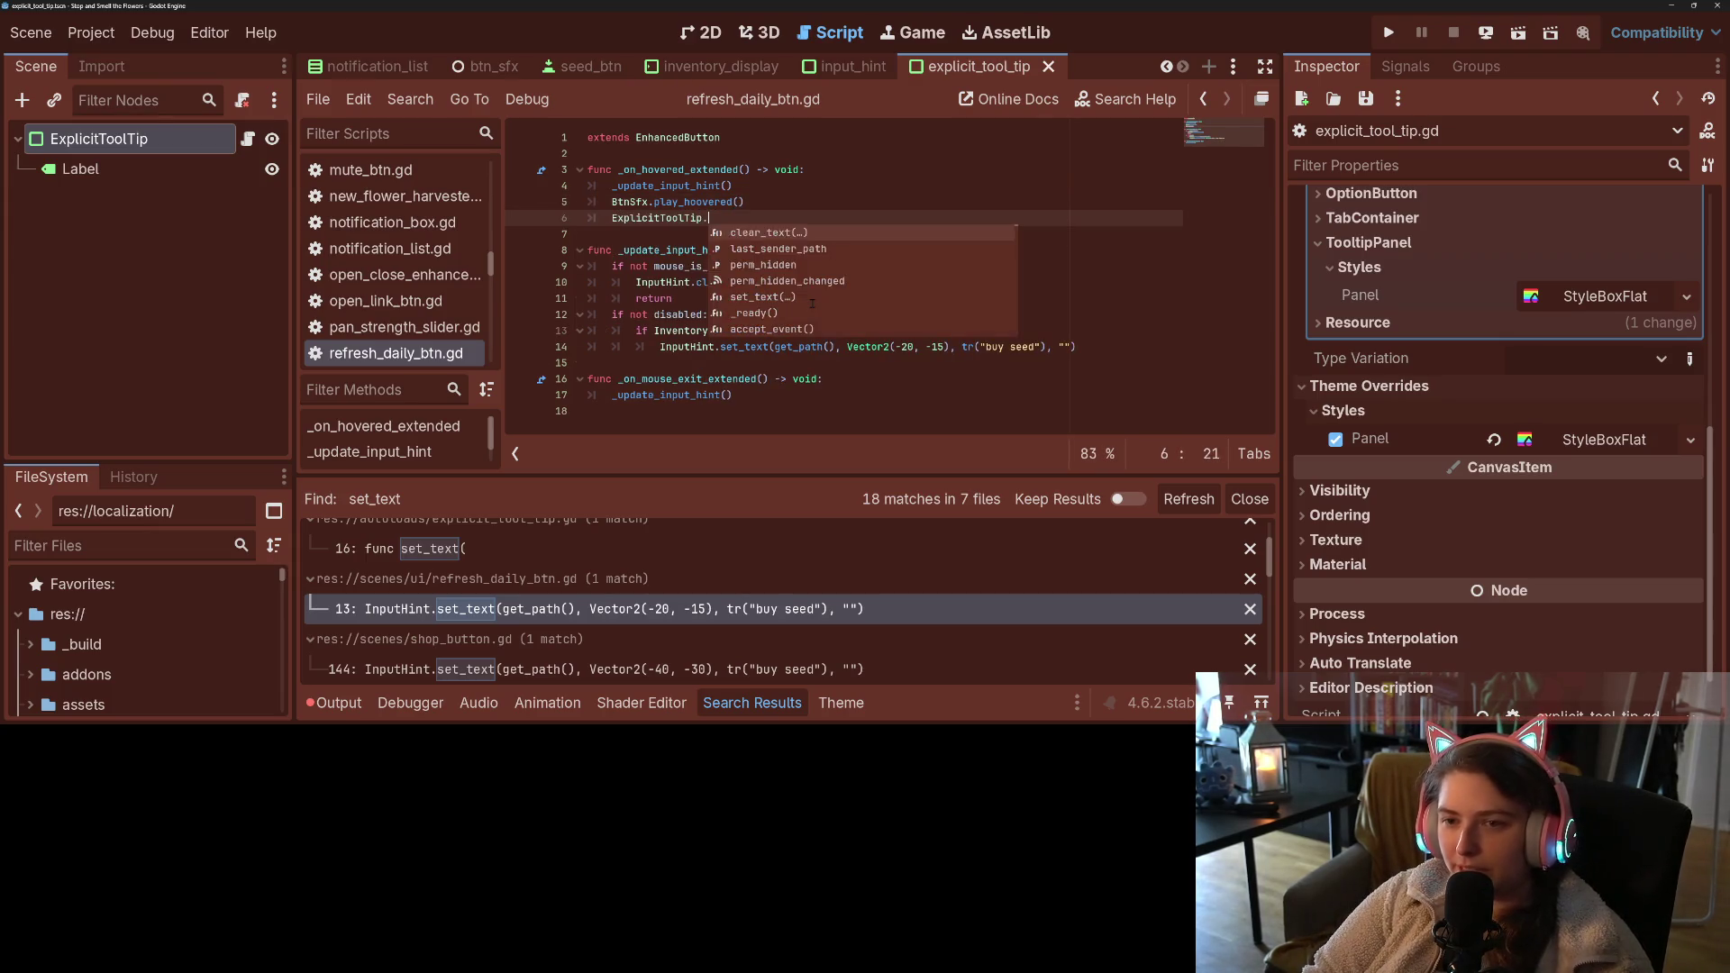
type("set_text(ge")
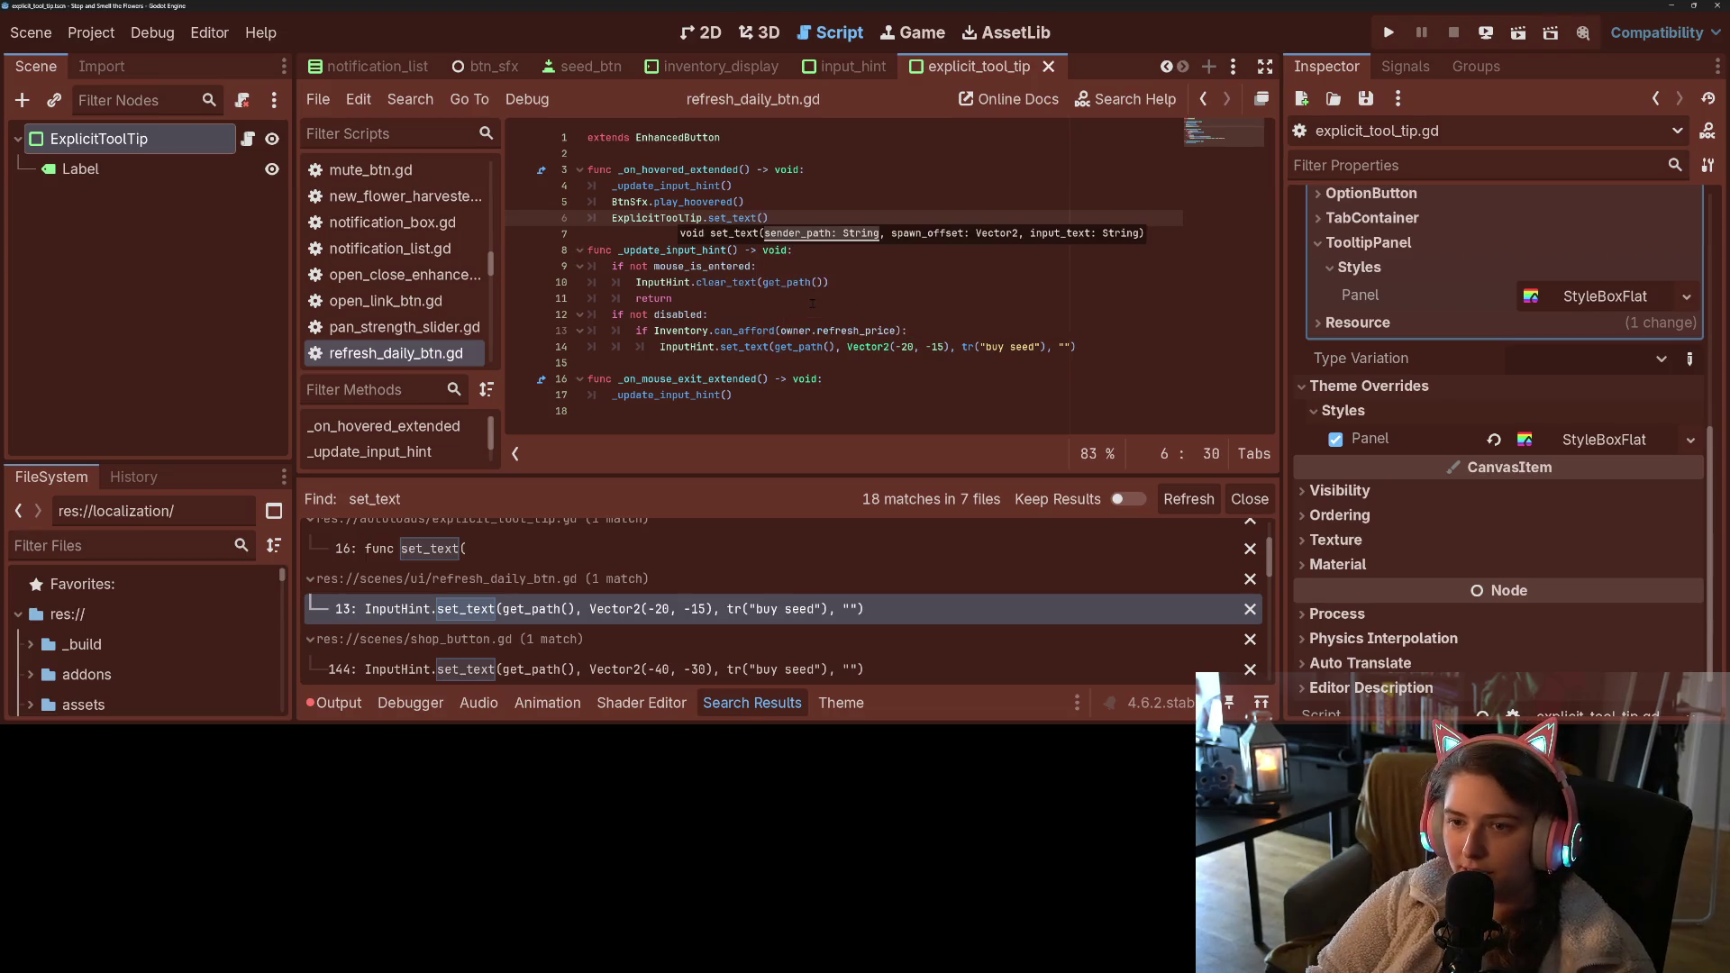
type("t_path")
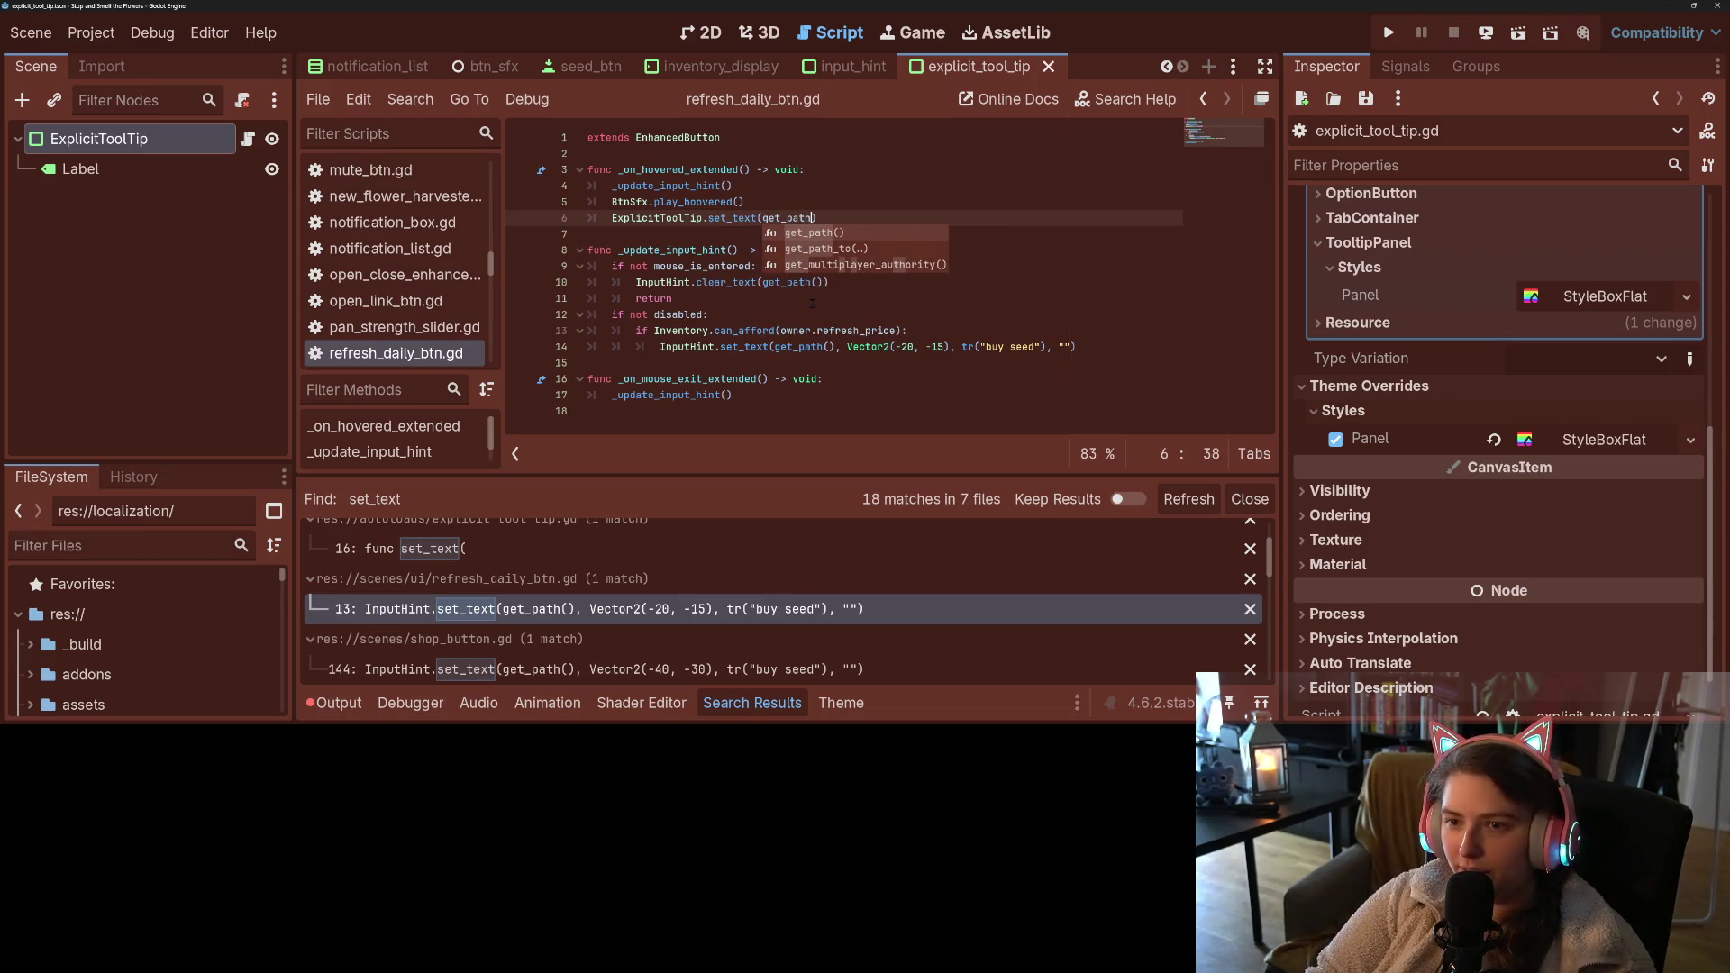
key("Return")
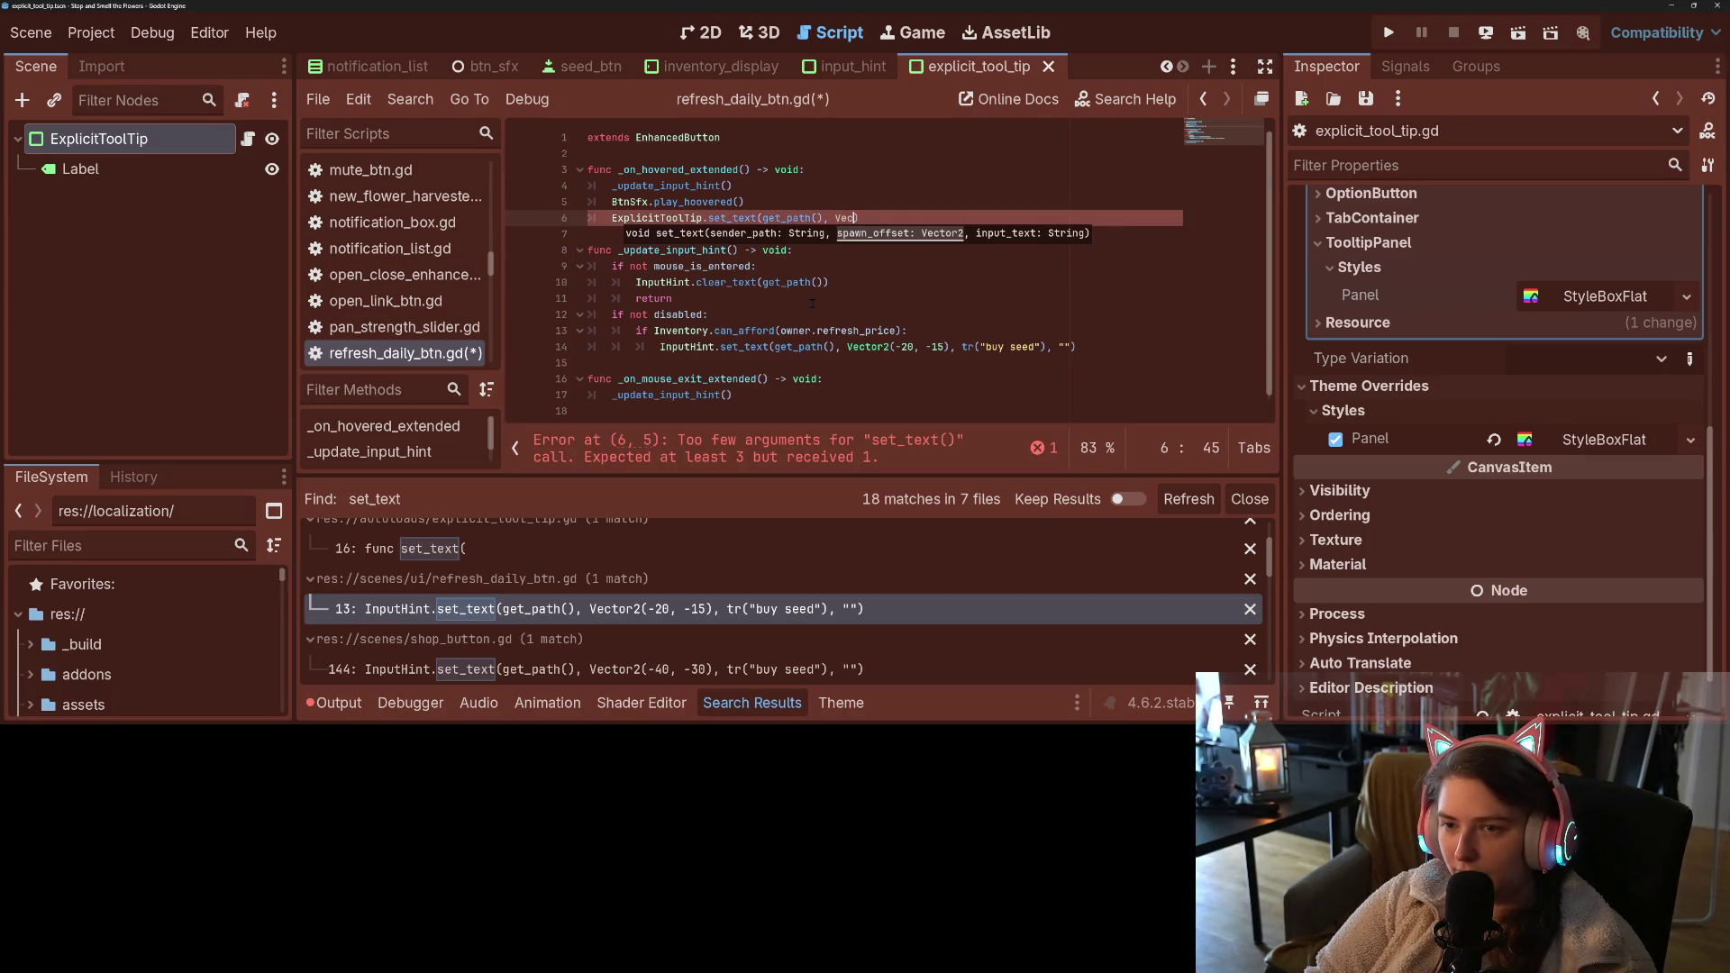
key("Return")
type(".")
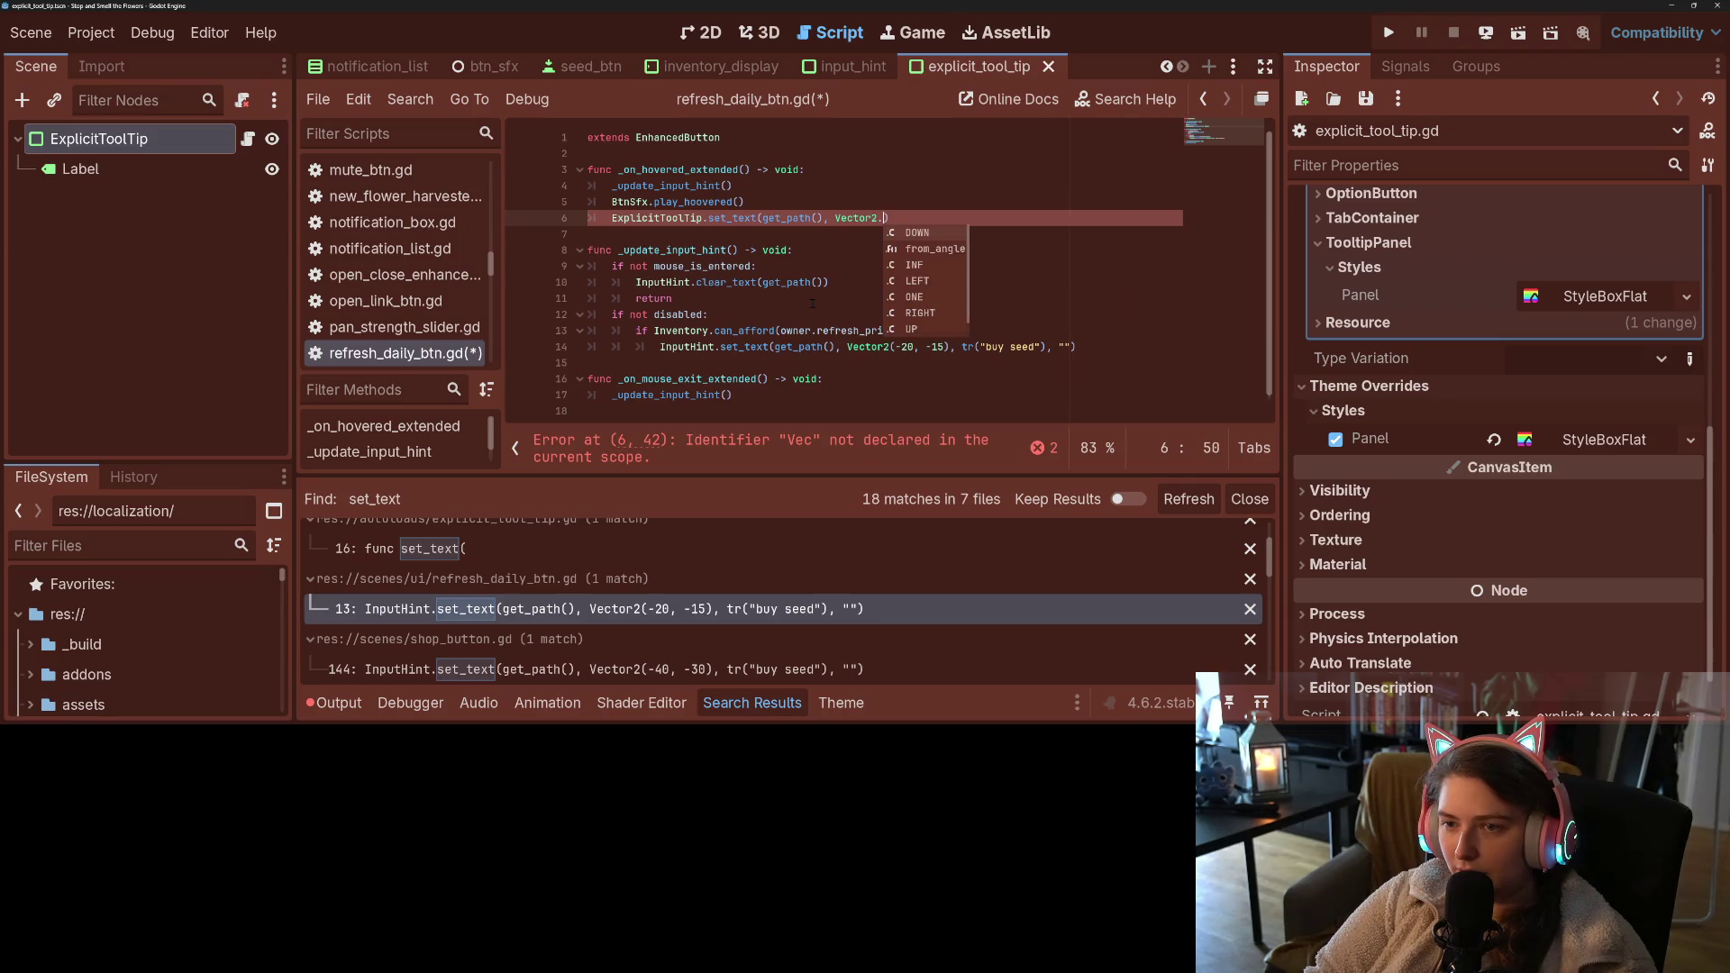
key("BackSpace")
key("BackSpace")
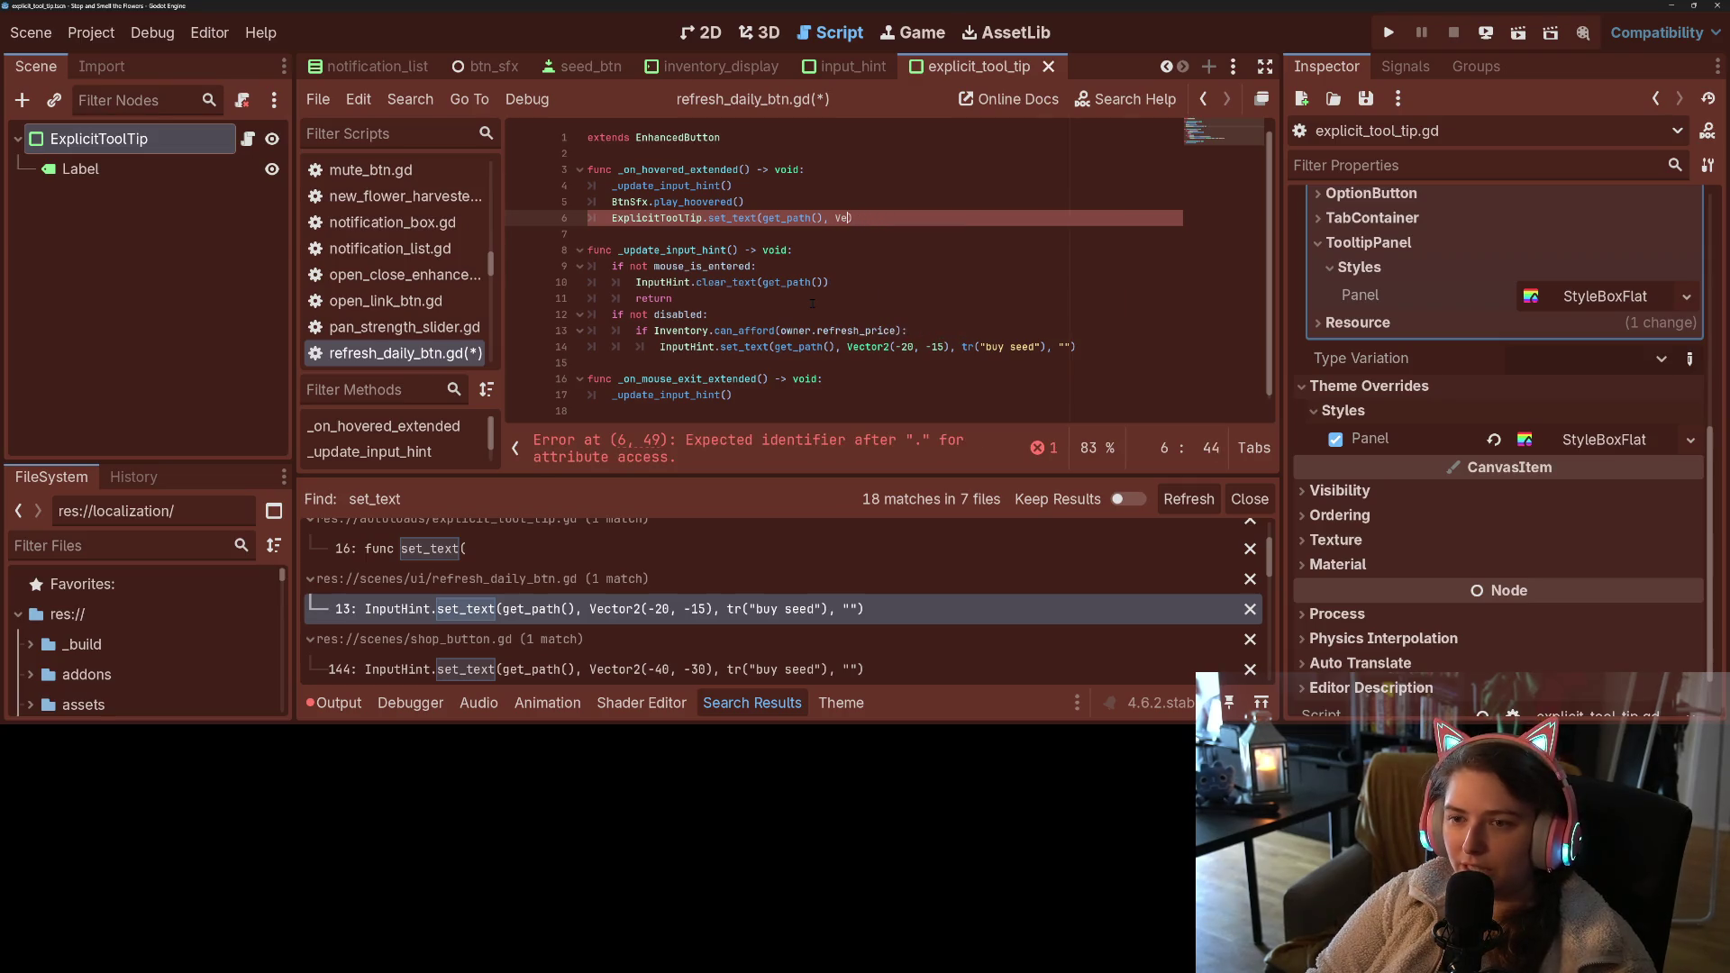
scroll(642, 584, "up", 3)
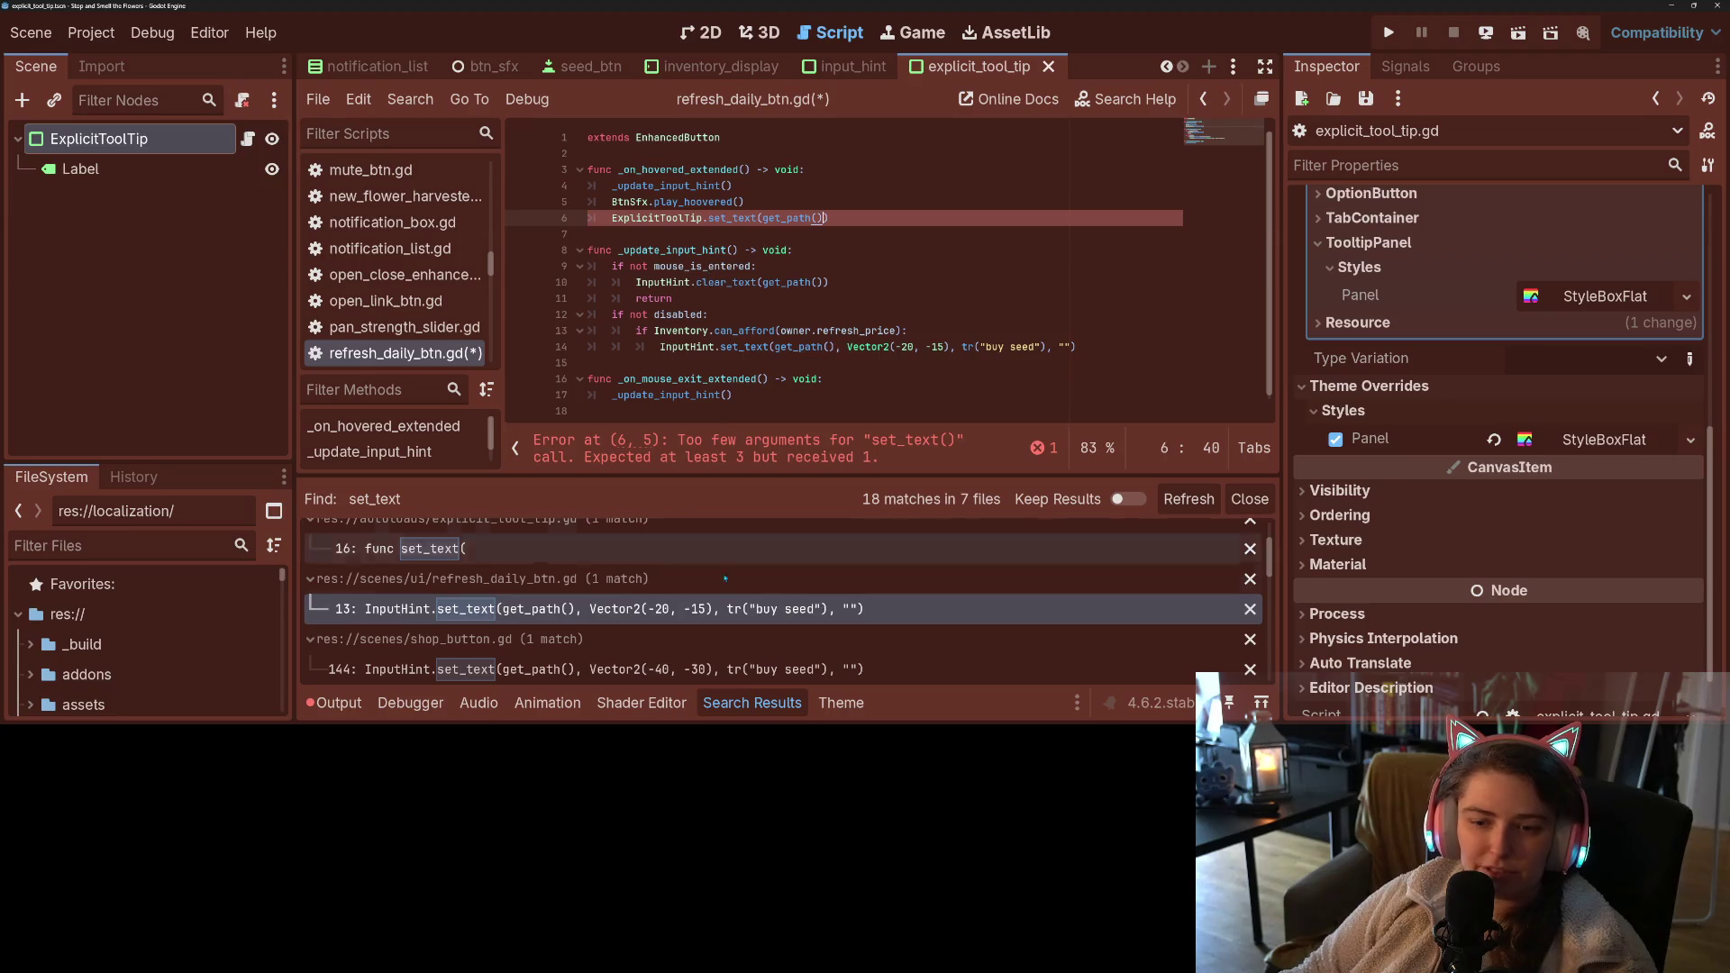
left_click(642, 577)
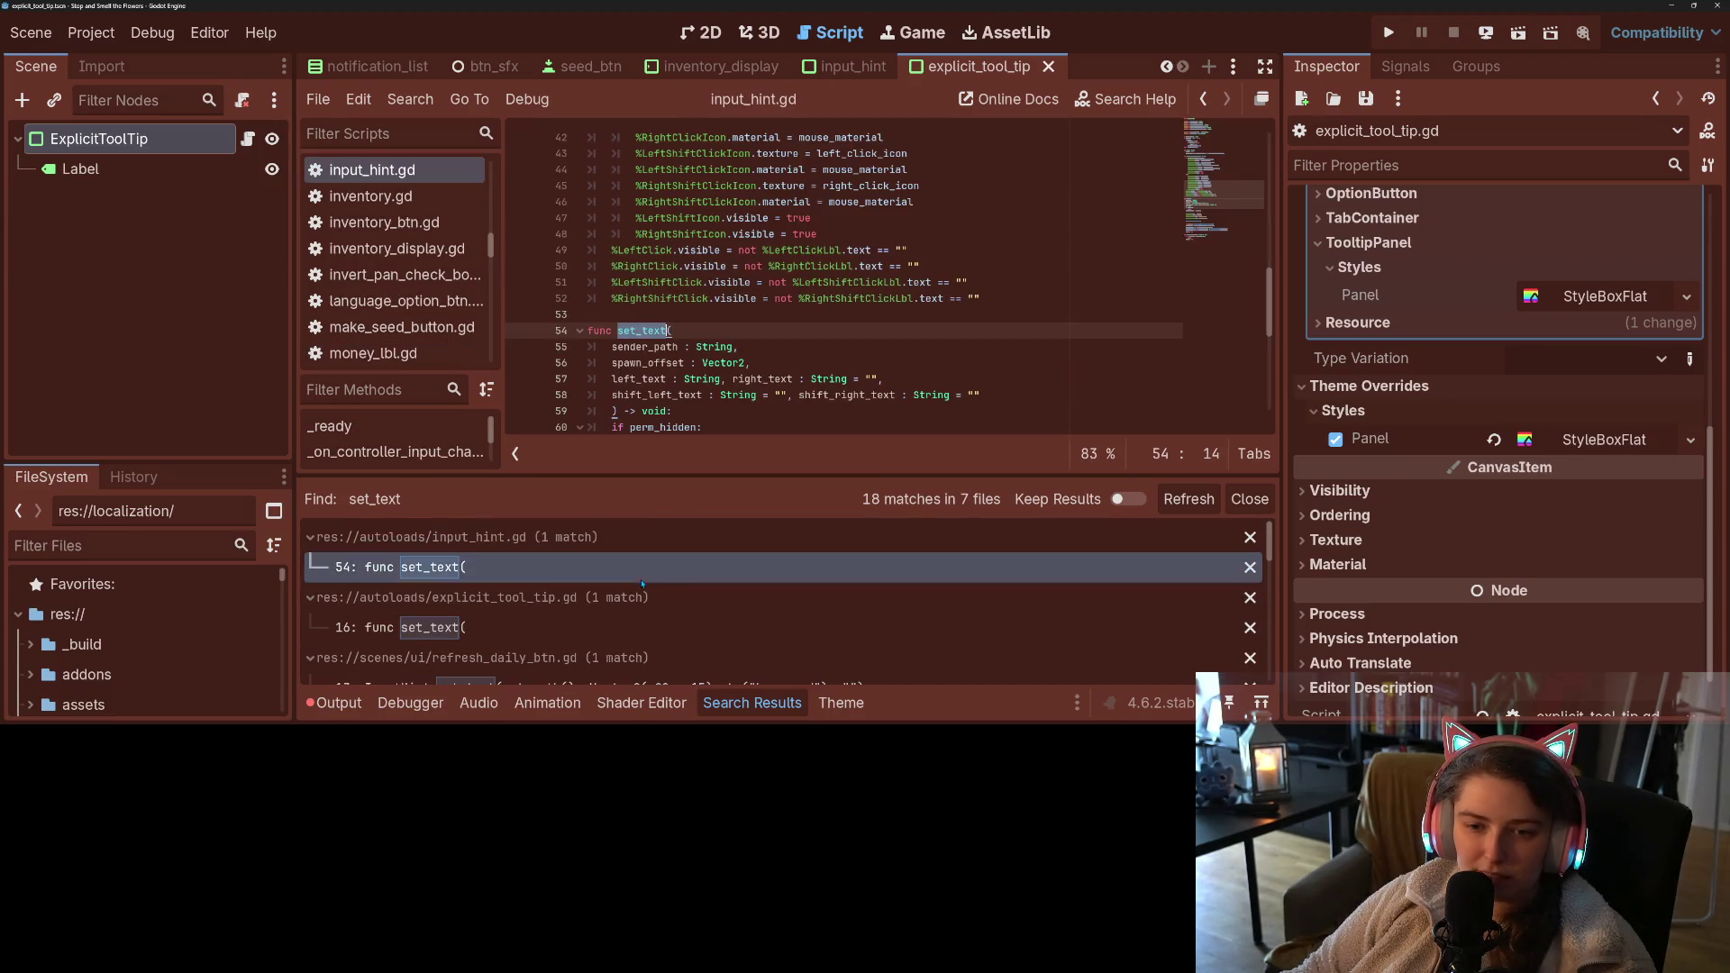
- In explicit_tool_tip.gd, move the spawn_offset parameter after input_text in set_text
left_click(643, 627)
left_click(740, 329)
scroll(740, 327, "down", 2)
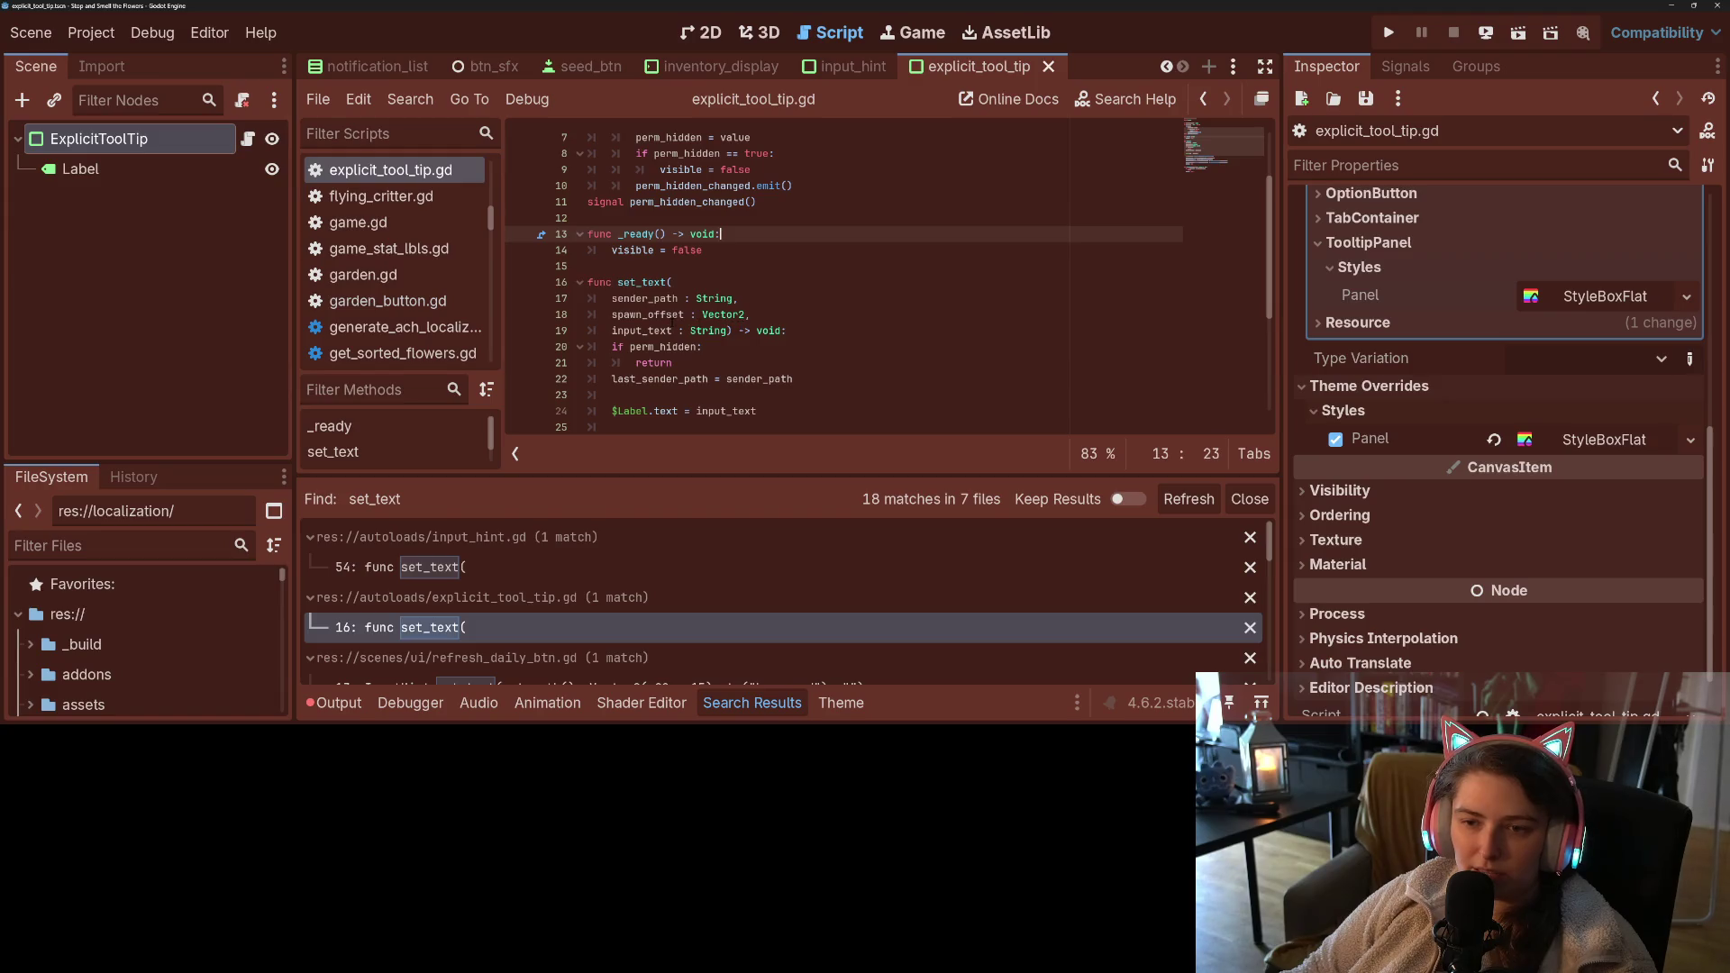
left_click_drag(612, 314, 750, 314)
key("ctrl+c")
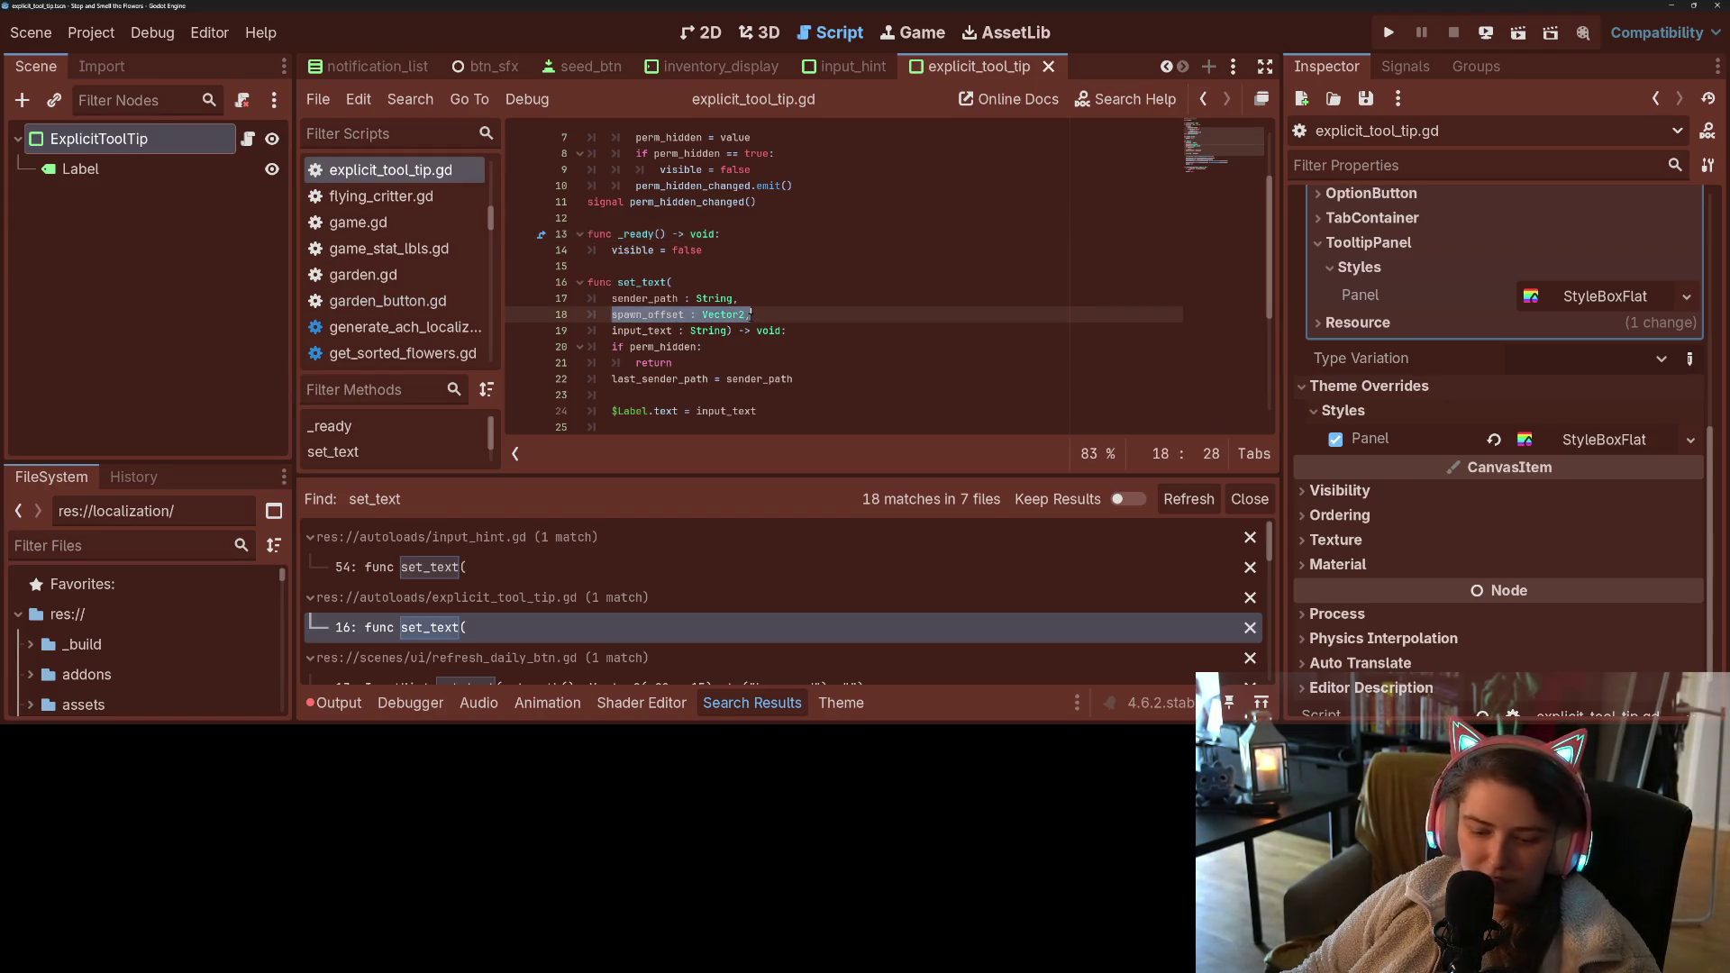
key("BackSpace")
left_click(732, 330)
type(",")
key("Return")
key("ctrl+v")
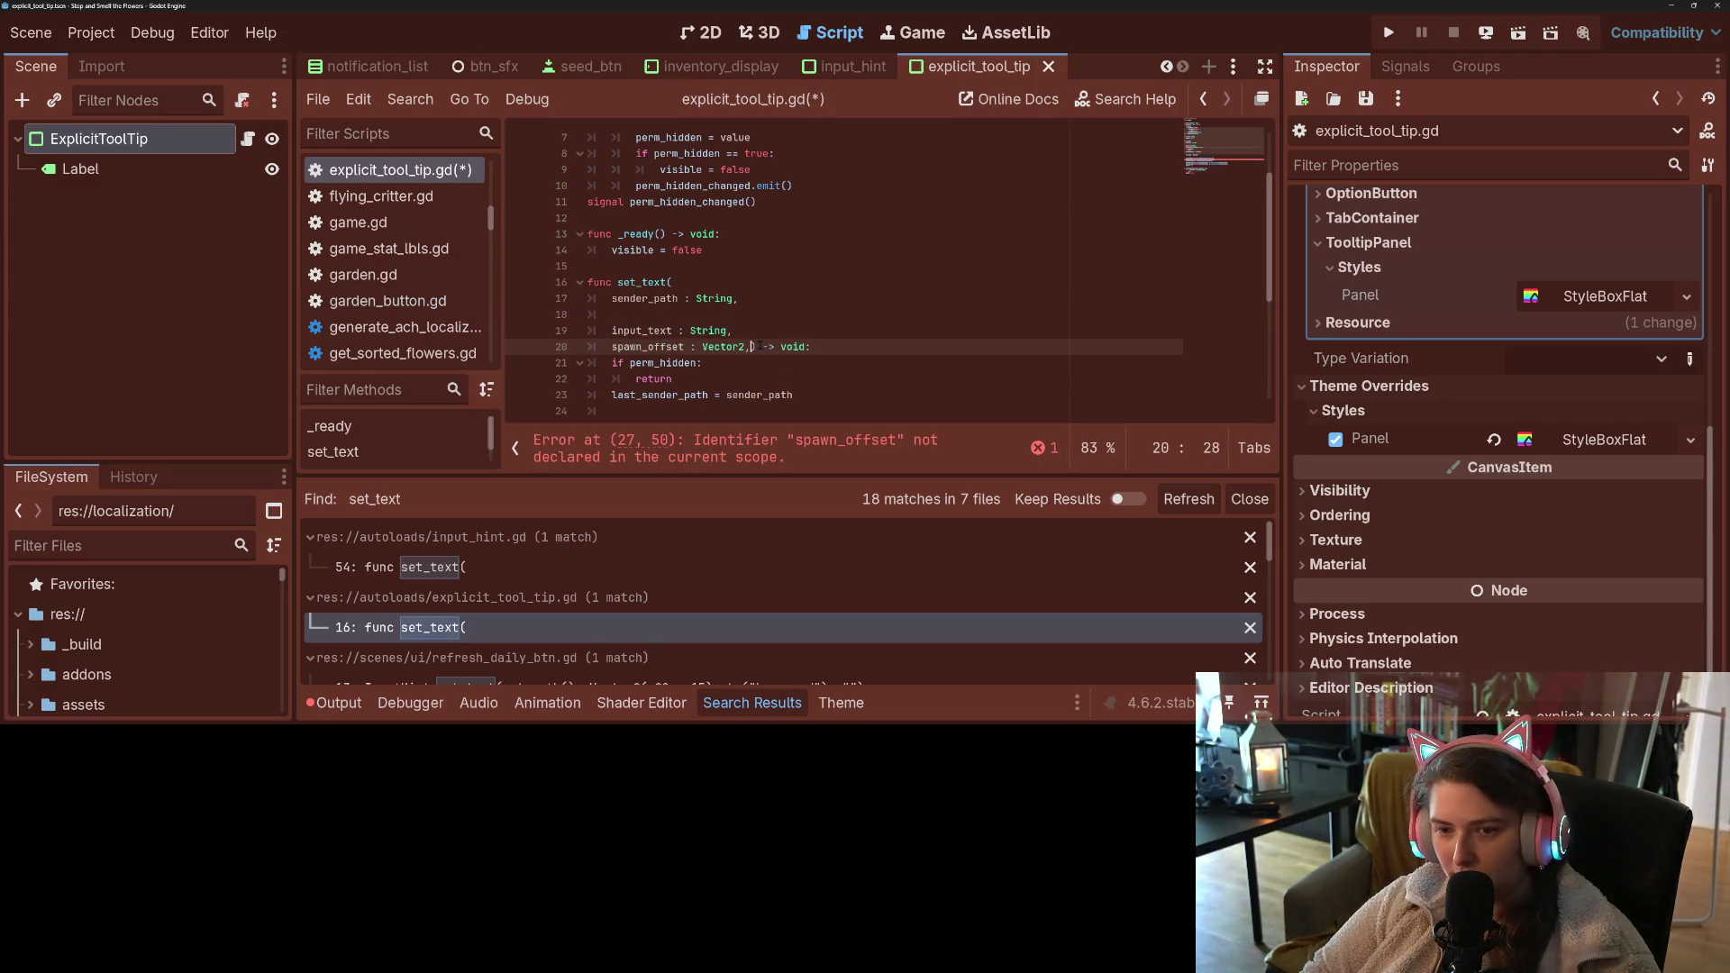
key("Up")
key("Up")
key("BackSpace")
key("BackSpace")
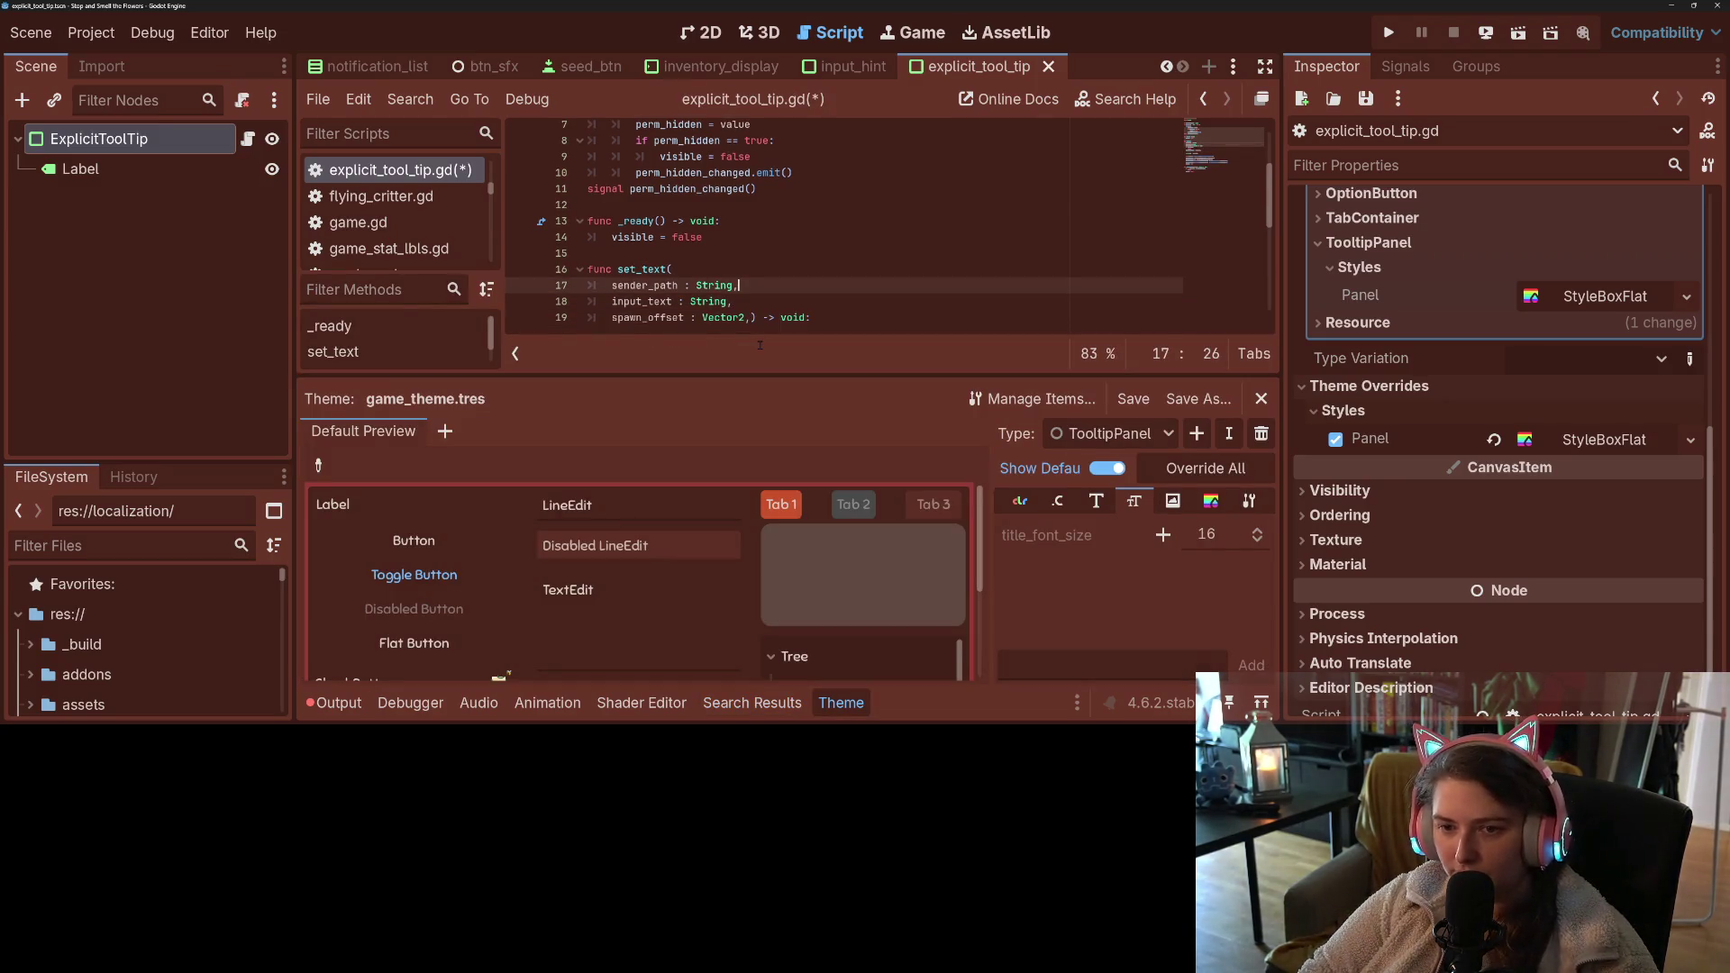
- Give spawn_offset a default of Vector2.ZERO, save, and close the Theme panel
key("Down")
key("Down")
key("Right")
type("= Vector2.")
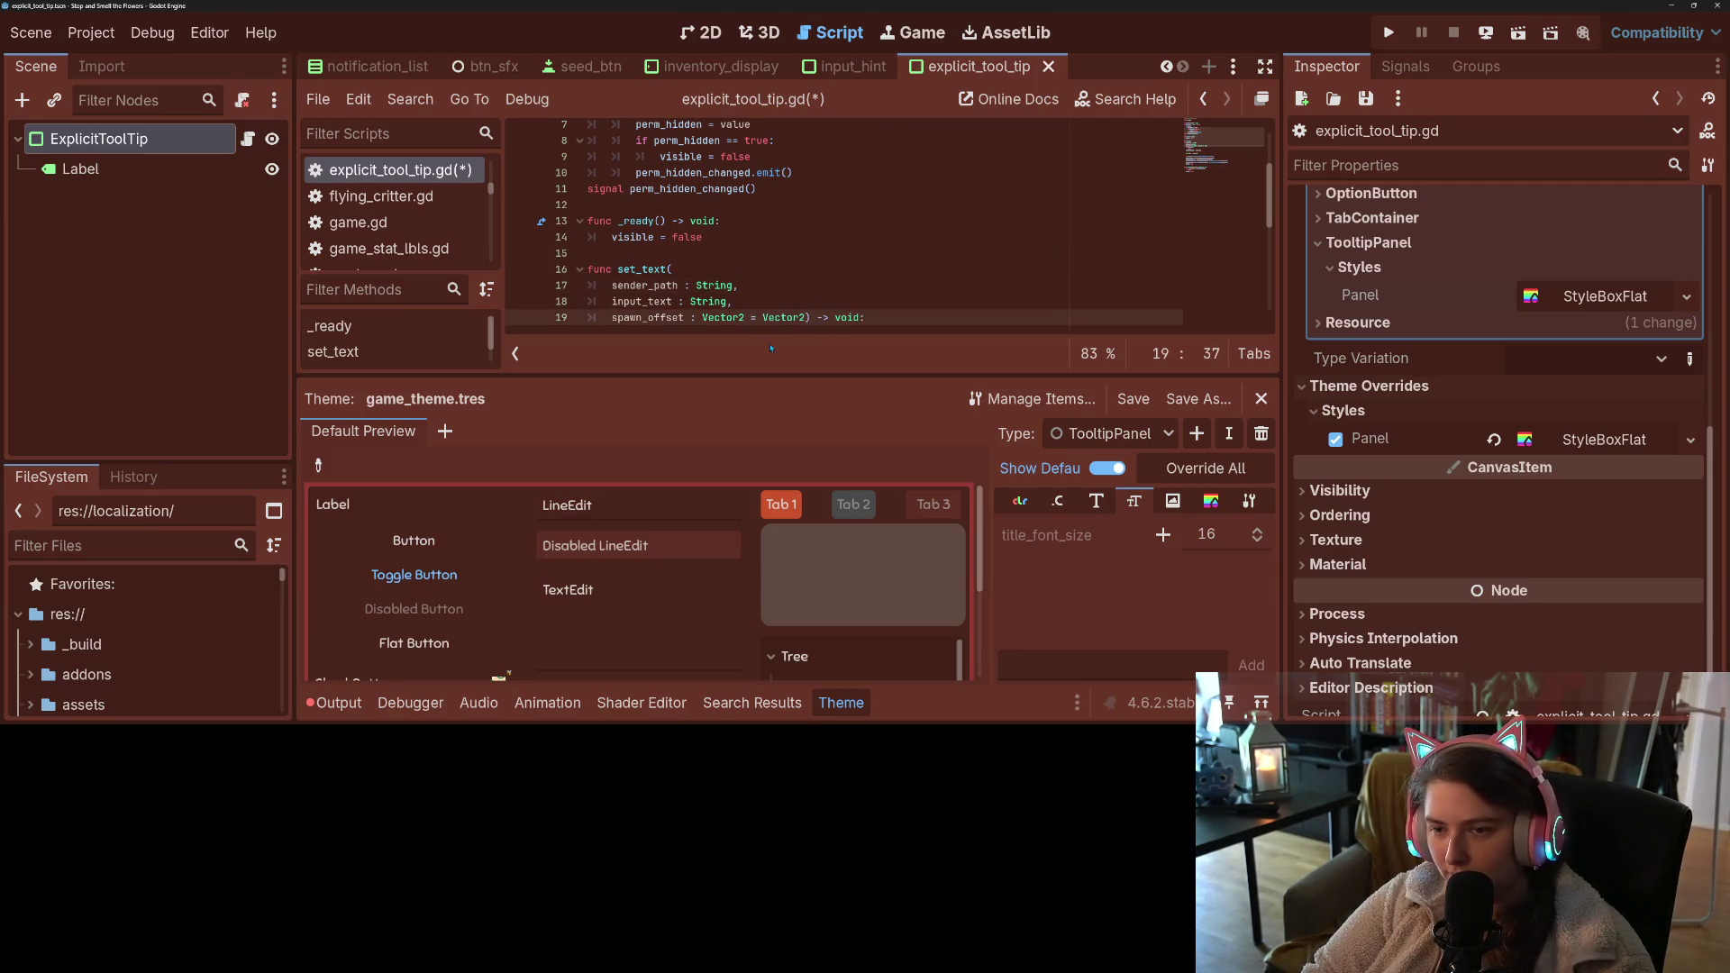
type("ZERO")
key("ctrl+s")
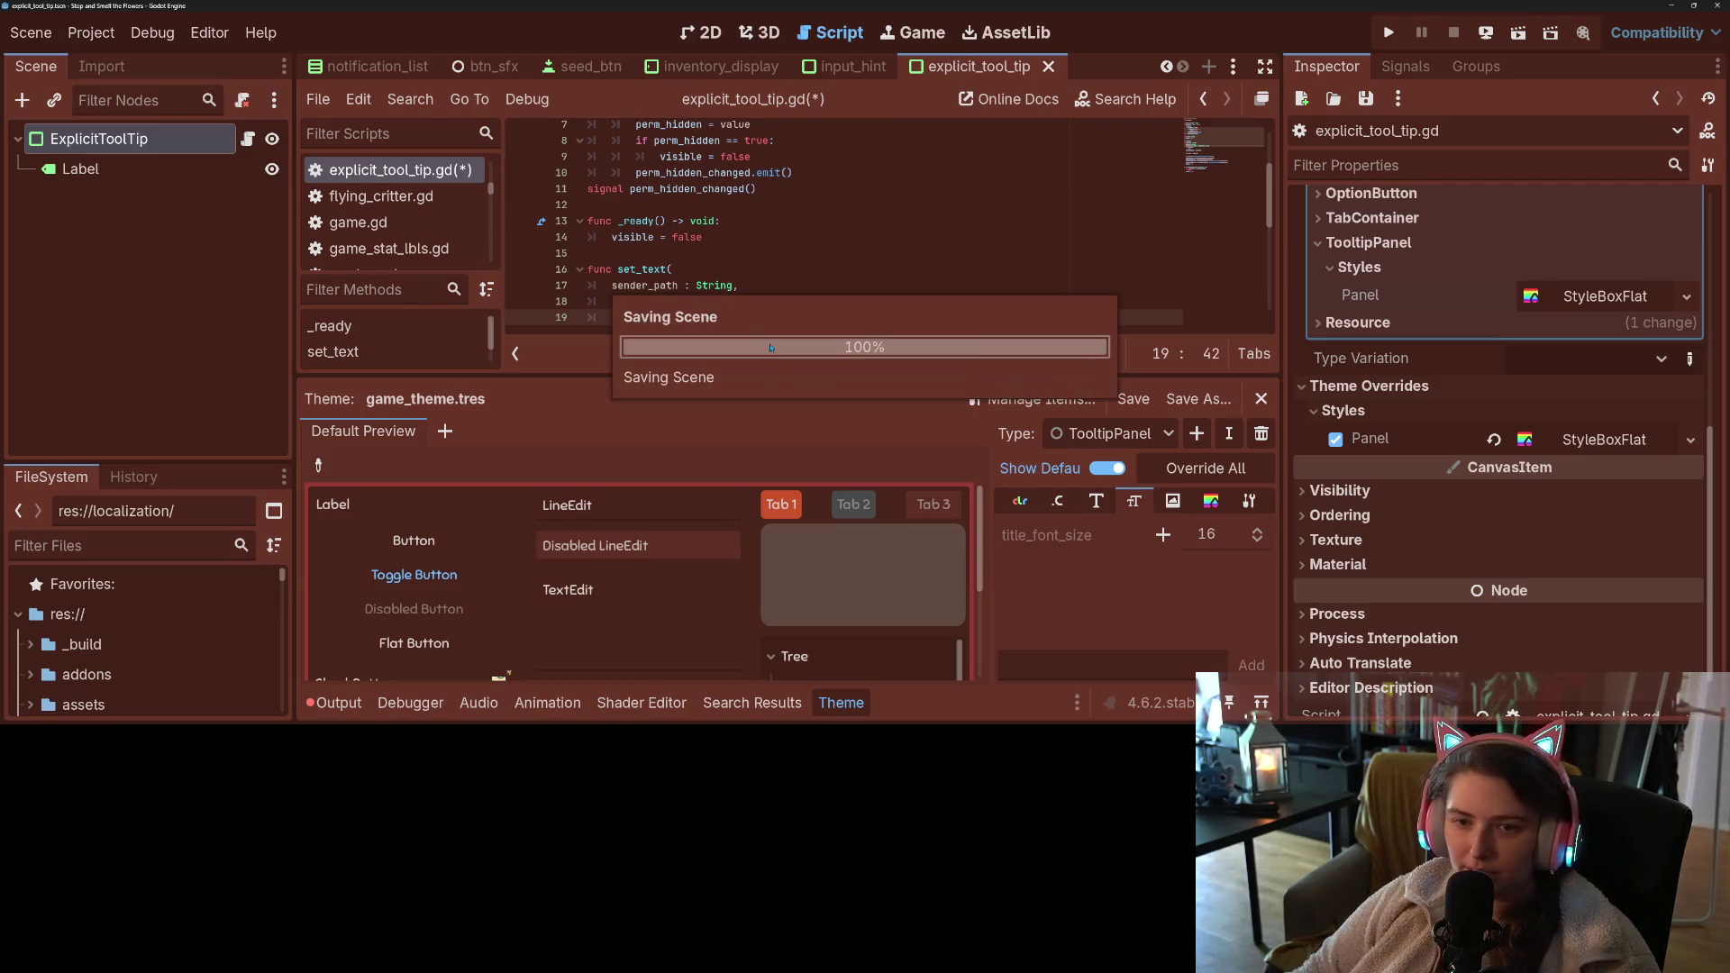
left_click(847, 695)
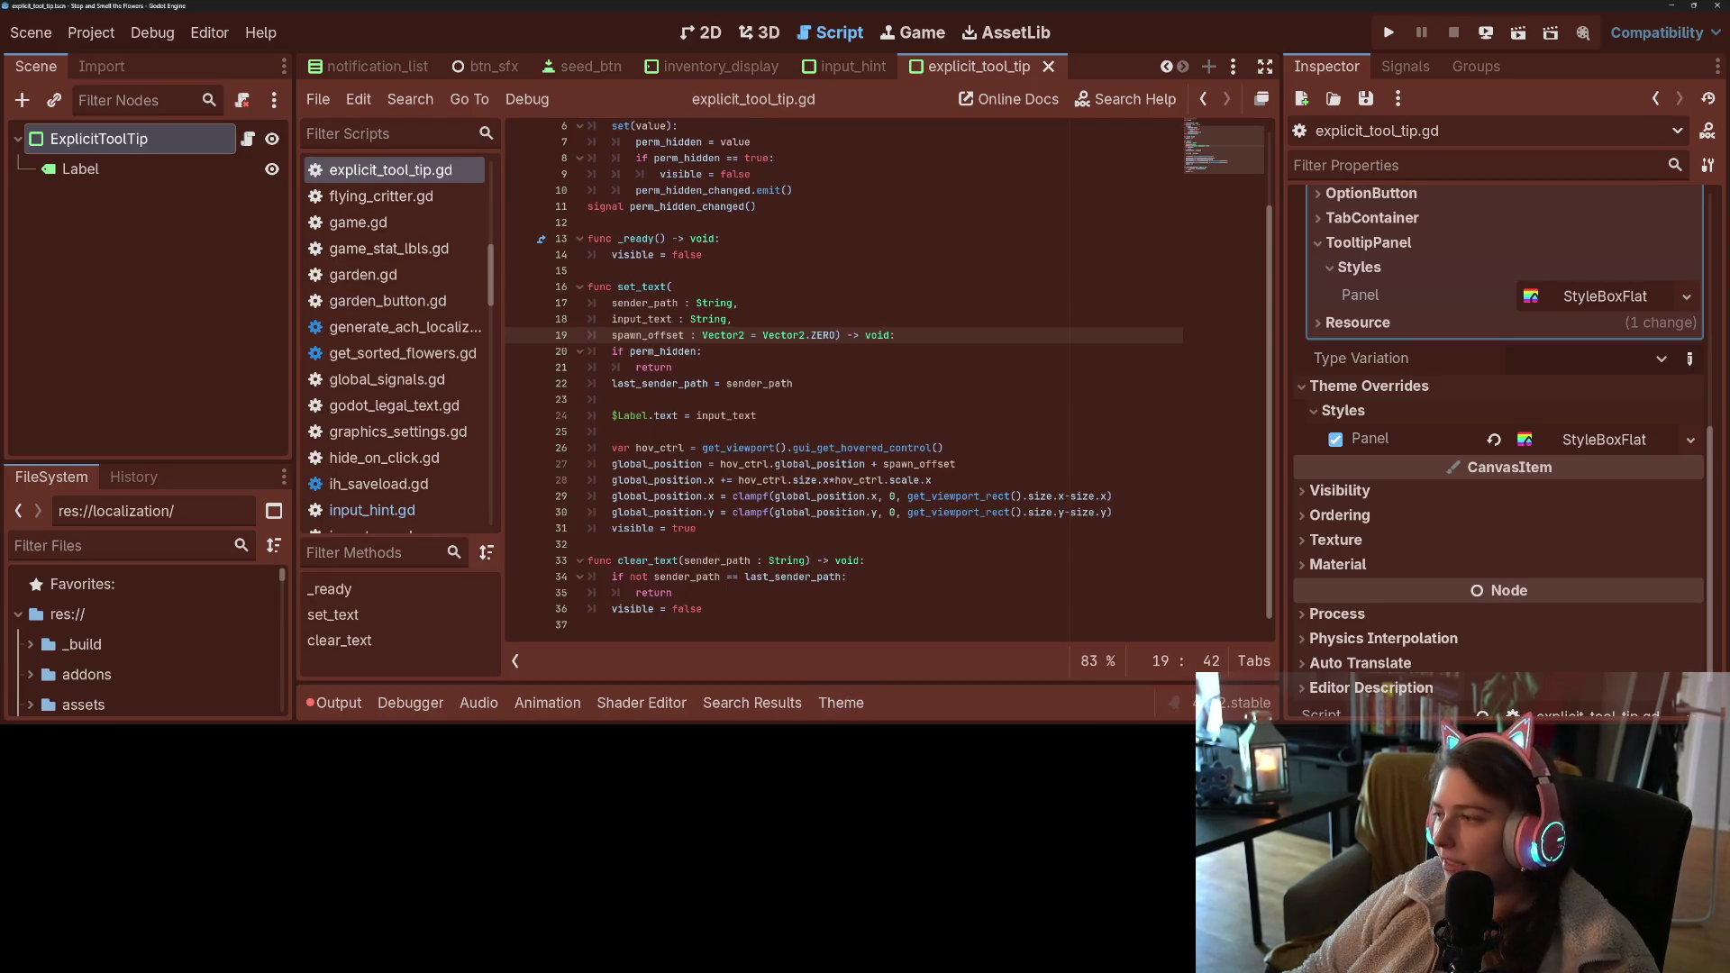
- Refresh the set_text search results and open refresh_daily_btn.gd at the new call
mouse_move(838, 494)
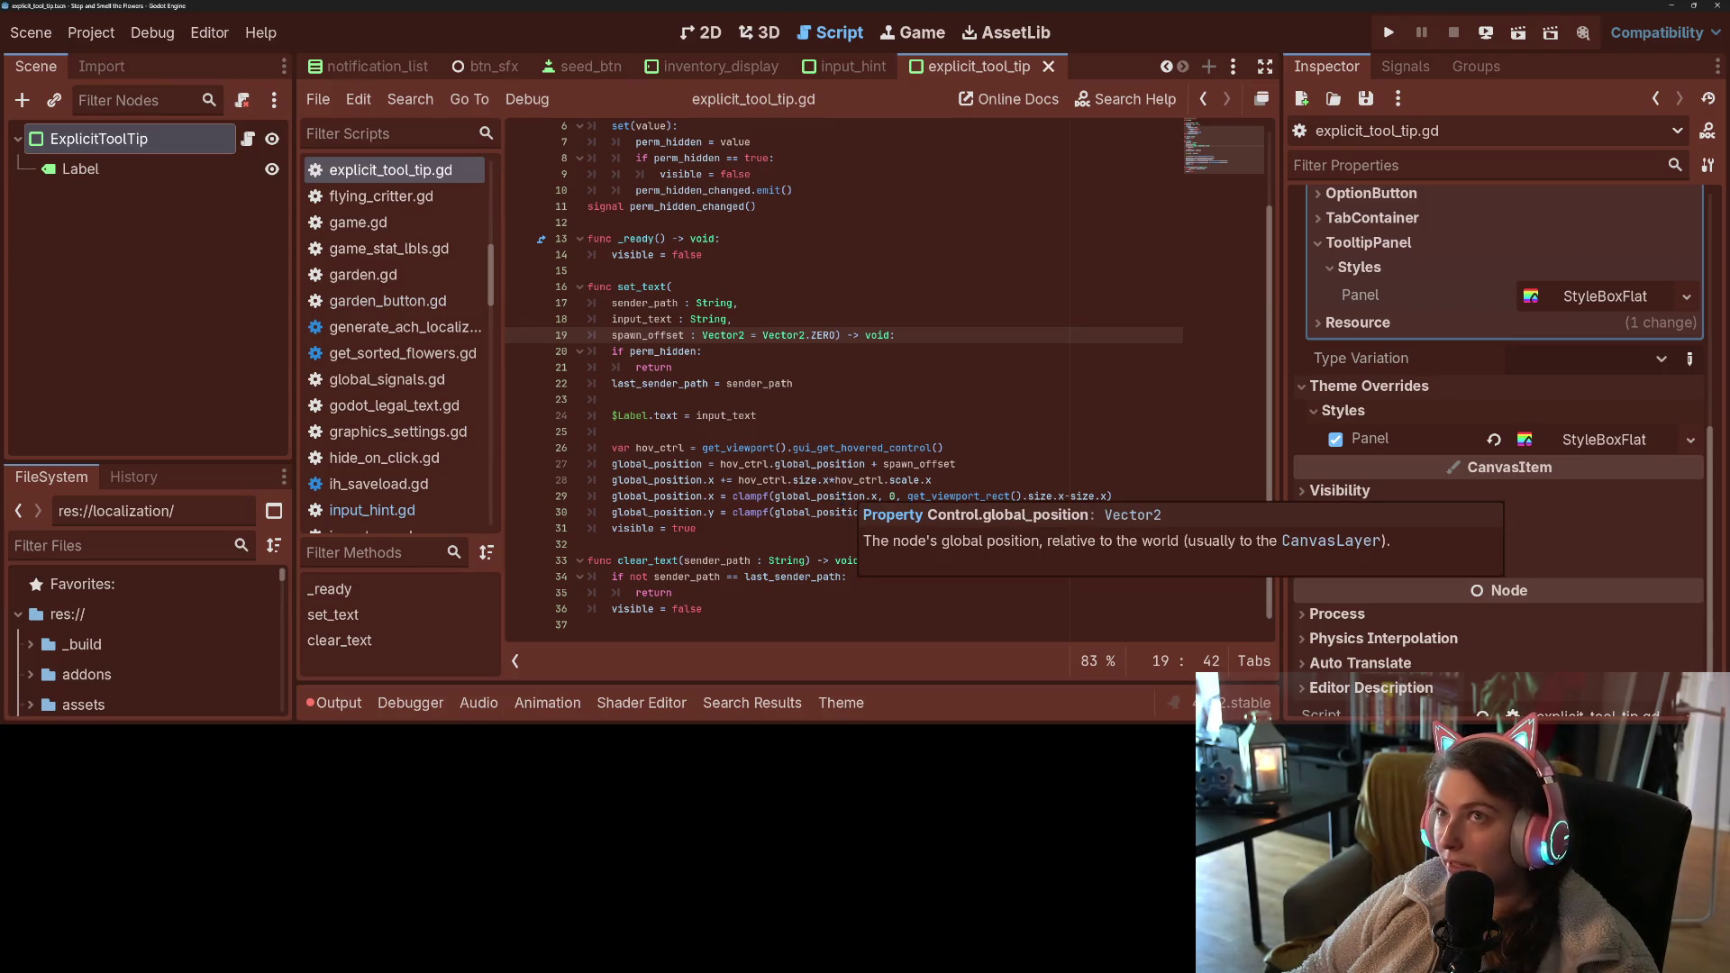
left_click(813, 360)
left_click(678, 303)
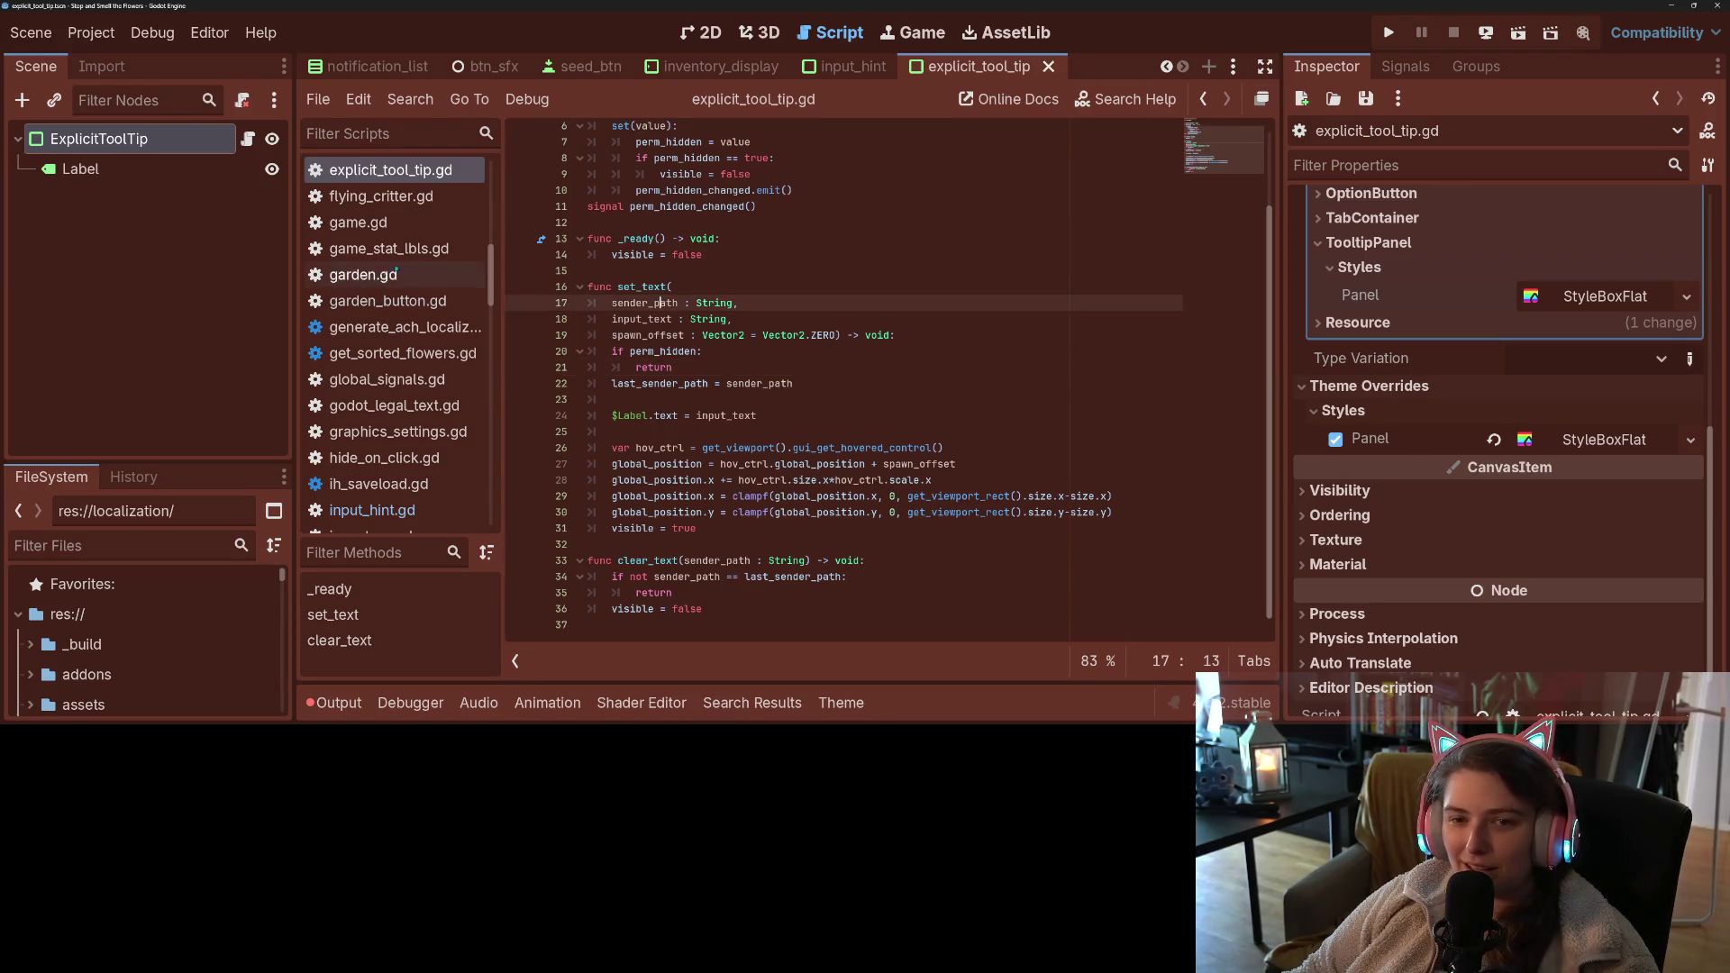
left_click(742, 702)
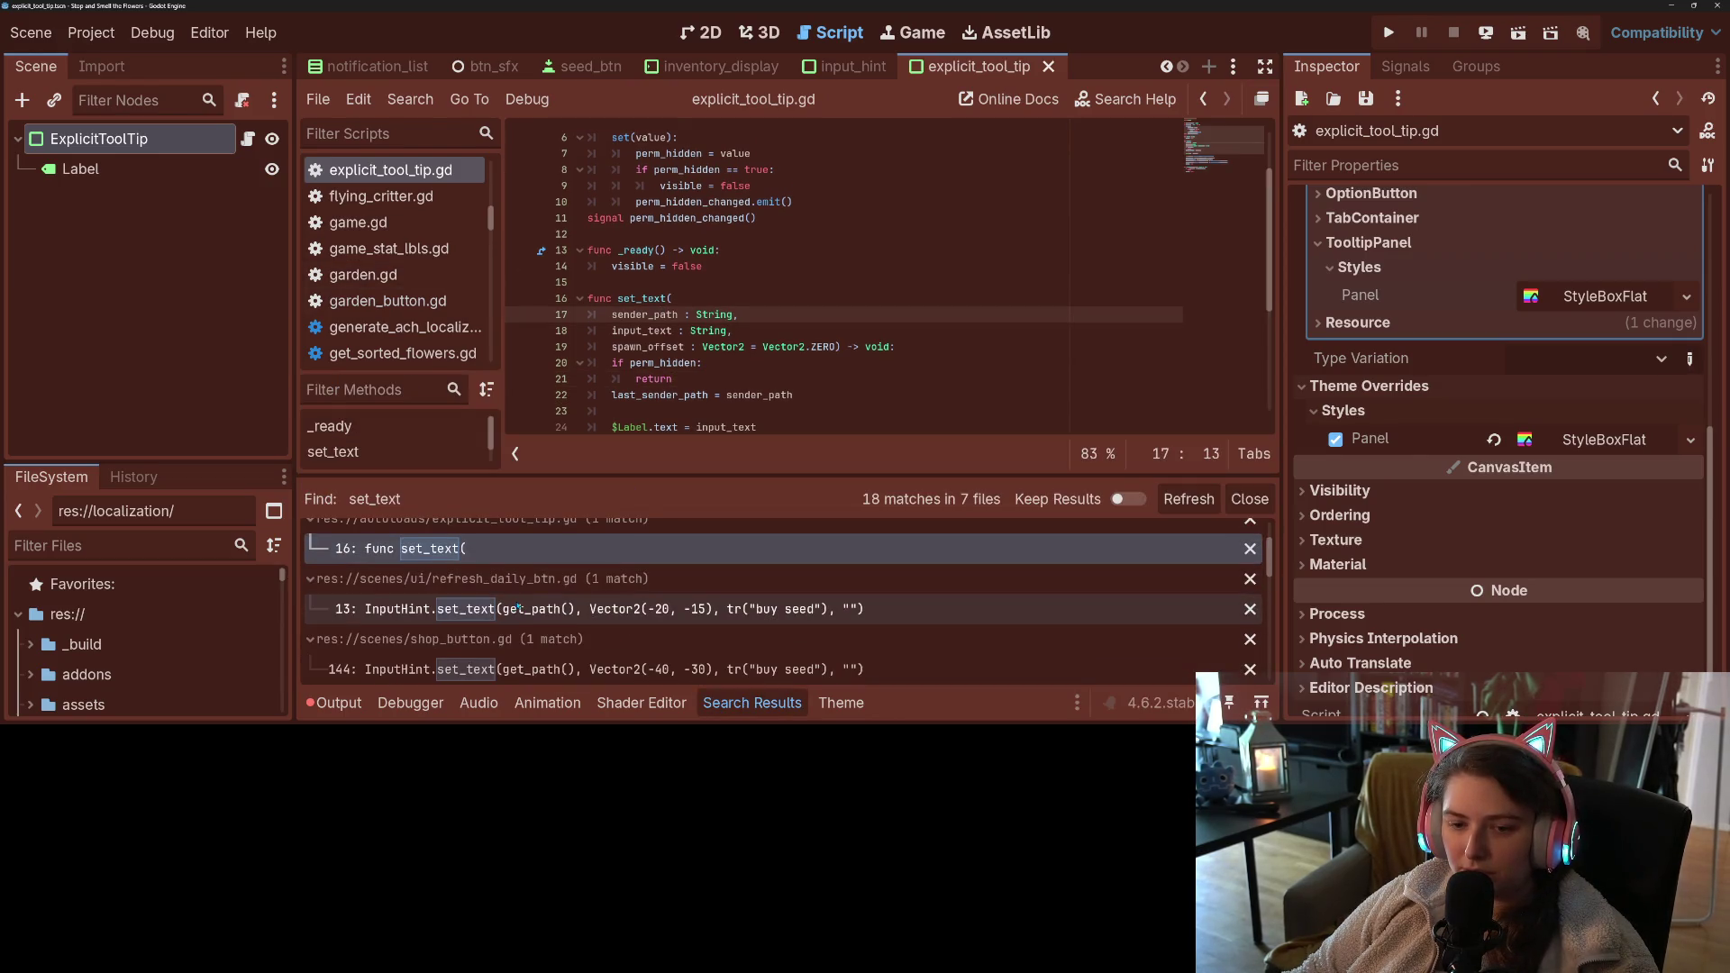
left_click(1205, 505)
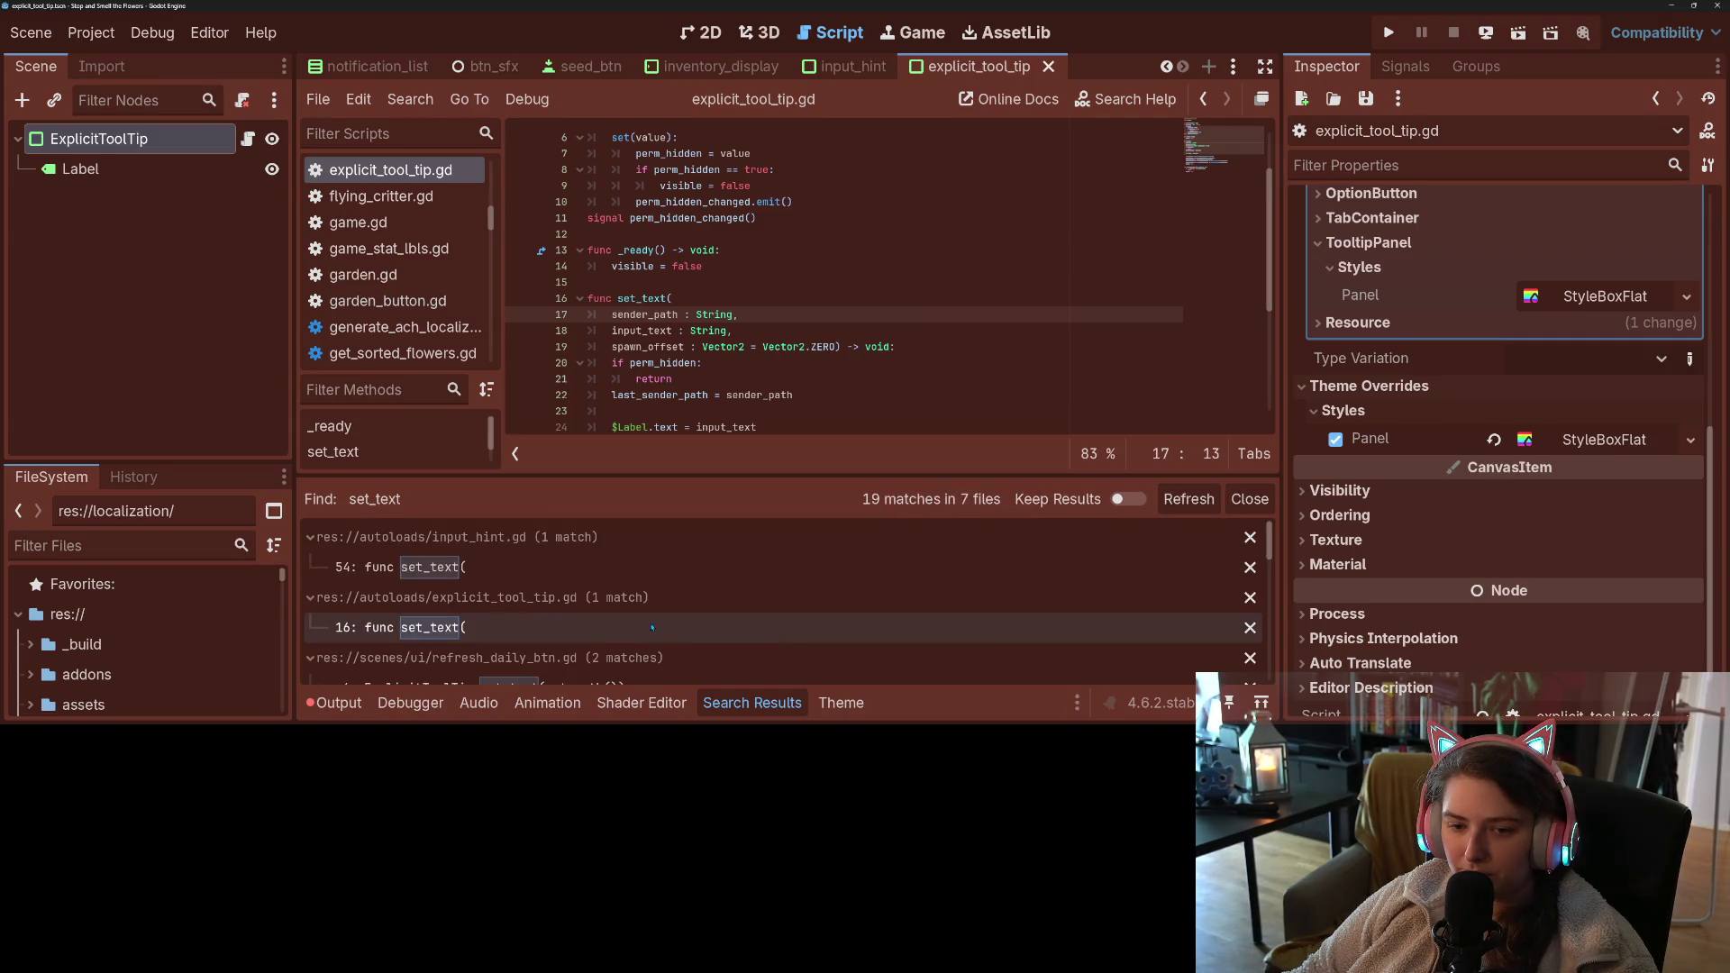
left_click(625, 613)
left_click(891, 347)
- Delete the ExplicitToolTip.set_text line from the hover handler and save
left_click(839, 217)
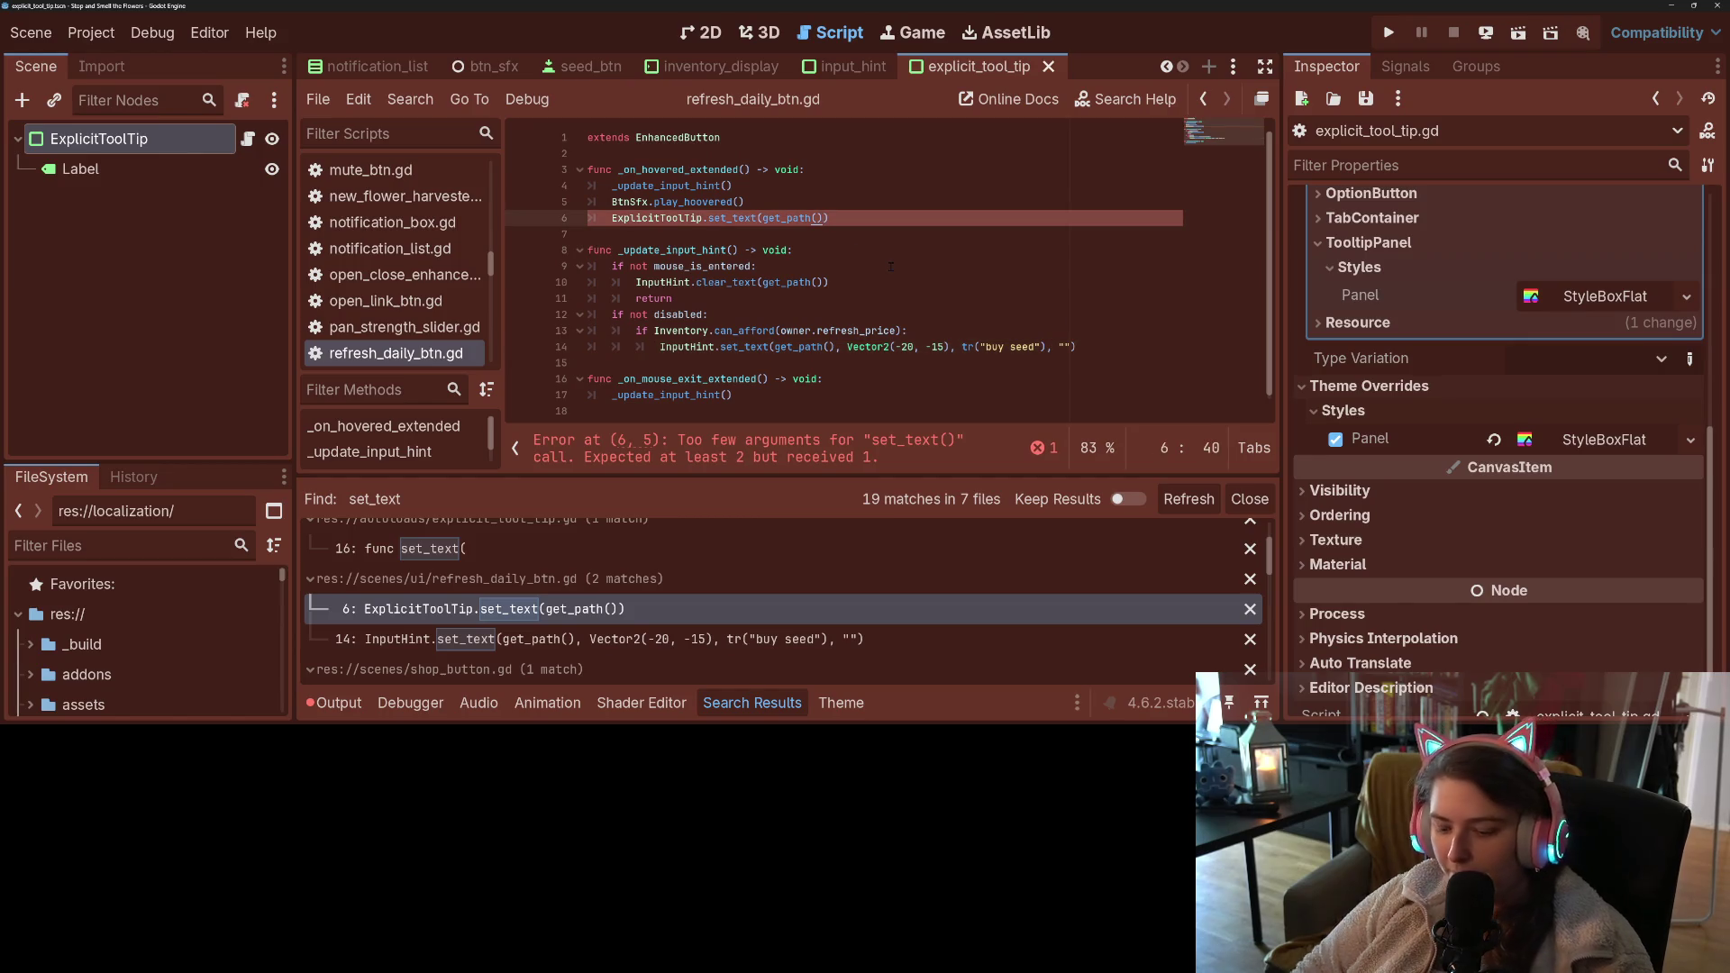
key("Left")
type(",")
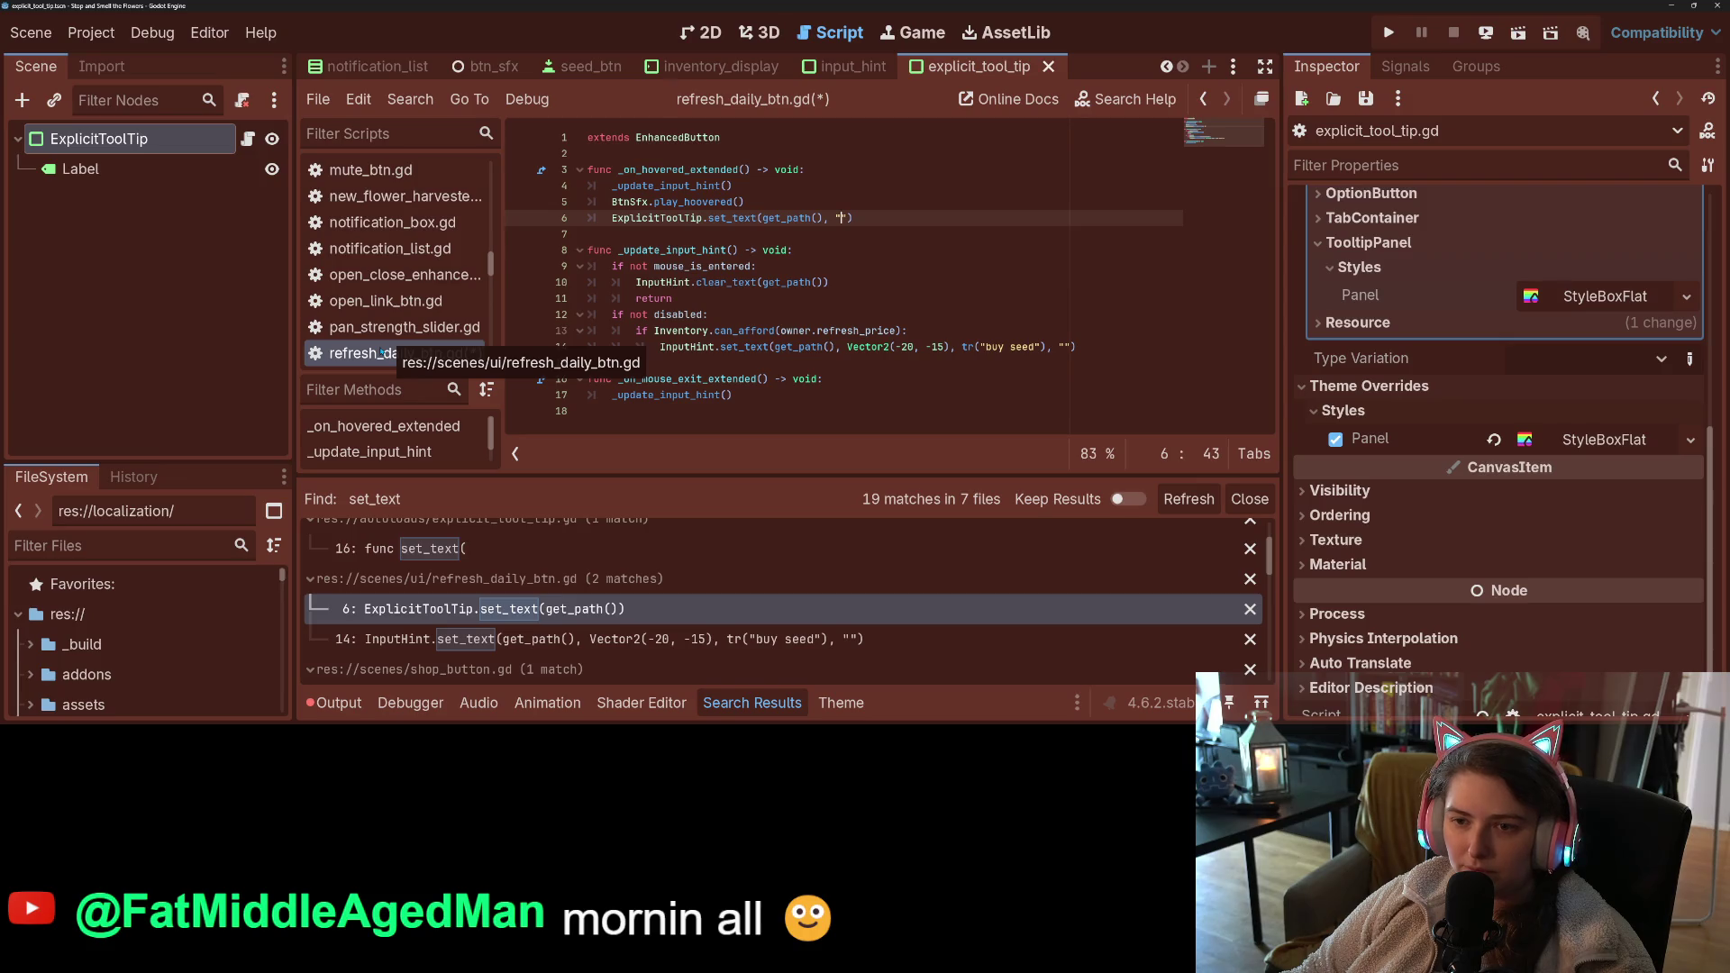
scroll(381, 354, "down", 4)
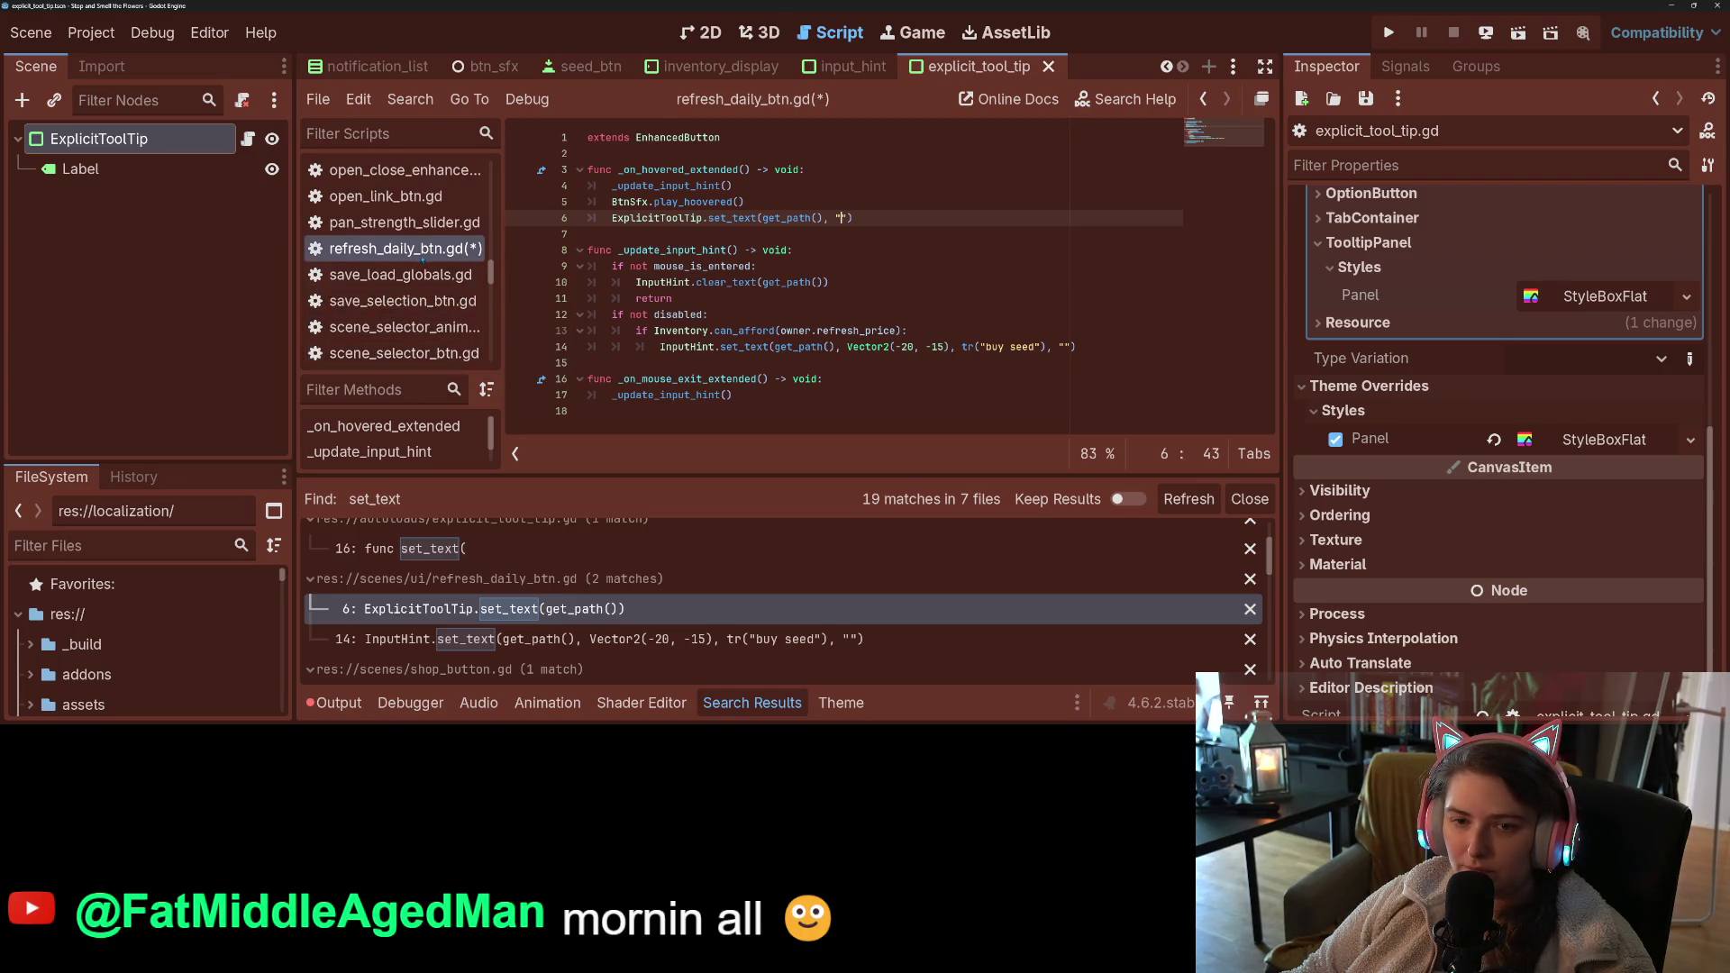
left_click_drag(895, 217, 613, 218)
key("BackSpace")
key("BackSpace")
key("BackSpace")
key("ctrl+s")
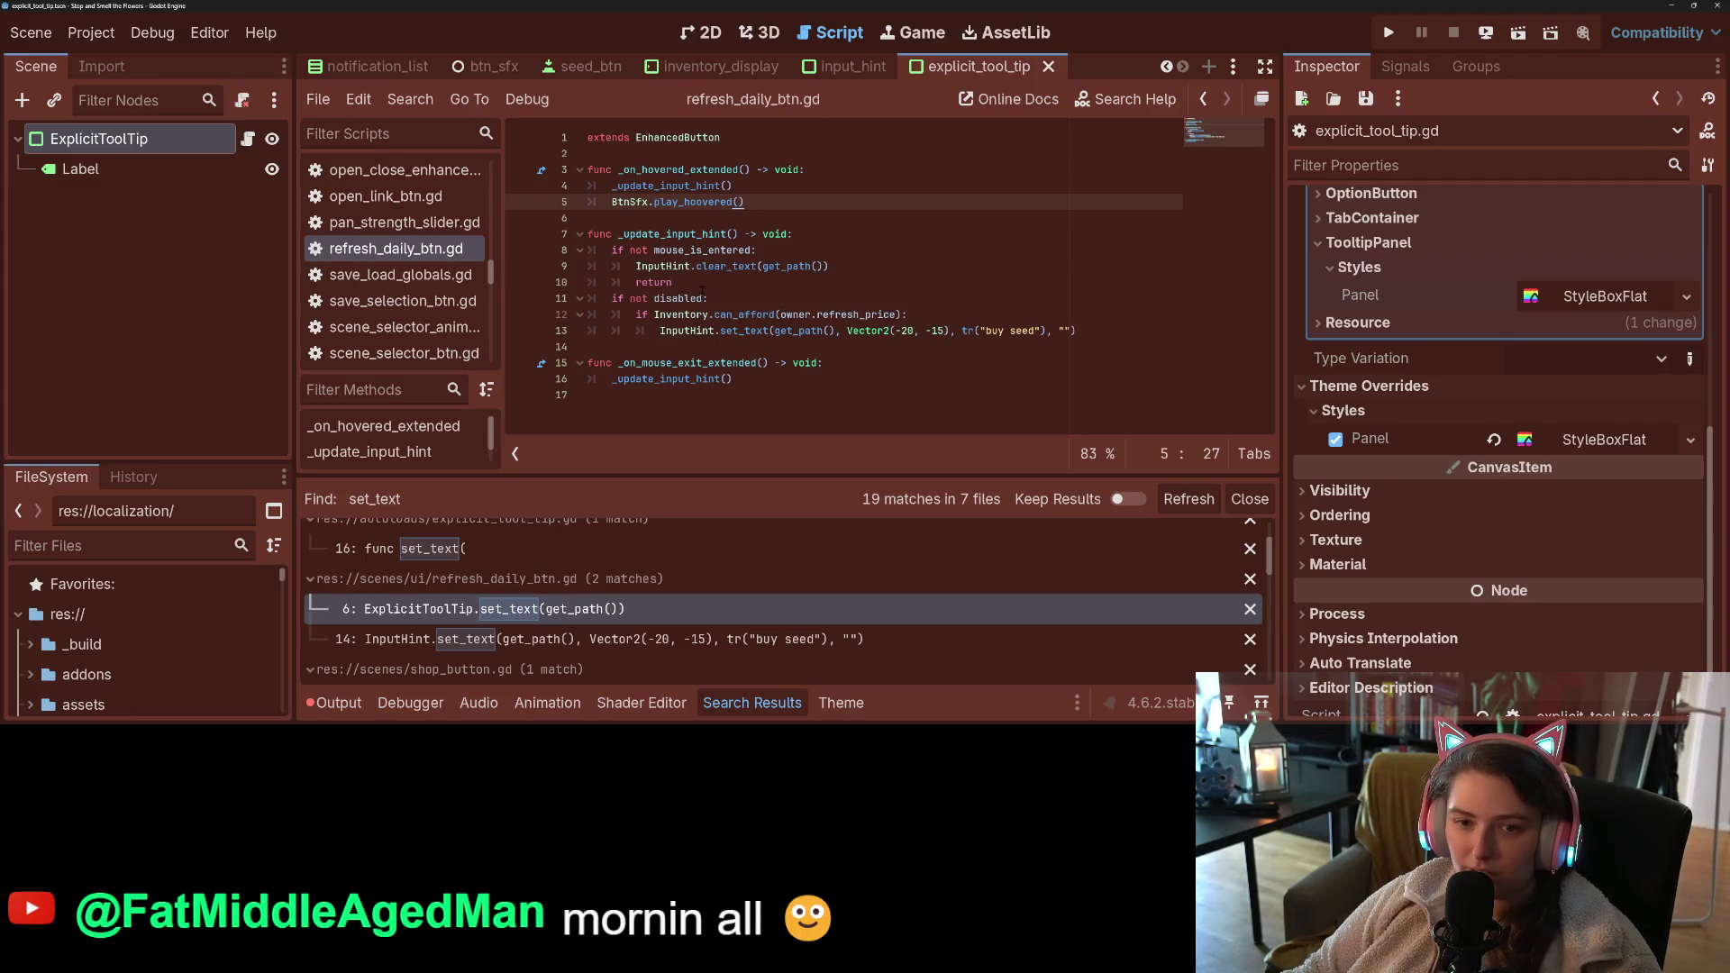
- Refresh the set_text results and open the shop_button.gd line 144 match
scroll(461, 609, "up", 3)
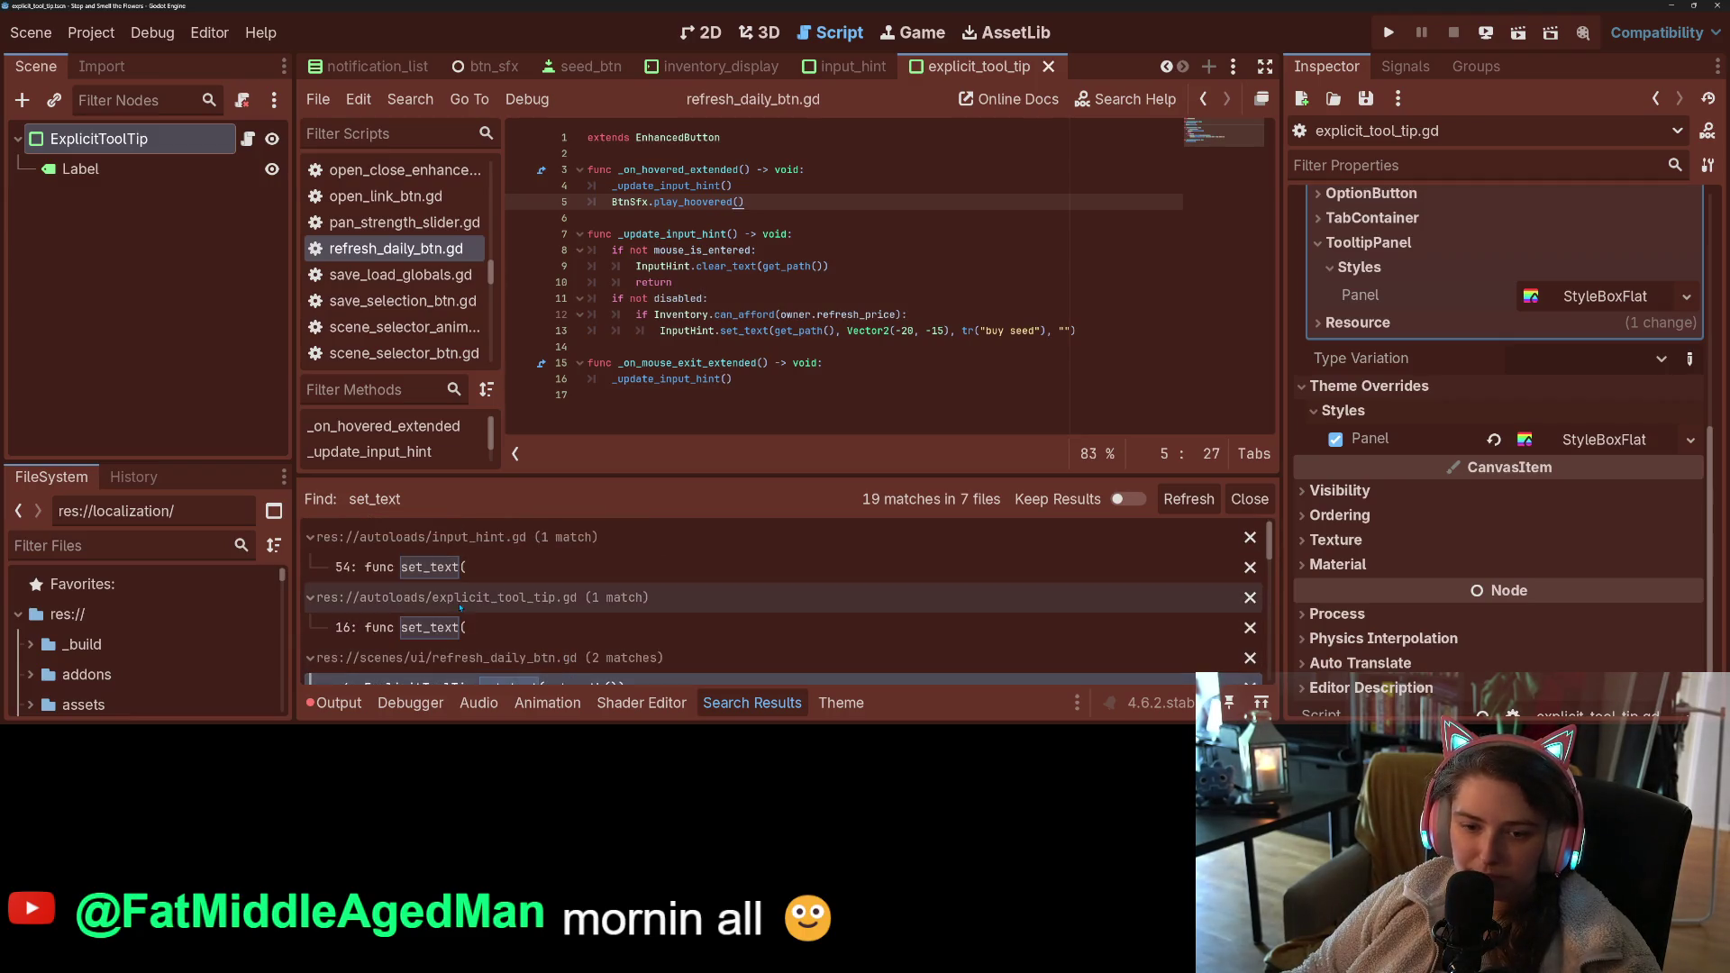
scroll(461, 609, "down", 5)
left_click(1190, 500)
scroll(593, 629, "down", 3)
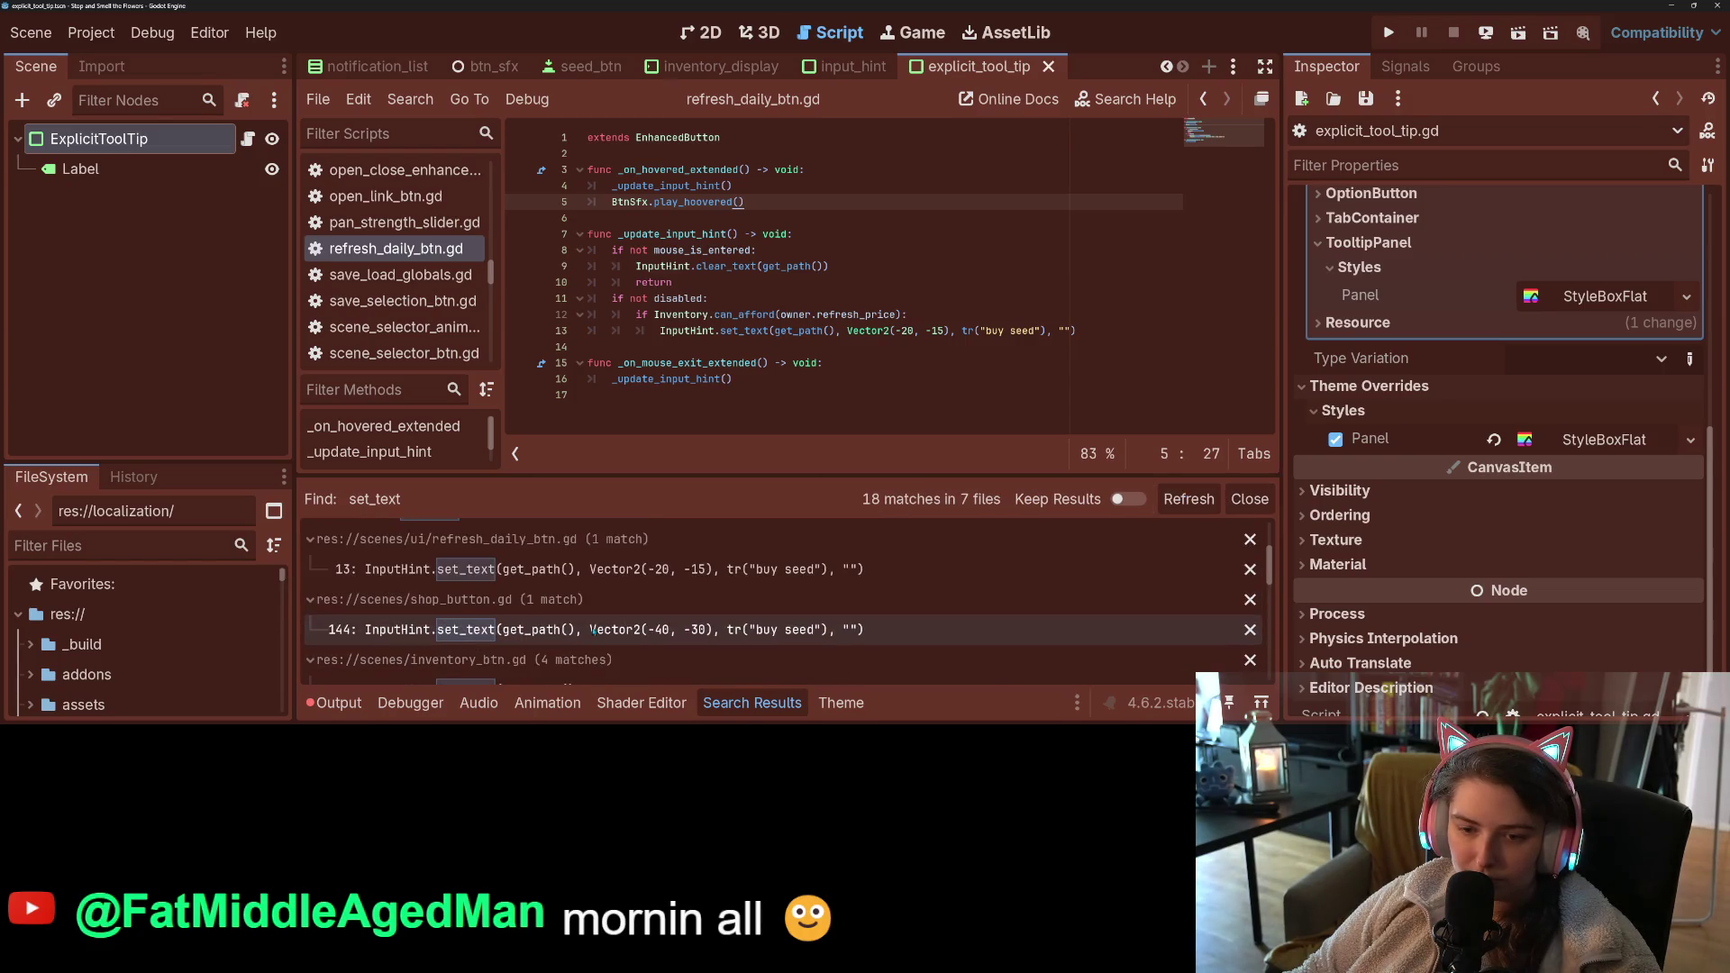
left_click(593, 629)
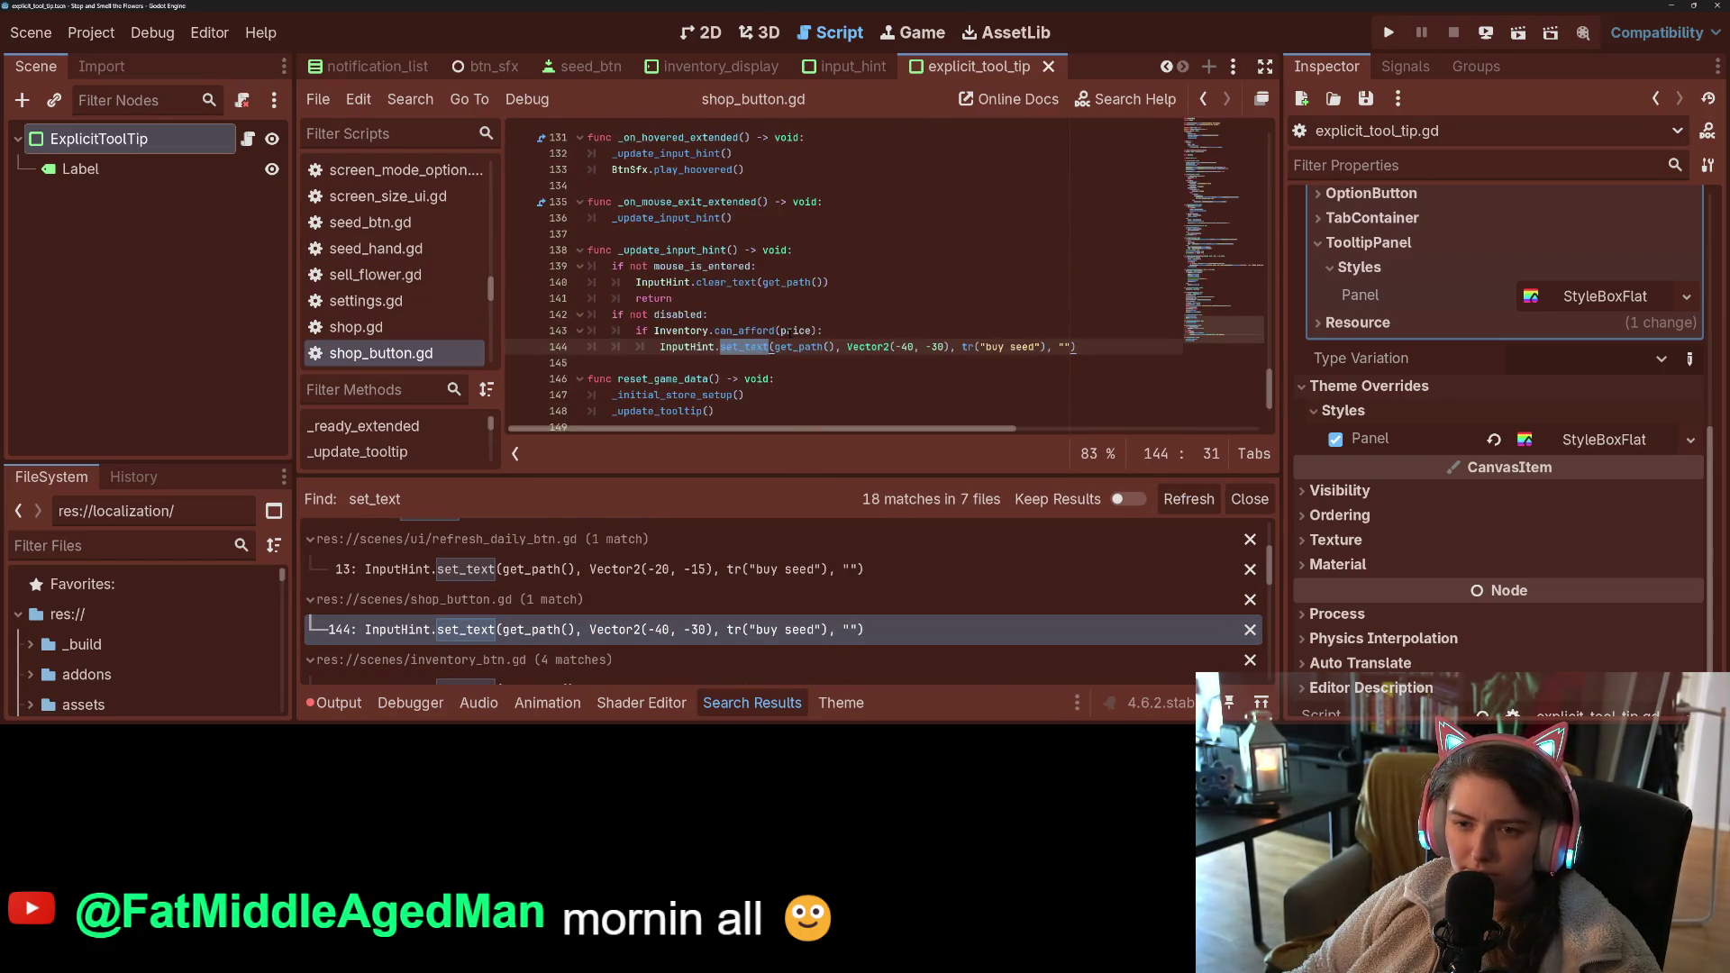
- Review _update_input_hint's can_afford check and set_text call, then collapse the search results
double_click(698, 233)
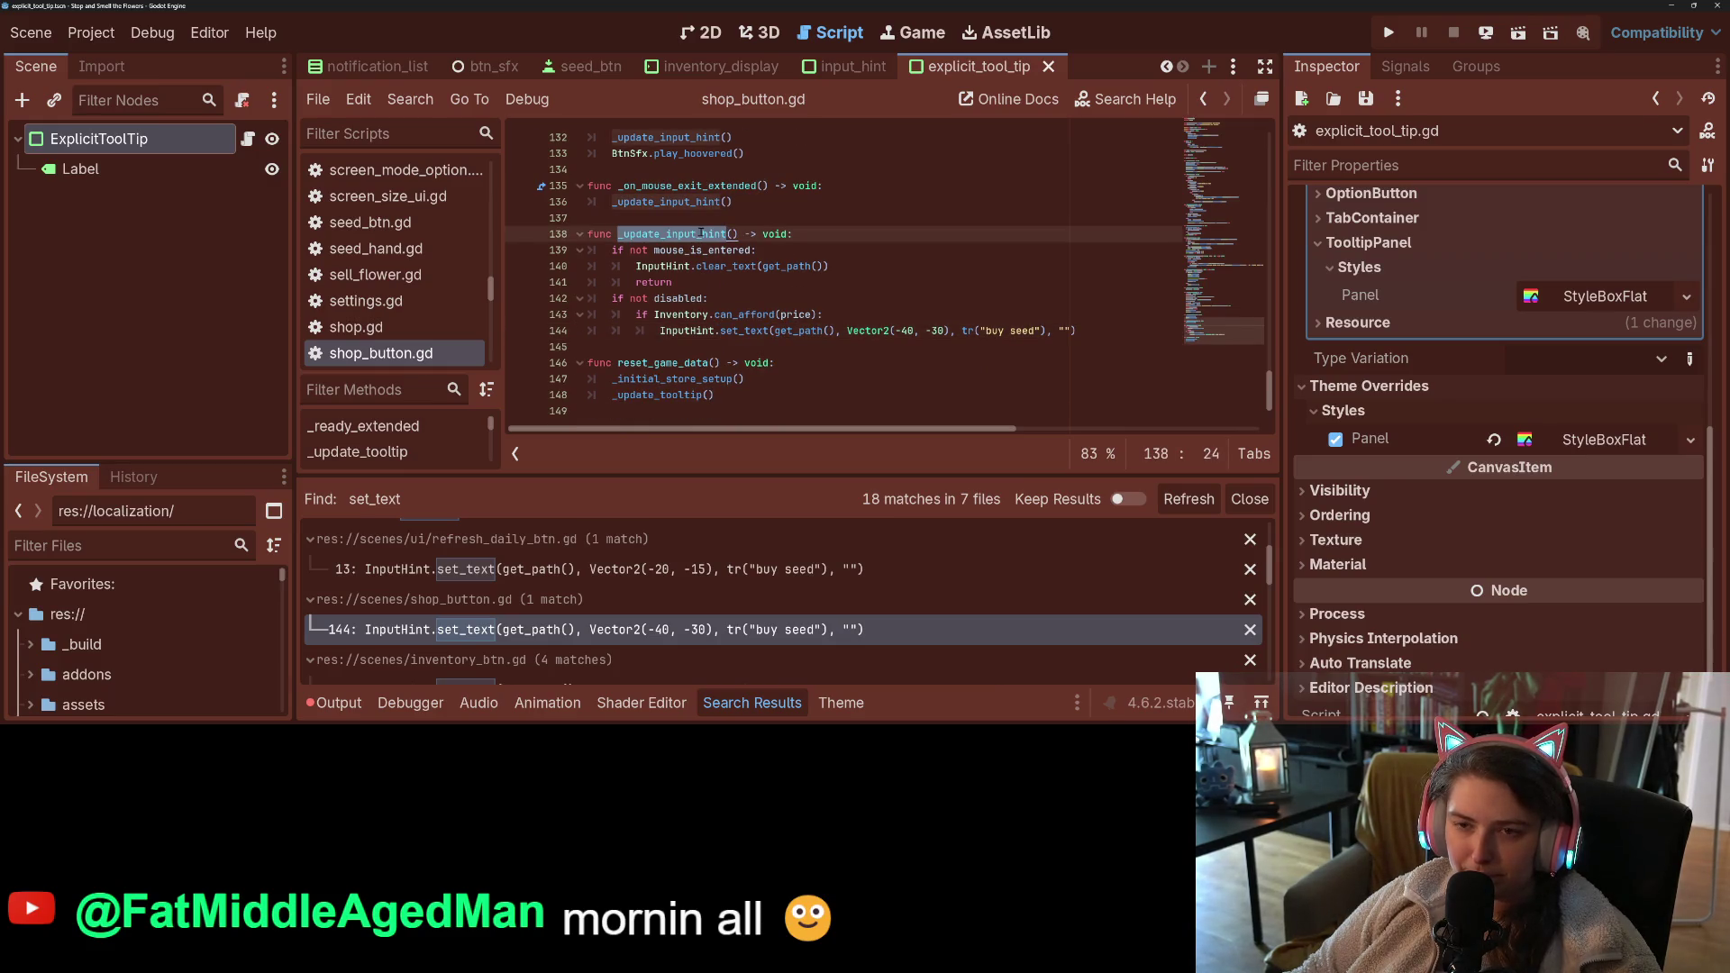
left_click(691, 314)
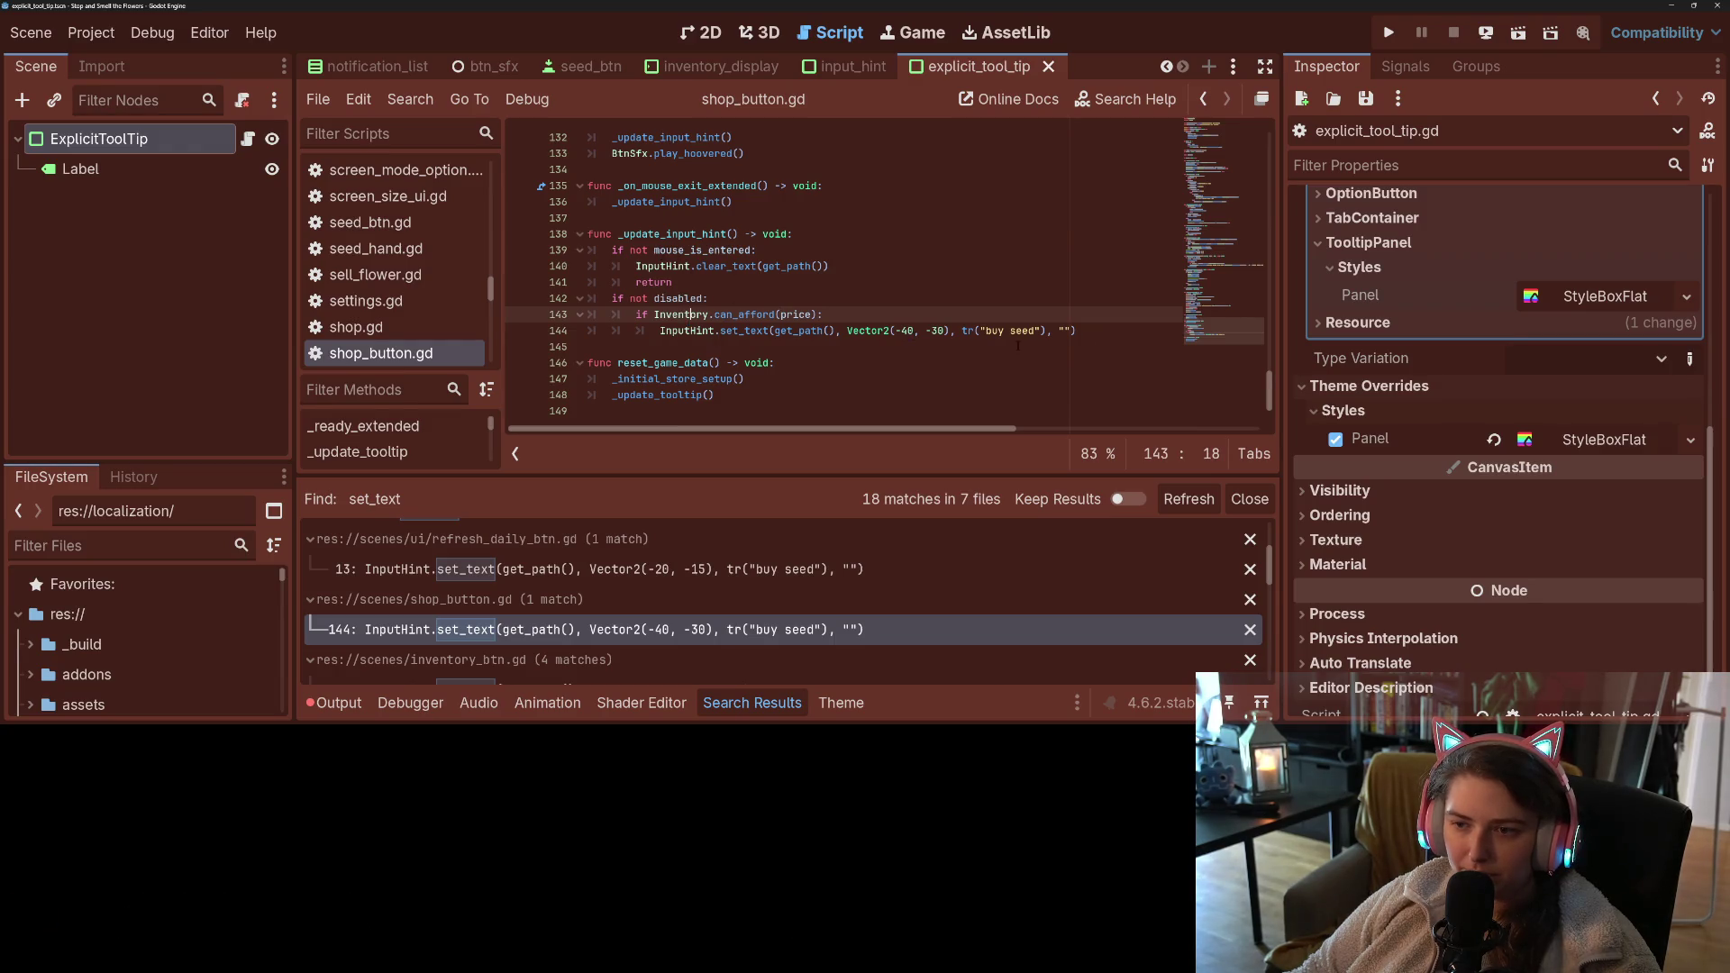
left_click(1139, 336)
left_click(770, 334)
scroll(852, 403, "up", 8)
scroll(852, 403, "up", 5)
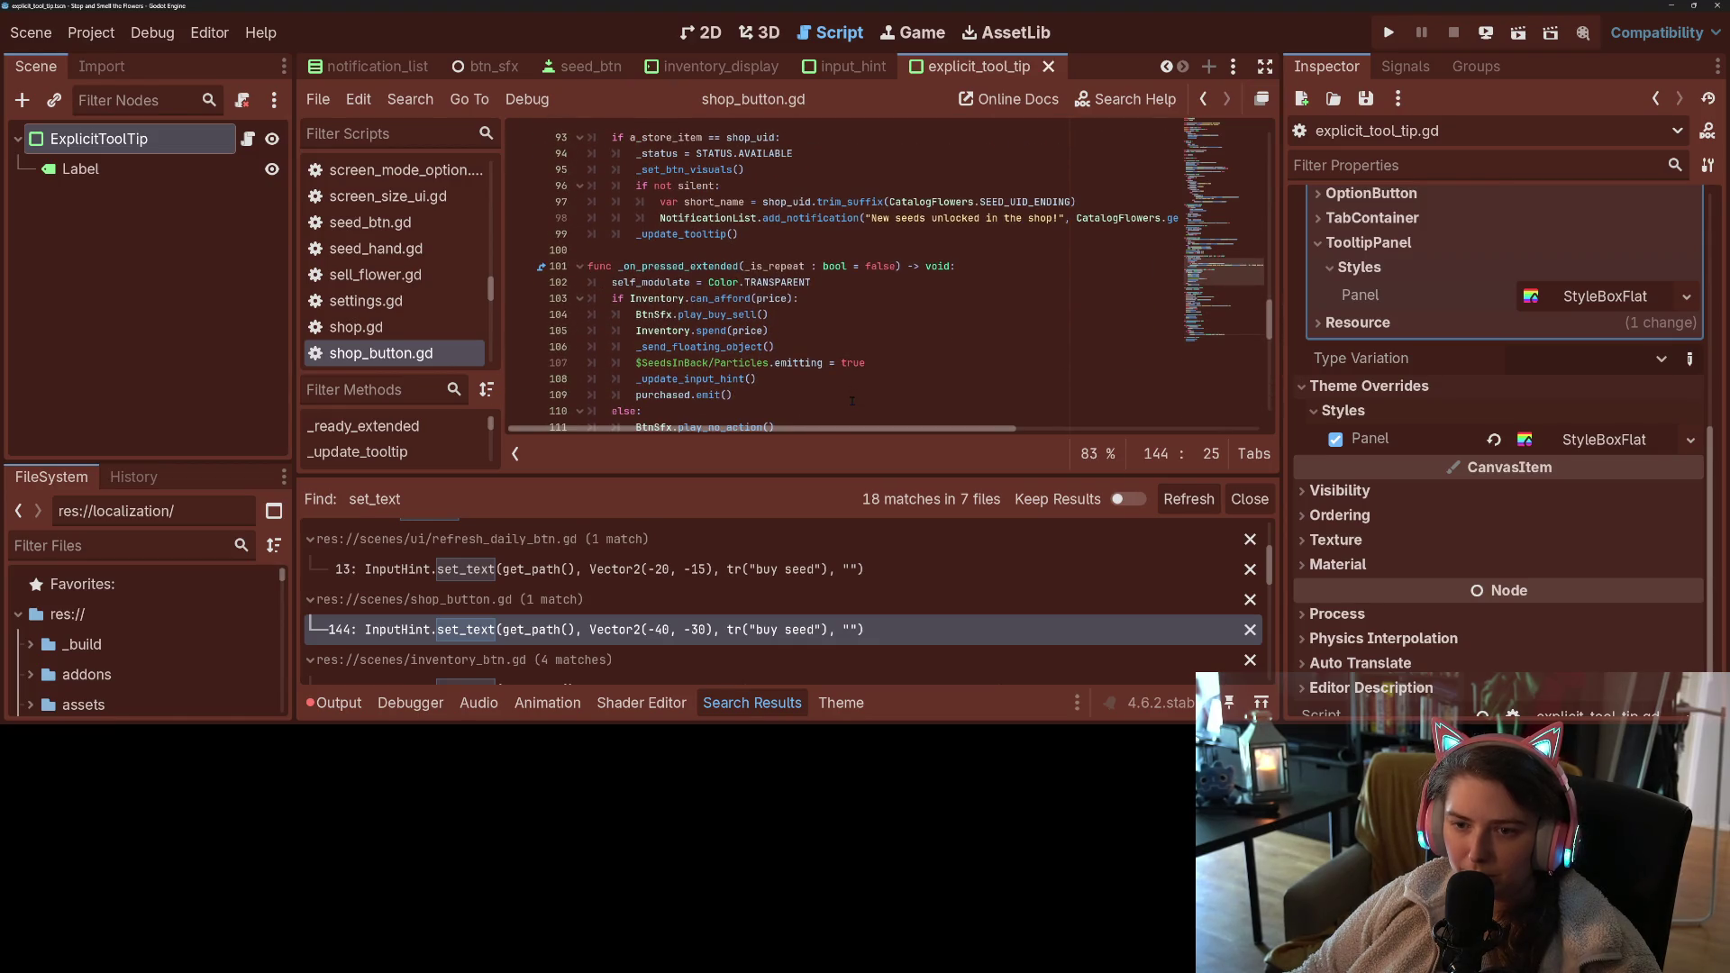
scroll(851, 401, "up", 4)
scroll(852, 401, "up", 12)
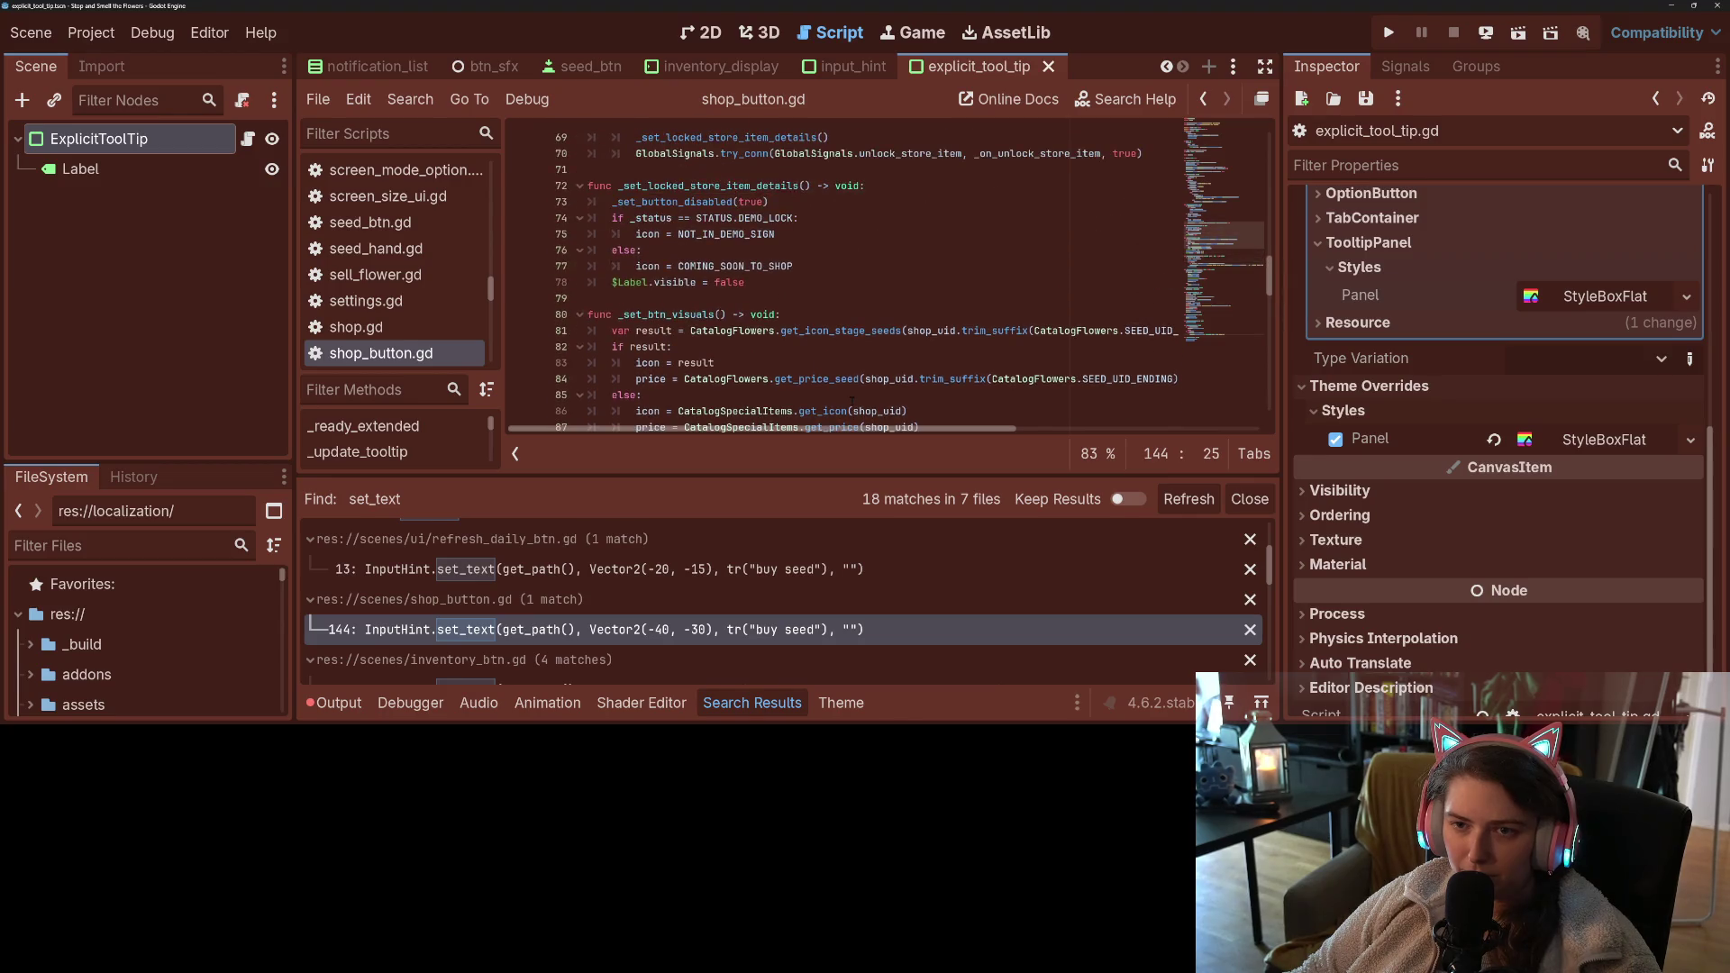
scroll(852, 400, "up", 1)
scroll(852, 400, "up", 1)
scroll(852, 400, "up", 13)
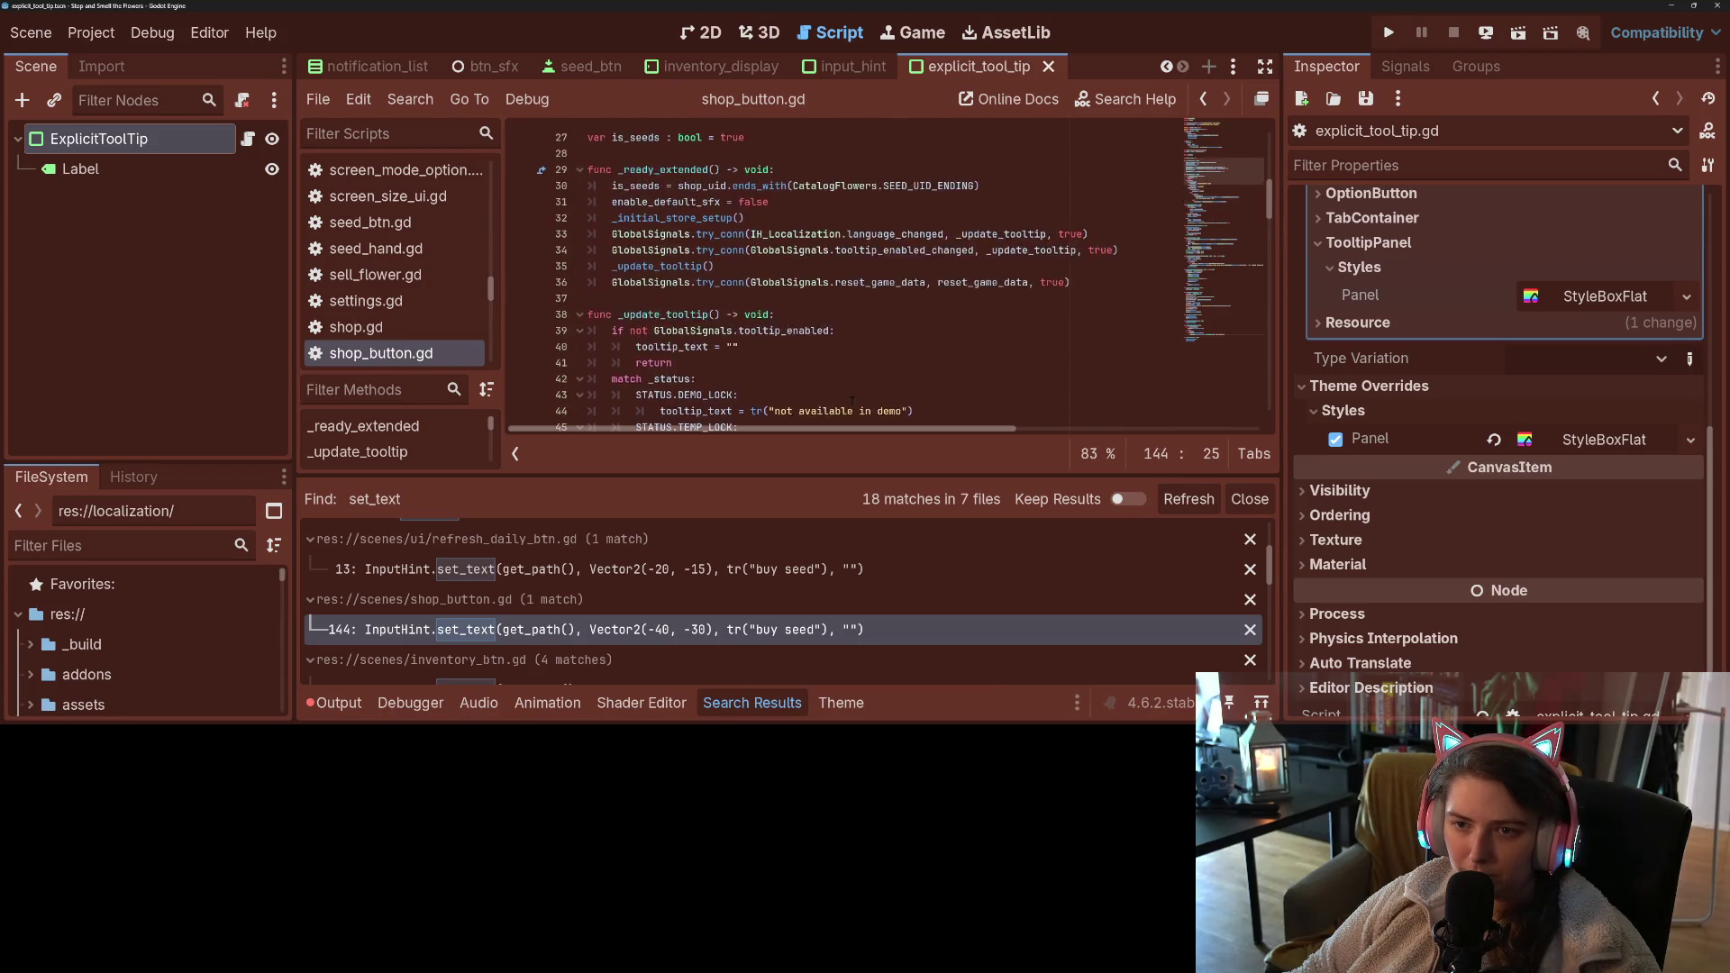
scroll(852, 400, "down", 1)
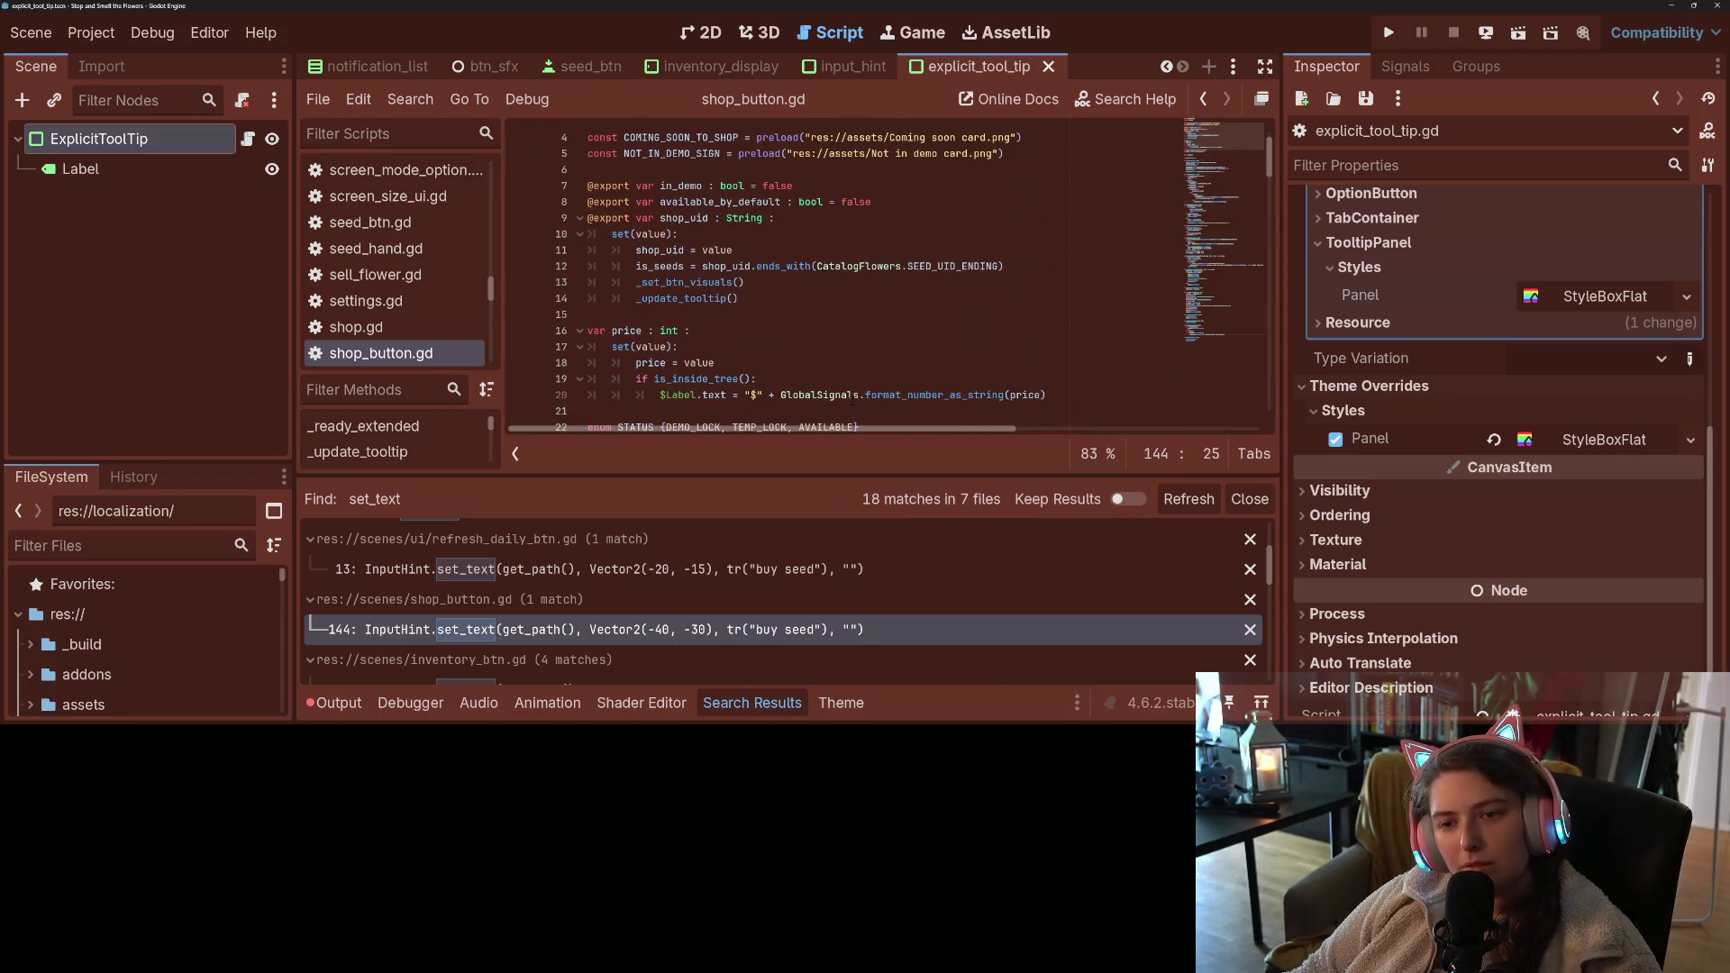
scroll(852, 400, "down", 3)
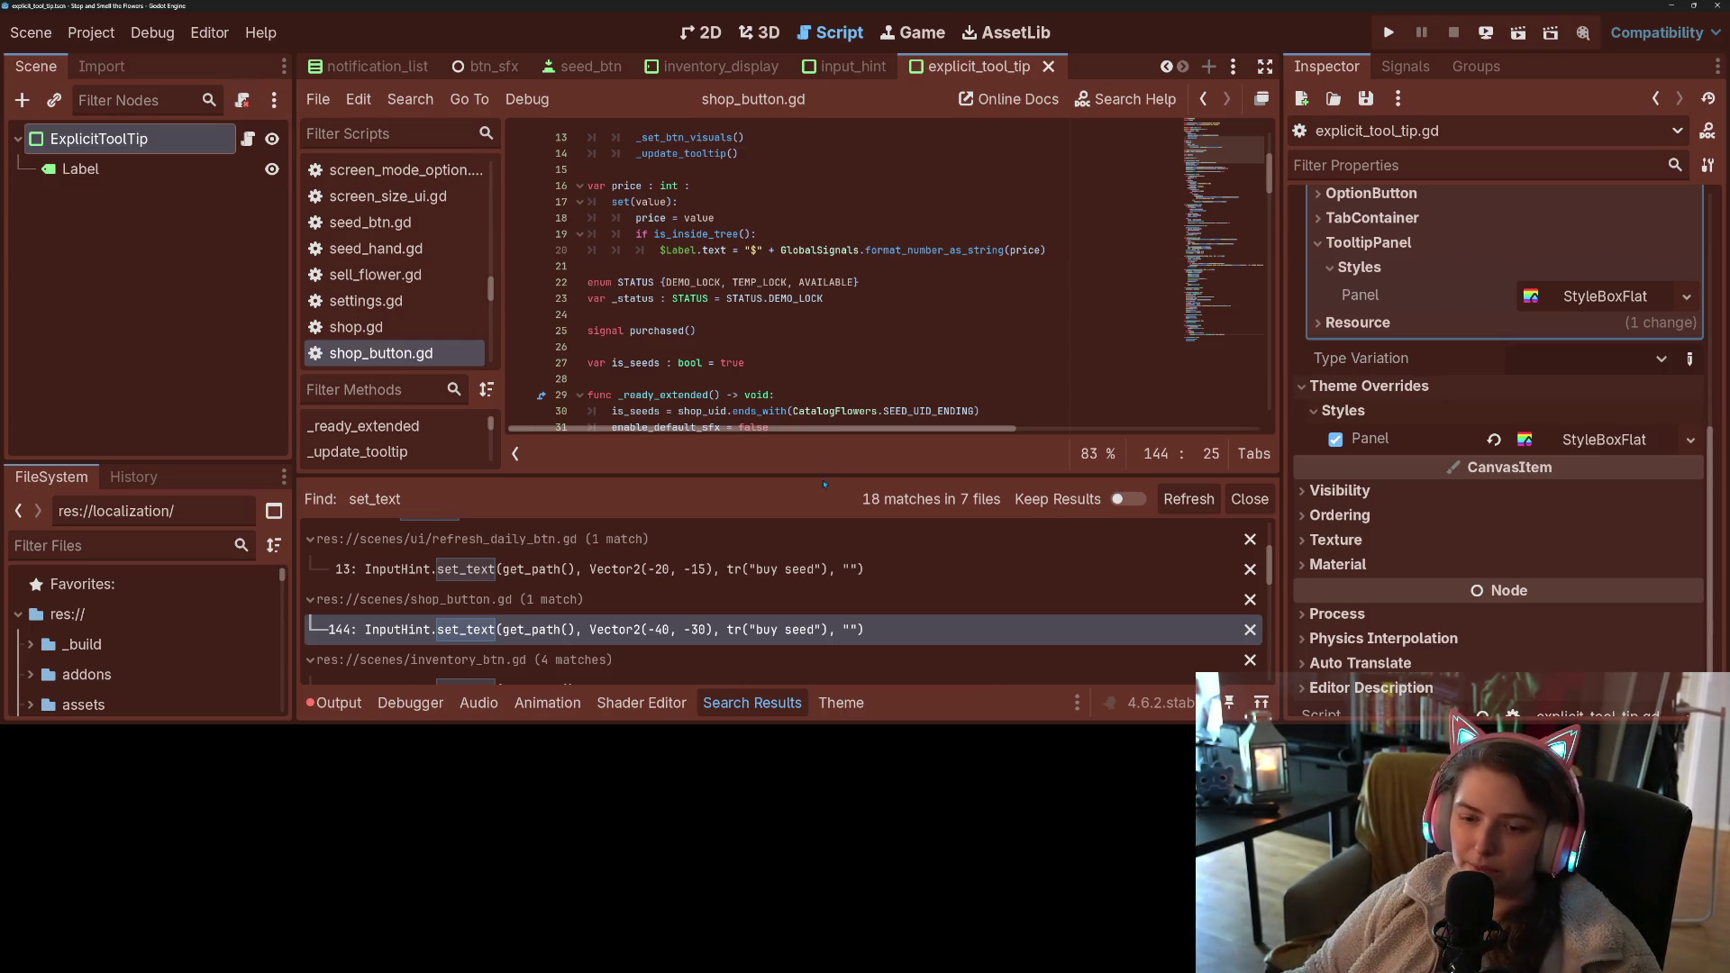
left_click(753, 703)
scroll(746, 545, "down", 5)
scroll(747, 545, "down", 20)
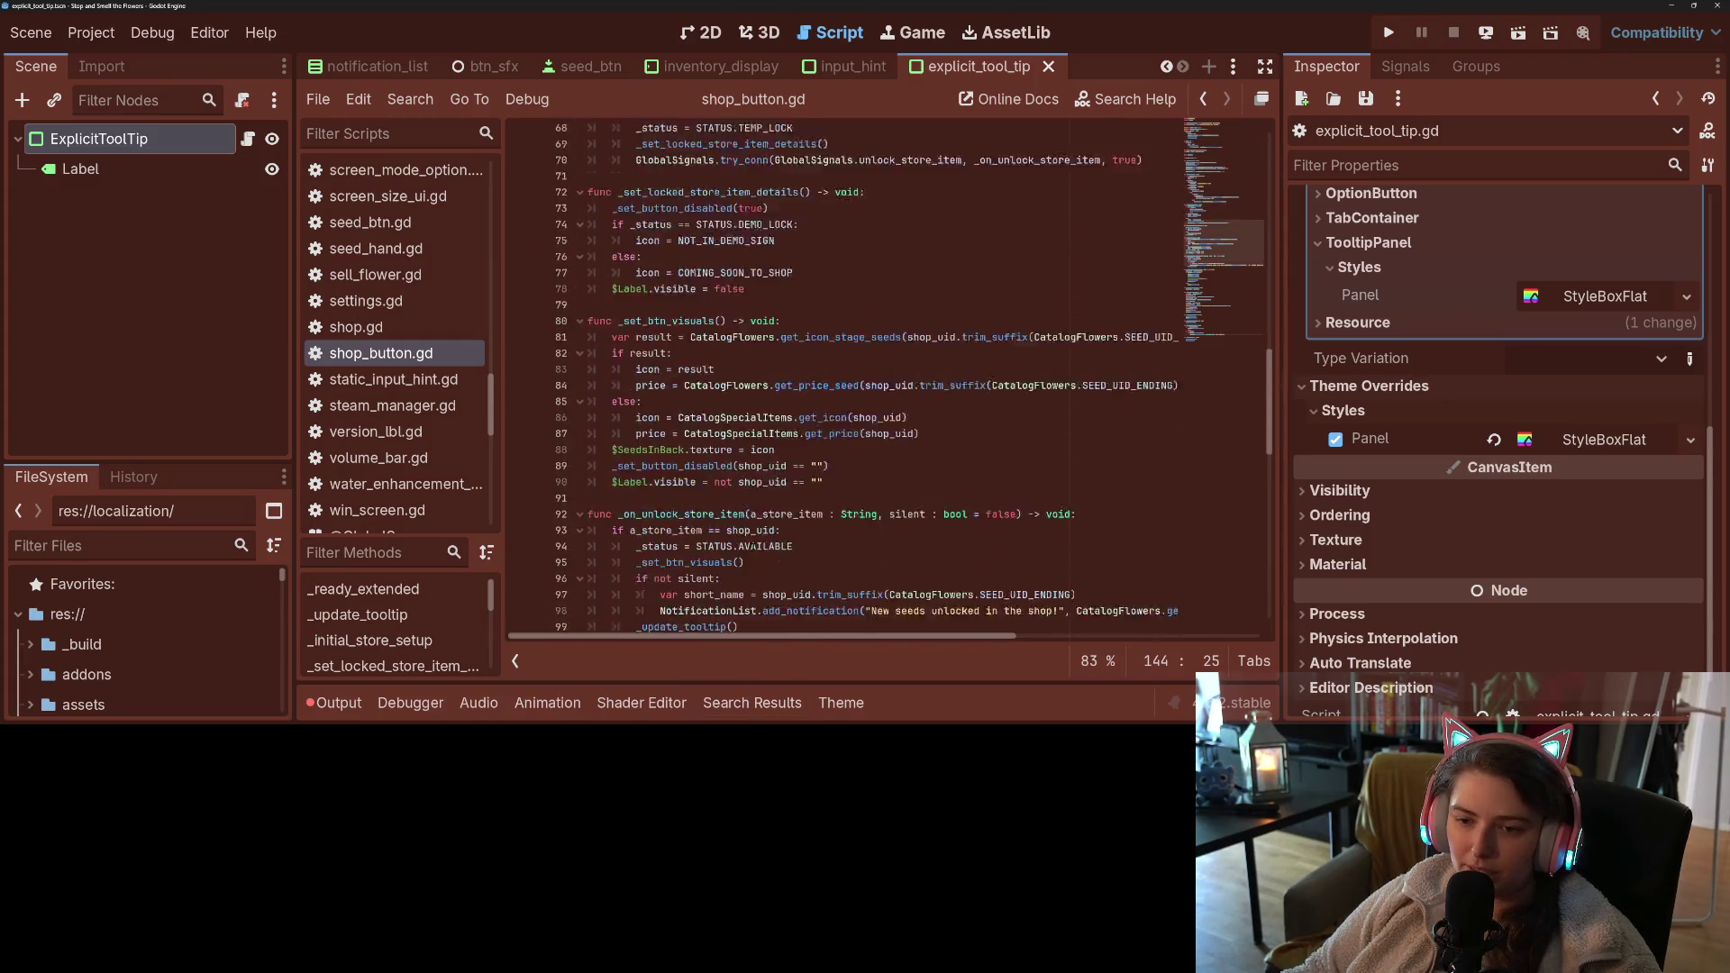
- Paste ExplicitToolTip.set_text(get_path(), "") after _update_input_hint in _on_hovered_extended
left_click(671, 443)
double_click(700, 333)
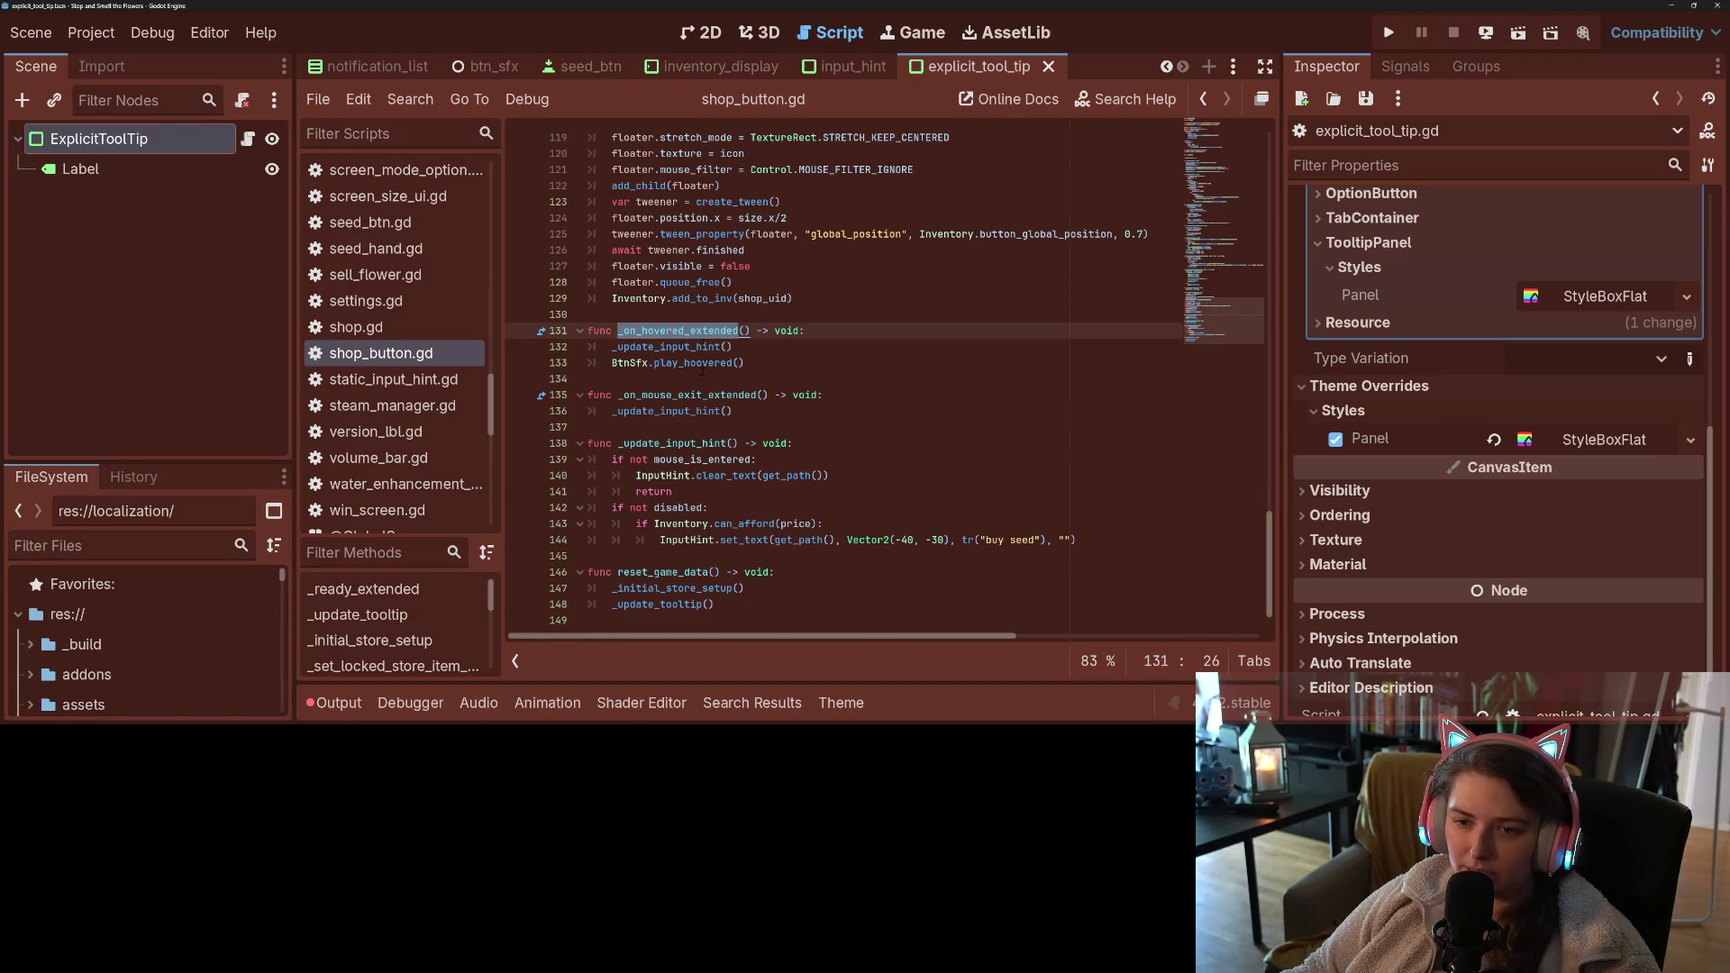
left_click(701, 394)
left_click(771, 348)
key("Return")
type("ExplicitToolTip.set_text(get_path(), \"\")")
- Add ExplicitToolTip.clear_text(get_path()) to _on_mouse_exit_extended and save
key("Down")
key("Down")
key("Down")
key("Down")
key("Return")
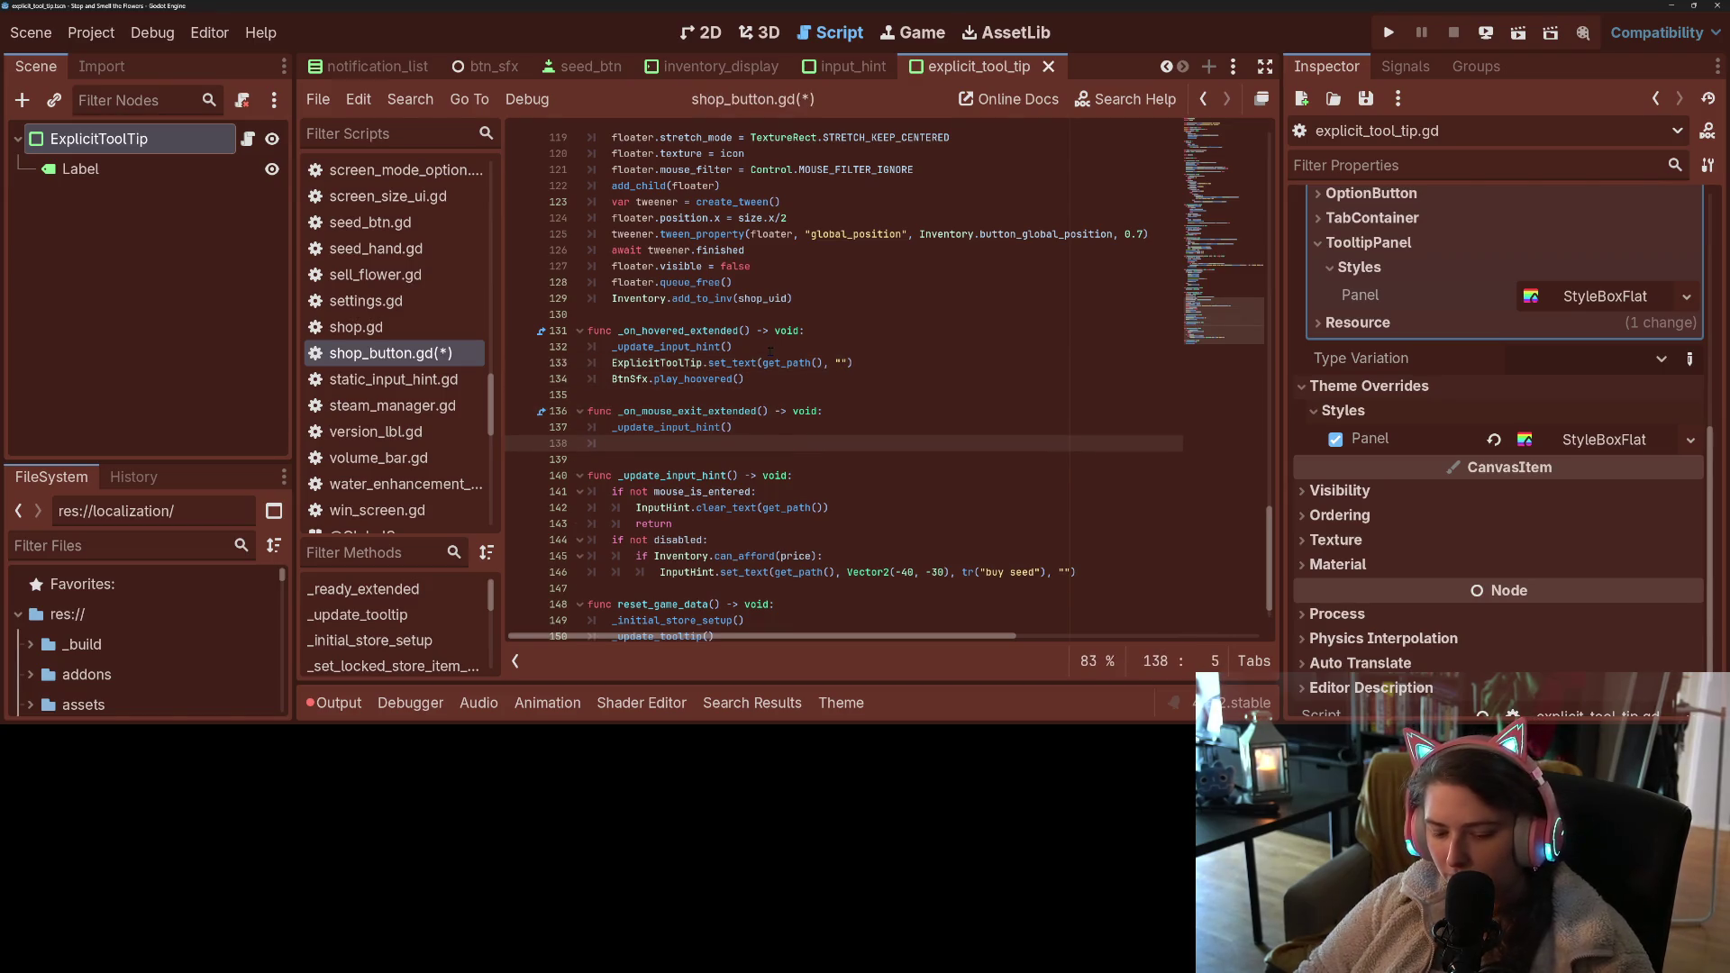
type("Exp")
key("Return")
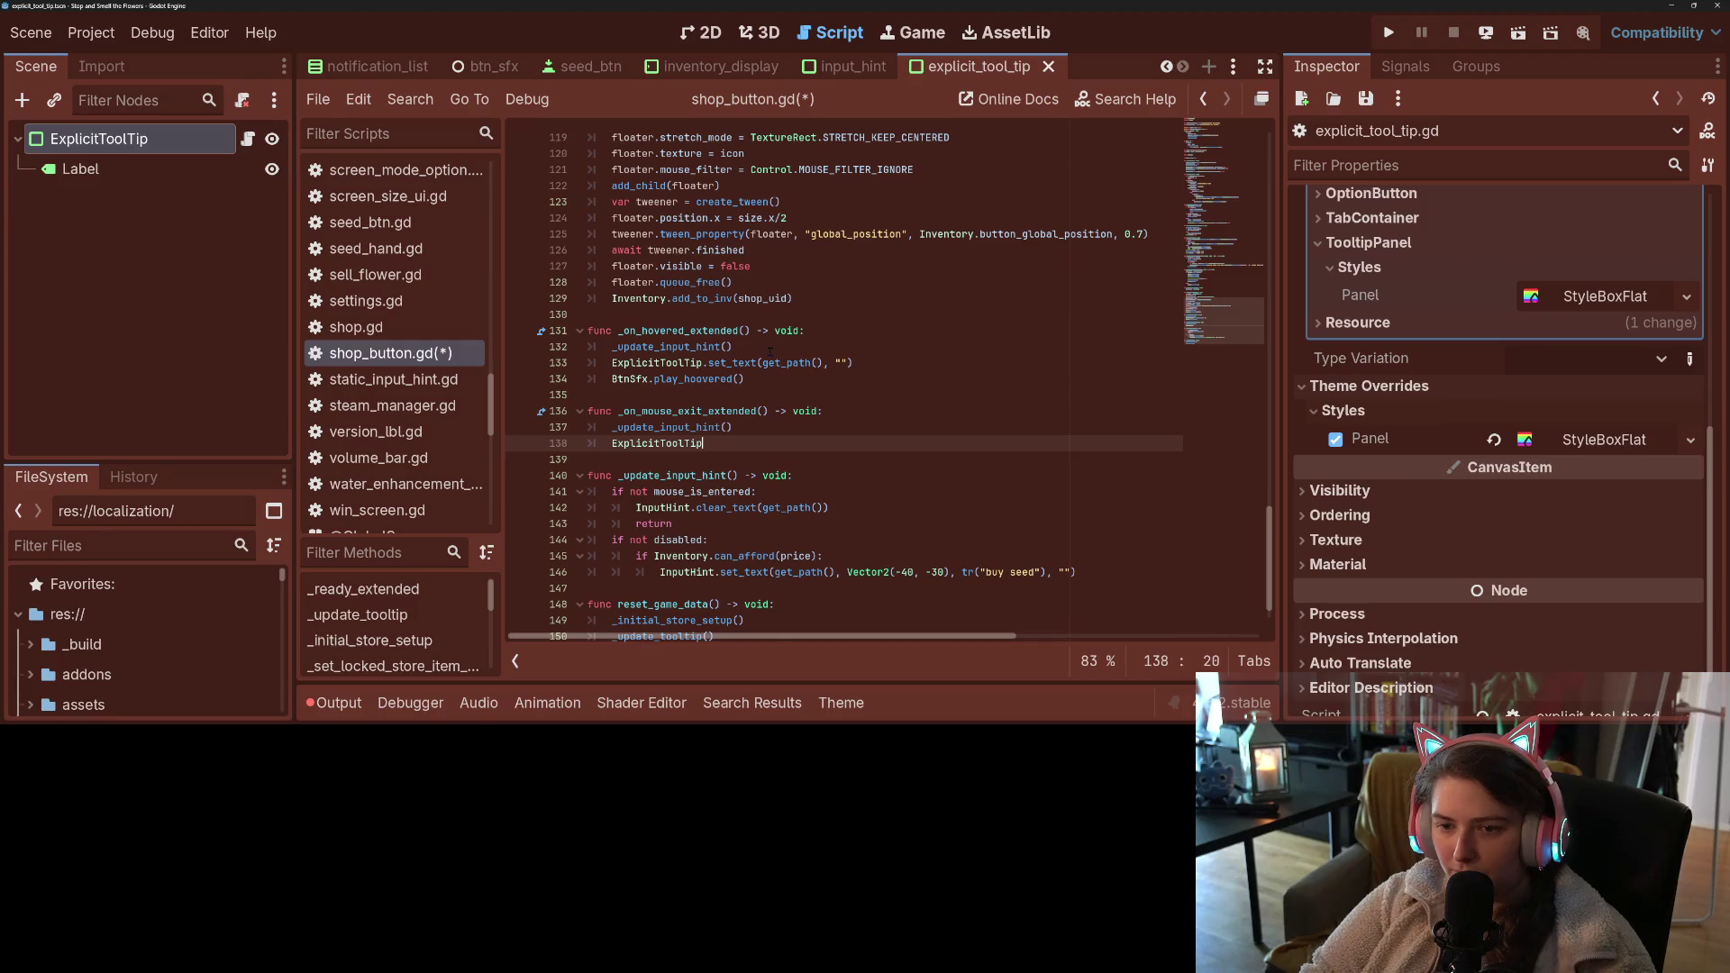
type(".cl")
key("Return")
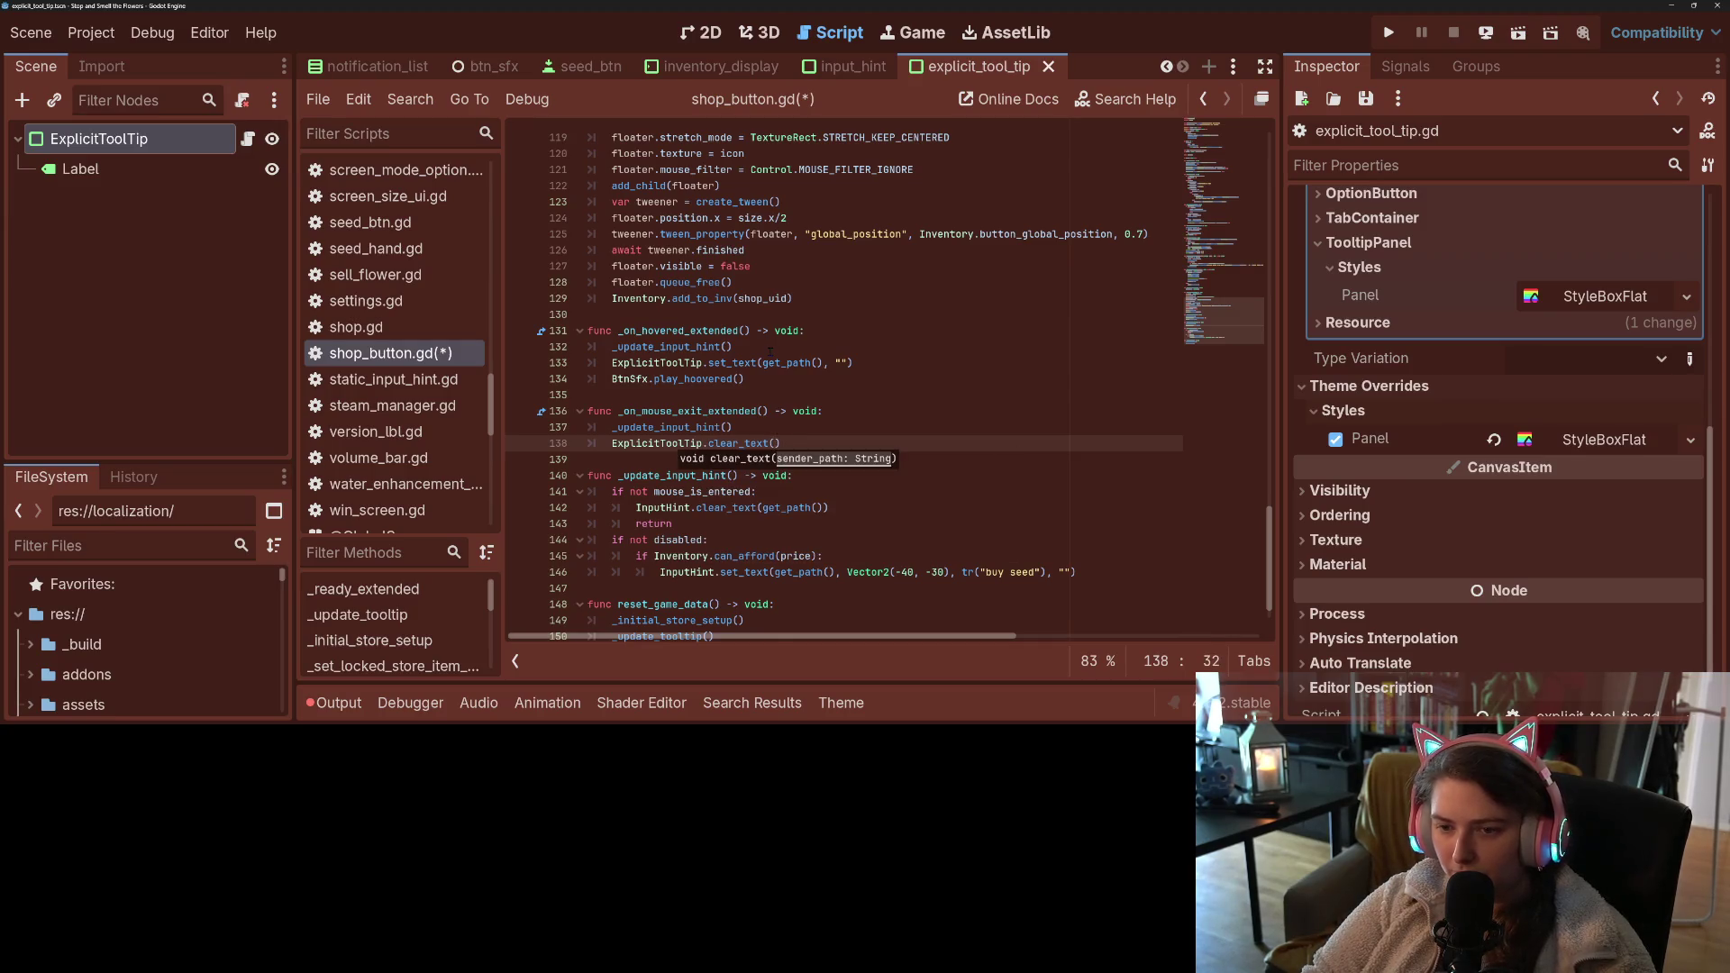
type("get_pathe")
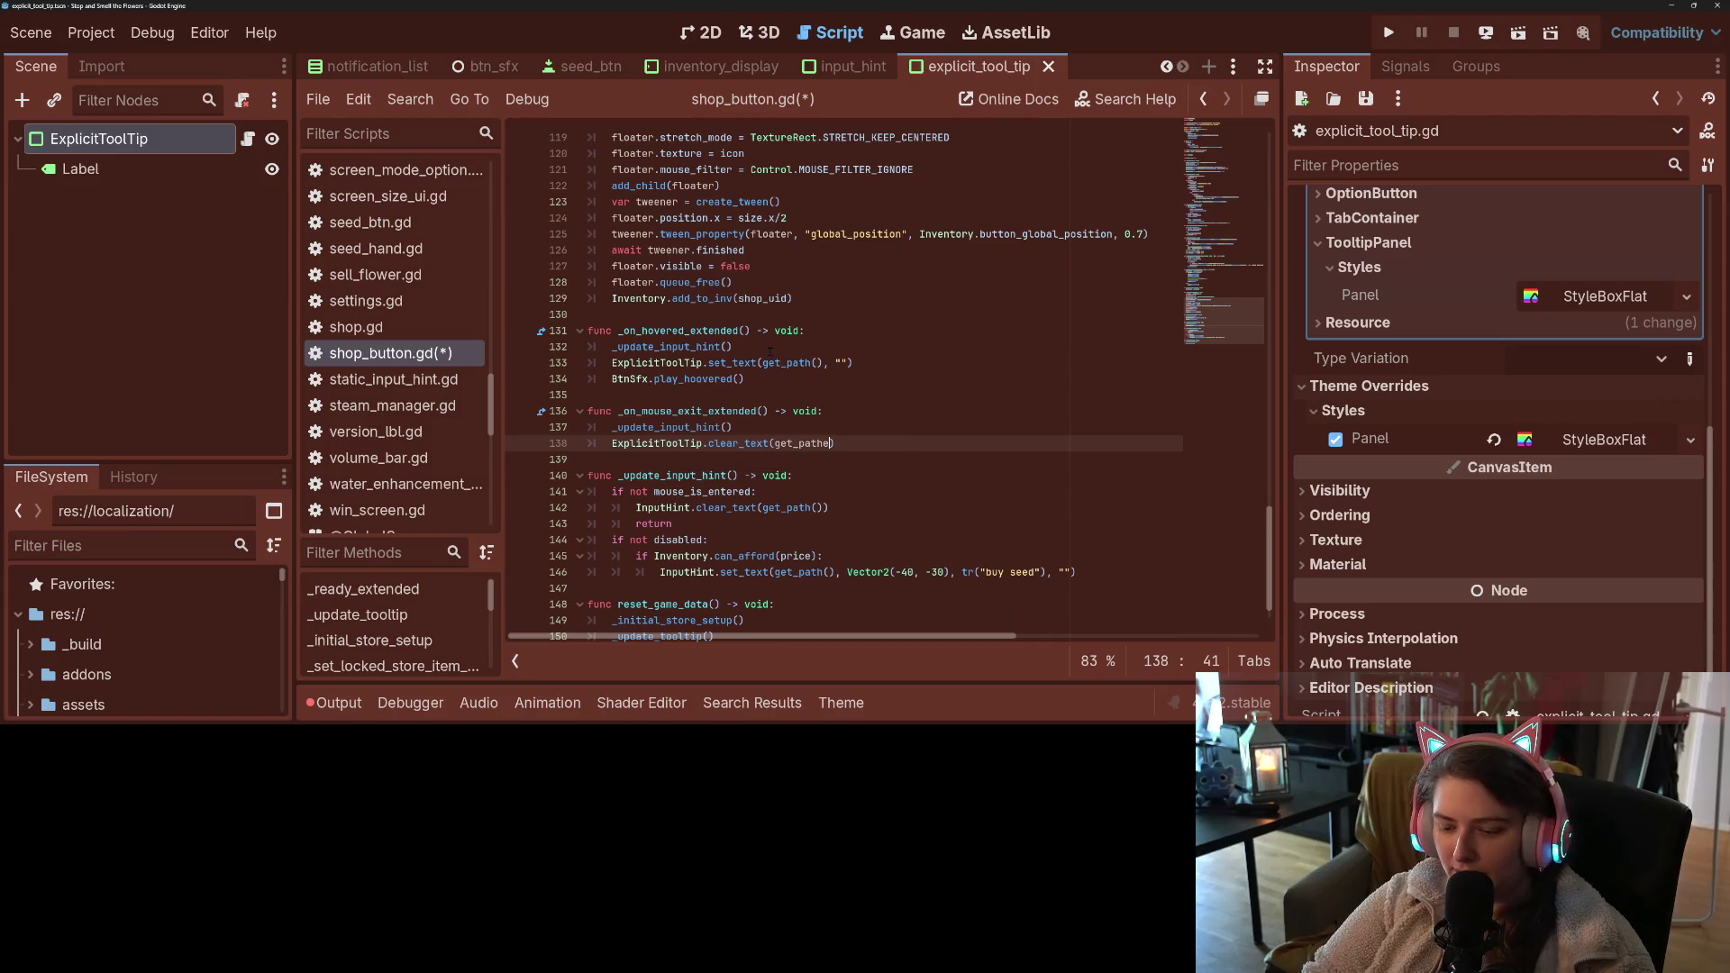
type("()")
key("ctrl+s")
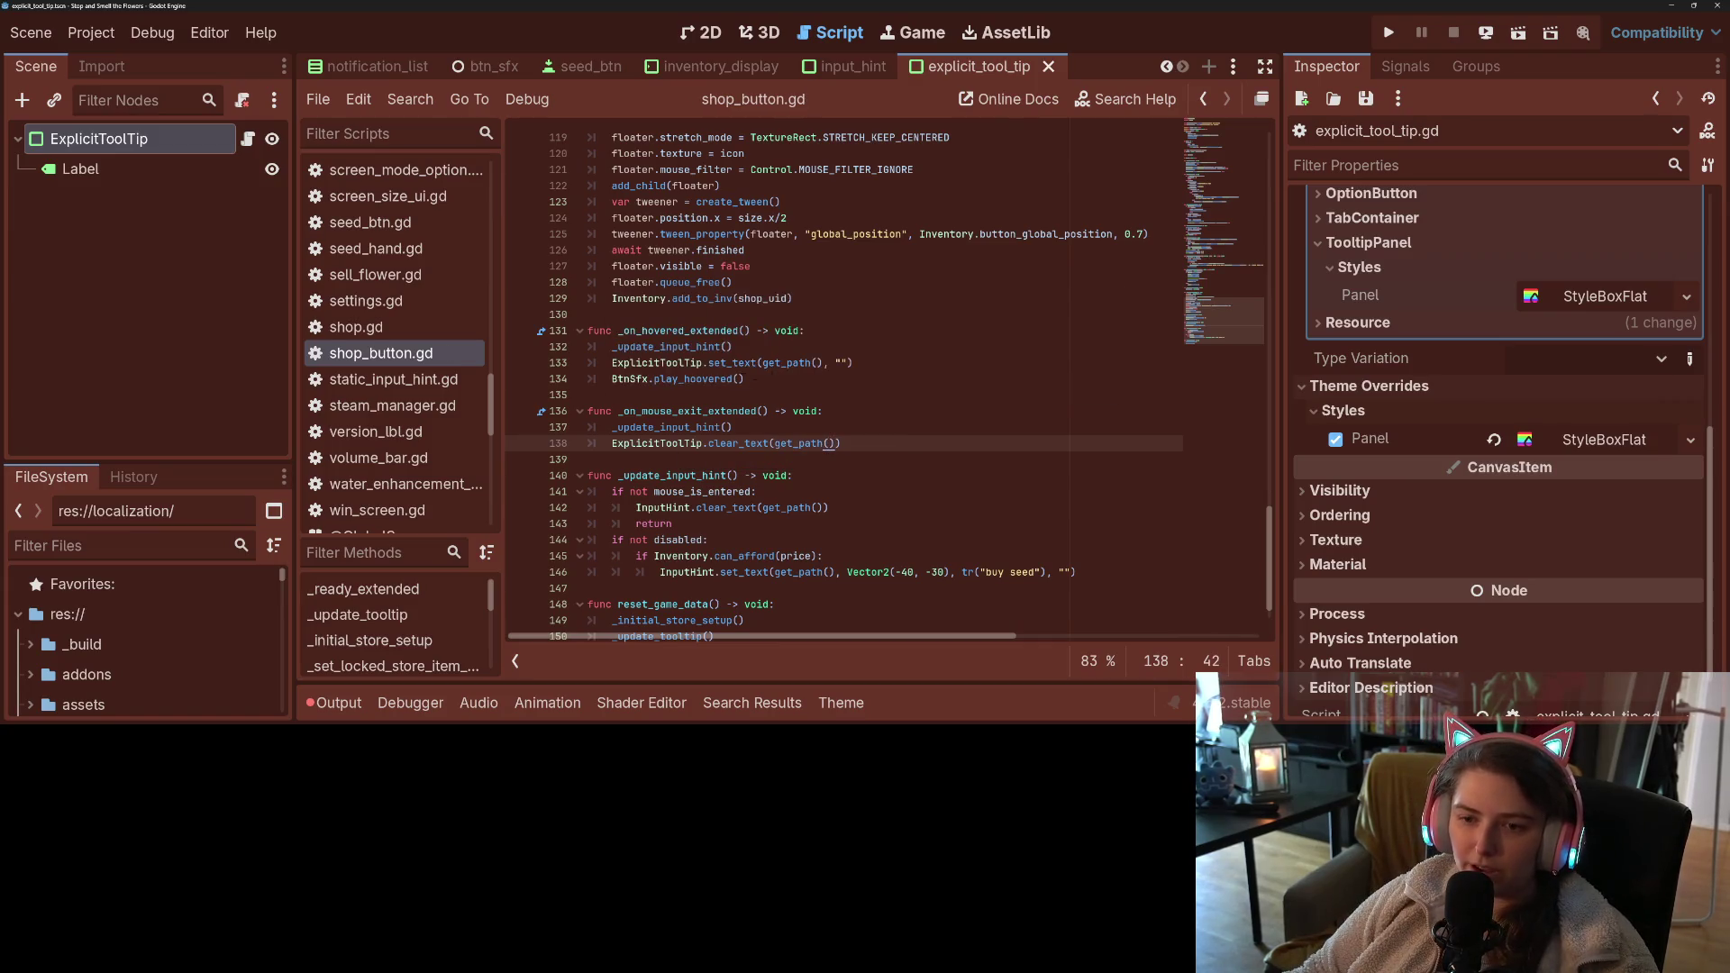
- Move the caret to the end of the is_seeds variable line
left_click(839, 362)
scroll(838, 362, "up", 10)
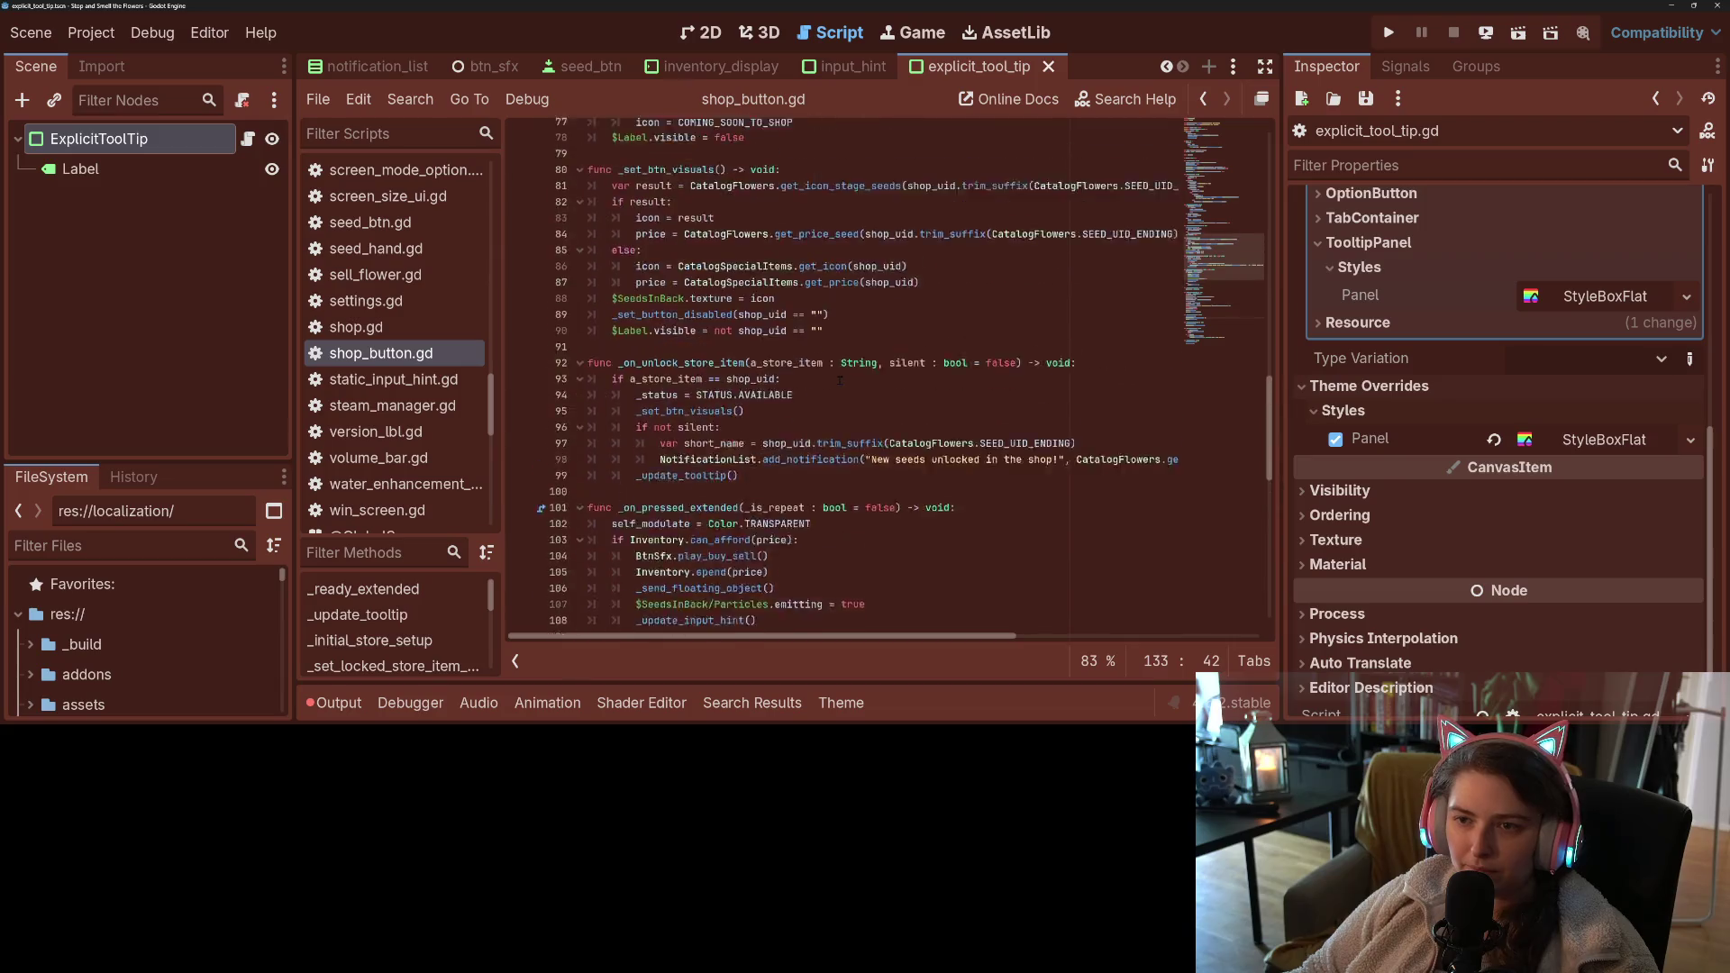
scroll(1222, 174, "up", 10)
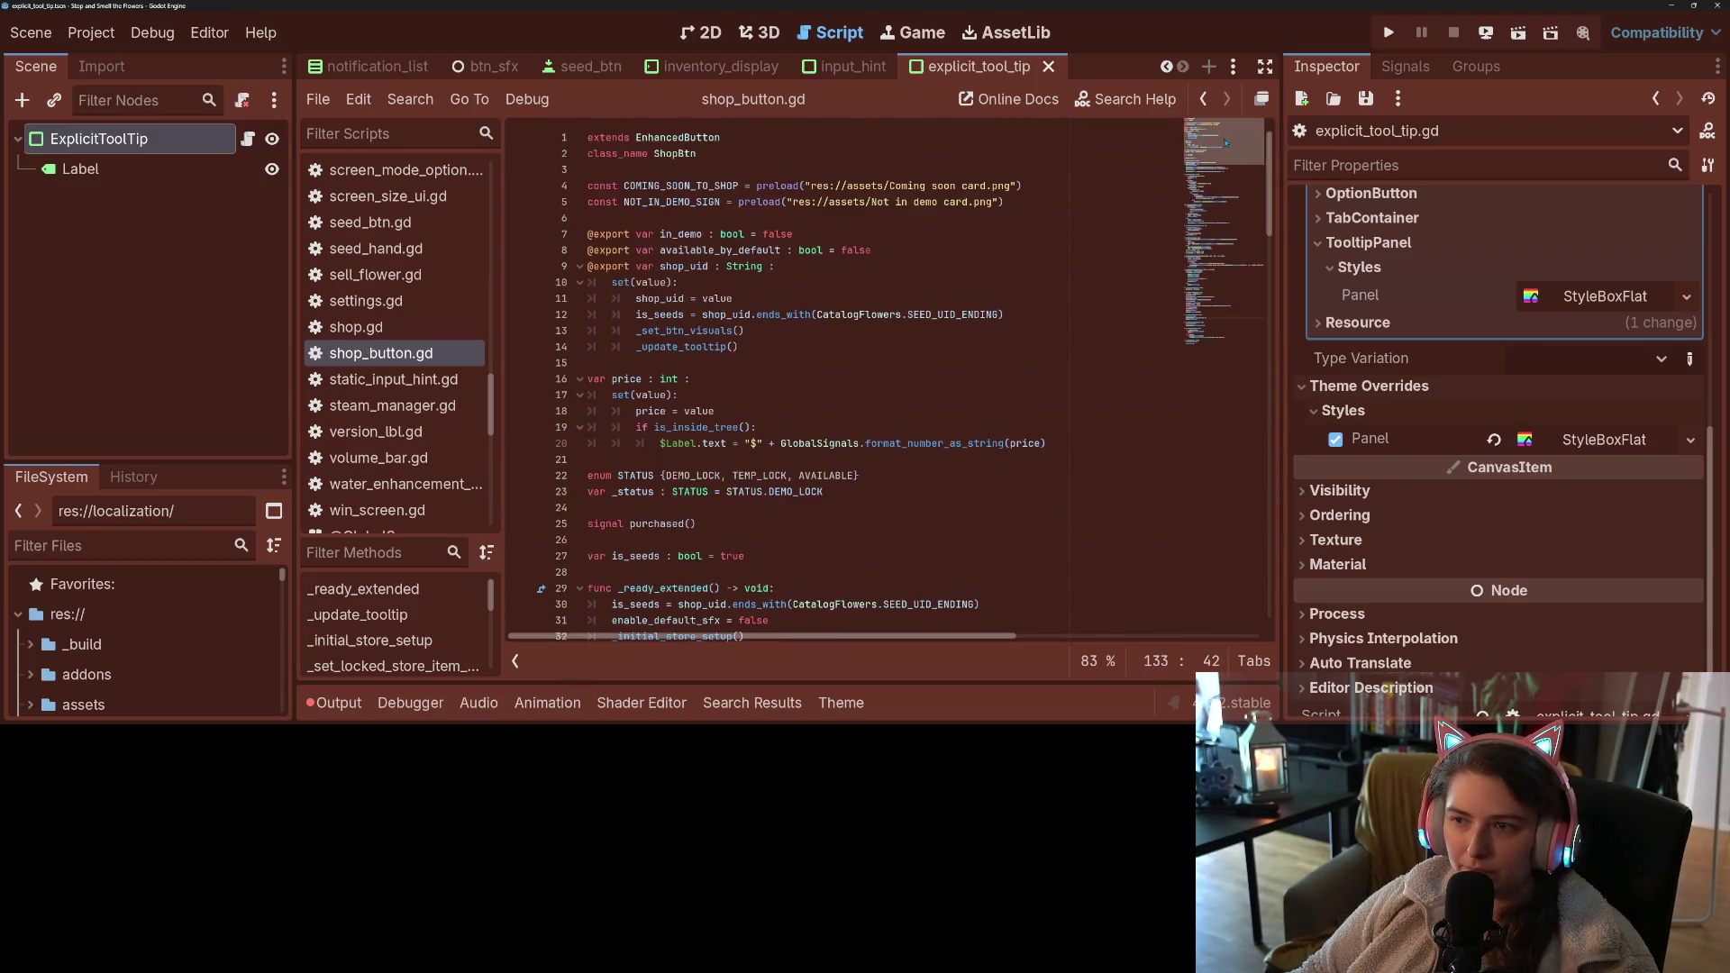
scroll(780, 427, "down", 3)
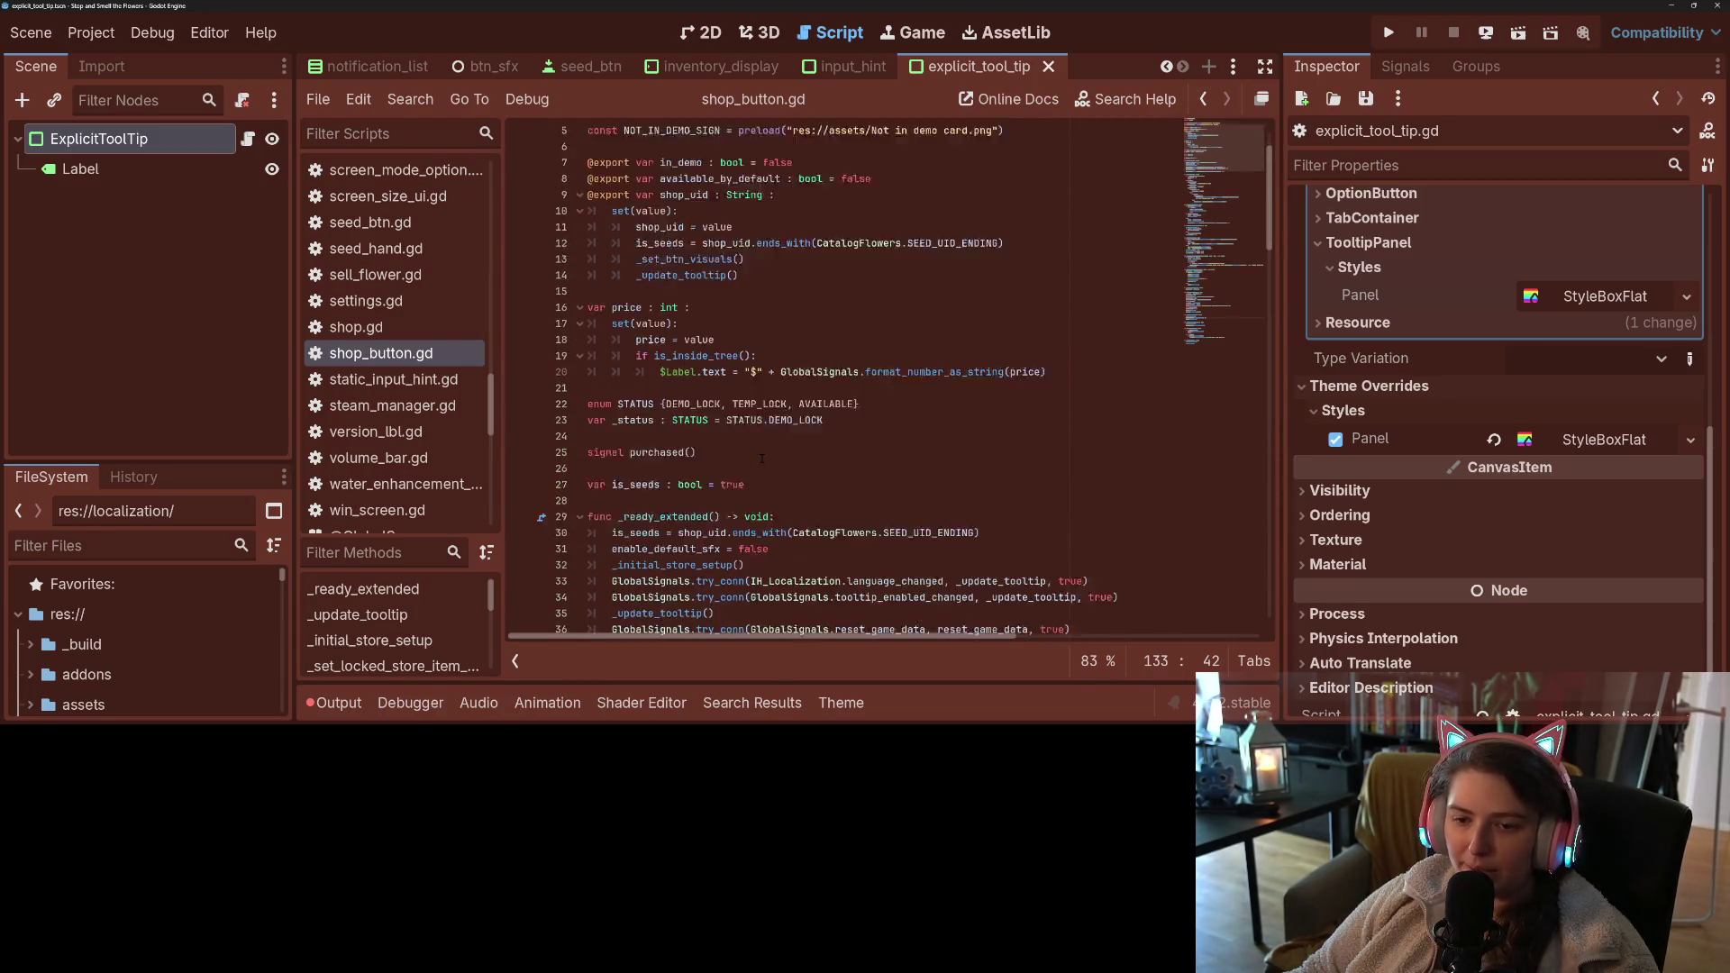
left_click(781, 428)
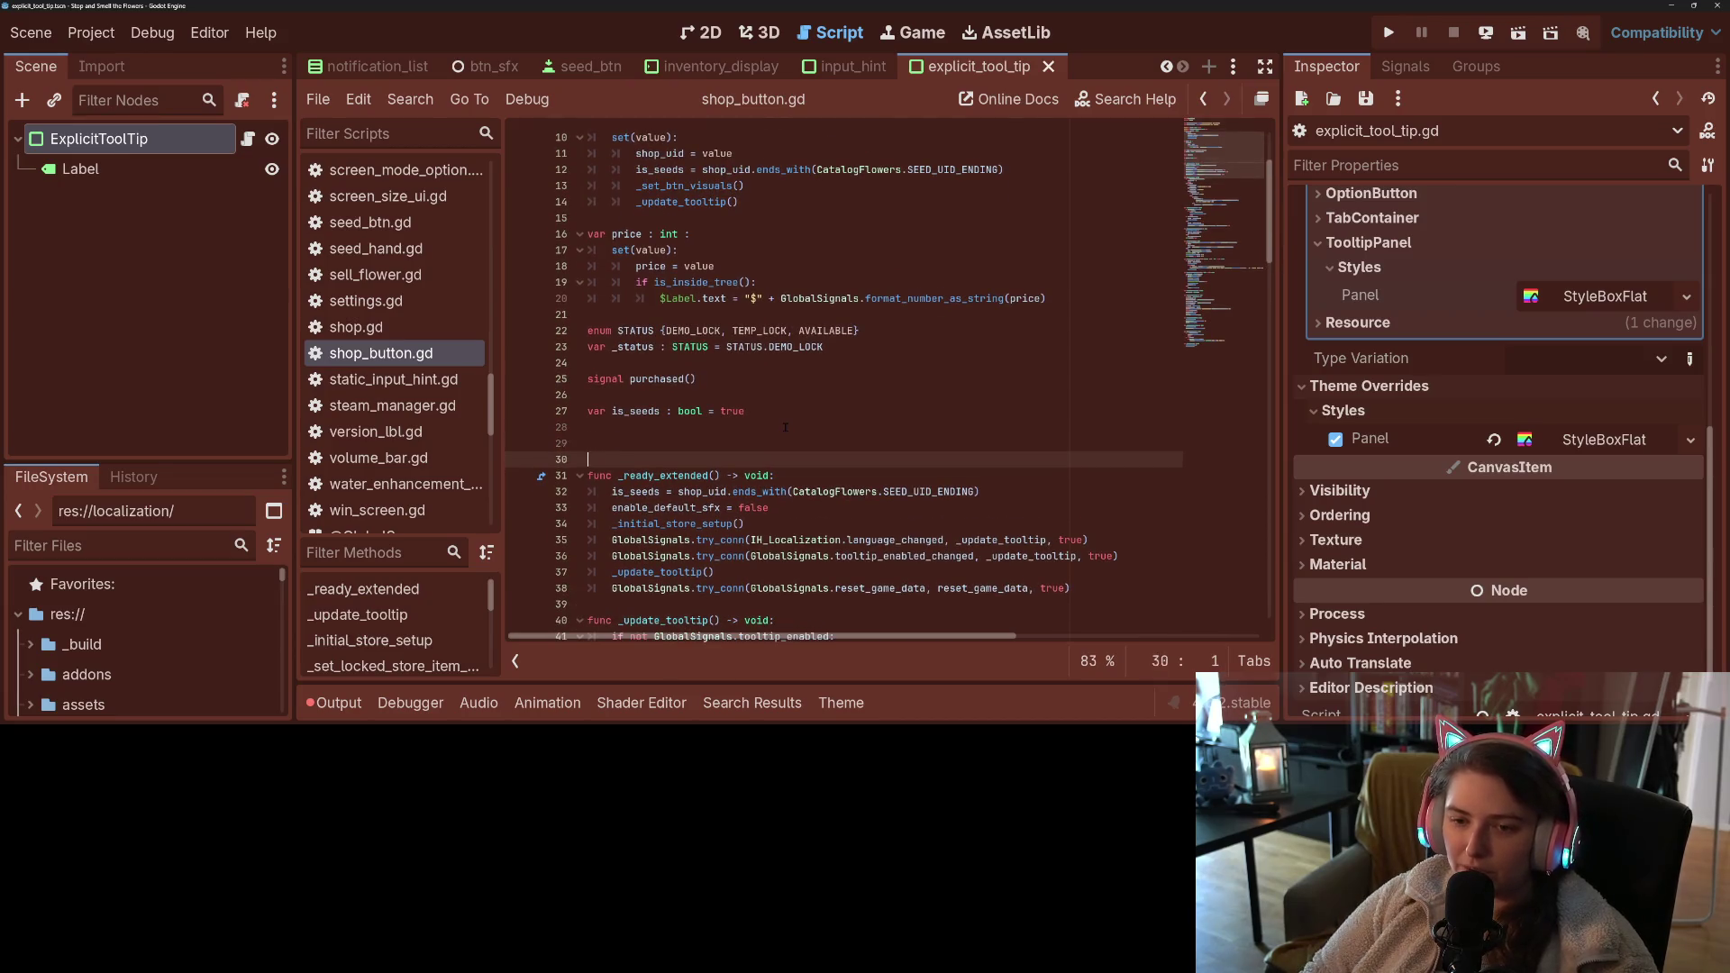
key("Up")
key("End")
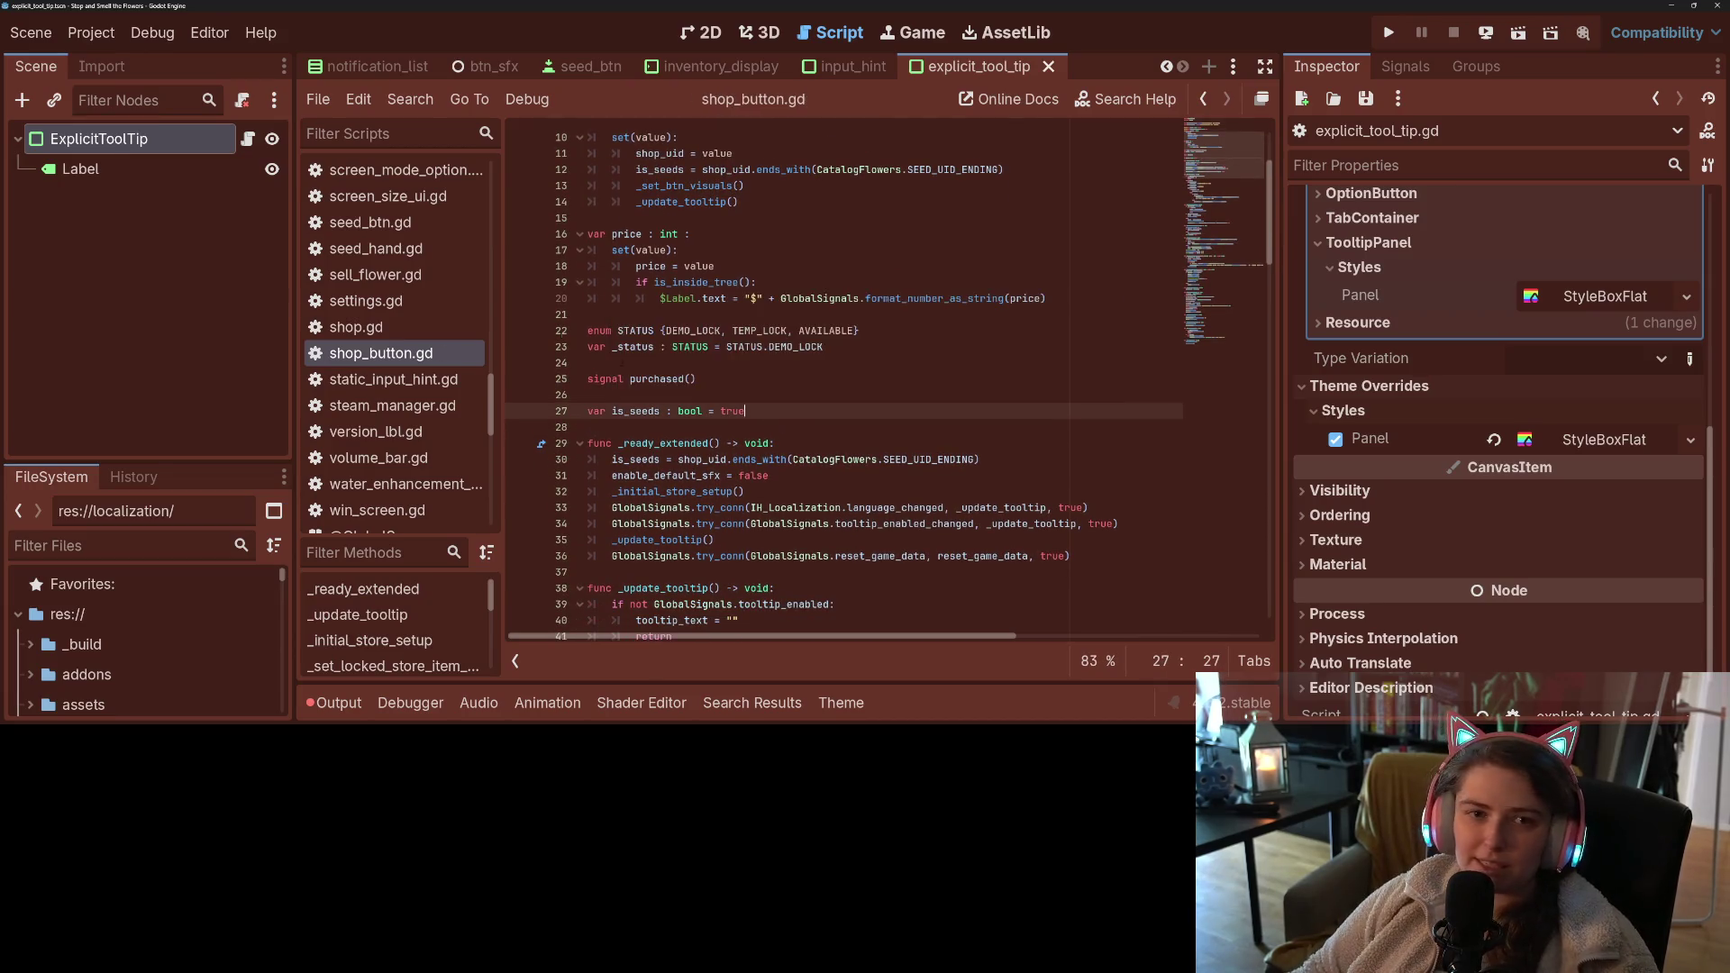
left_click(152, 33)
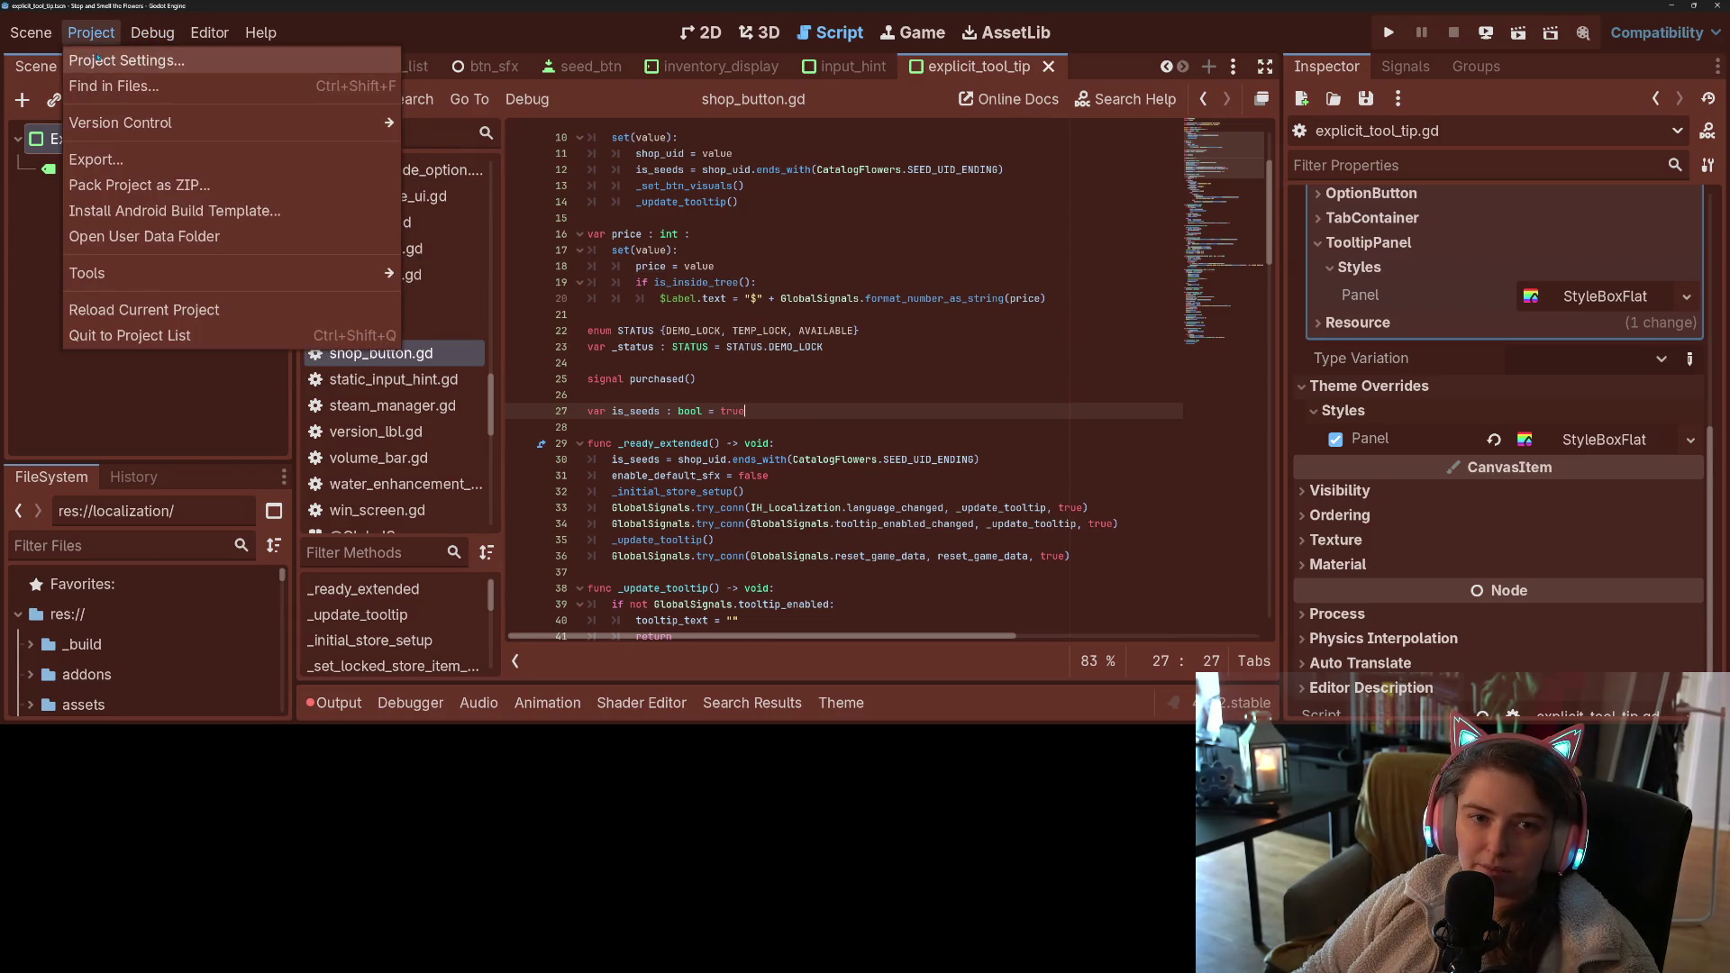
- Check the tooltip Project Settings, leave Tooltip Delay at 0.05 s, and add a line below is_seeds
left_click(98, 60)
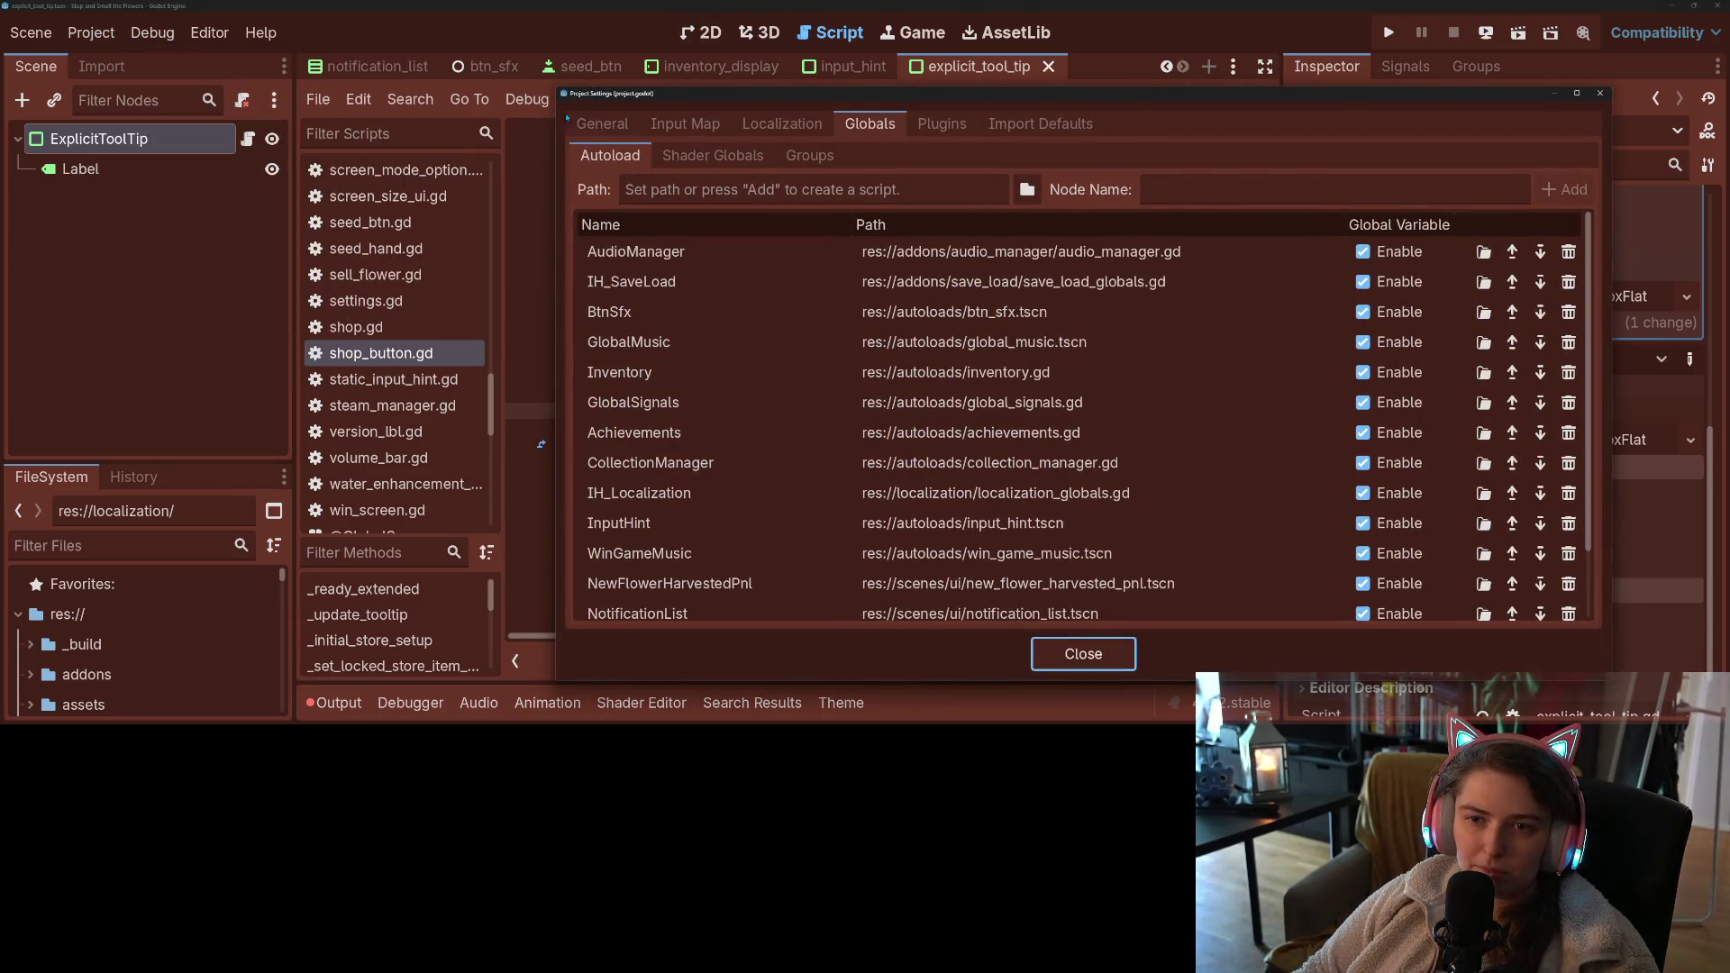
left_click(602, 124)
type("tooltip")
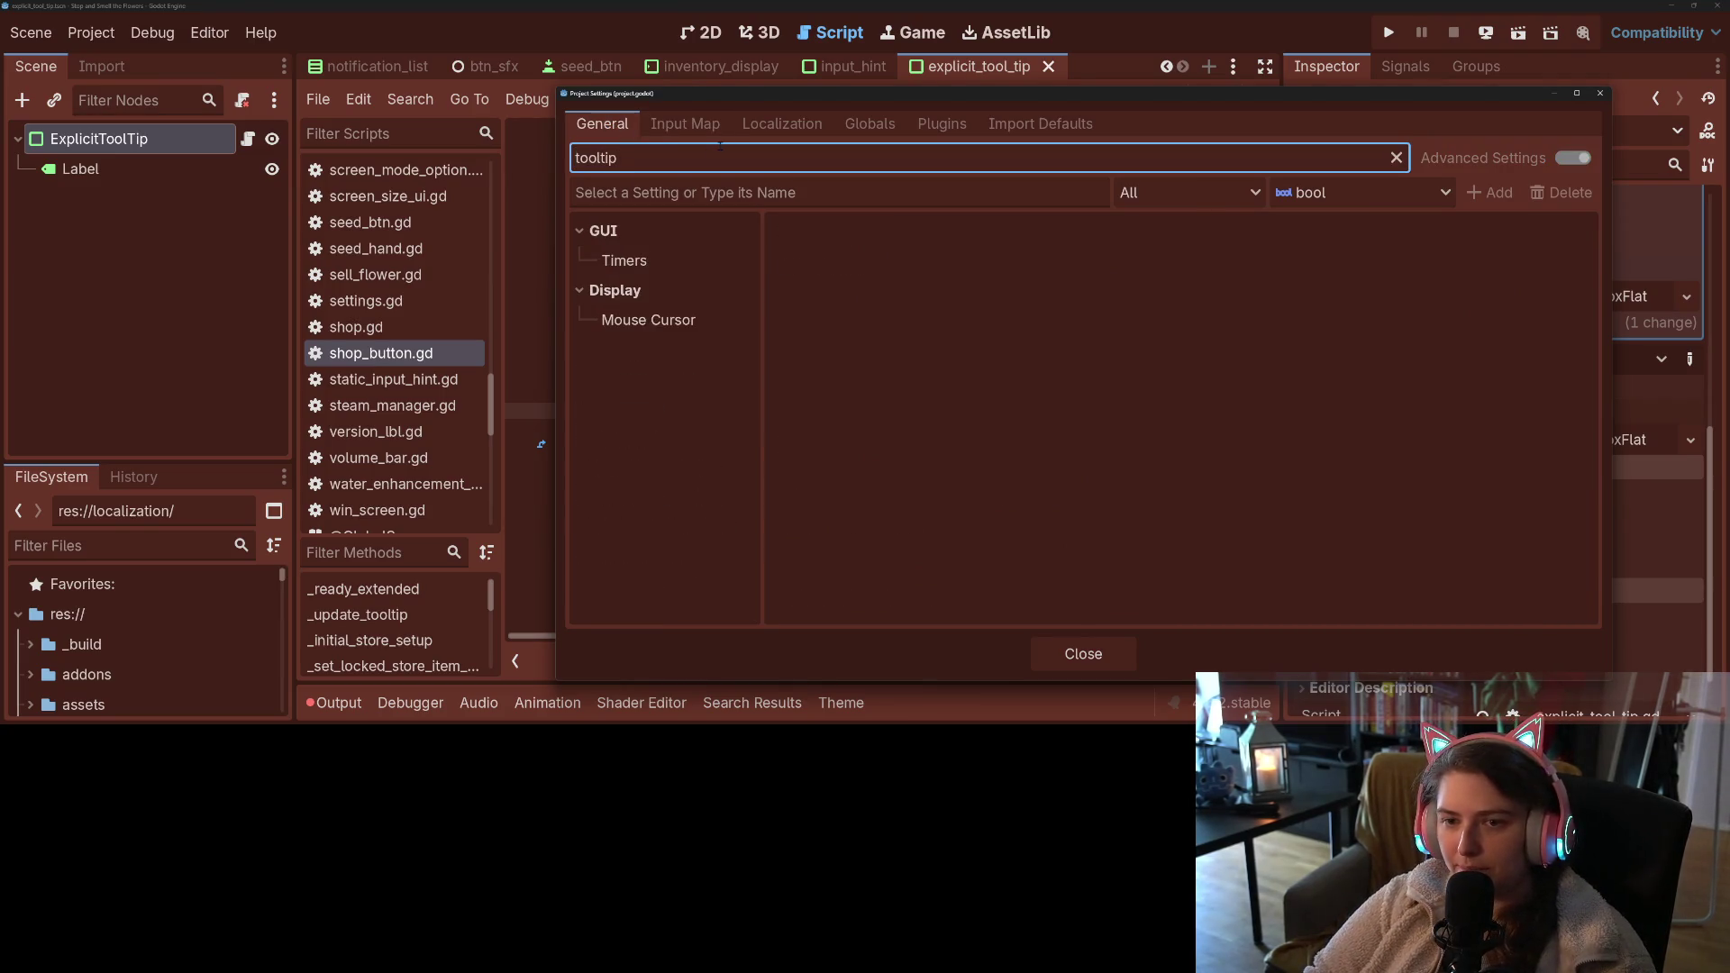
left_click(712, 322)
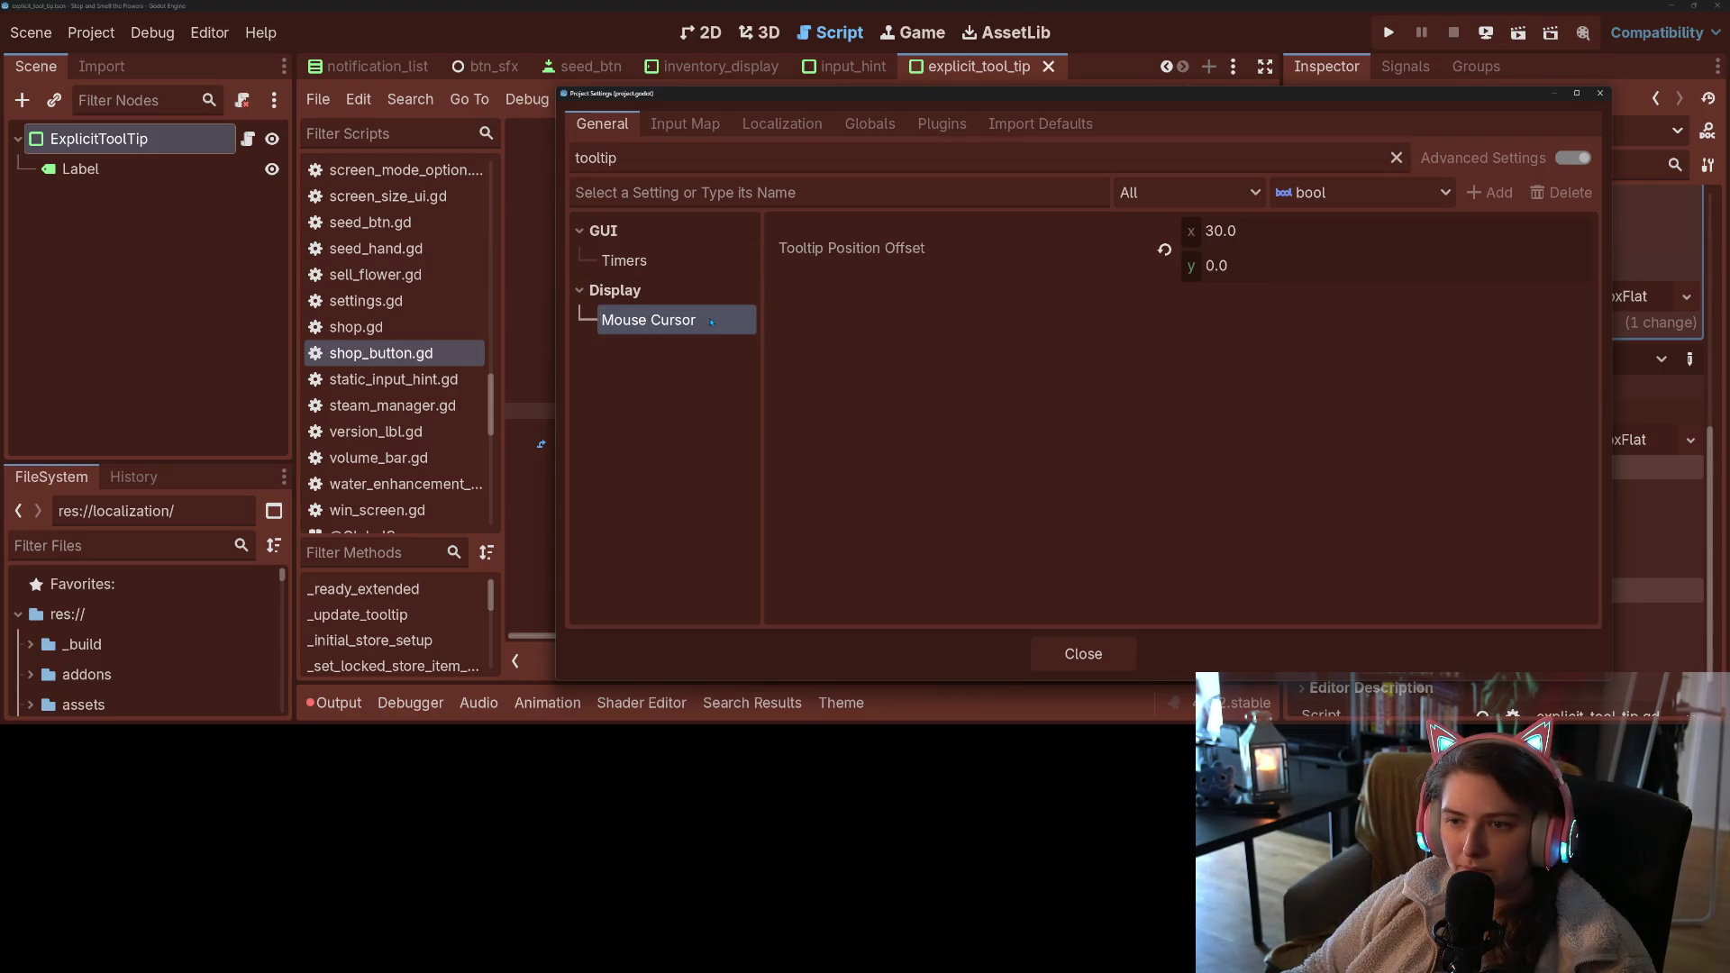
left_click(664, 262)
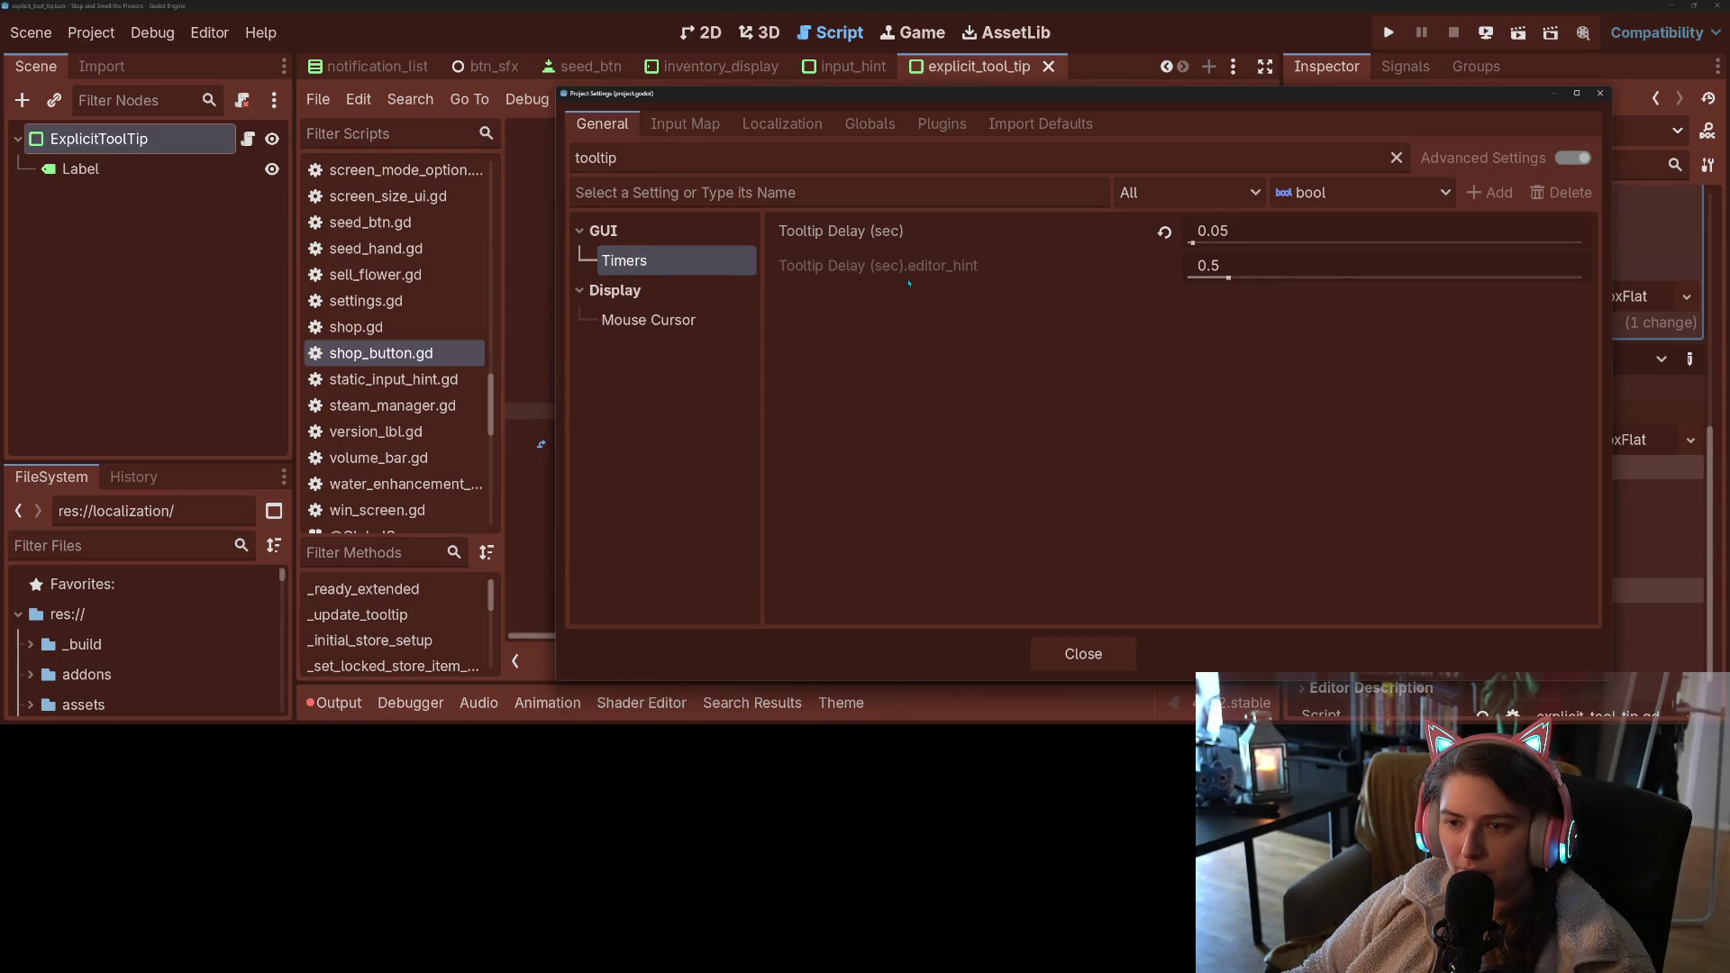
mouse_move(891, 240)
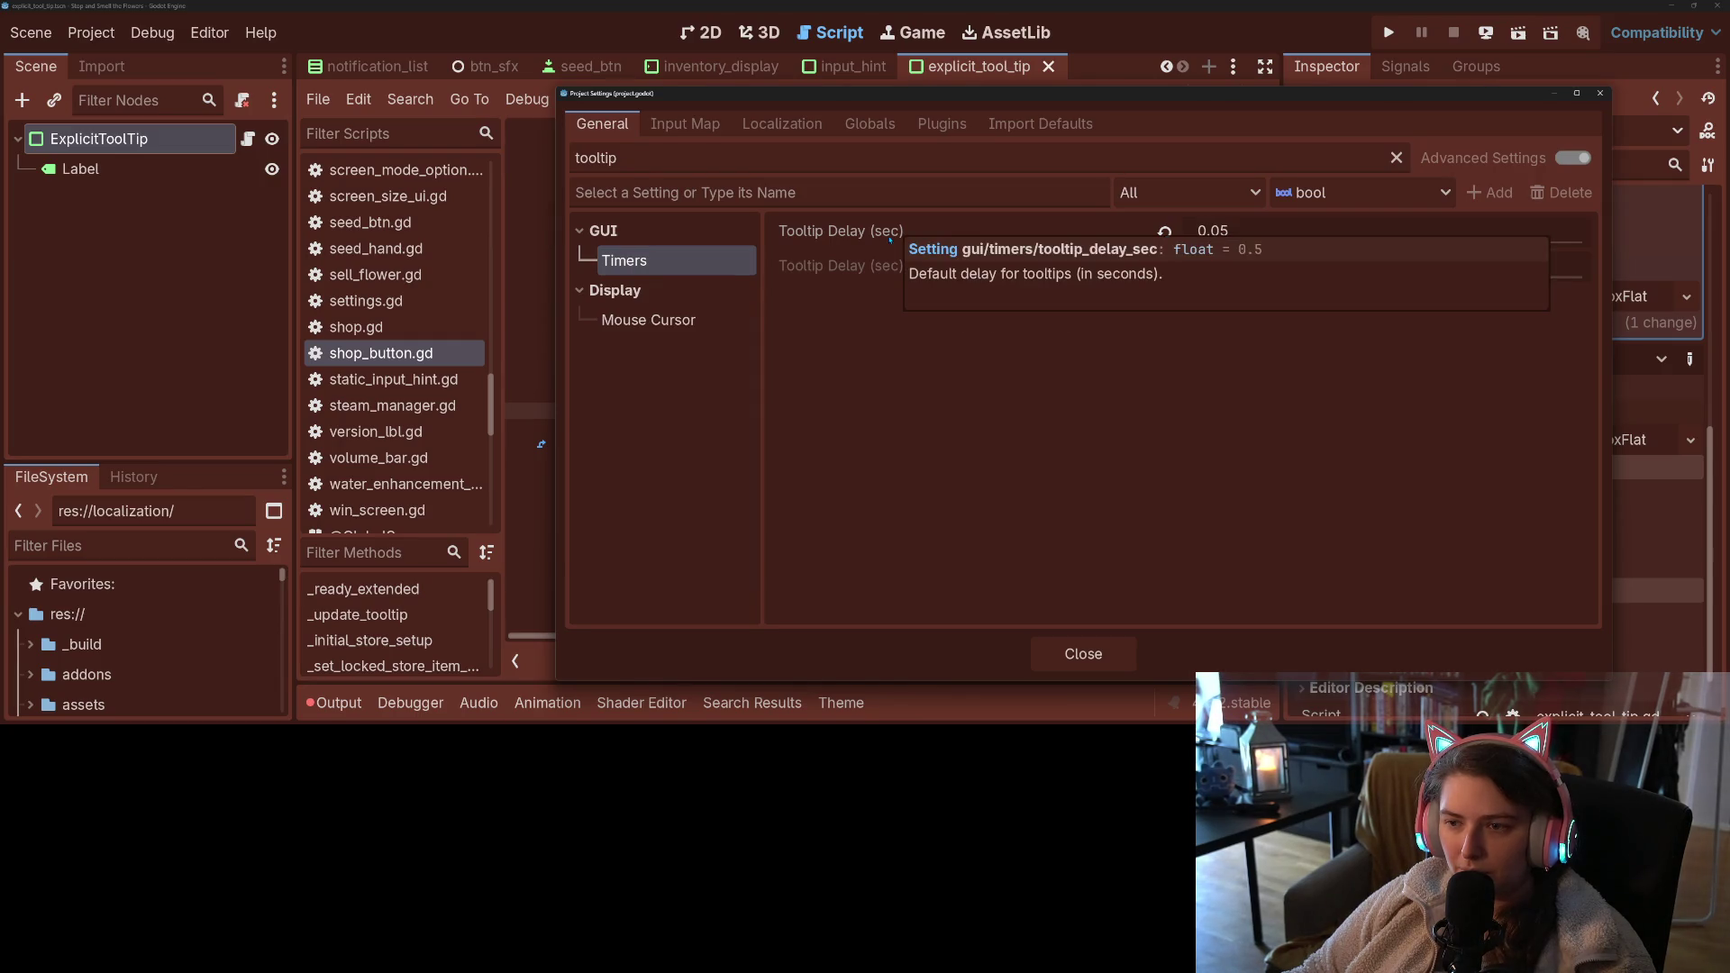
left_click(1084, 653)
key("Return")
key("Return")
- Declare var tt : String below is_seeds and save
type("tt : S")
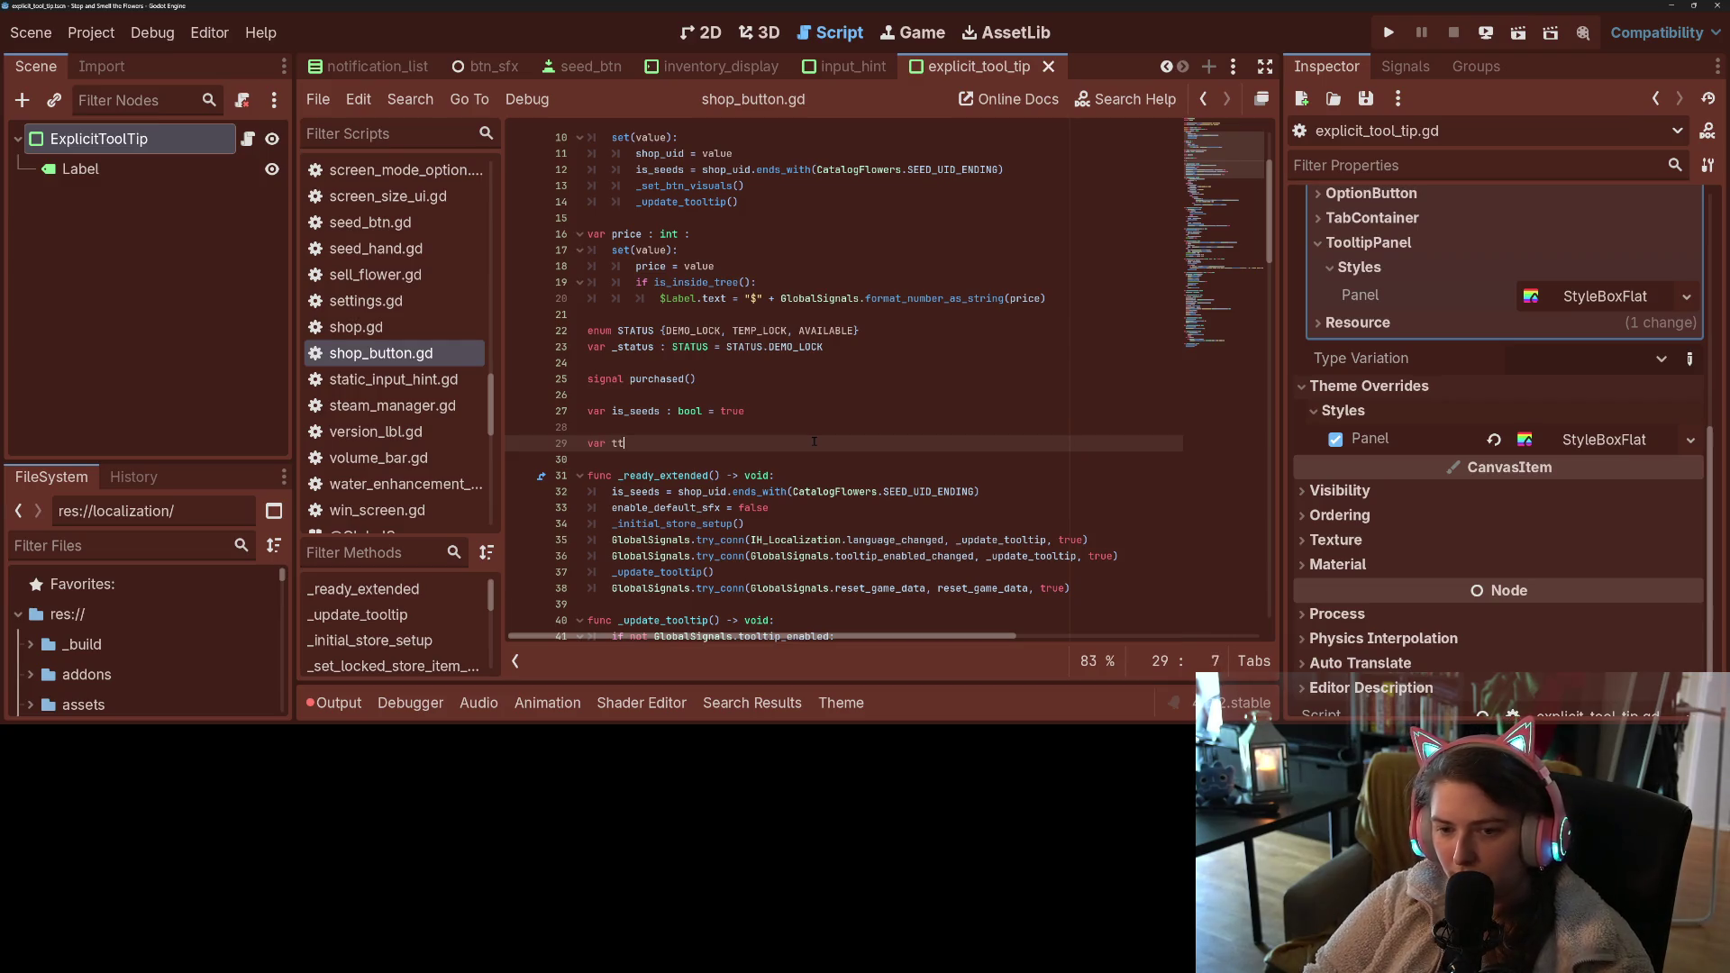
type("tring")
key("ctrl+s")
left_click(621, 444)
scroll(830, 508, "down", 10)
scroll(831, 508, "down", 11)
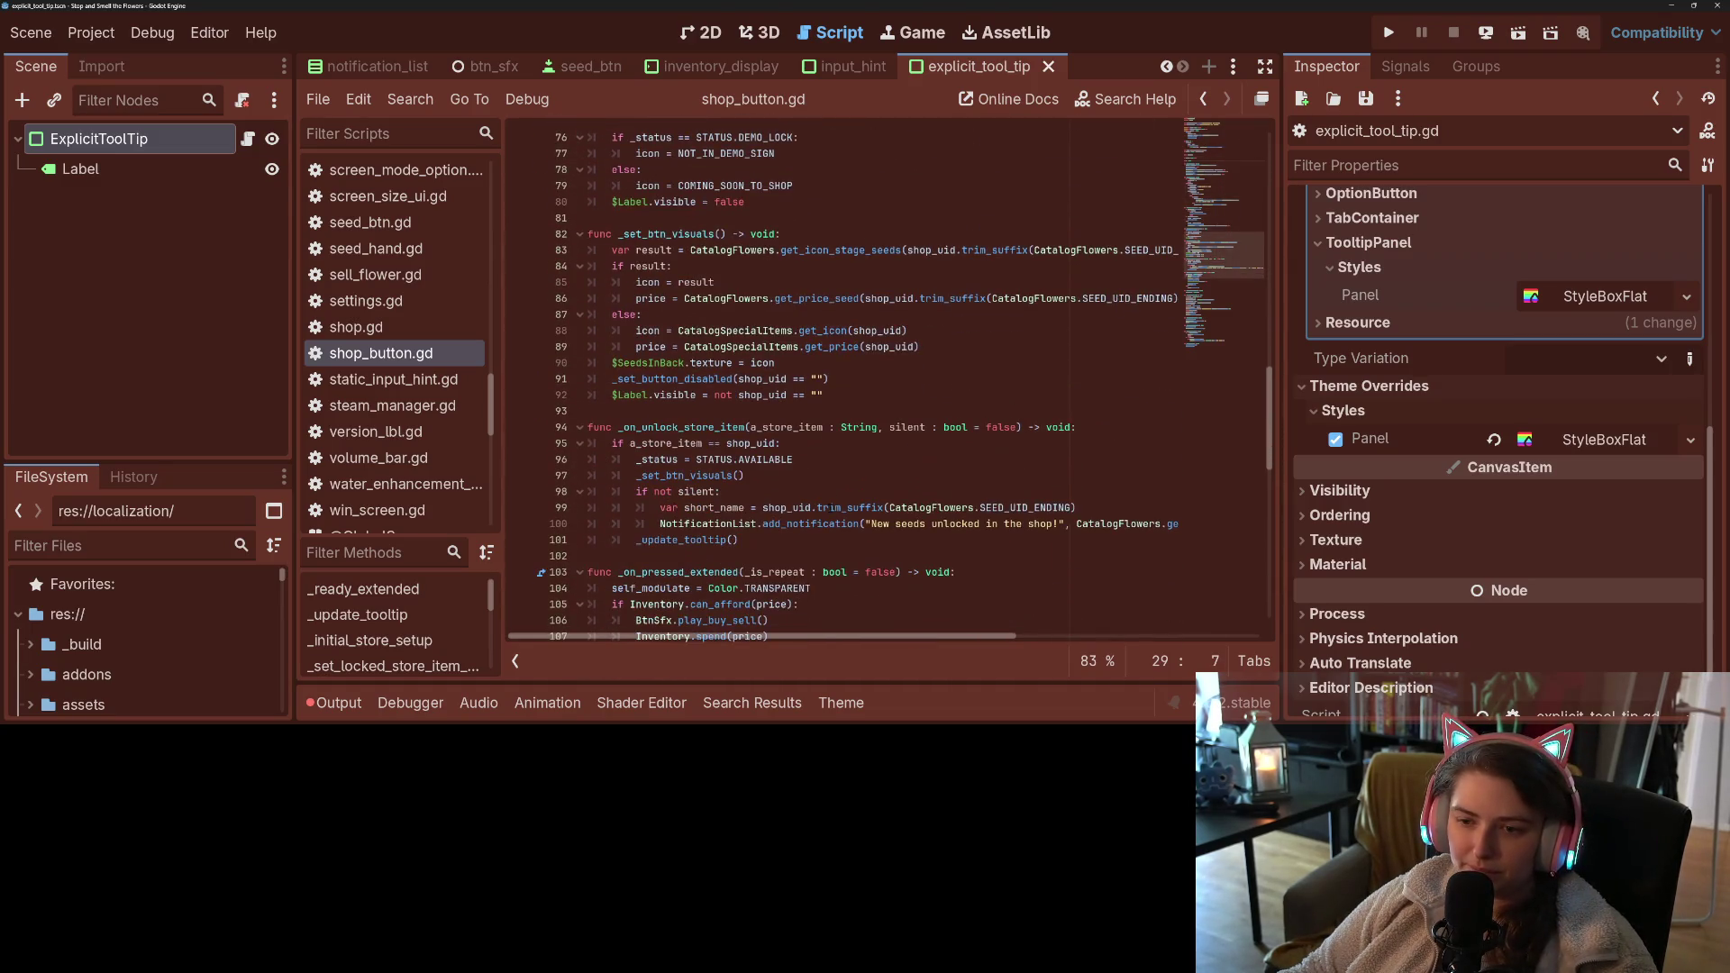
scroll(831, 508, "down", 9)
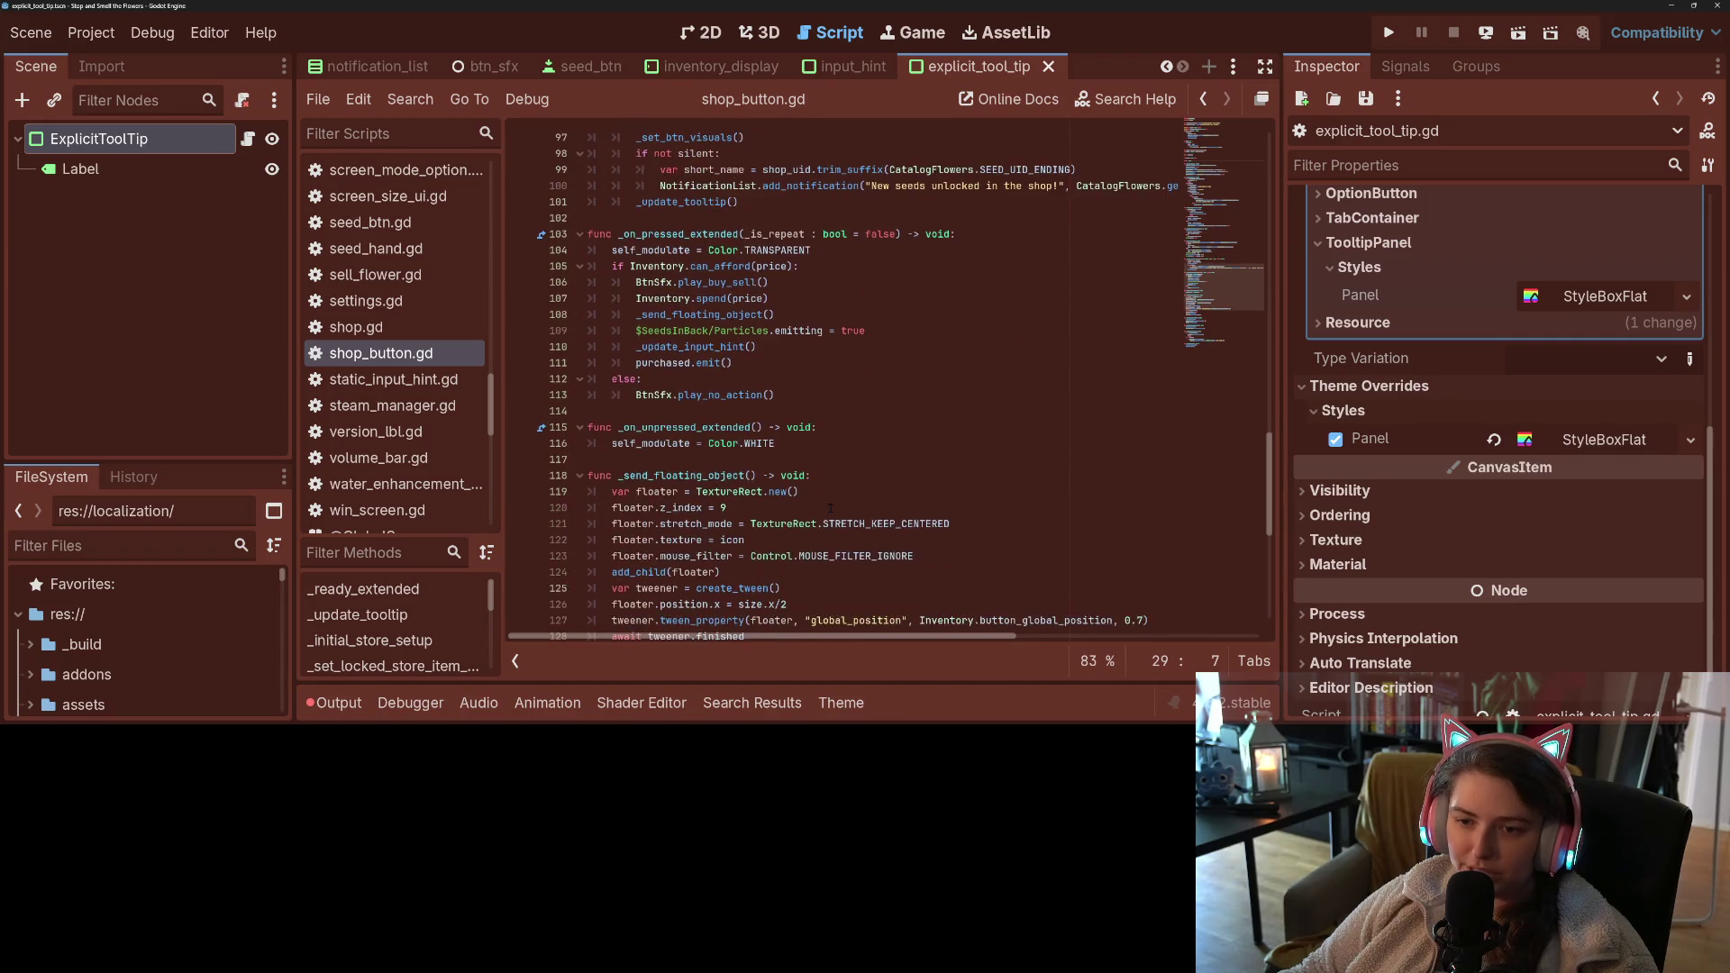
scroll(831, 508, "down", 5)
- Pass tt instead of "" as the hover set_text argument and save
left_click(841, 423)
left_click(841, 411)
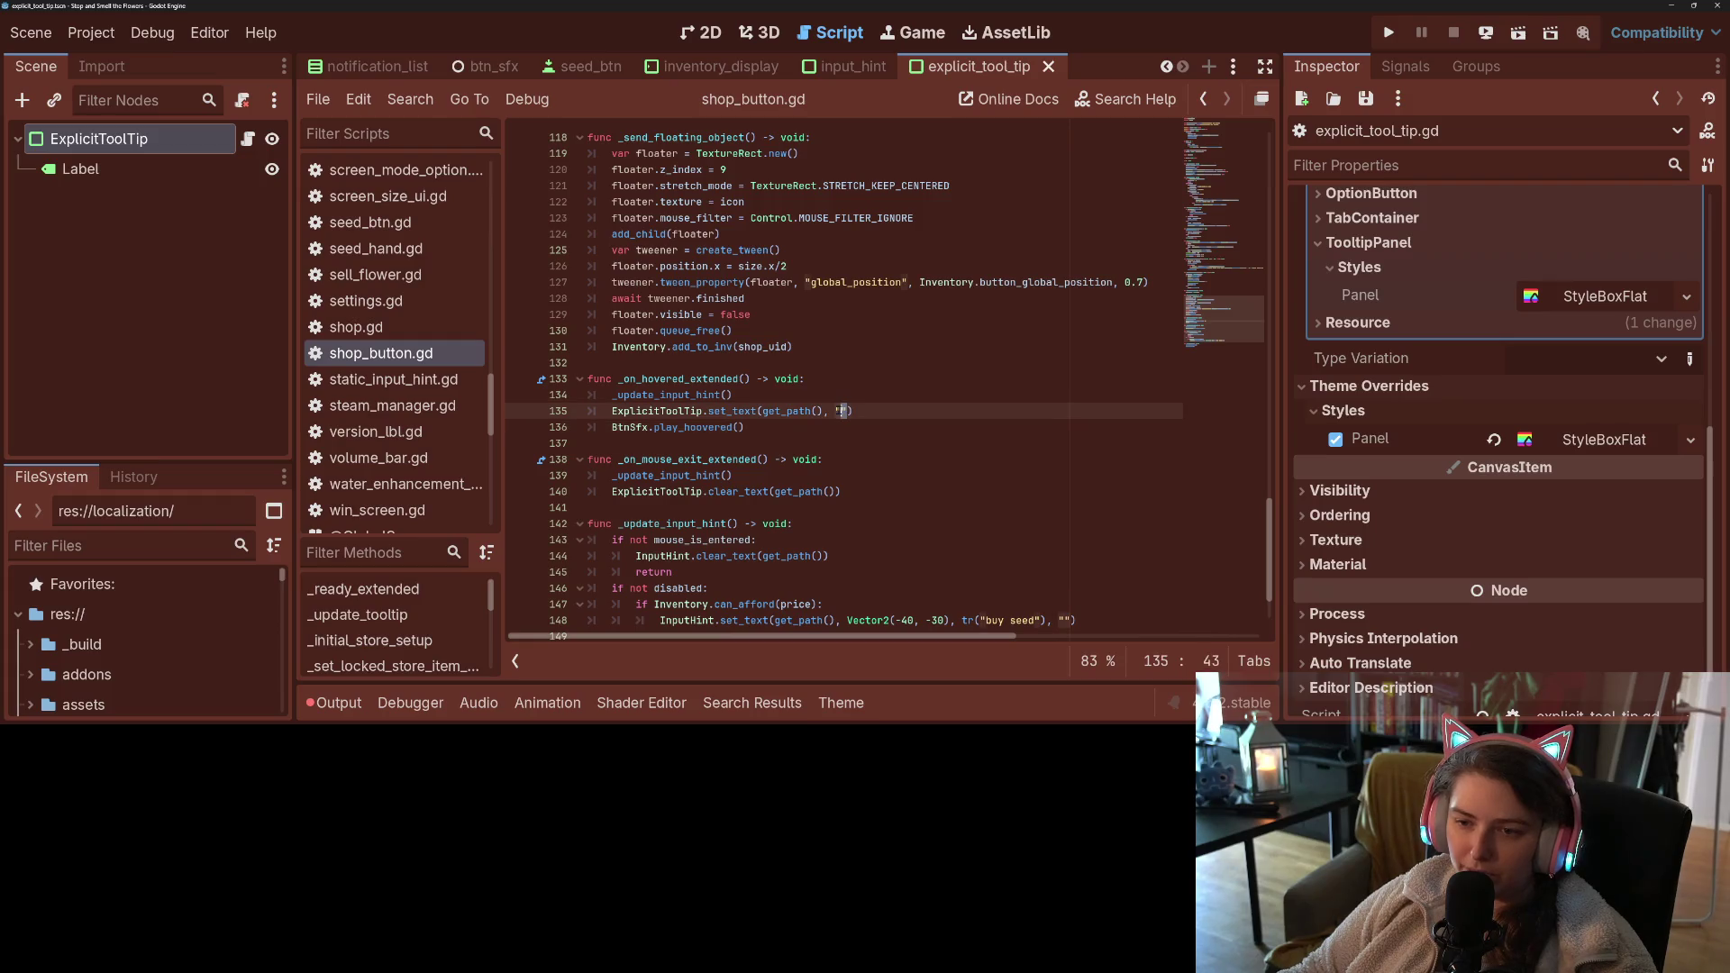
type("tt")
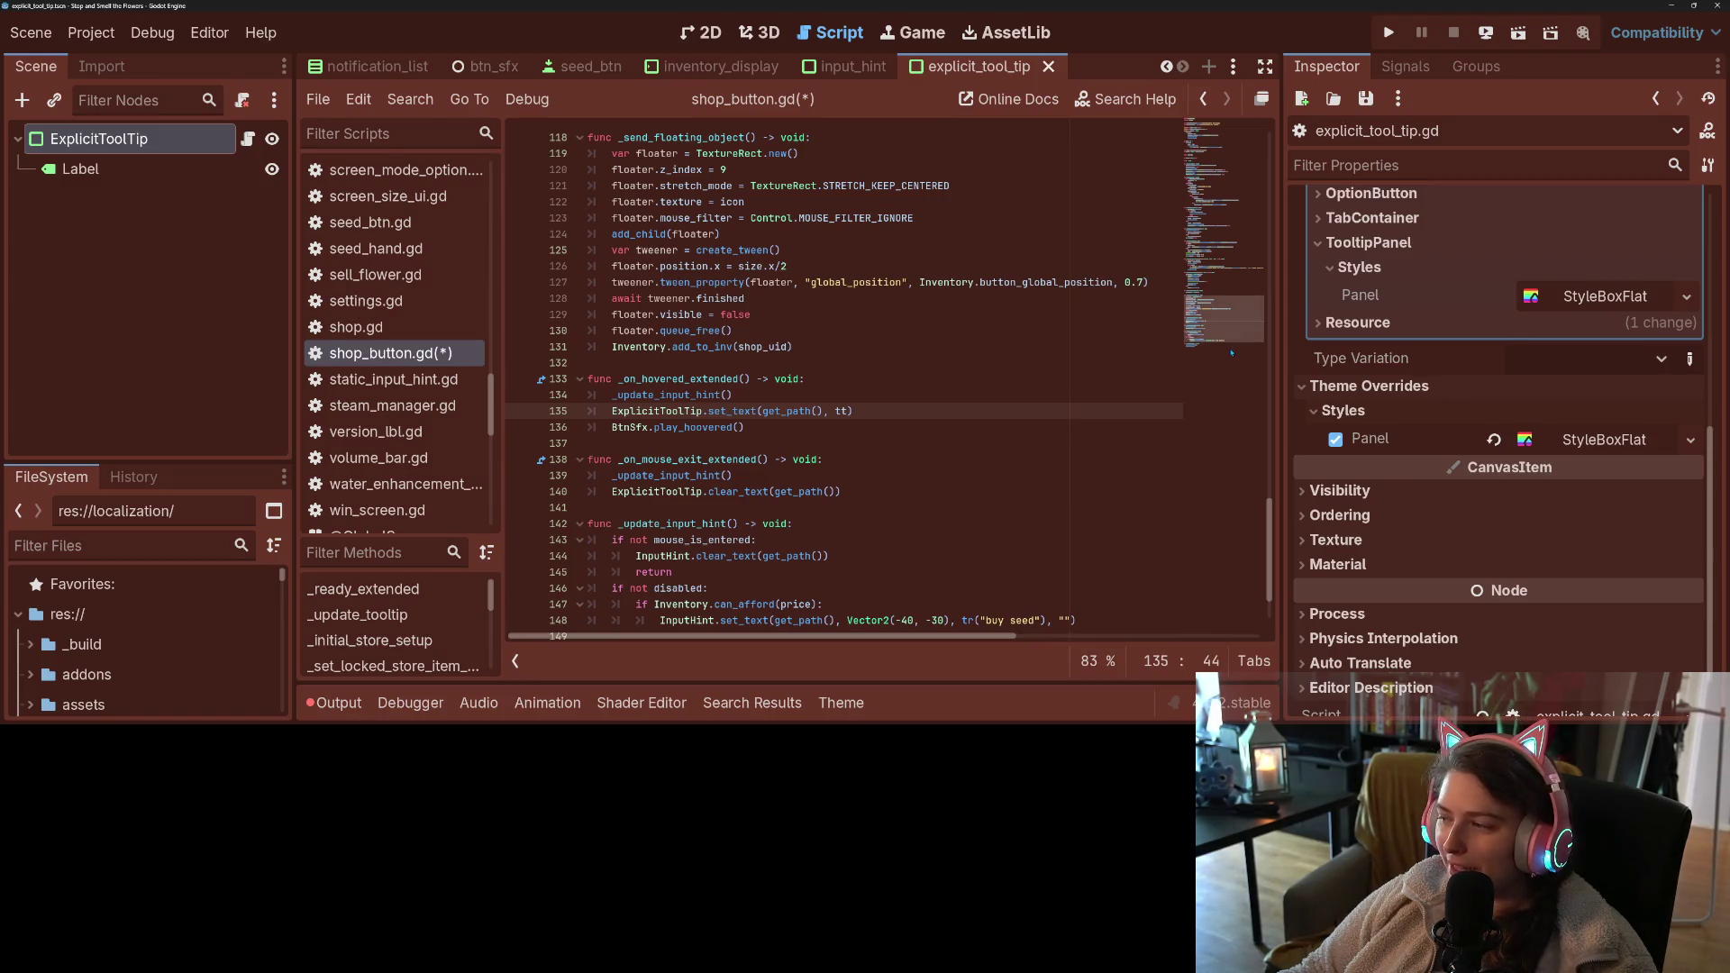
scroll(1226, 333, "up", 4)
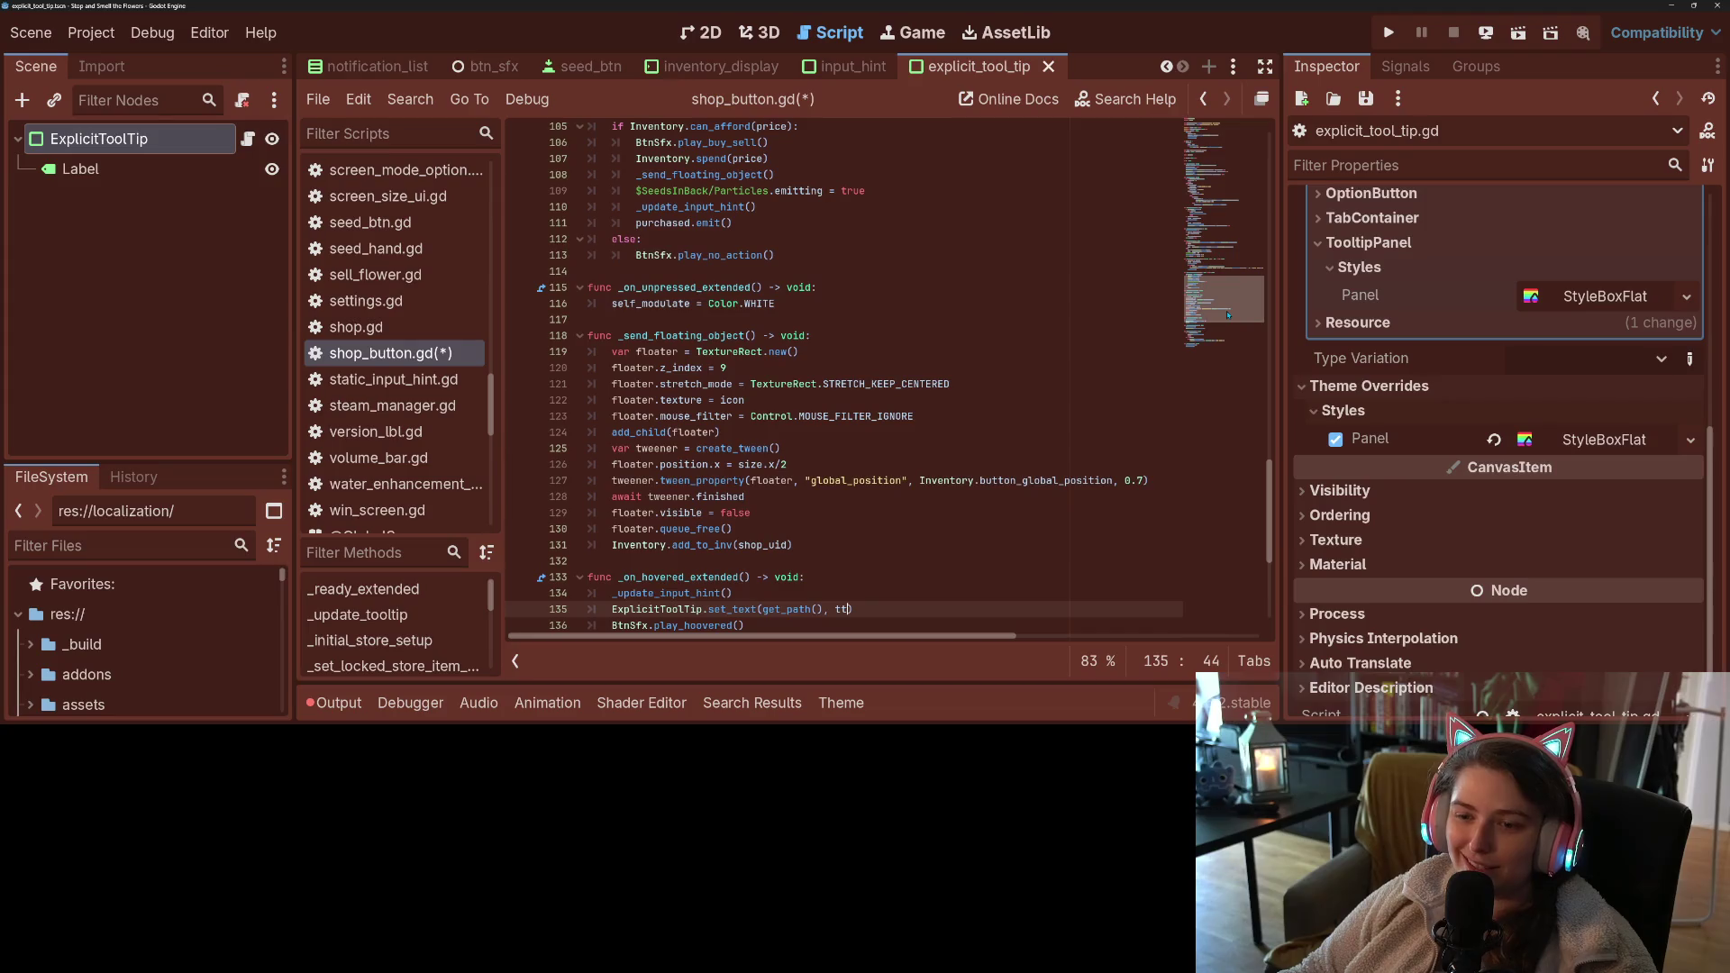
key("ctrl+s")
scroll(1229, 298, "up", 6)
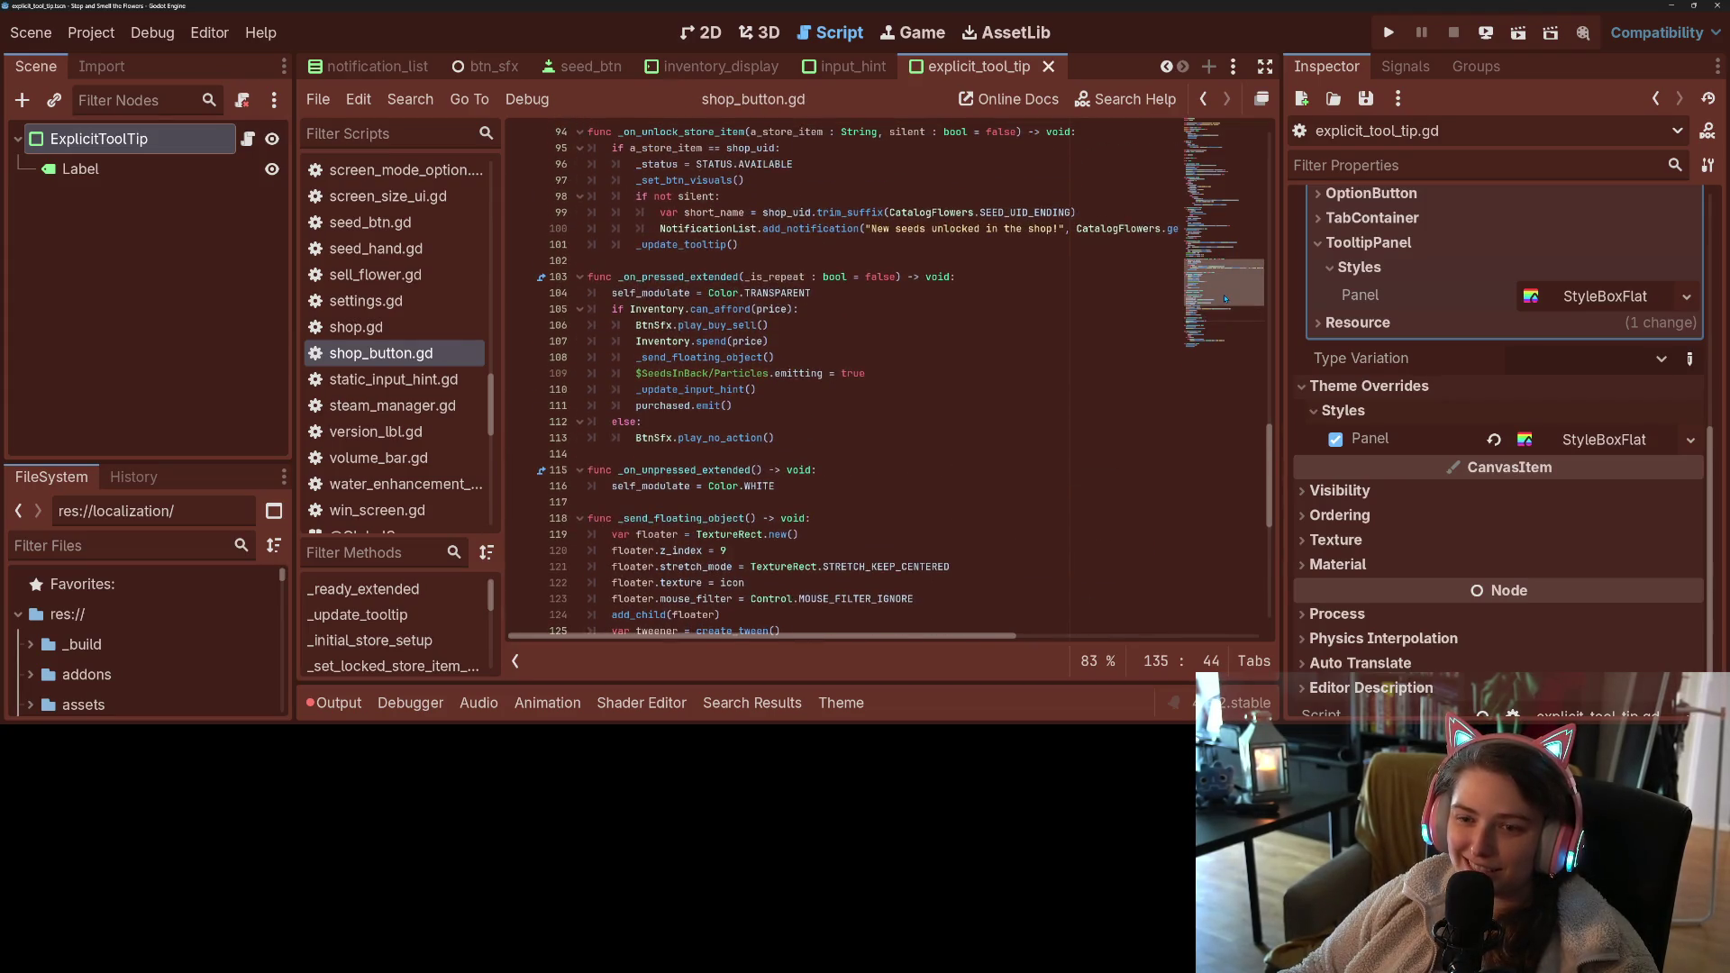
scroll(1230, 283, "up", 2)
left_click_drag(1232, 278, 1243, 213)
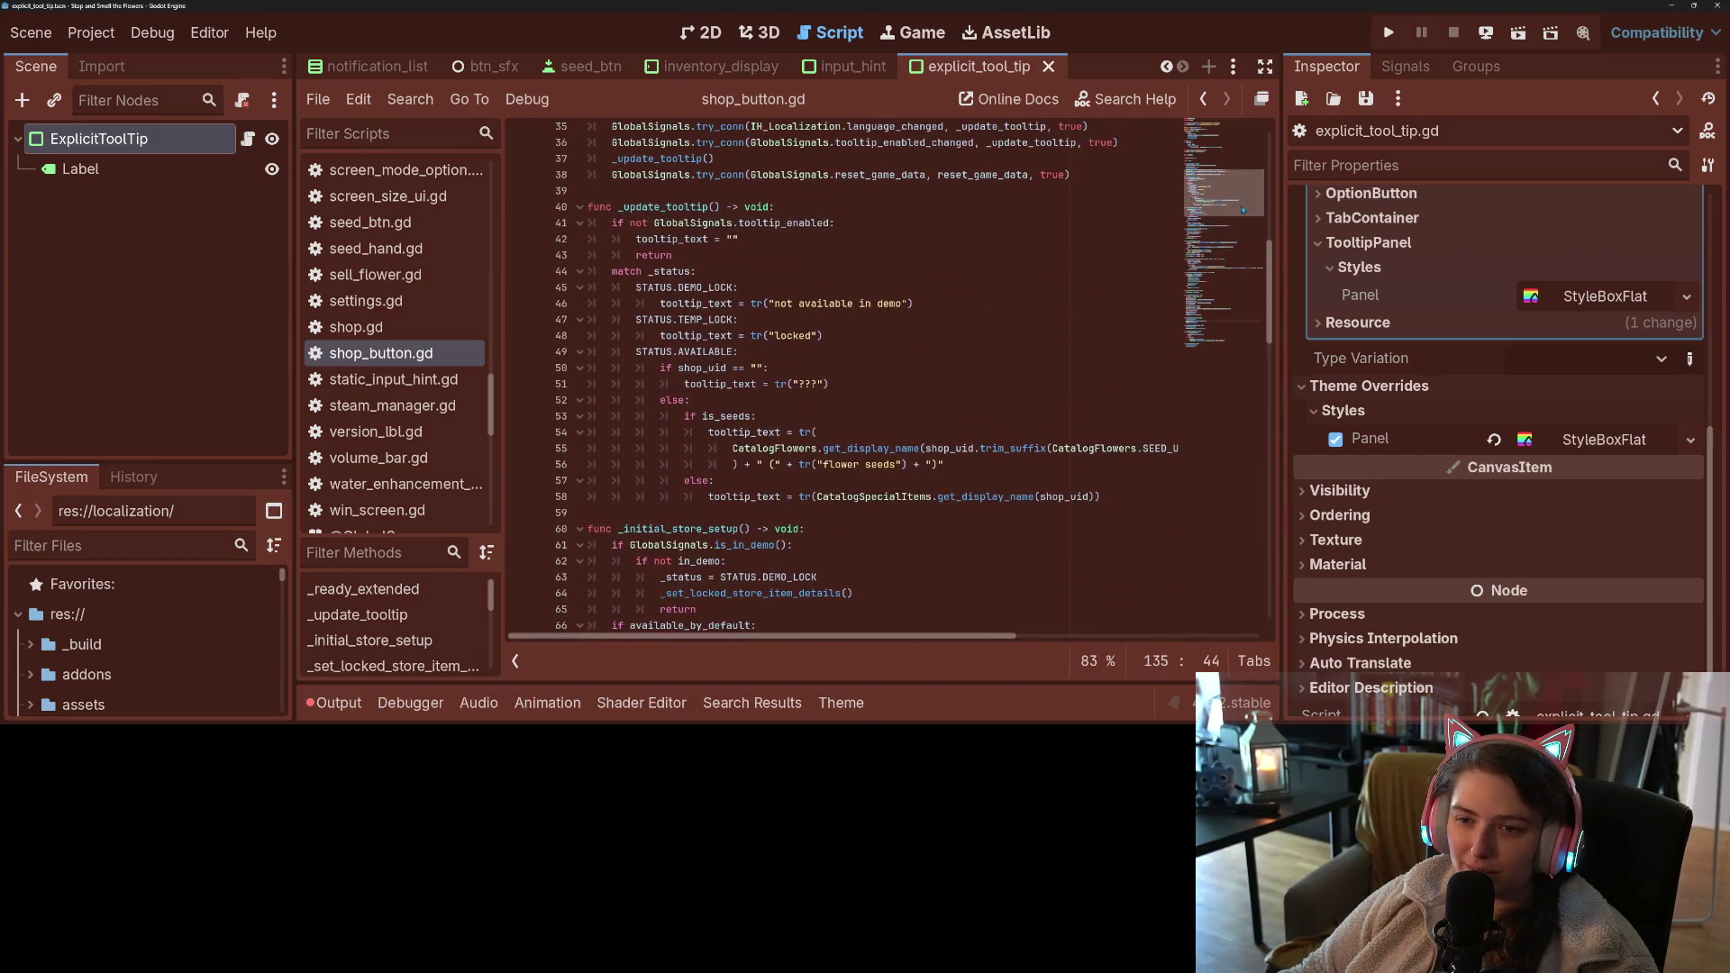
- Replace all six tooltip_text assignments in _update_tooltip with tt using Find/Replace
double_click(746, 433)
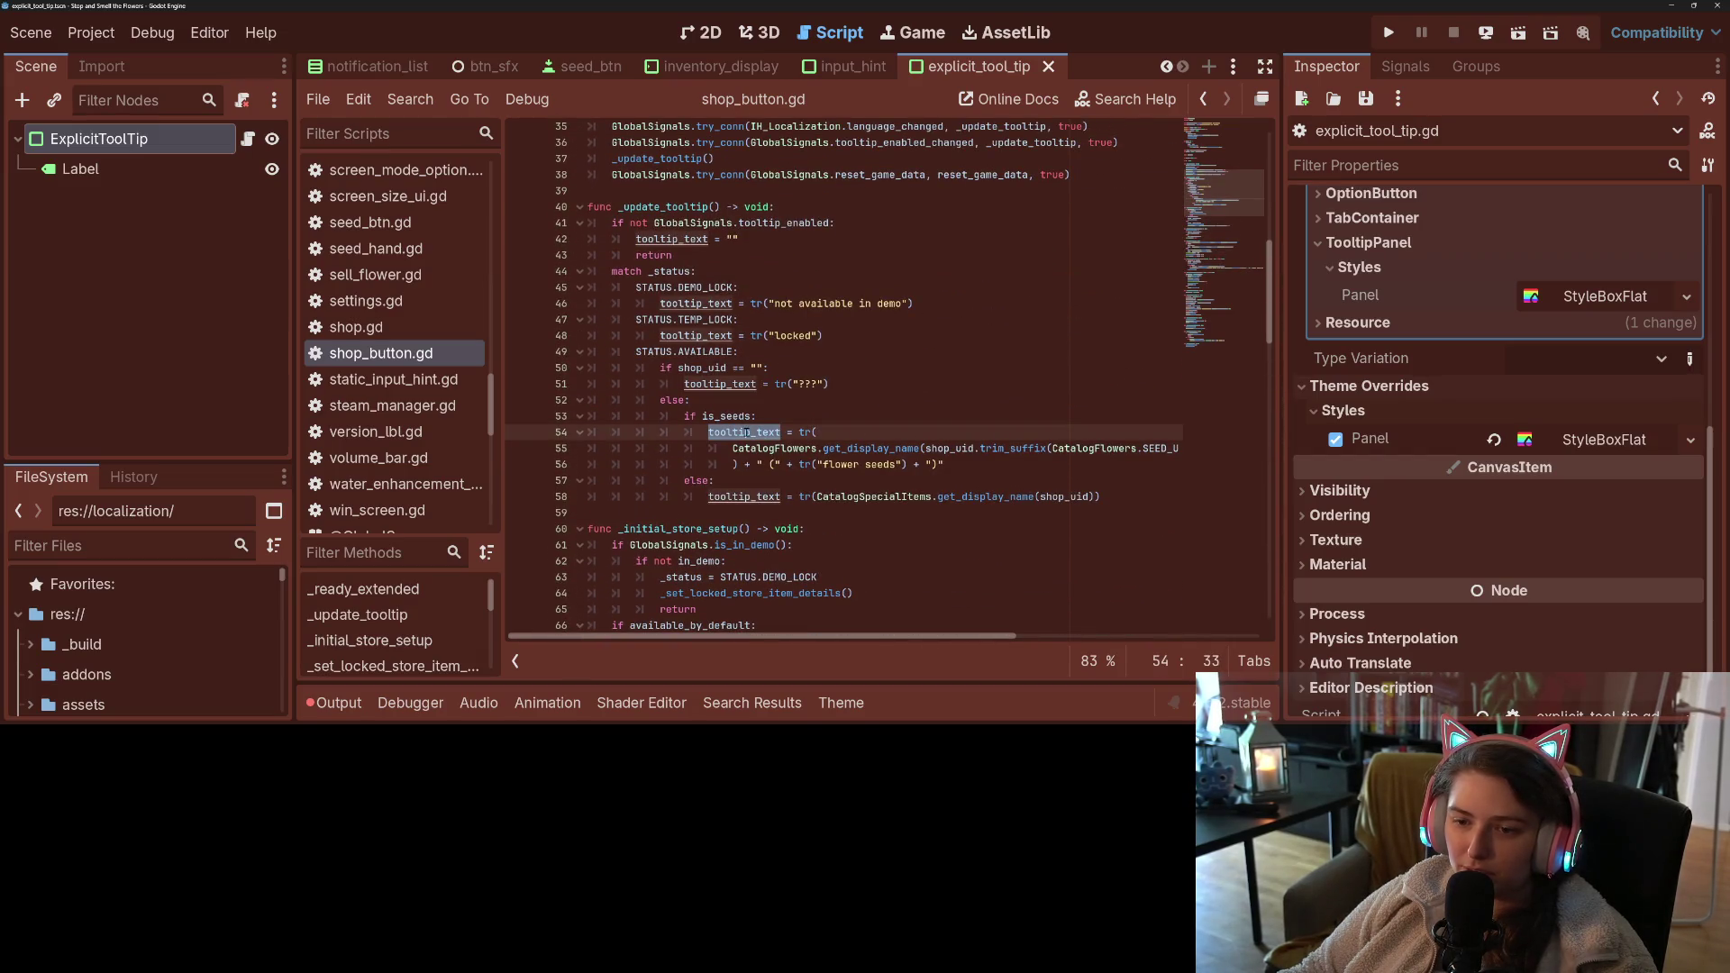
key("ctrl+r")
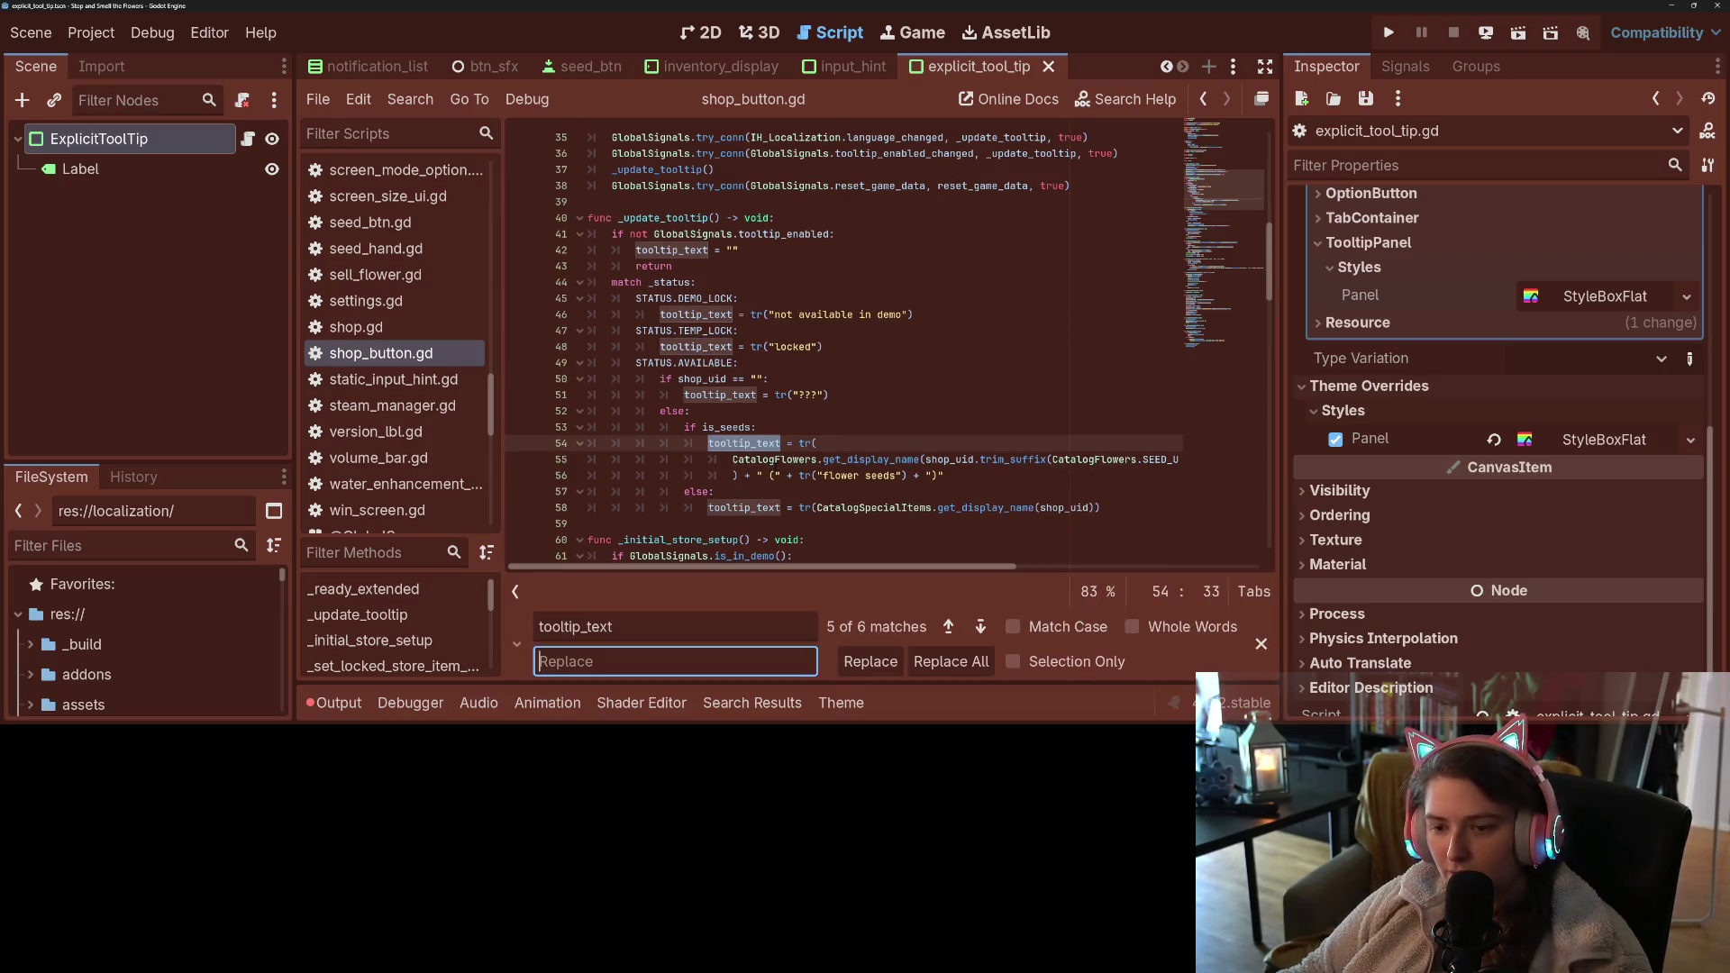
left_click(862, 662)
left_click(862, 662)
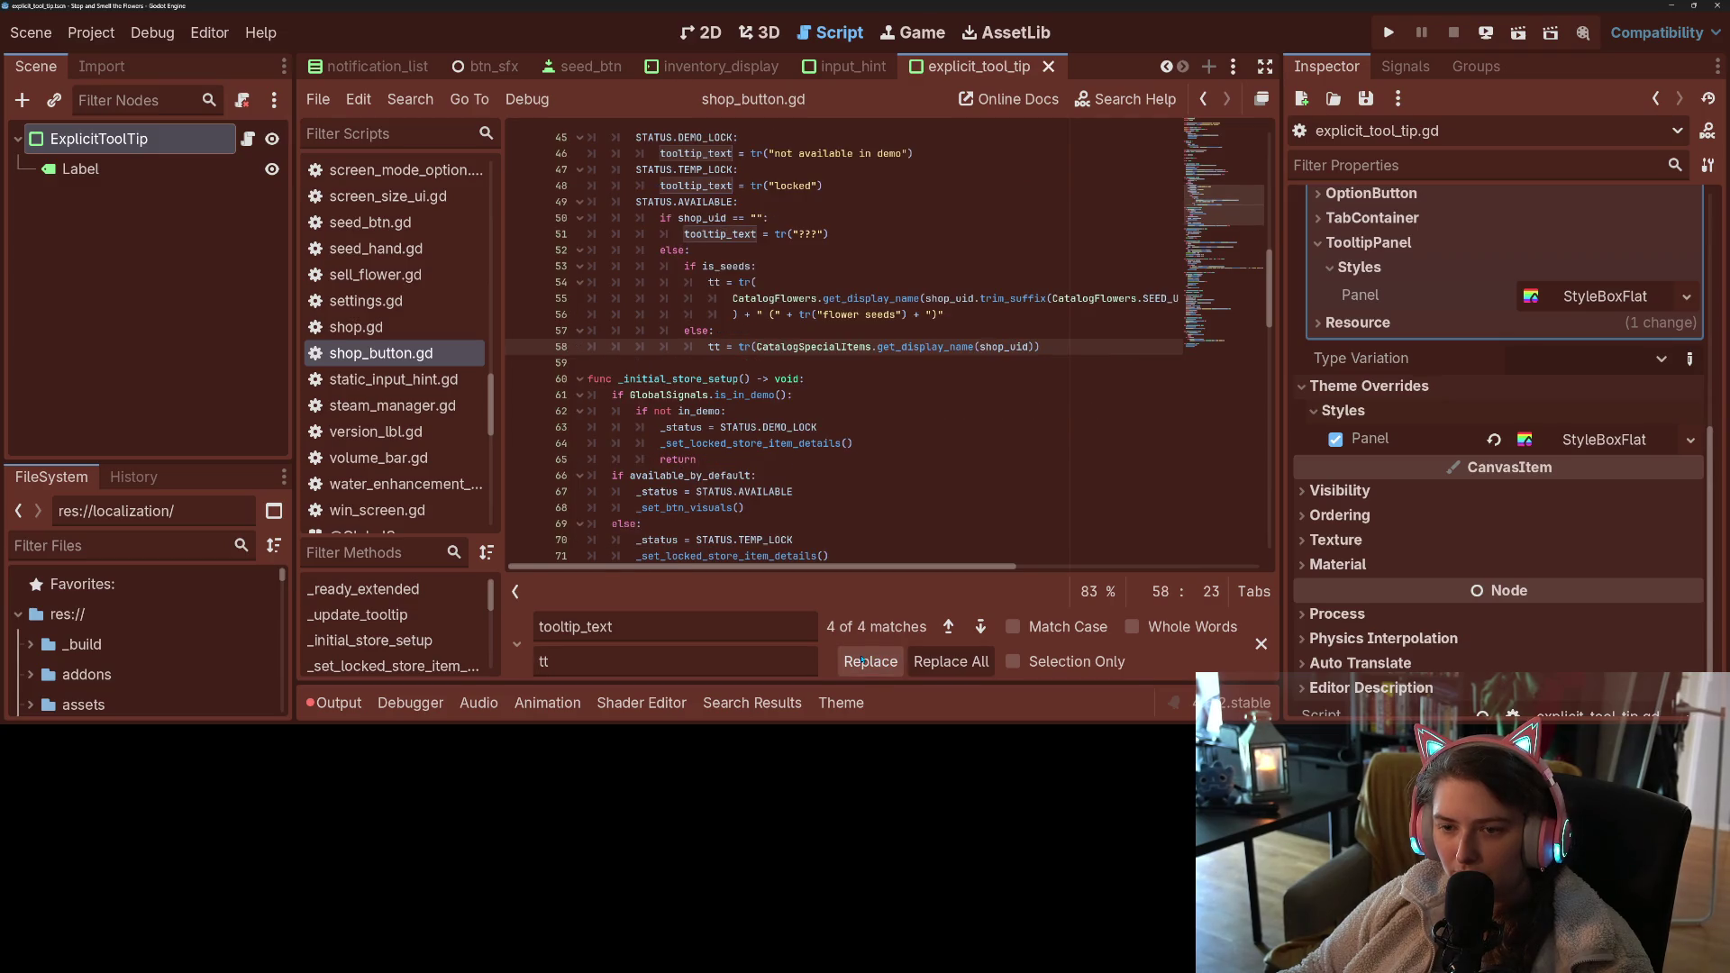
left_click(862, 663)
left_click(862, 663)
left_click(863, 662)
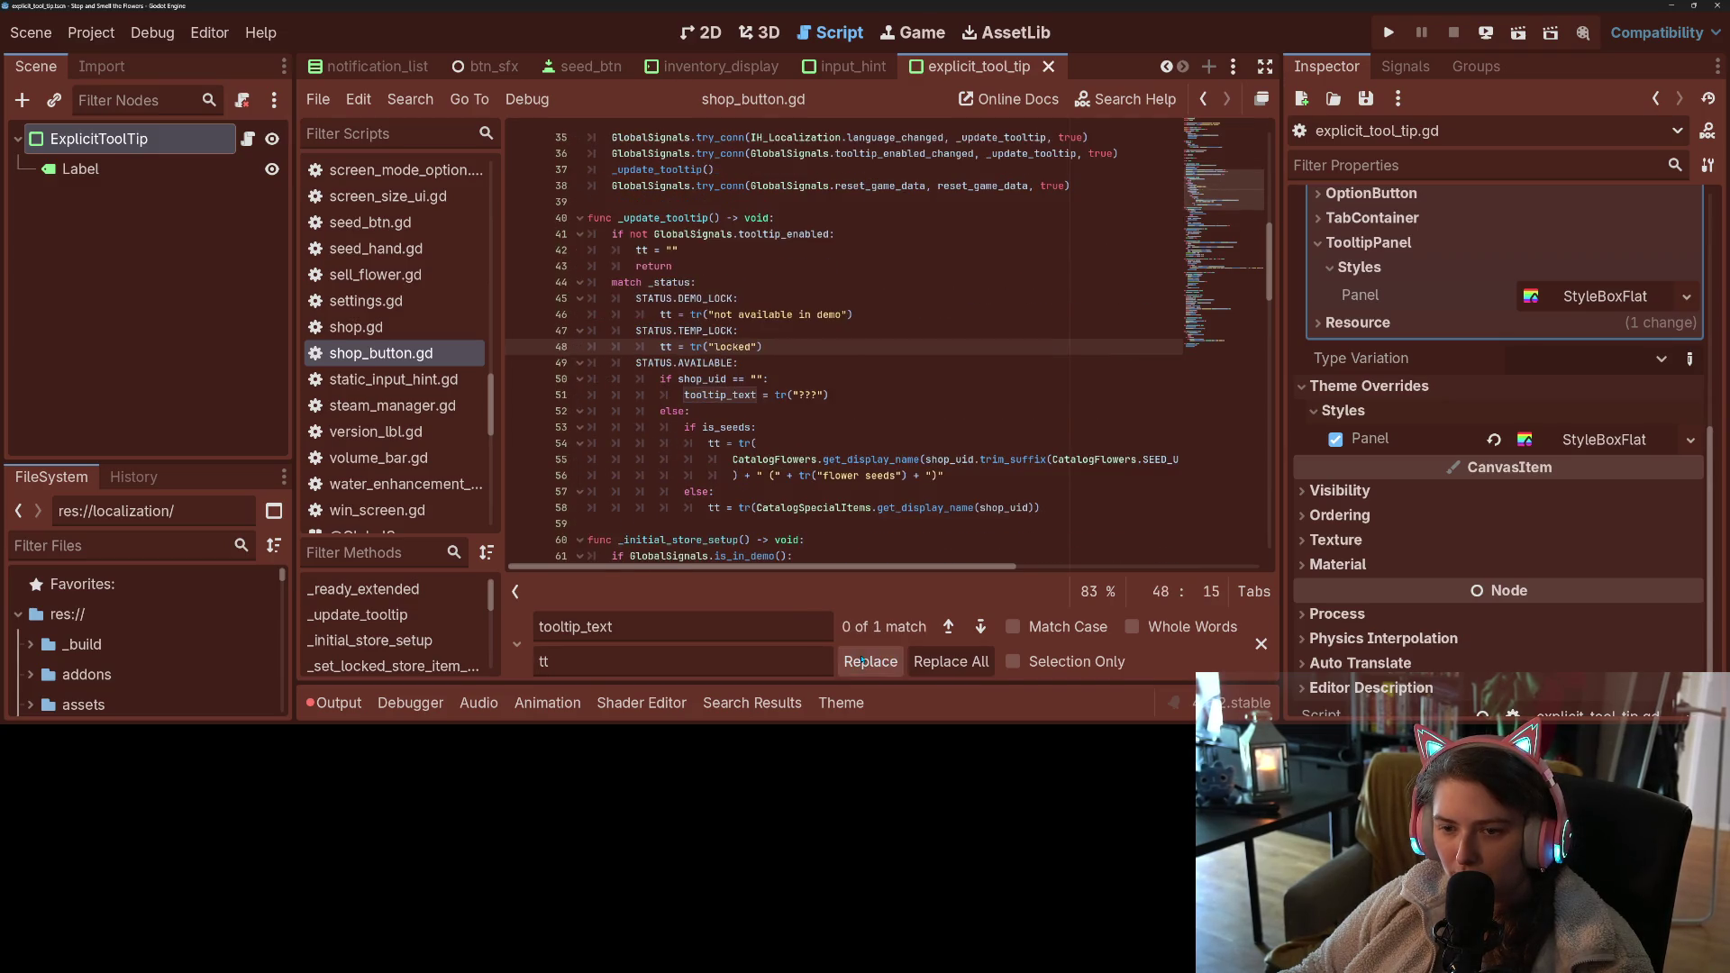
left_click(863, 662)
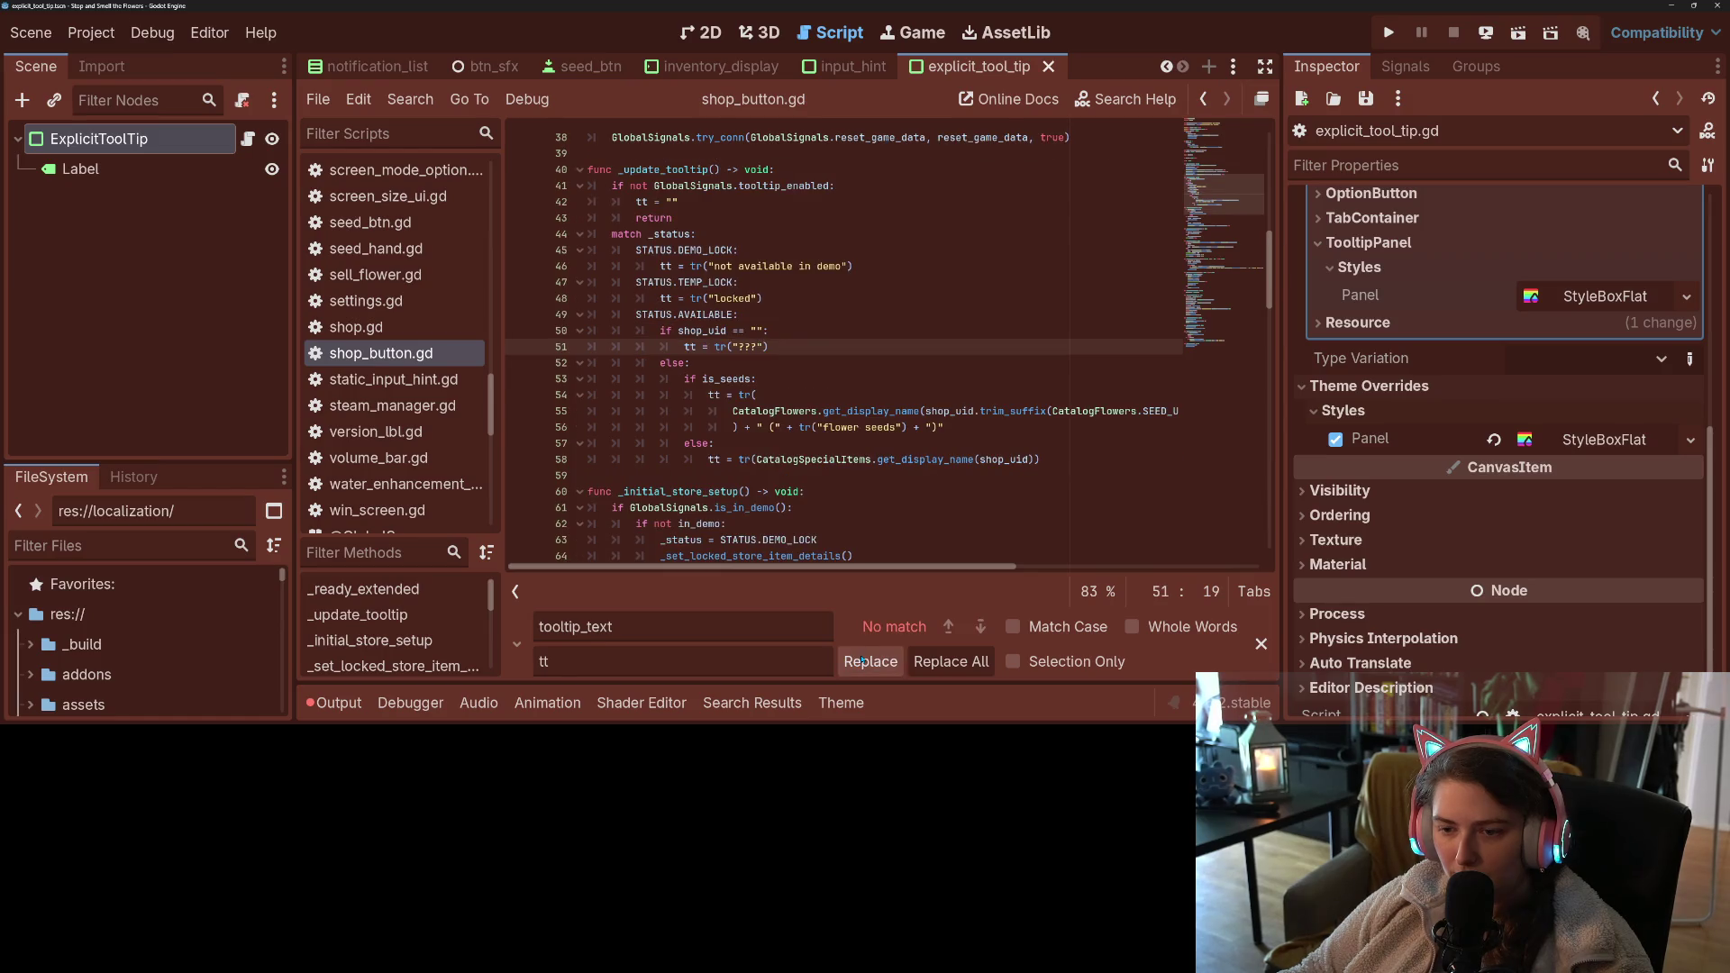
left_click(1260, 644)
scroll(766, 489, "down", 15)
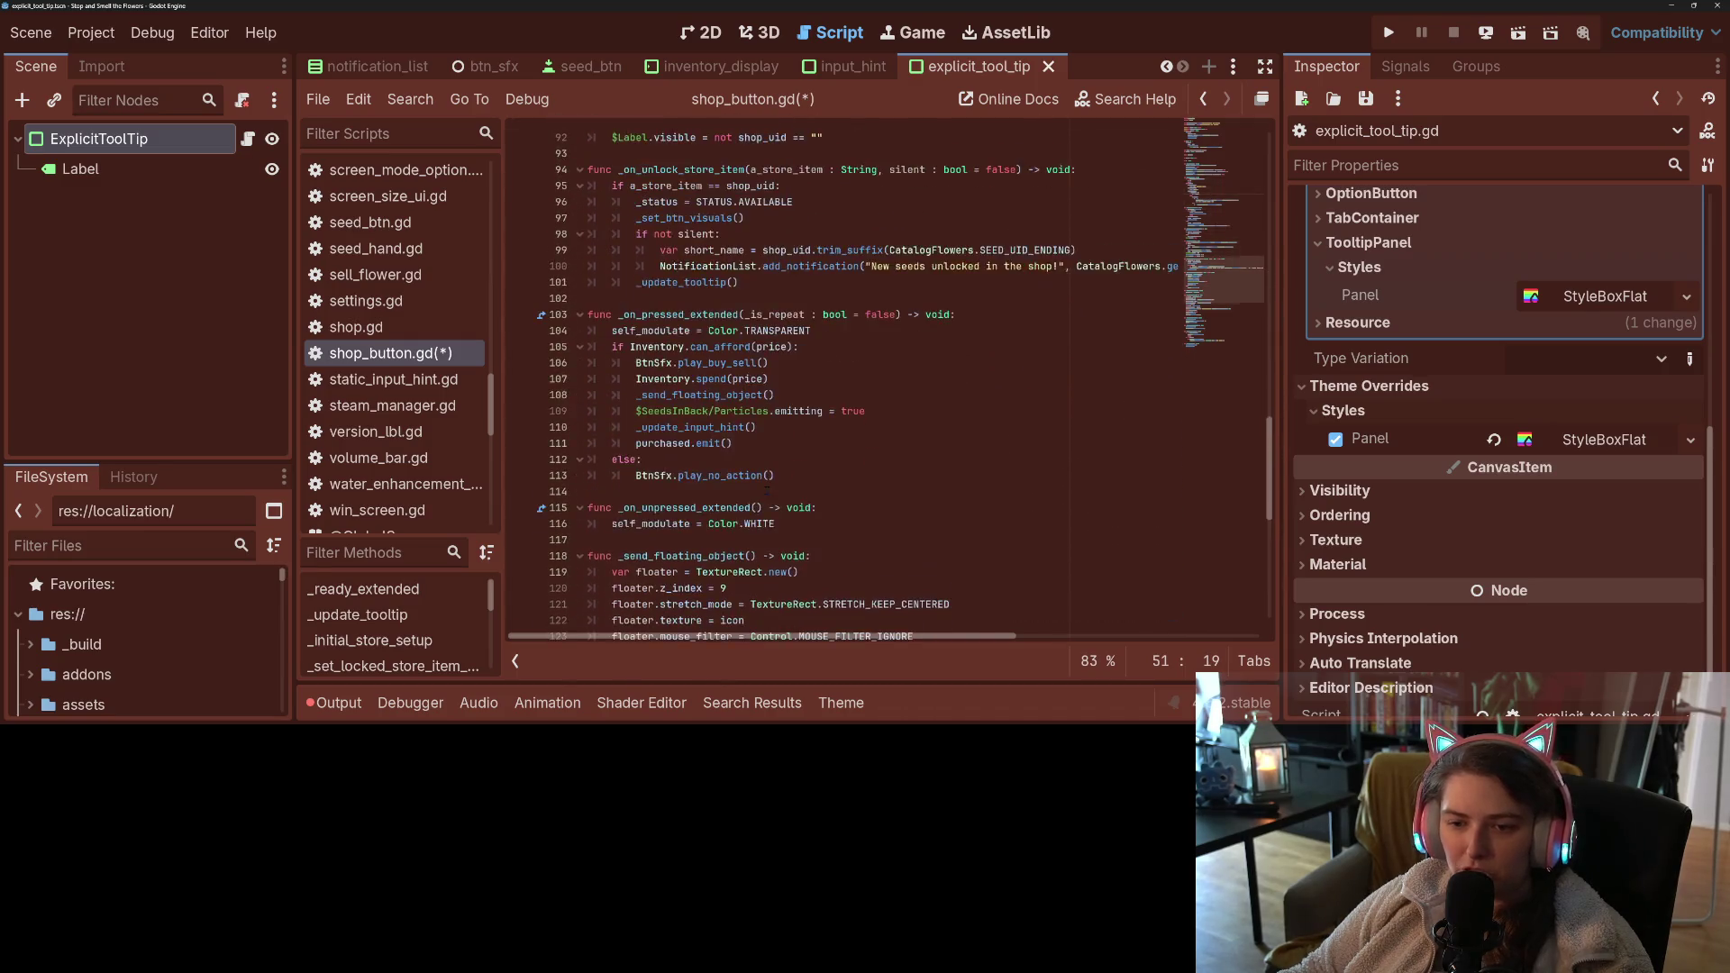
- Delete the ExplicitToolTip.set_text call from line 135 of shop_button.gd
scroll(767, 489, "down", 10)
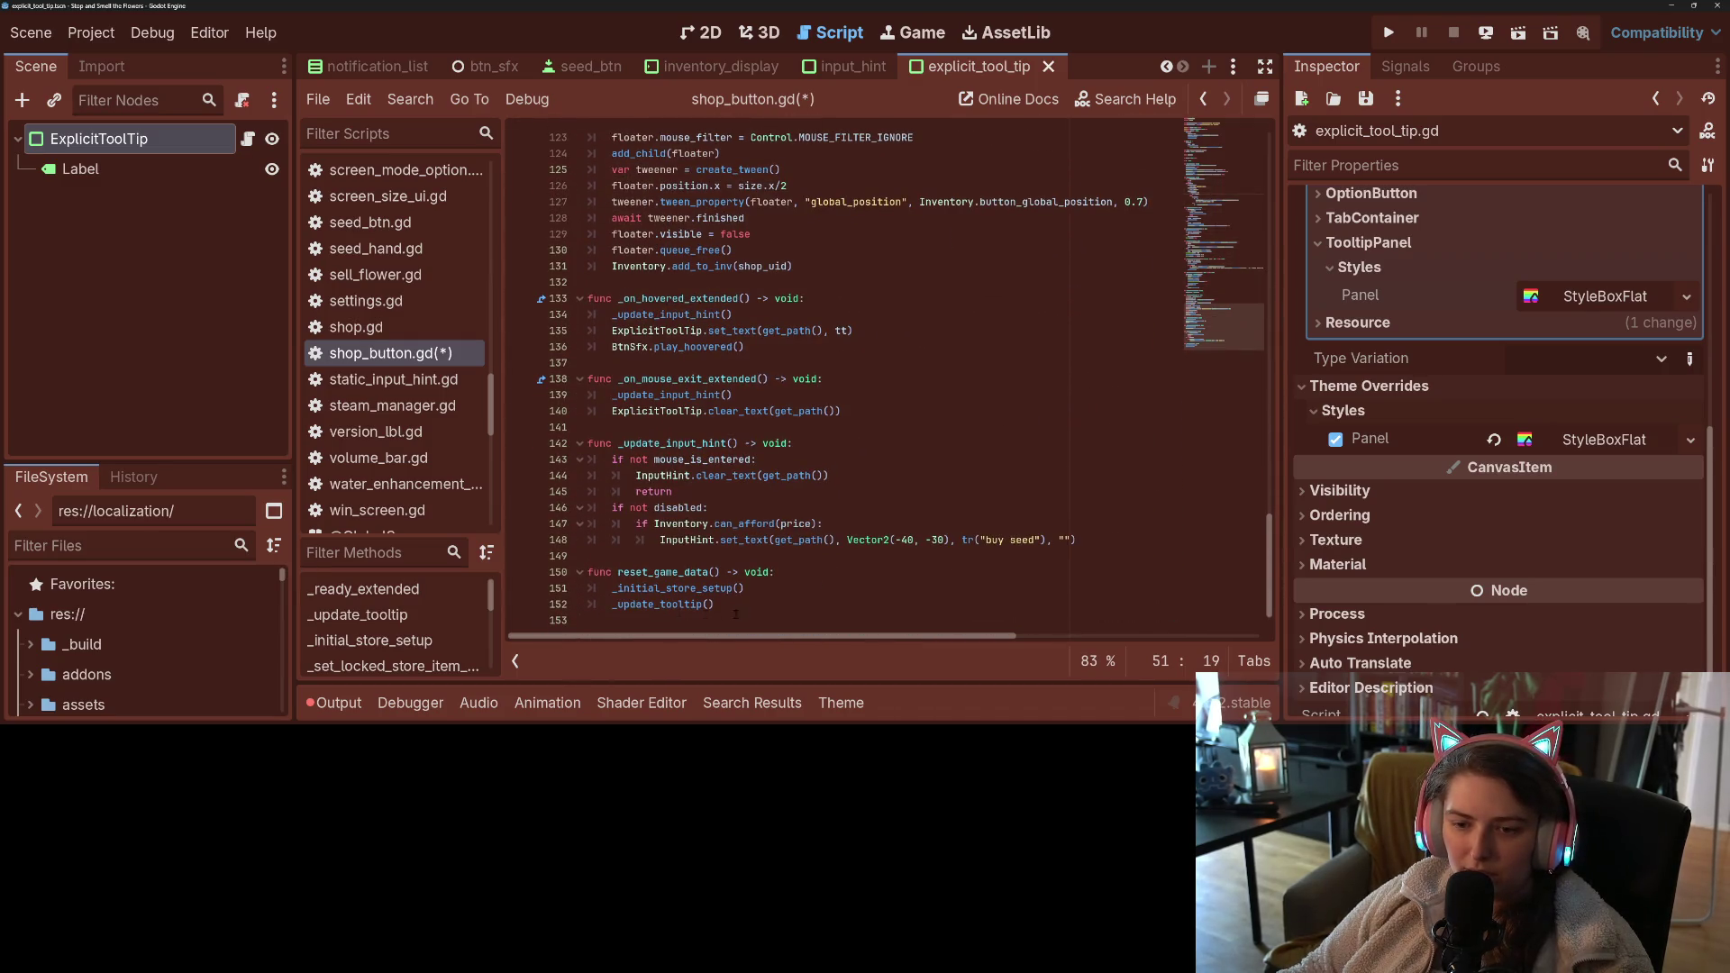
scroll(753, 588, "up", 8)
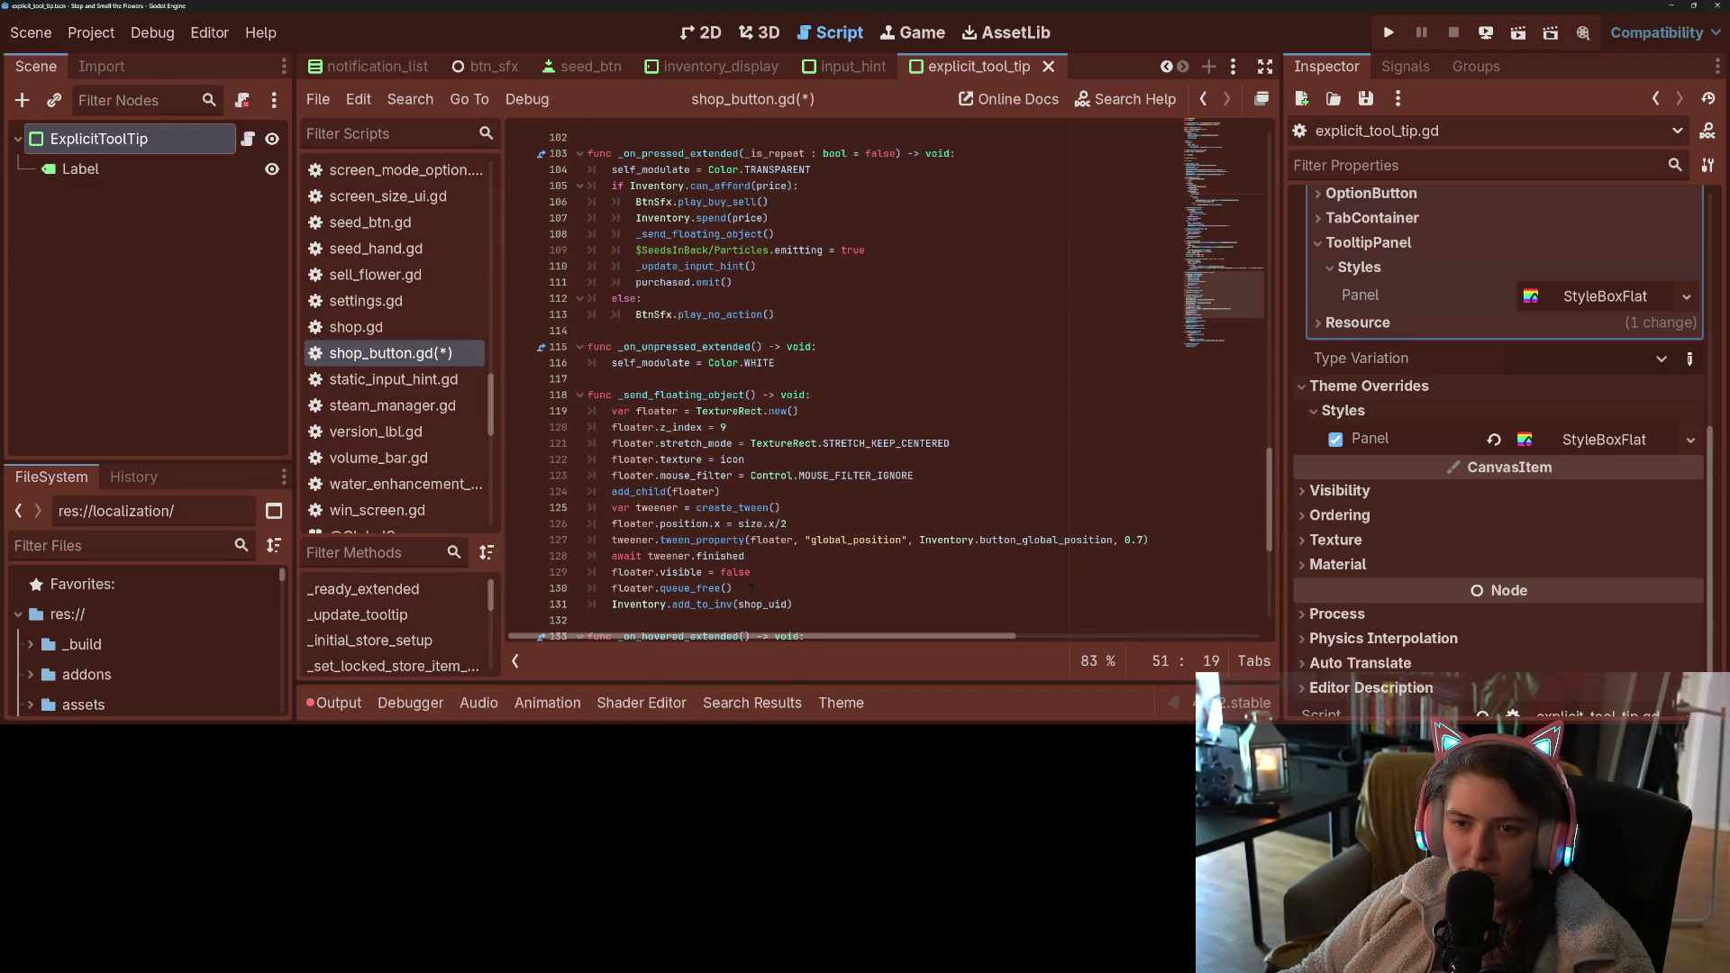
scroll(753, 588, "up", 4)
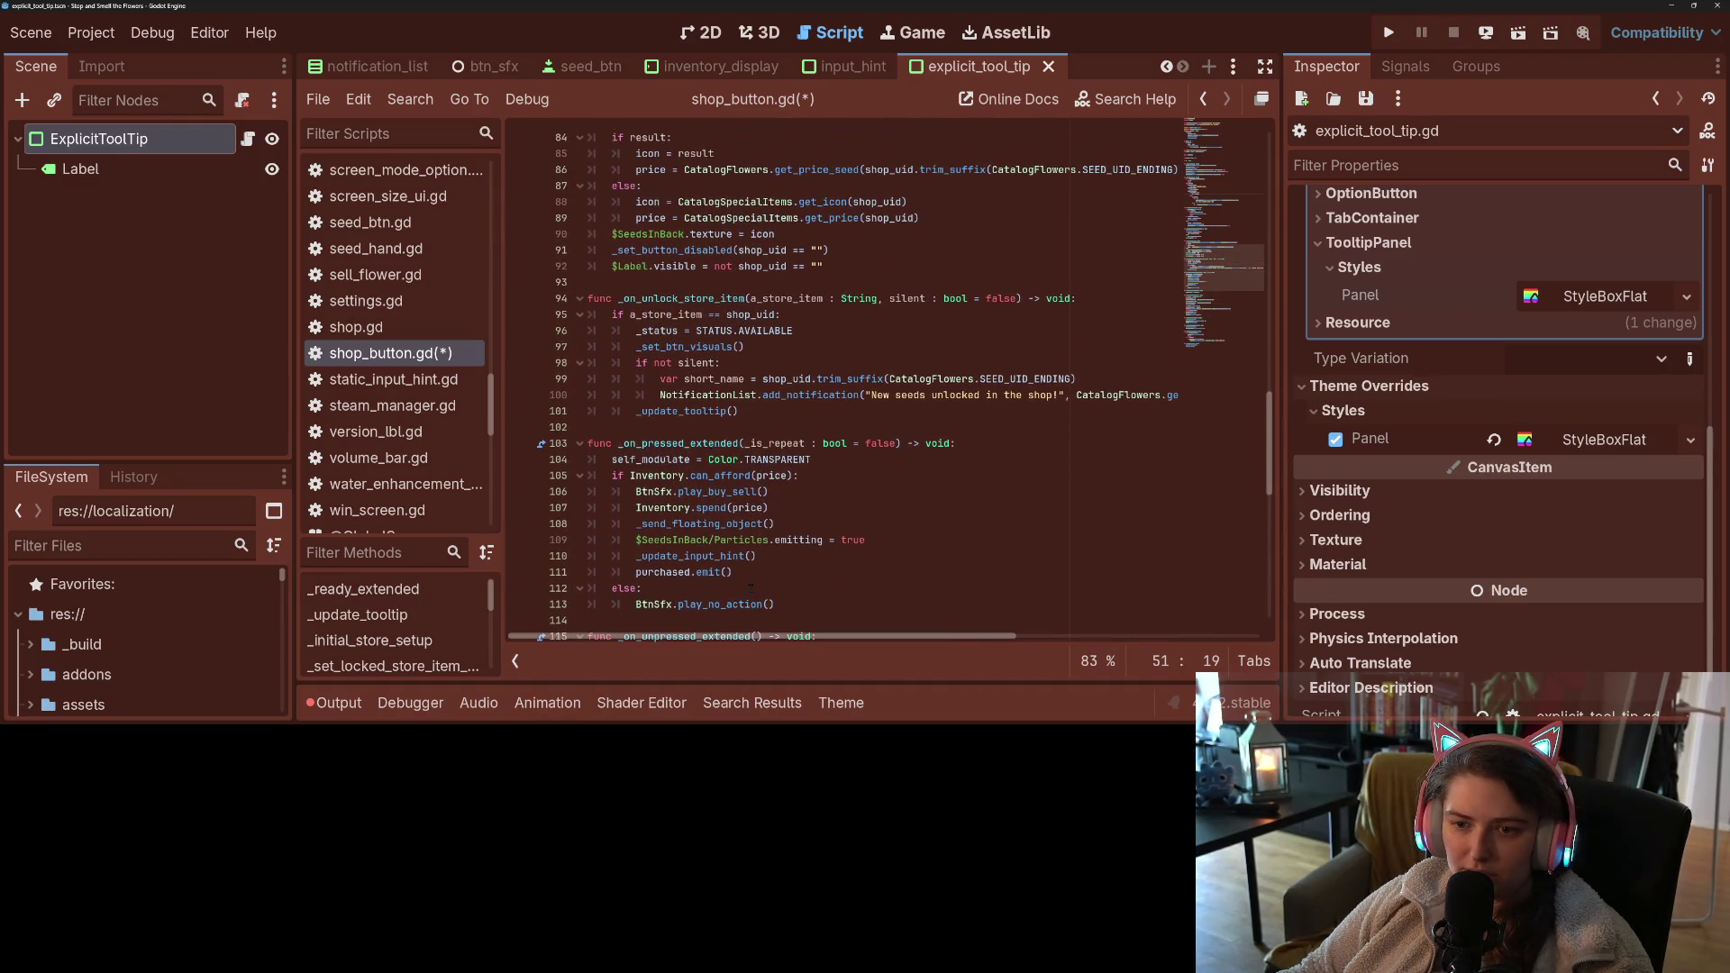
scroll(750, 587, "down", 12)
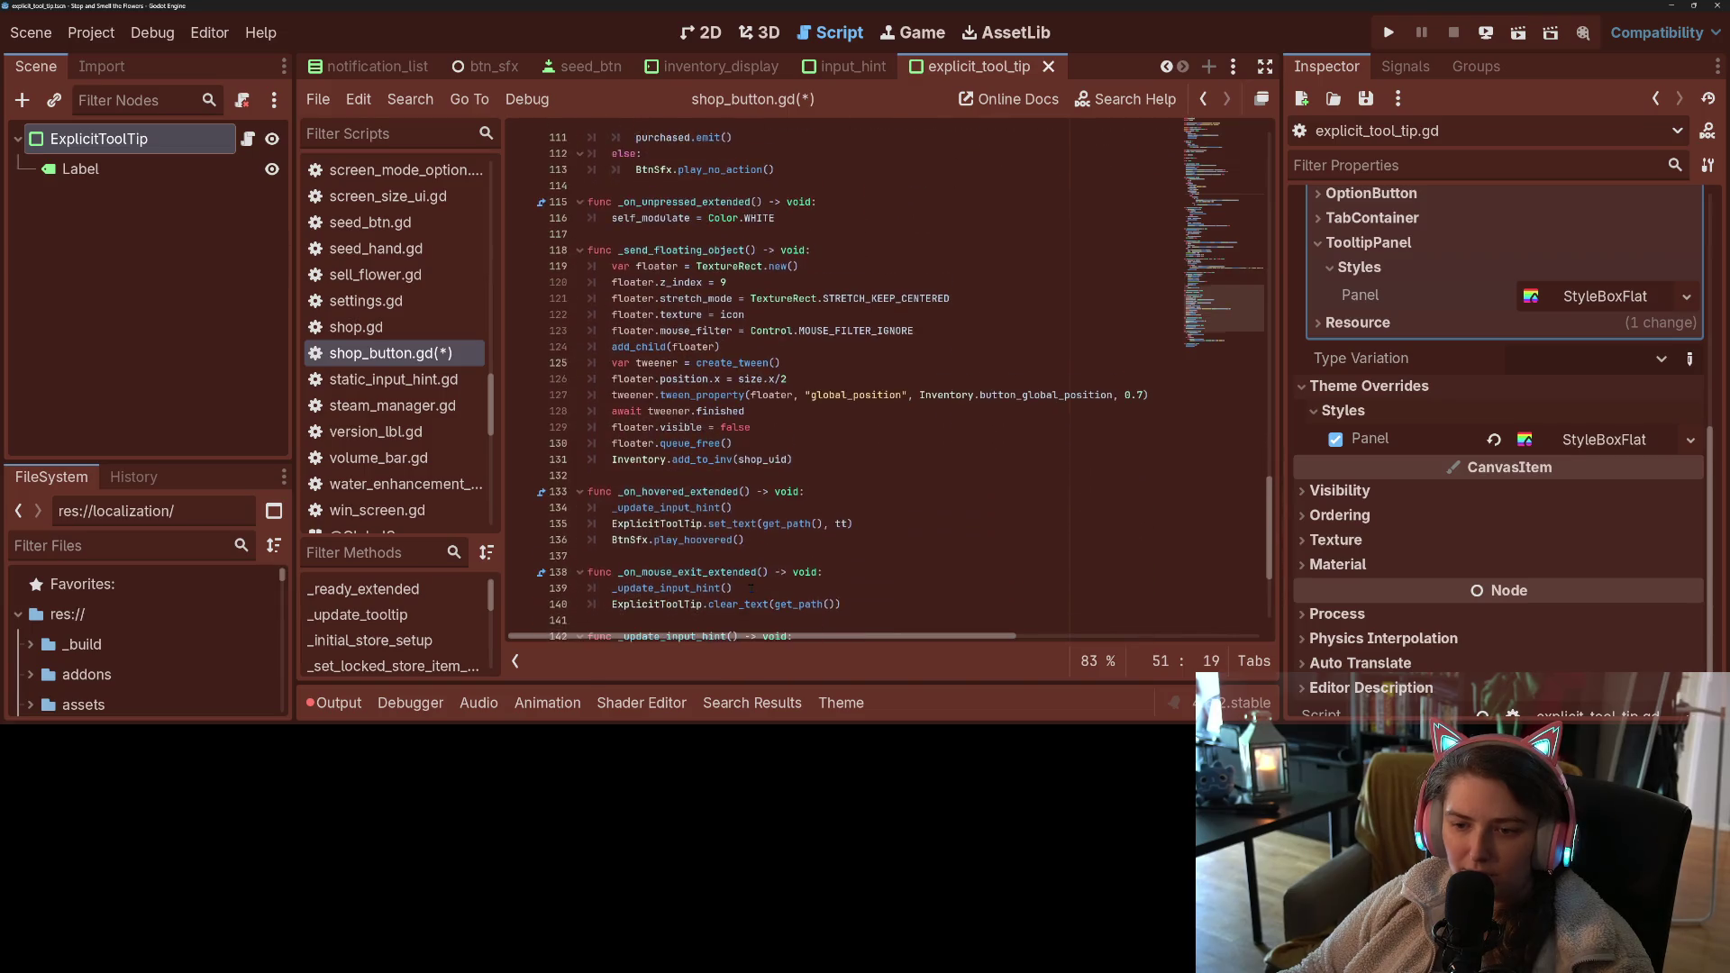
left_click(784, 523)
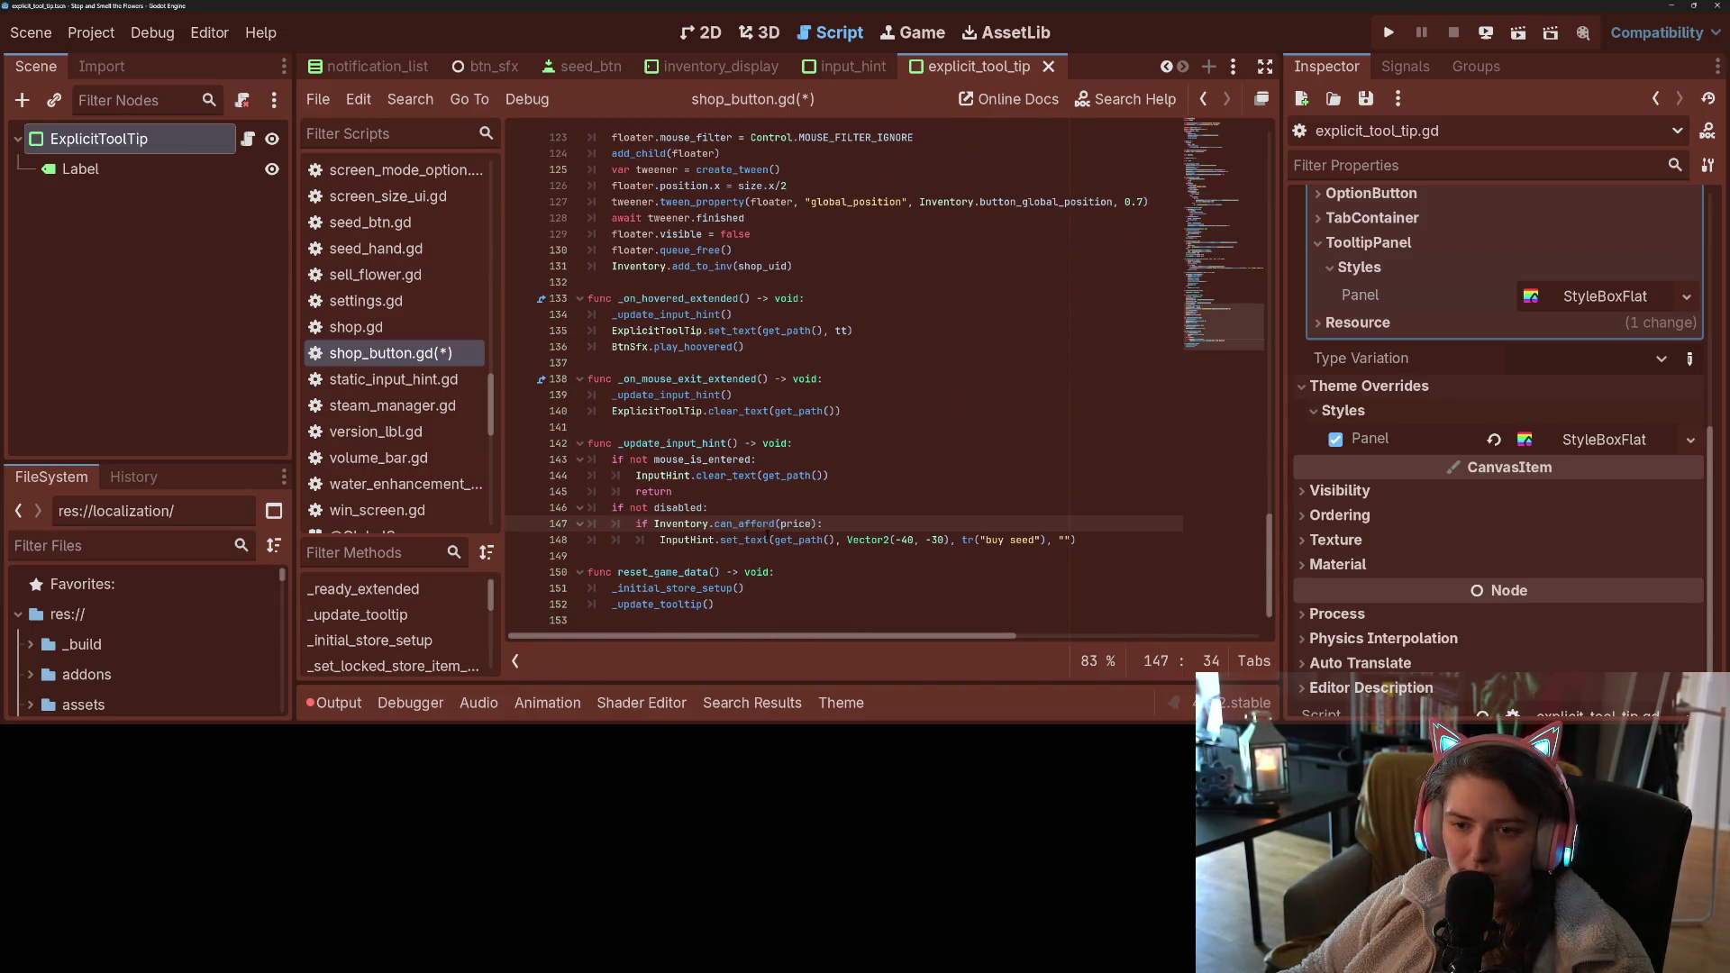
left_click(770, 411)
left_click(865, 330)
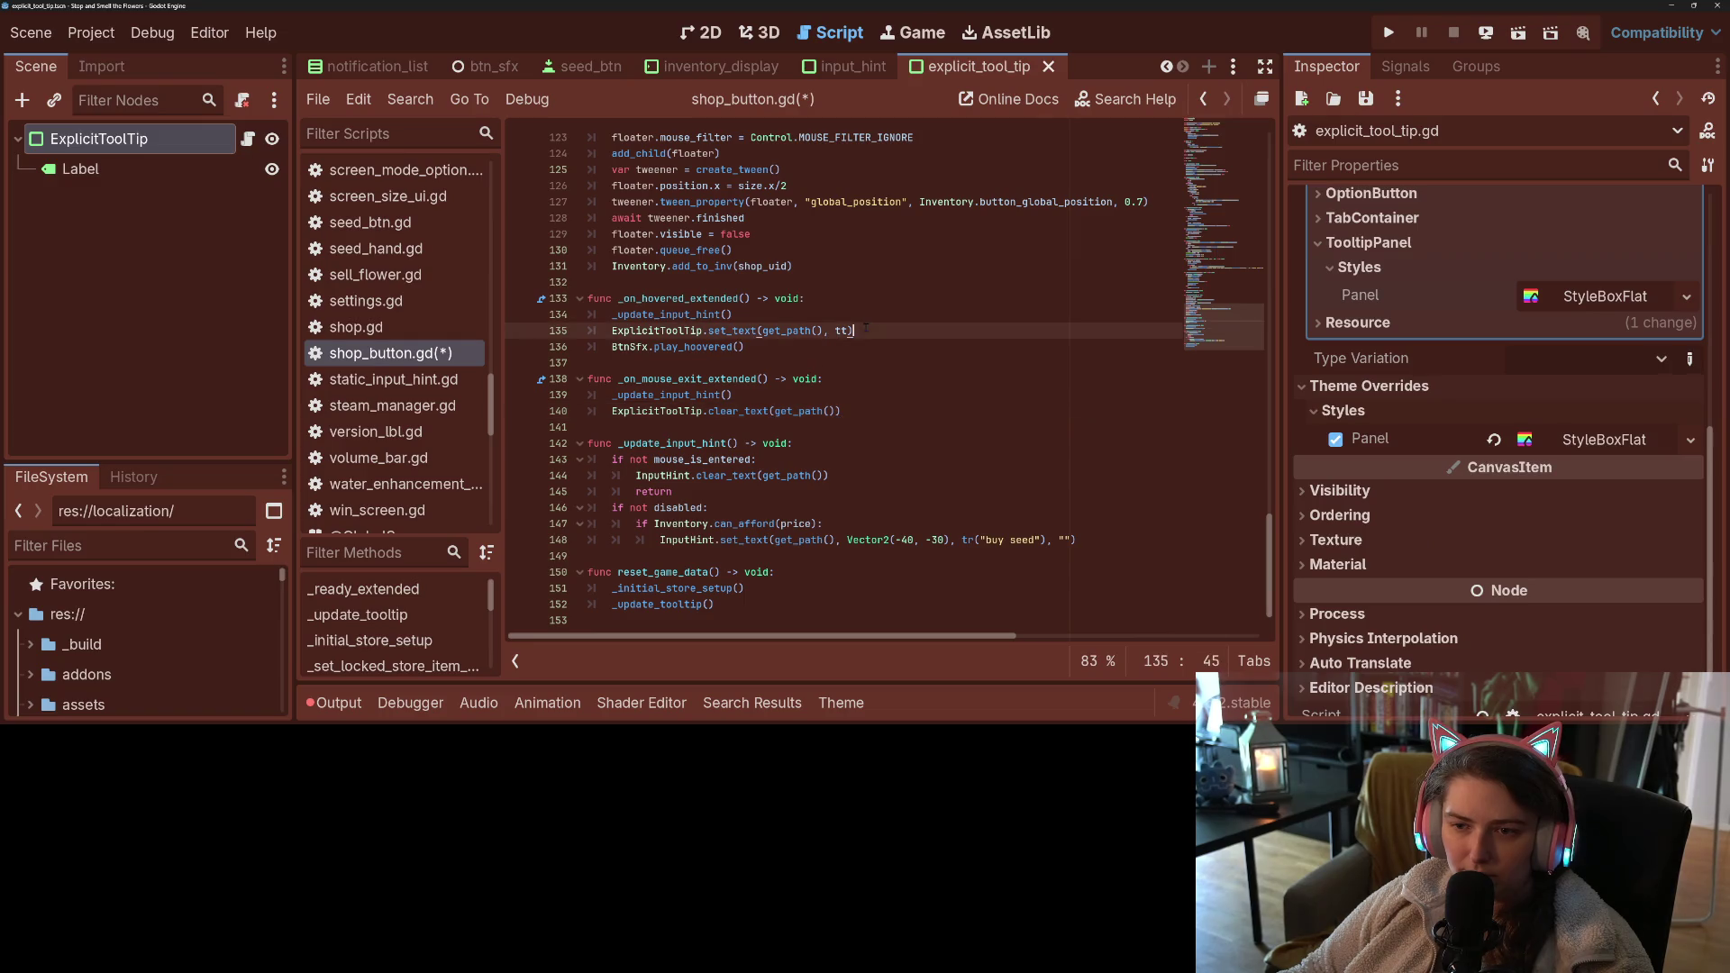
left_click_drag(854, 331, 610, 331)
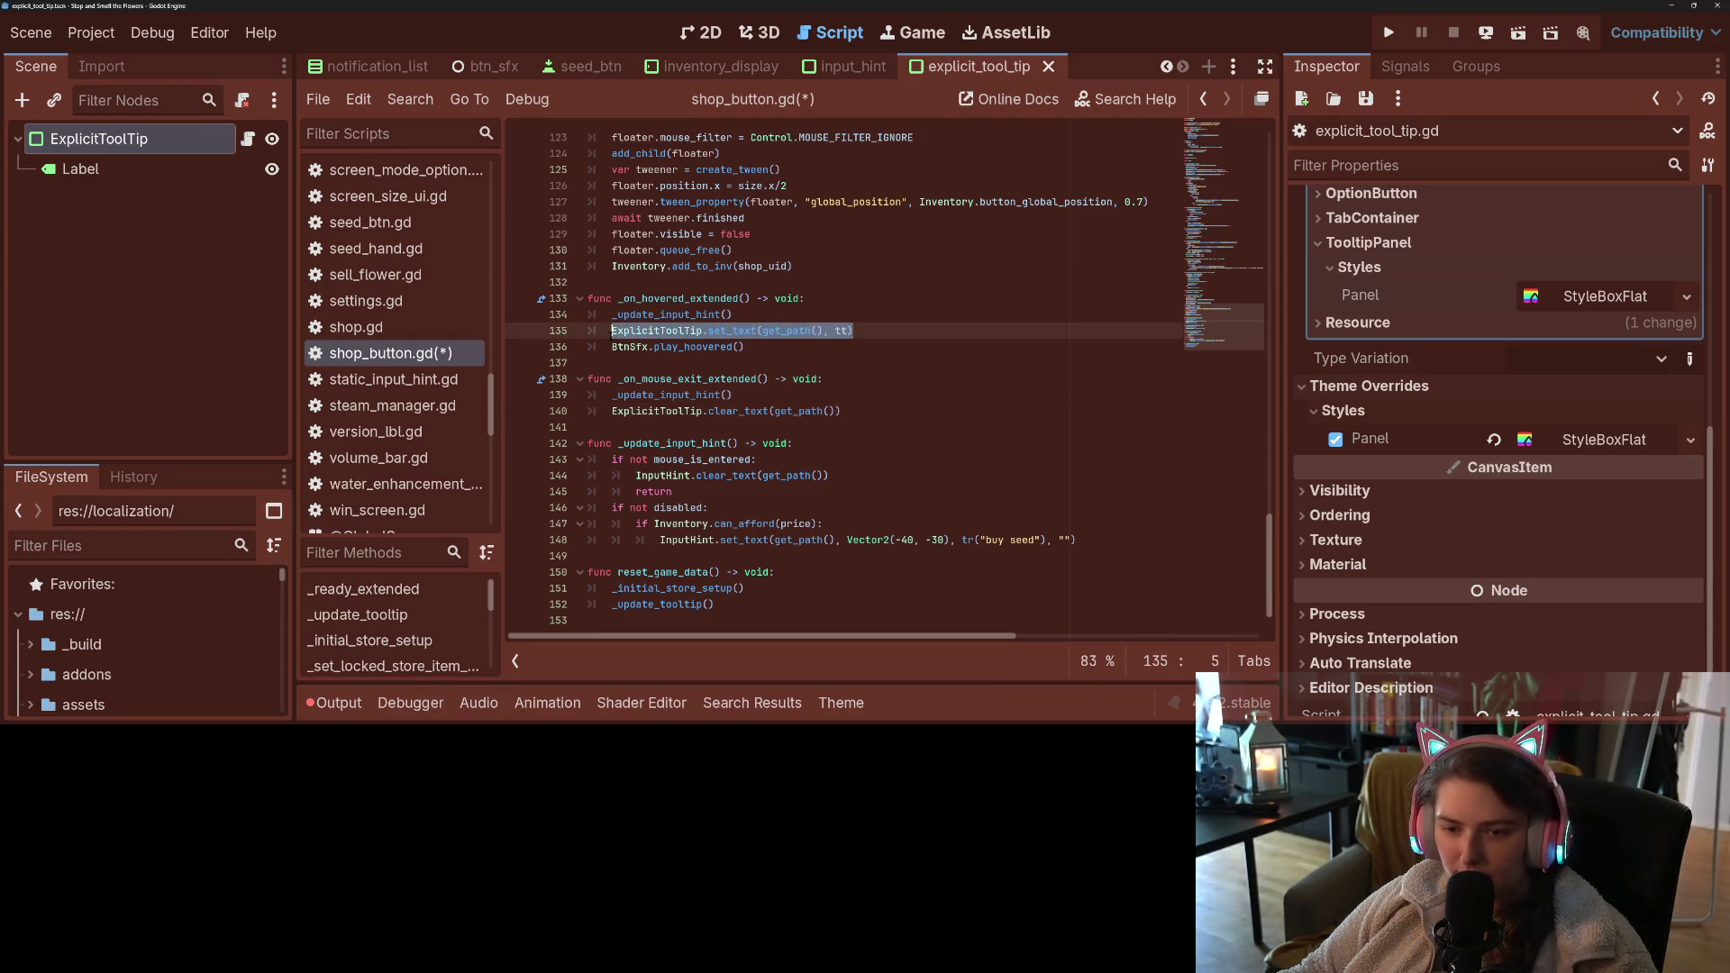
key("BackSpace")
- Move the hover sound line up and add ExplicitToolTip.set_text(get_path(), tt) inside an 'if not tt == "":' check
scroll(757, 338, "down", 1)
key("alt+Down")
type("i")
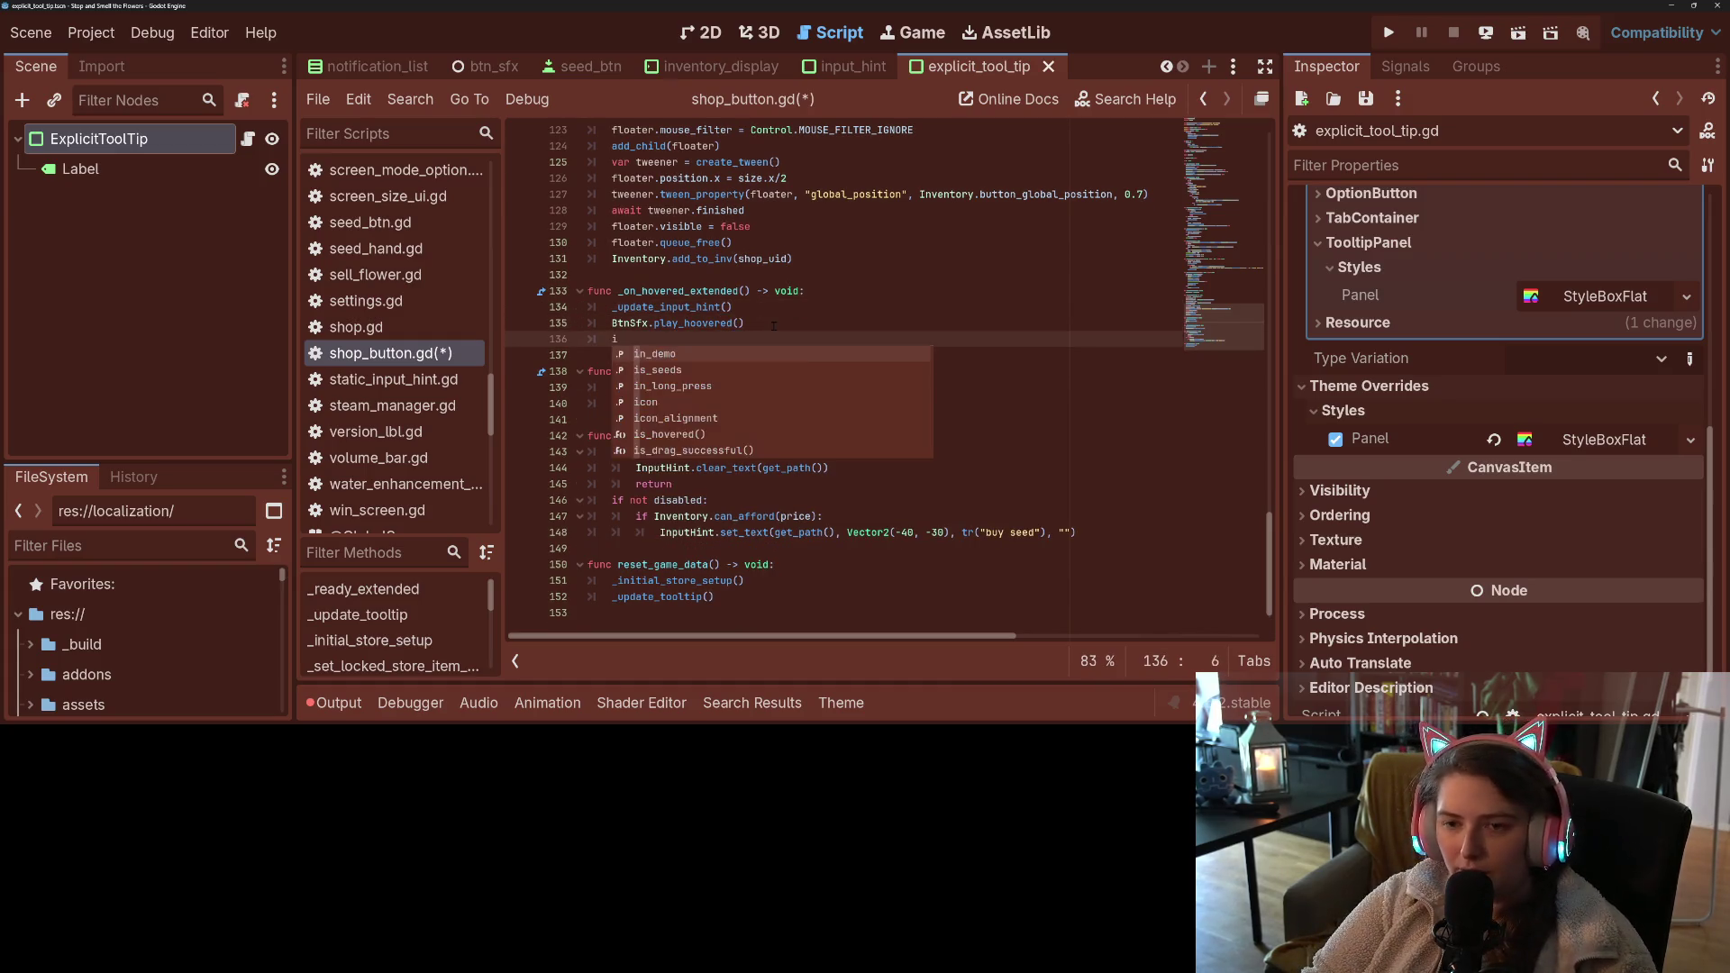
type("f not tt == \"\"")
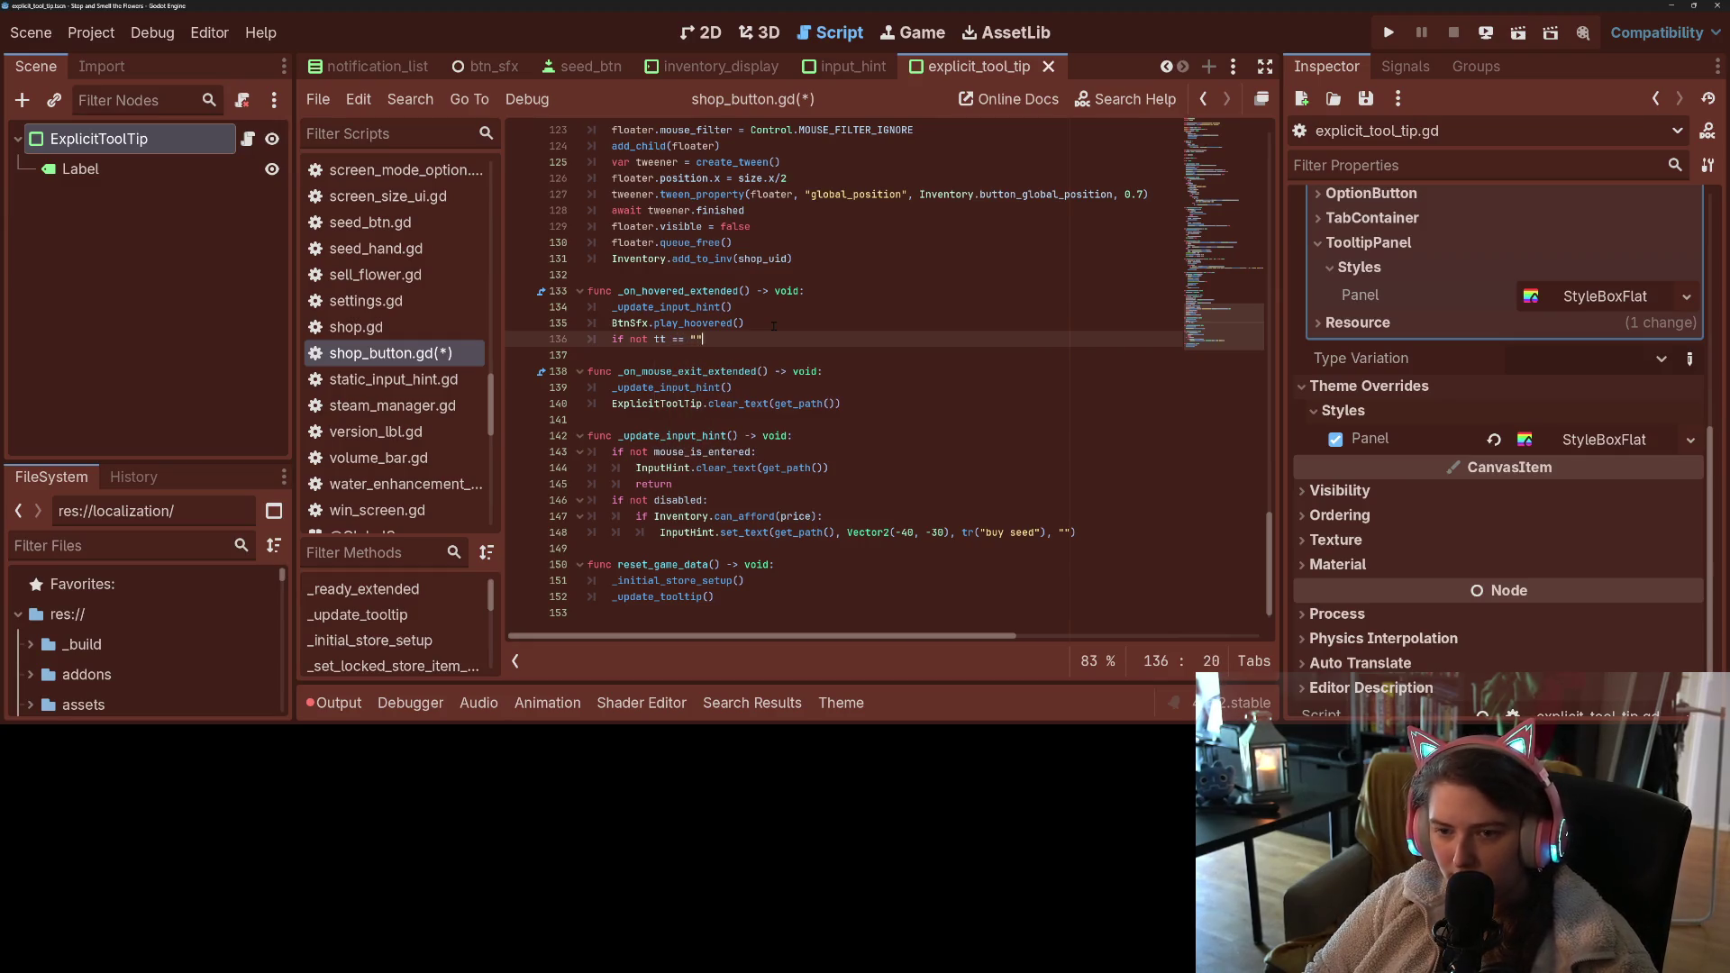
type(":")
key("Return")
type("ExplicitToolTip.set_text(get_path(), tt)")
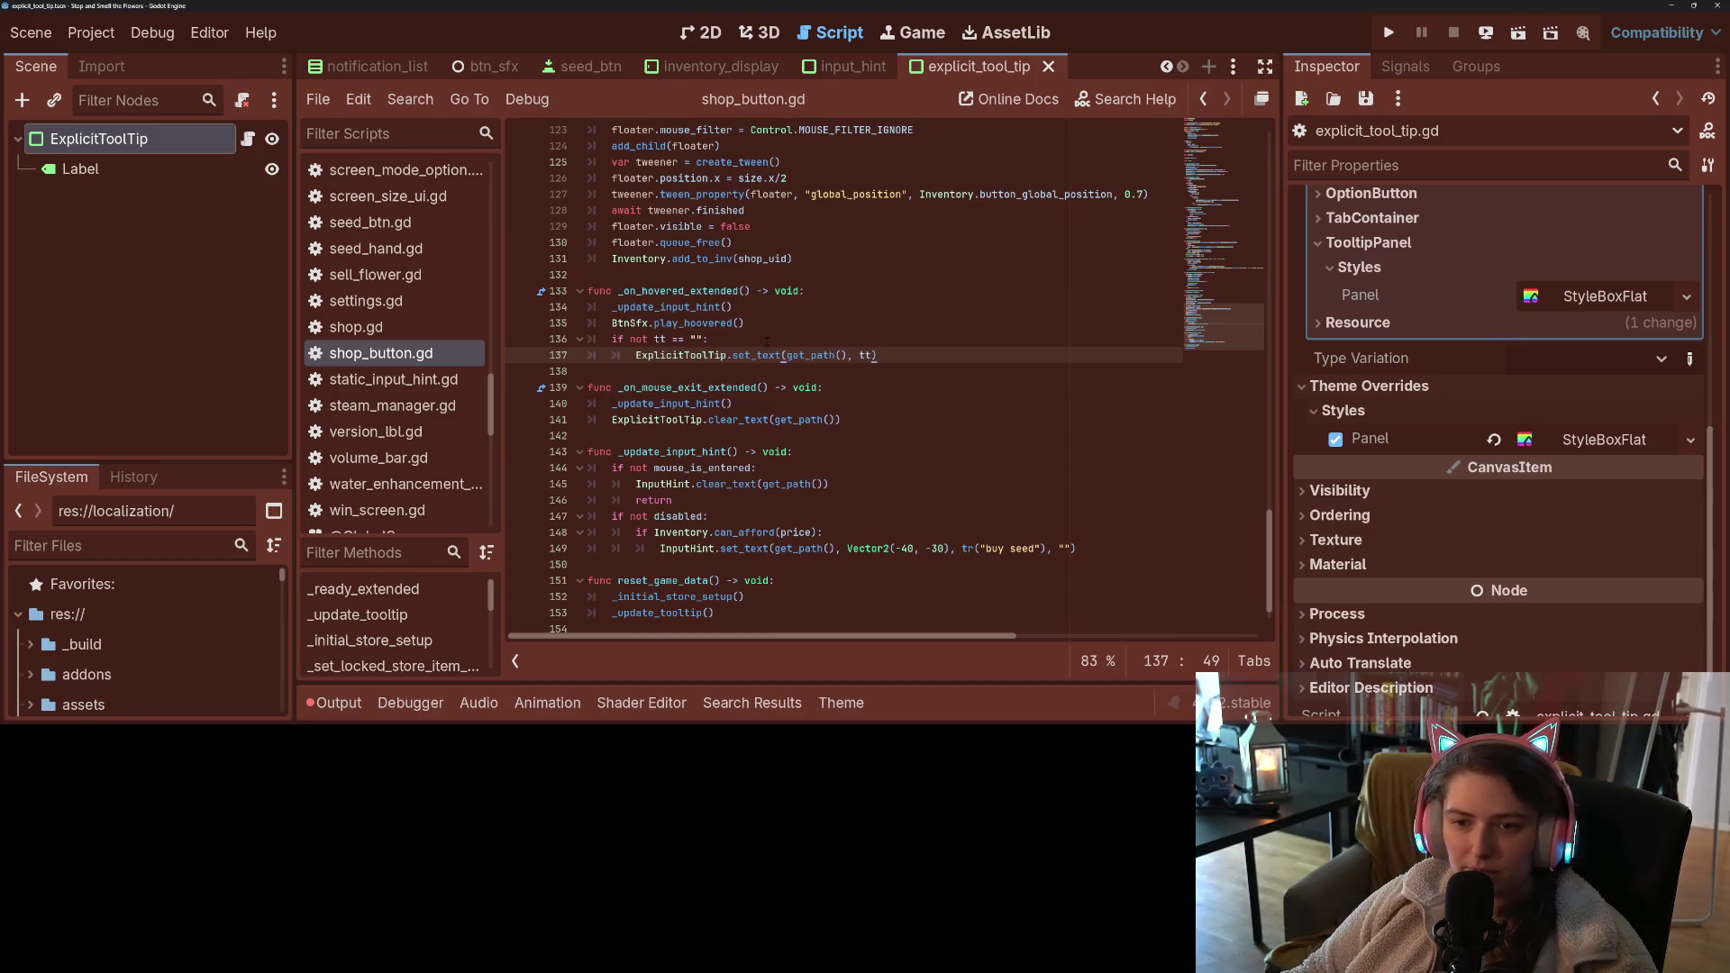
left_click(787, 356)
- Remove the if check so set_text runs unconditionally, save, and jump to set_text's definition
mouse_move(785, 355)
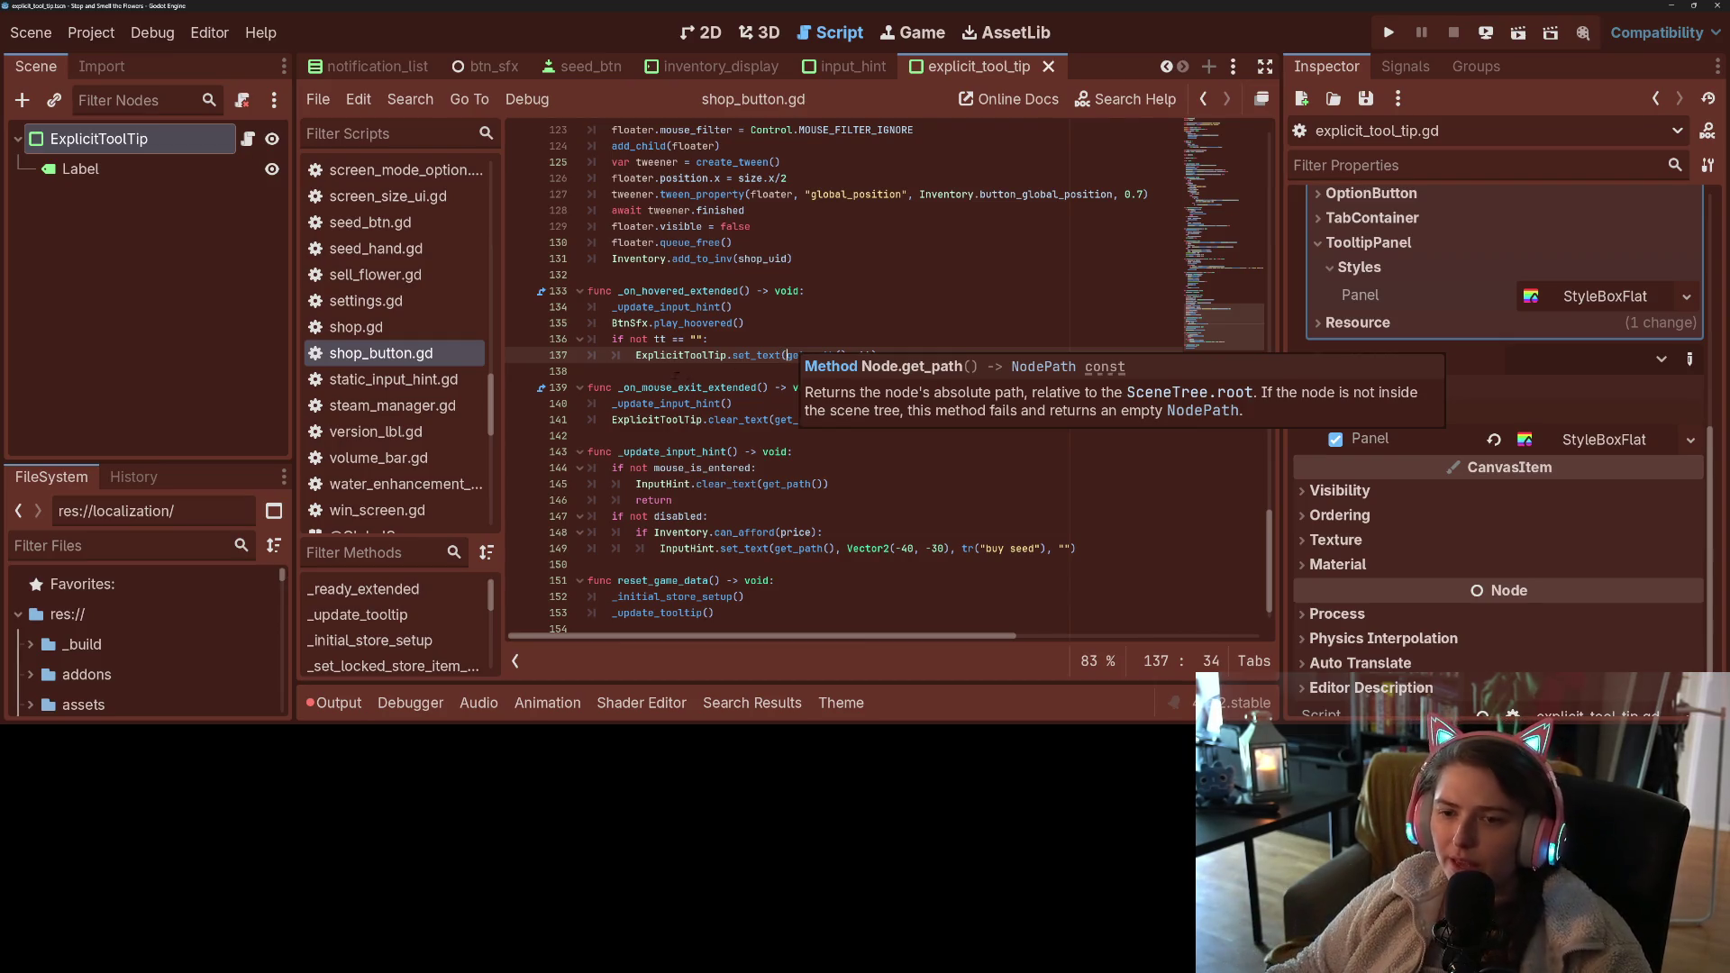
left_click_drag(636, 355, 617, 339)
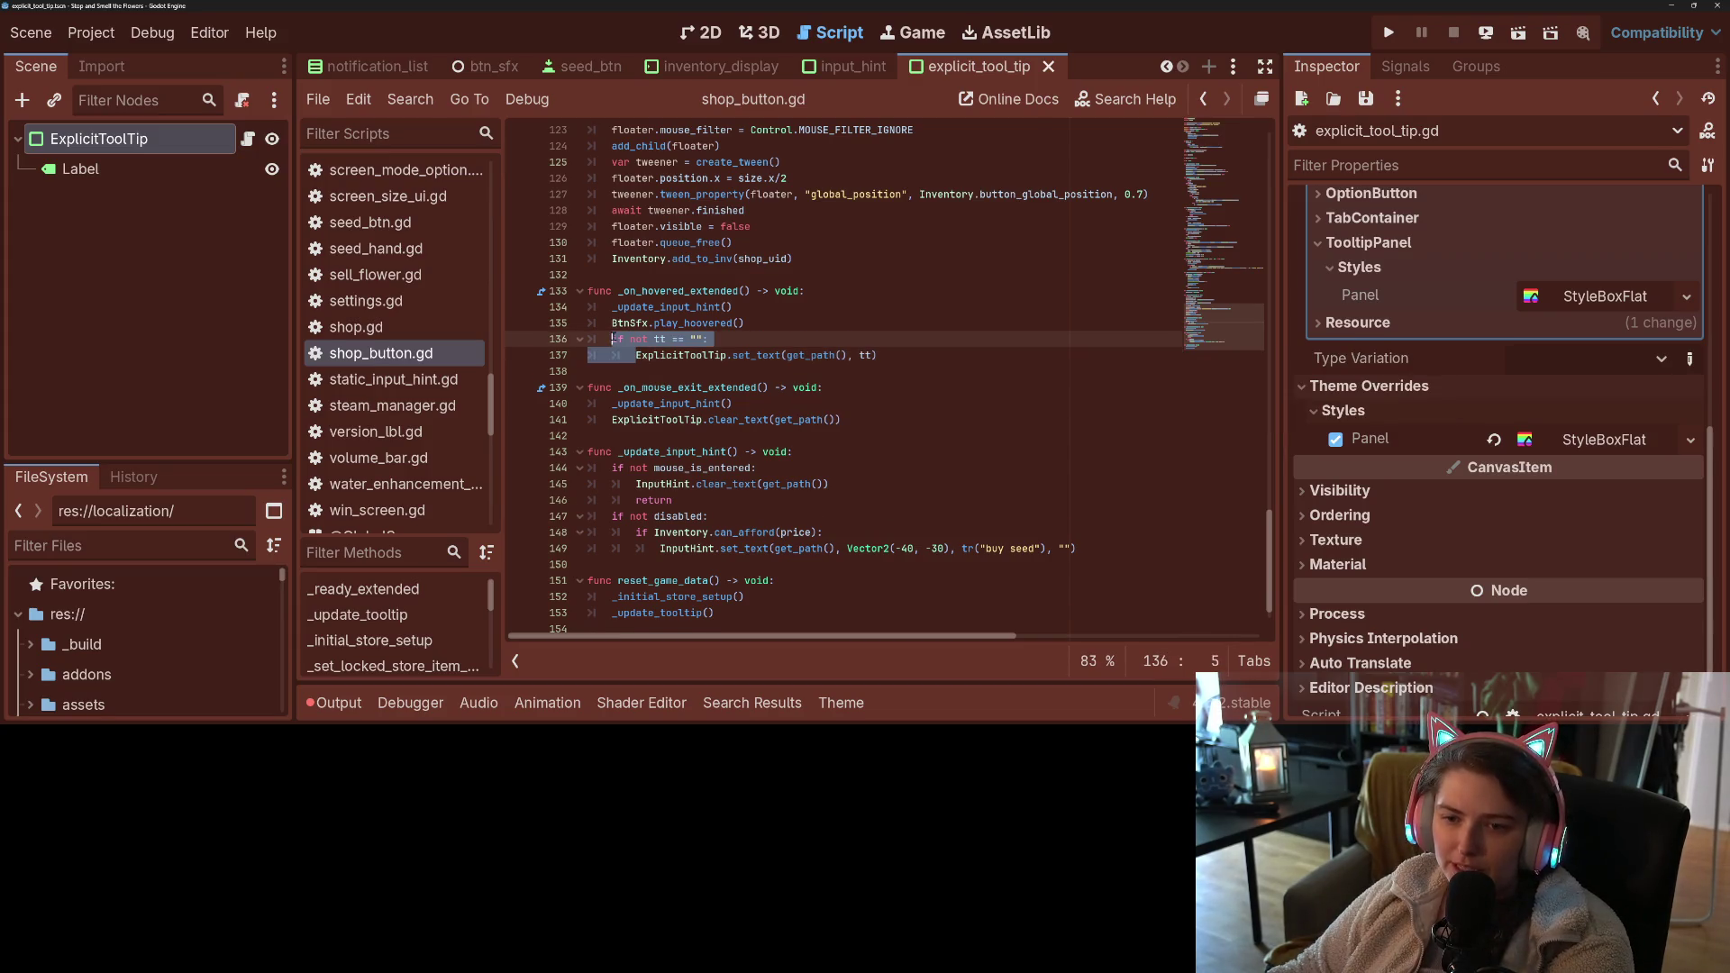
key("BackSpace")
key("ctrl+s")
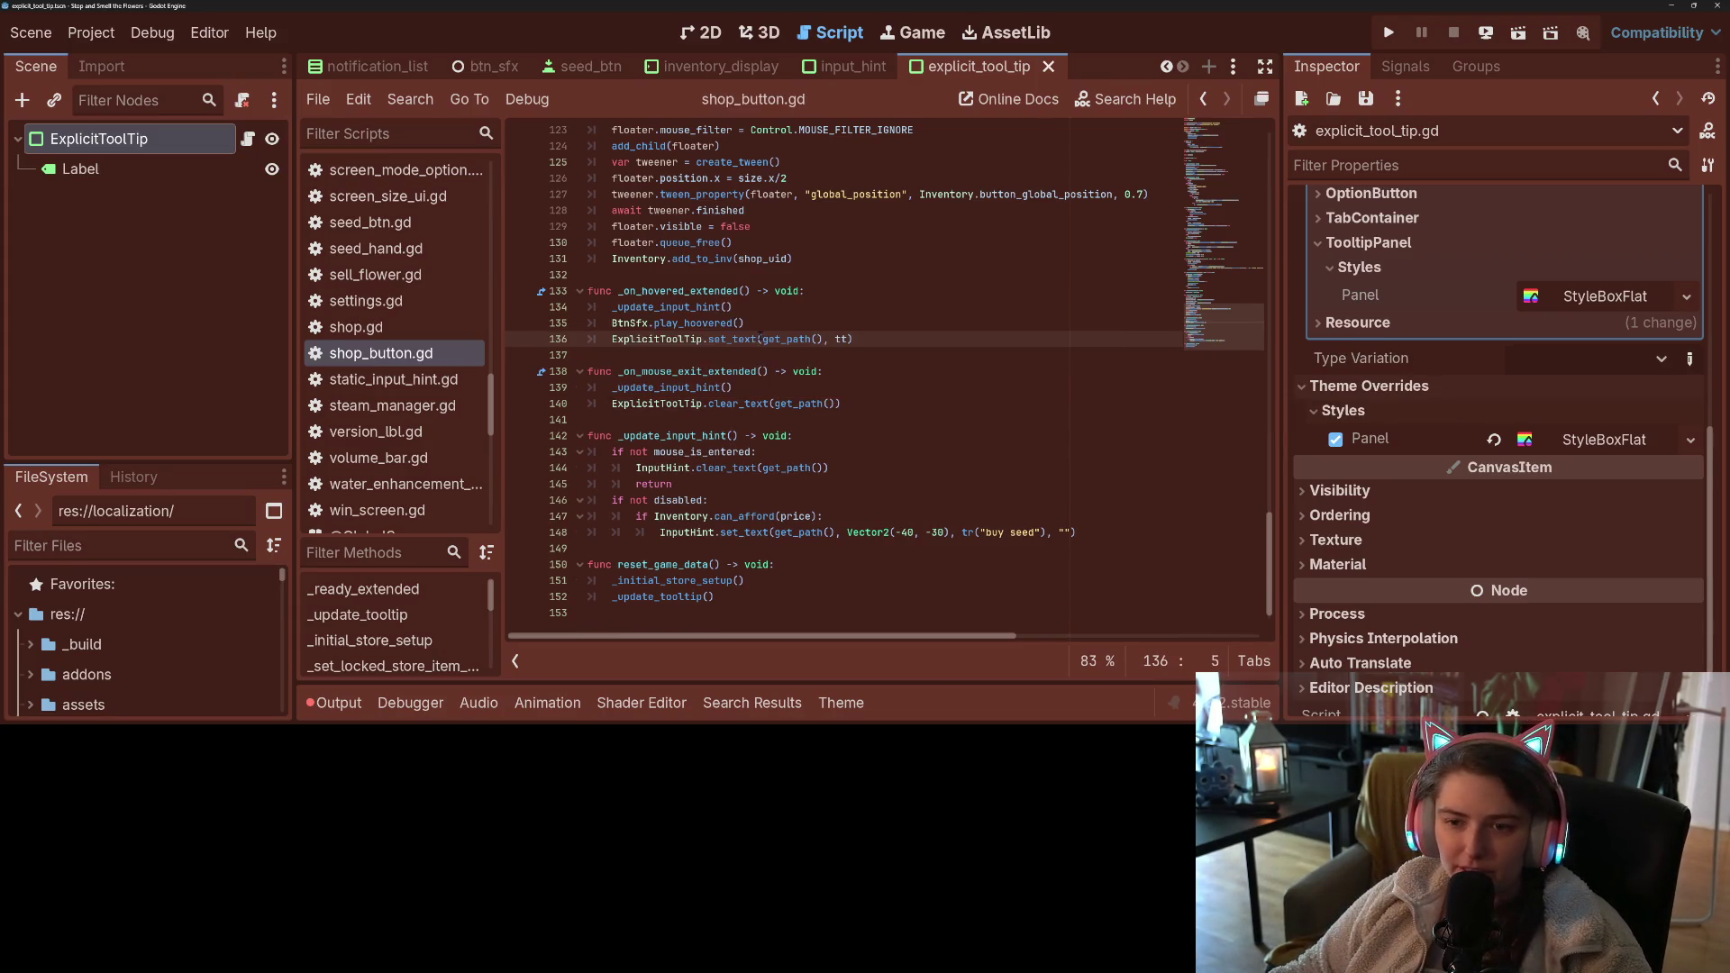
left_click(731, 339, "ctrl")
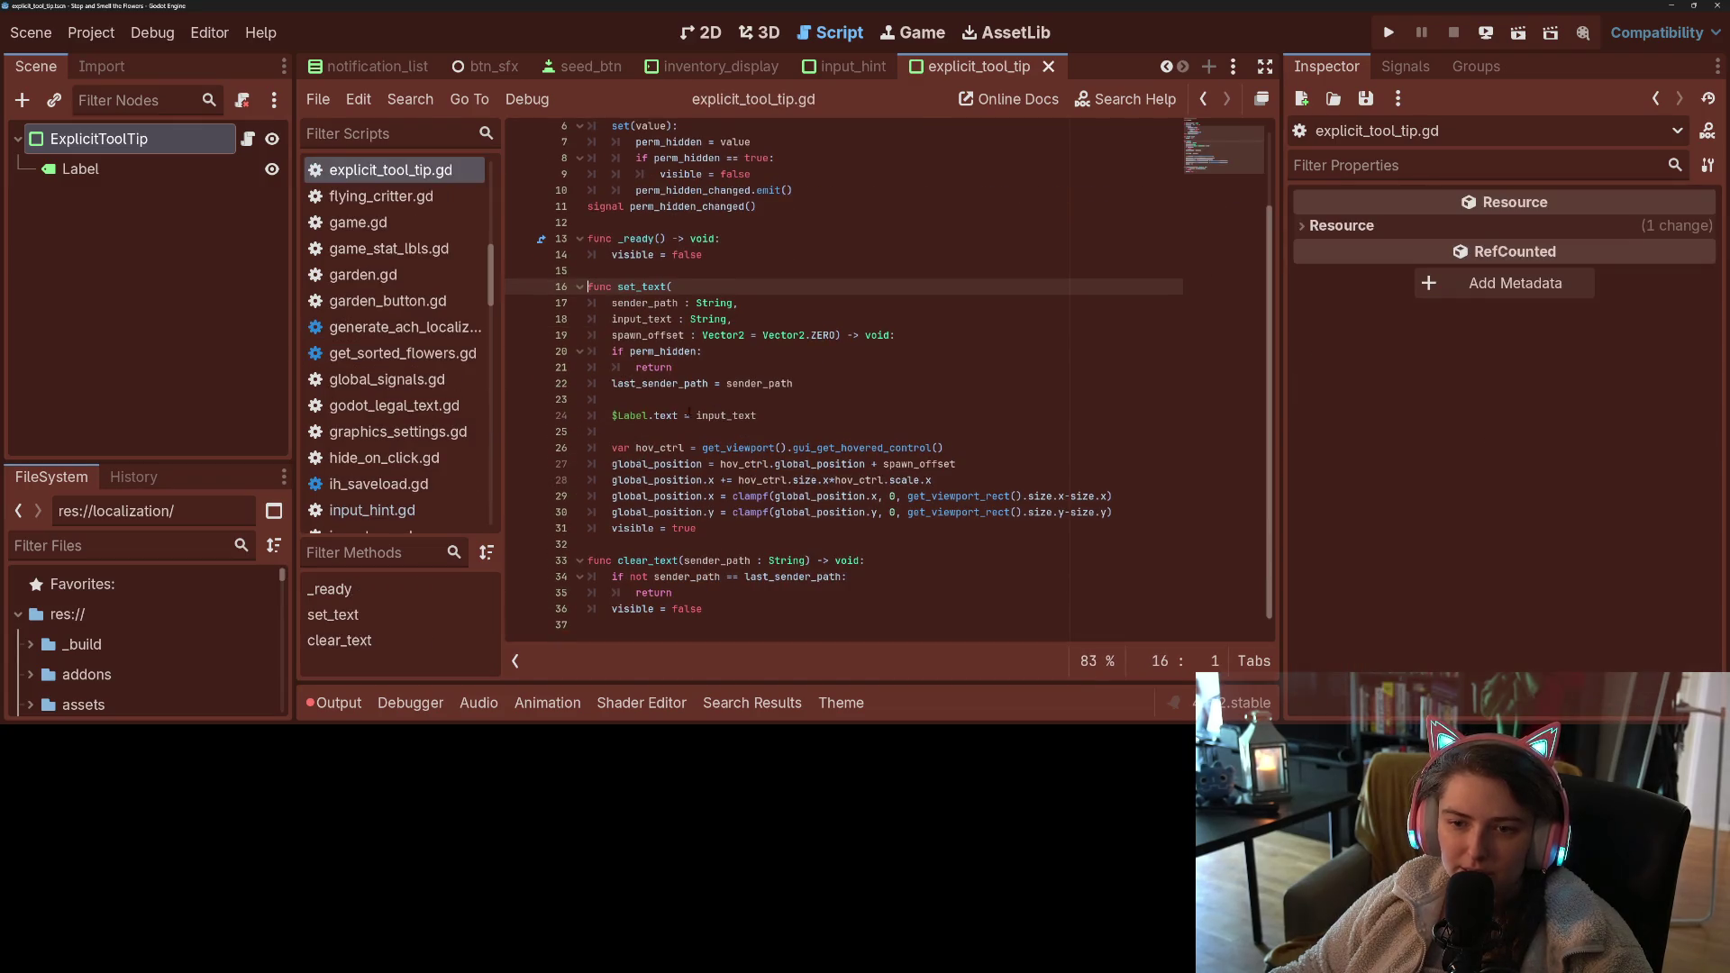
- Insert an 'if tt == "":' check on a new line after the last_sender_path assignment
left_click(717, 384)
left_click(779, 350)
left_click(608, 384)
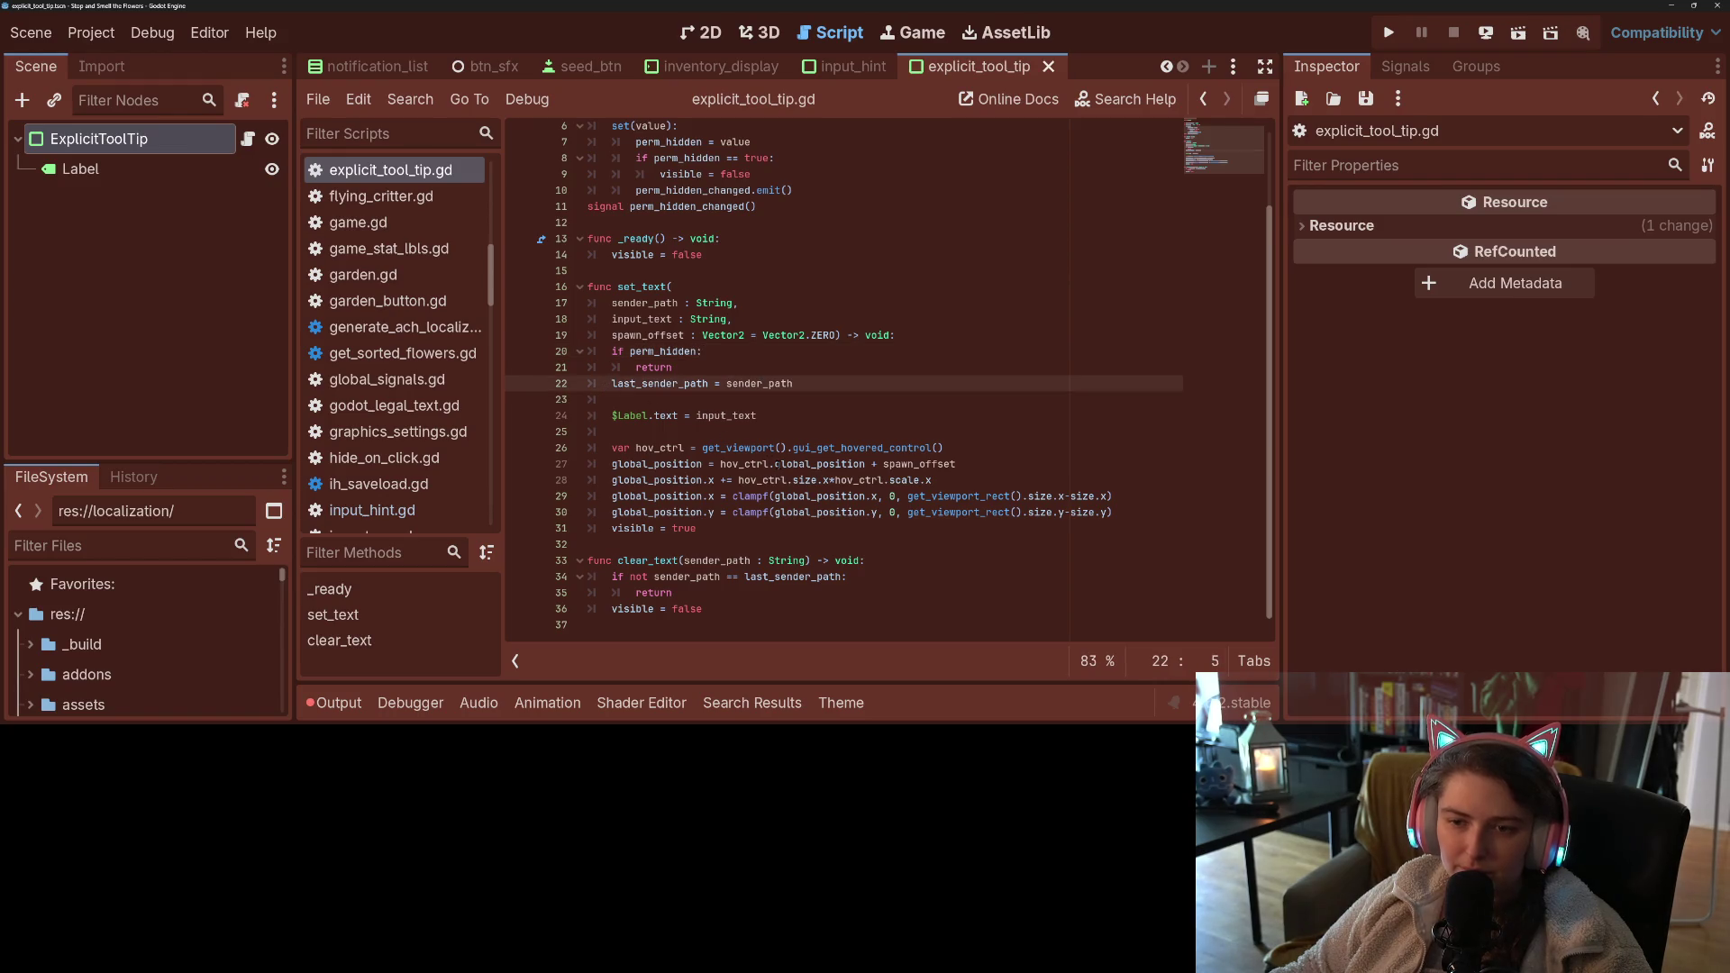
left_click(649, 401)
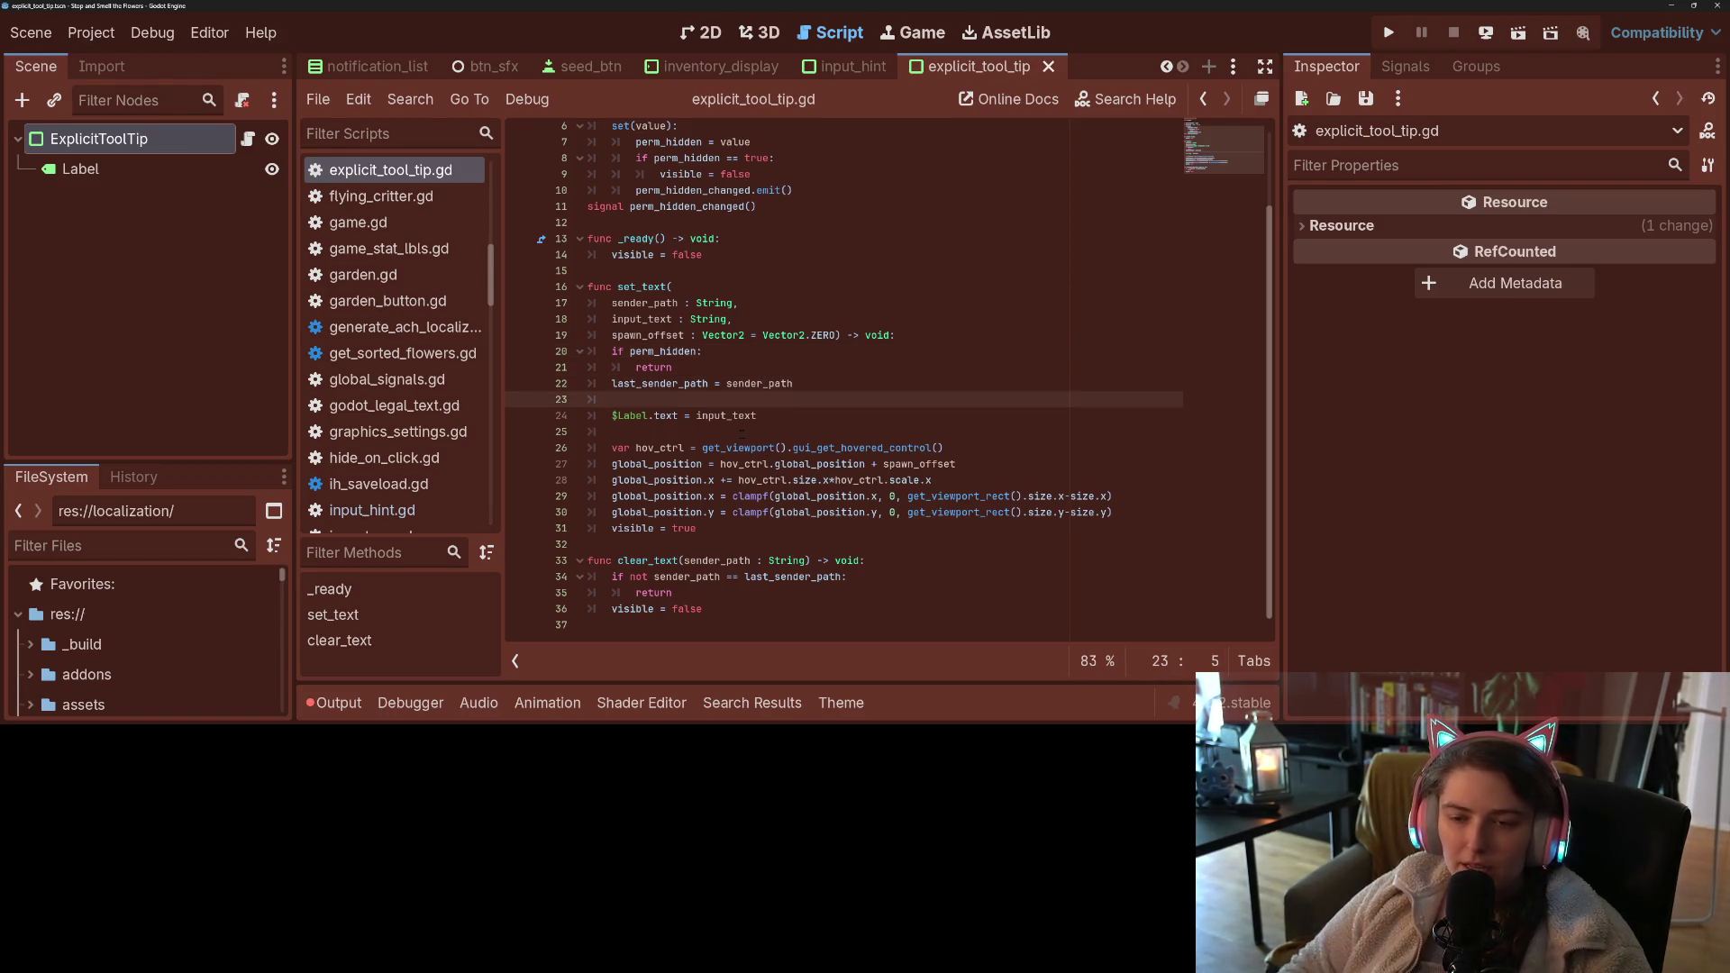
key("Return")
key("Return")
key("Up")
type("if tt")
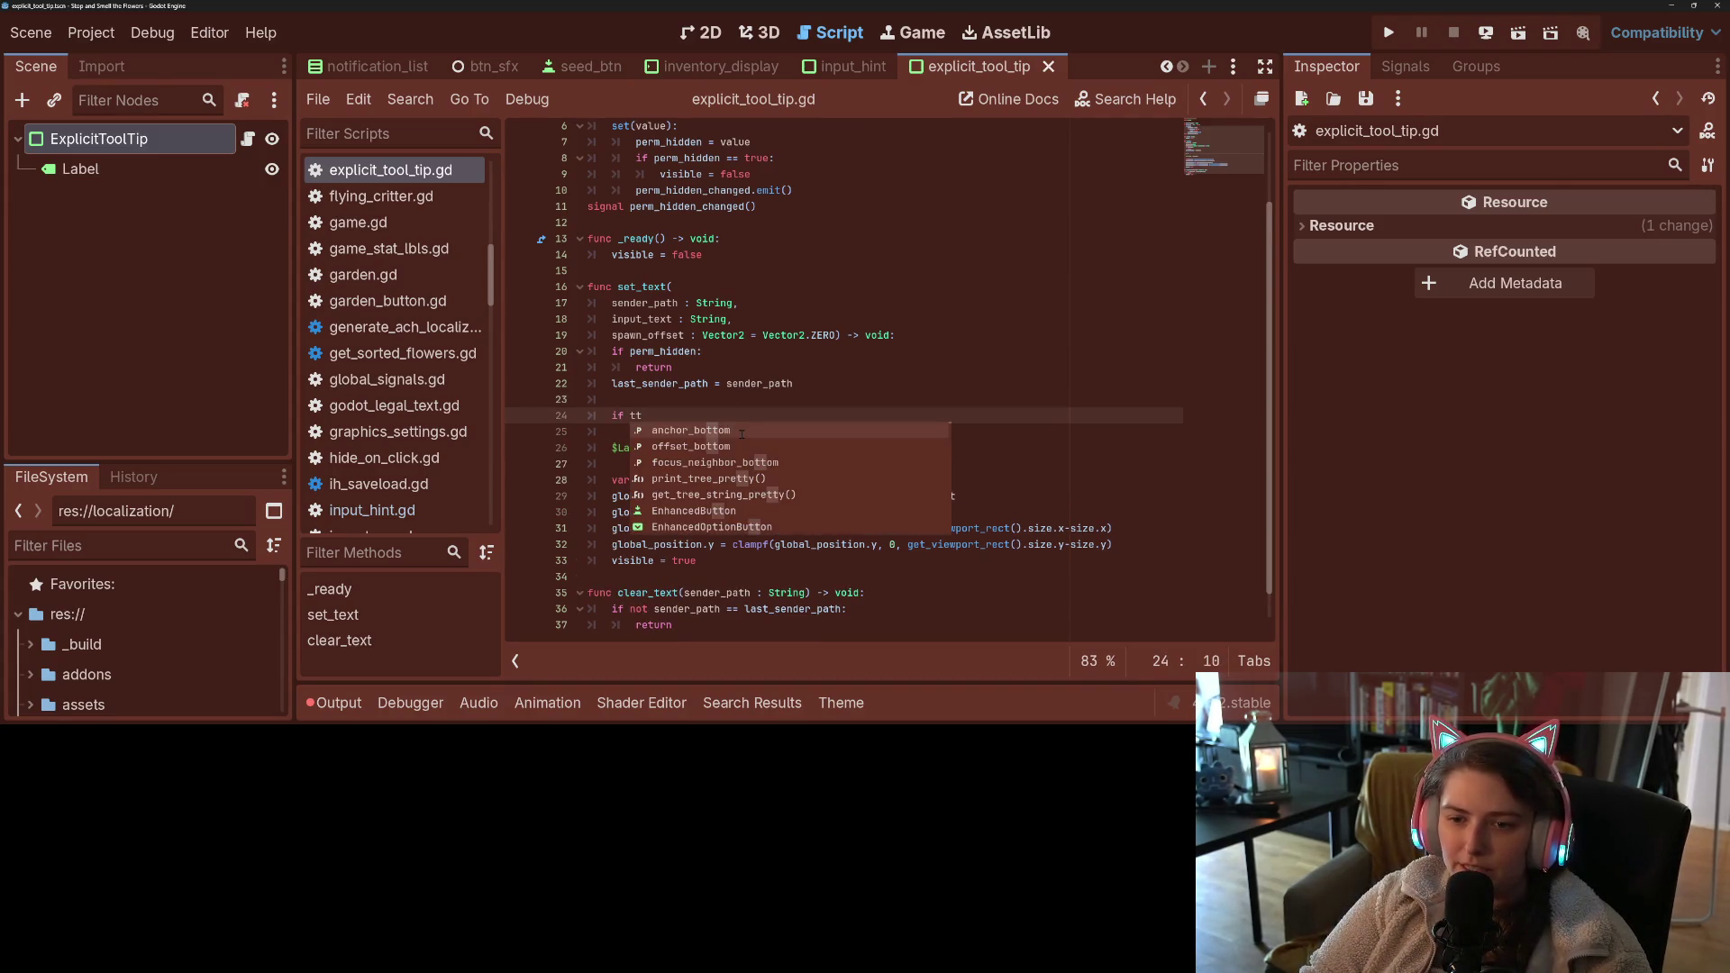
type(" == \"\"")
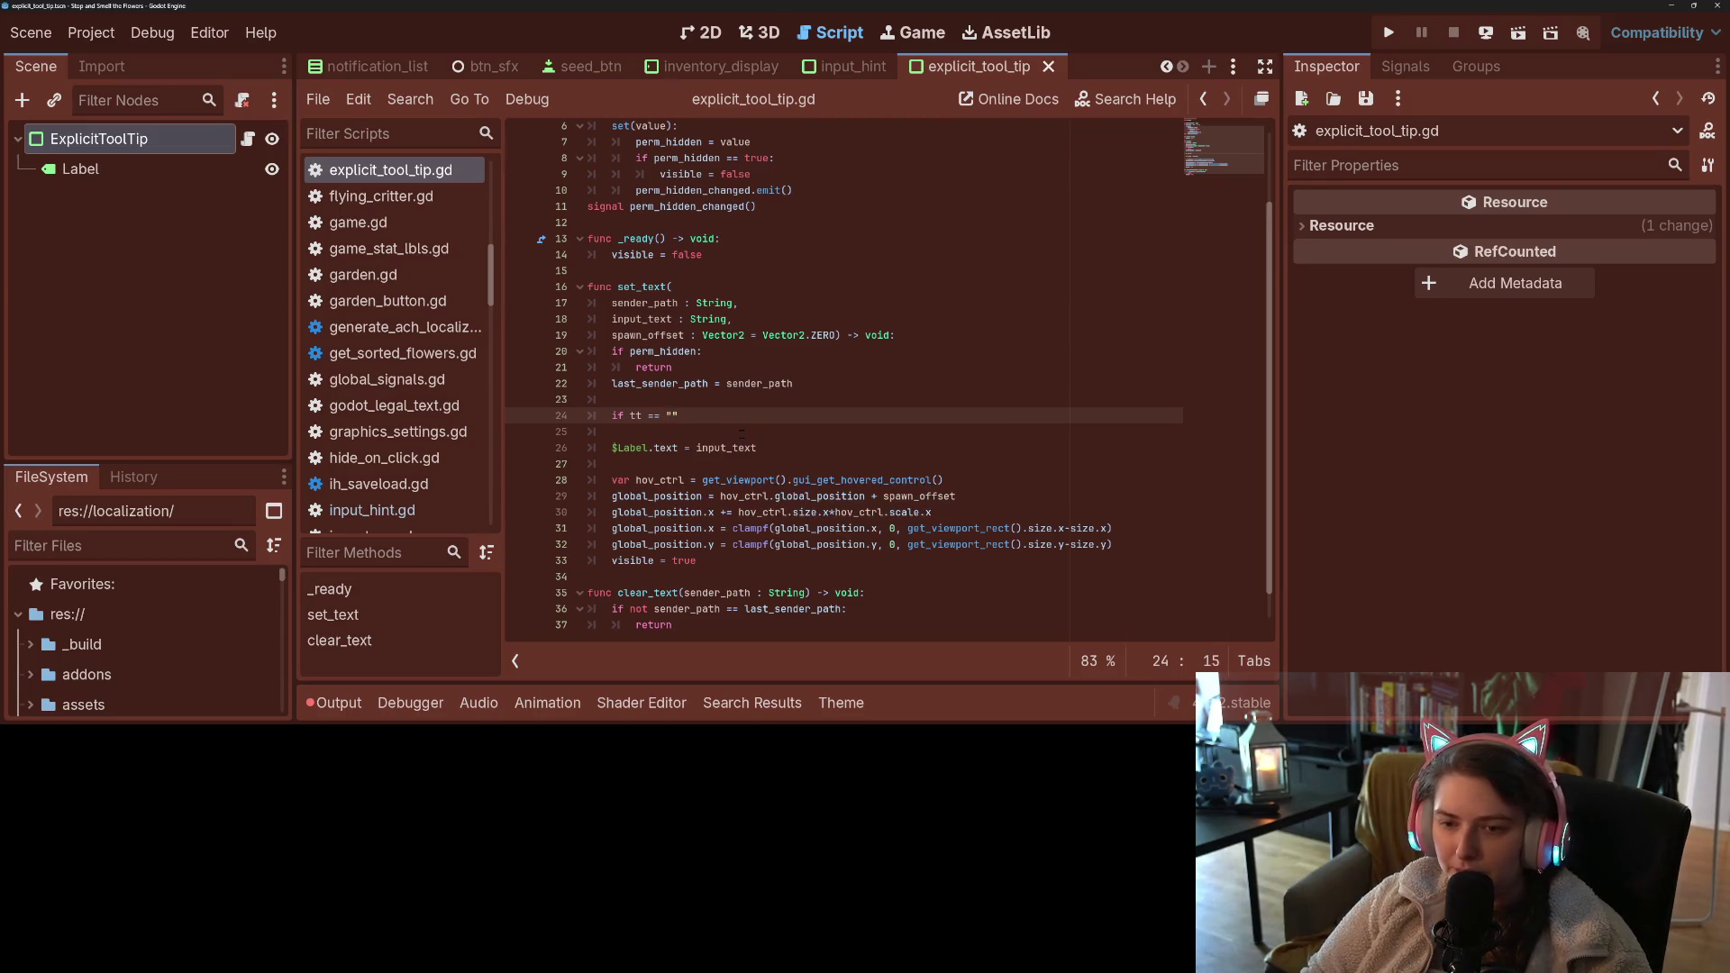
type(":")
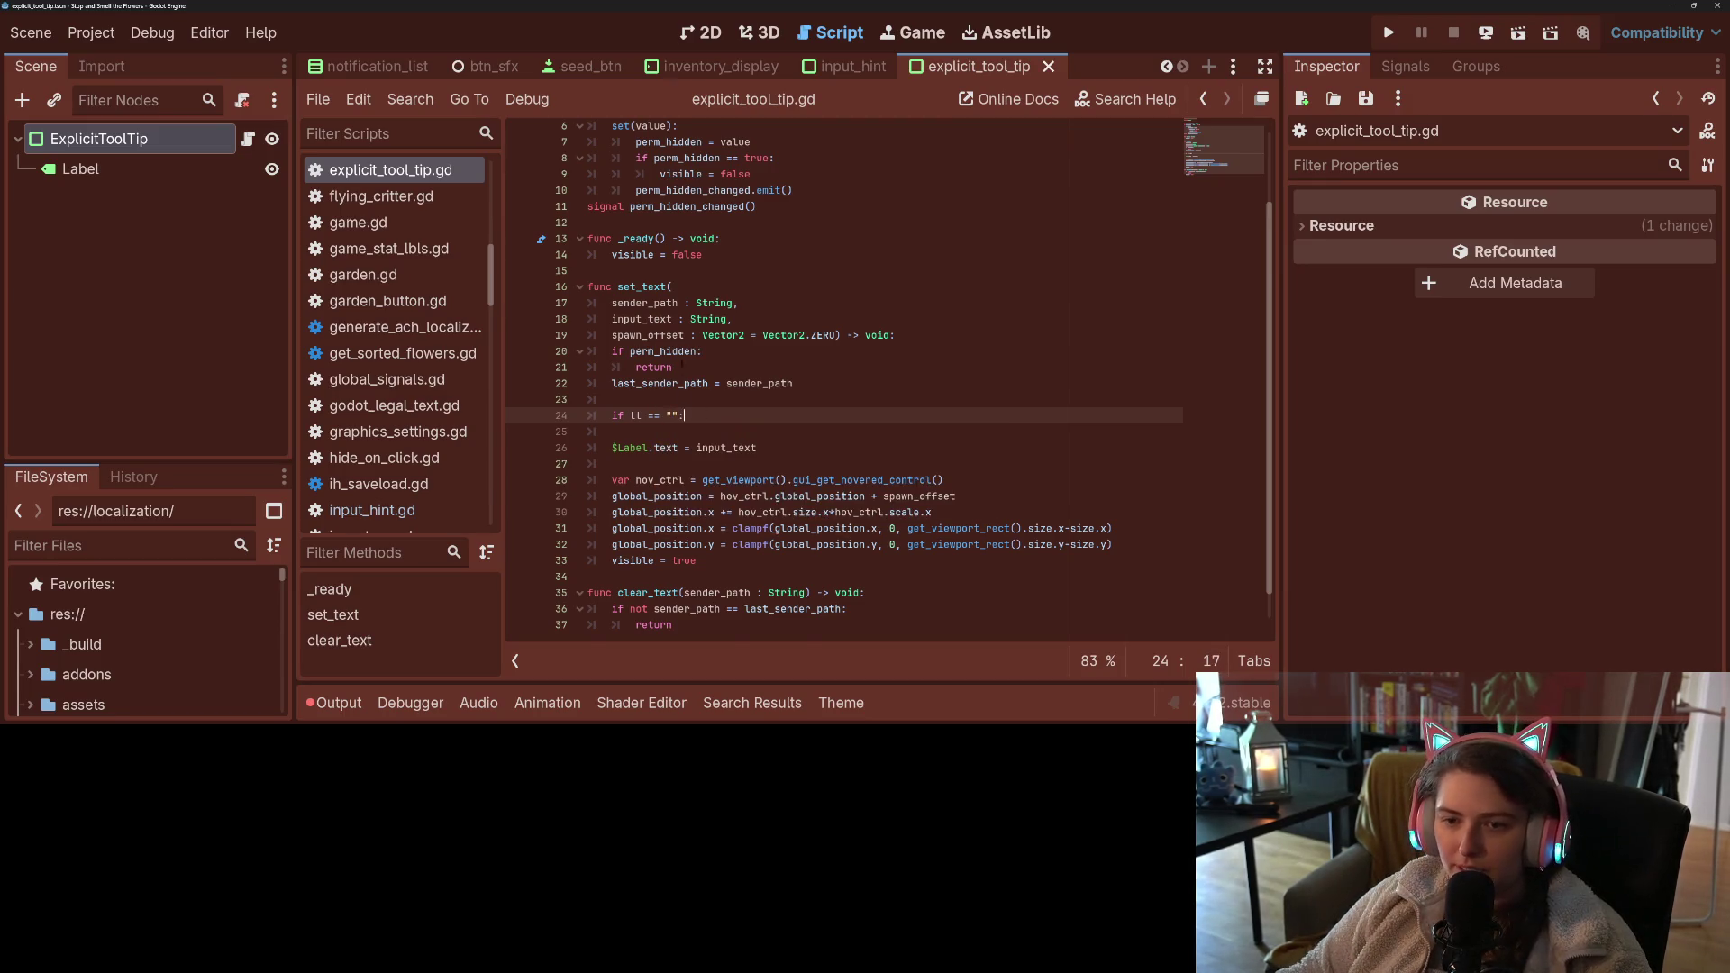
- Change the condition to input_text, add visible = false and return, save, and run the game
left_click(655, 330)
double_click(655, 330)
key("ctrl+c")
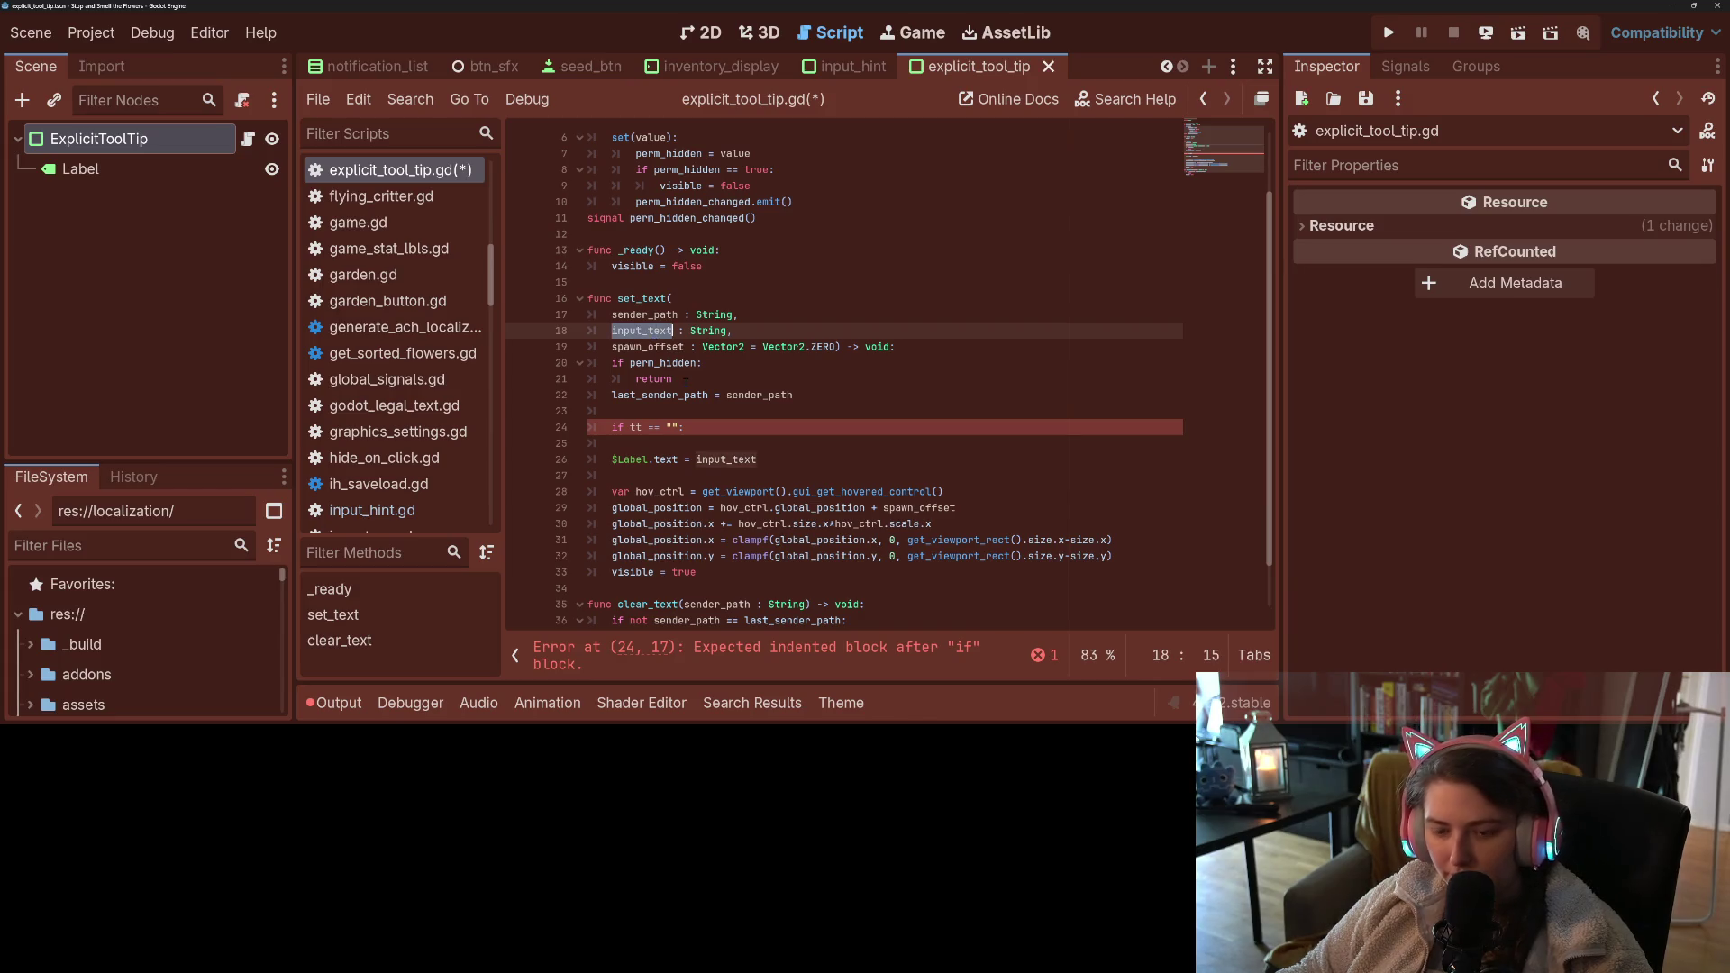
double_click(635, 427)
key("ctrl+v")
key("Return")
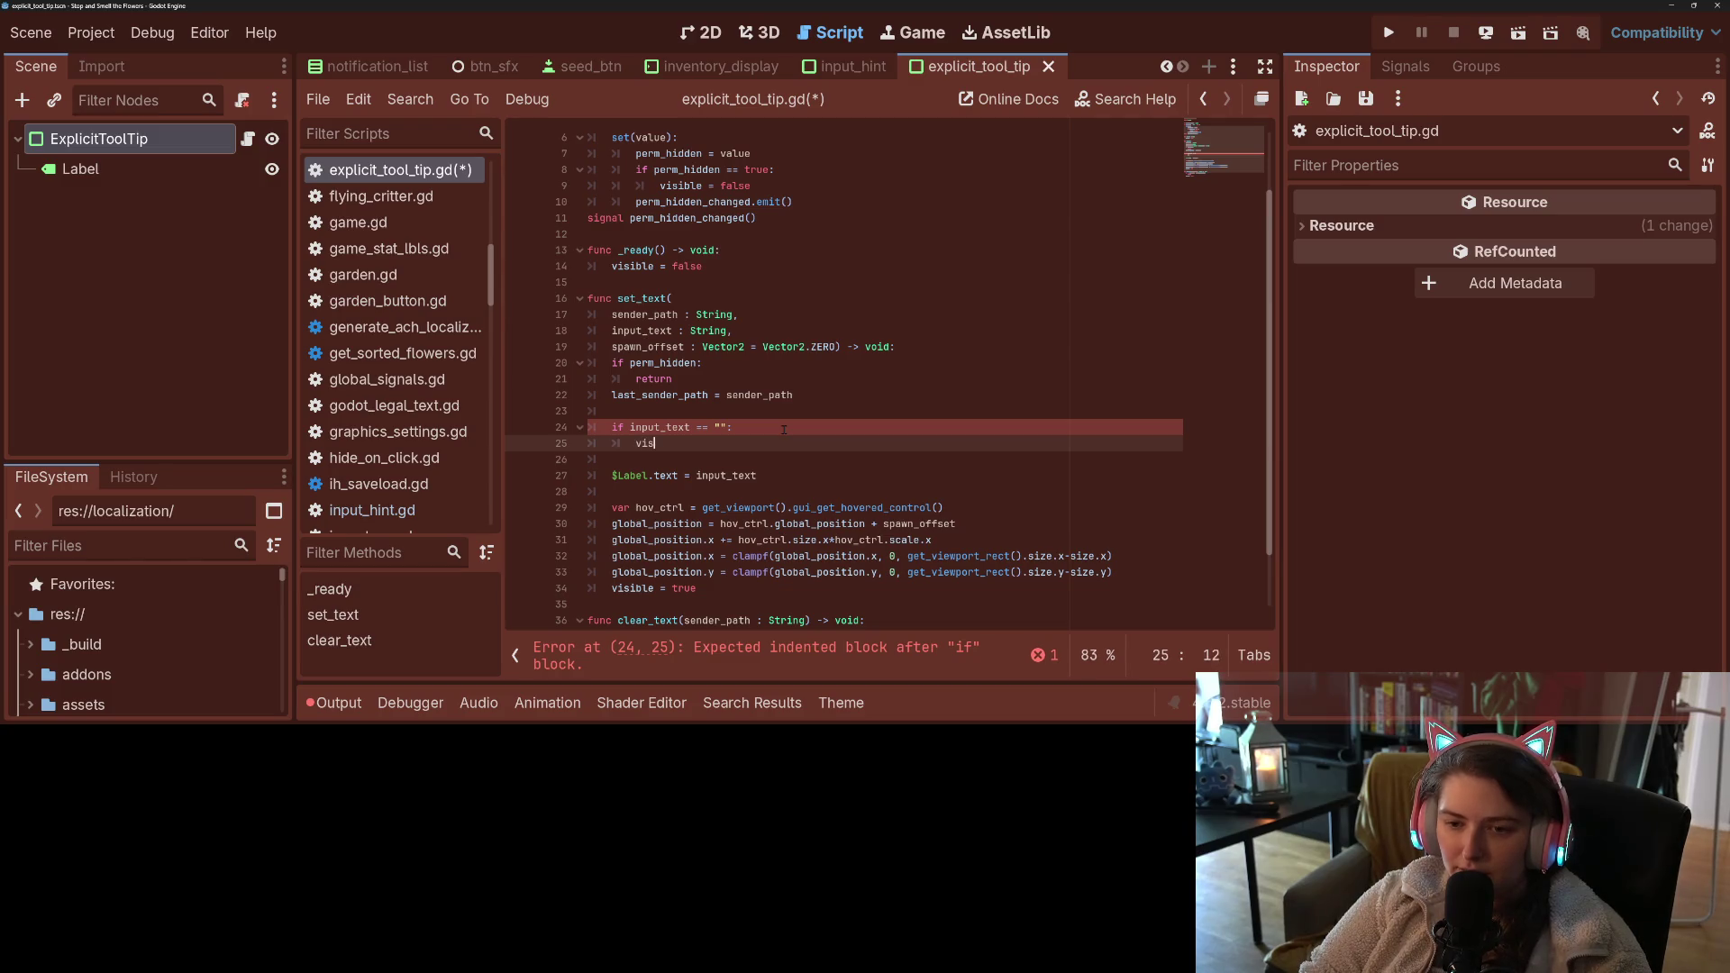
type("ible = false")
key("Return")
type("n")
key("ctrl+s")
left_click(783, 430)
left_click(1389, 32)
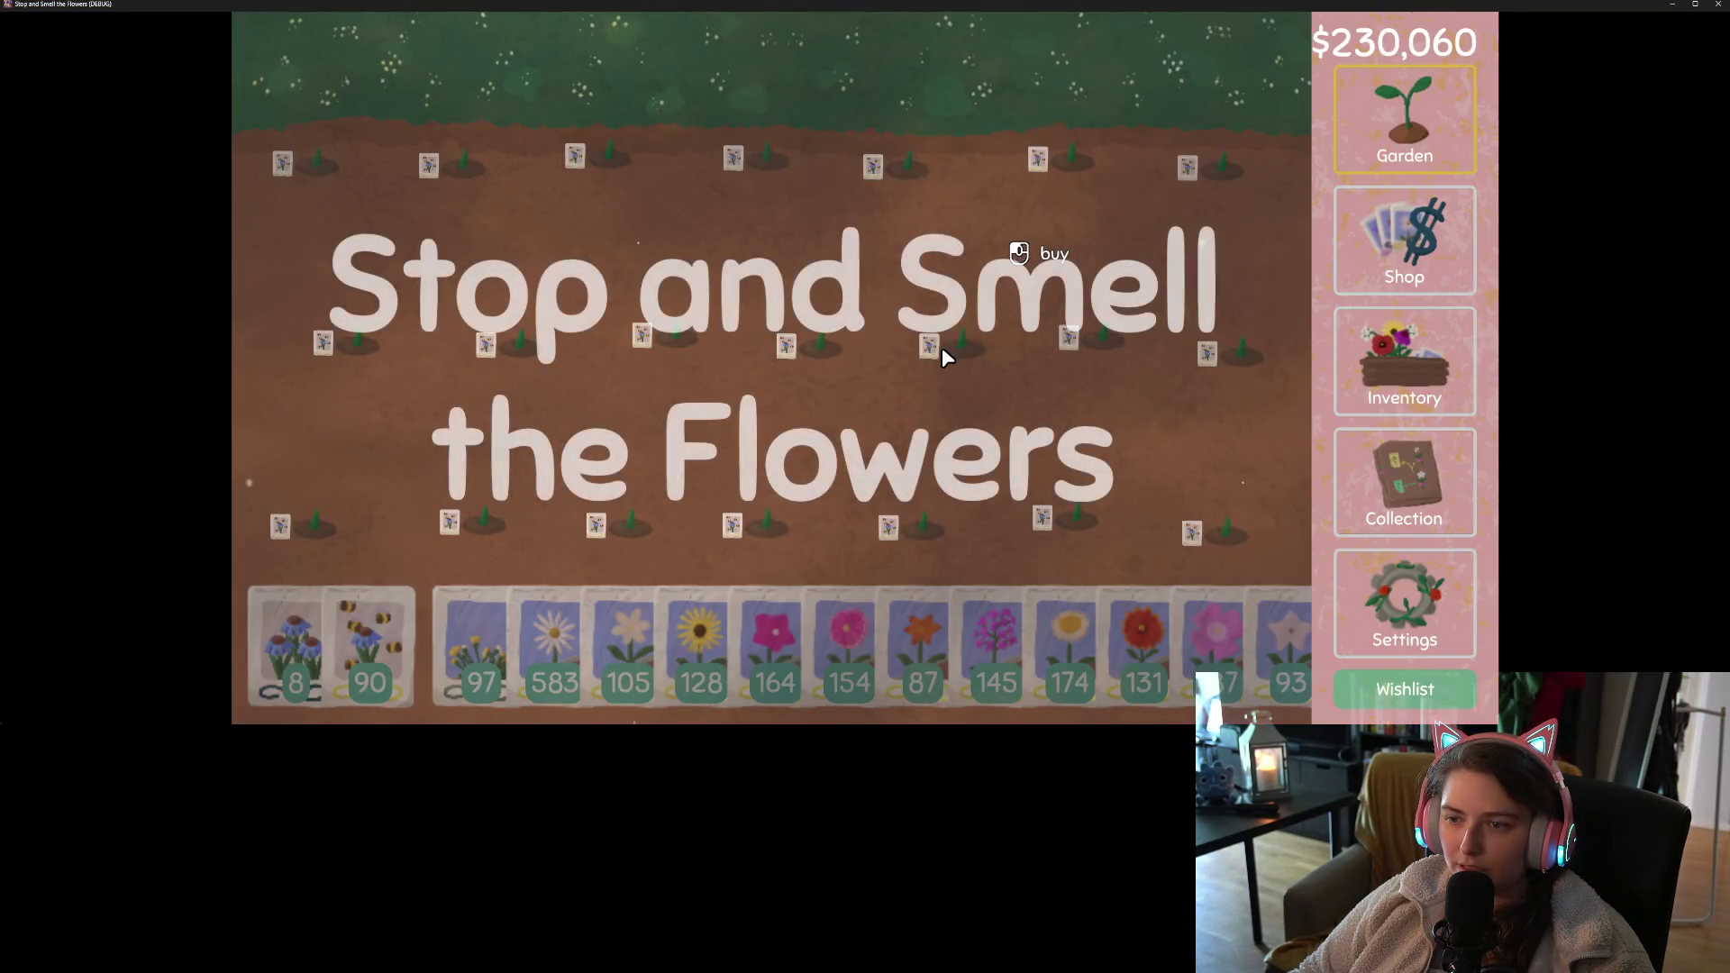
- Visit the Shop to check the seed packet tooltips, return to the Garden, and close the game
left_click(1403, 288)
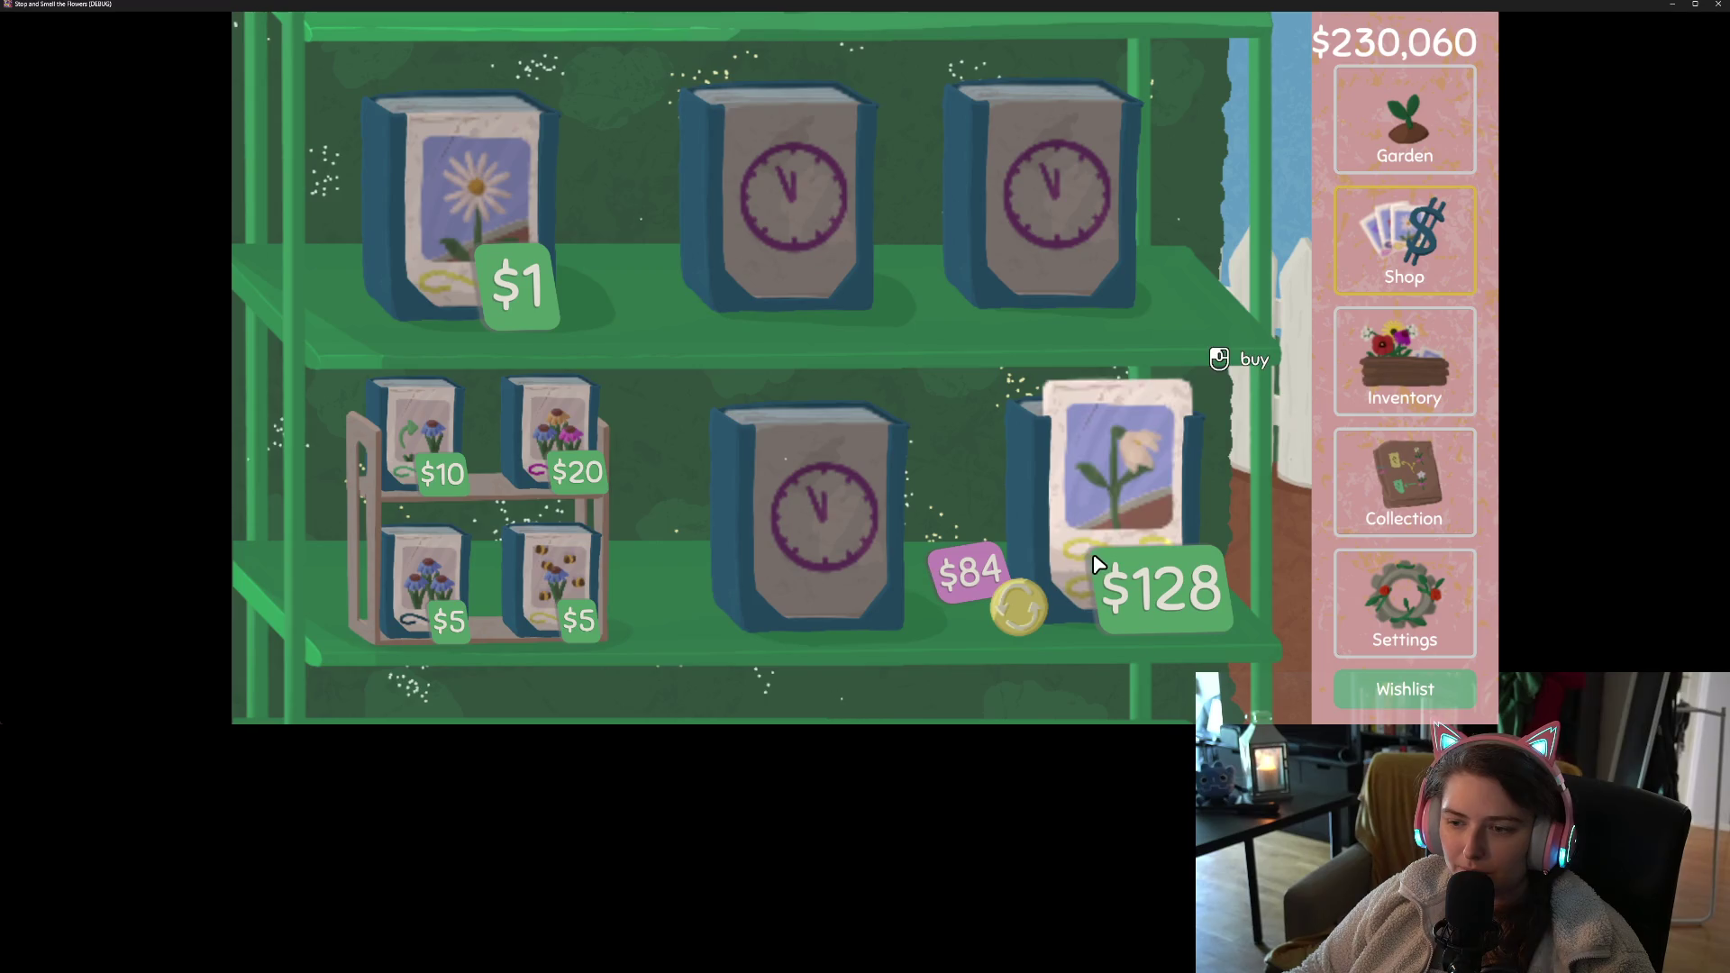
left_click(1439, 126)
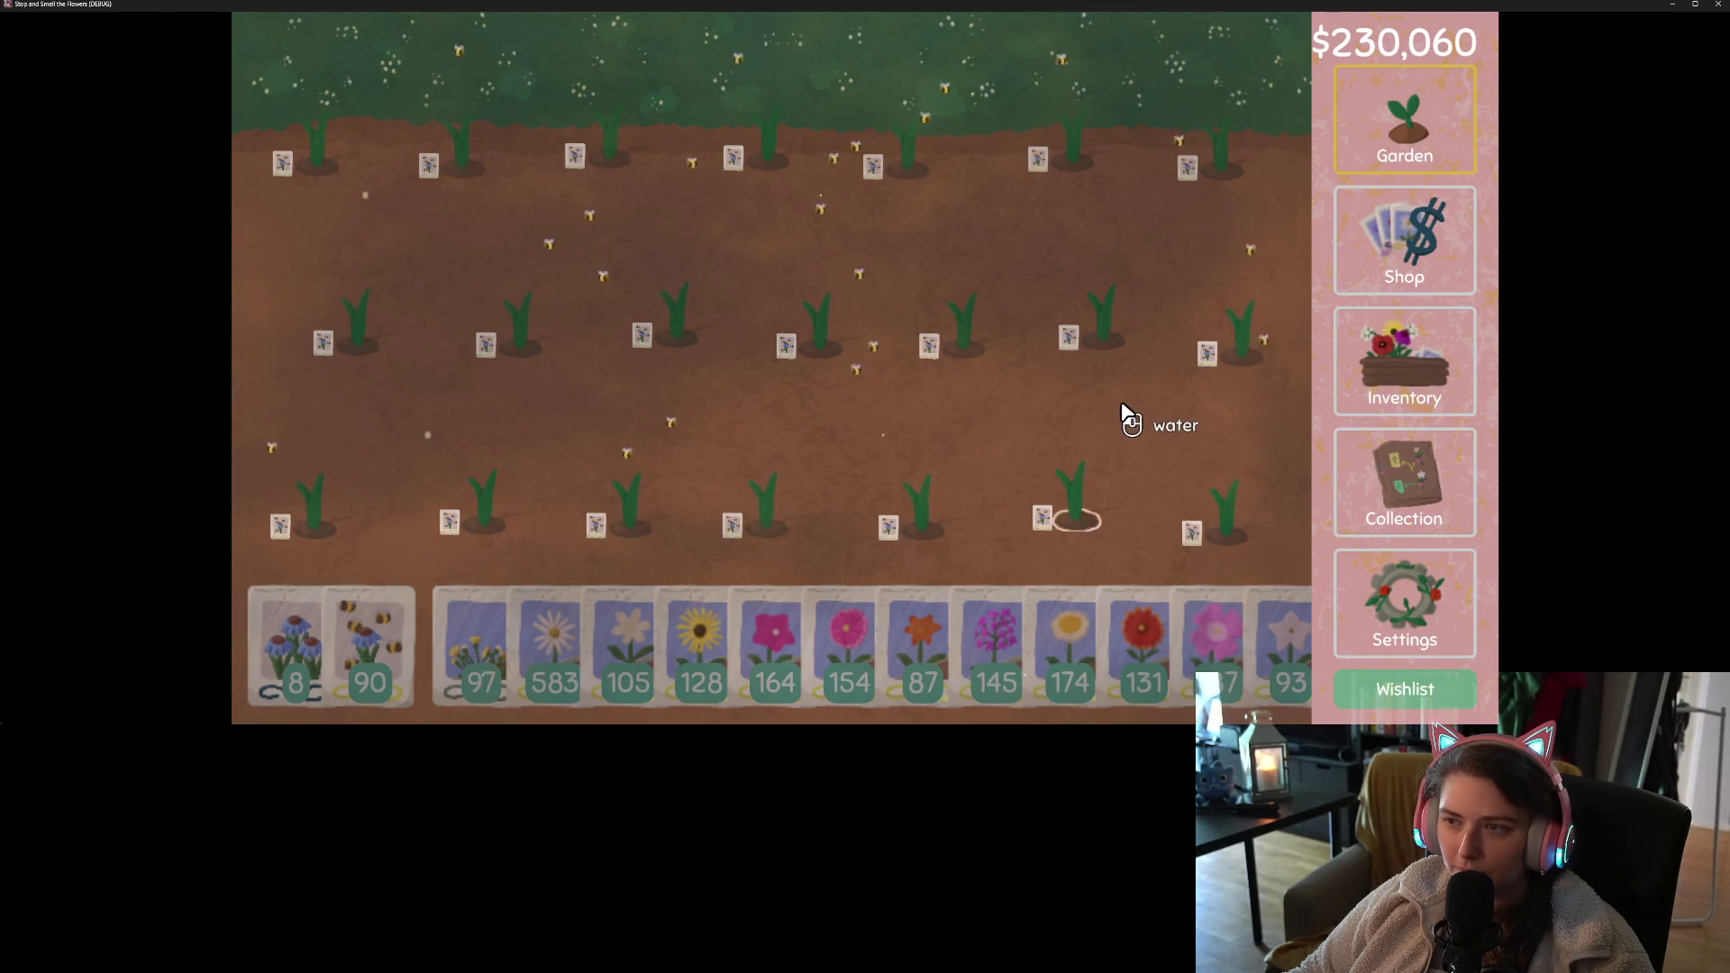
key("alt+F4")
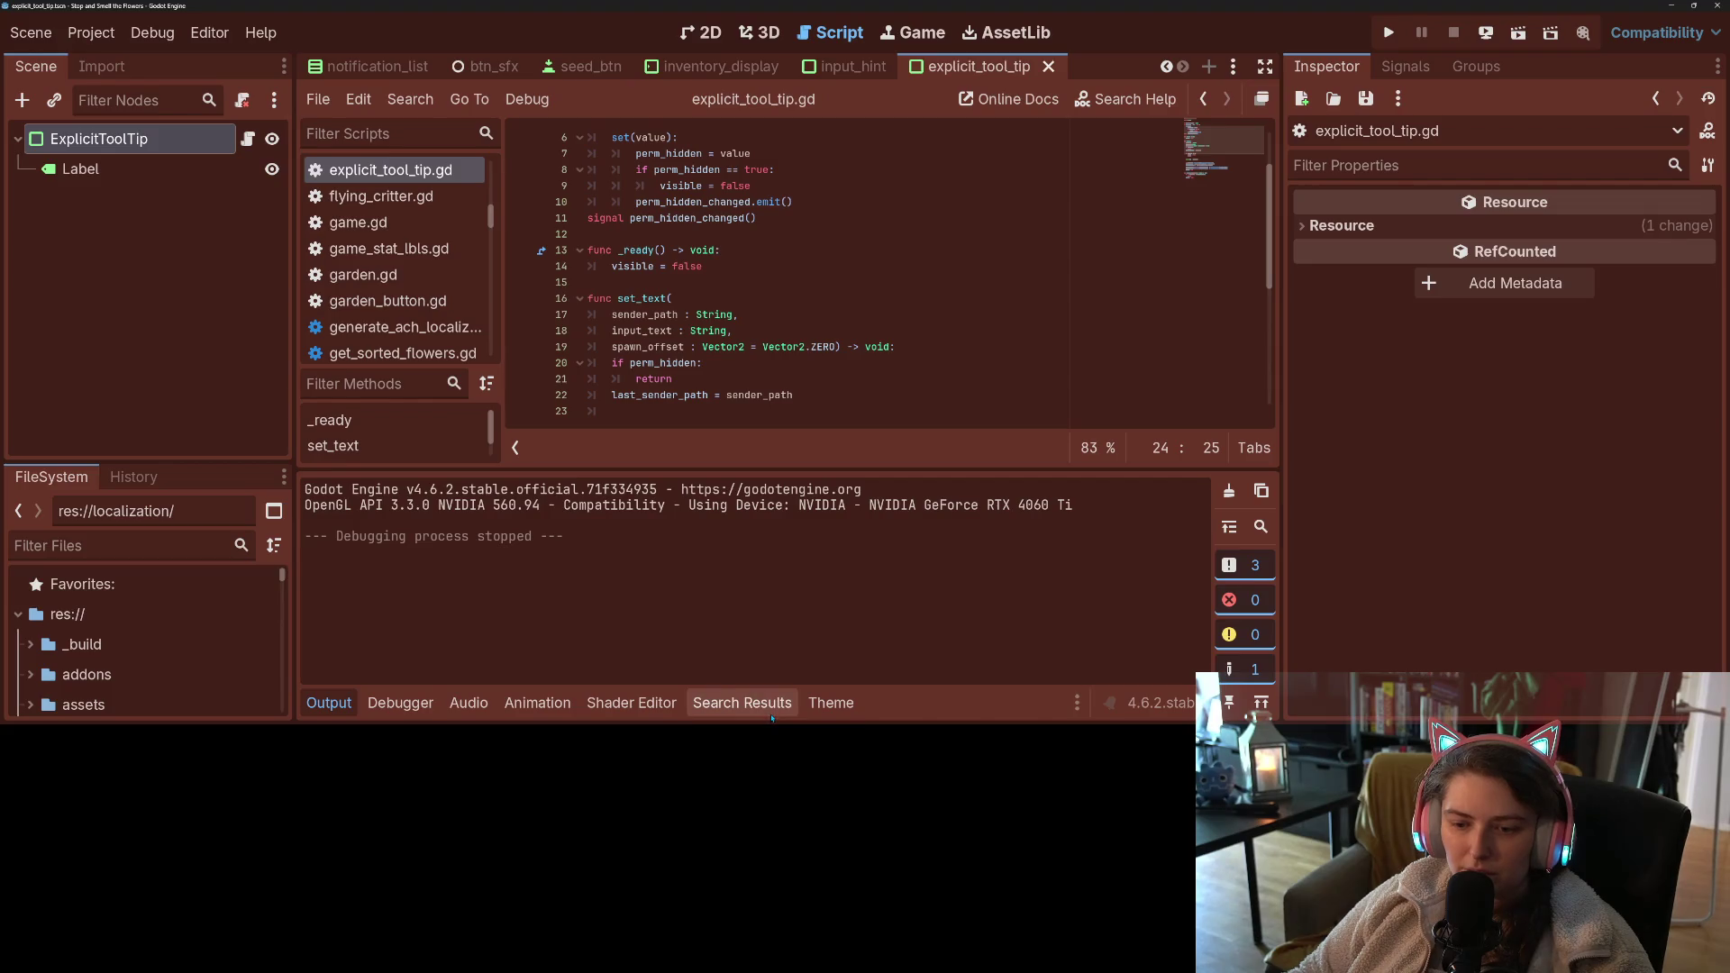
- Jump from the set_text search results to its call in shop_button.gd
left_click(741, 703)
left_click(619, 635)
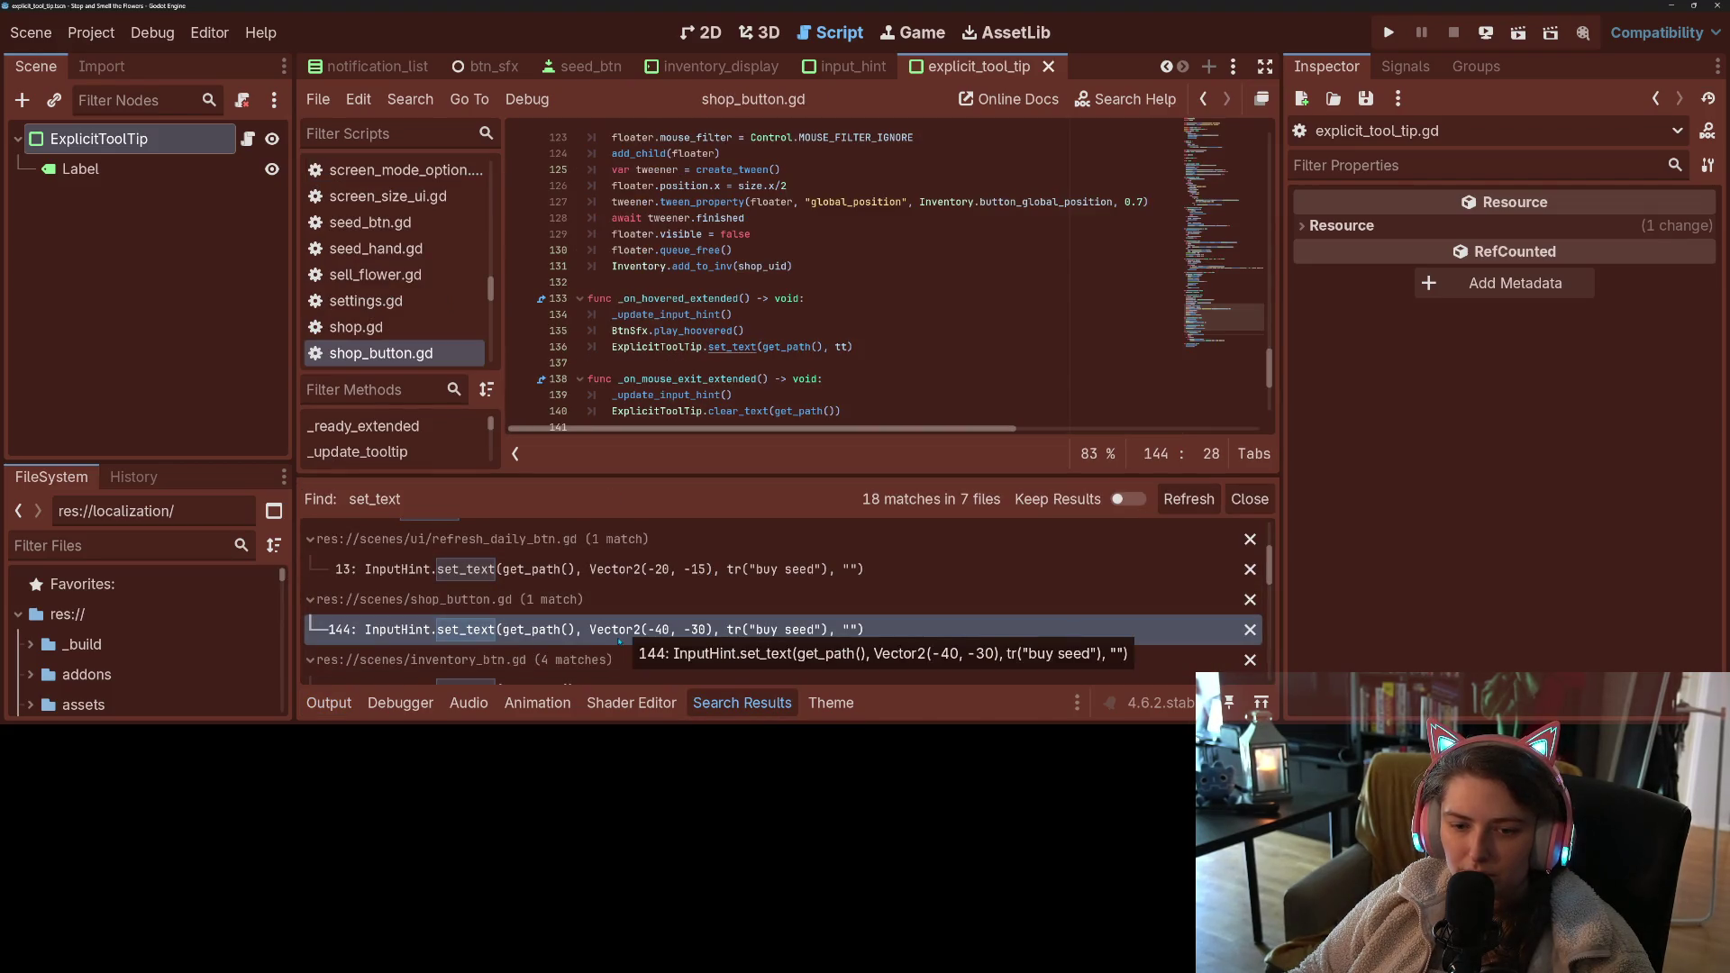
scroll(733, 290, "down", 3)
left_click(688, 331)
- Inspect the InputHint, _update_input_hint, clear_text and tt references in shop_button.gd
double_click(707, 394)
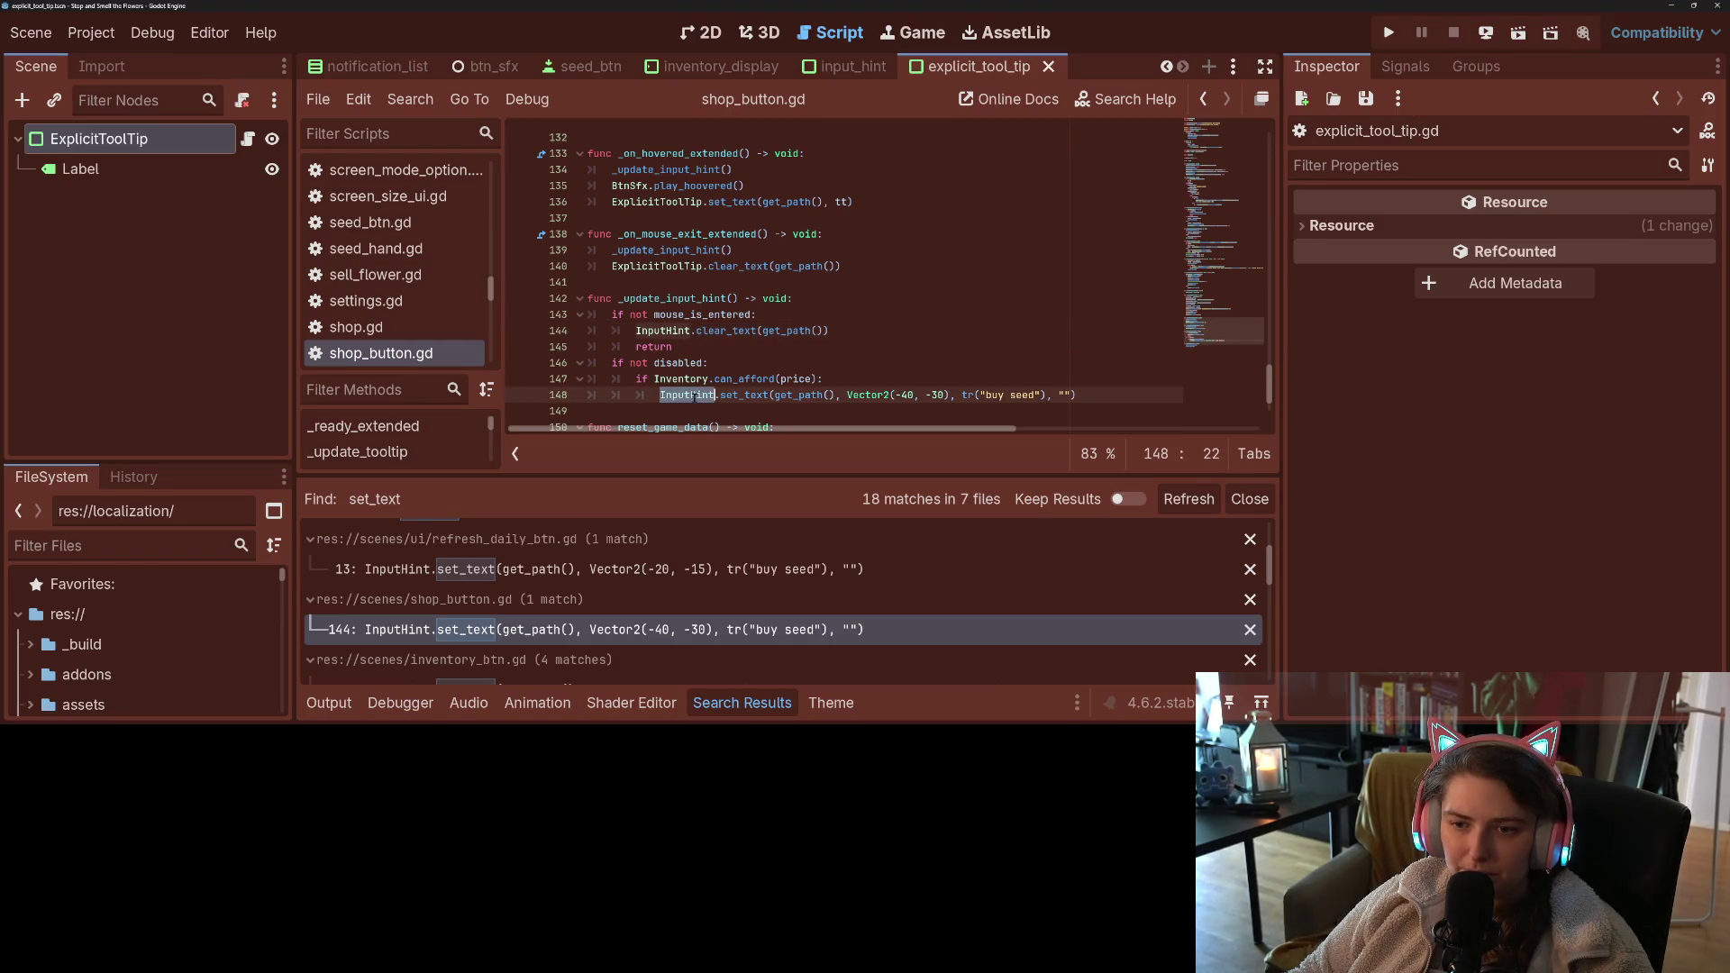
scroll(690, 394, "down", 1)
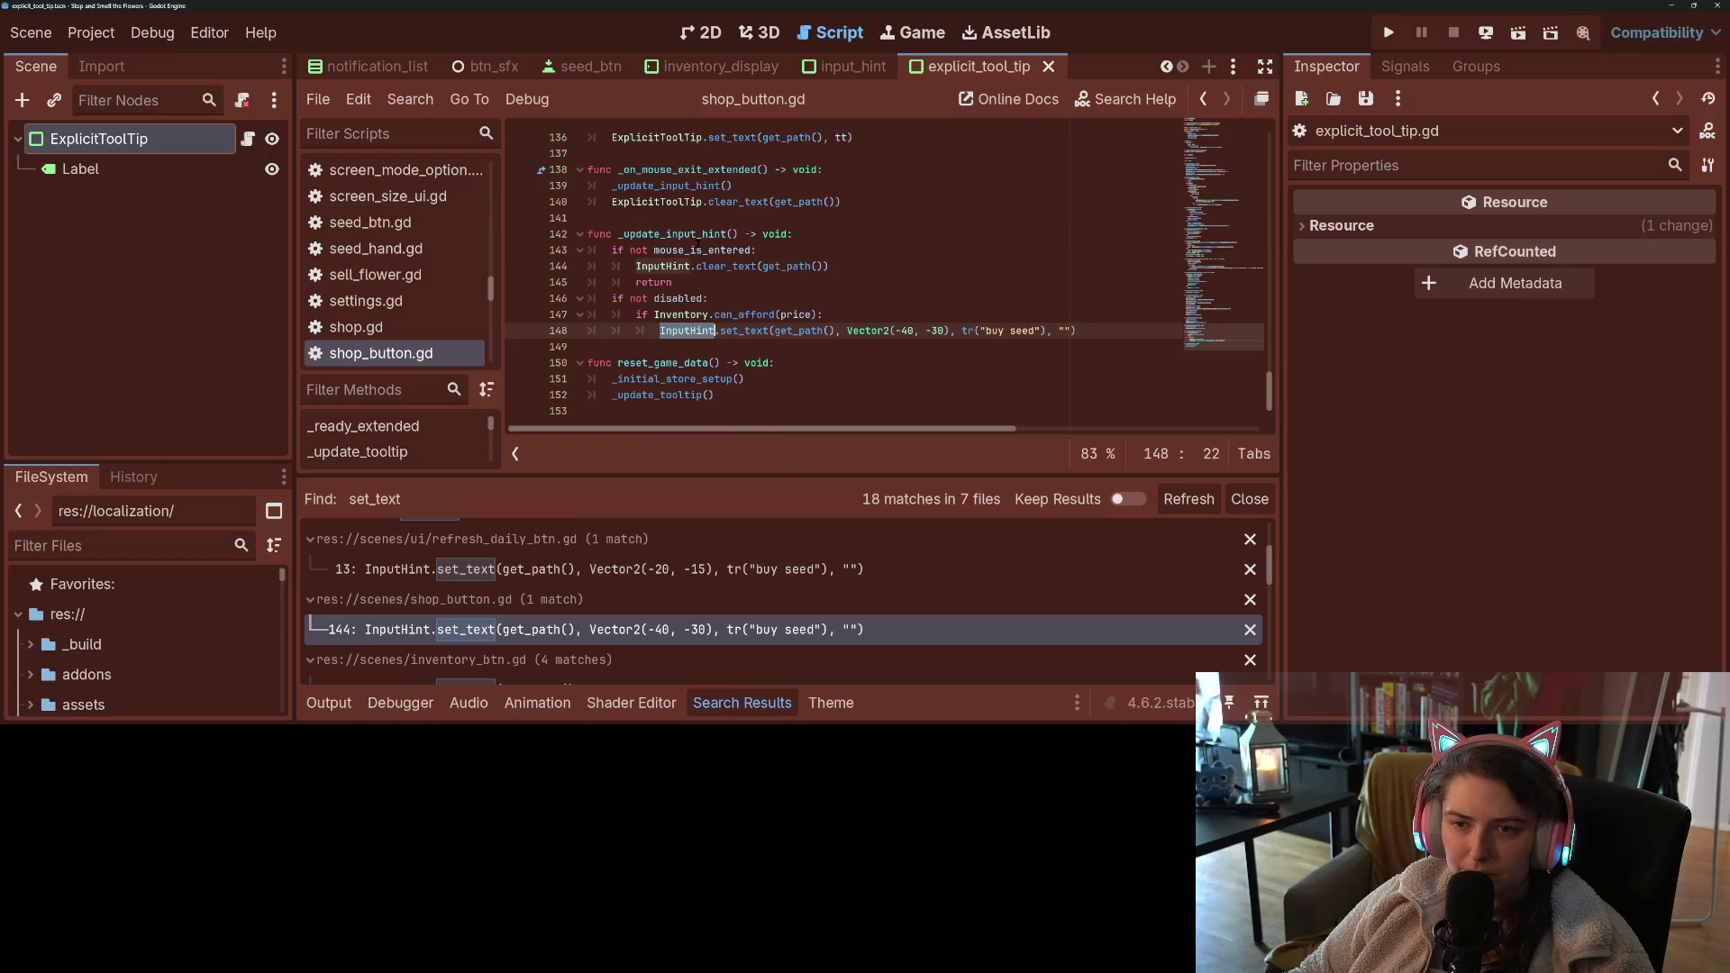
left_click(704, 234)
double_click(704, 234)
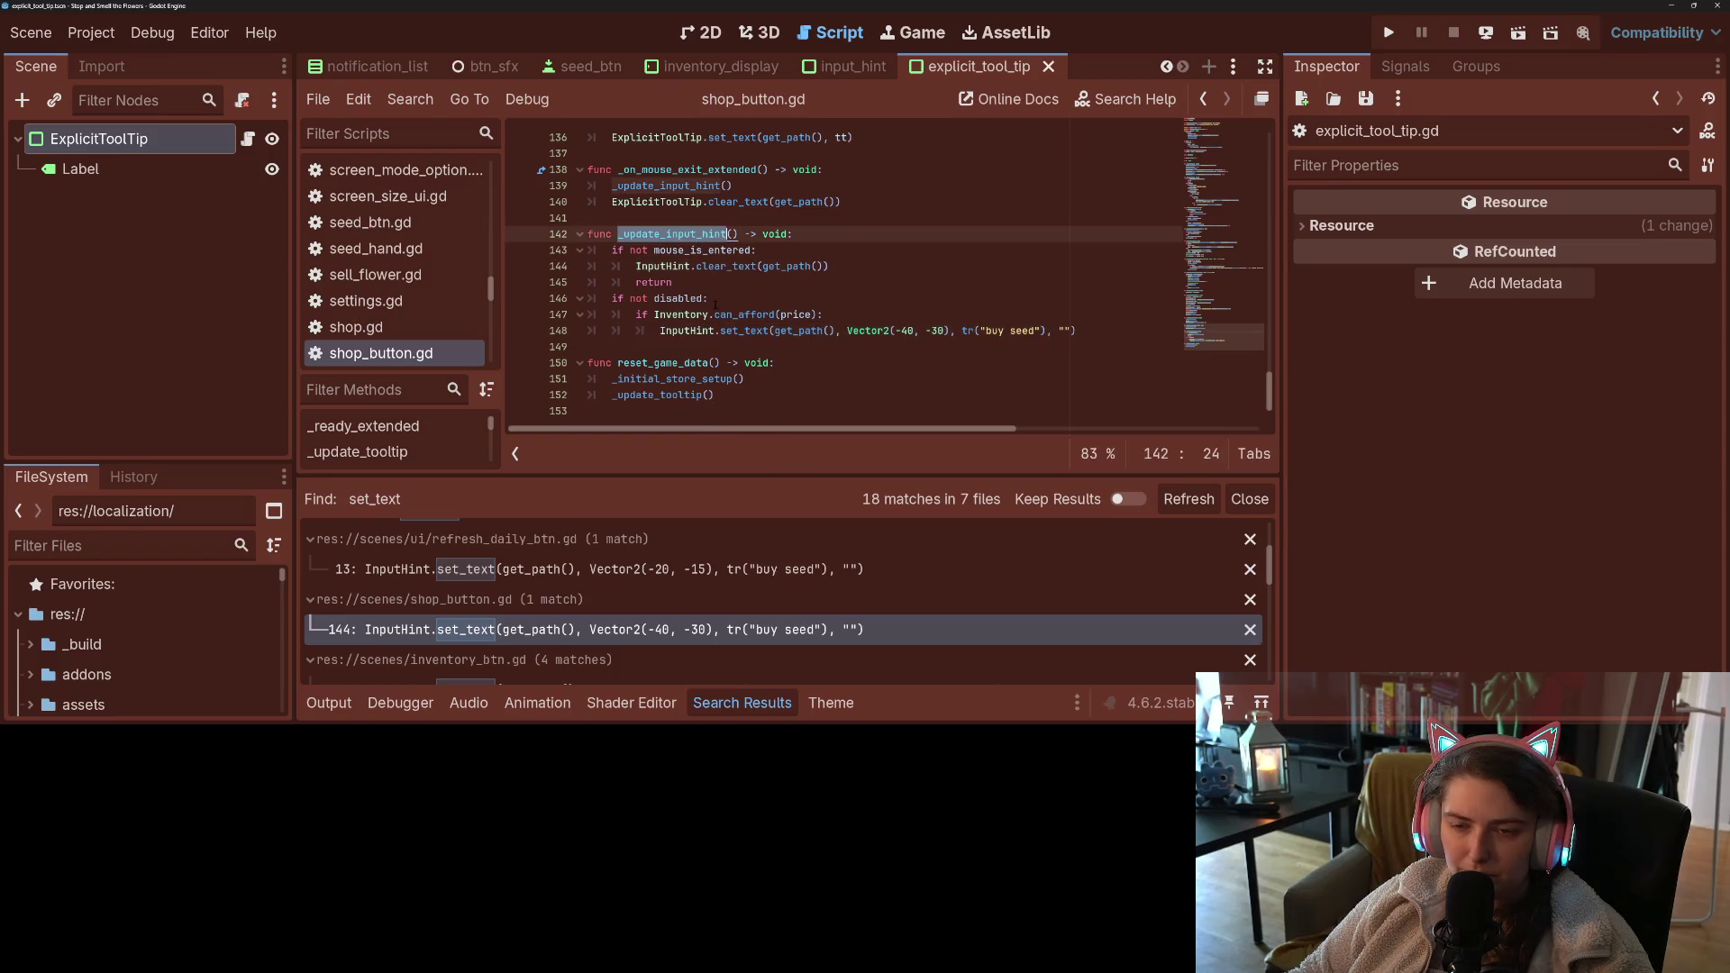
double_click(657, 202)
double_click(738, 202)
scroll(900, 309, "up", 1)
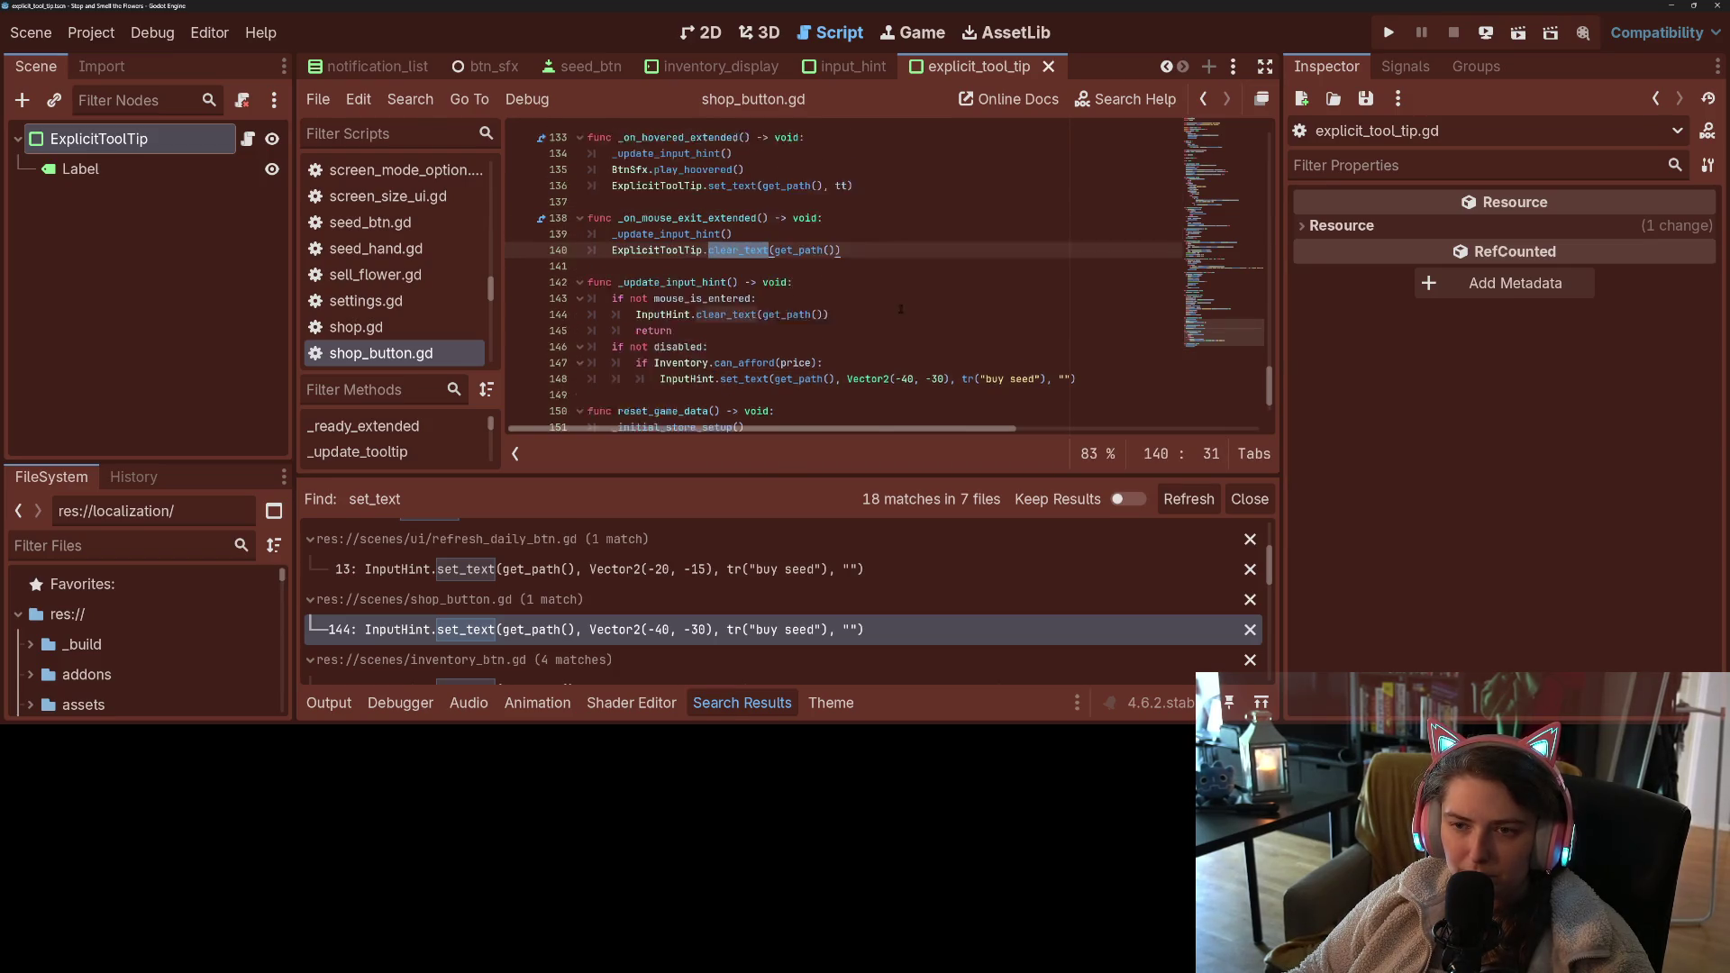
scroll(900, 309, "up", 1)
double_click(841, 235)
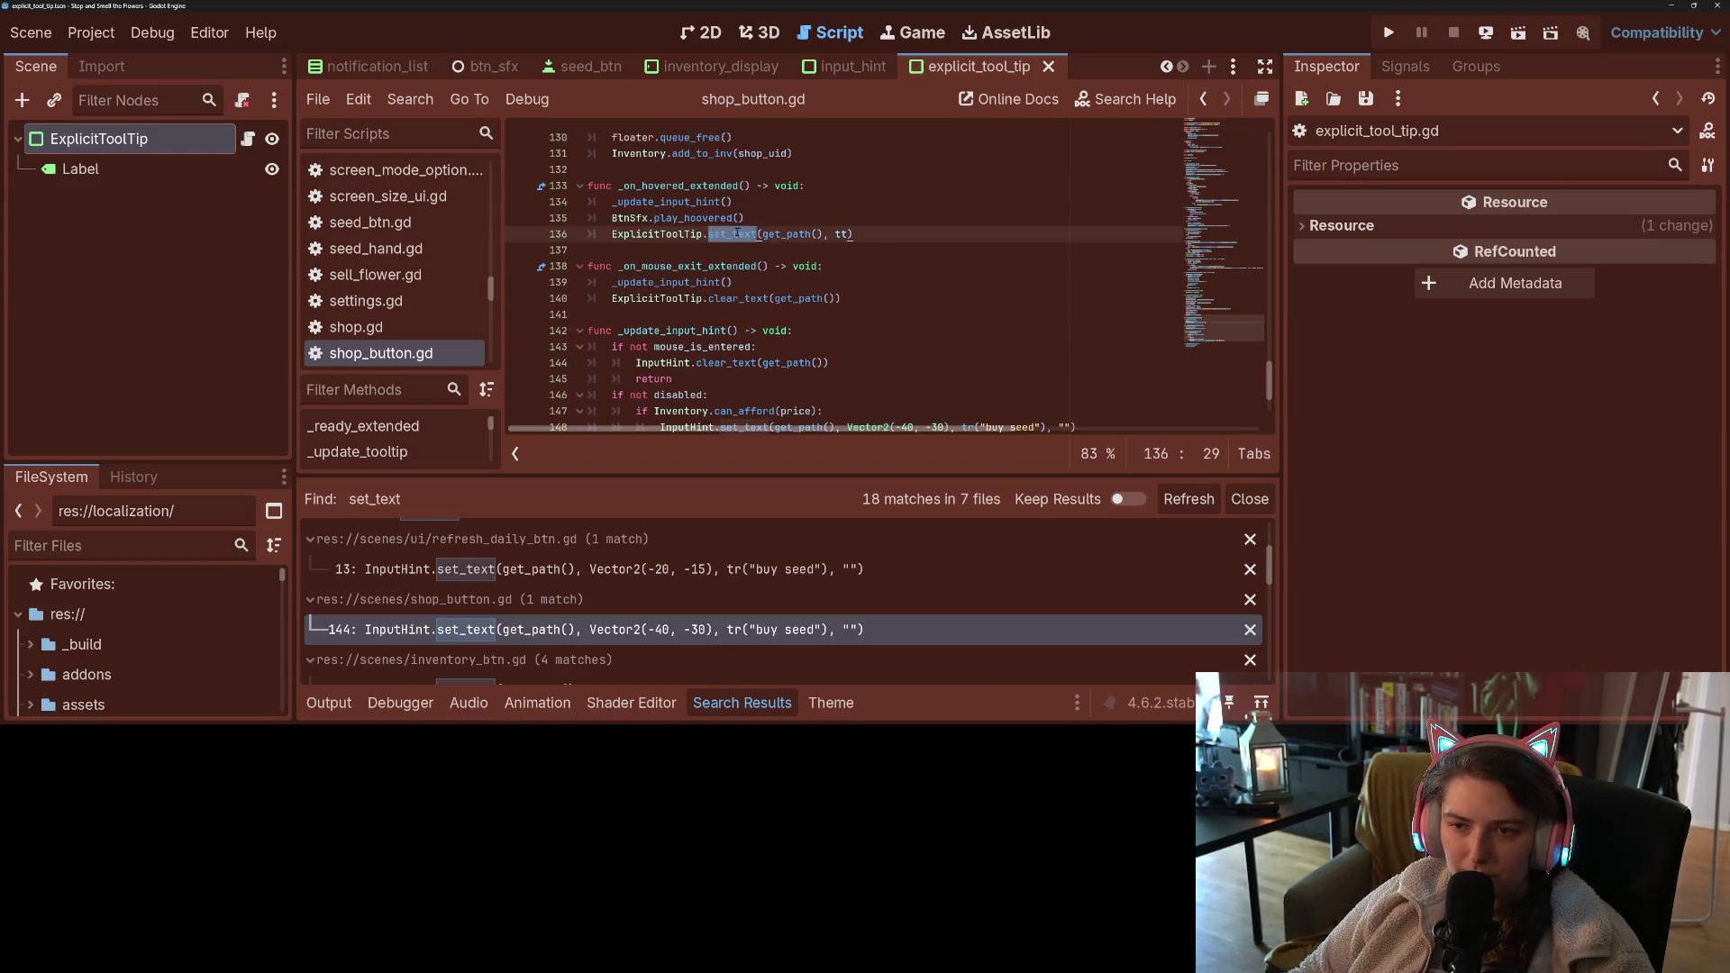
mouse_move(841, 235)
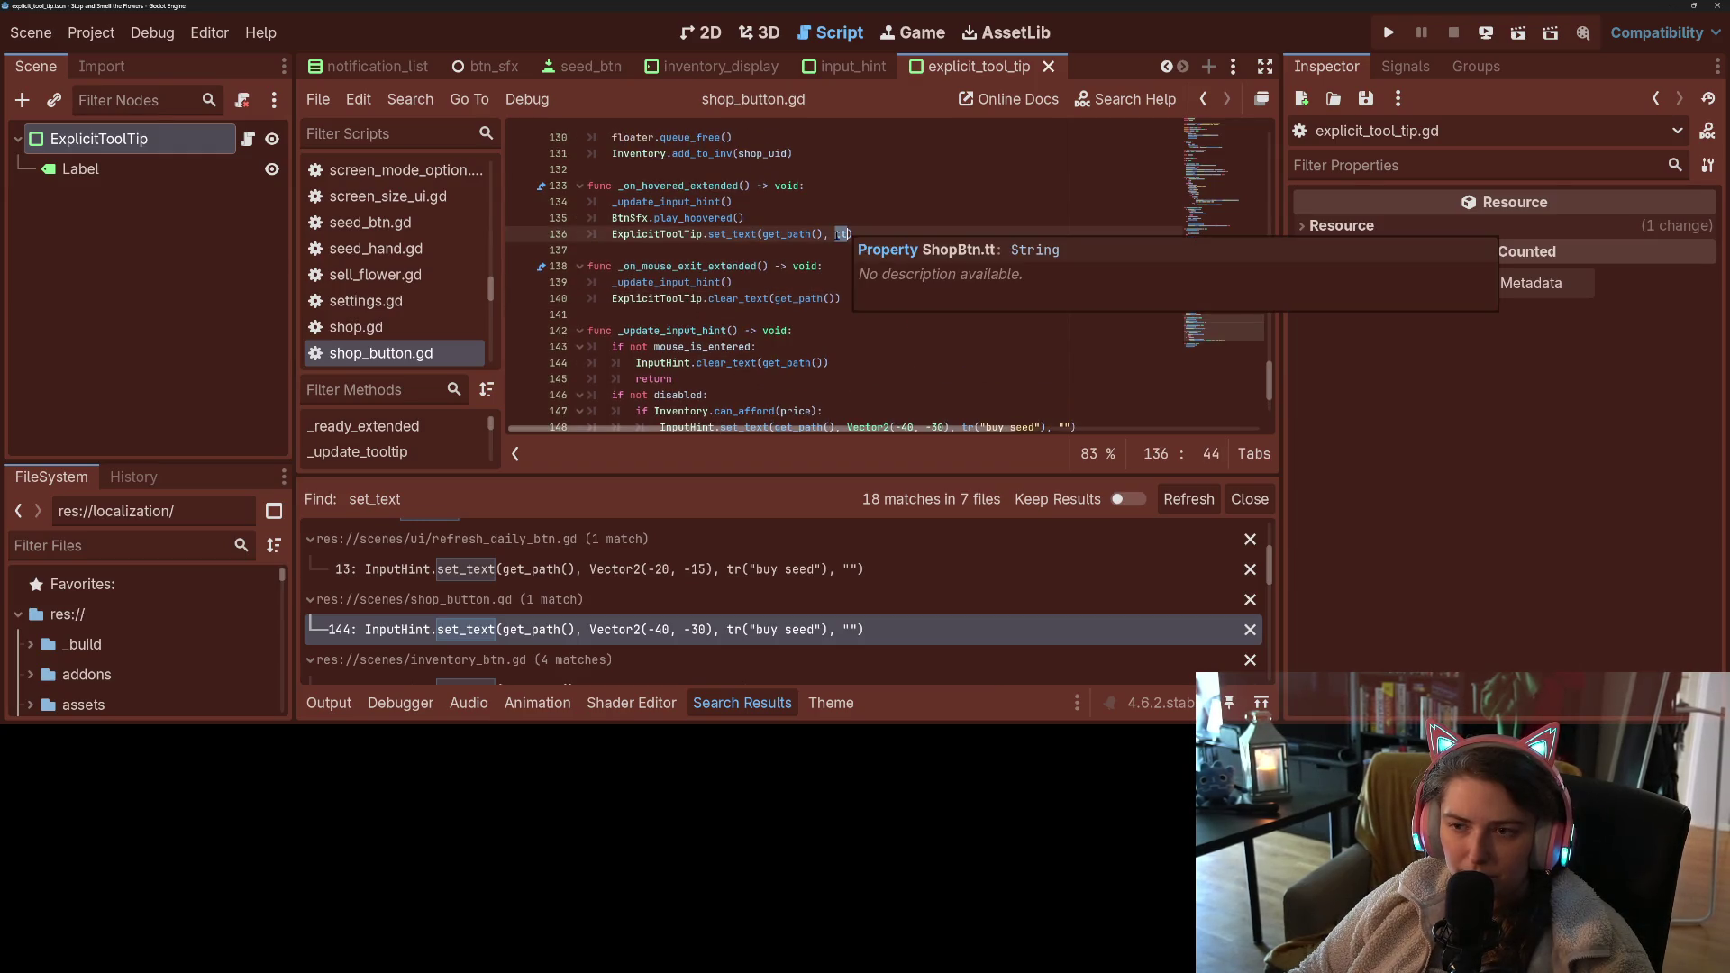
- Review how _update_tooltip builds the tt text, then switch to the input_hint scene
scroll(804, 286, "up", 18)
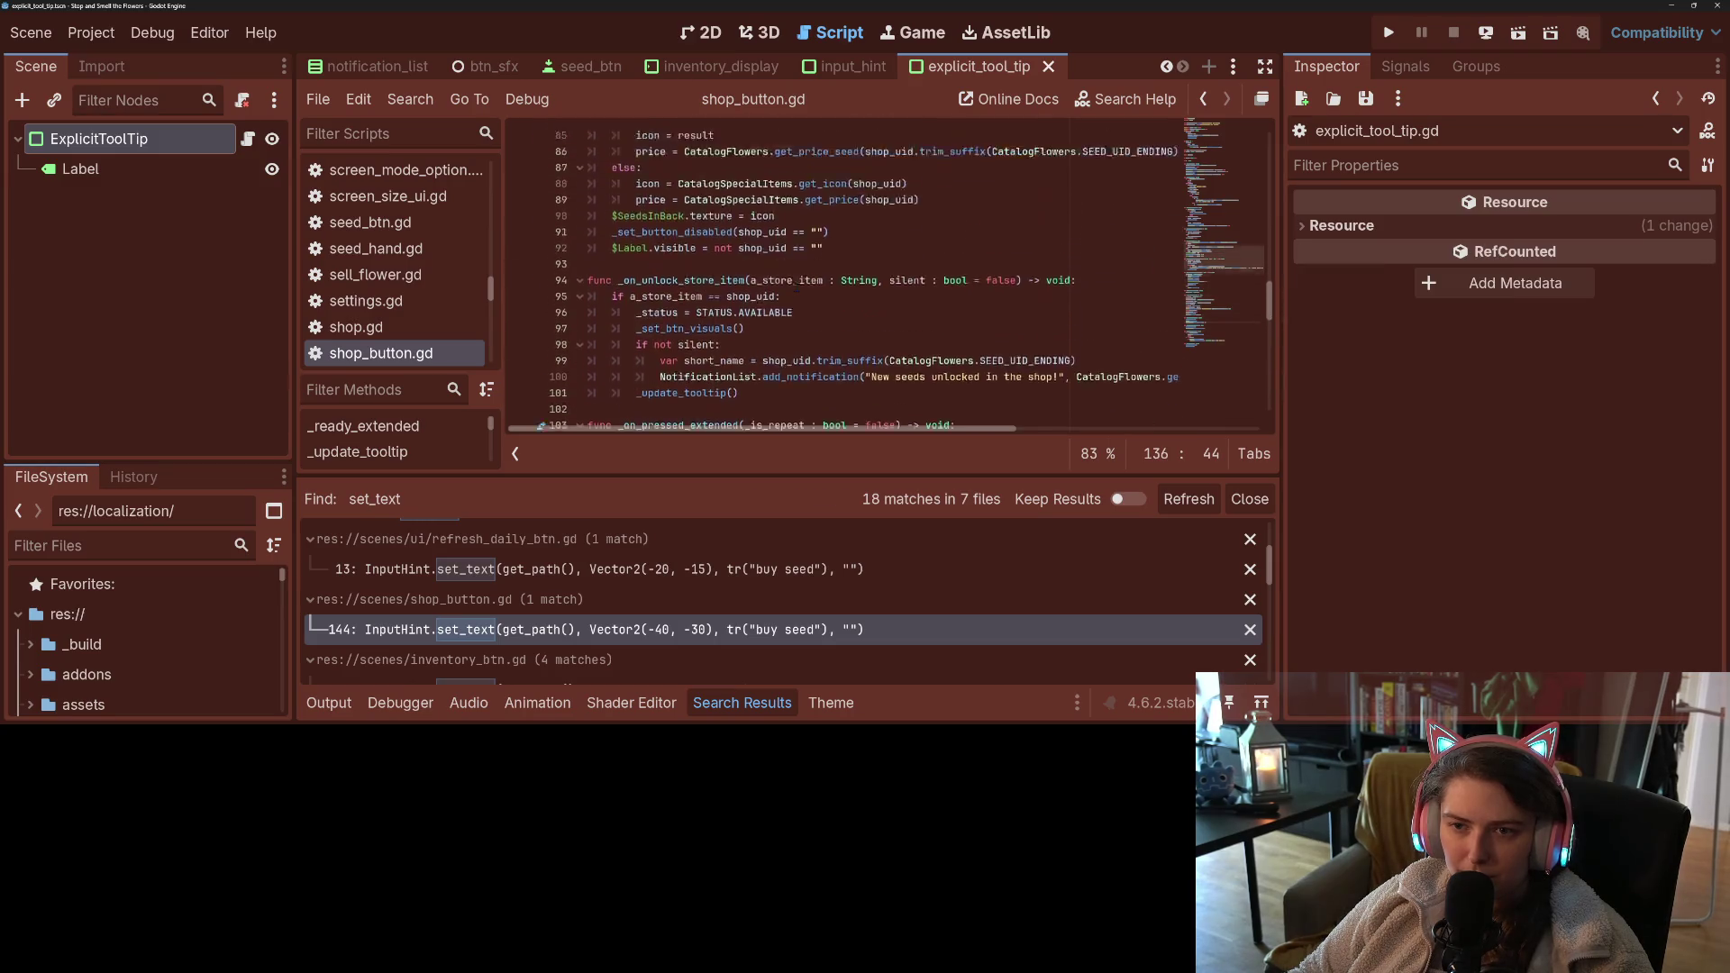
scroll(797, 286, "up", 10)
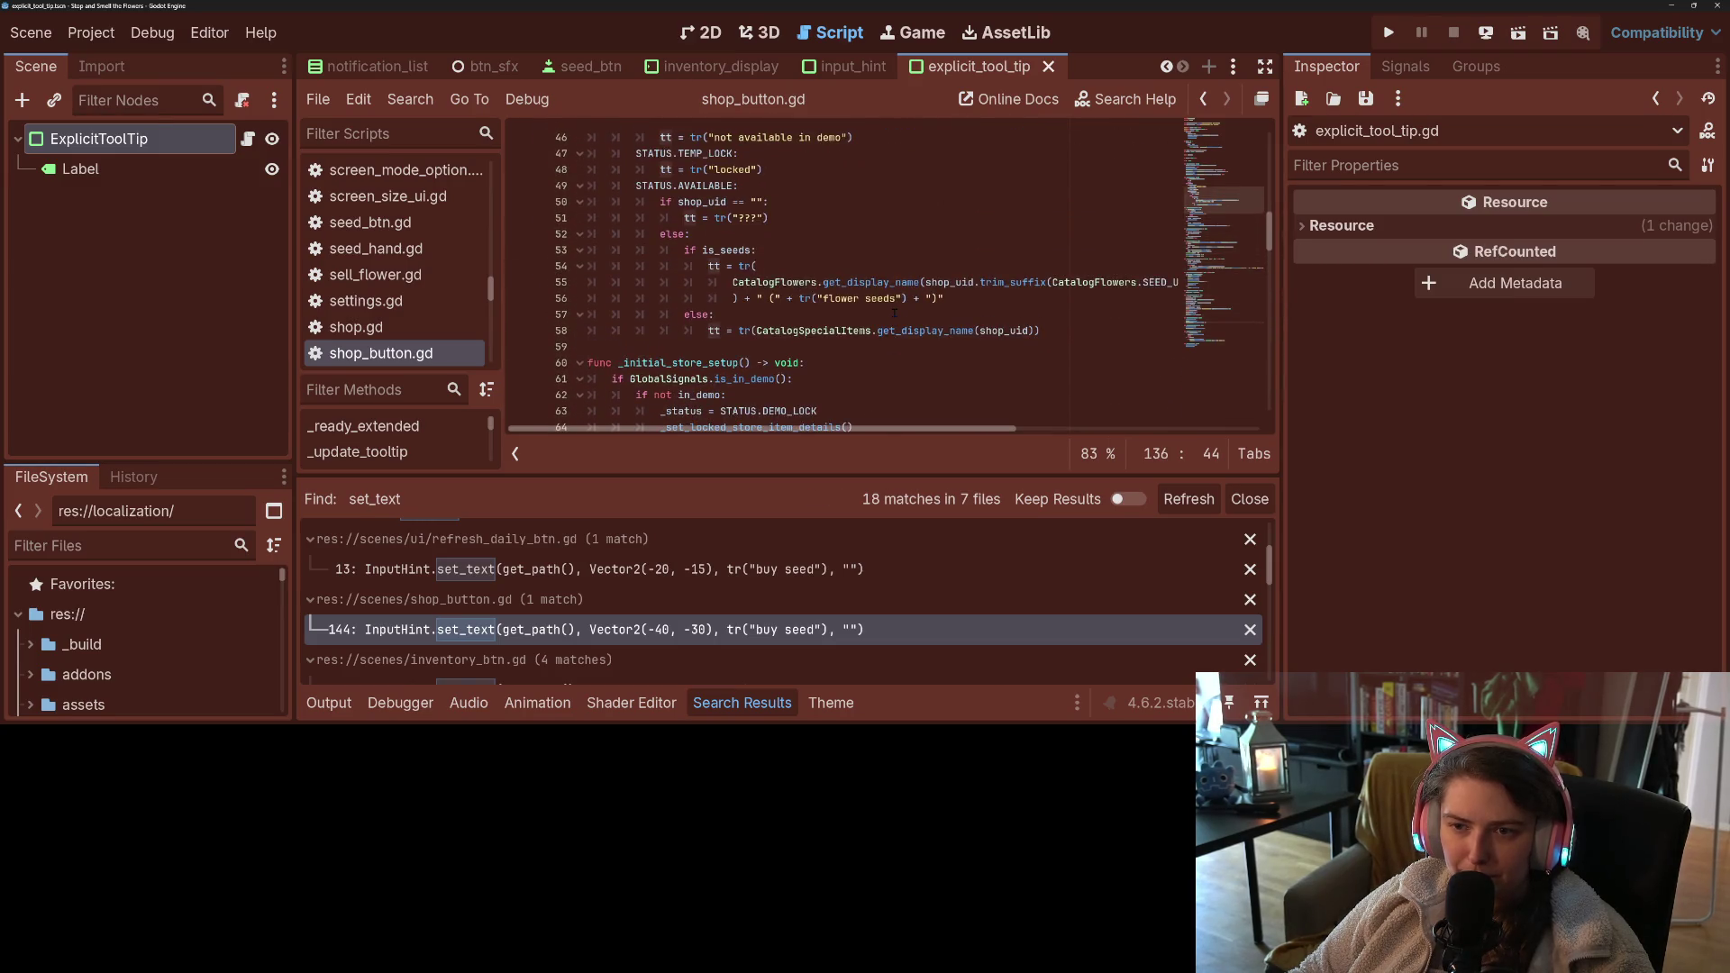
scroll(1049, 385, "up", 3)
scroll(1022, 387, "up", 3)
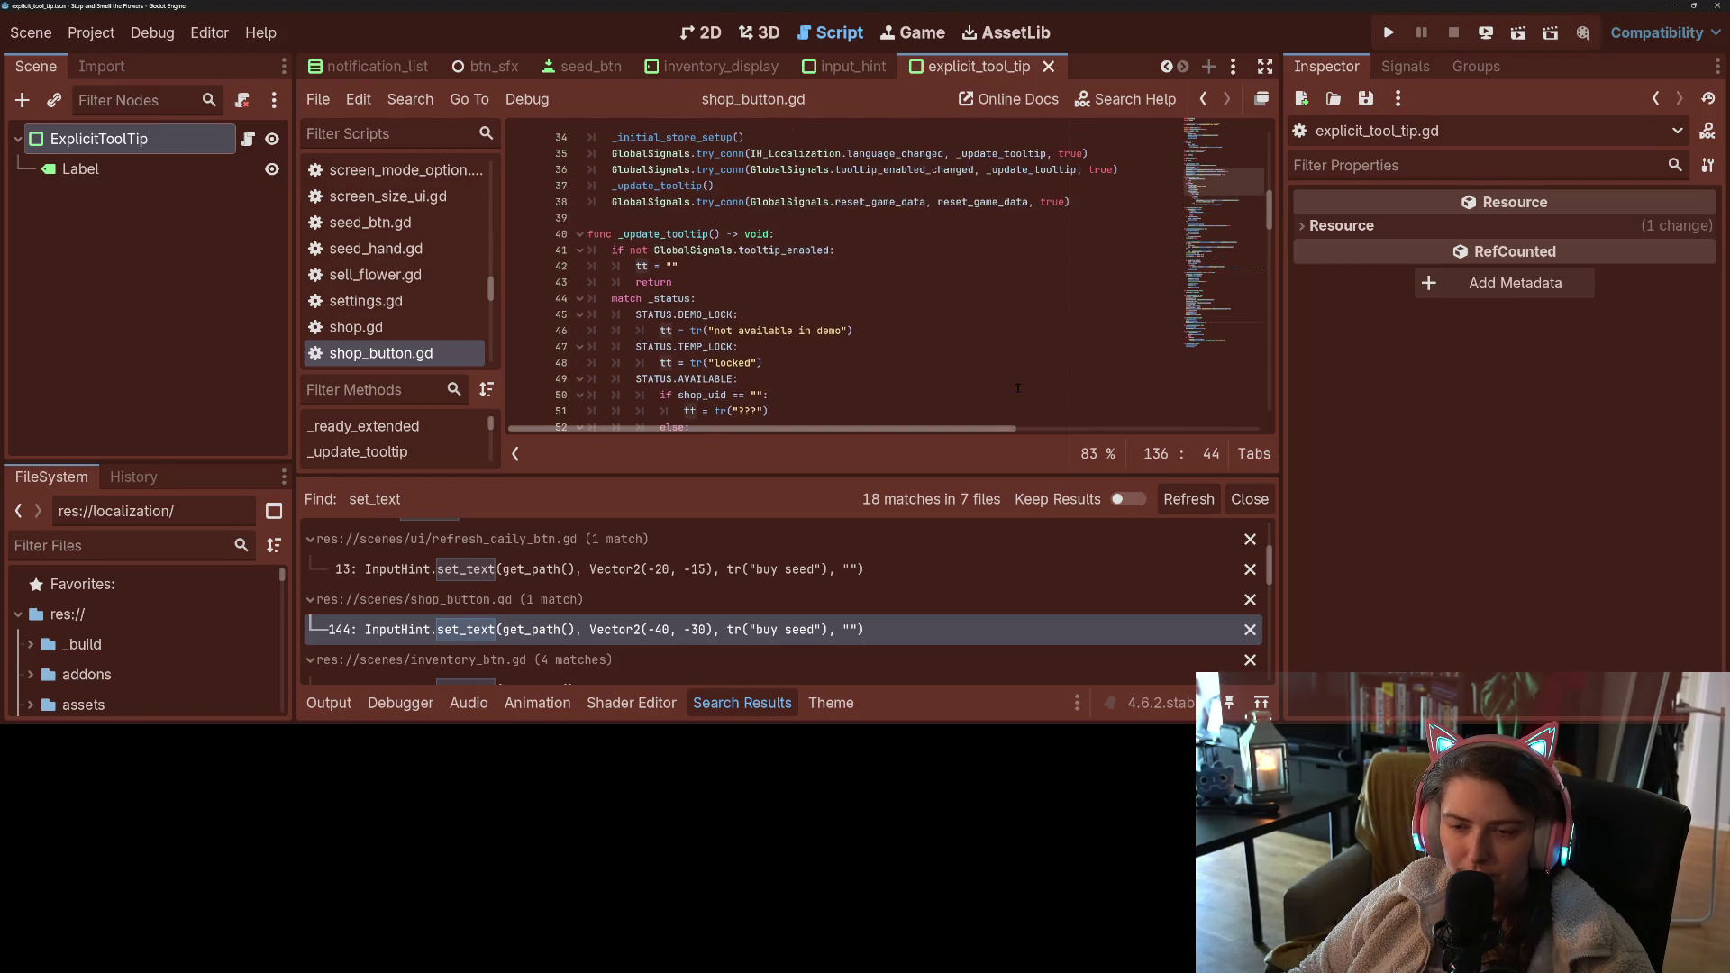
scroll(1019, 389, "down", 3)
scroll(1019, 388, "down", 3)
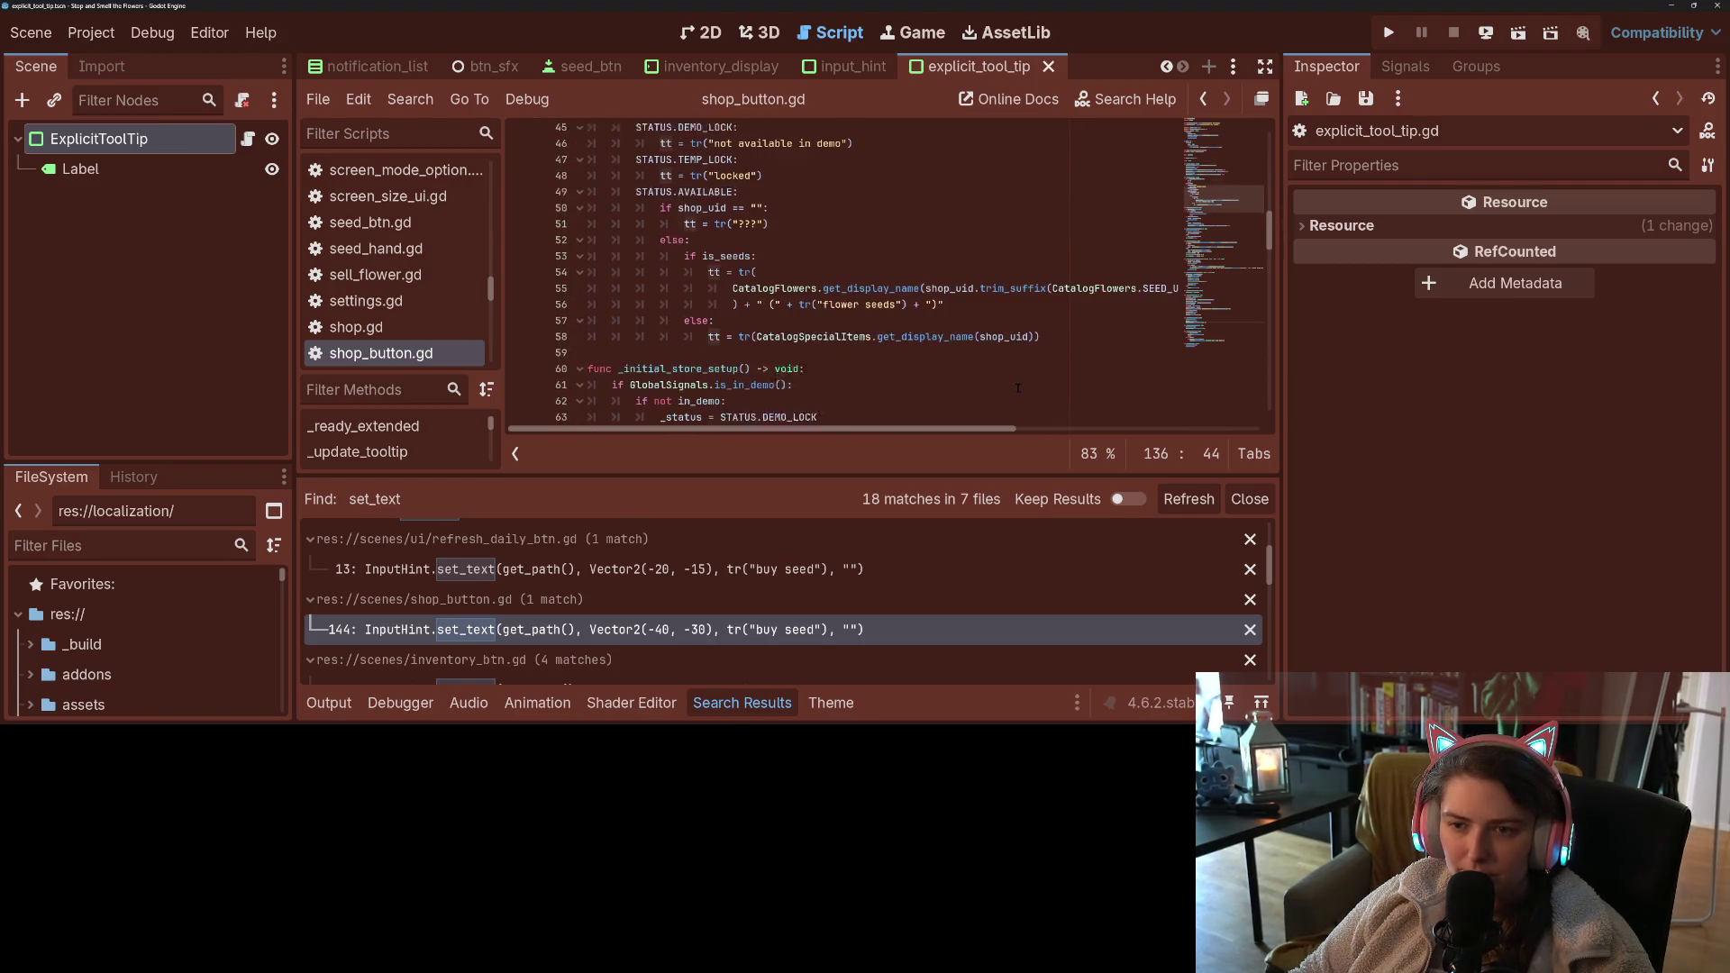
scroll(802, 346, "up", 3)
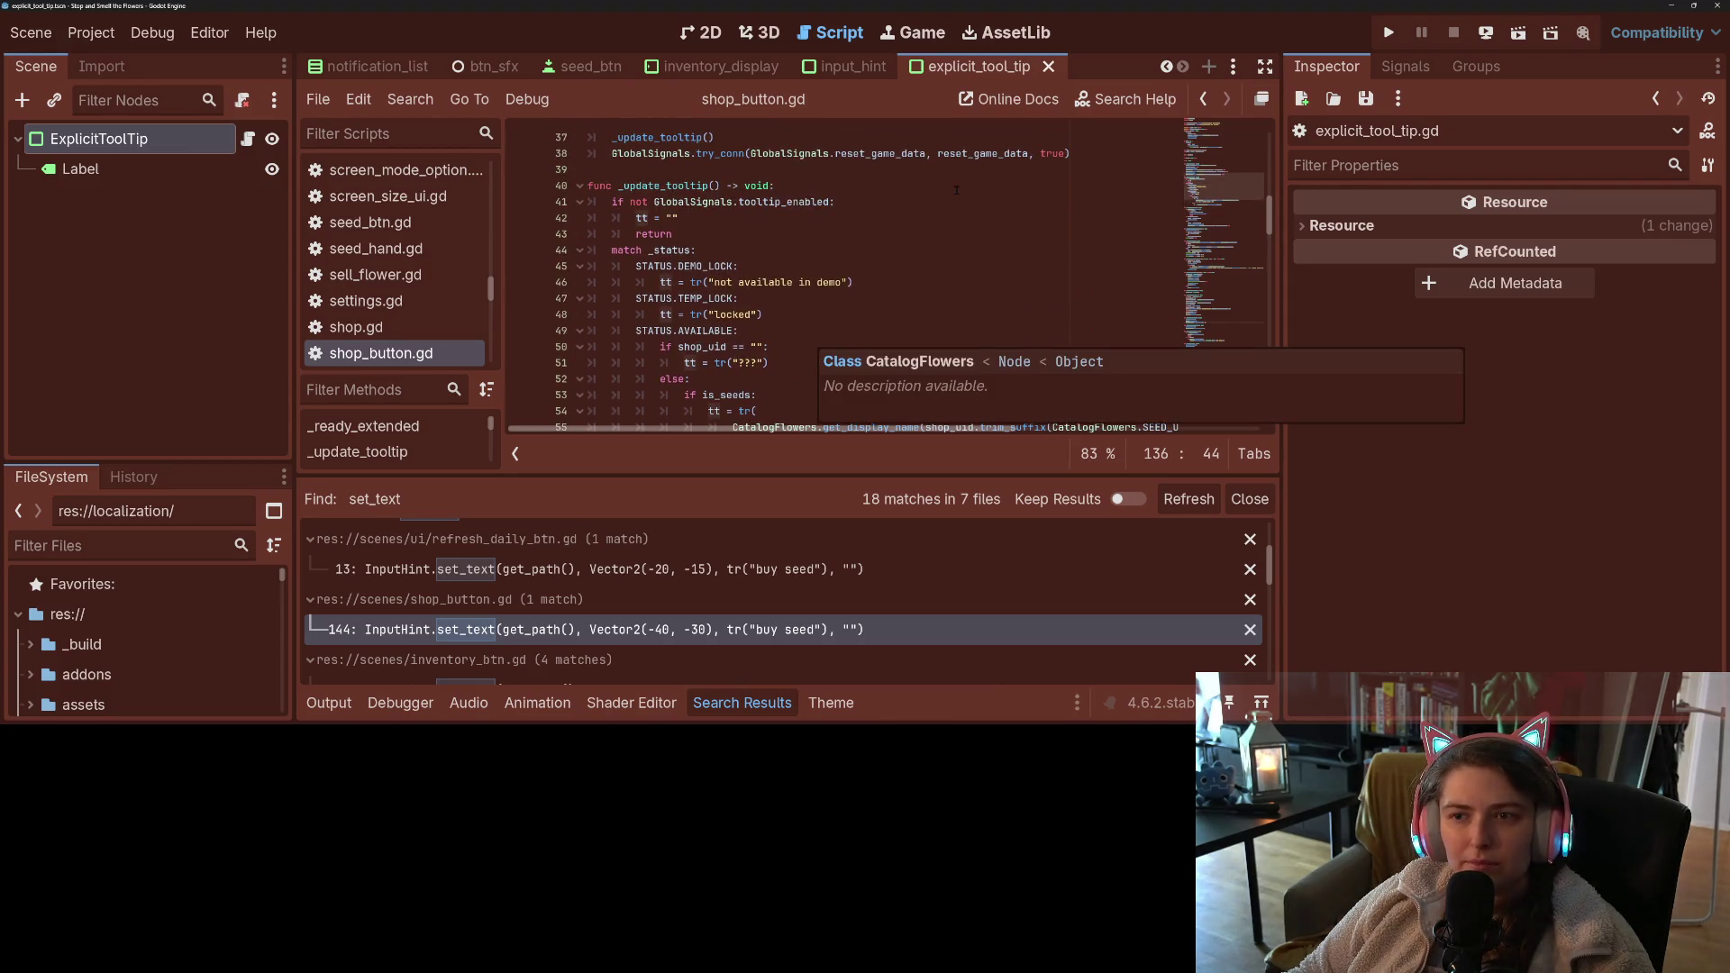
left_click(856, 76)
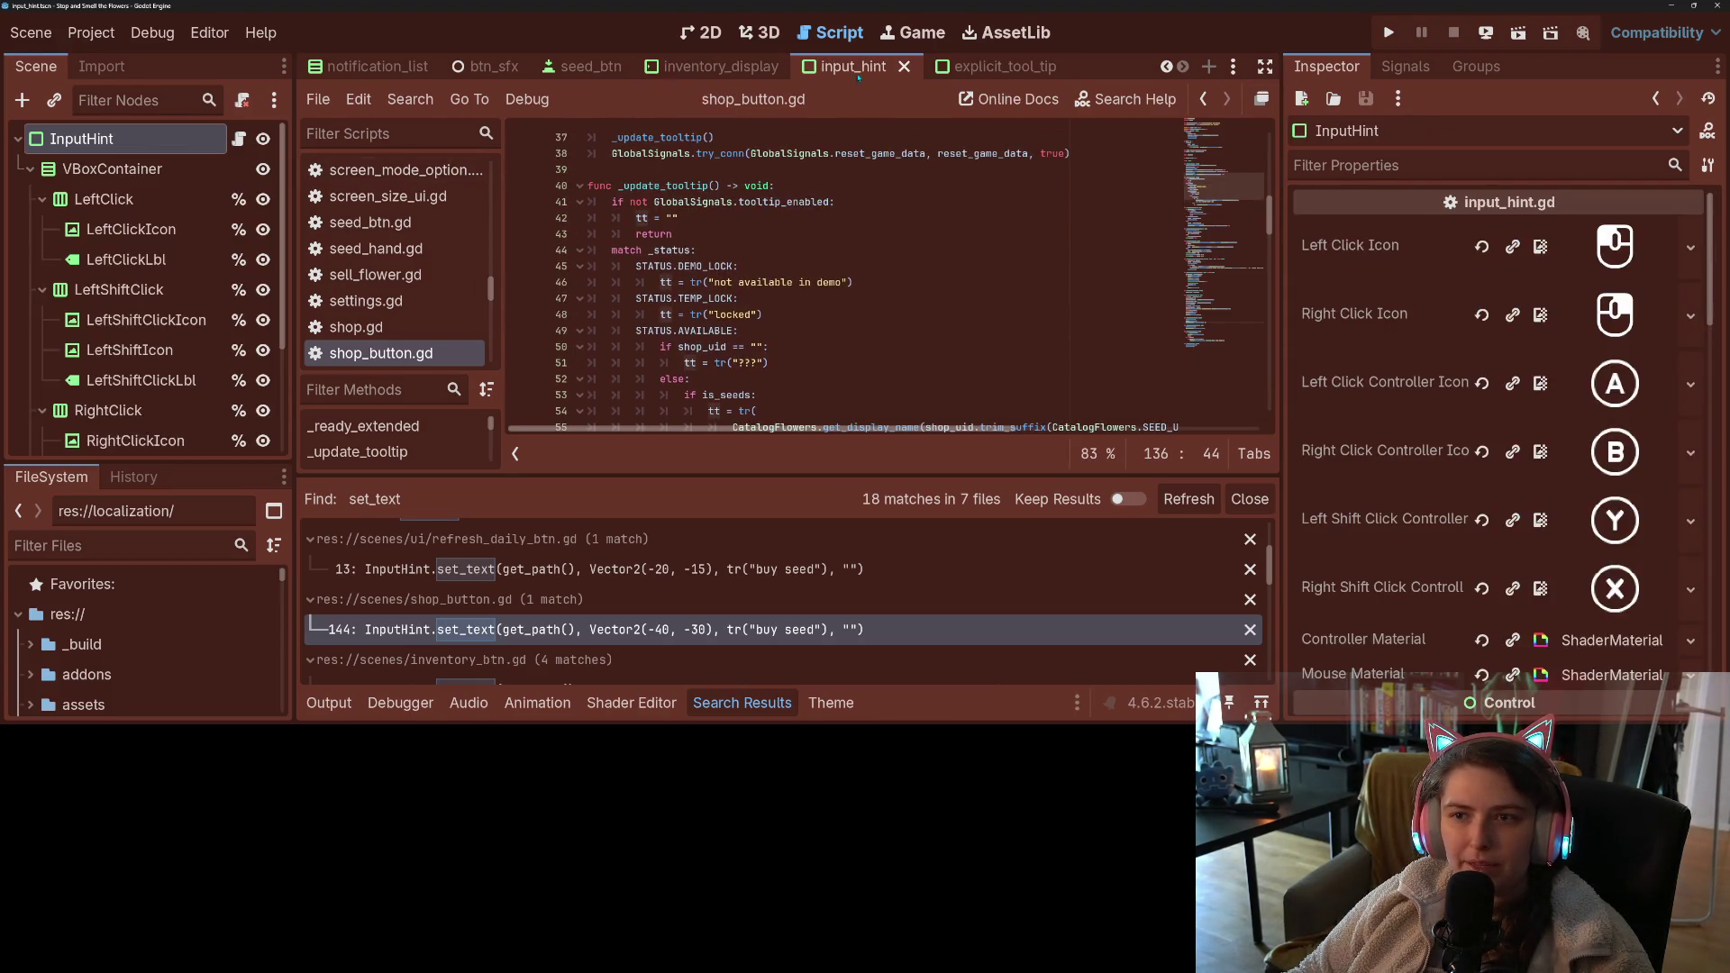
- Set the ExplicitToolTip's Ordering Z Index to 10
scroll(1460, 448, "down", 15)
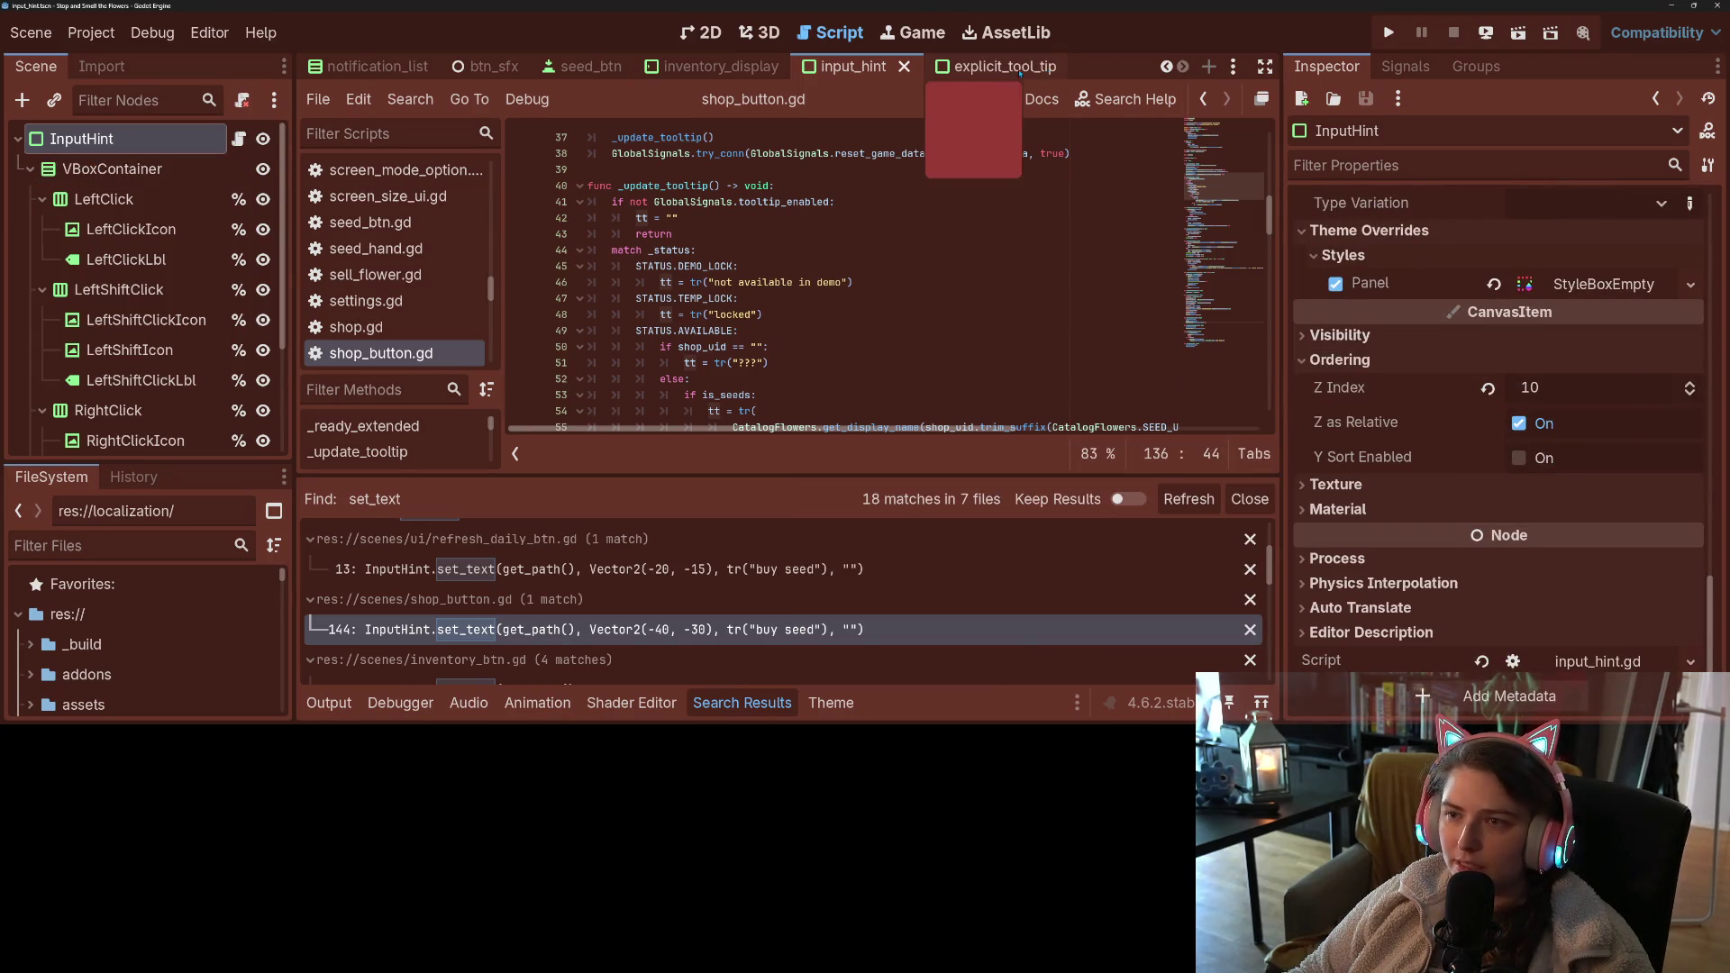
left_click(980, 67)
scroll(1487, 541, "down", 2)
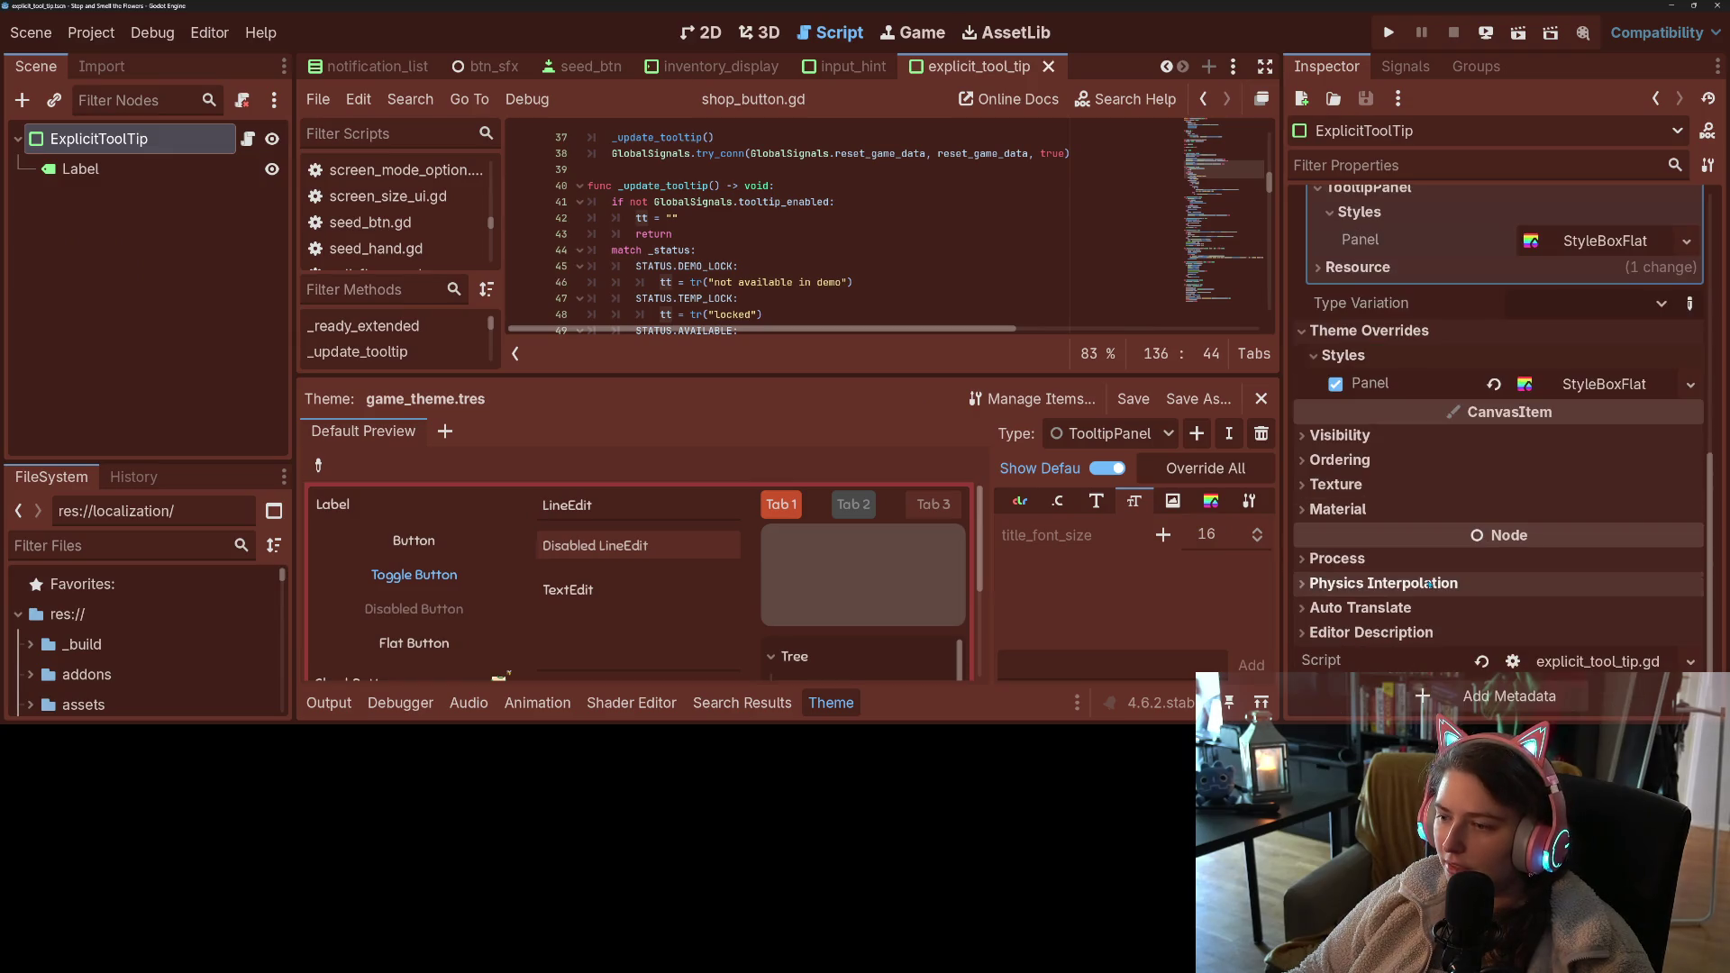
left_click(1395, 461)
left_click(1586, 488)
type("10")
key("Return")
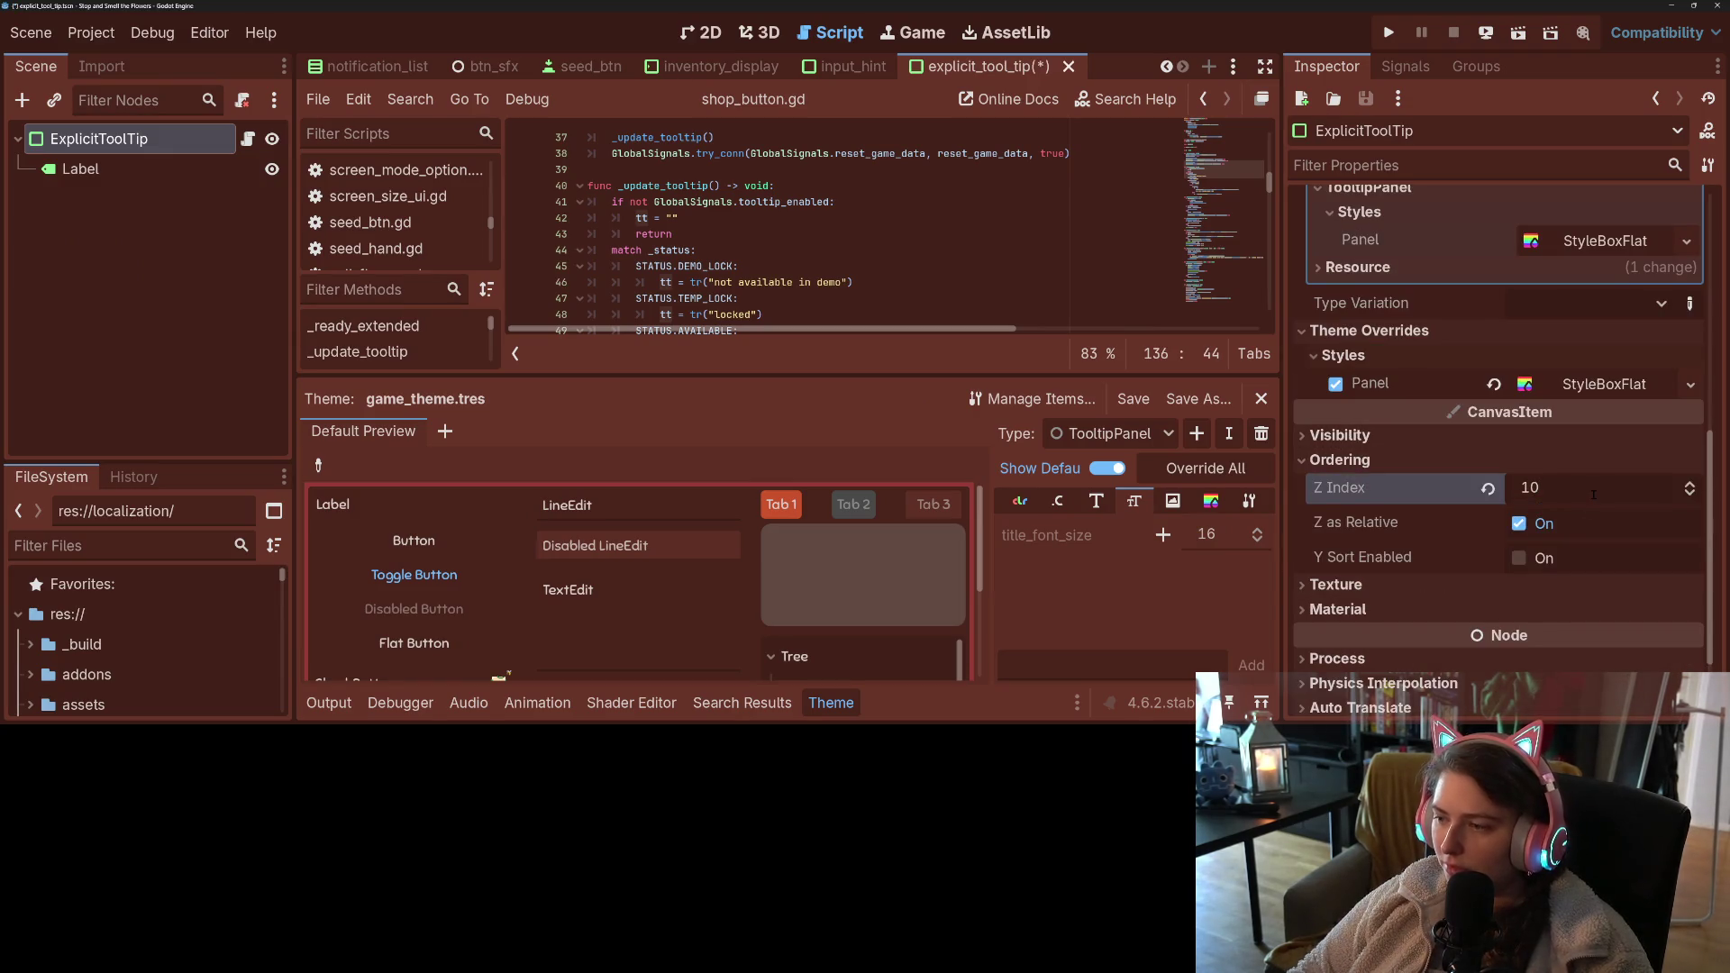
- Save and test-run the game, then stop it and return to shop_button.gd
left_click(1389, 33)
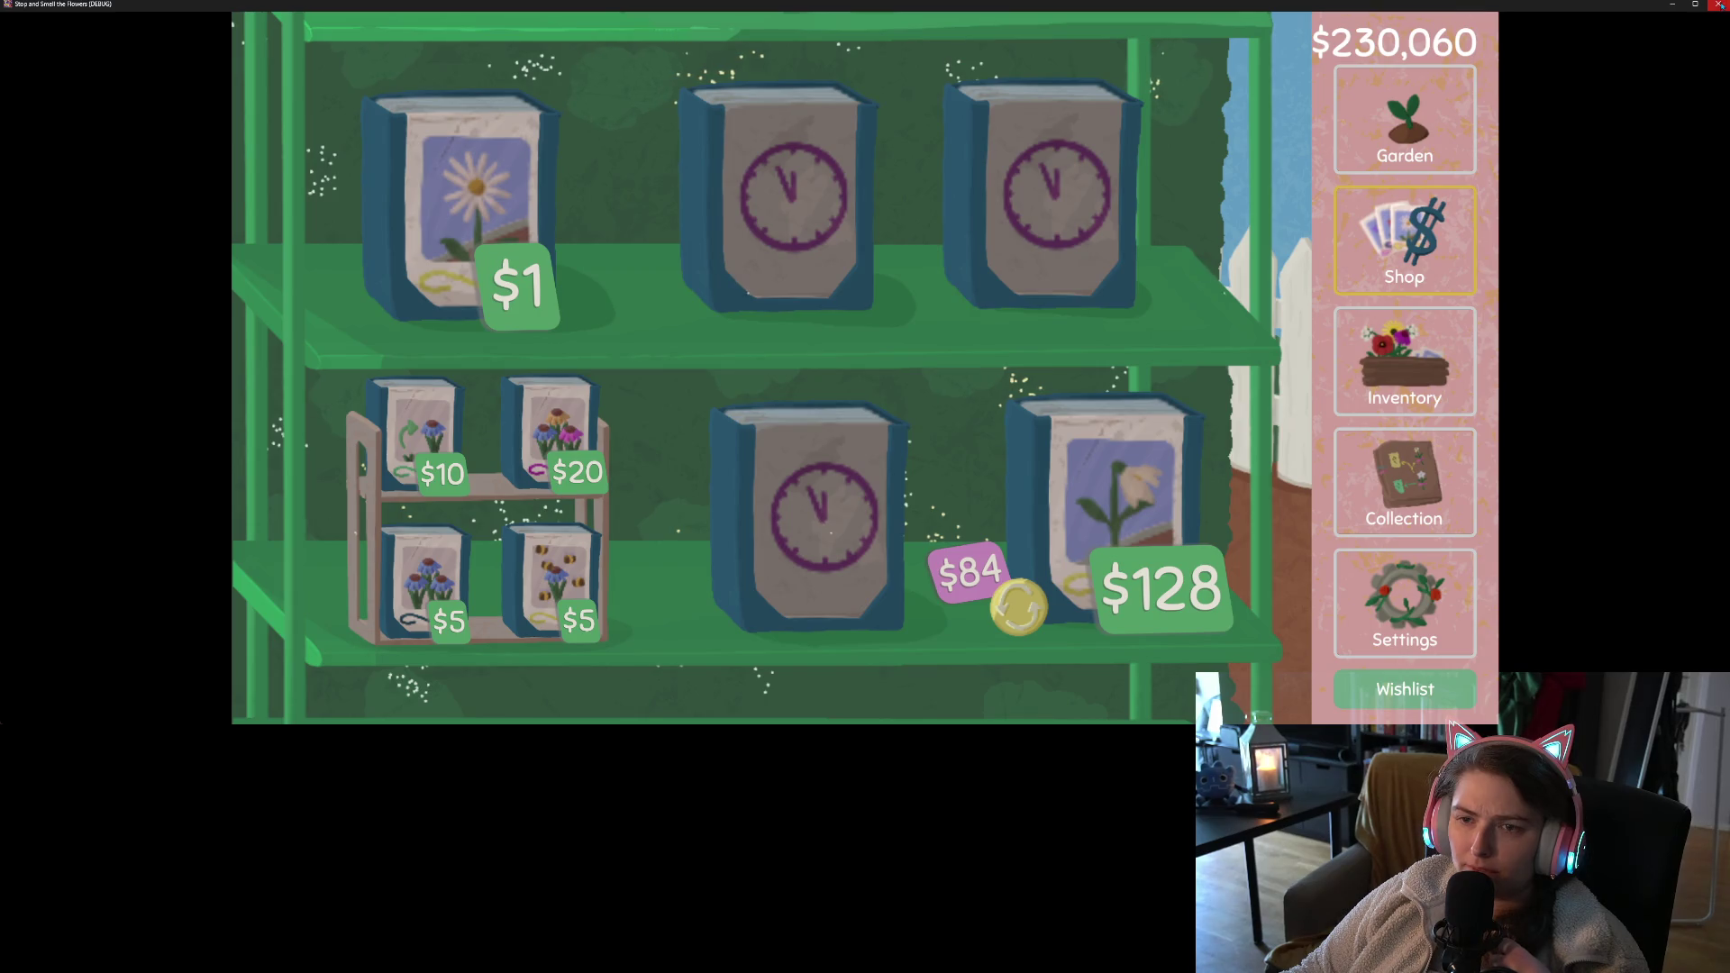
key("F8")
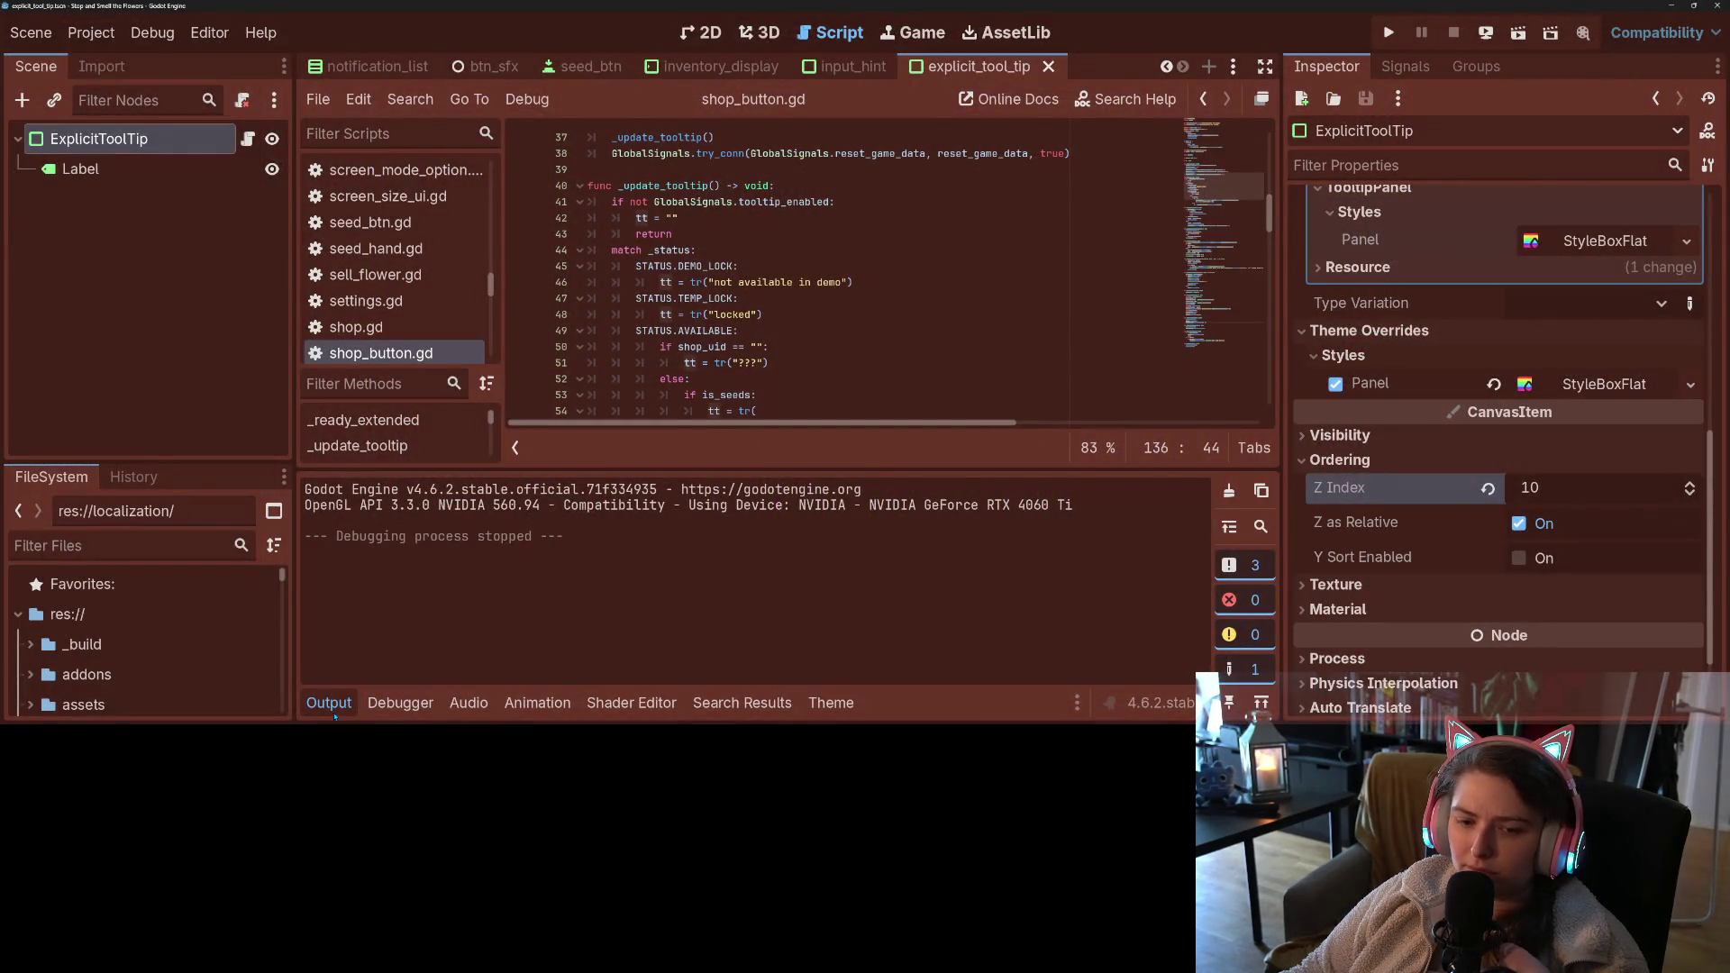
left_click(329, 703)
left_click(374, 639)
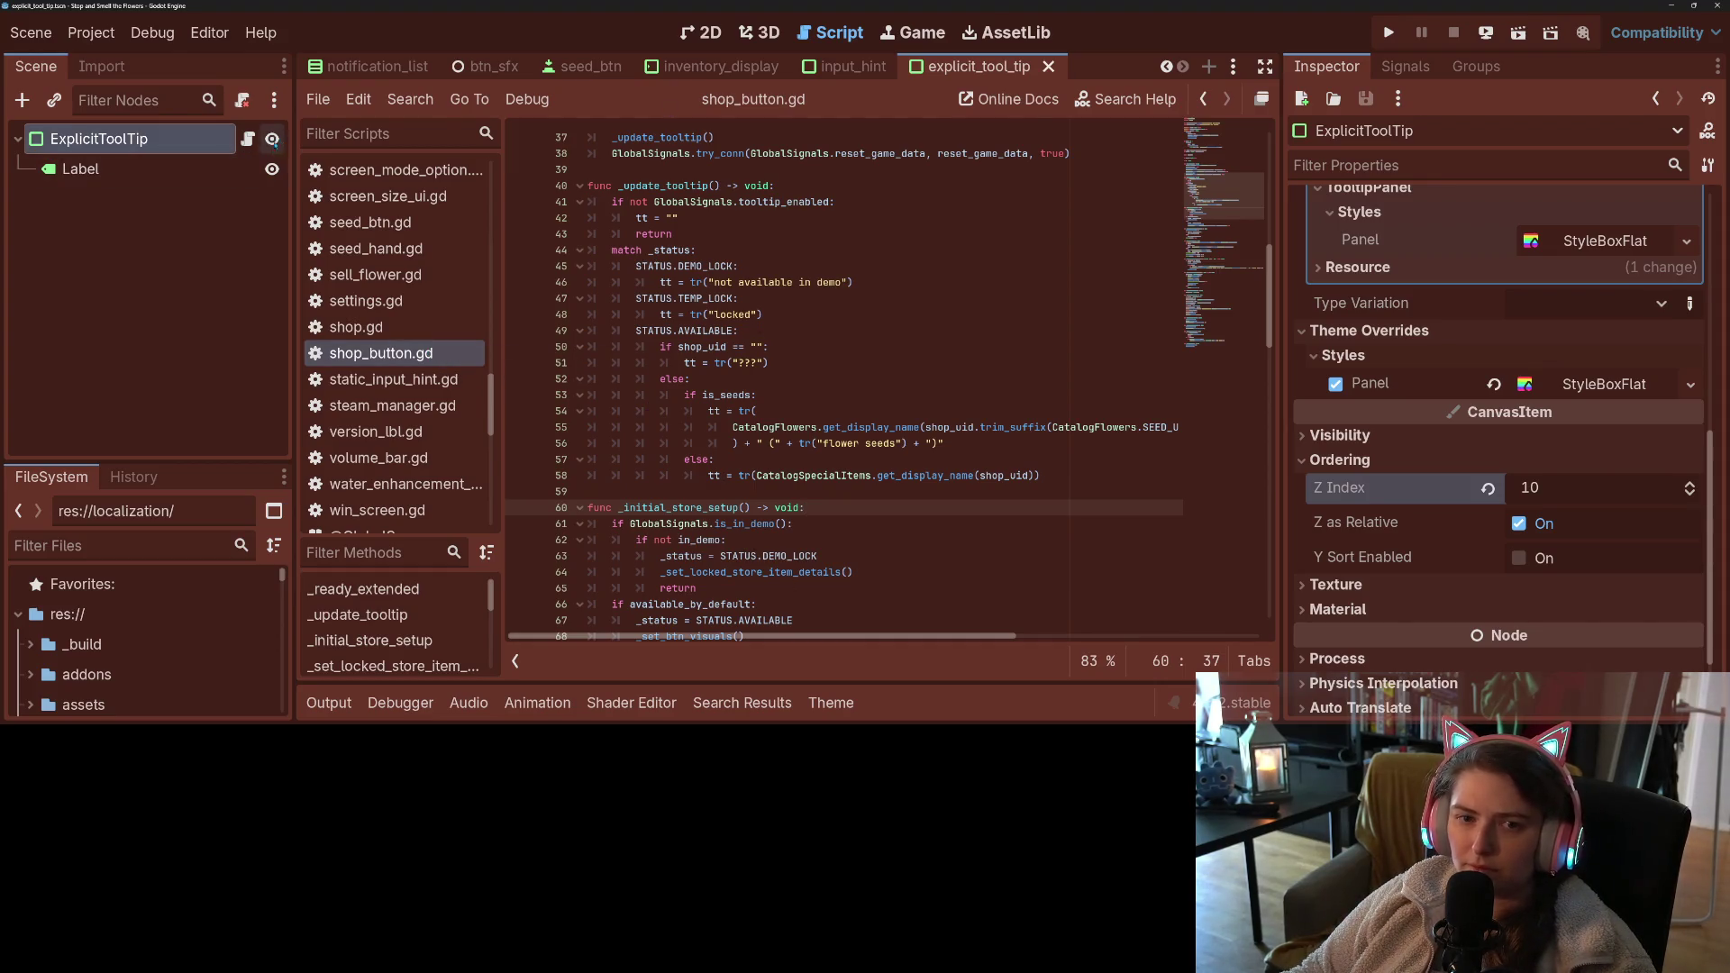
- Review set_text in explicit_tool_tip.gd, highlighting the spawn_offset and input_text uses
left_click(247, 139)
left_click(812, 492)
scroll(811, 487, "down", 2)
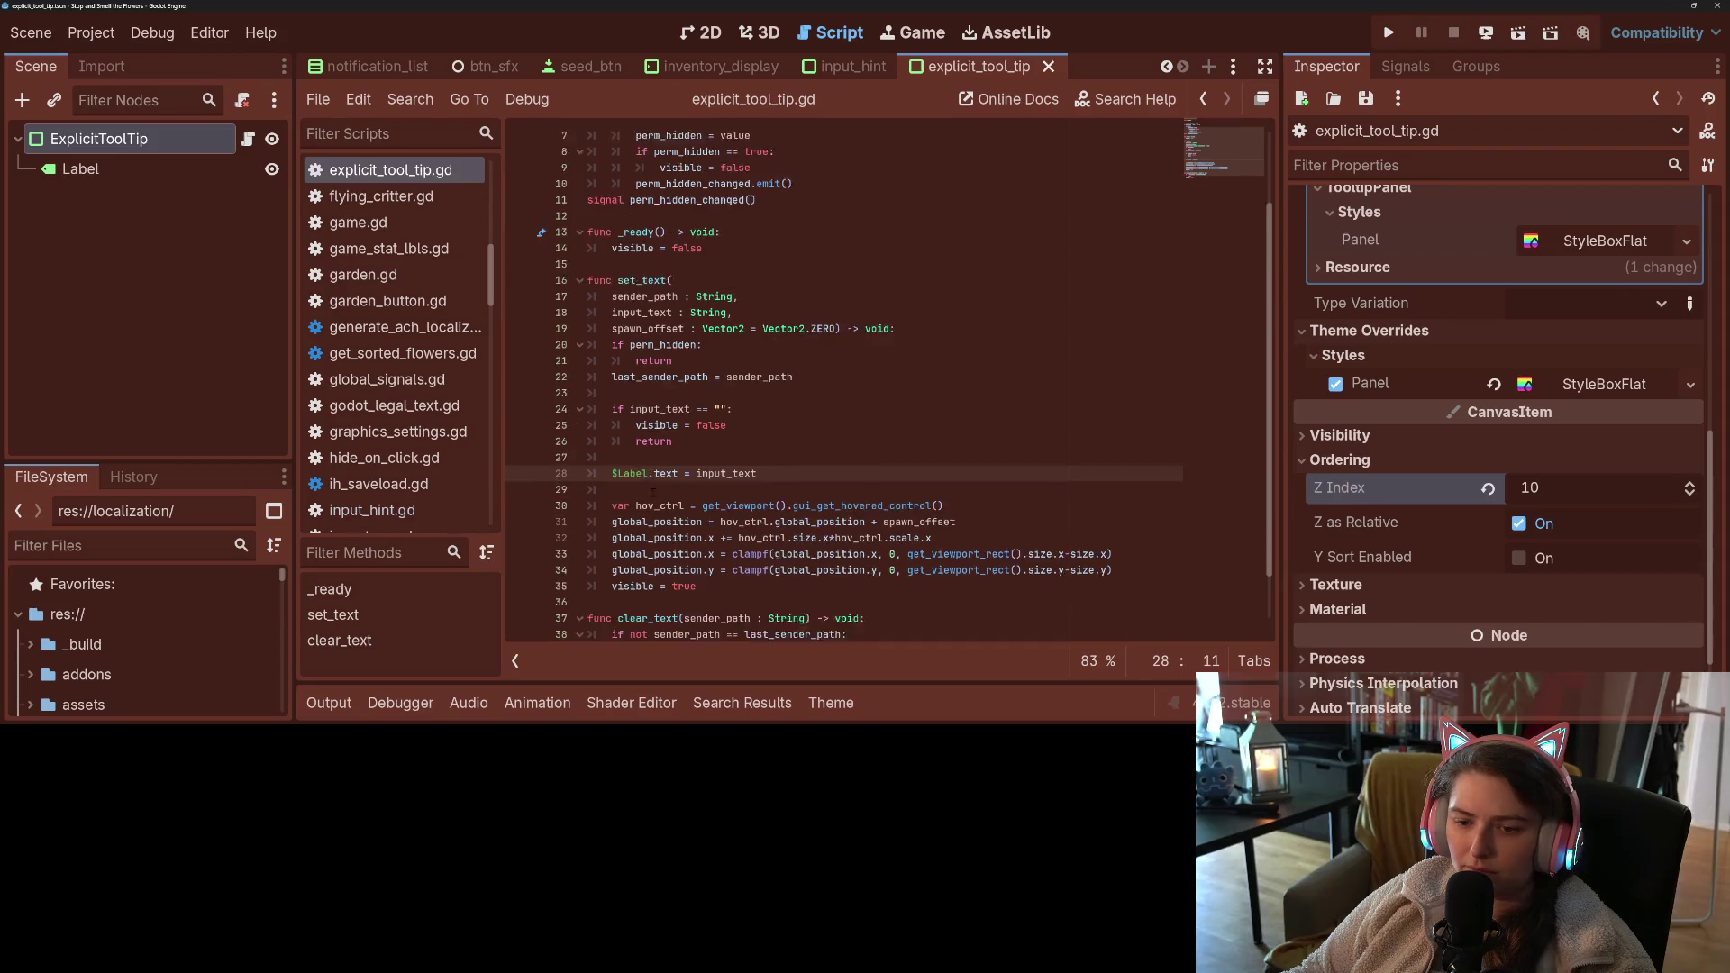
left_click(691, 528)
left_click(679, 416)
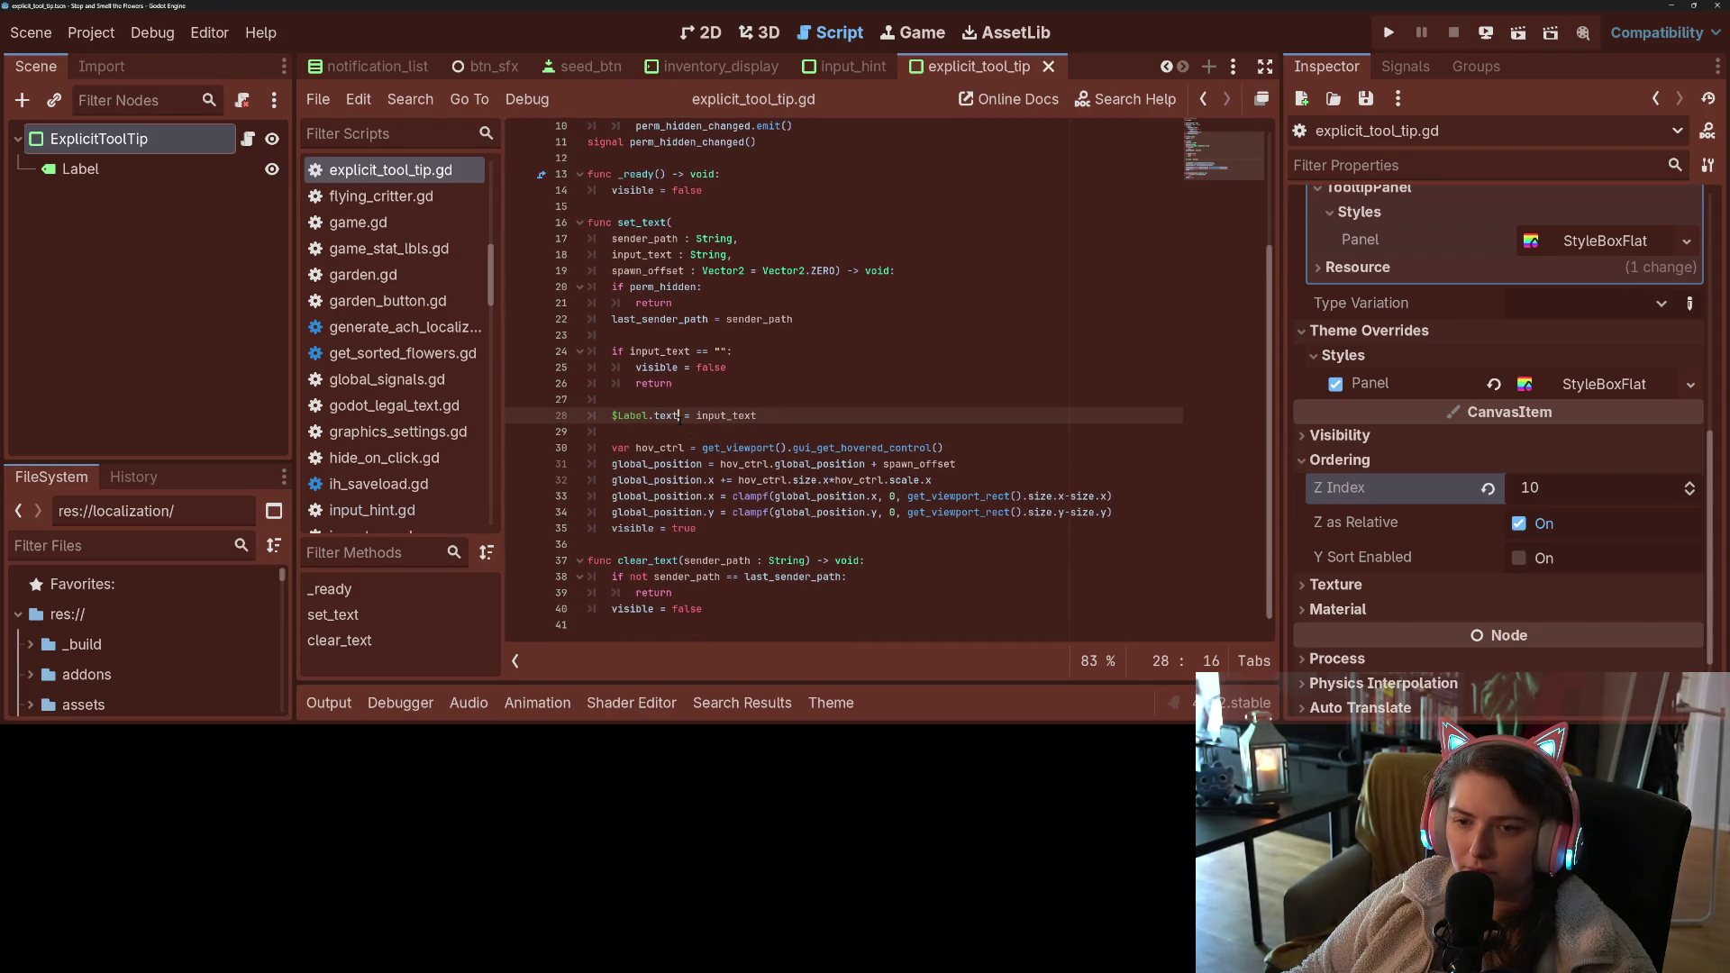
double_click(657, 270)
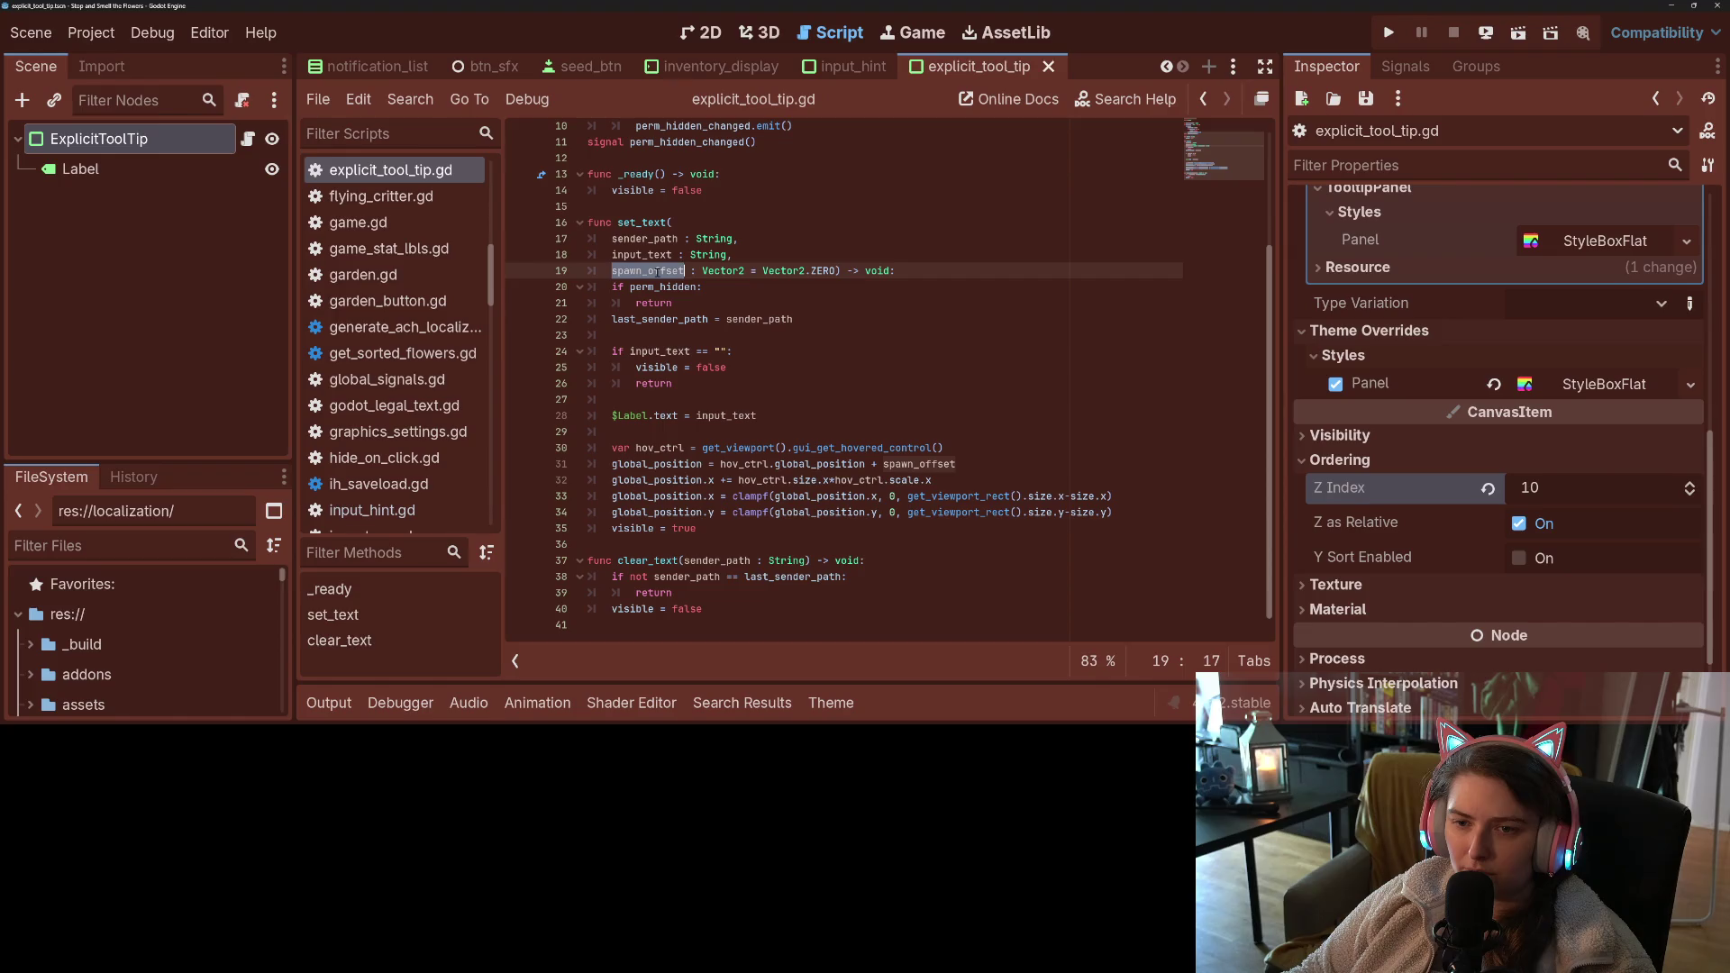
double_click(657, 255)
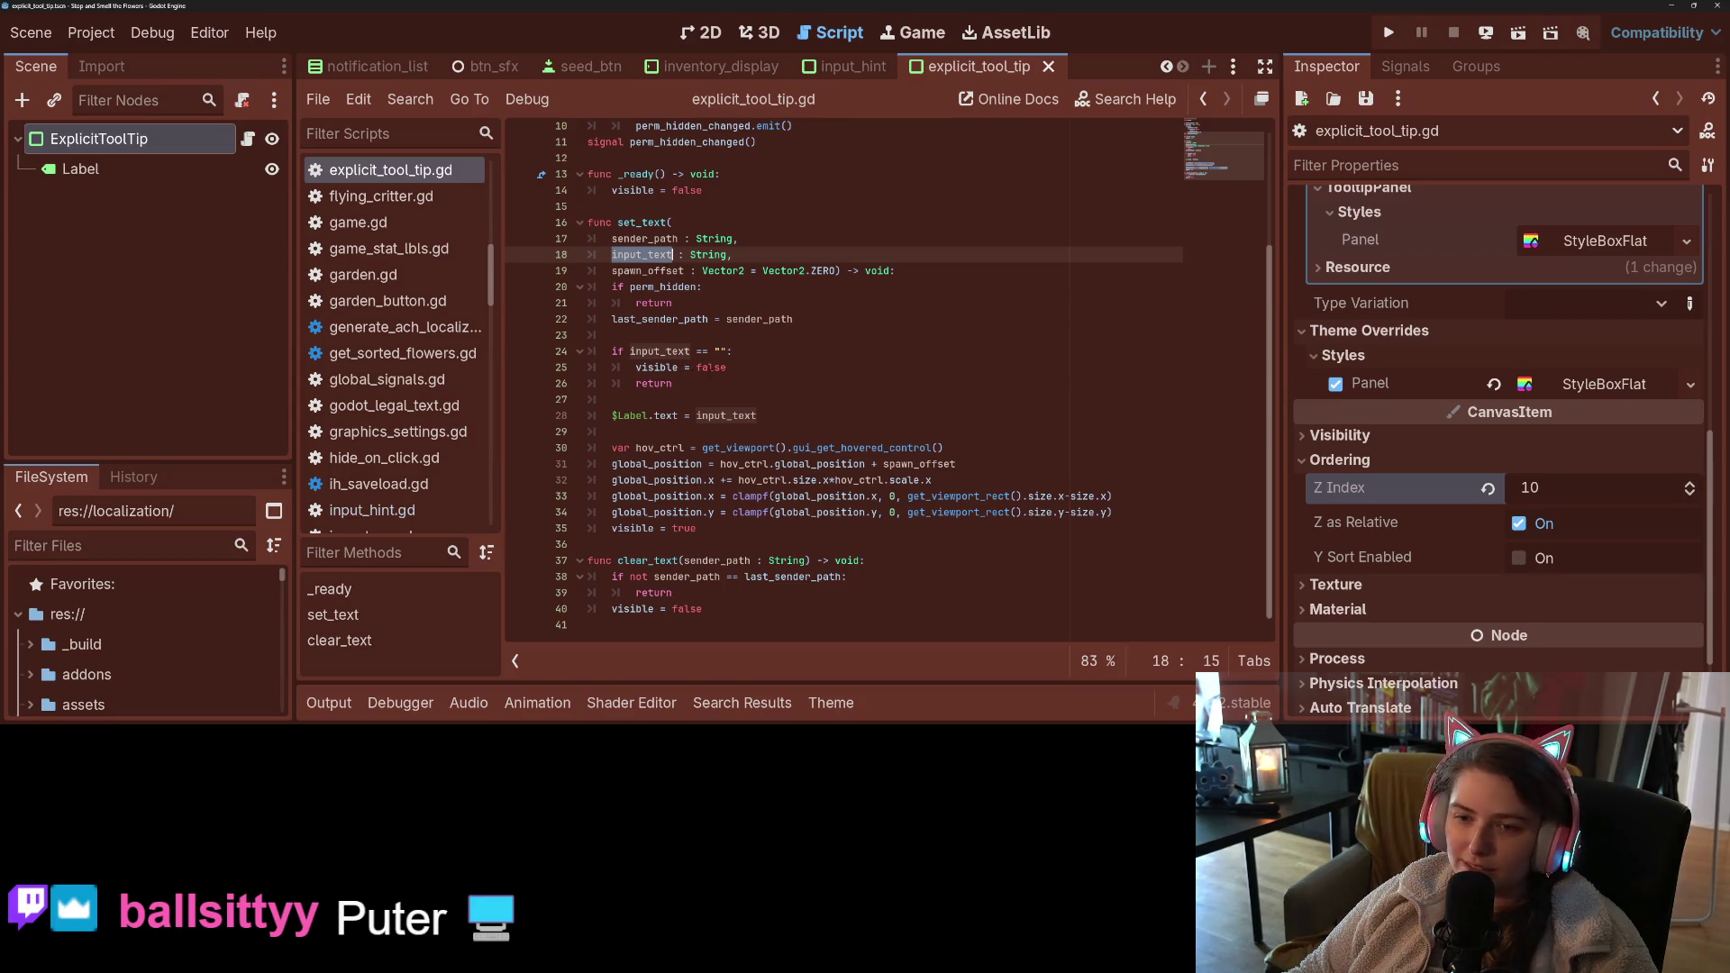
left_click(727, 367)
- Insert a blank line above the last_sender_path assignment, save, and hide the theme panel
left_click(603, 318)
key("Return")
key("ctrl+s")
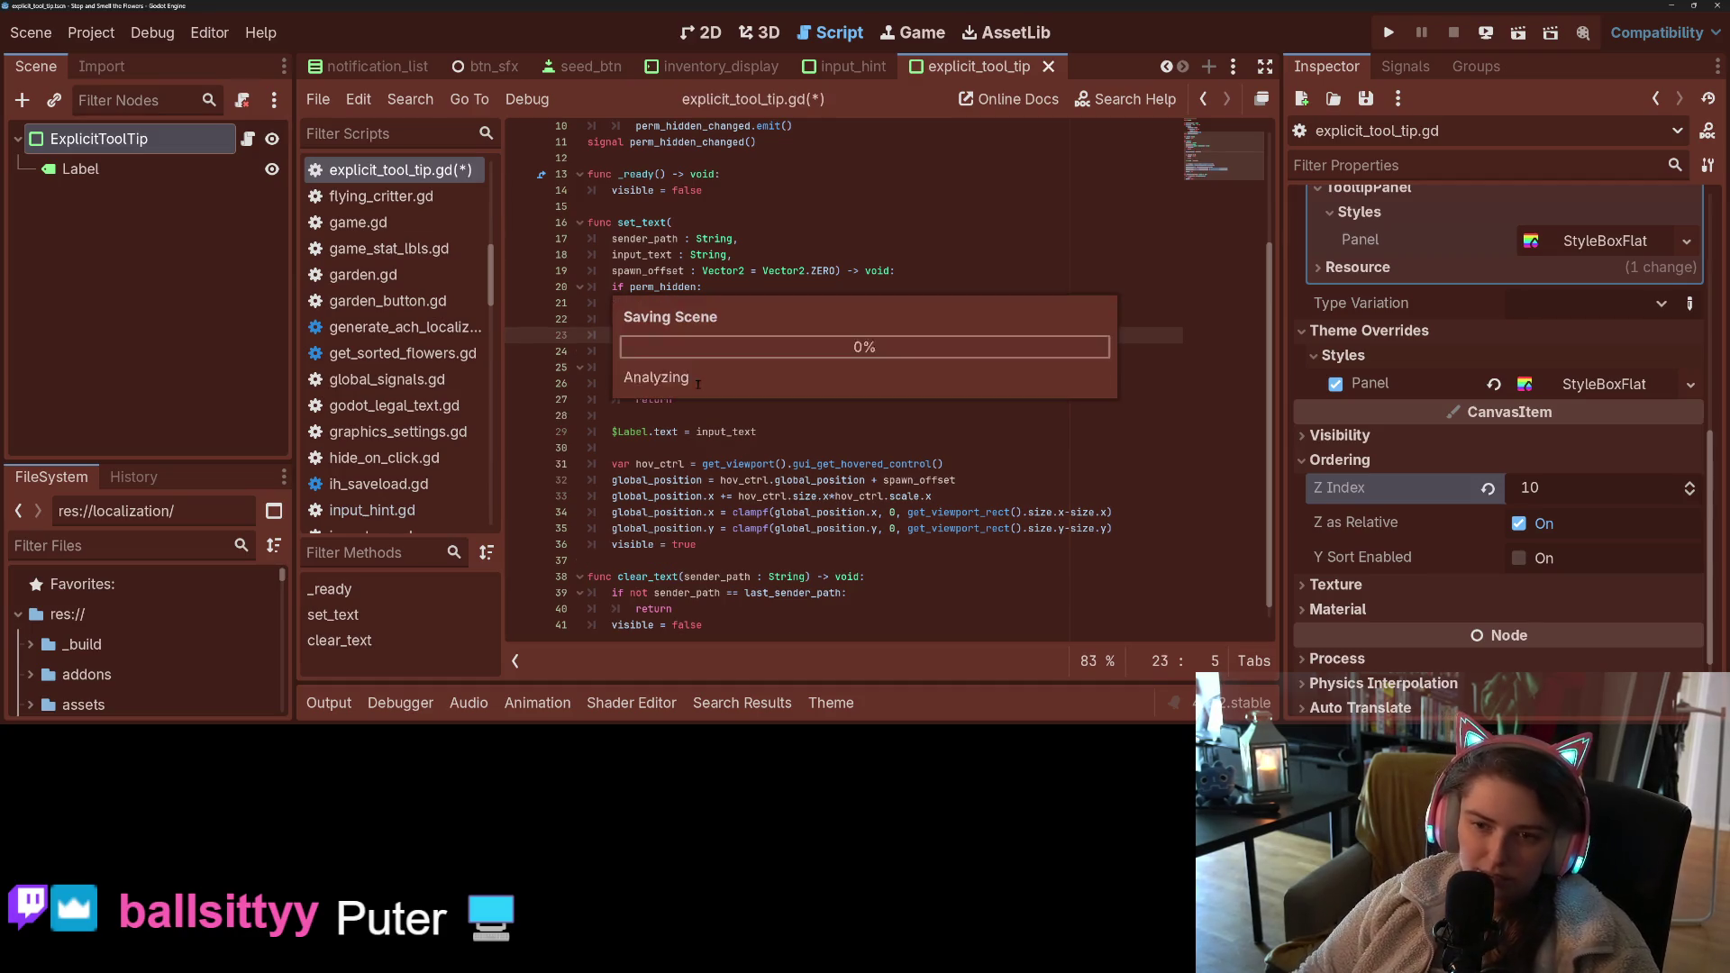
left_click(830, 703)
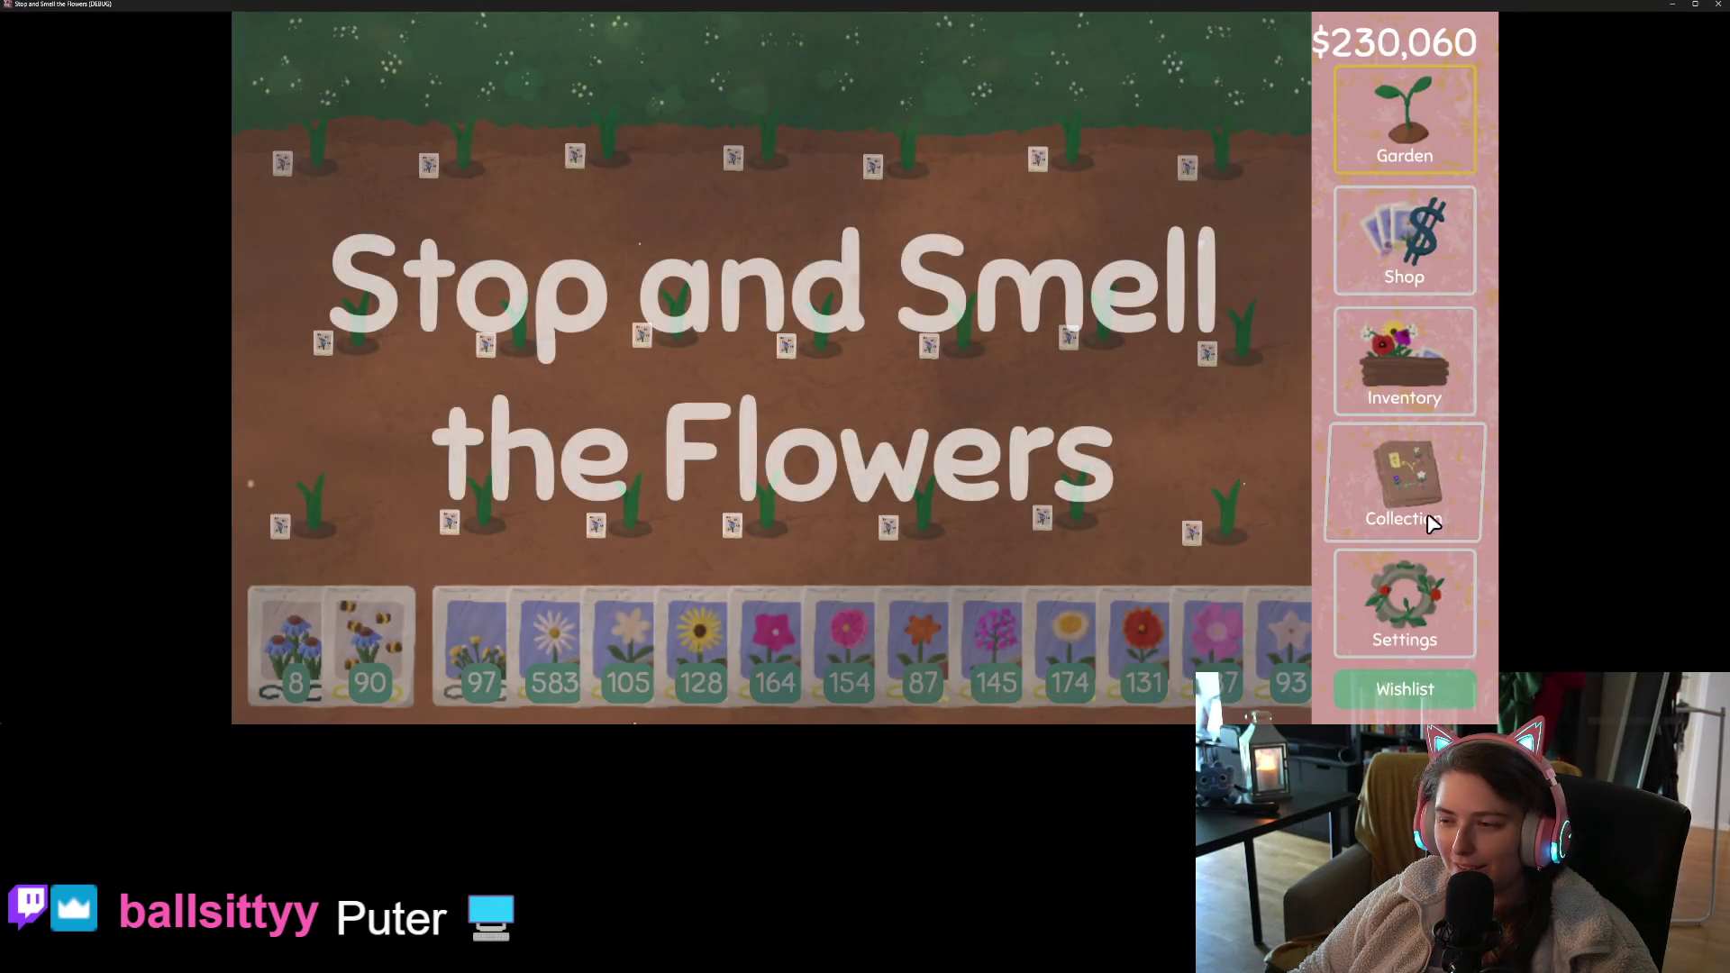
- Browse the game's Settings controls page and other screens, then stop the game with F8
left_click(1437, 587)
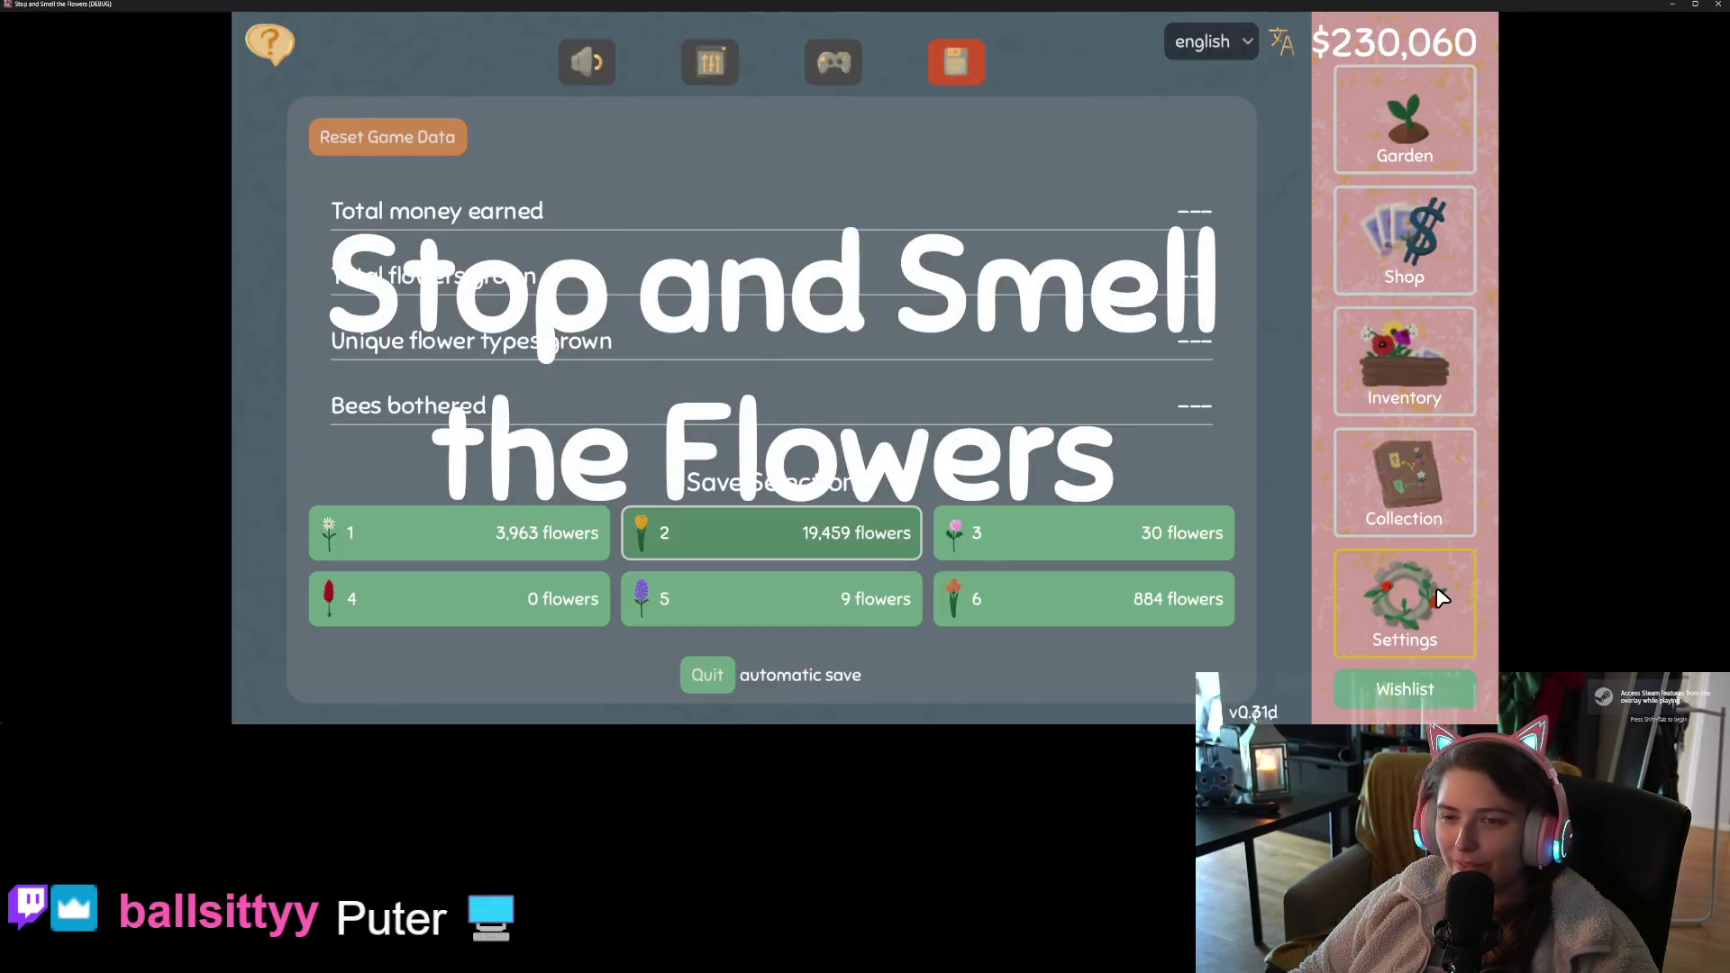
left_click(838, 78)
key("Tab")
key("Tab")
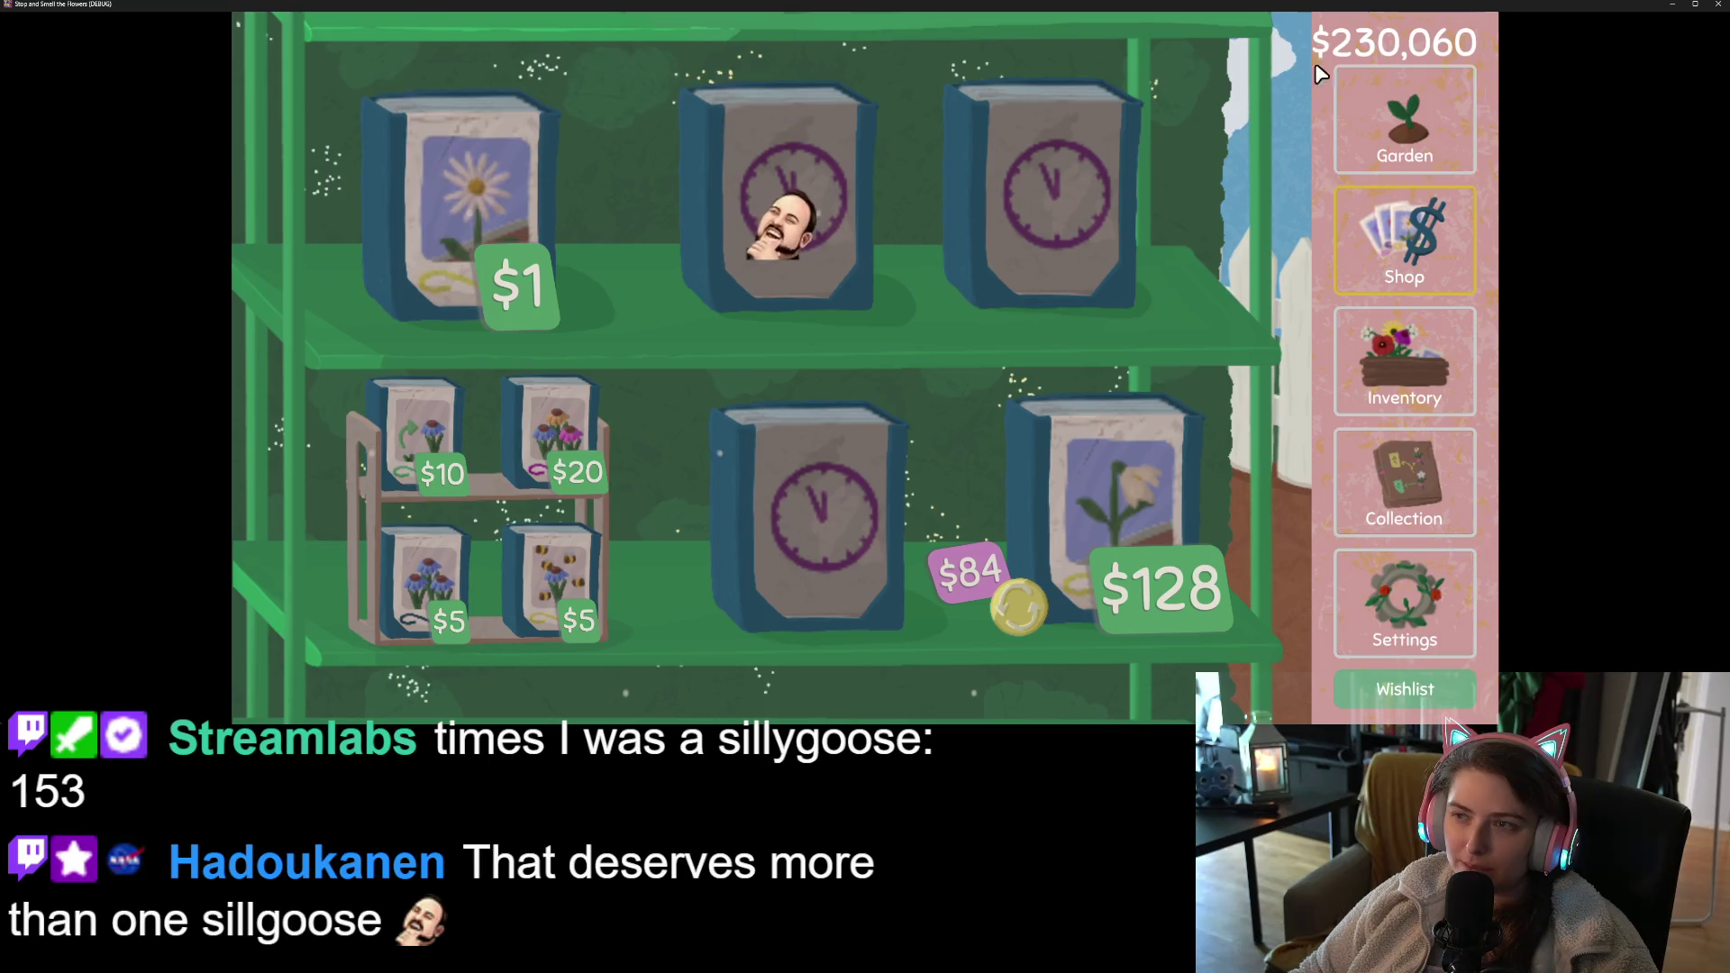
key("F8")
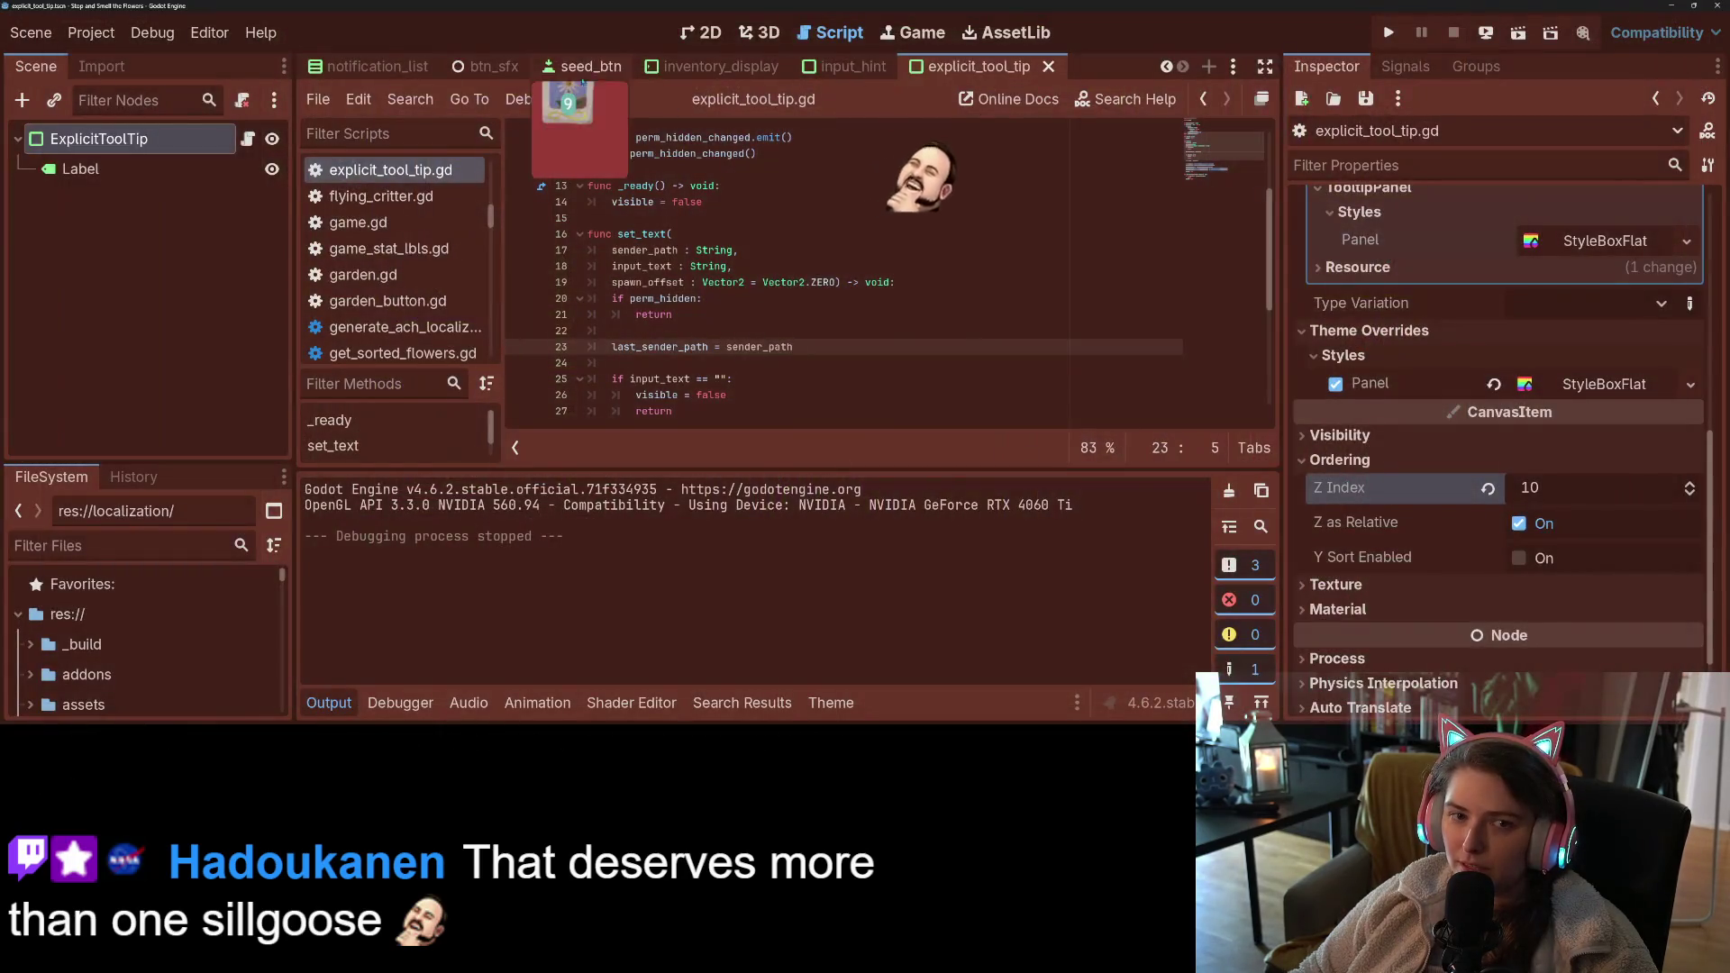
- Delete the Label's 'Here is some stuff' placeholder text and save the scene
left_click(701, 33)
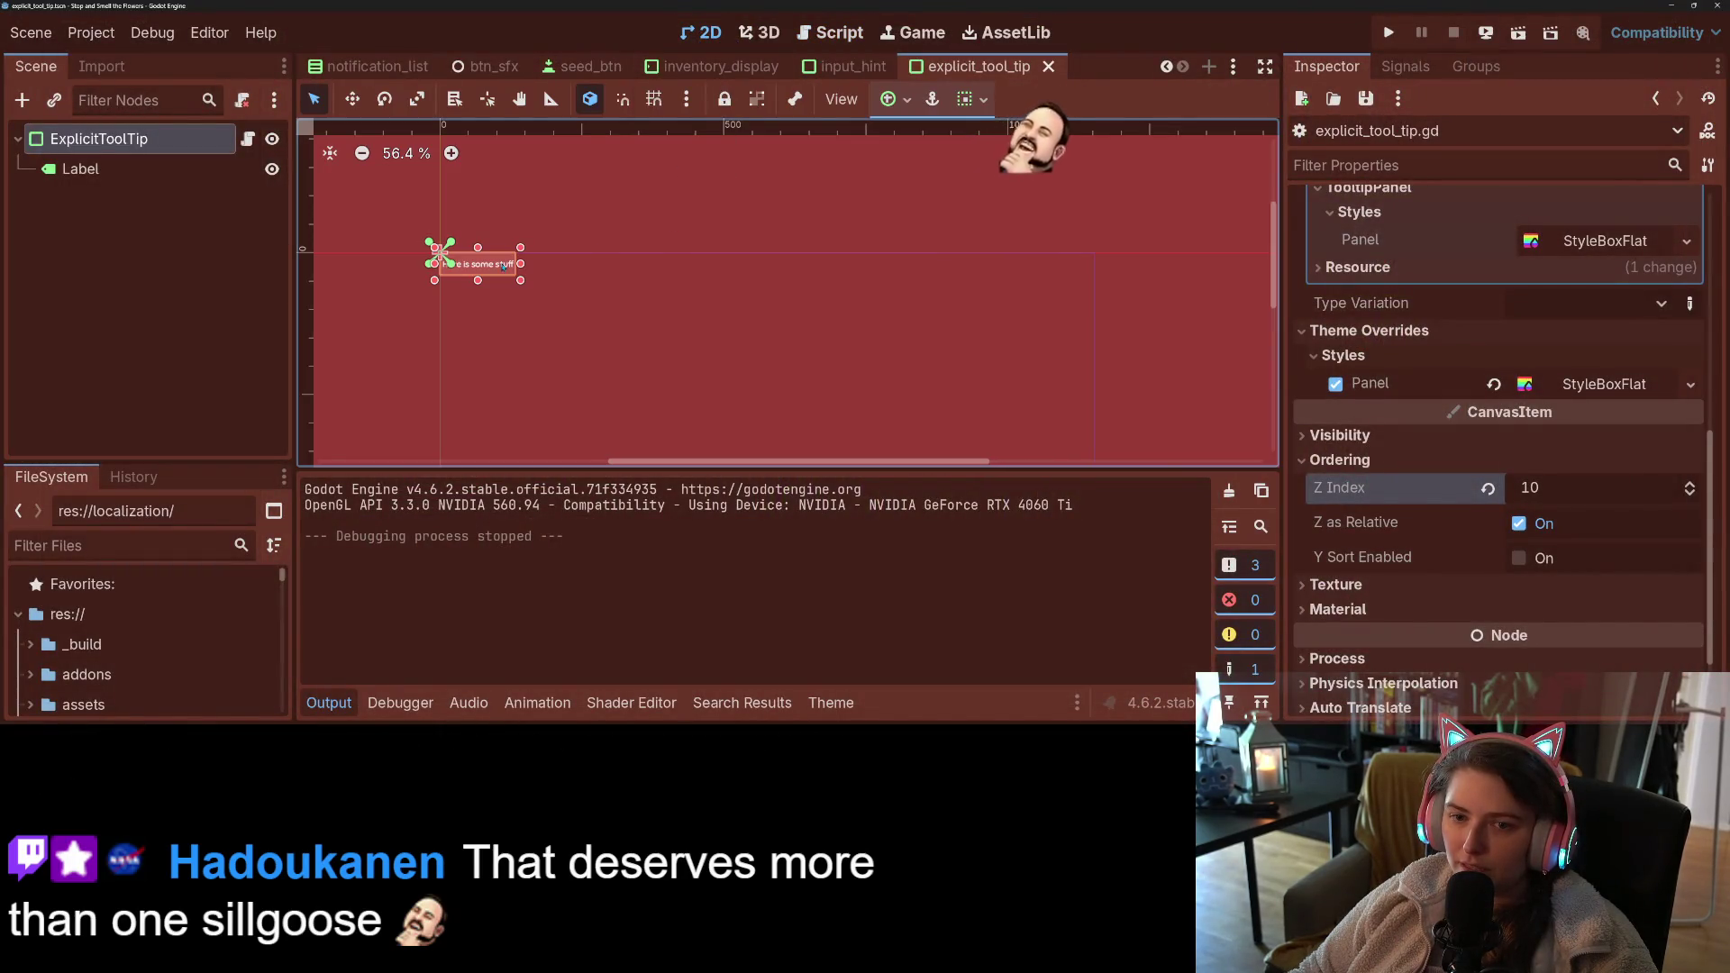
key("f")
left_click(98, 171)
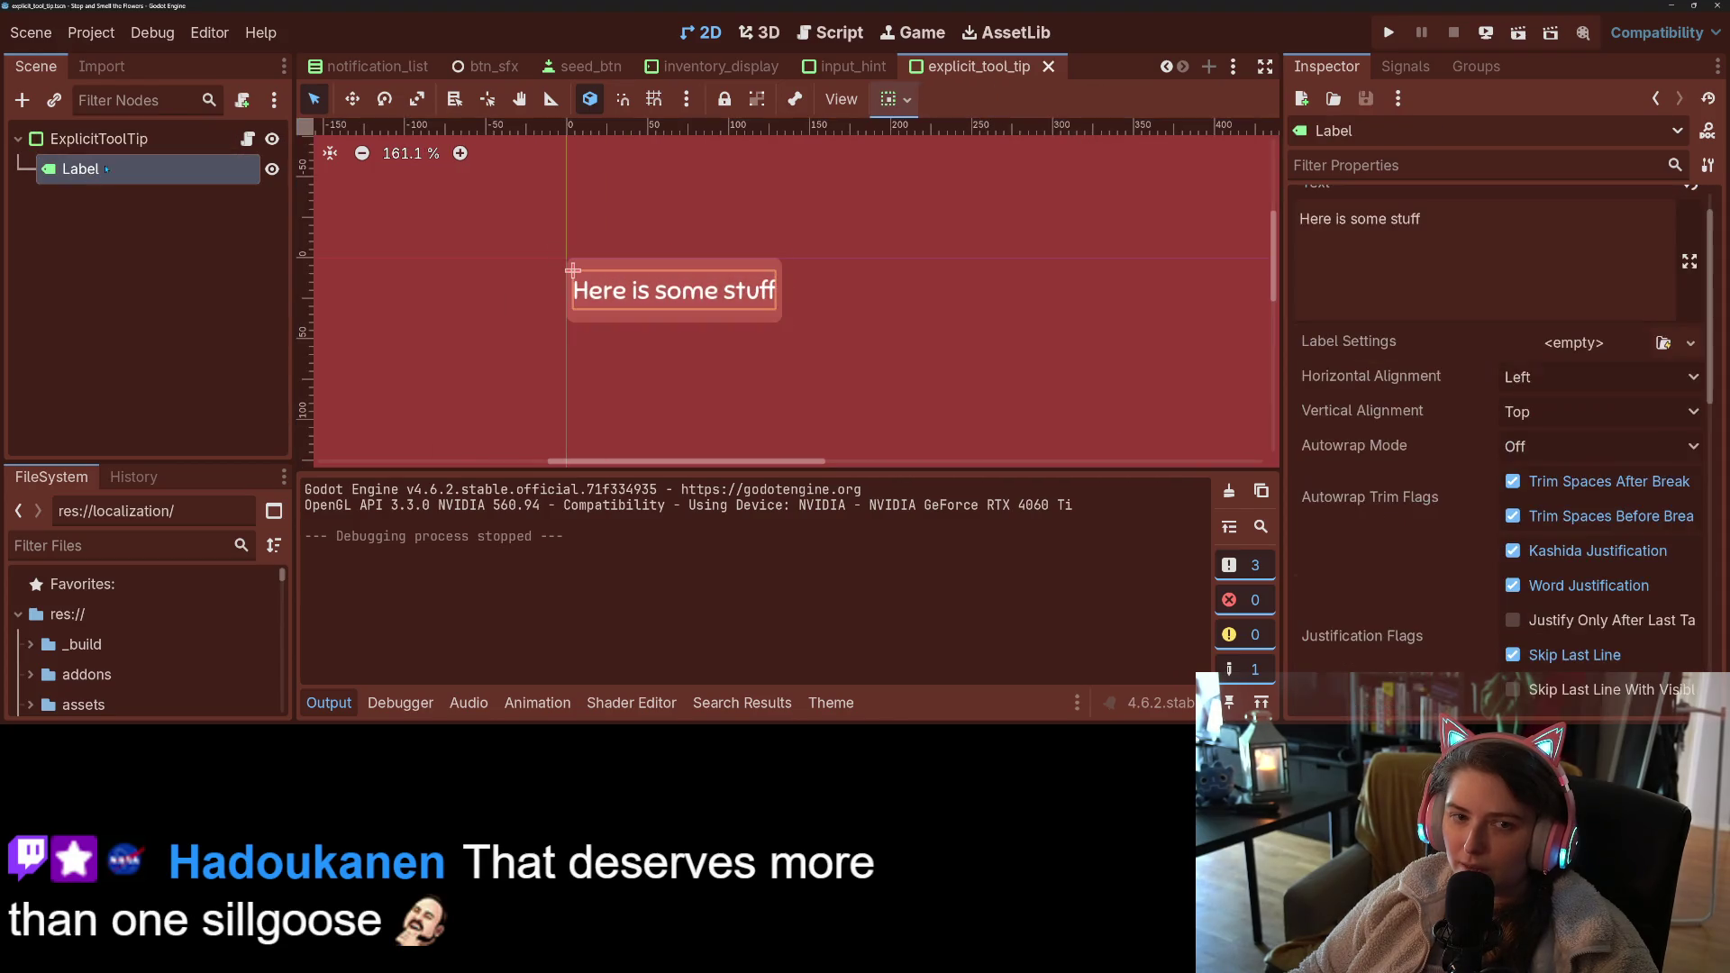
left_click(1478, 235)
key("ctrl+shift+Left")
key("ctrl+shift+Left")
key("ctrl+shift+Left")
key("BackSpace")
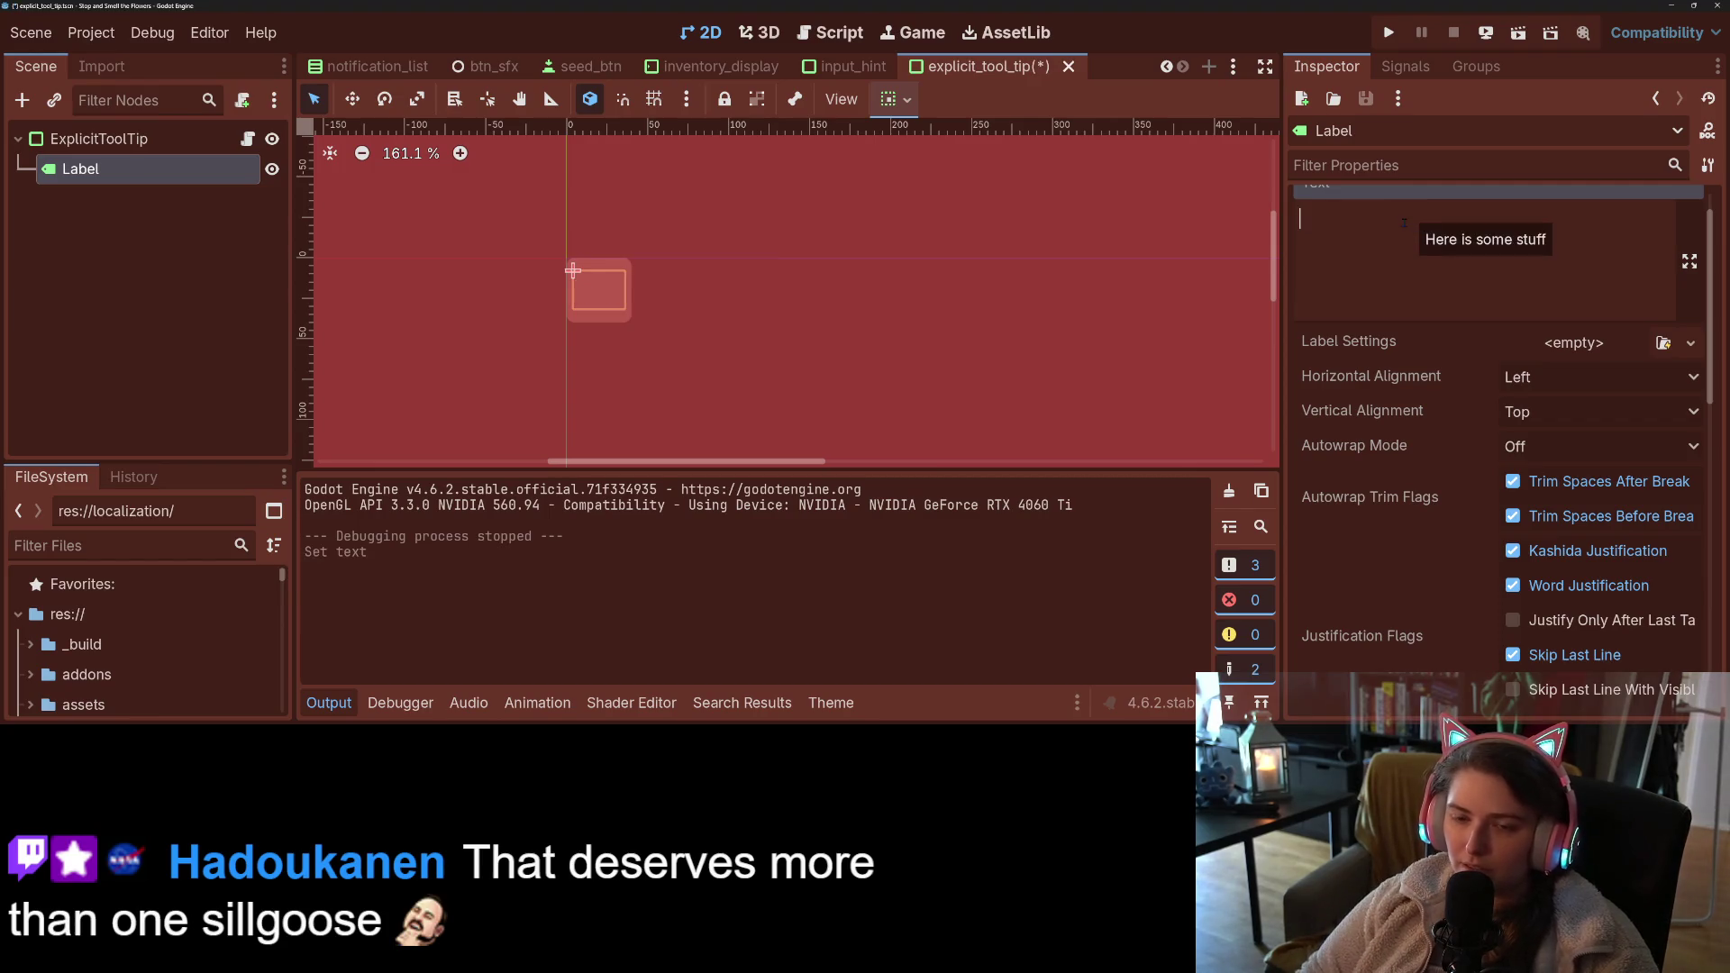
key("ctrl+s")
- Revert the ExplicitToolTip's Layout > Transform Size so it becomes 9 × 28, and save
left_click(573, 270)
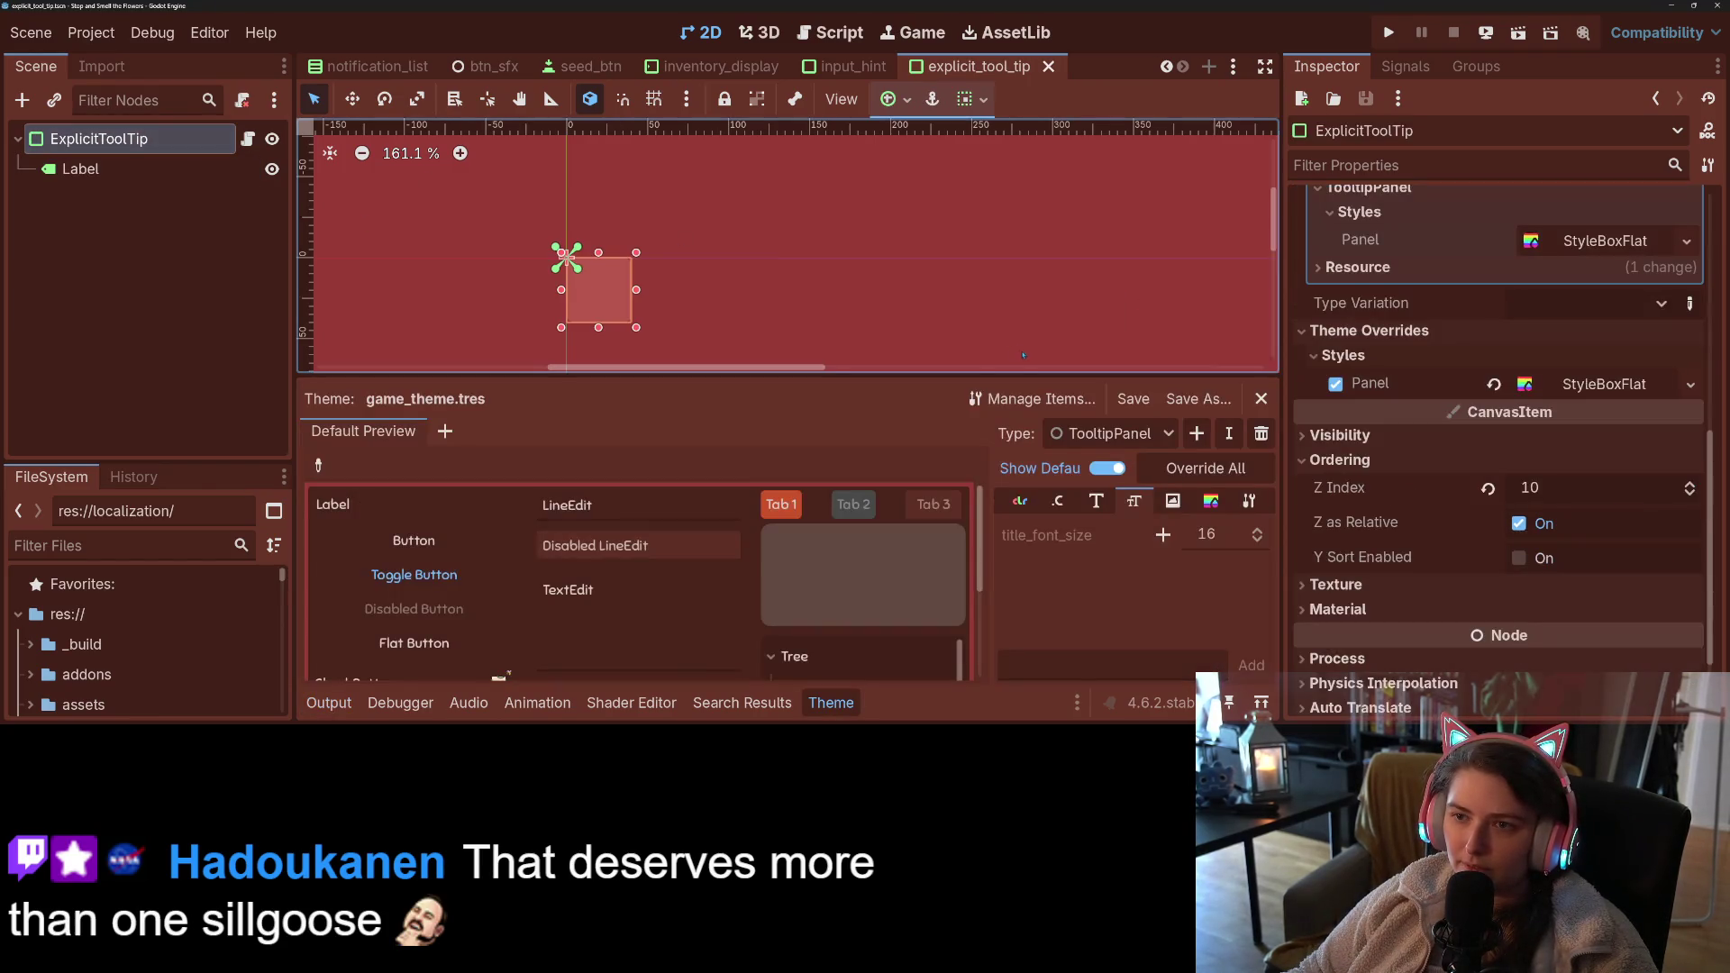
scroll(908, 326, "down", 5)
left_click_drag(913, 330, 772, 218)
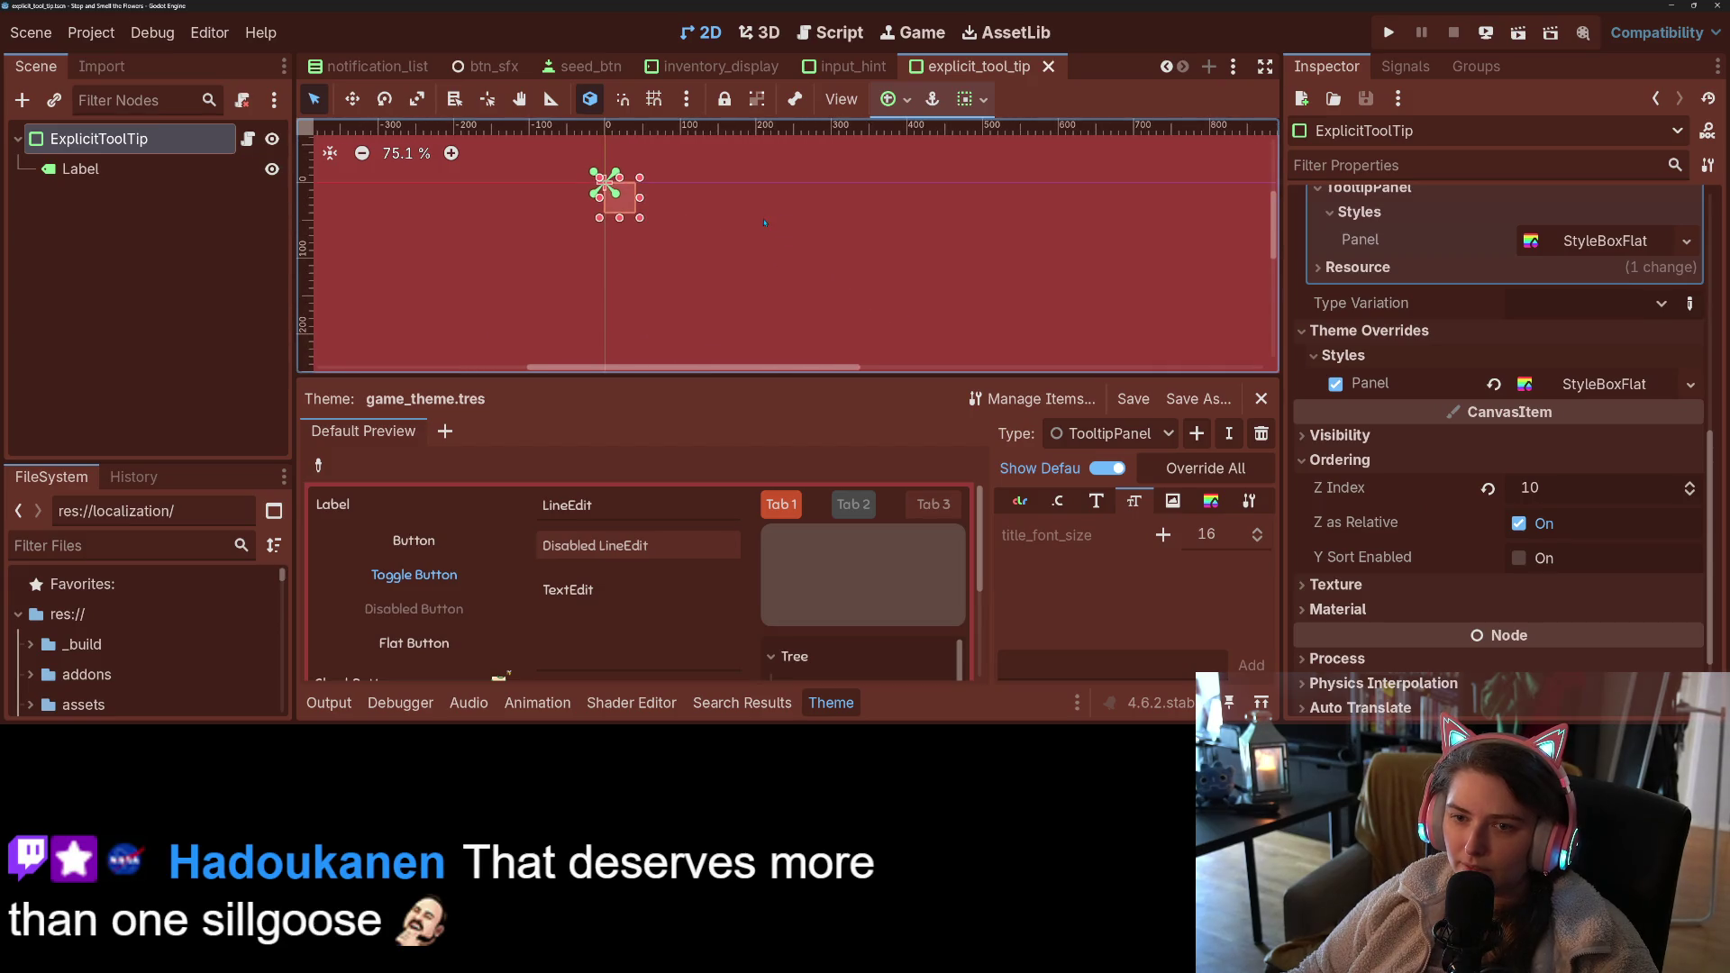
scroll(764, 223, "down", 1)
scroll(1462, 459, "up", 5)
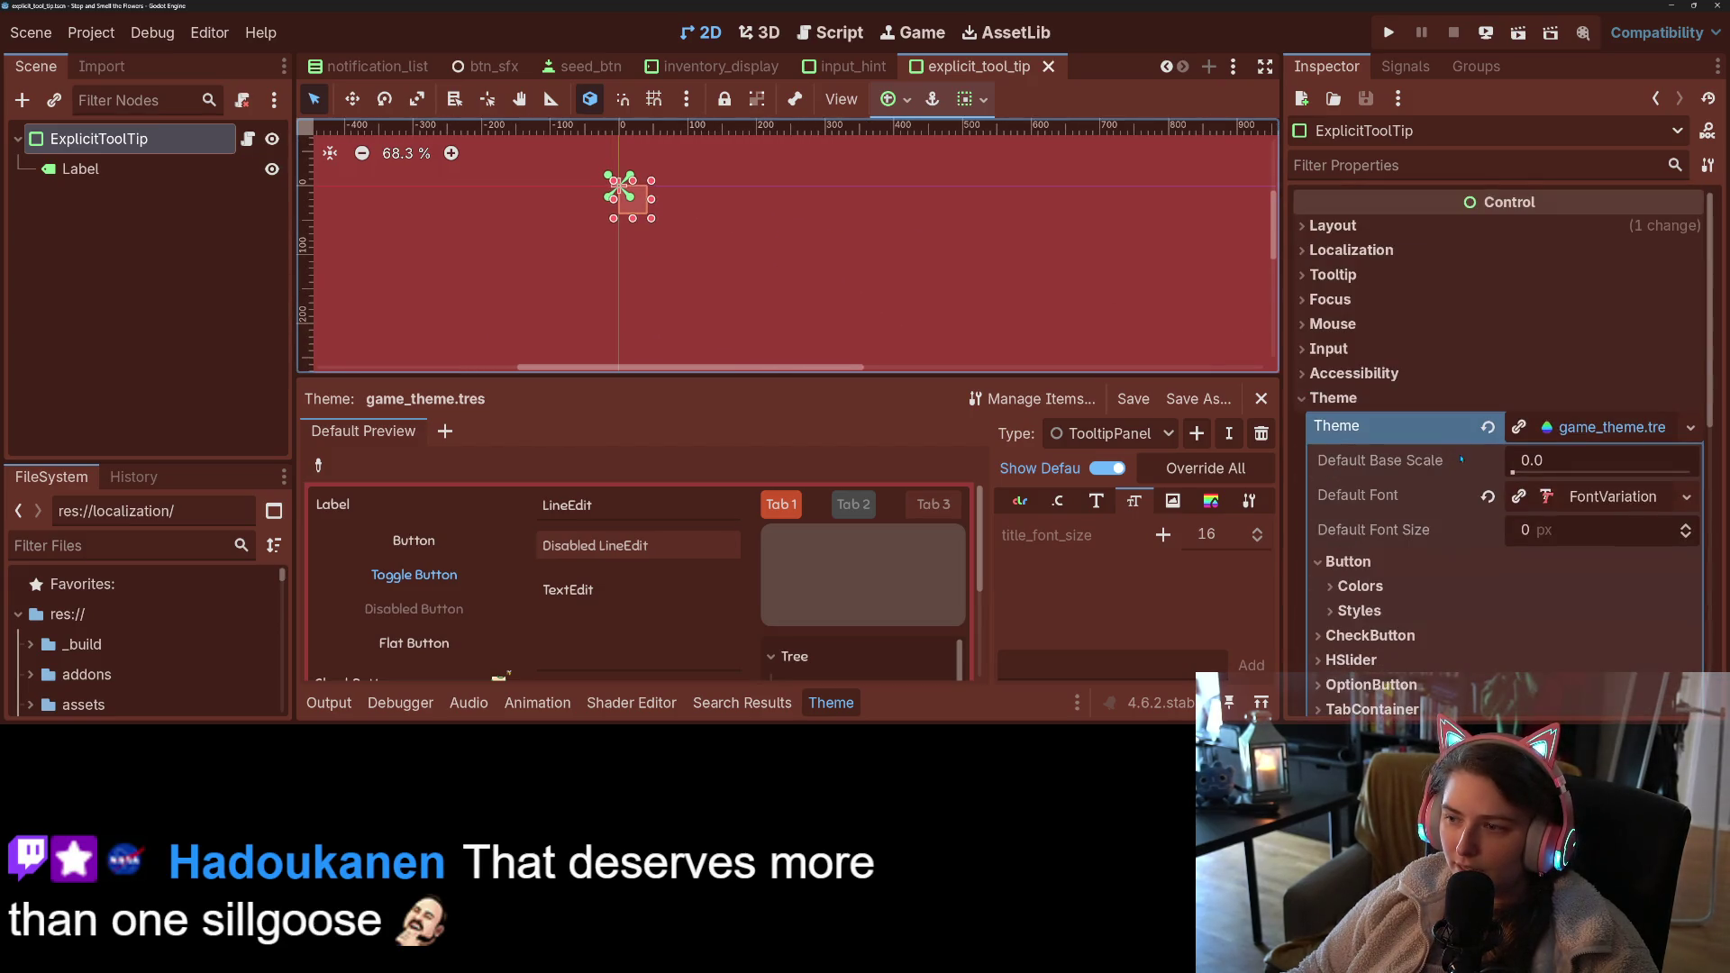
left_click(1413, 226)
left_click(1494, 495)
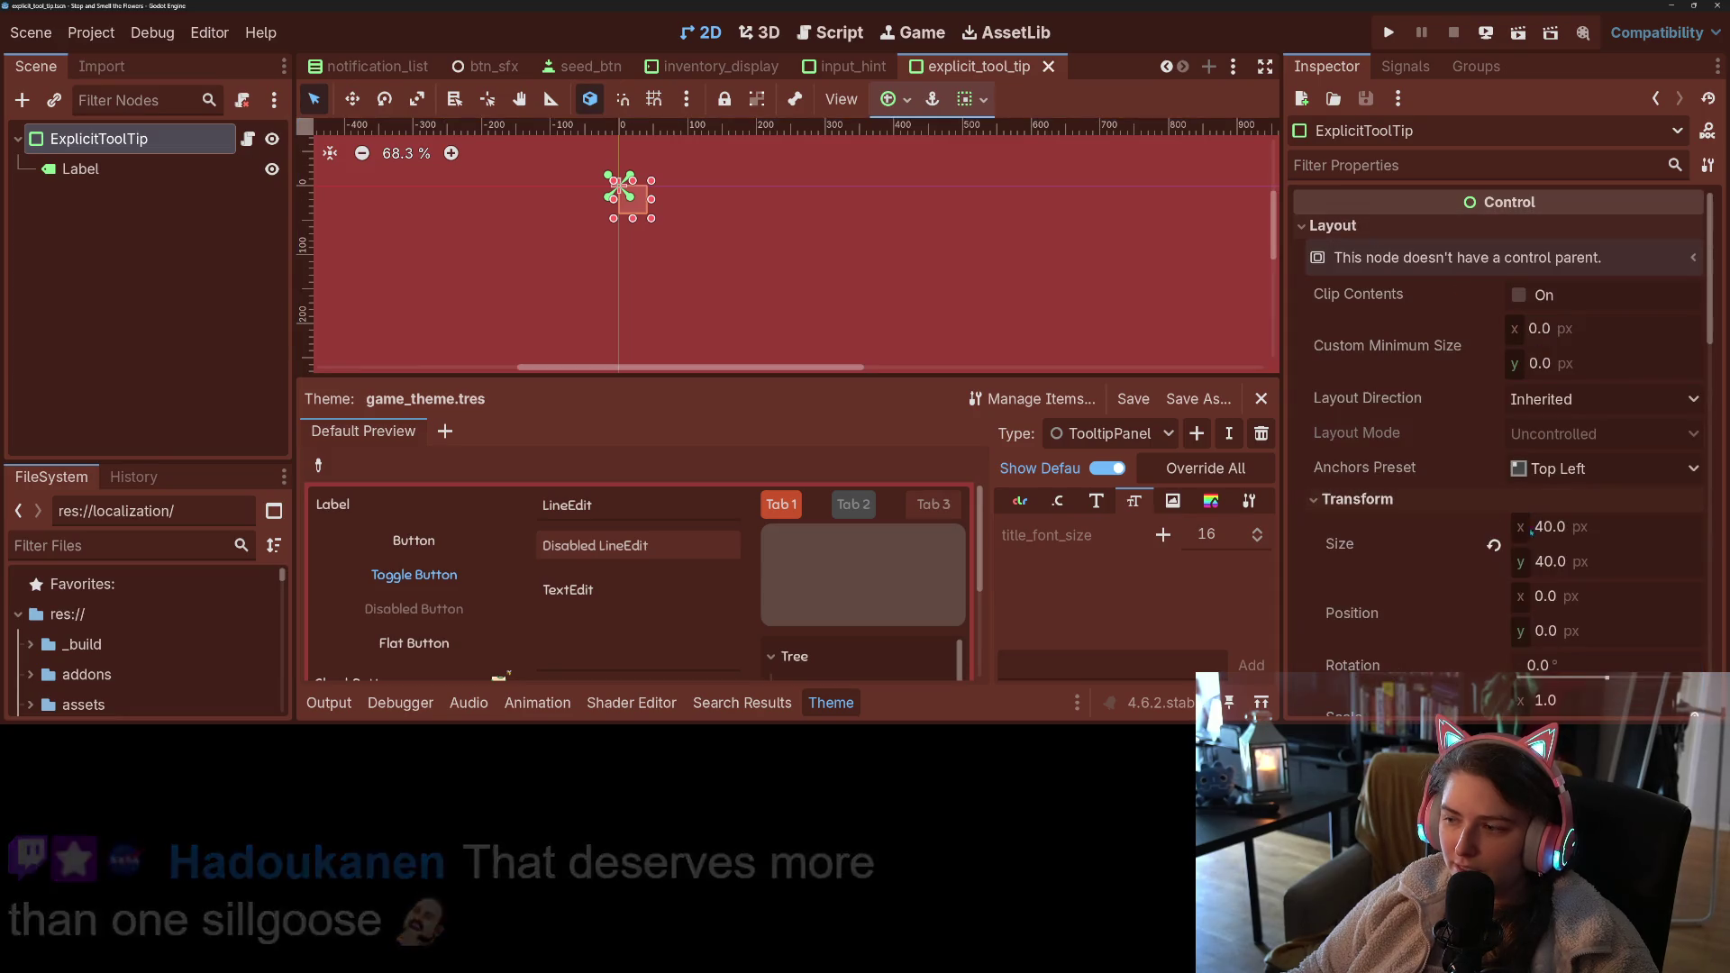
left_click(1494, 547)
key("ctrl+s")
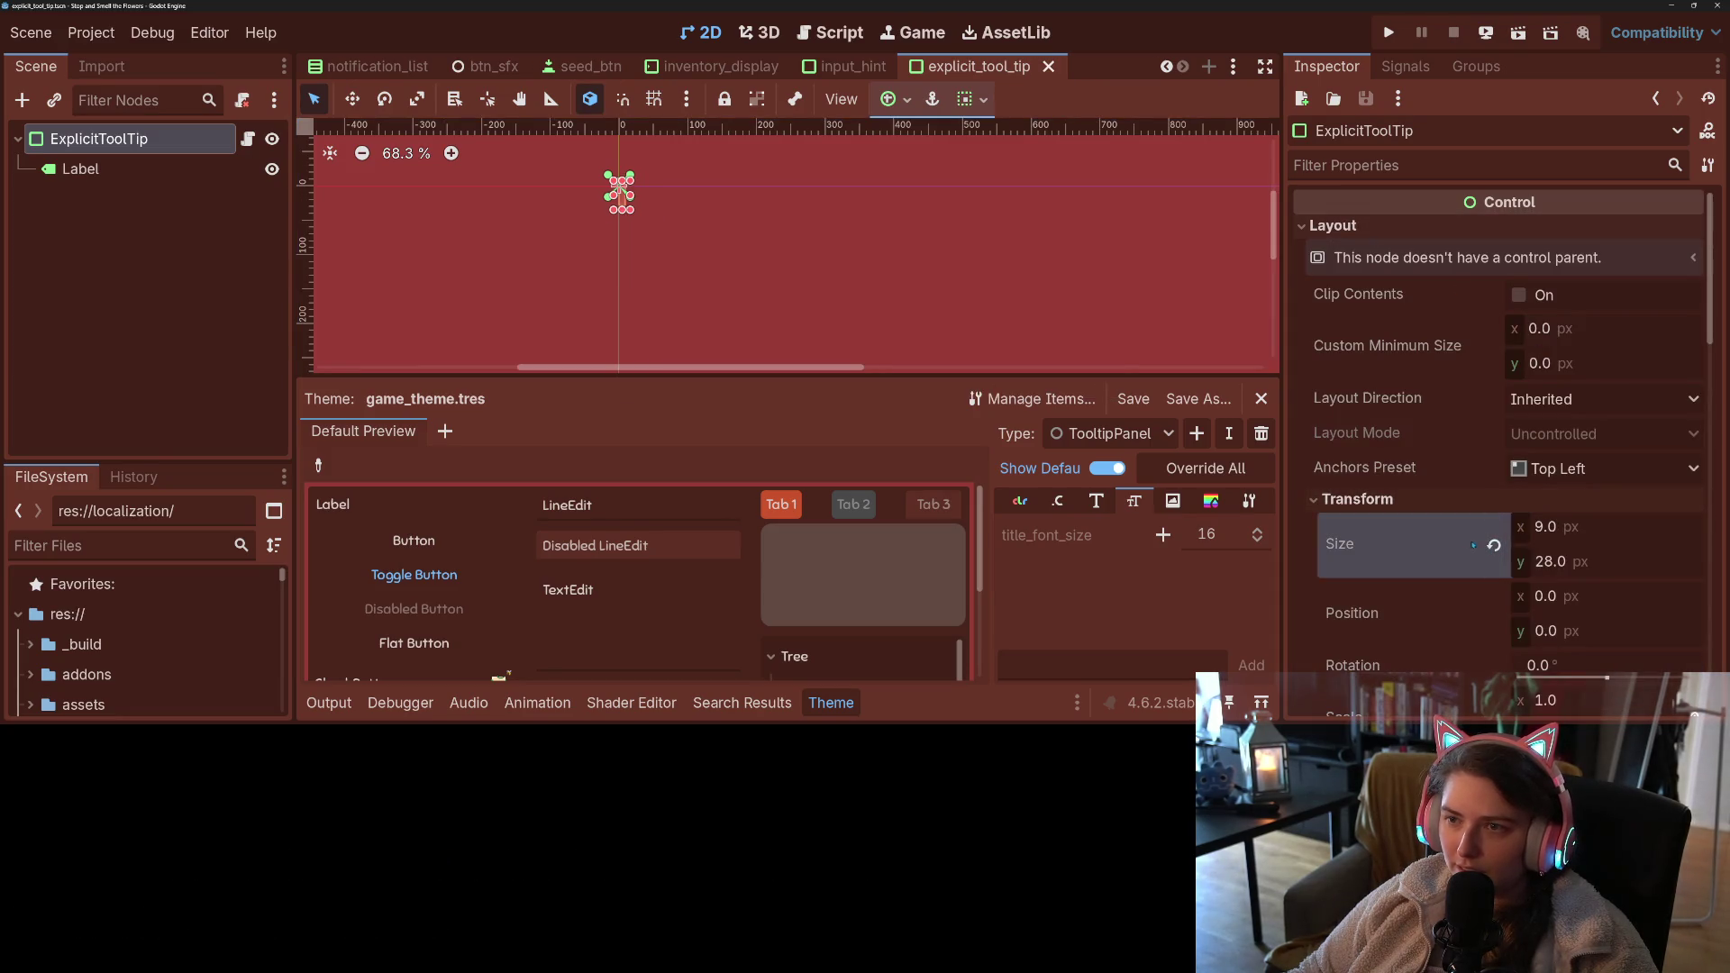
scroll(811, 243, "up", 7)
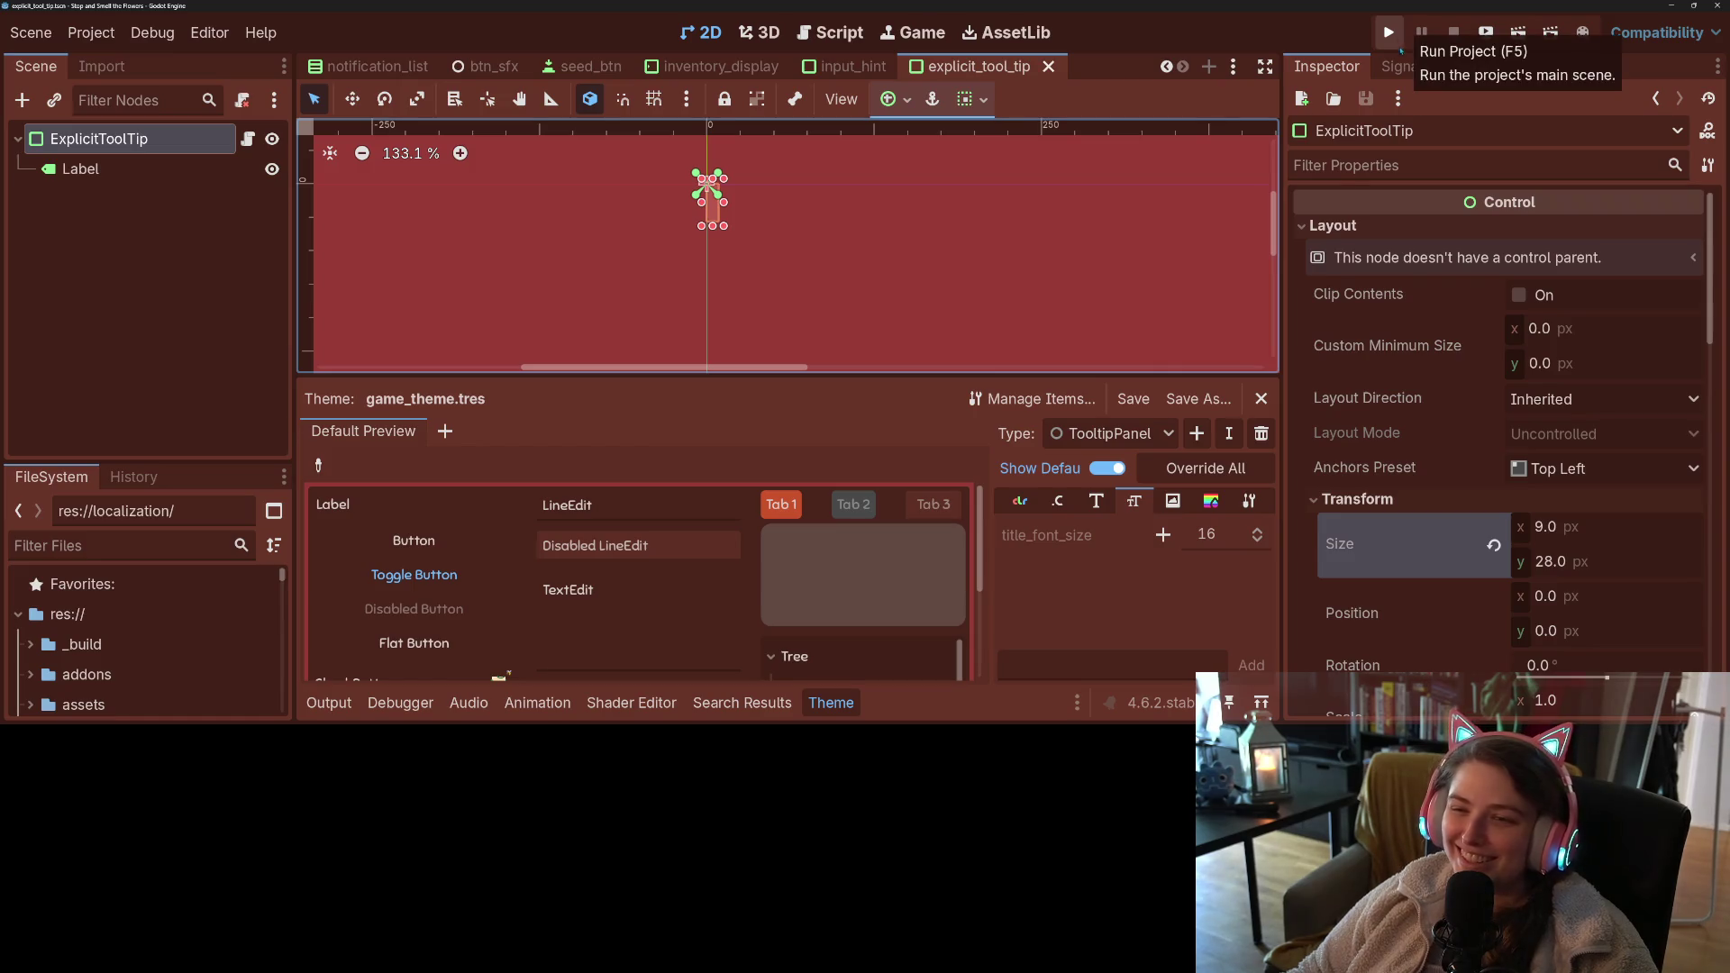
- Set the Label's horizontal and vertical alignment to Center and save
left_click(80, 169)
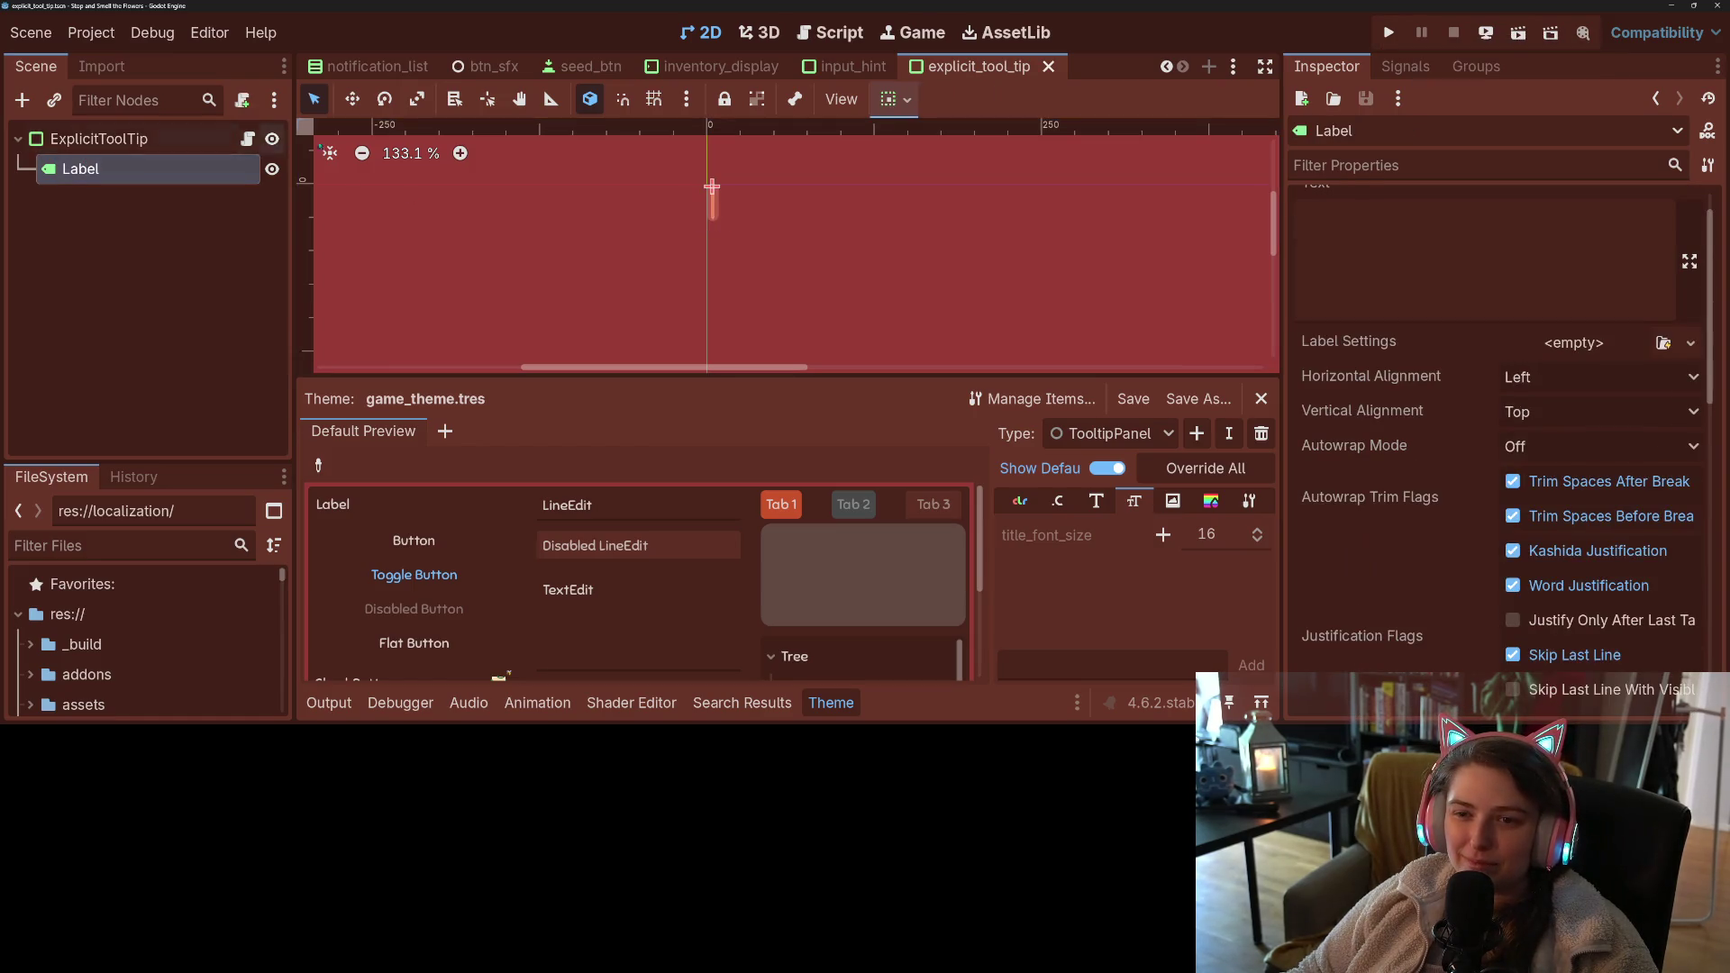
left_click(889, 100)
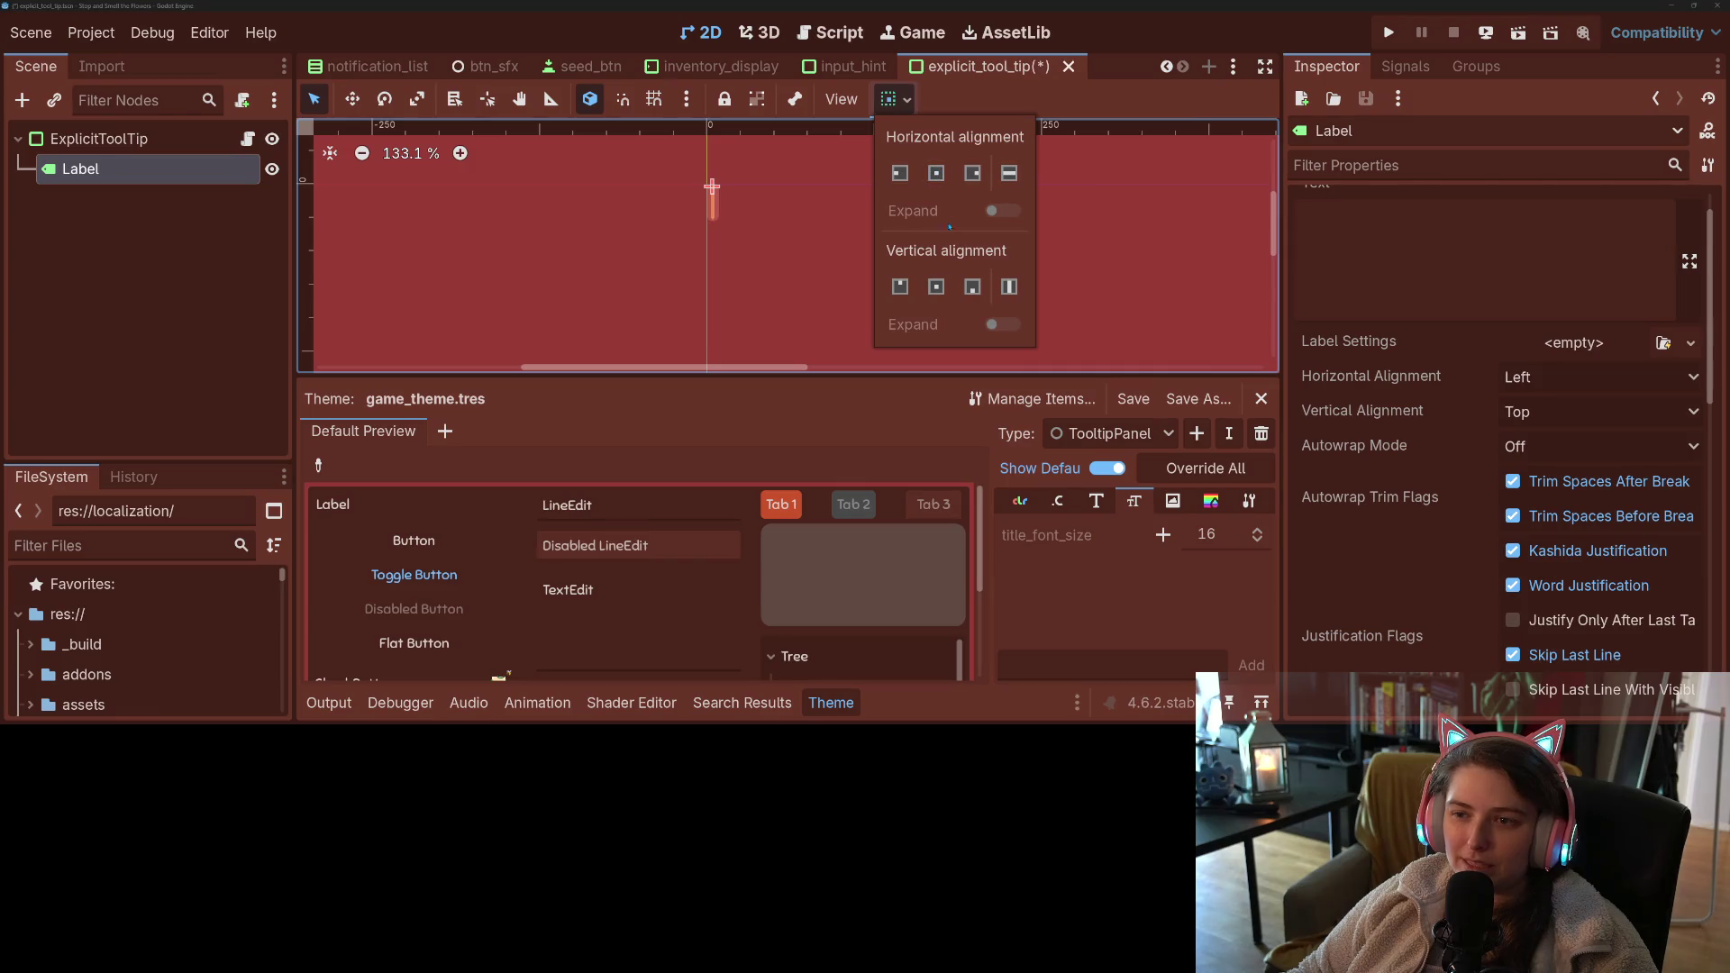
key("ctrl+s")
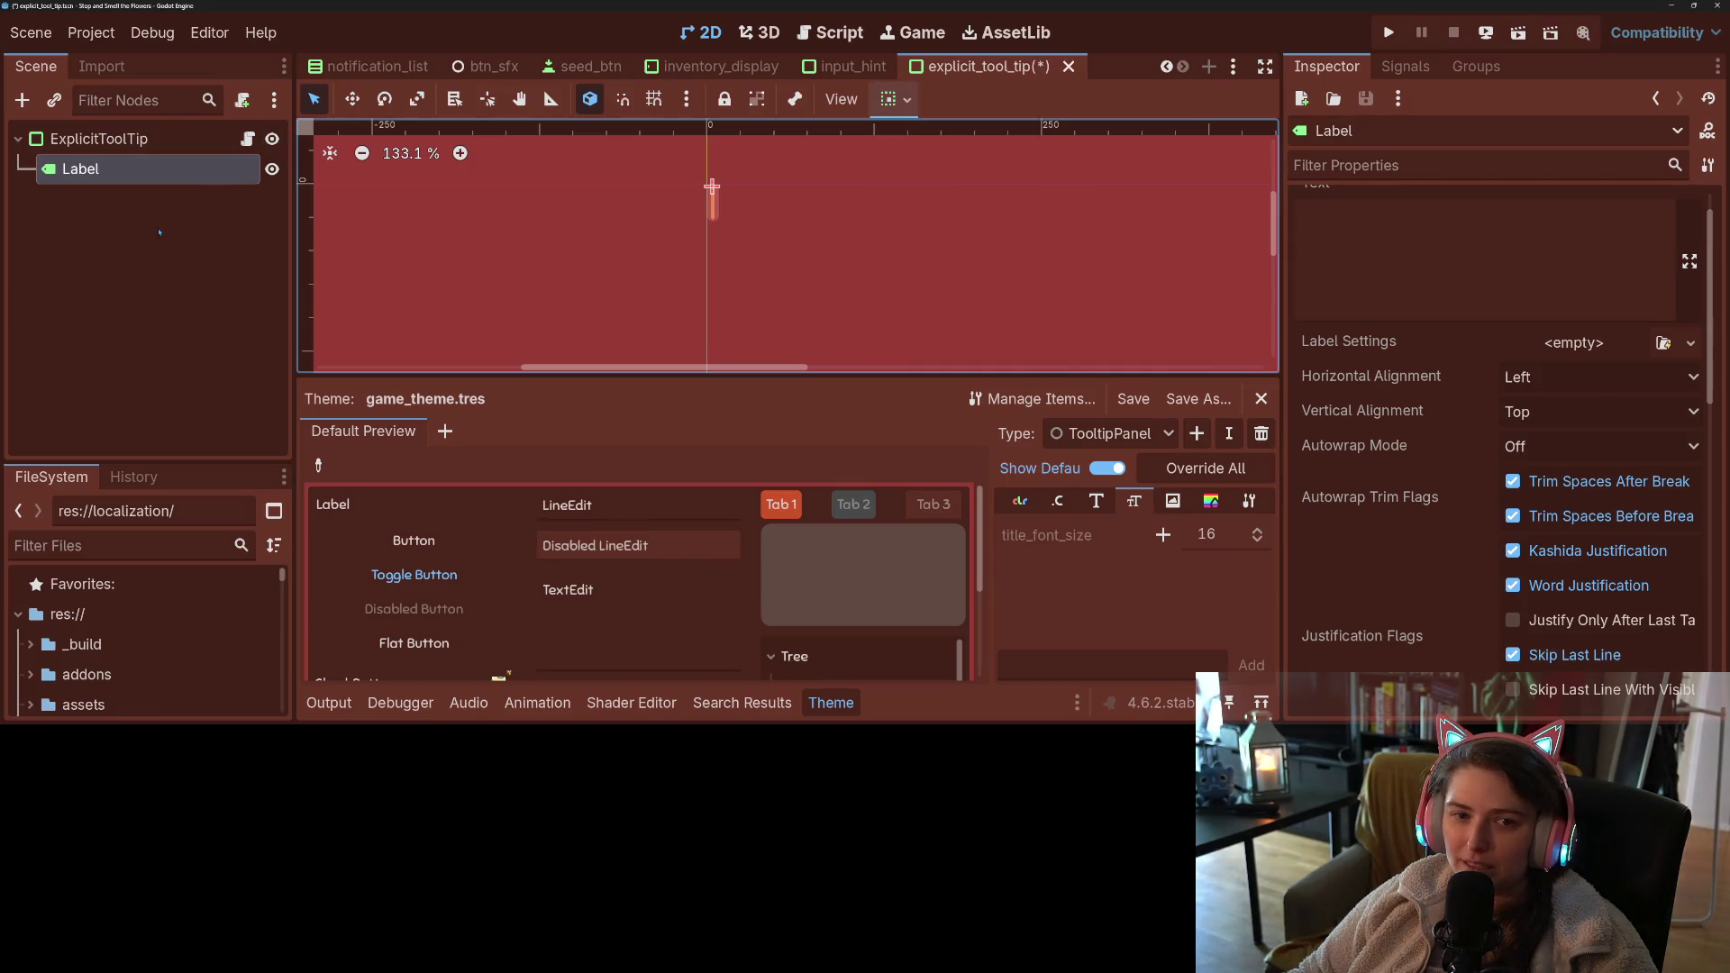
left_click(1681, 391)
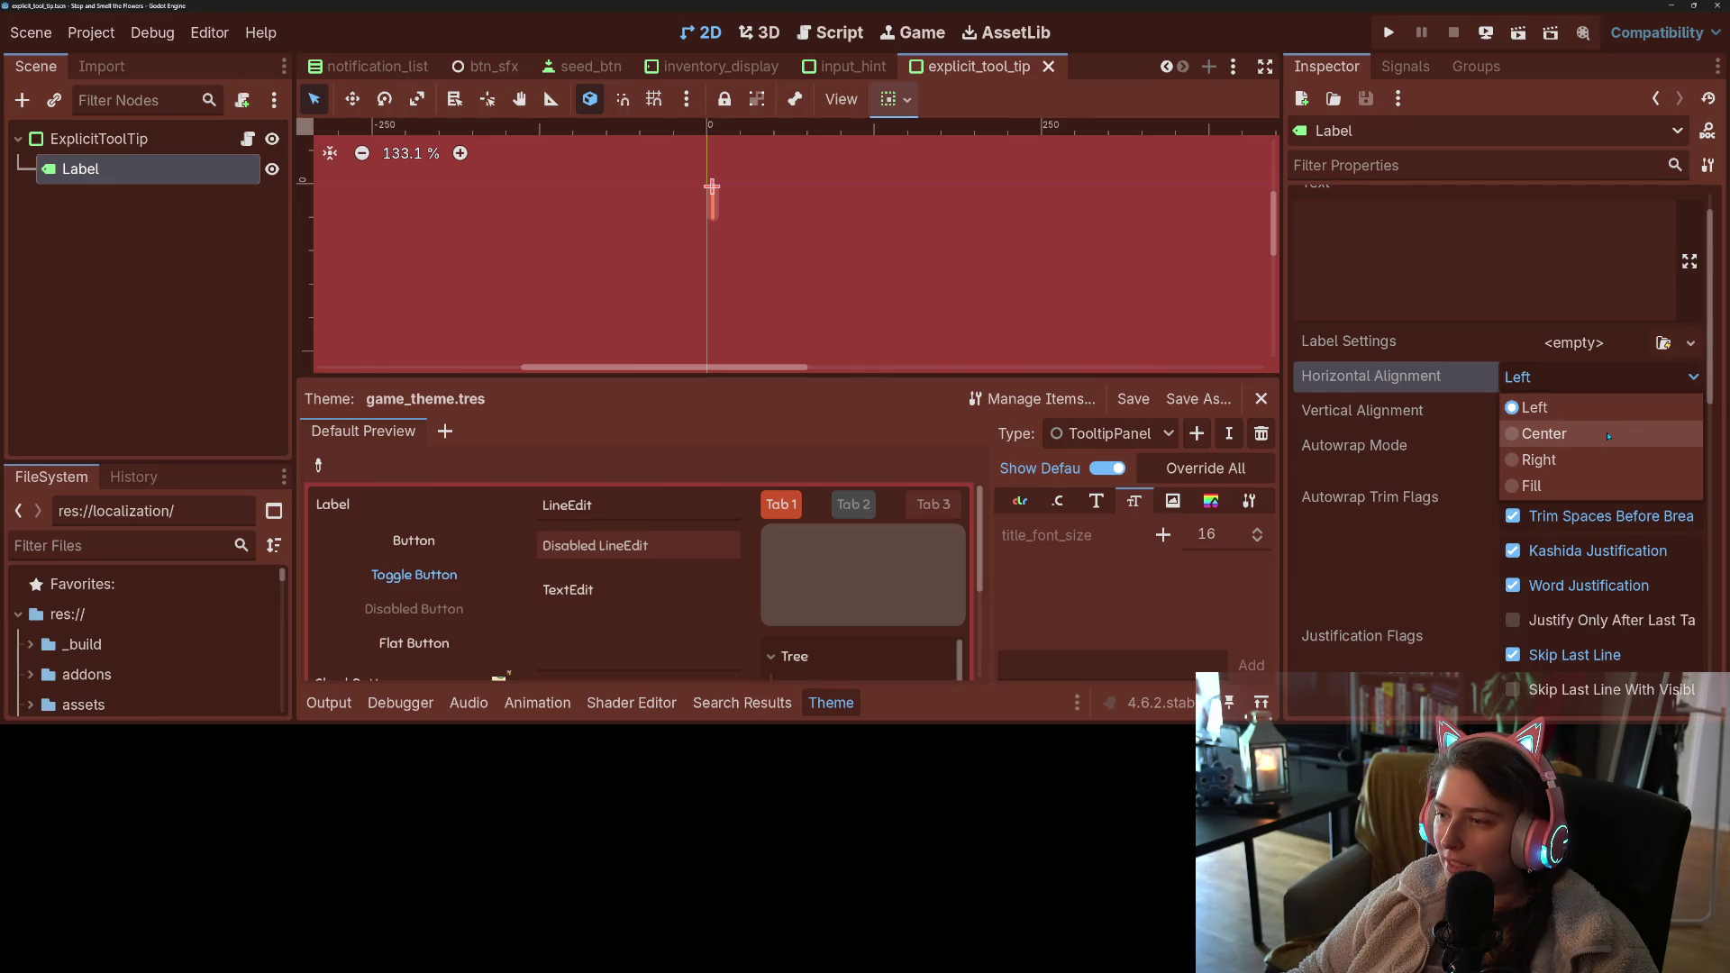
left_click(1545, 456)
left_click(1555, 412)
left_click(1554, 466)
key("ctrl+s")
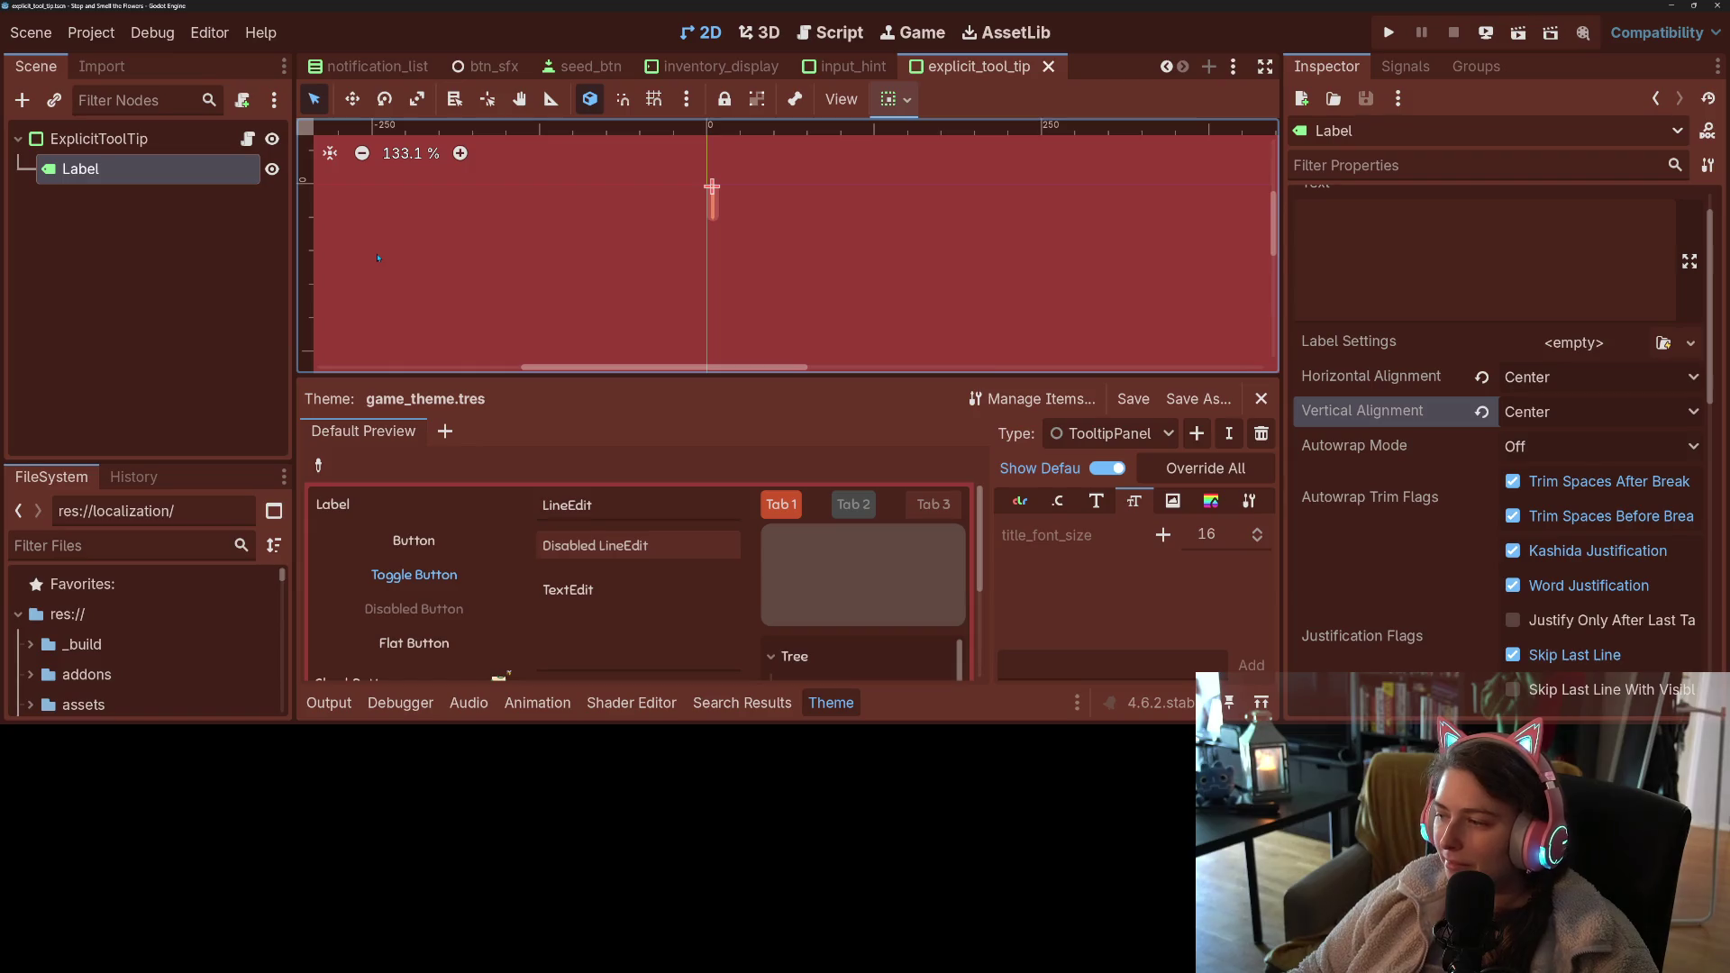
- Leave the Label's Autowrap Mode Off and run the game to test
left_click(1545, 448)
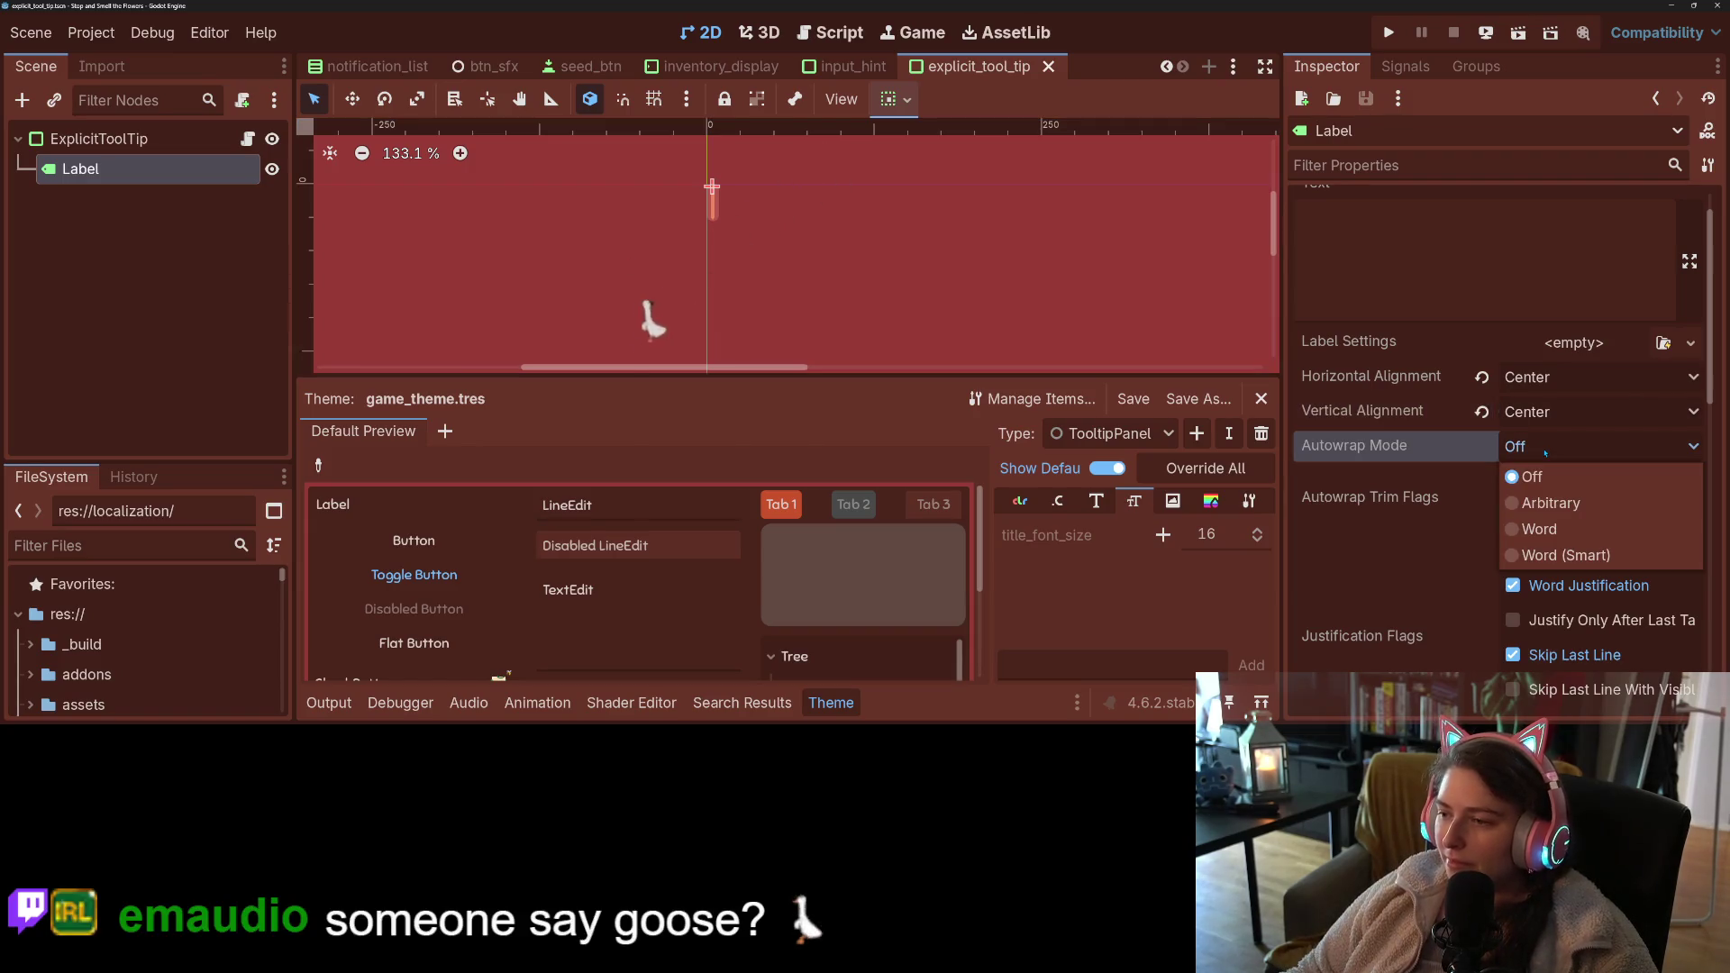
left_click(1546, 450)
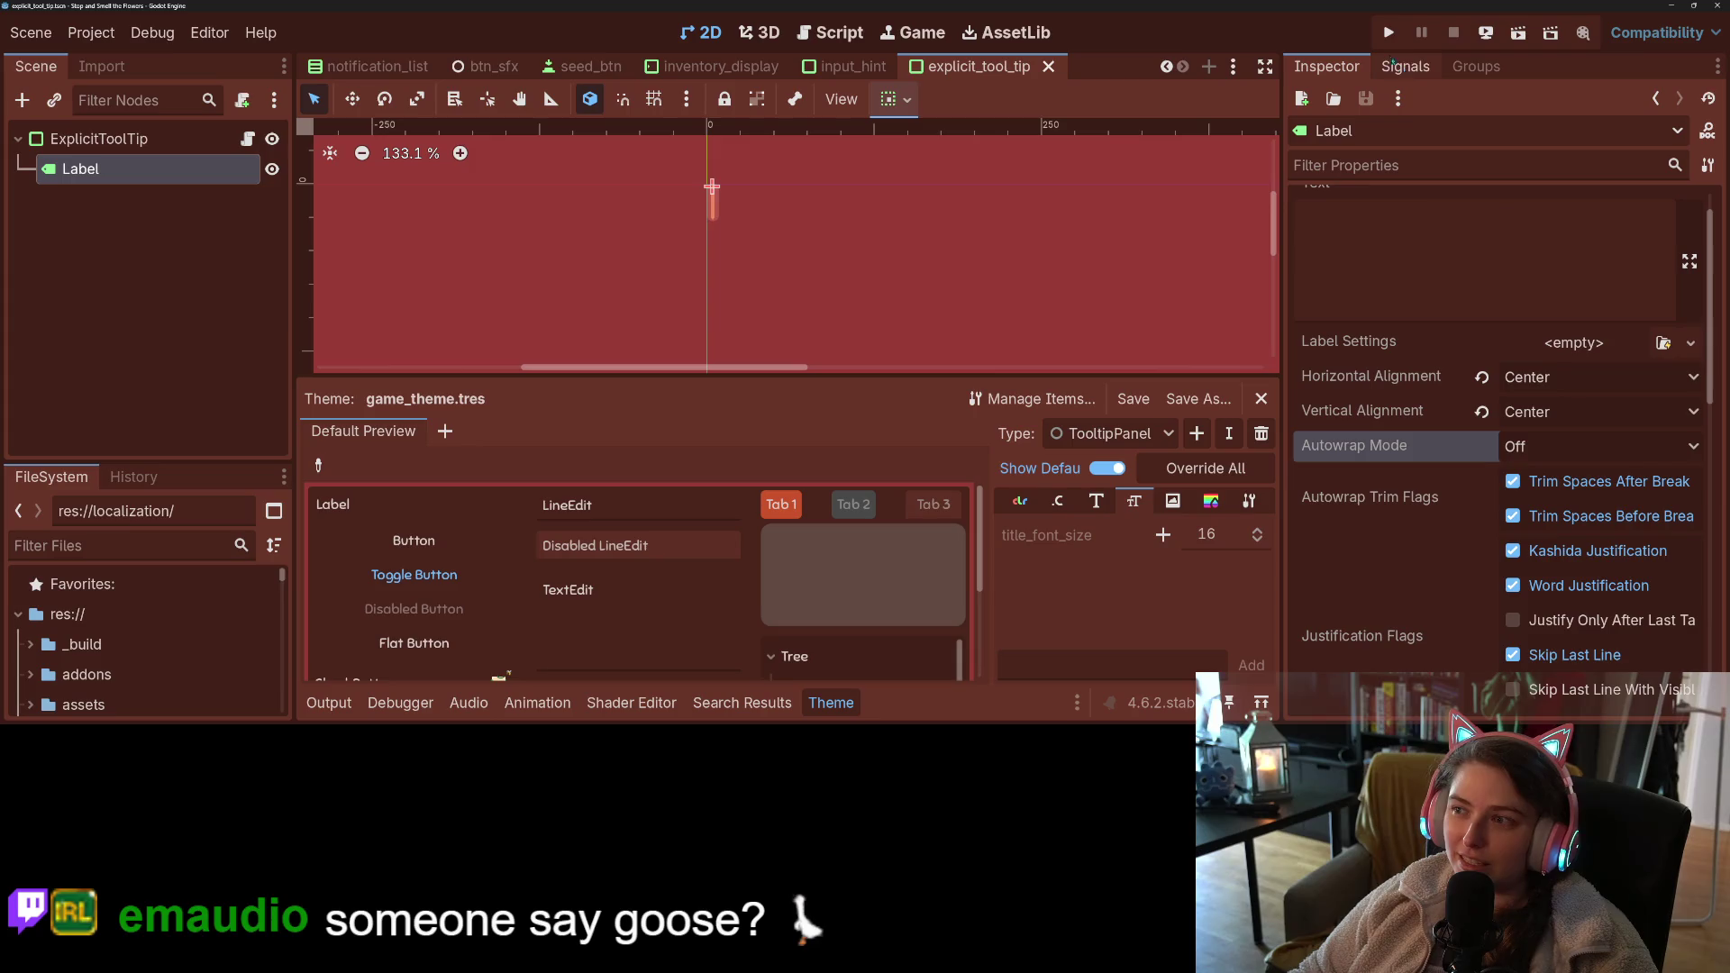
left_click(1389, 35)
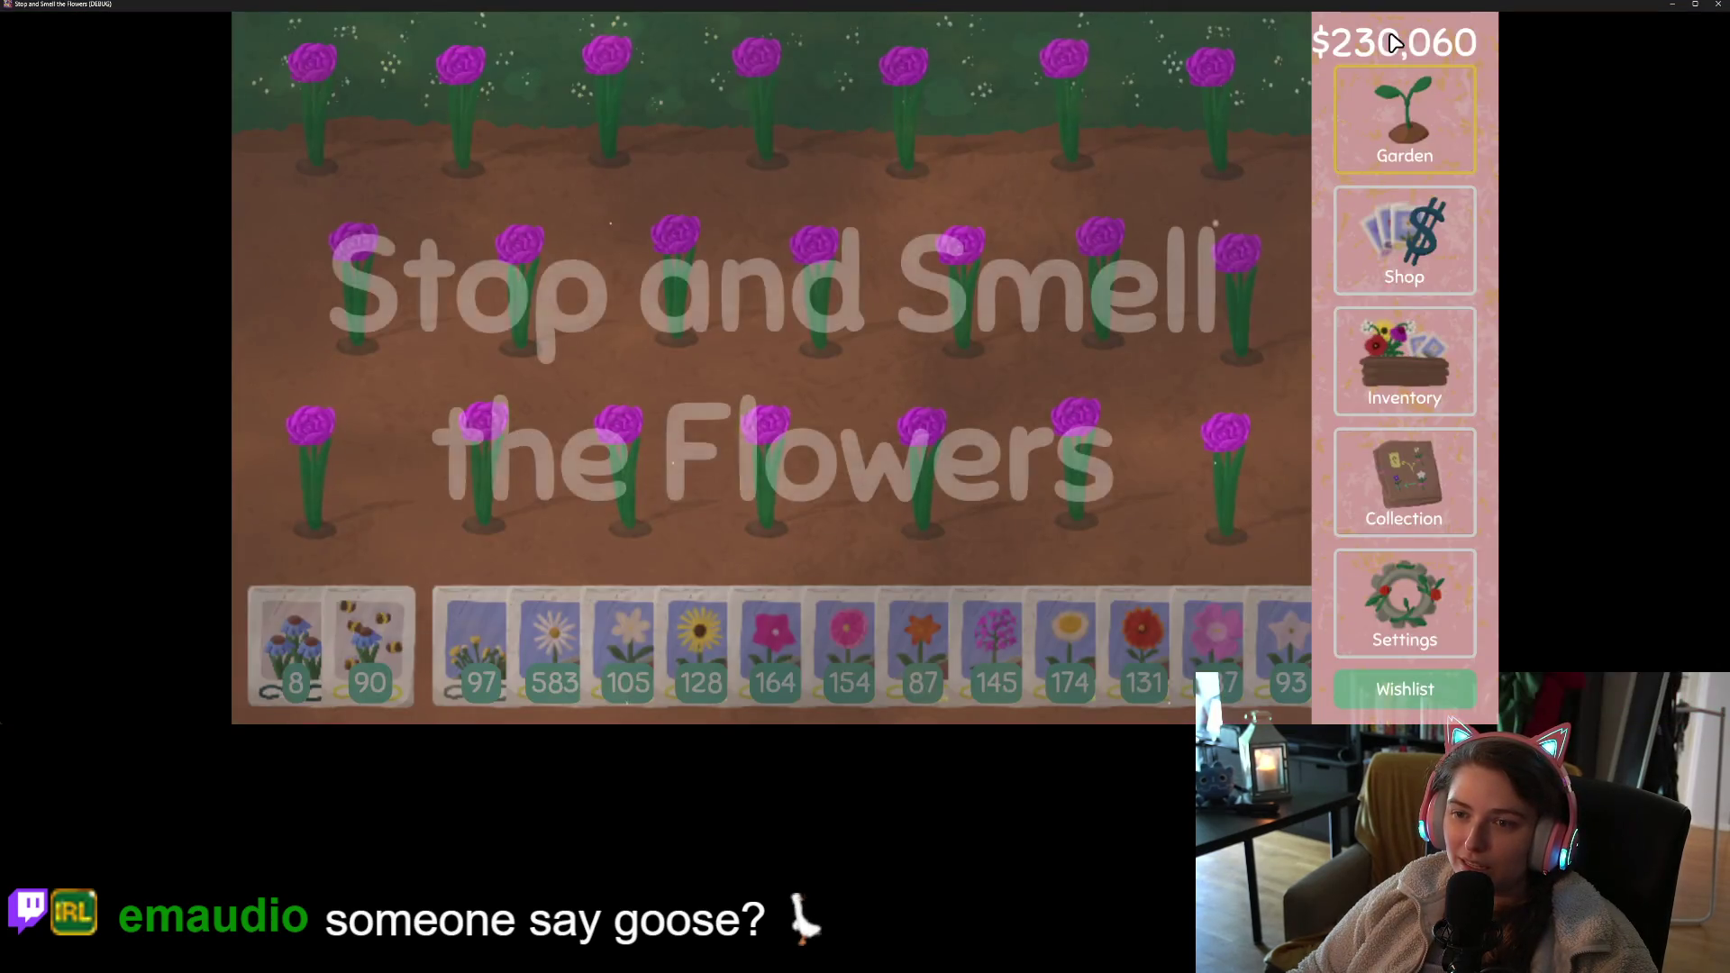
- Check the item tooltips on the Shop screen, then close the game window
left_click(1416, 270)
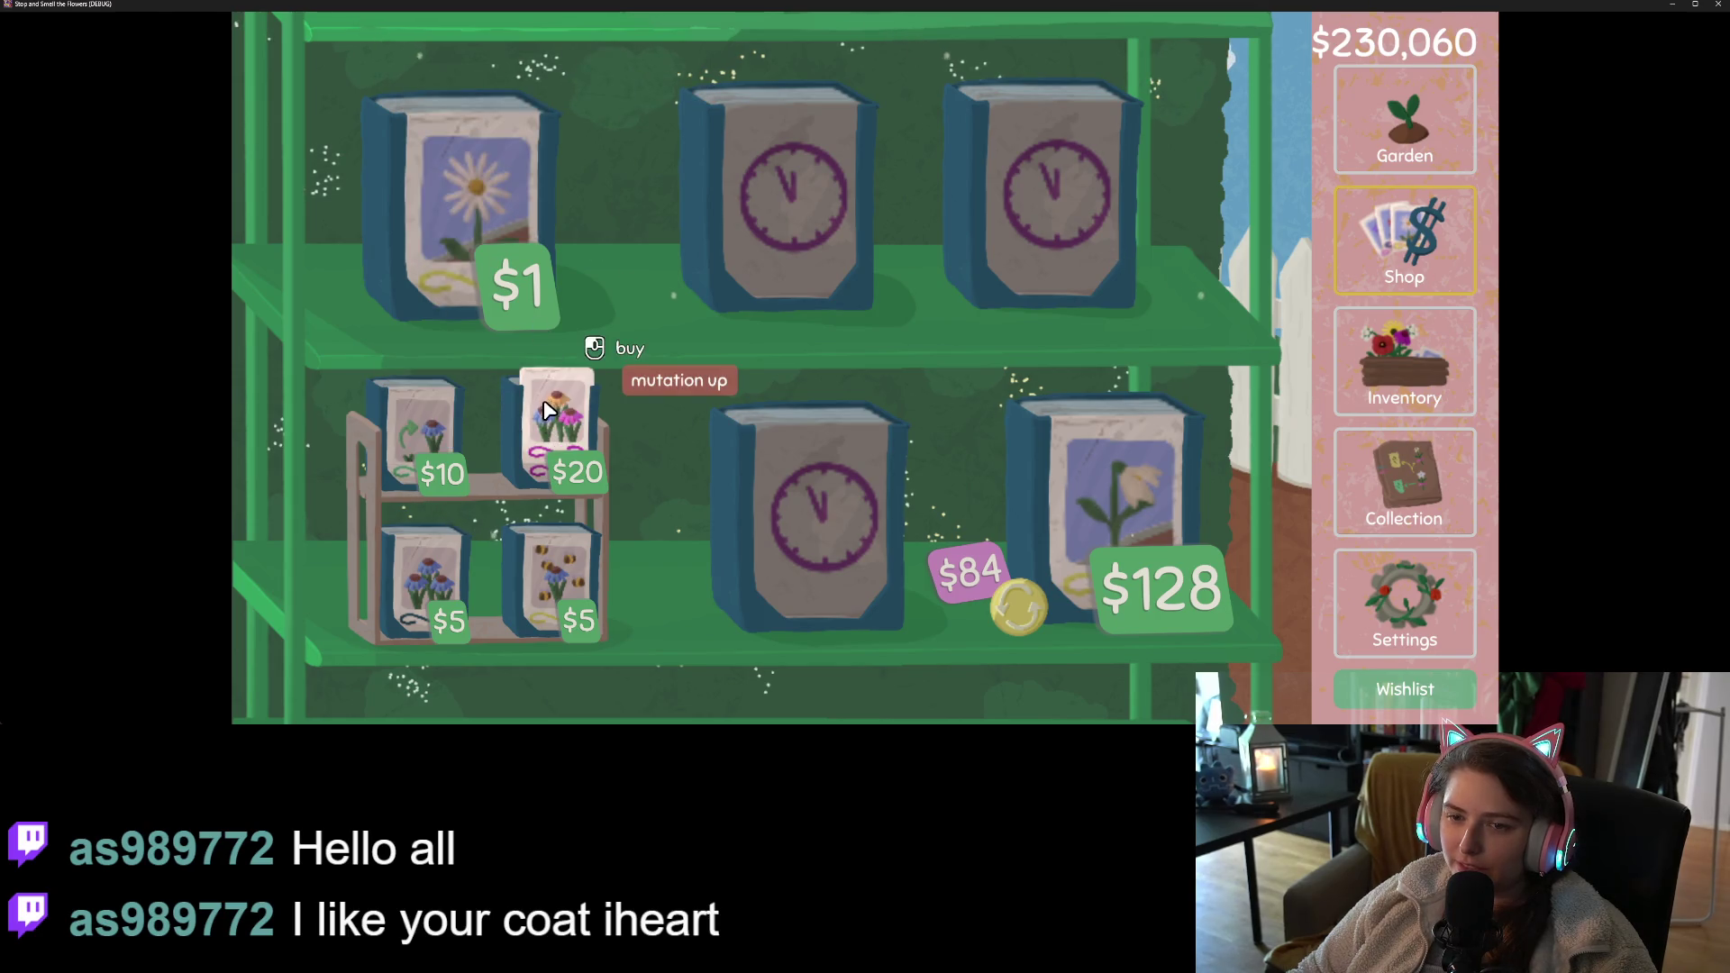
left_click(1718, 5)
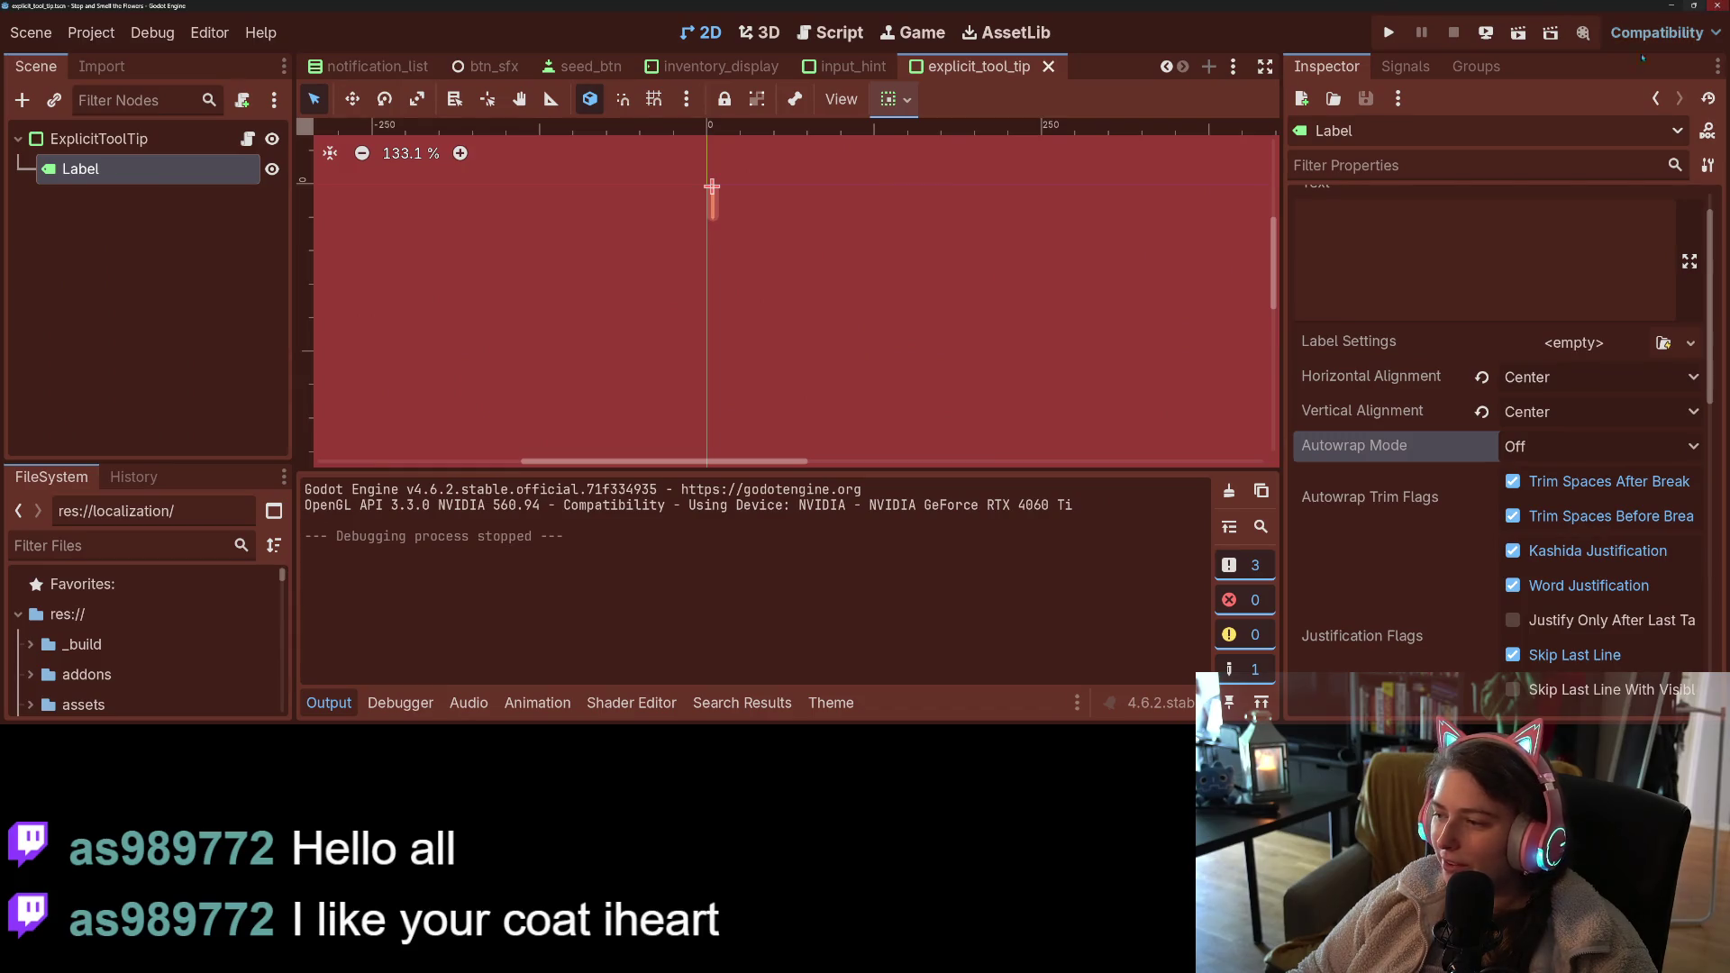
- In explicit_tool_tip.gd, change global_position.x to global_position.y on line 33
left_click(329, 703)
left_click(248, 138)
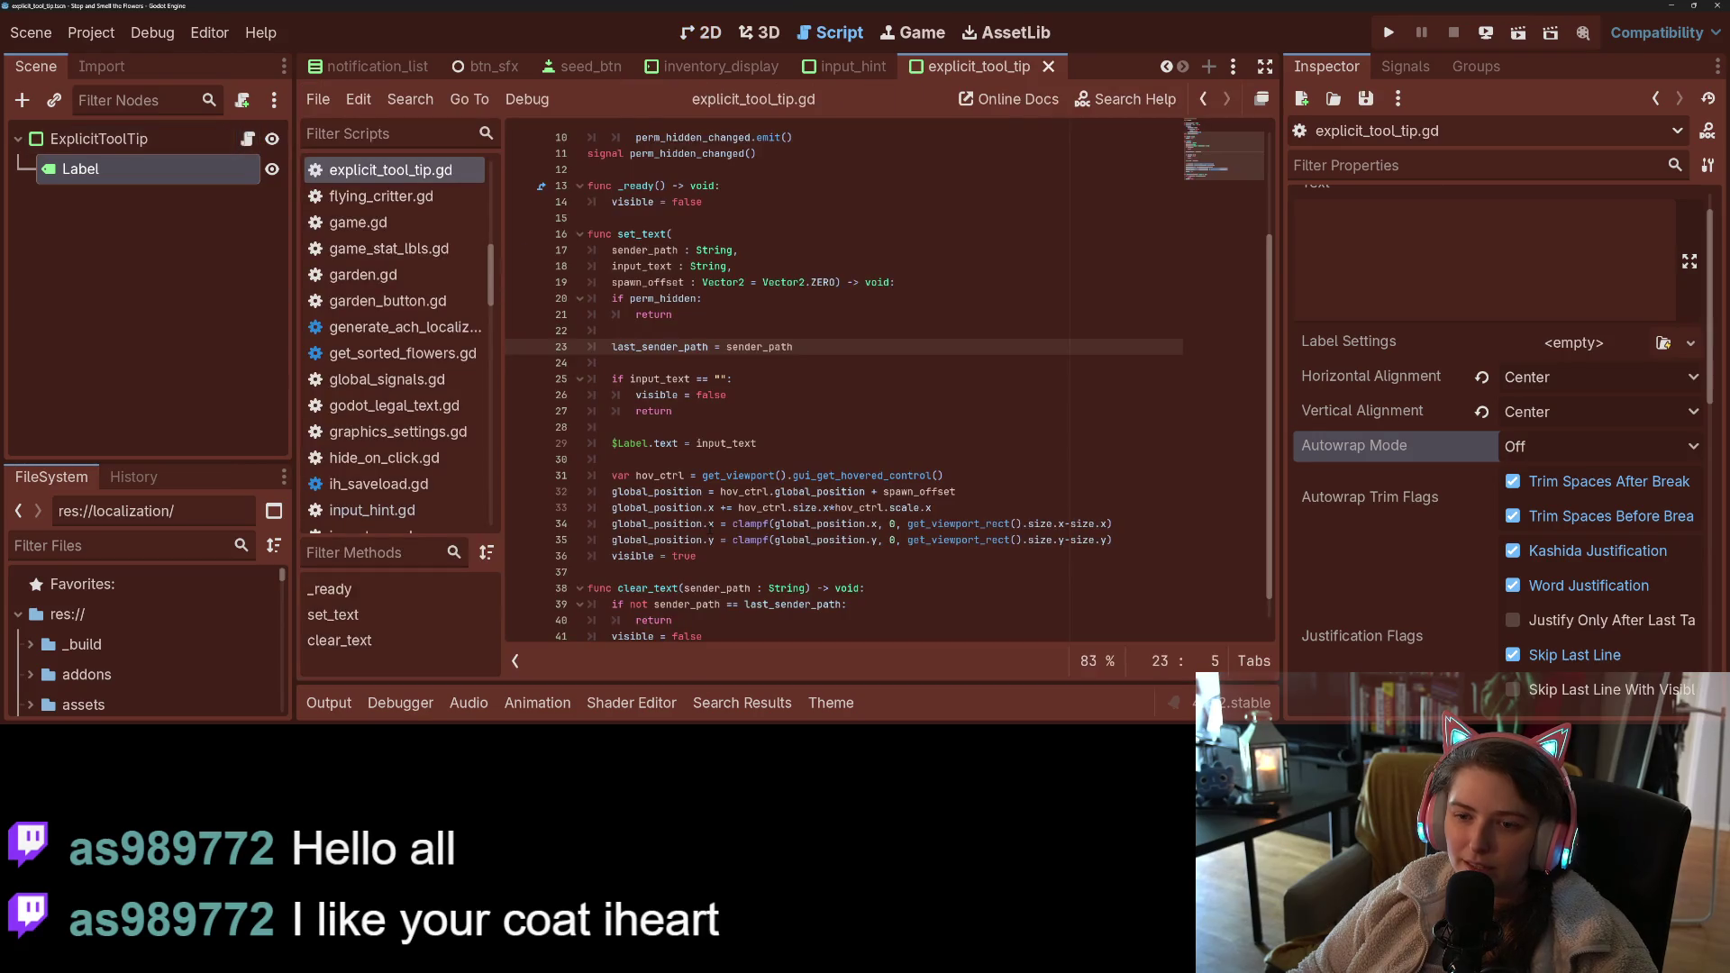
scroll(834, 480, "down", 1)
left_click(834, 480)
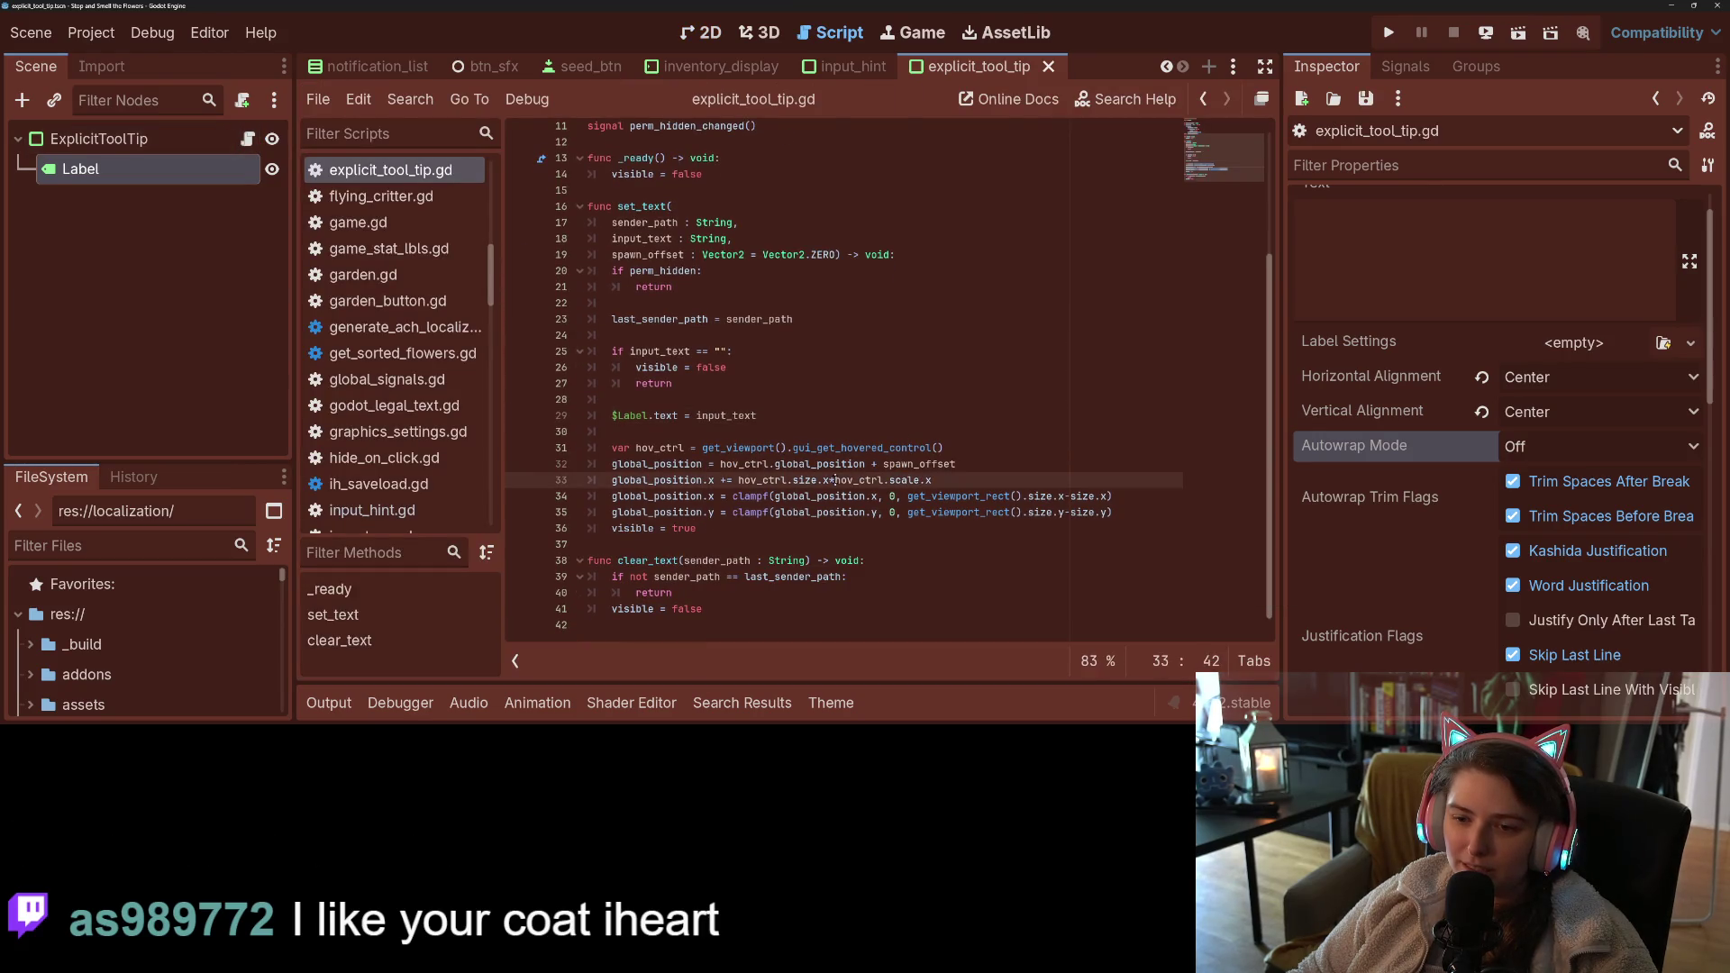
left_click(763, 463)
double_click(749, 479)
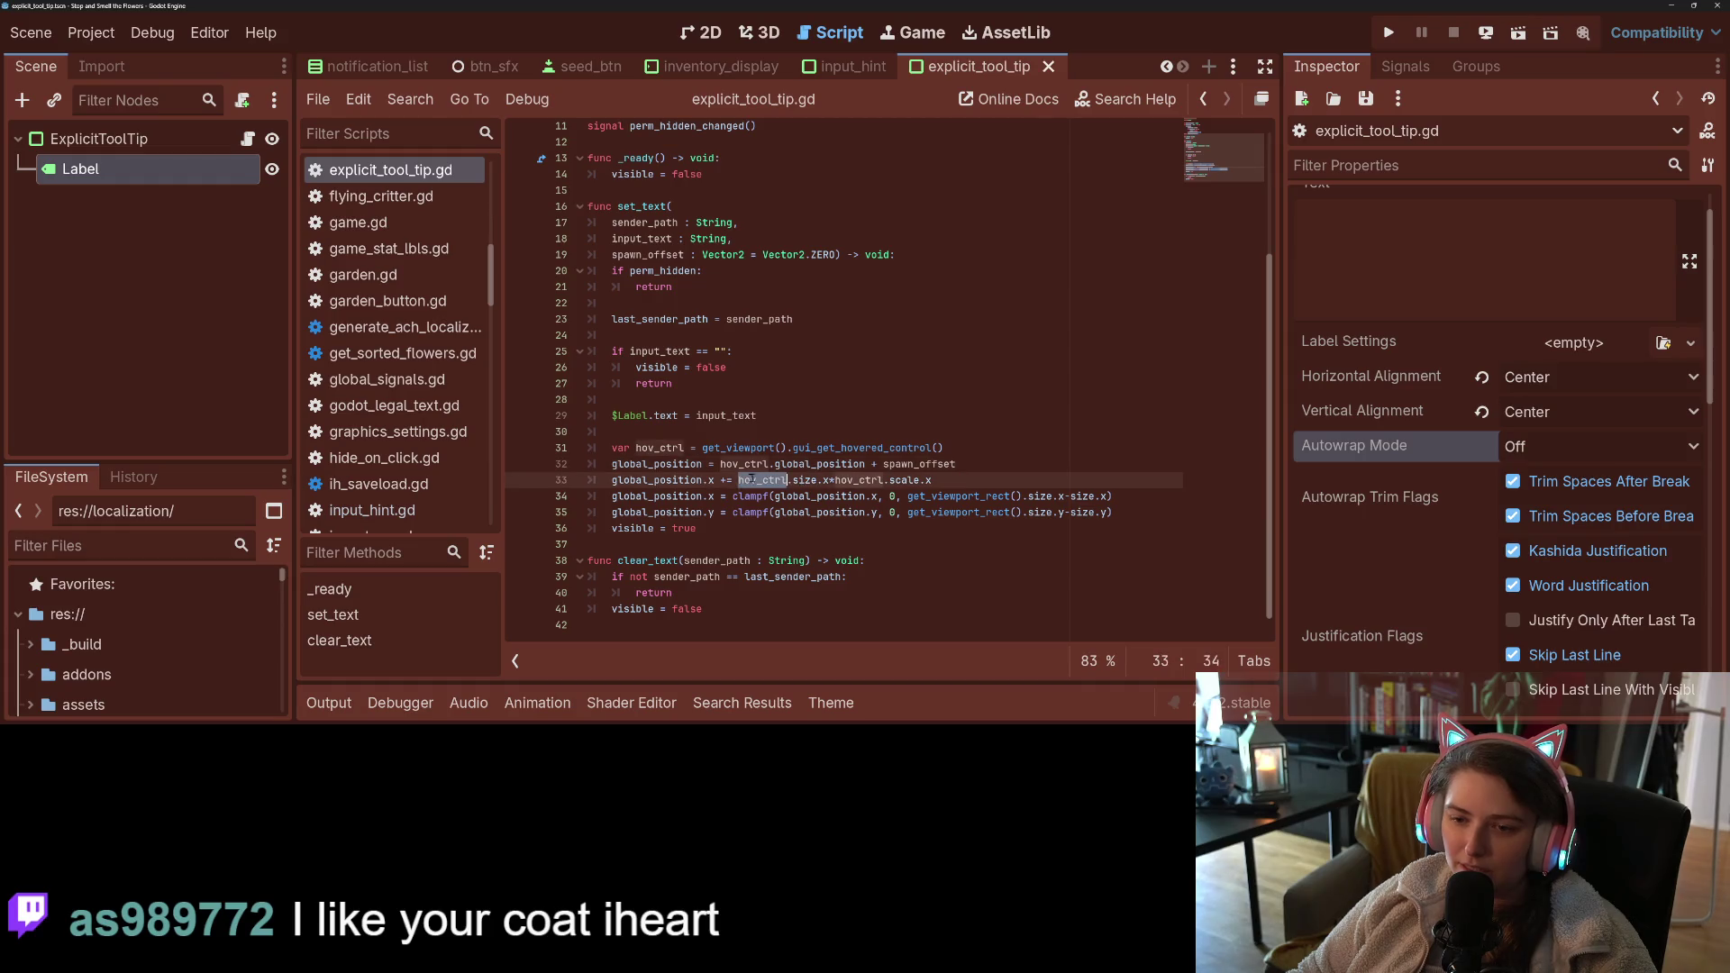
left_click(714, 480)
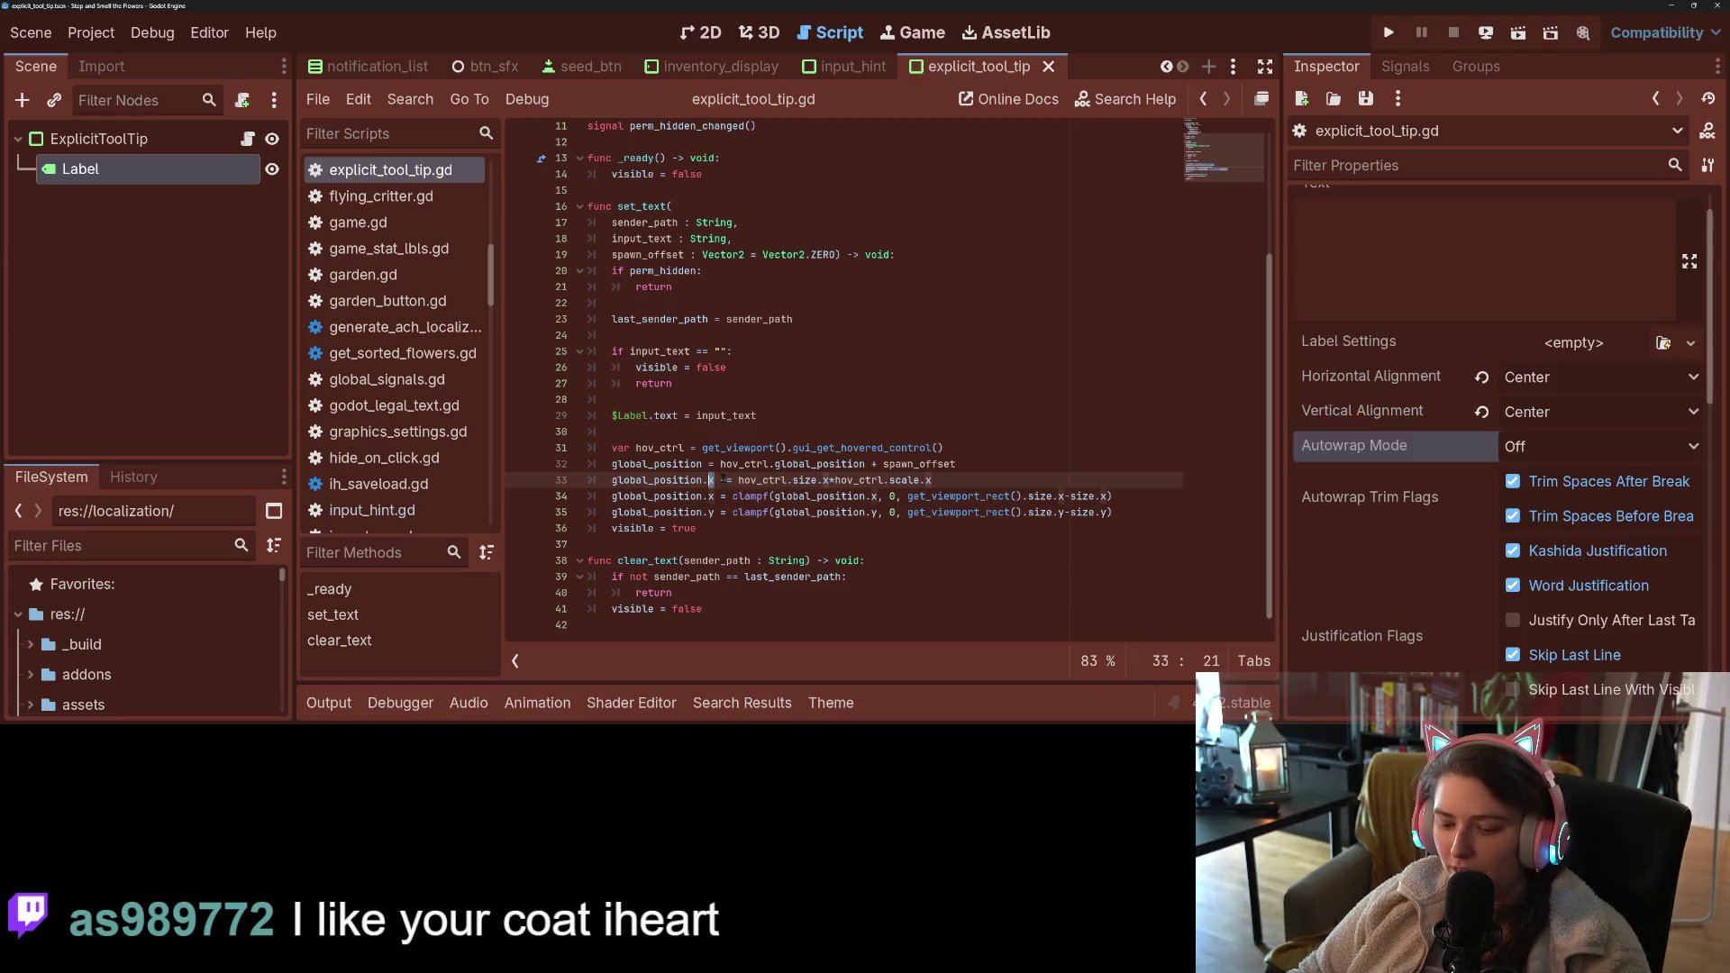
key("Delete")
type("y")
- Switch size.x and scale.x to size.y and scale.y on line 33, save, and run the project
left_click(830, 479)
key("Delete")
type("y")
left_click(1036, 483)
key("BackSpace")
type("y")
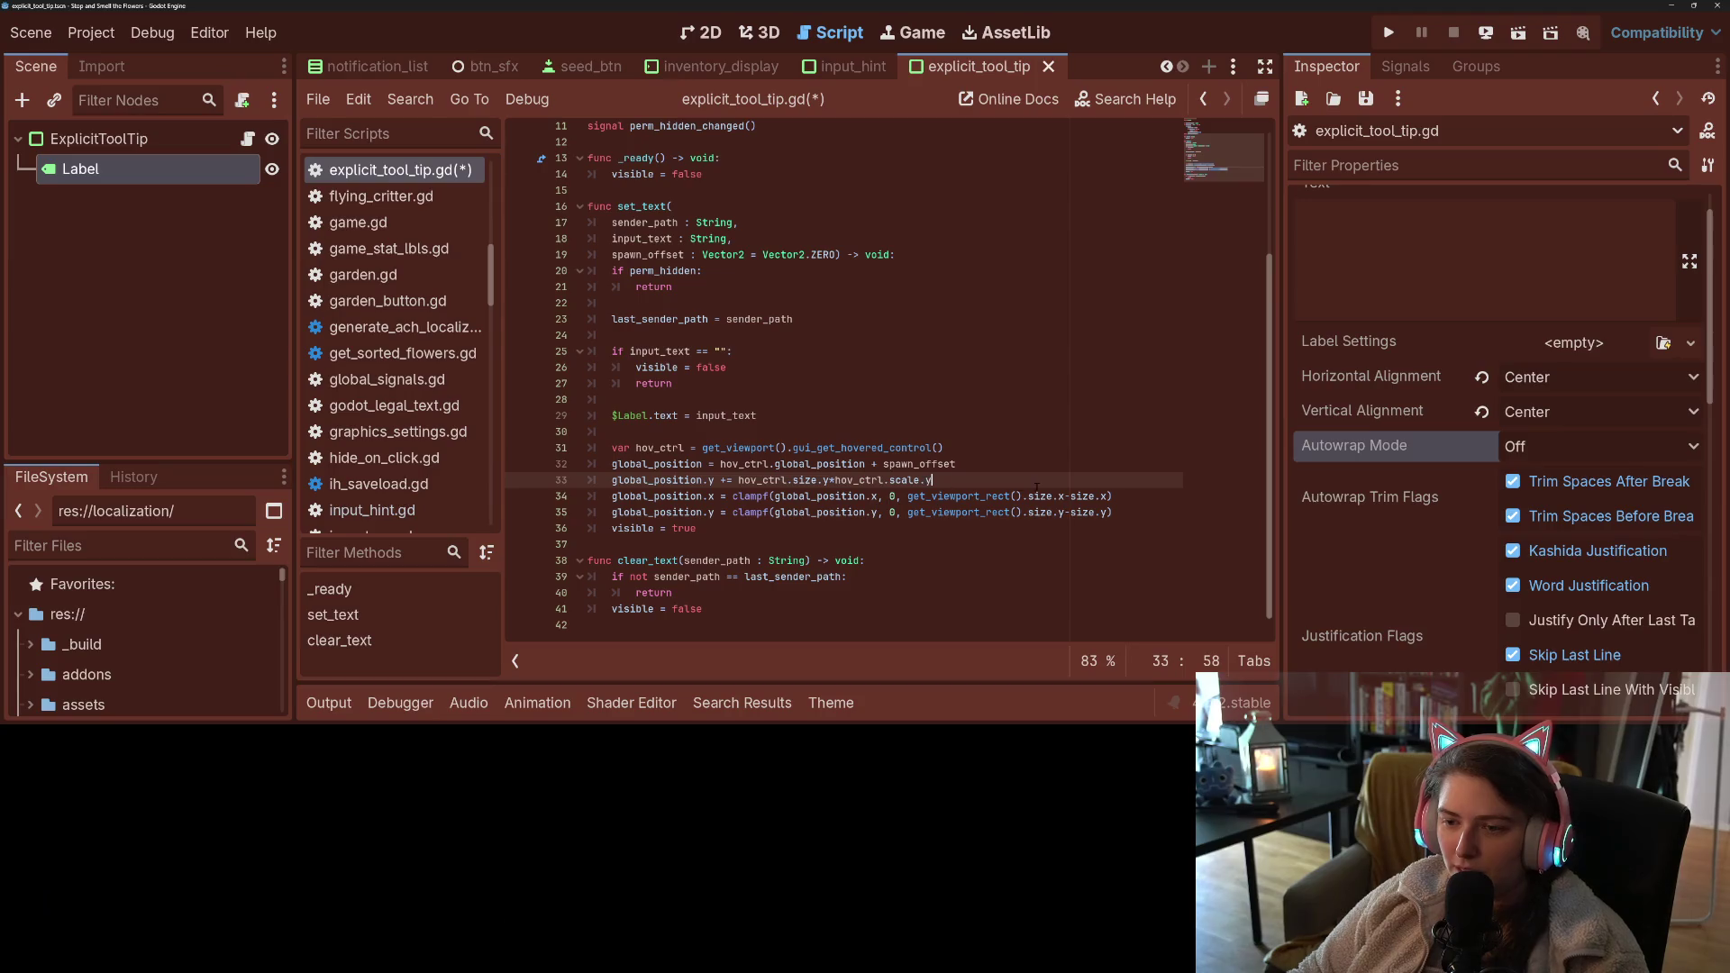
key("ctrl+s")
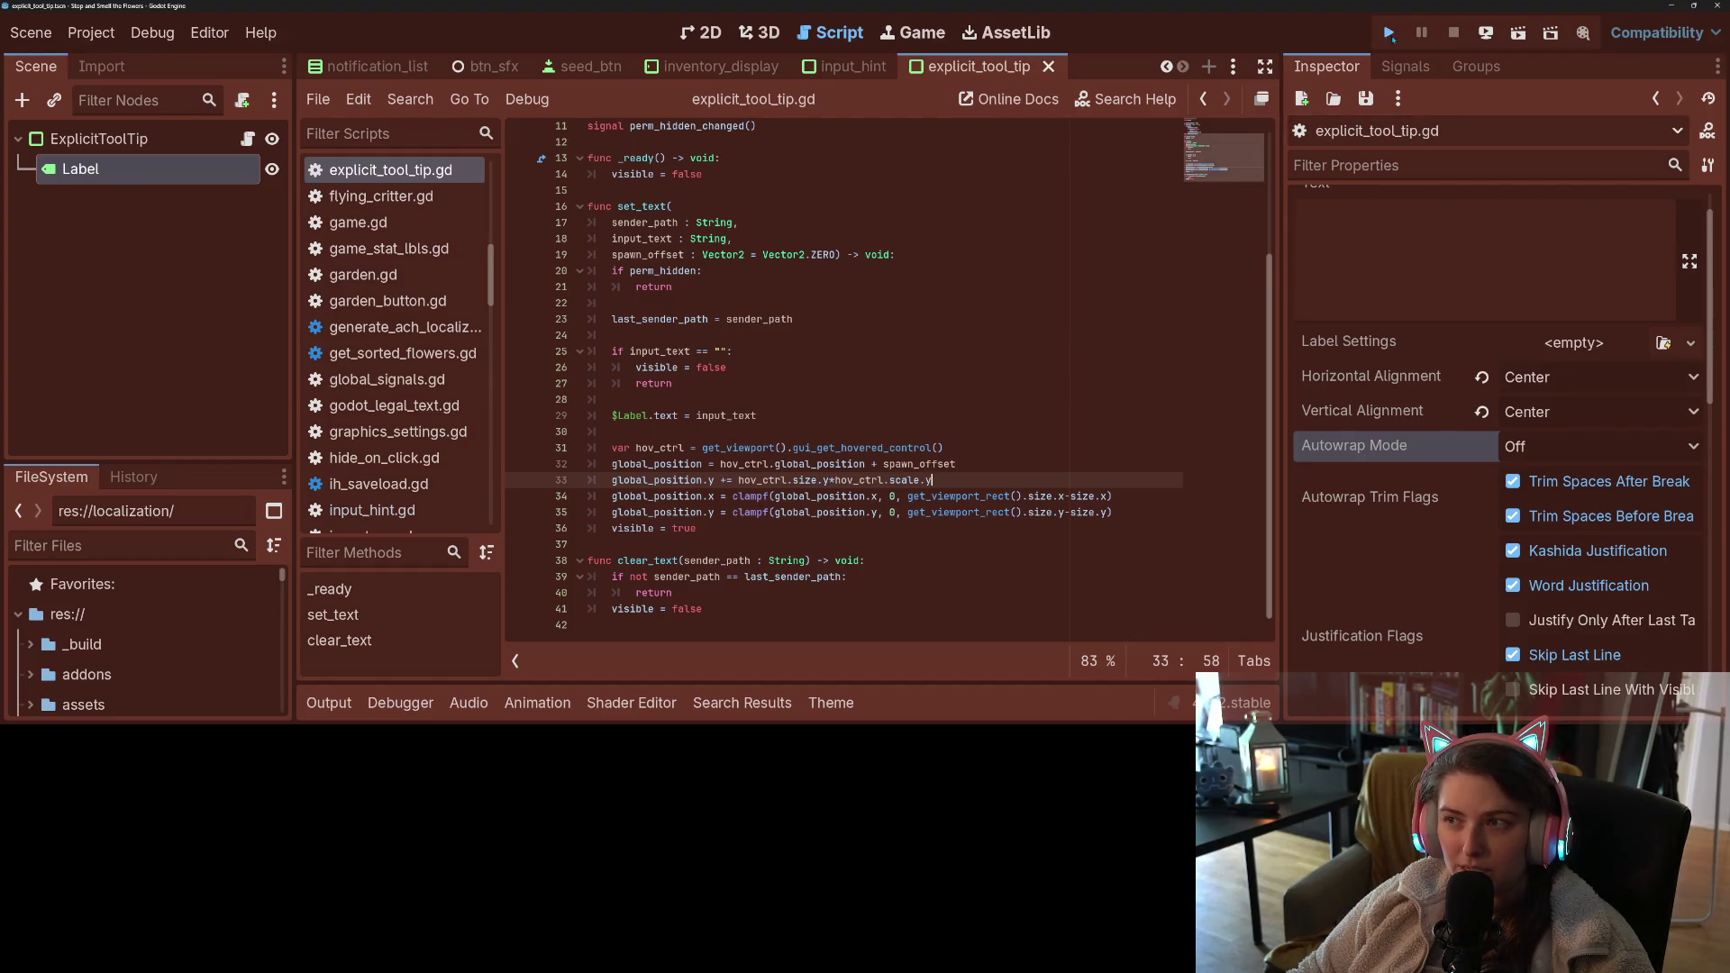
left_click(1389, 32)
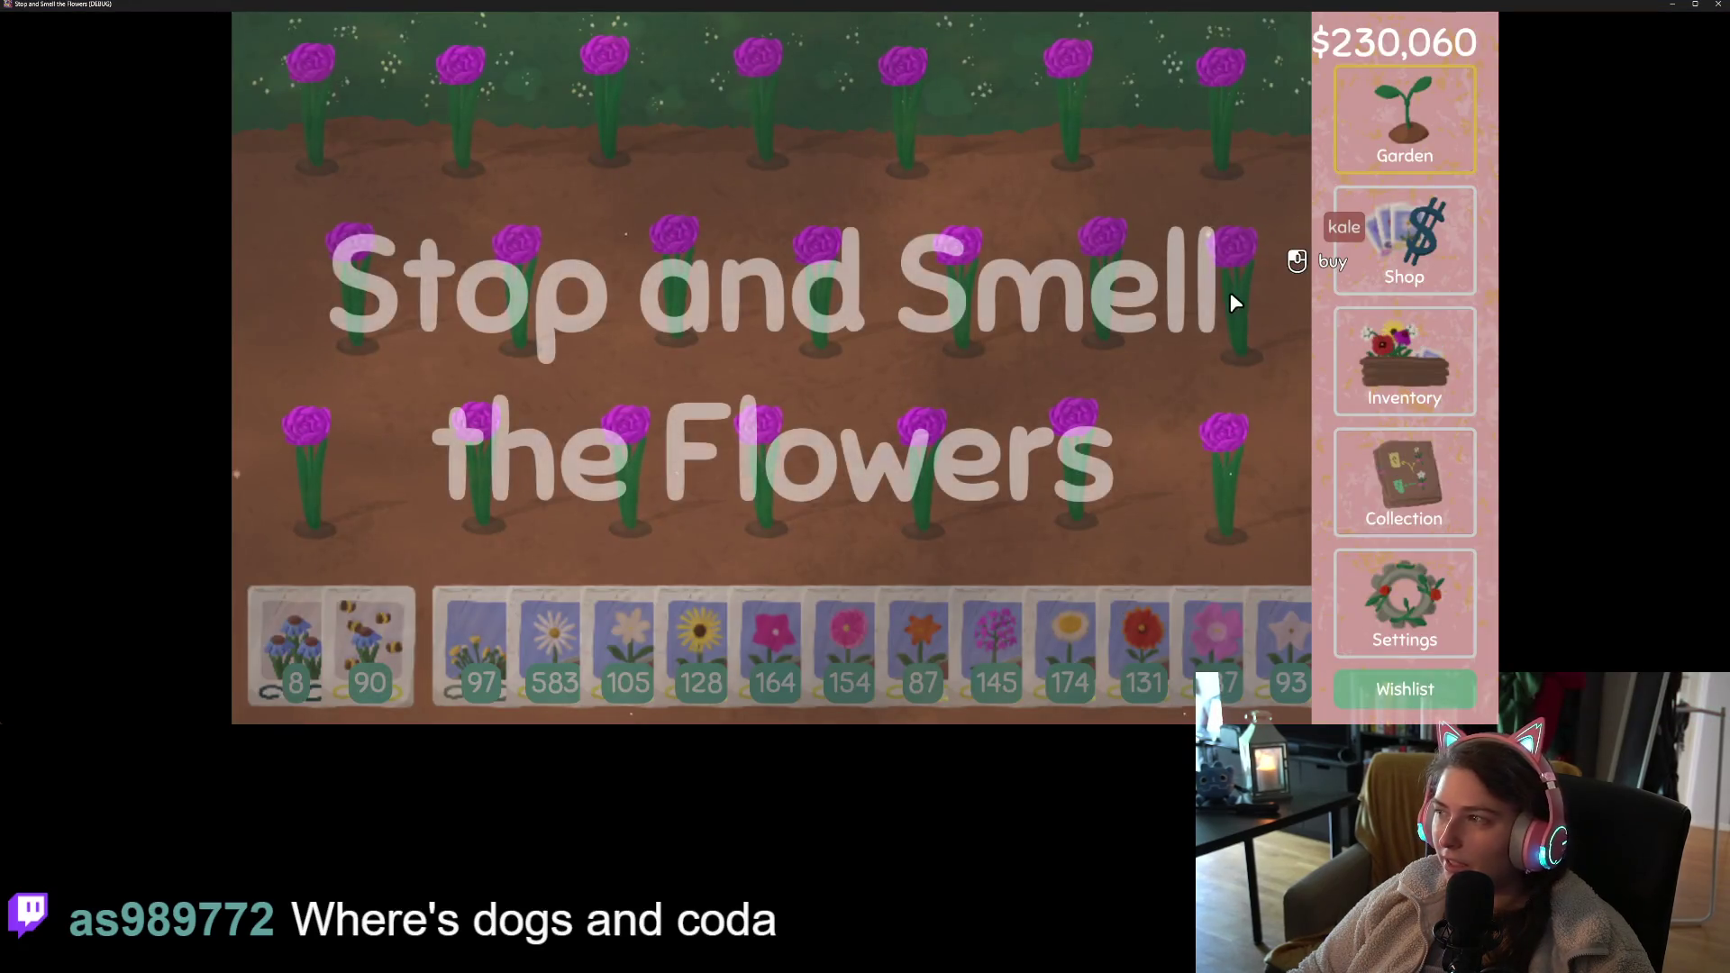
- Buy the $128 eastern pasqueflower seed packet in the Shop, then close the game window
left_click(1404, 239)
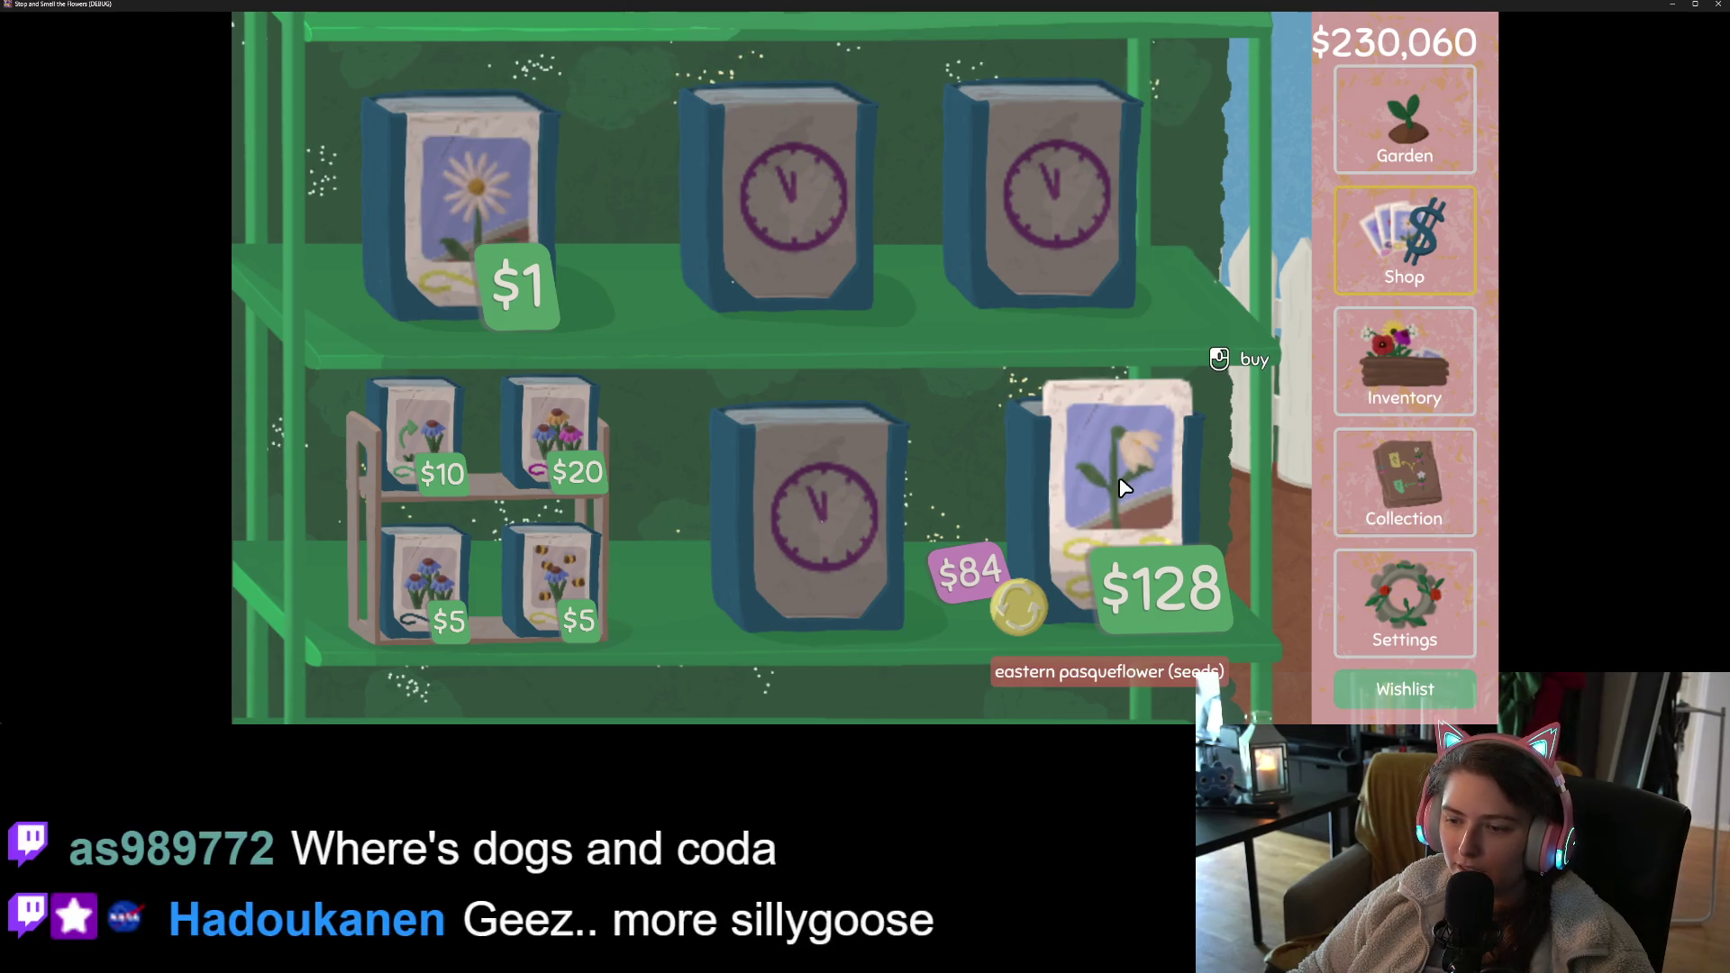
left_click(1090, 546)
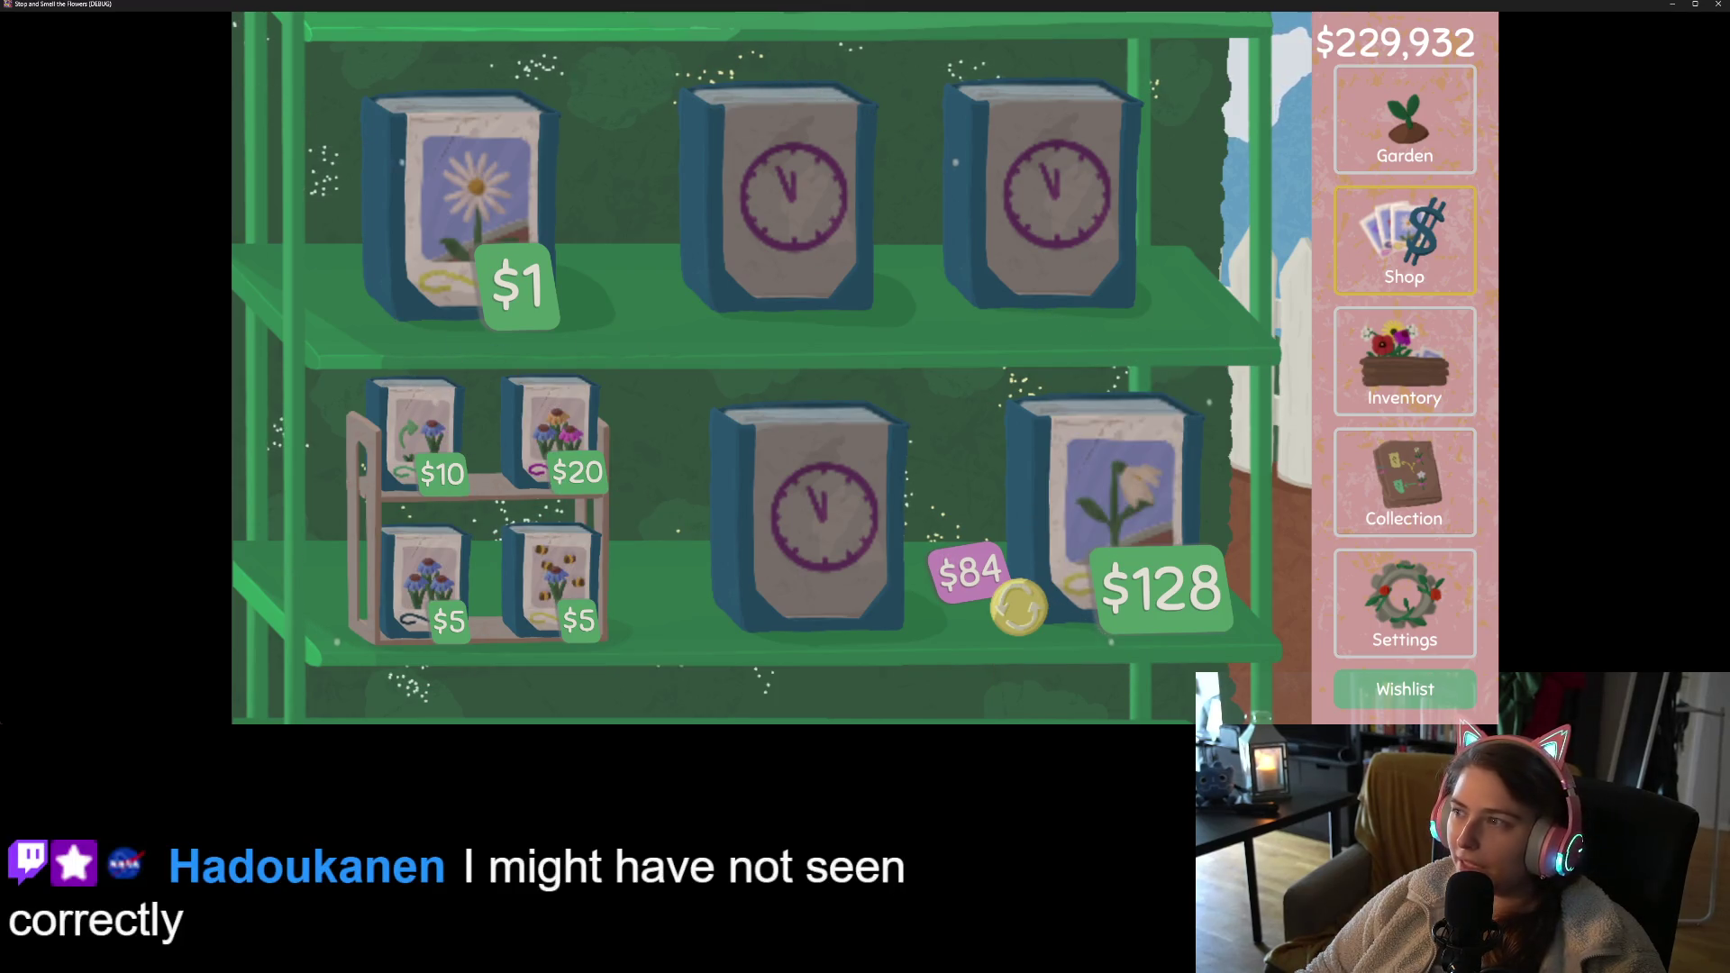
left_click(1718, 4)
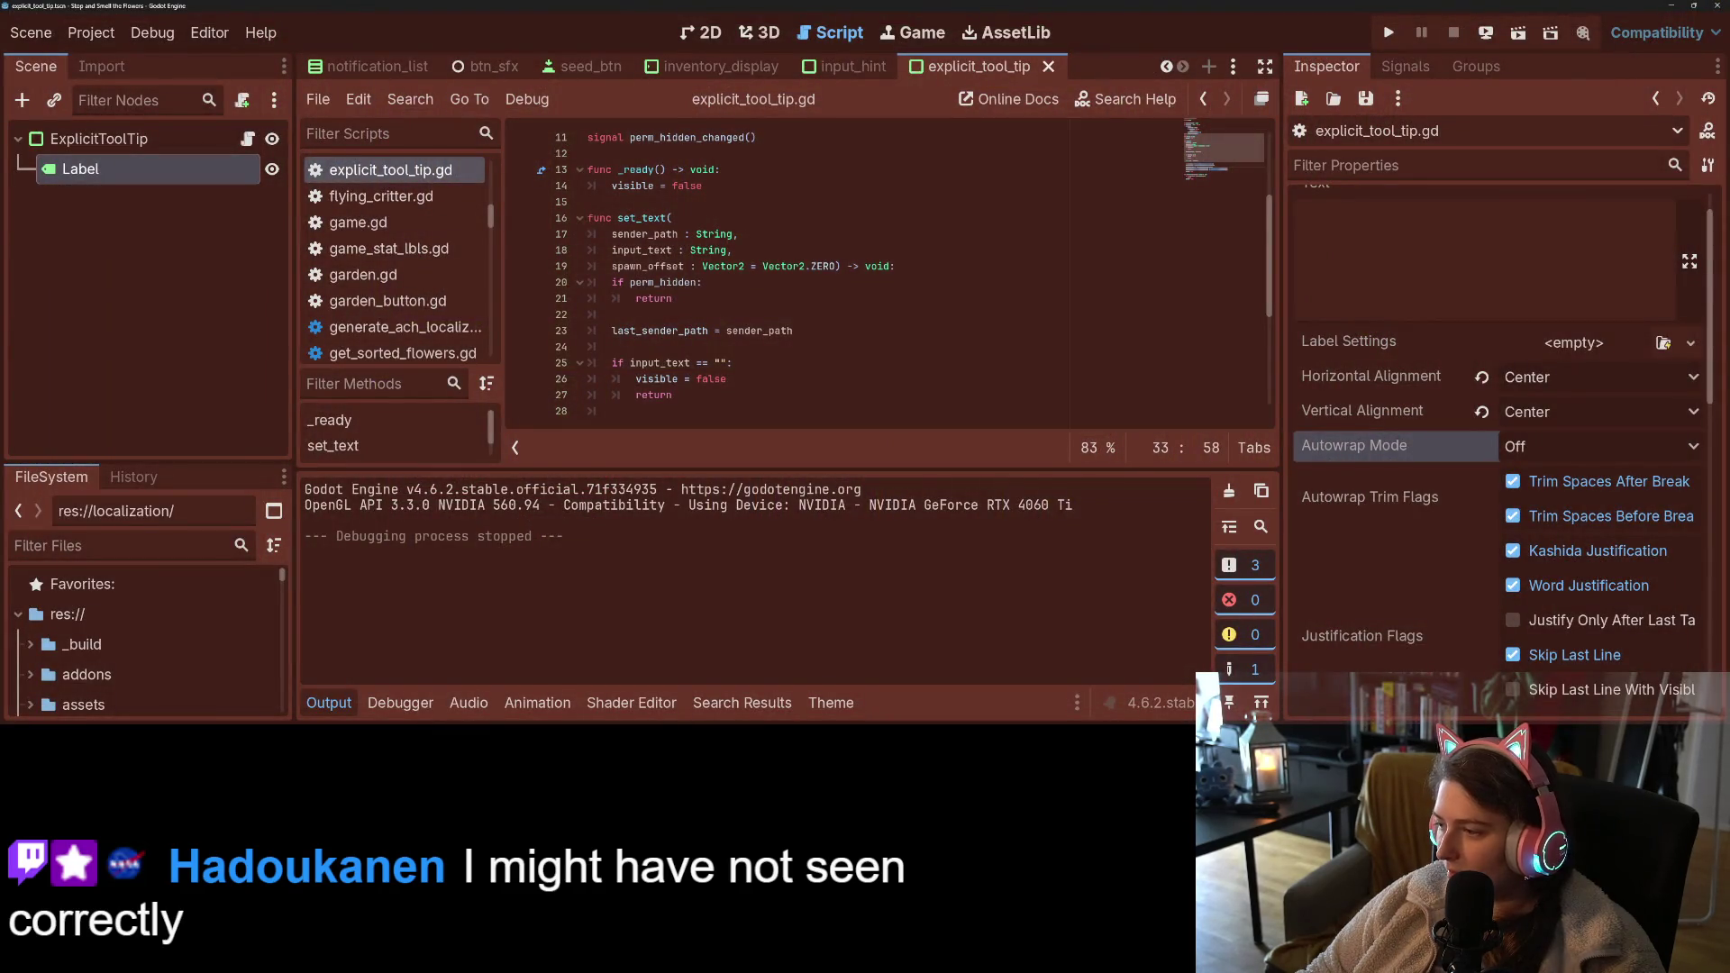
- Inspect the ExplicitToolTip node and its Label child, collapsing the Theme resource details
left_click(94, 138)
left_click(844, 706)
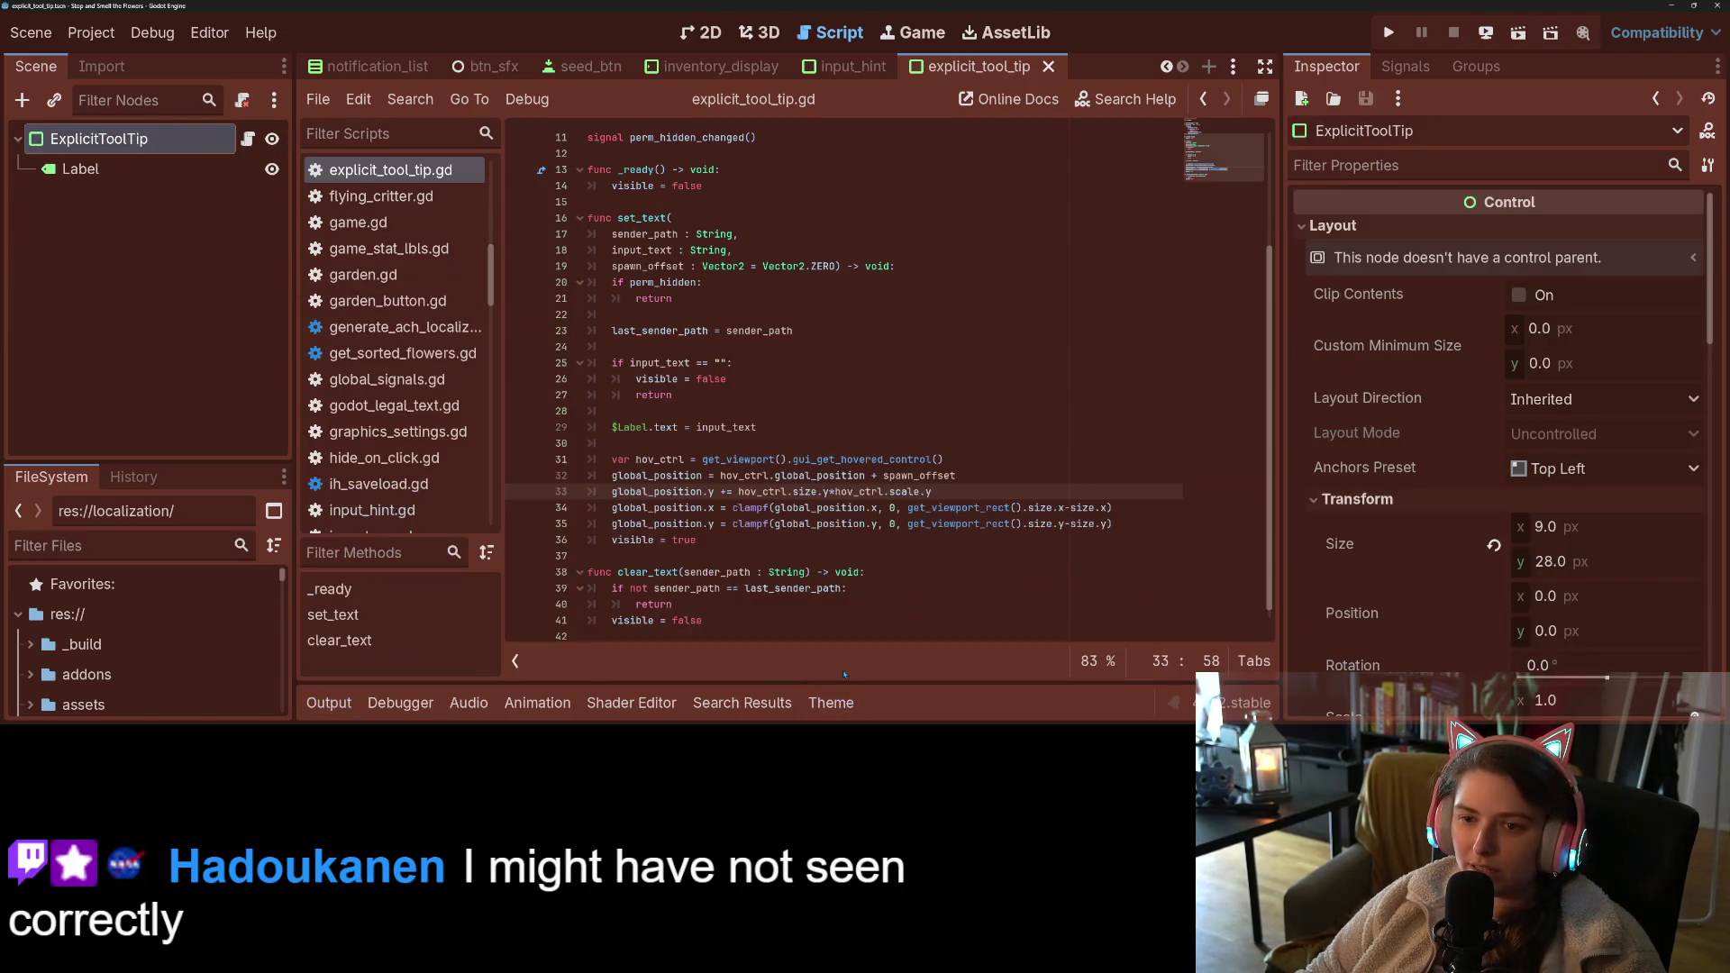
scroll(777, 484, "up", 2)
scroll(777, 484, "down", 2)
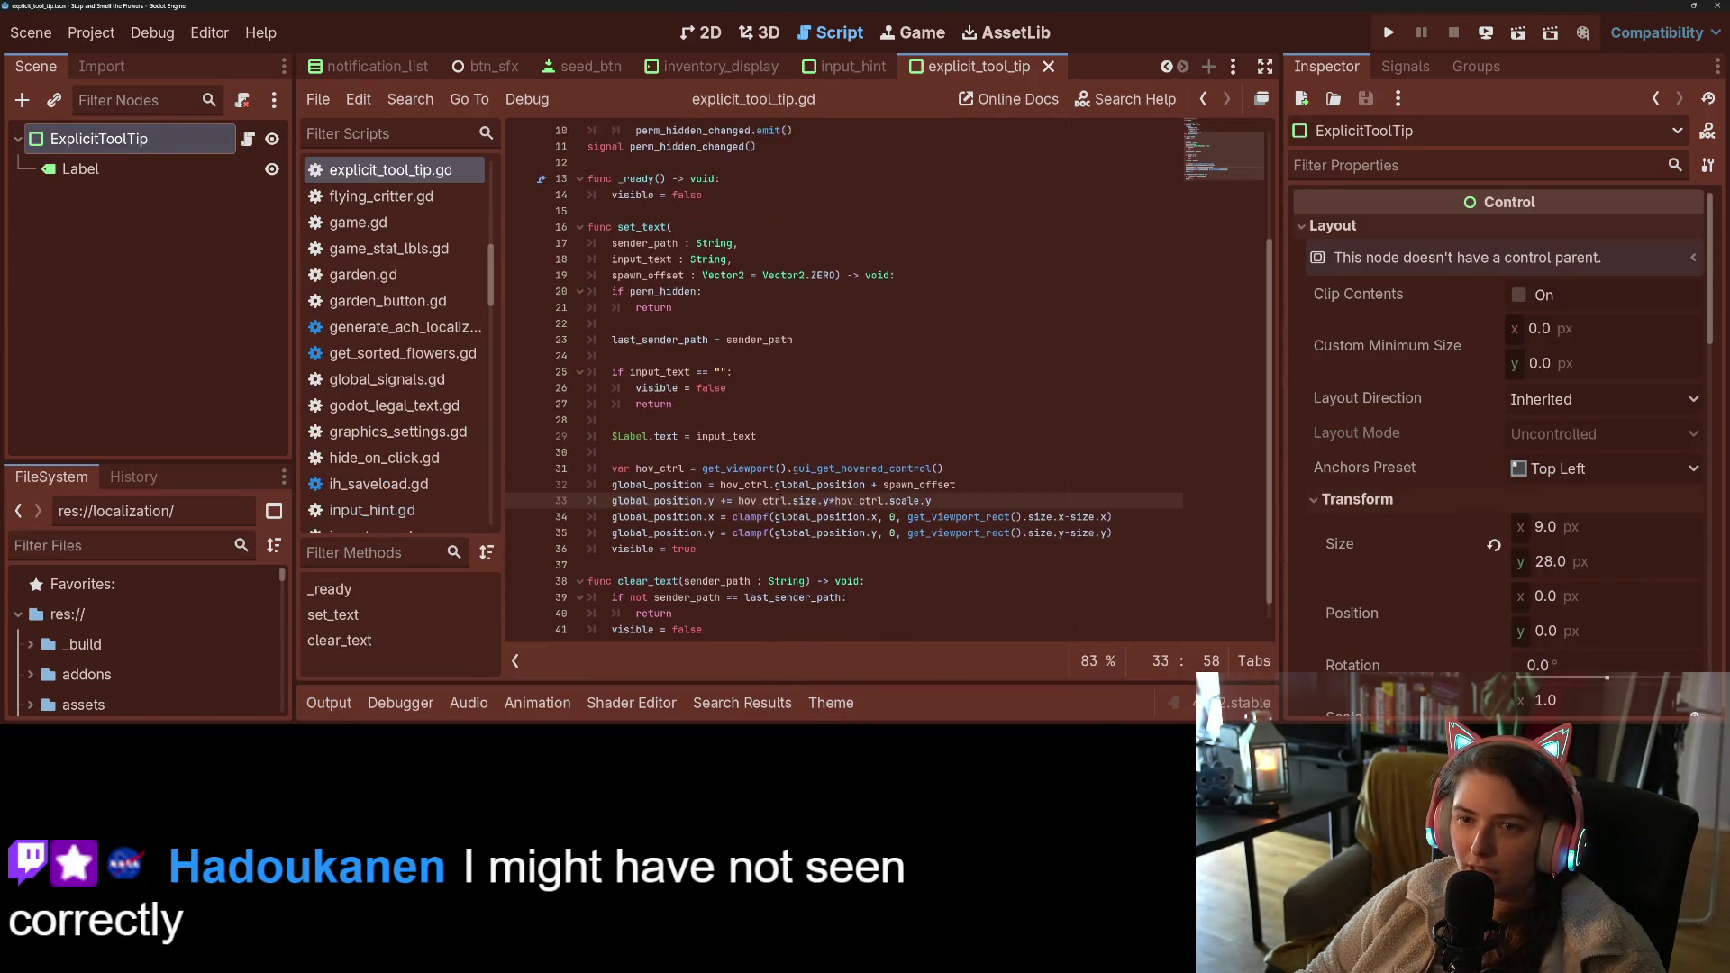
left_click(200, 179)
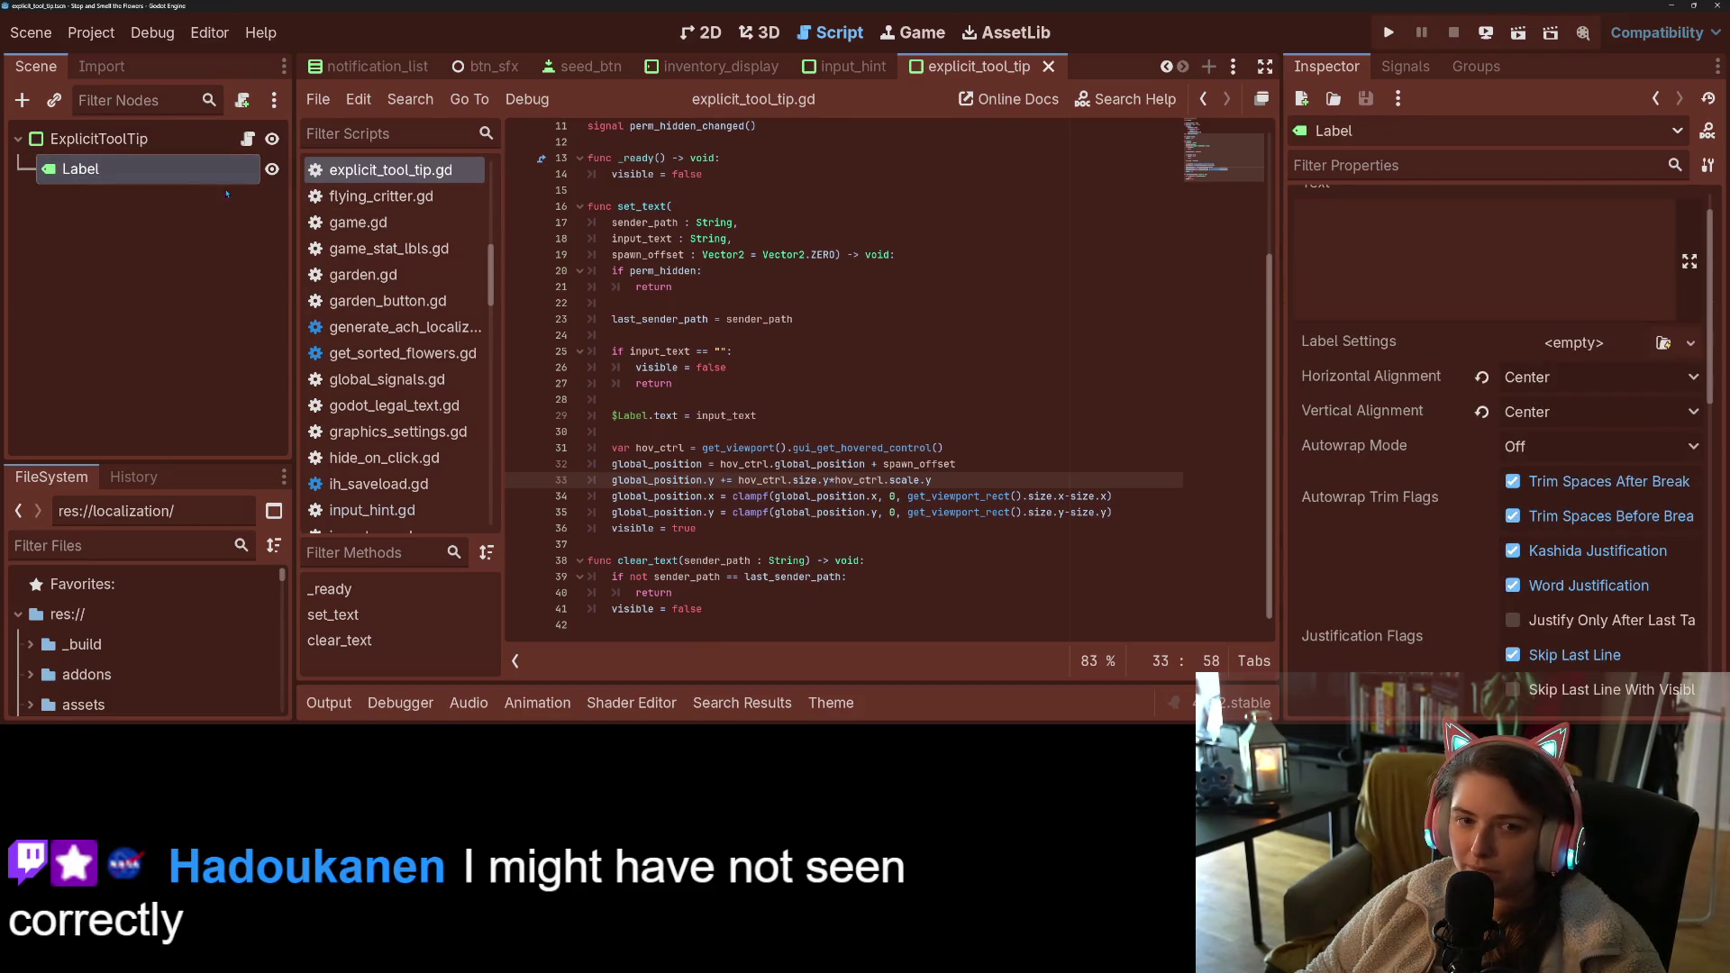
left_click(147, 140)
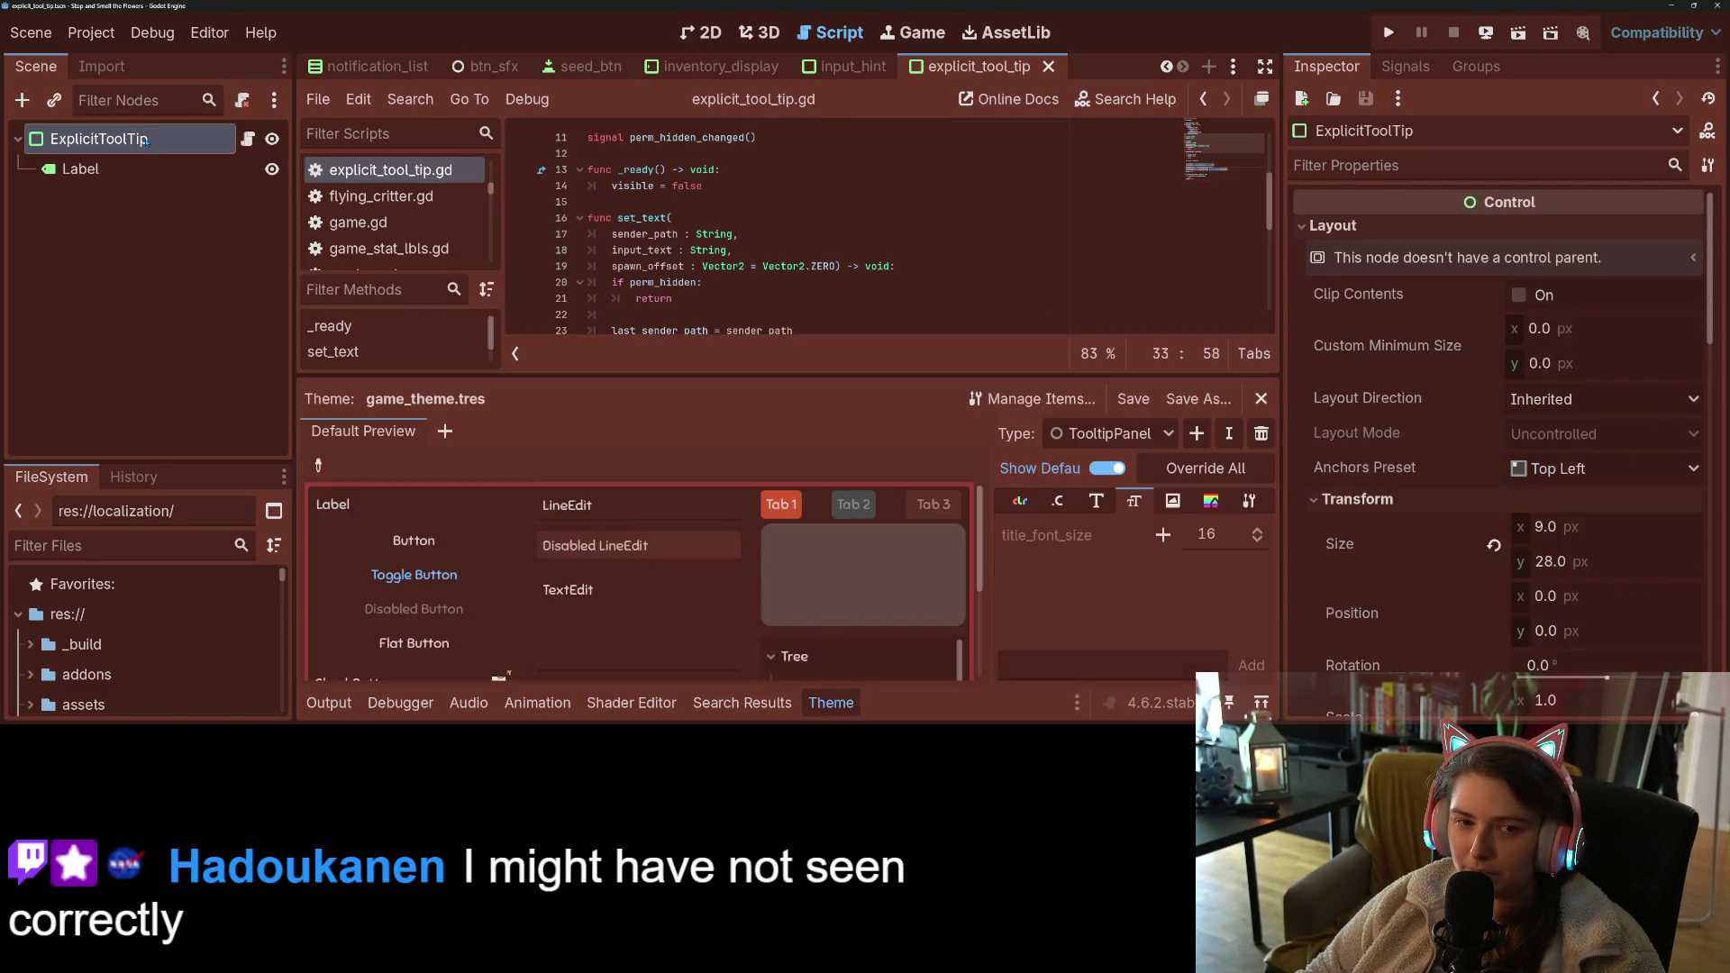
scroll(1348, 535, "down", 10)
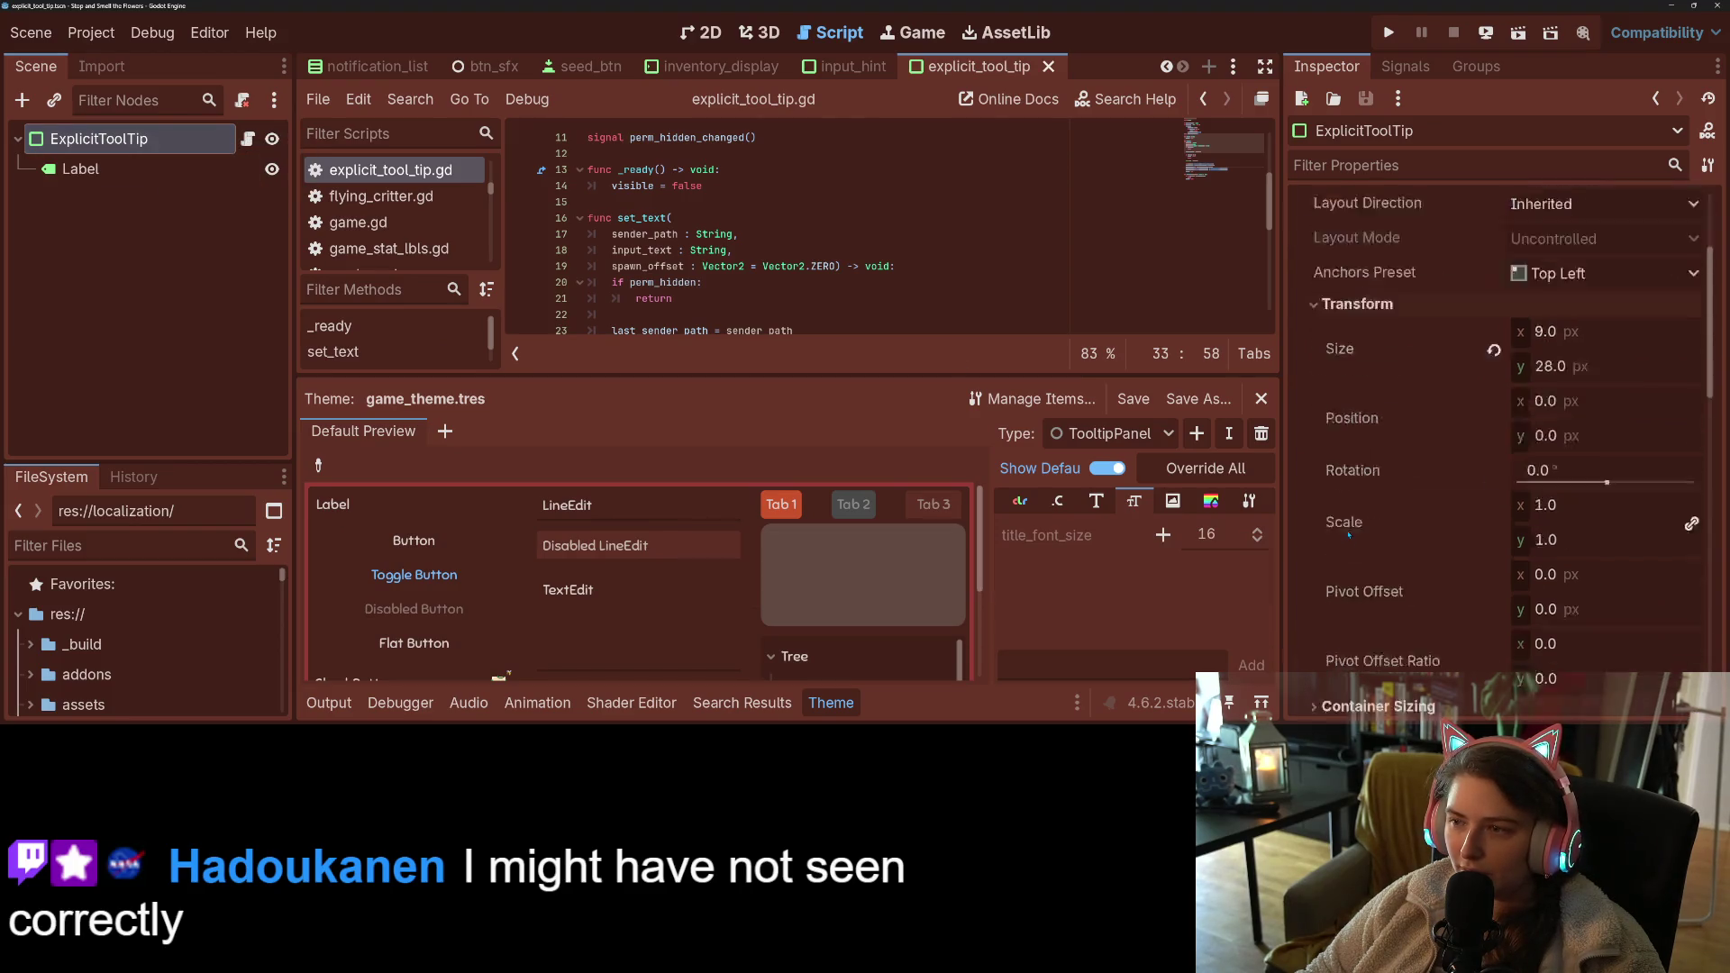
scroll(1489, 483, "up", 4)
scroll(1489, 483, "up", 4)
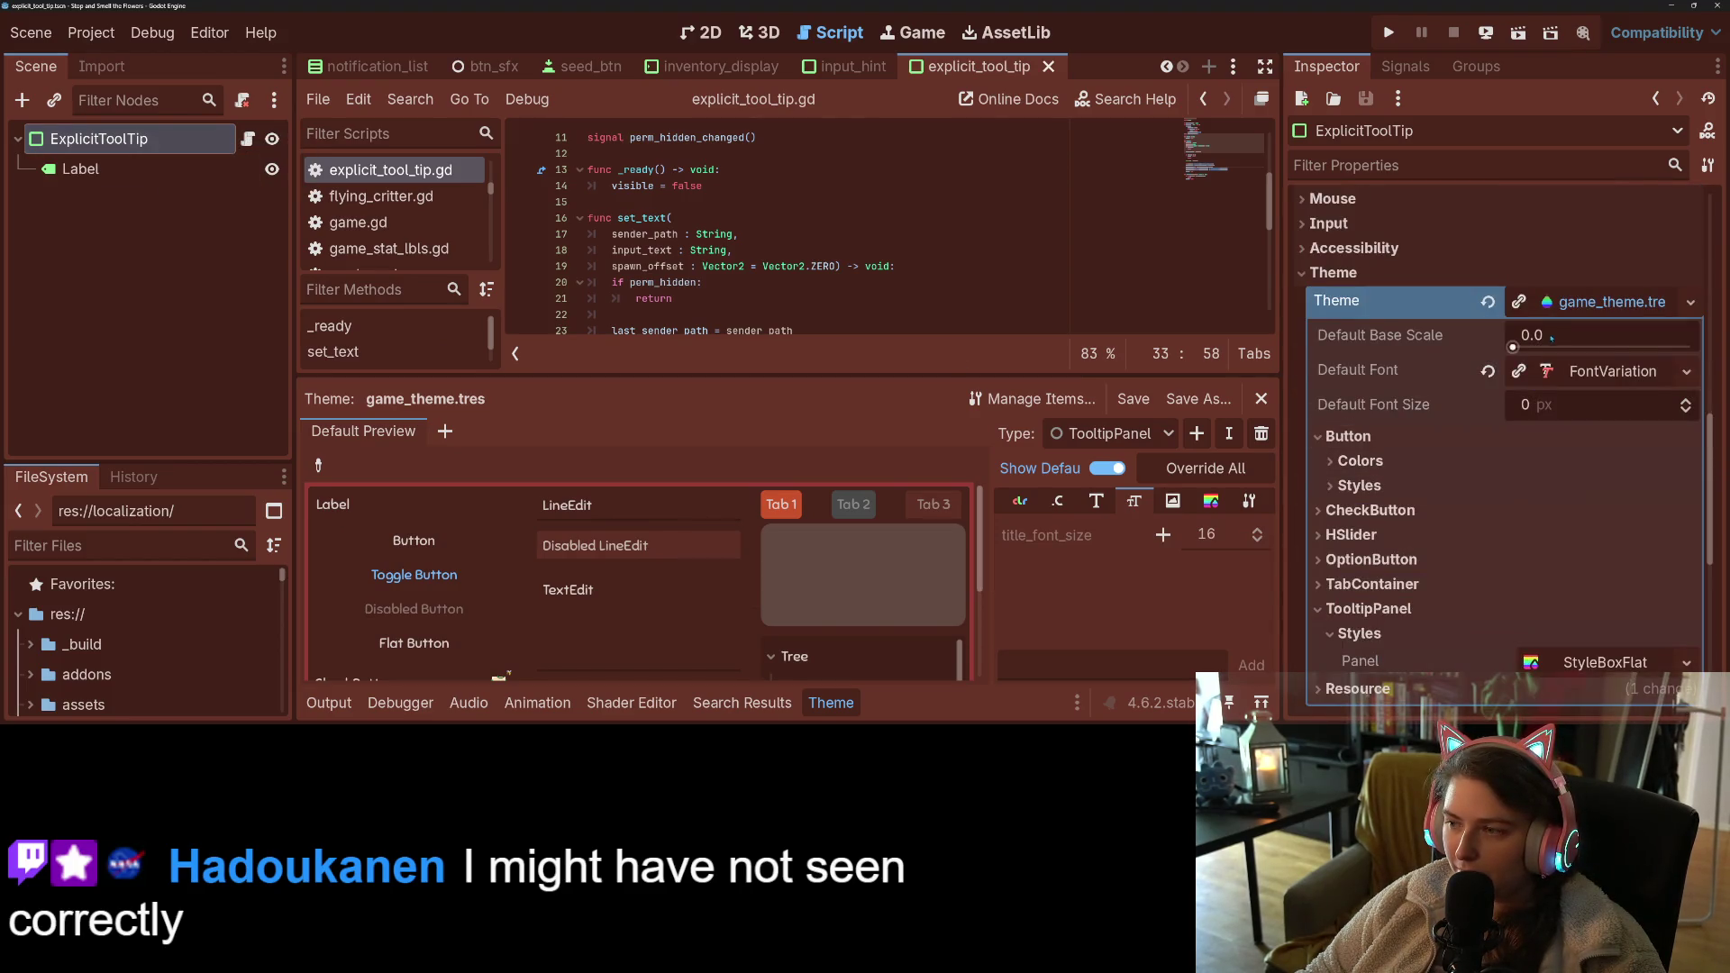
left_click(1571, 304)
right_click(1347, 302)
left_click(1399, 313)
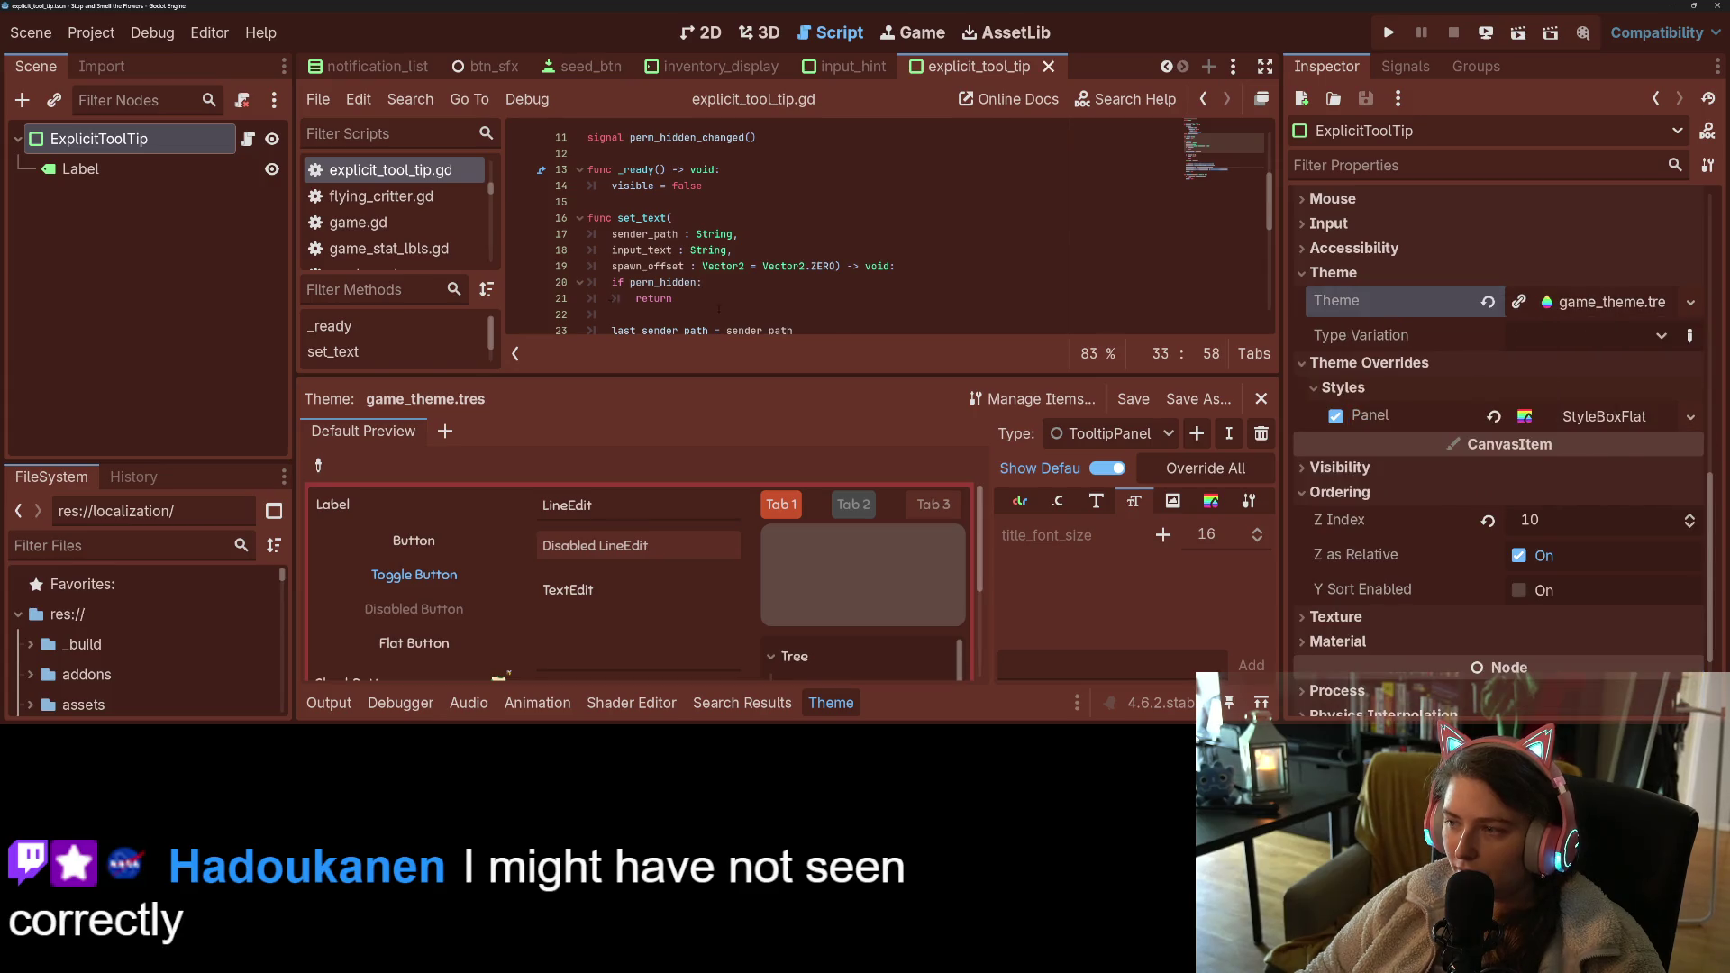
- Change the ExplicitToolTip node's type to Label
right_click(124, 138)
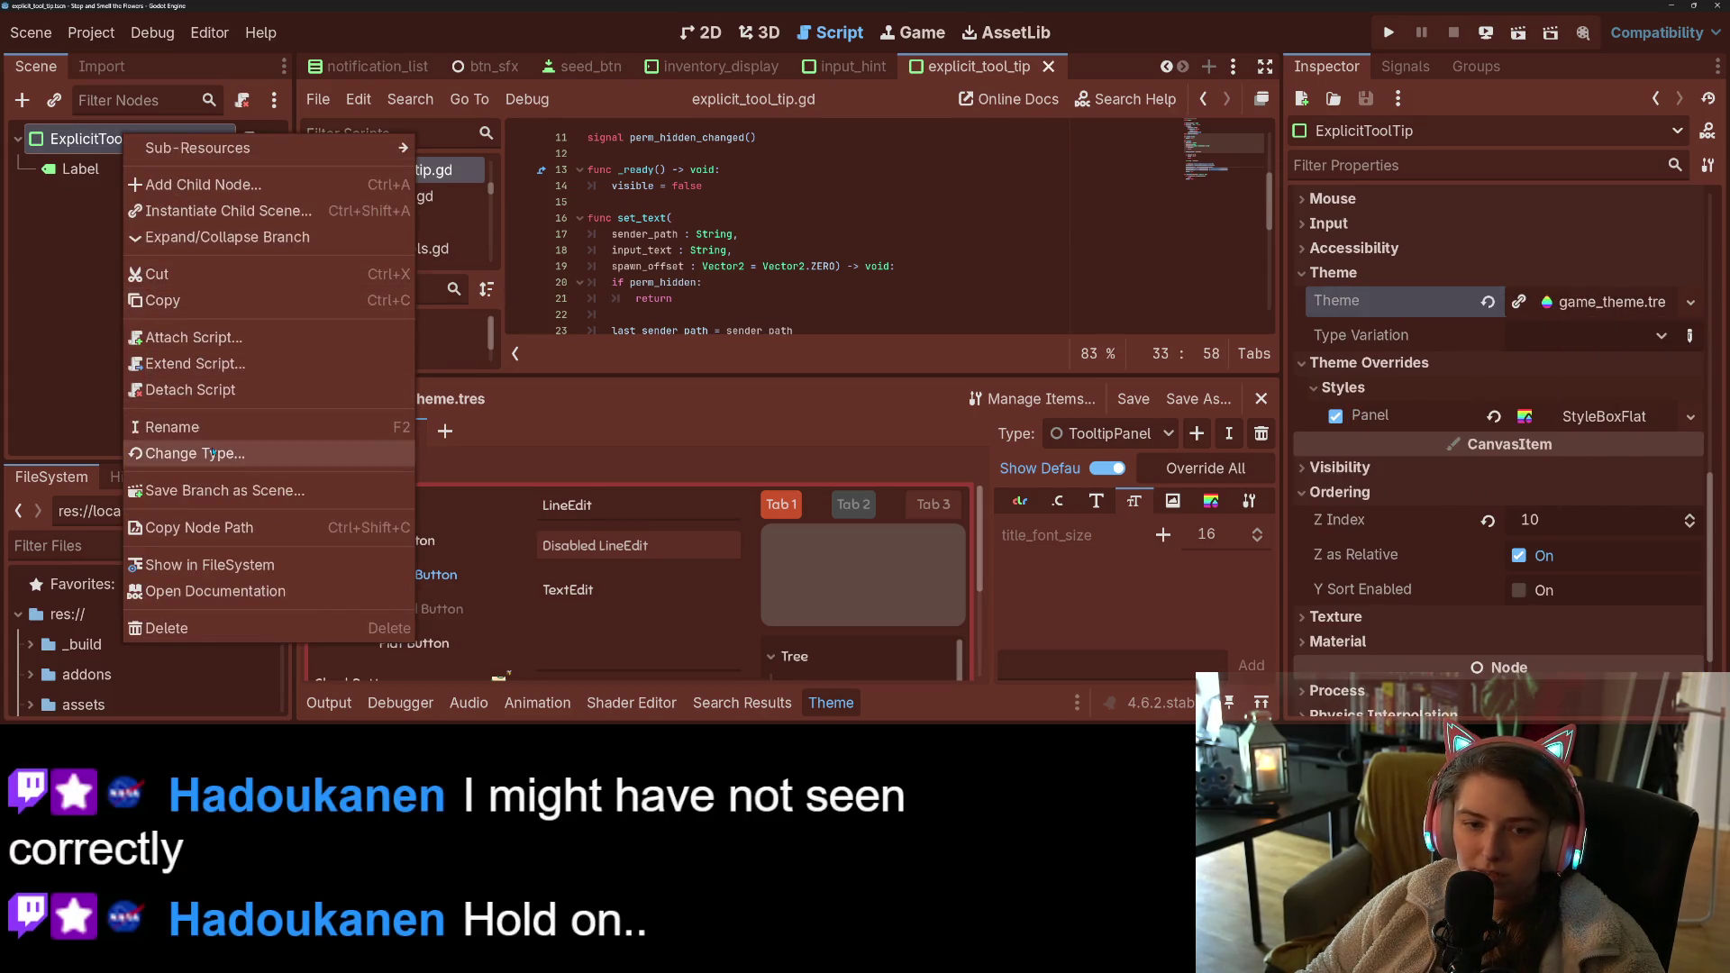
left_click(189, 453)
left_click(163, 360)
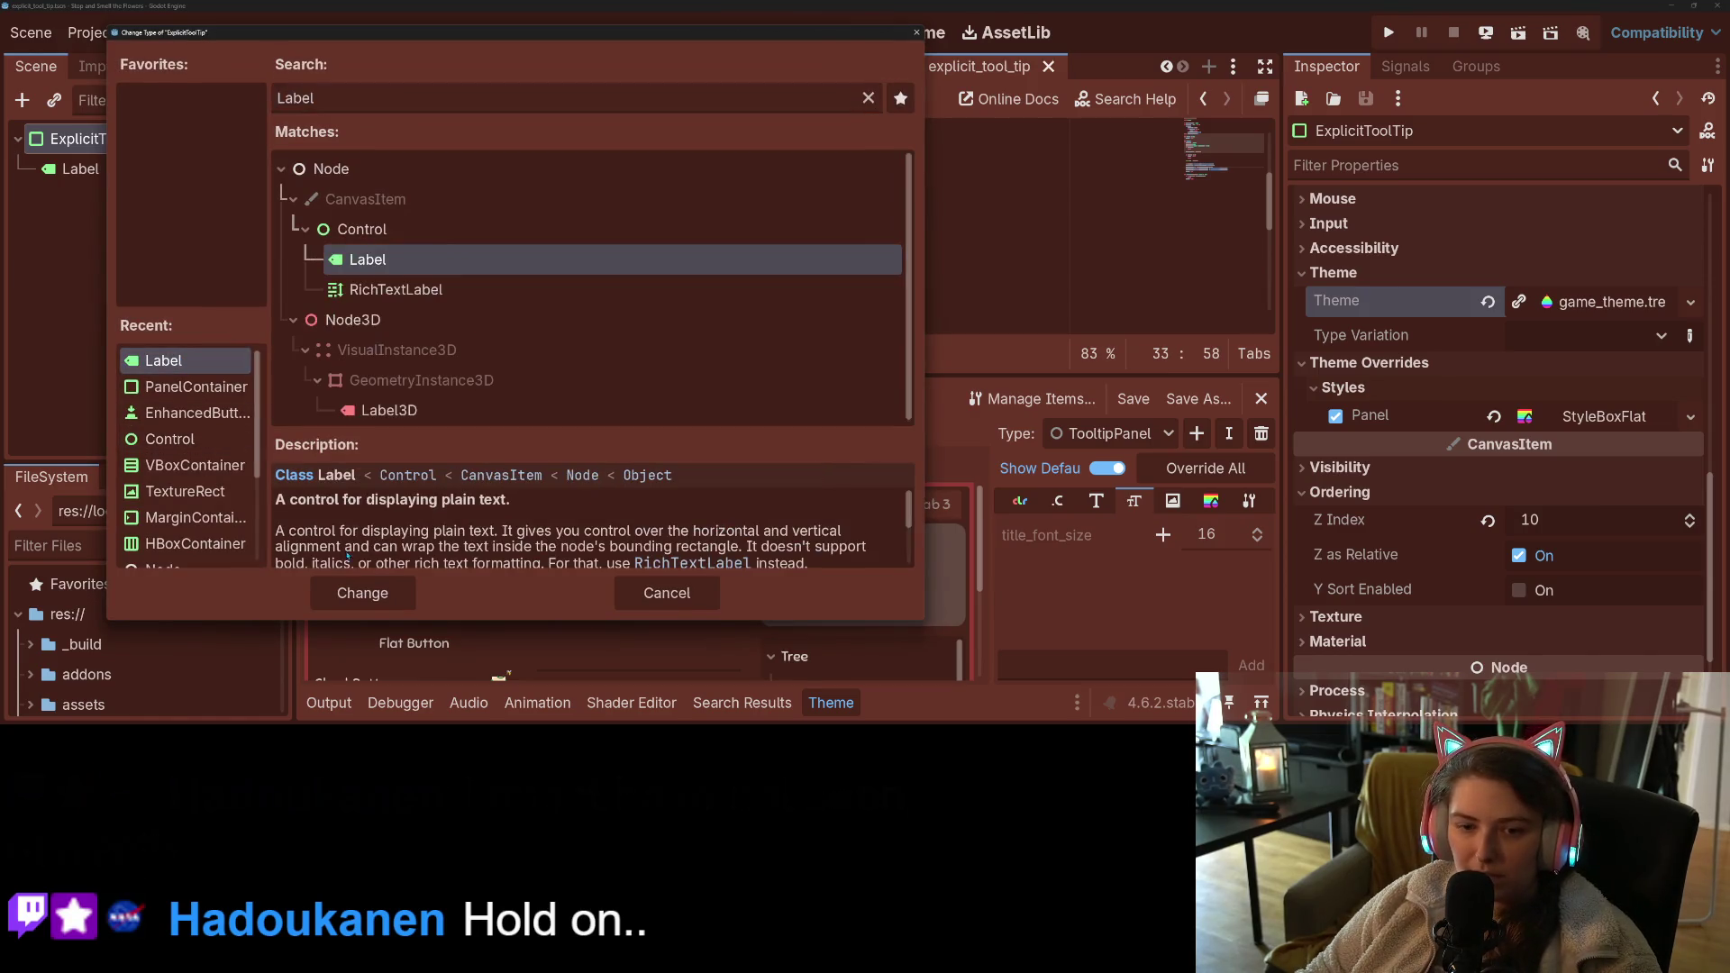
left_click(362, 593)
- Expand the node's theme style overrides and try enabling the Normal style override
scroll(1351, 565, "down", 10)
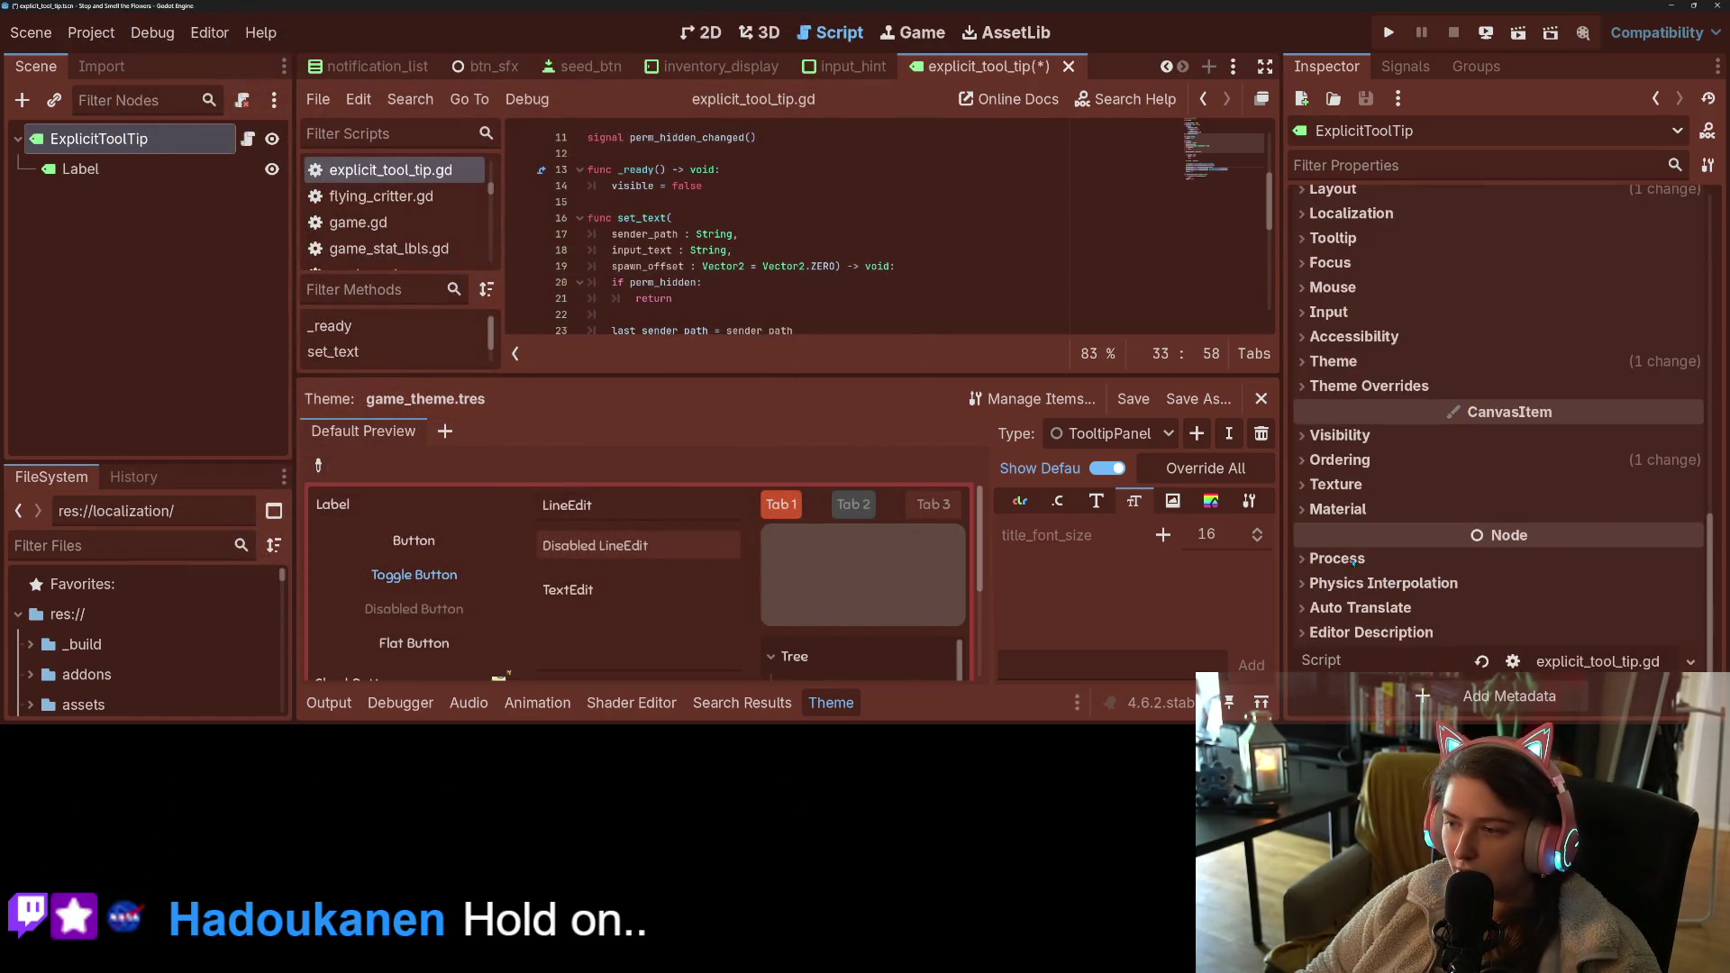
left_click(1368, 388)
left_click(1363, 510)
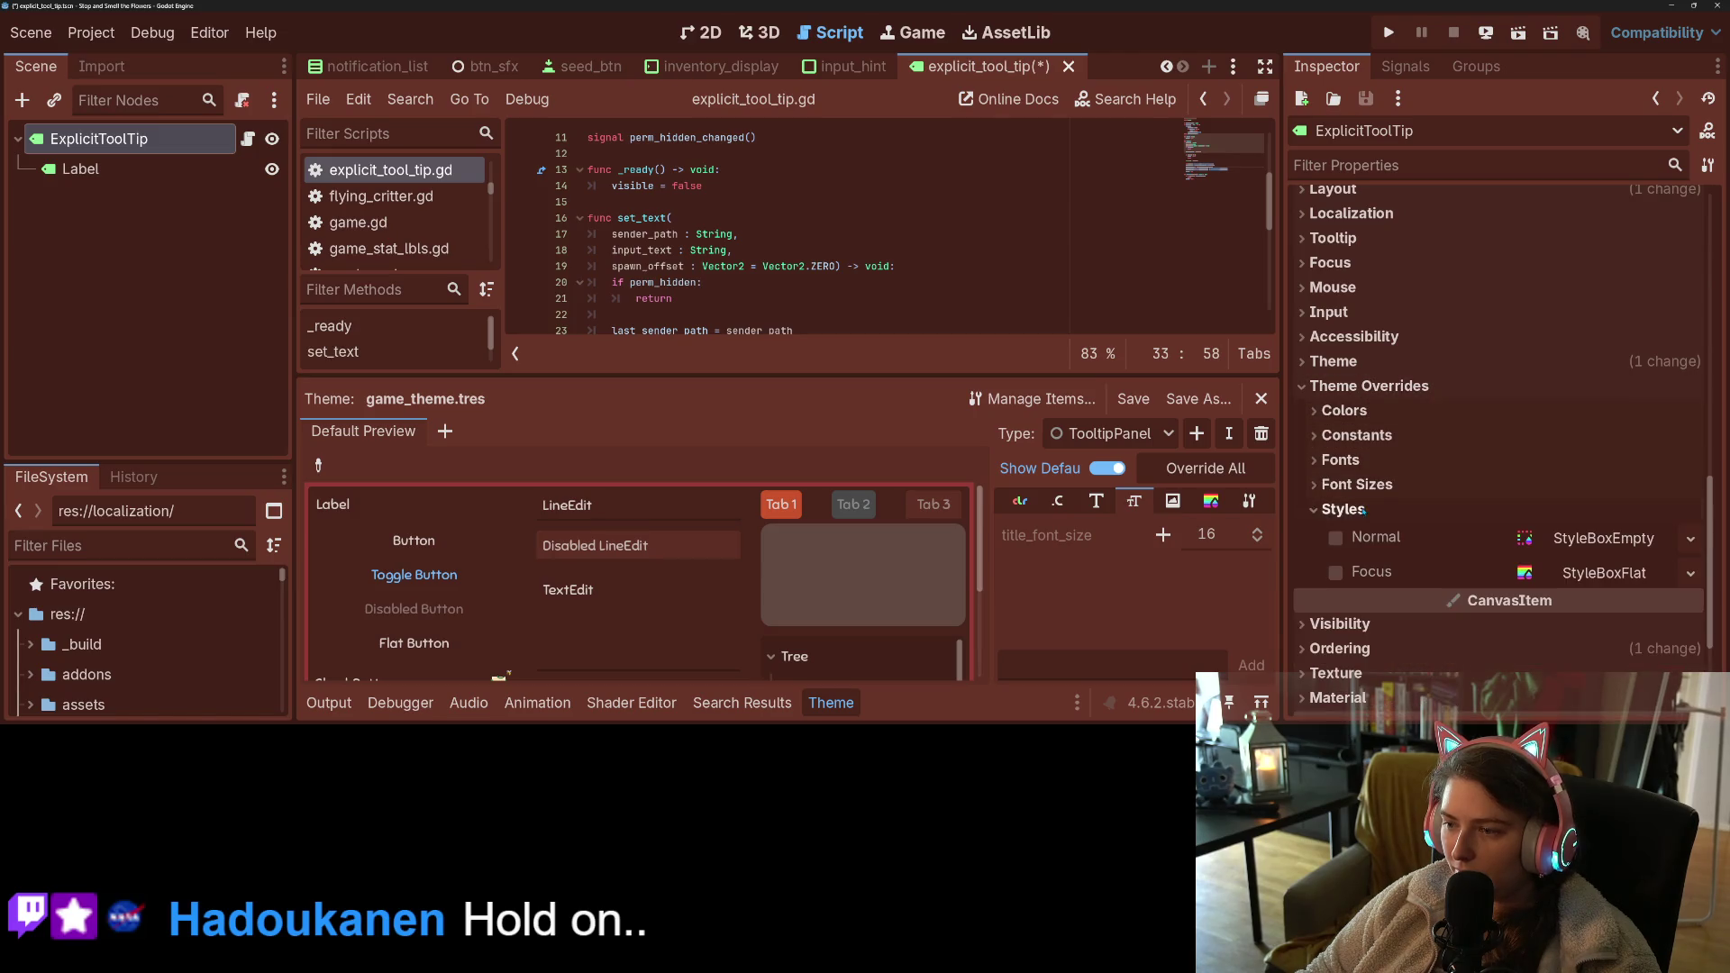
right_click(1384, 540)
left_click(1425, 579)
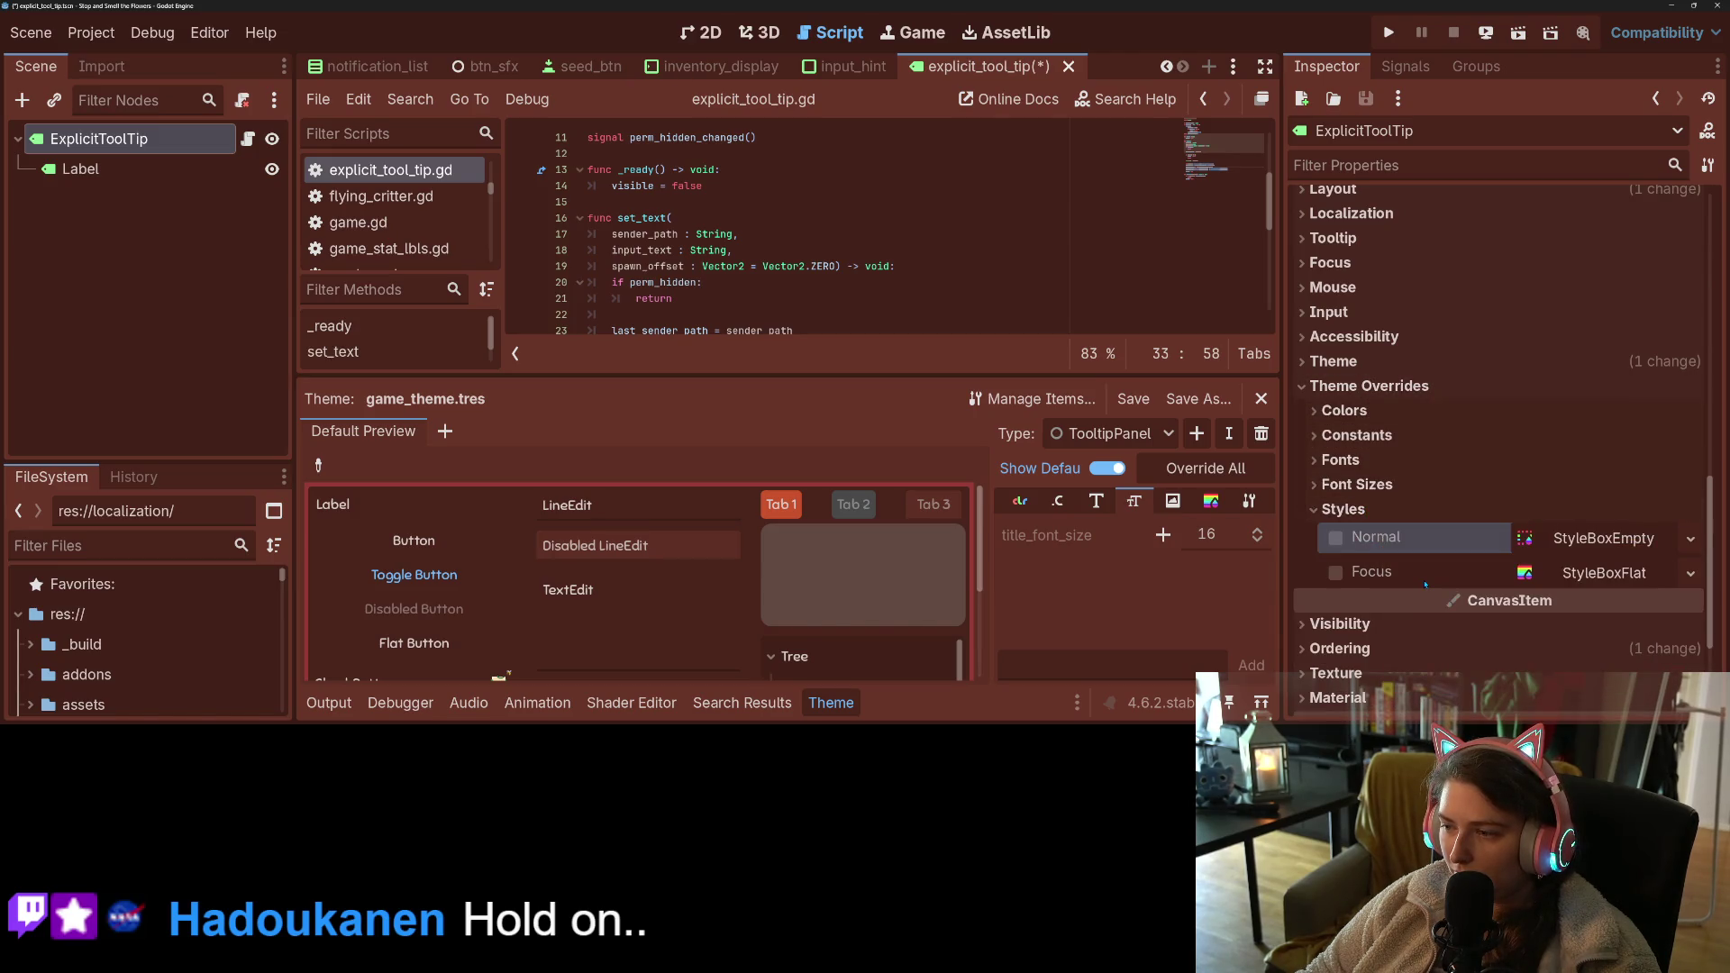
left_click(1336, 538)
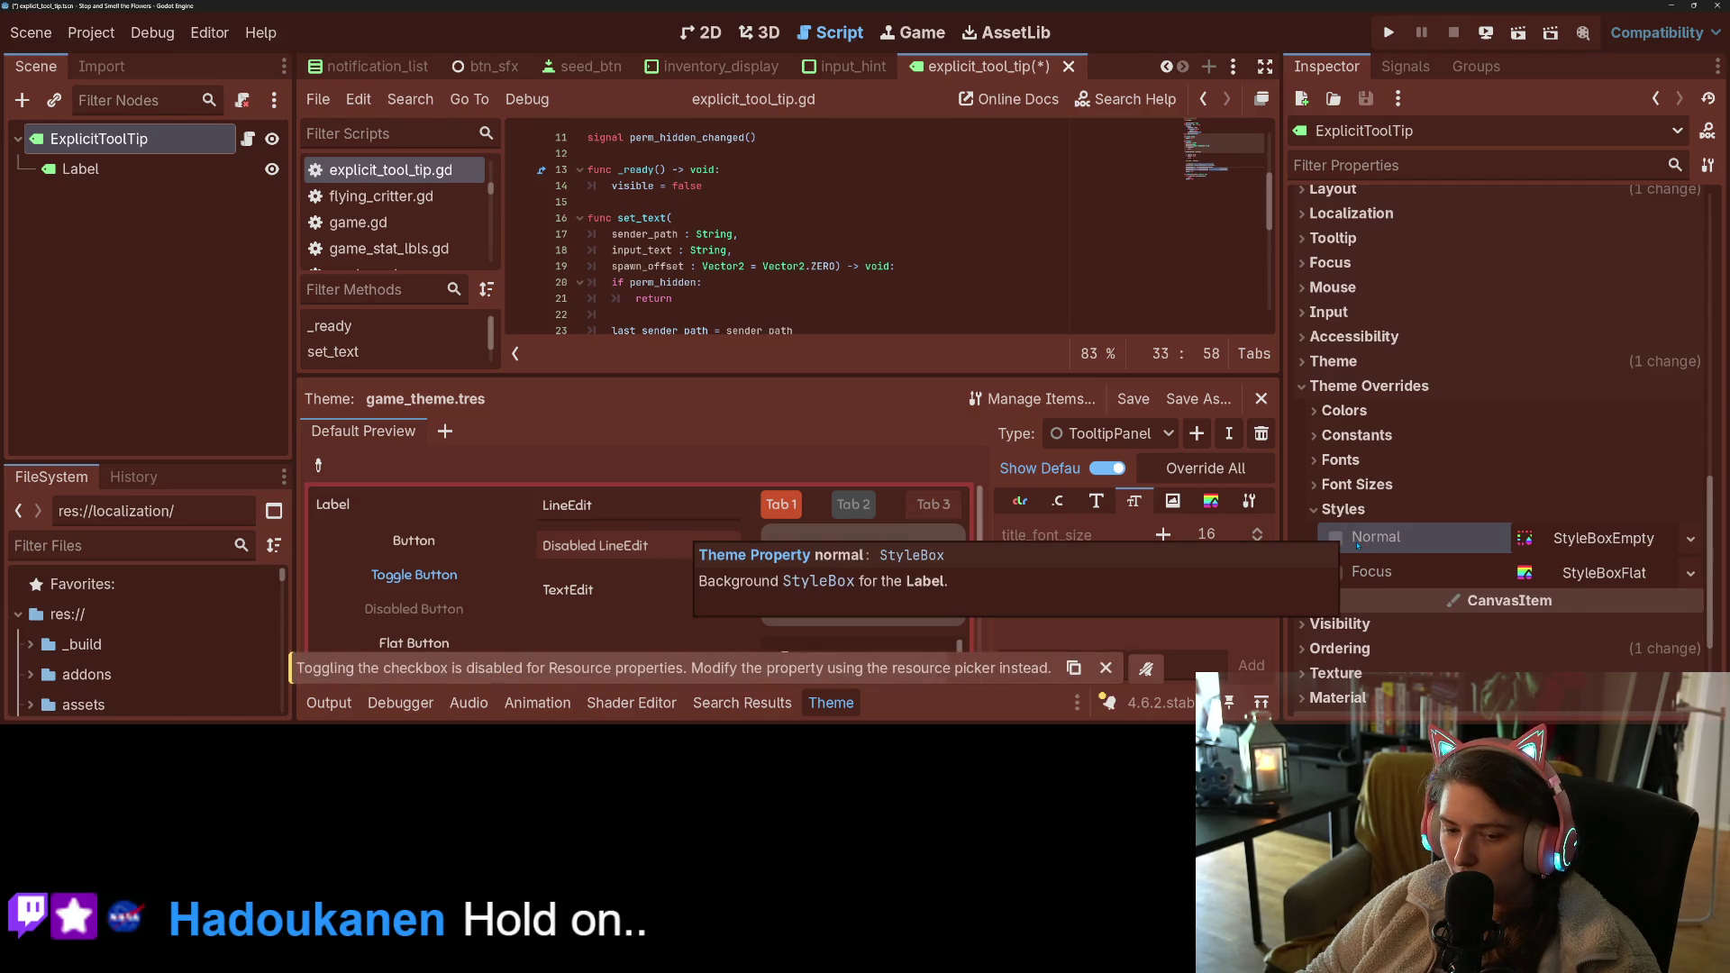
- Delete the Label child node and confirm its removal
left_click(80, 168)
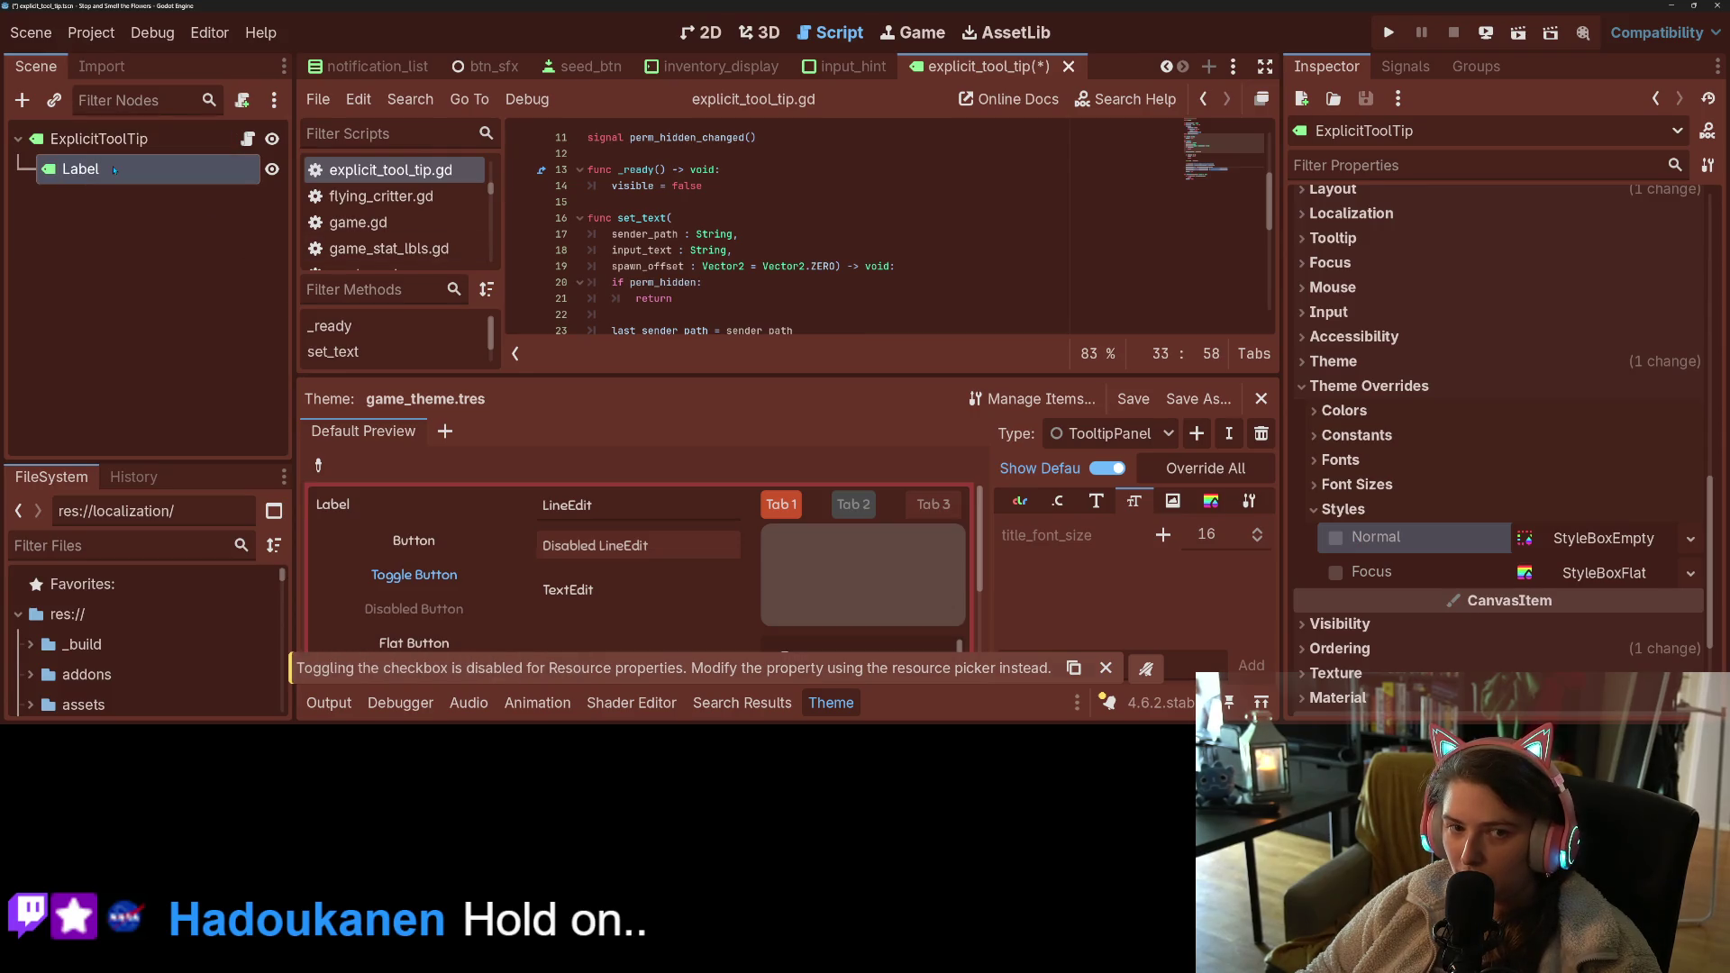
left_click(99, 138)
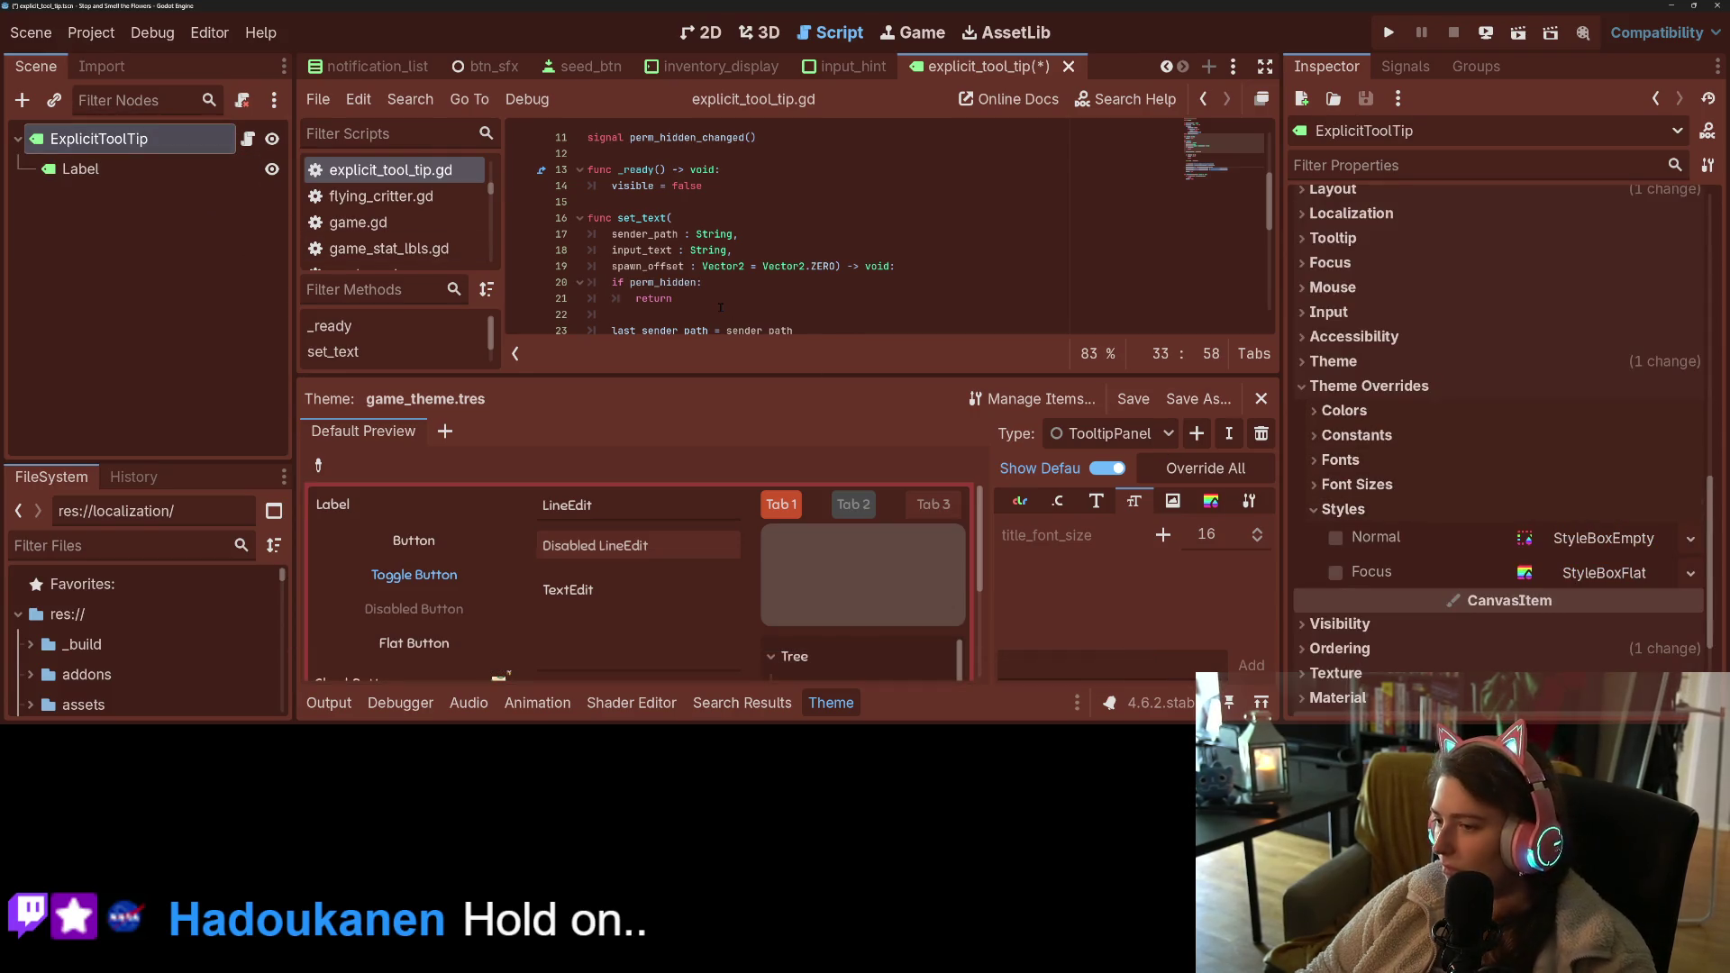
left_click(93, 168)
key("Delete")
key("Return")
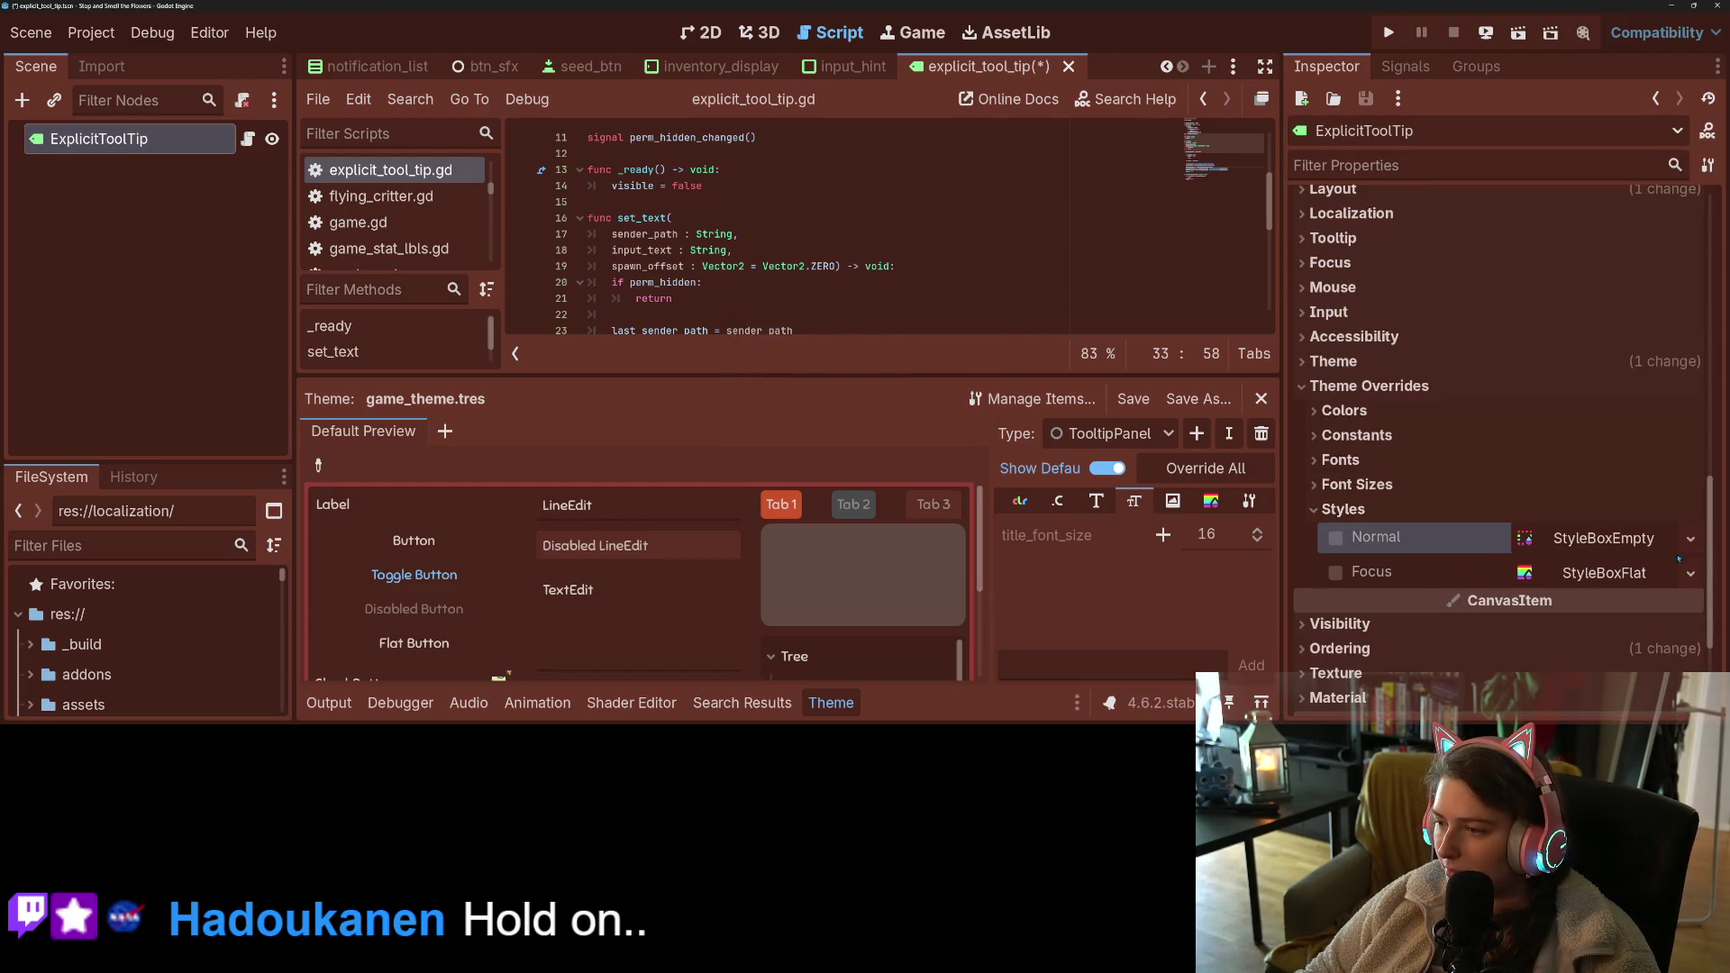
- Give the Normal style override an empty stylebox and save the tooltip scene
left_click(1689, 539)
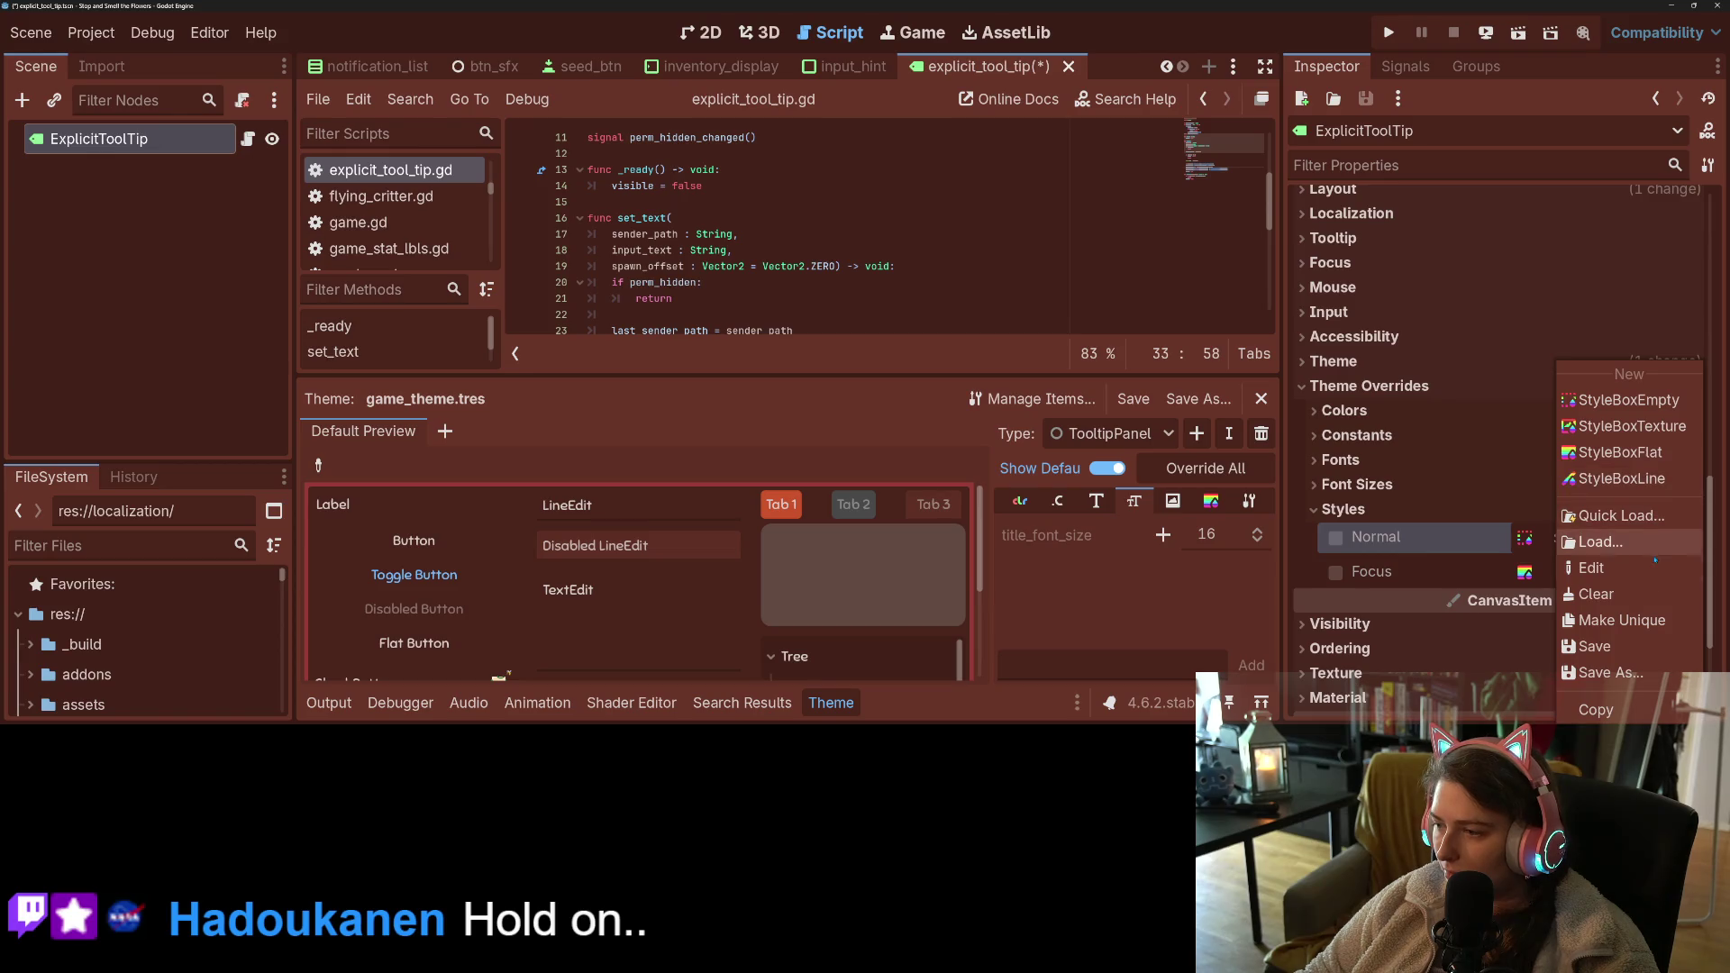
left_click(1617, 620)
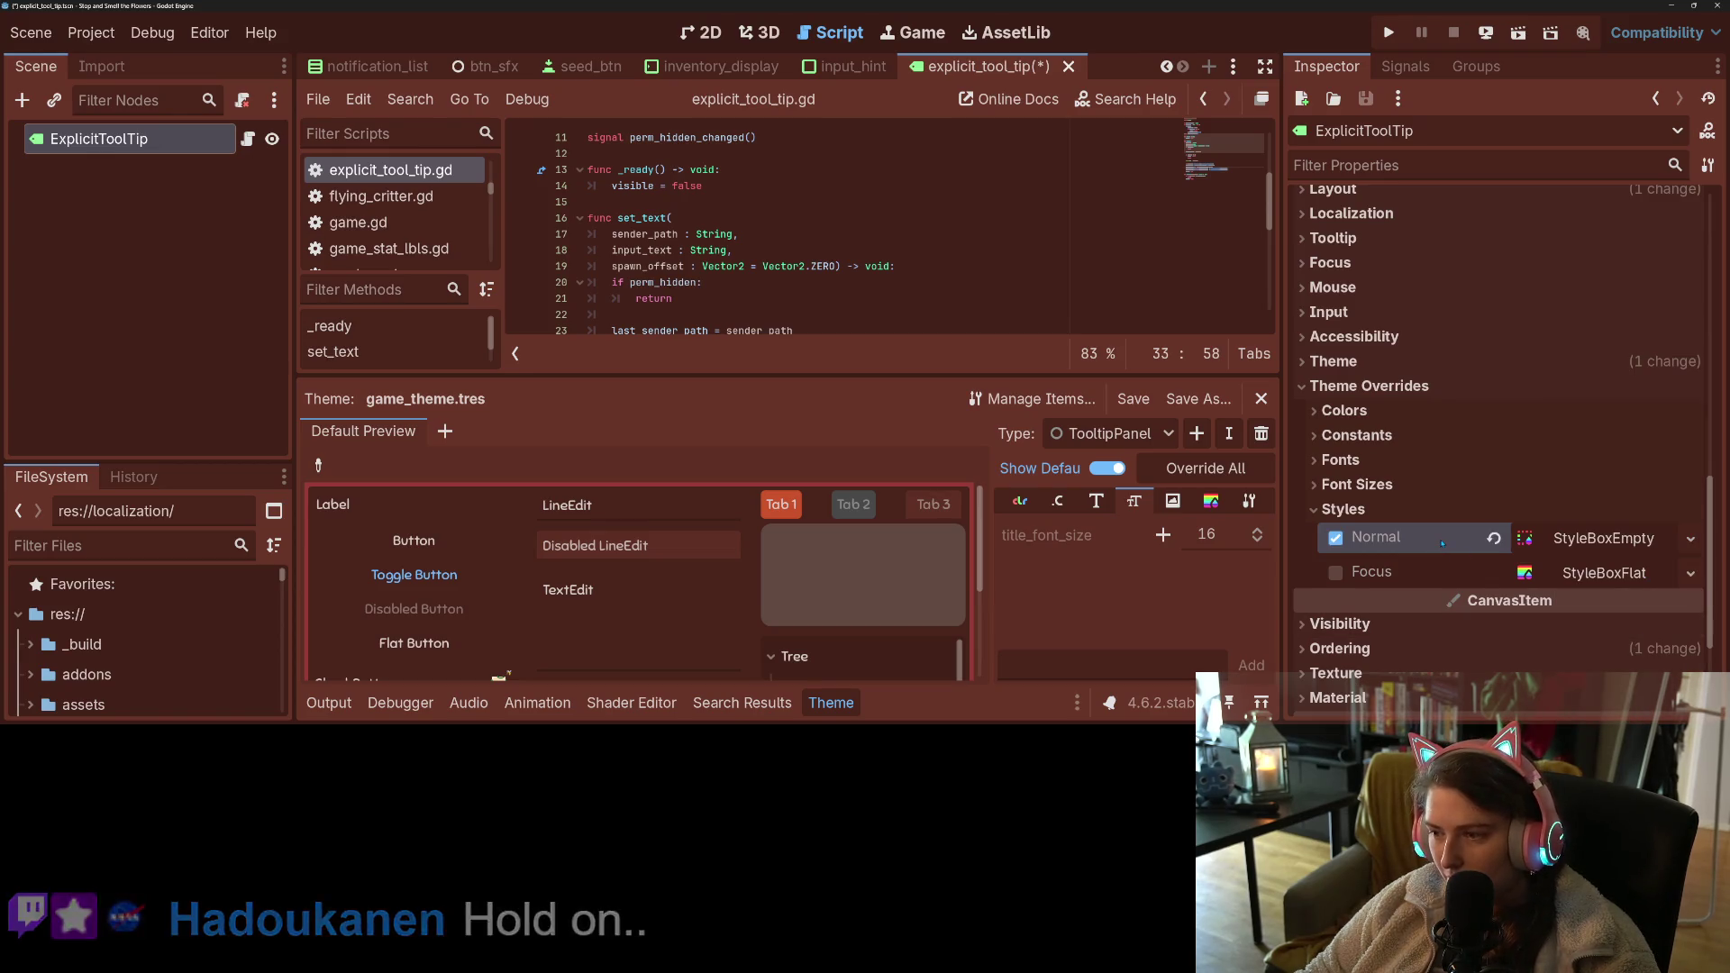
right_click(1443, 544)
left_click(1477, 570)
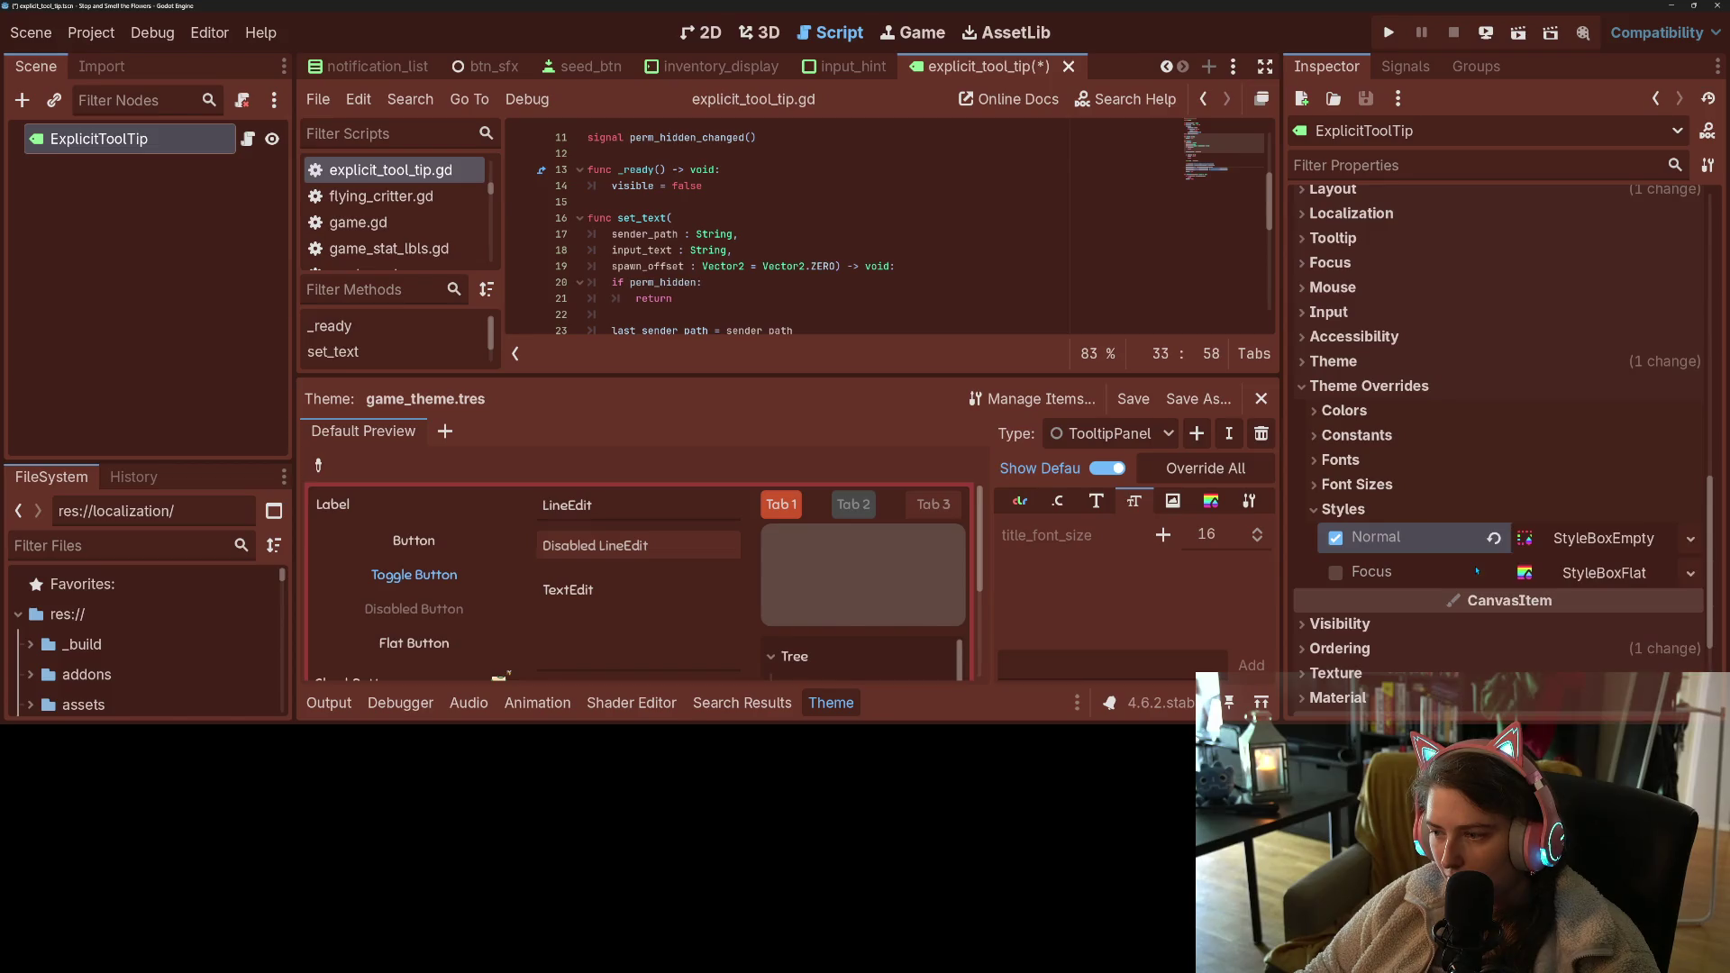
key("ctrl+s")
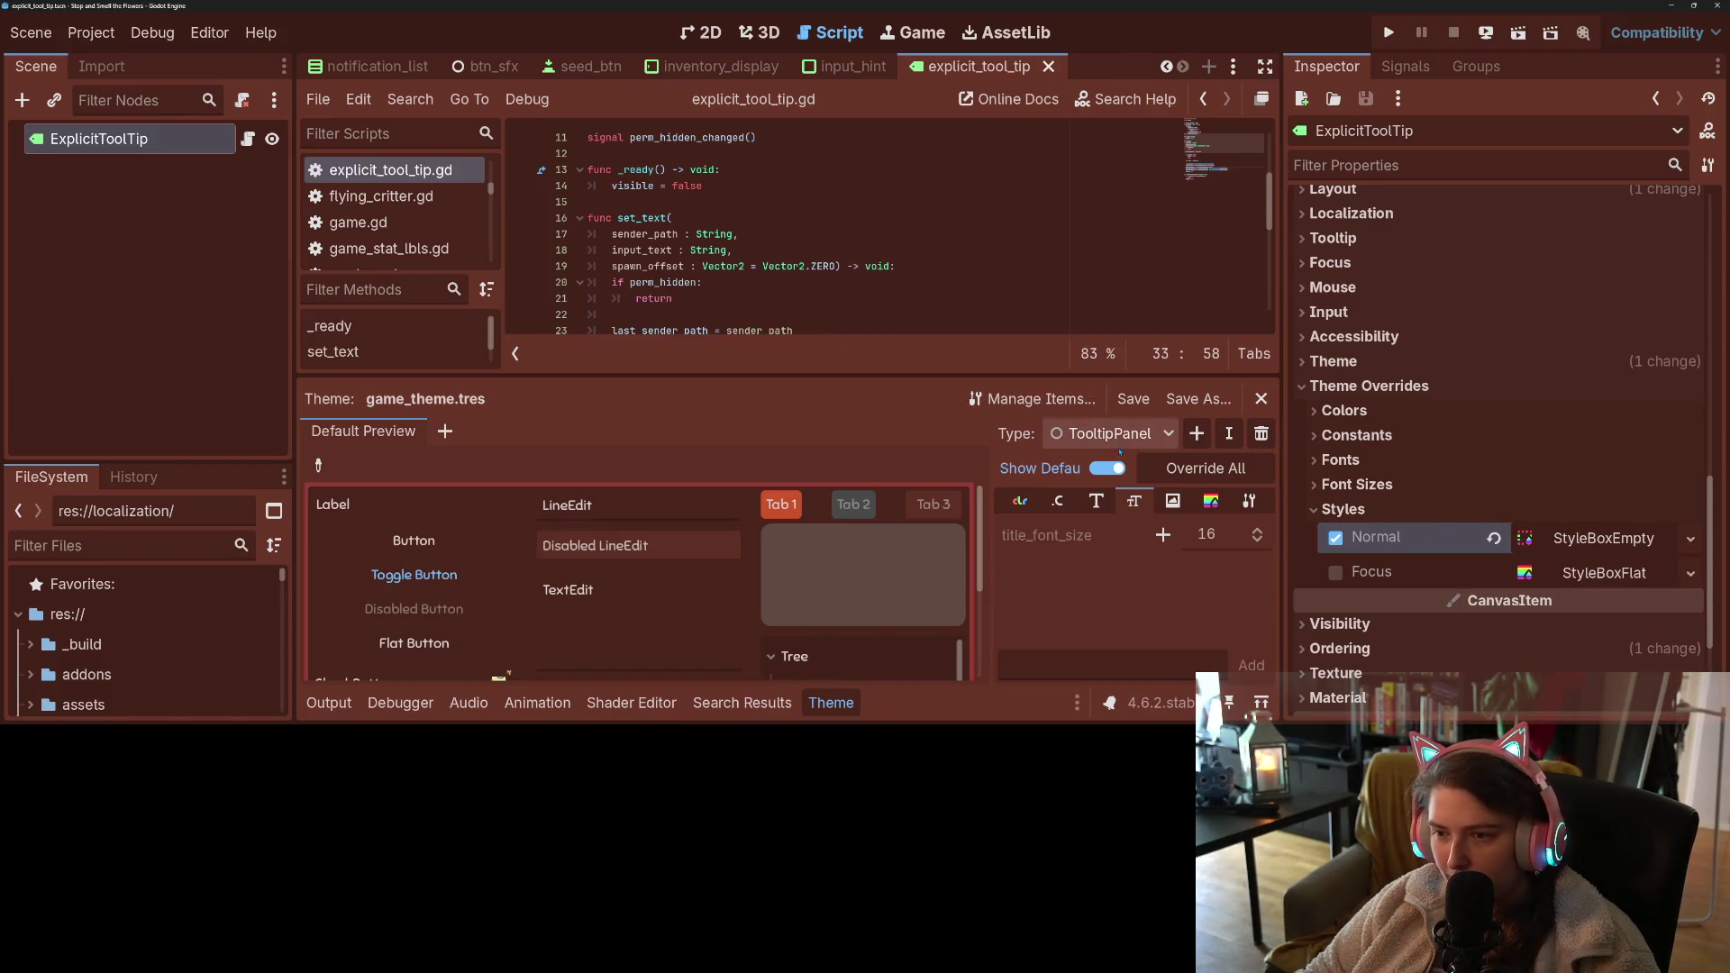
- Copy the TooltipPanel Panel stylebox from game_theme.tres and paste it into the Normal style
left_click(1222, 504)
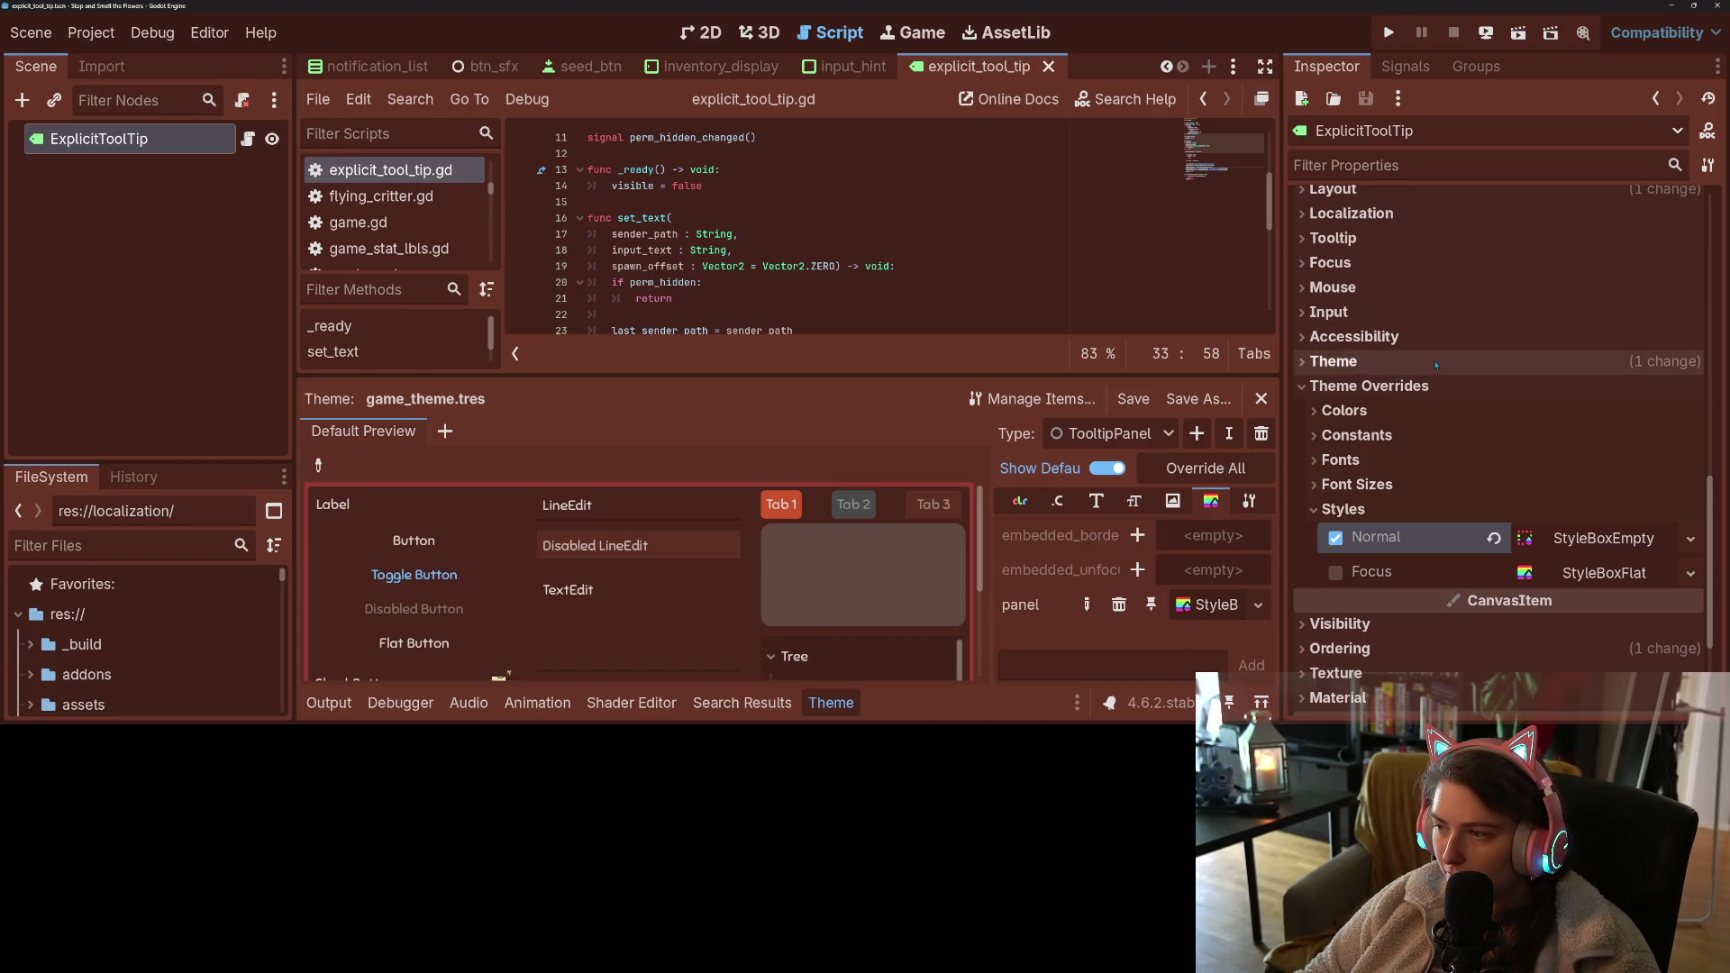
left_click(1406, 361)
left_click(1613, 390)
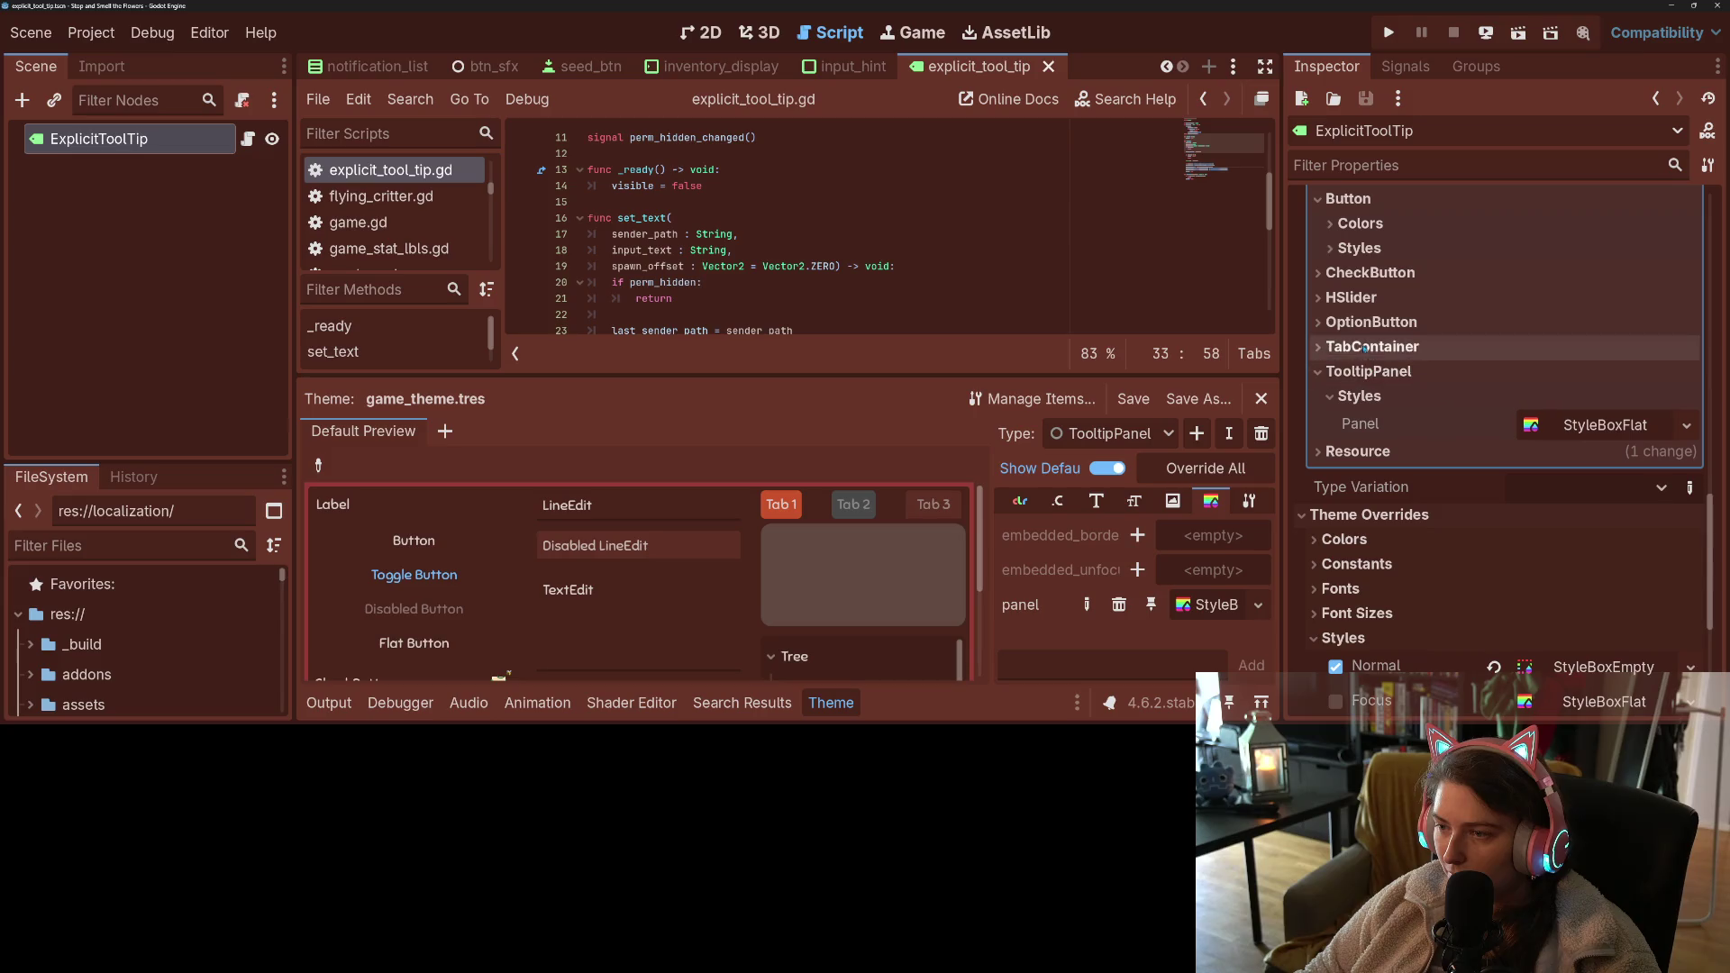
right_click(1478, 422)
key("Escape")
scroll(1442, 469, "down", 3)
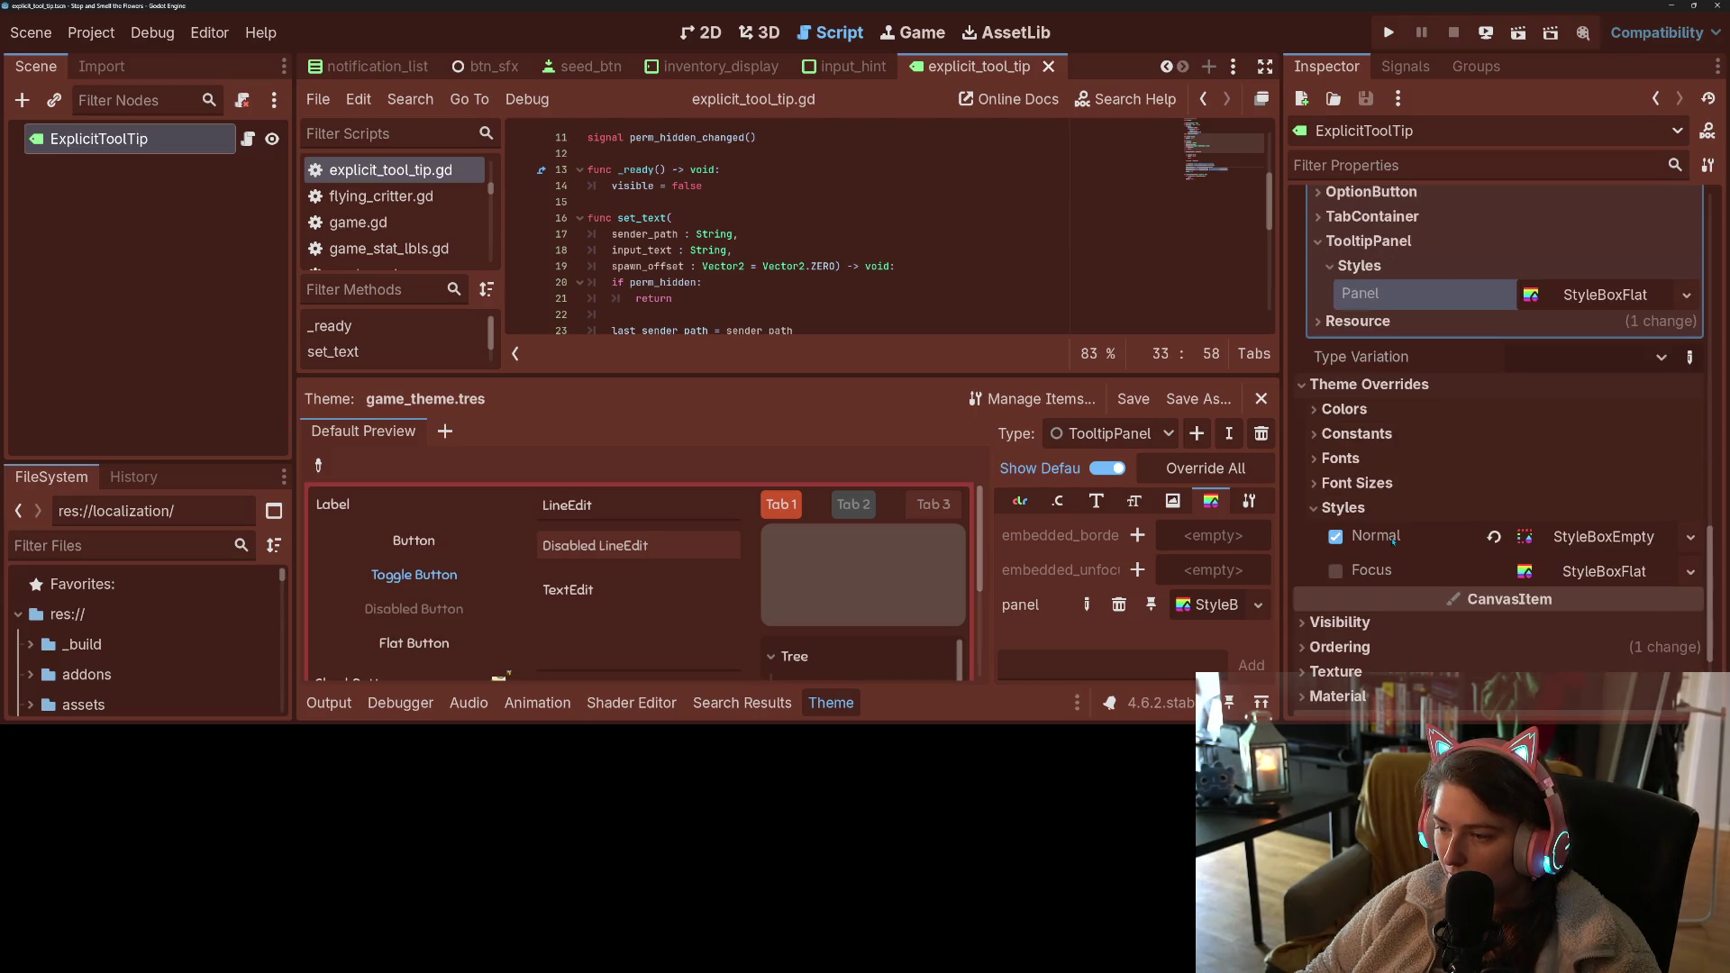
right_click(1394, 539)
left_click(1453, 572)
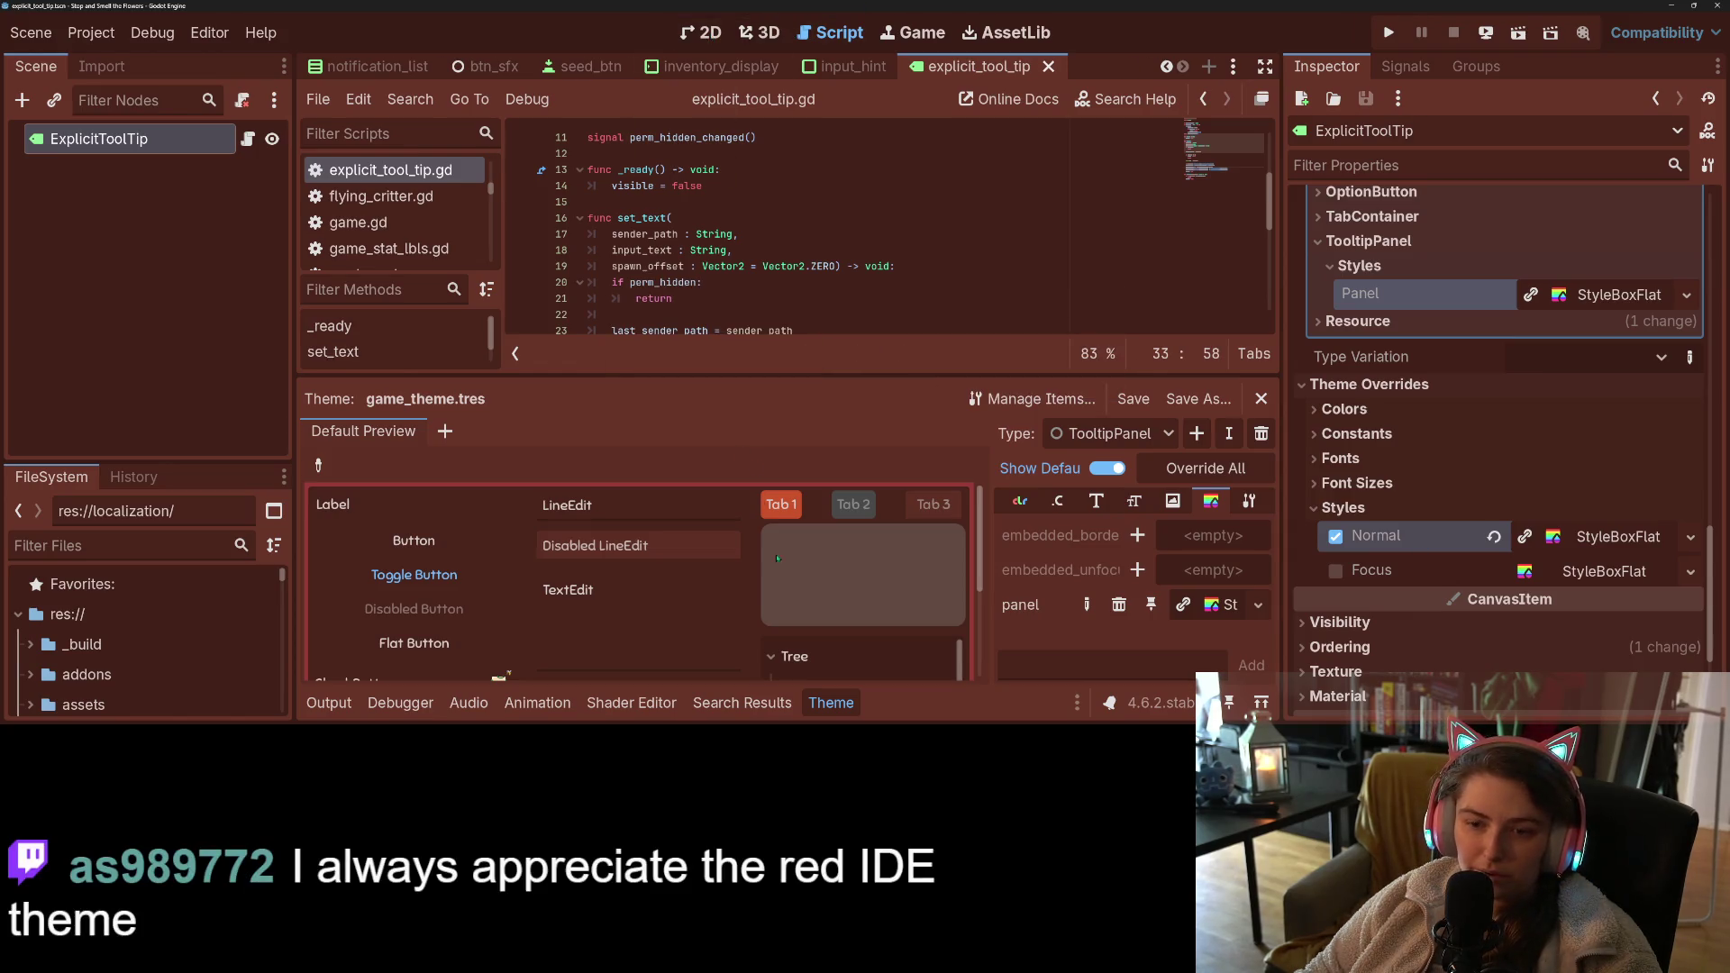
- Delete '$Label' from line 29 so it reads 'text = input_text'
left_click(830, 704)
double_click(630, 428)
key("Delete")
key("Delete")
- Change 'extends Control' to 'extends Label' and save the script
double_click(622, 427)
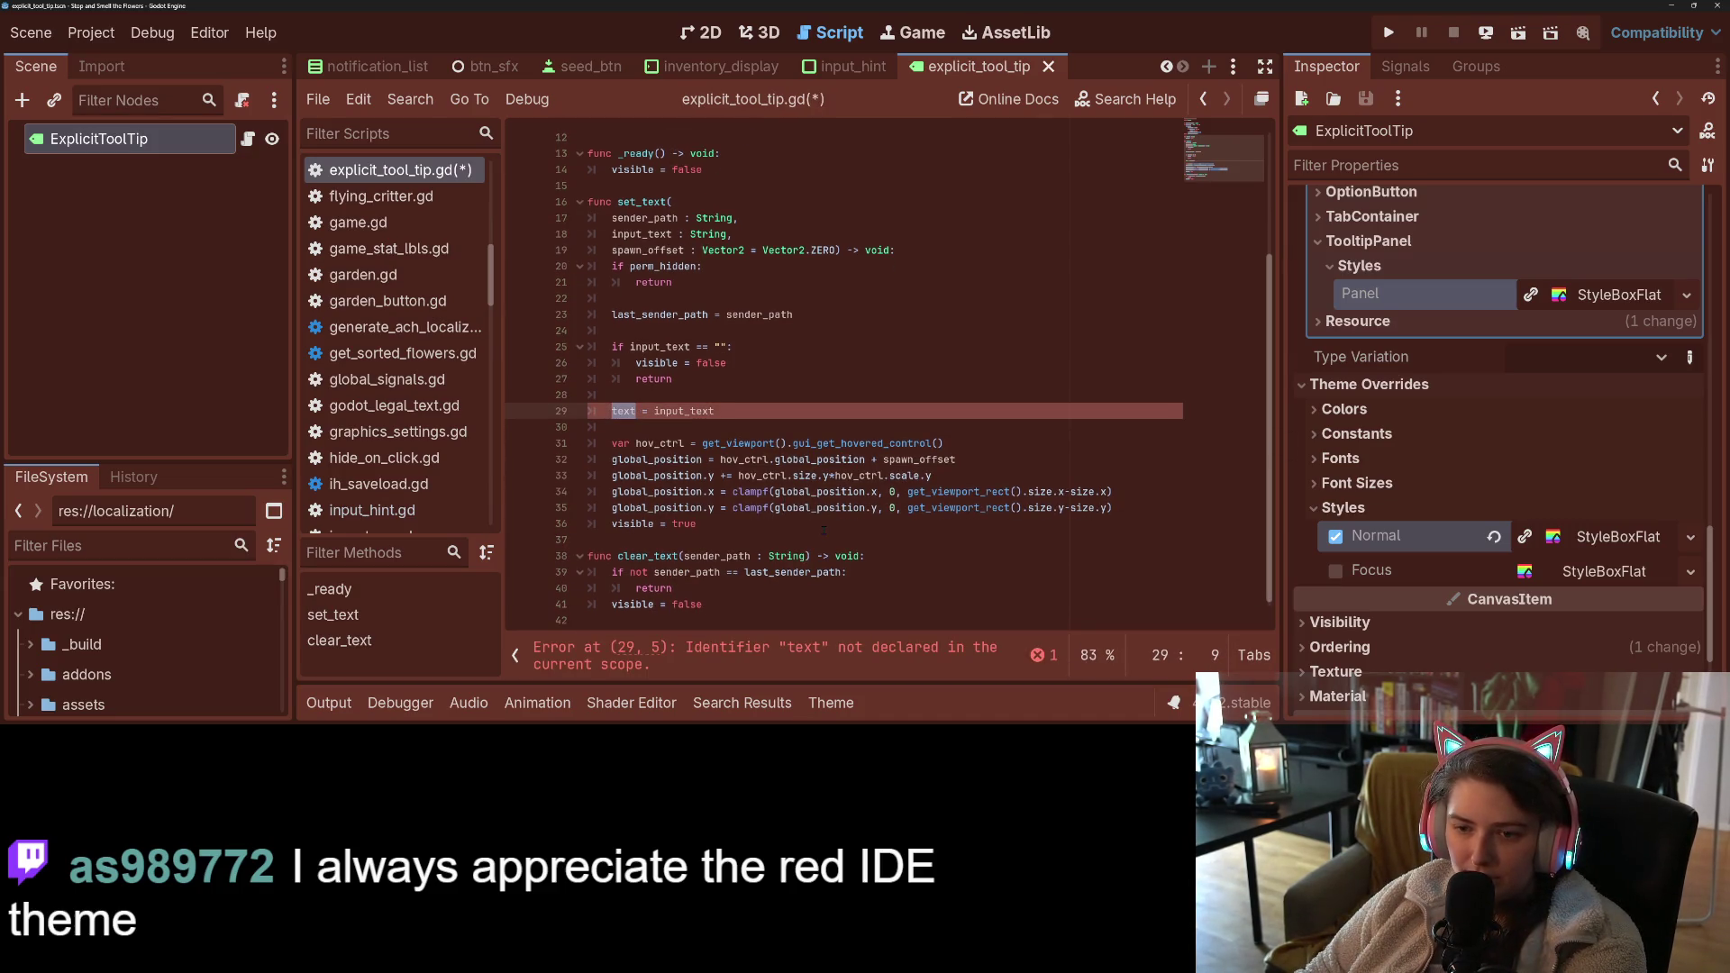
scroll(824, 530, "up", 4)
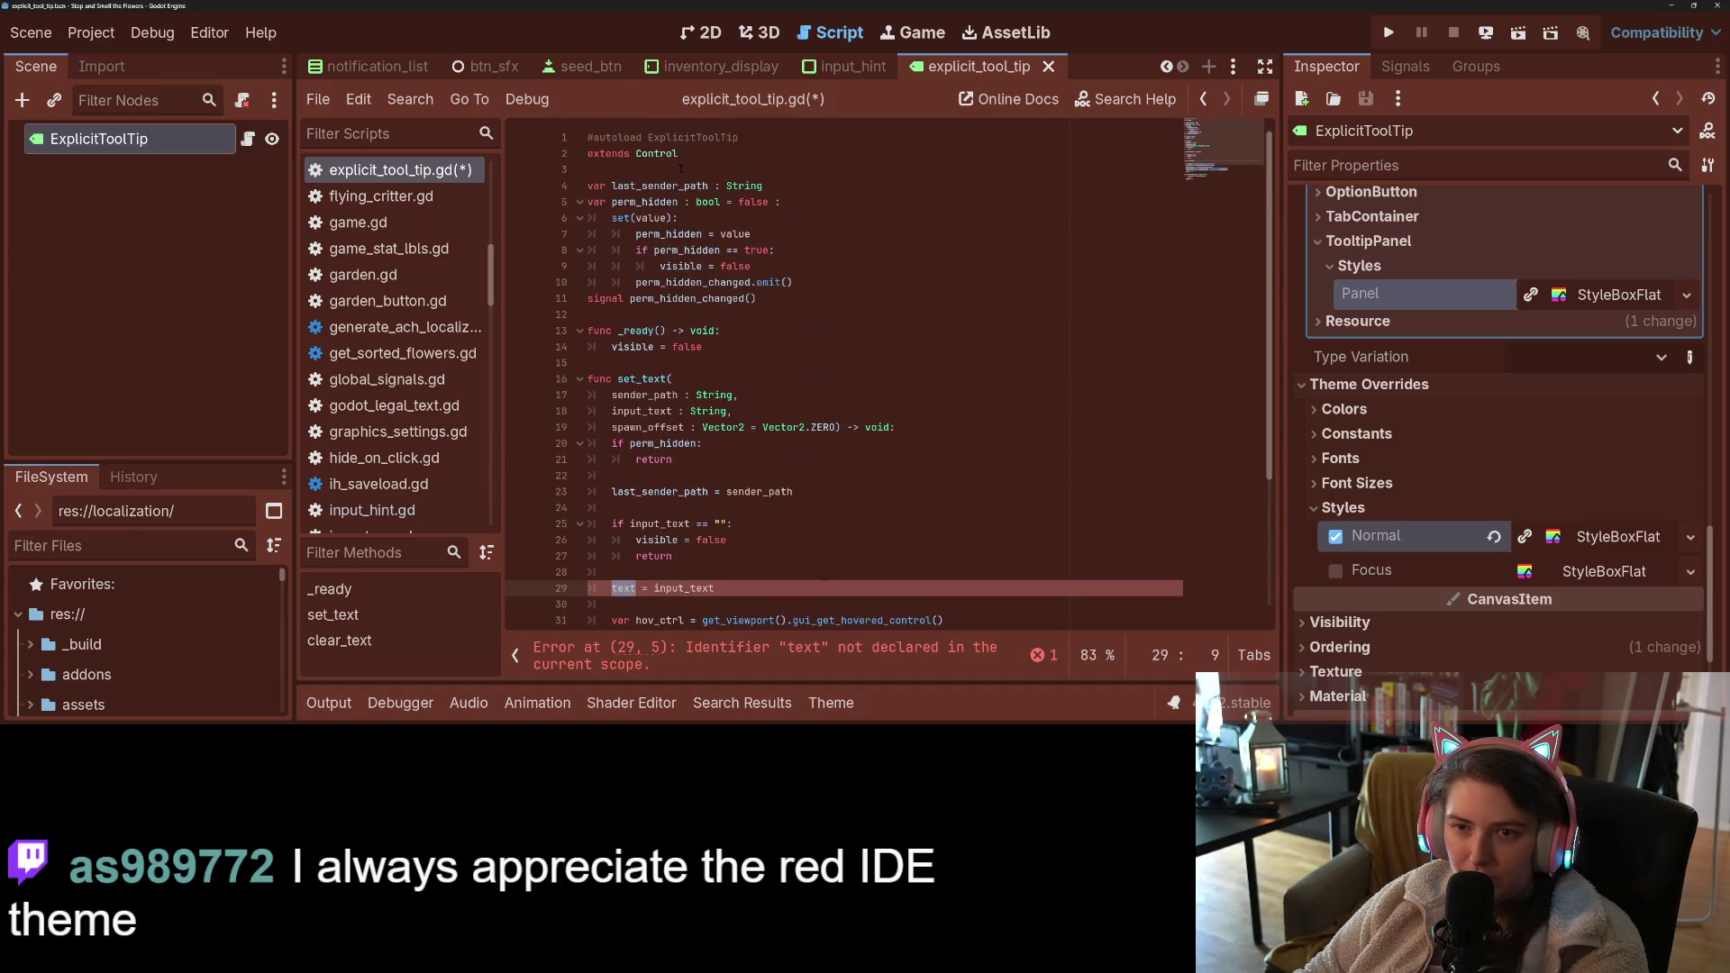
double_click(658, 153)
type("Label")
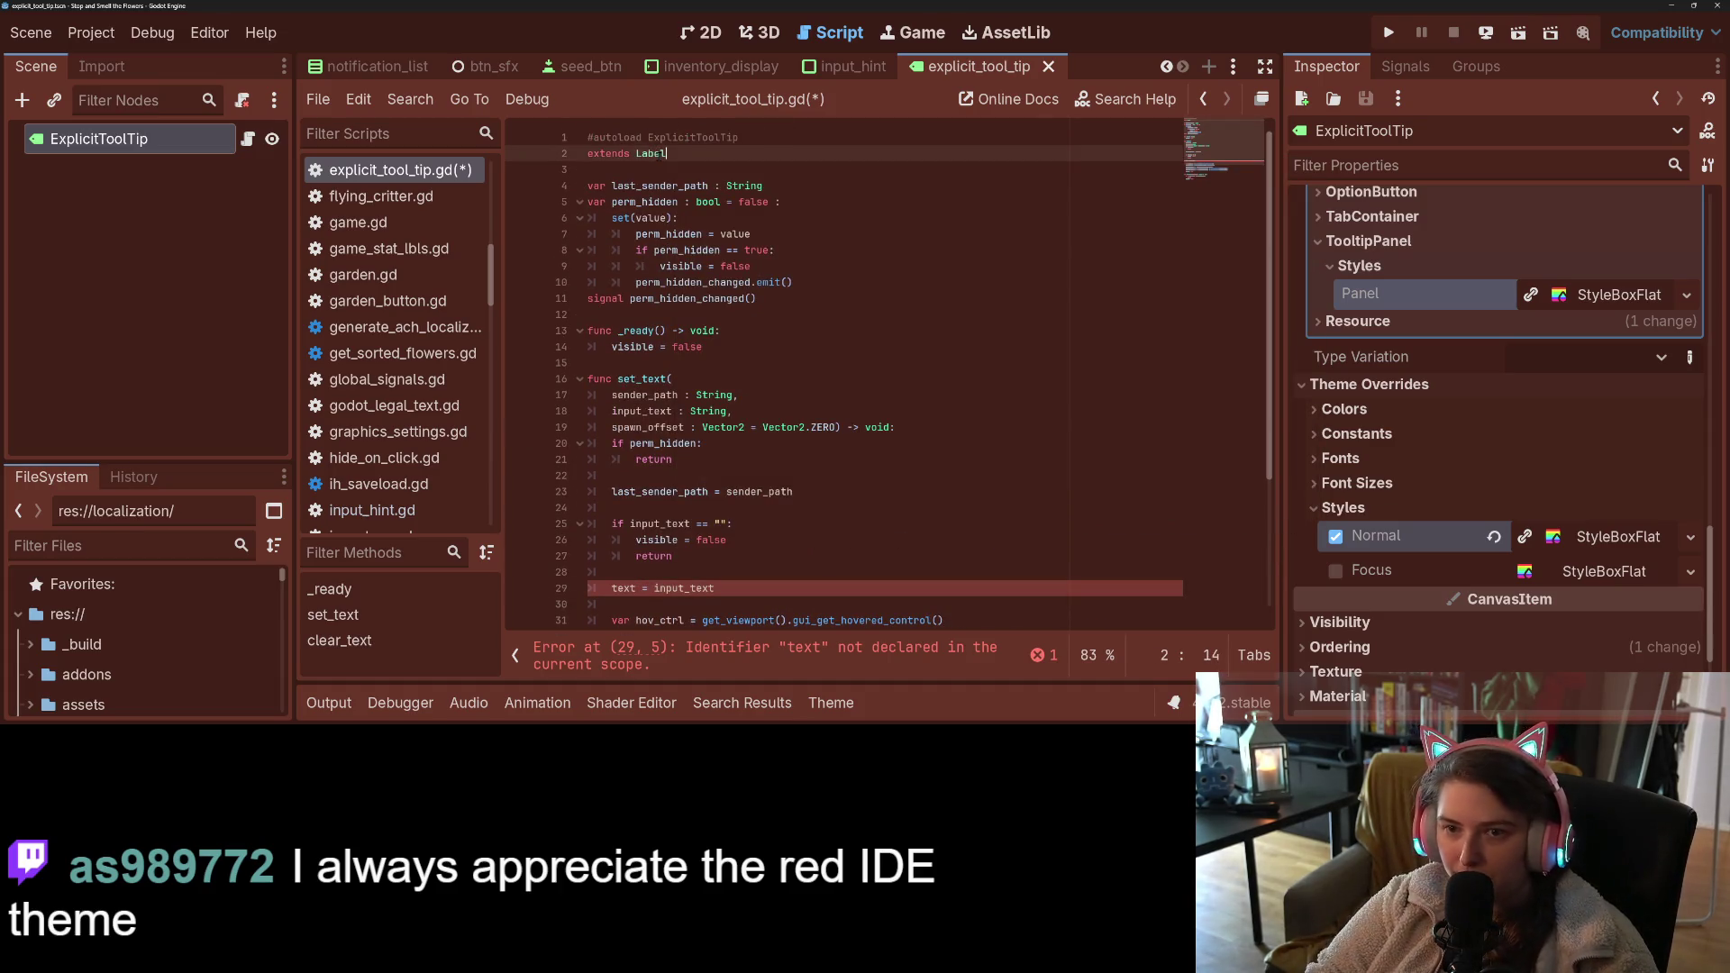
key("ctrl+s")
- Rename func set_text to set_text_custom and save
scroll(842, 361, "down", 4)
left_click(745, 226)
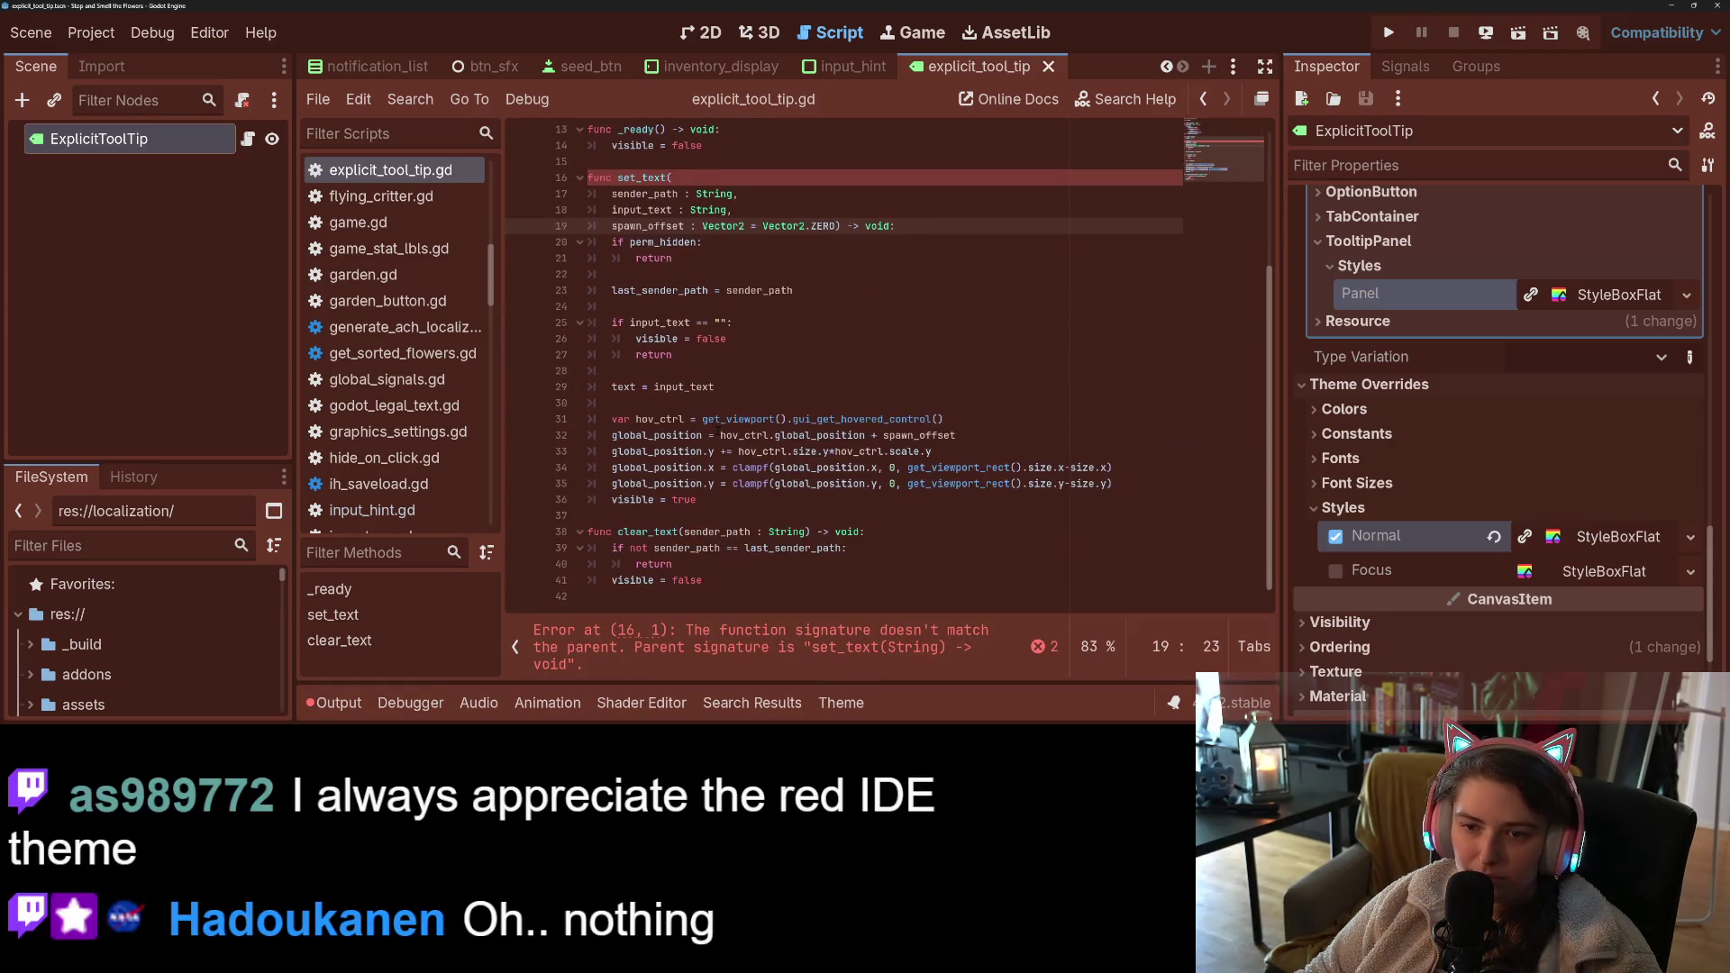
left_click(642, 178)
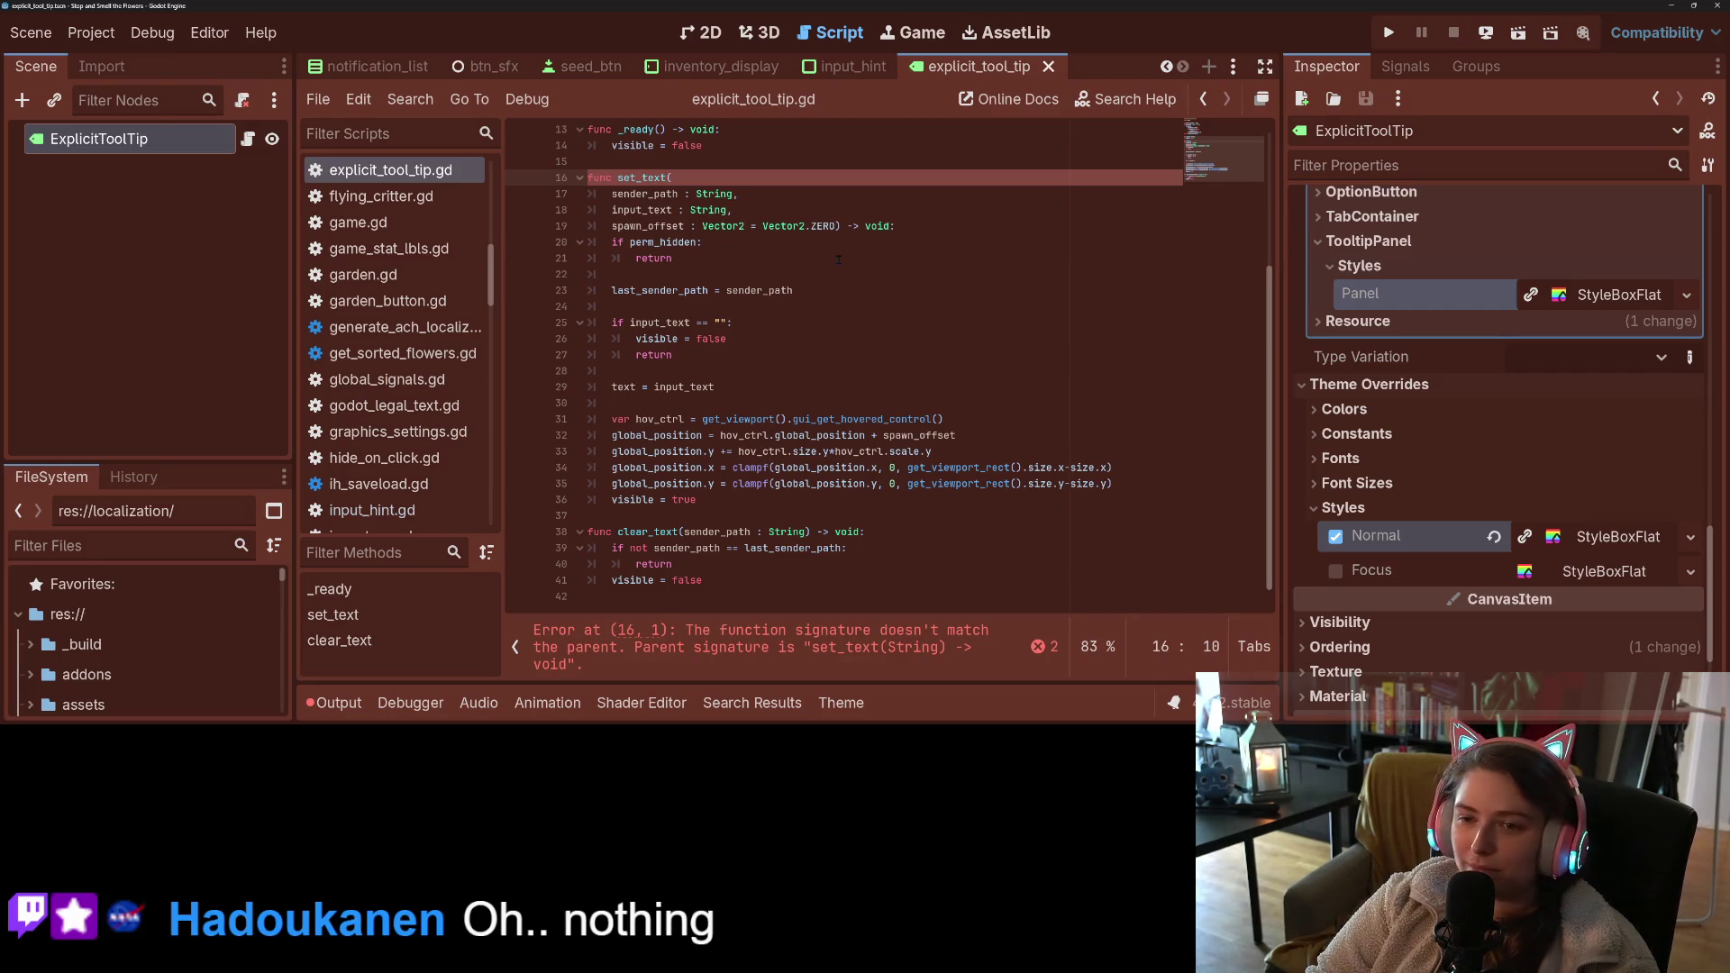
type("custom_")
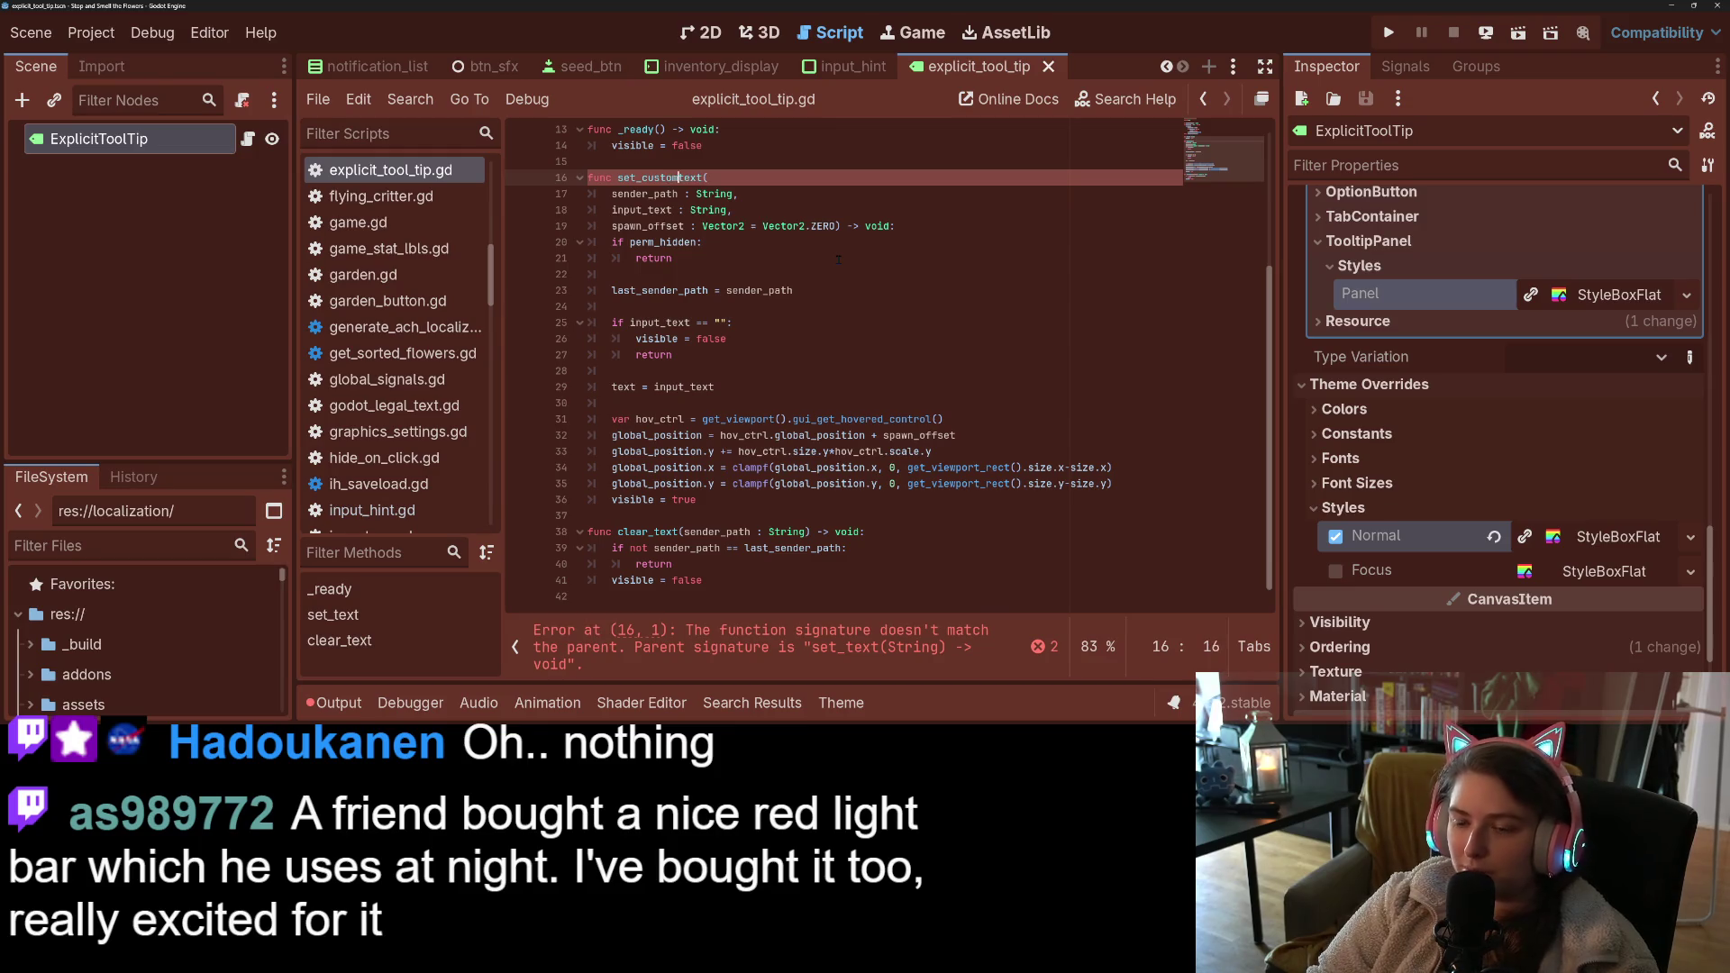
key("BackSpace")
key("BackSpace")
key("BackSpace")
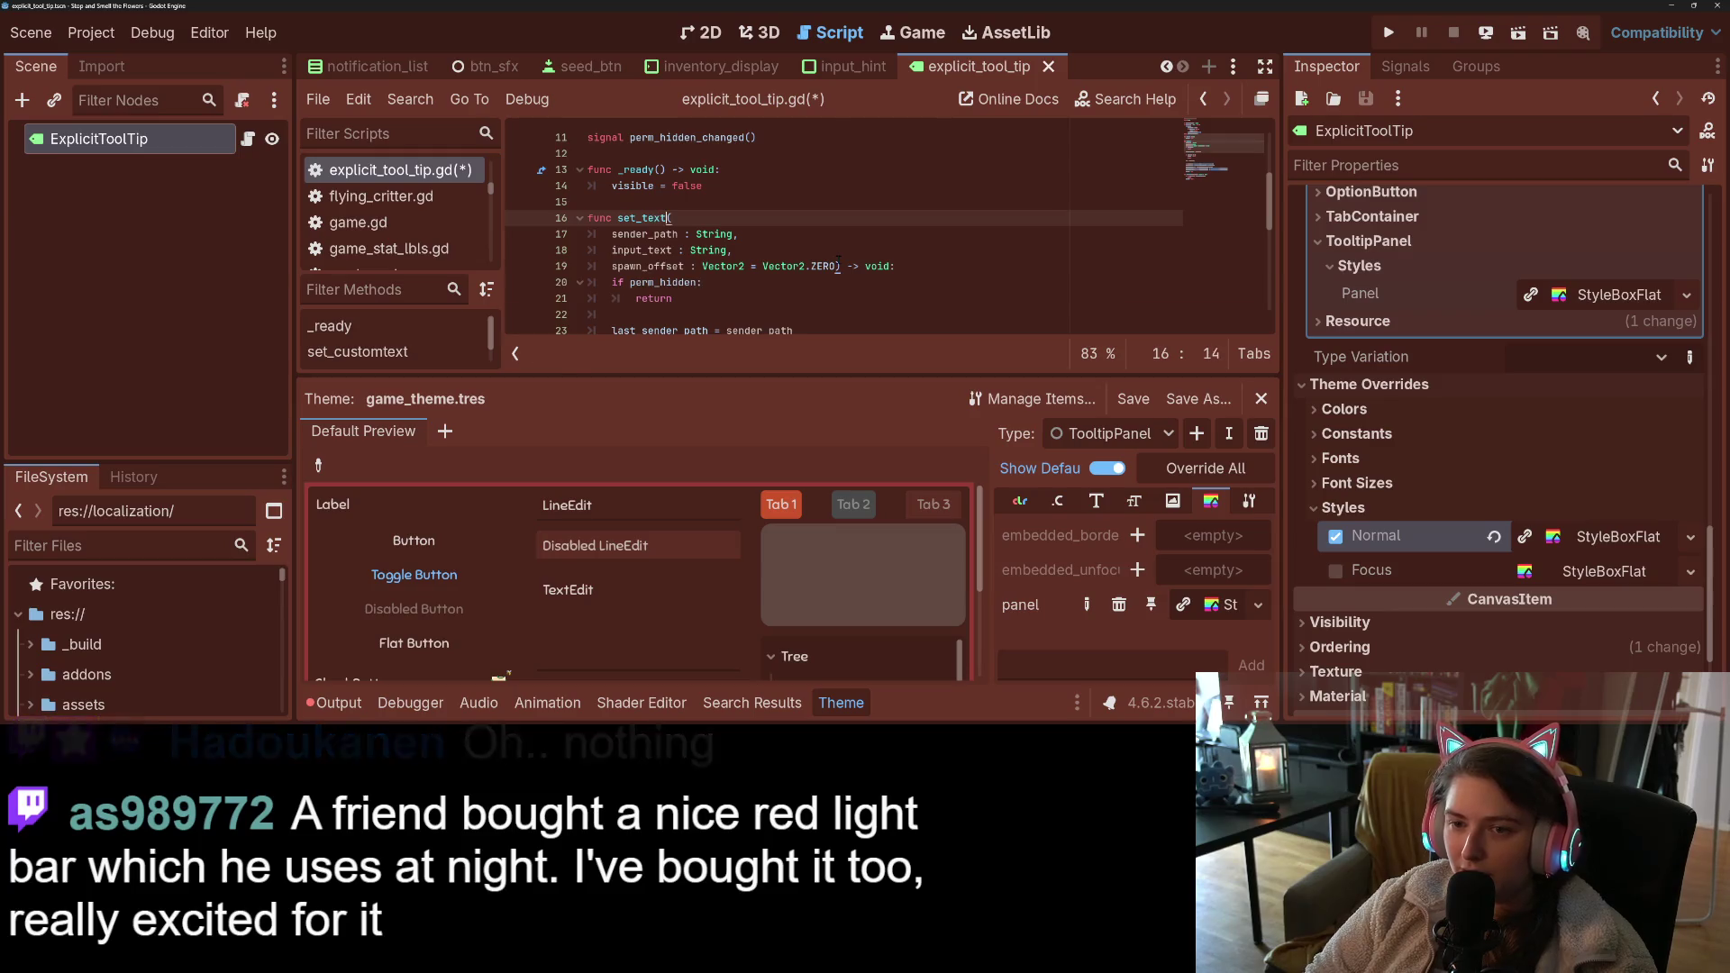
key("ctrl+Right")
type("_custom")
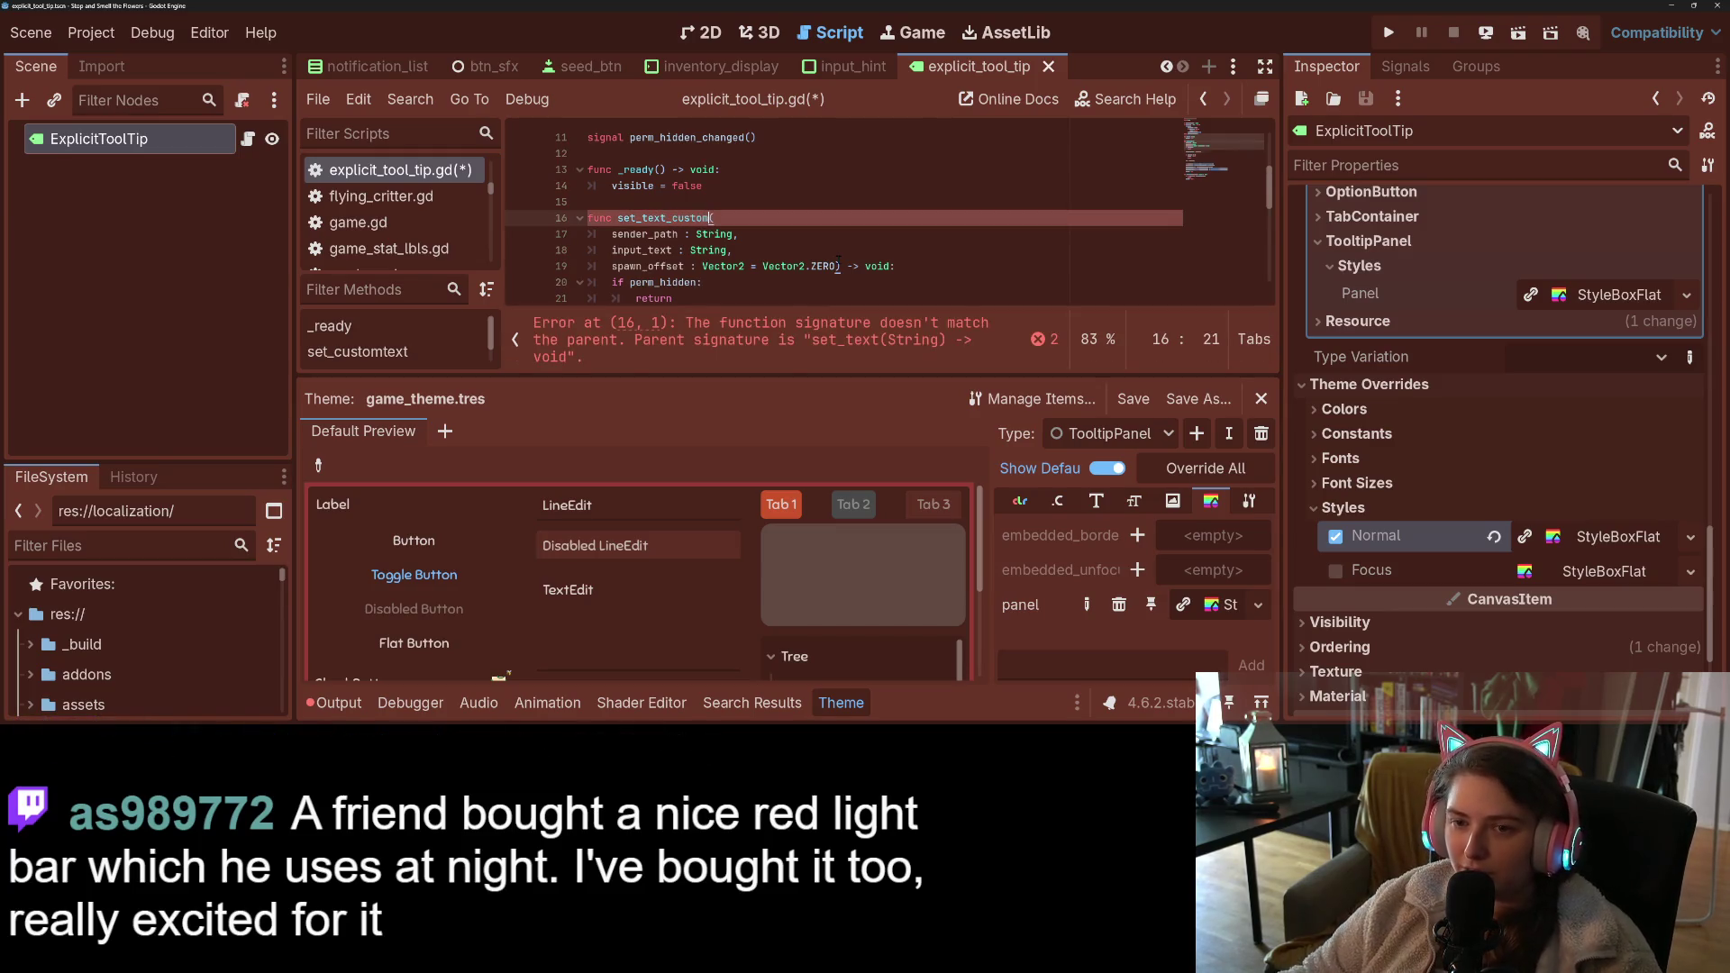
left_click(662, 217)
double_click(663, 217)
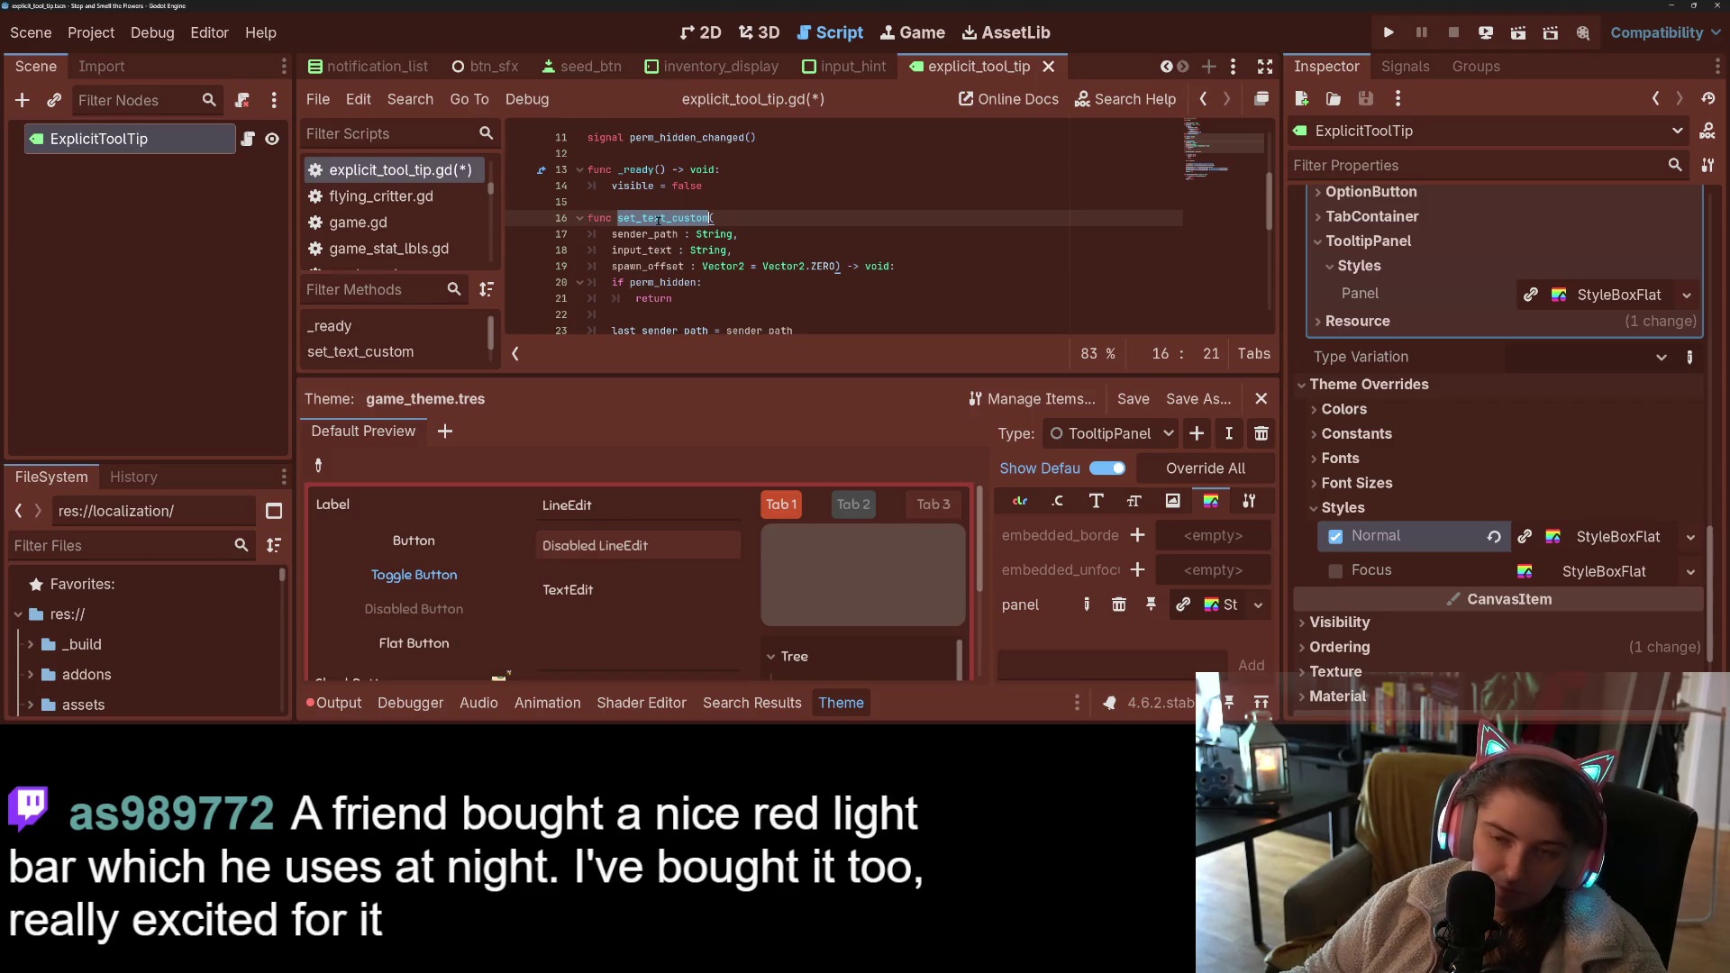
key("ctrl+s")
- In shop_button.gd, change the tooltip's set_text call on line 136 to set_text_custom
left_click(752, 703)
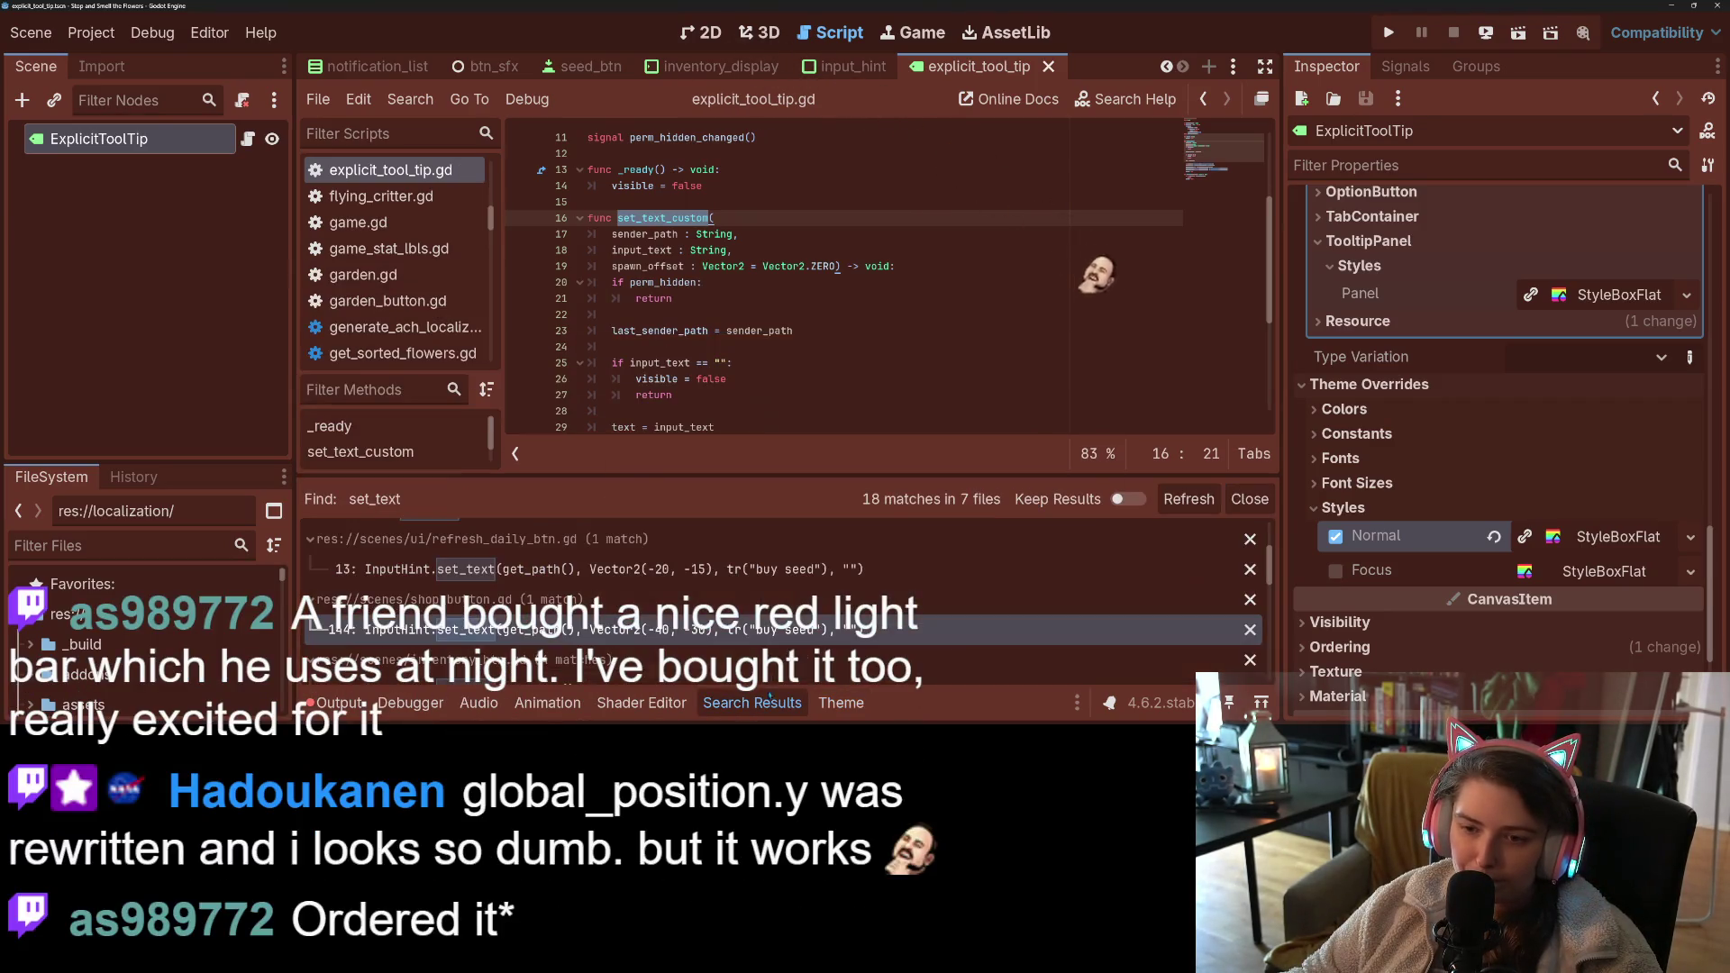
left_click(749, 629)
scroll(757, 346, "down", 5)
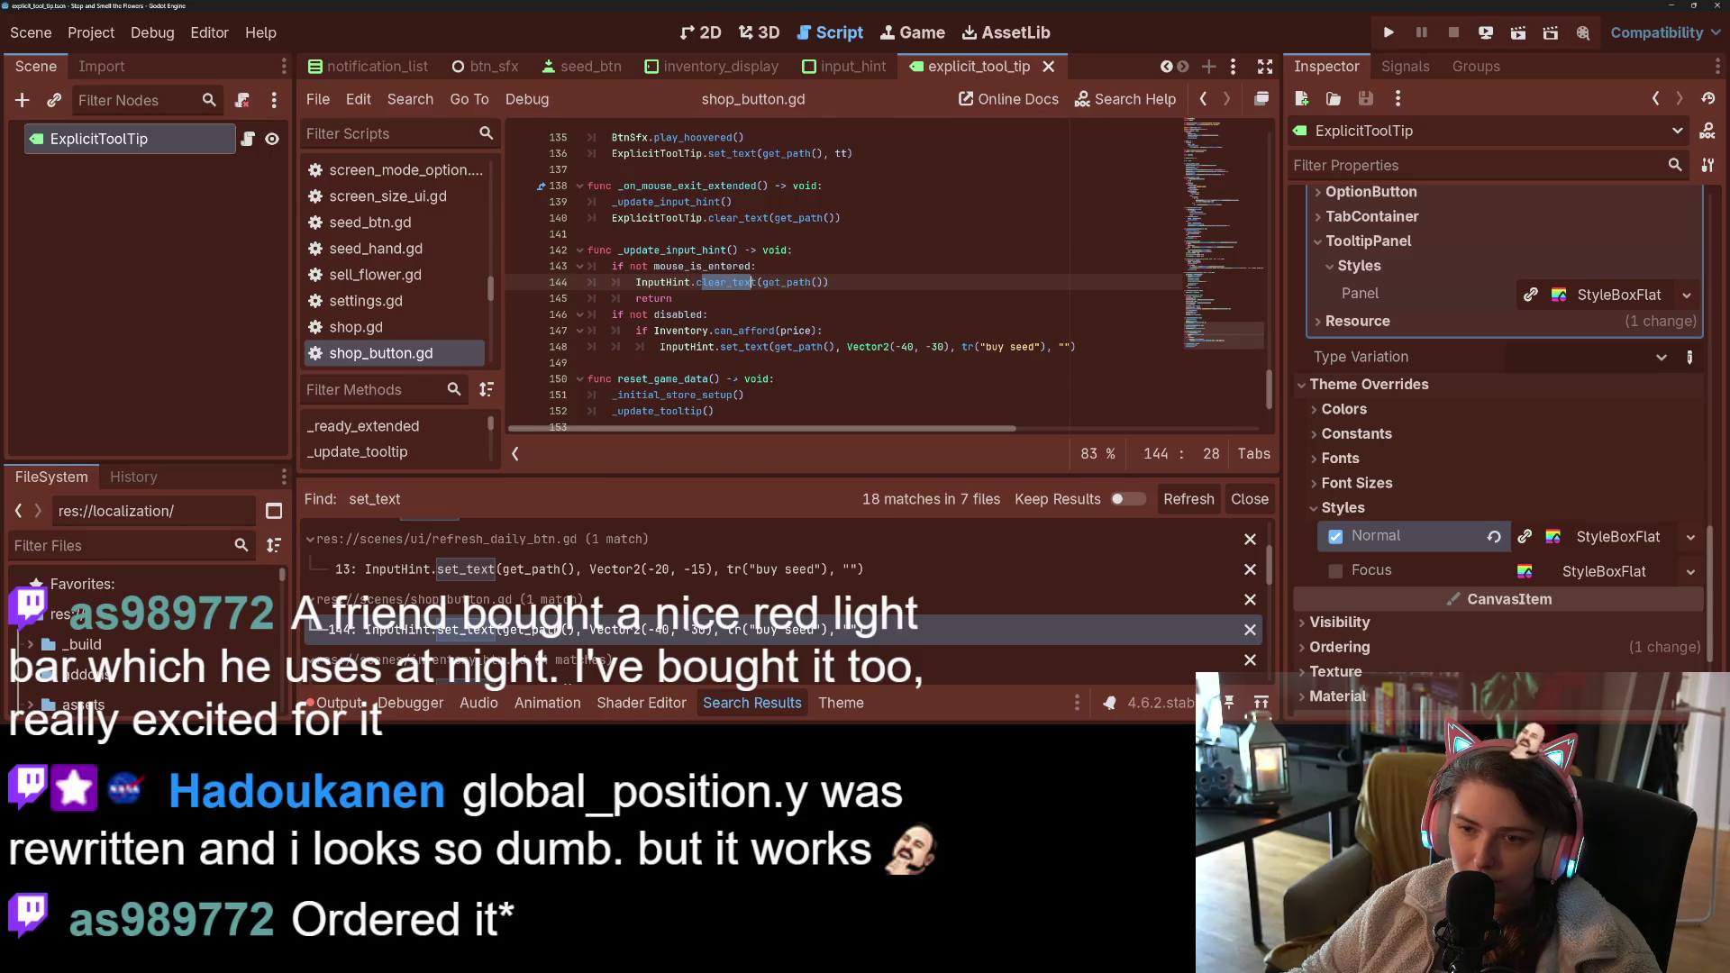
left_click(757, 346)
double_click(756, 347)
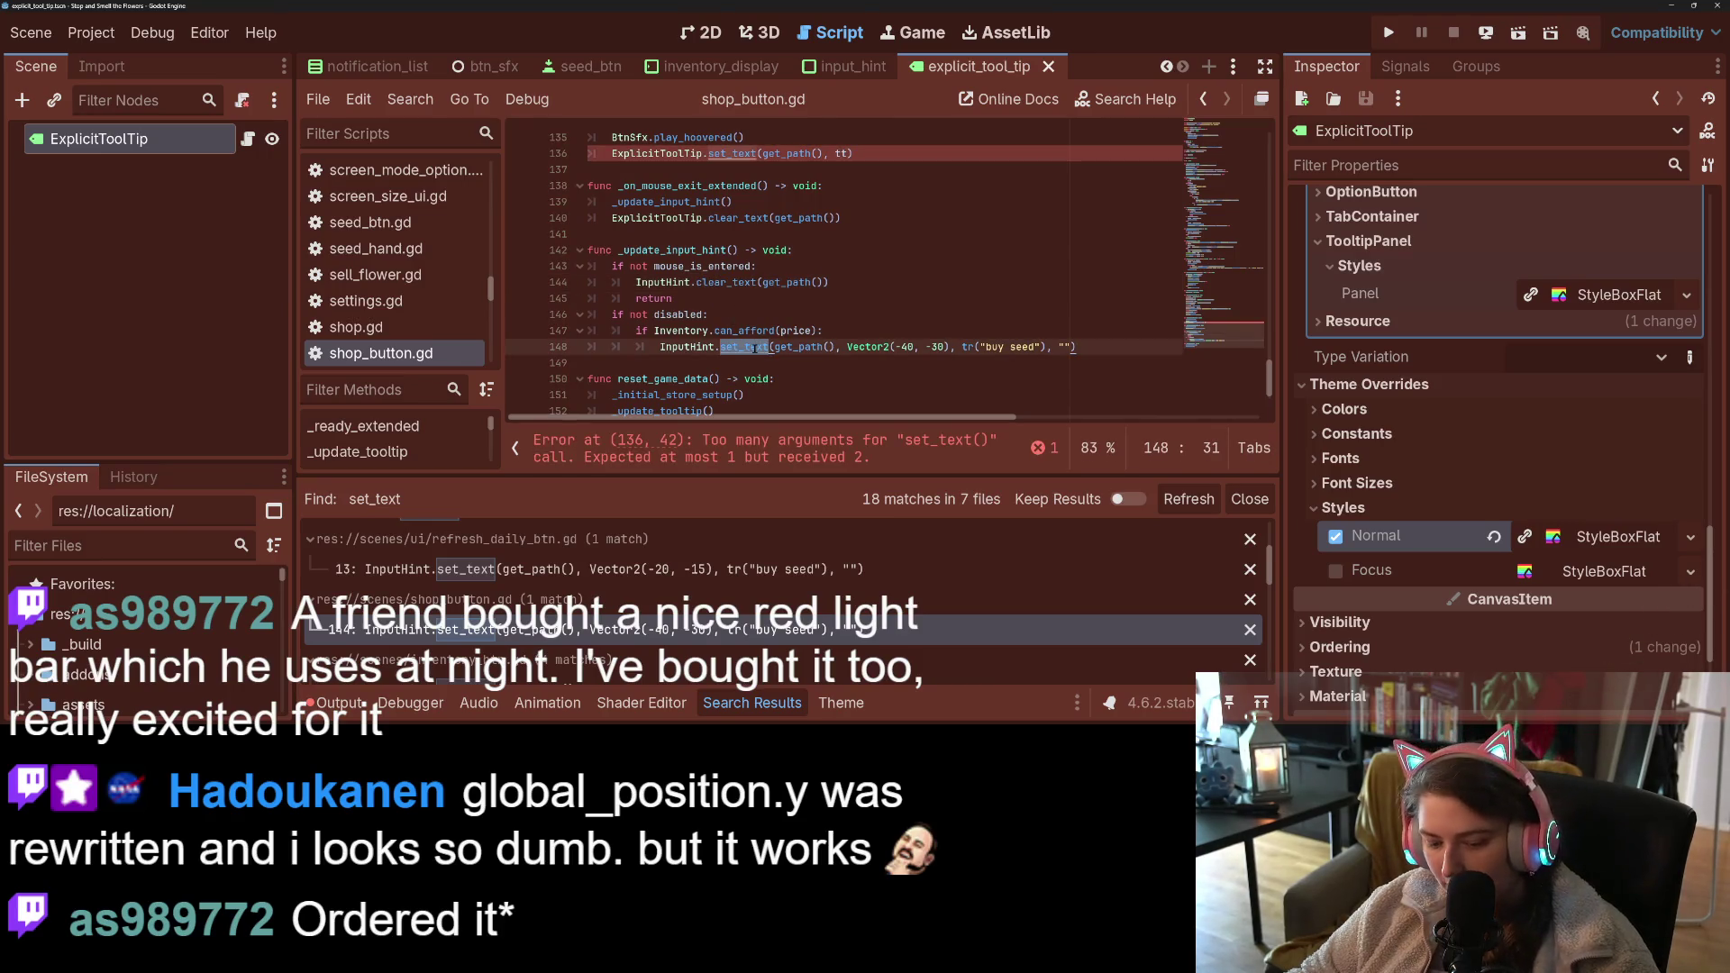
double_click(744, 153)
type("set_text_custom")
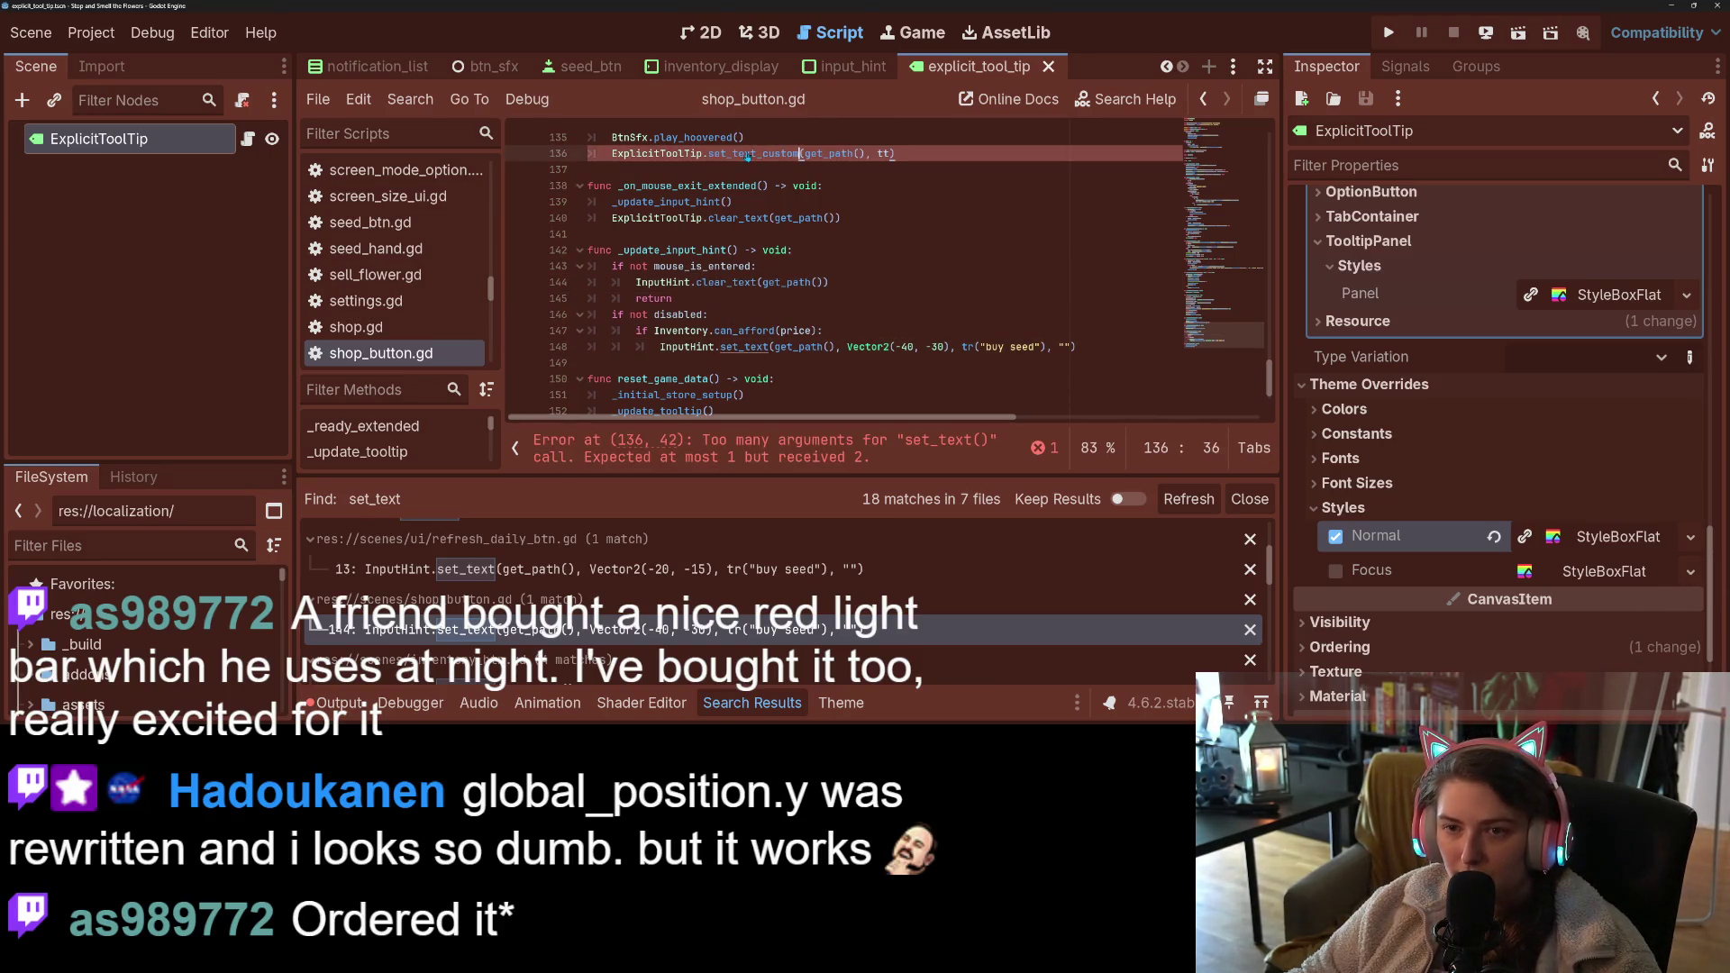
- Go back from shop_button.gd to explicit_tool_tip.gd around line 23
scroll(808, 315, "up", 6)
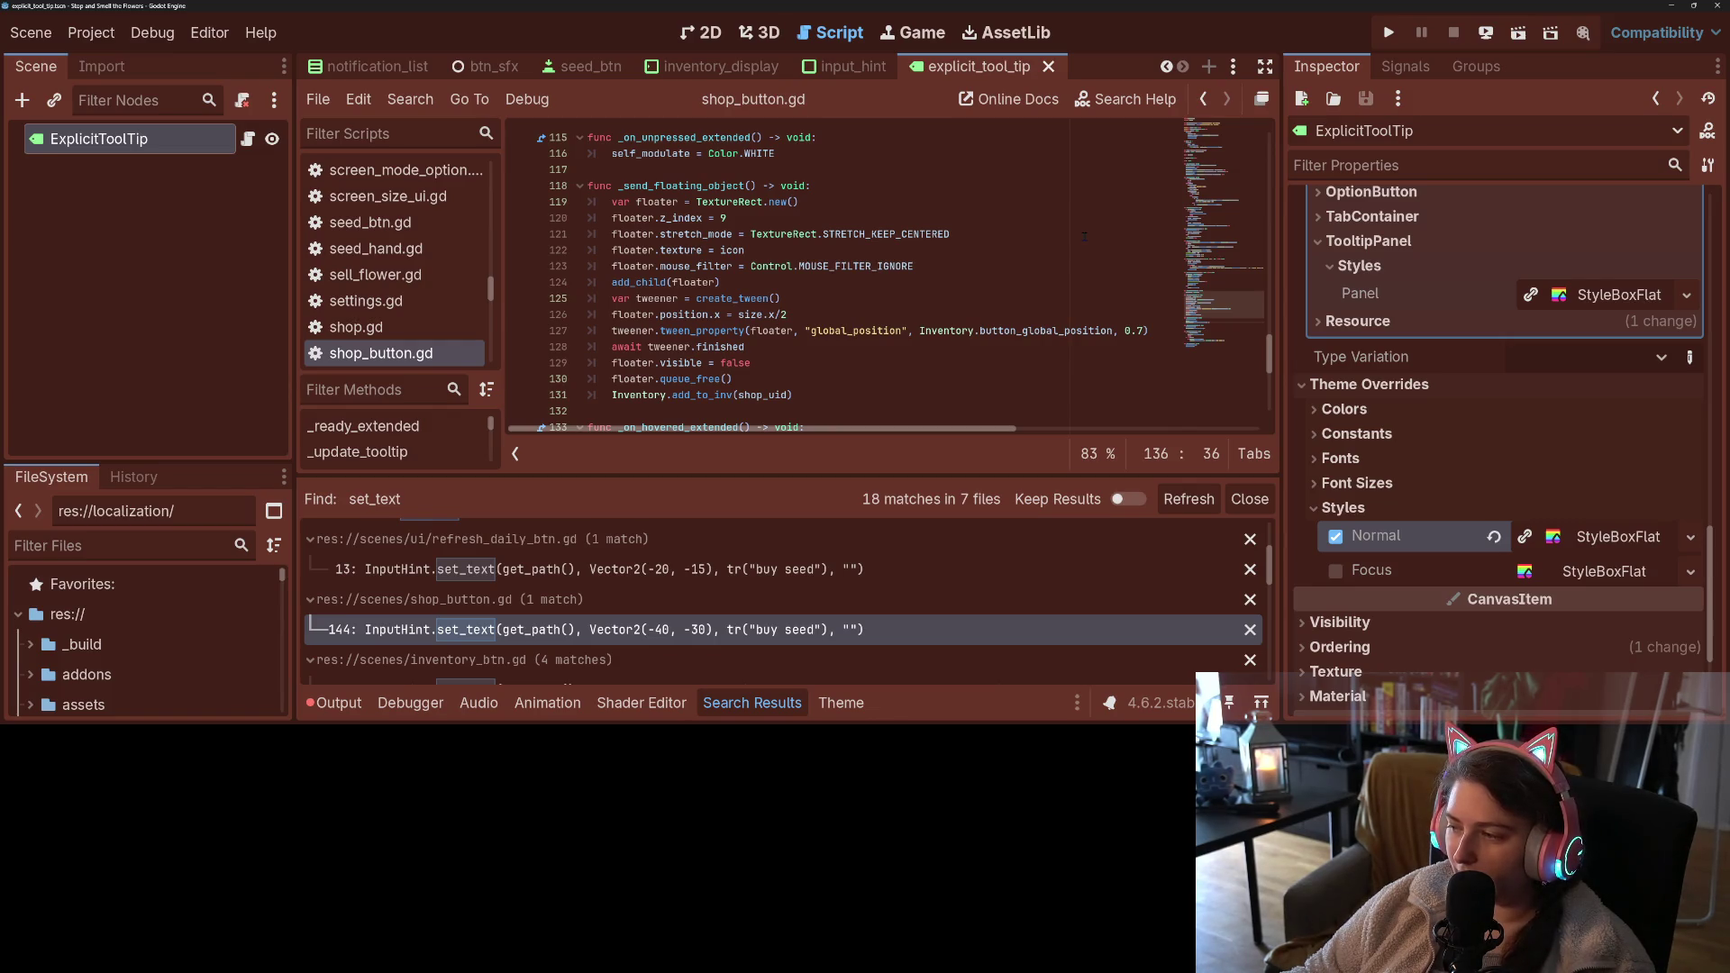
left_click(1085, 237)
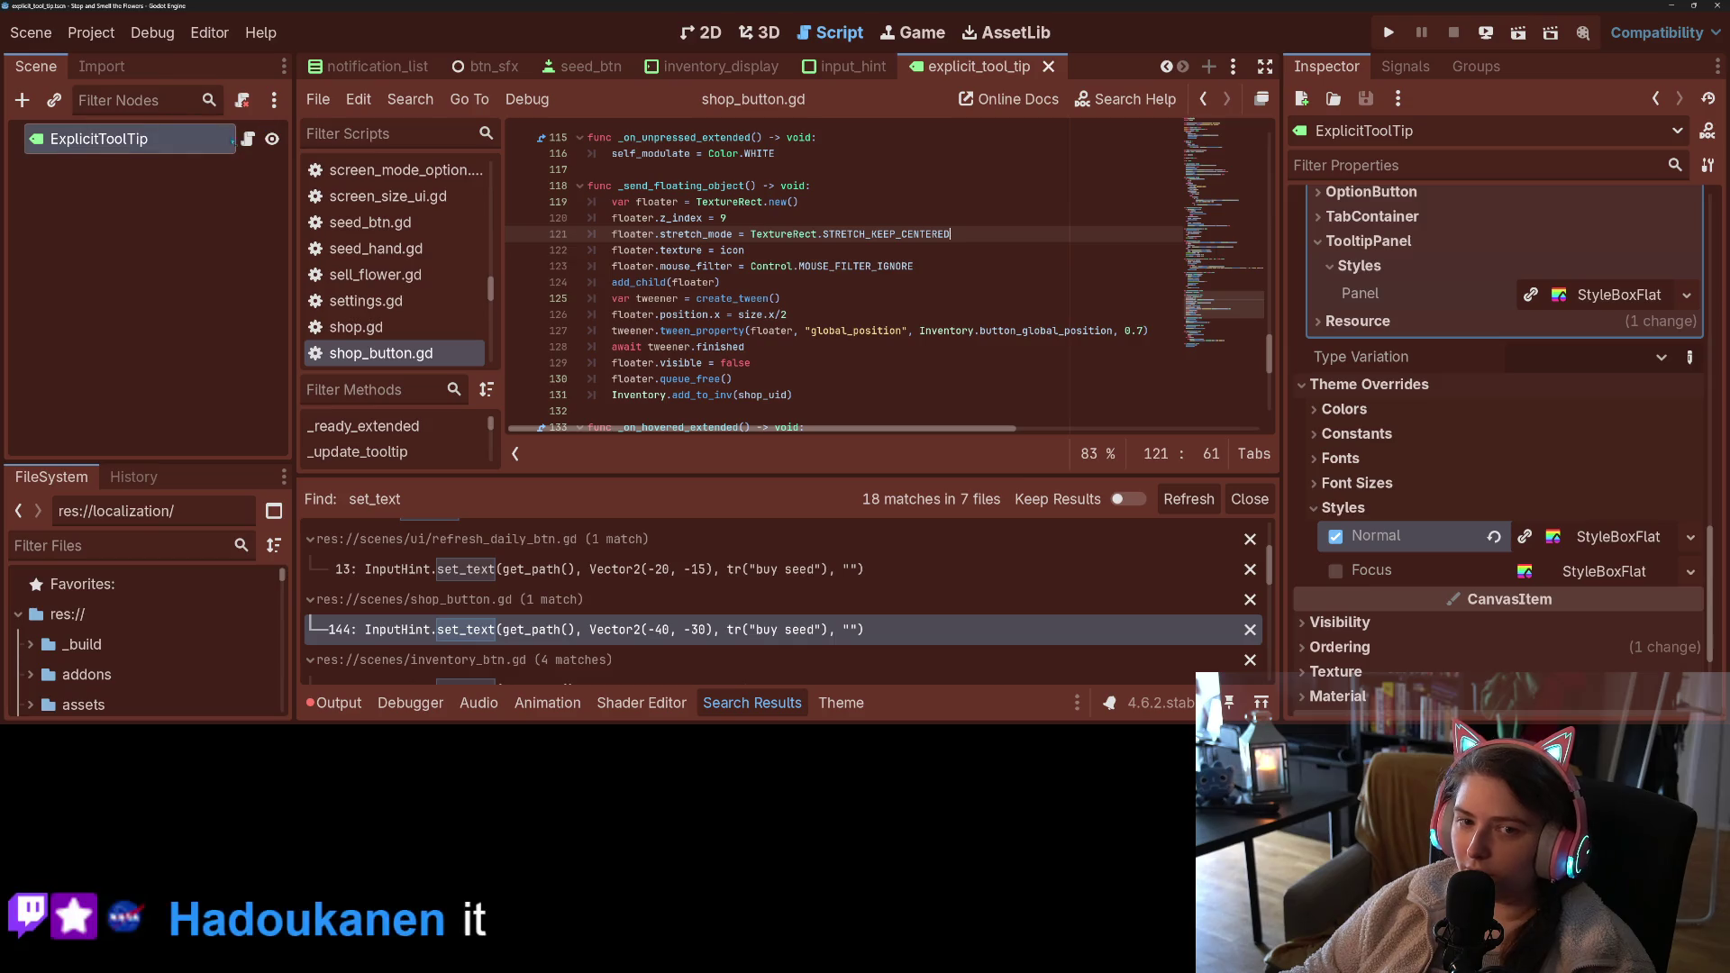
key("alt+Left")
left_click(809, 331)
scroll(808, 331, "down", 3)
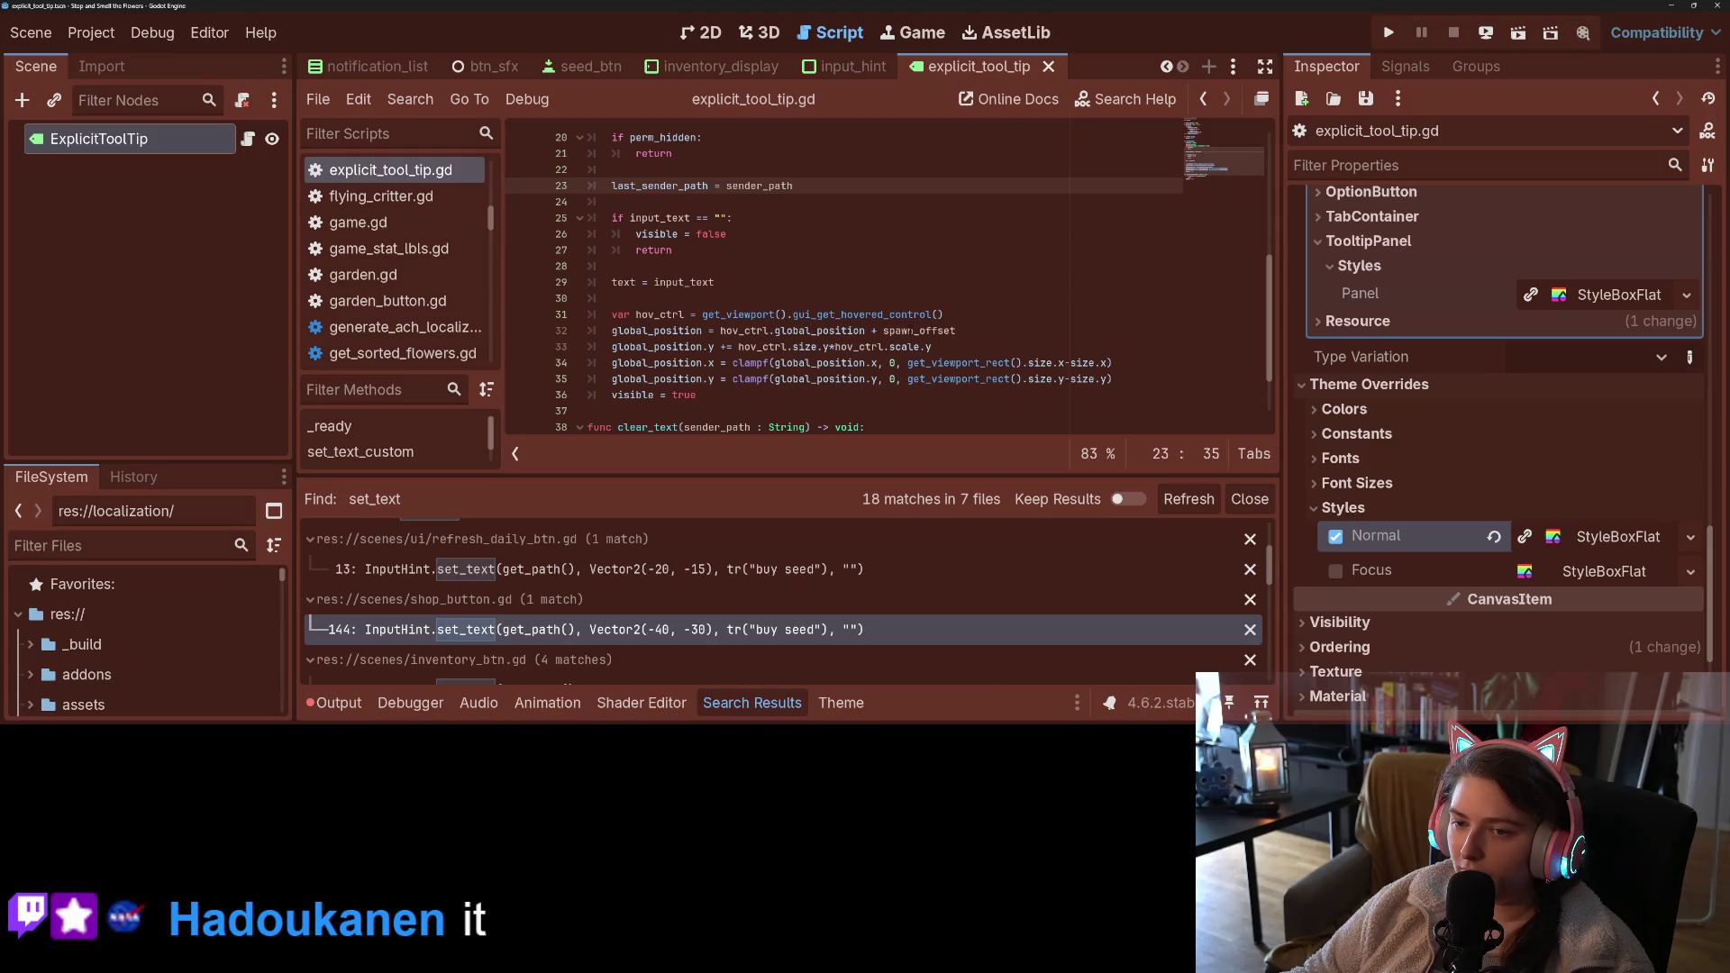
- Check the uses of global_position on line 32, then run the project
left_click(1016, 329)
double_click(658, 331)
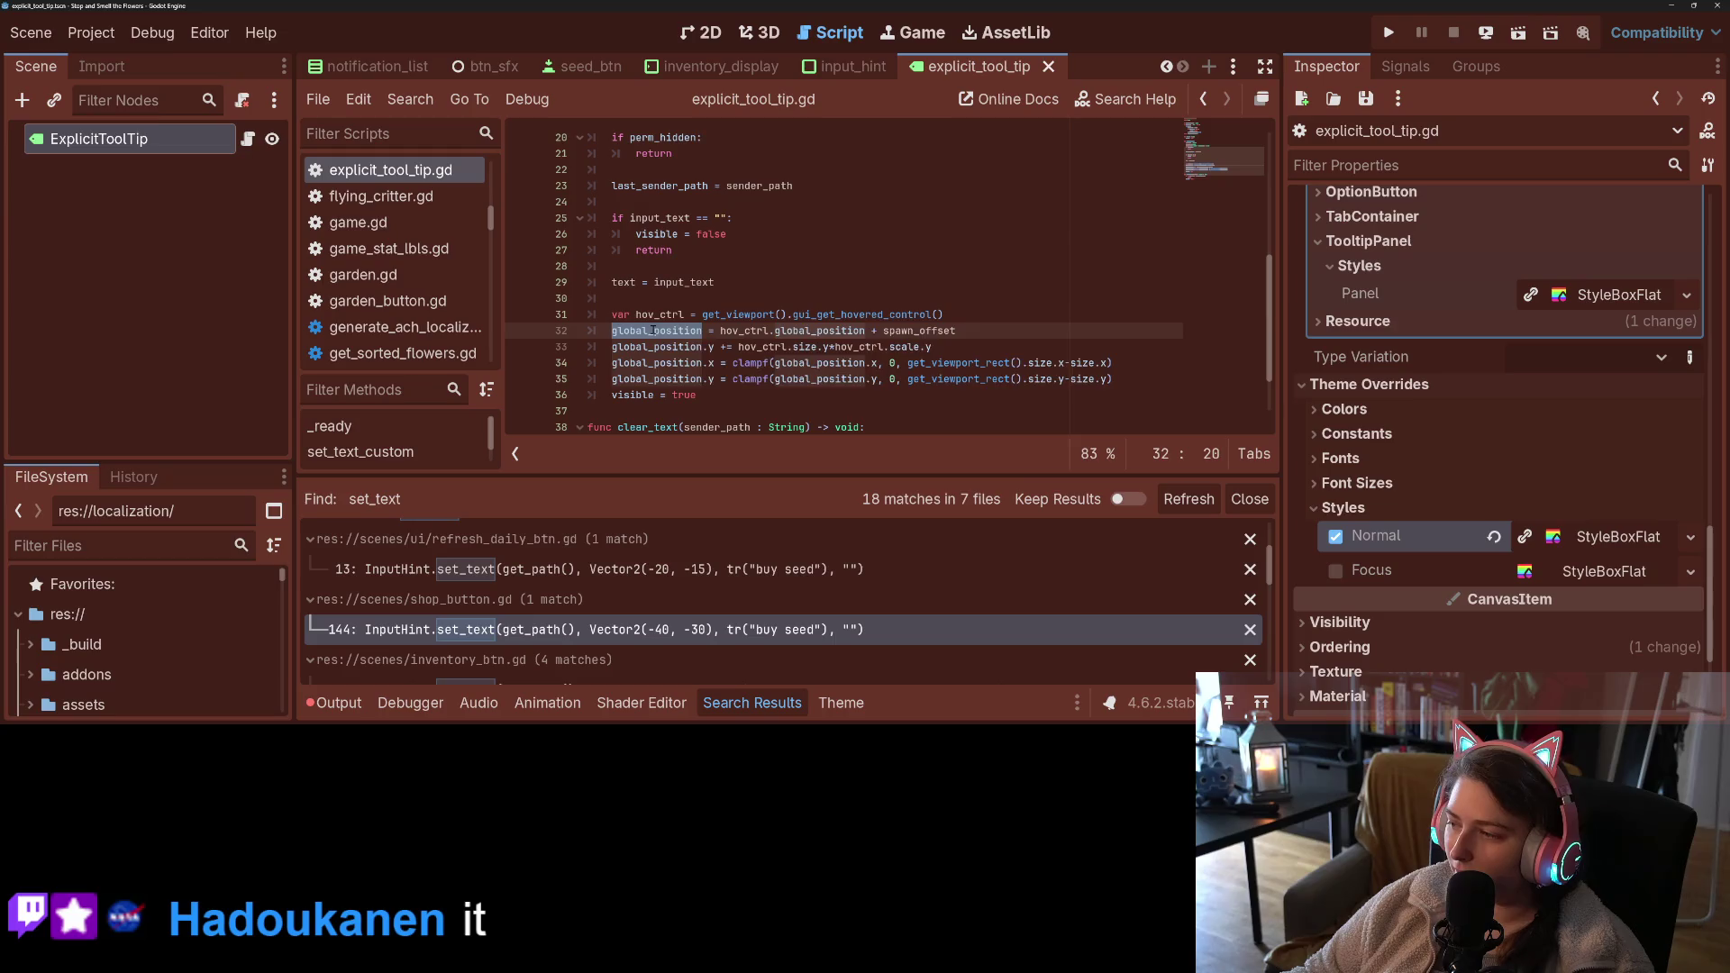
mouse_move(901, 314)
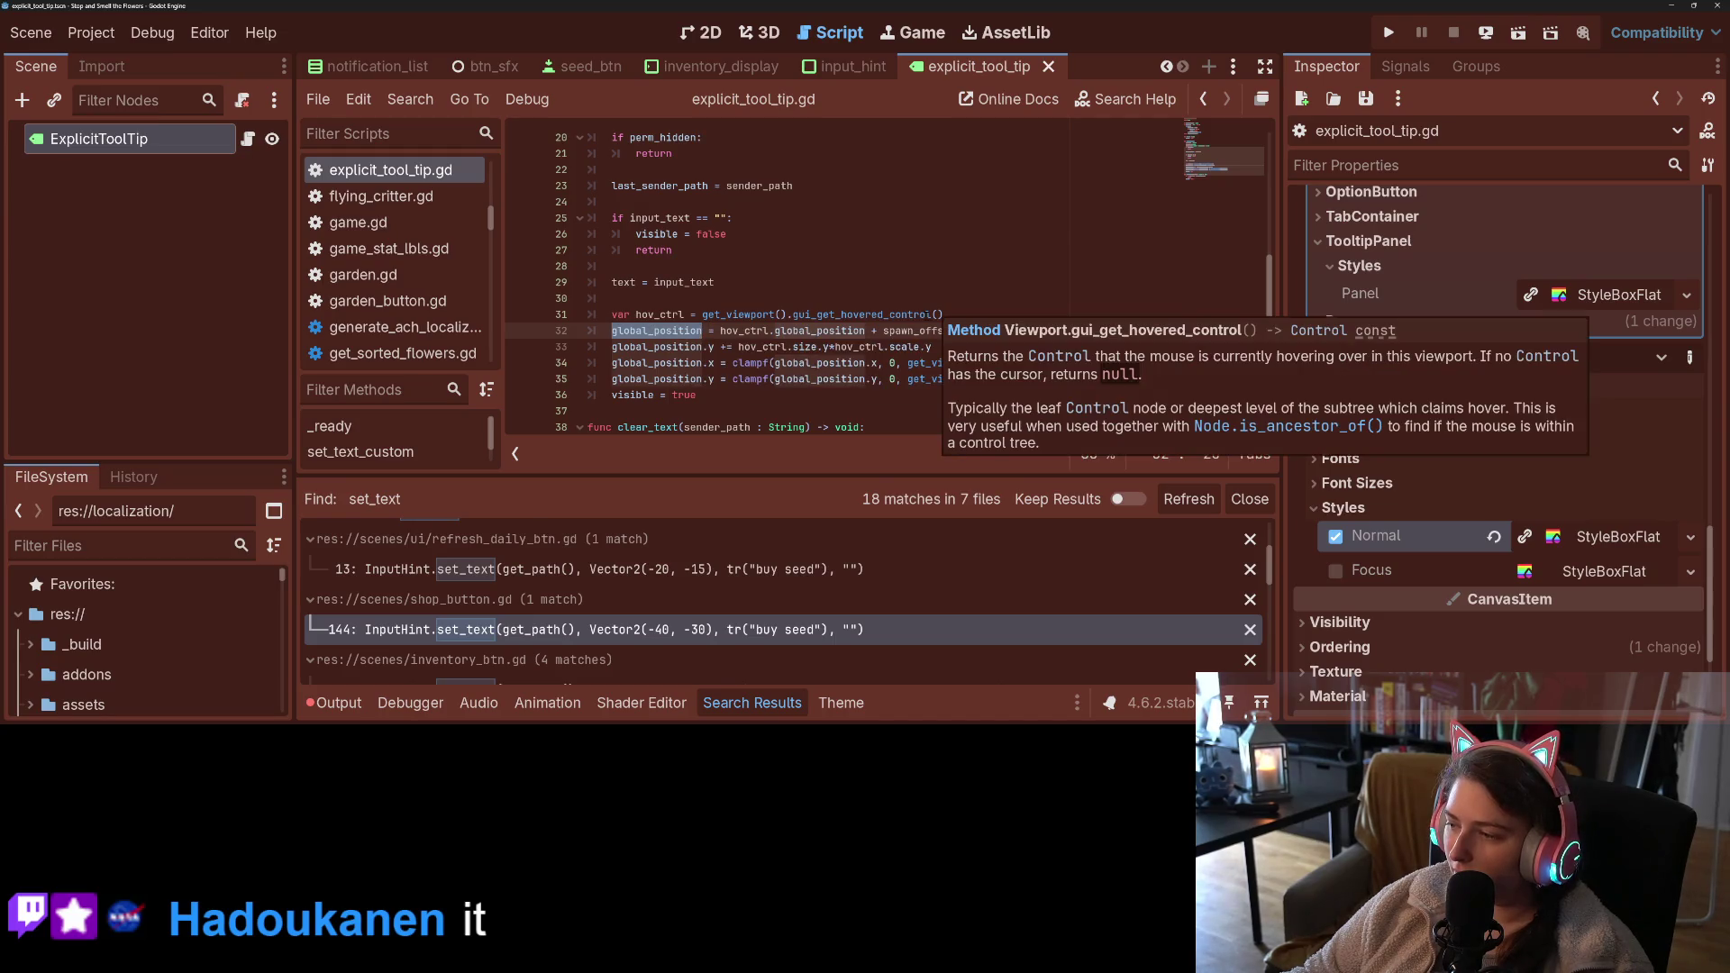
left_click(996, 328)
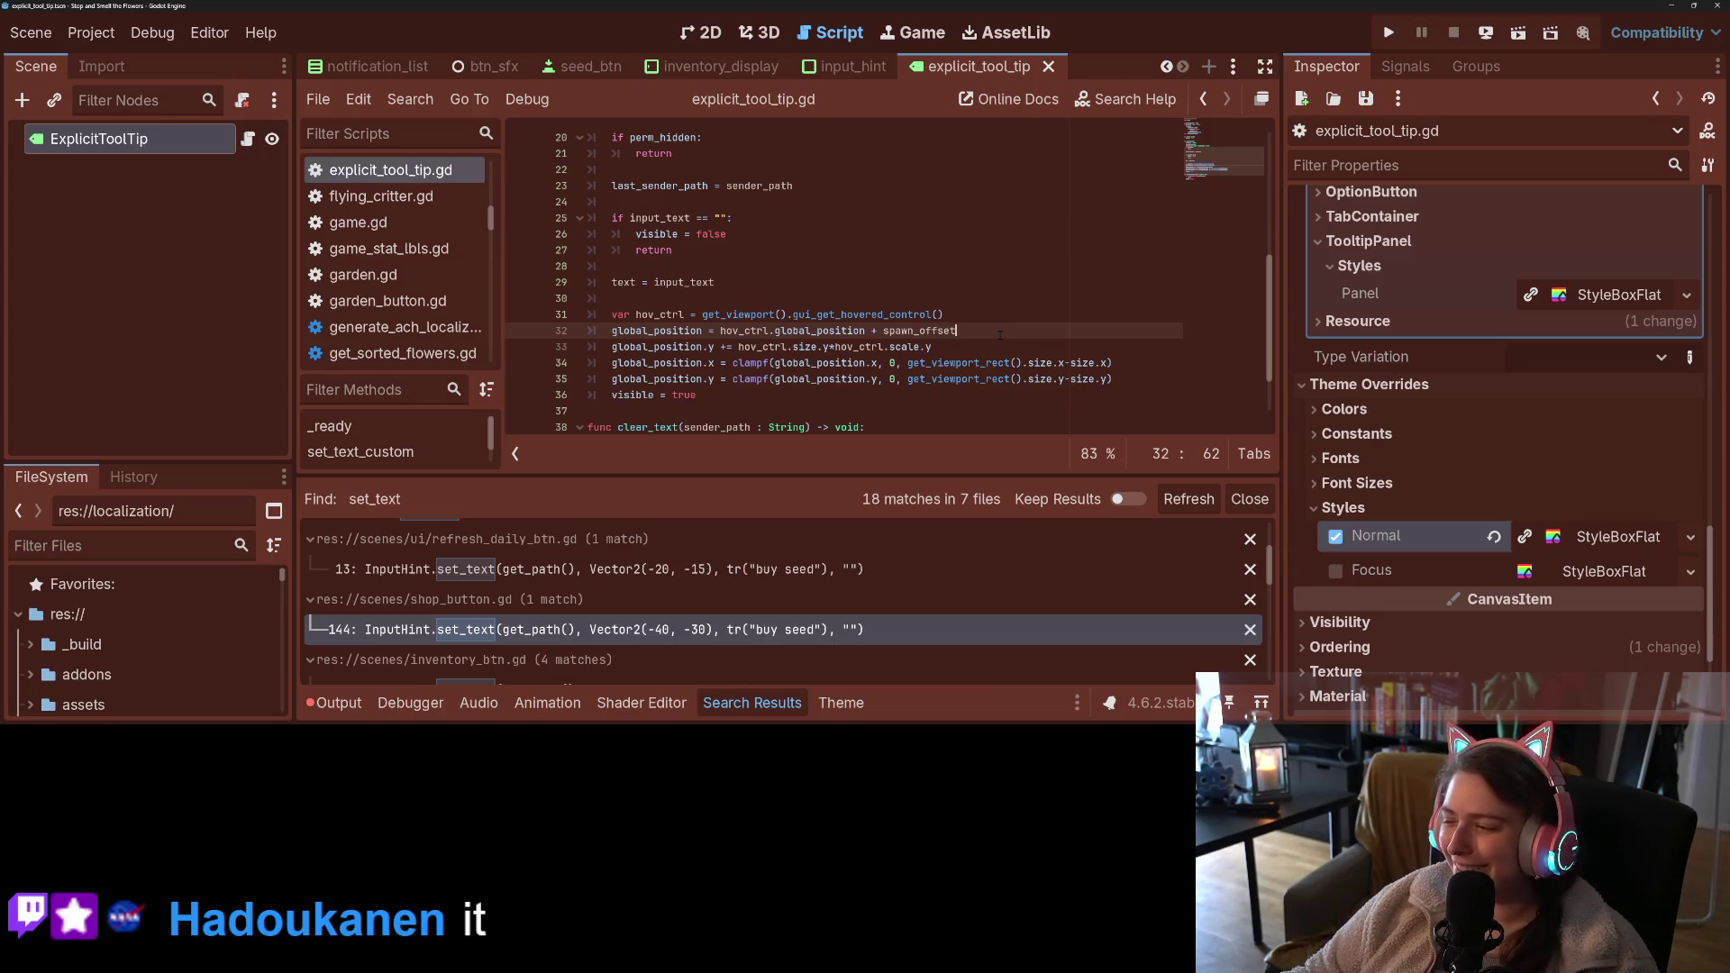
left_click(1388, 33)
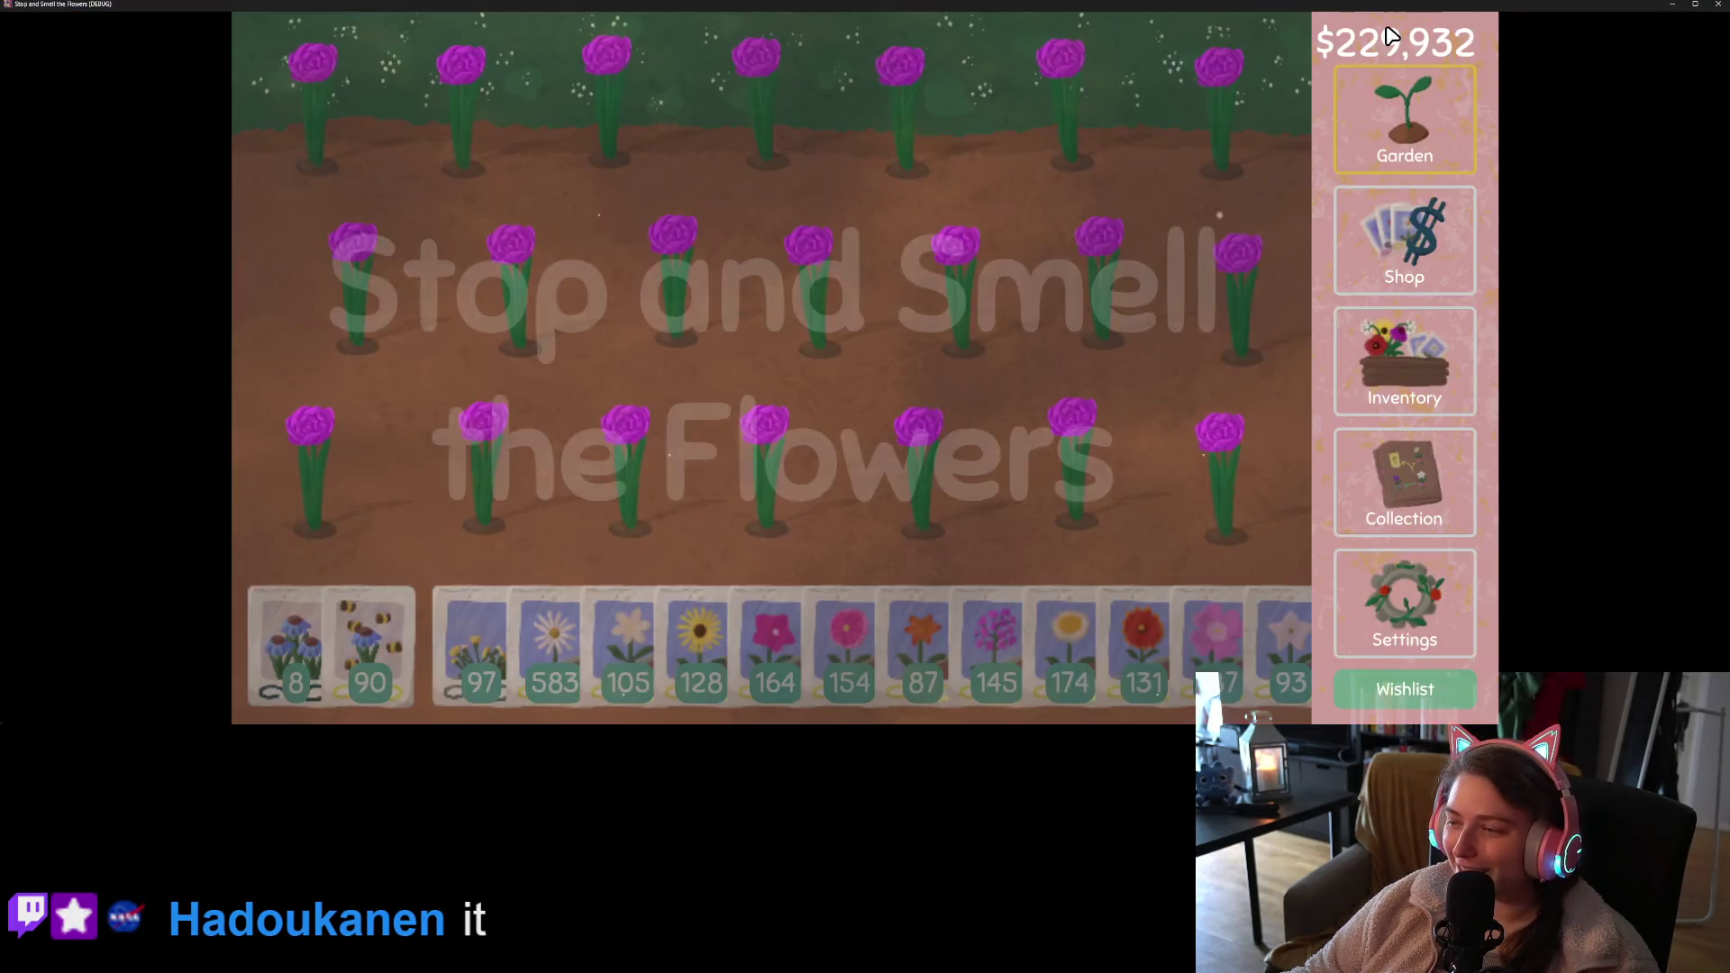
- Open the game's Shop screen to check the tooltip, then close the game window
left_click(1403, 283)
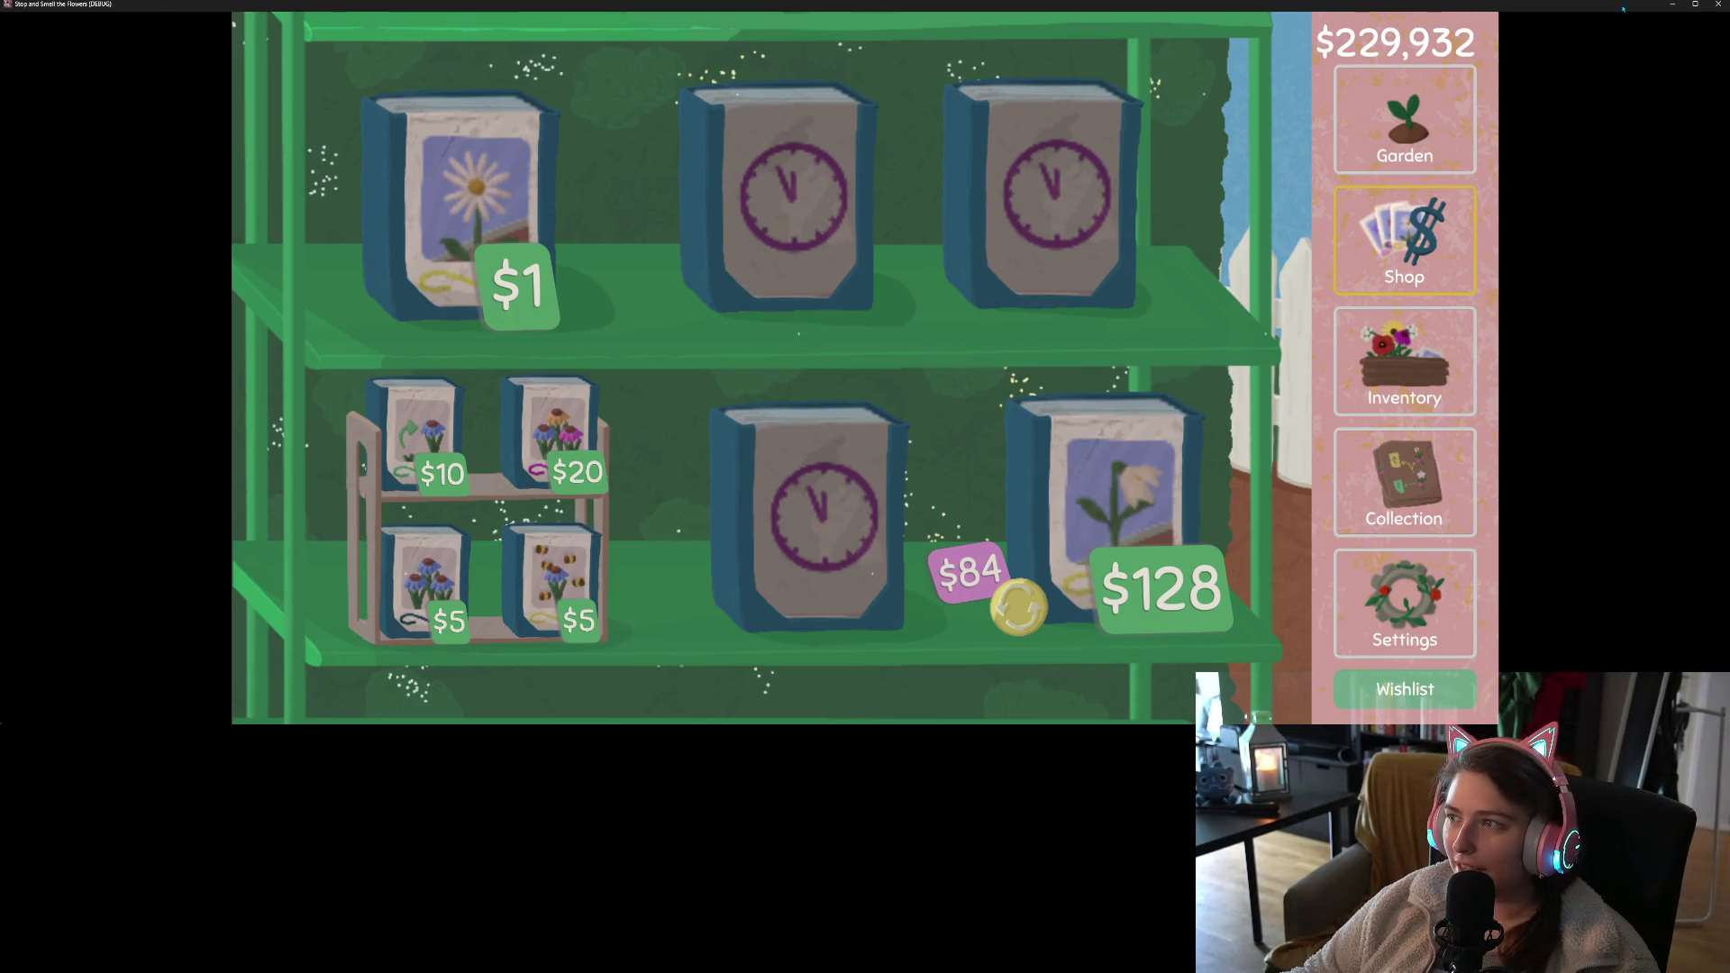
left_click(1719, 4)
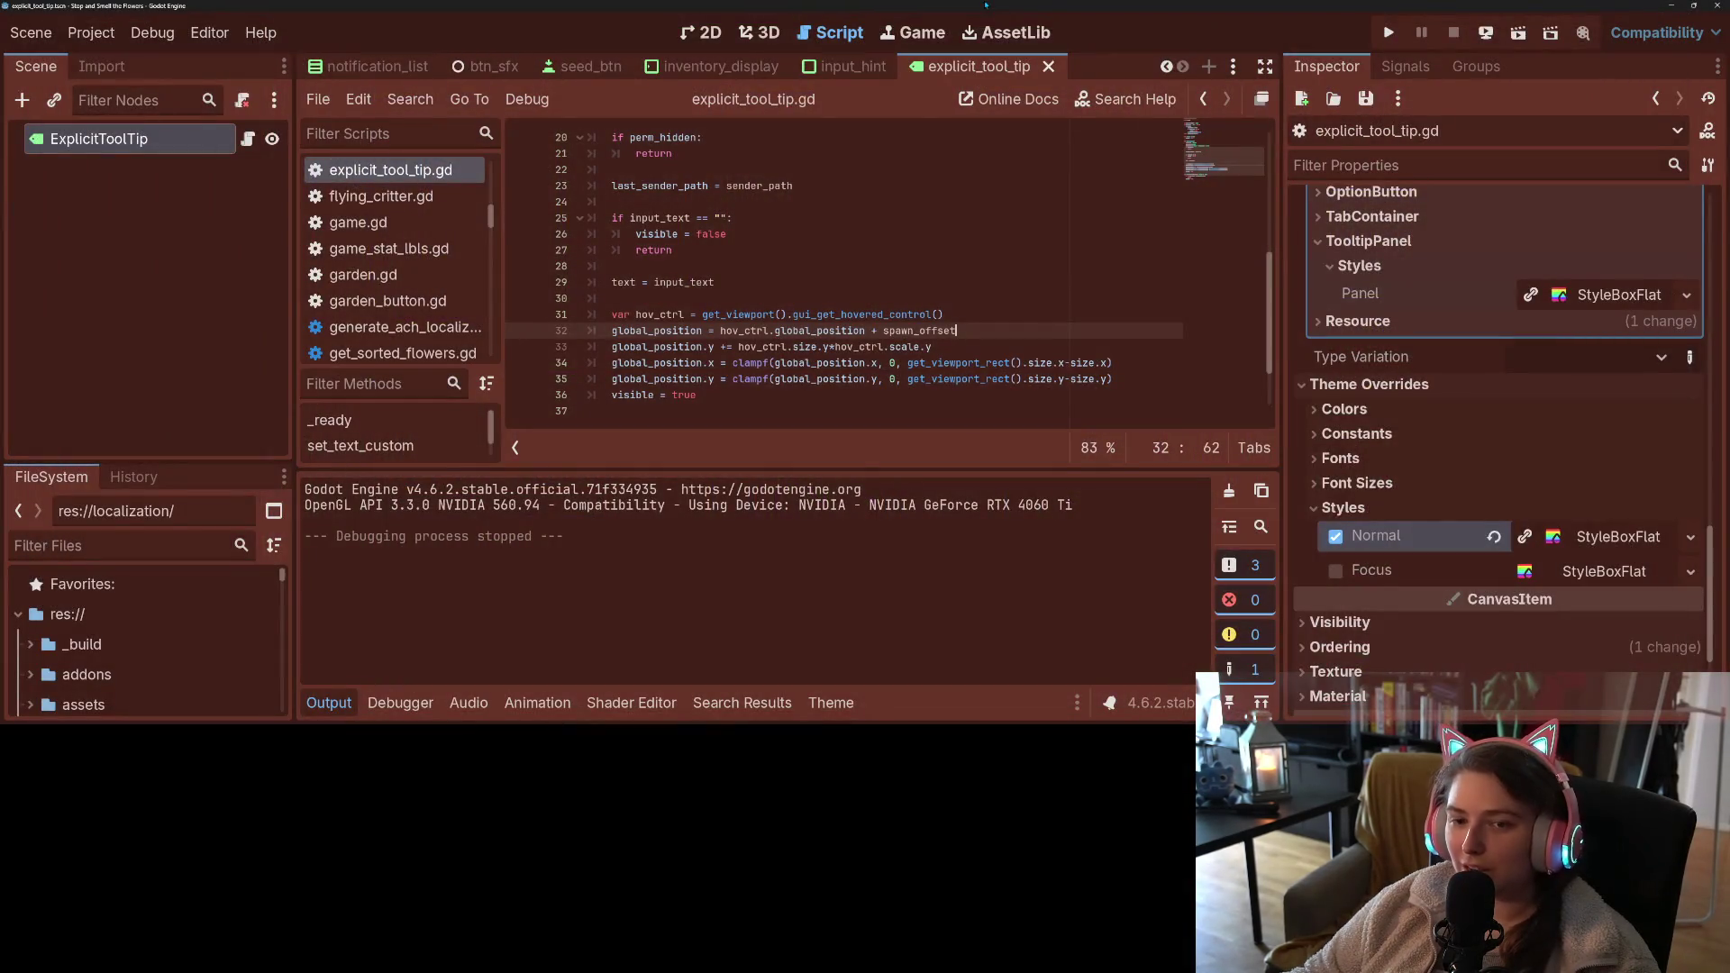
- Restore 'extends Control' and '$Label.text' in explicit_tool_tip.gd and save
scroll(845, 270, "up", 1)
left_click(669, 137)
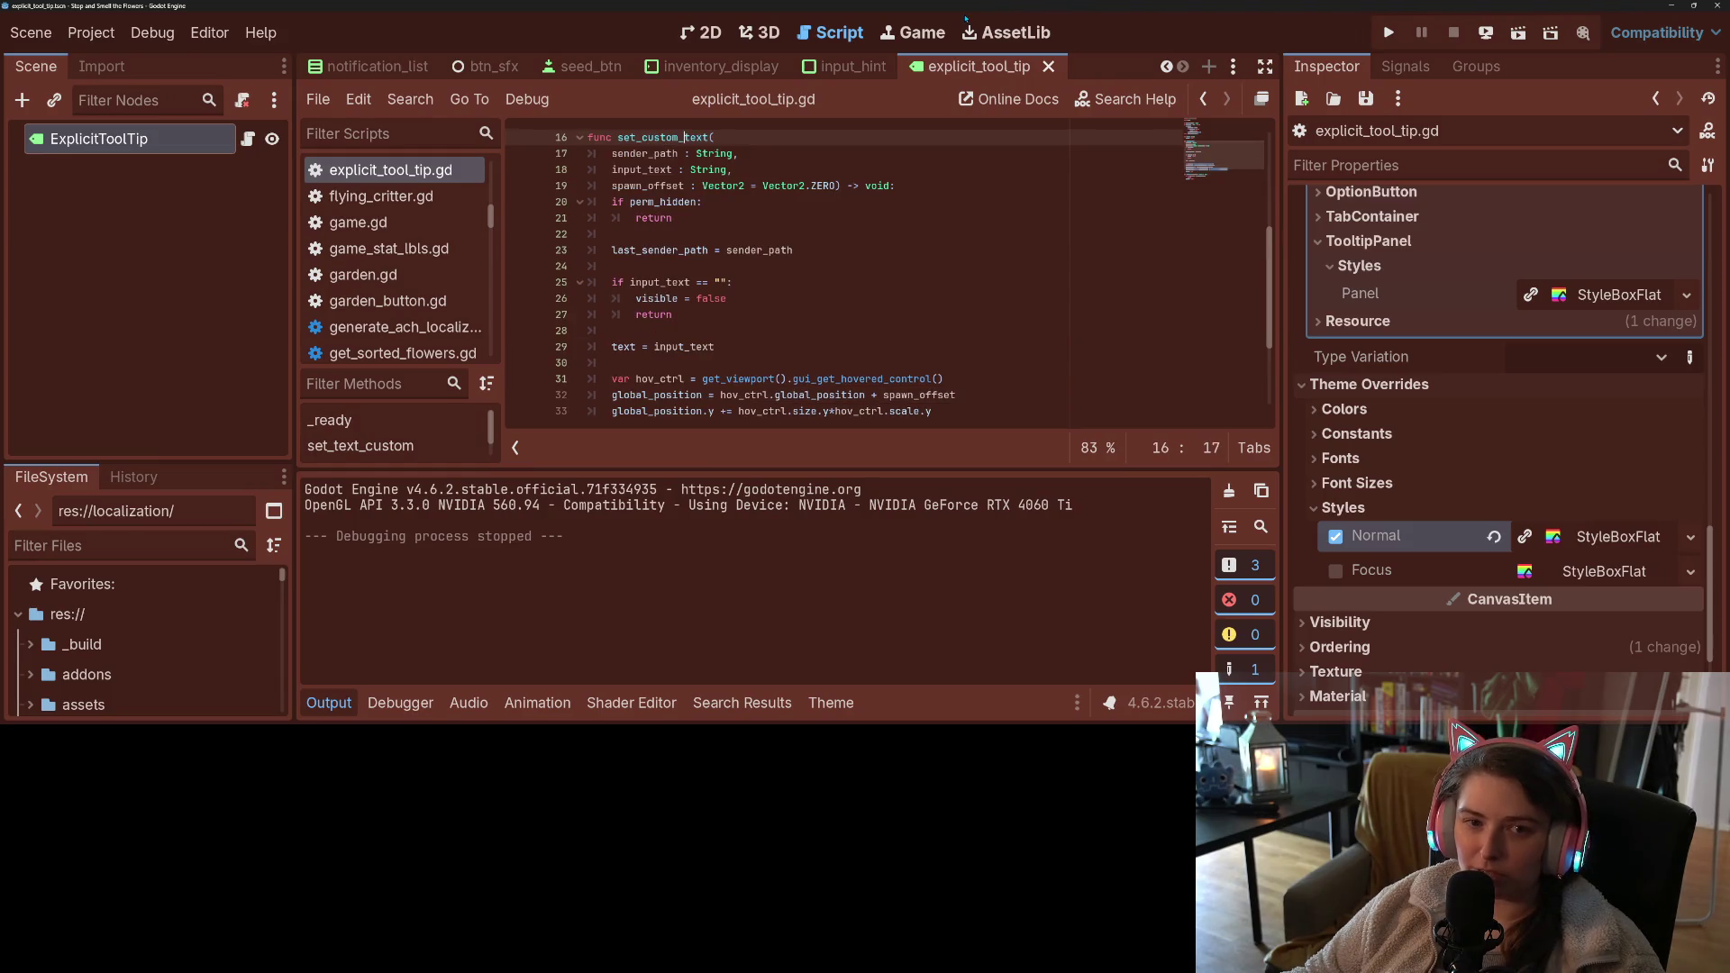
key("alt+Left")
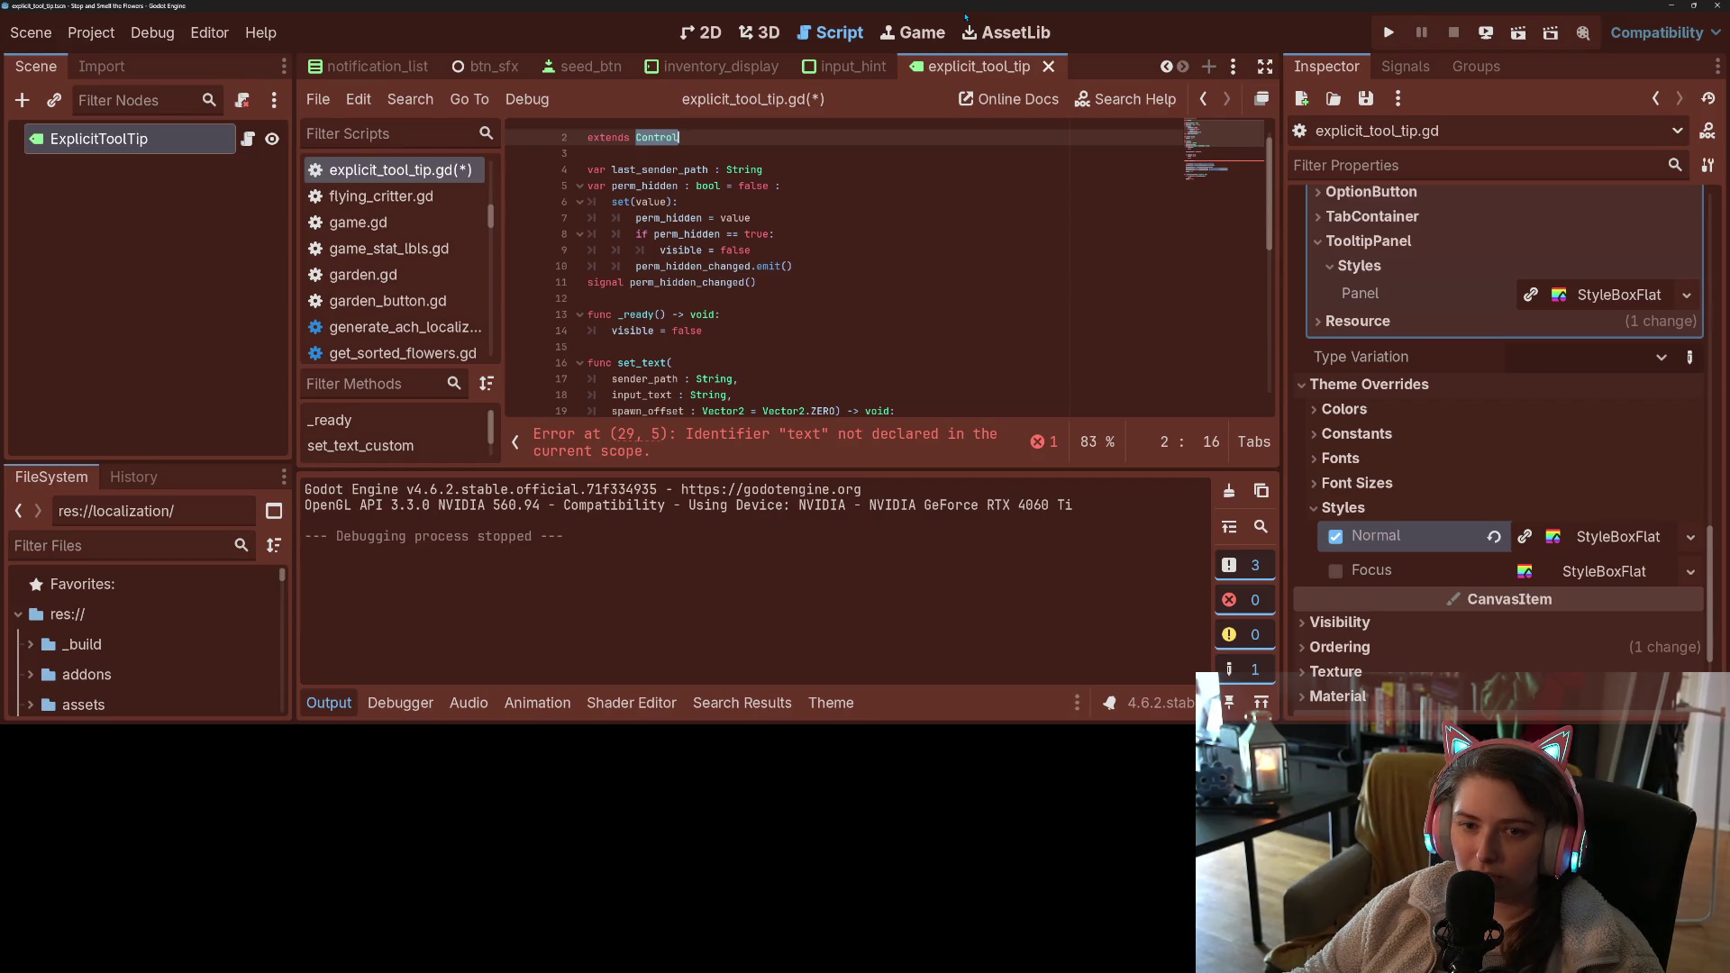
key("alt+Right")
type("$Label")
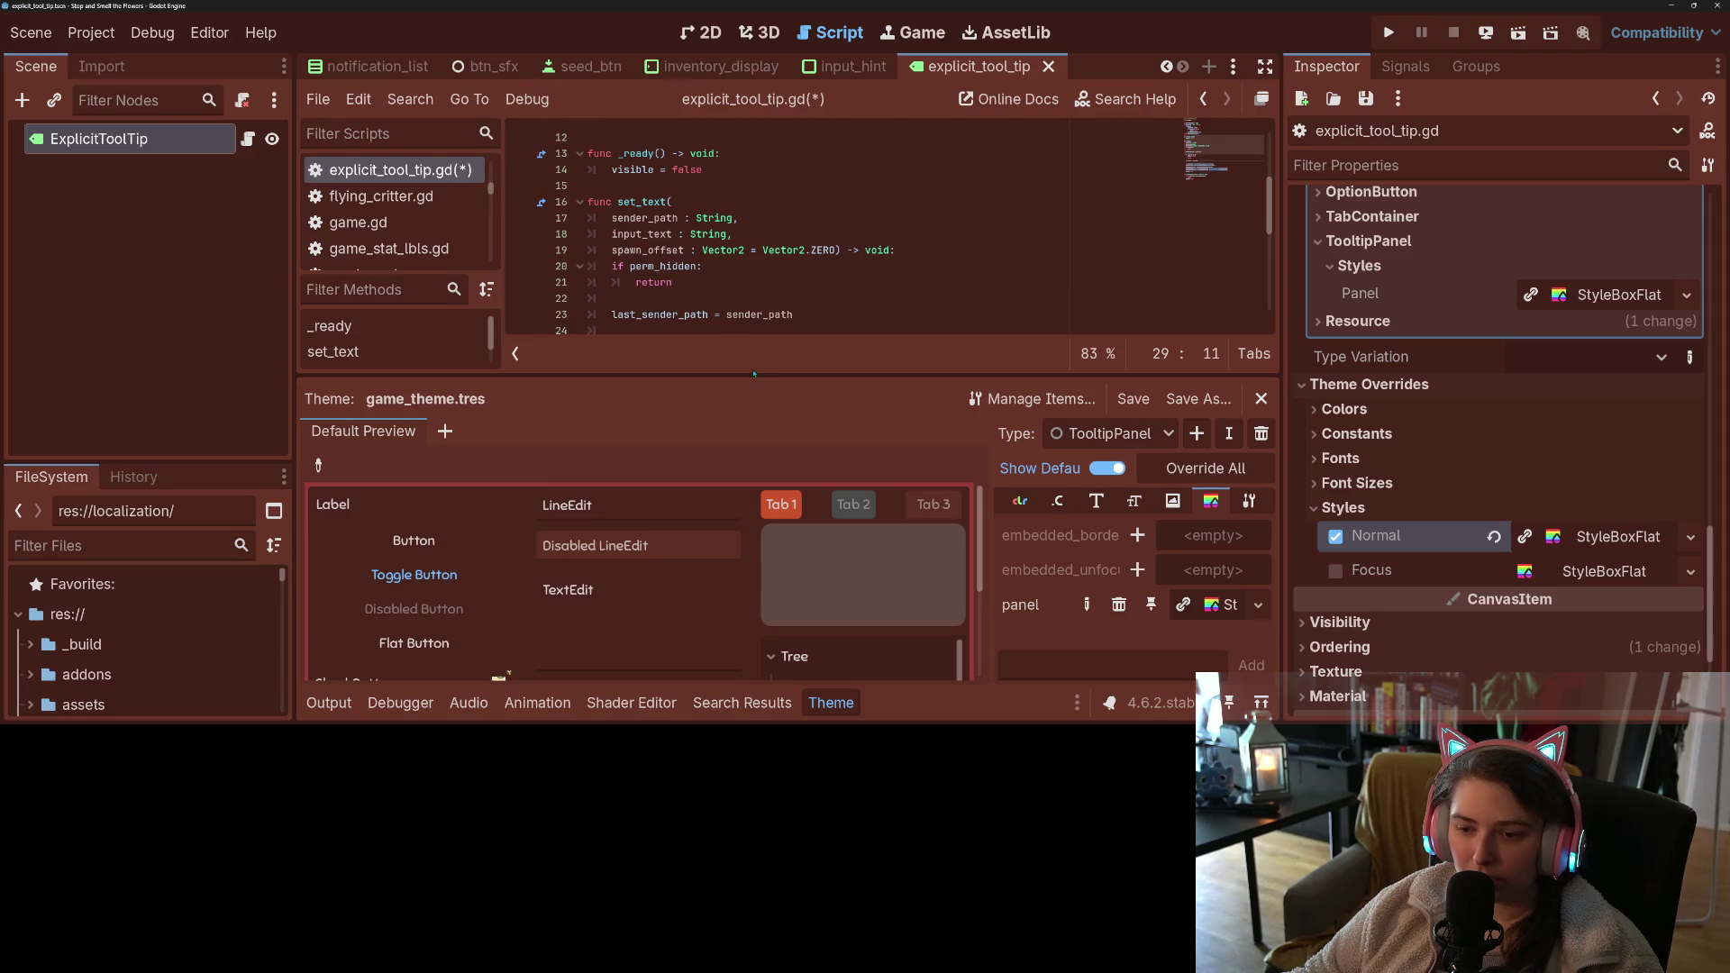
left_click(206, 315)
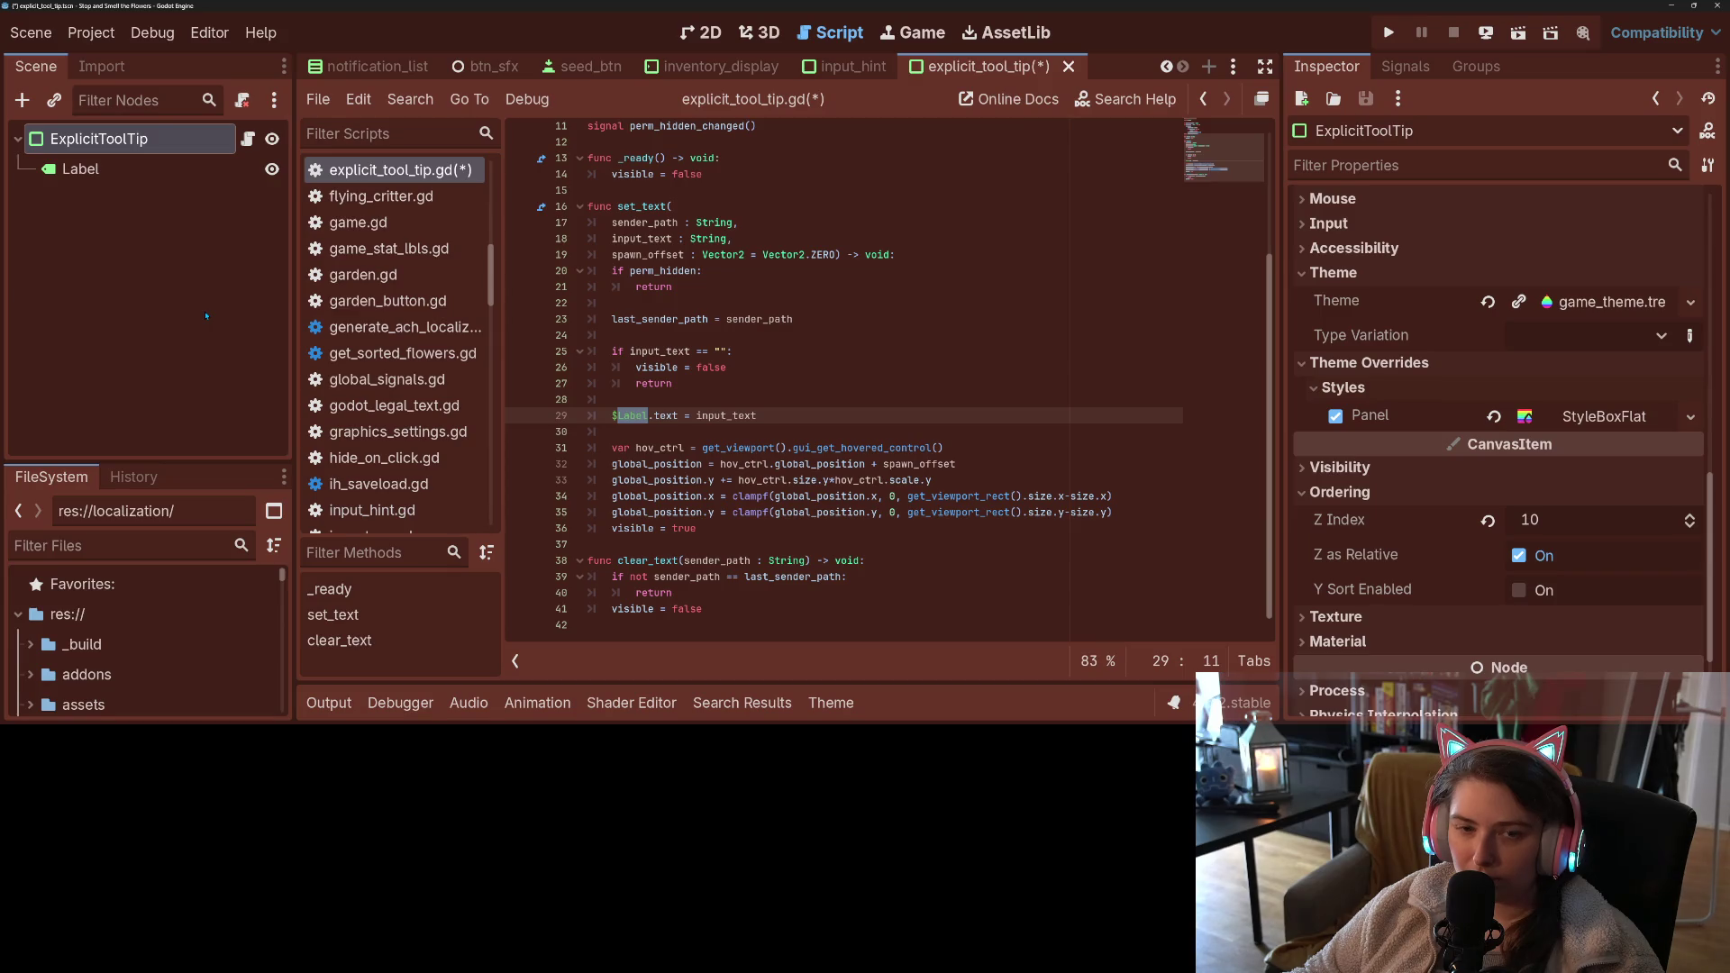
key("ctrl+s")
- Save the scene and script again and bring up the set_text search results
left_click(673, 463)
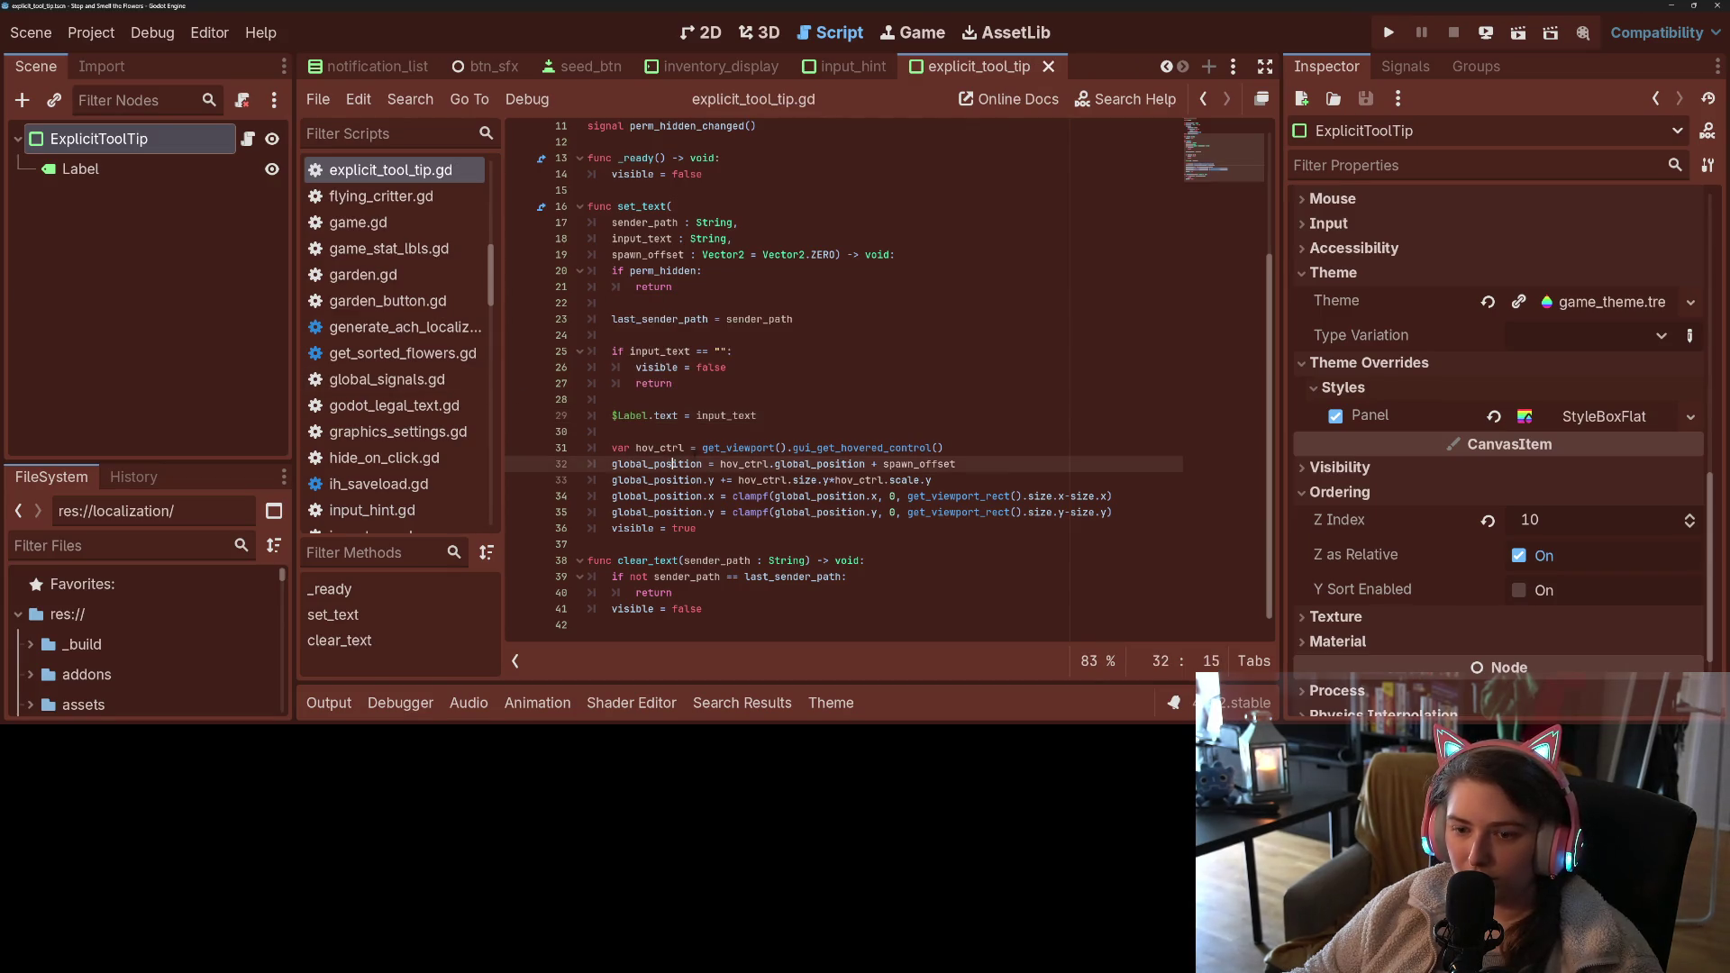
scroll(764, 481, "up", 3)
key("ctrl+s")
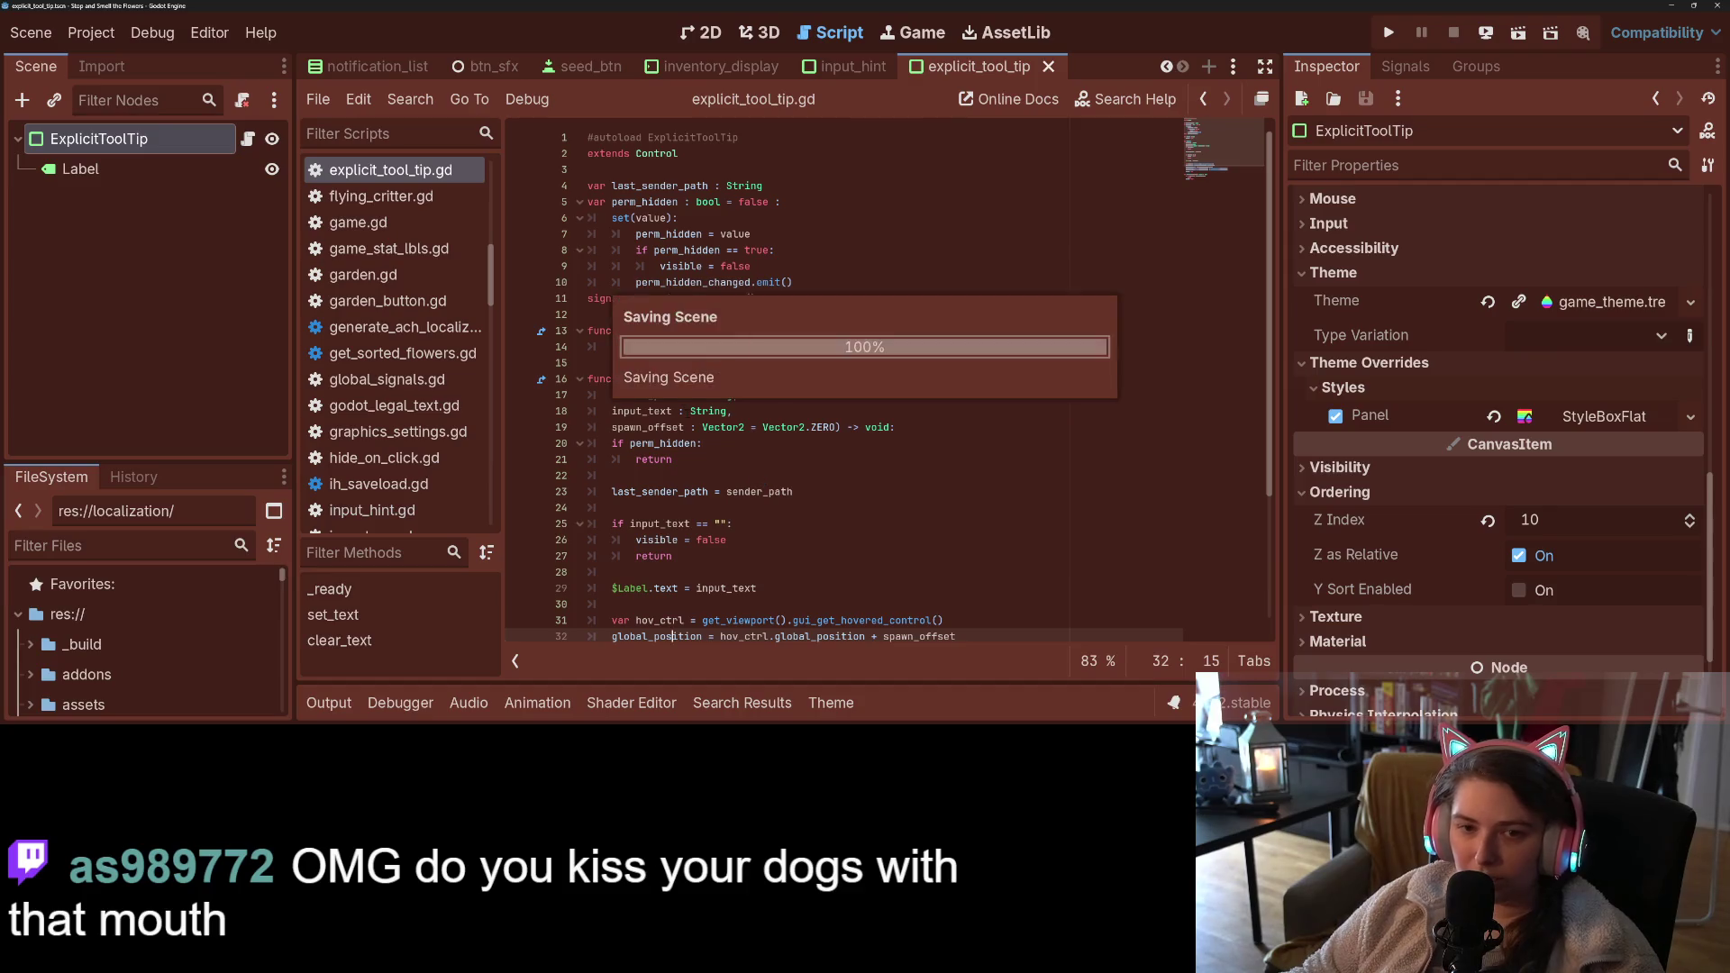
left_click(831, 703)
left_click(758, 704)
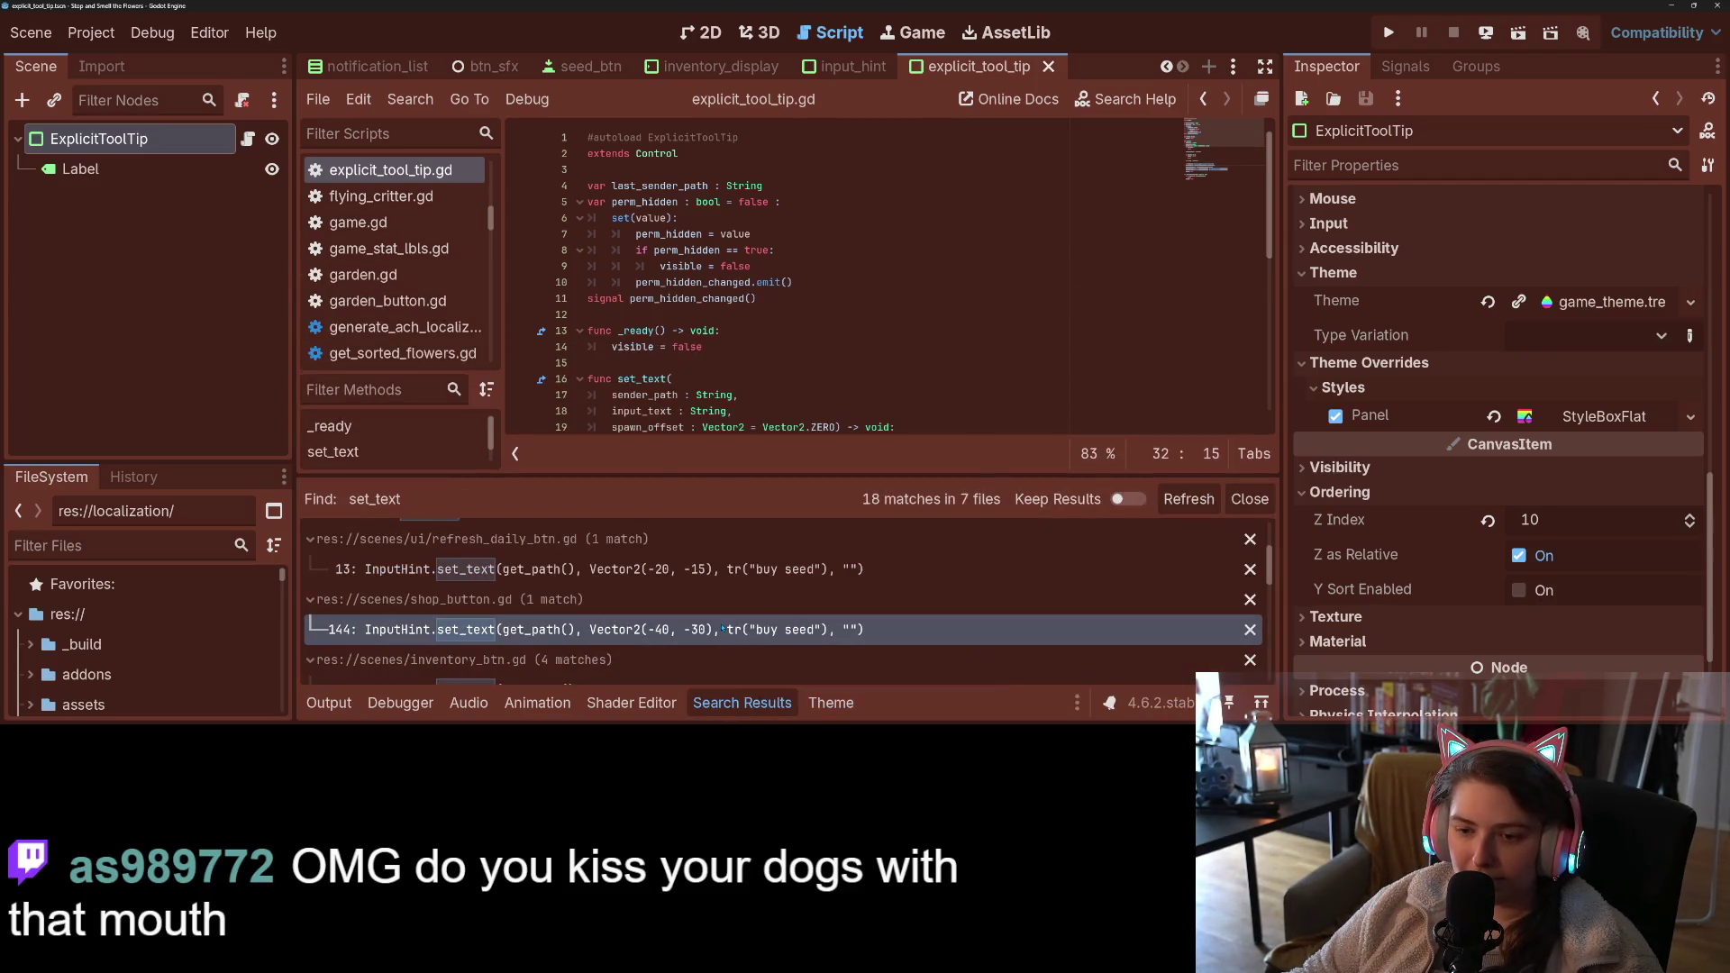
- Undo shop_button.gd's line 136 back to ExplicitToolTip.set_text, save, and open explicit_tool_tip.gd
left_click(739, 629)
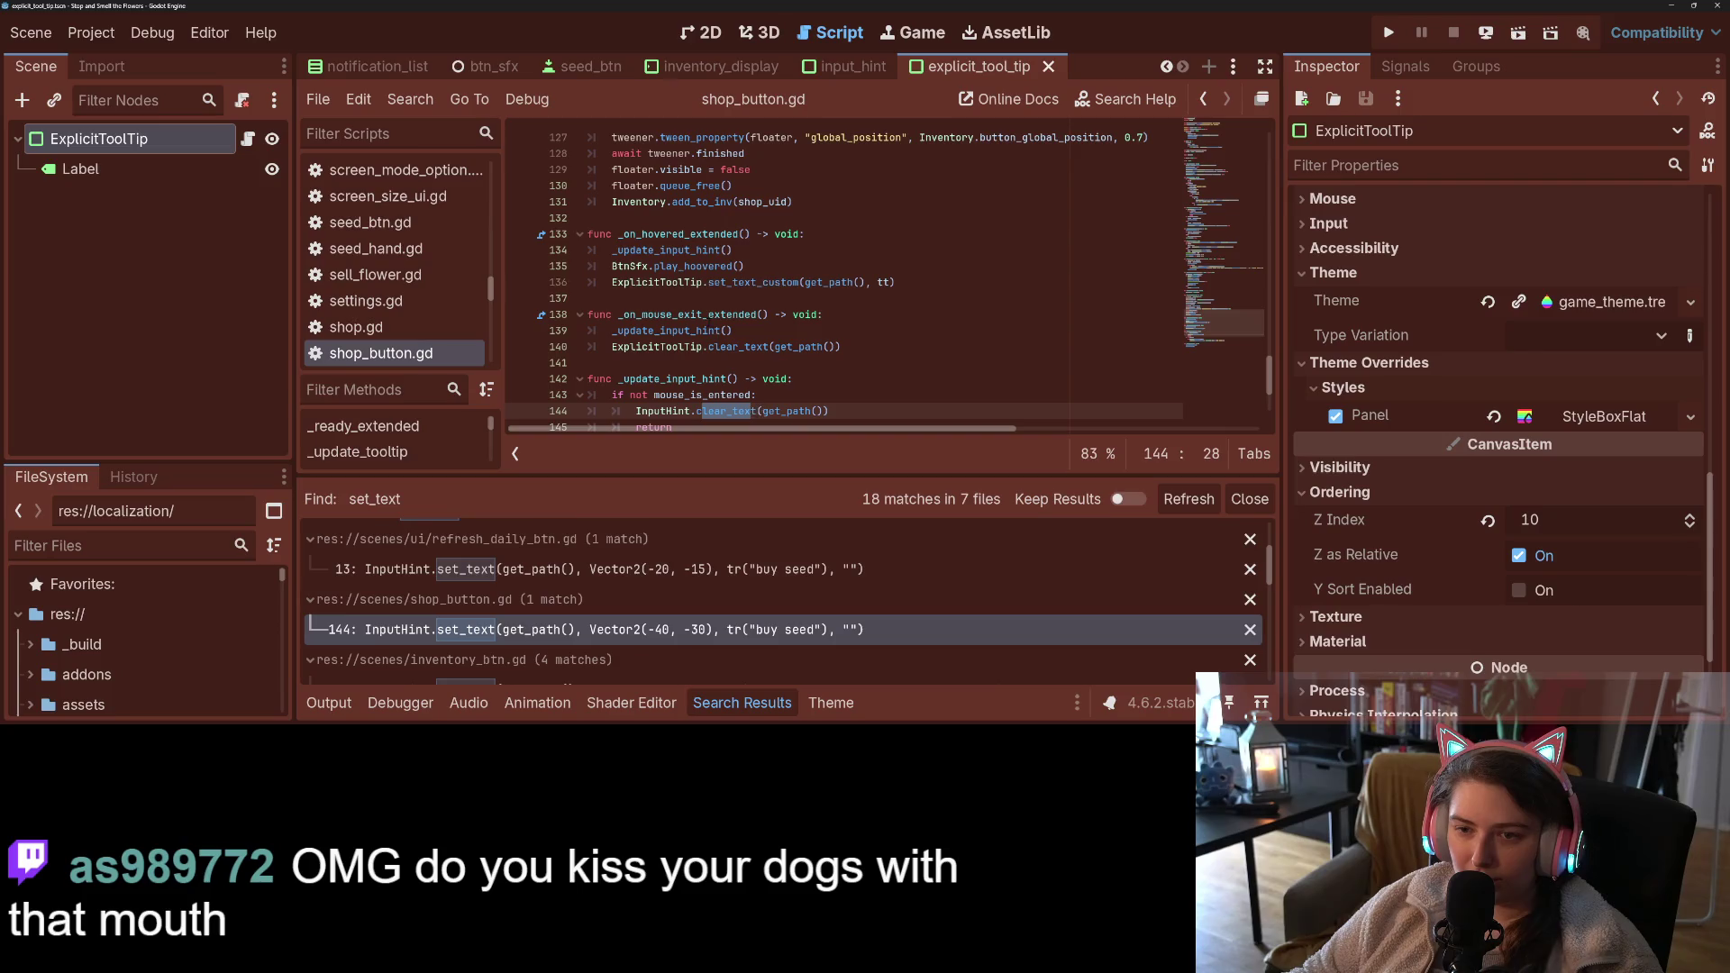
key("ctrl+z")
key("ctrl+s")
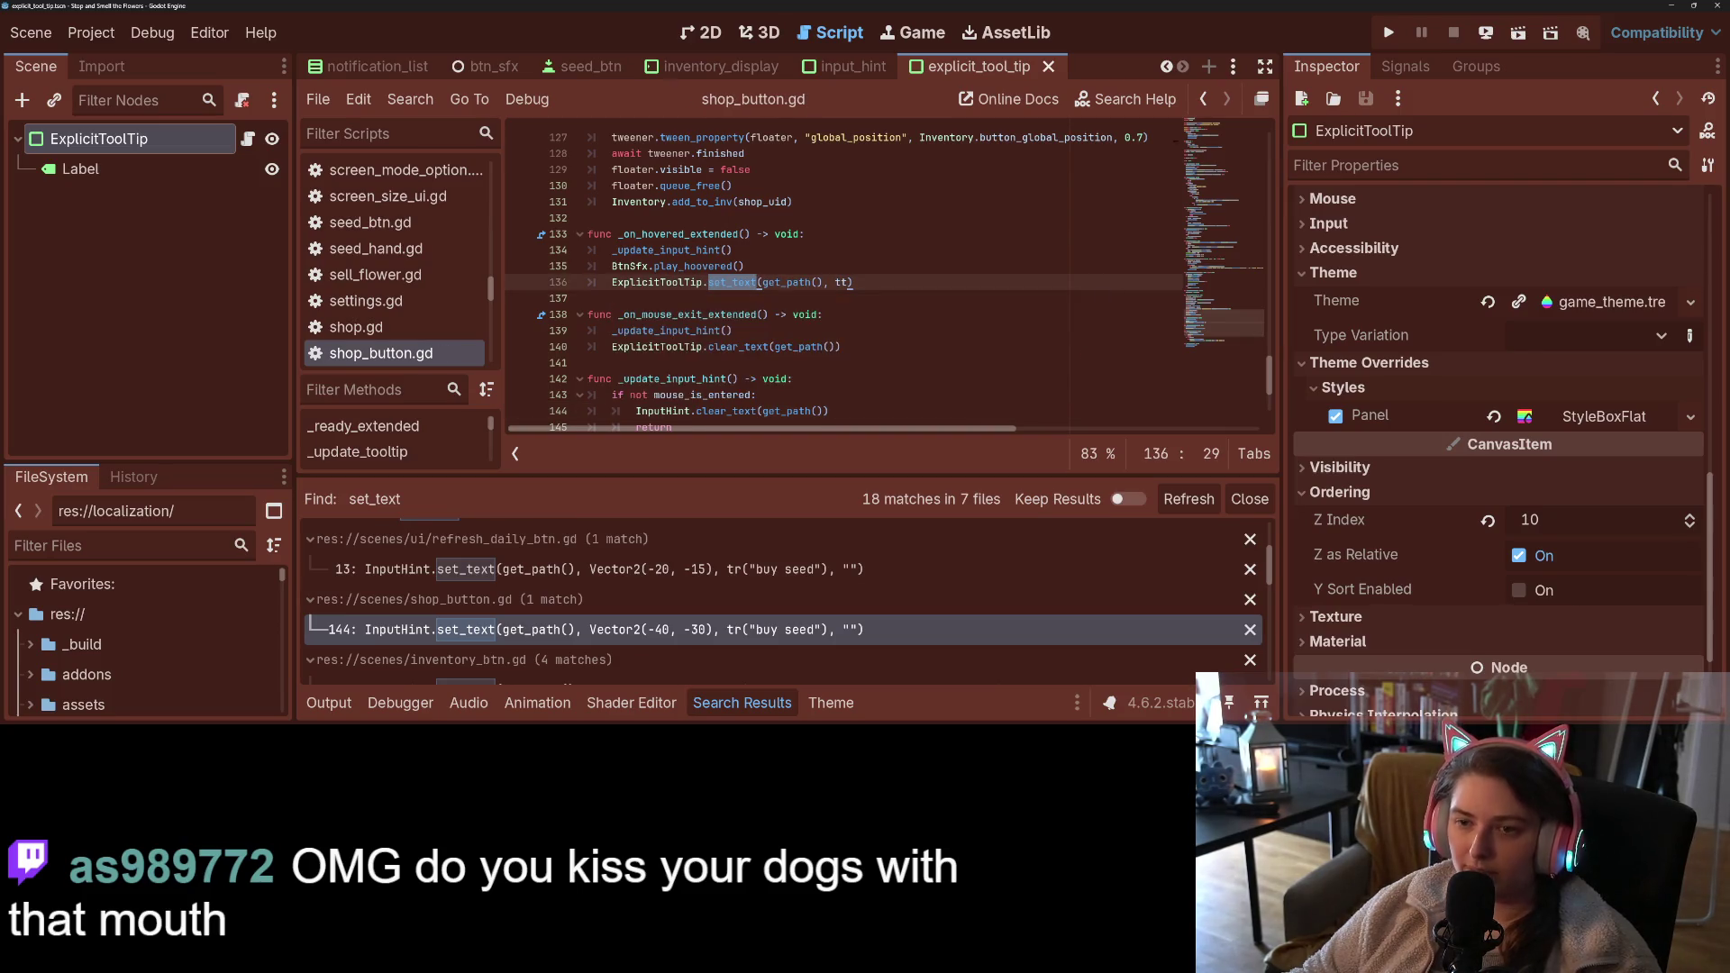
left_click(249, 138)
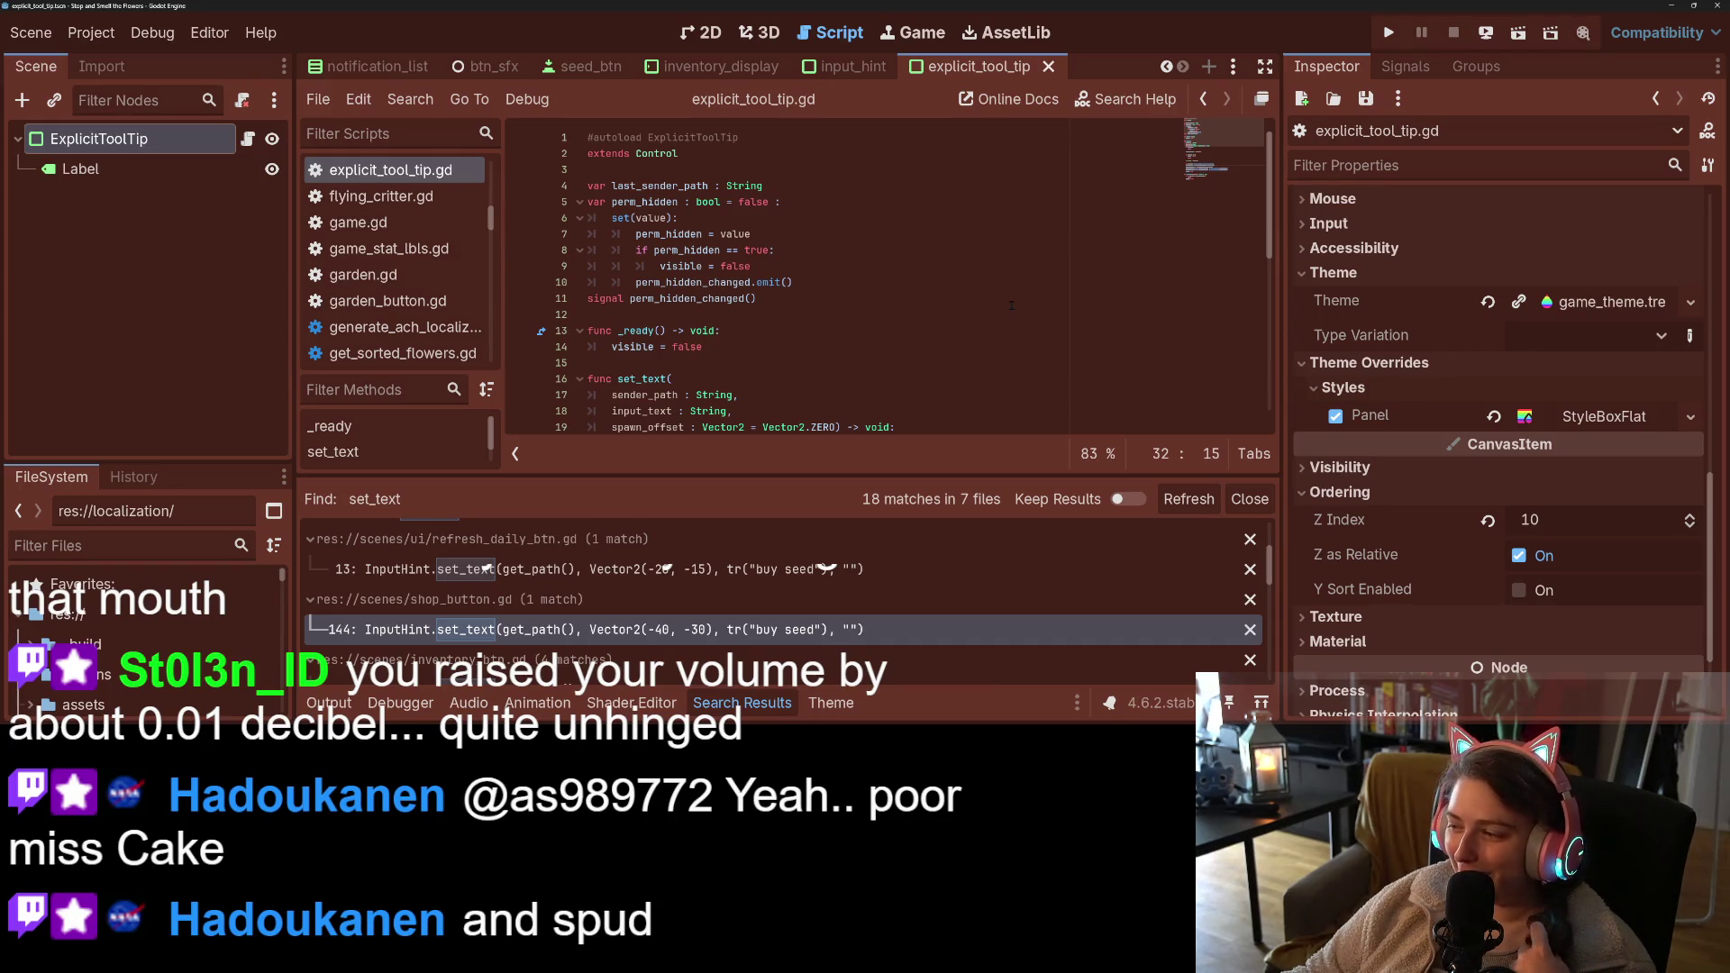
left_click(743, 704)
- Insert a new line above 'visible = true' in set_text
left_click(685, 379)
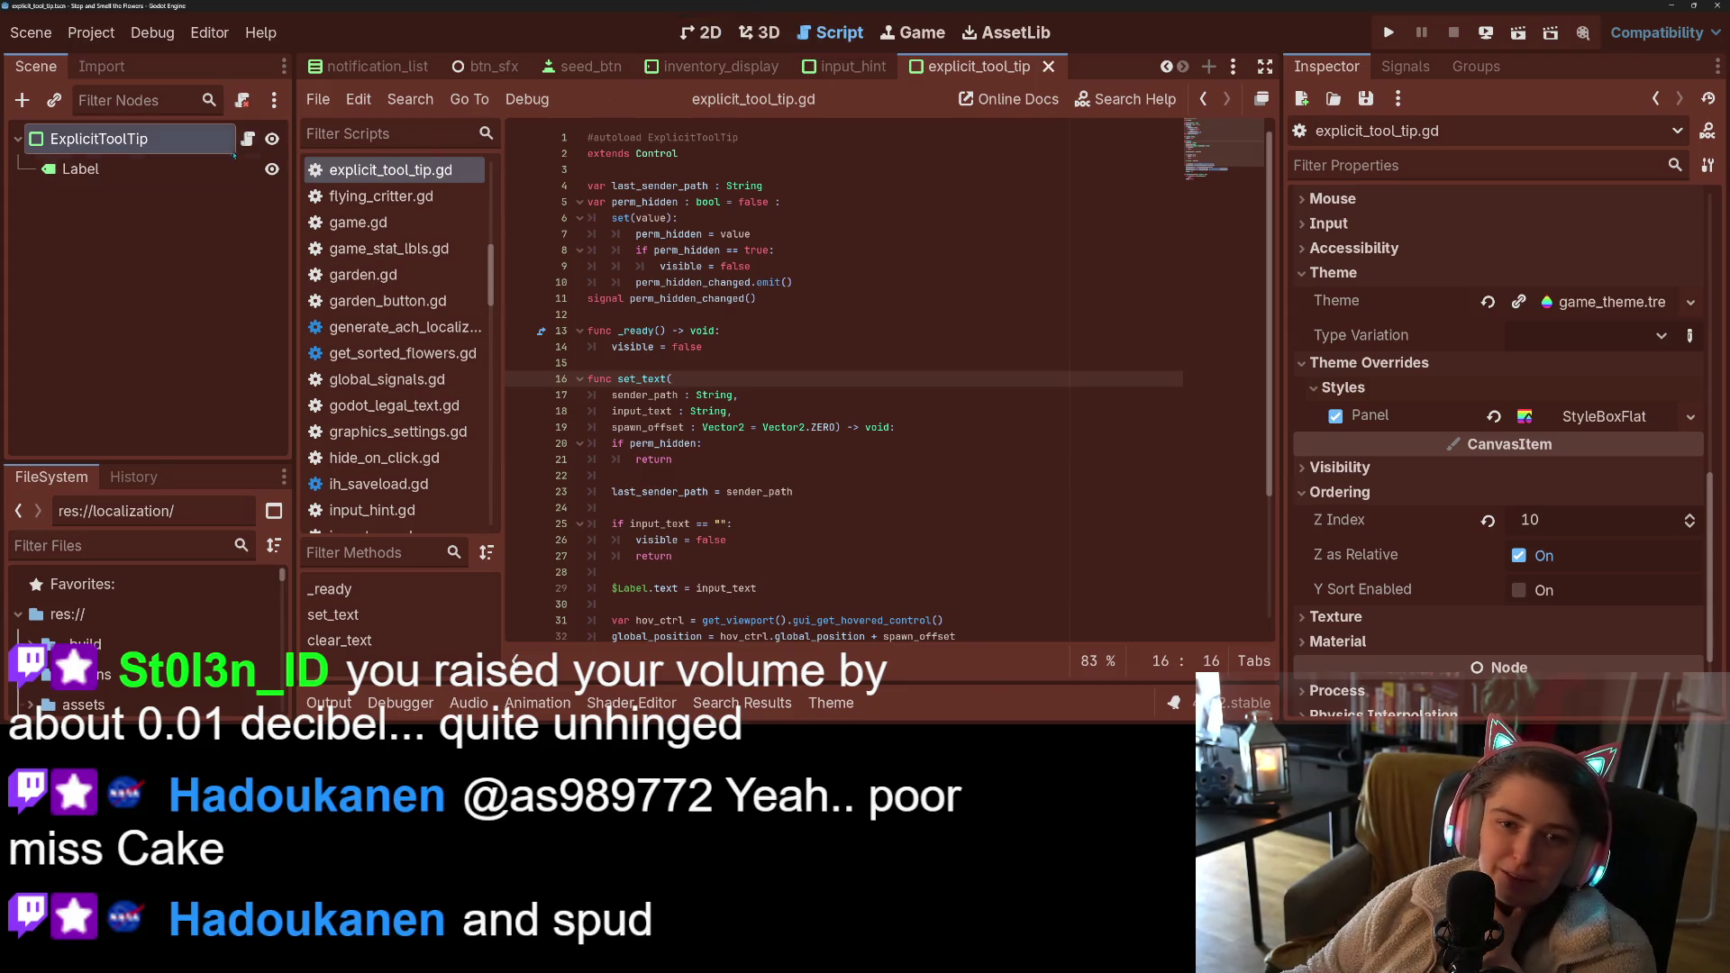
scroll(698, 405, "down", 4)
left_click(699, 415)
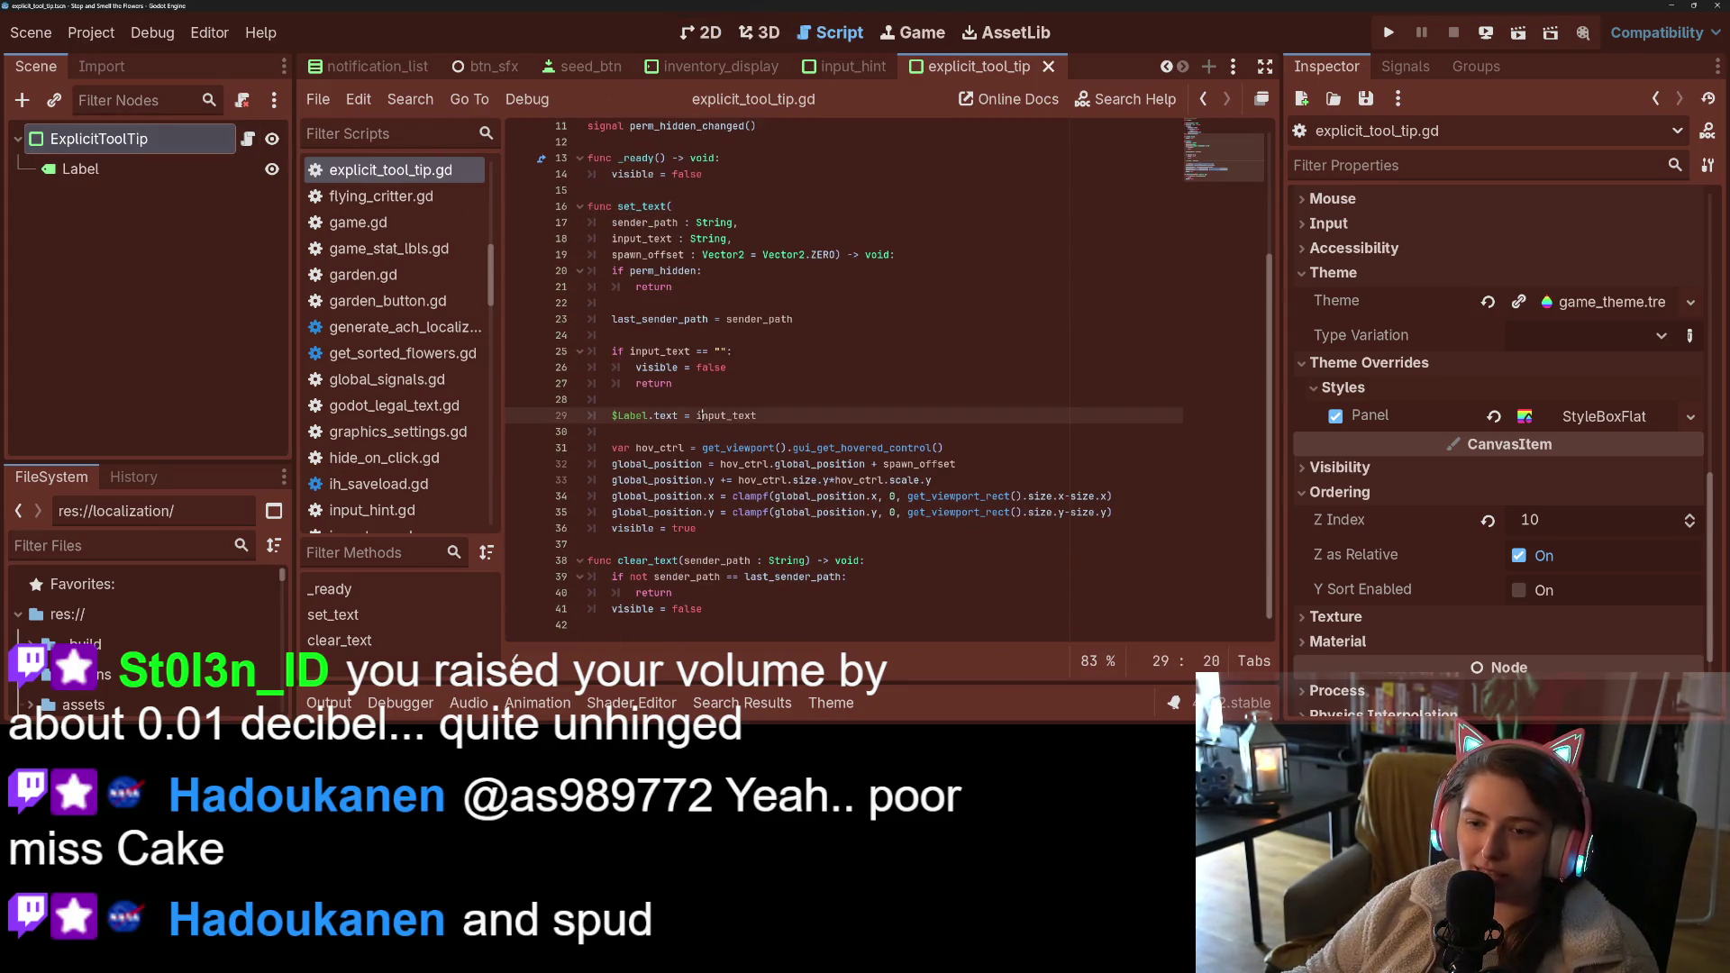
left_click(780, 432)
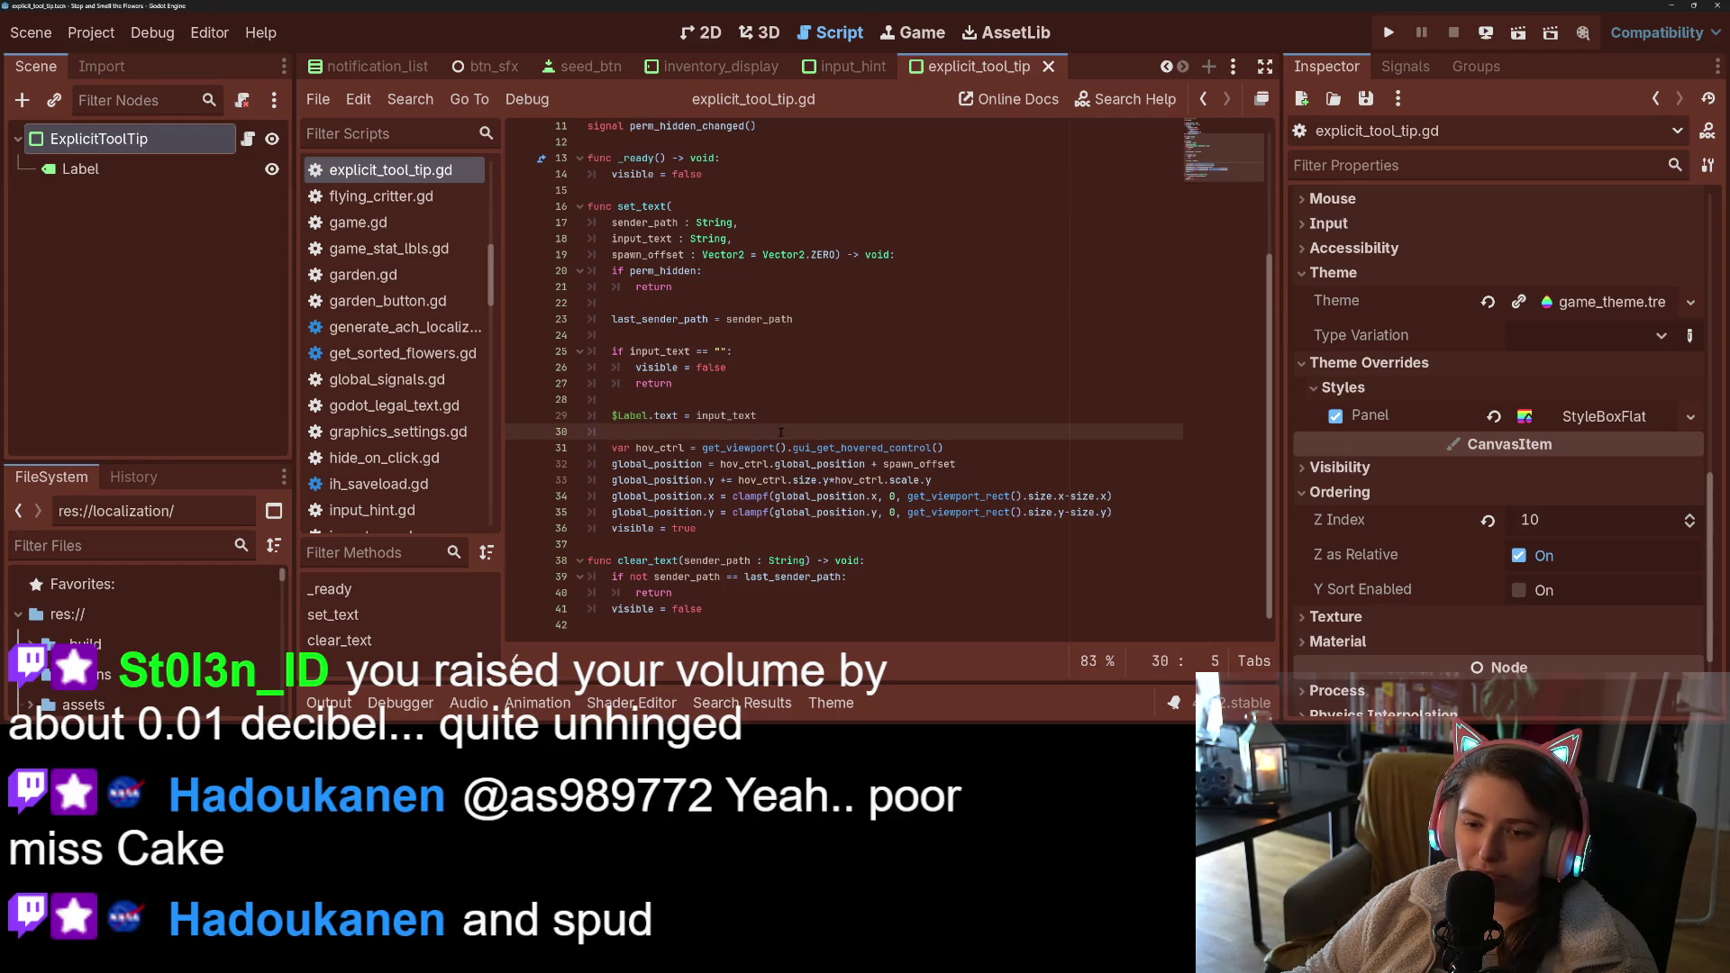
key("Down")
key("Down")
key("Down")
key("Down")
key("Return")
key("Return")
key("Up")
key("Up")
key("Return")
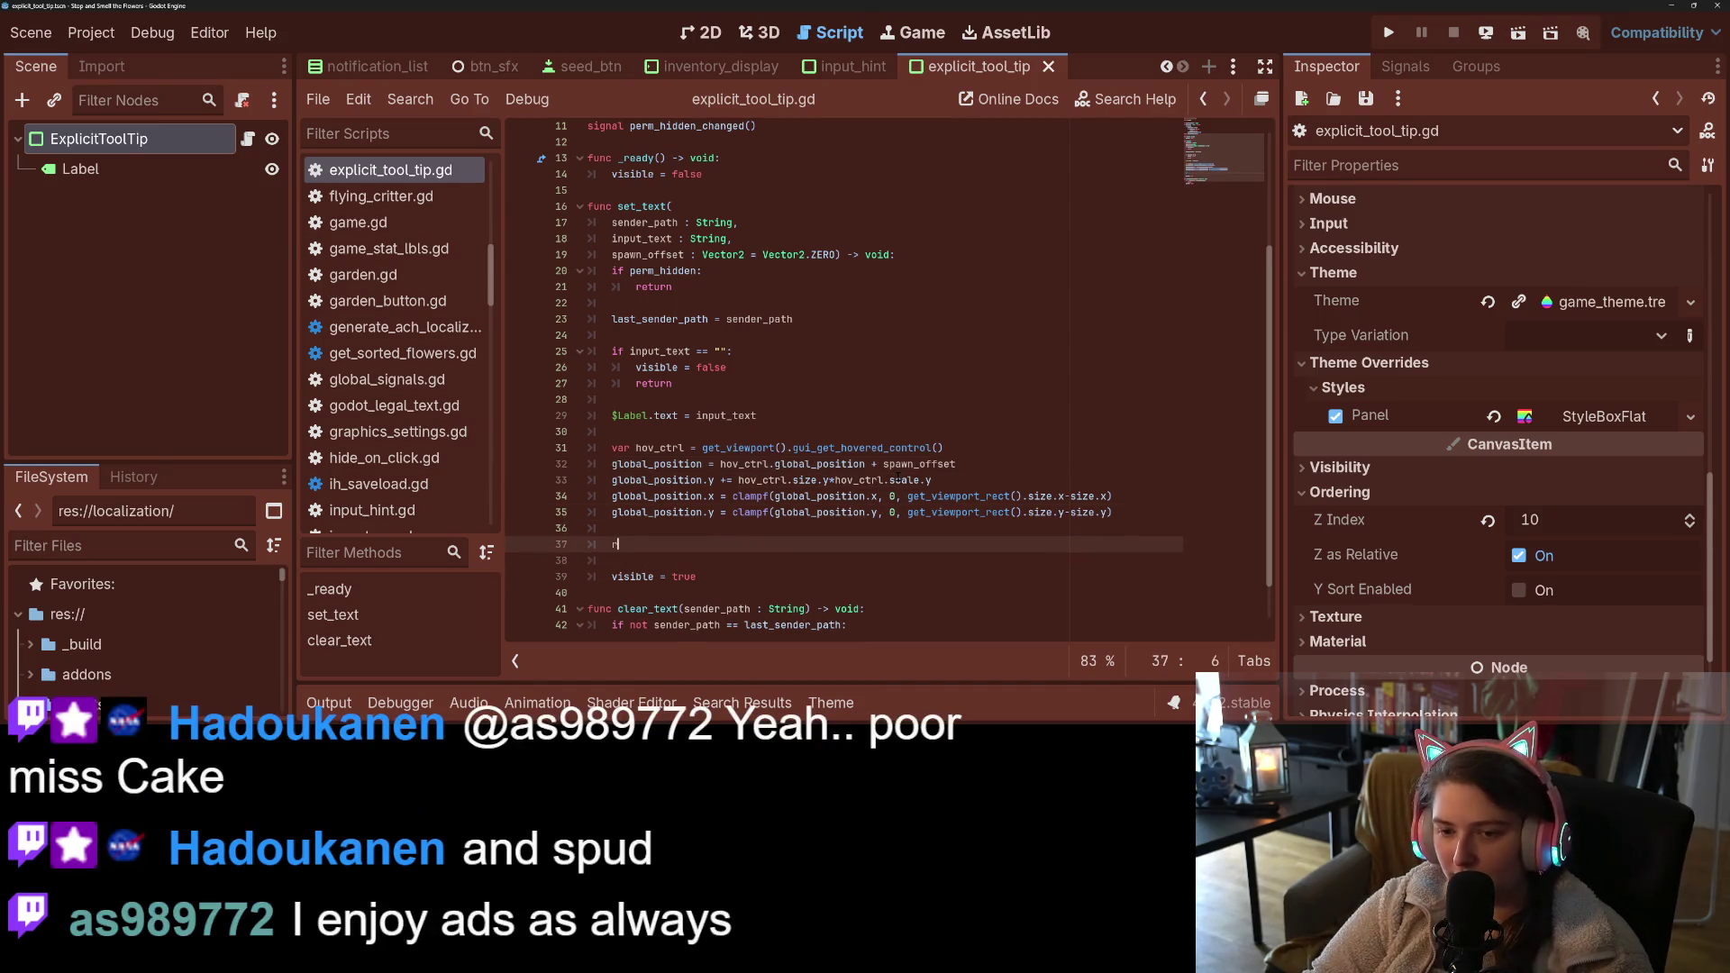
- Add a reset_size() call via autocomplete, then save, run, and close the game test
type("resi")
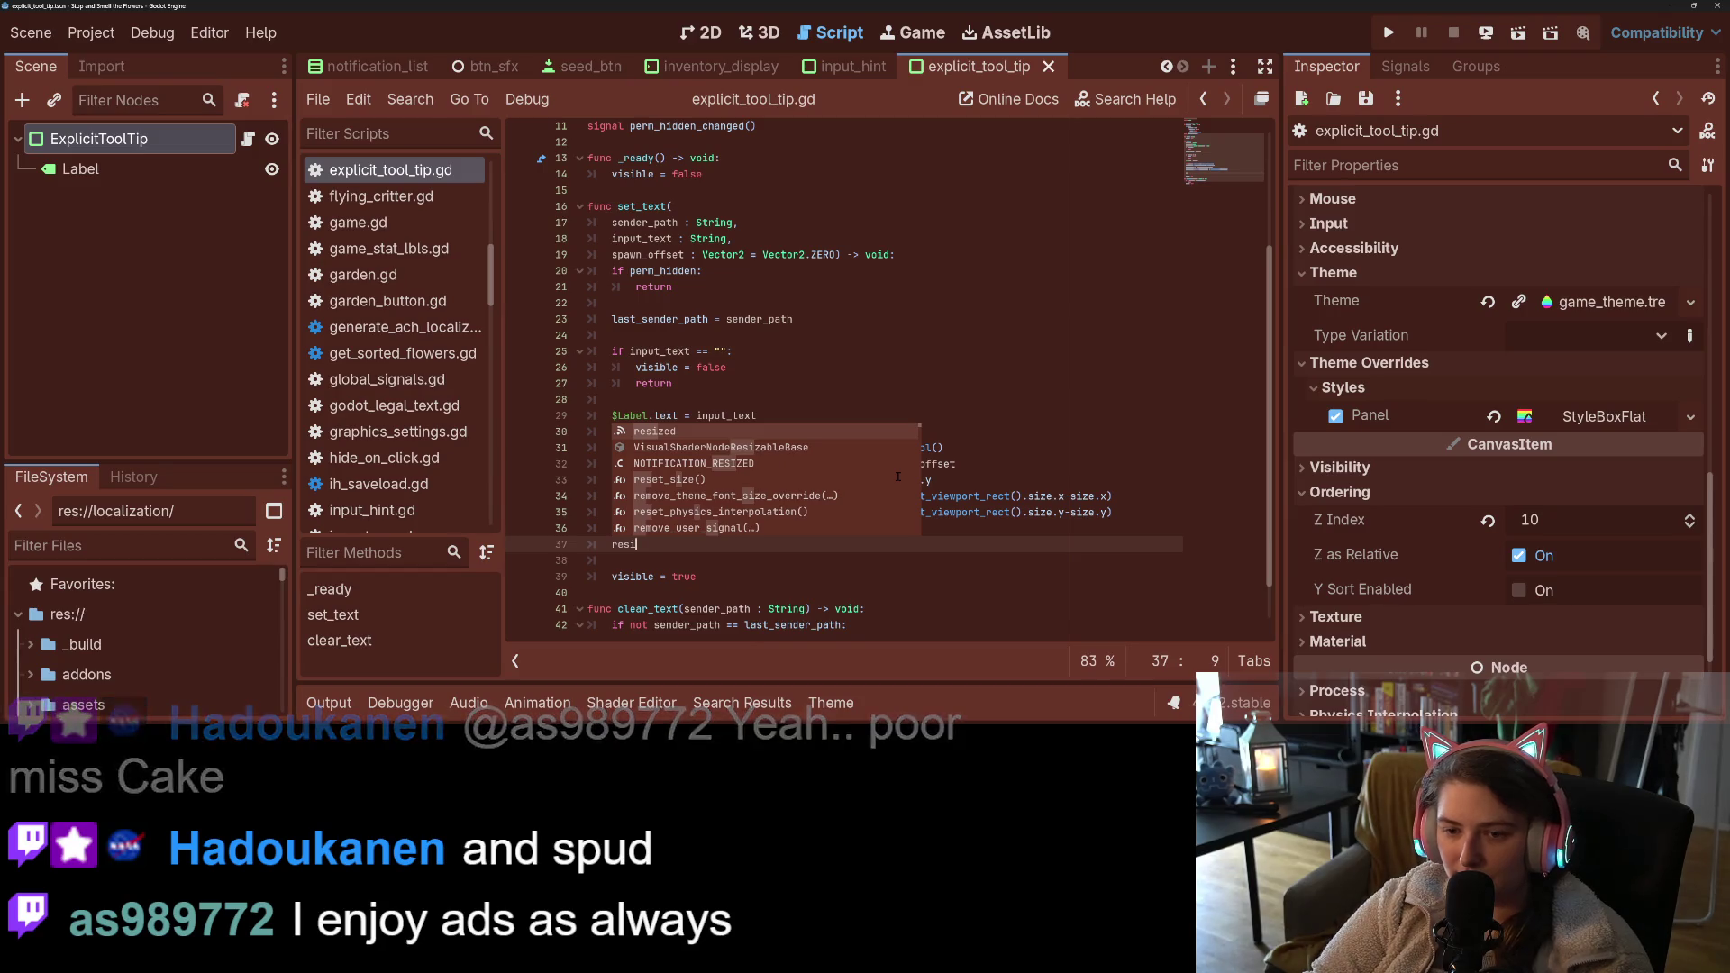
key("Down")
key("Down")
key("Down")
key("Return")
key("F5")
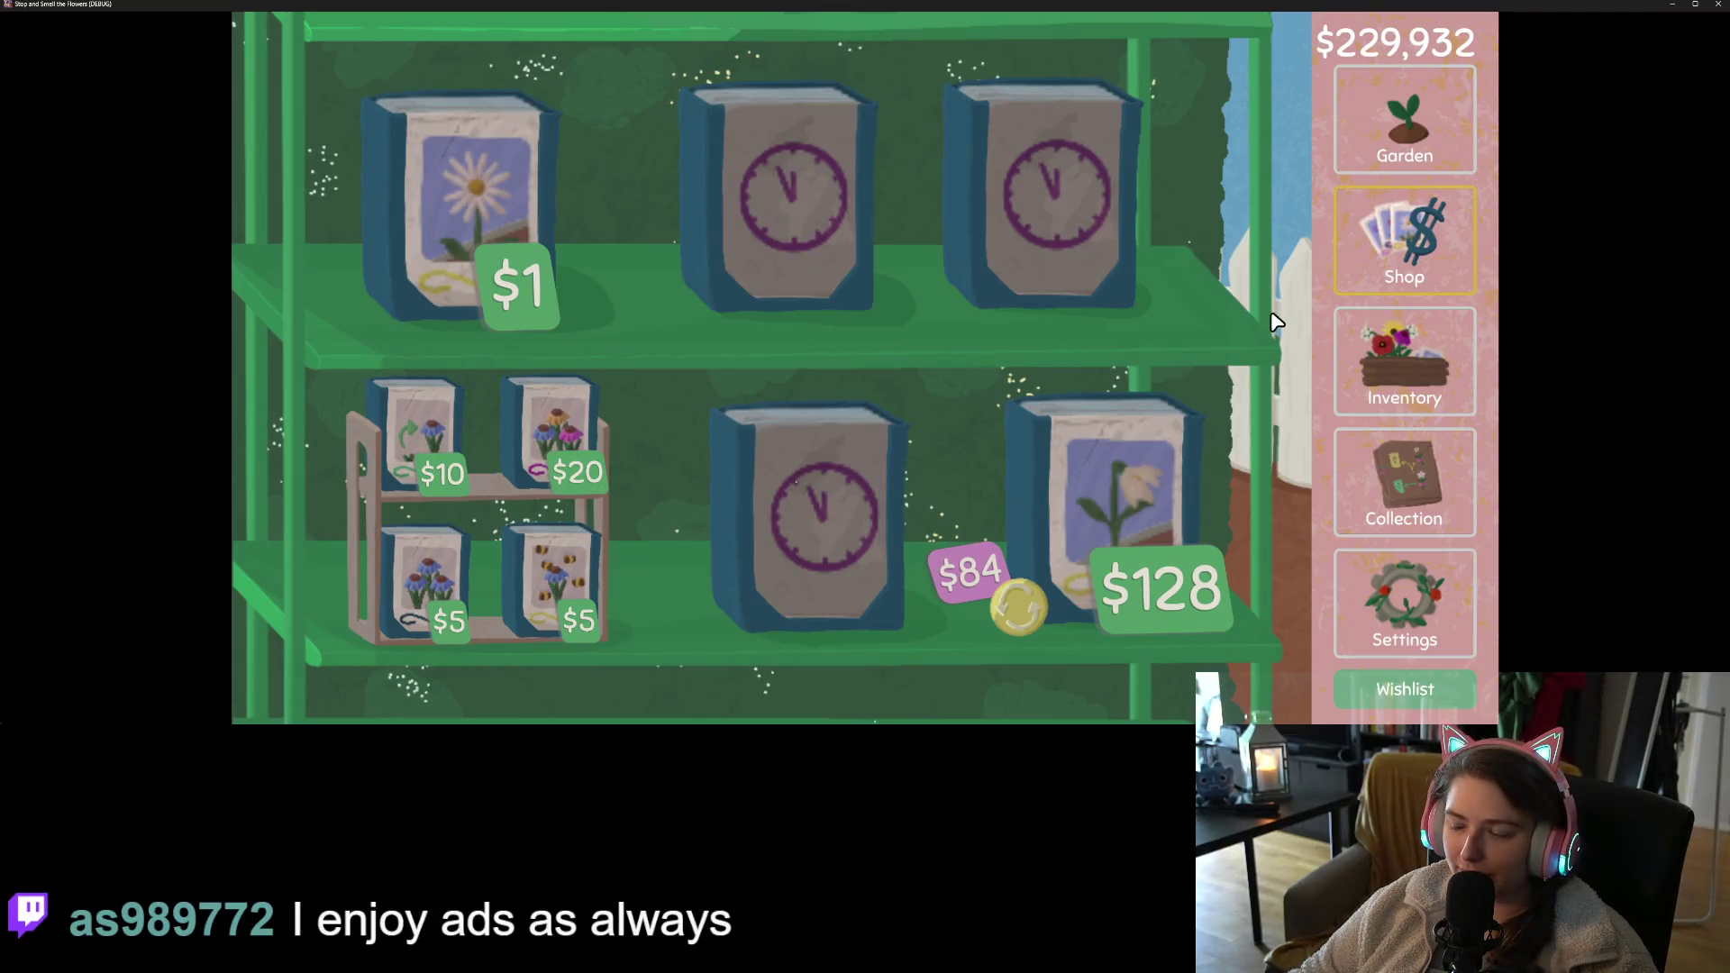
left_click(1719, 3)
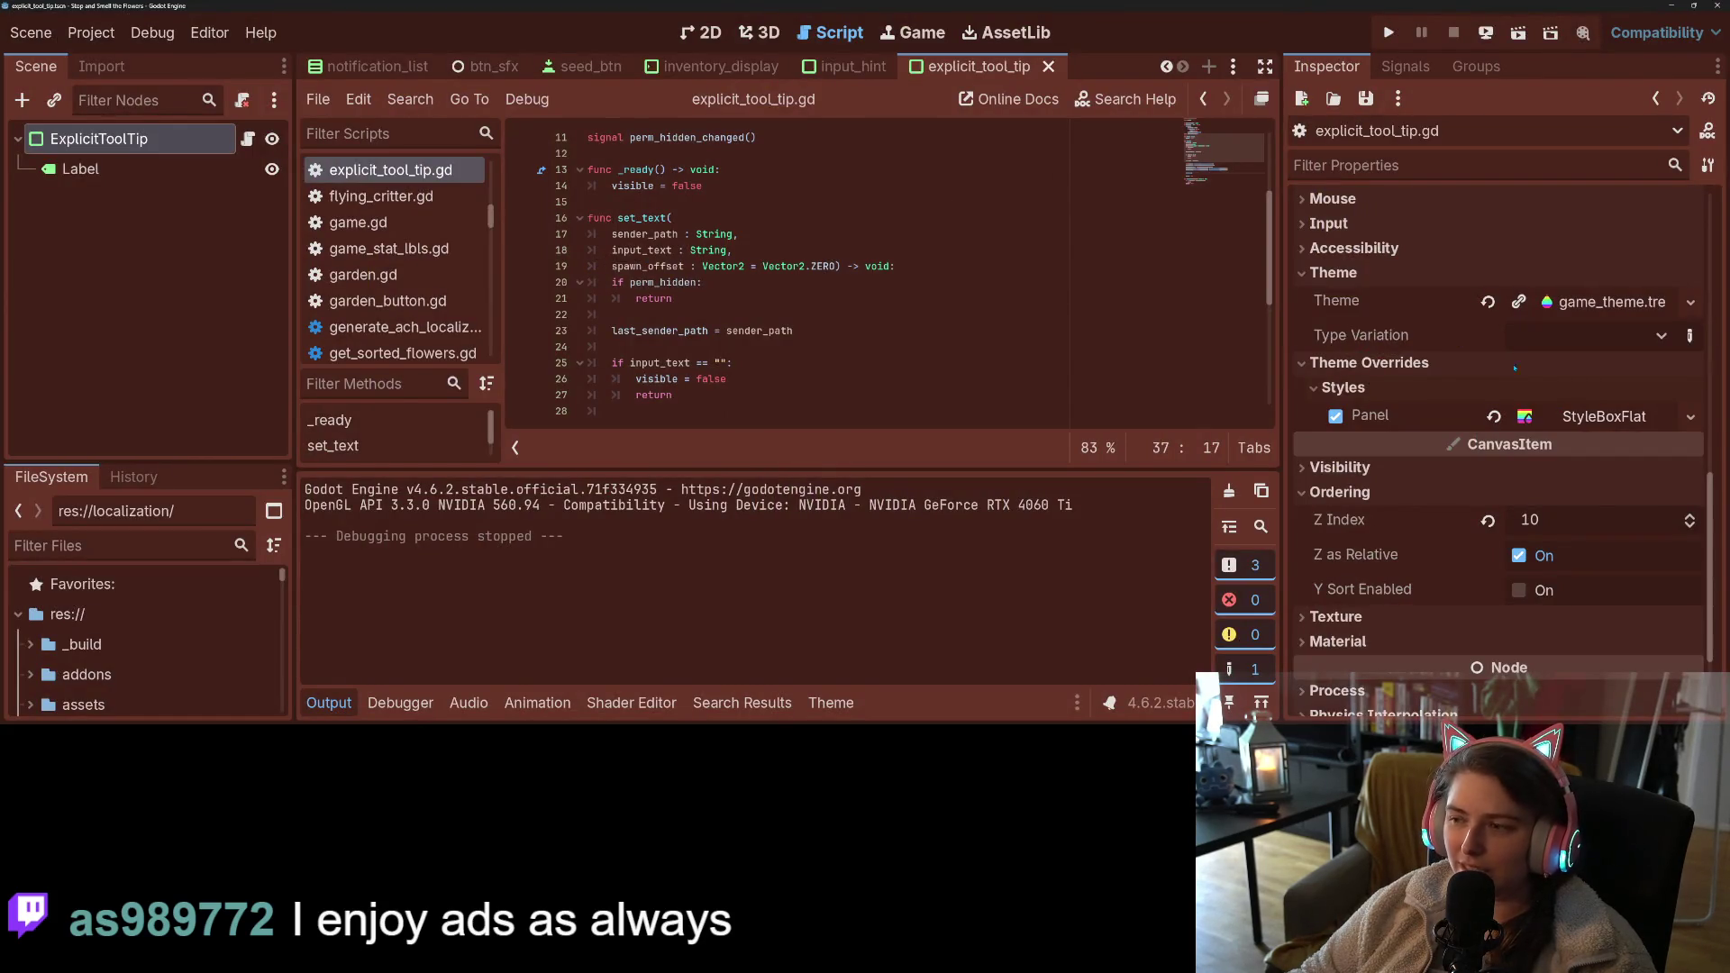
- Set ExplicitToolTip's Pivot Offset Ratio x to 0.5 in the Inspector's Transform section
scroll(1515, 367, "up", 10)
scroll(1557, 667, "down", 3)
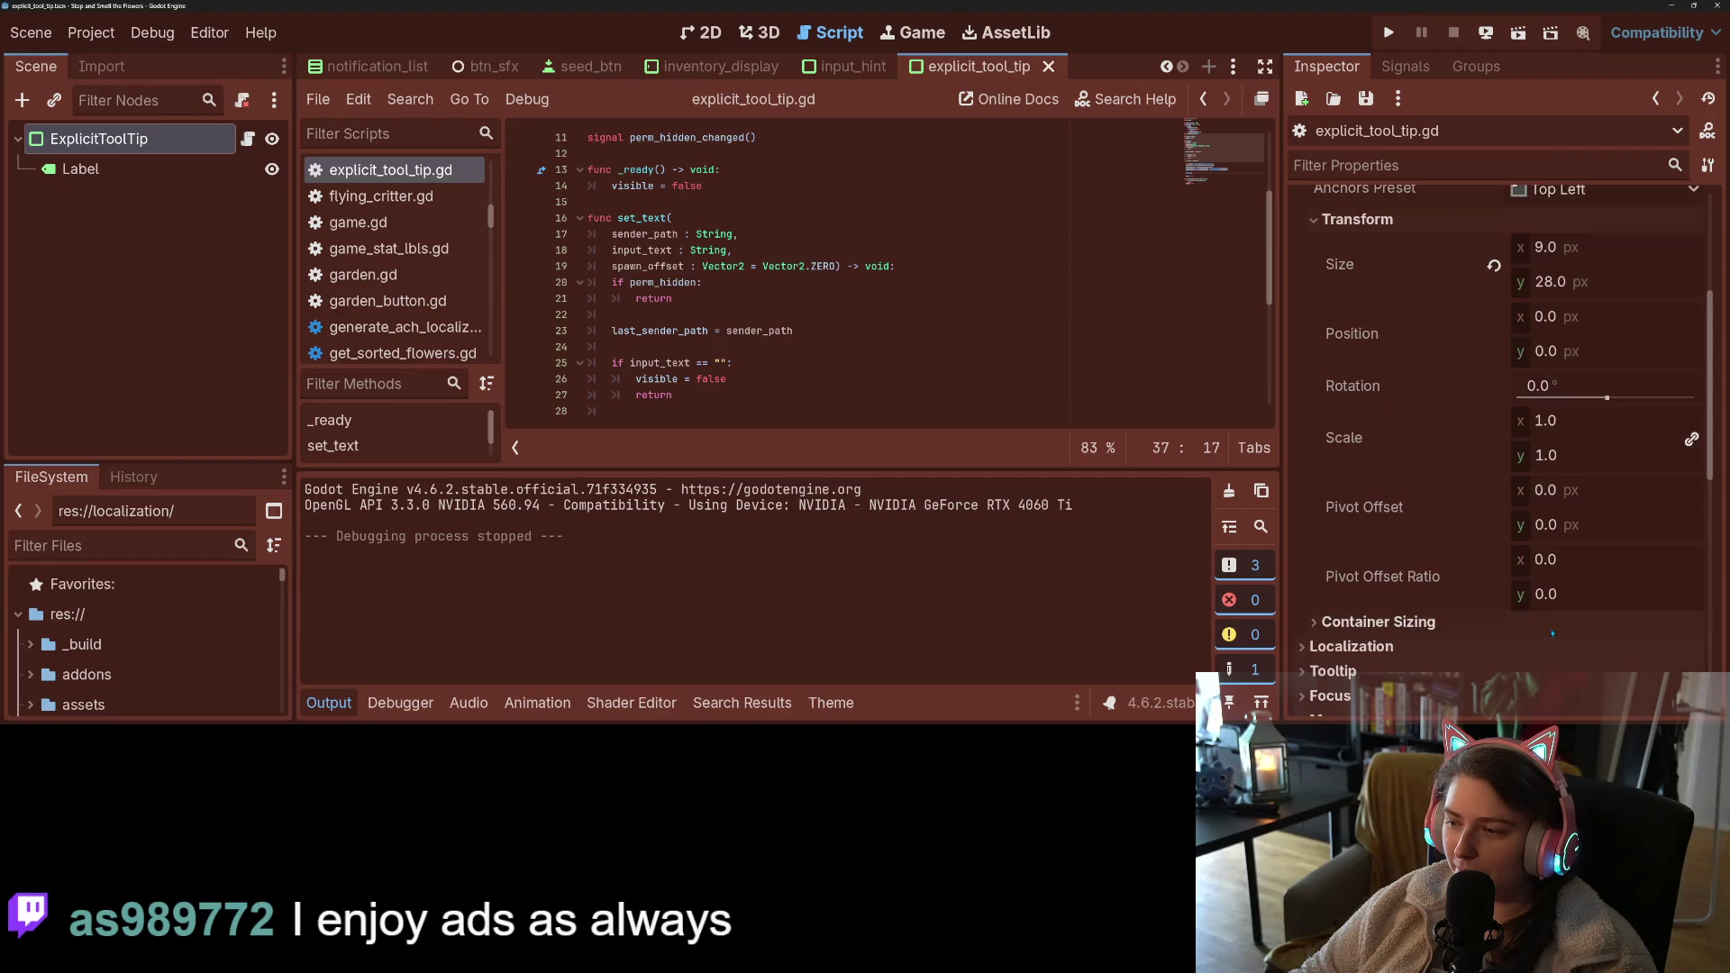
left_click(1586, 554)
type("0.5")
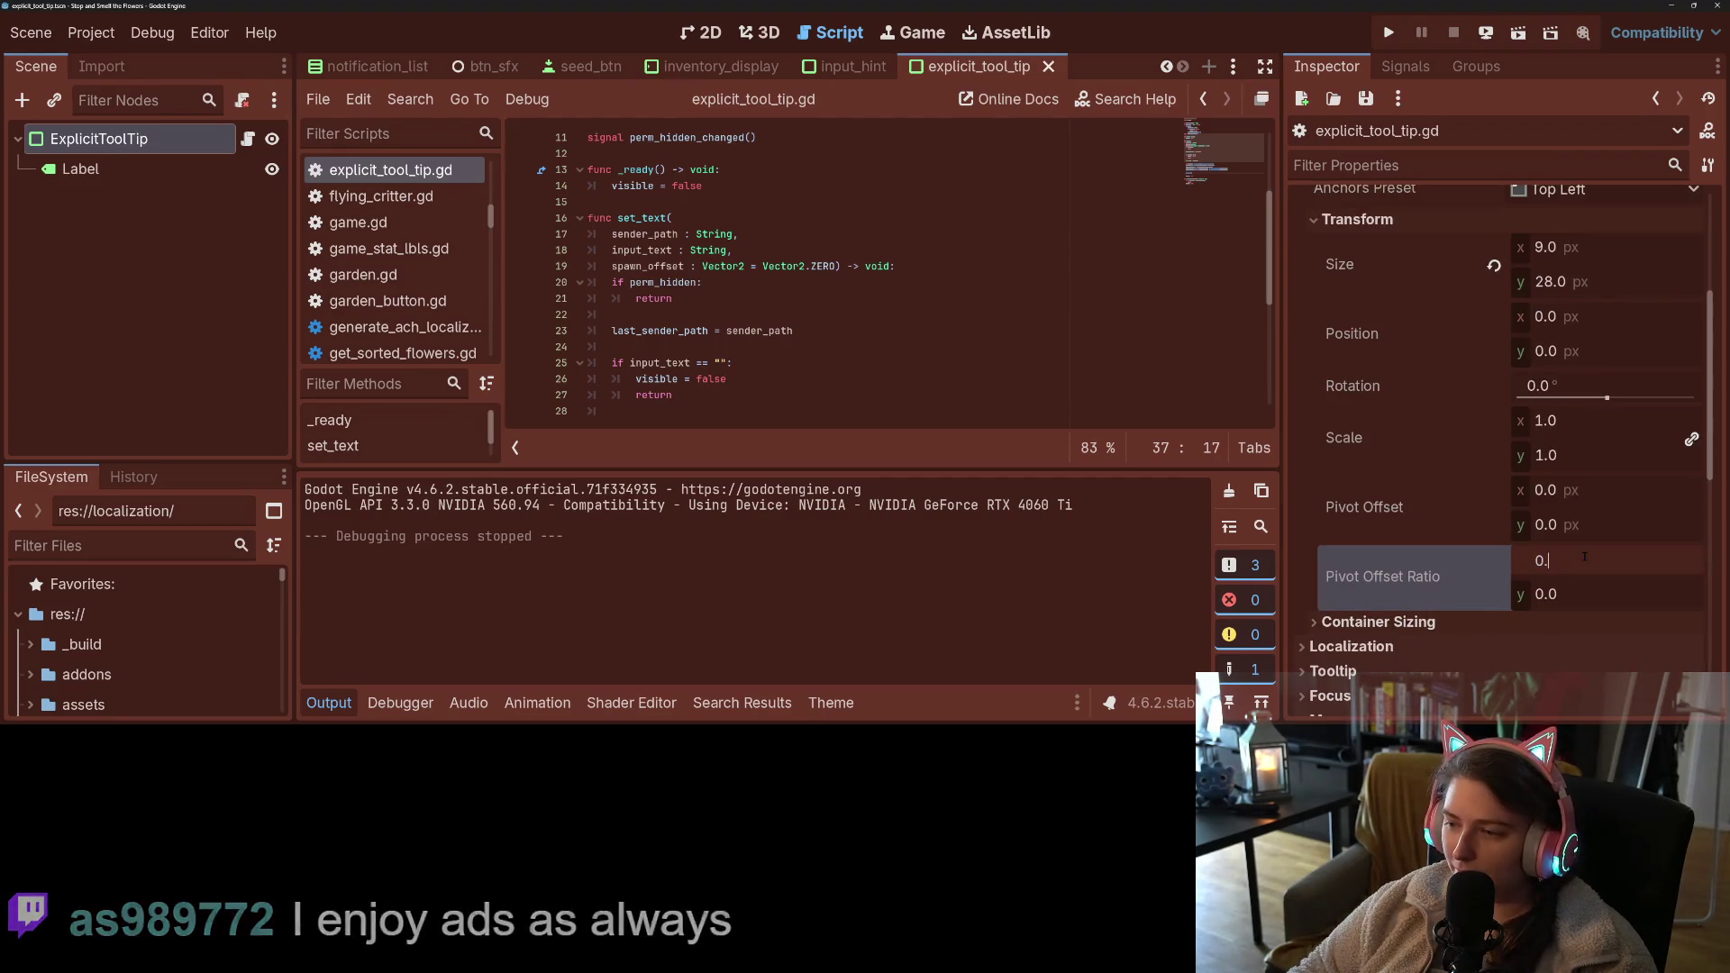
key("Return")
- Save the tooltip scene and launch the project for another test run
key("ctrl+s")
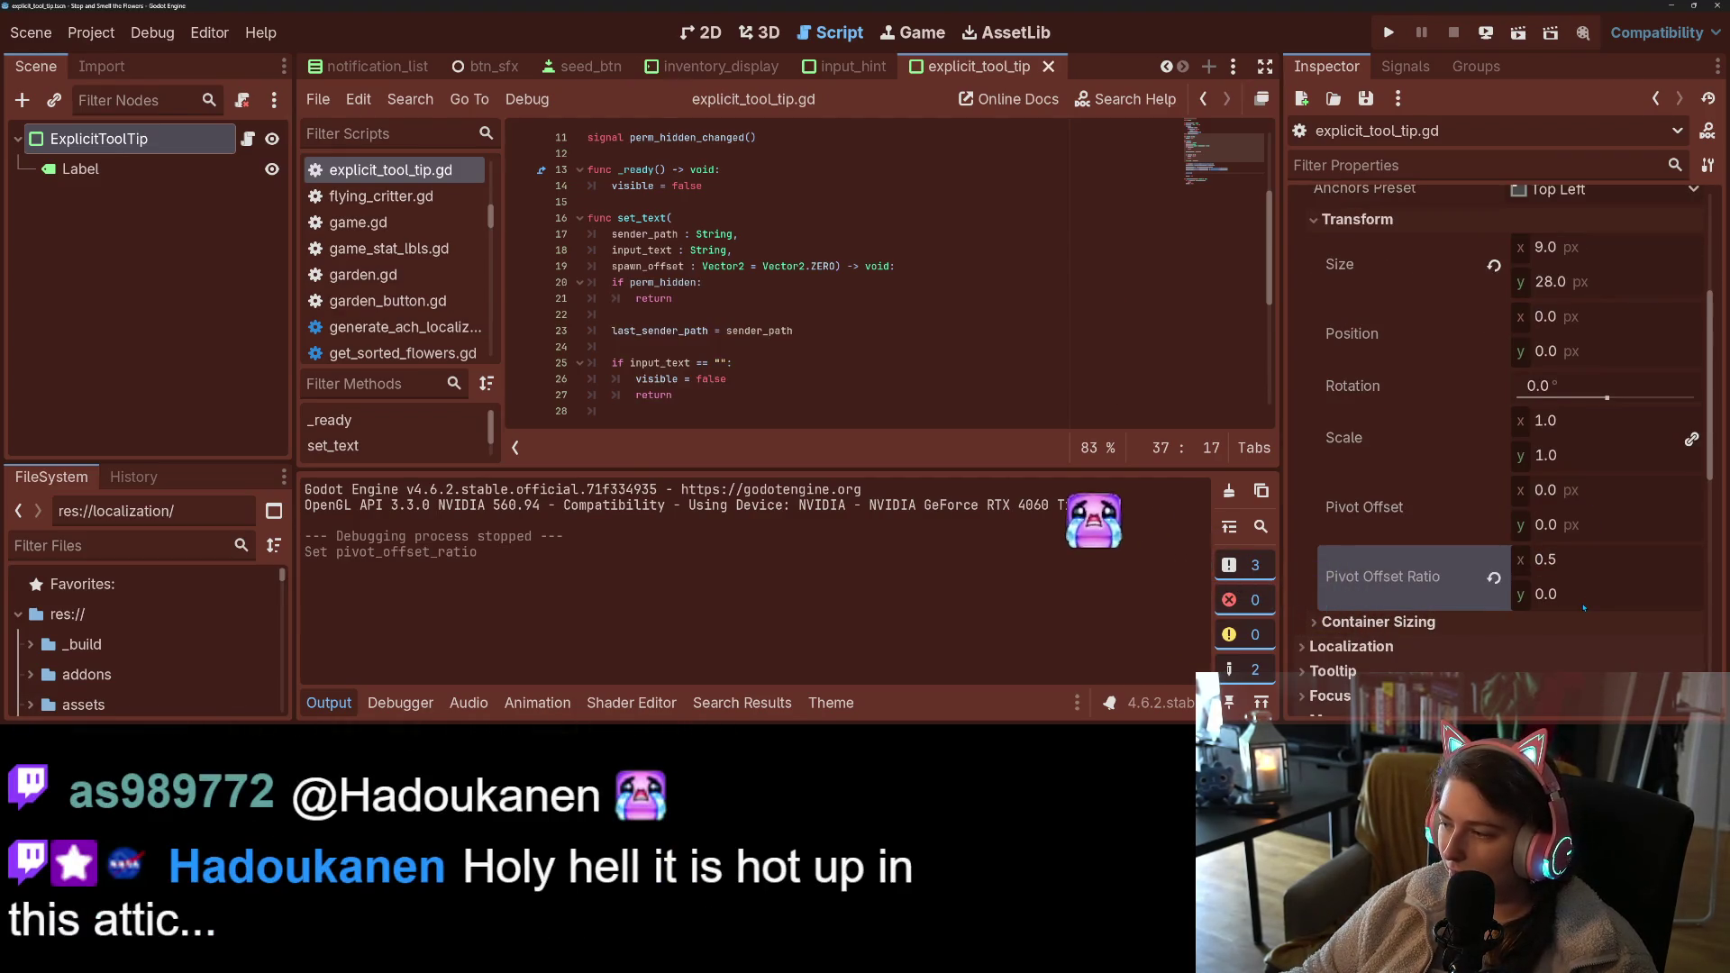
scroll(1565, 562, "down", 4)
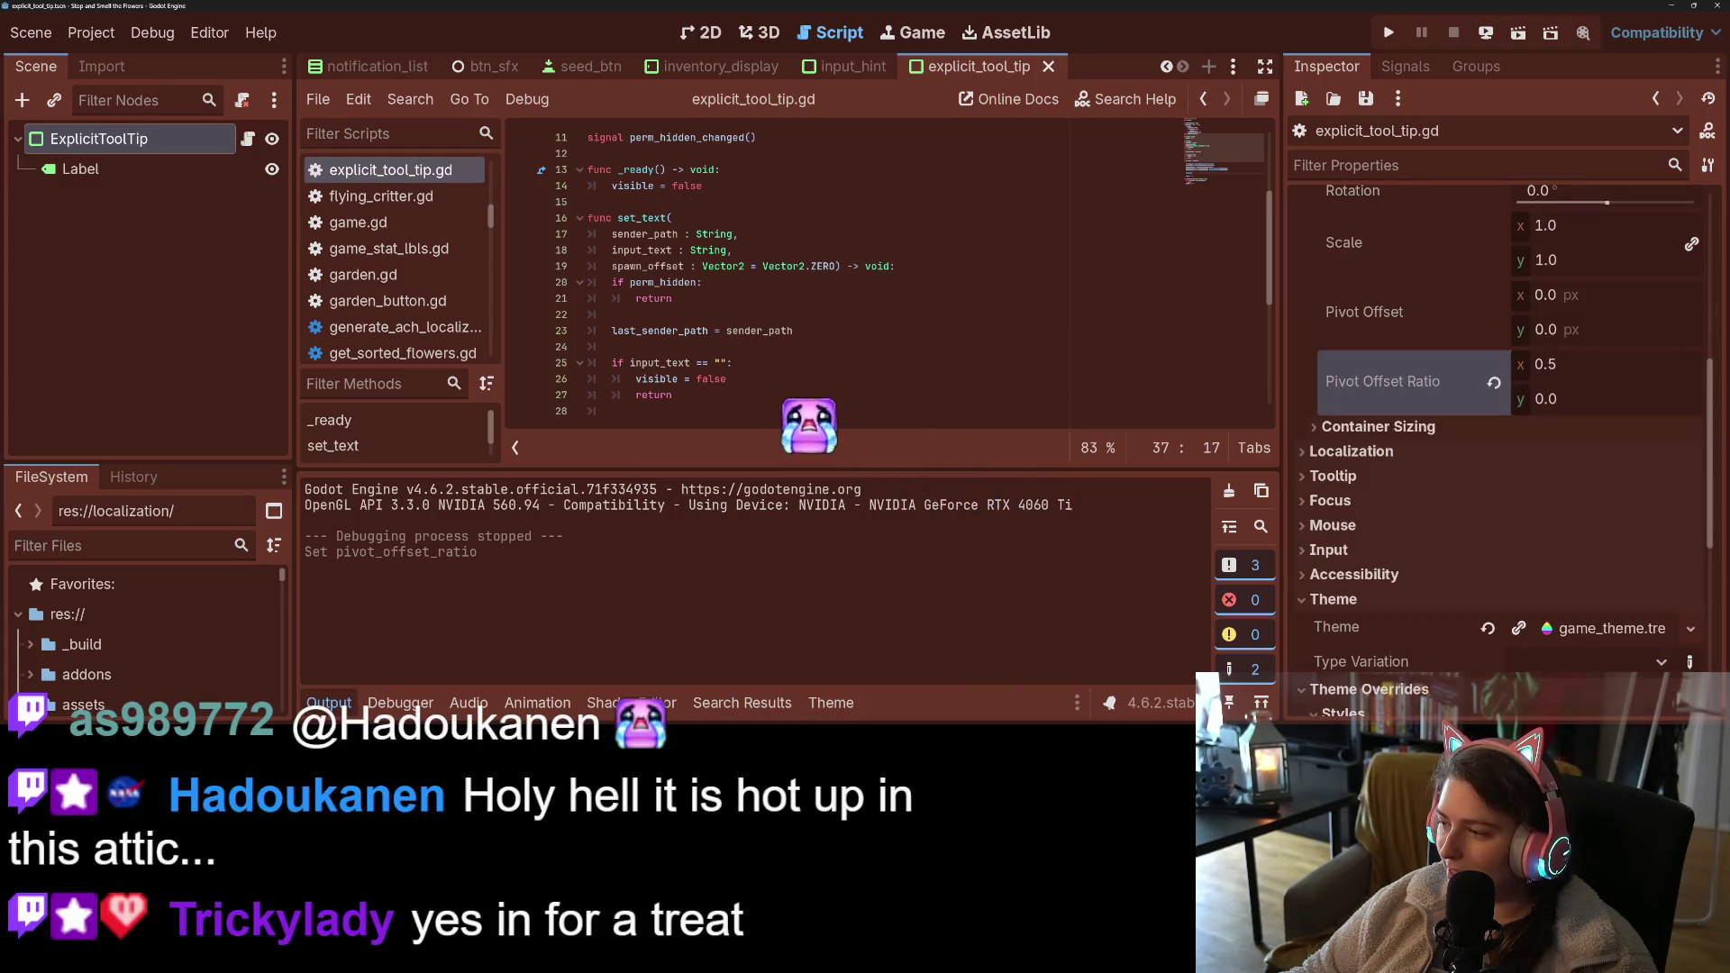
scroll(1565, 562, "up", 10)
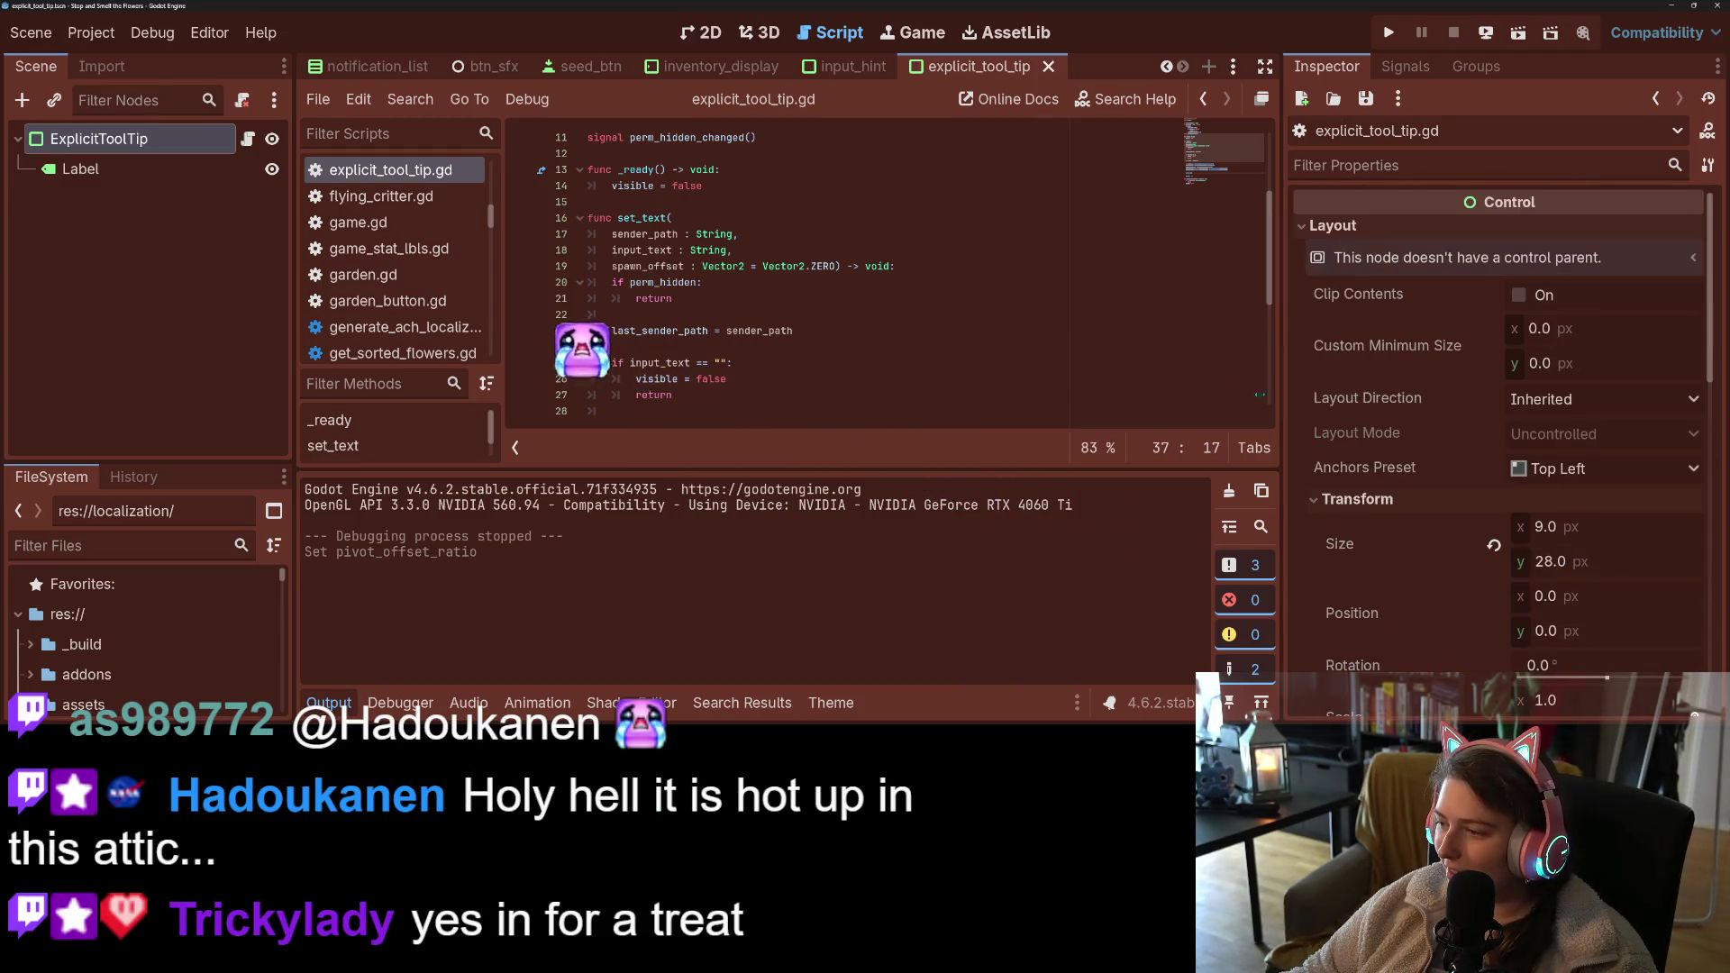
left_click(1392, 41)
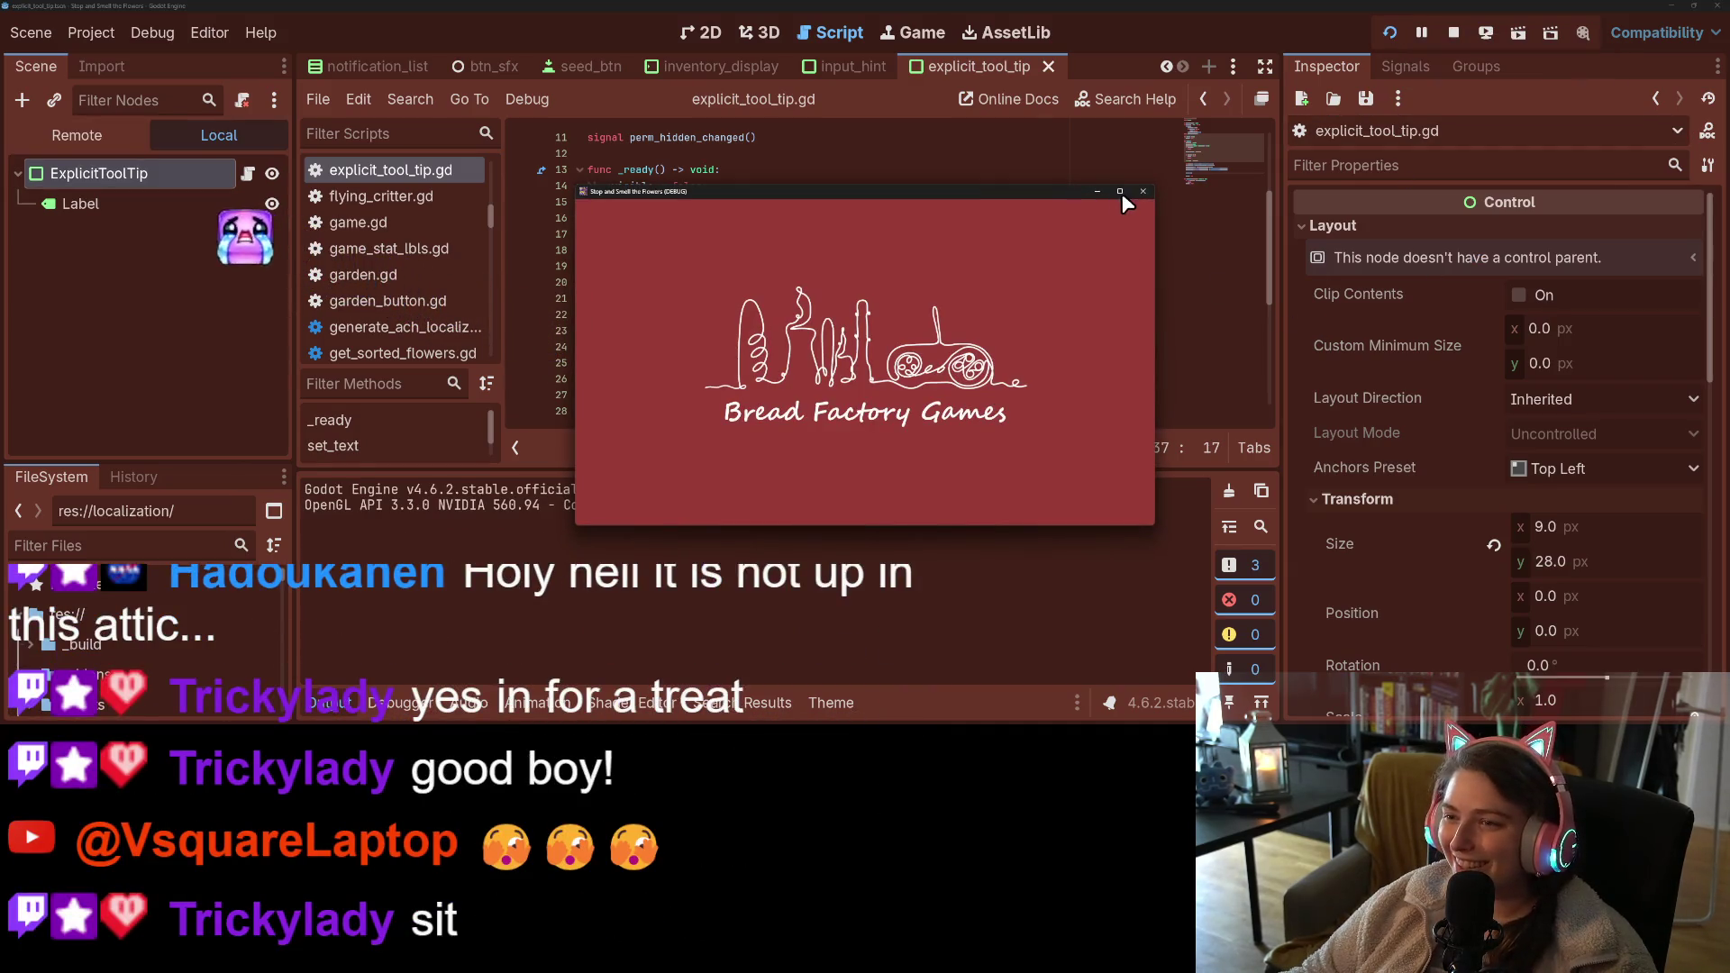
- Maximize the game window and harvest the middle and top rows of flowers
left_click(1120, 191)
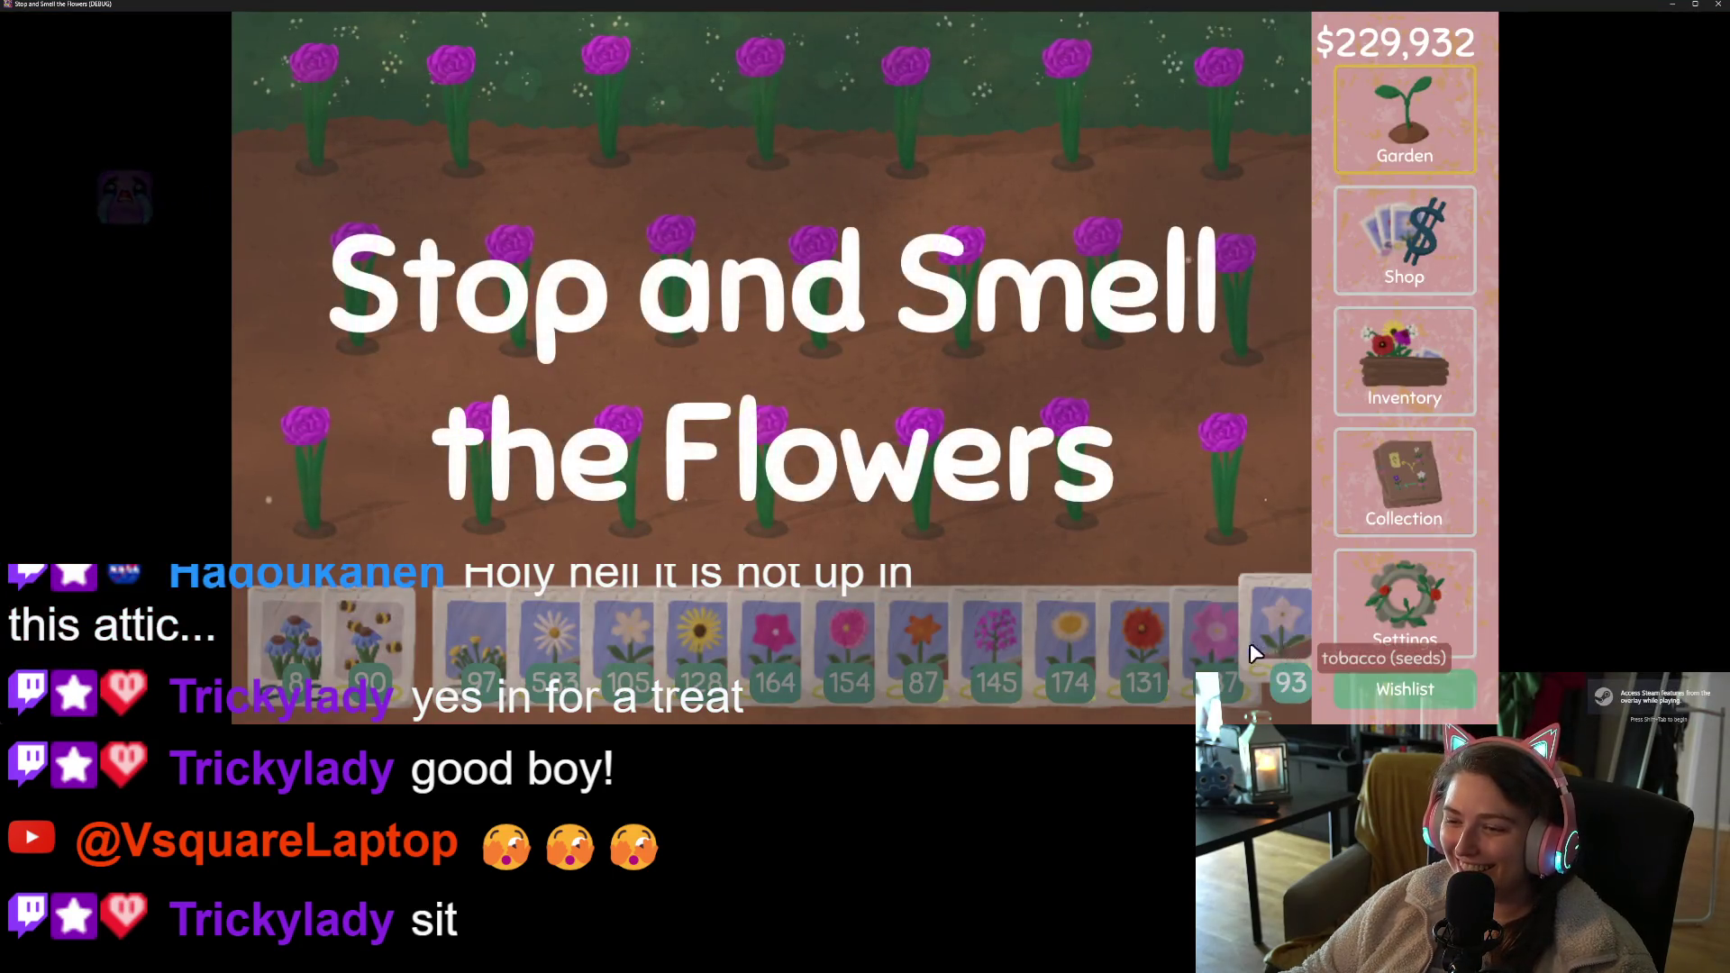
mouse_move(1185, 473)
left_mouse_down()
mouse_move(734, 475)
mouse_move(471, 301)
mouse_move(1298, 297)
left_mouse_up()
left_click_drag(897, 110, 252, 123)
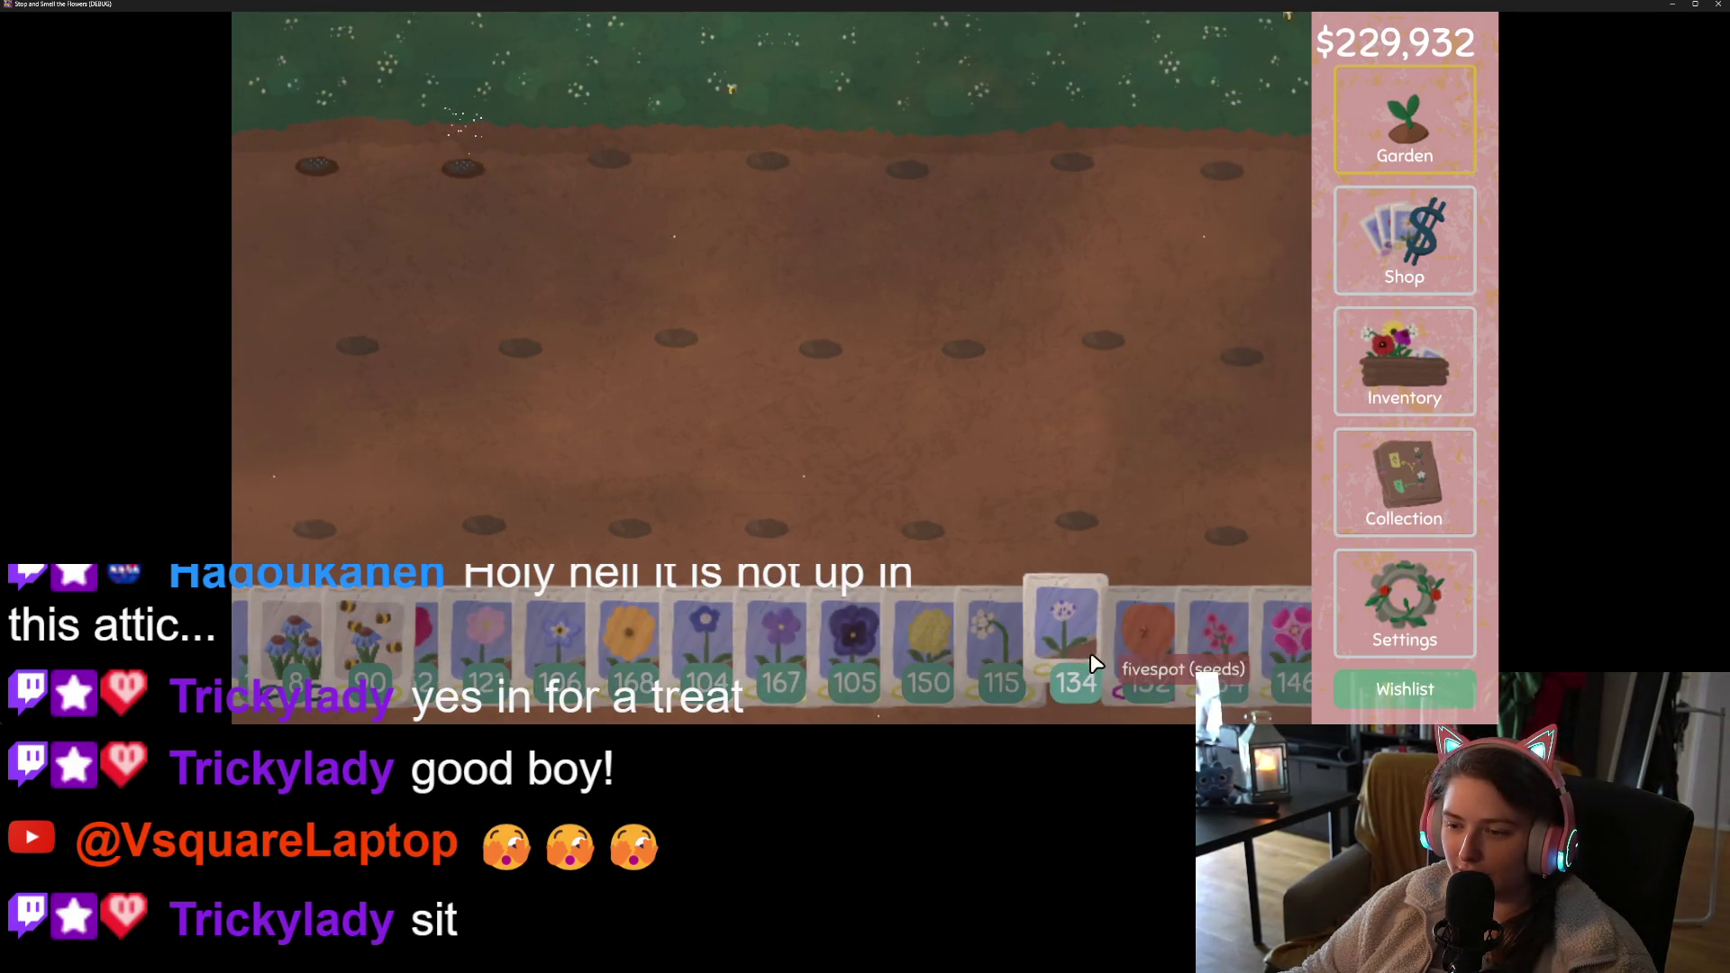
- Scroll the seed bar and plant seeds in most holes of the middle and bottom rows
scroll(1064, 649, "down", 5)
scroll(1020, 652, "down", 5)
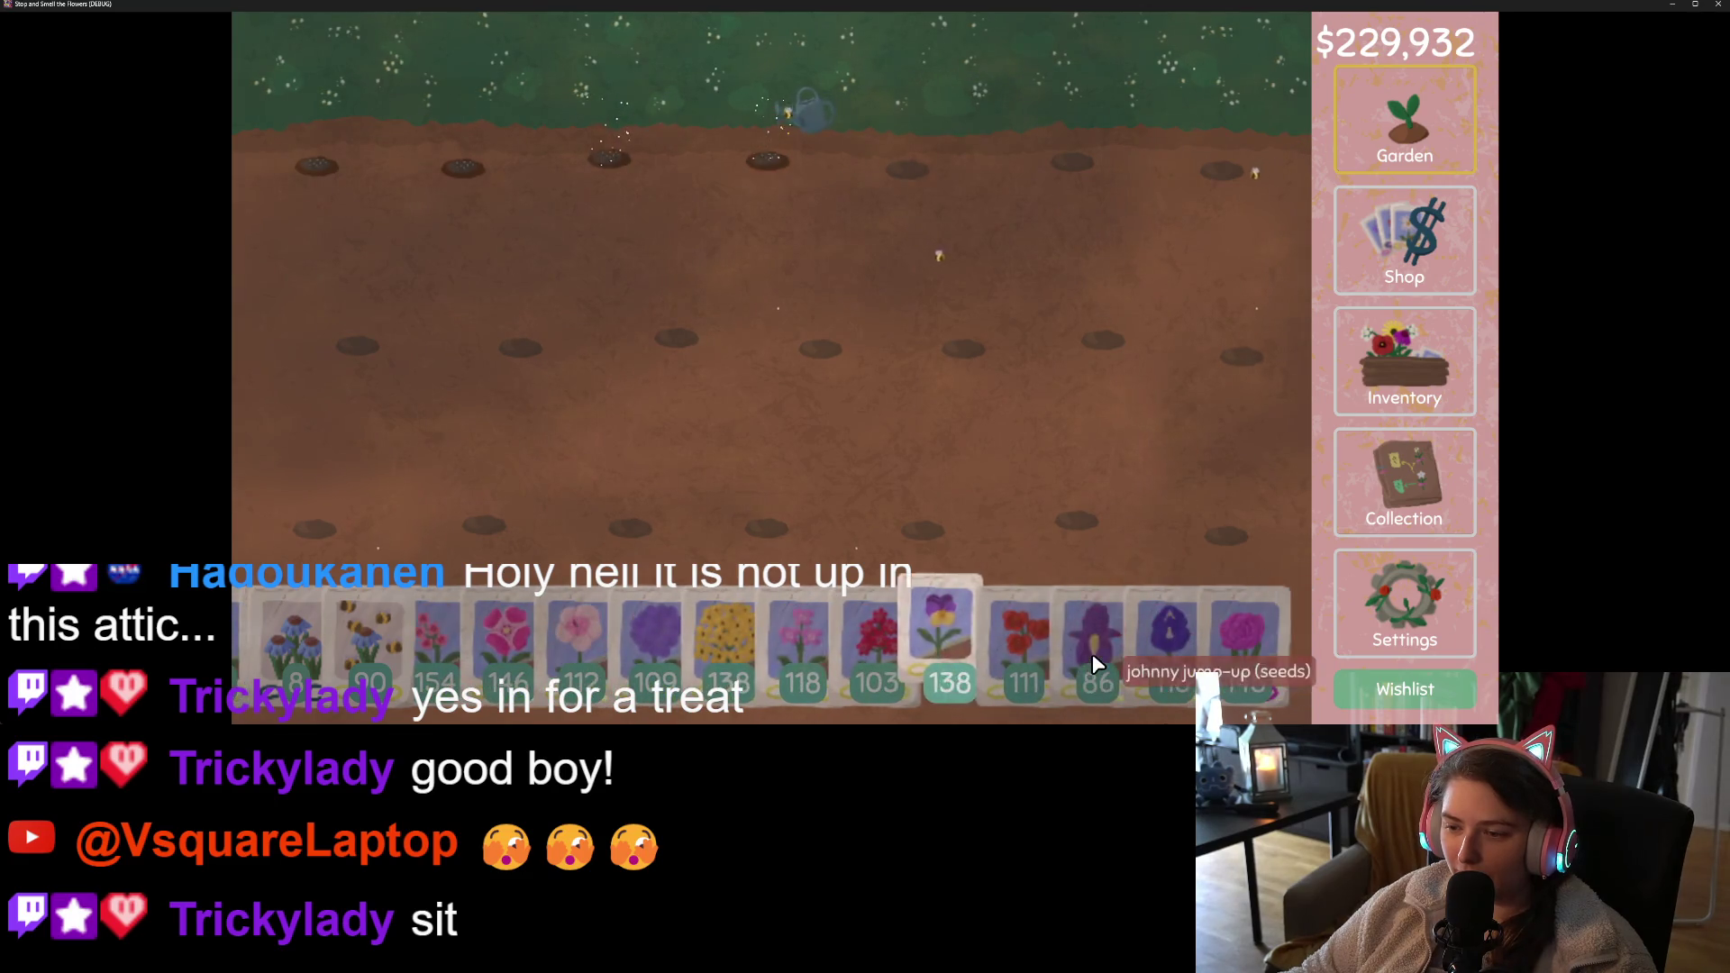
scroll(867, 636, "down", 10)
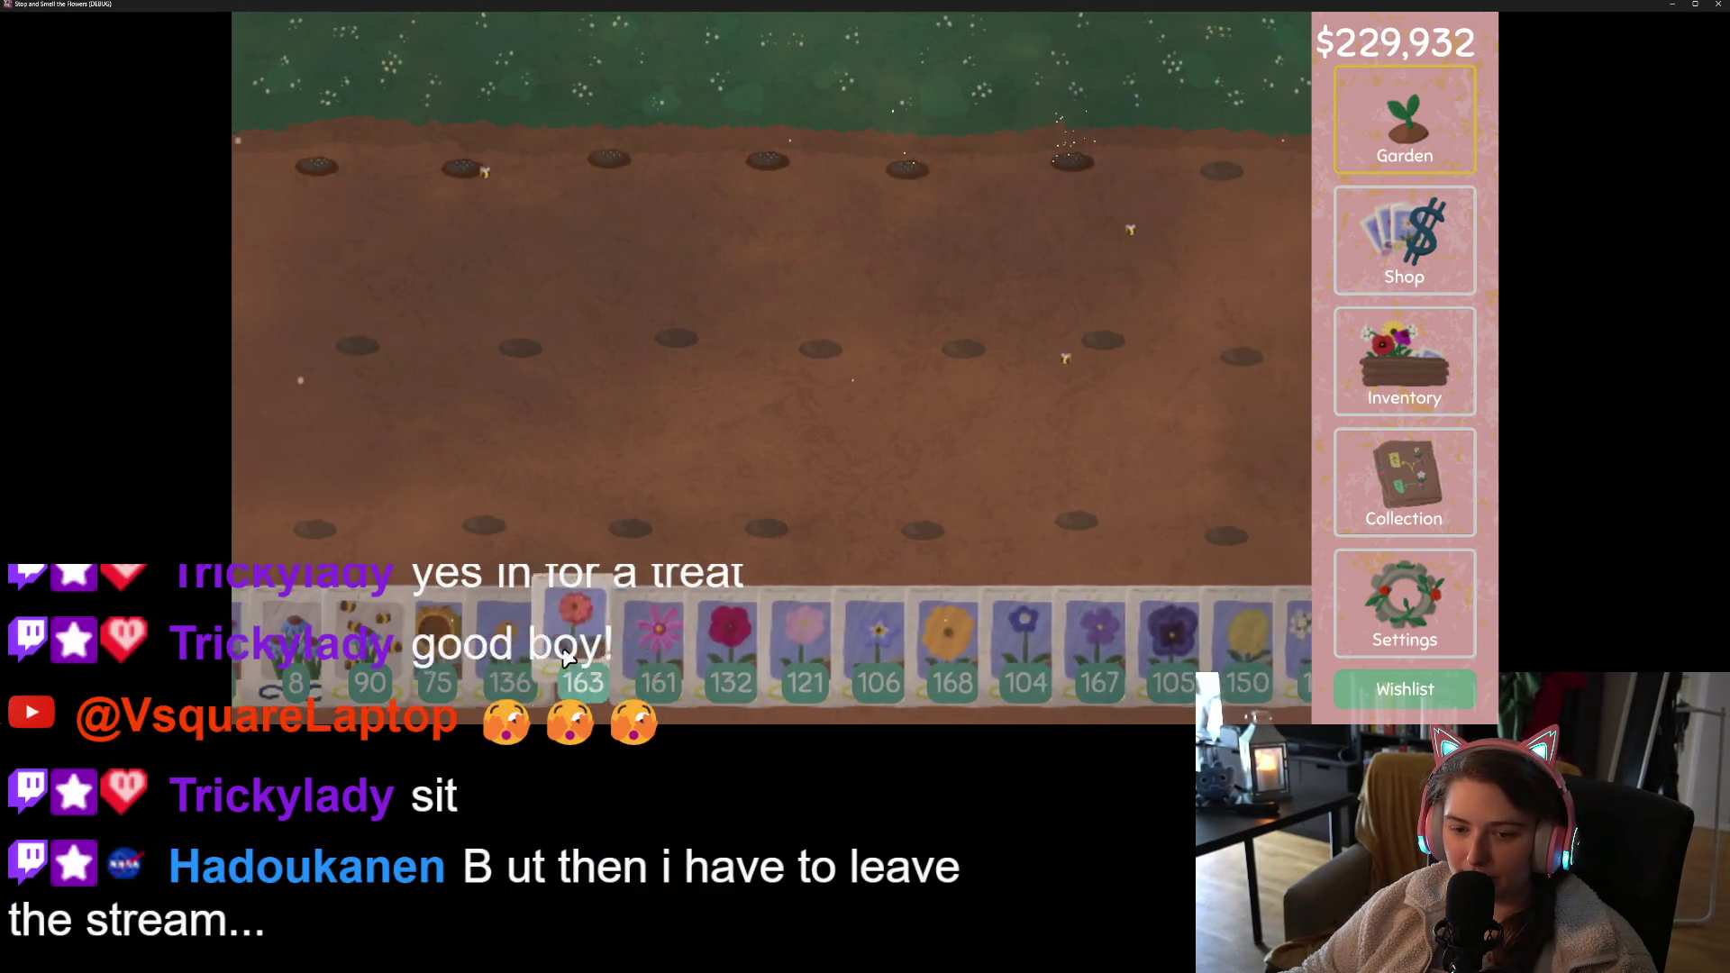
scroll(556, 661, "down", 10)
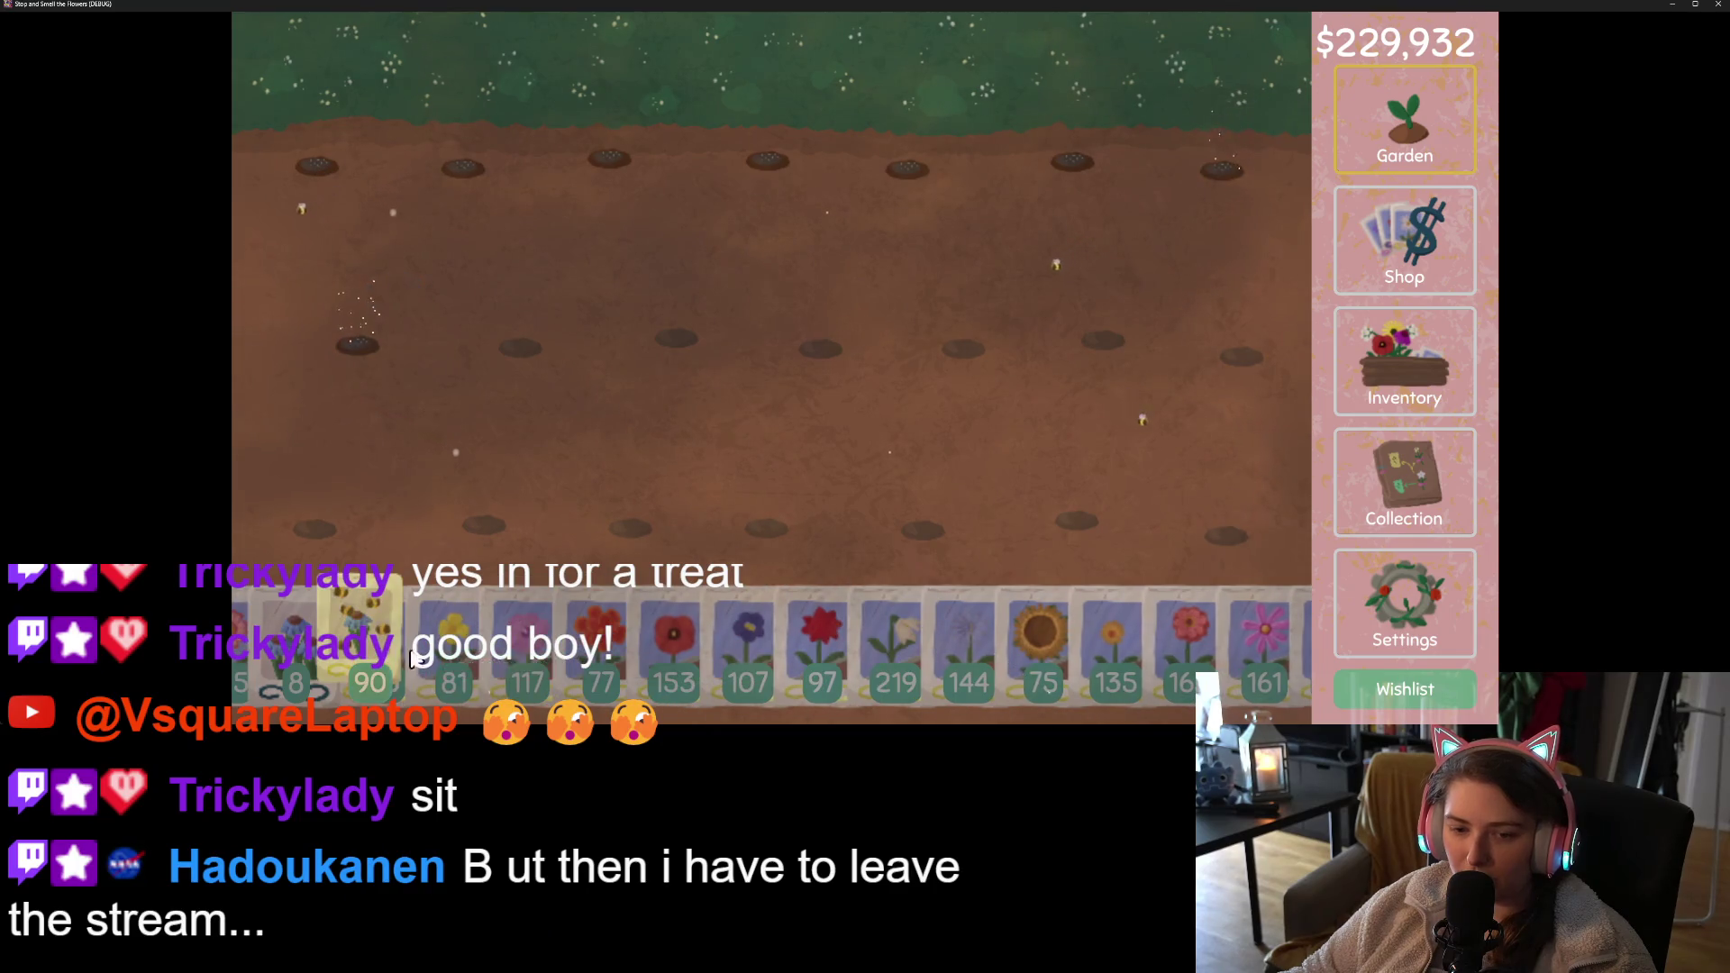
scroll(630, 672, "down", 10)
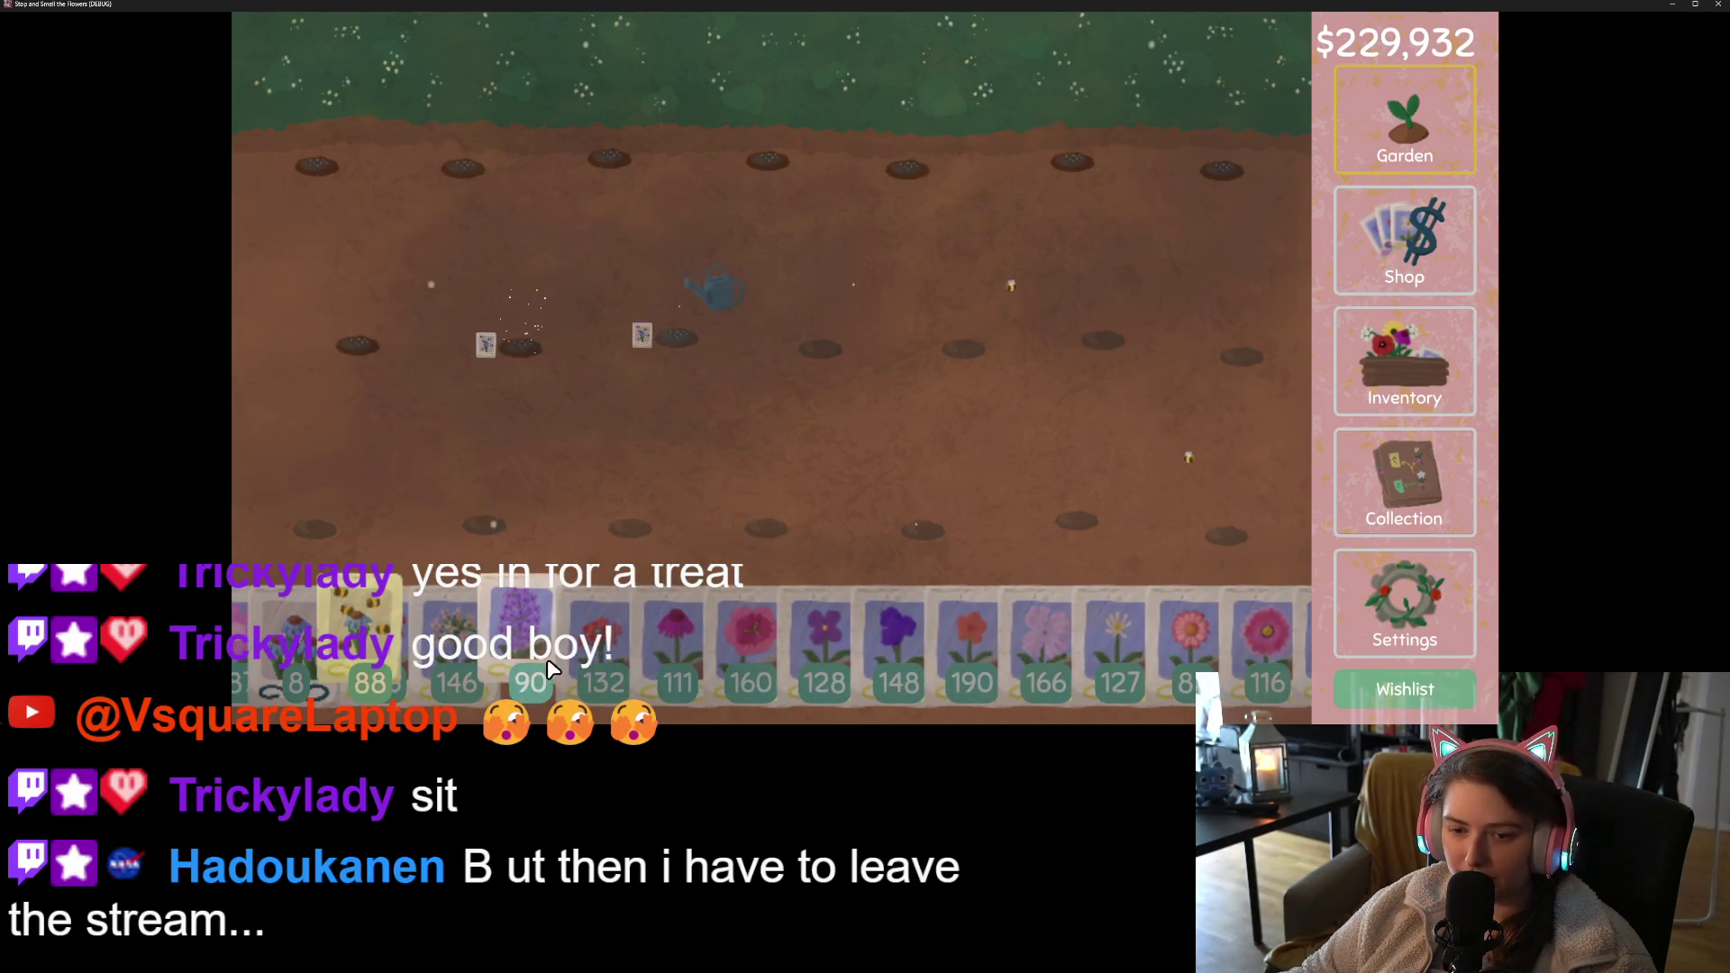
scroll(560, 658, "up", 5)
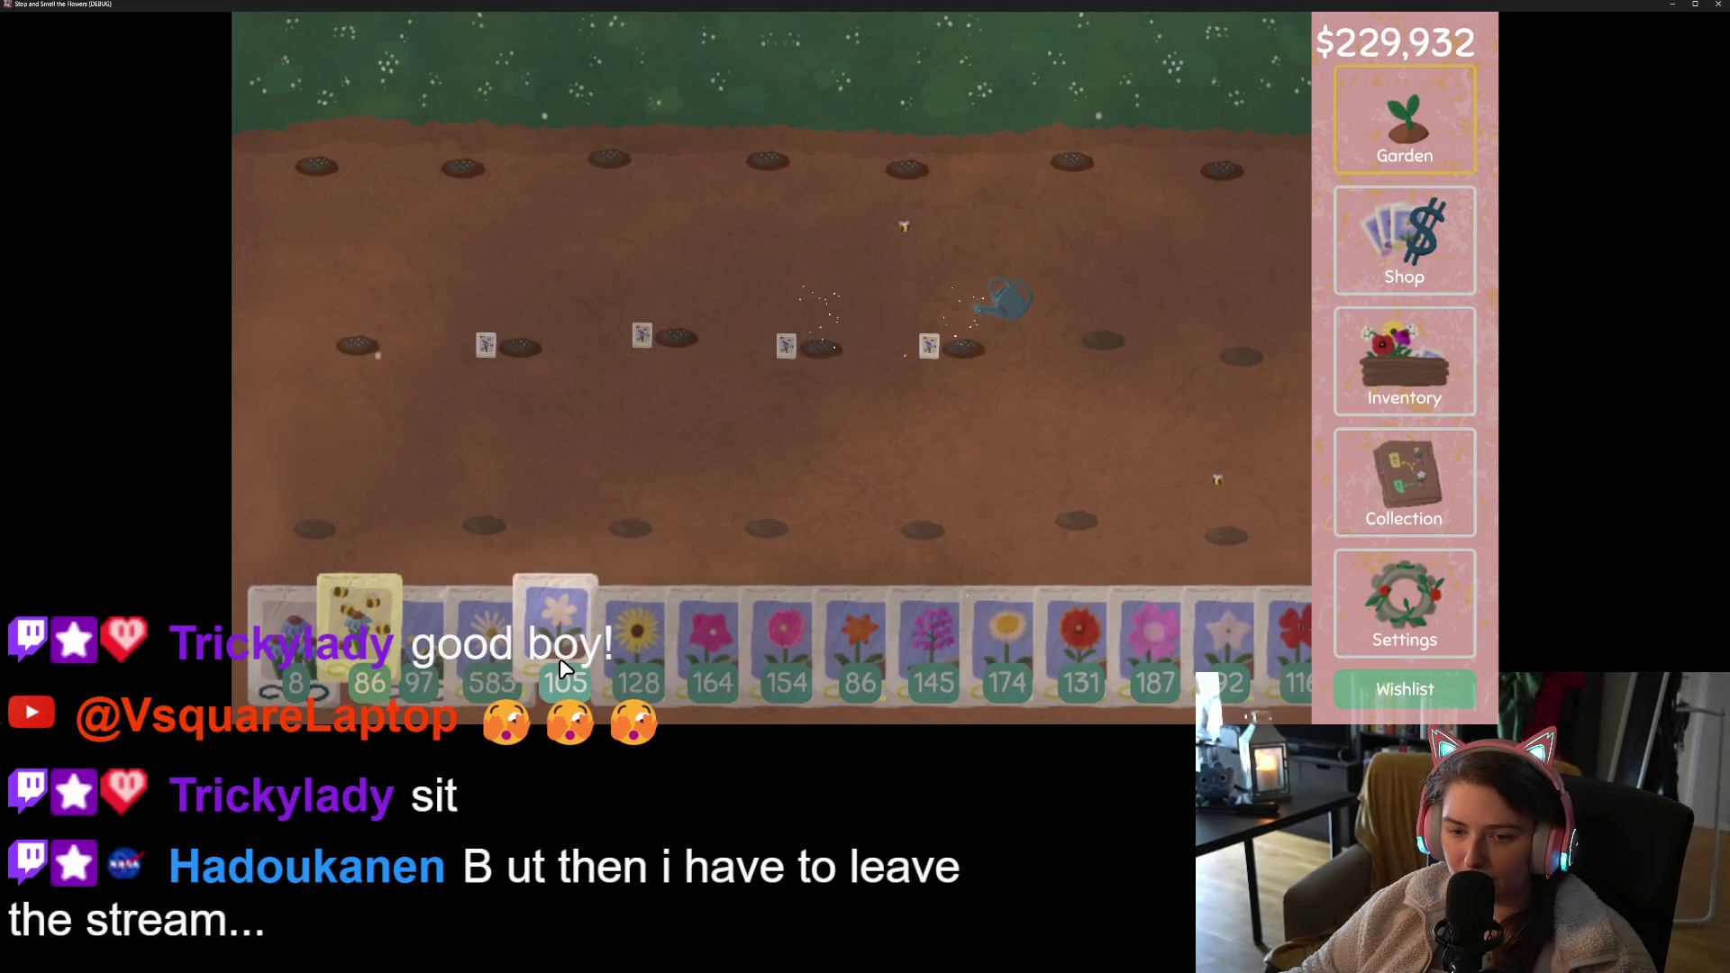
scroll(1053, 665, "down", 10)
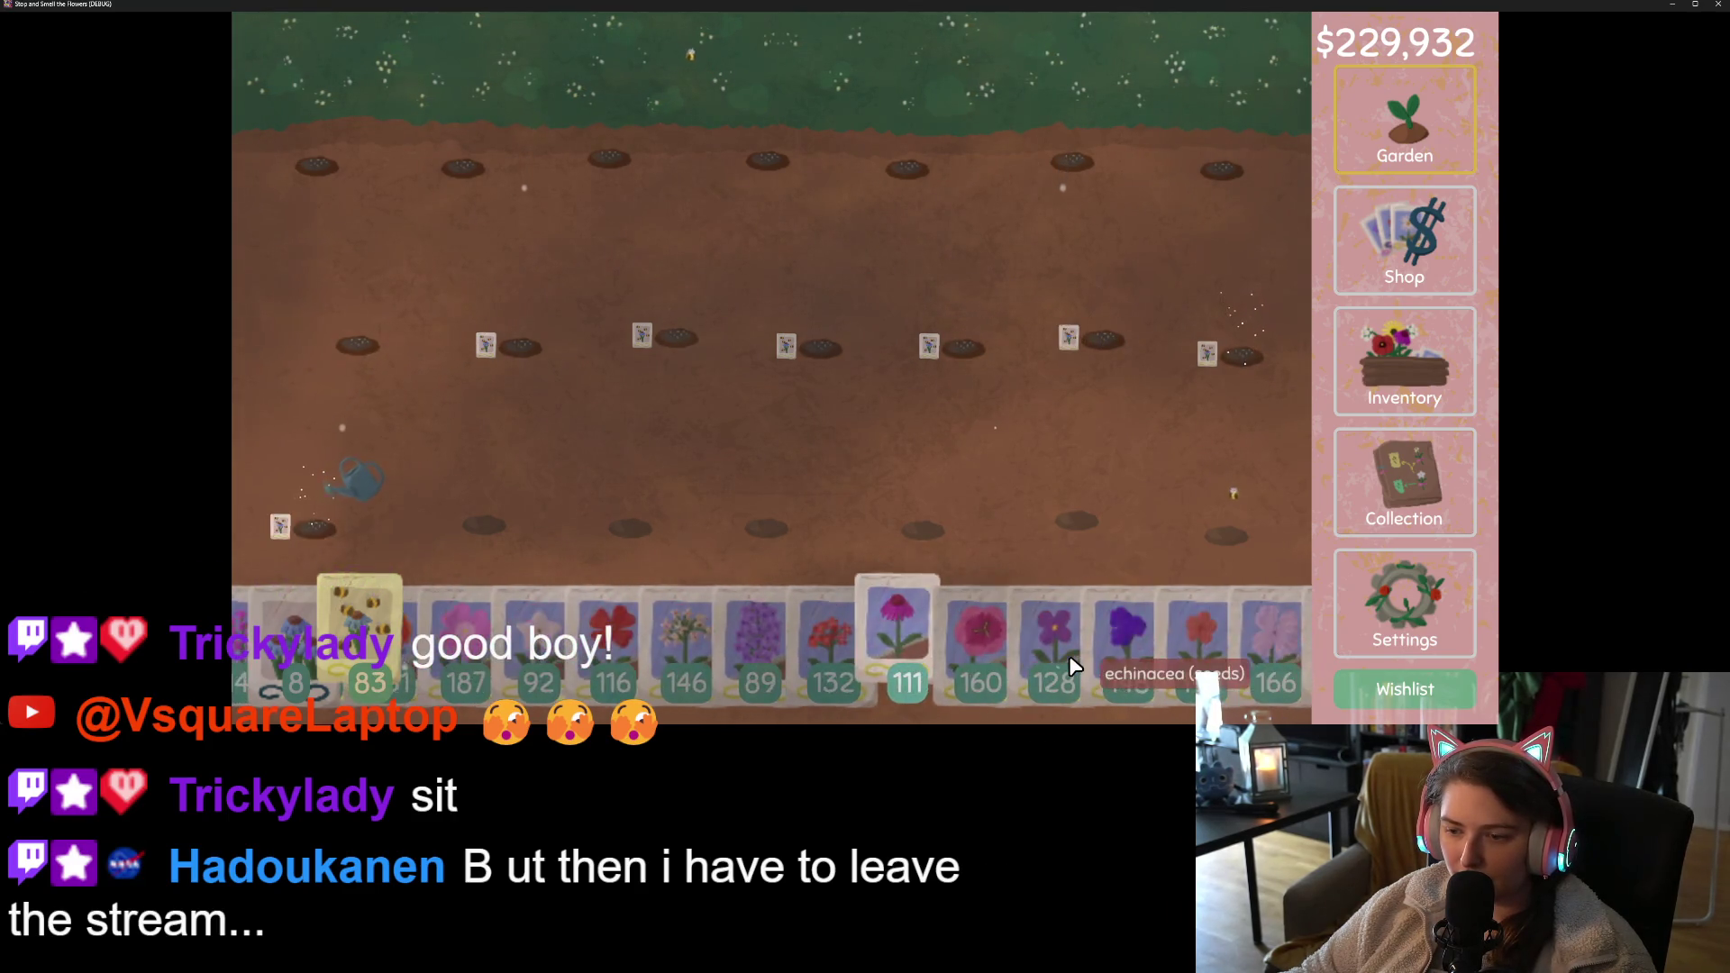
scroll(1072, 667, "down", 10)
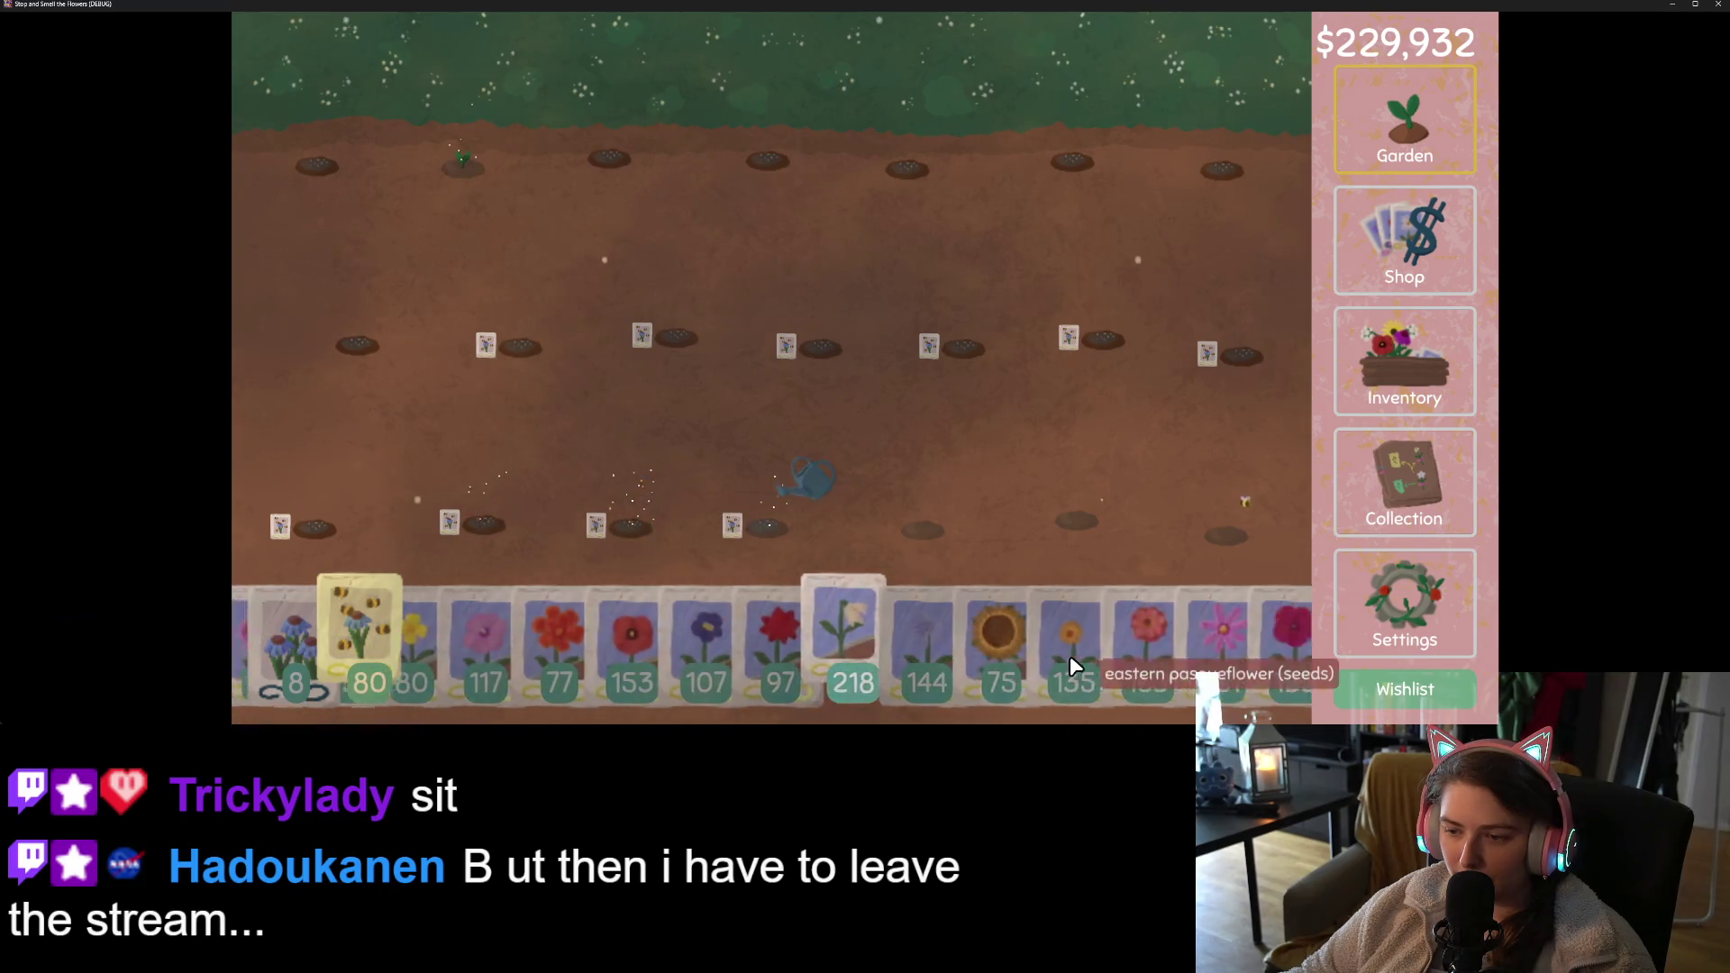
scroll(1088, 667, "down", 5)
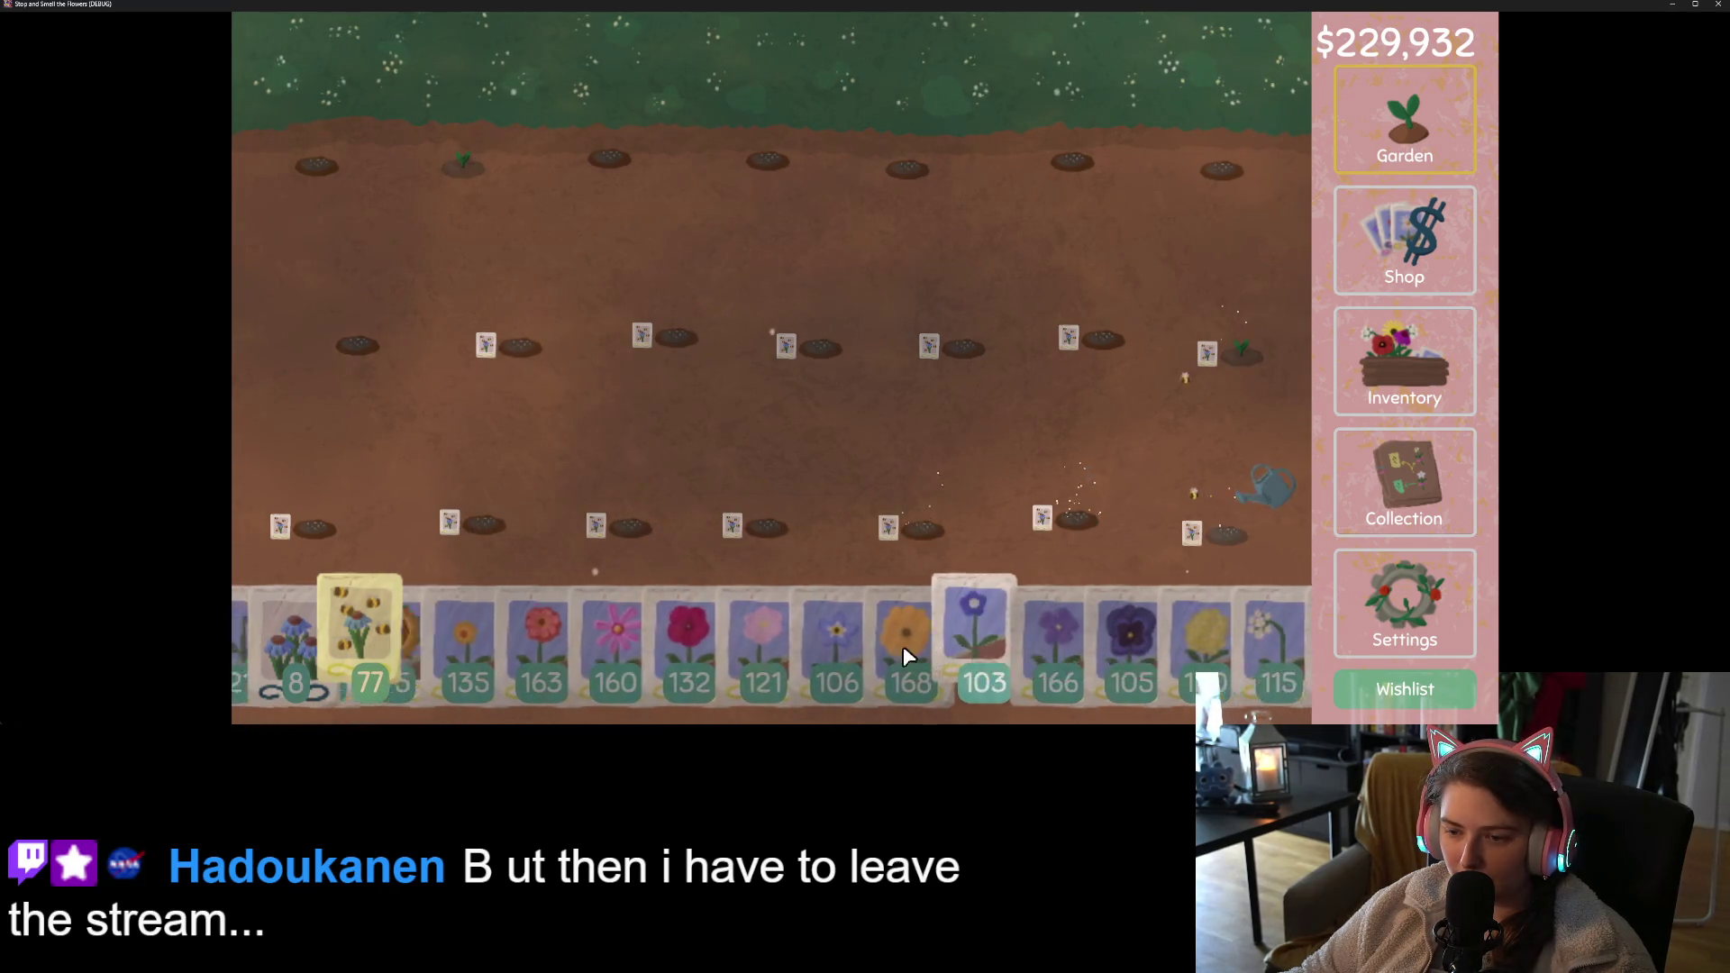
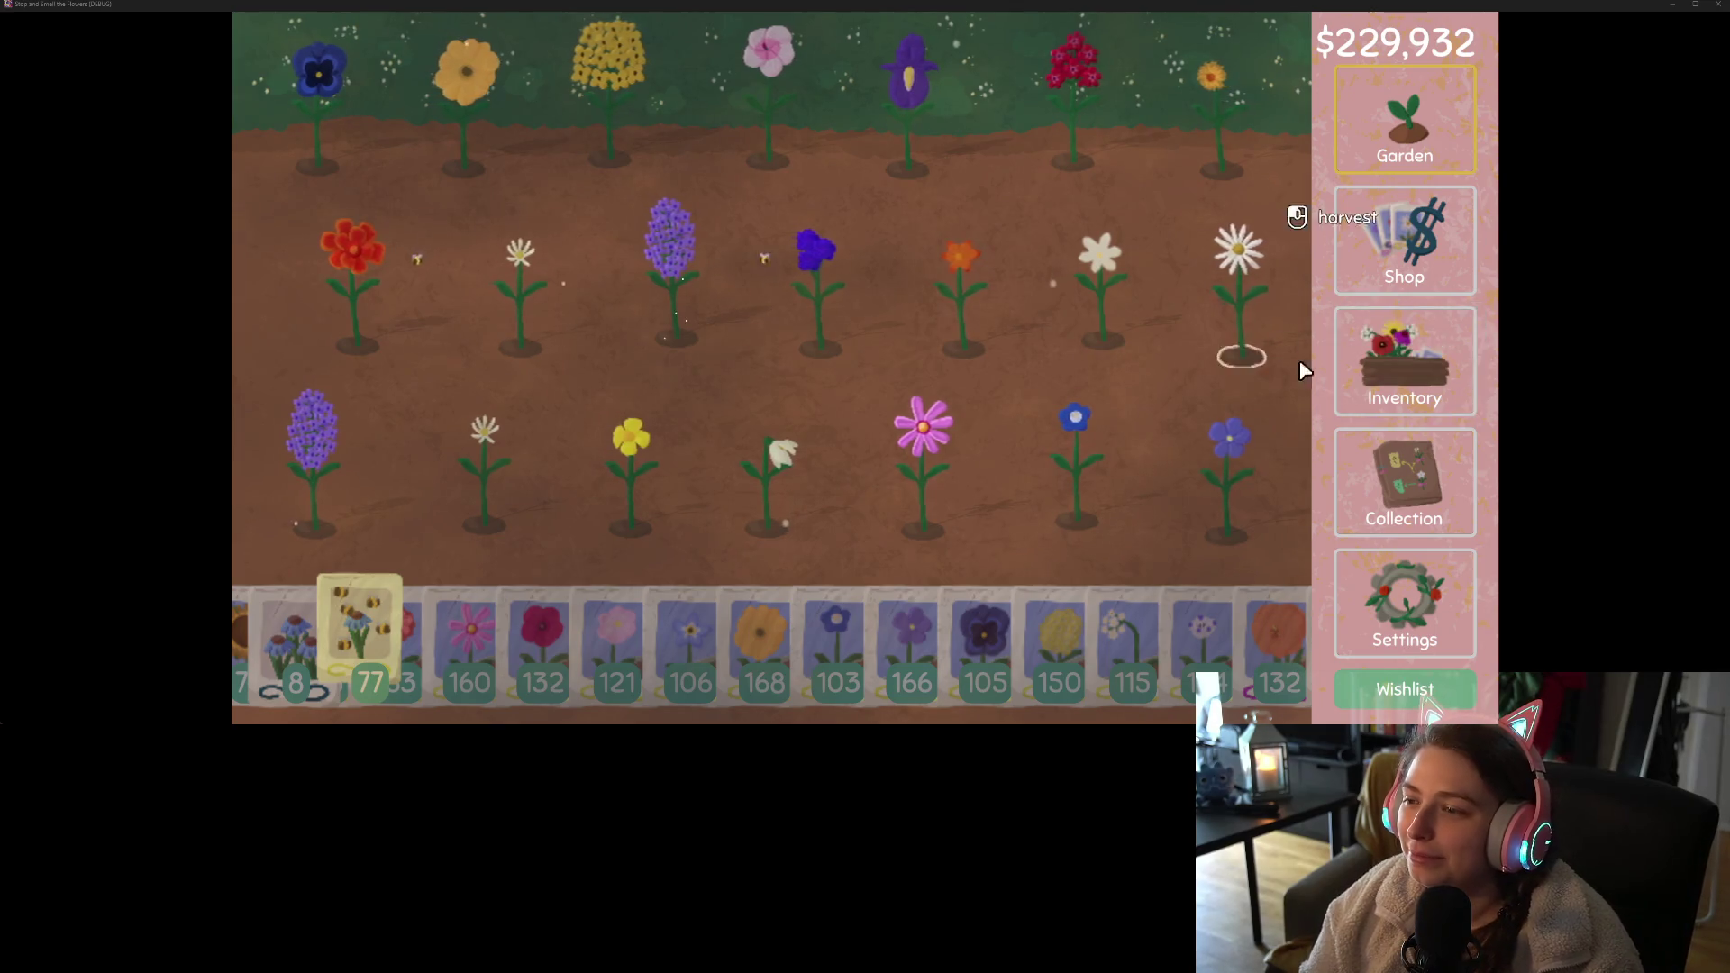
- View the seed shop in the game, close the game, and collapse Godot's Output panel
left_click(1411, 270)
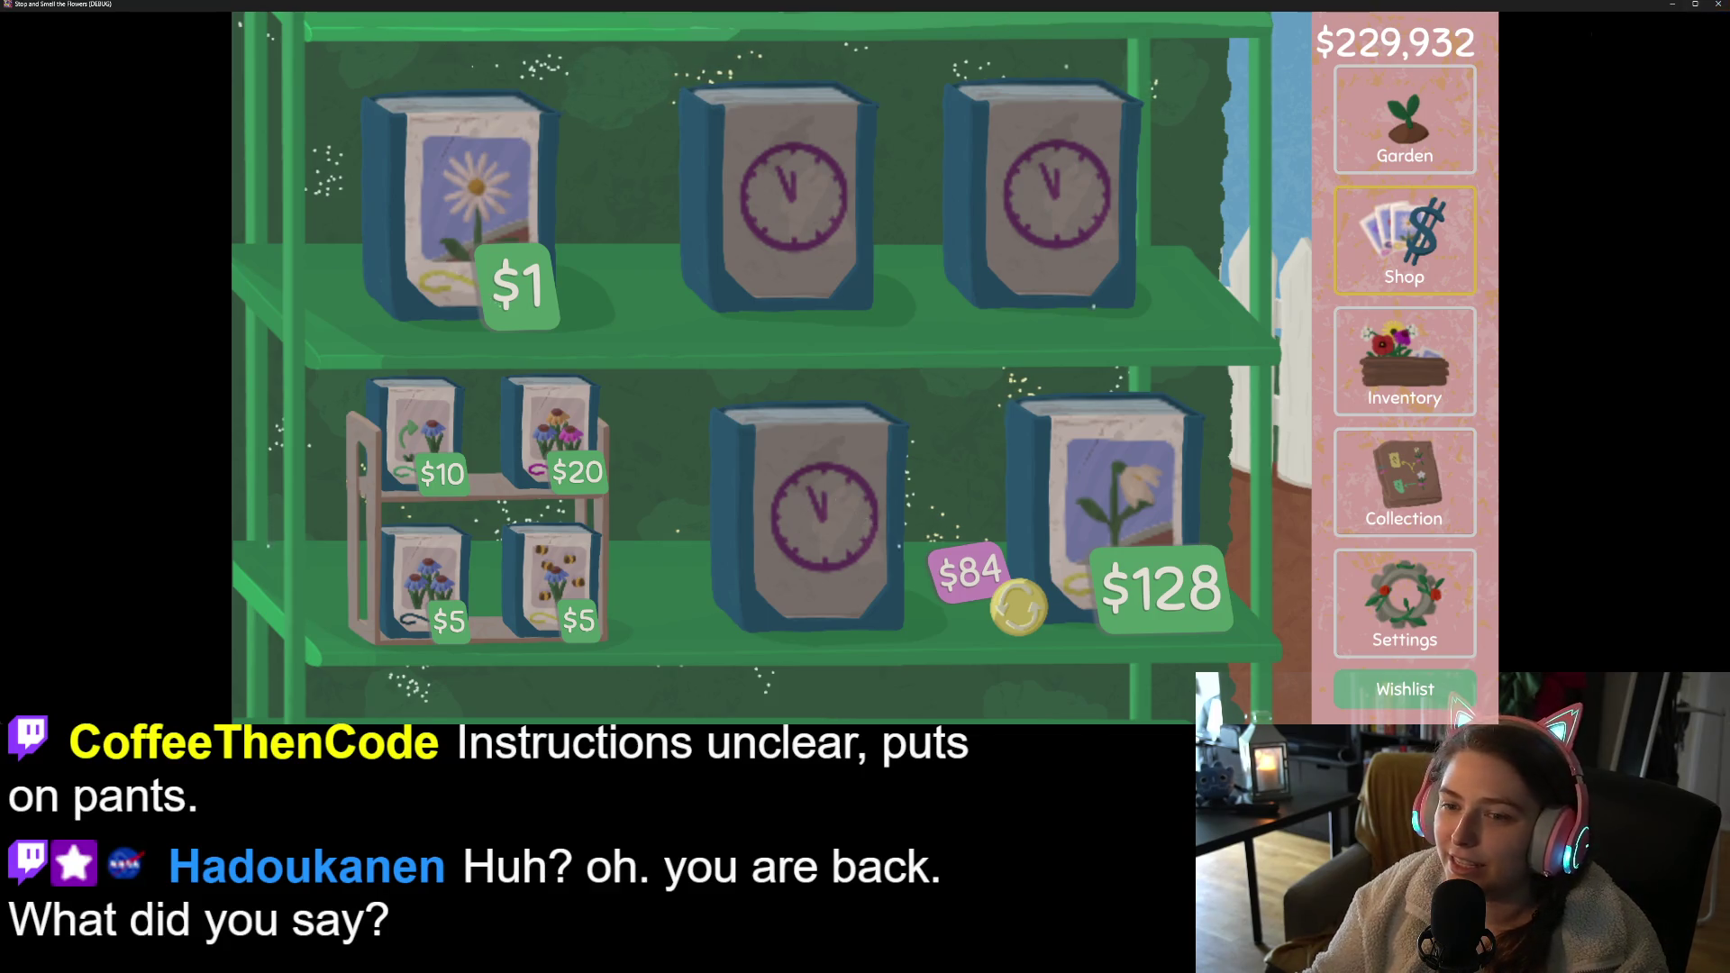
left_click(1718, 4)
left_click(329, 704)
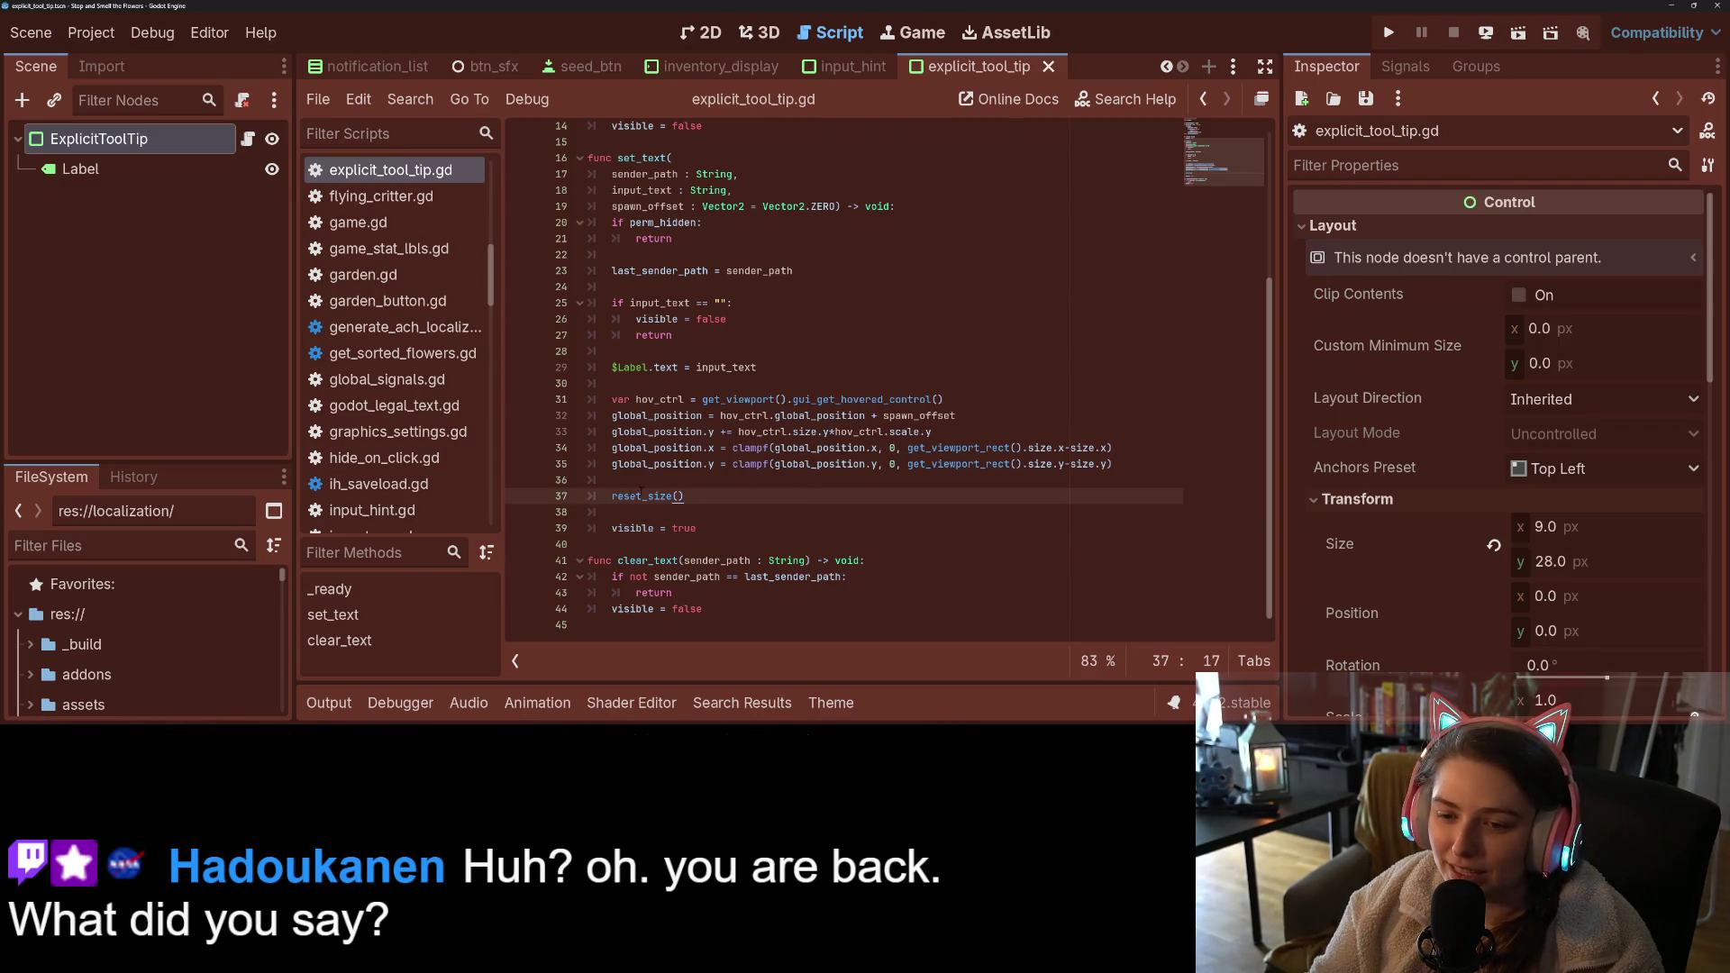
- Move the reset_size() call up to just after the label text assignment and remove leftover blank lines
left_click_drag(612, 495, 715, 495)
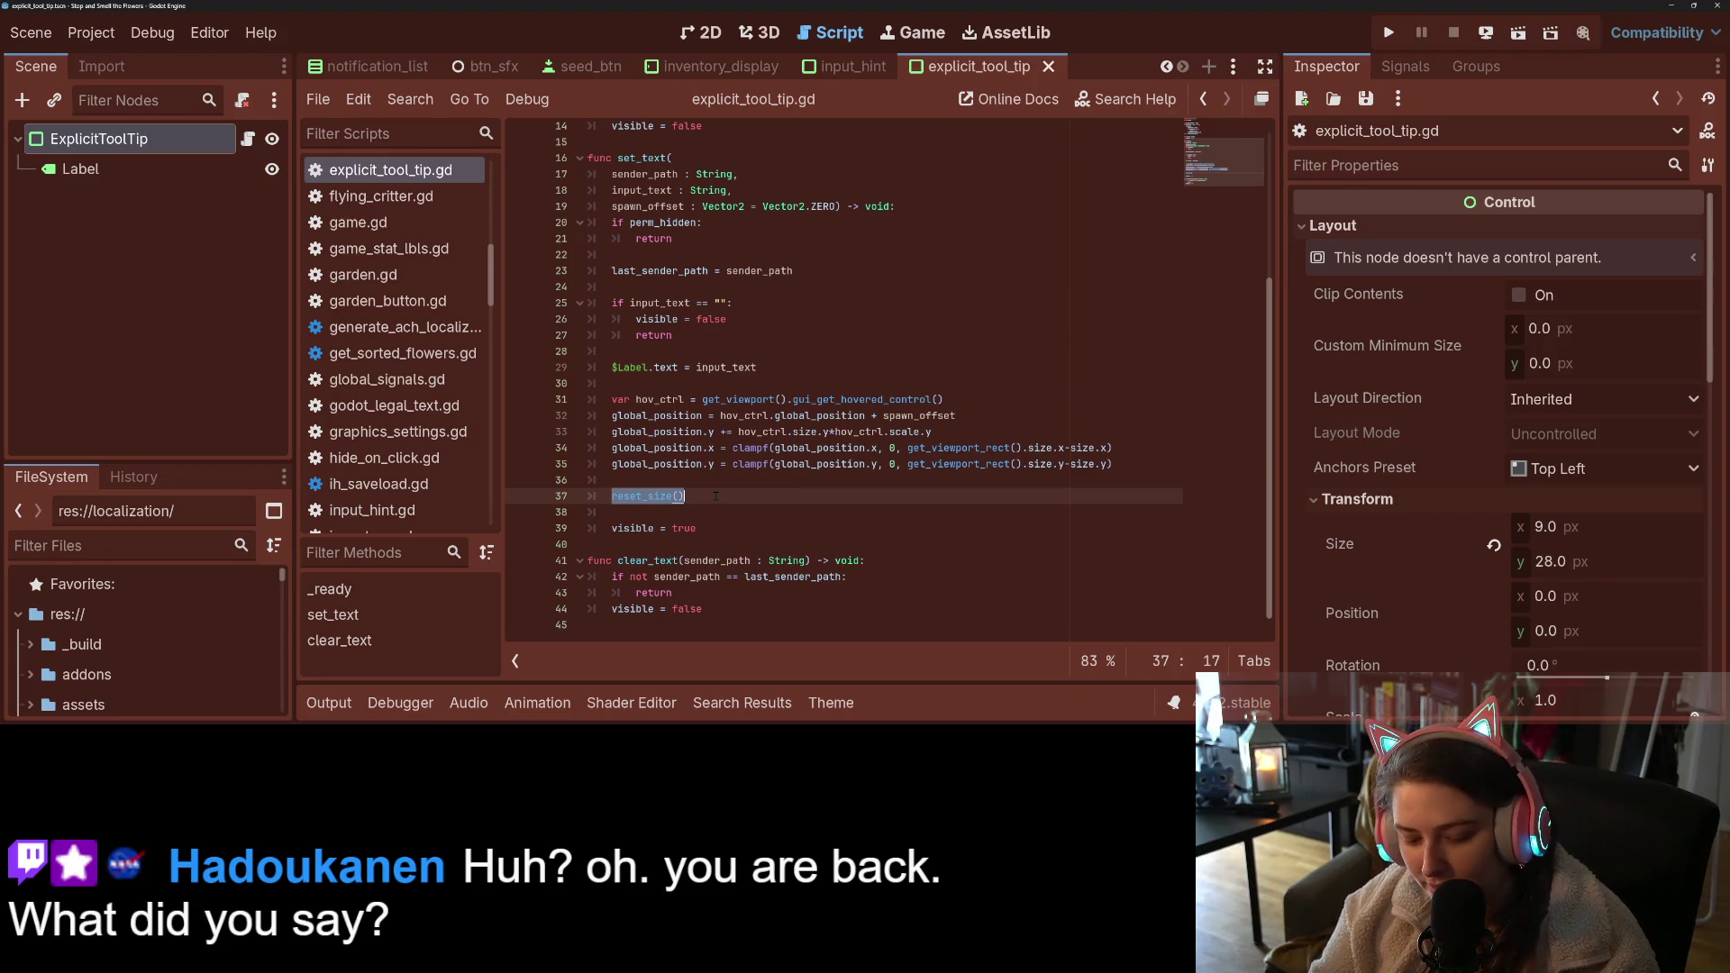
key("ctrl+x")
left_click(662, 383)
key("Return")
key("Return")
key("Up")
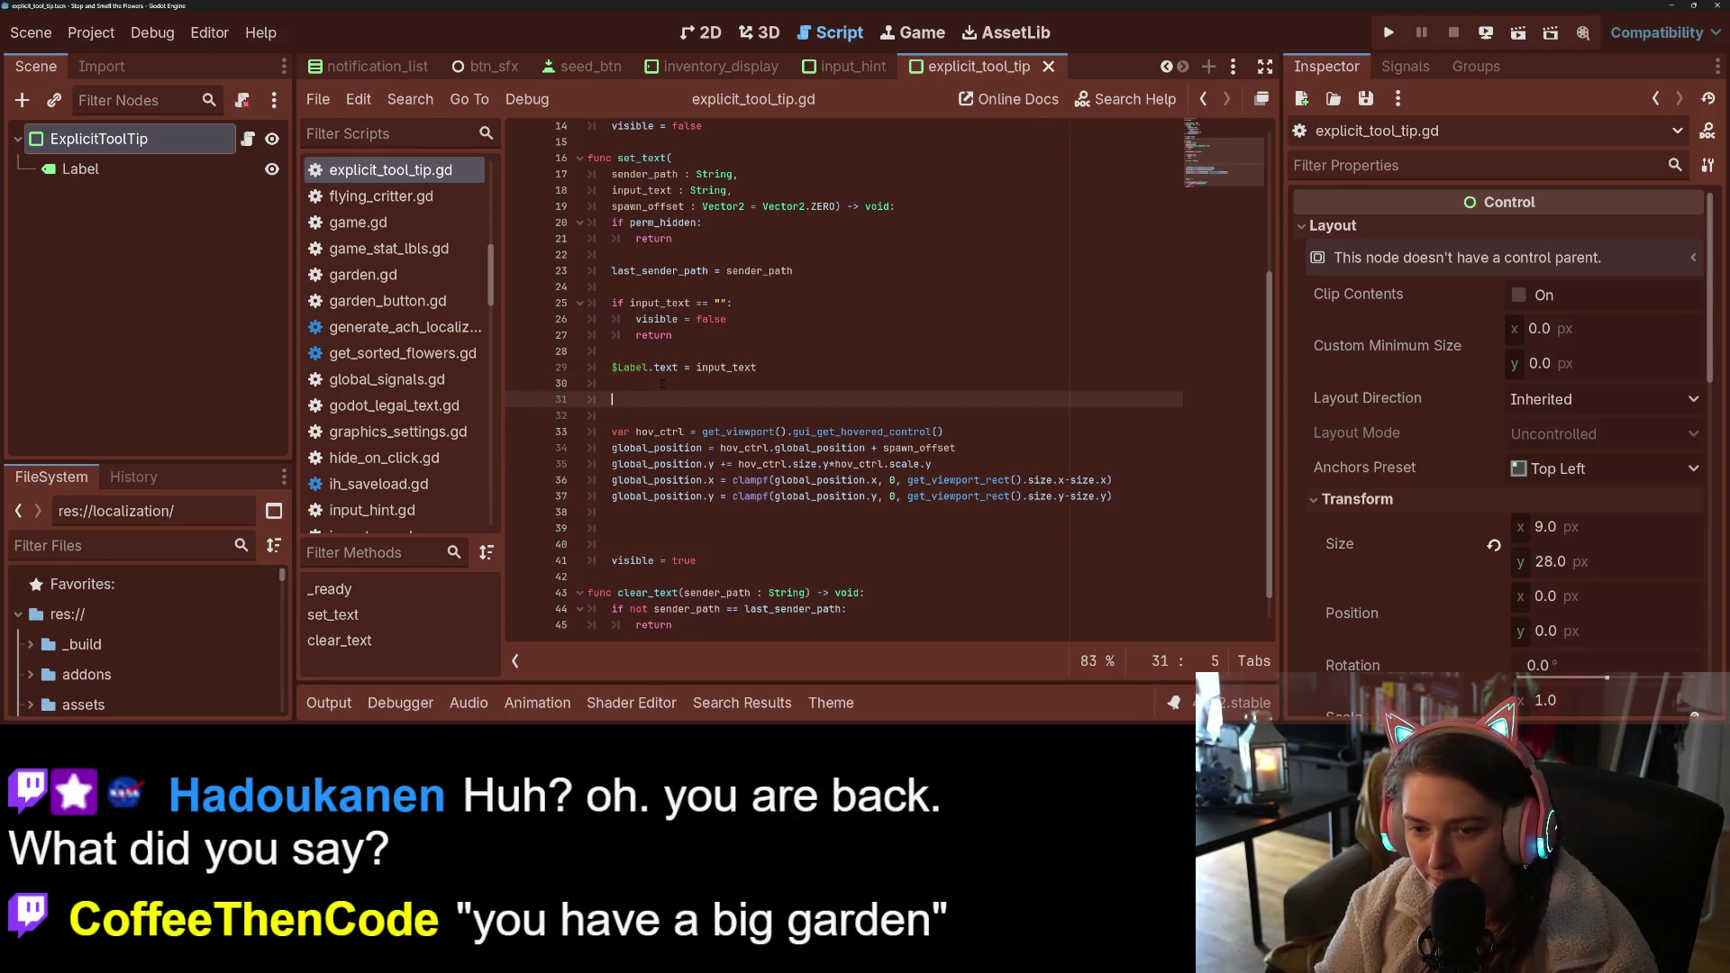
key("ctrl+v")
key("Down")
key("Down")
key("Down")
key("Down")
key("Down")
key("Down")
key("BackSpace")
key("BackSpace")
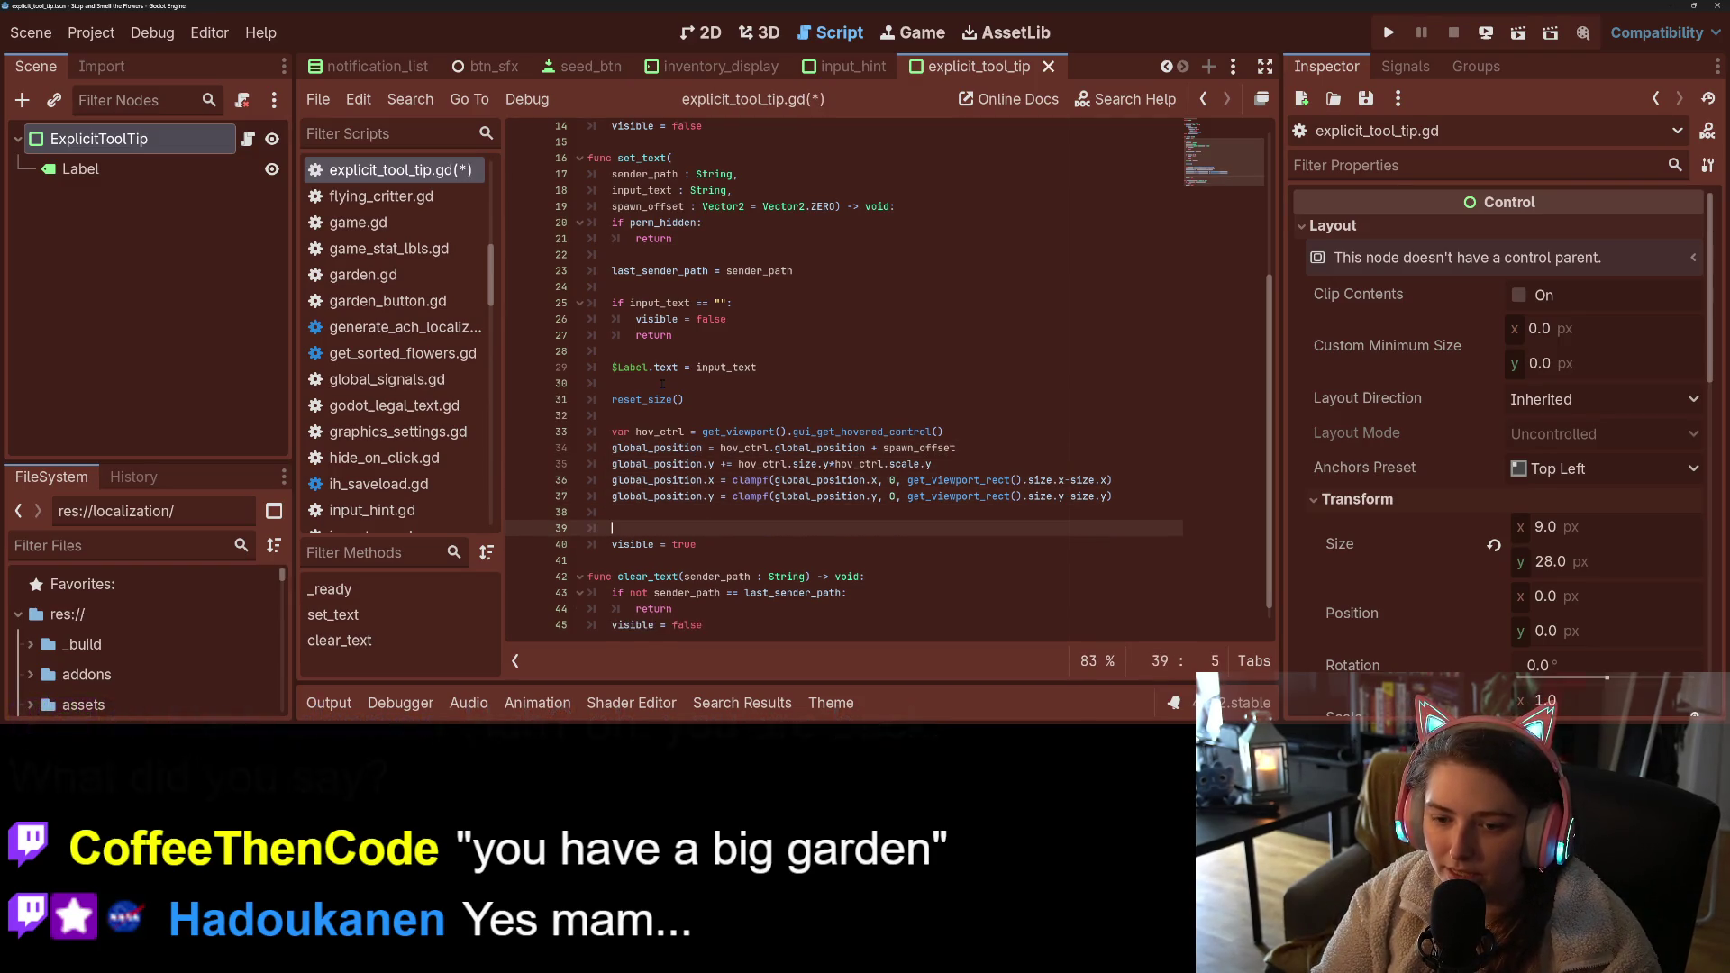
key("BackSpace")
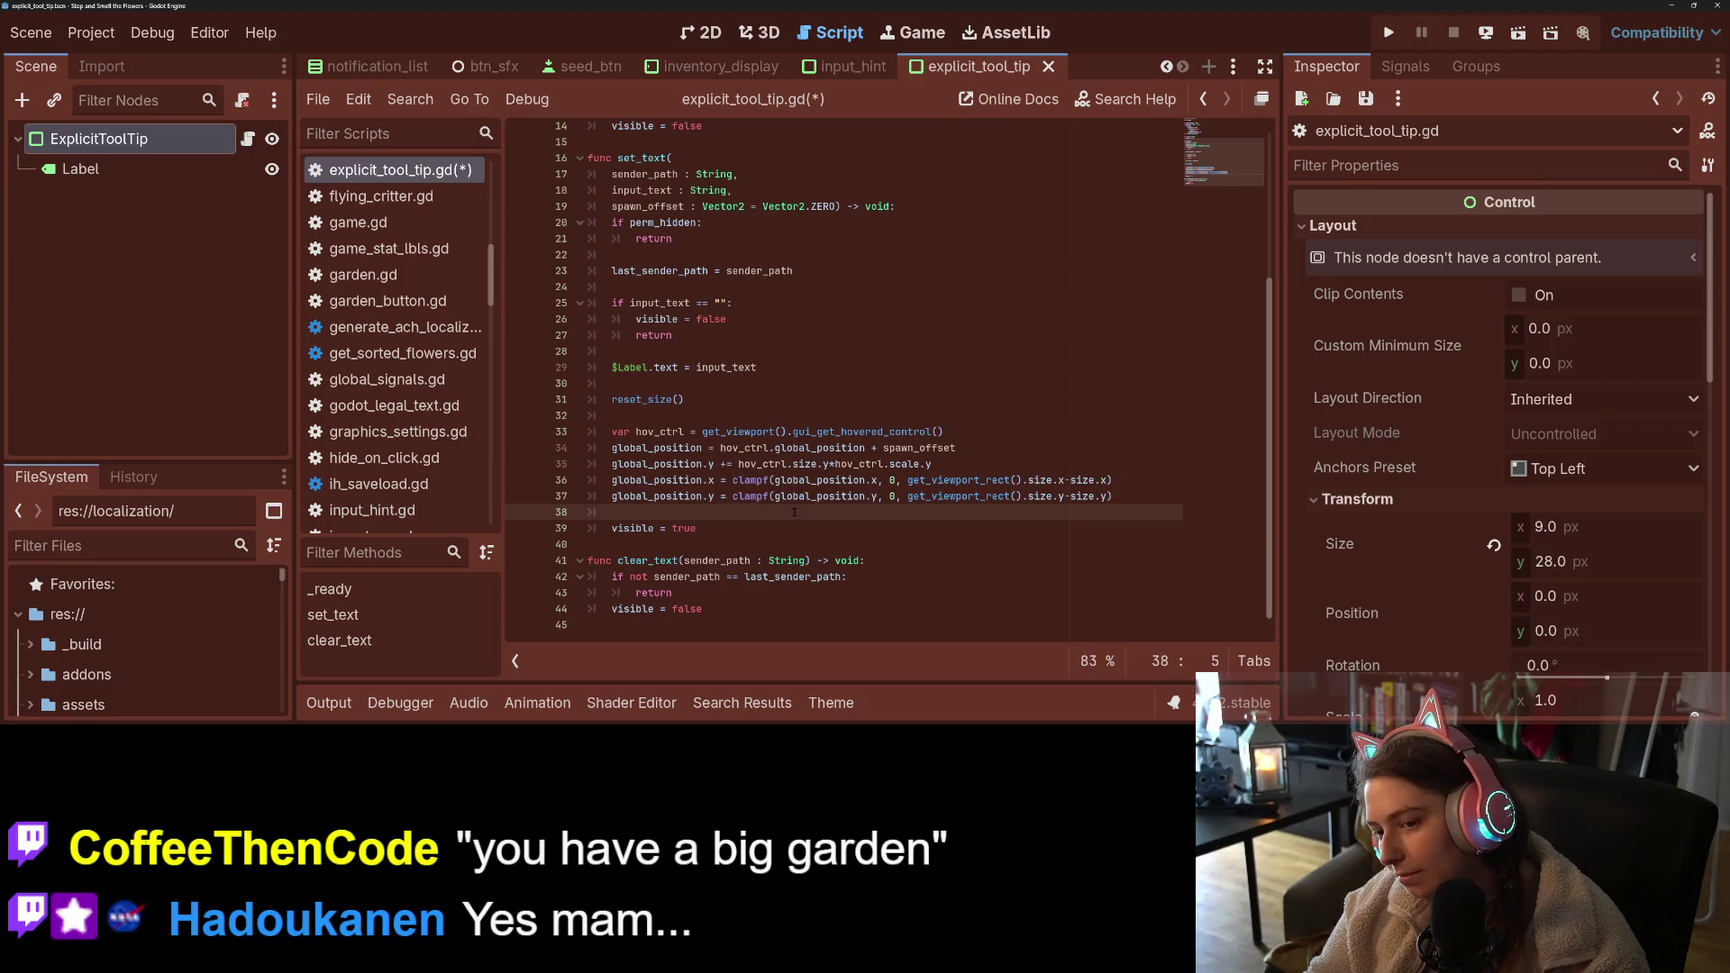
- Add global_position.x += hov_ctrl.size.x*hov_ctrl.scale.x/2 above the clampf lines, save, and run the game
key("Up")
key("Up")
key("ctrl+shift+Return")
type("g")
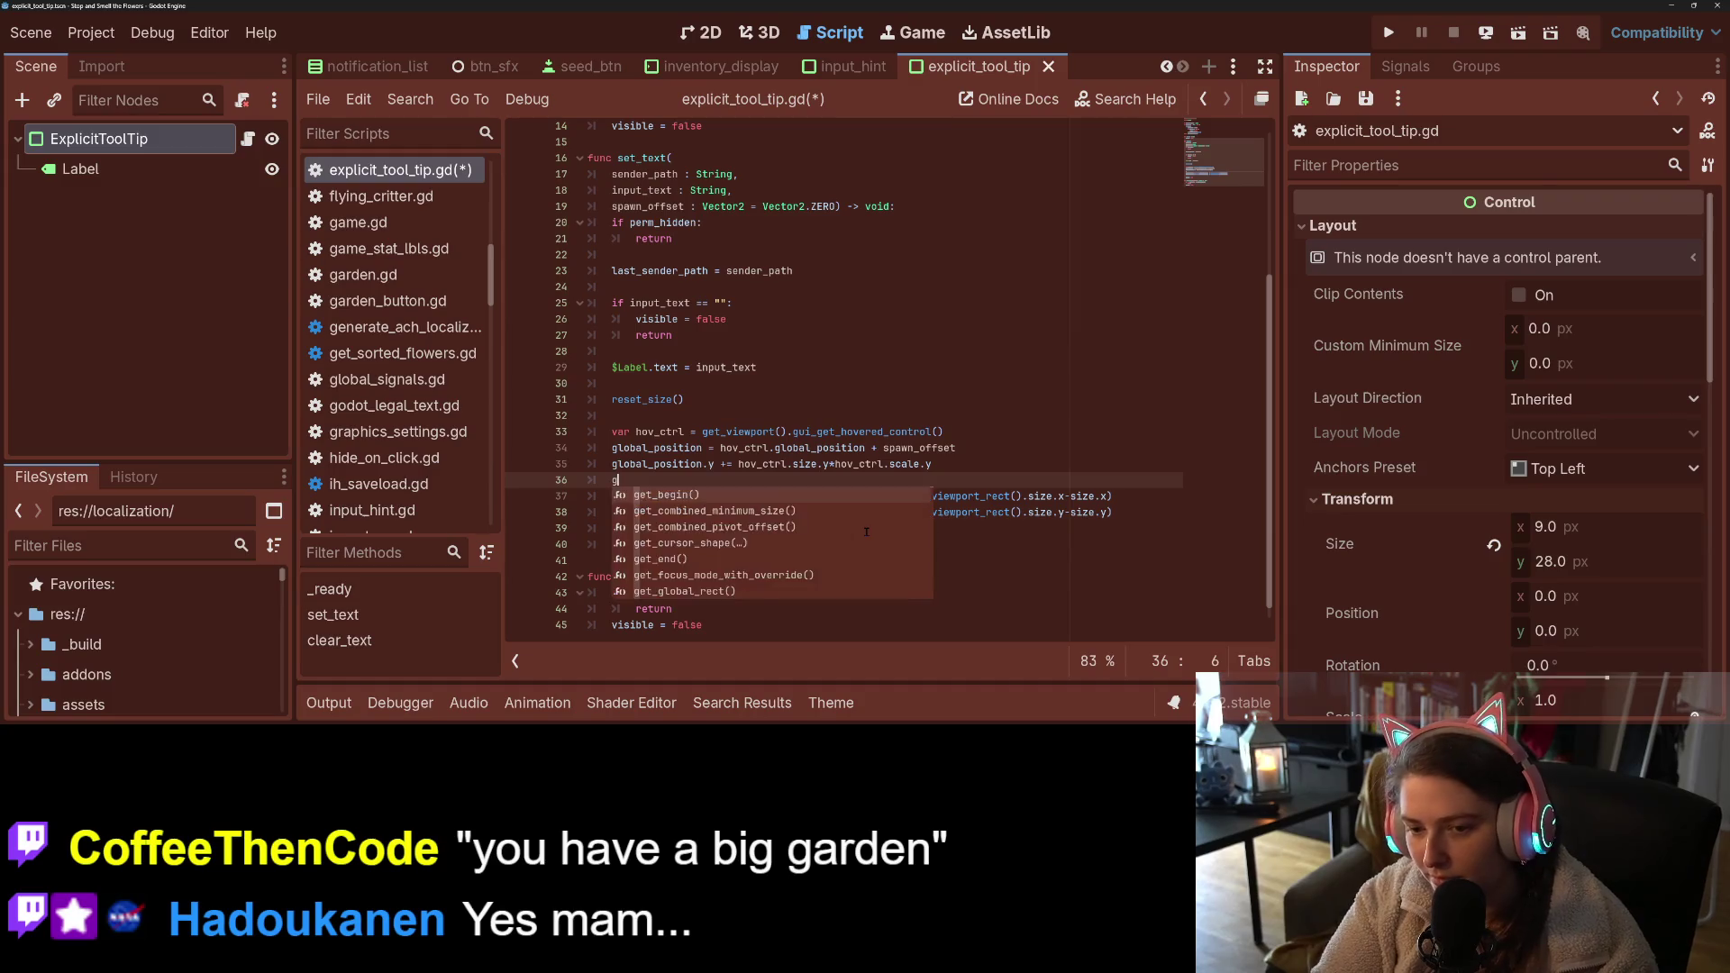
type("lobal_position.x += ")
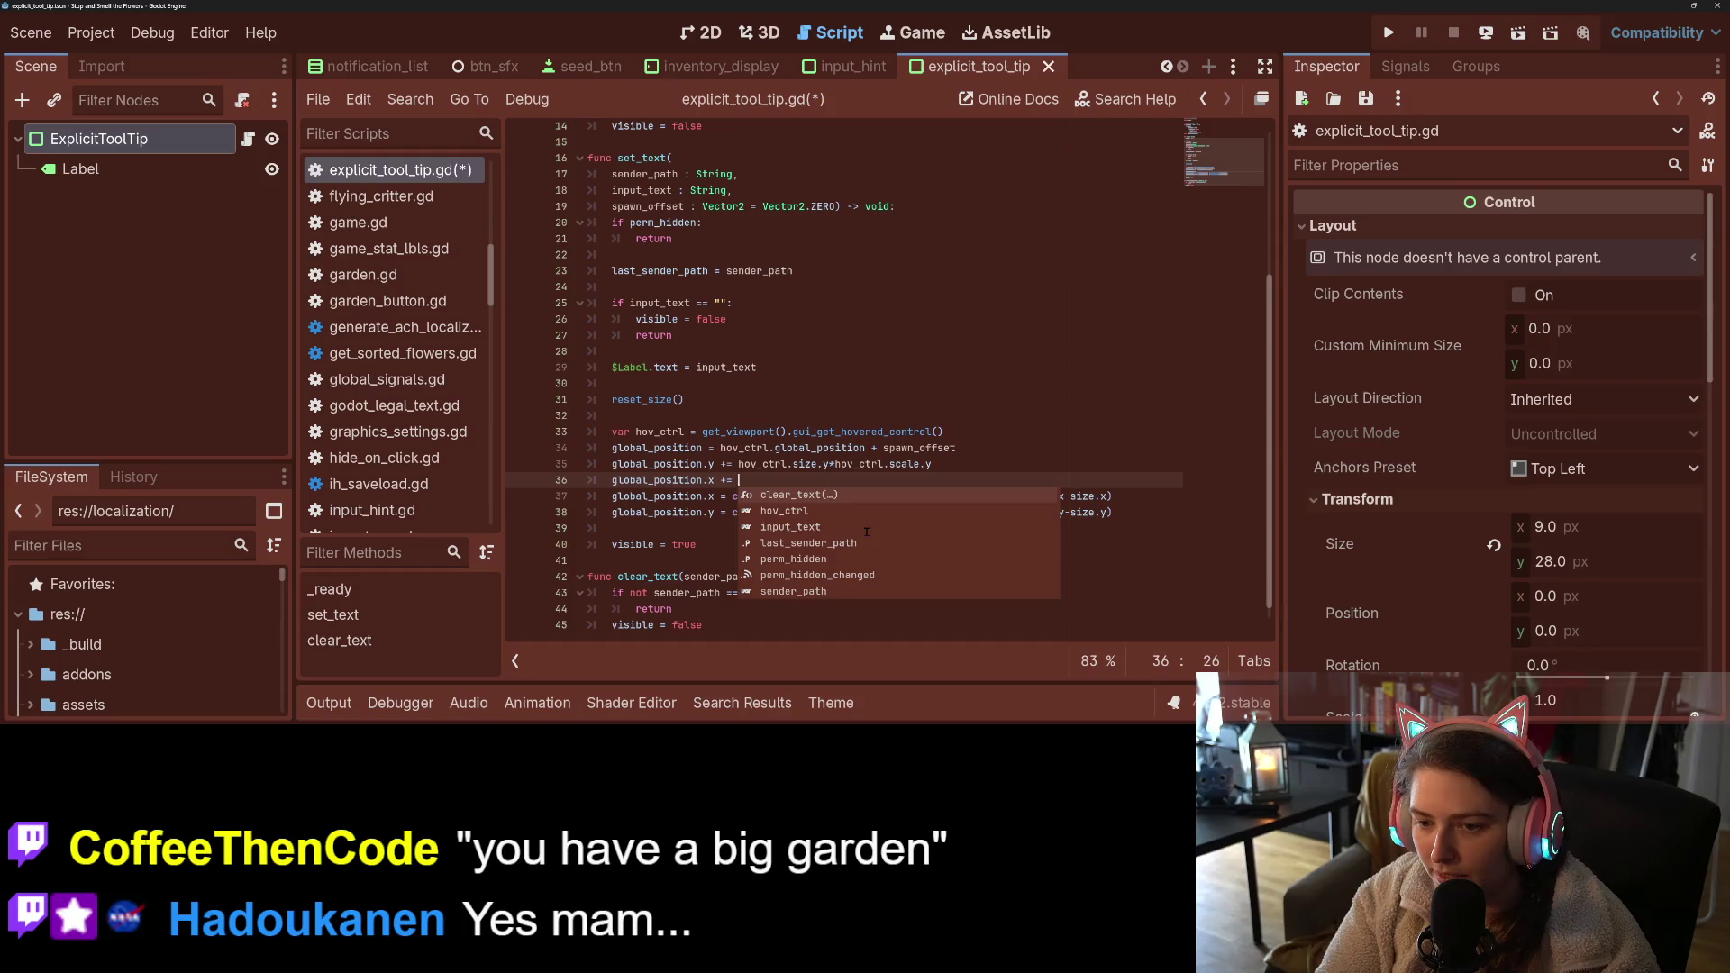
type("hov_ctrl.size.x/")
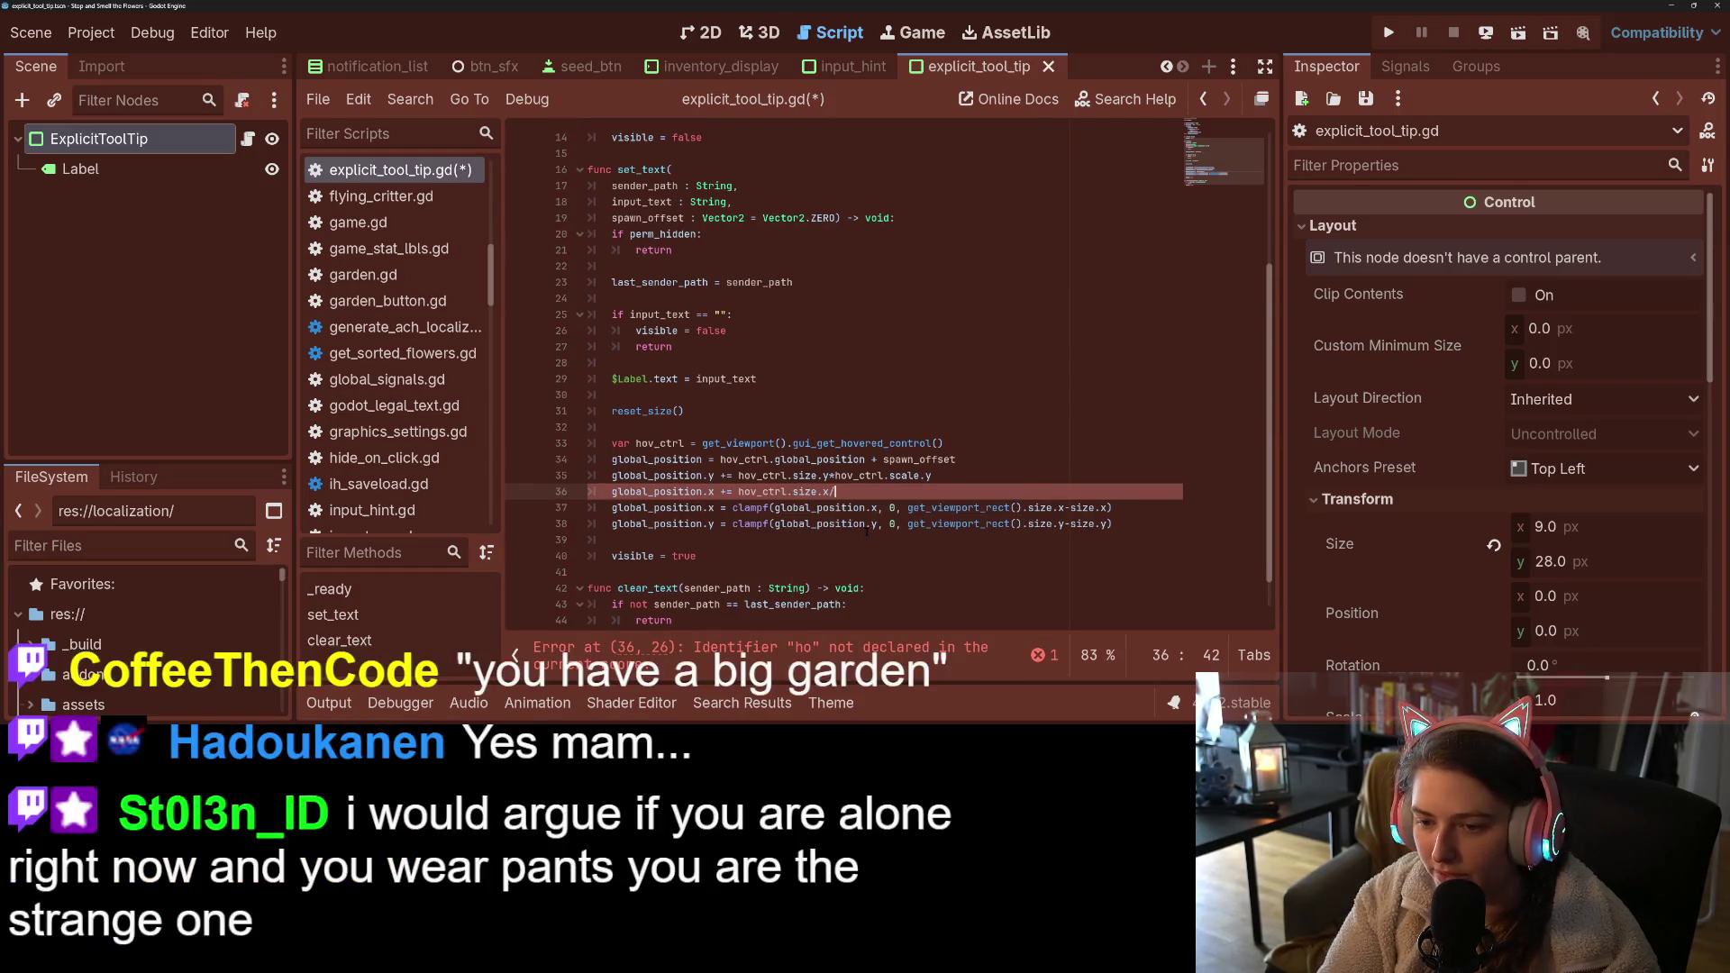
type("2")
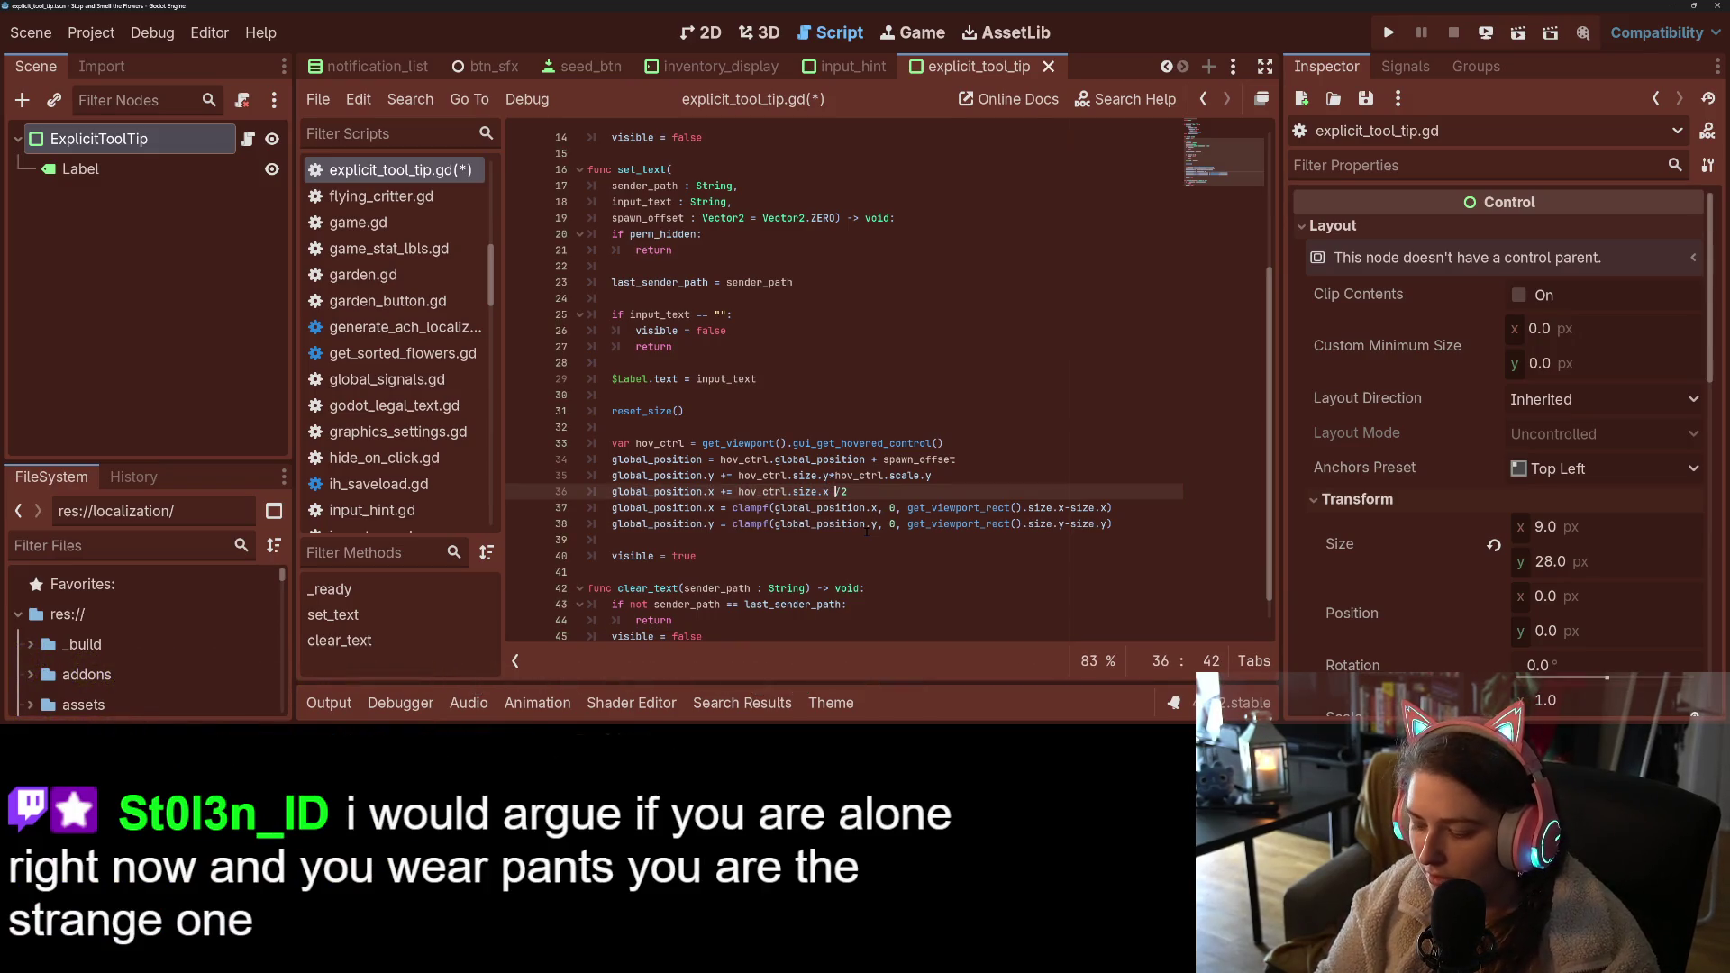
type(" _cr")
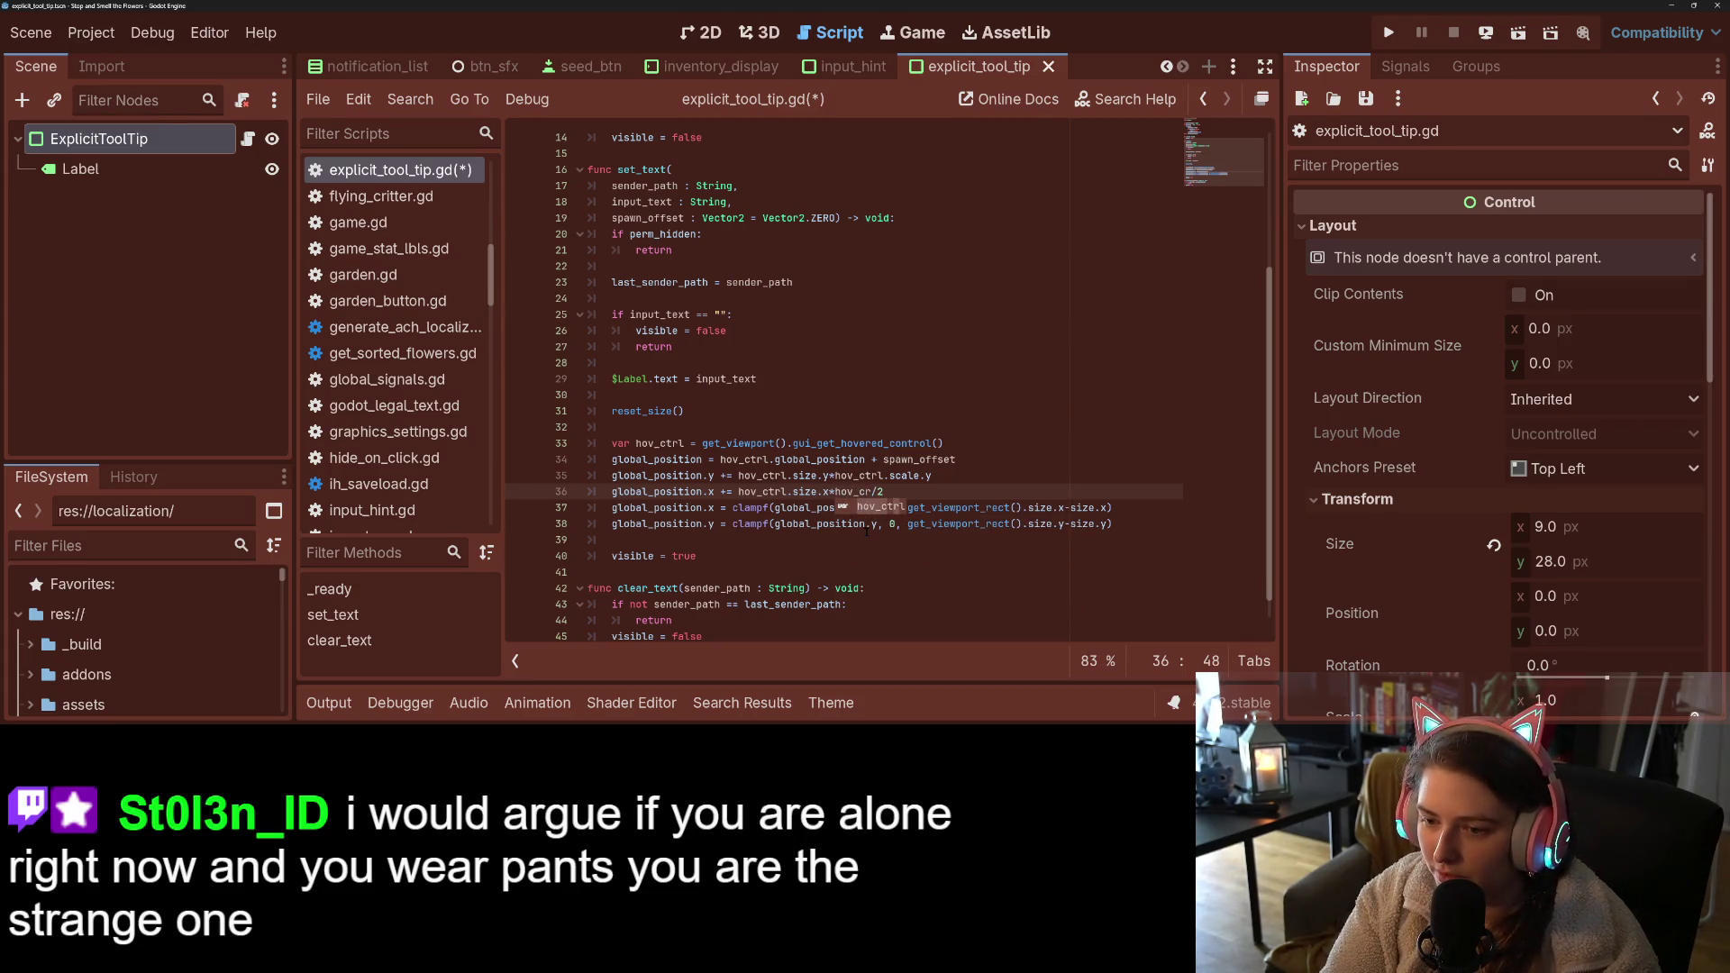
type("t")
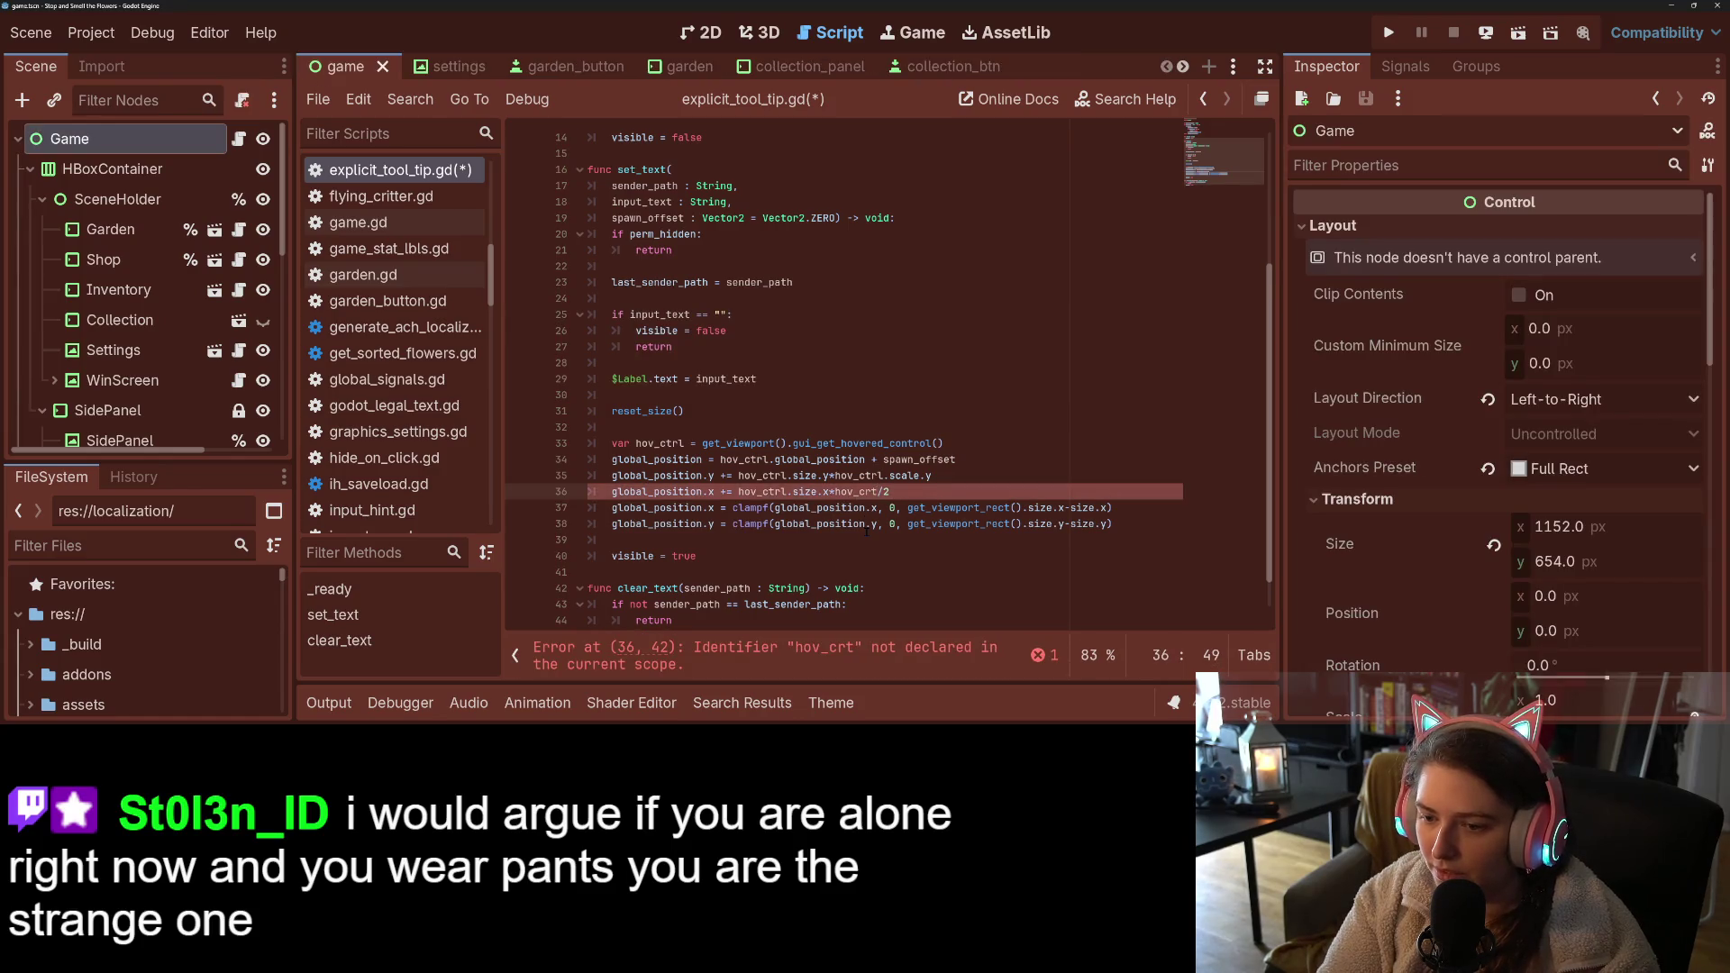
type("rl.s")
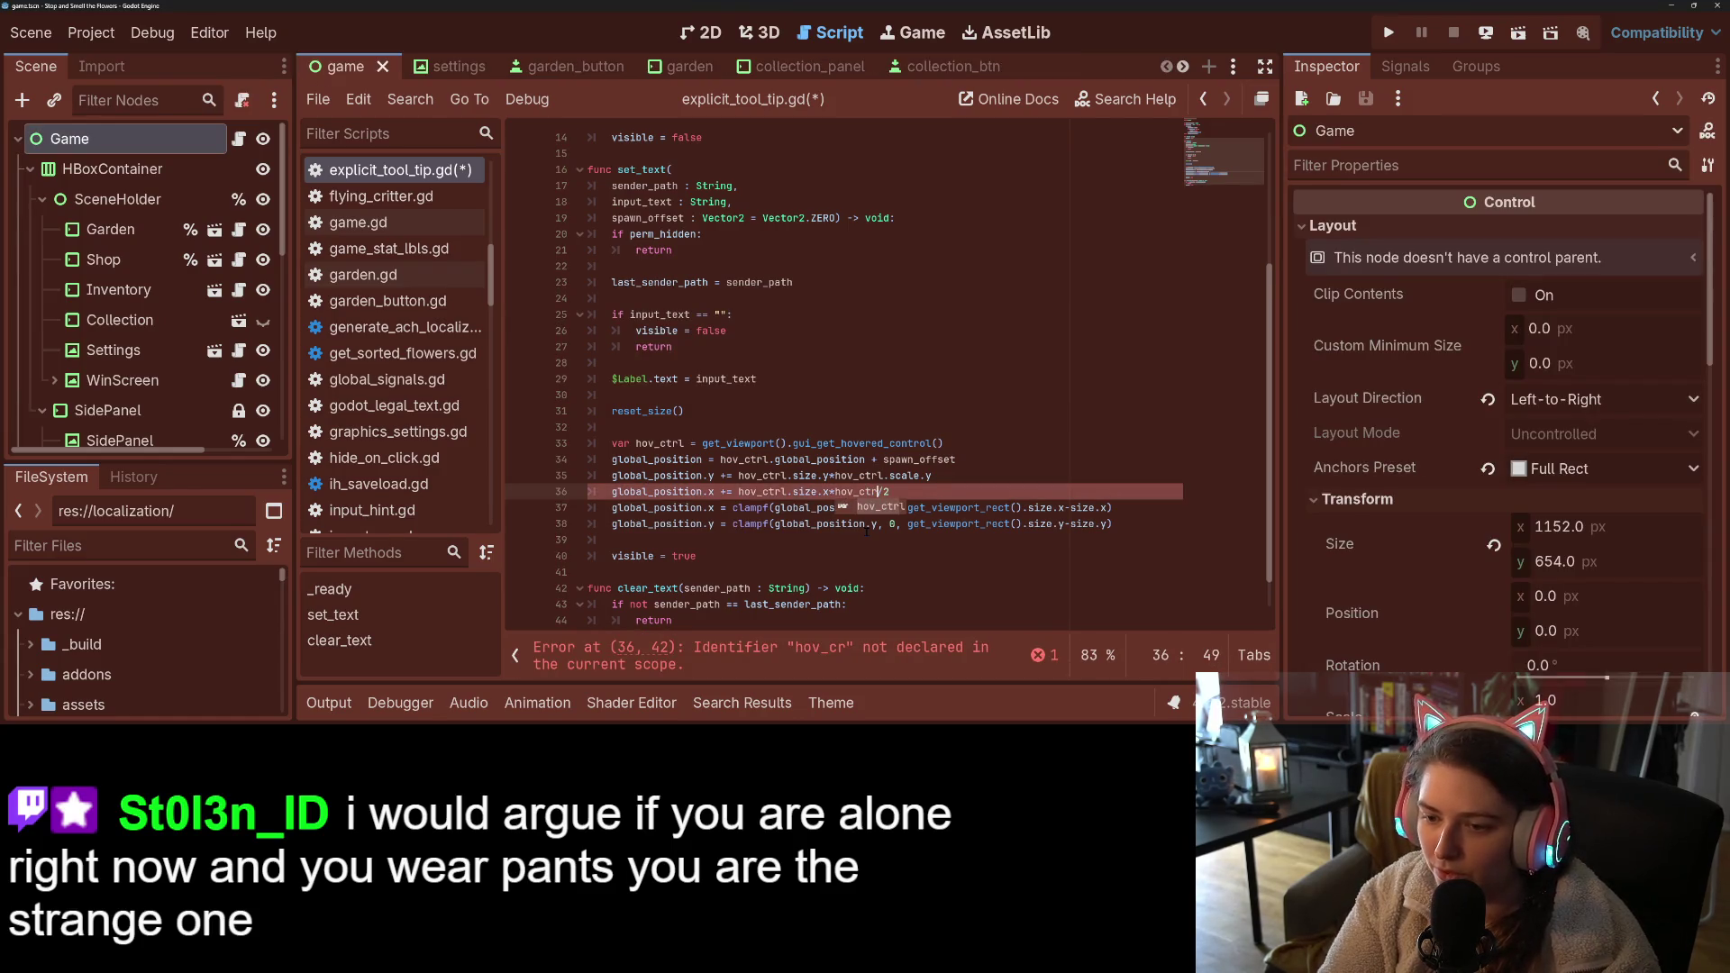
type("cale.x")
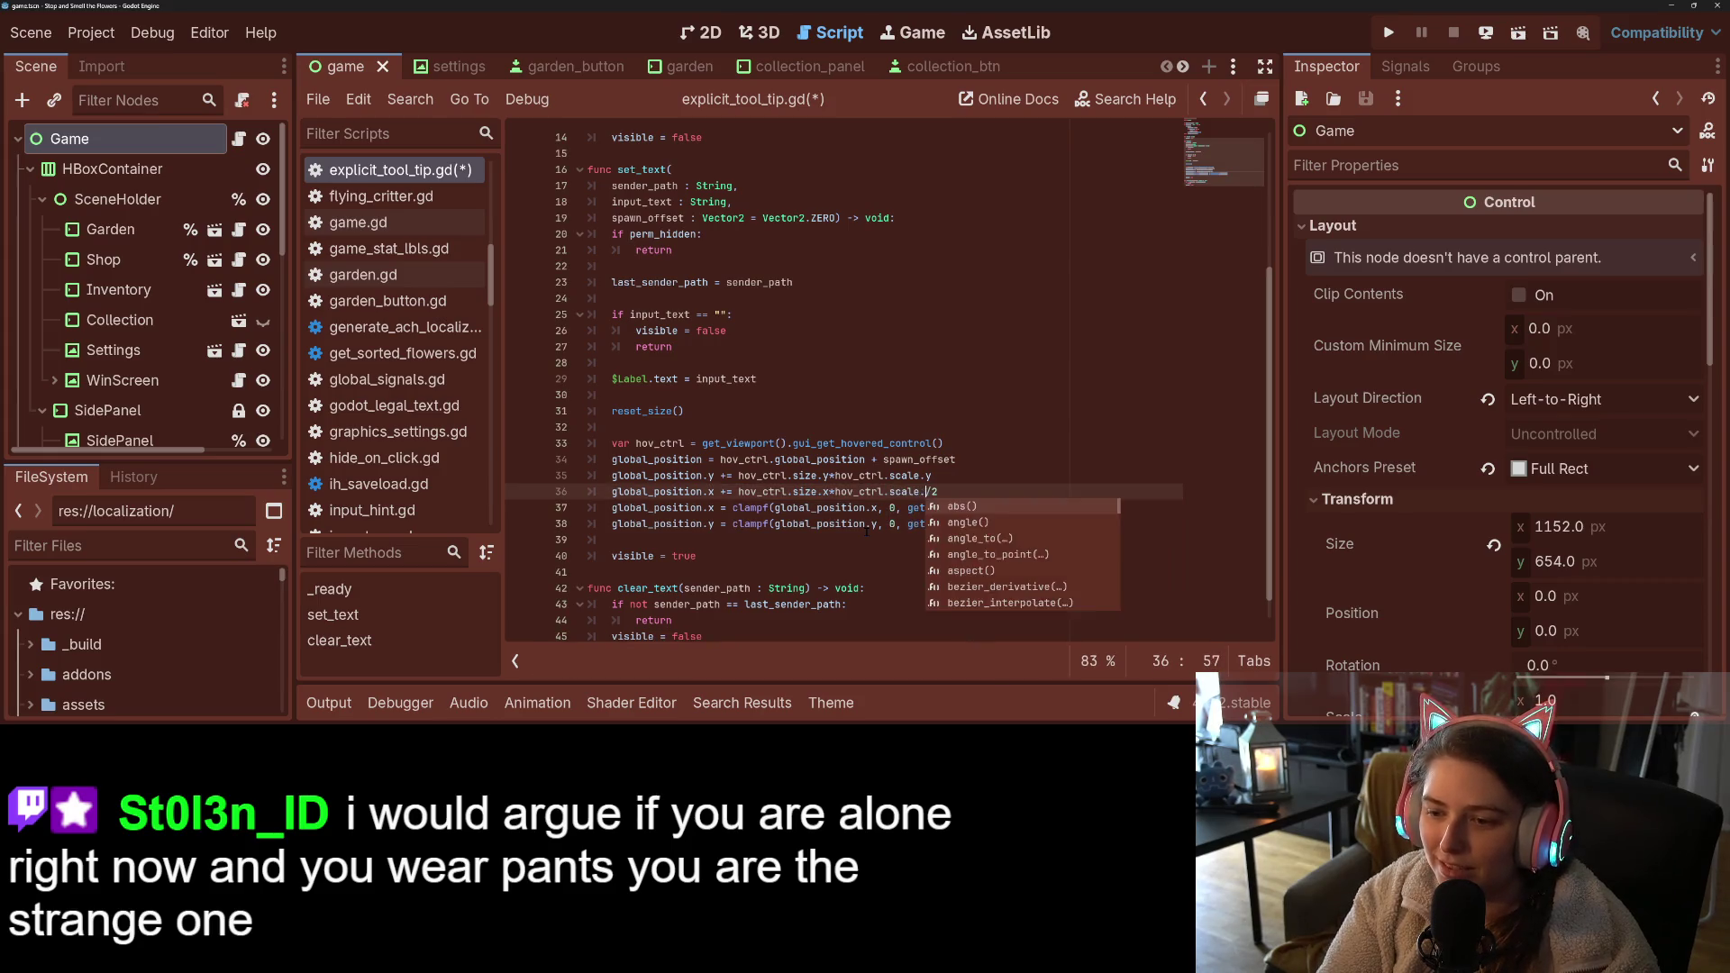
key("ctrl+s")
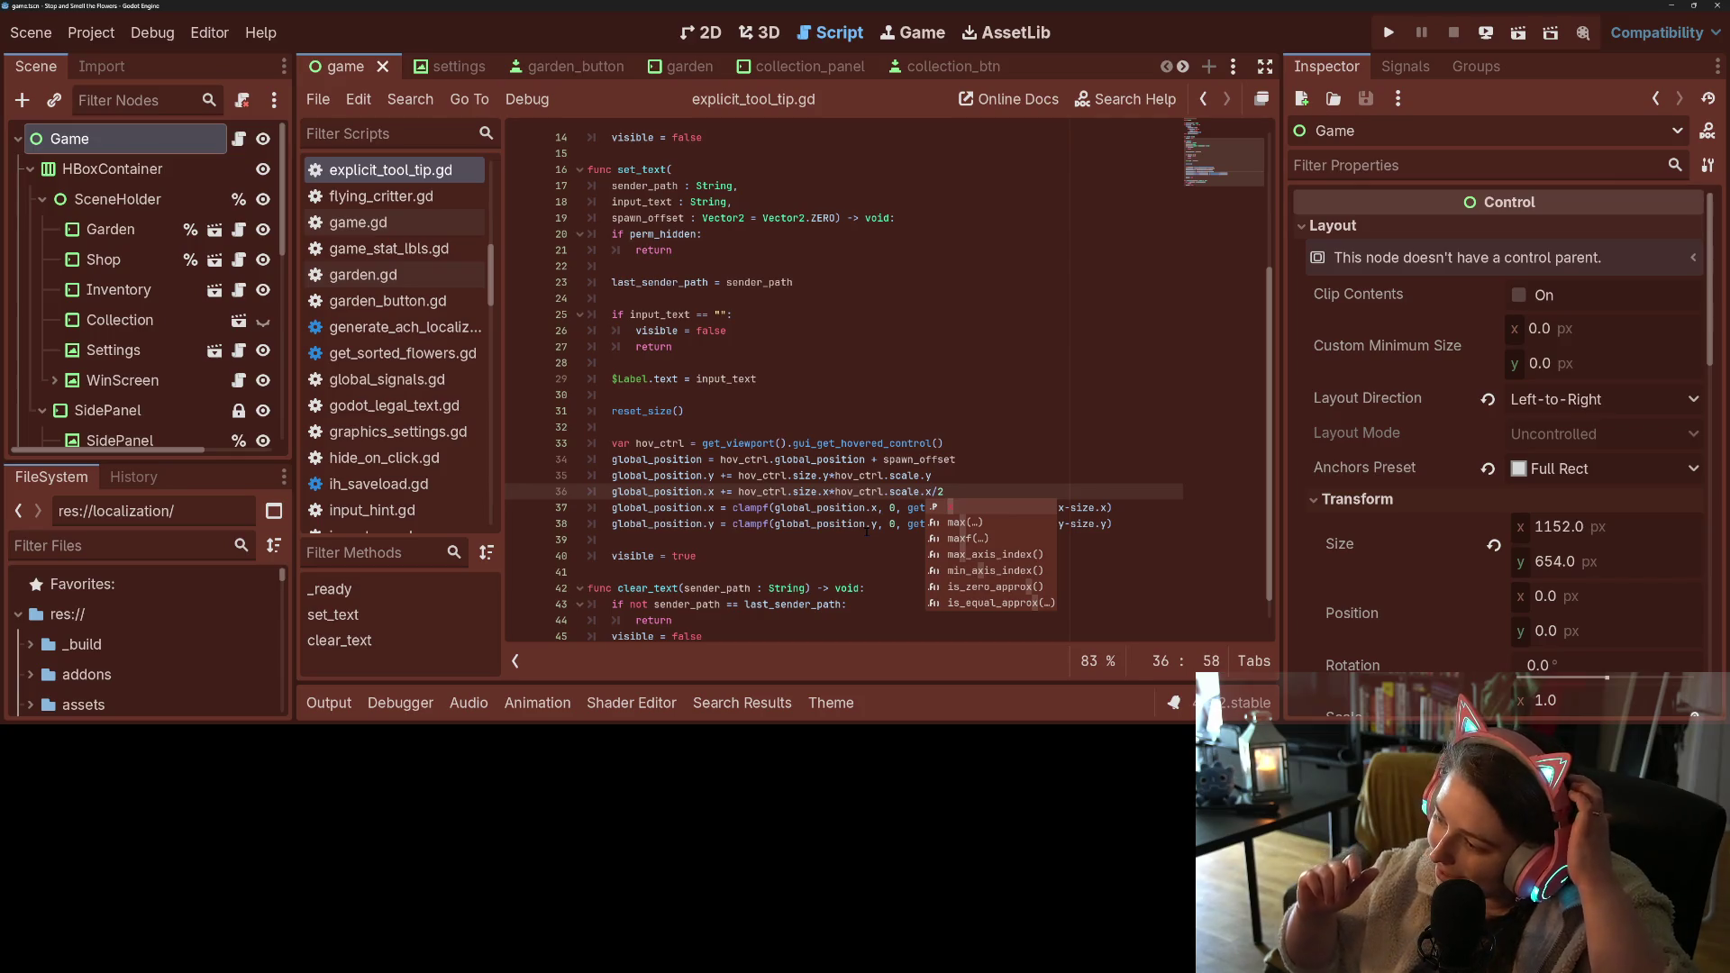
mouse_move(876, 494)
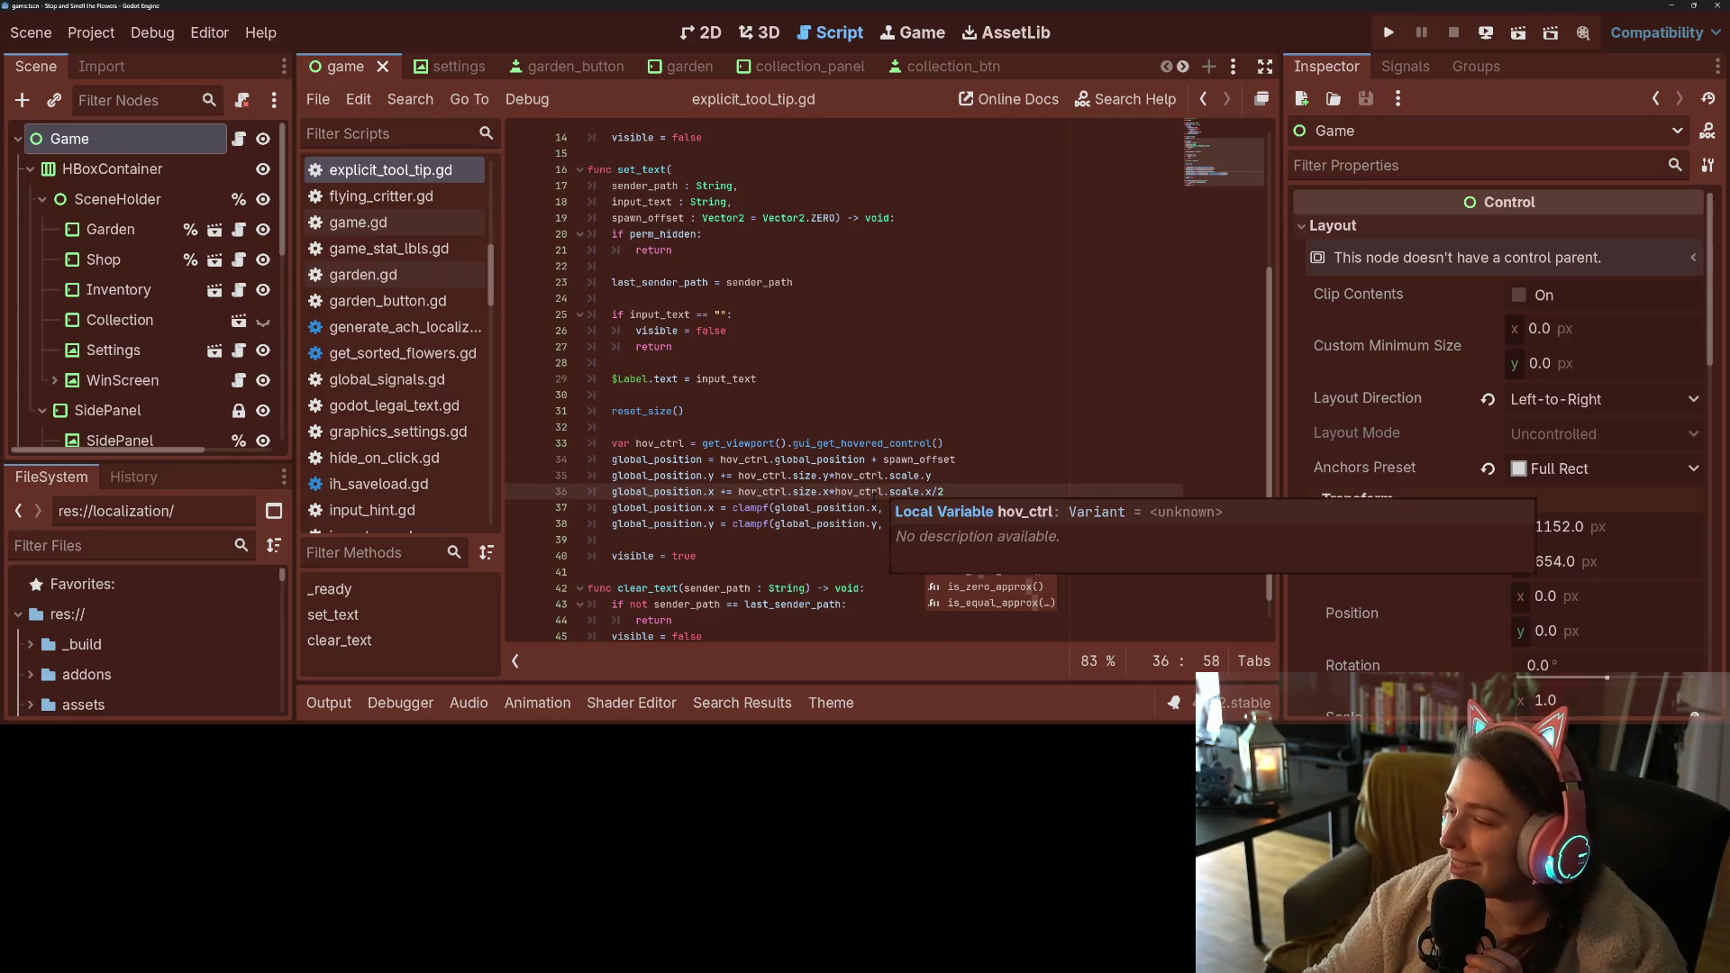
left_click(1051, 436)
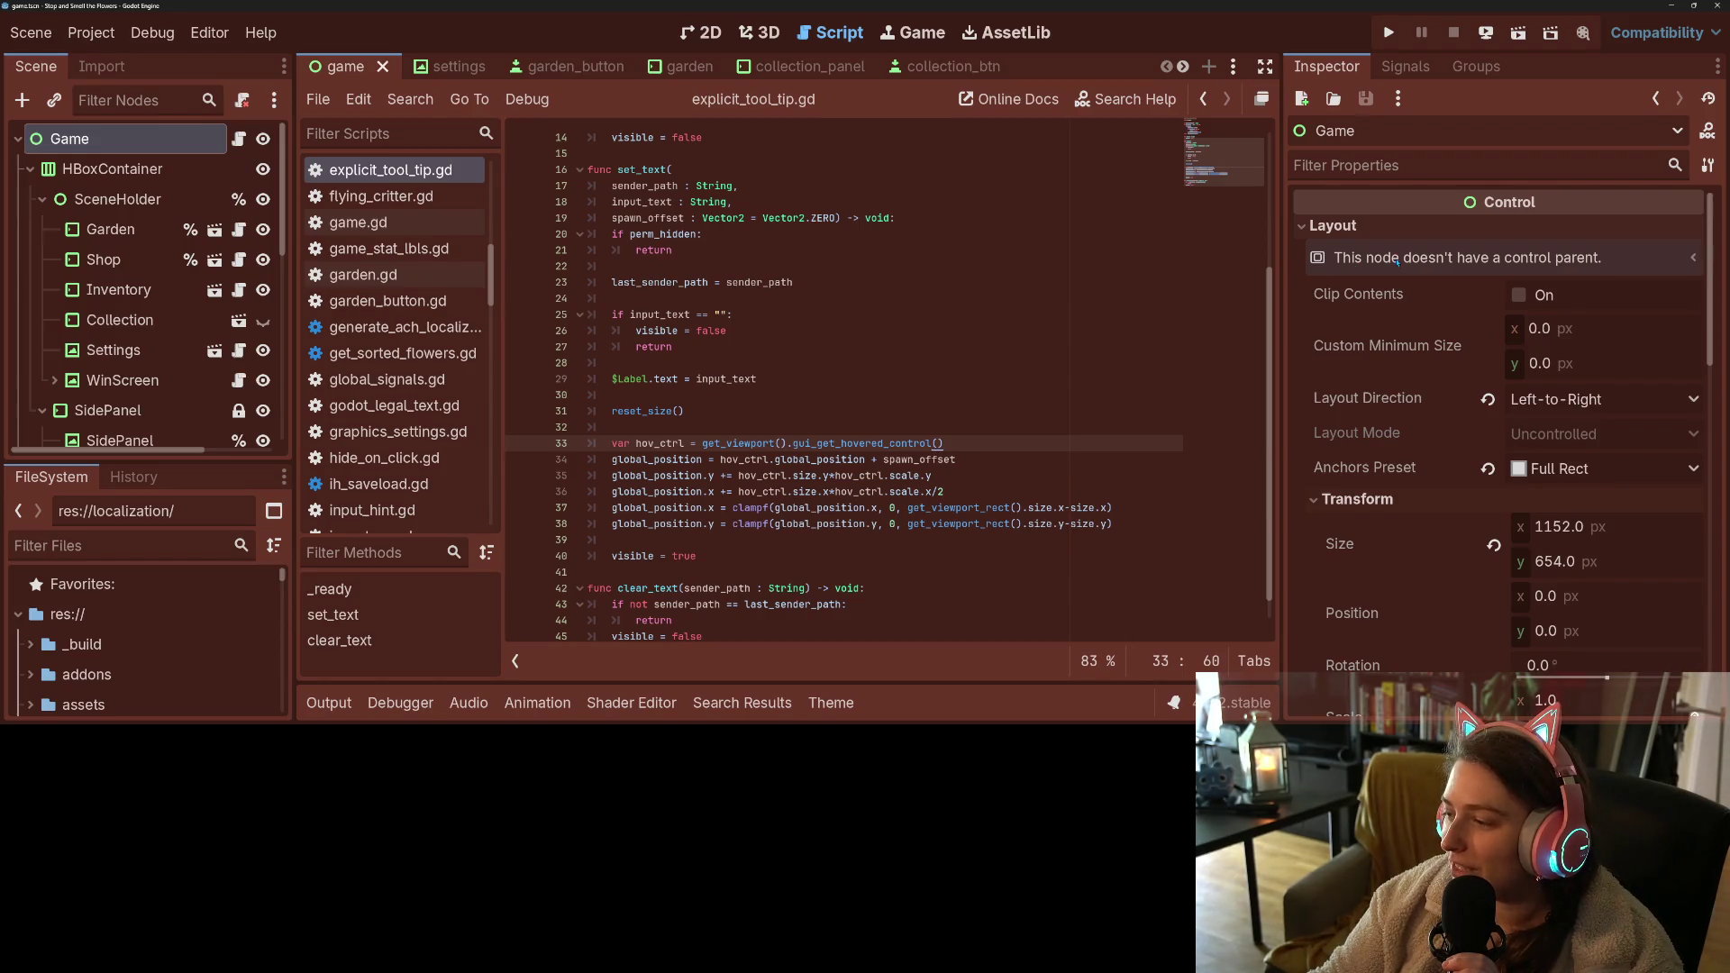
left_click(1389, 32)
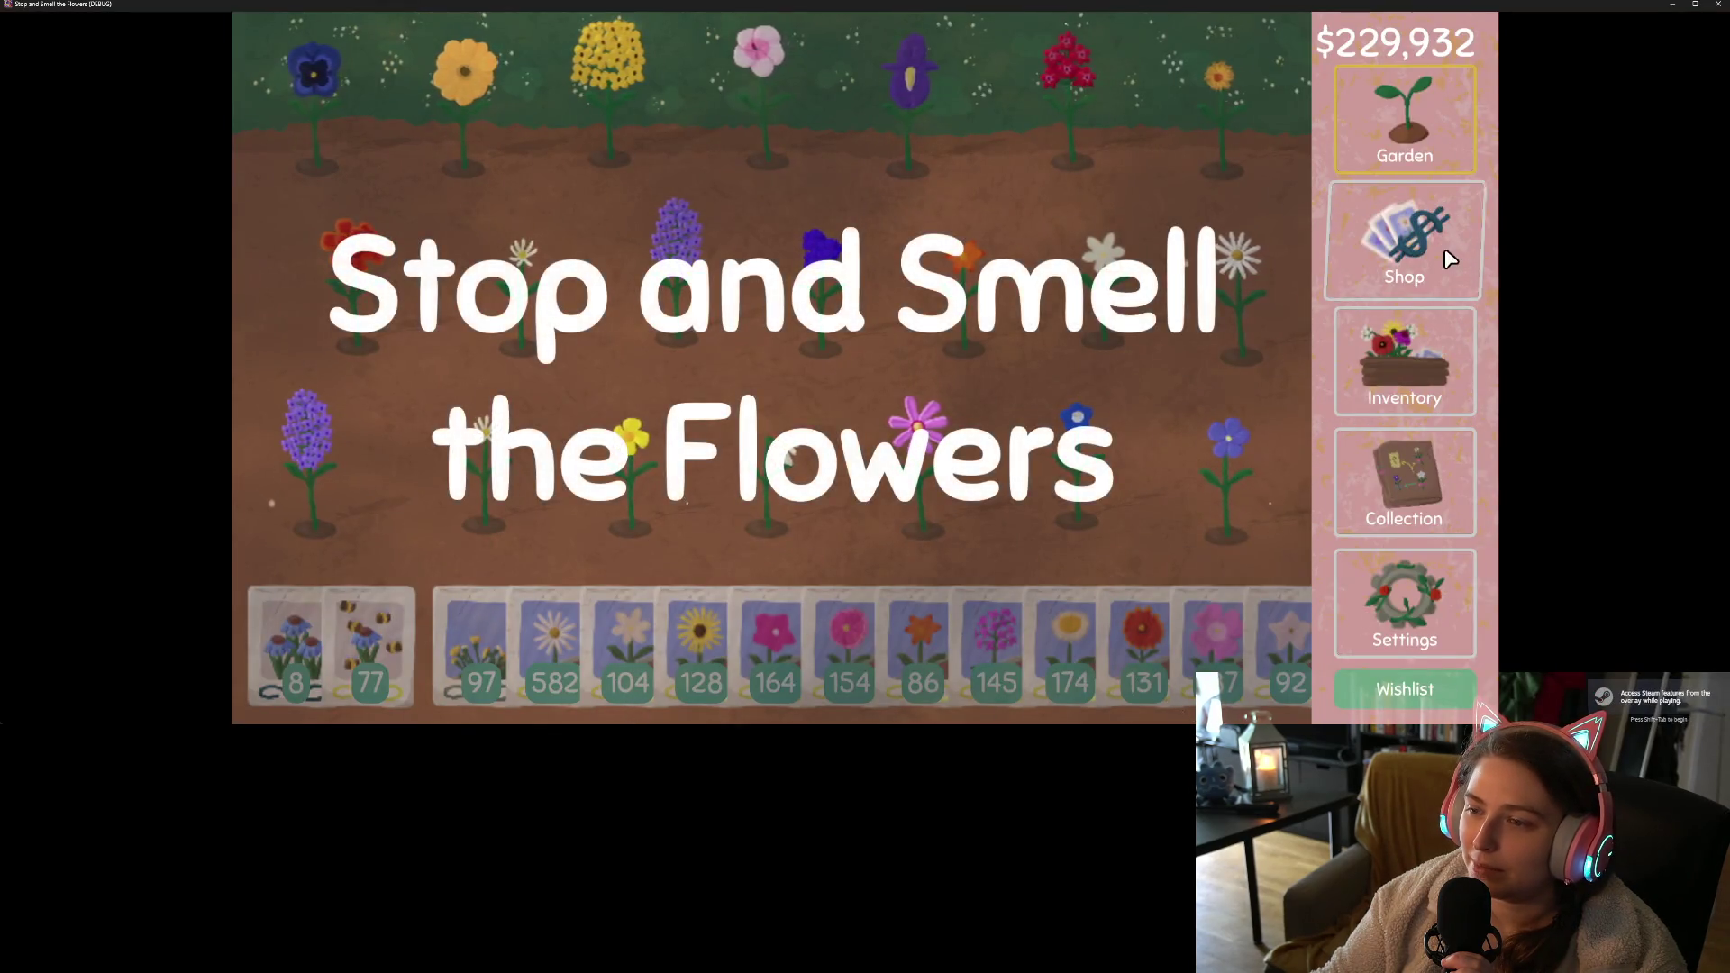
- Open the game's seed shop, then close the game window
left_click(1415, 248)
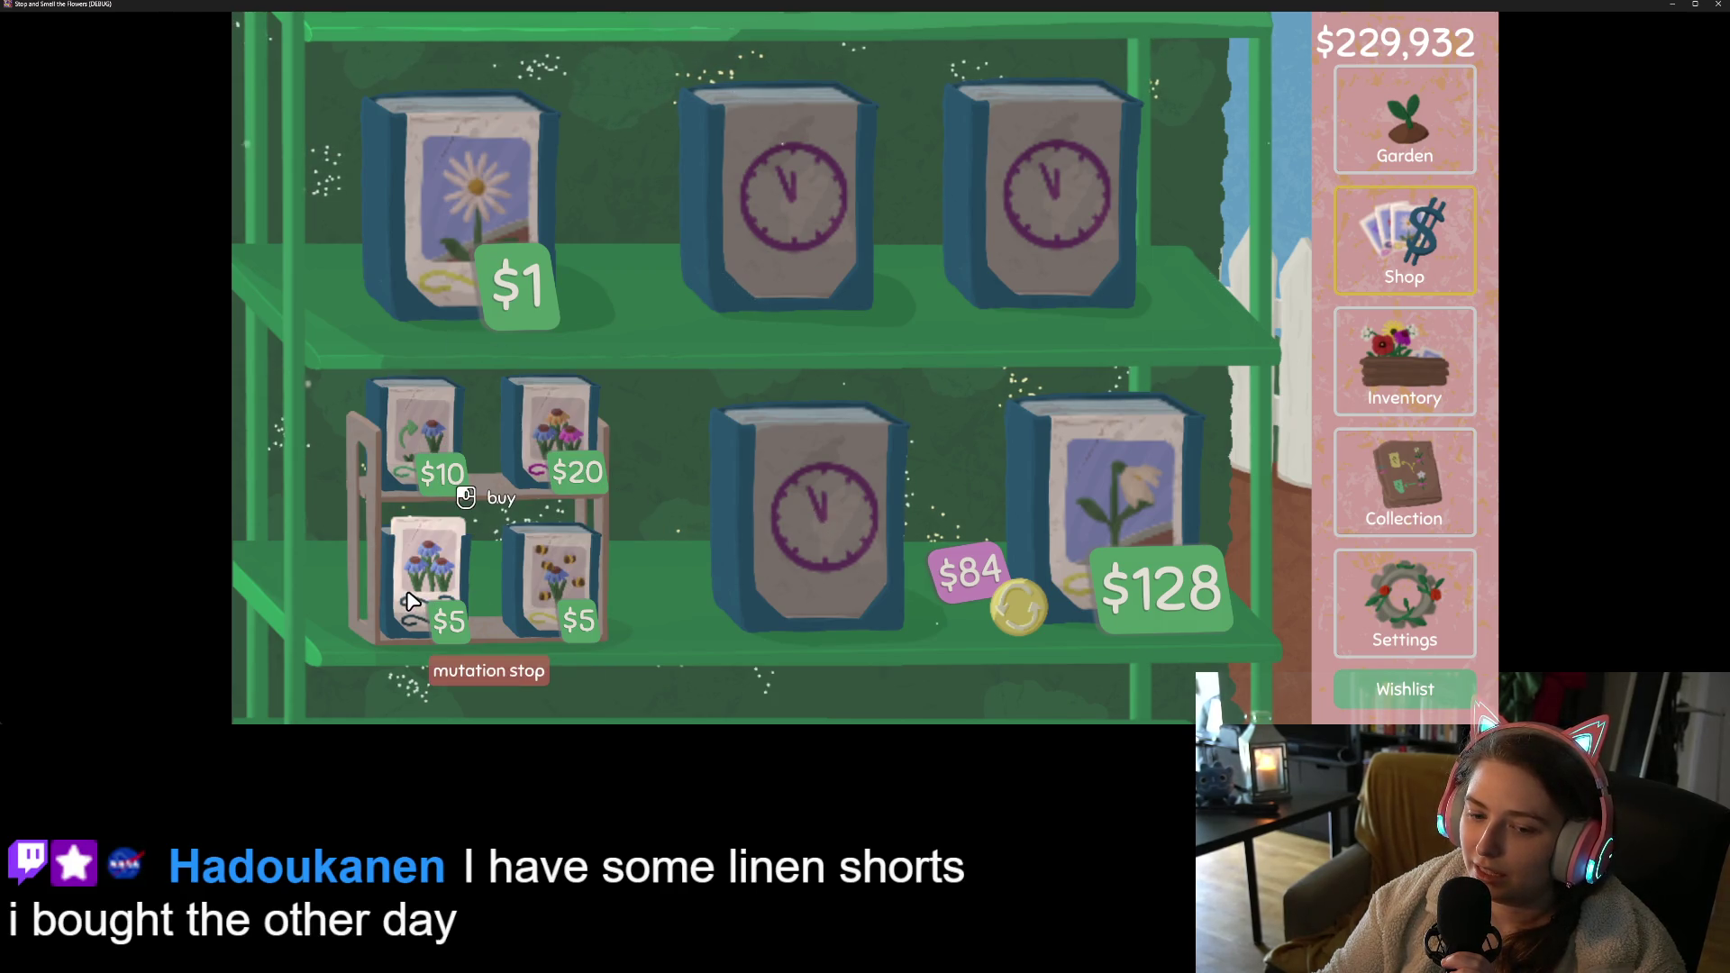
left_click(1717, 6)
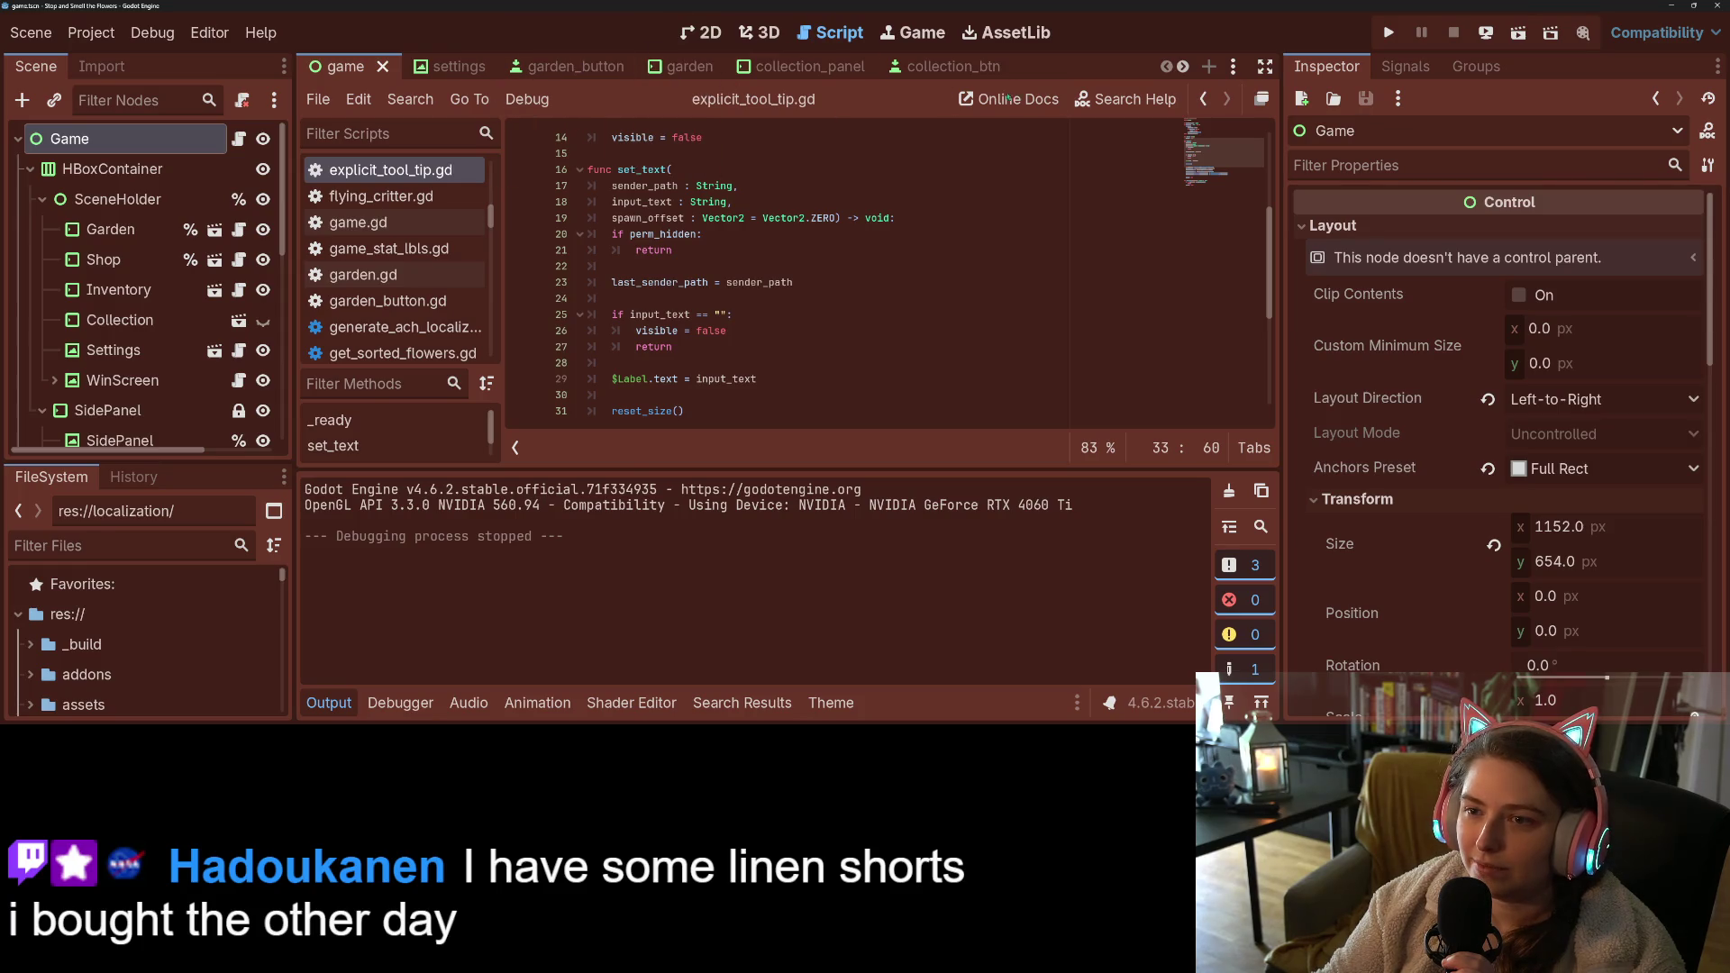
- Set the explicit_tool_tip scene's anchor preset to Center Top, save and run, and open the seed shop
scroll(1142, 72, "down", 5)
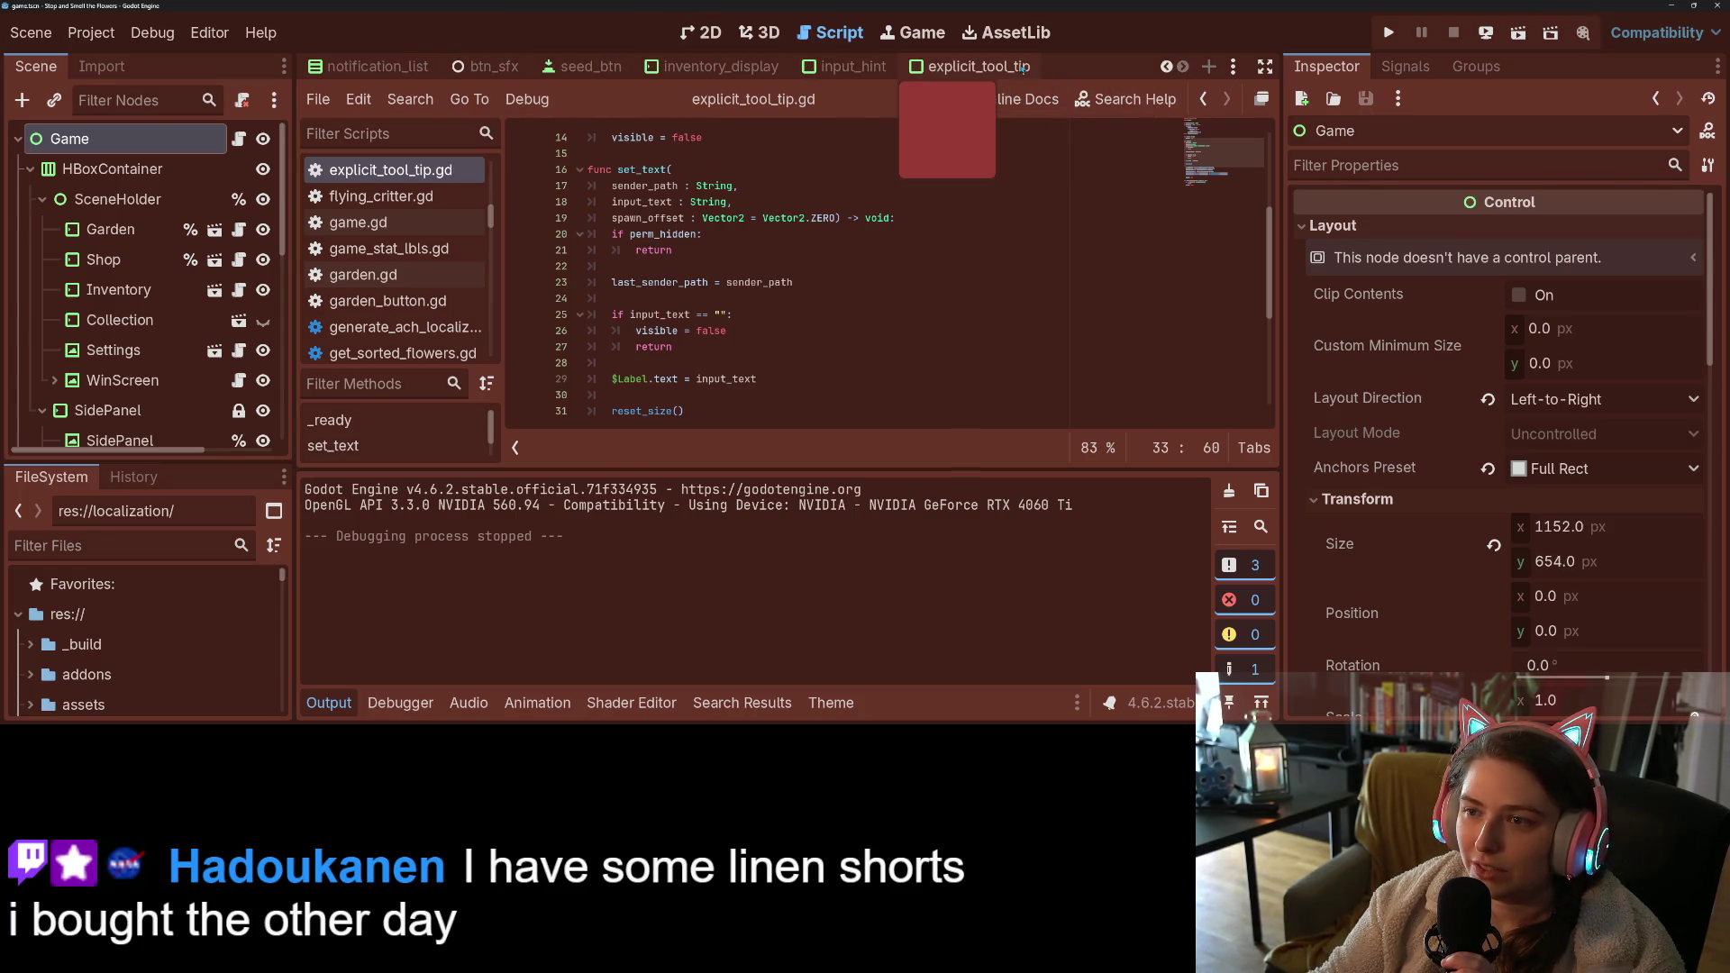
left_click(970, 66)
left_click(701, 32)
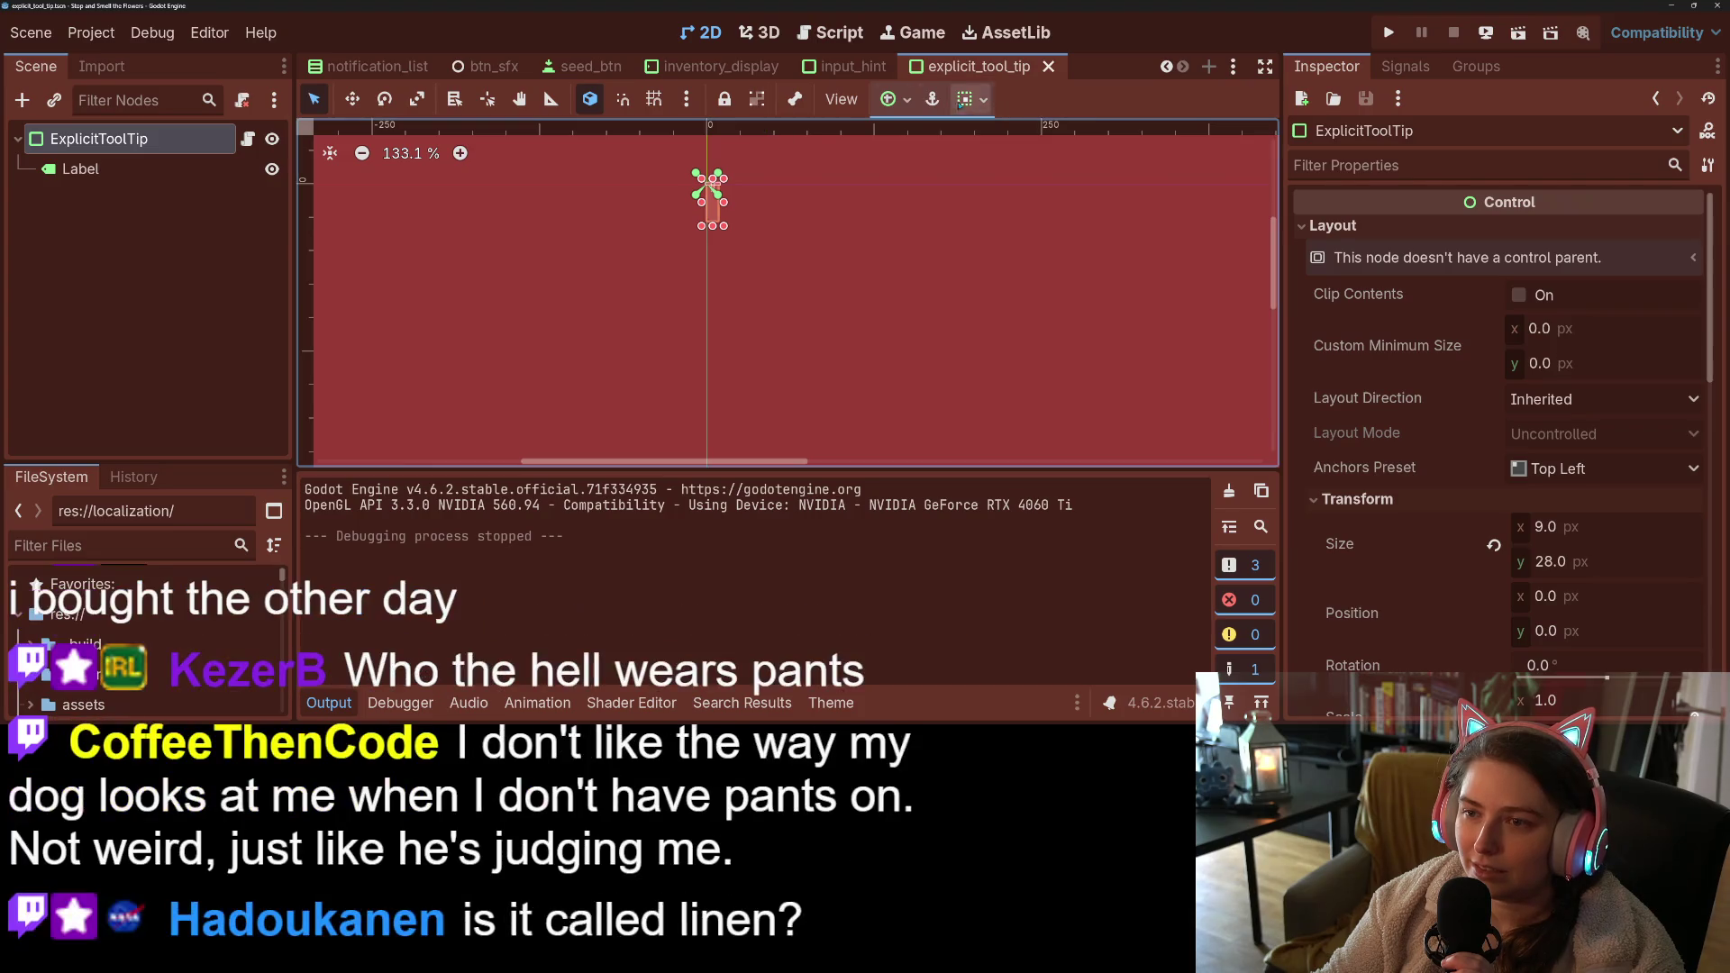
left_click(888, 99)
left_click(936, 173)
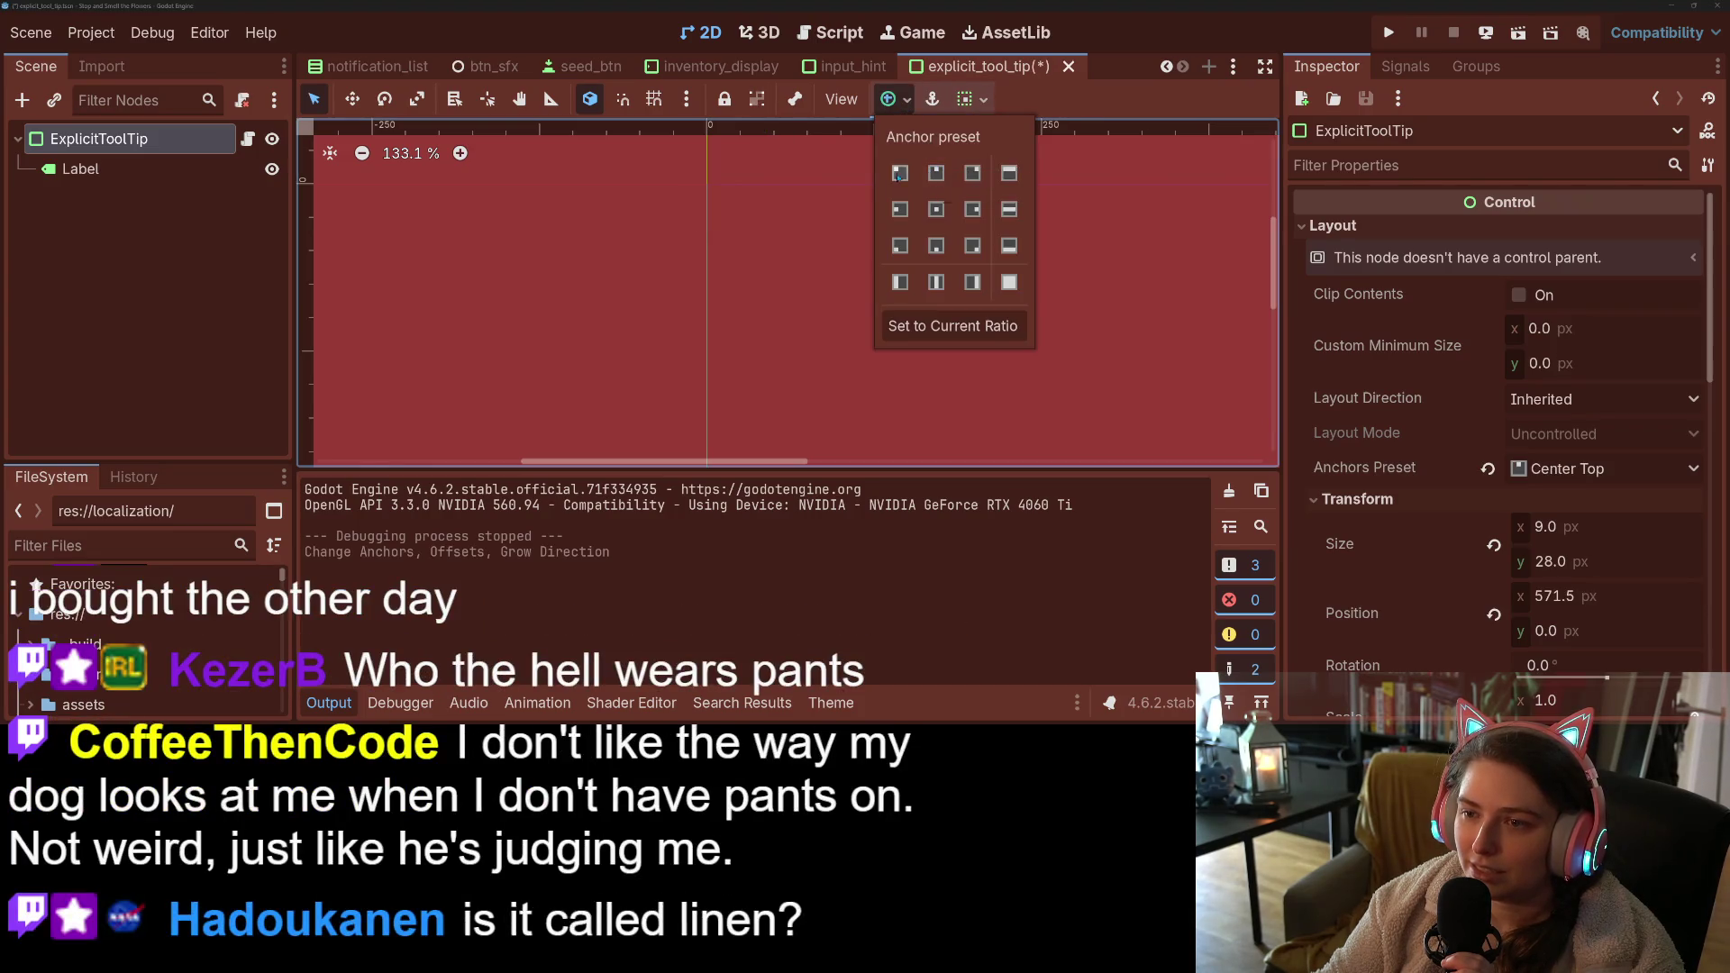
key("F5")
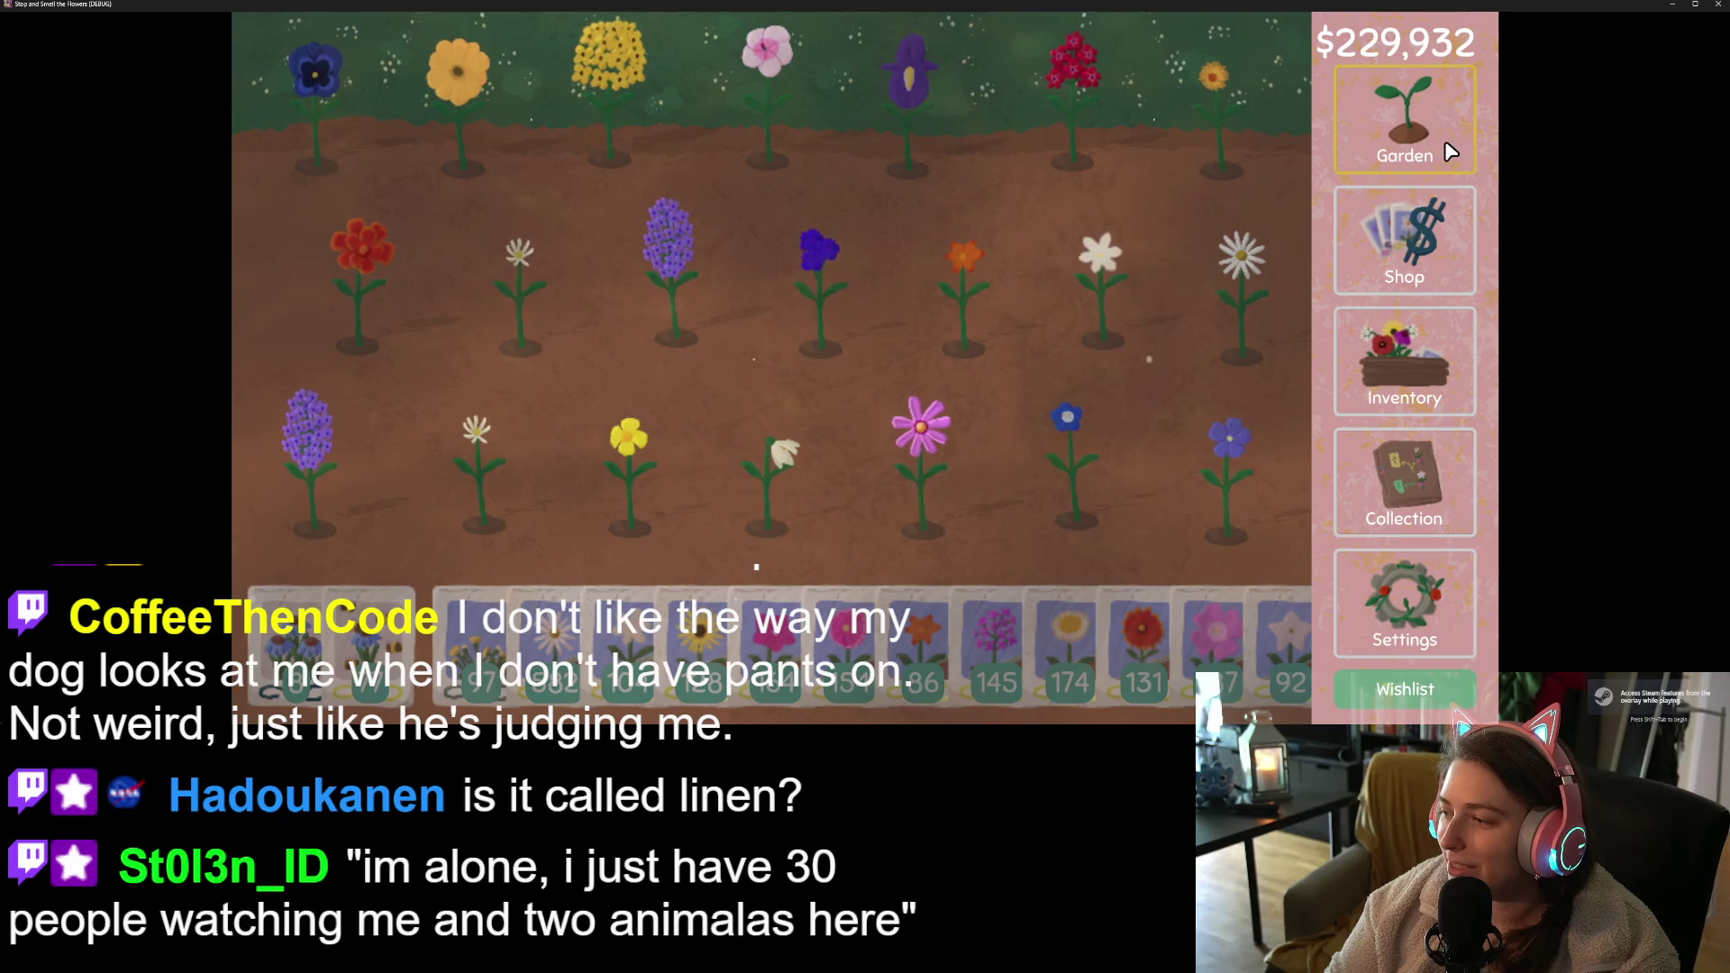
left_click(1362, 228)
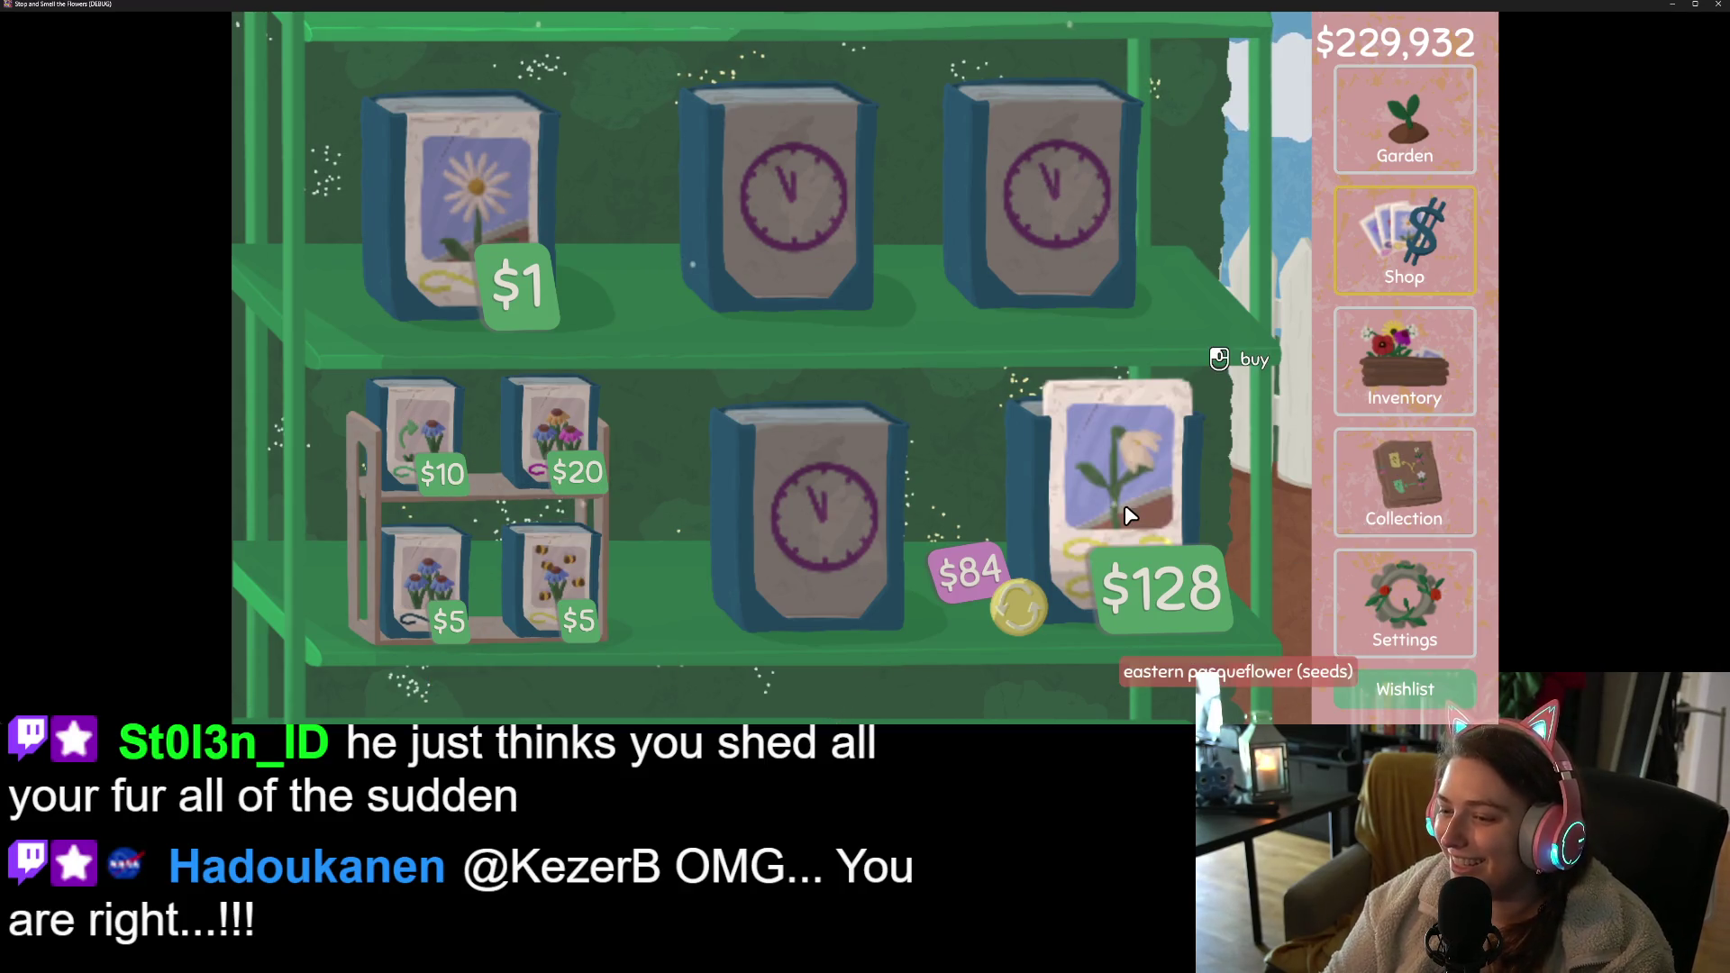
- Close the game after checking the $128 seed packet tooltip
left_click(1716, 4)
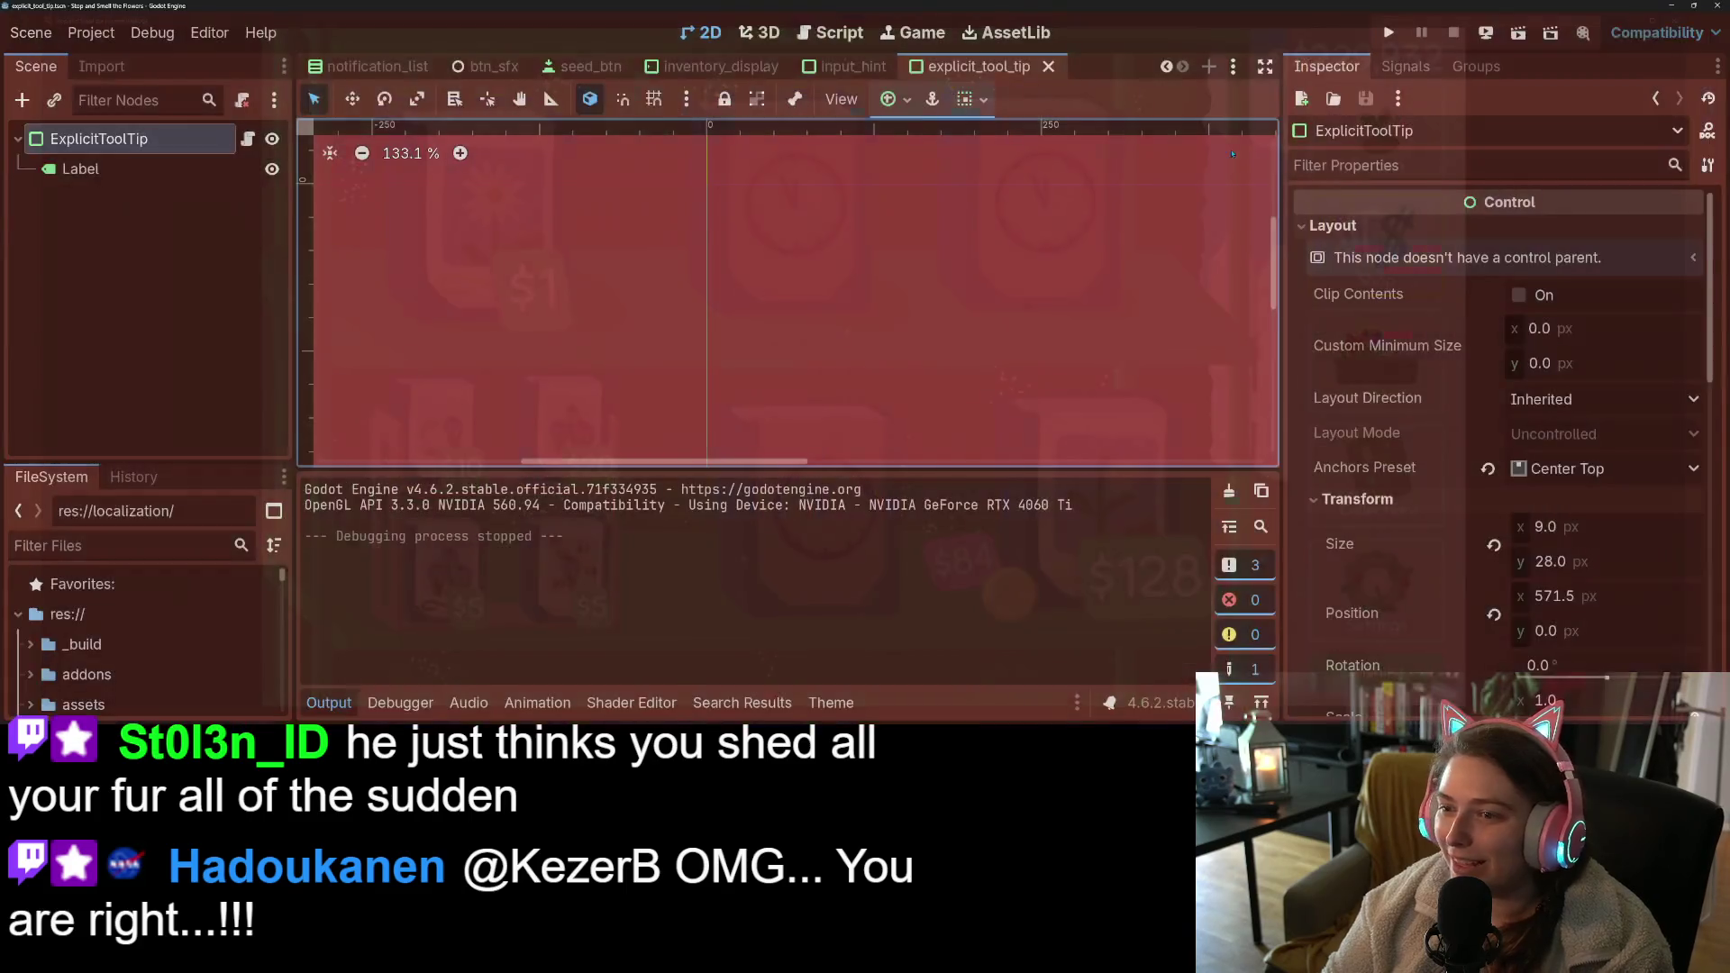
- Duplicate line 36 and edit the copy to read global_position.x -= size.x/2
left_click(814, 36)
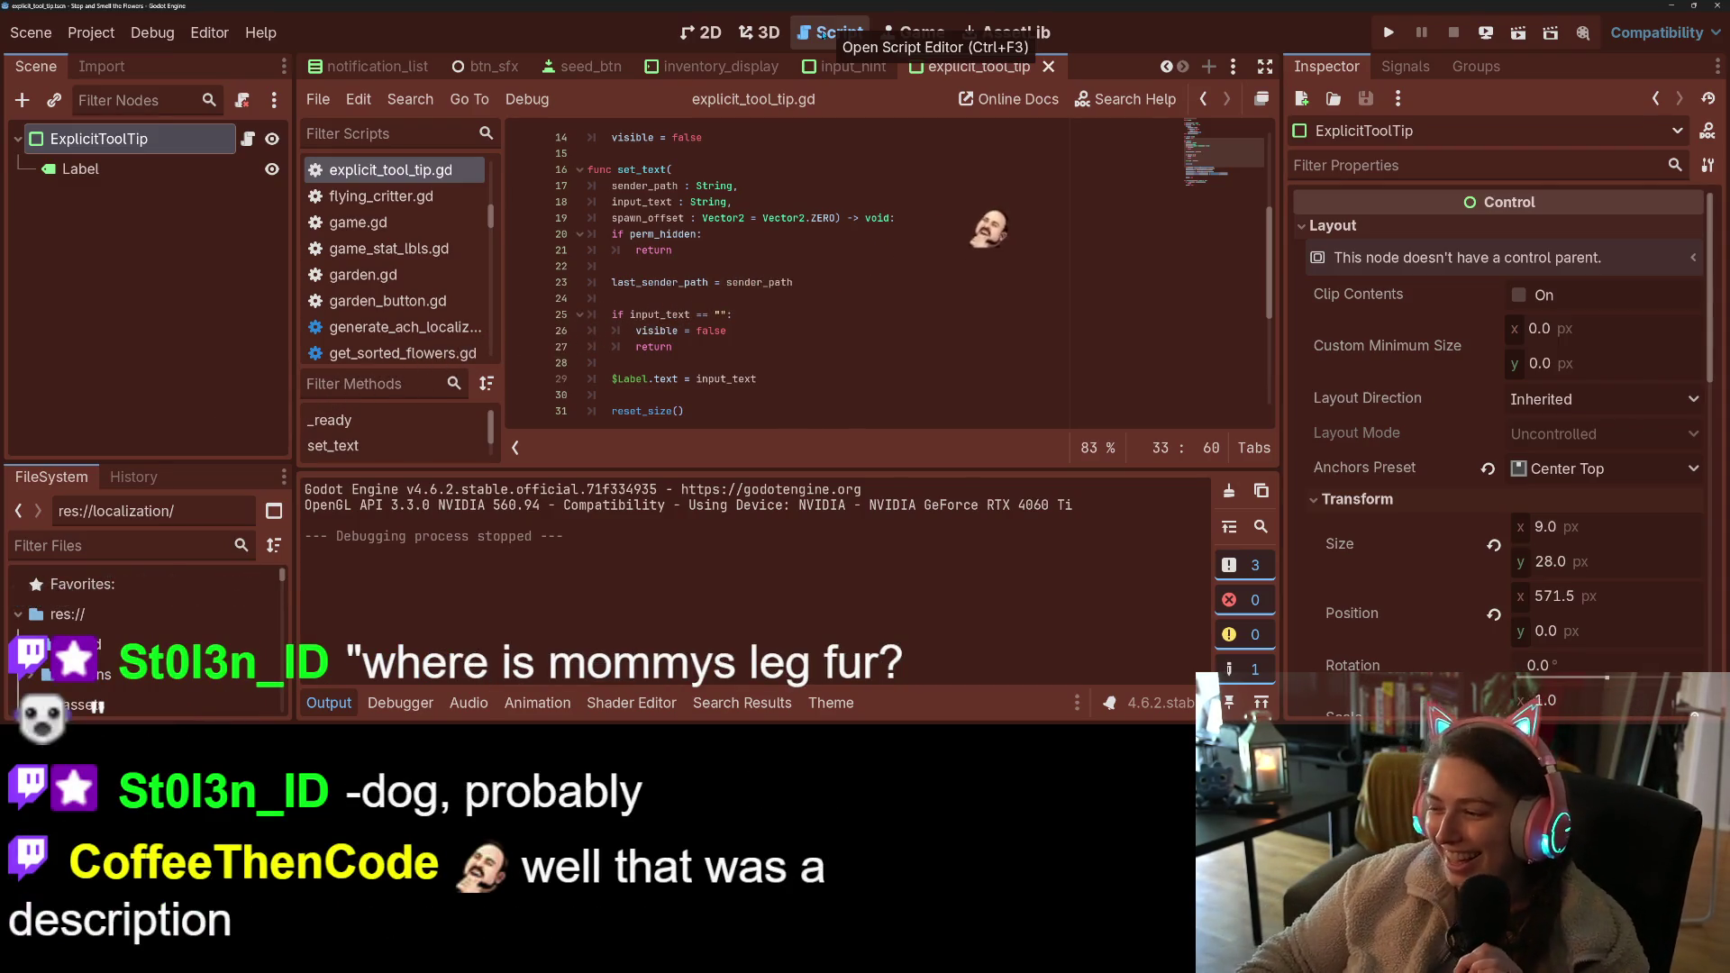
left_click(317, 705)
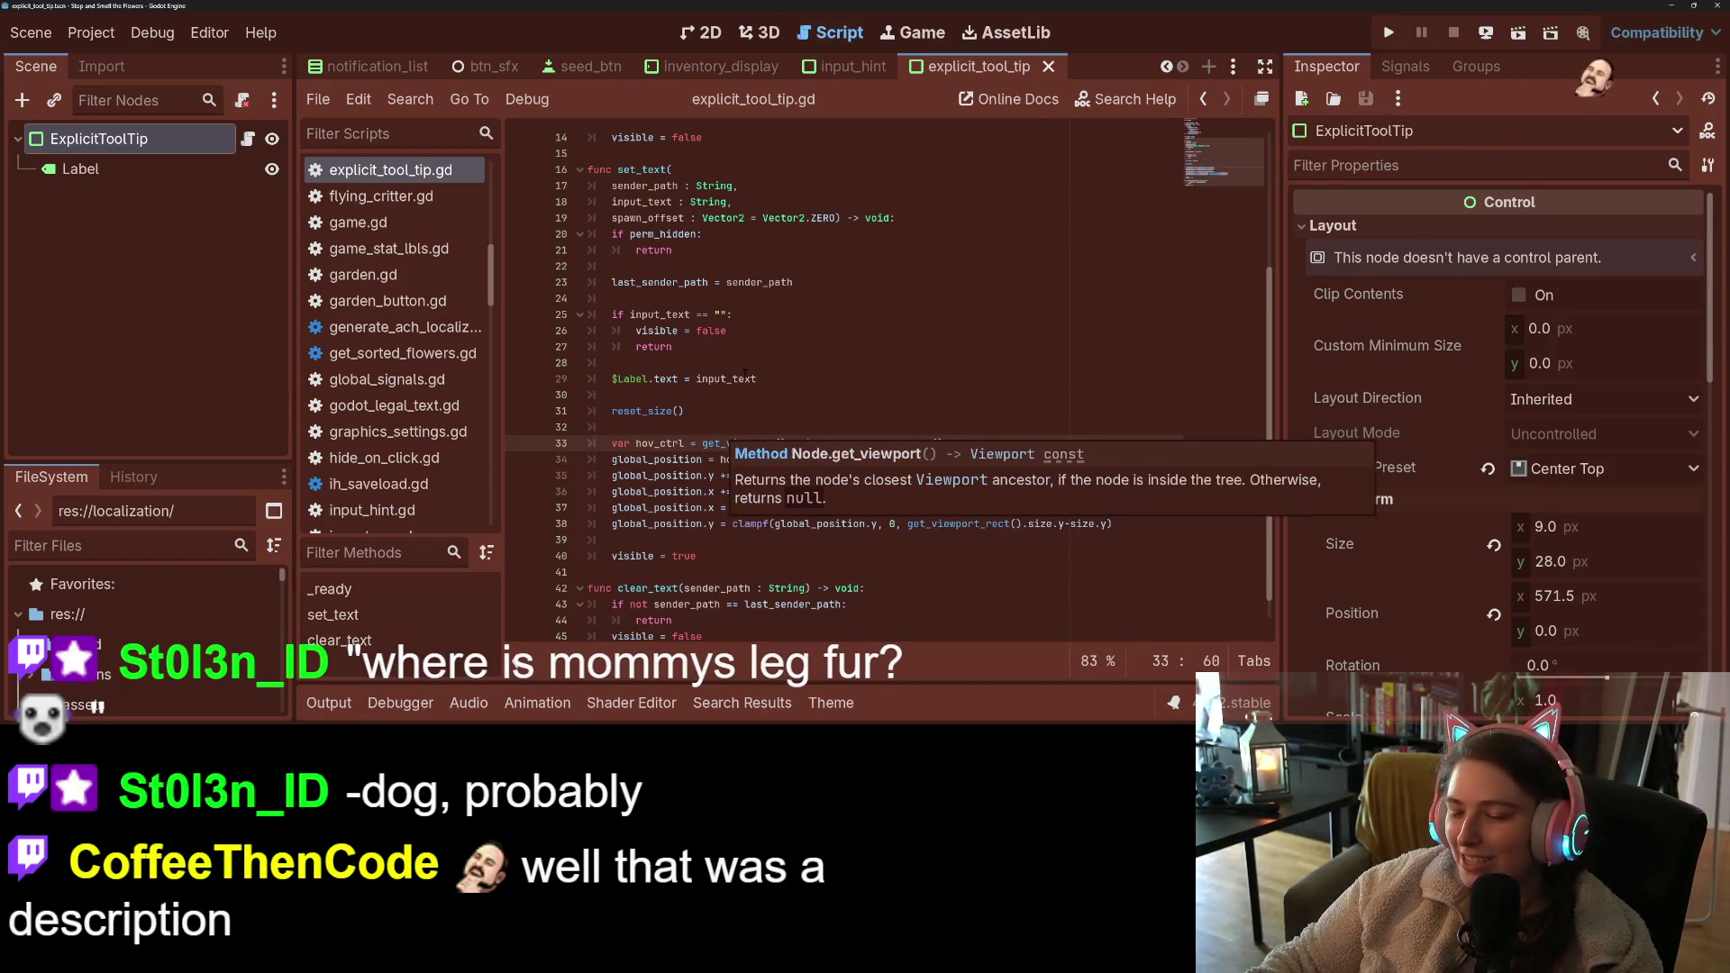
left_click(838, 411)
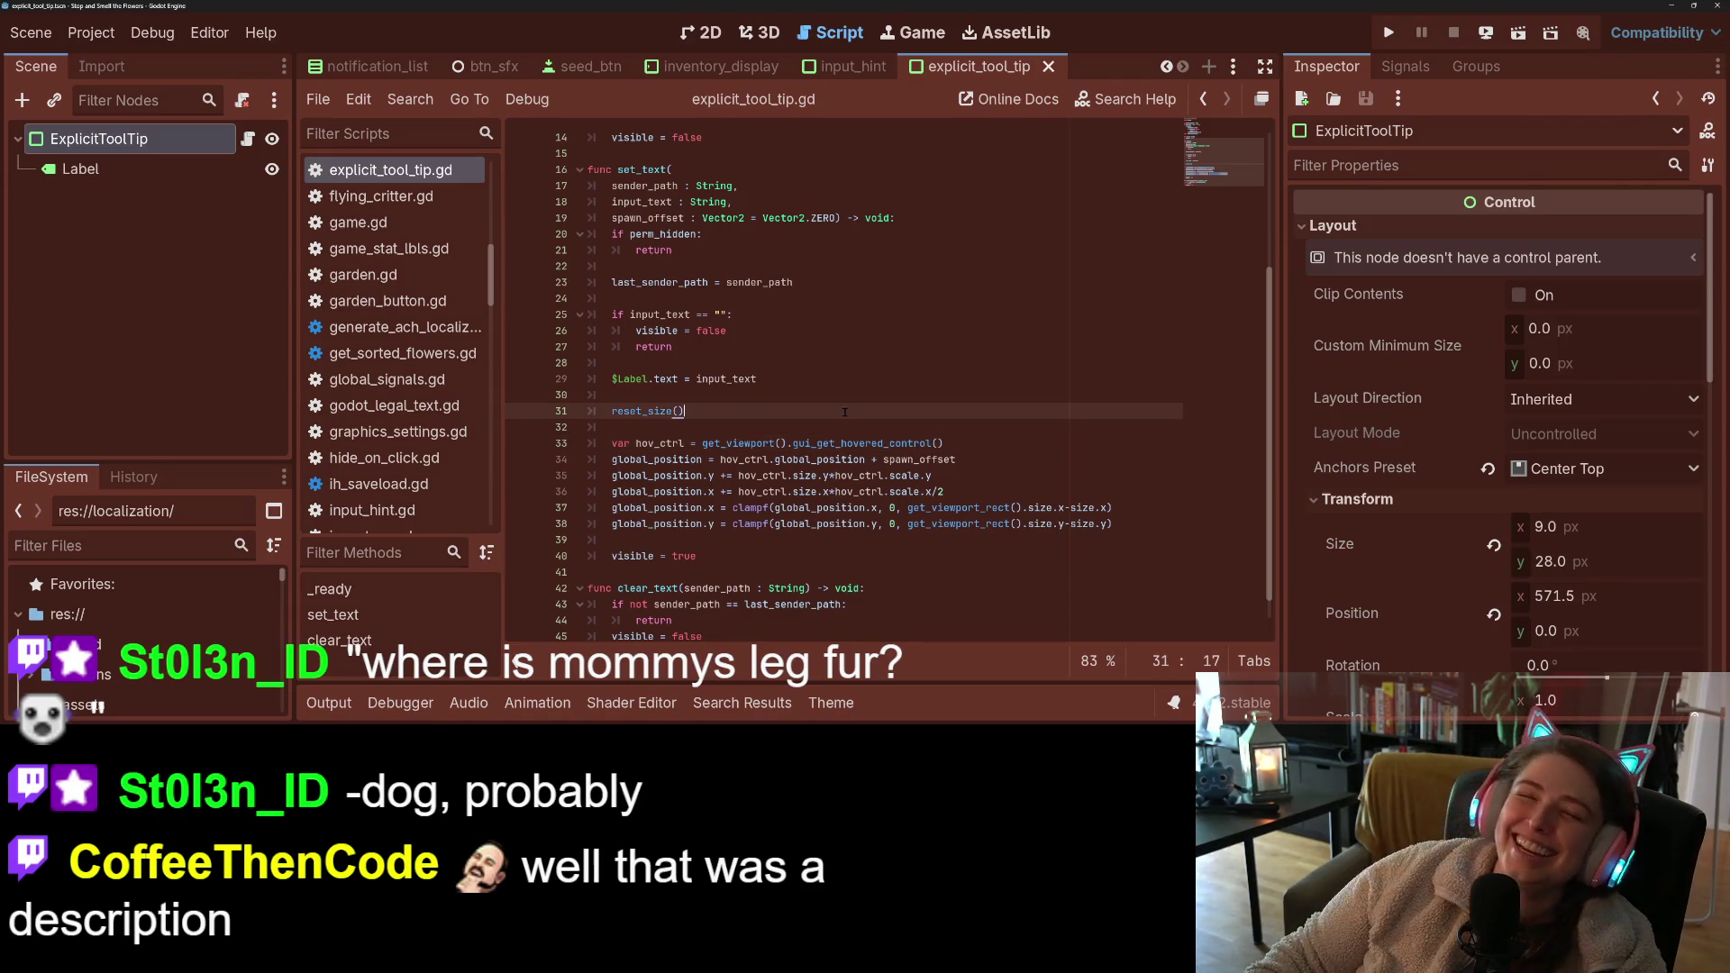
left_click(989, 489)
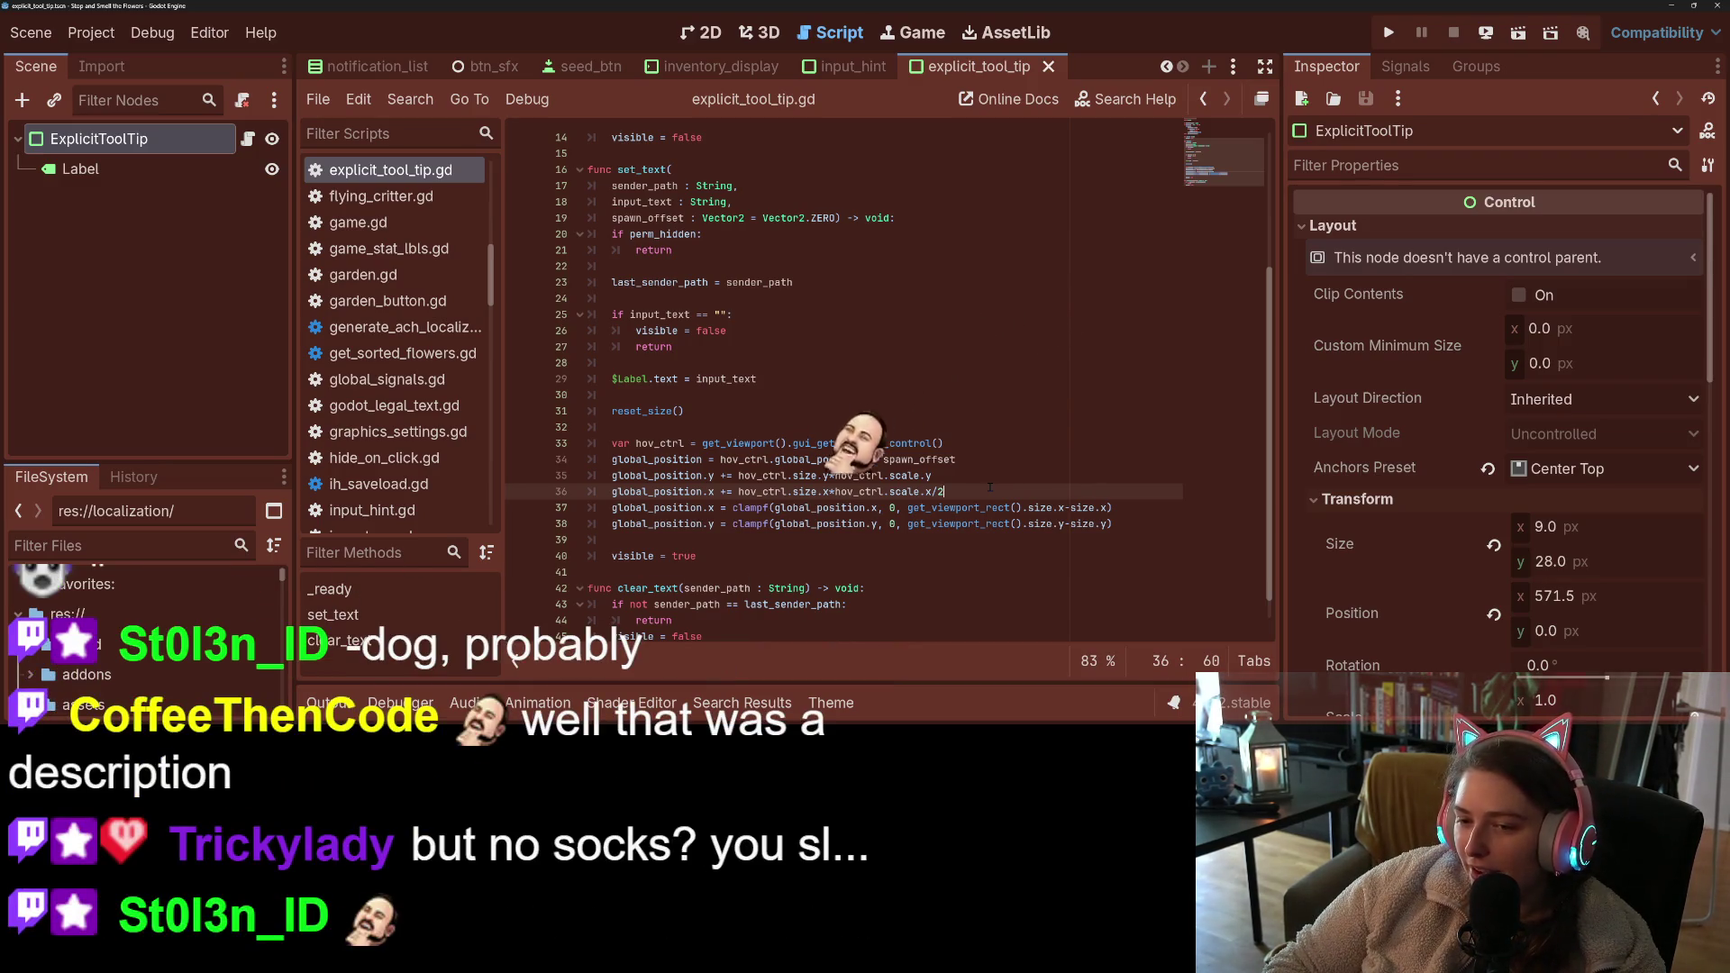
key("ctrl+shift+d")
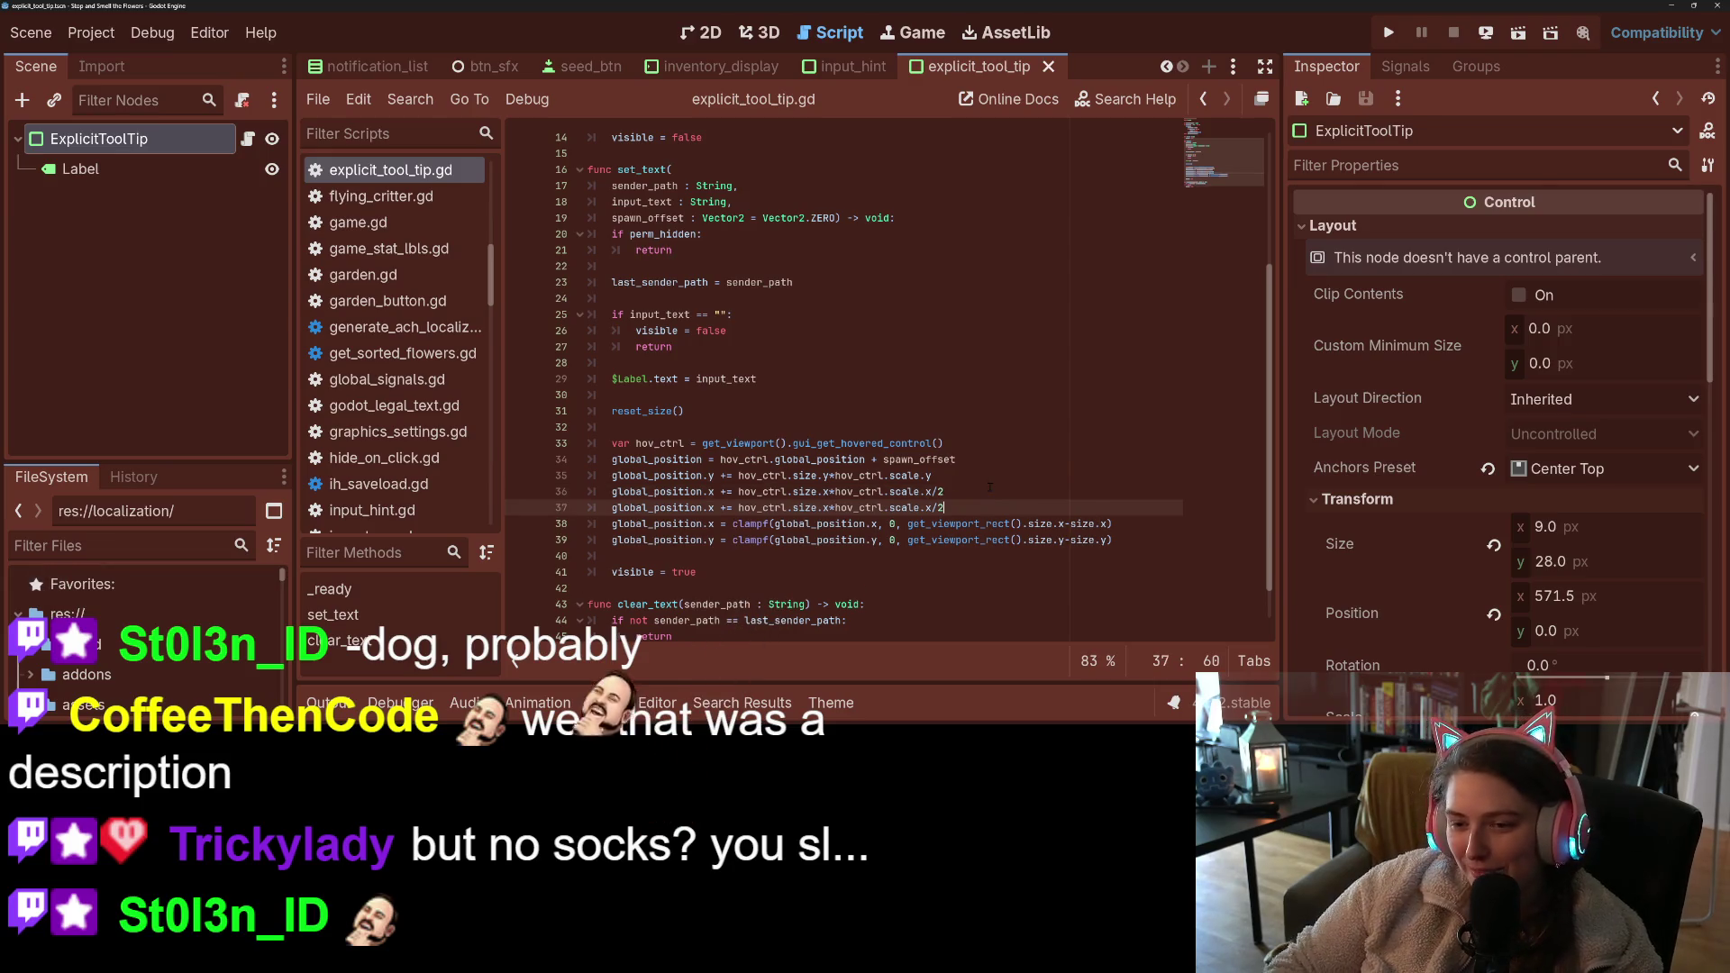
left_click(723, 507)
key("BackSpace")
type("-")
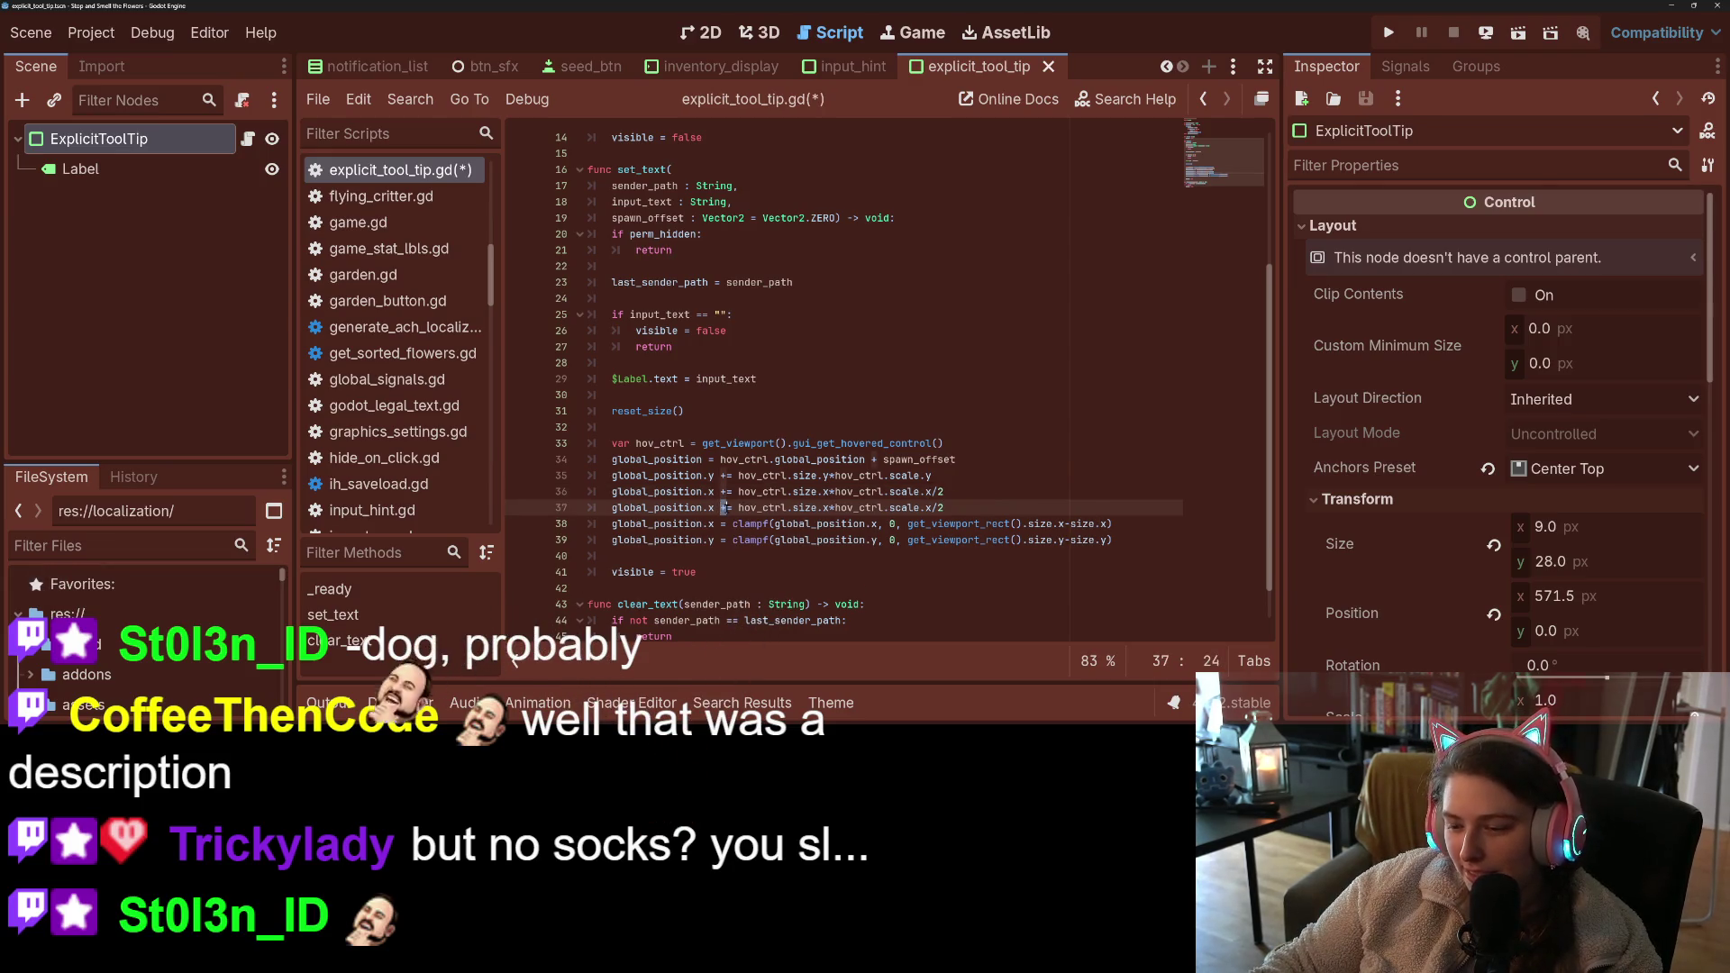
left_click(738, 507)
left_click_drag(738, 508, 876, 508)
key("BackSpace")
key("BackSpace")
- Save the tooltip script and run the game
key("ctrl+s")
left_click(877, 507)
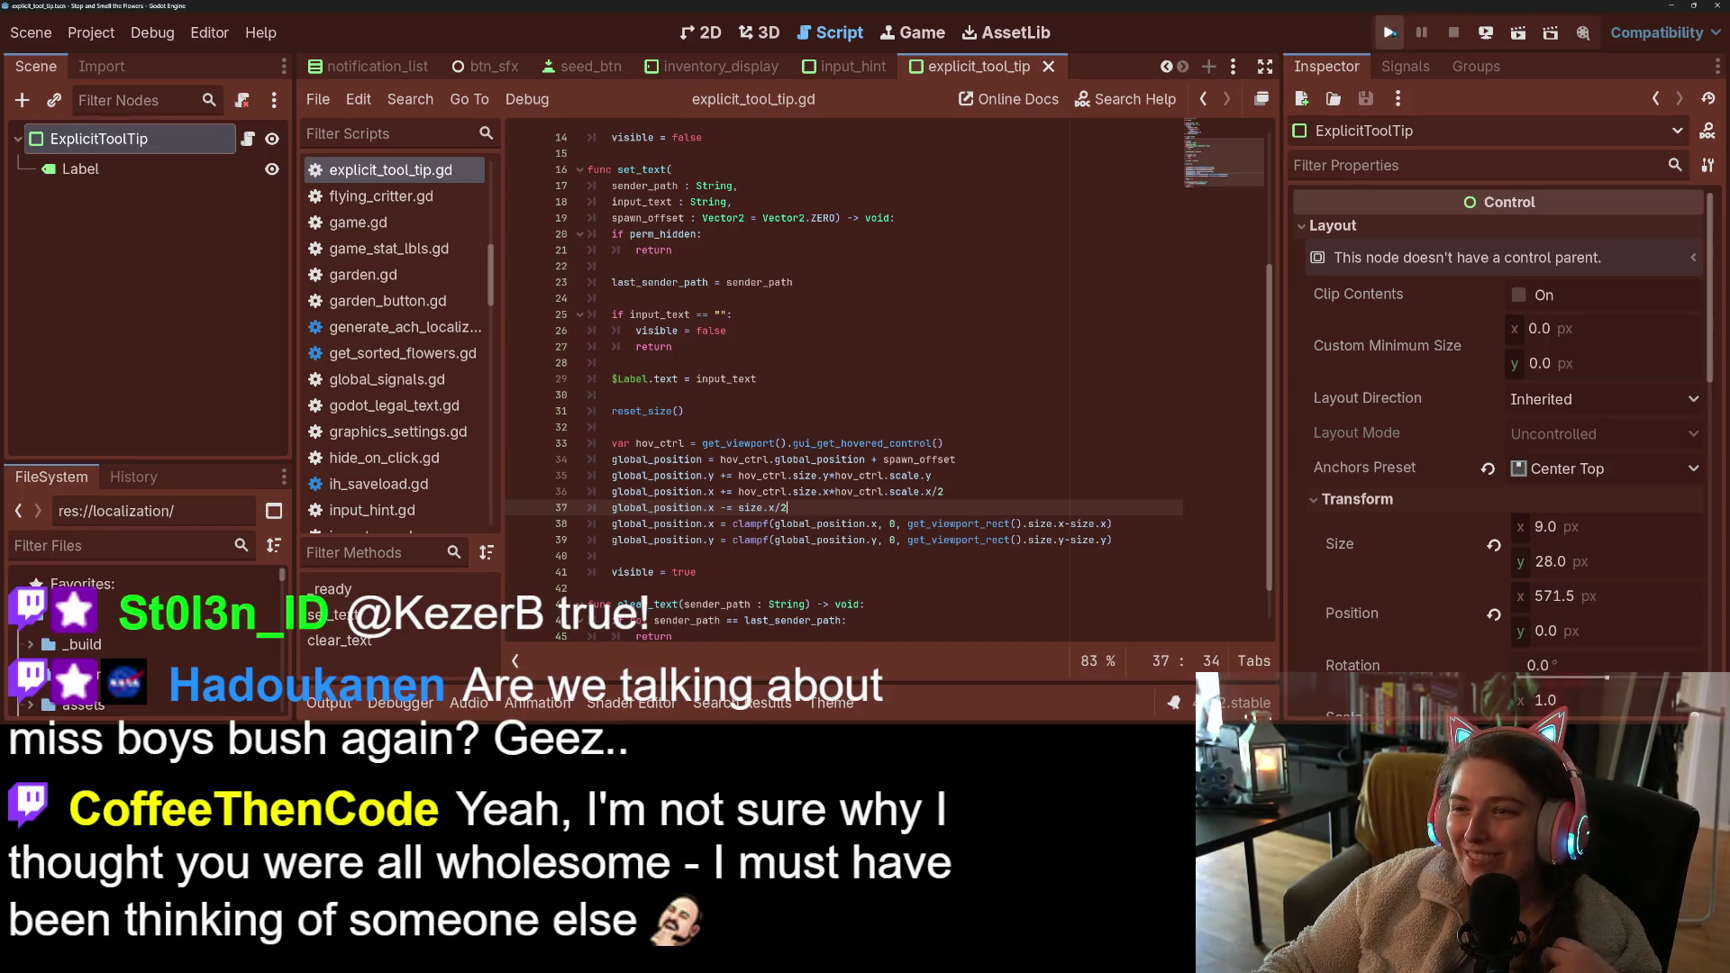
left_click(1389, 32)
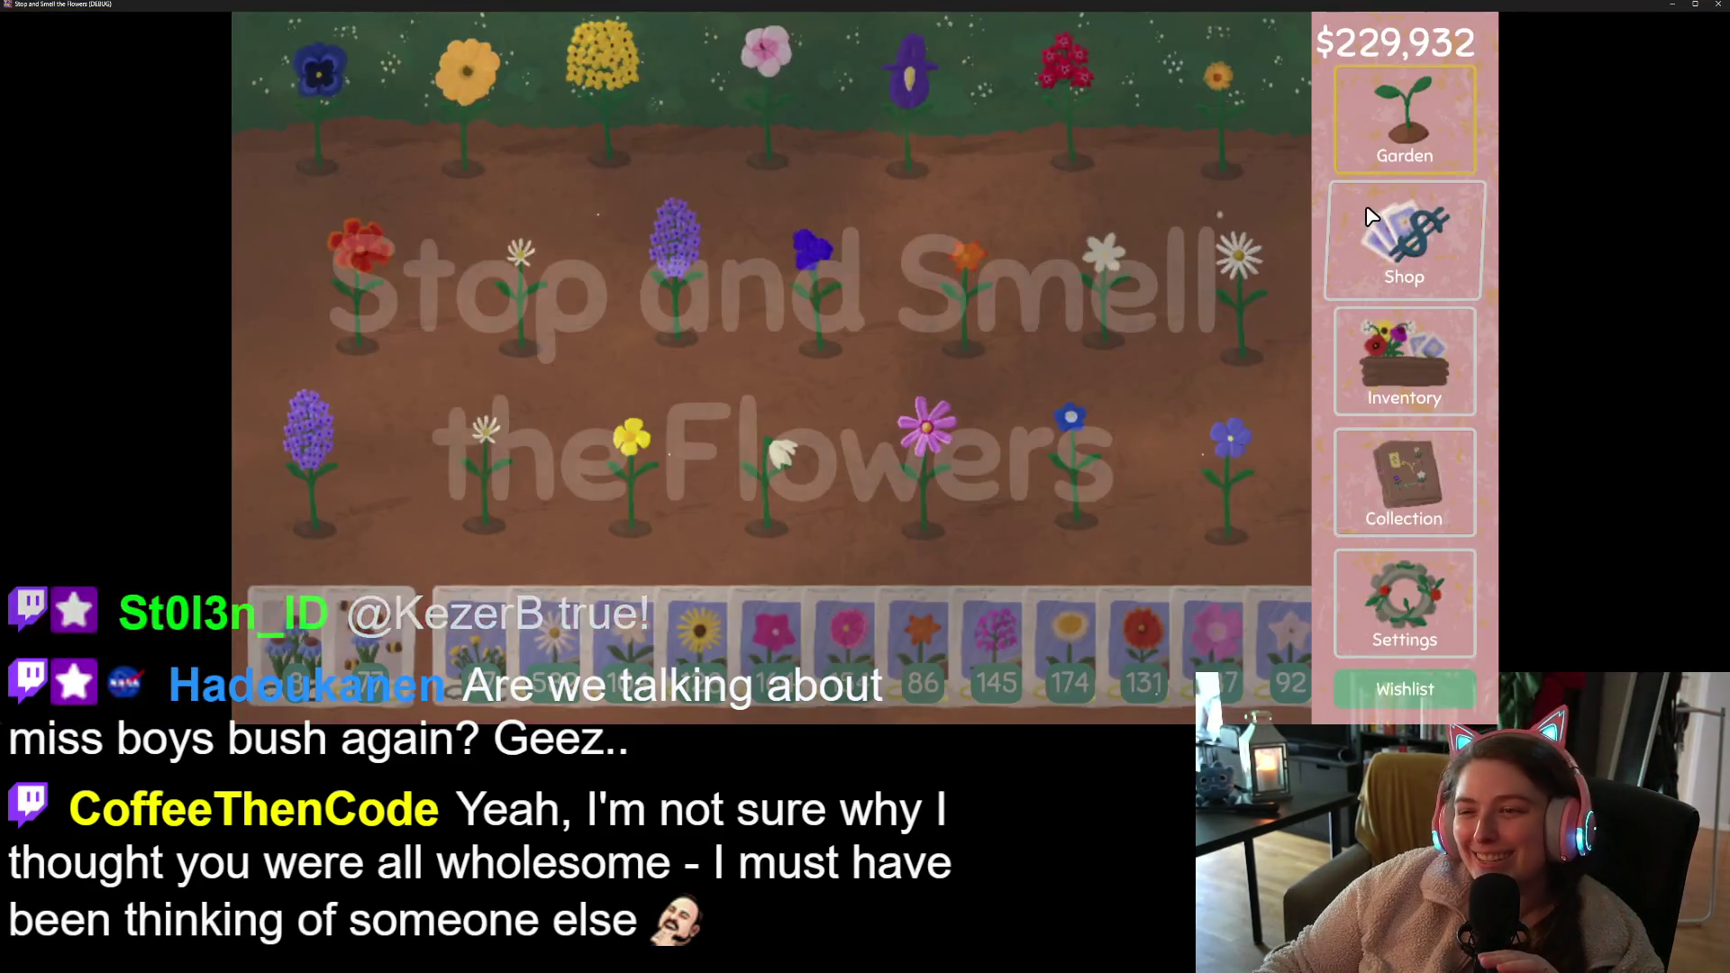
- Check the tooltip placement in the seed shop, then close the game
left_click(1400, 270)
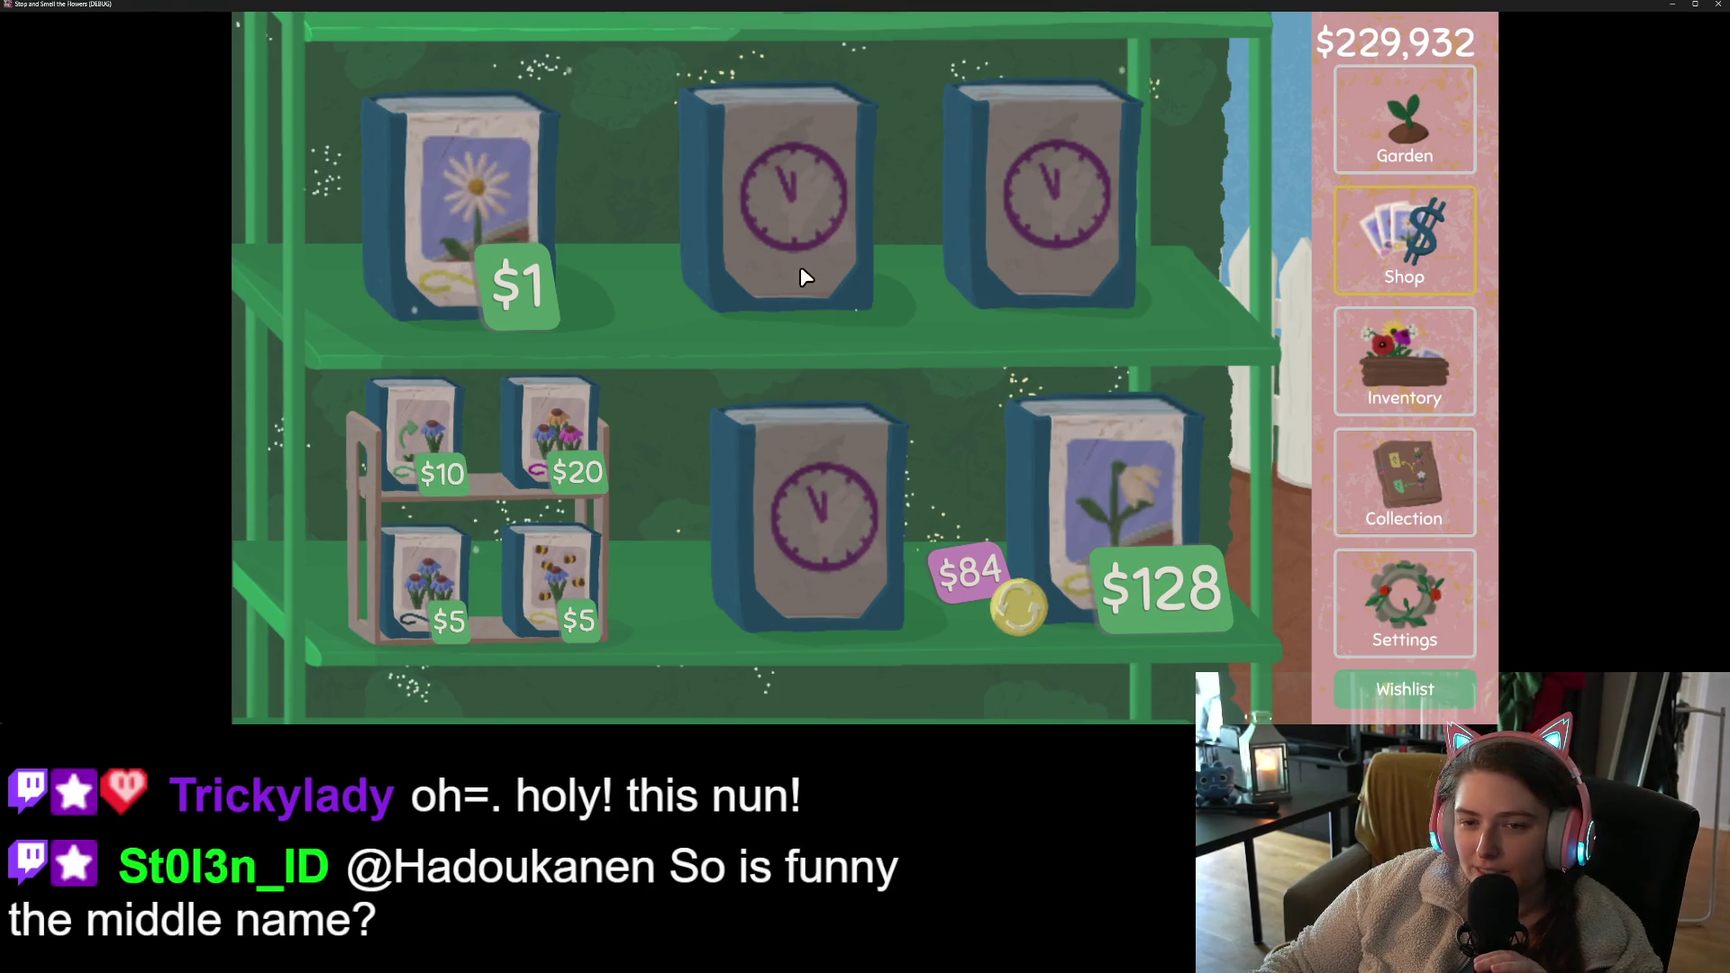
left_click(1716, 6)
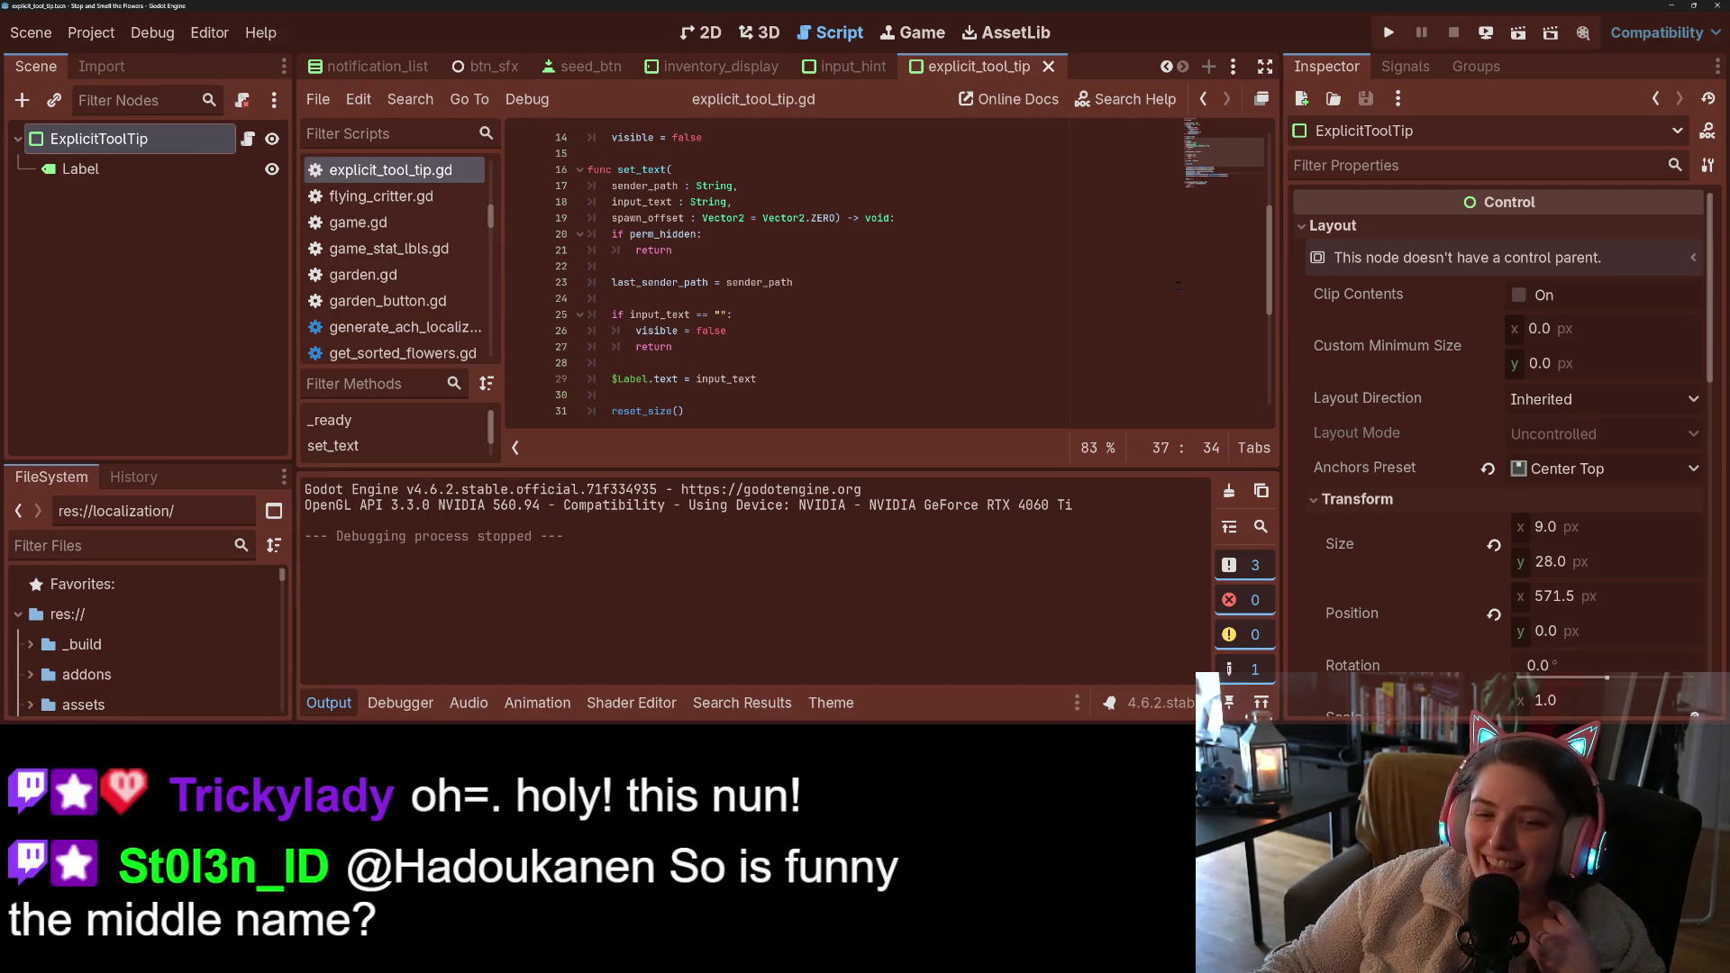
- Append *hov_ctrl.scale to spawn_offset on line 34, save, and run the game
left_click(331, 713)
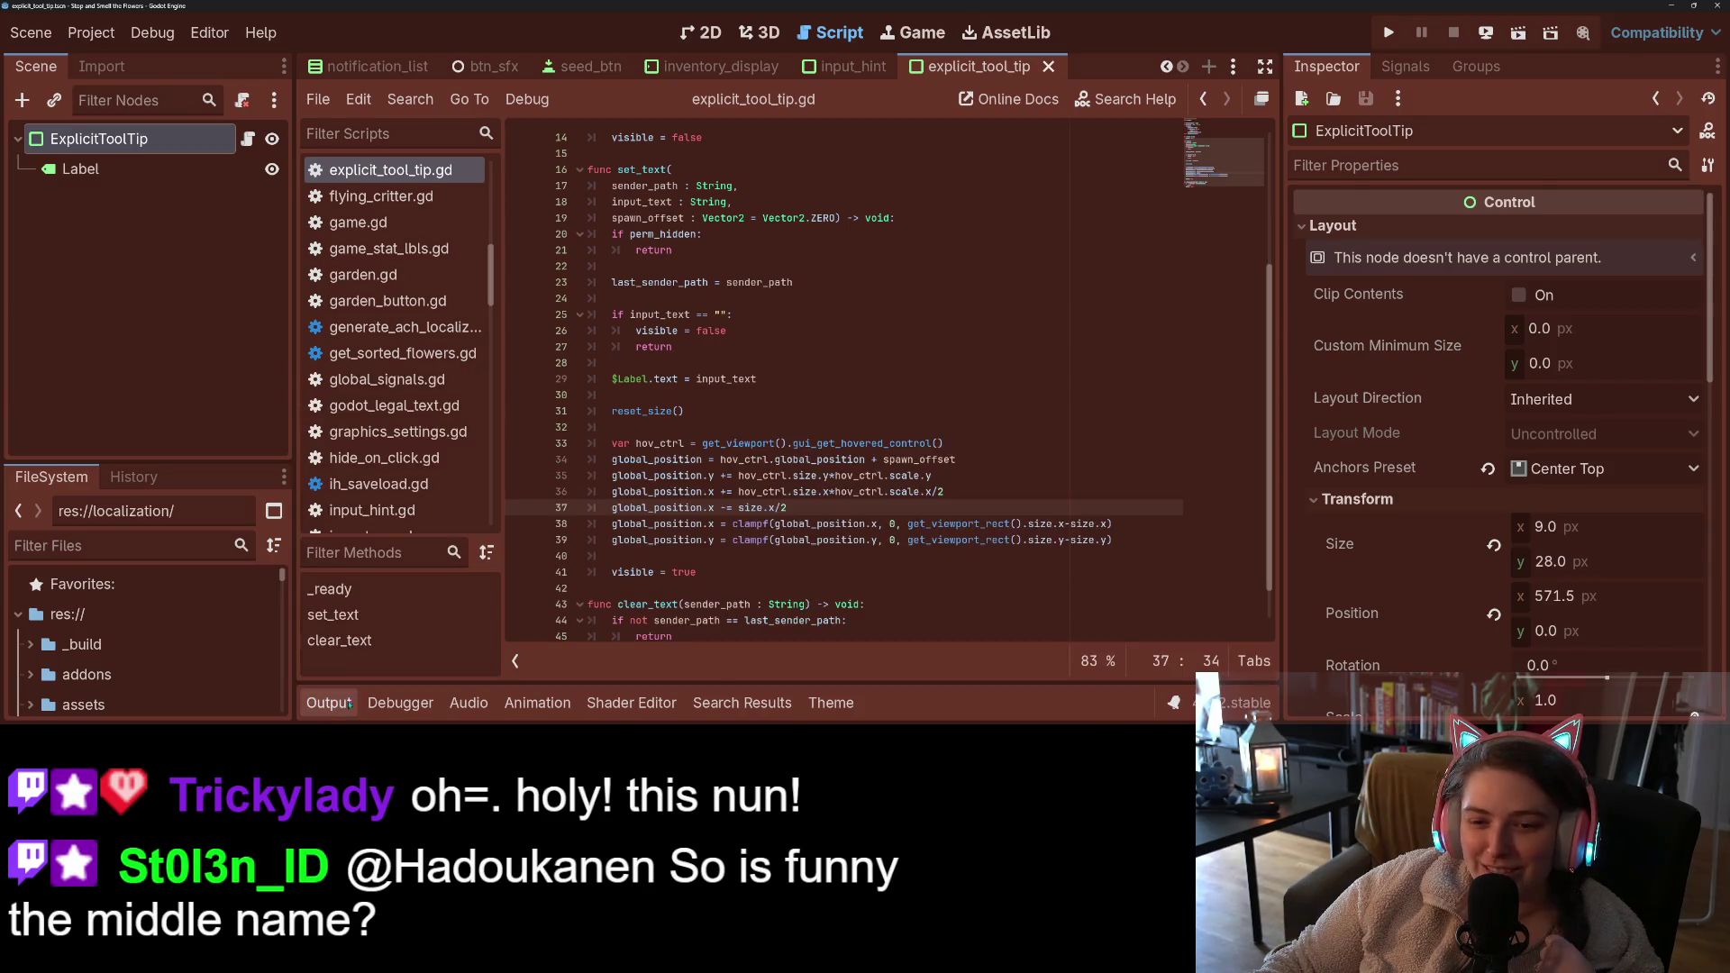
scroll(858, 390, "down", 1)
left_click(738, 385)
left_click(841, 399)
left_click(977, 415)
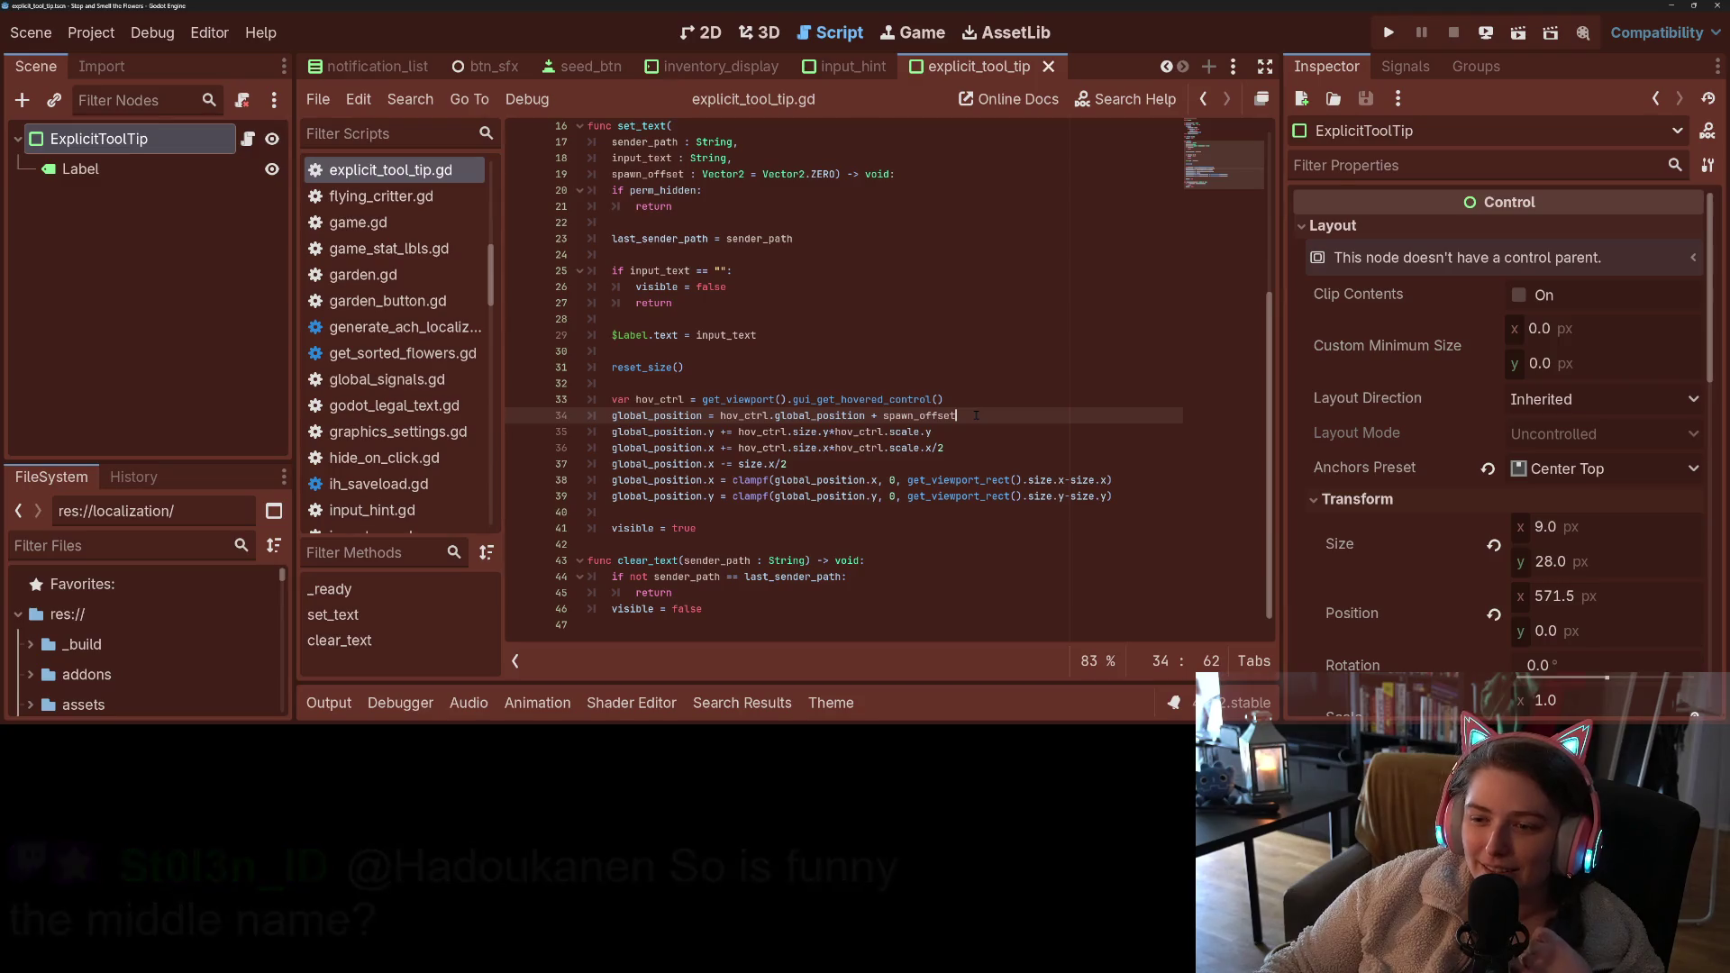
double_click(744, 416)
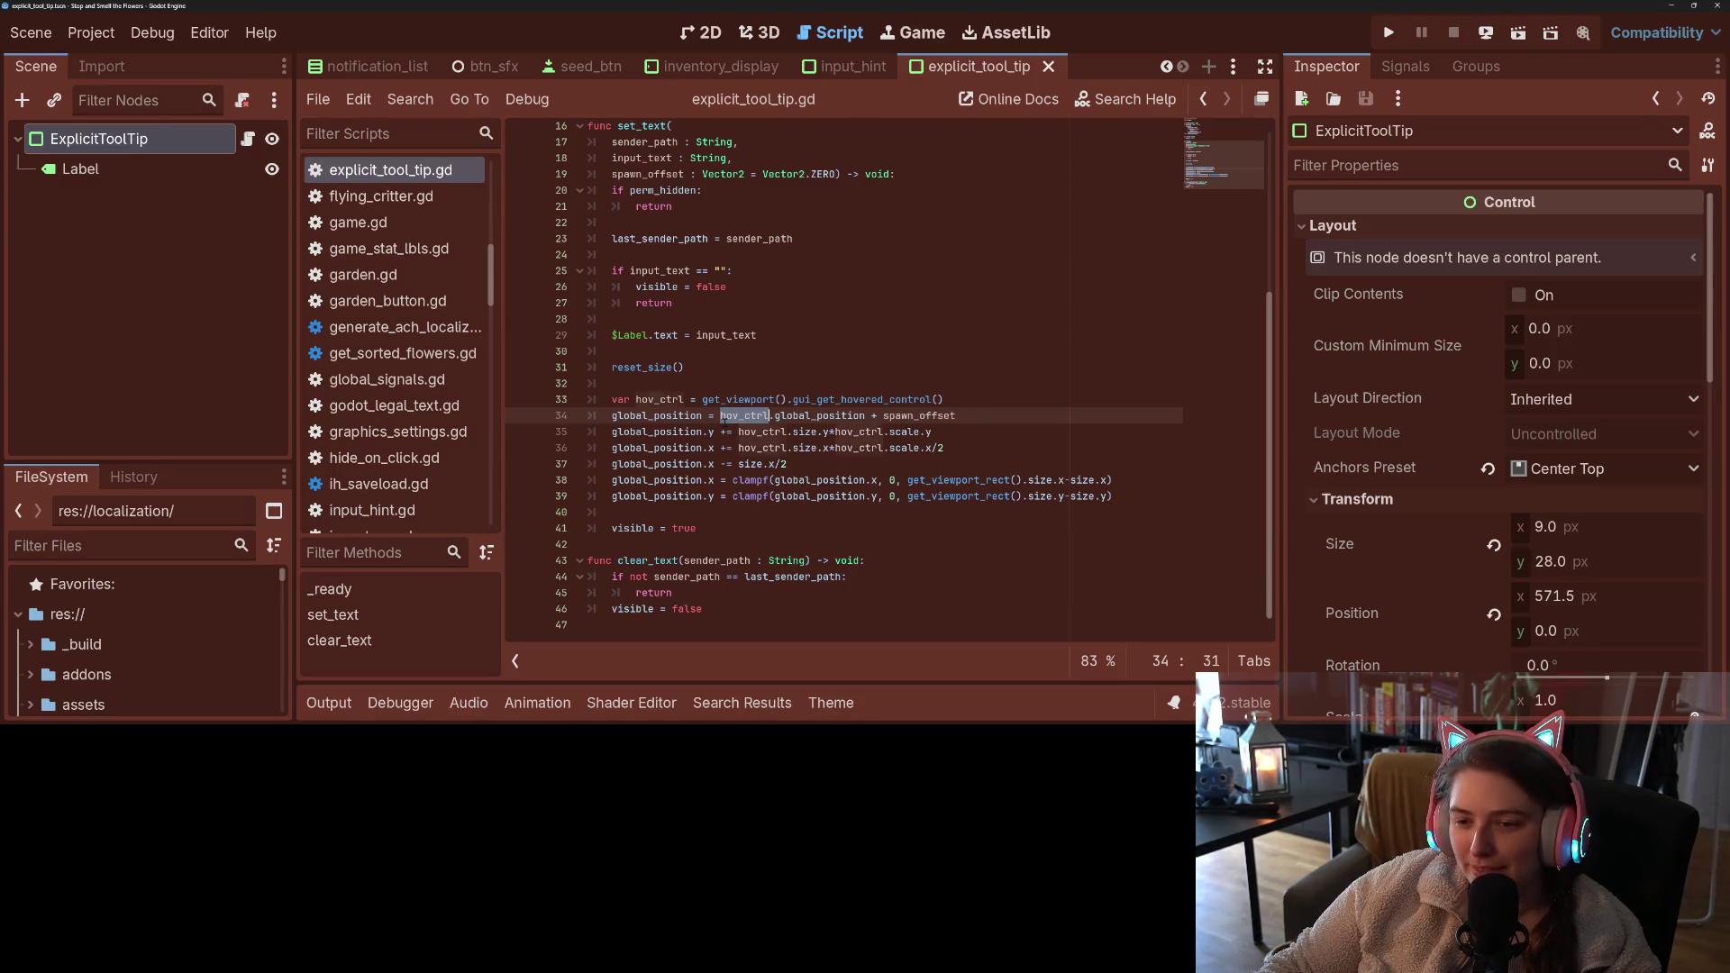
left_click(982, 414)
type("*hov_ctrl")
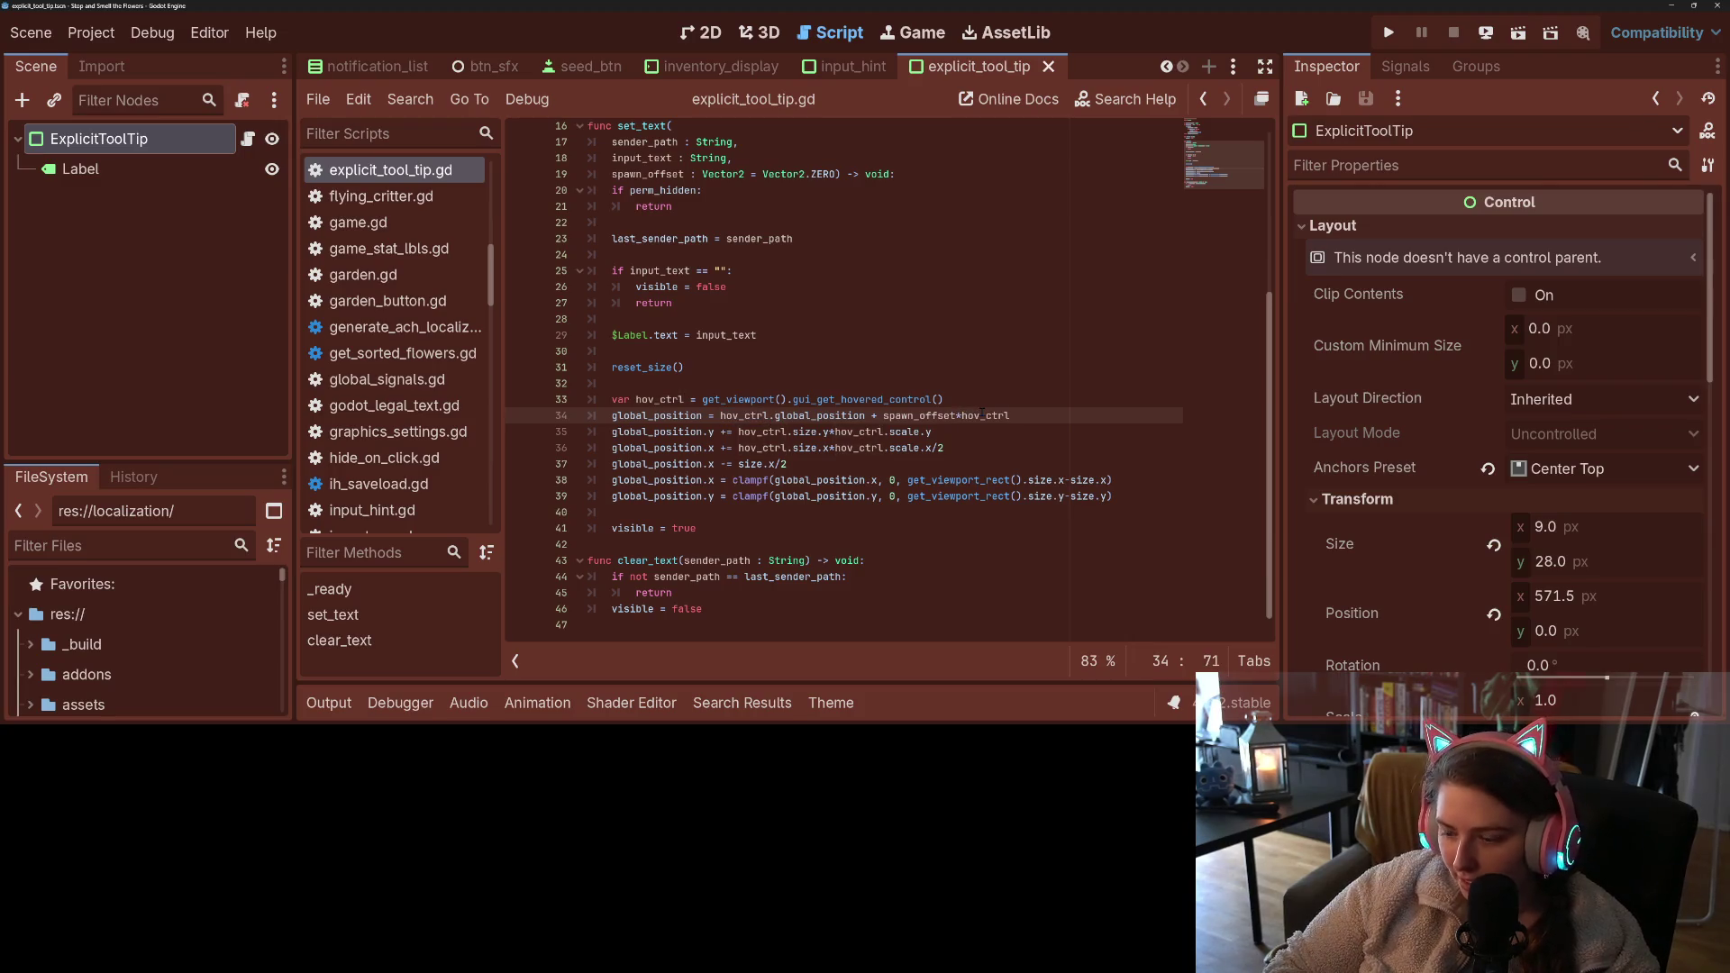
type(".scale")
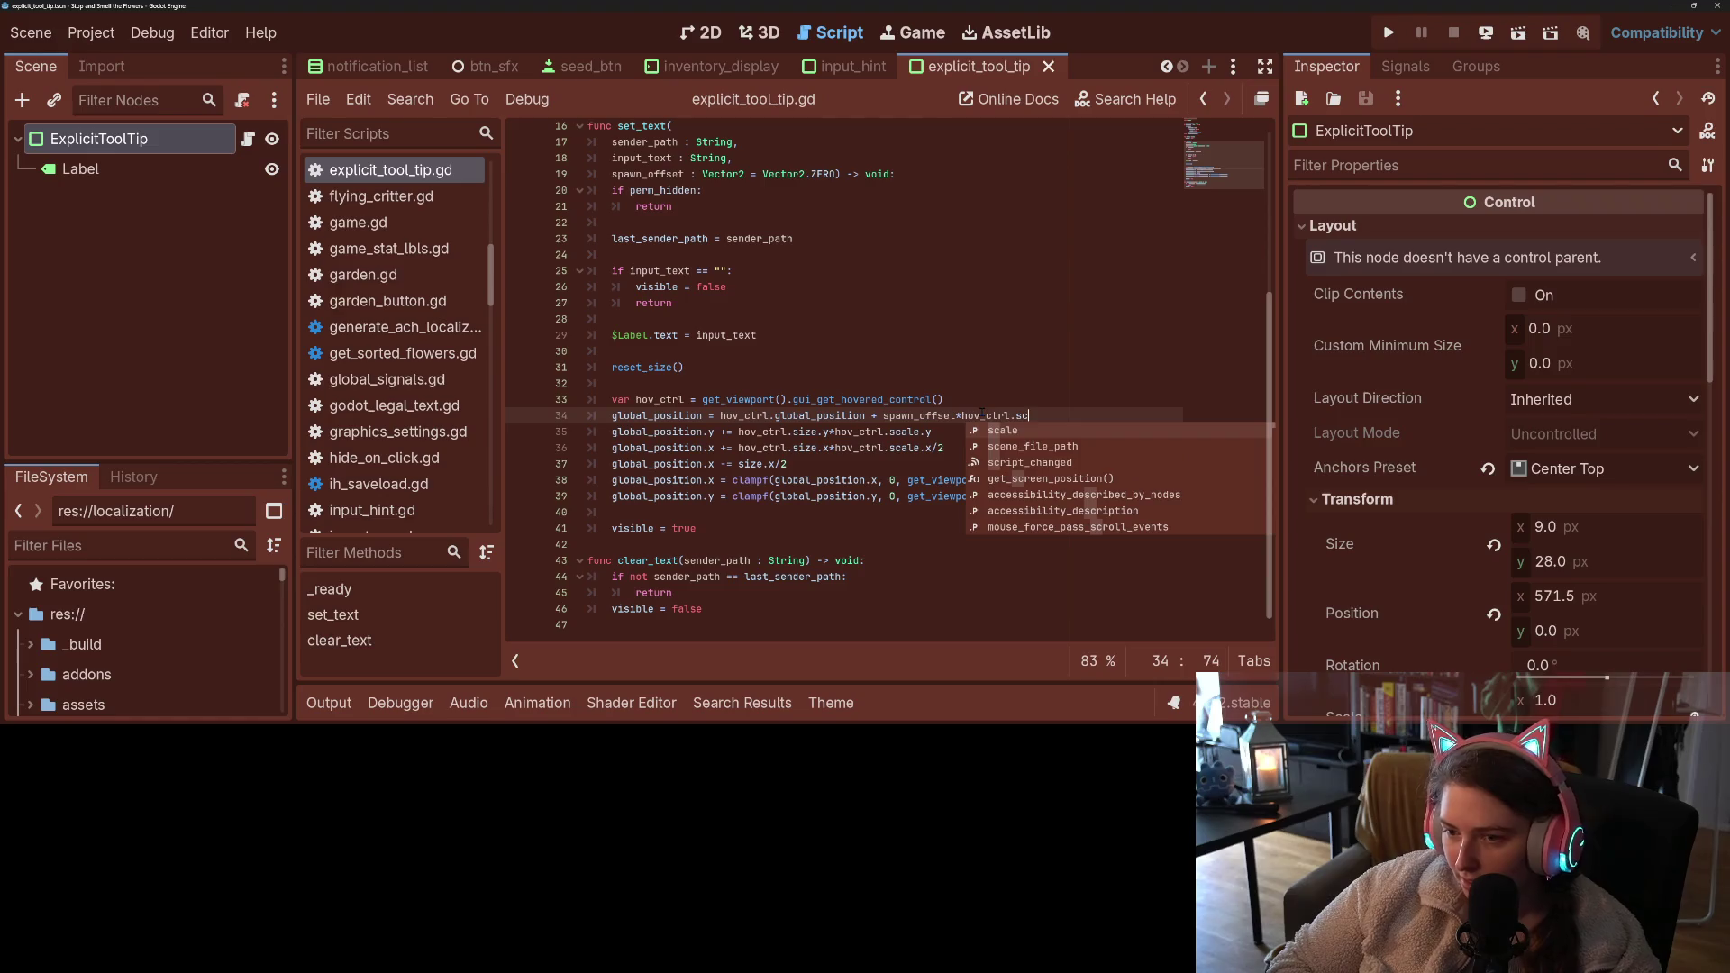
key("ctrl+s")
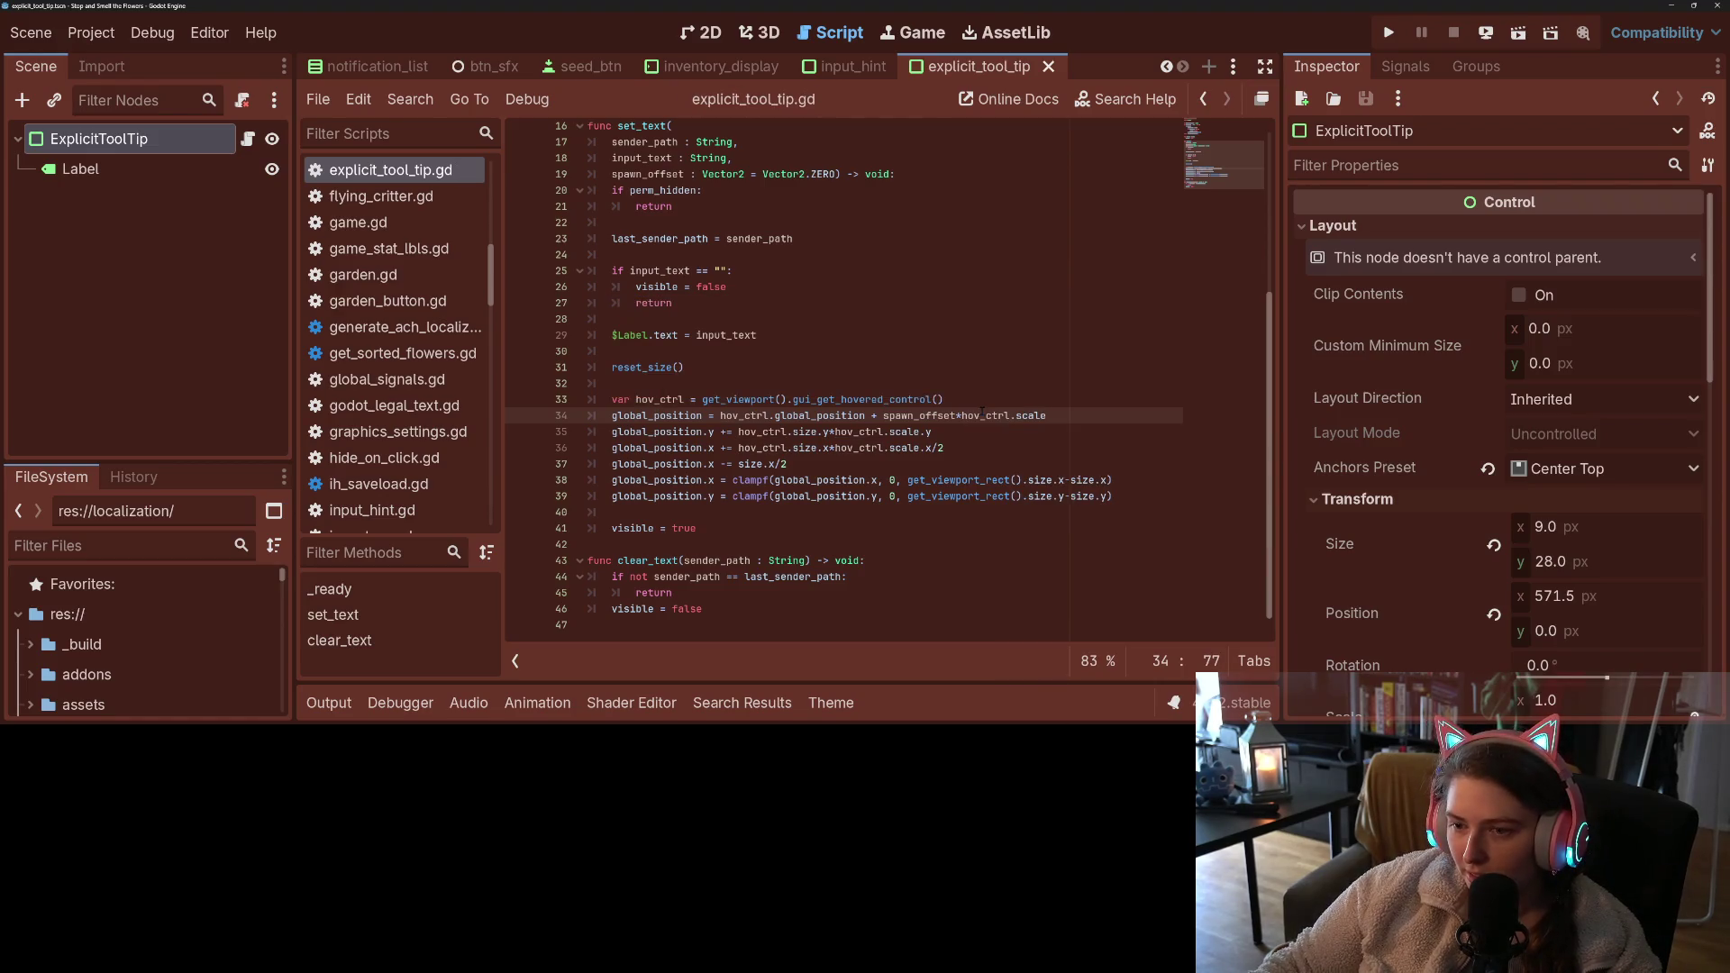
left_click(1389, 34)
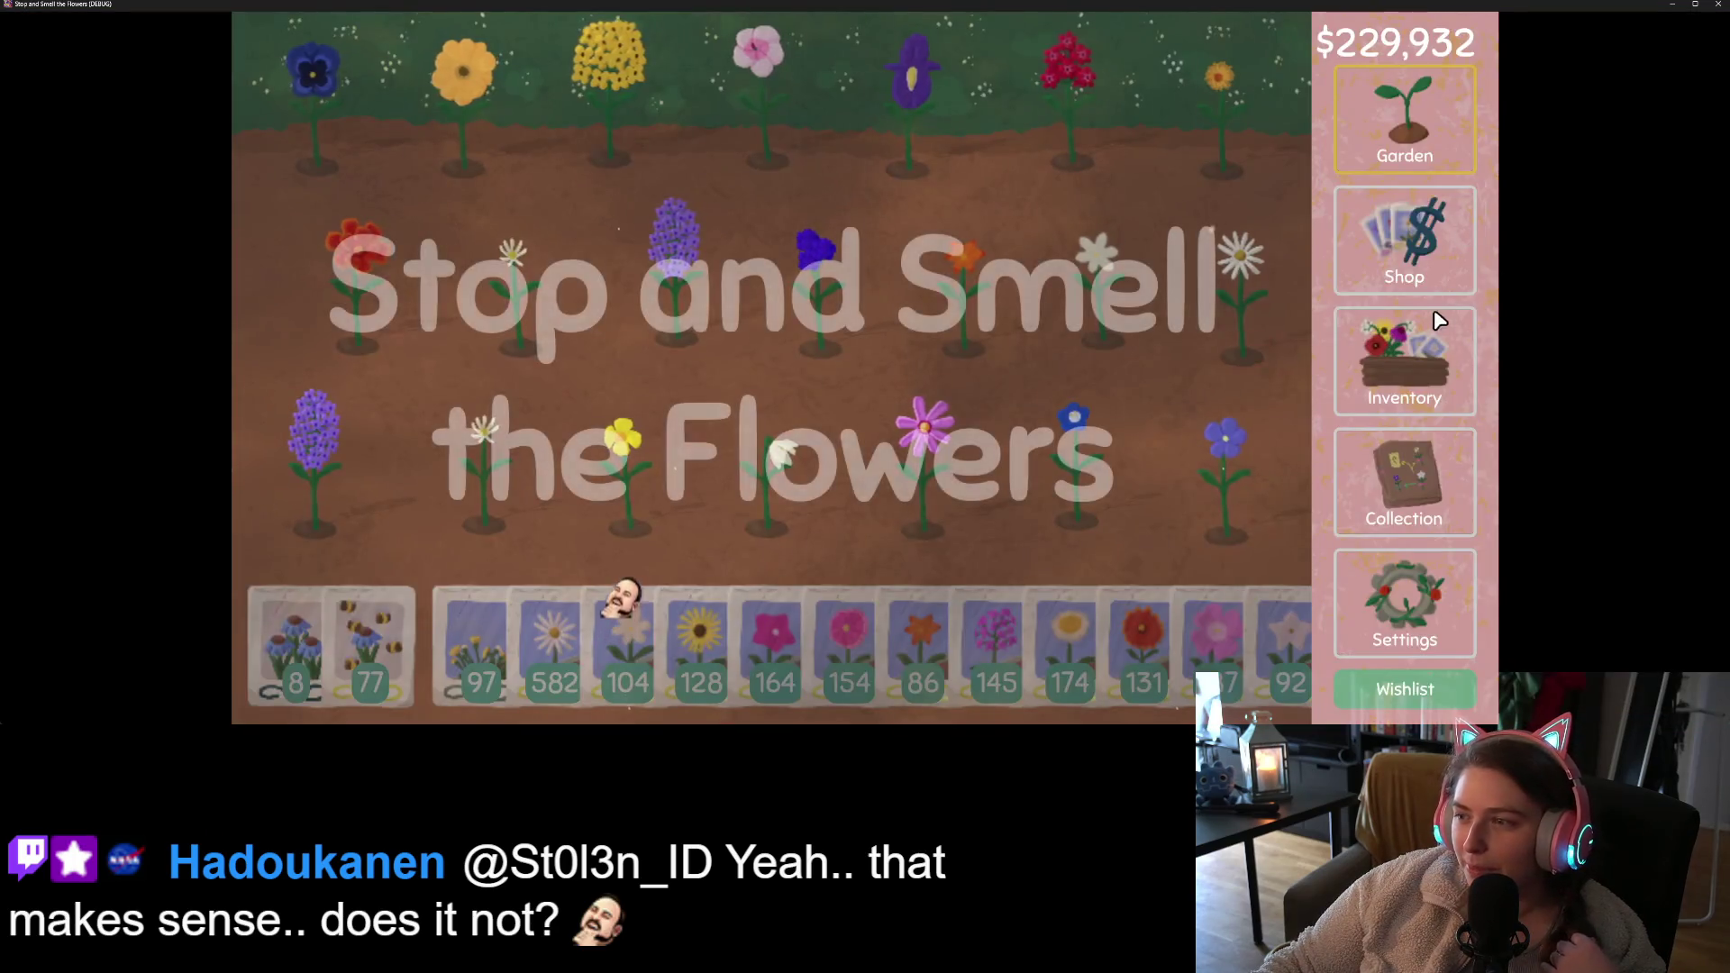
- Check the shop tooltip with the scaled offset, close the game, and show the set_text search results
left_click(1433, 275)
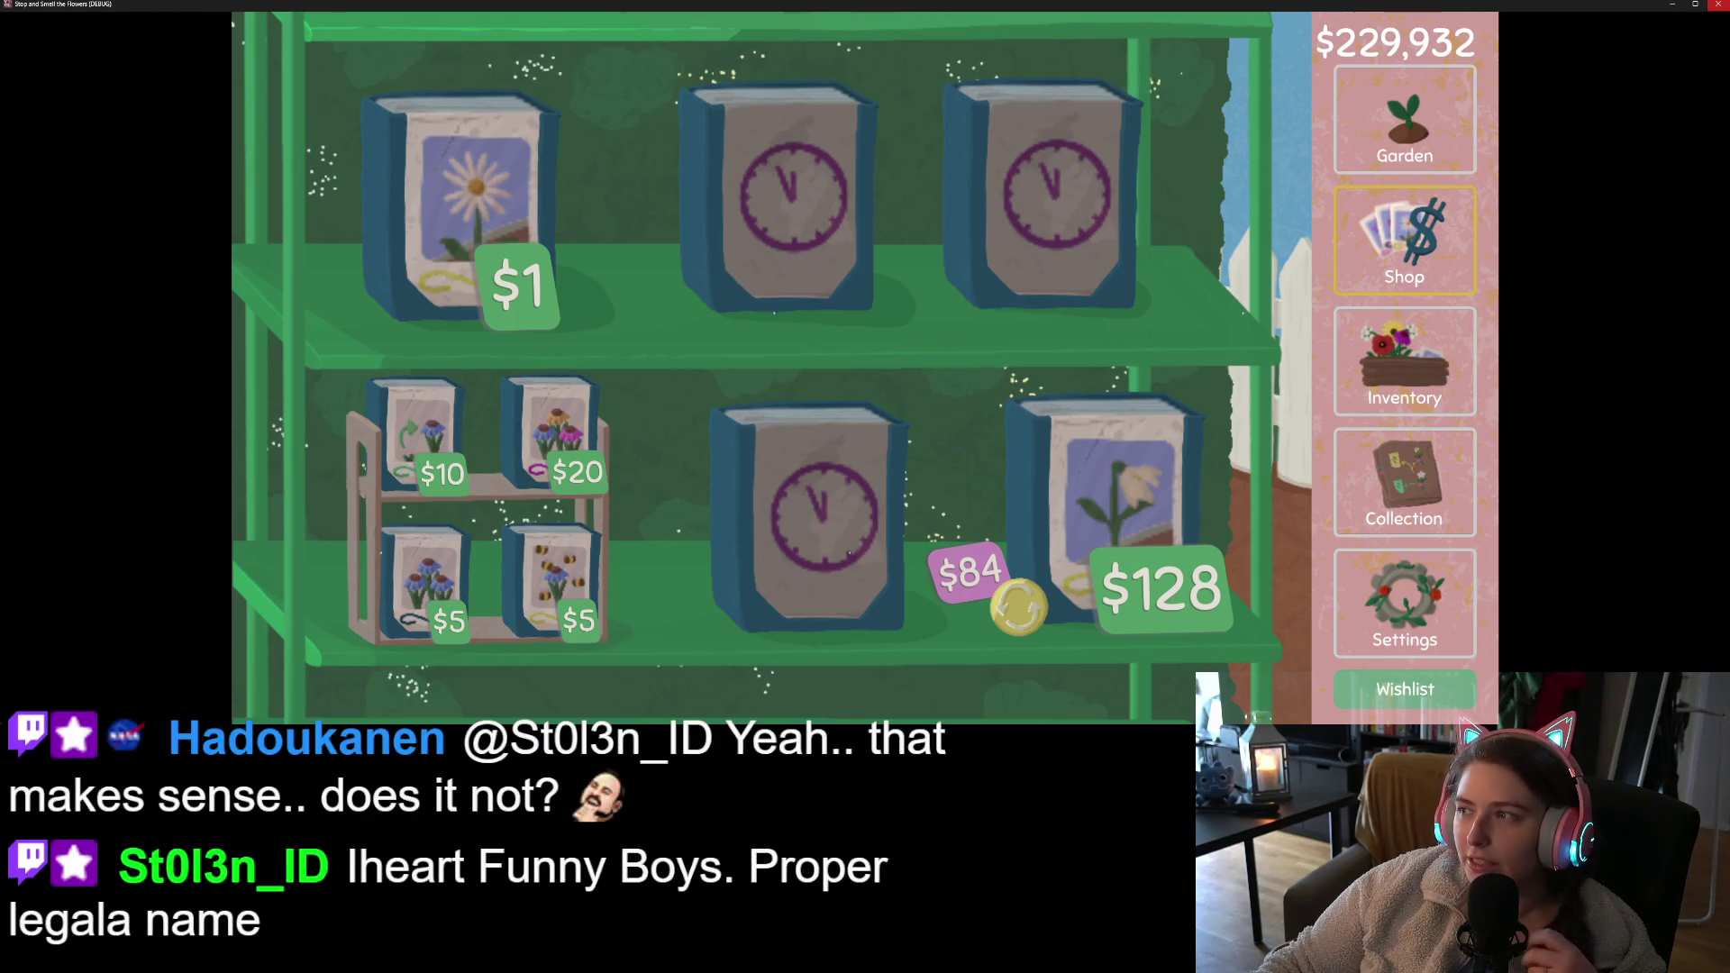
left_click(1717, 6)
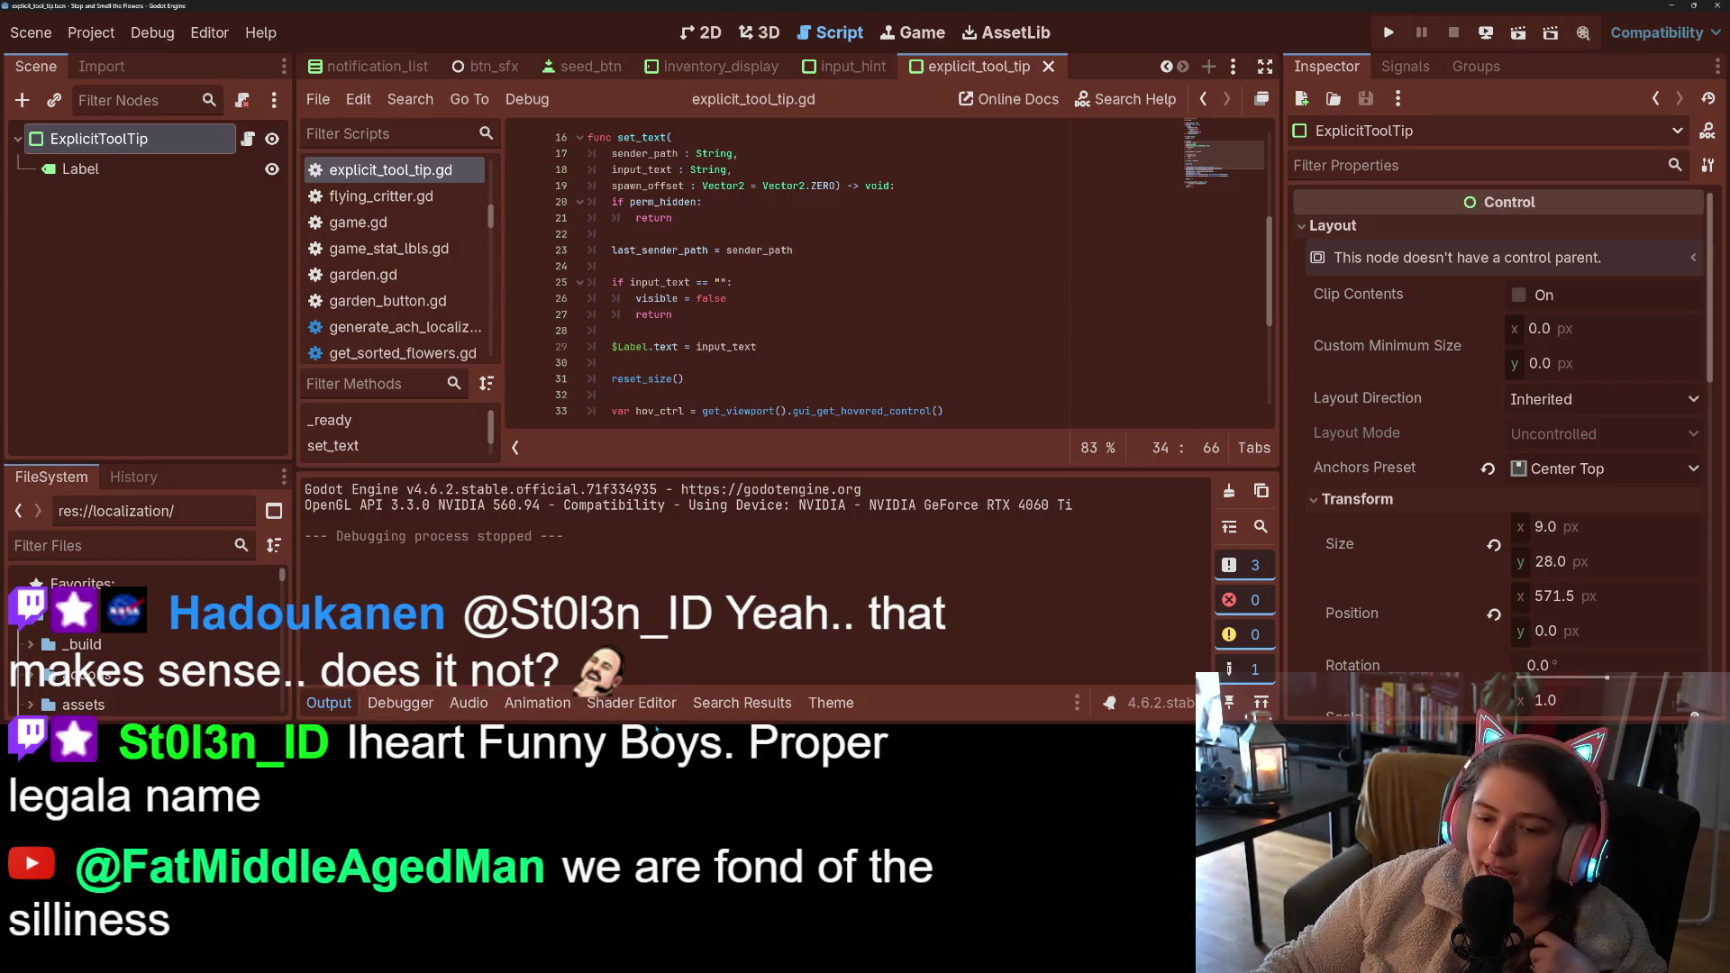
left_click(742, 703)
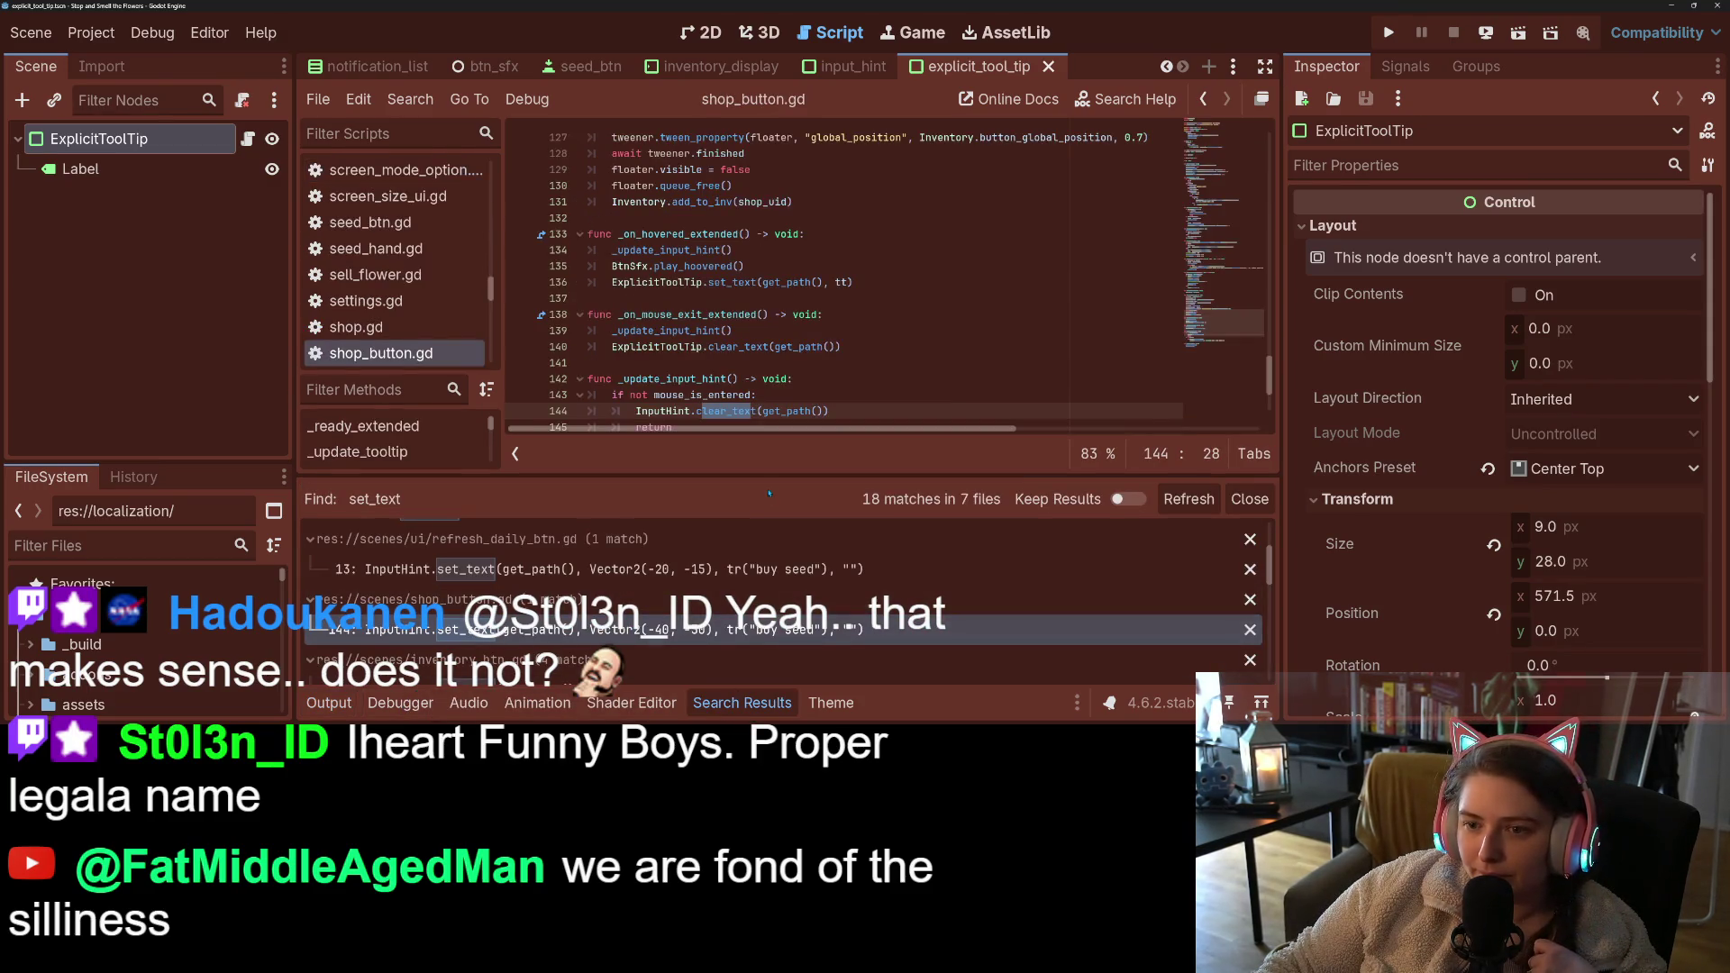
- Add tt, Vector2(0, -10) arguments to shop_button.gd's set_text call on line 136, save, and run
left_click(789, 328)
left_click(767, 282)
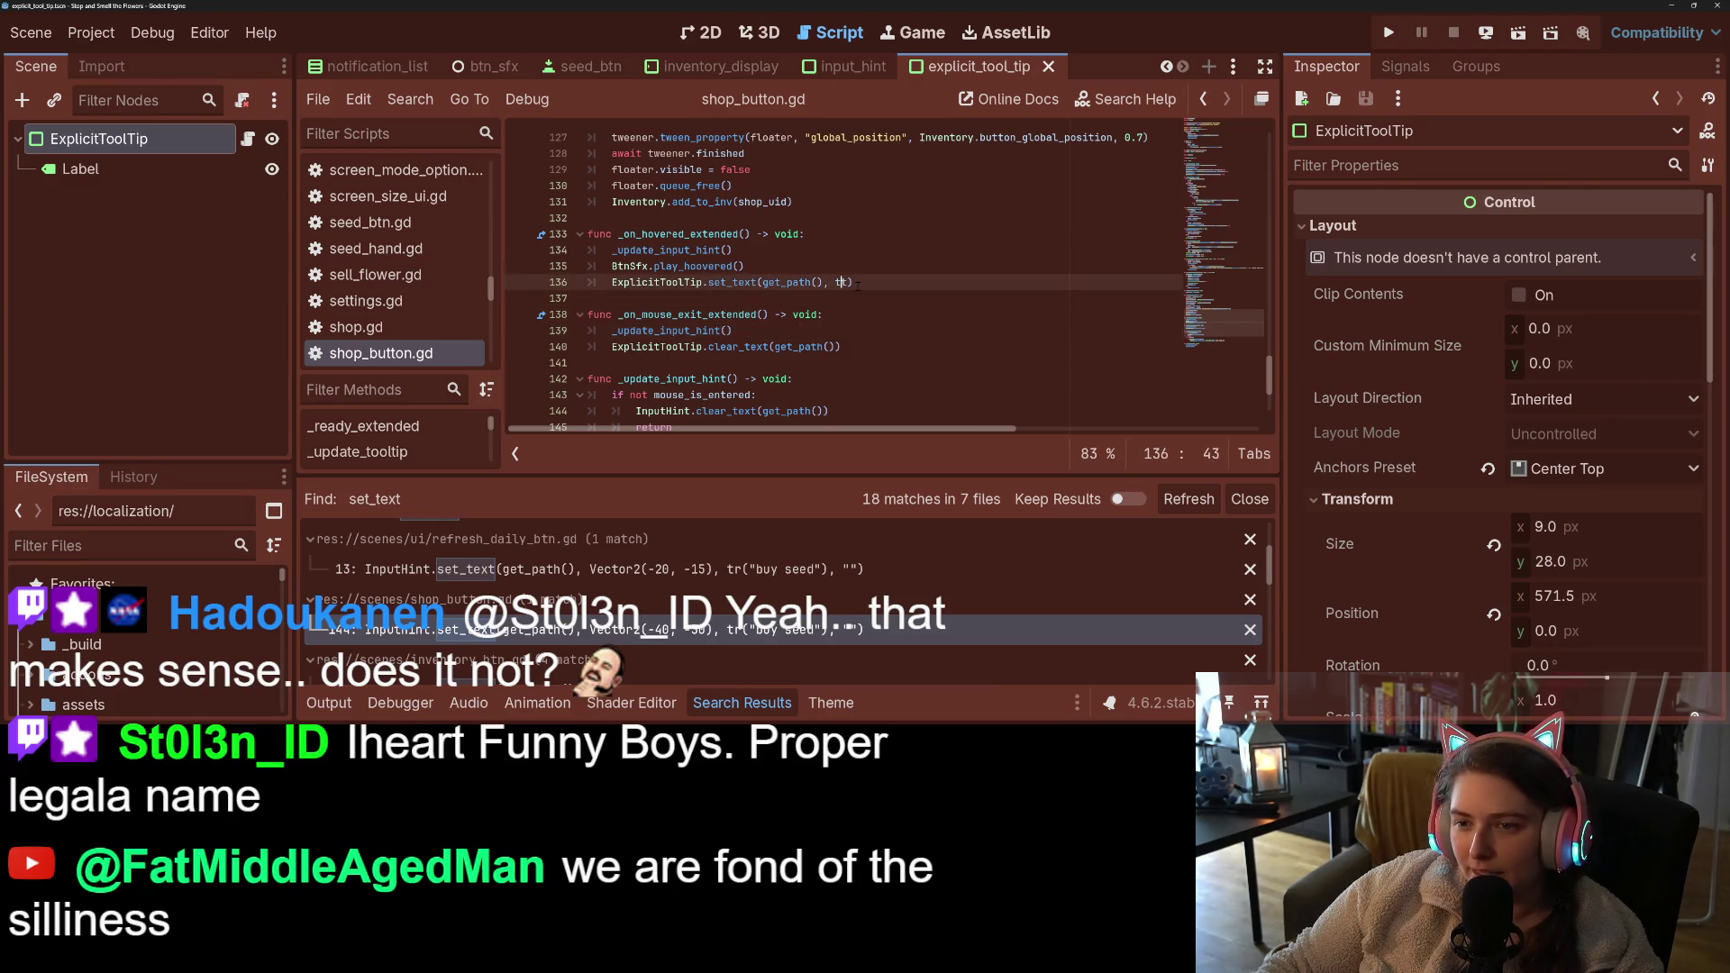
type("t, Vector2(0")
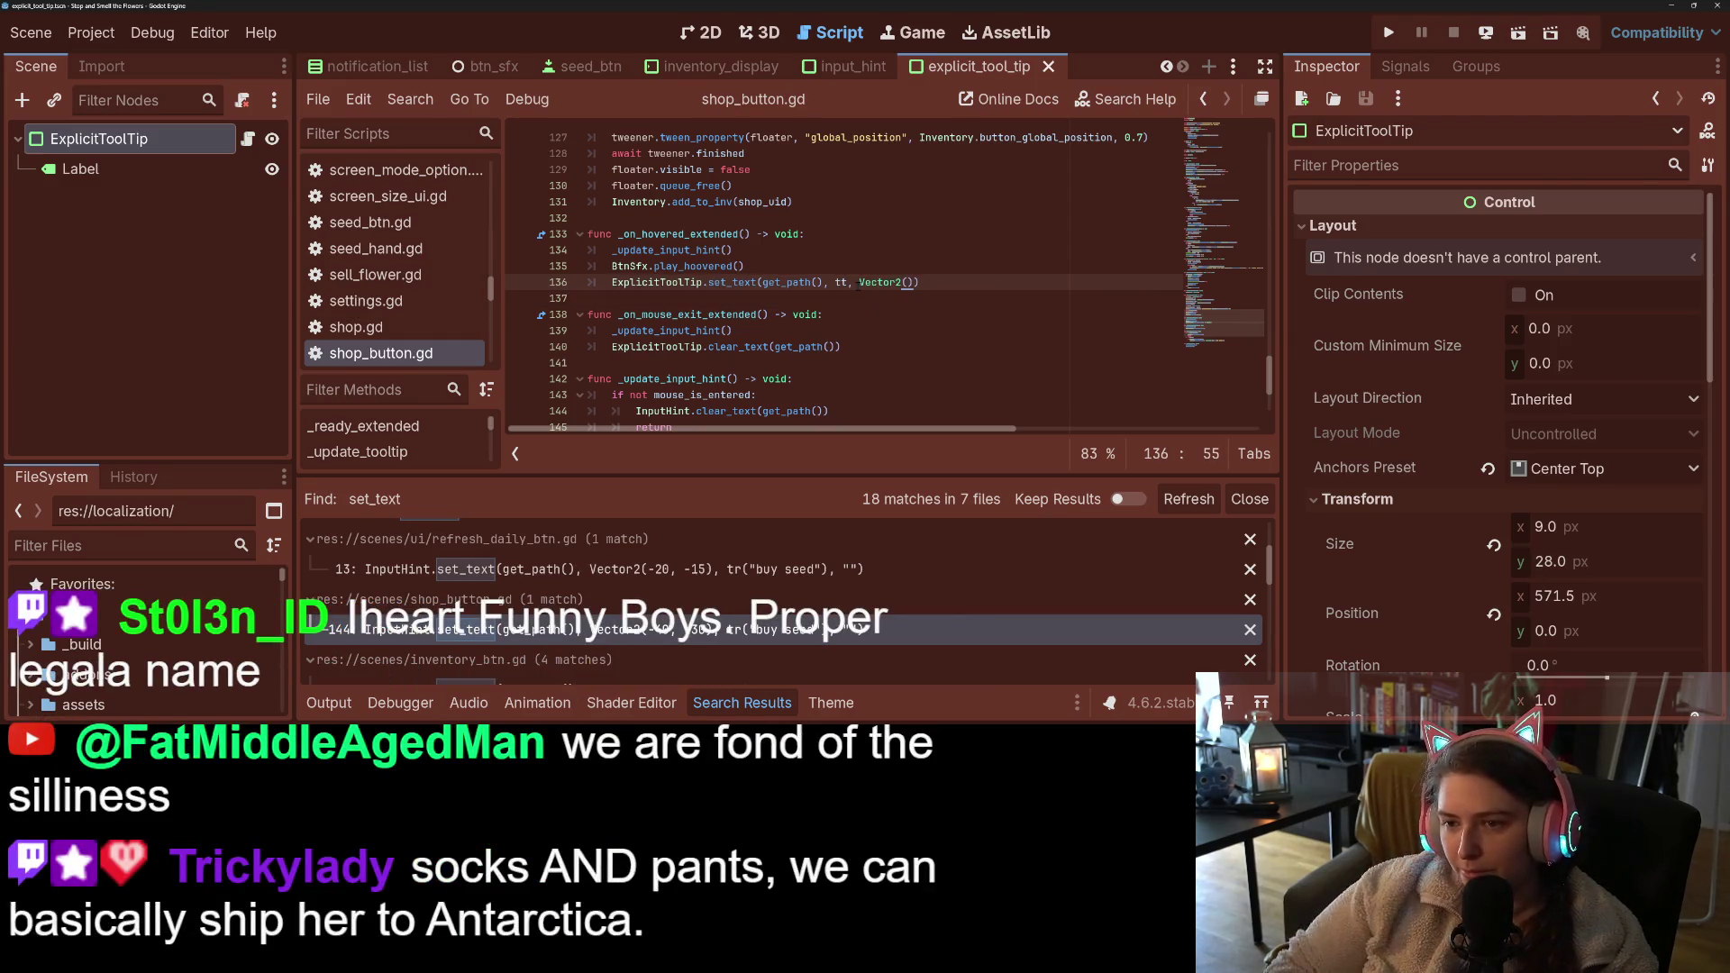
type(", -")
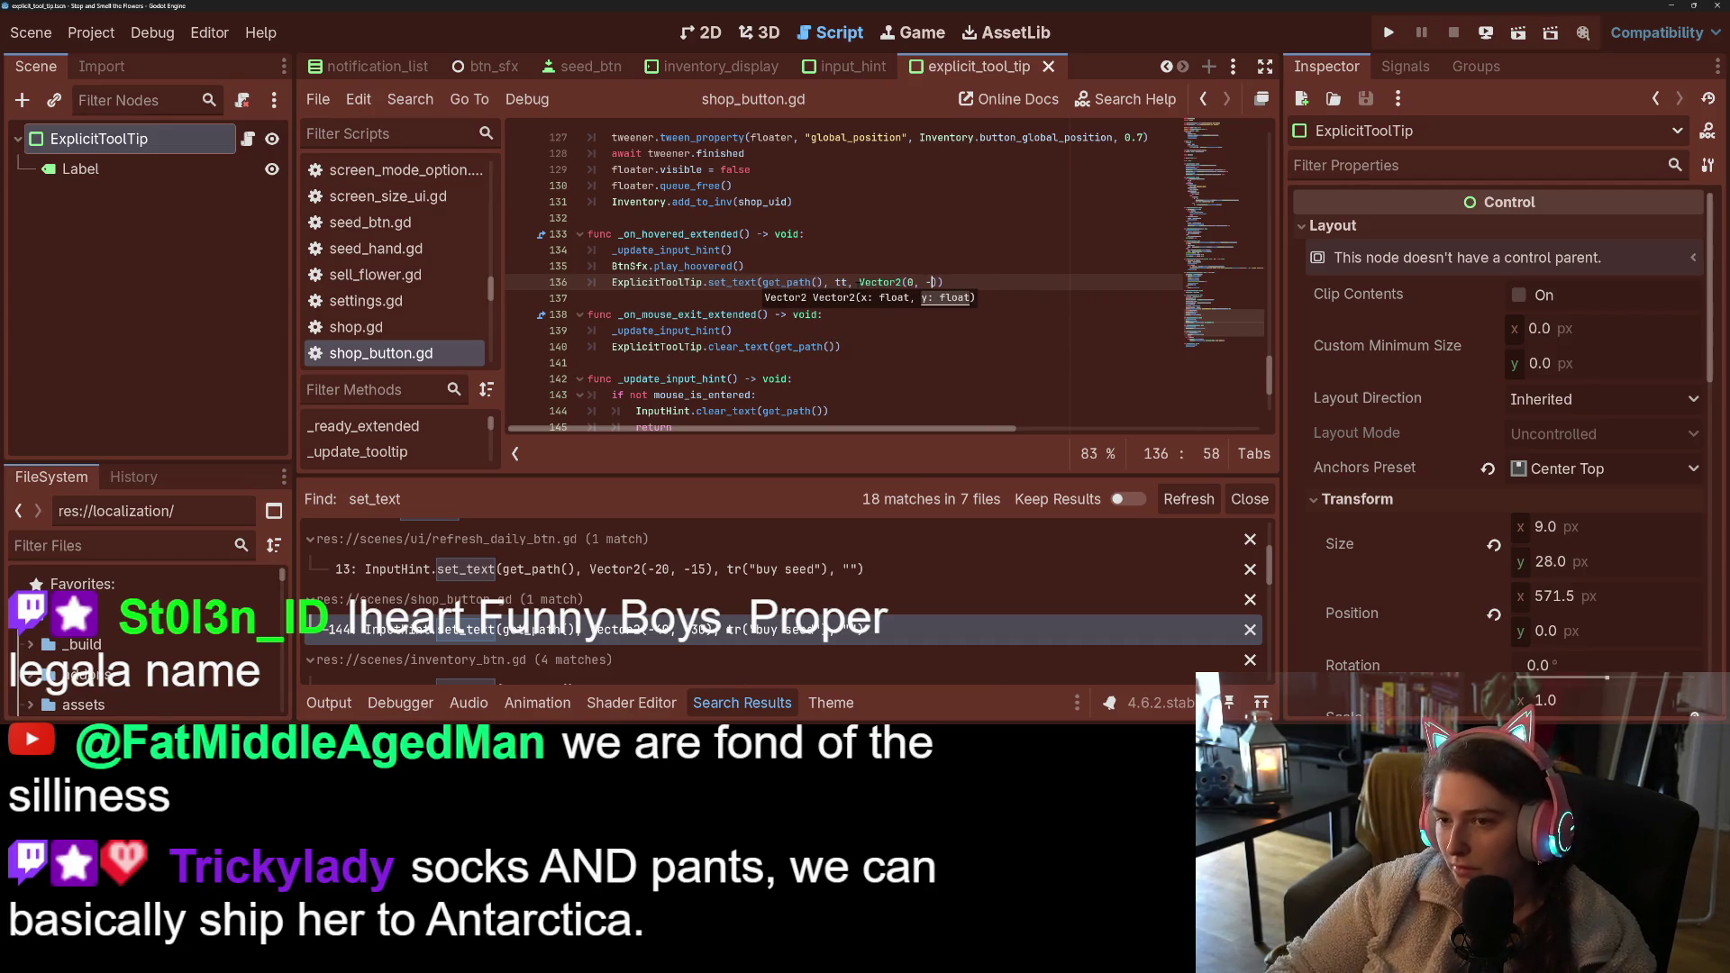
type("10")
key("ctrl+s")
key("F5")
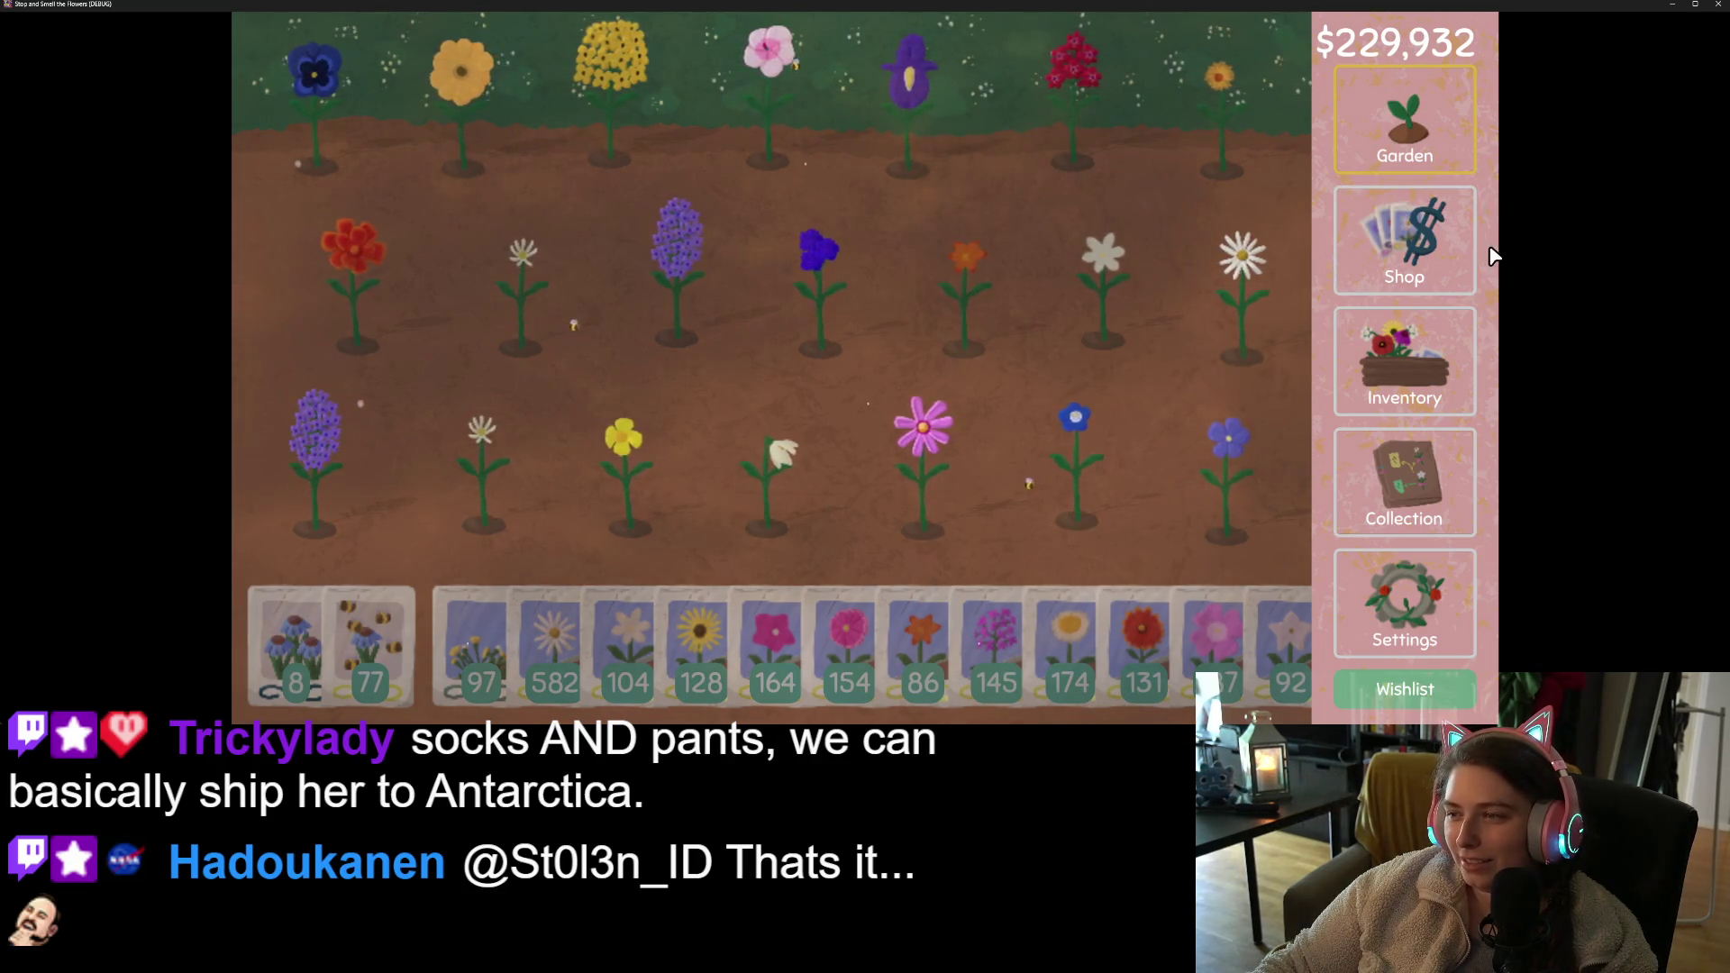
- Check the shop tooltip, then change line 136's offset from -10 to -15, rerun, and reopen the shop
left_click(1410, 248)
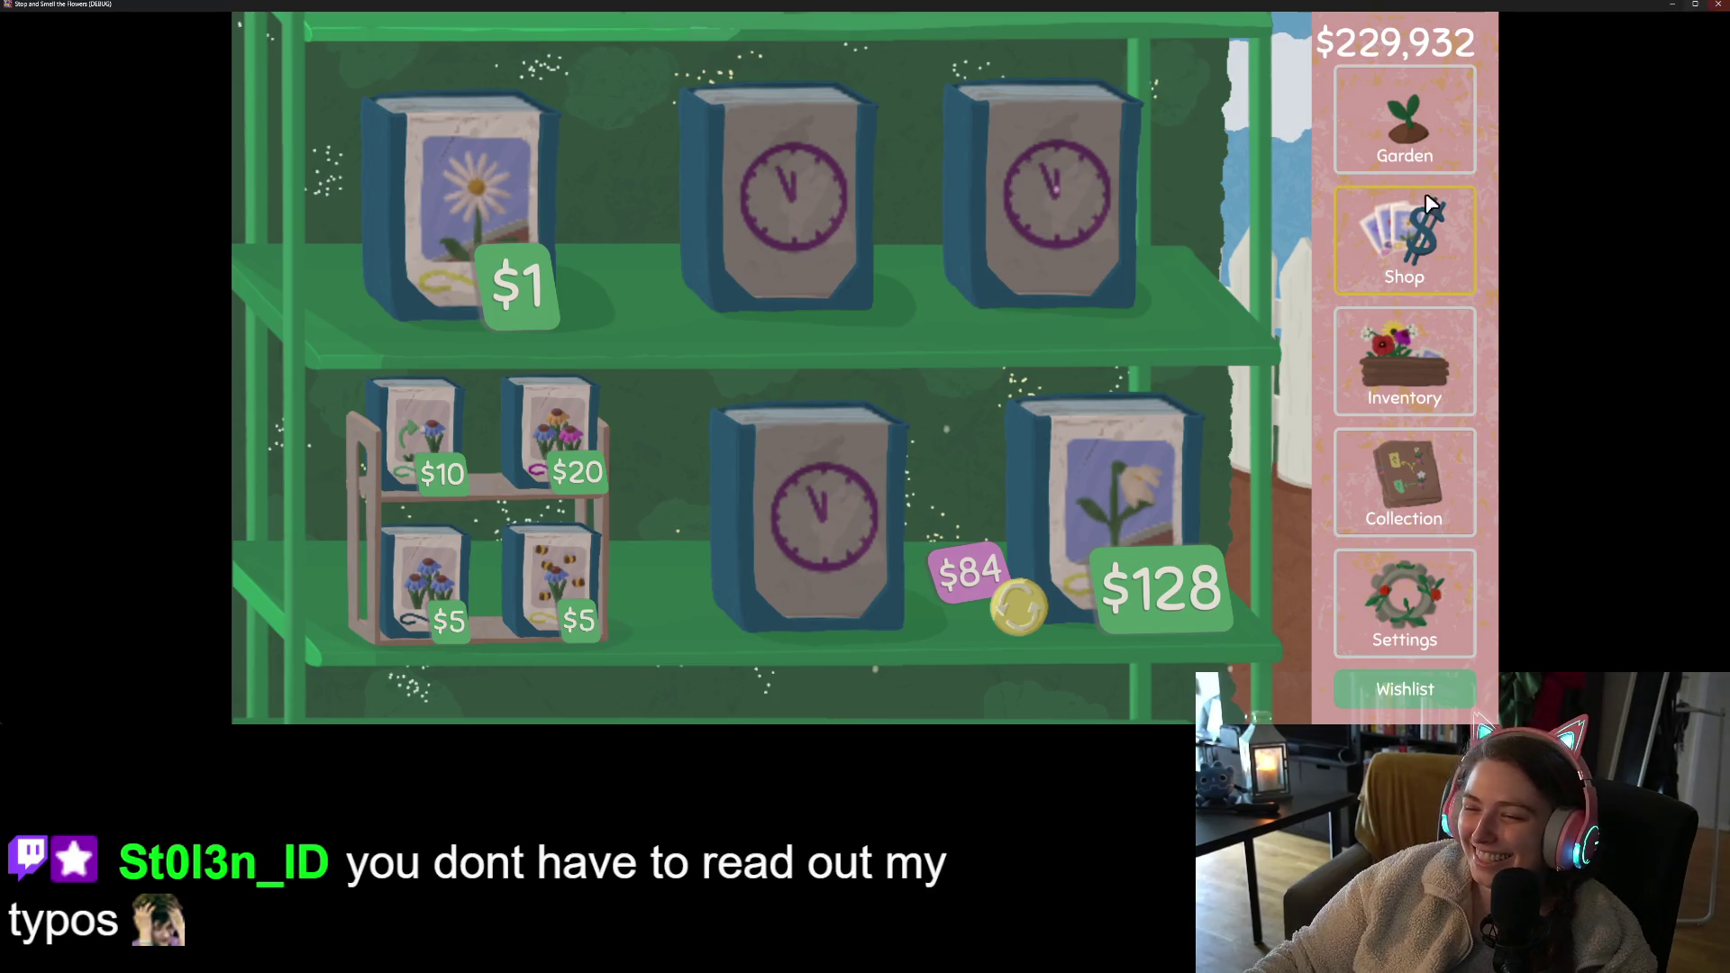
left_click(1718, 4)
type("5")
key("F5")
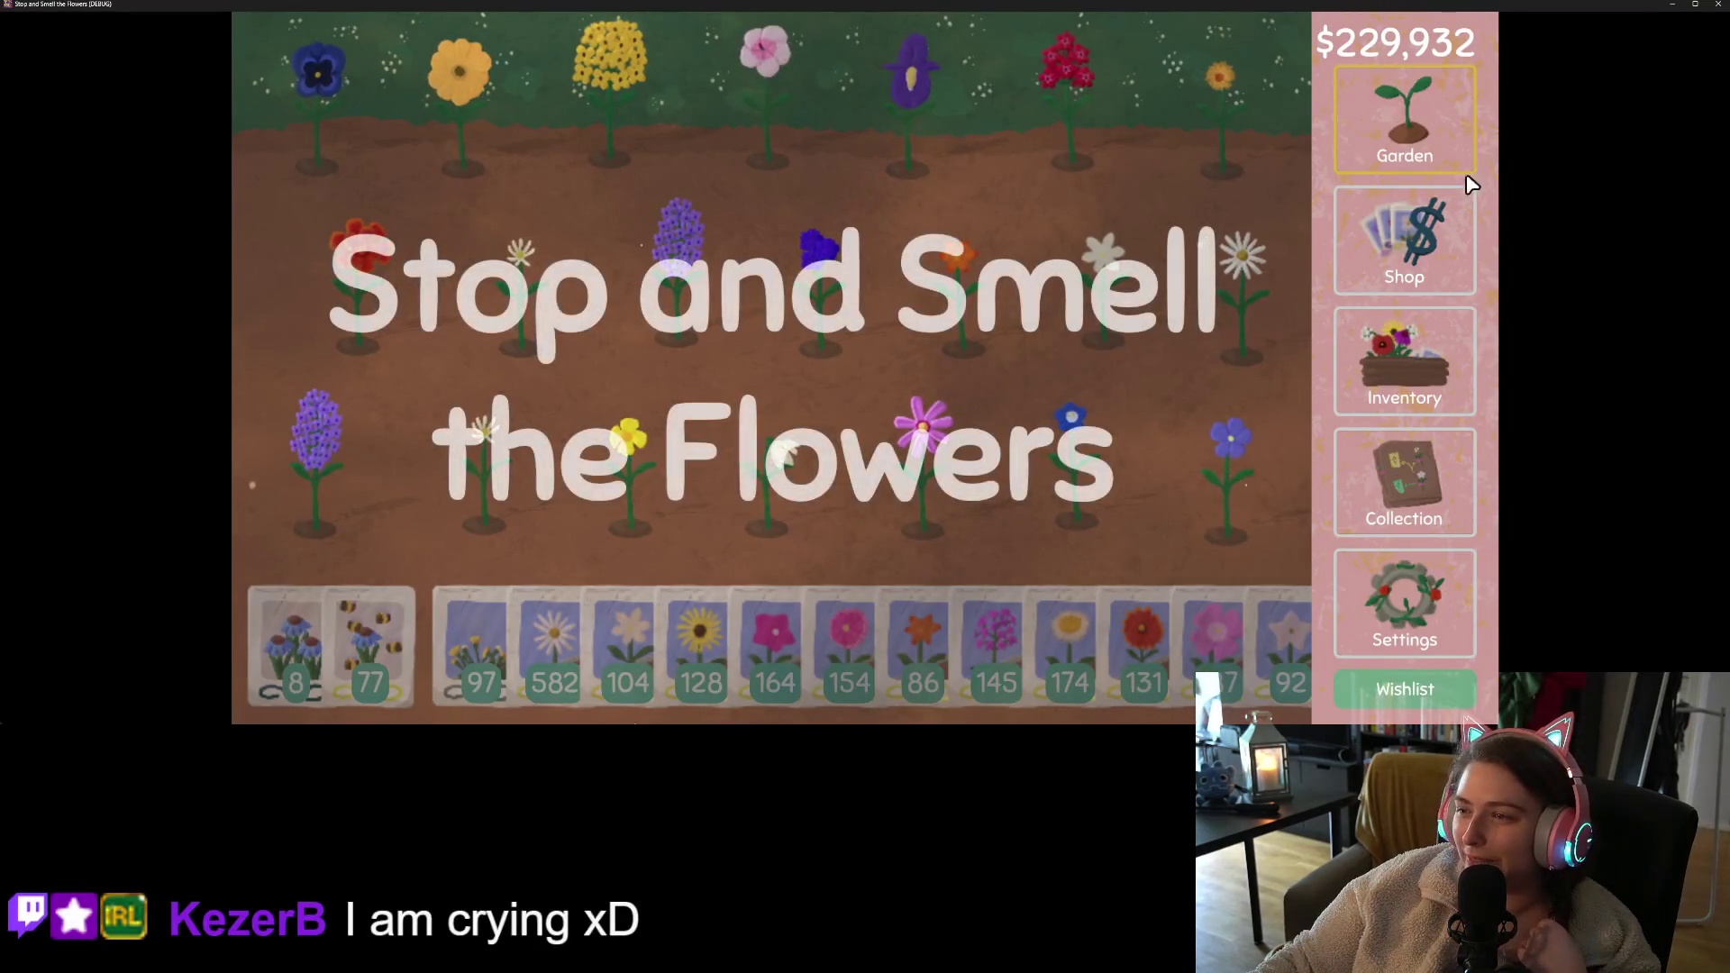
left_click(1432, 276)
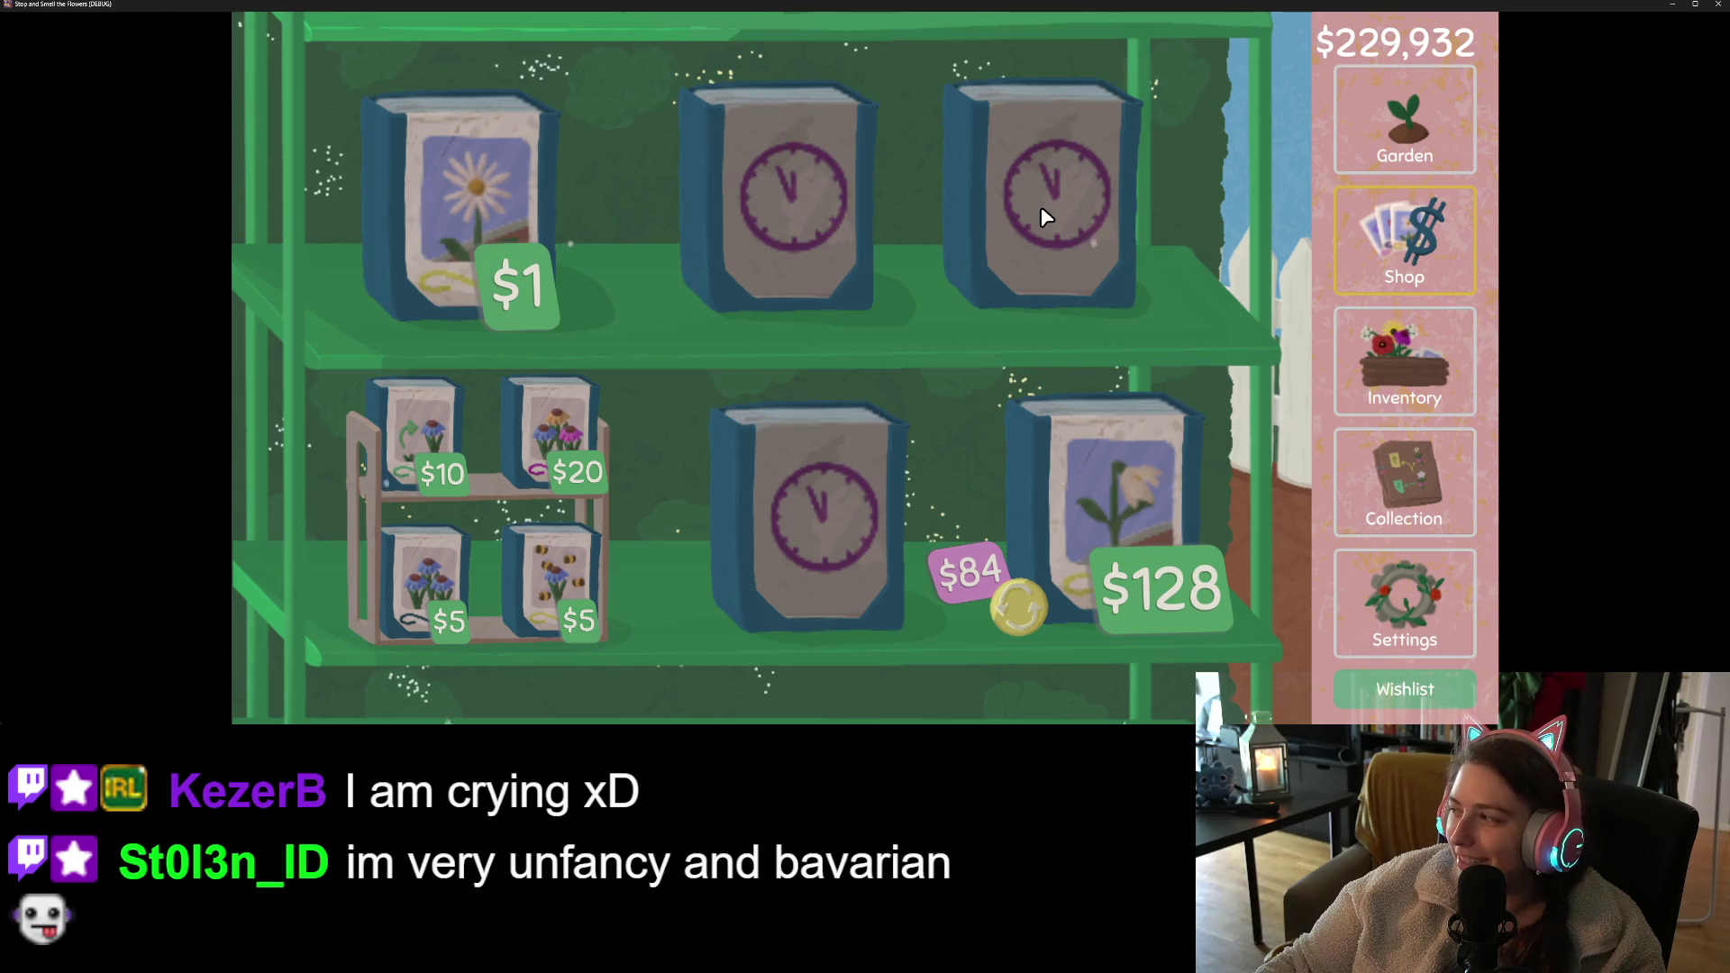
- Reroll the featured seed packet four times while watching its tooltip, then close the game
left_click(1016, 609)
left_click(1040, 618)
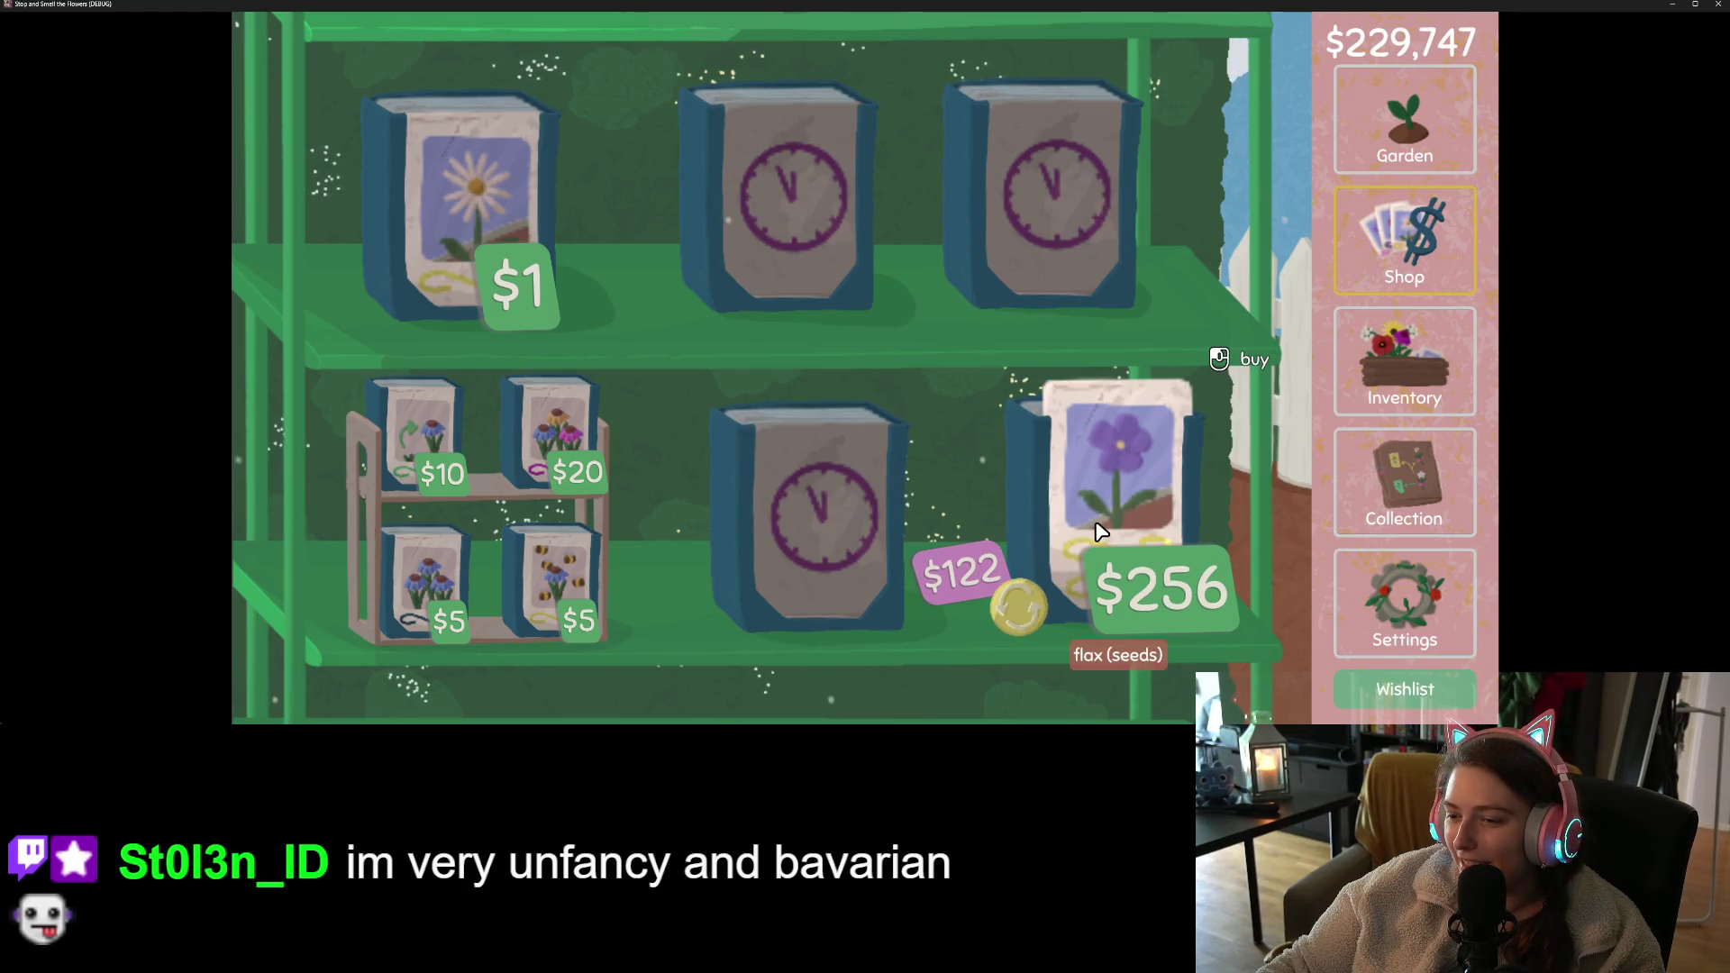
left_click(1041, 588)
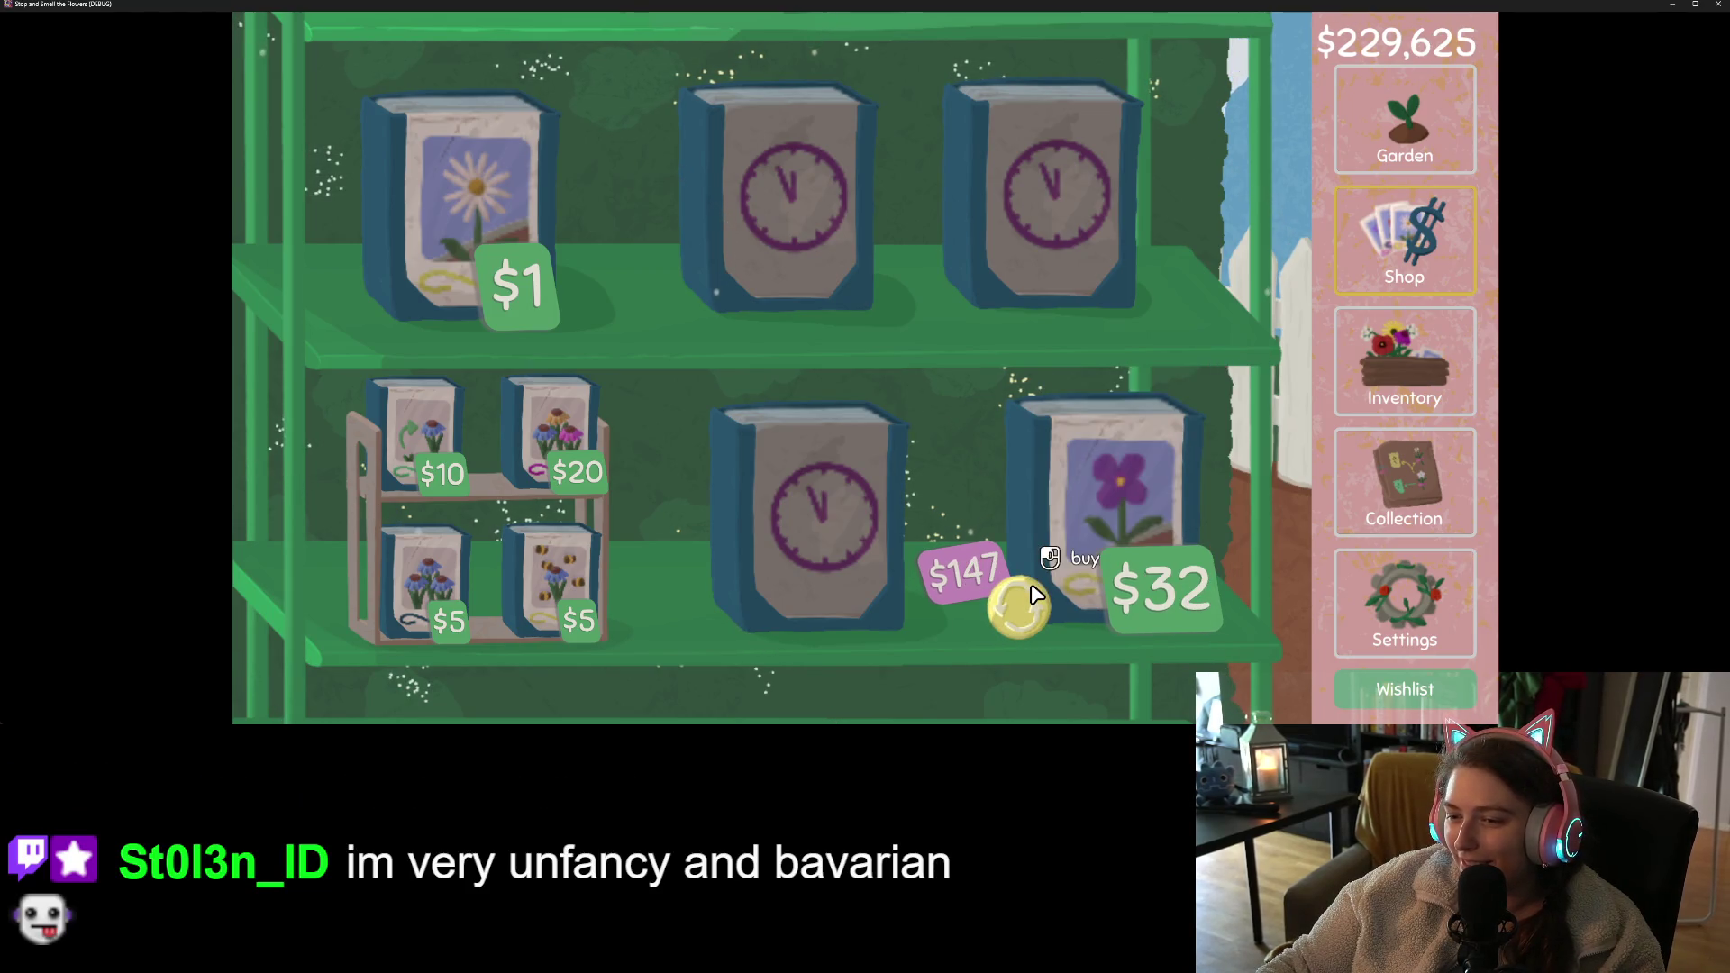
left_click(1028, 602)
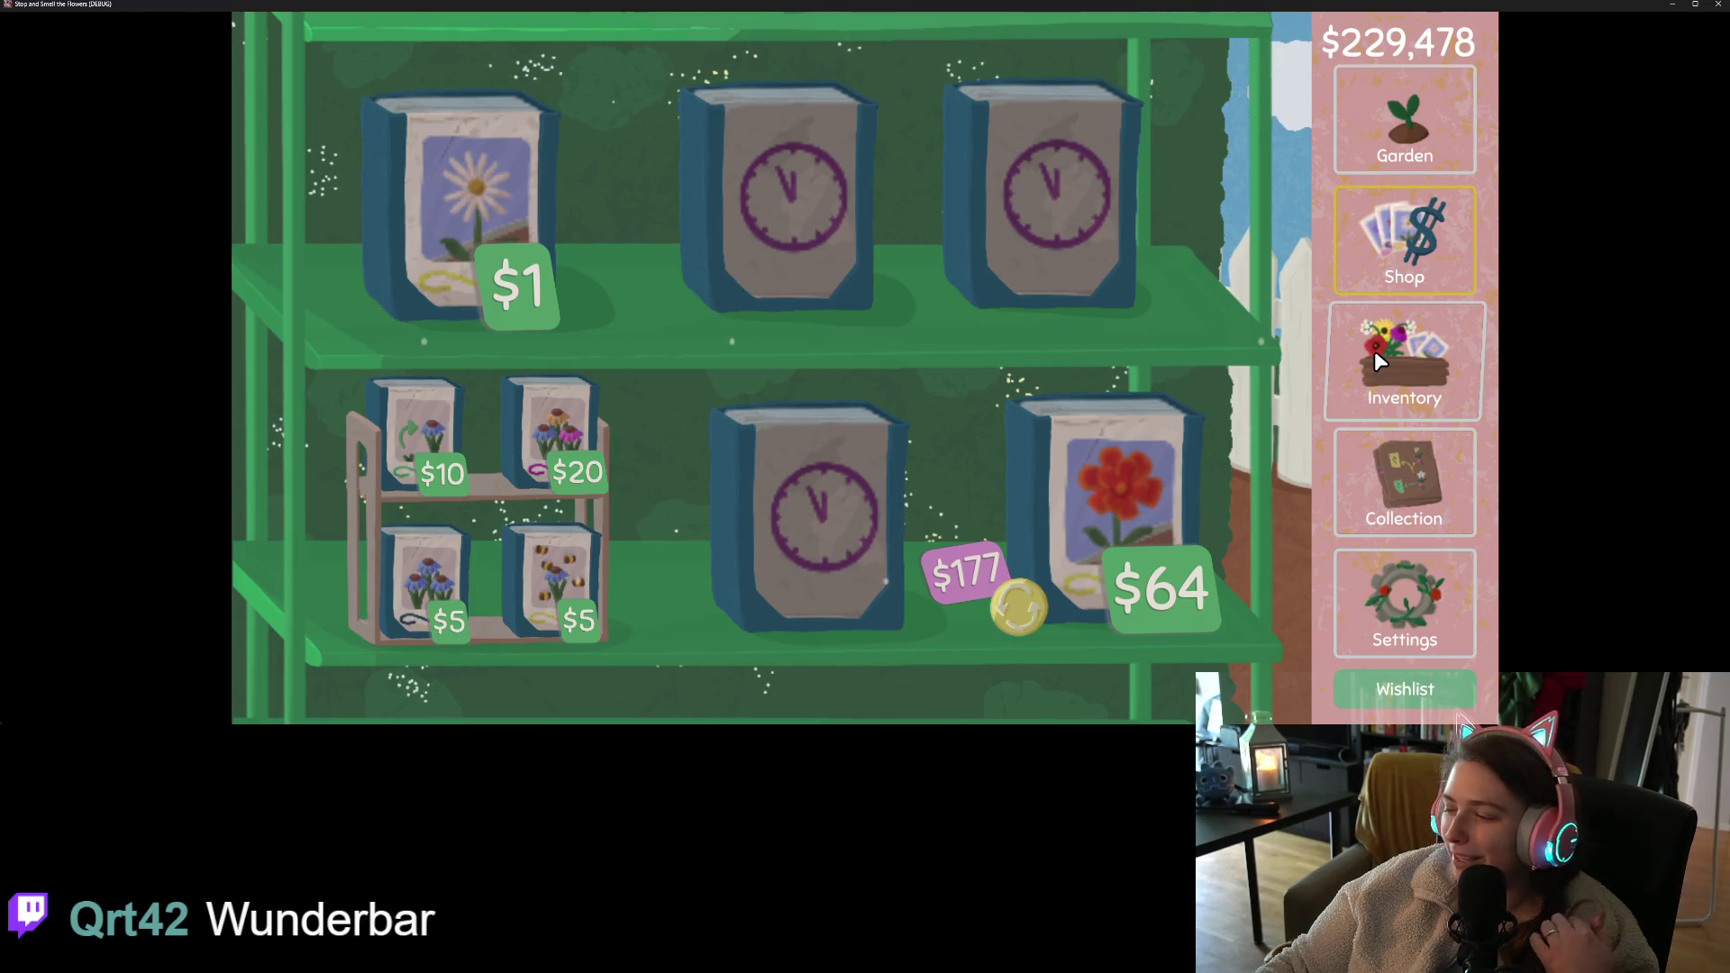
left_click(1720, 4)
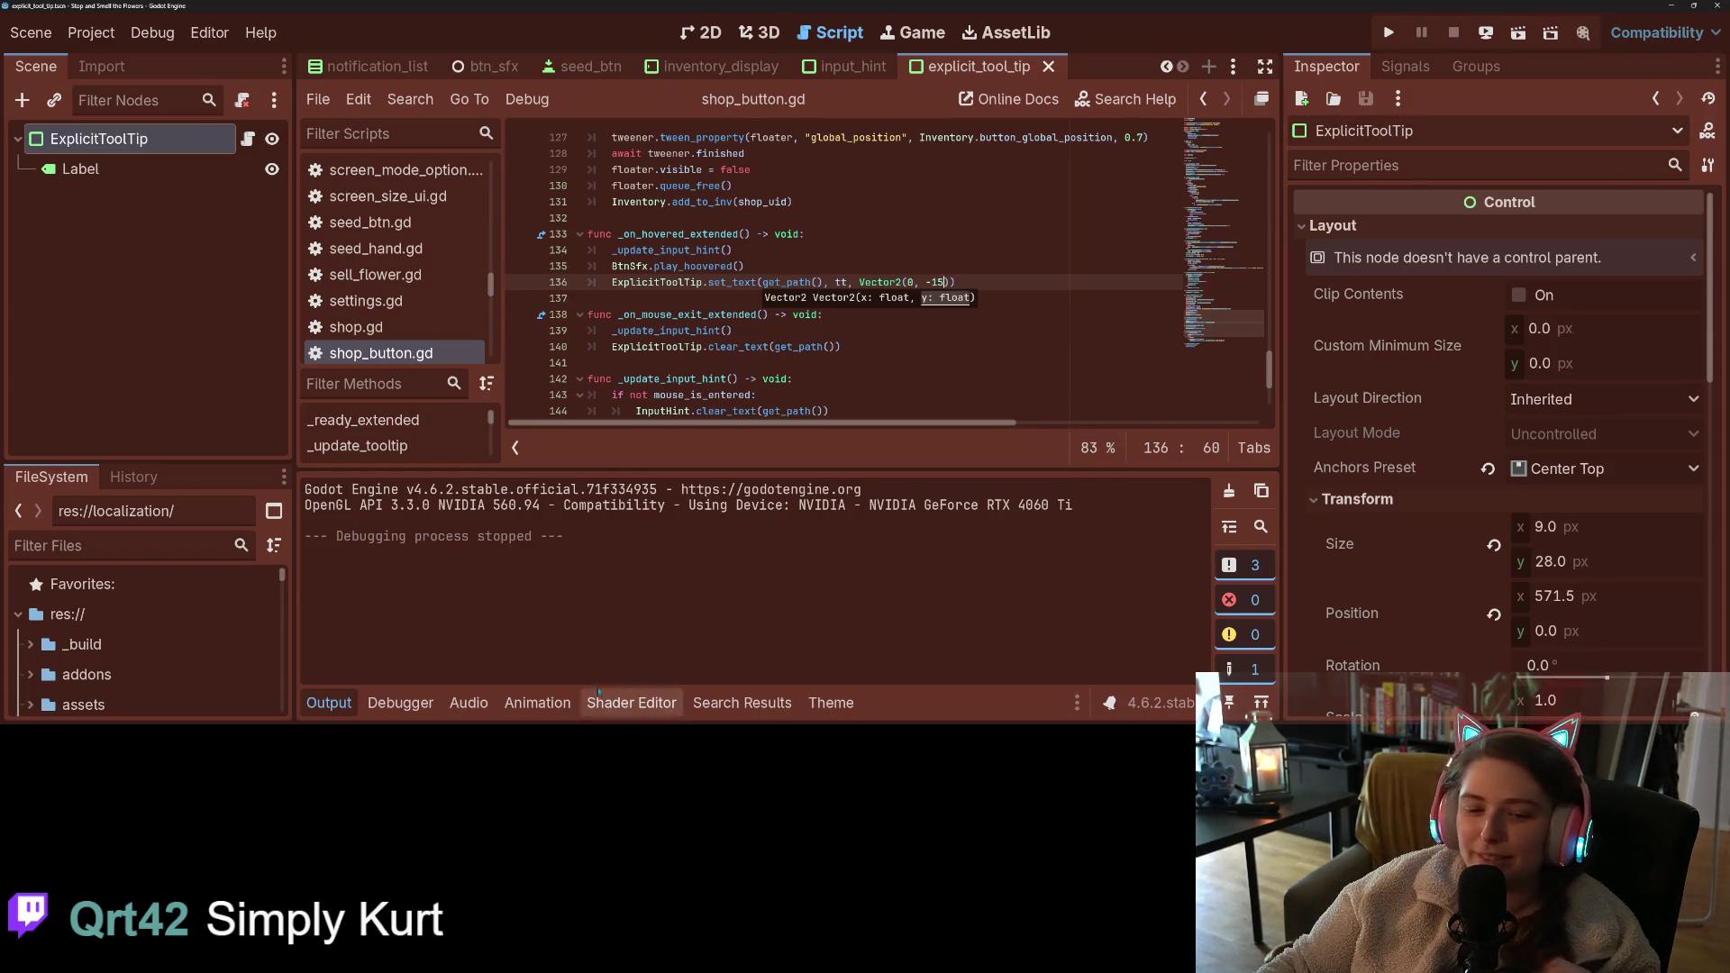
- Collapse the output panel and place the caret in line 136's Vector2(0, -15) offset
left_click(328, 703)
left_click(1108, 436)
left_click(1077, 355)
left_click(1062, 341)
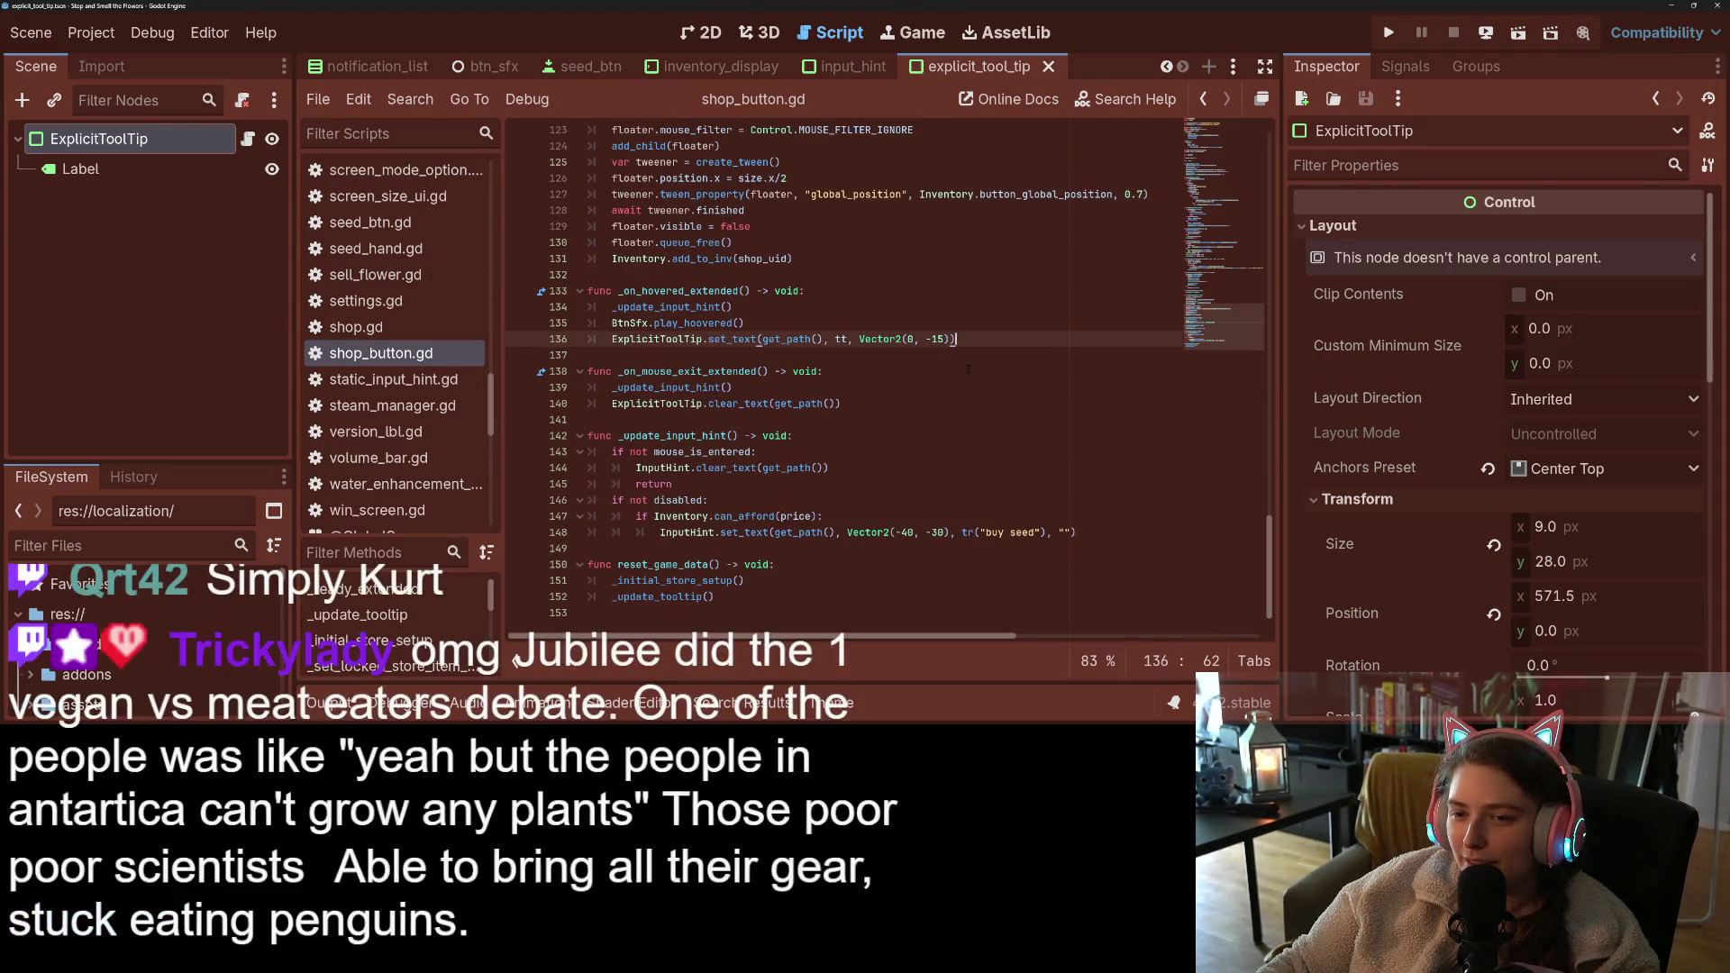
key("Left")
key("Left")
key("Left")
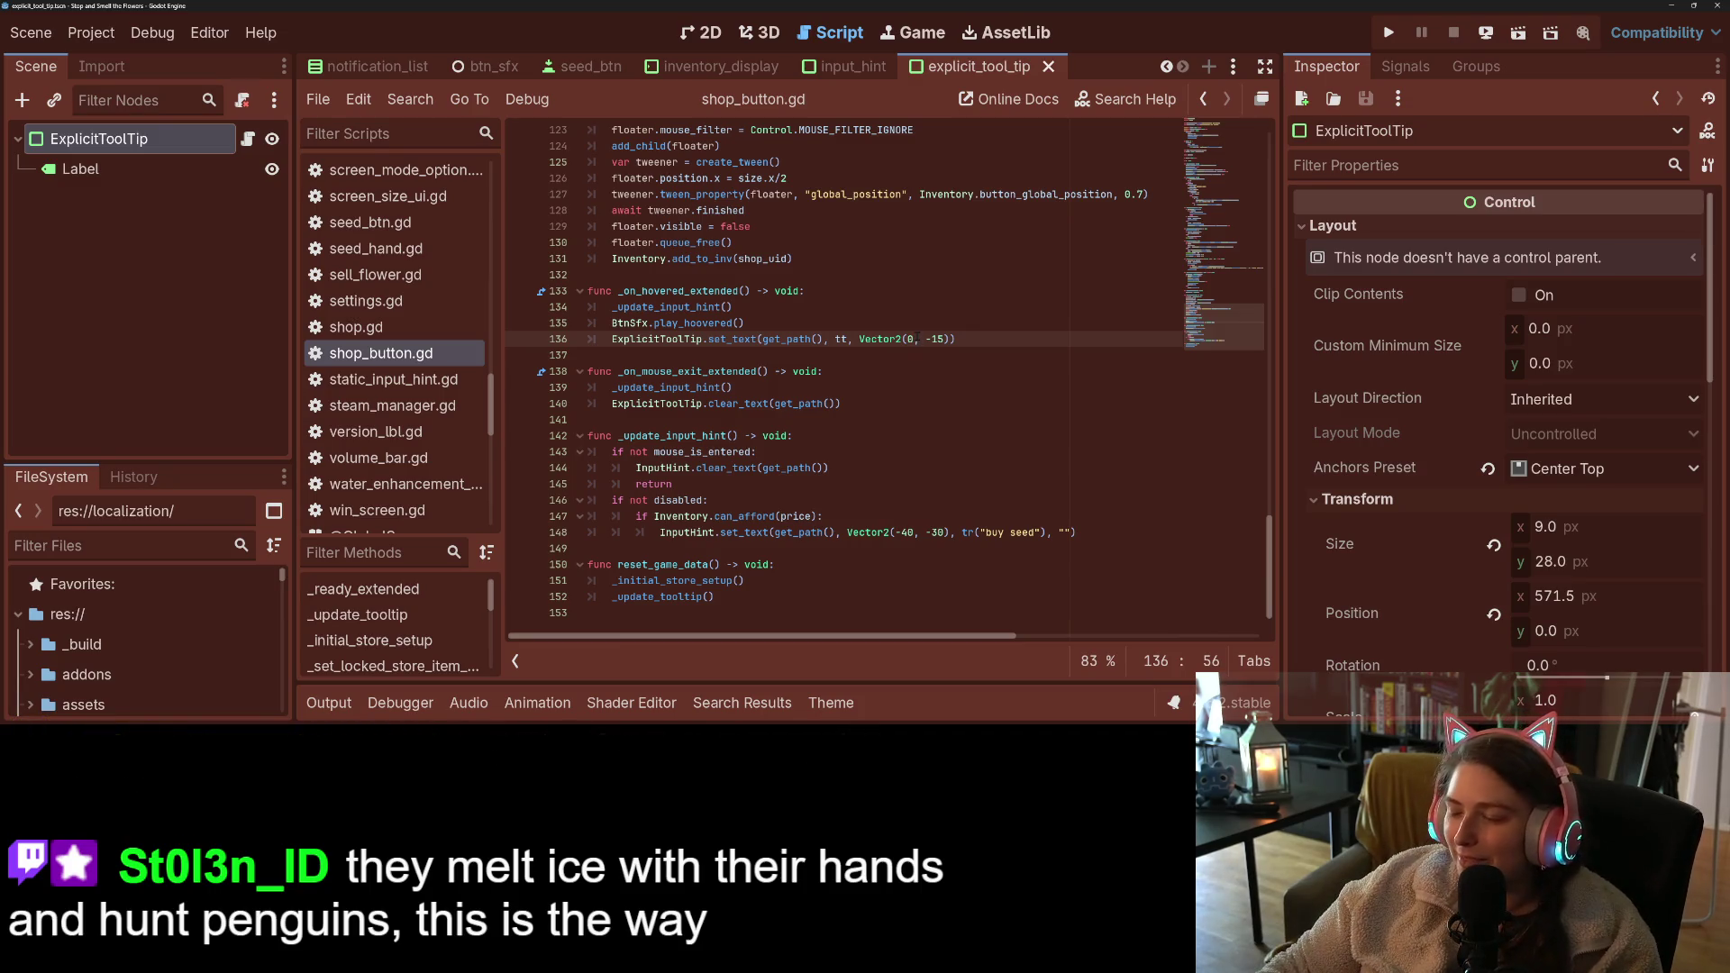
left_click(774, 340)
double_click(689, 340)
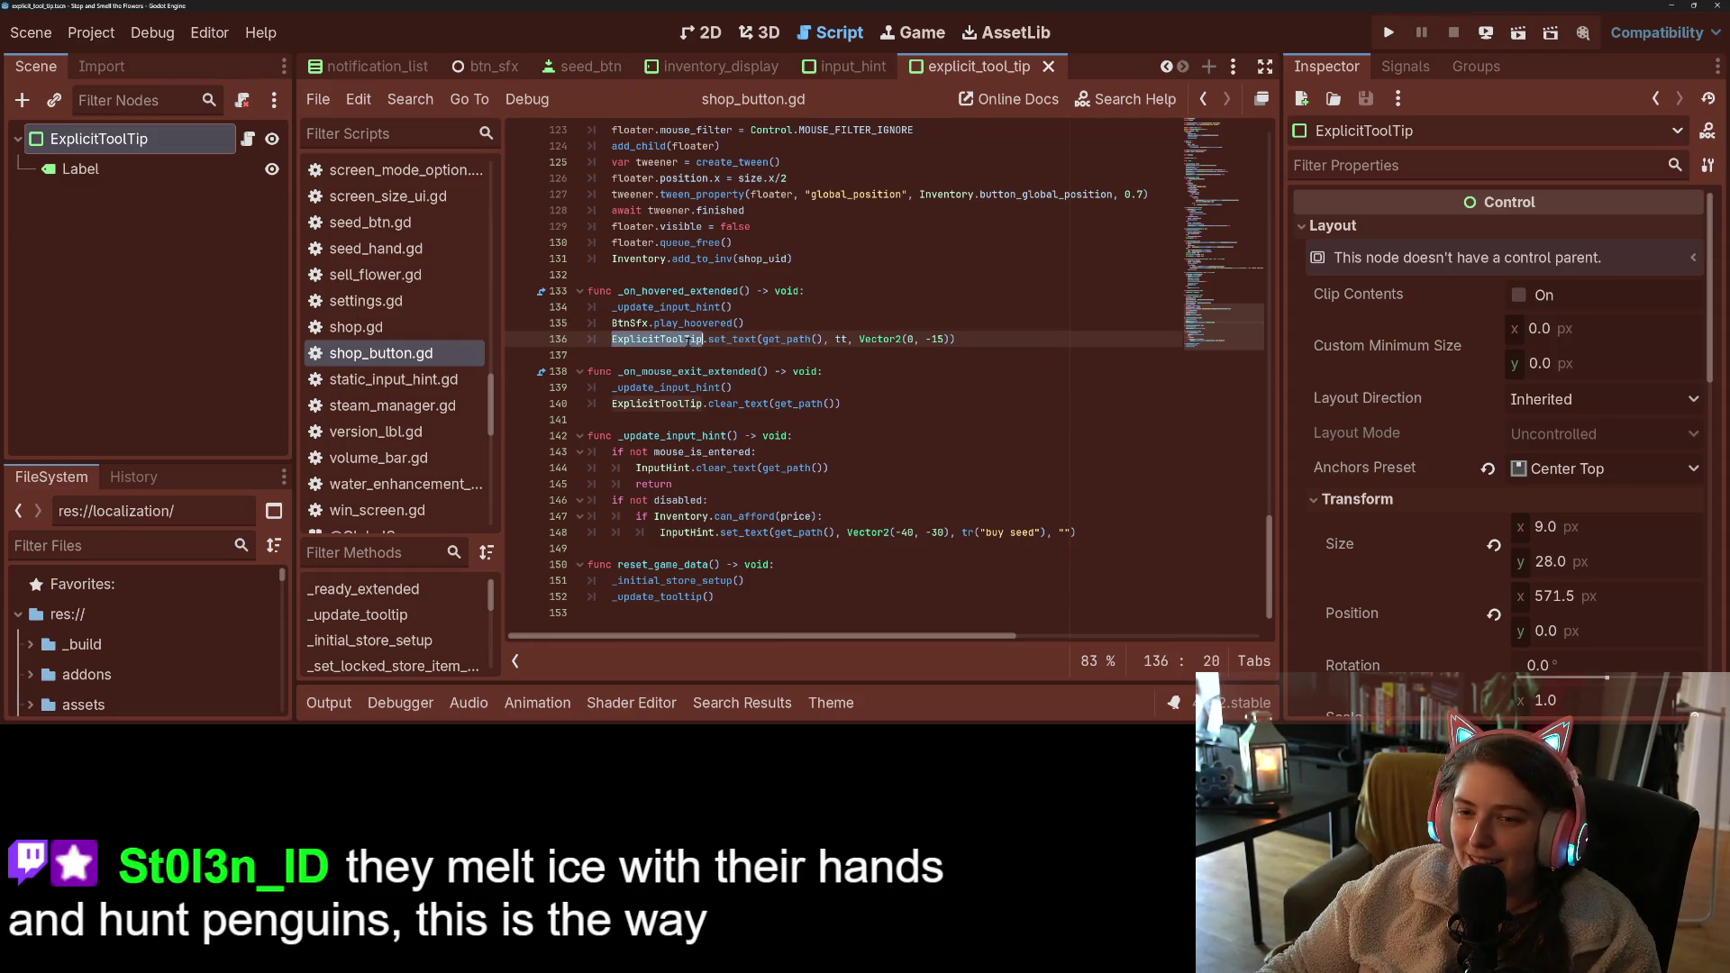
double_click(672, 307)
double_click(677, 292)
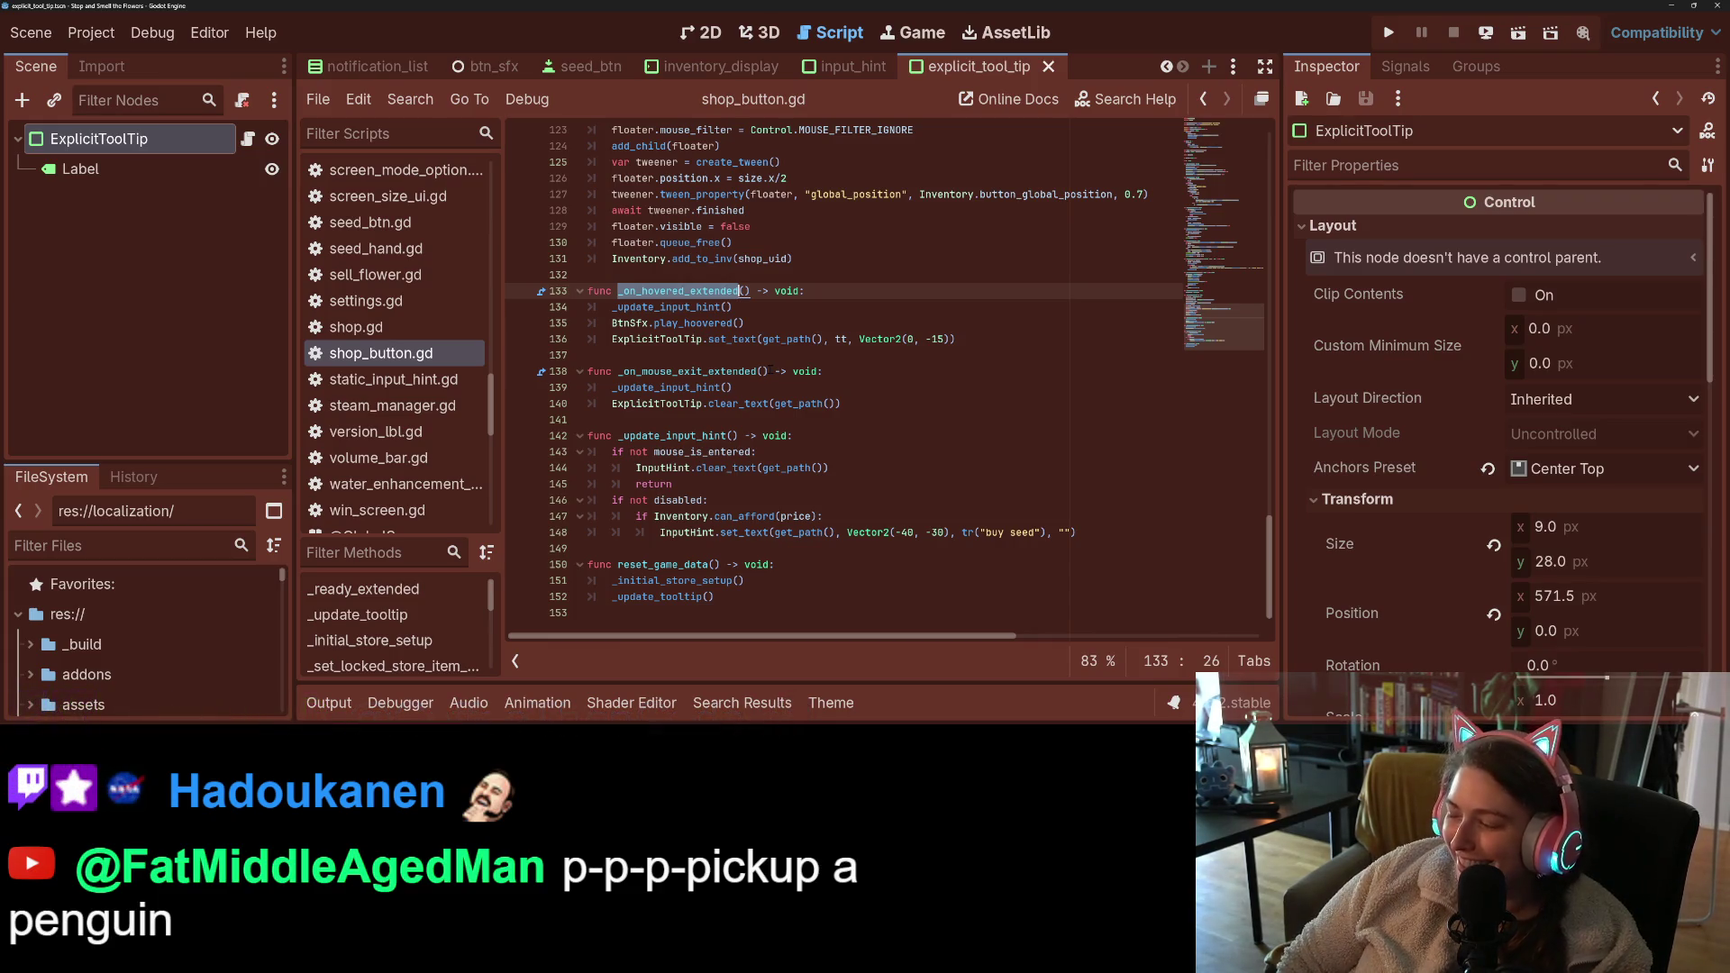
left_click(749, 372)
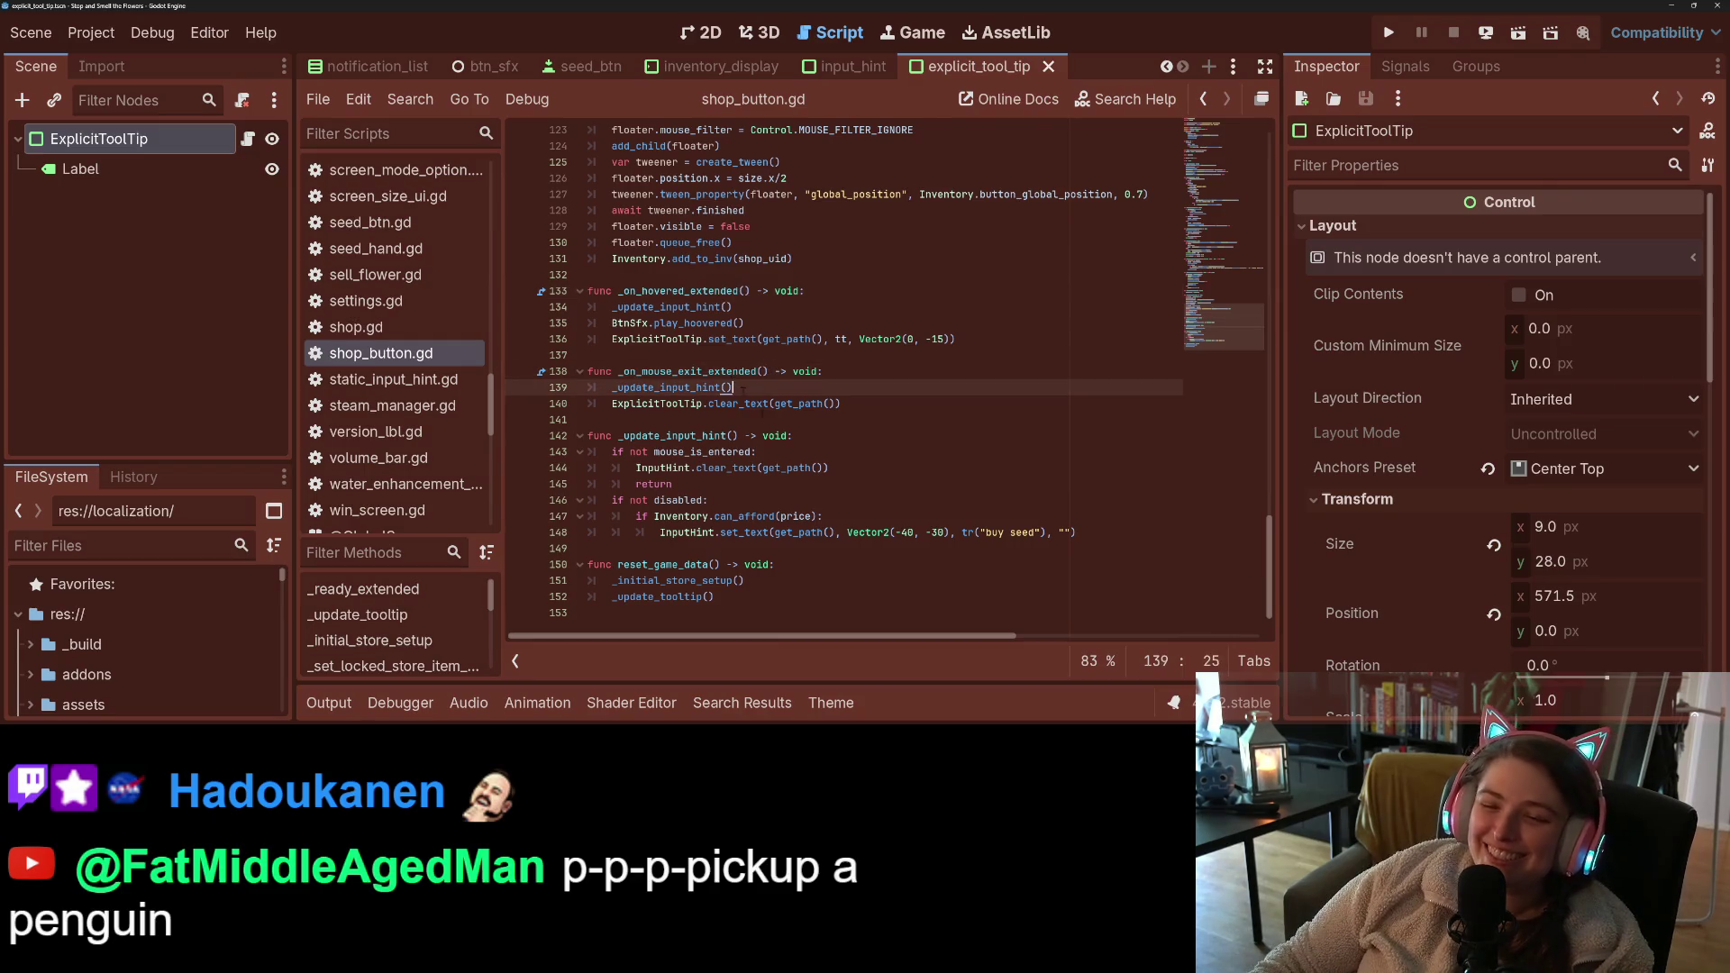
scroll(721, 406, "up", 3)
key("Down")
key("Up")
key("Up")
key("Up")
key("ctrl+shift+Left")
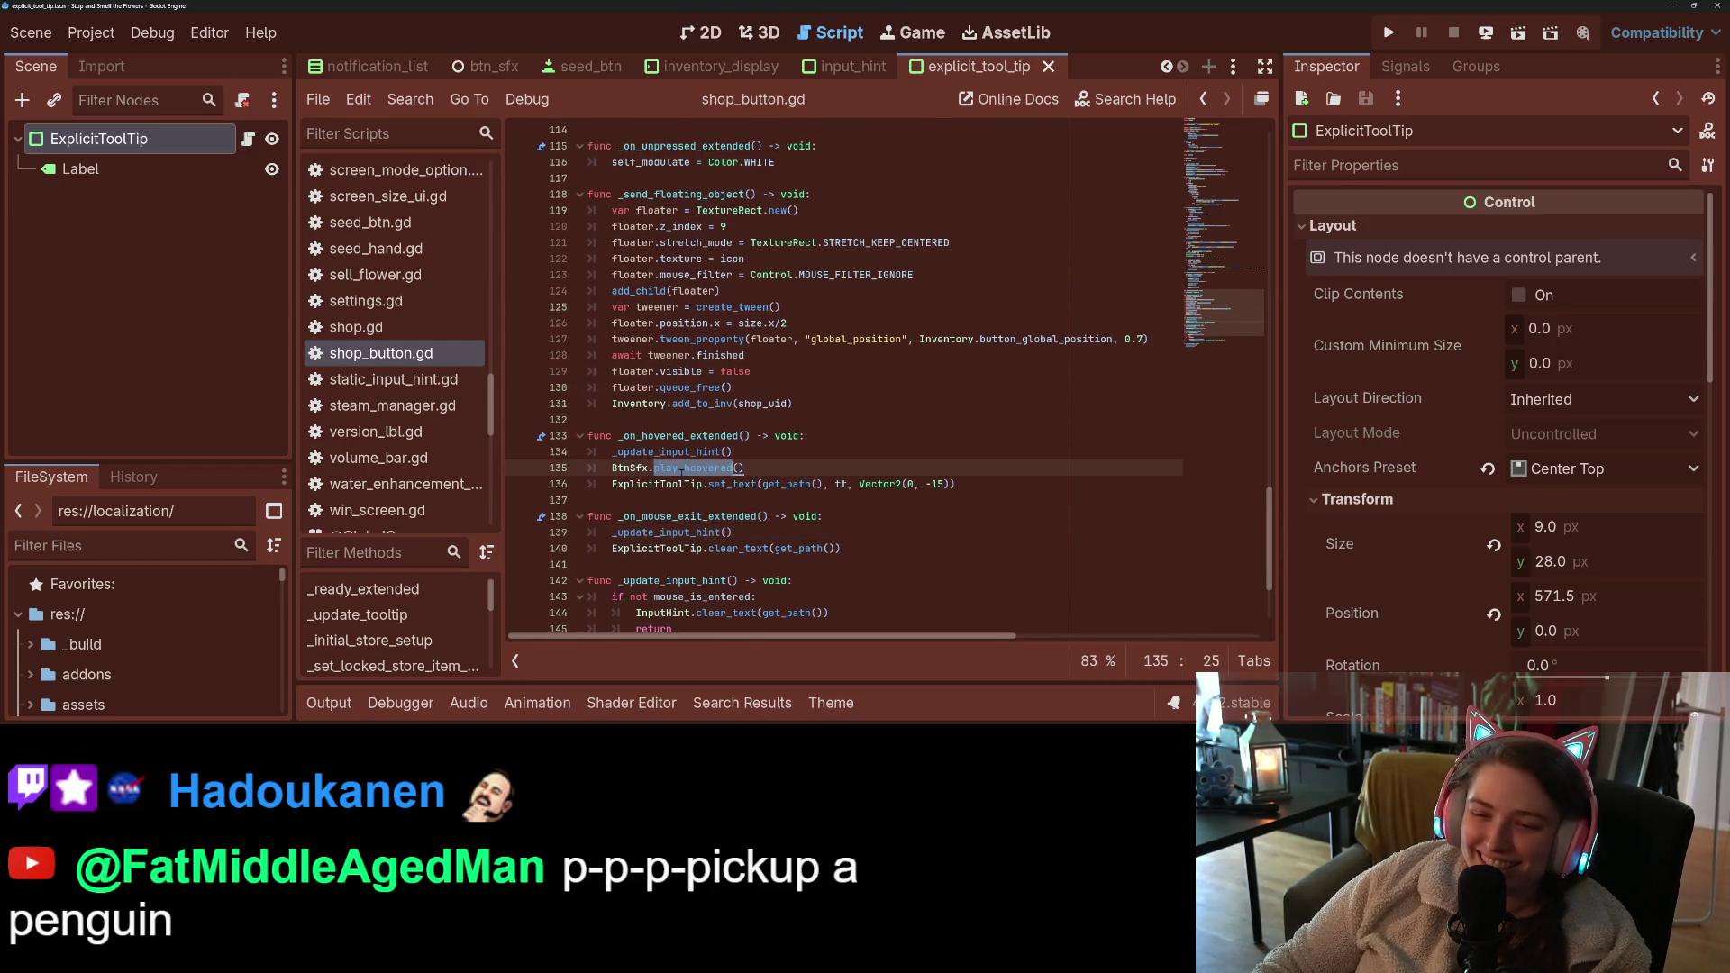
double_click(690, 479)
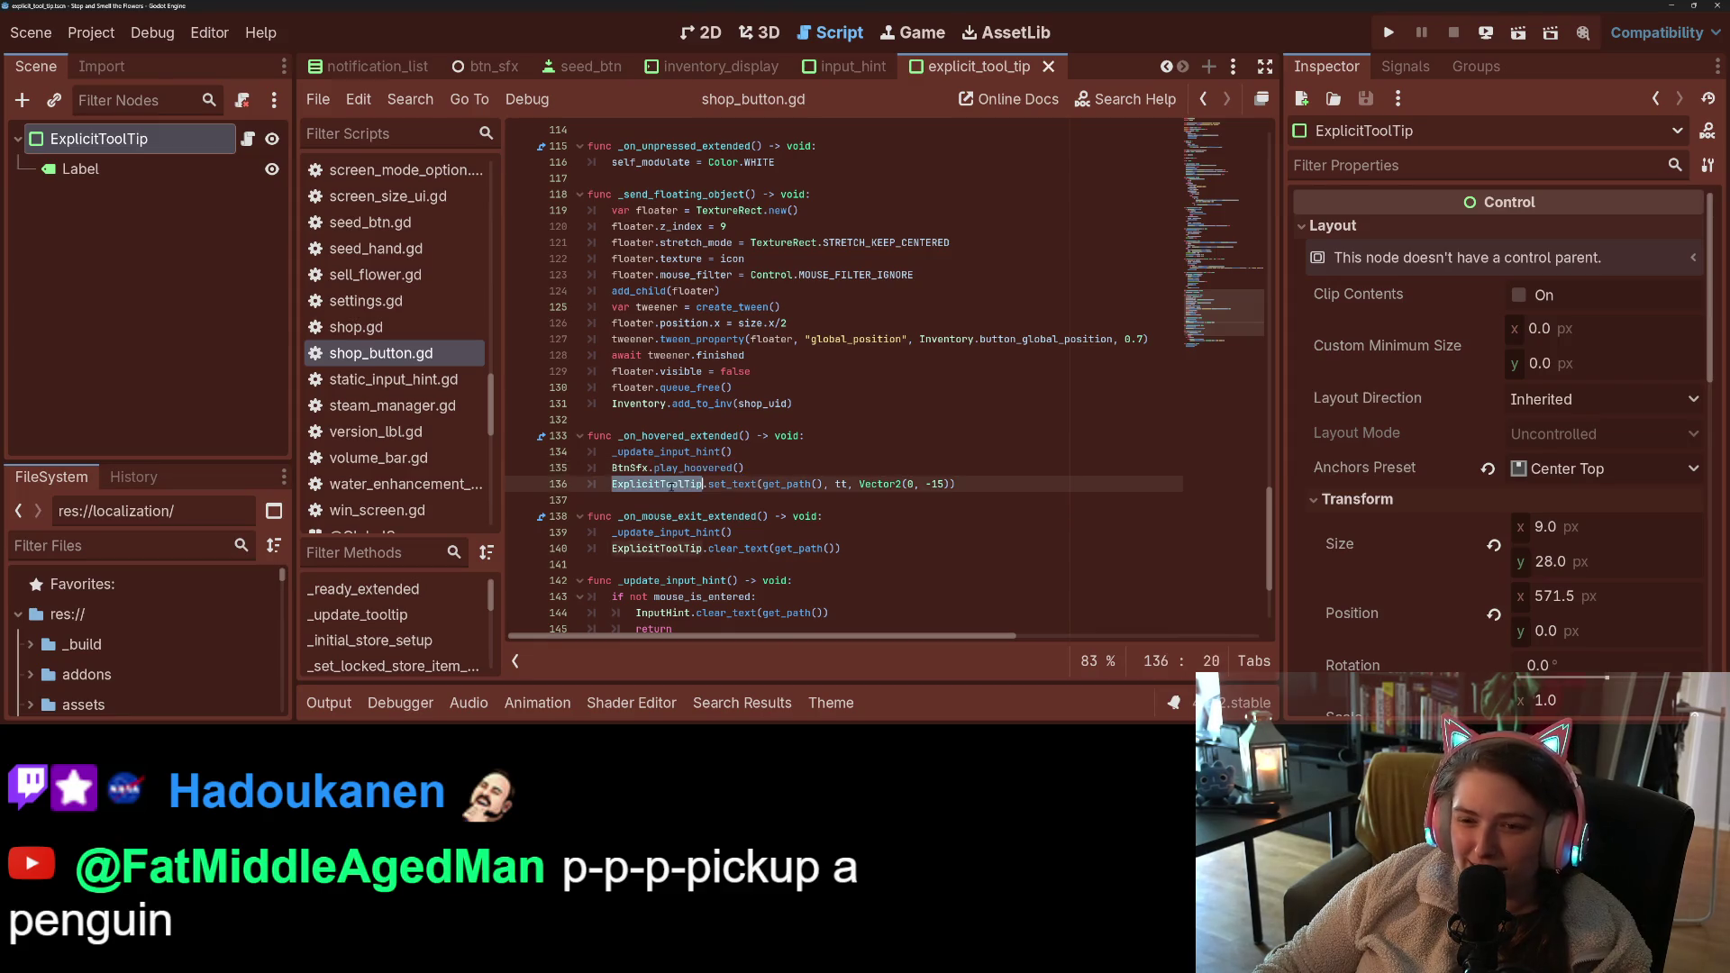
scroll(689, 479, "up", 8)
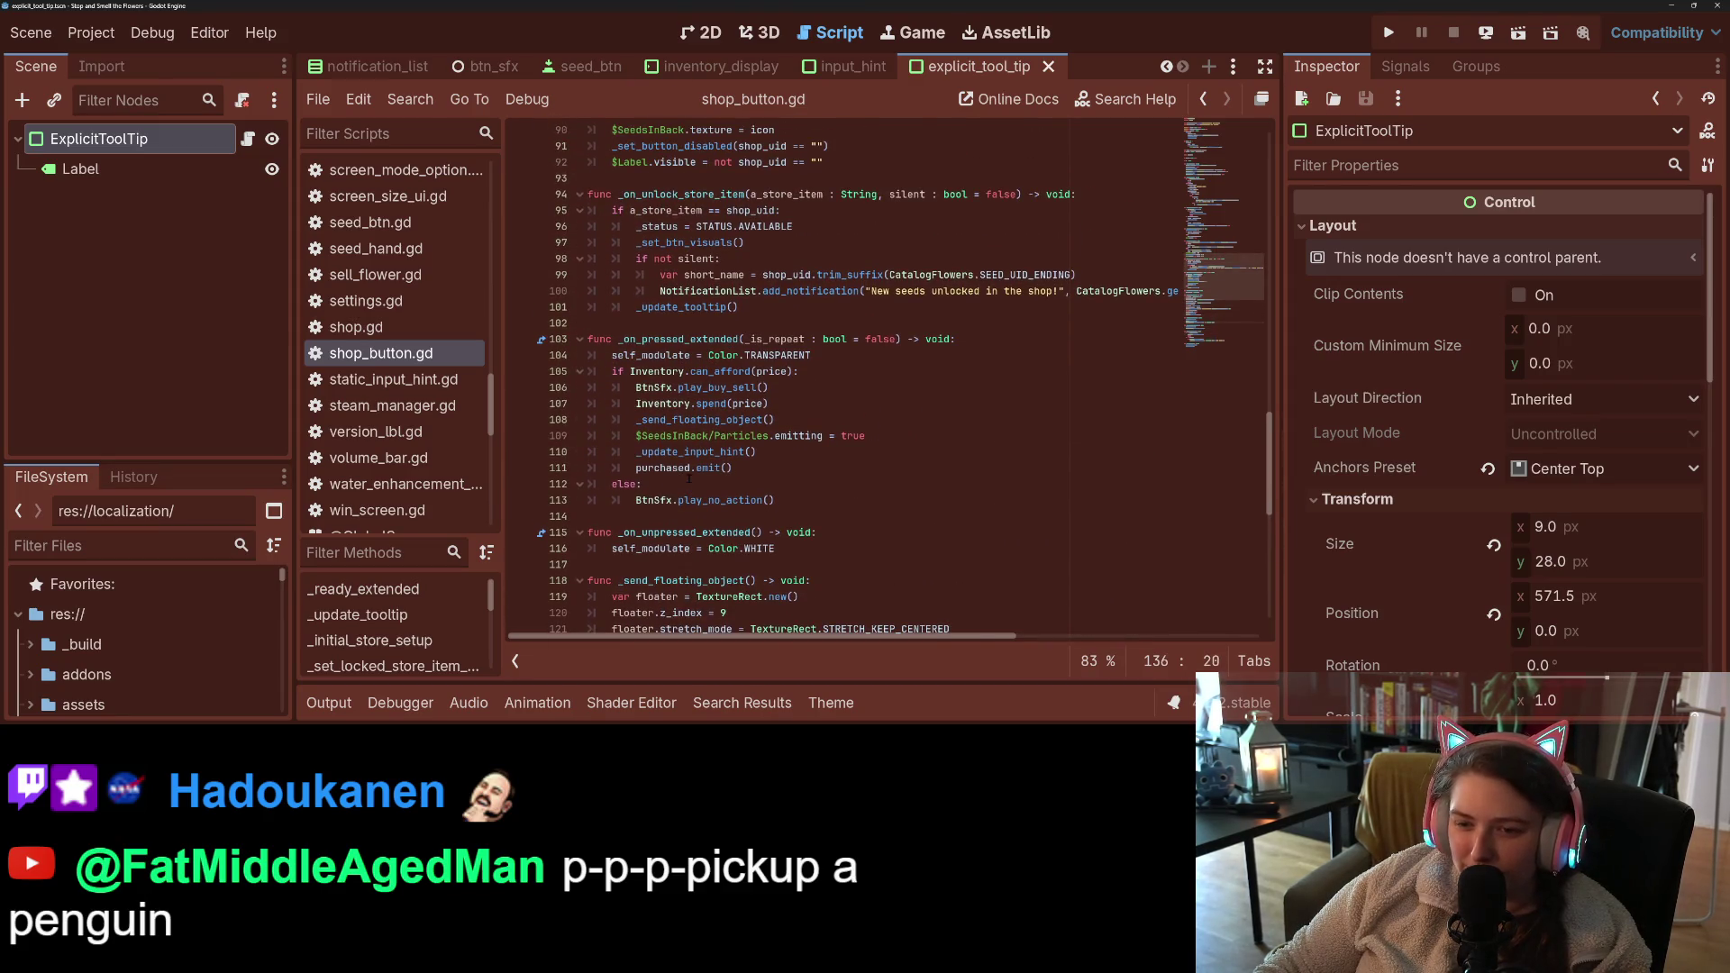
scroll(690, 478, "up", 4)
double_click(687, 339)
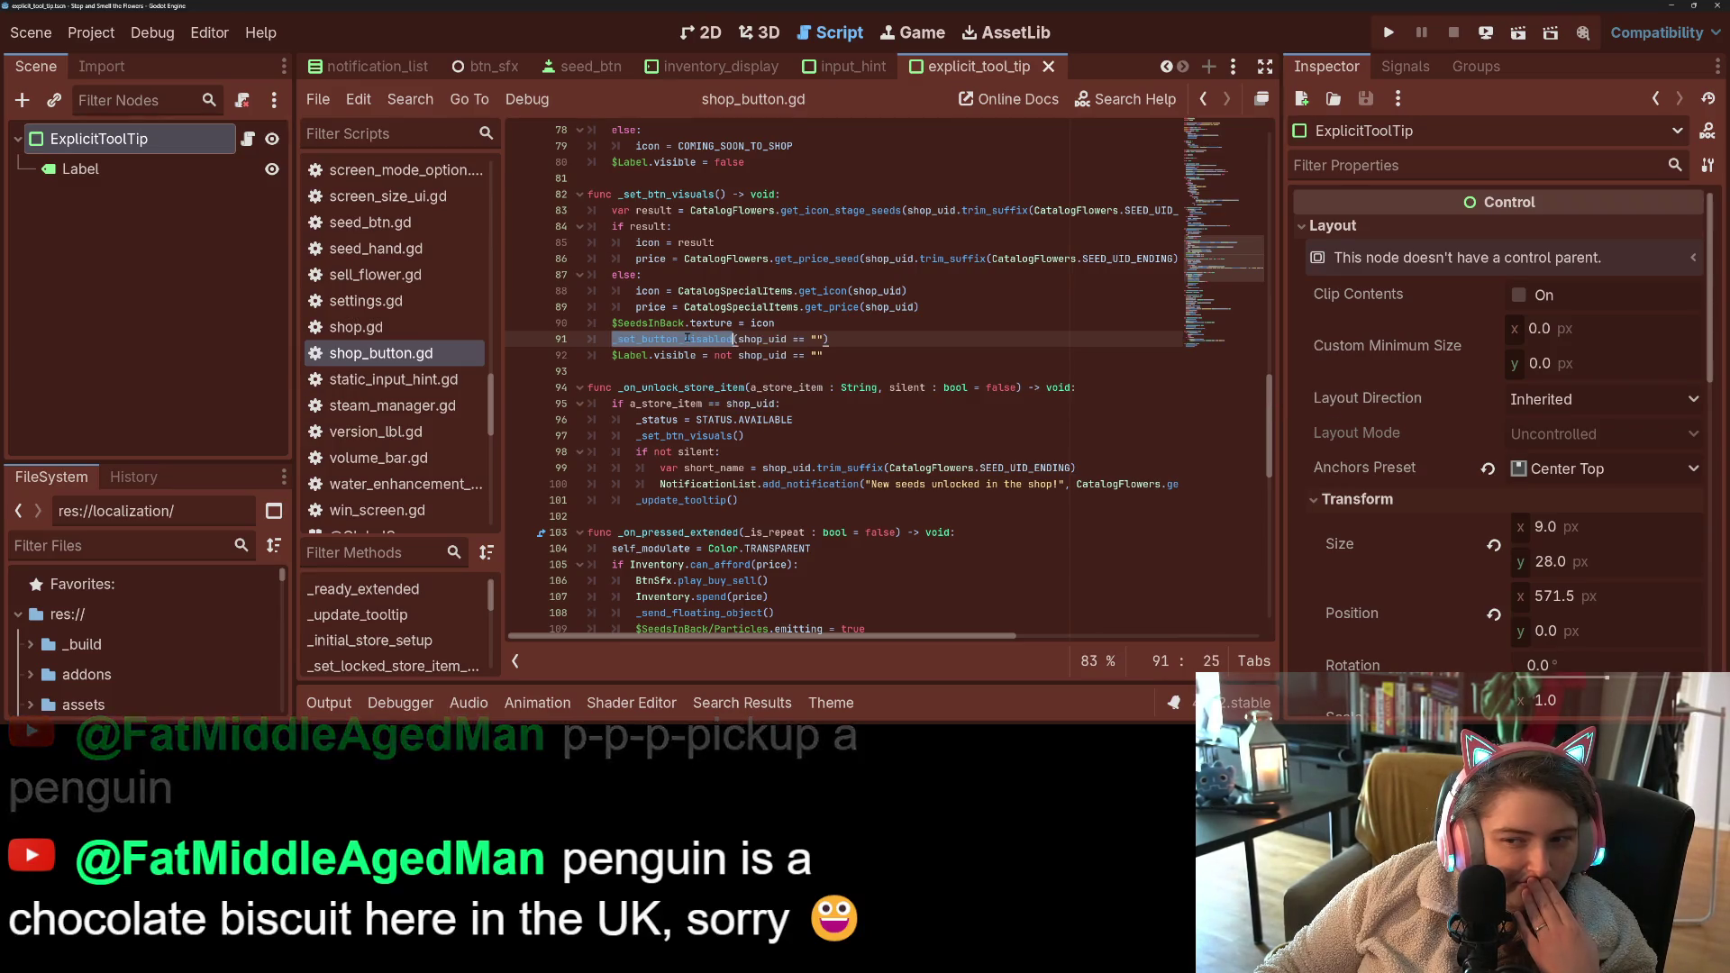
double_click(762, 340)
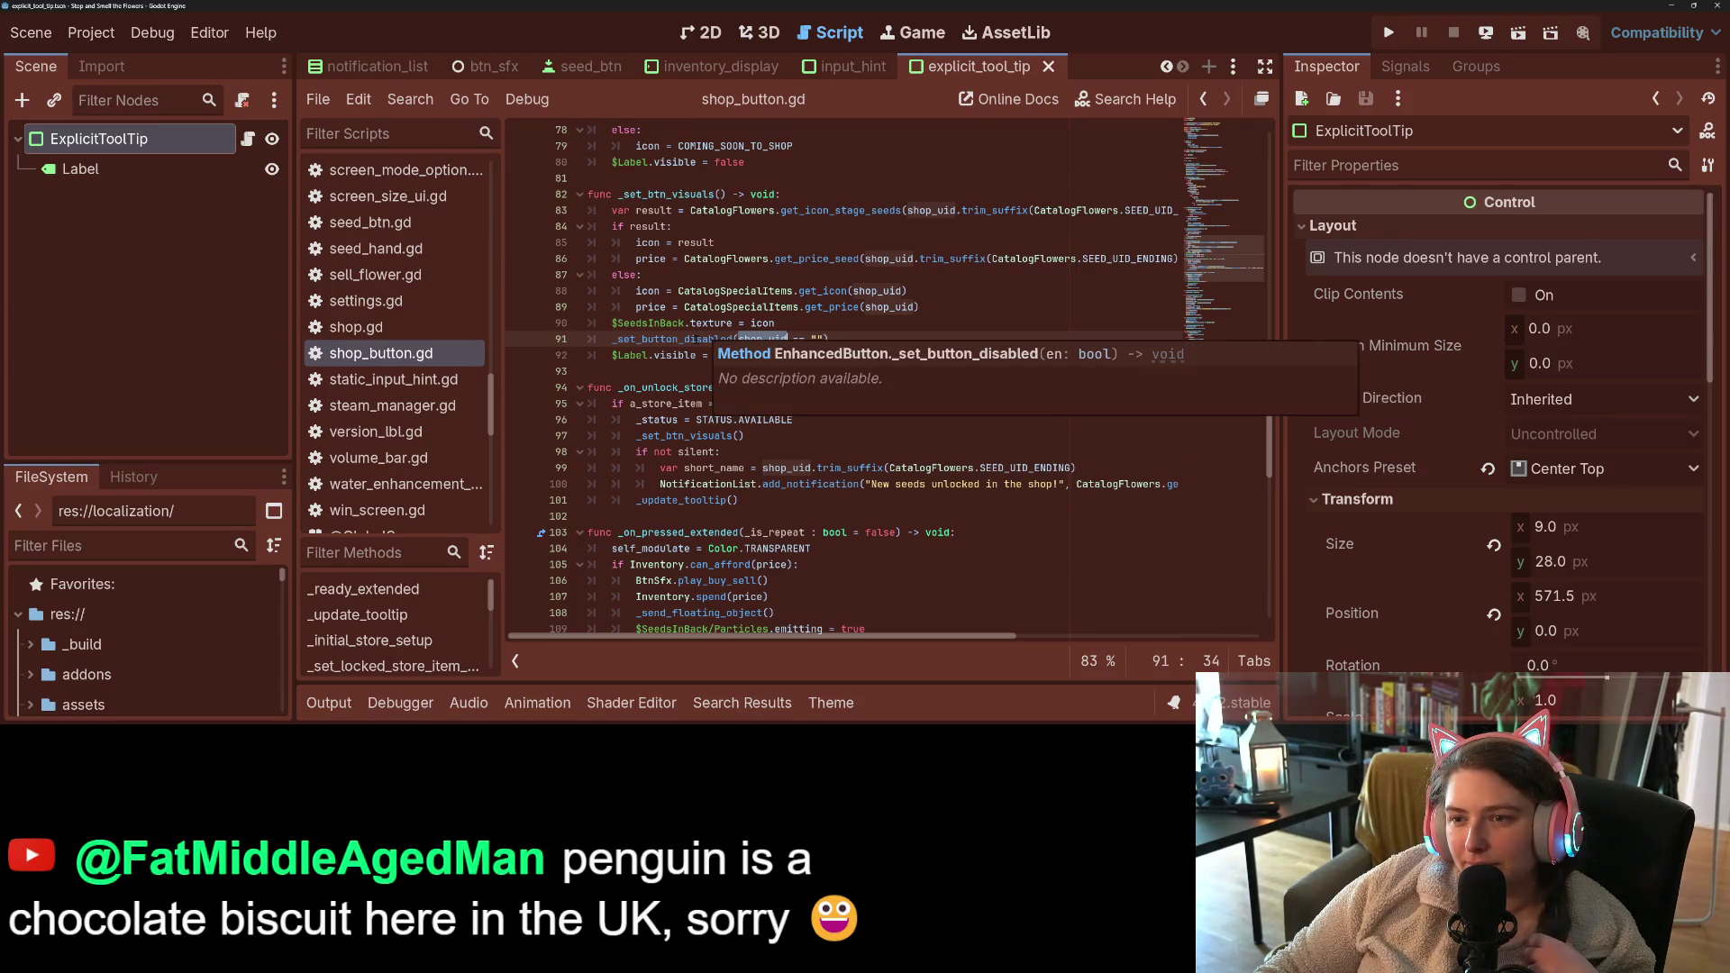
scroll(692, 378, "up", 3)
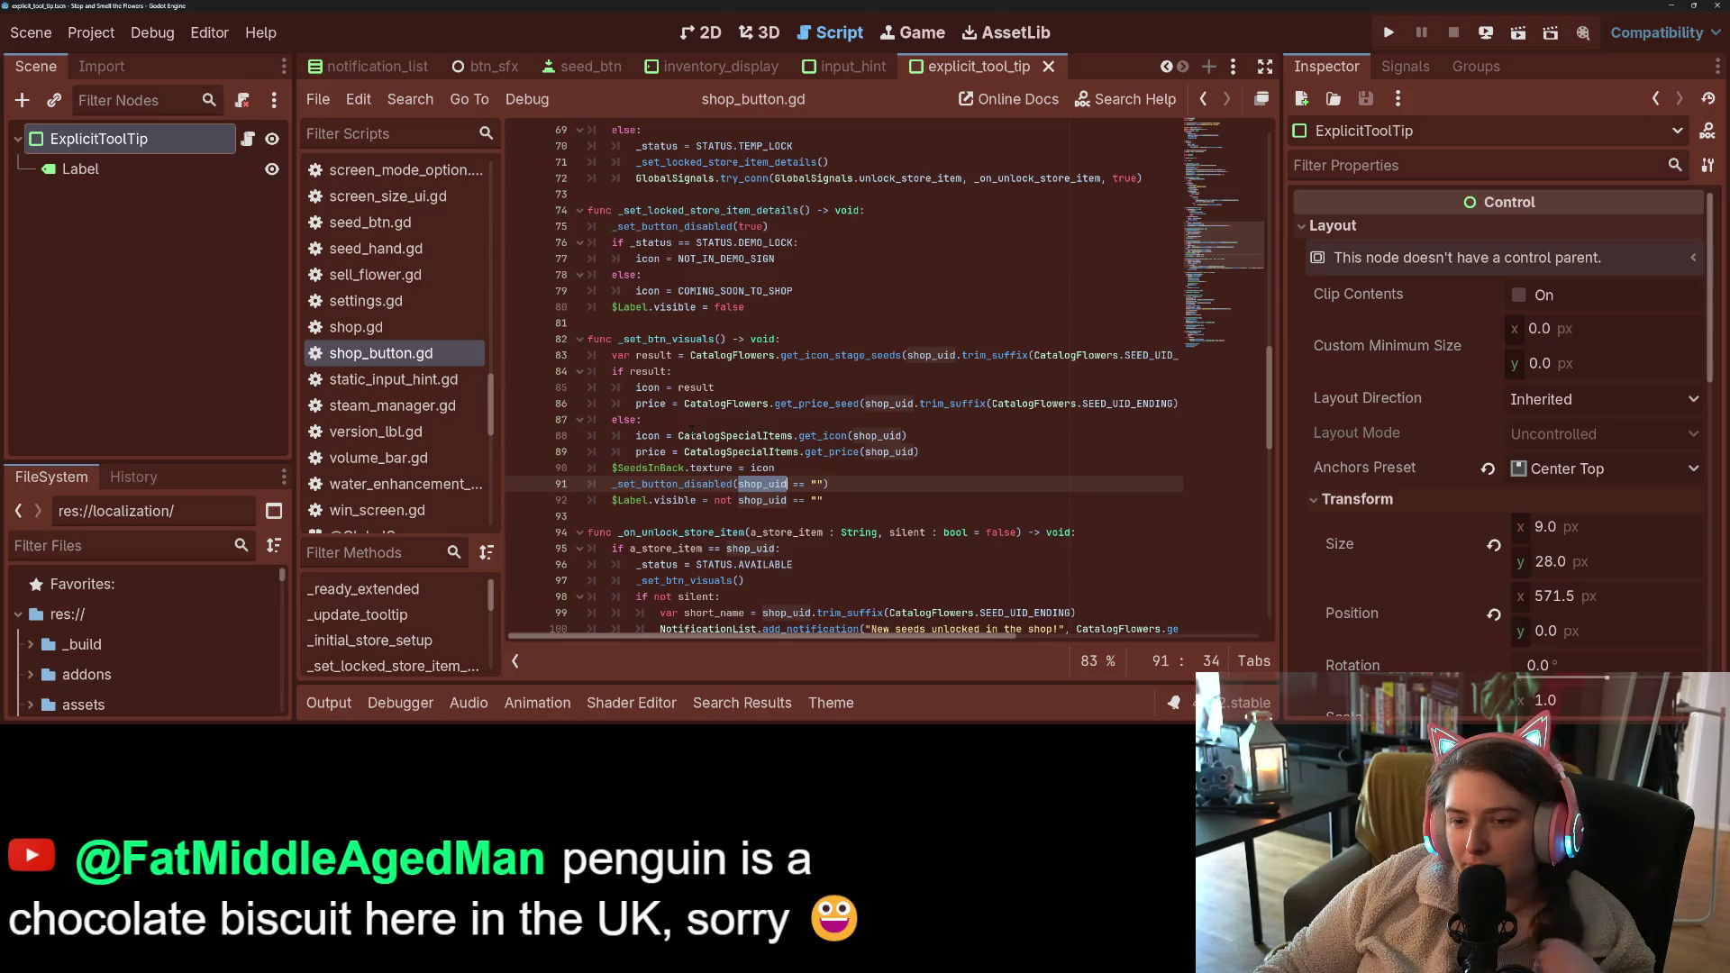
left_click(704, 484)
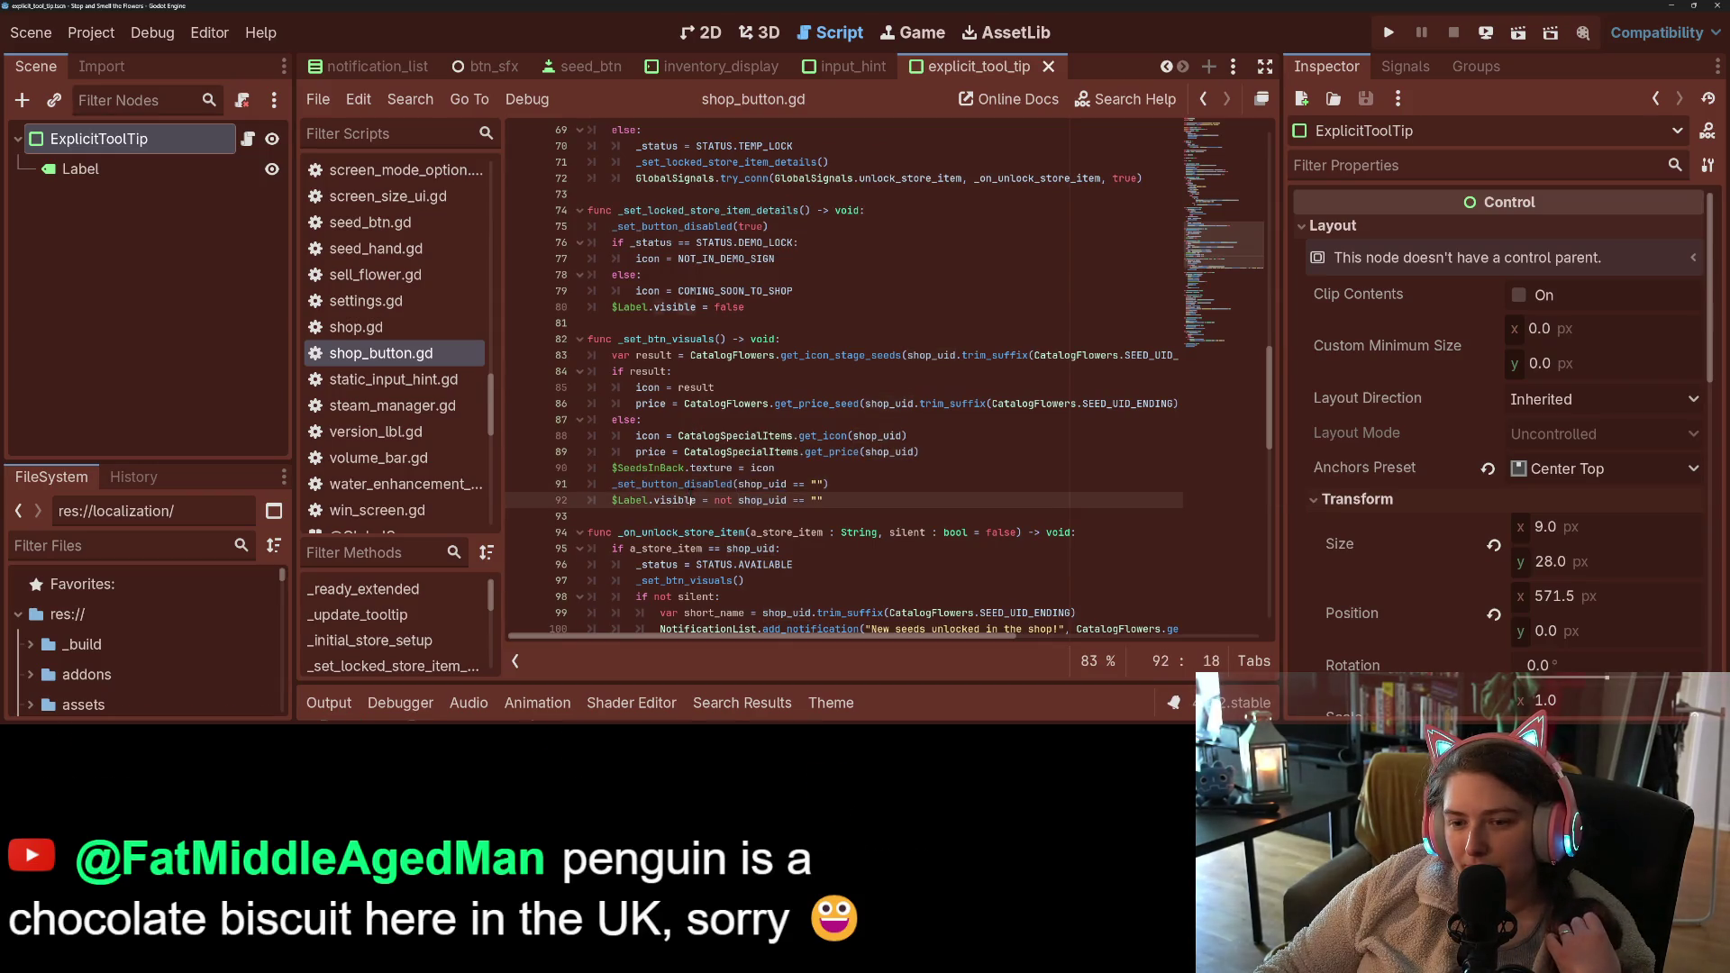
double_click(704, 484)
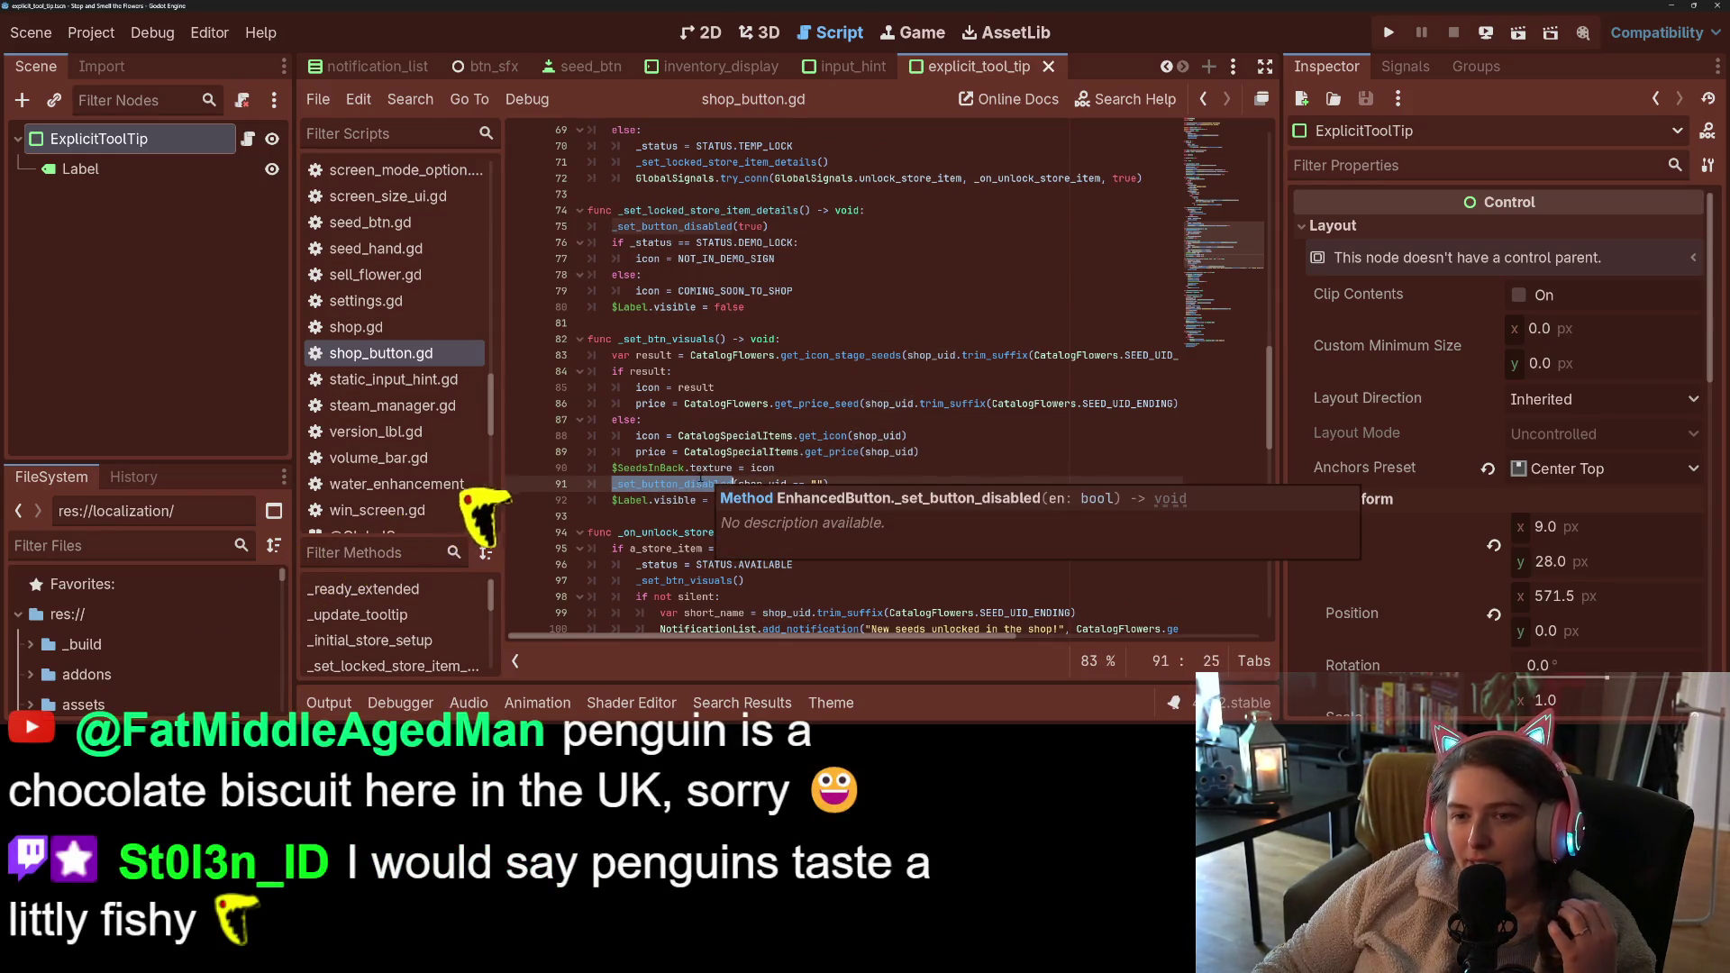
scroll(701, 478, "up", 1)
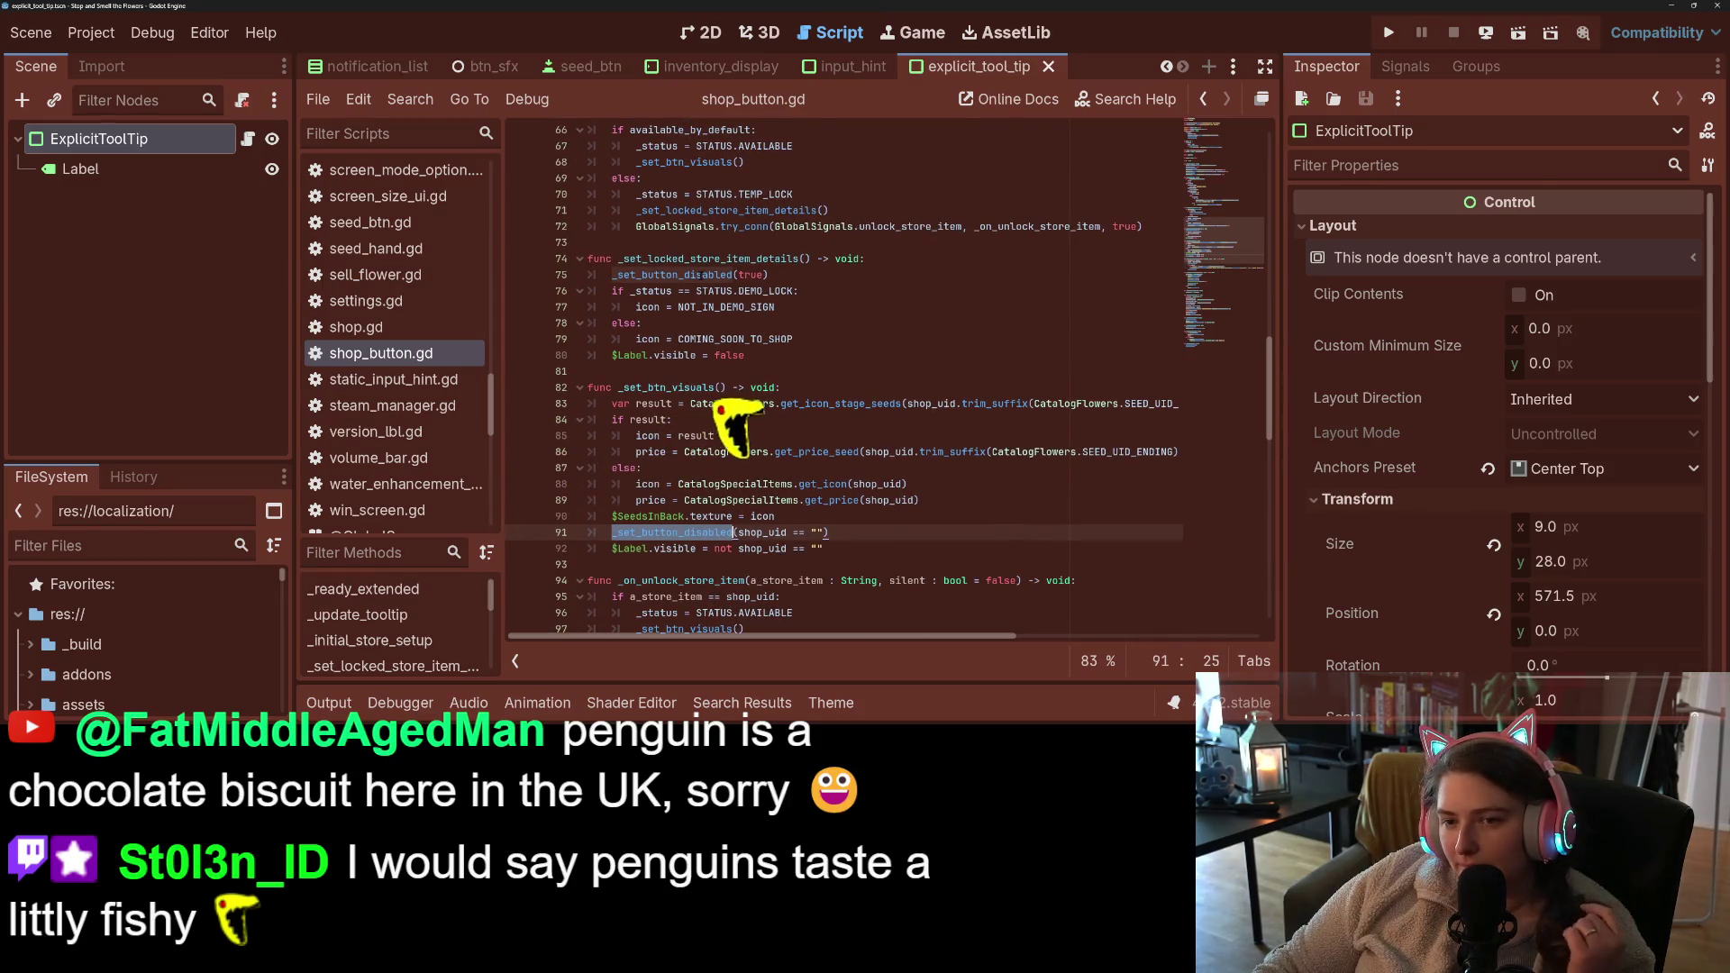
double_click(700, 275)
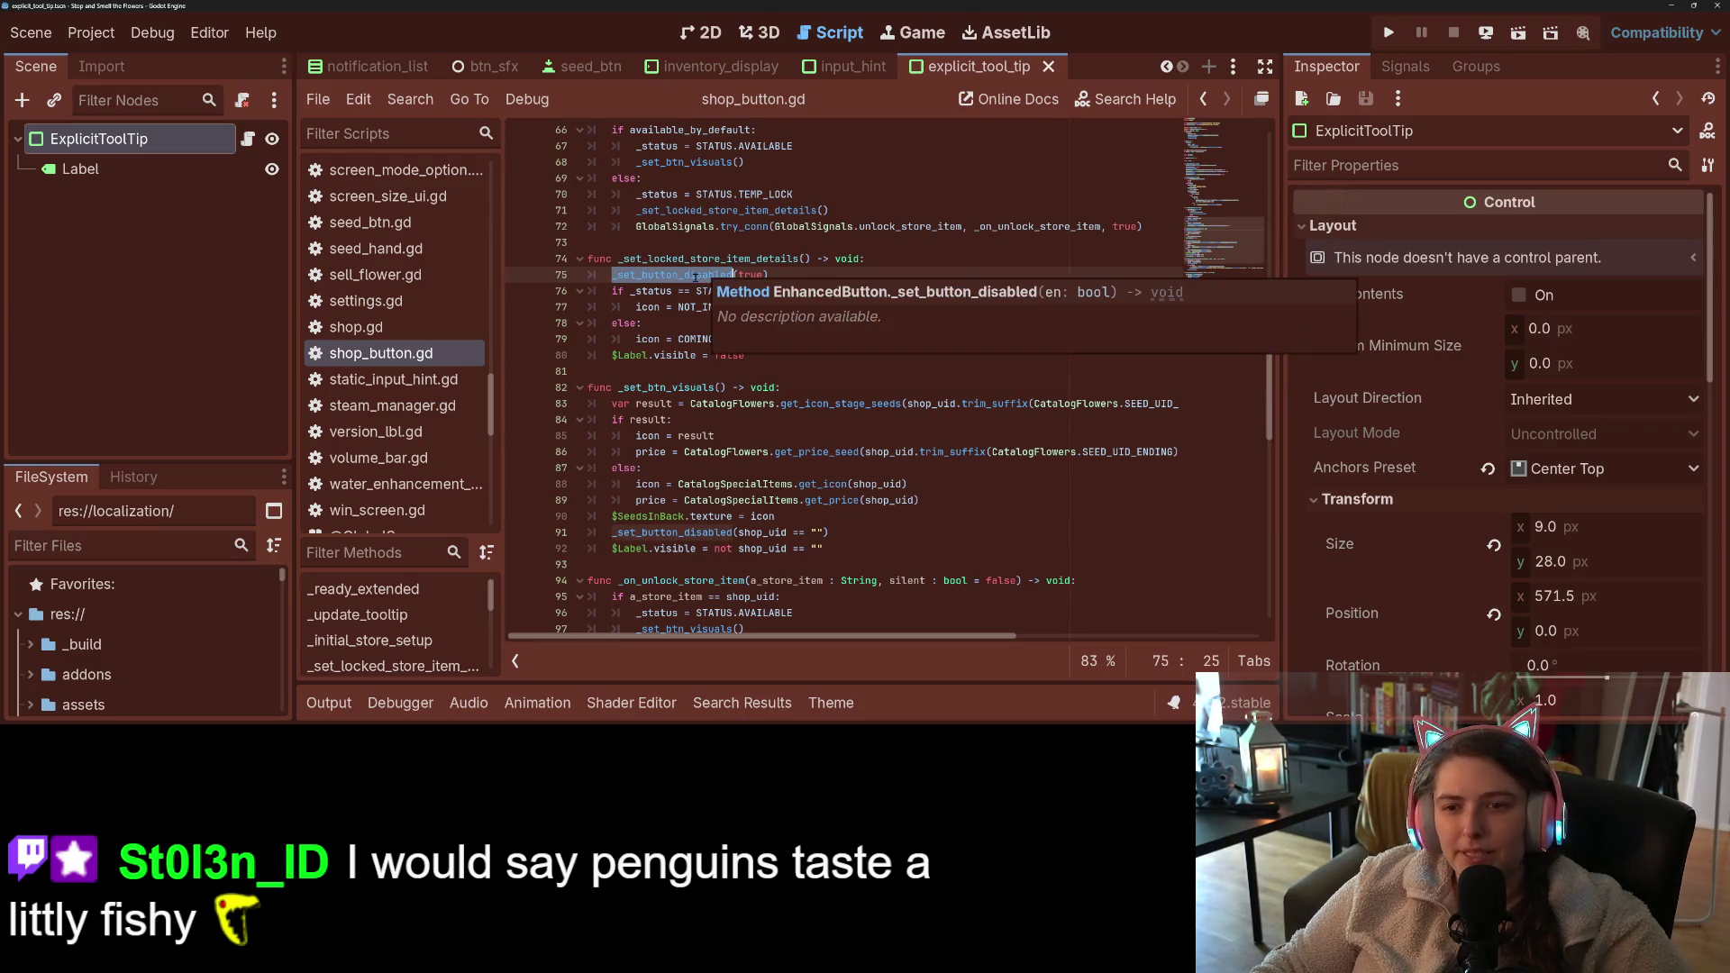
- Jump to the _set_button_disabled definition in enhanced_button.gd and review its focus-handling lines 126-131
left_click(695, 276, "ctrl")
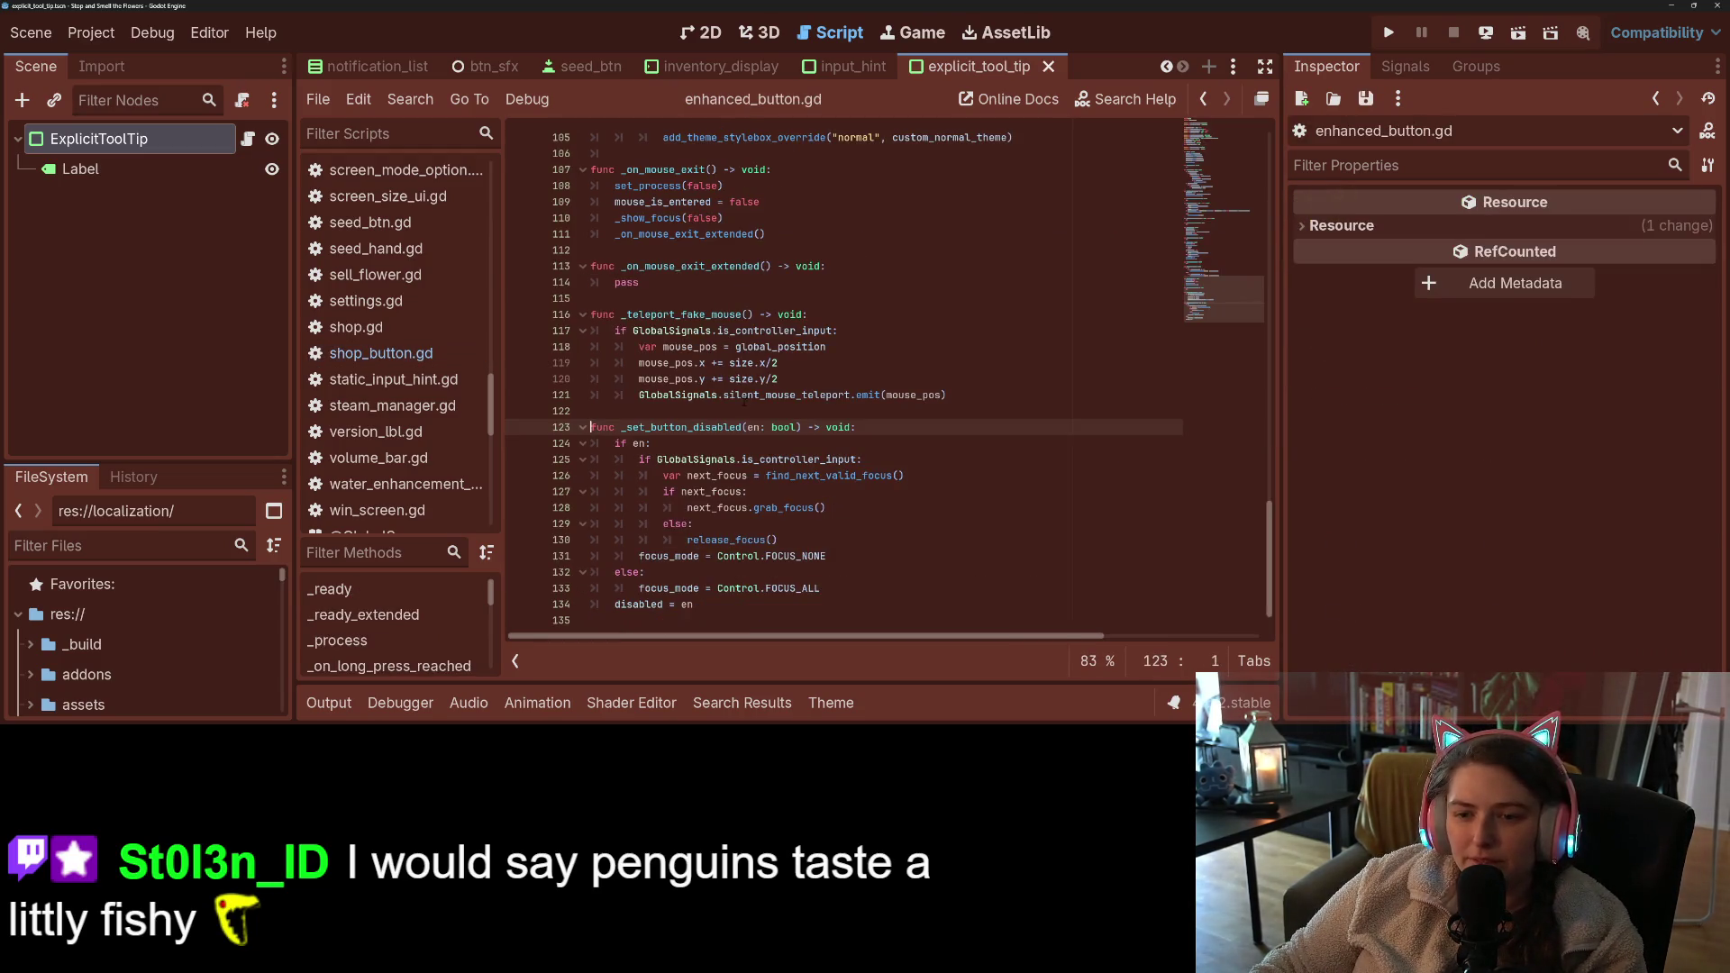
left_click(727, 475)
left_click(687, 475)
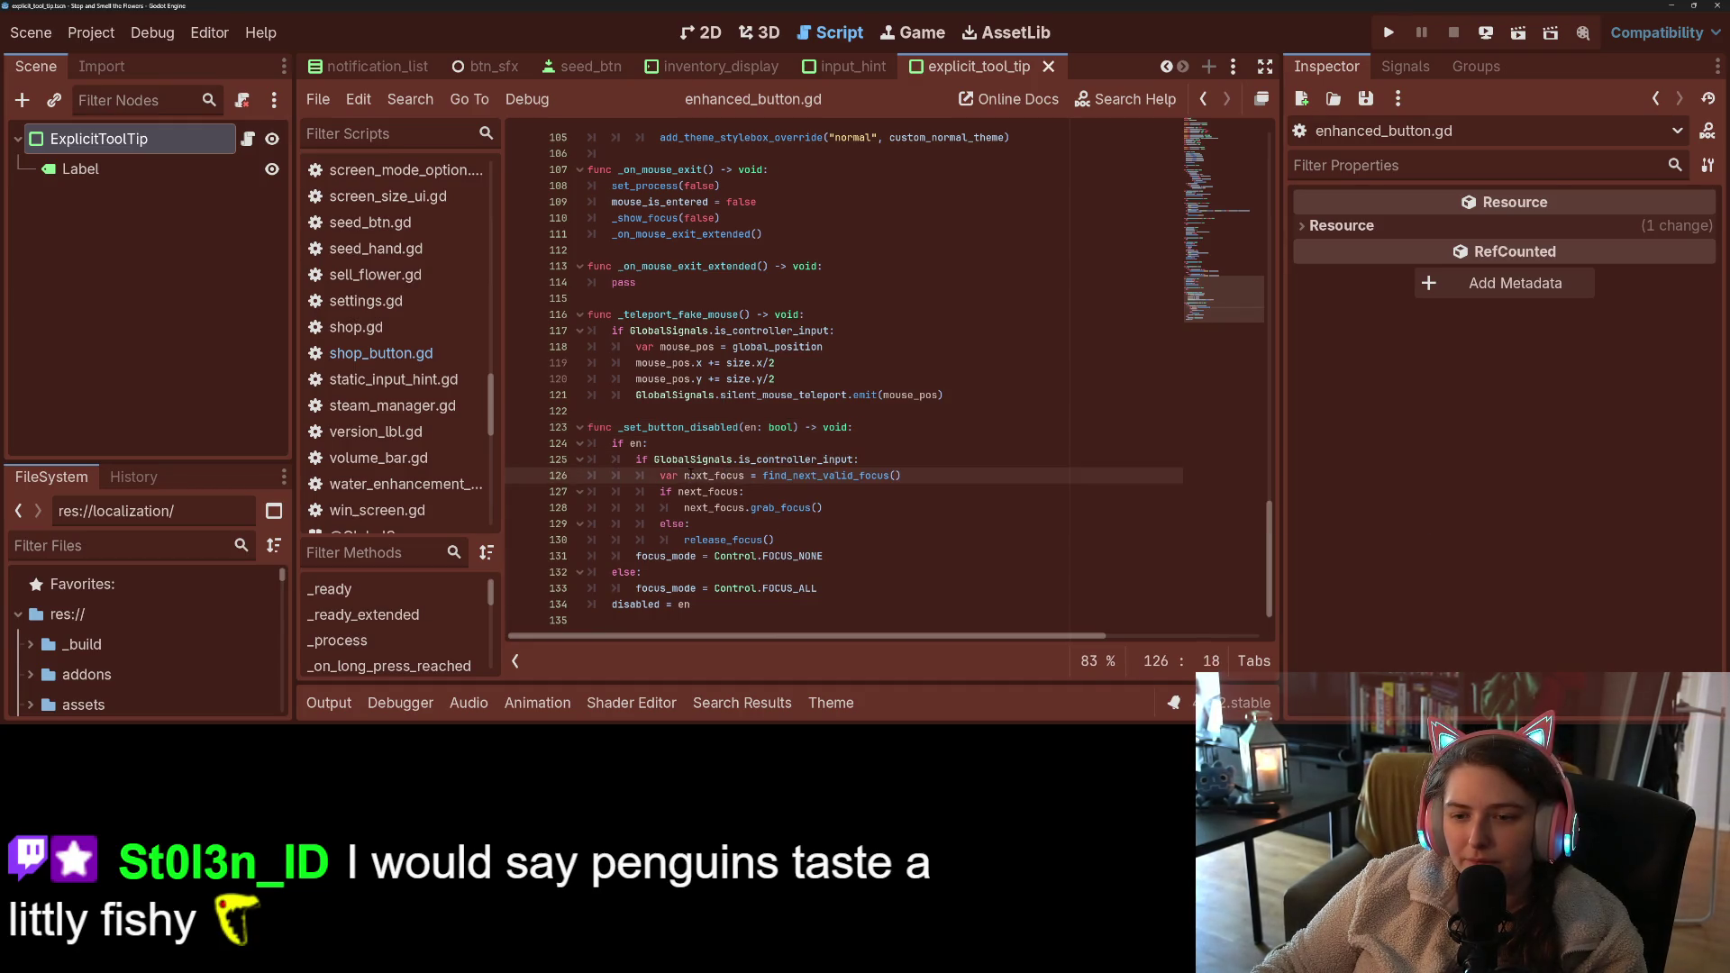
key("Down")
key("Down")
key("Down")
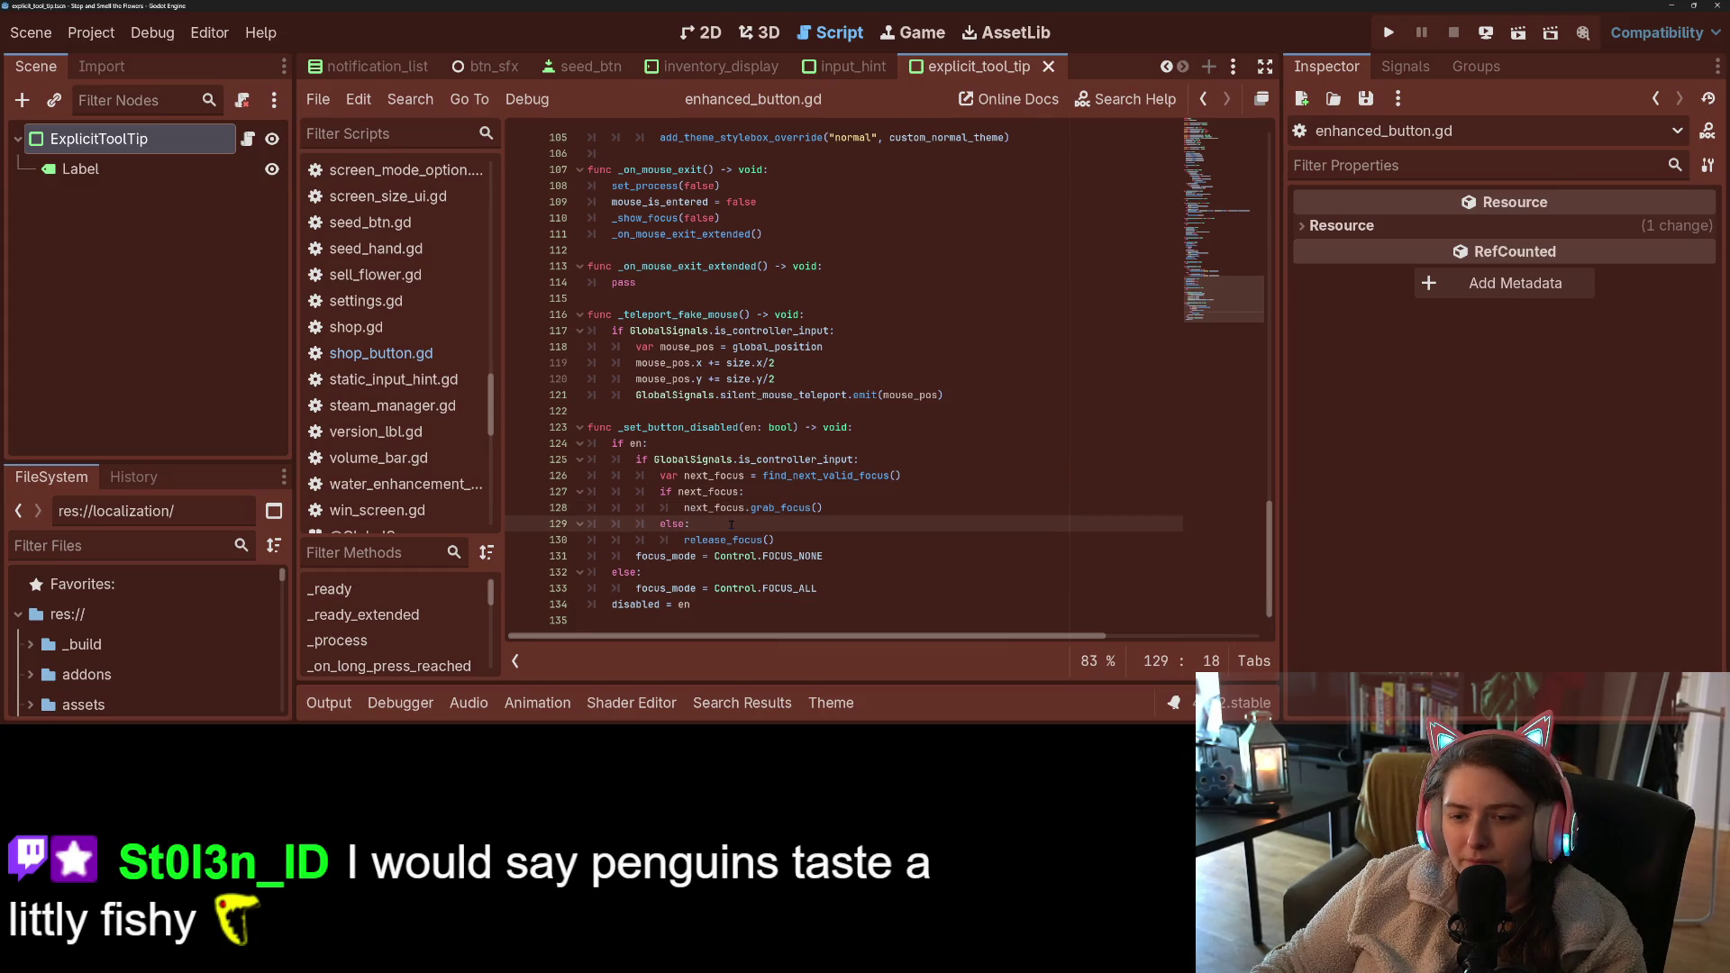
left_click(833, 552)
left_click(811, 539)
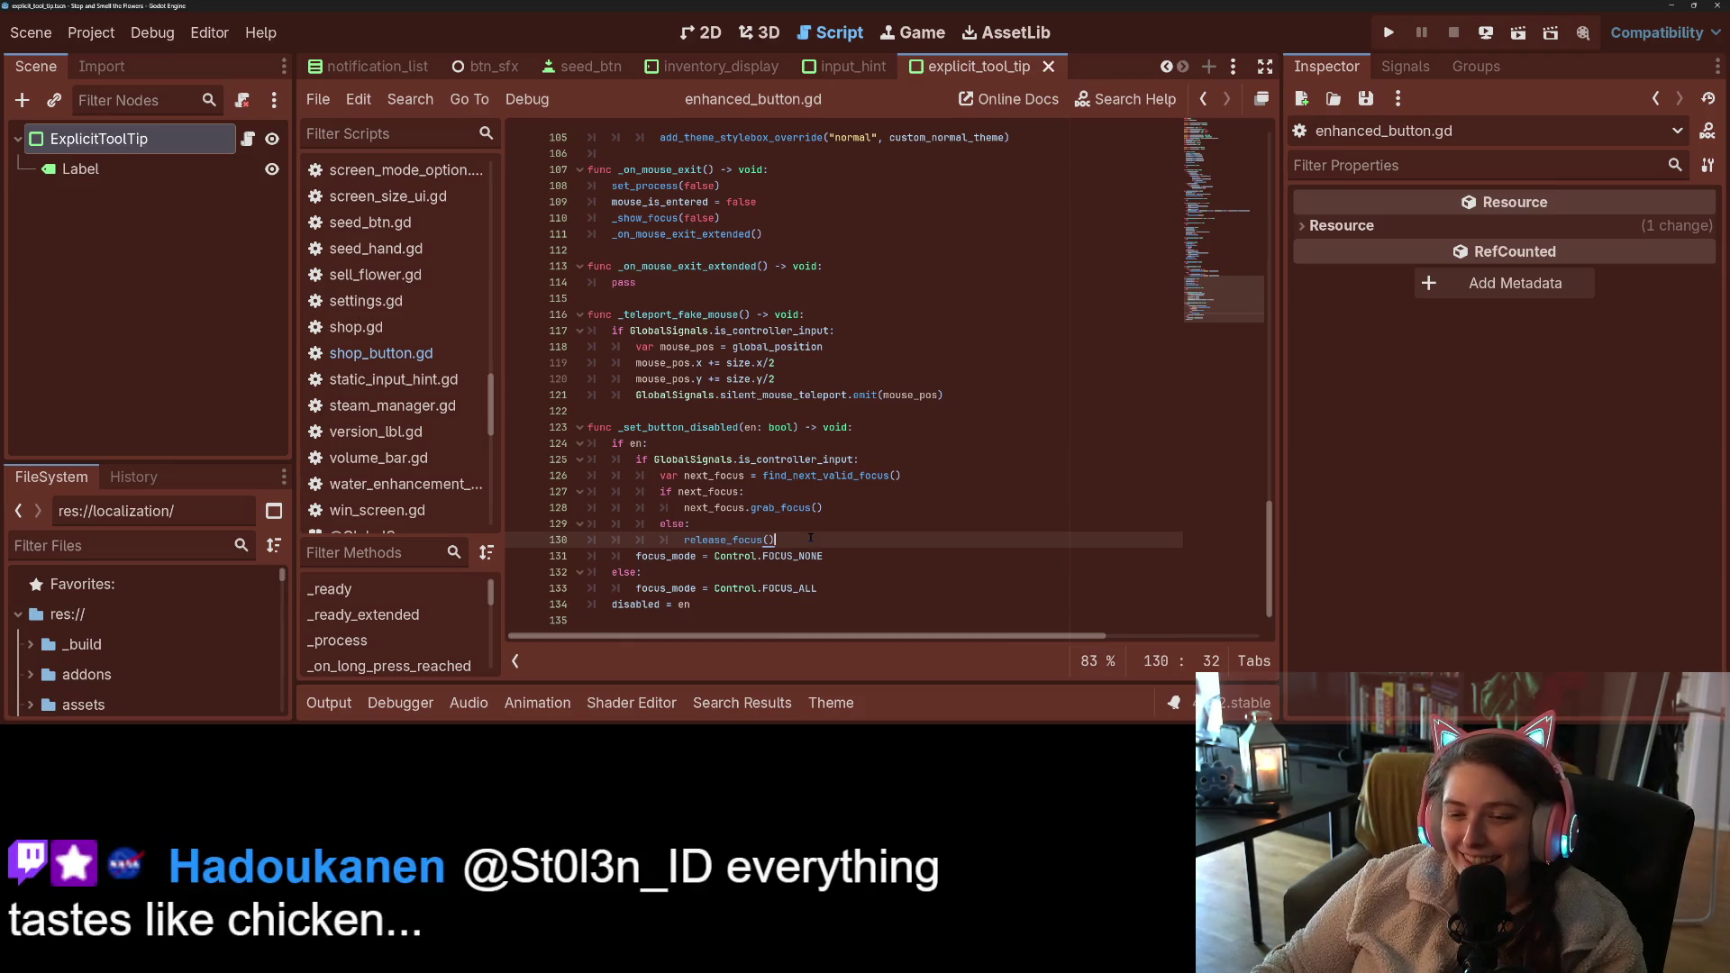
left_click(834, 555)
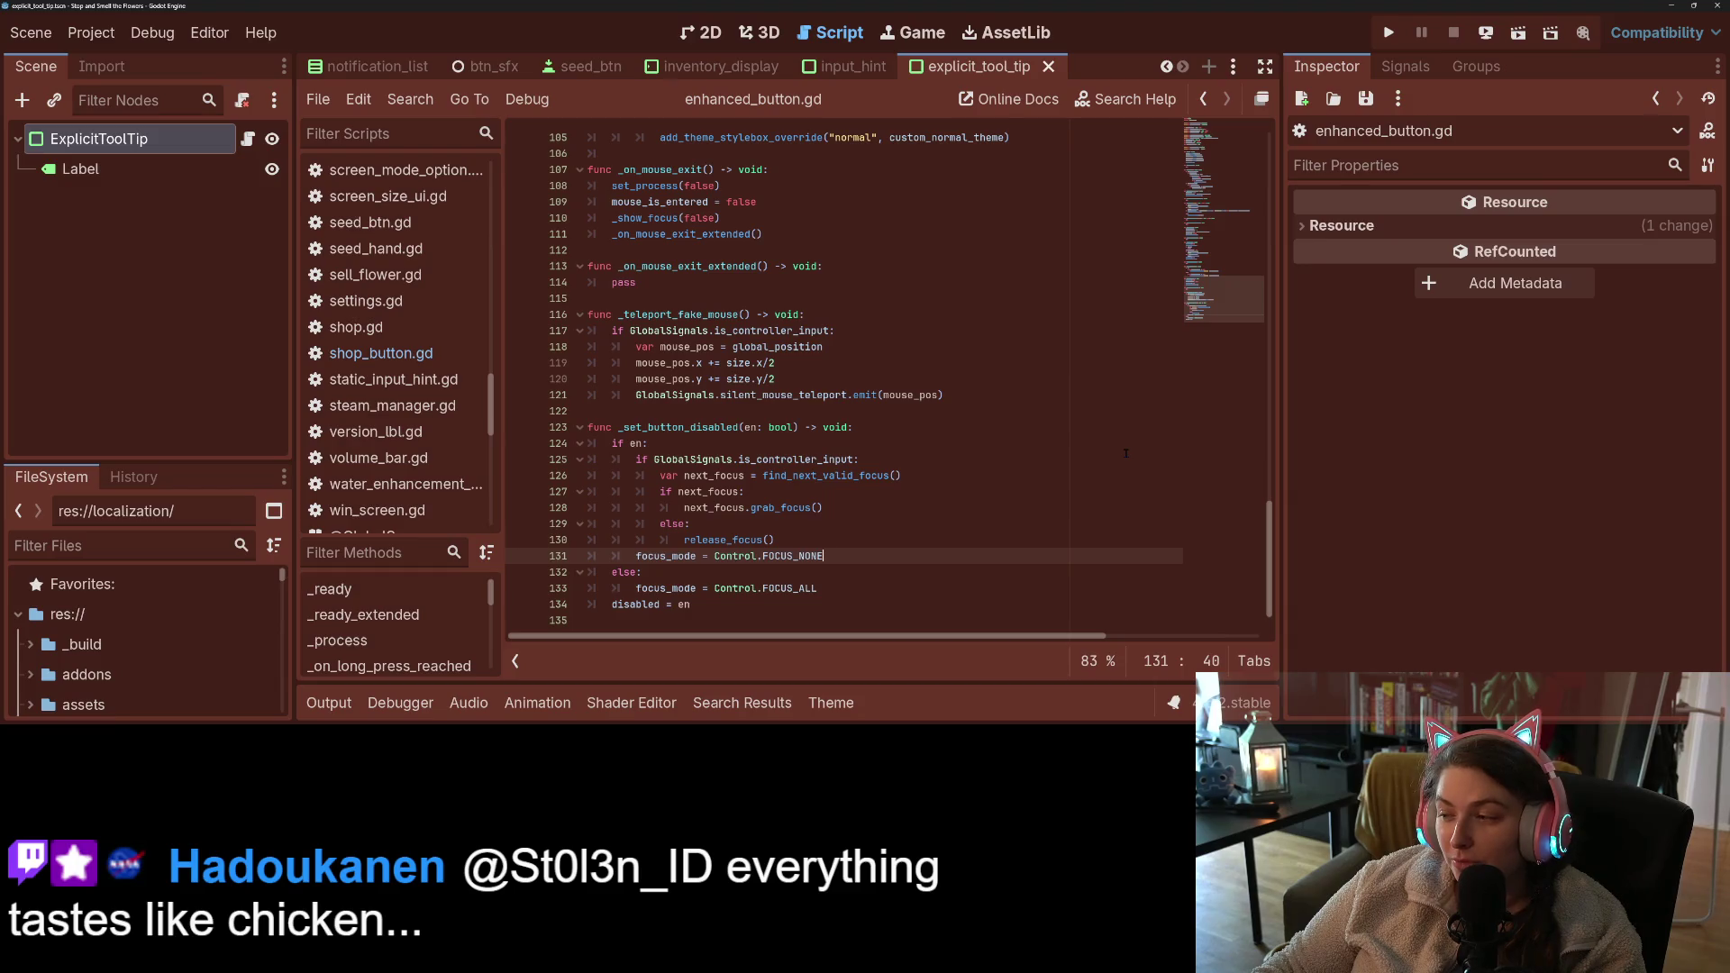
left_click(635, 556)
left_click(870, 560)
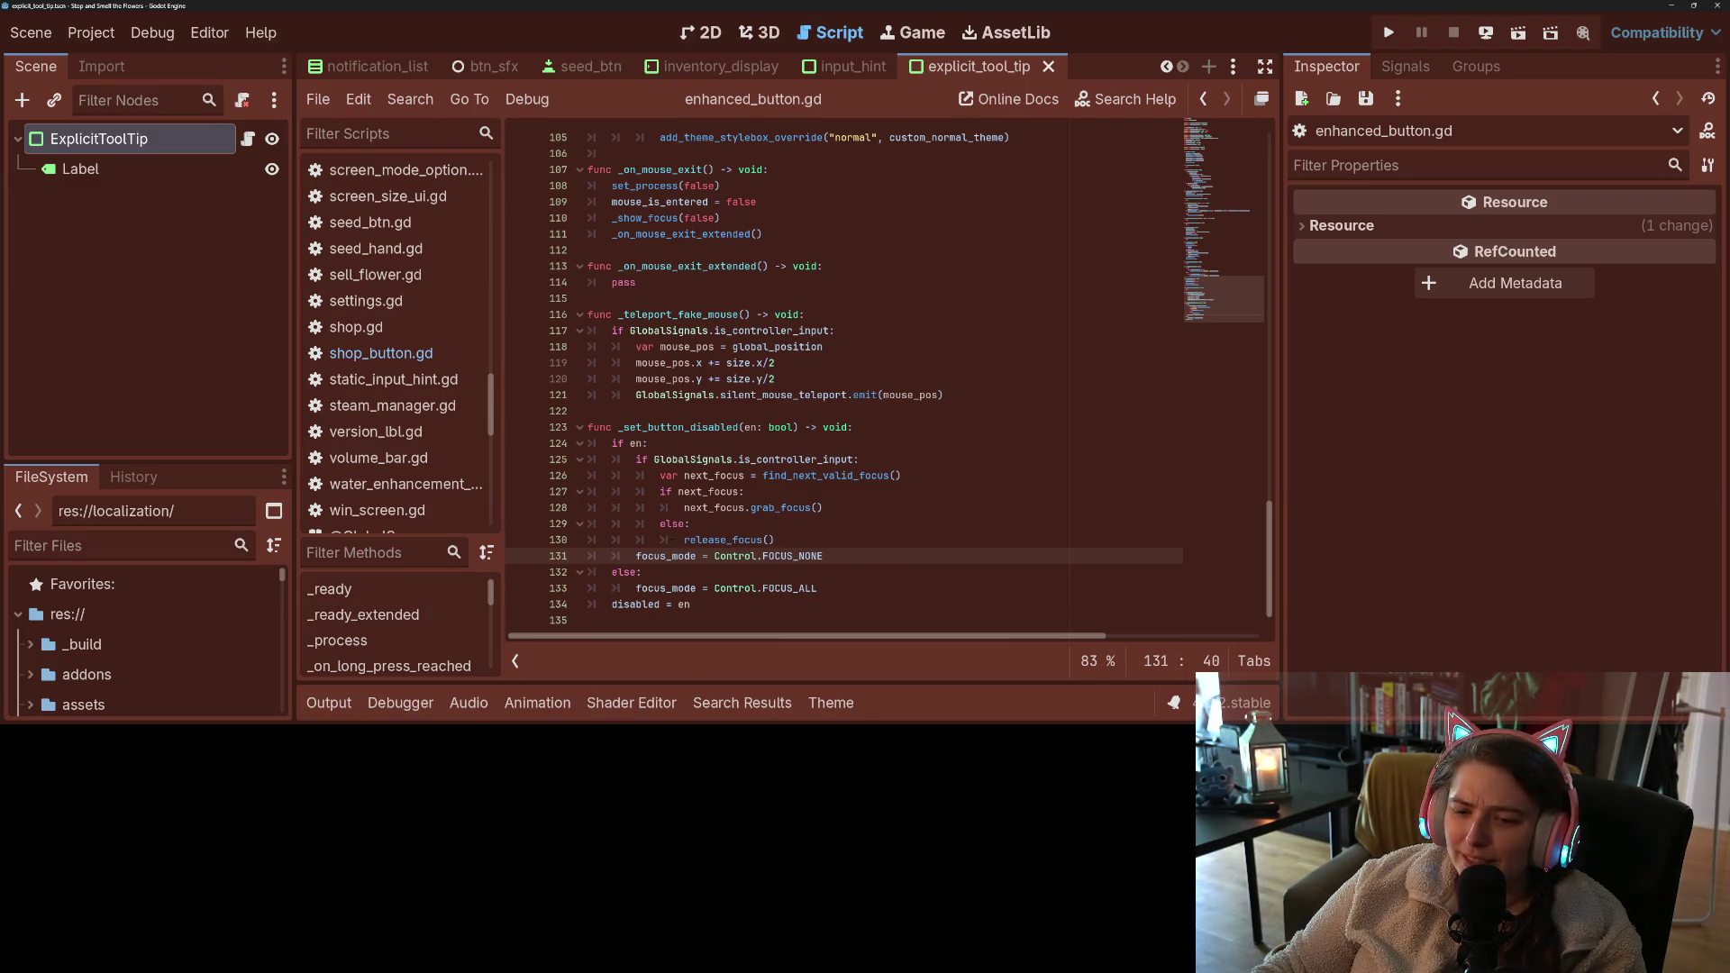
- Inspect the focus_mode = Control.FOCUS_NONE statement and FOCUS_NONE's documentation on line 131
mouse_move(637, 556)
left_mouse_down()
mouse_move(823, 556)
mouse_move(637, 556)
left_mouse_up()
left_click(857, 560)
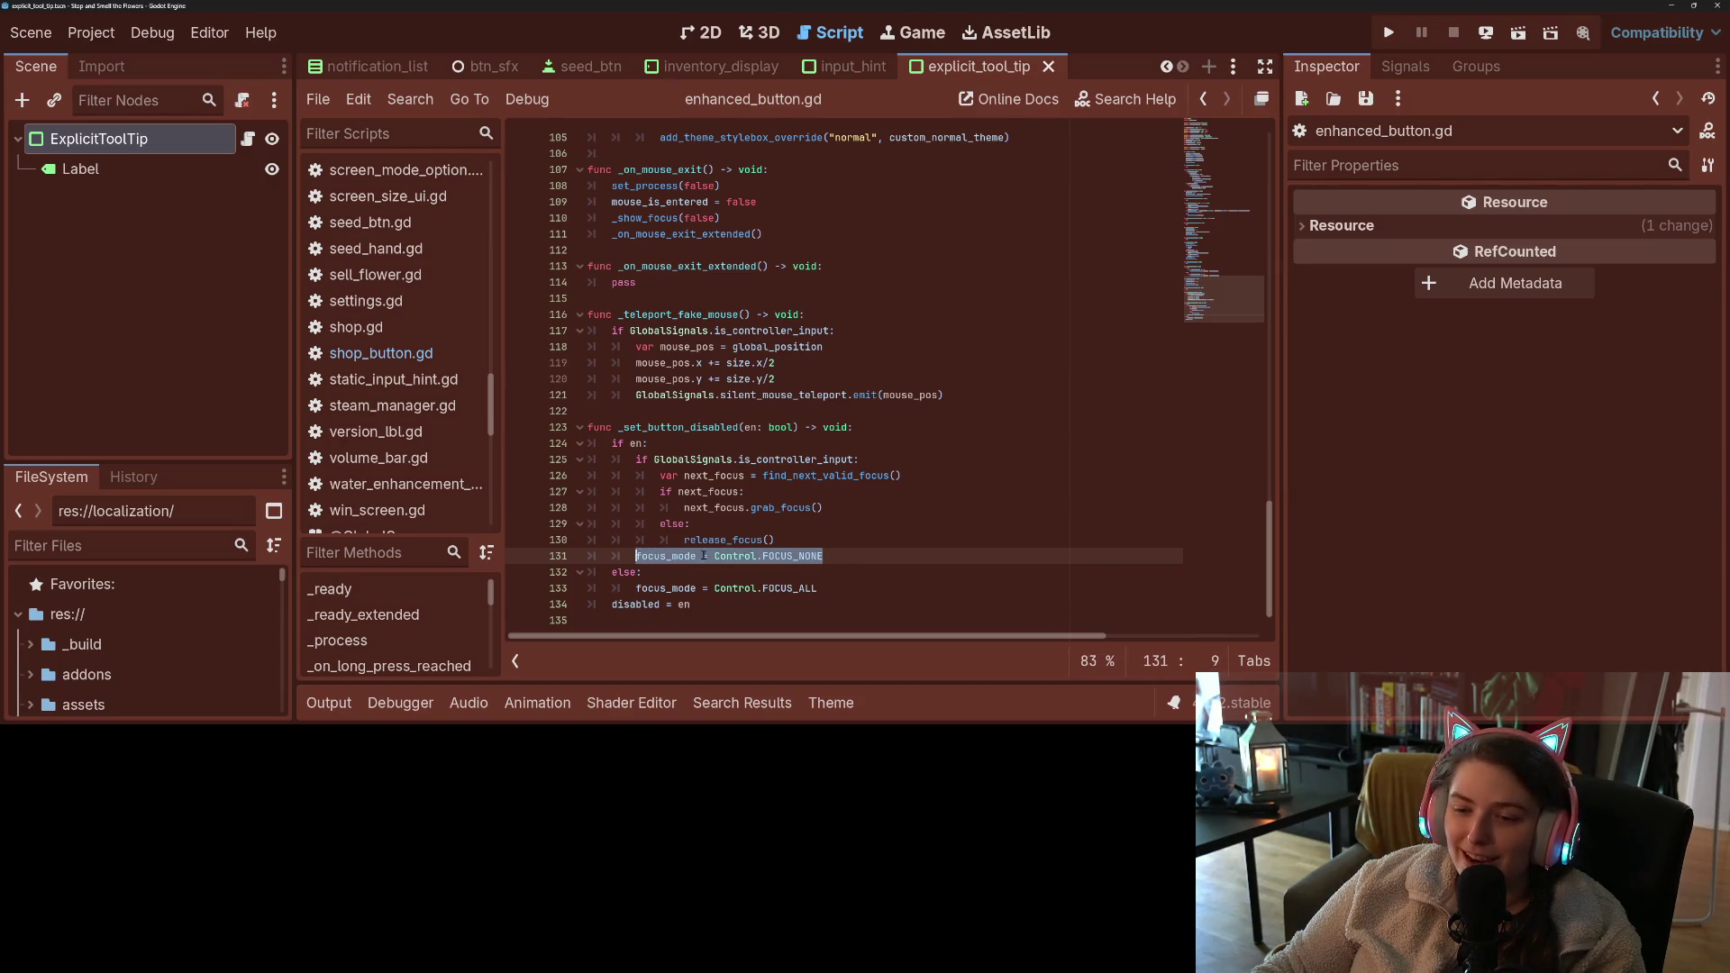
left_click(846, 556)
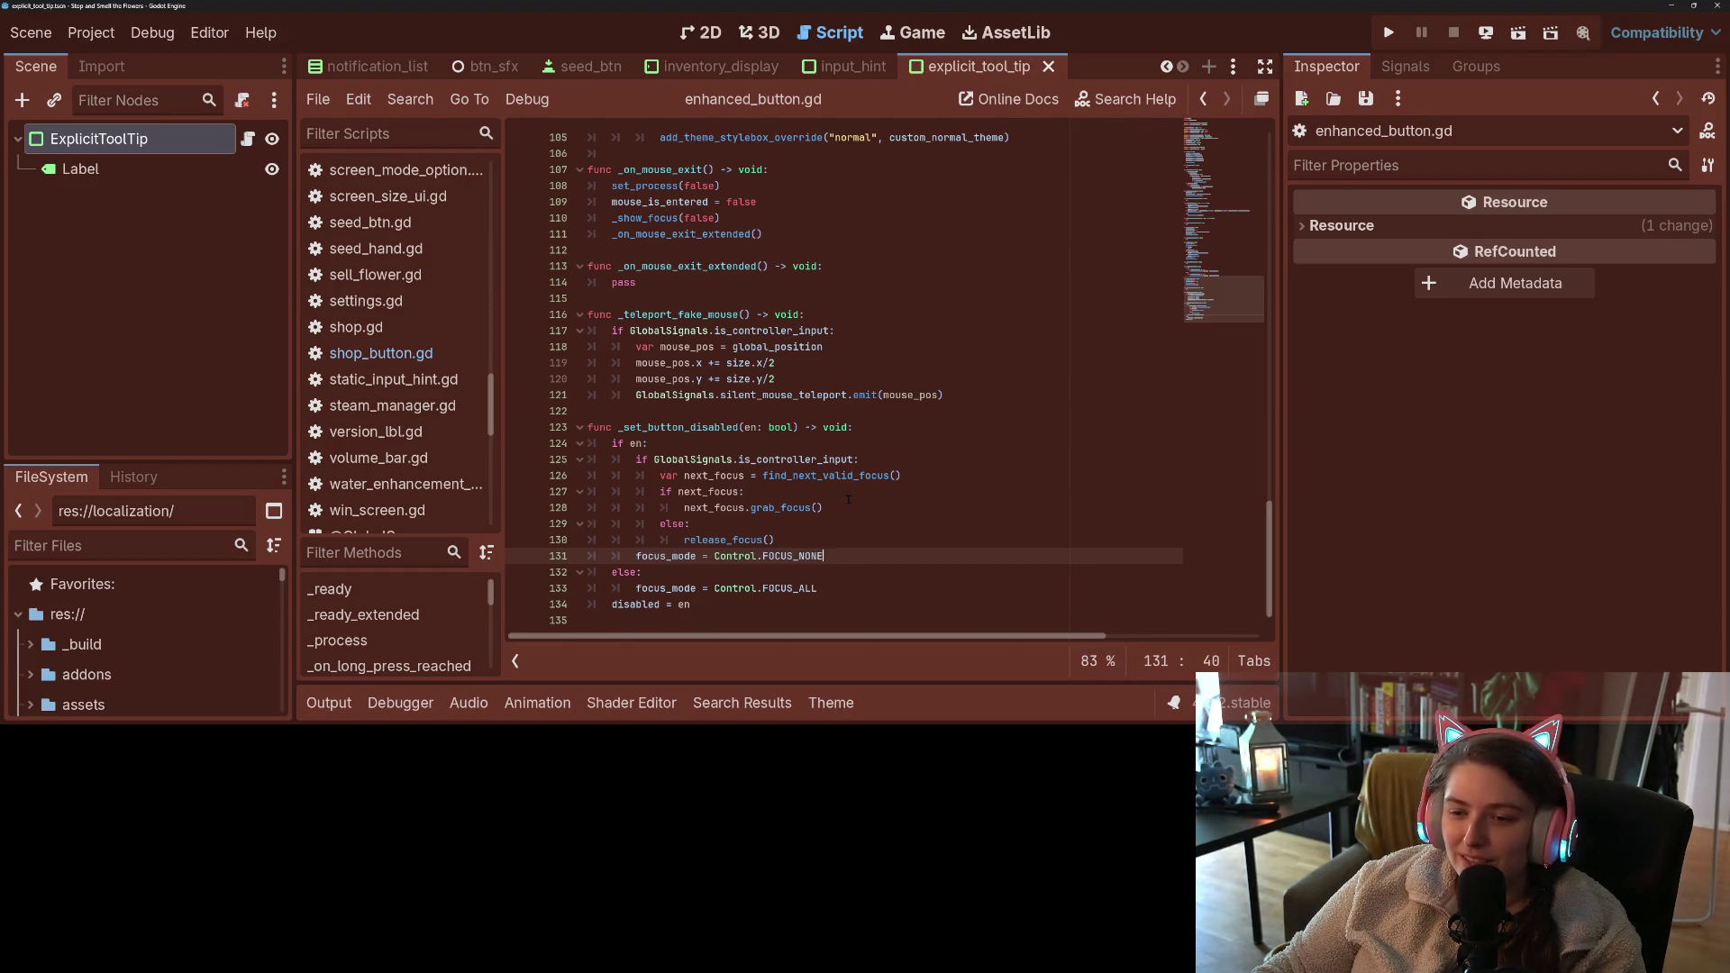
double_click(855, 558)
left_click(840, 556)
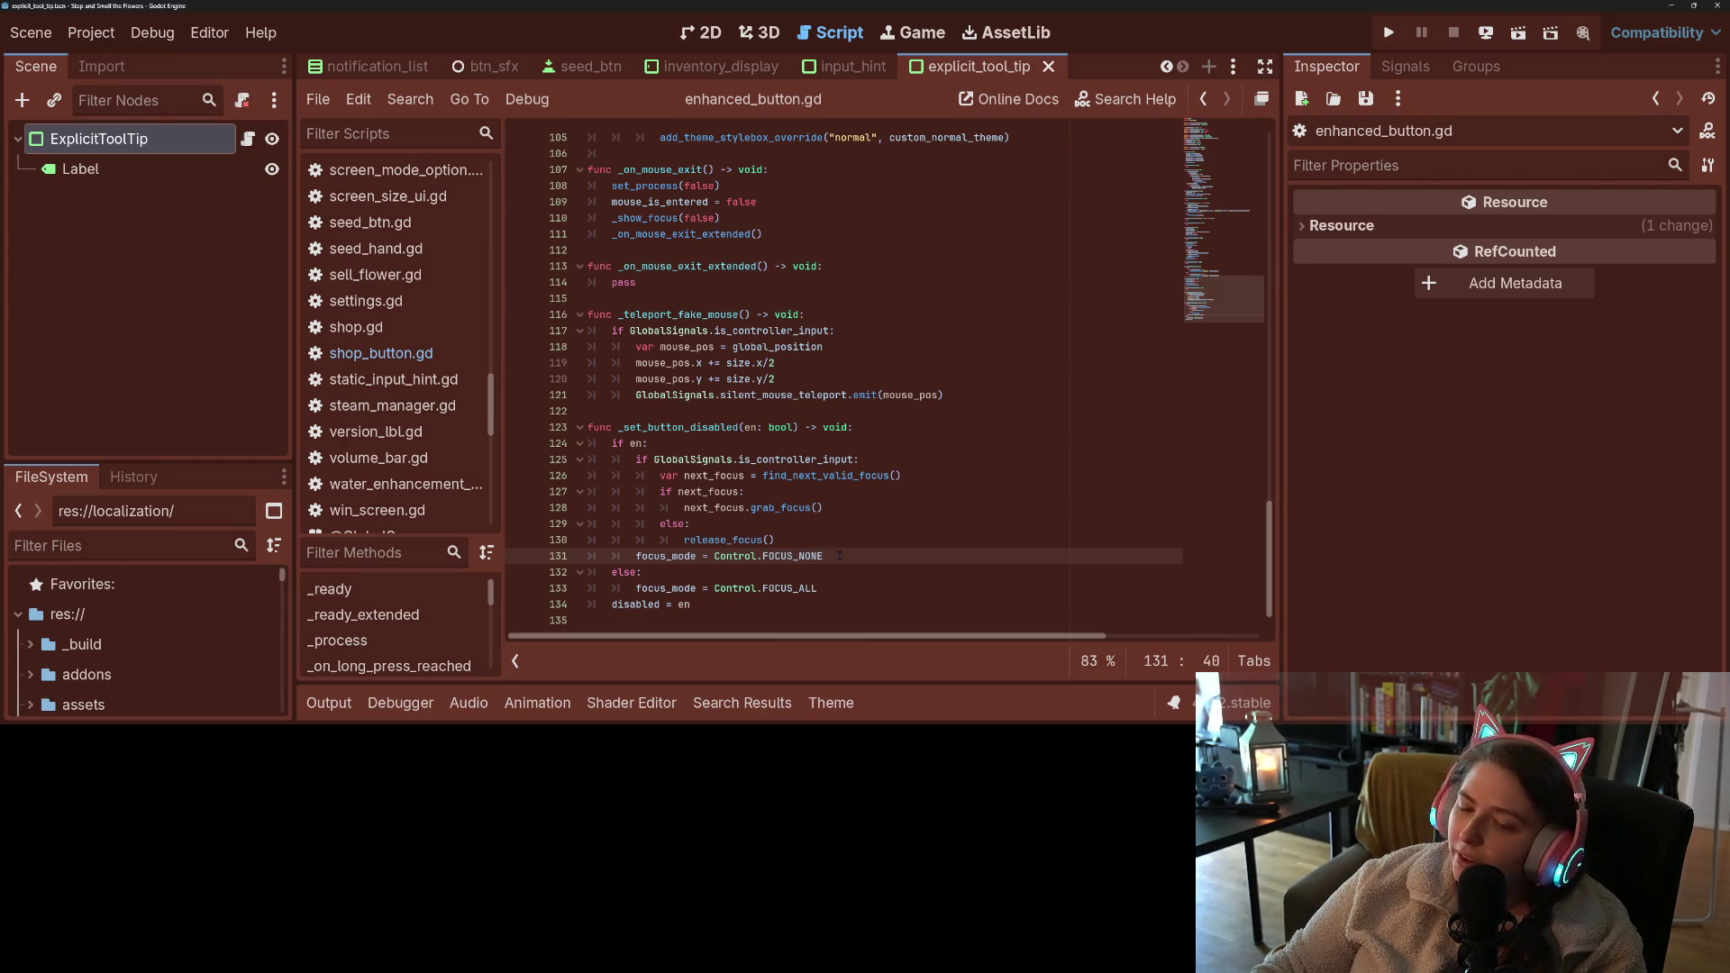
mouse_move(818, 554)
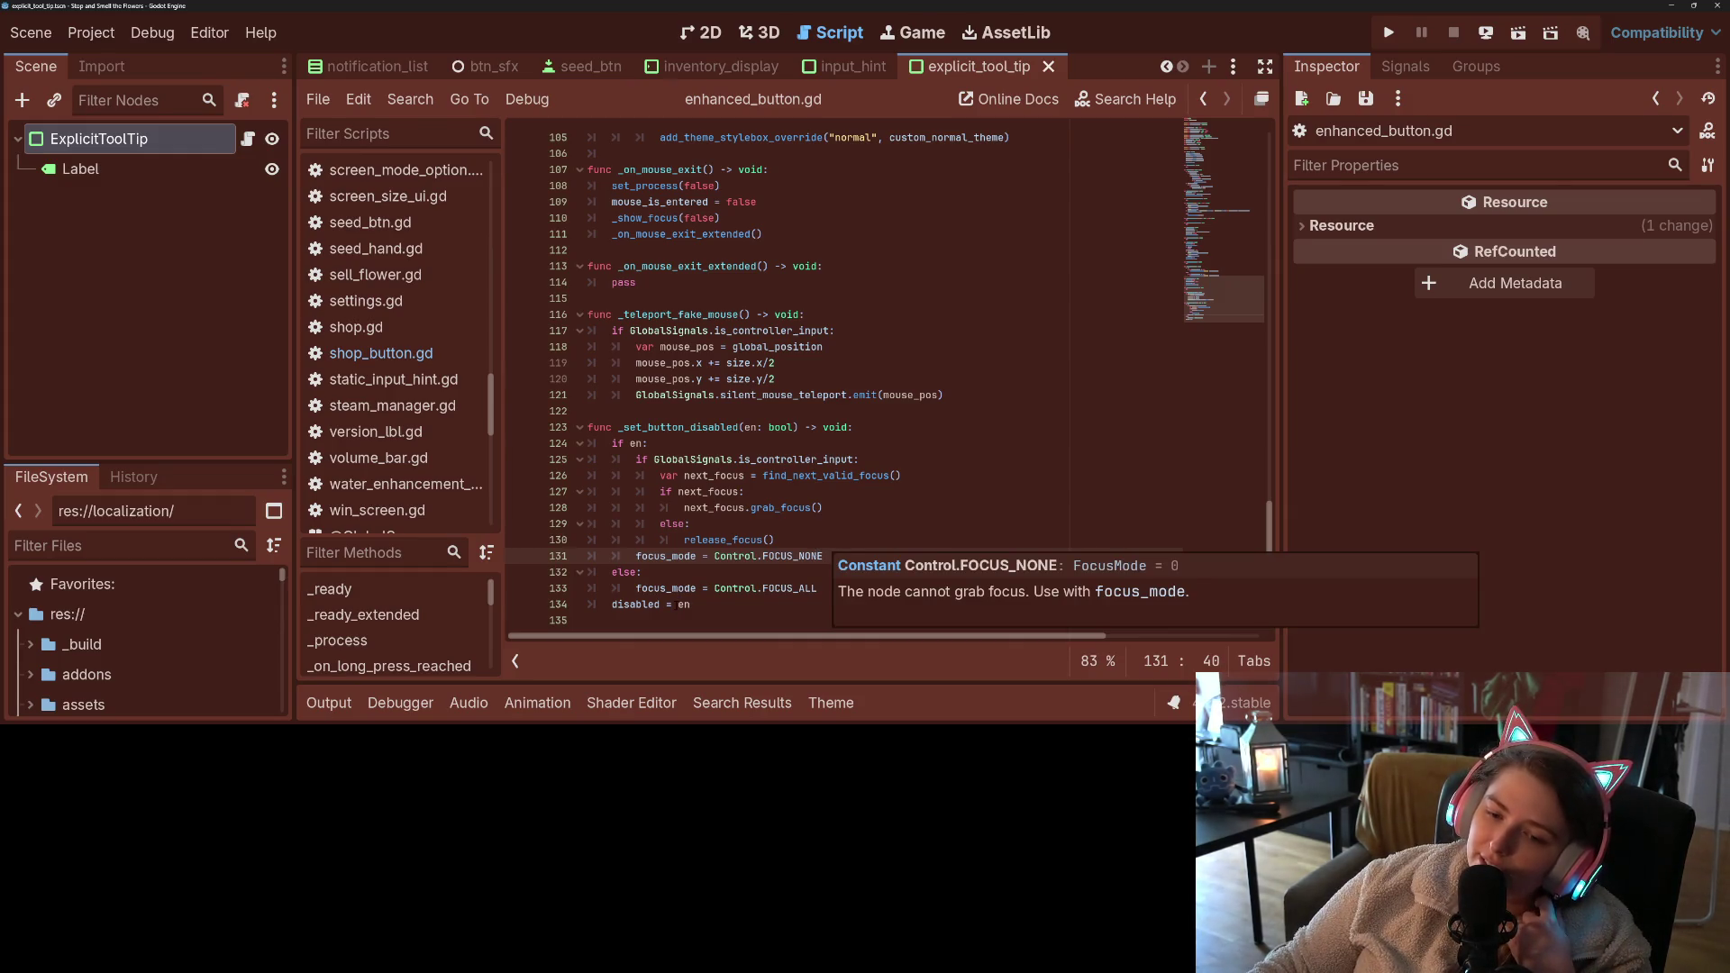
- Inspect the disabled property documentation for the assignment on line 134
double_click(635, 603)
mouse_move(631, 602)
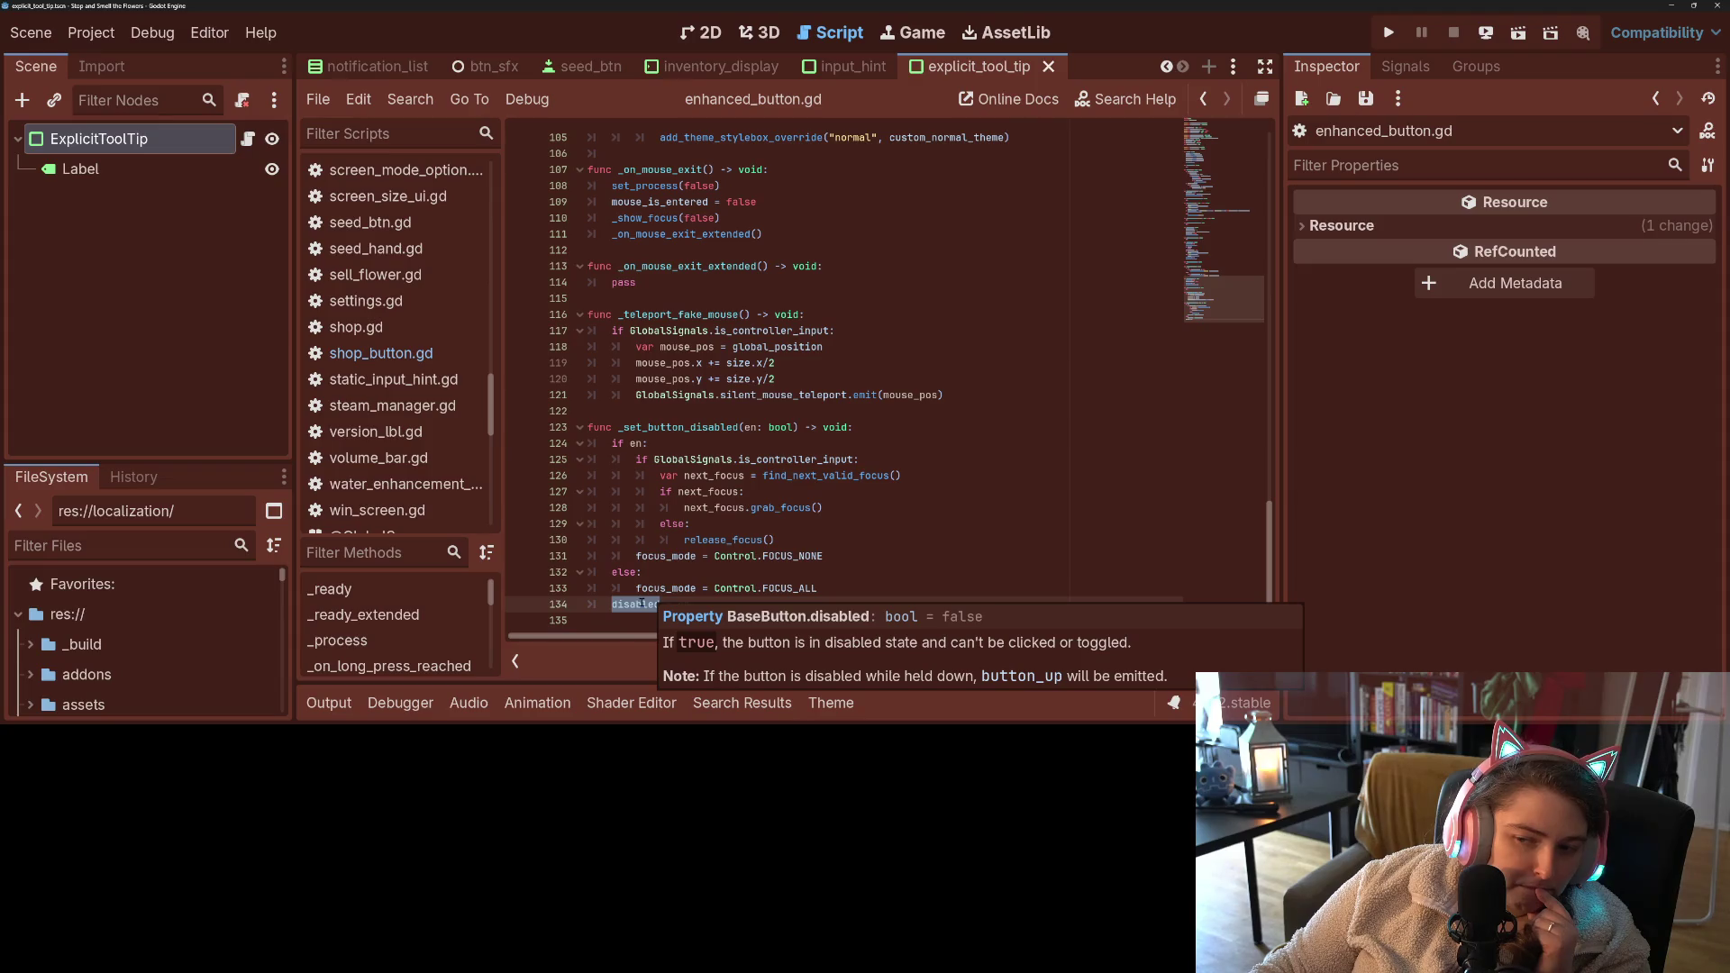
left_click(664, 556)
double_click(635, 604)
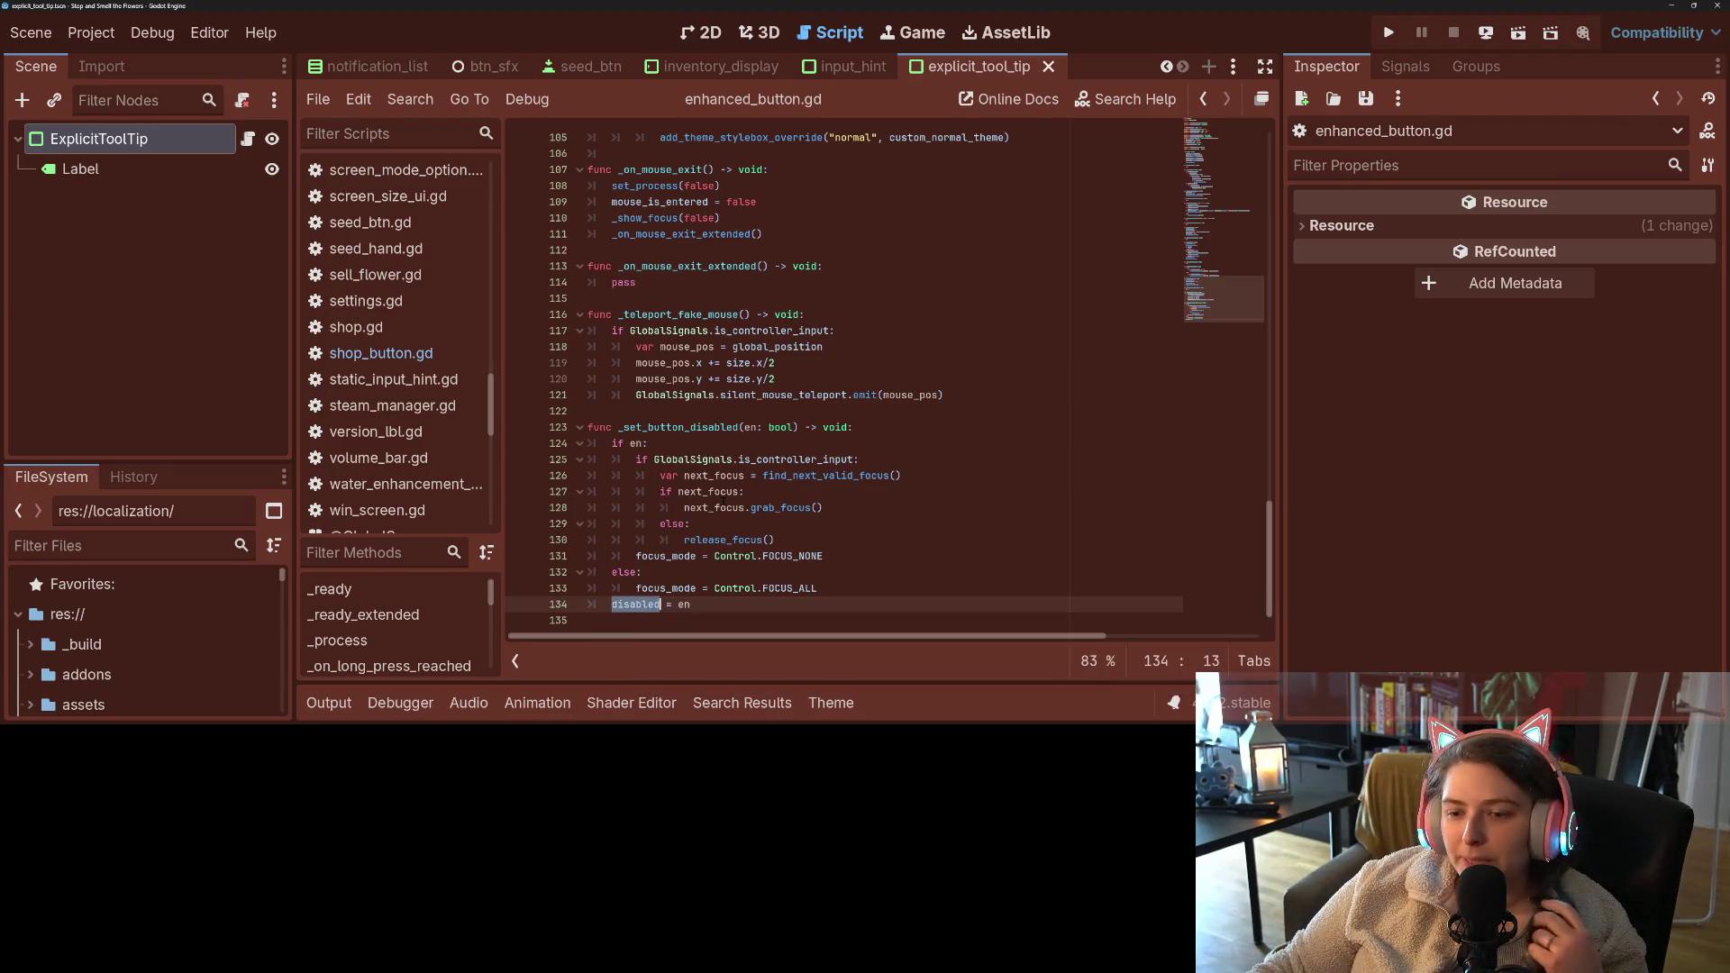
- Browse enhanced_button.gd including _on_mouse_exit_extended, then open explicit_tool_tip.gd from the ExplicitToolTip node
scroll(892, 505, "up", 8)
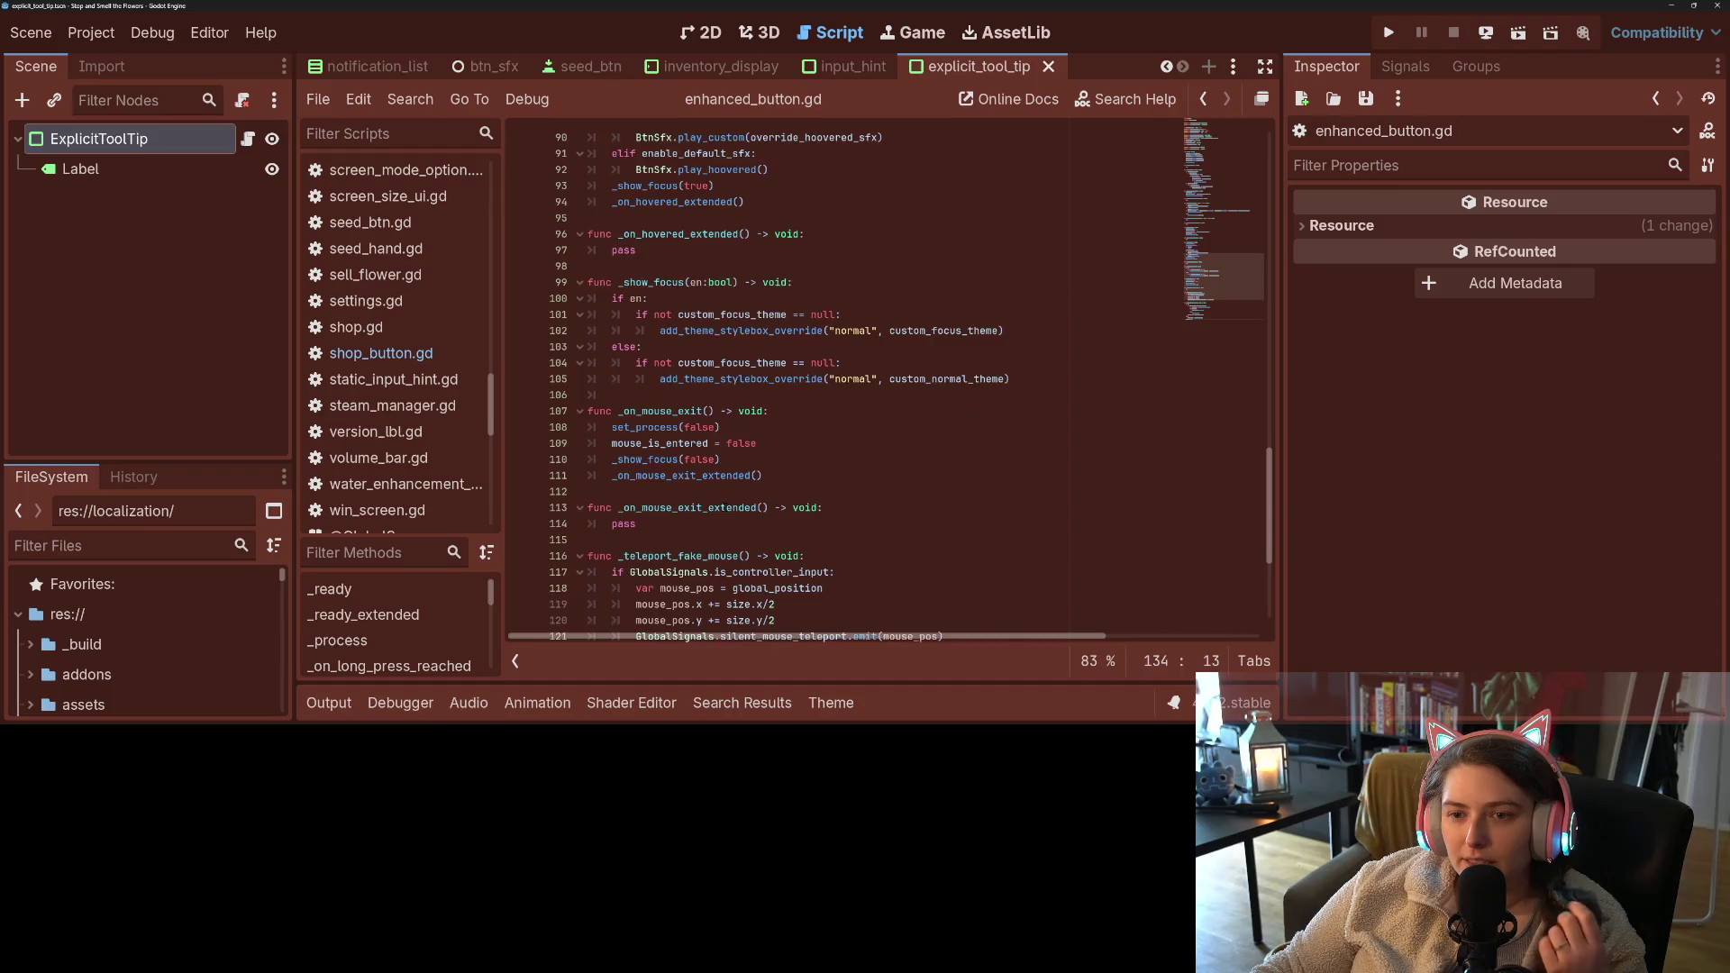
scroll(892, 378, "up", 9)
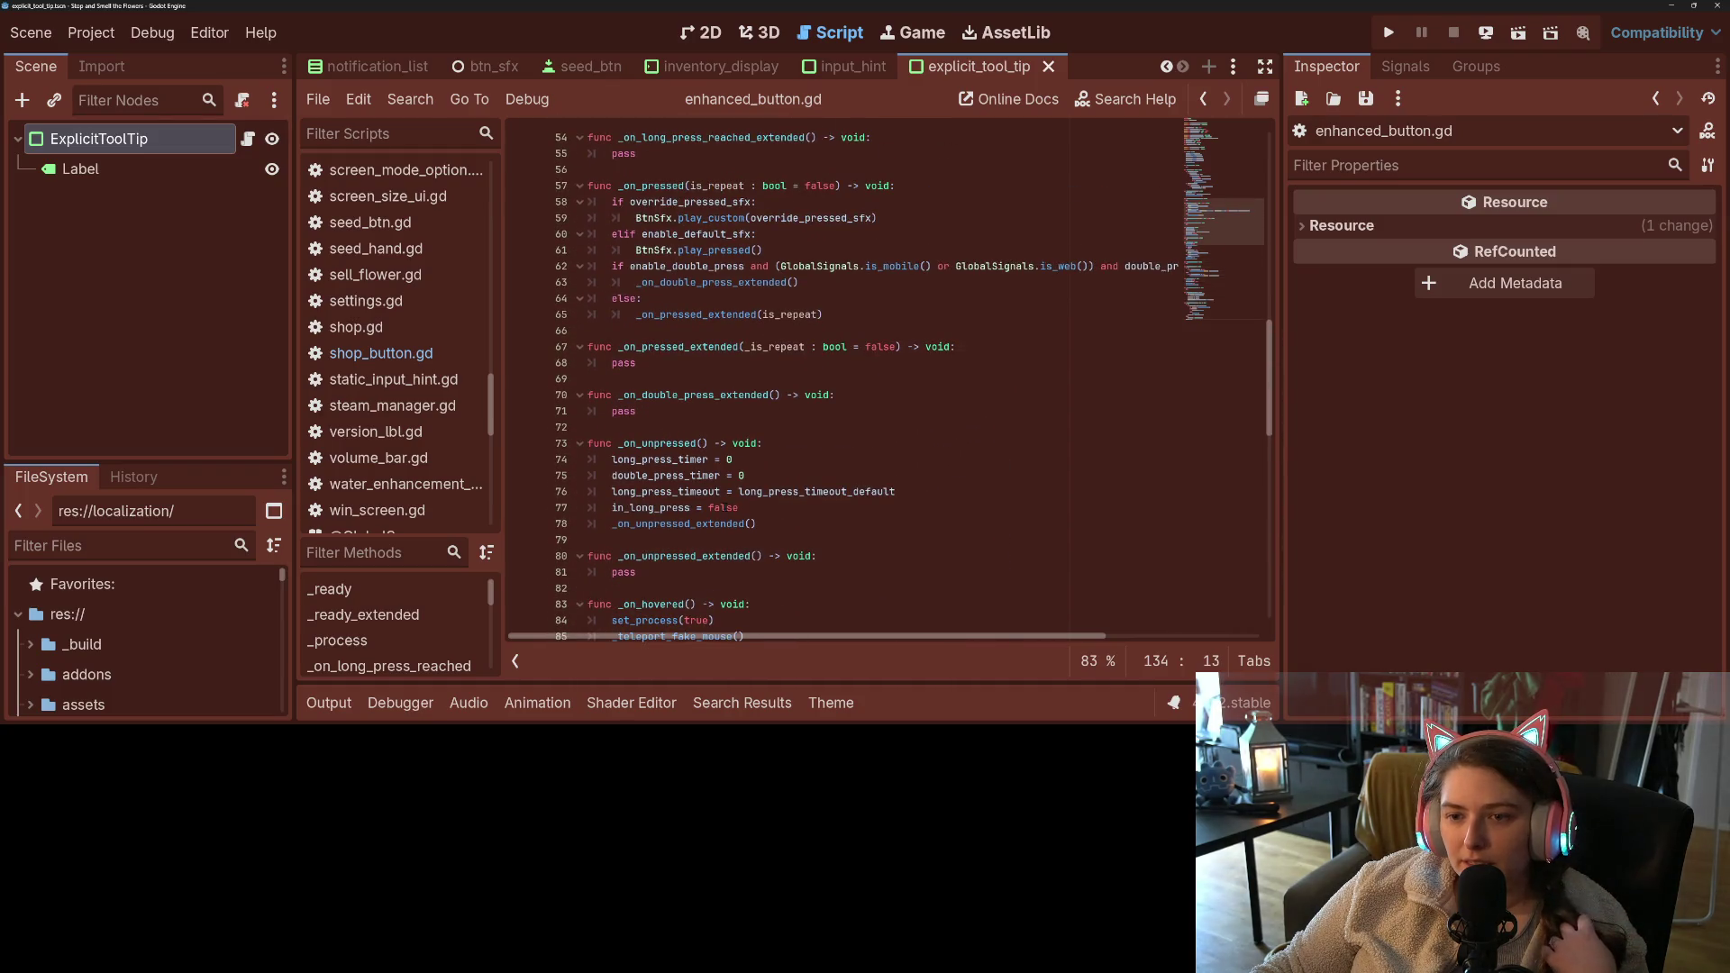
scroll(892, 379, "up", 18)
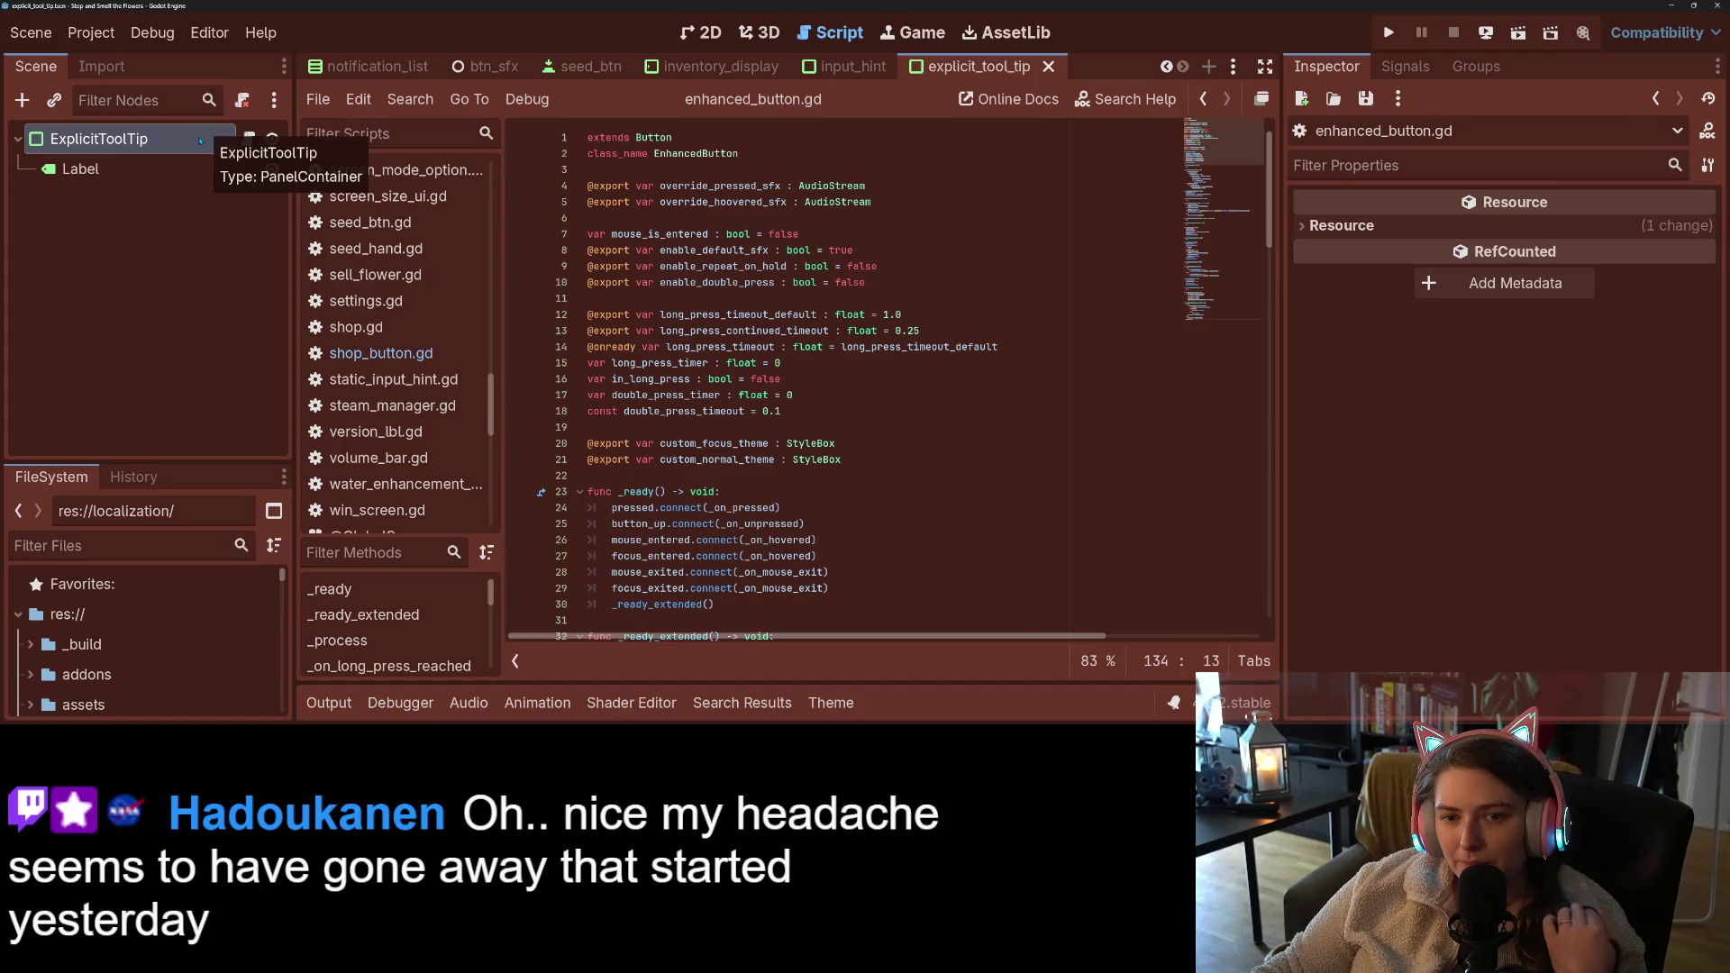
scroll(862, 425, "down", 13)
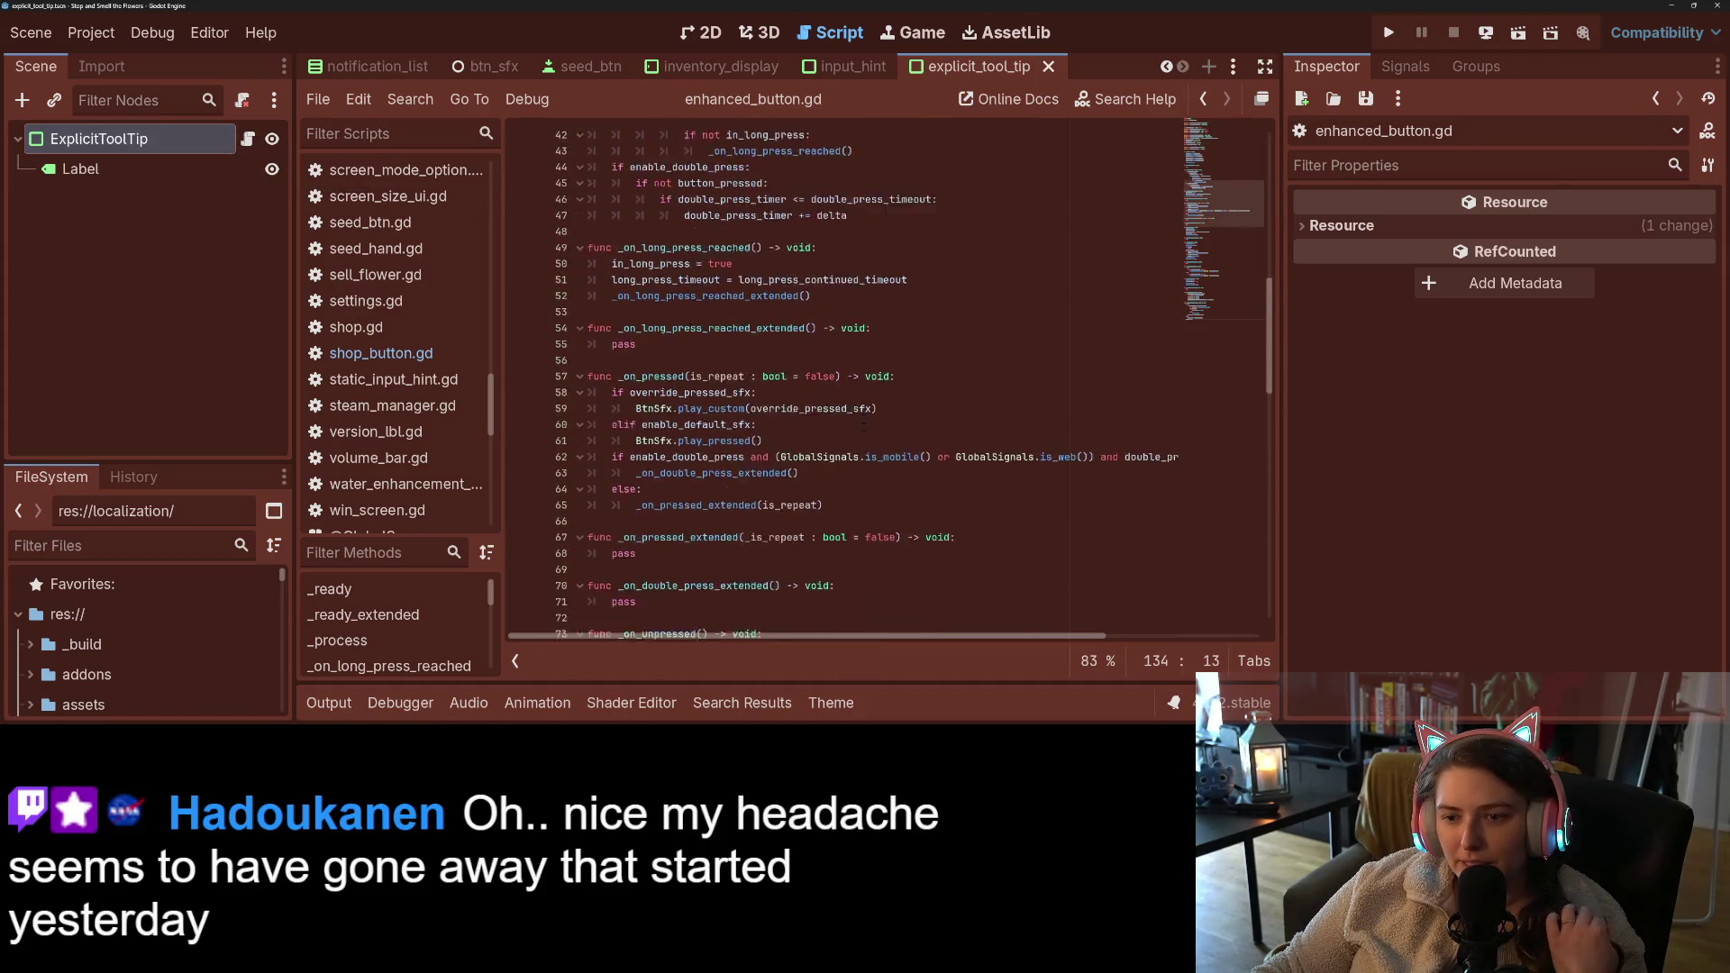
scroll(862, 426, "down", 20)
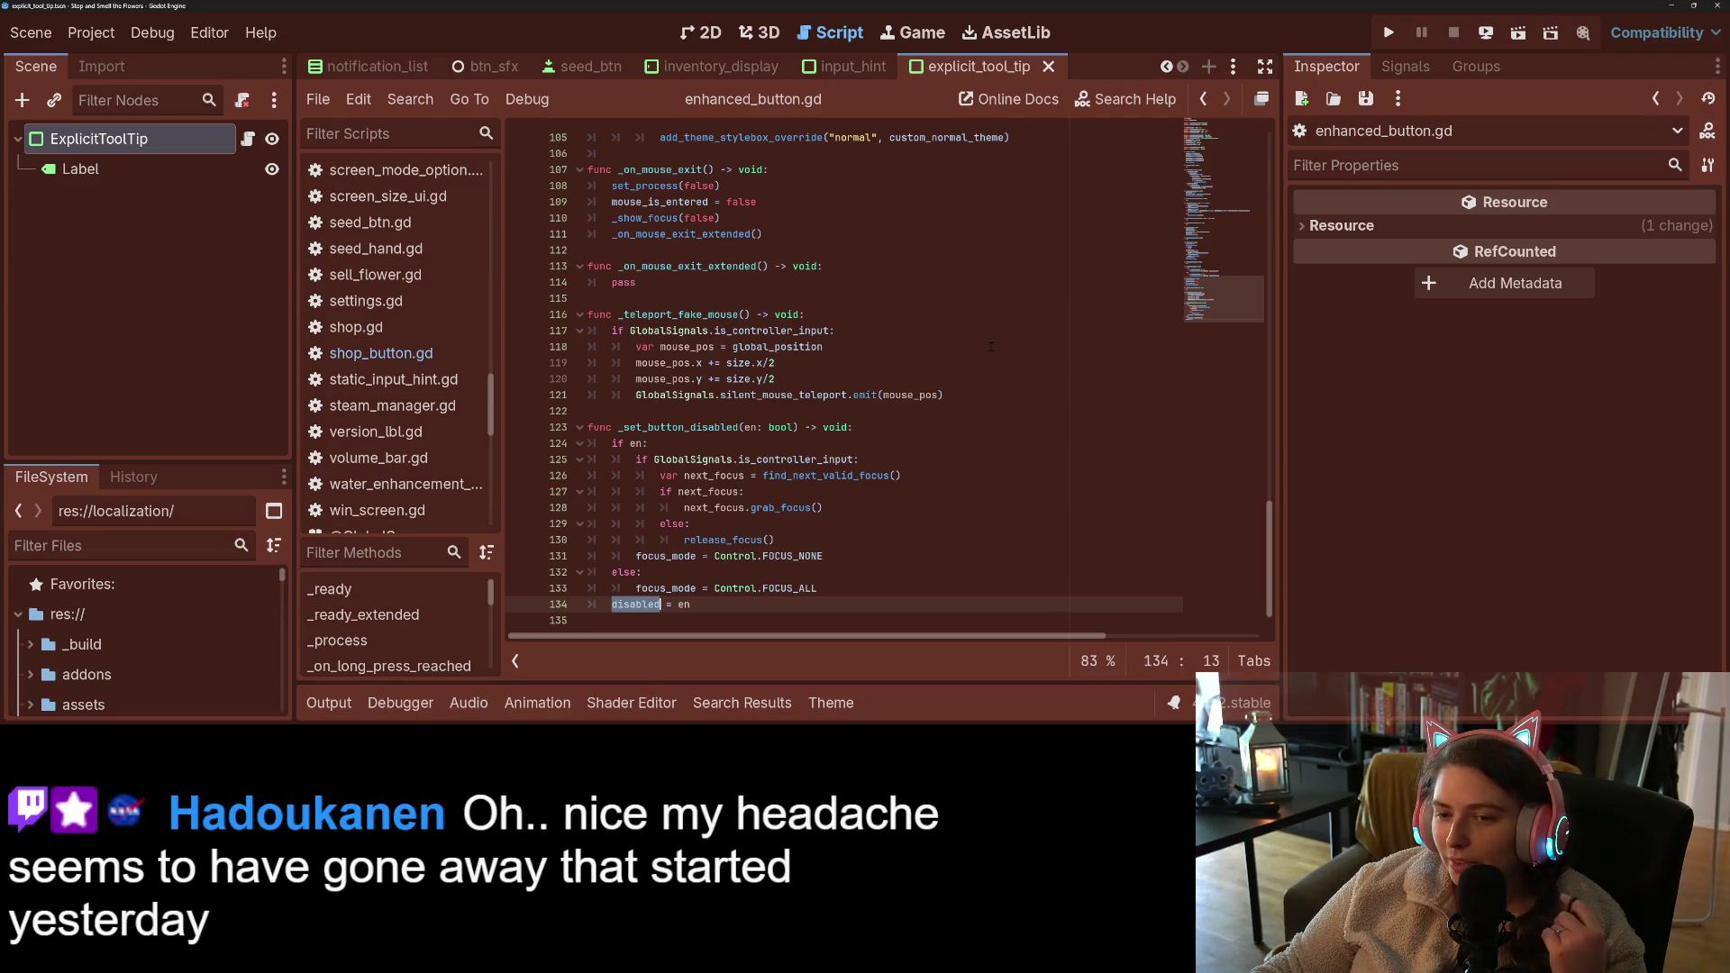
double_click(685, 265)
left_click(711, 286)
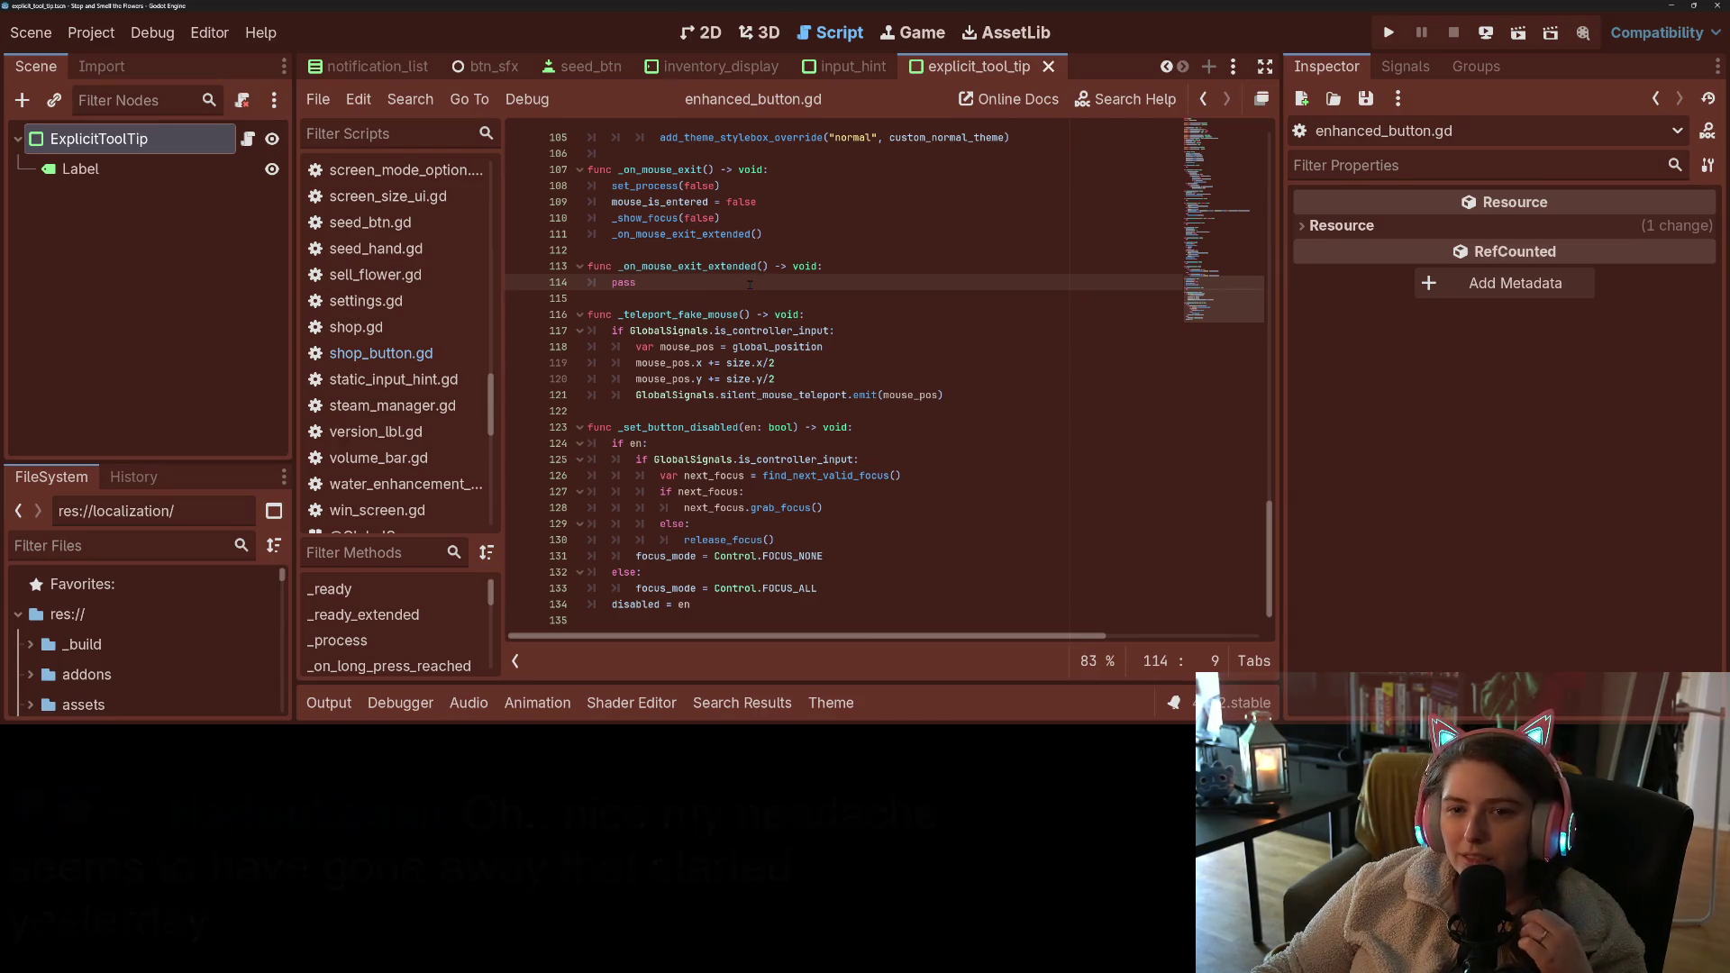
scroll(843, 355, "up", 7)
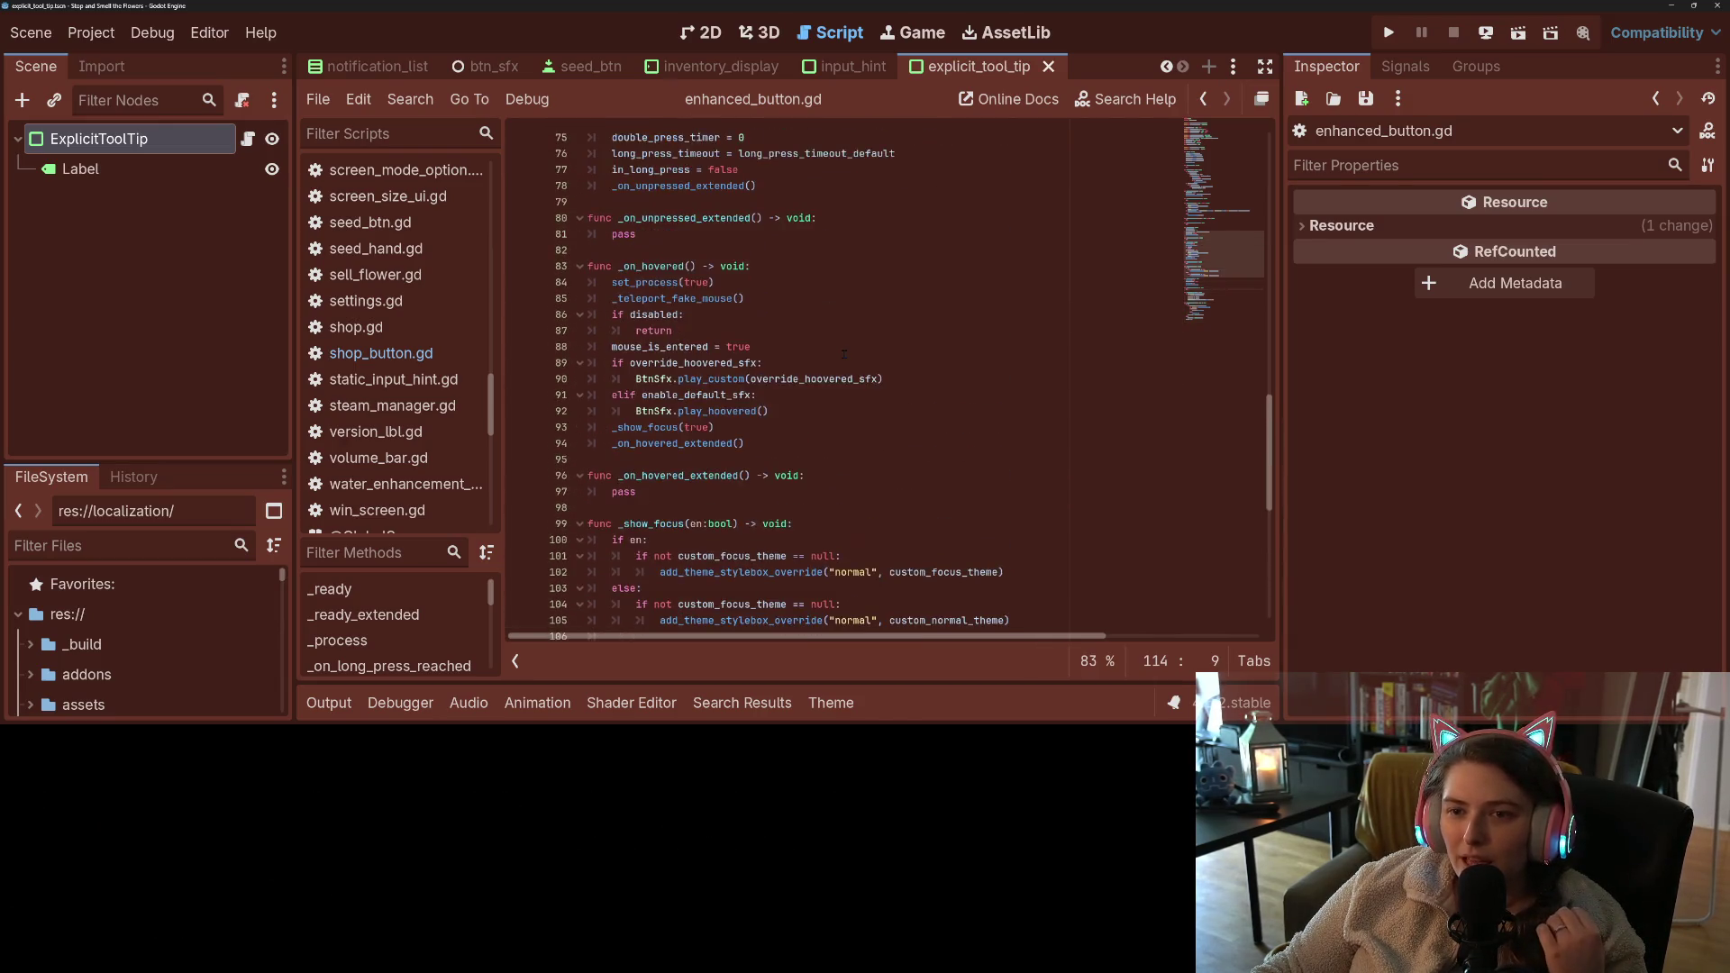
scroll(1227, 231, "up", 7)
mouse_move(1228, 231)
left_mouse_down()
mouse_move(1235, 123)
mouse_move(1218, 328)
left_mouse_up()
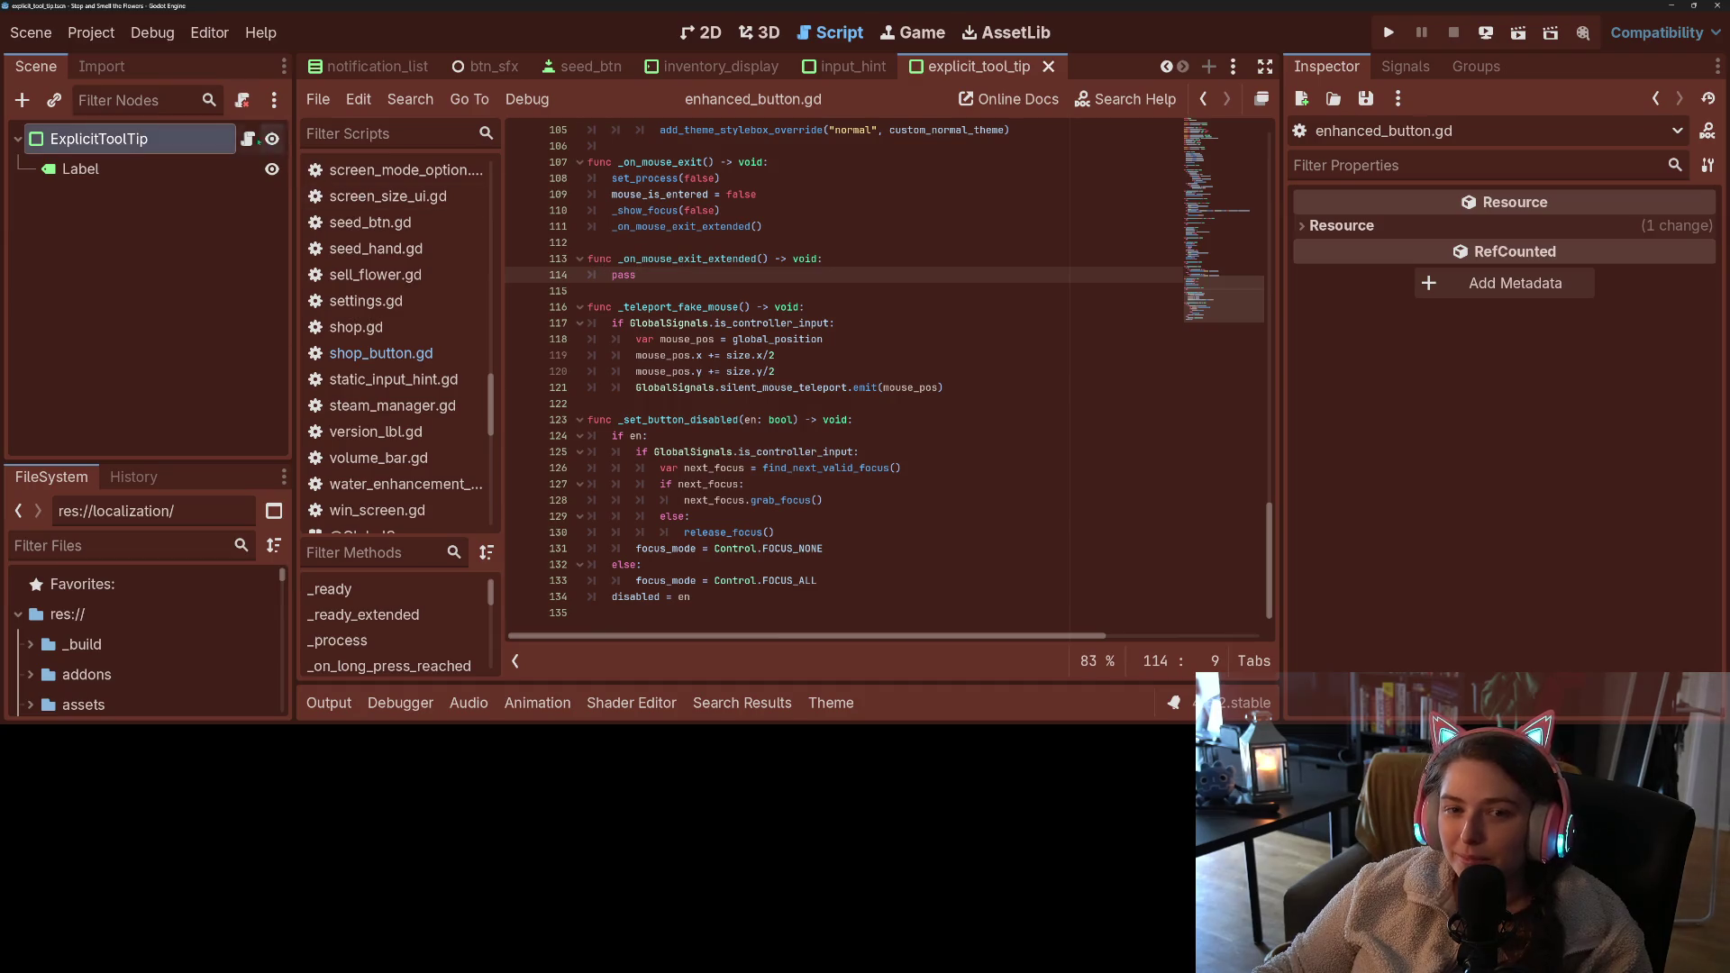
left_click(247, 139)
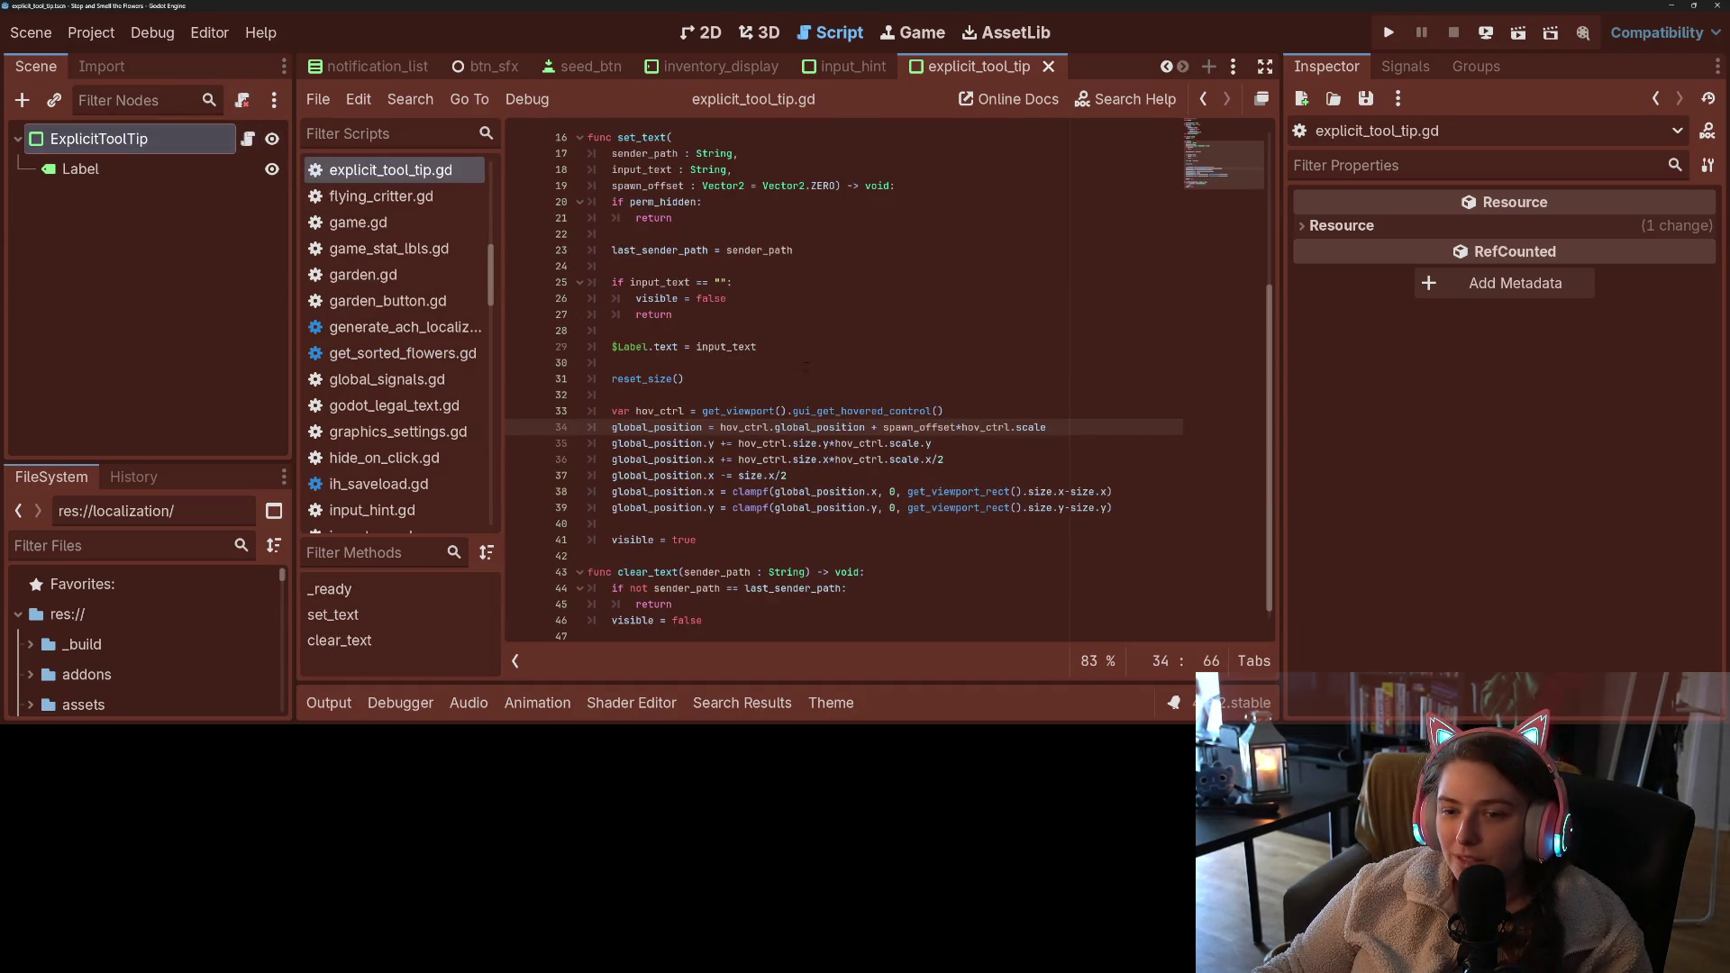
left_click(878, 443)
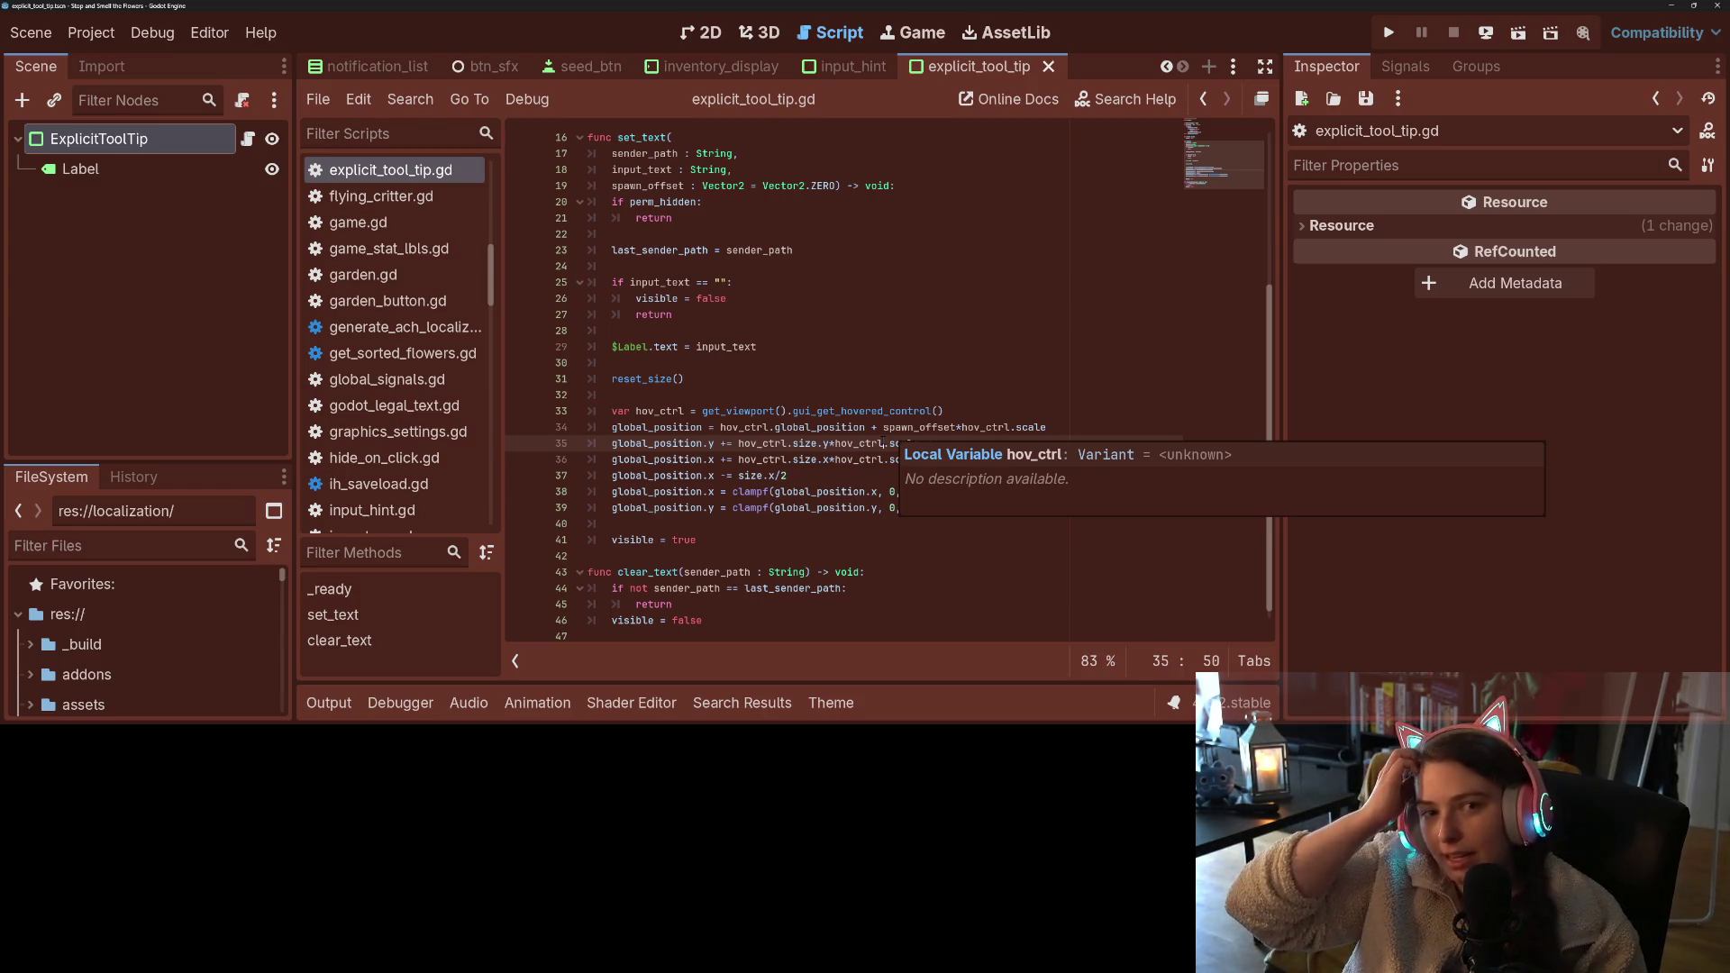
left_click(902, 394)
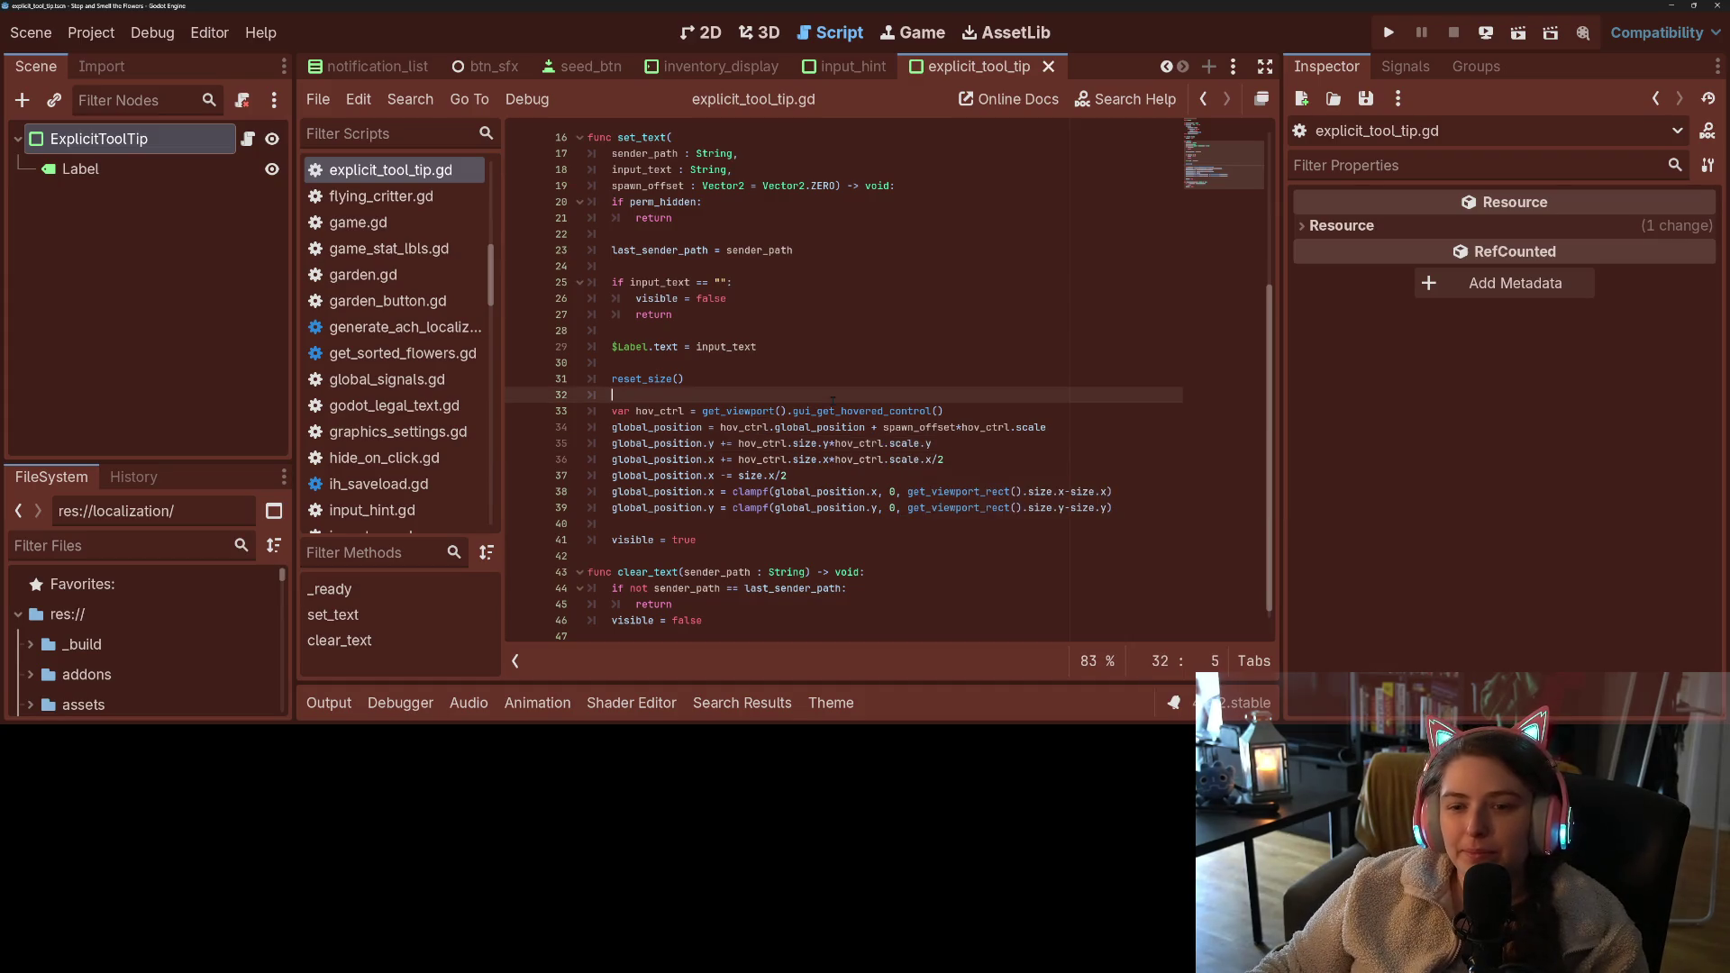
- Add spaces around the * multiplications on lines 35 and 36 and save the script
scroll(989, 487, "down", 1)
left_click(1009, 495)
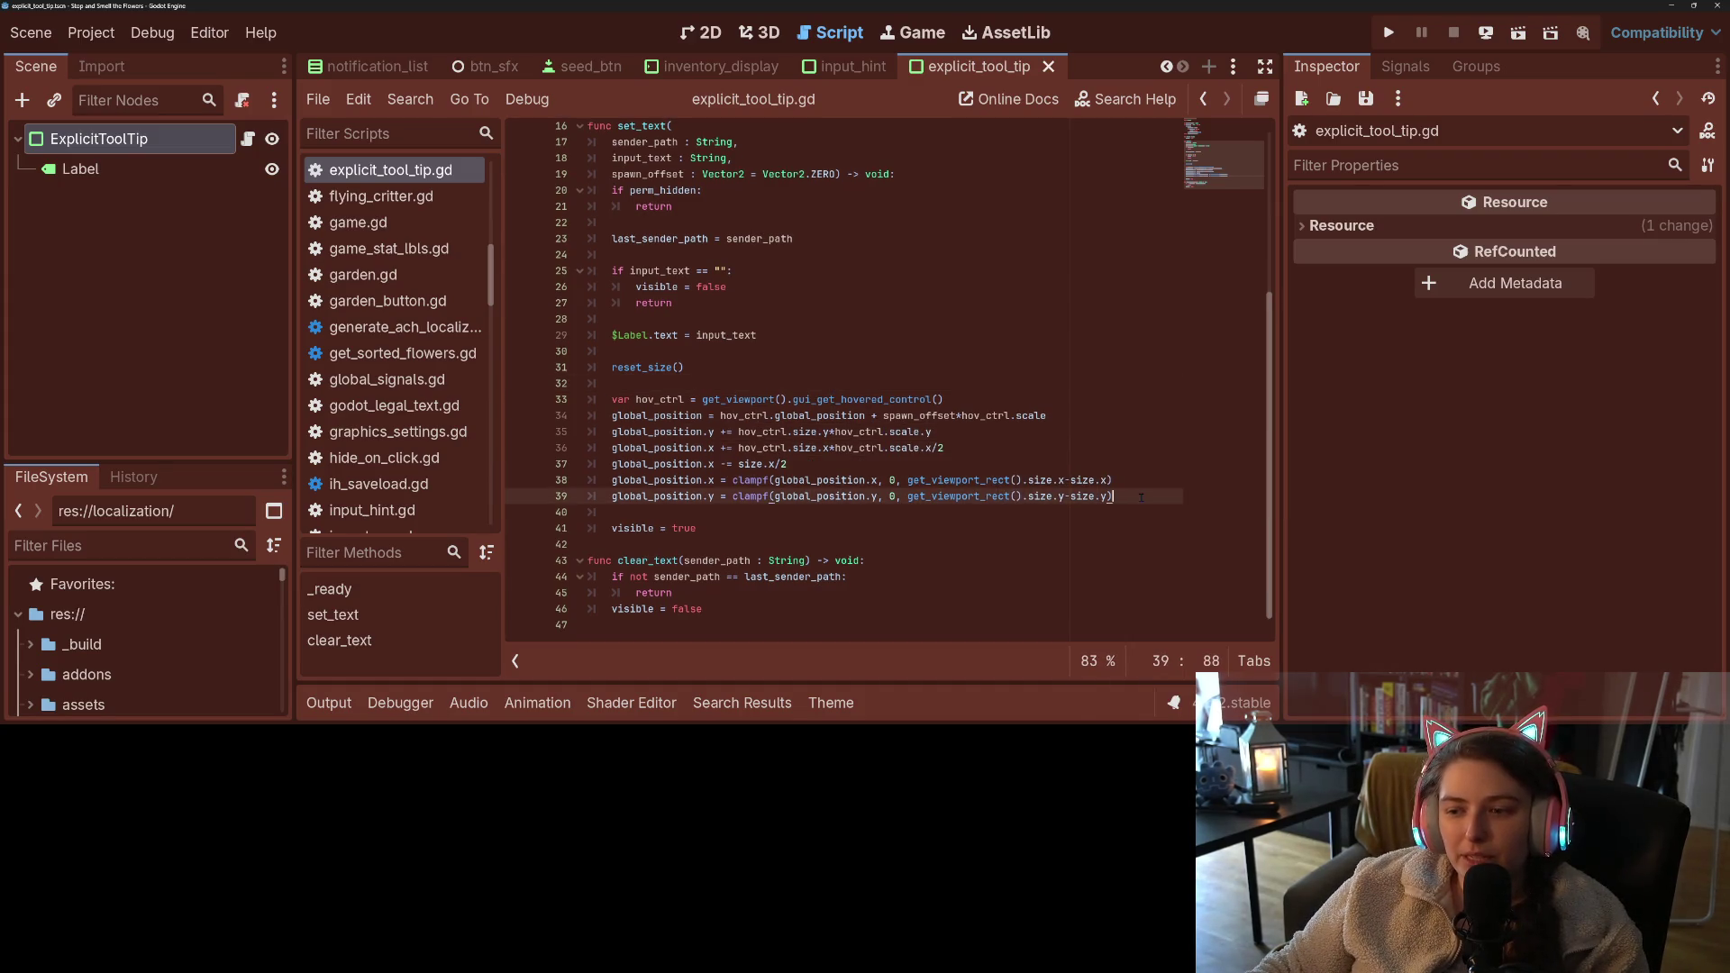
left_click(826, 431)
key("Right")
left_click(847, 447)
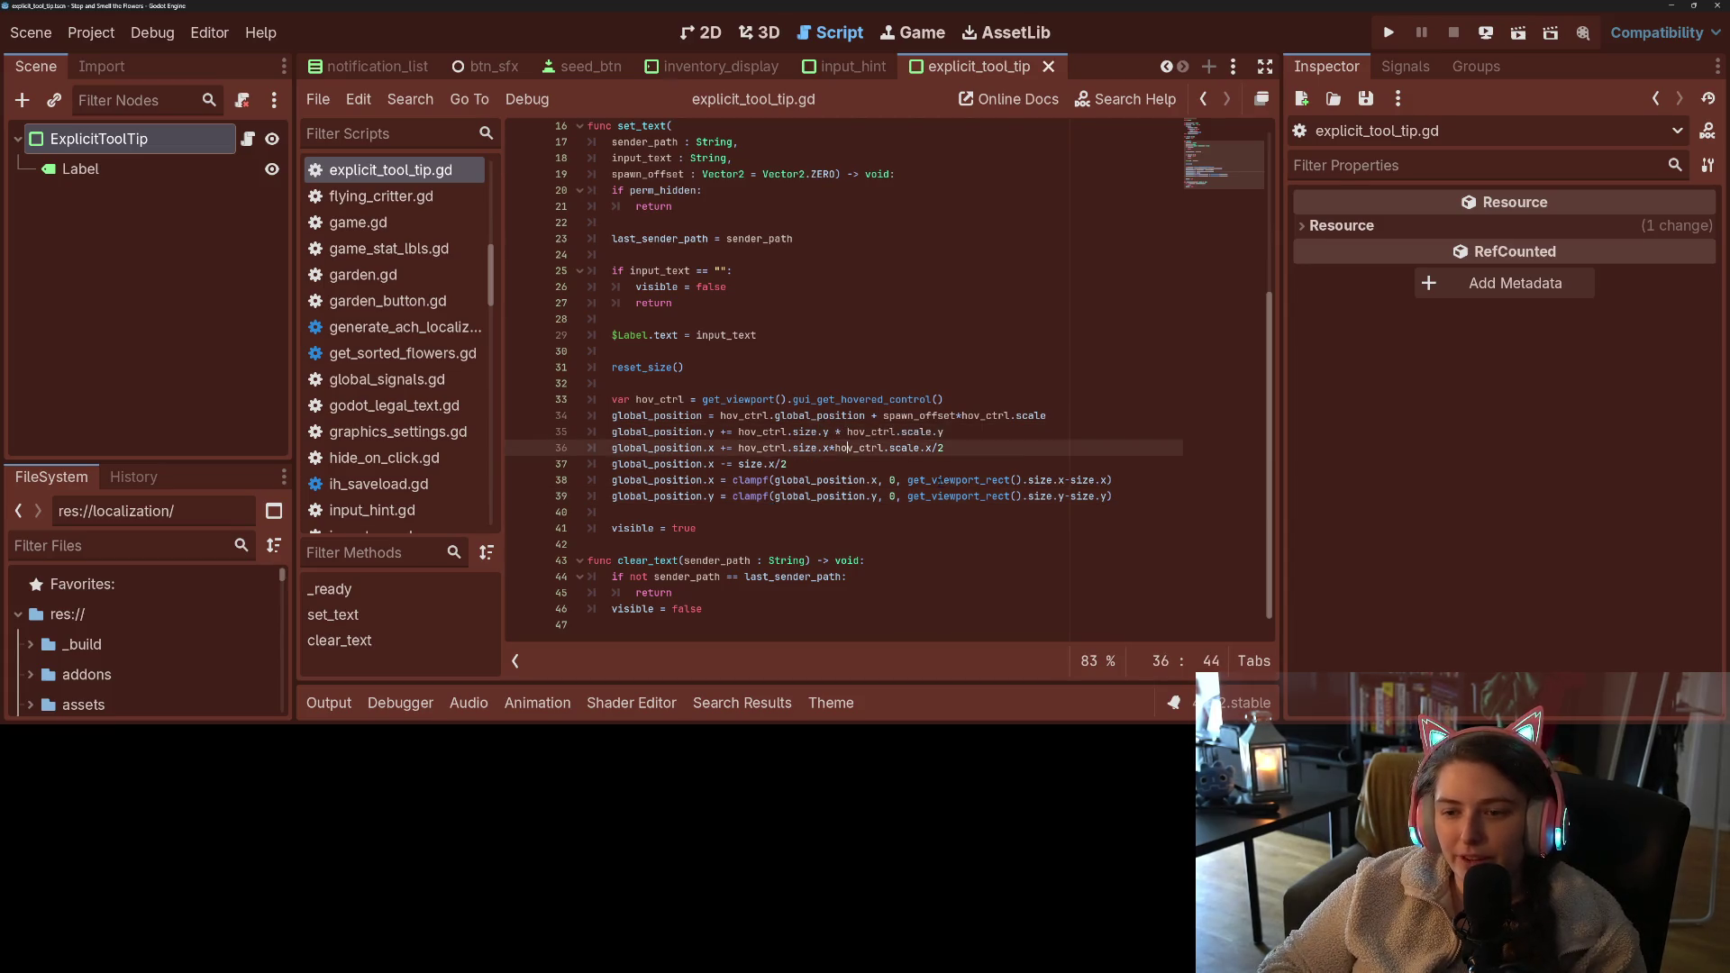
key("Left")
key("Right")
key("ctrl+s")
- Check the global_position documentation on line 38, then run the project
left_click(834, 479)
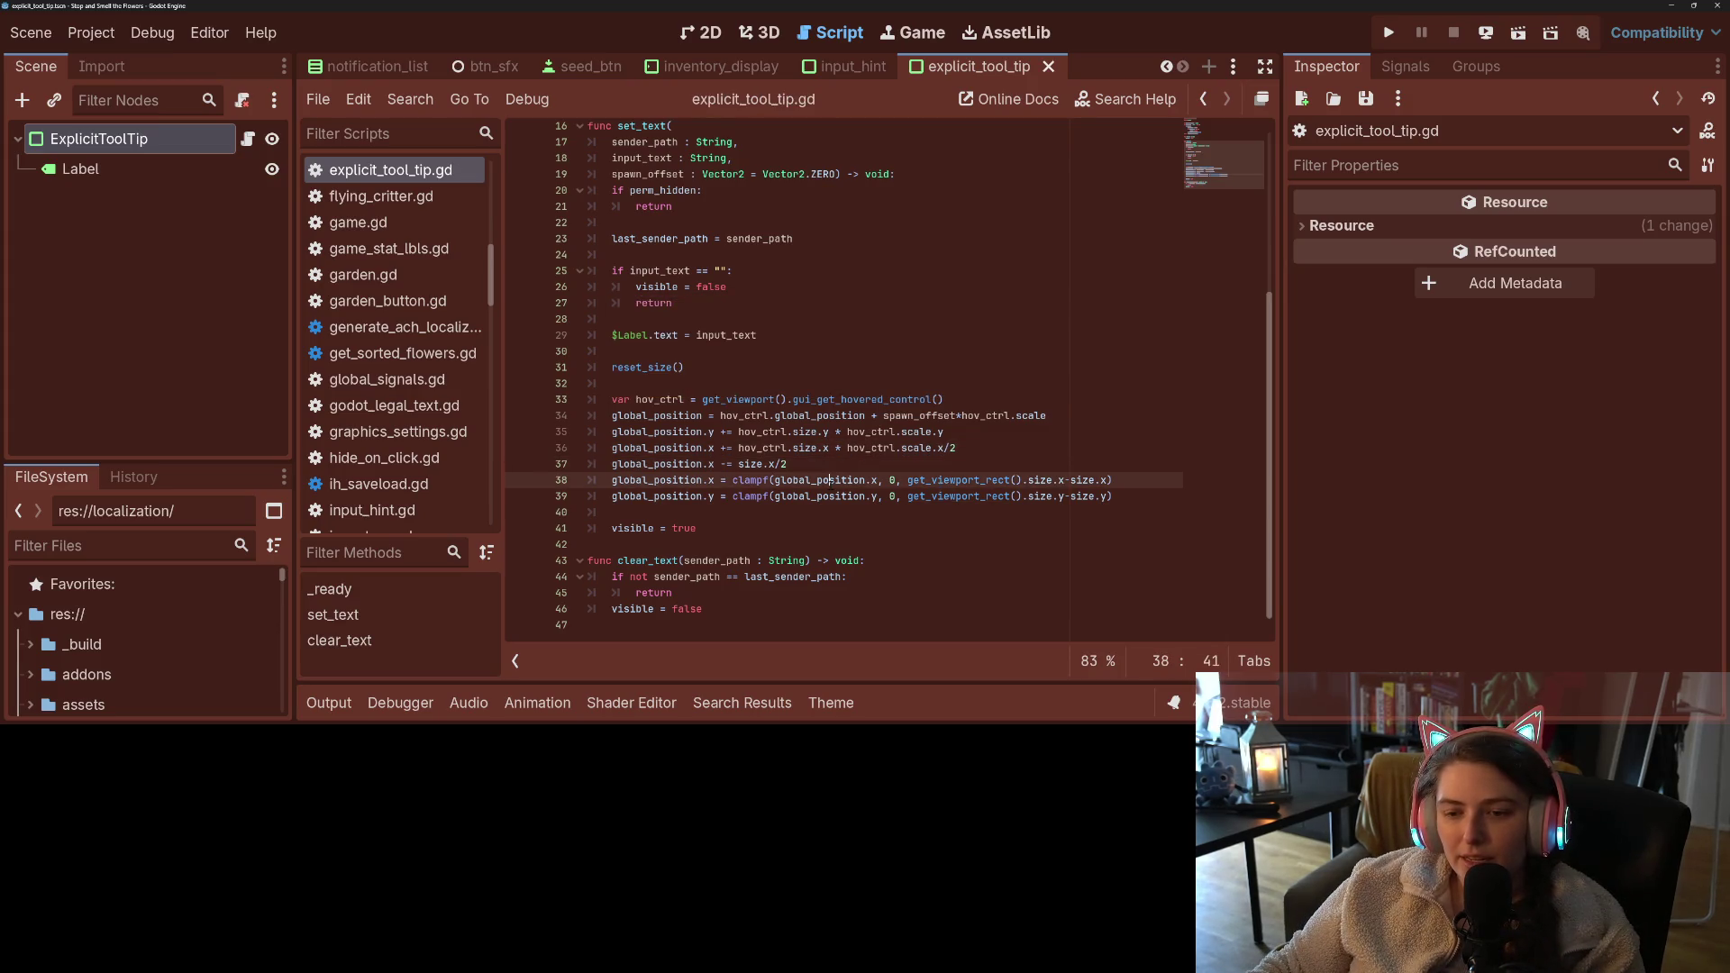
left_click(845, 381)
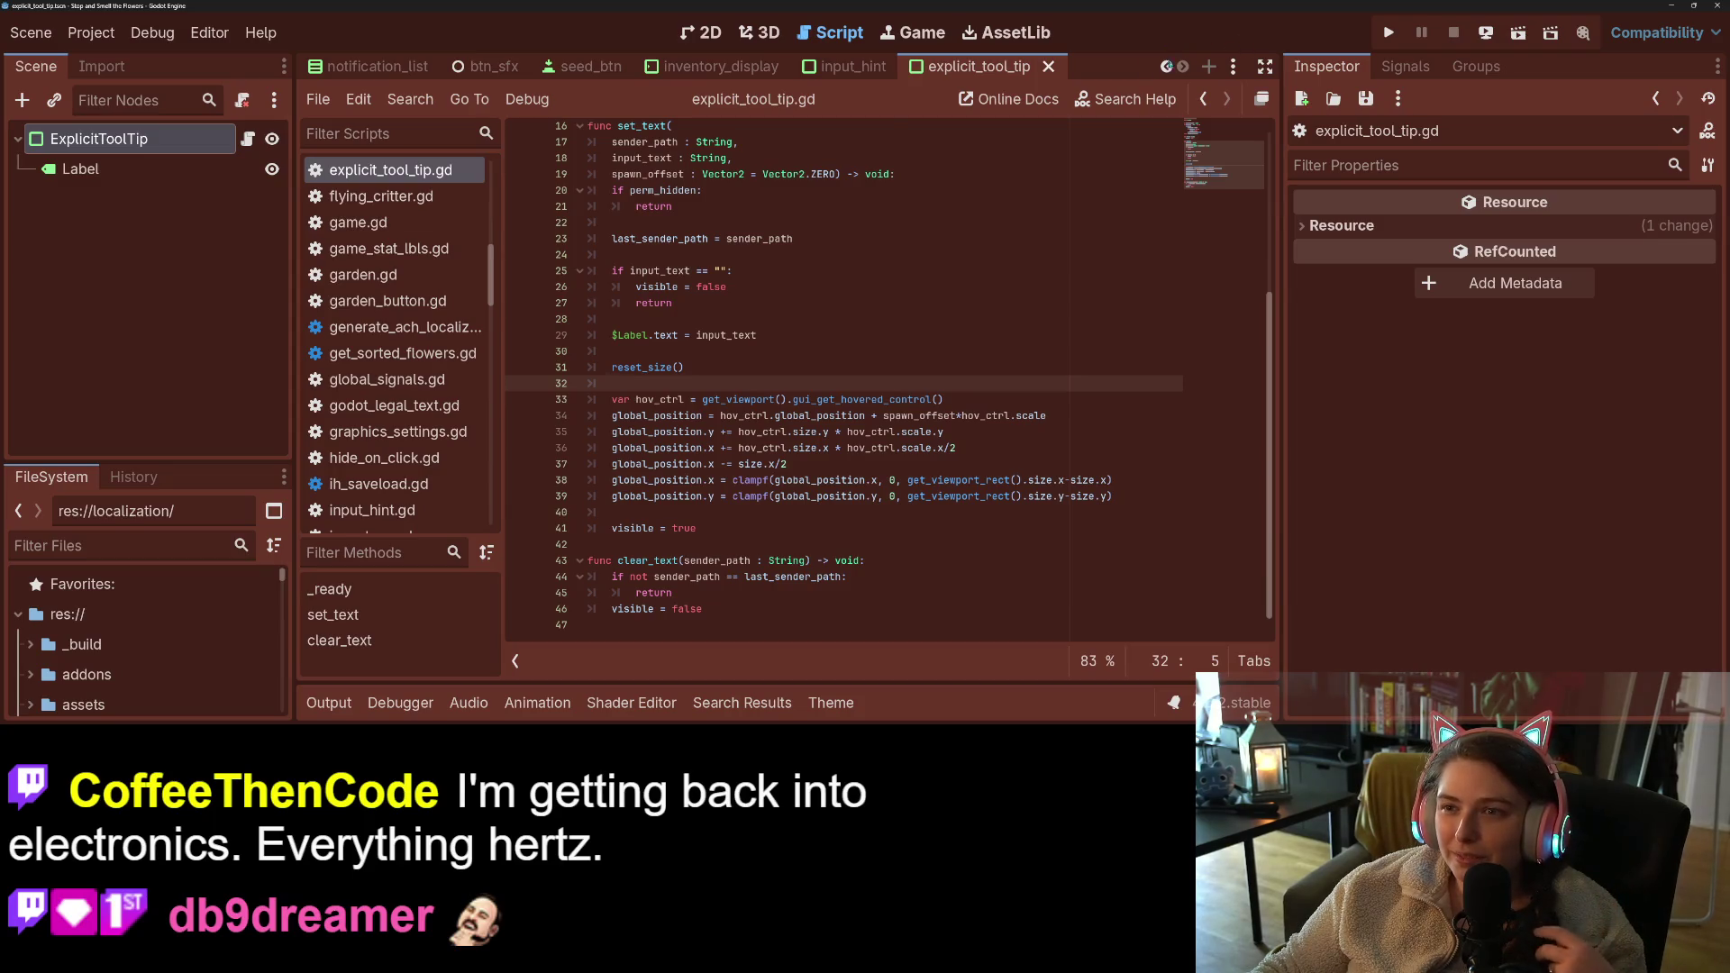
left_click(1389, 33)
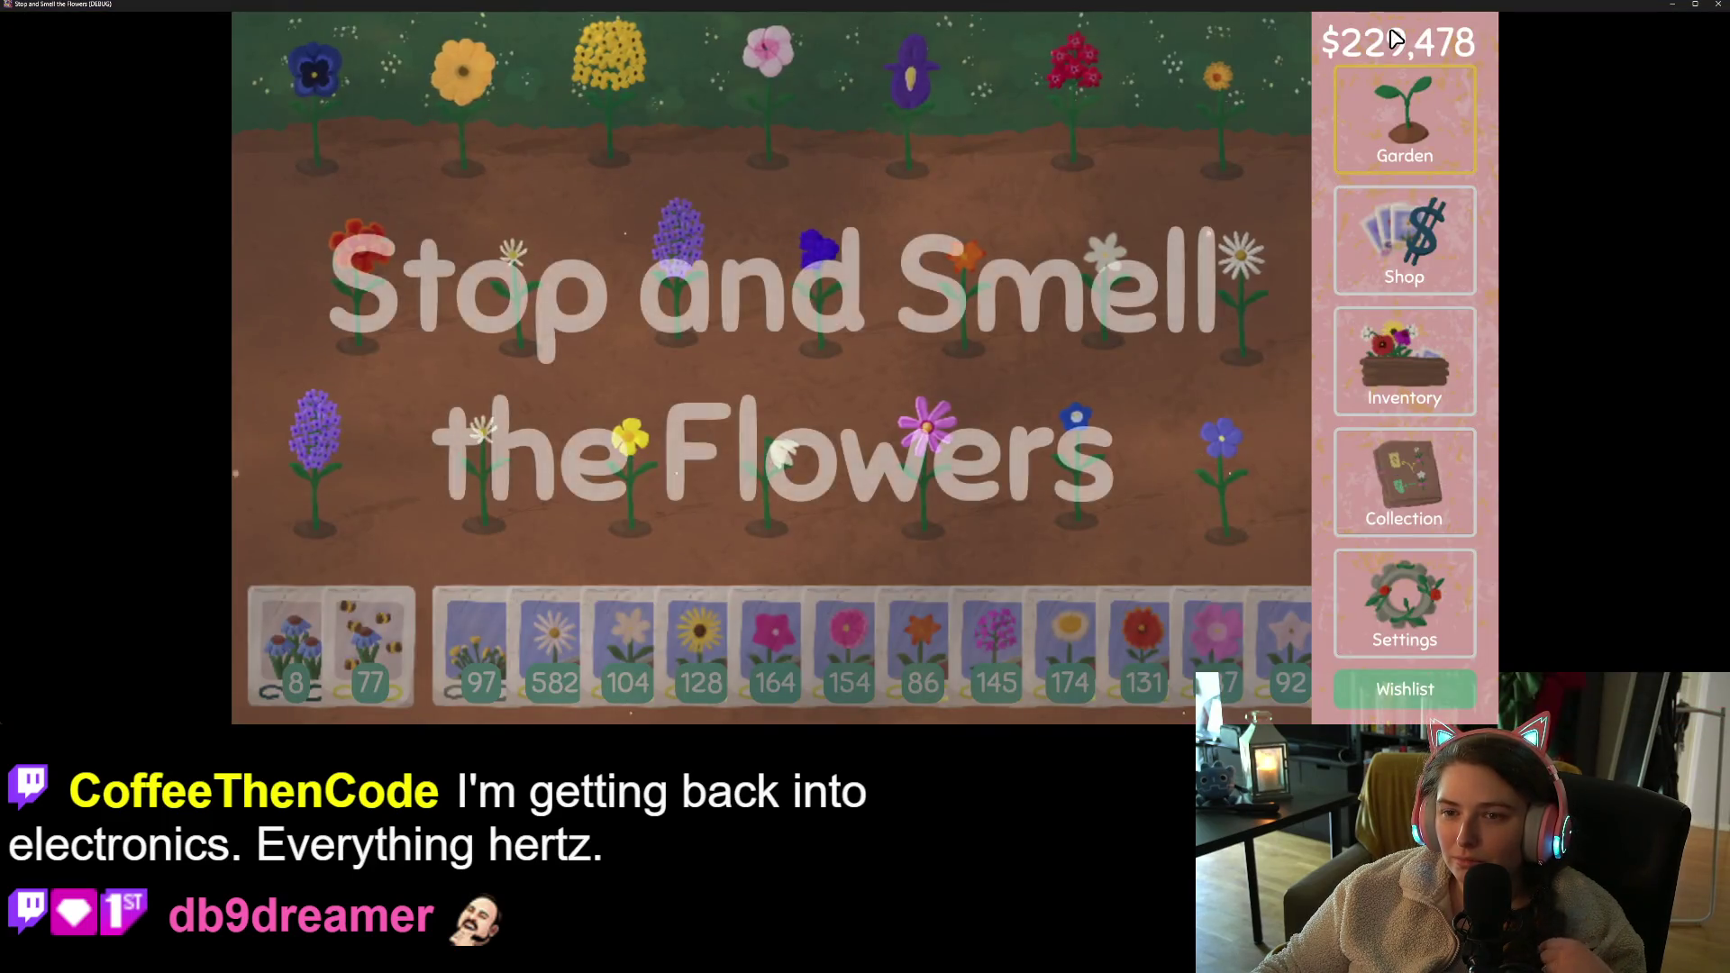
- Visit the Shop, Garden and Collection screens in the game, then quit with Alt+F4
left_click(1427, 246)
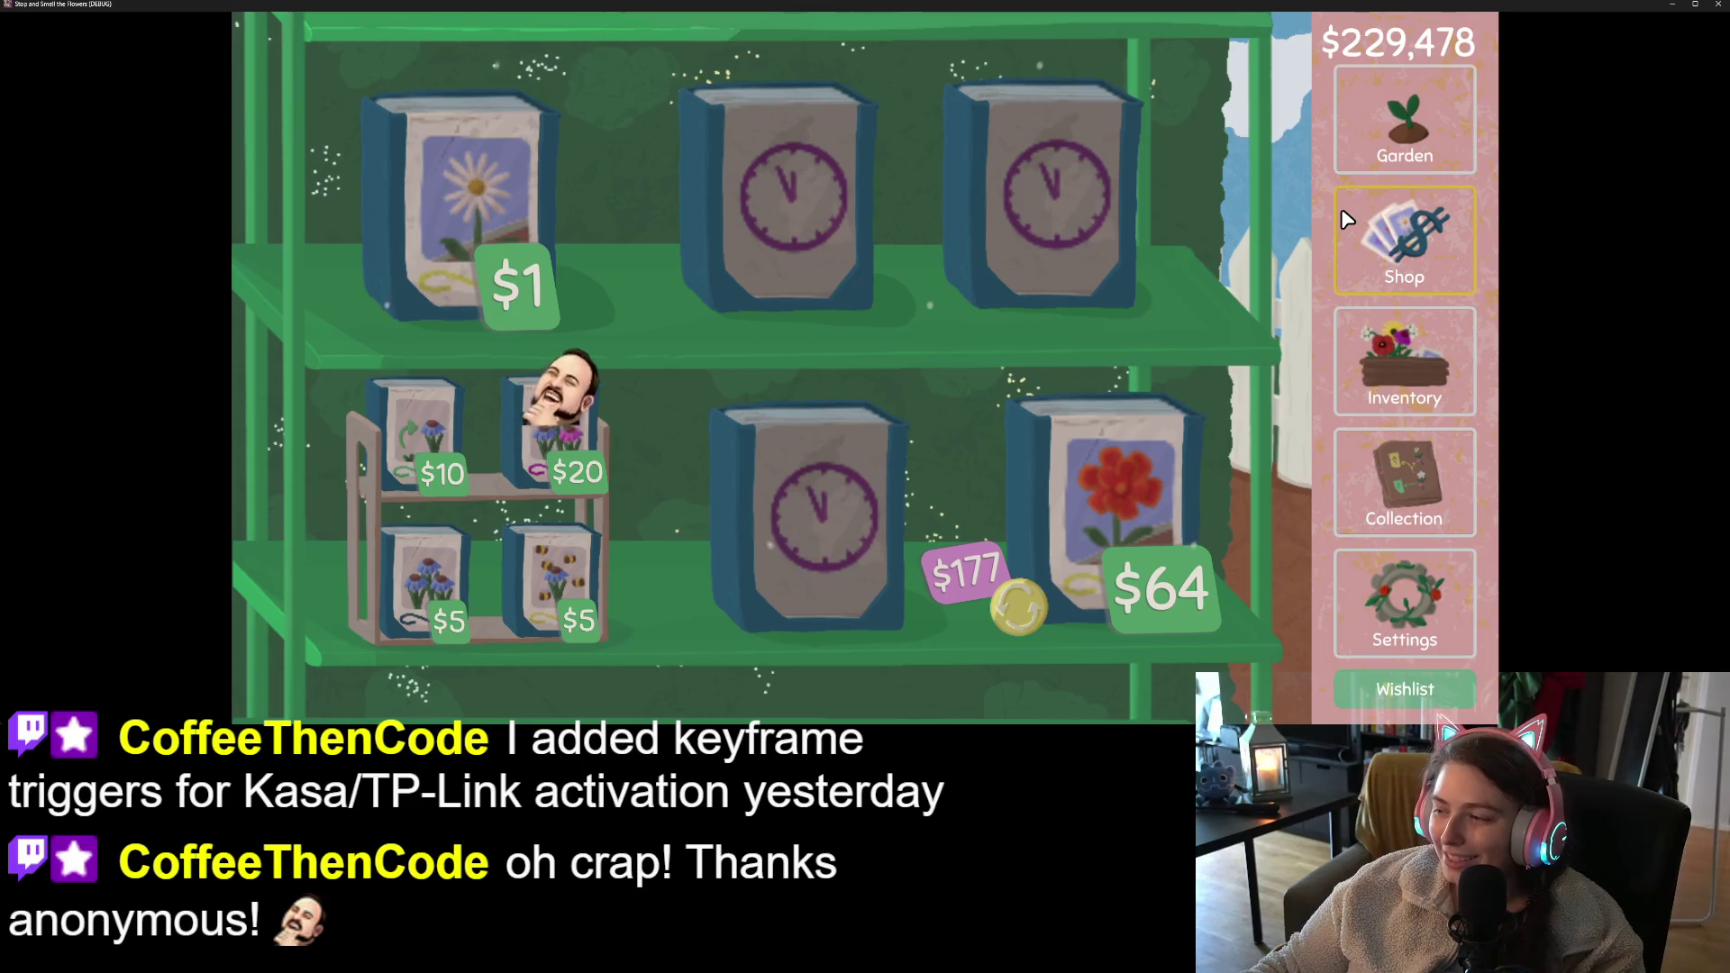
left_click(1404, 127)
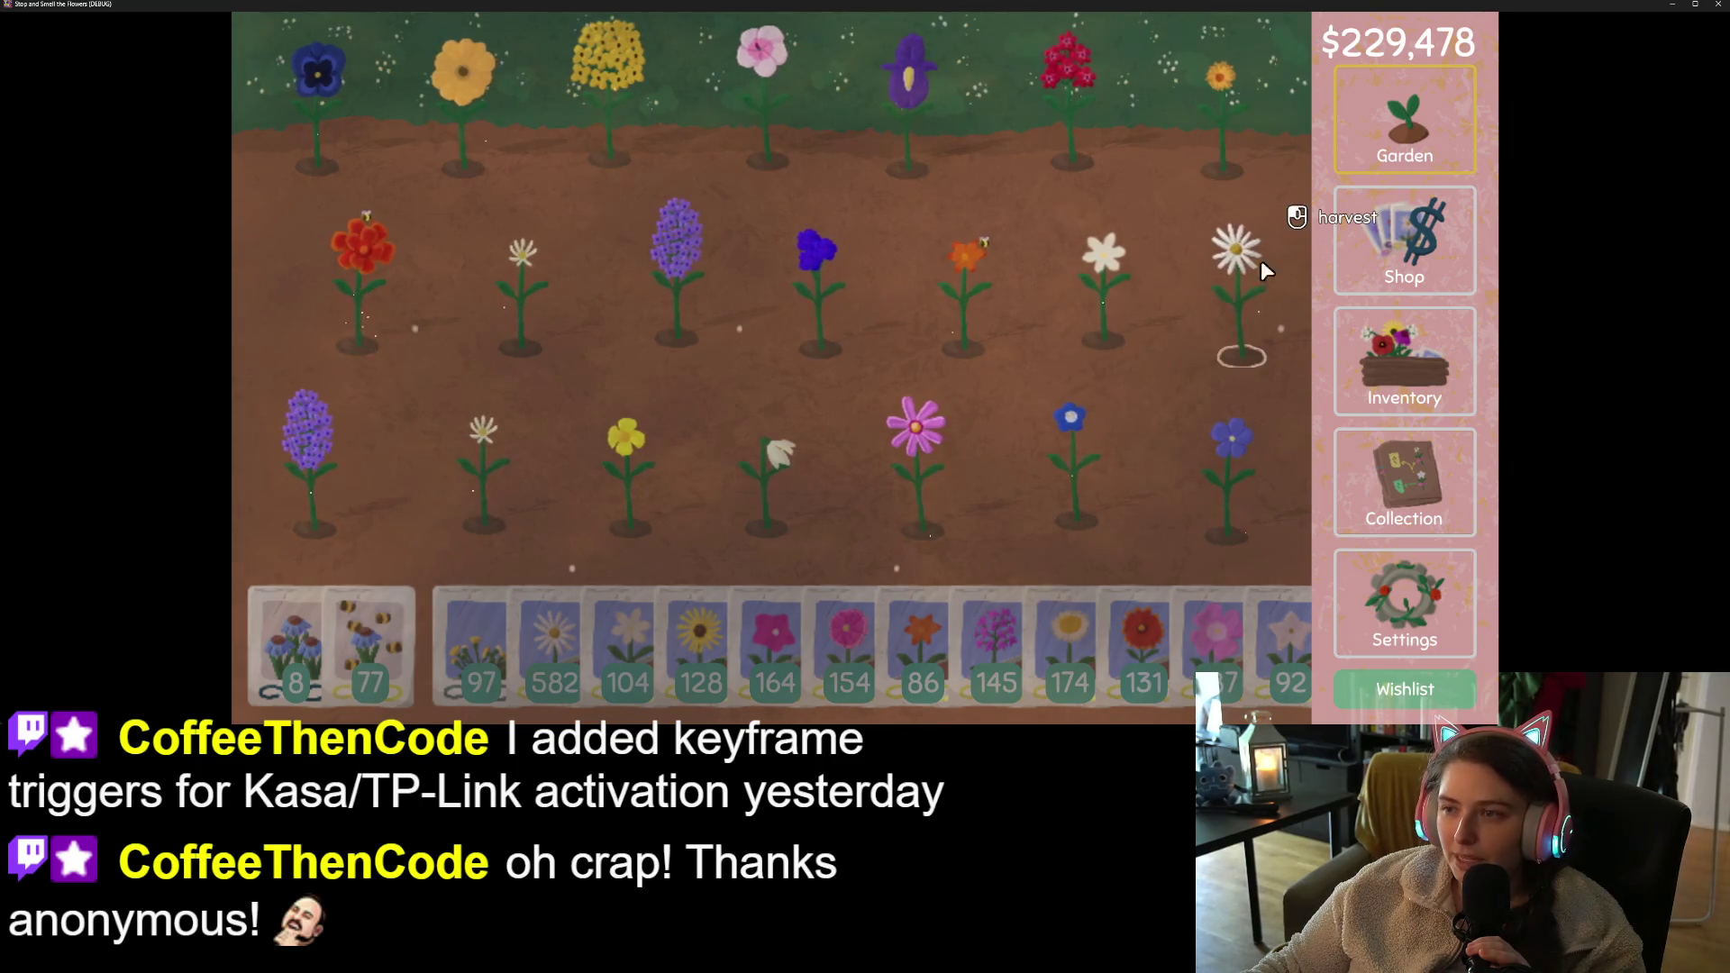
left_click(1410, 479)
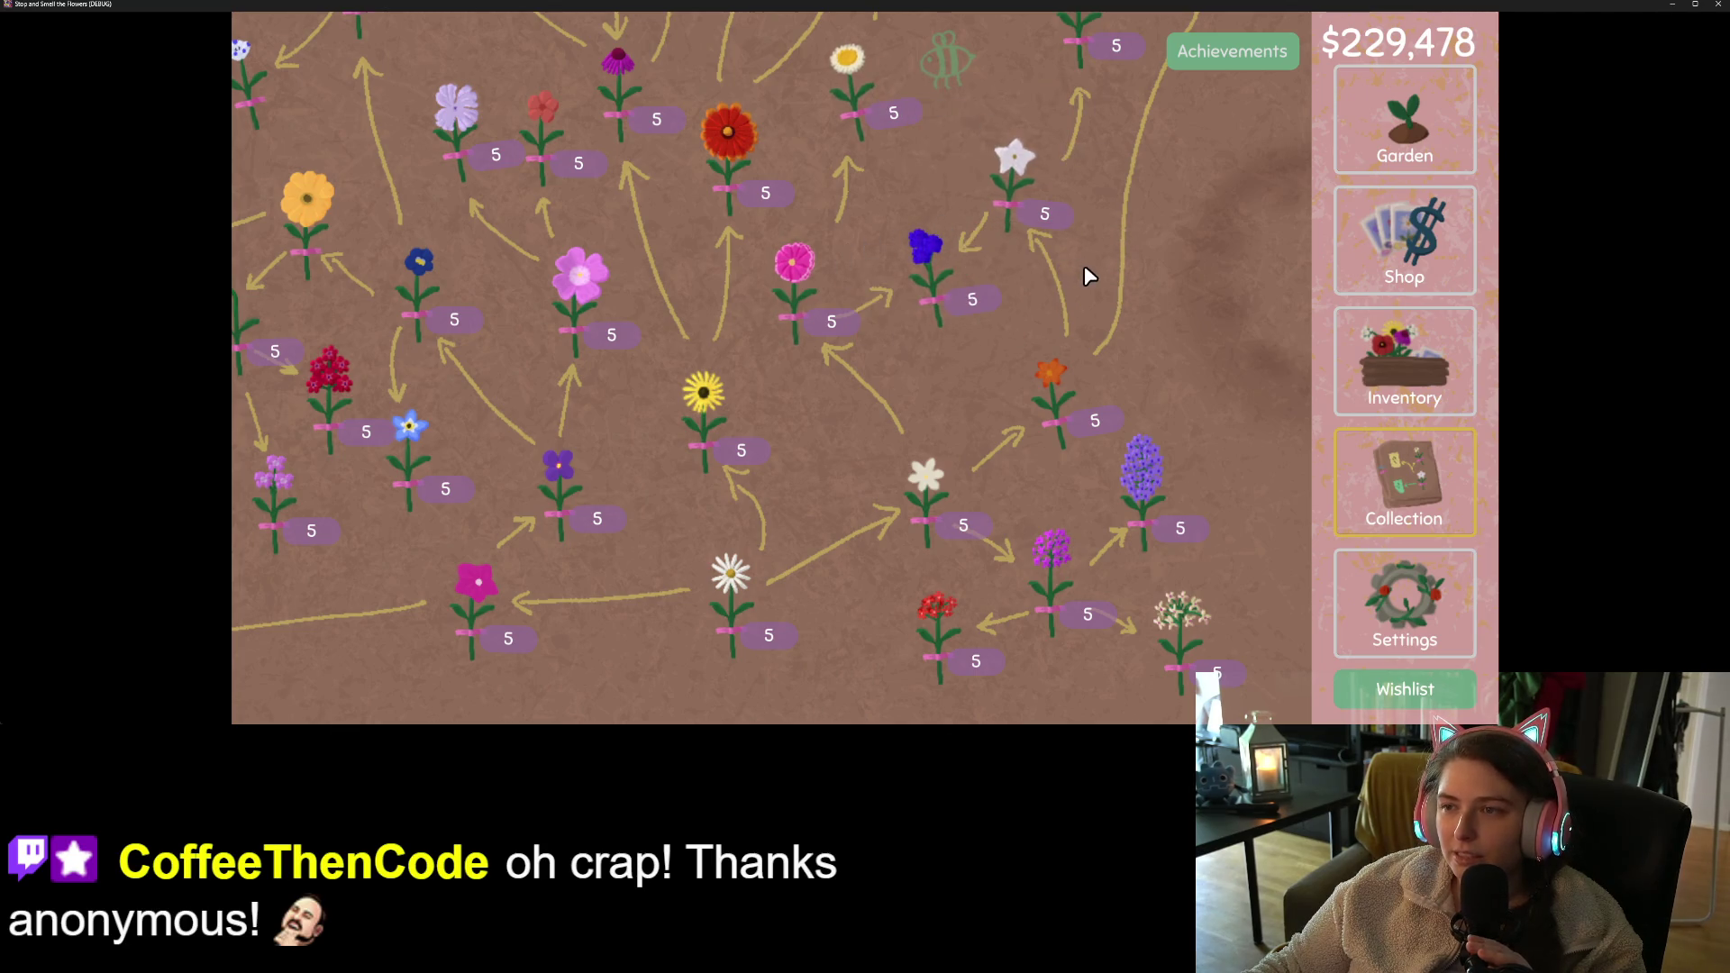
key("alt+F4")
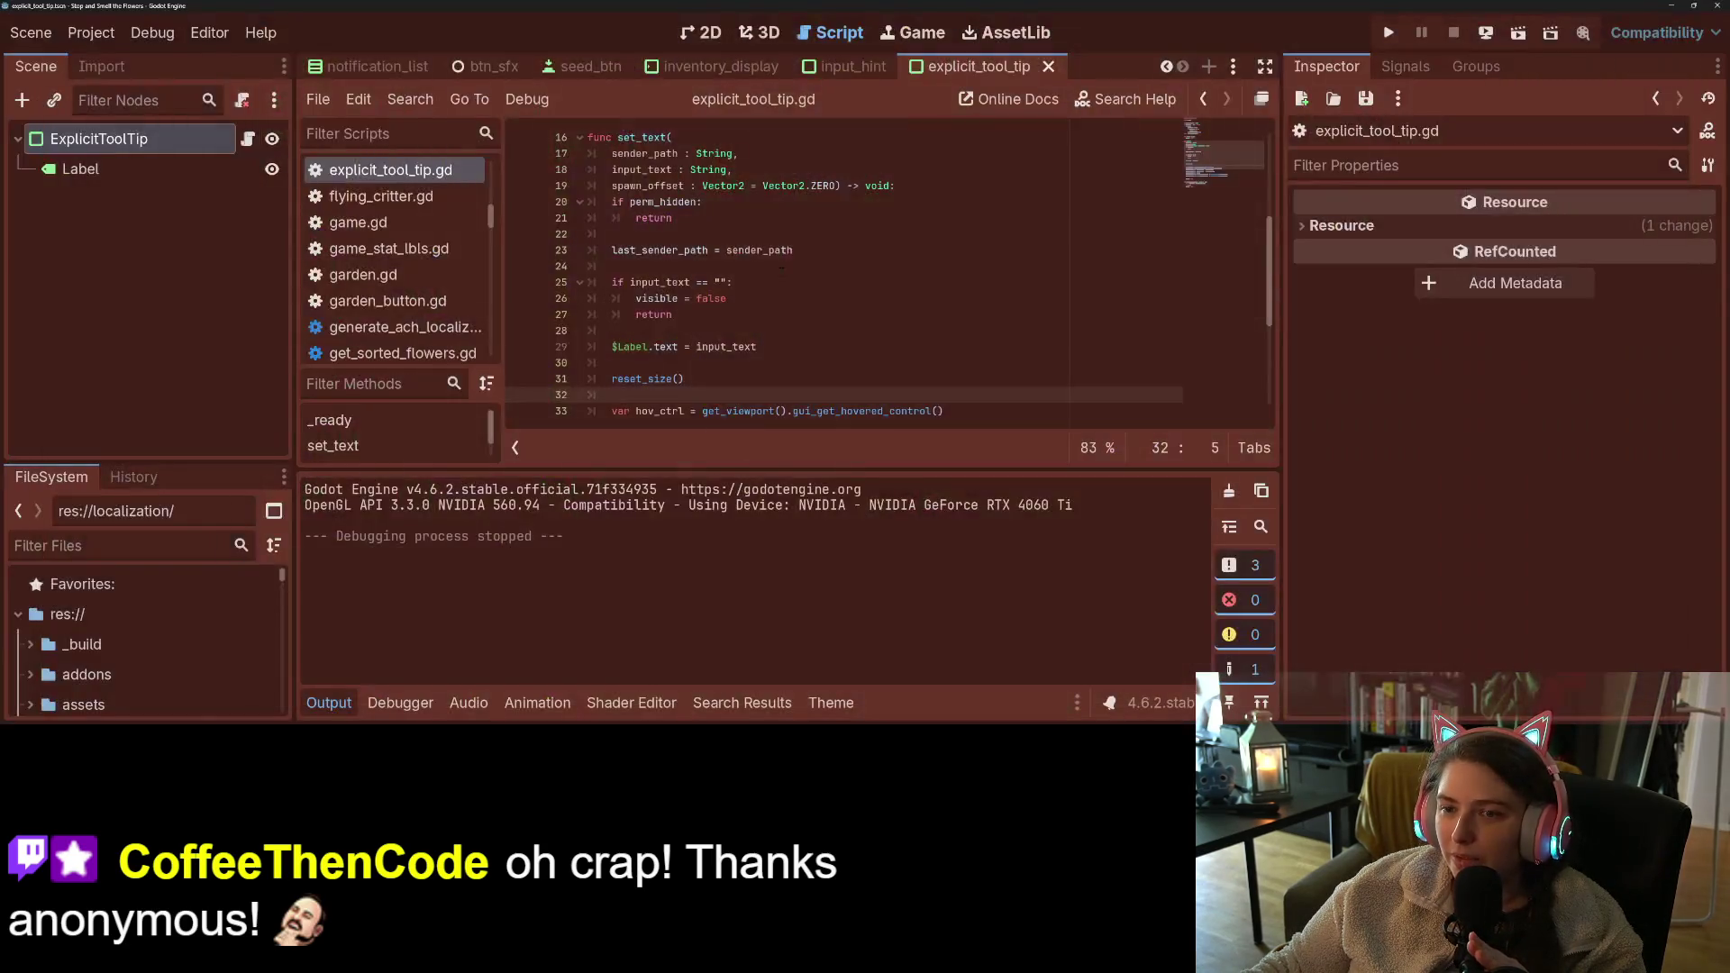
- Collapse the output panel with Ctrl+J and select the set_text function name
key("ctrl+j")
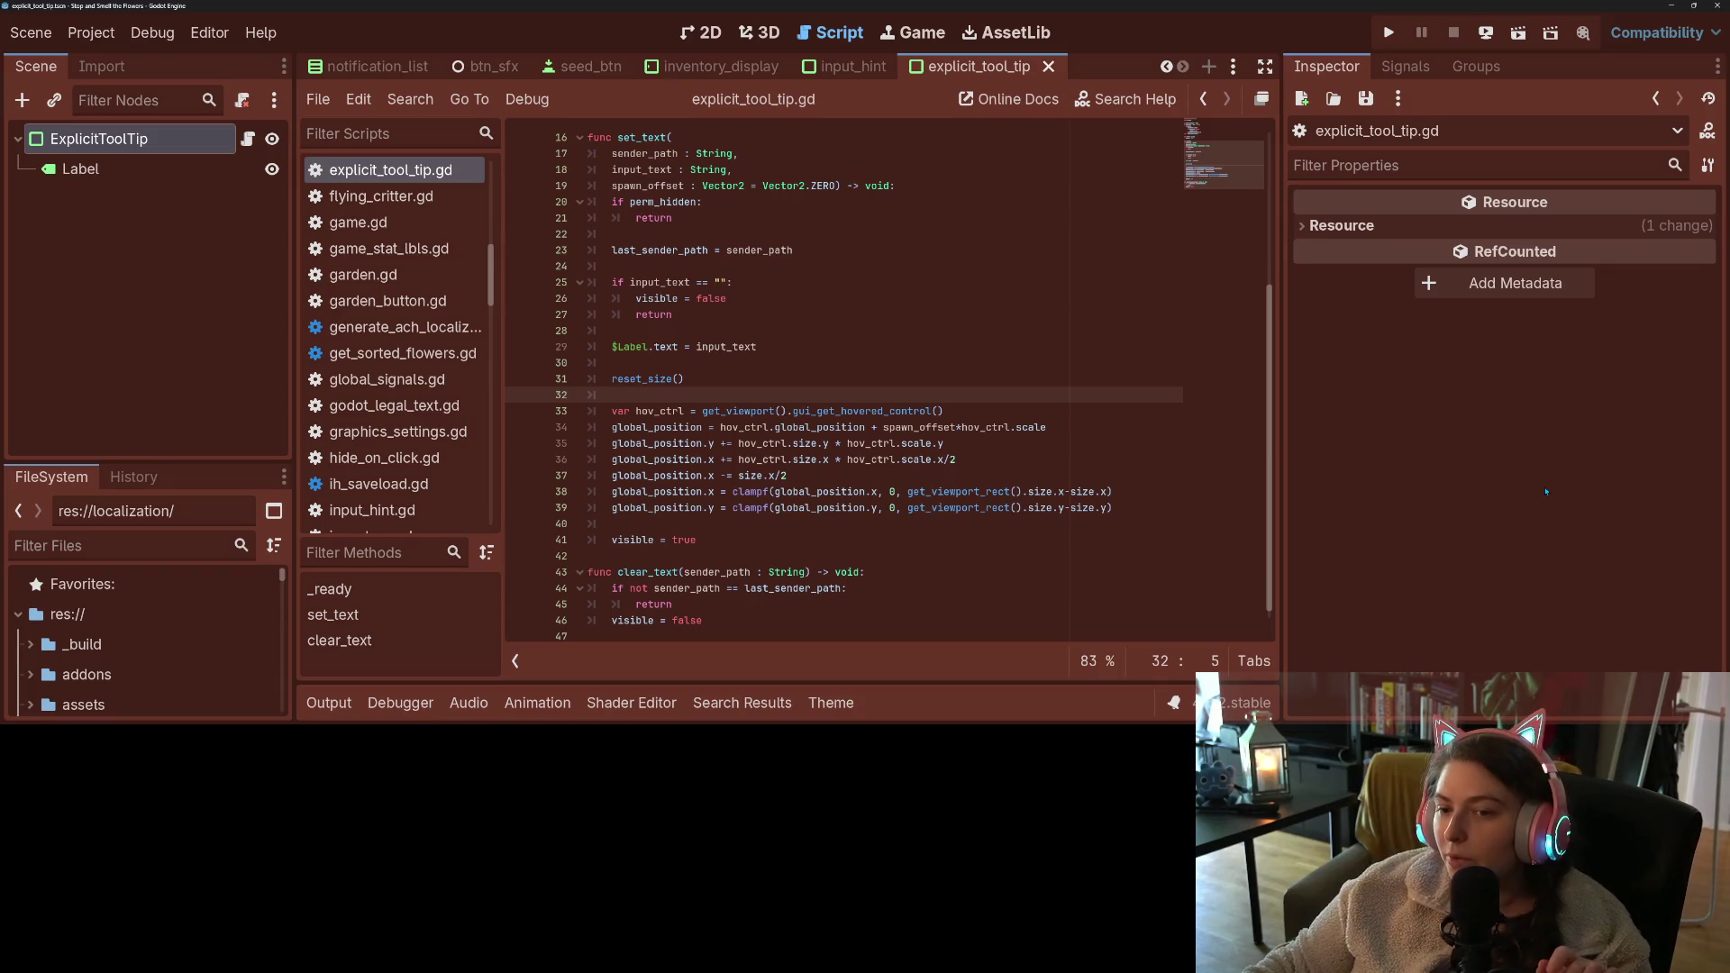
double_click(641, 137)
- Save the script and search the whole project for set_text calls
scroll(813, 435, "up", 3)
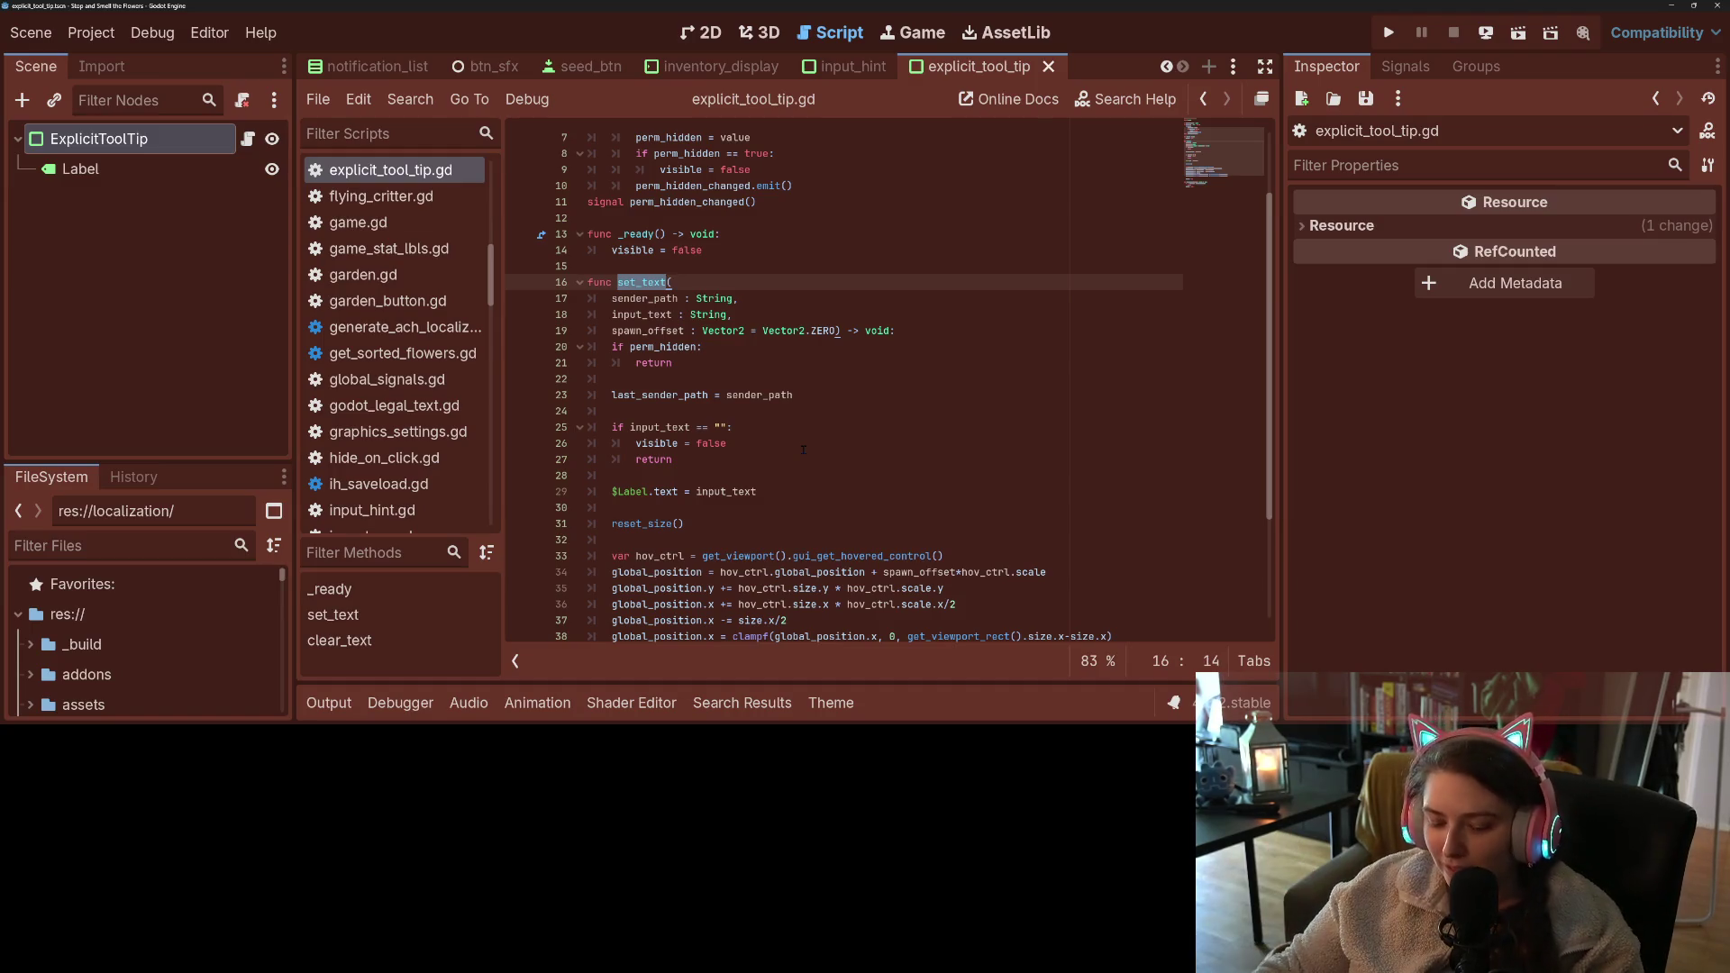
key("ctrl+s")
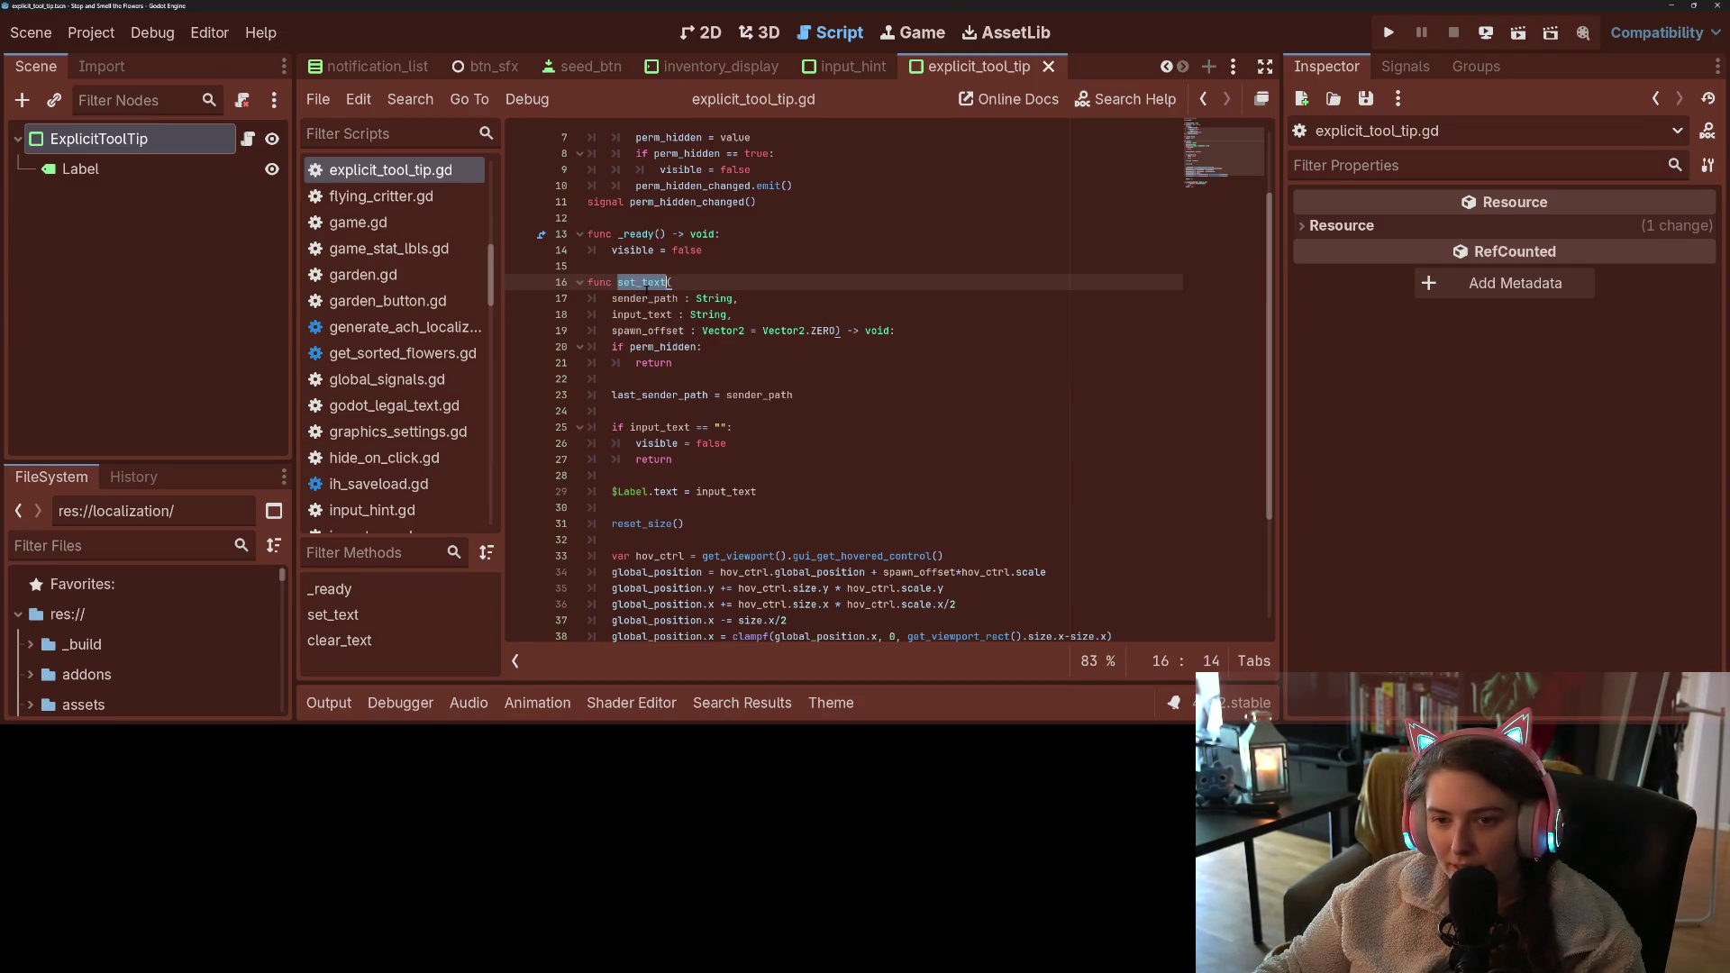
left_click(830, 703)
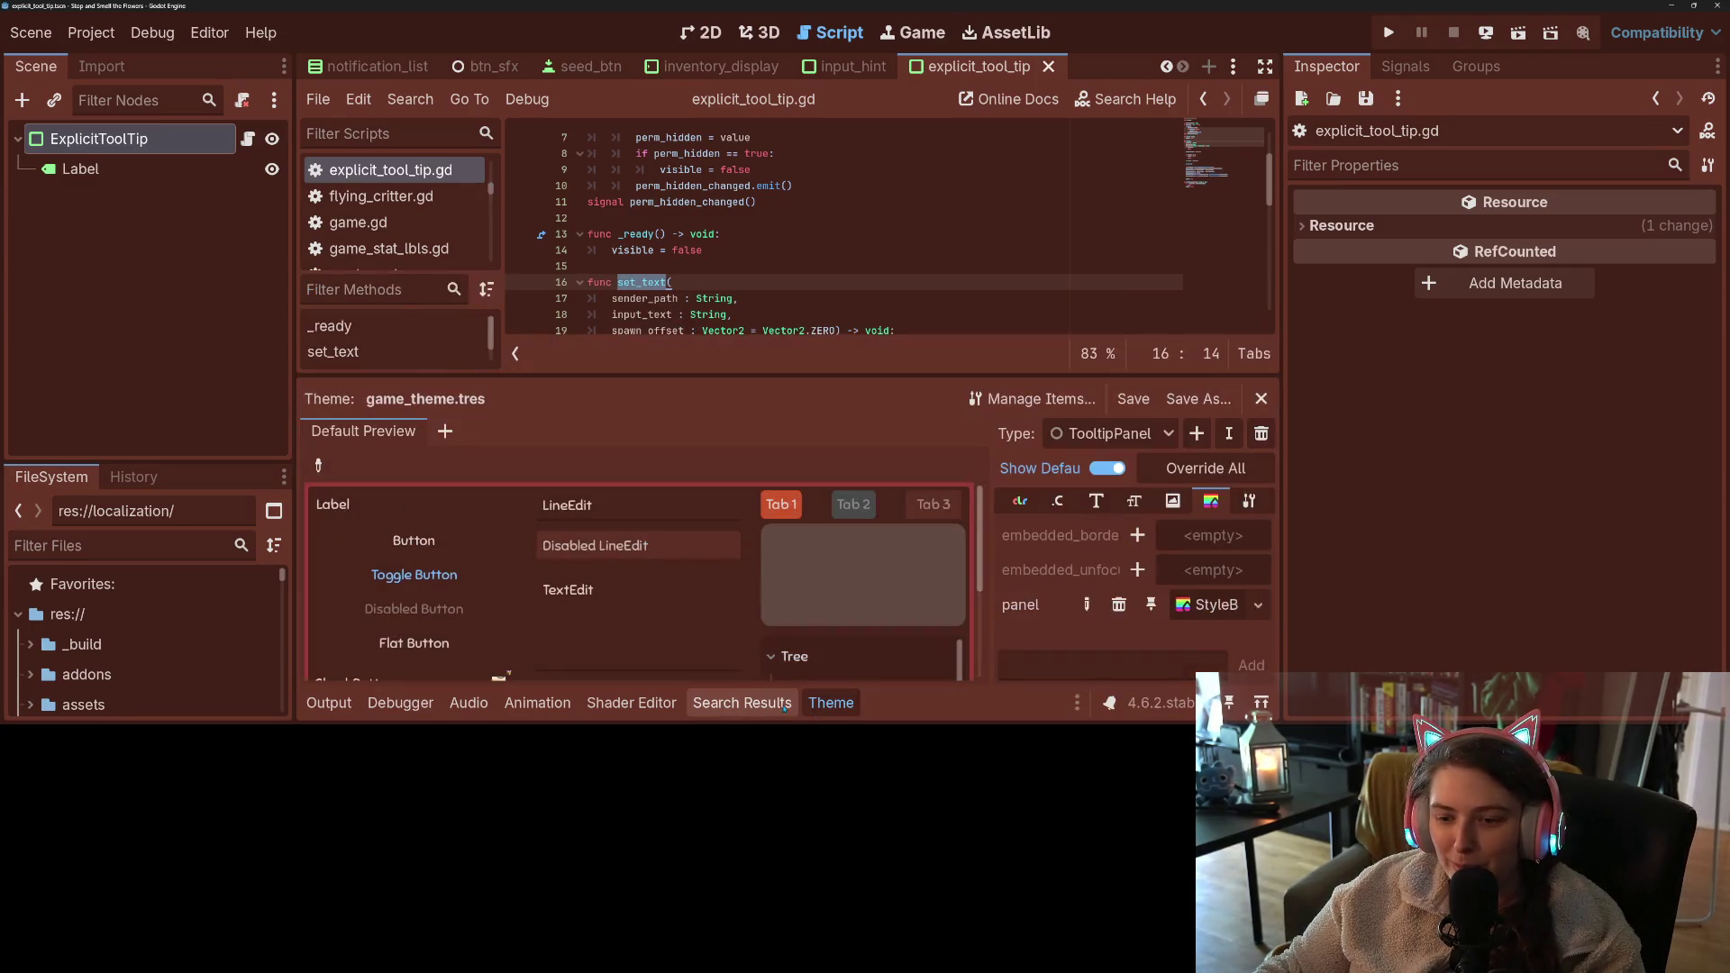
left_click(742, 703)
- Open the shop_button.gd match and select its ExplicitToolTip set_text call on line 136
left_click(617, 630)
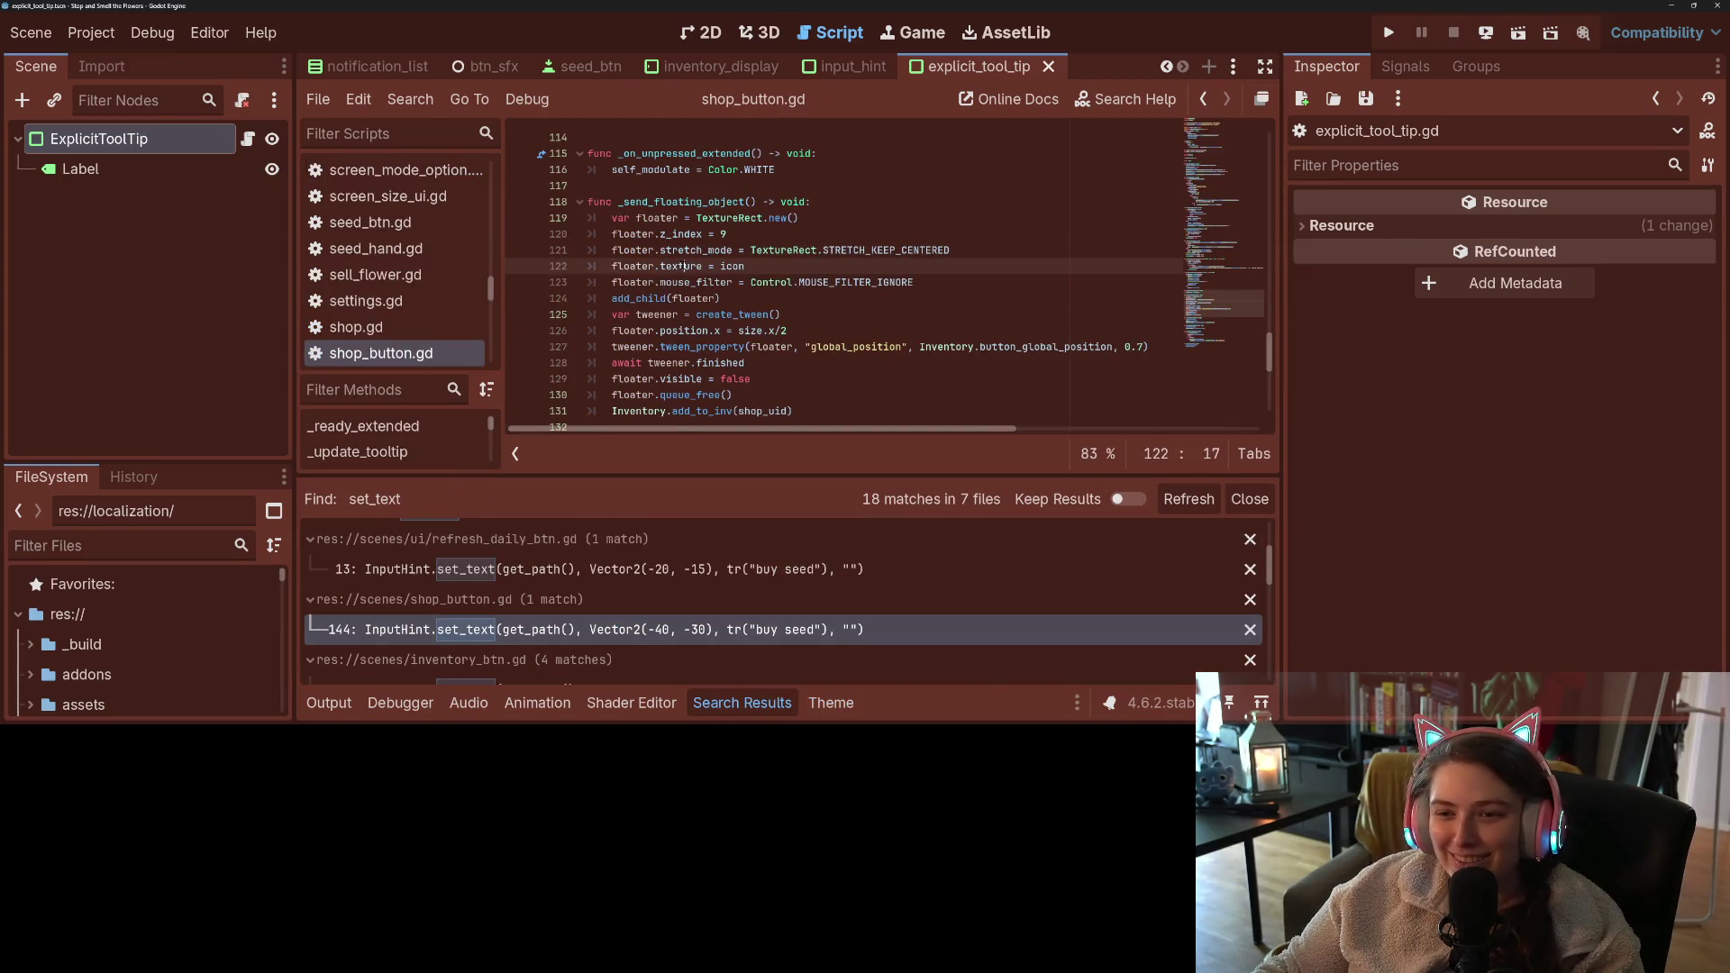
scroll(748, 353, "up", 10)
scroll(748, 354, "up", 1)
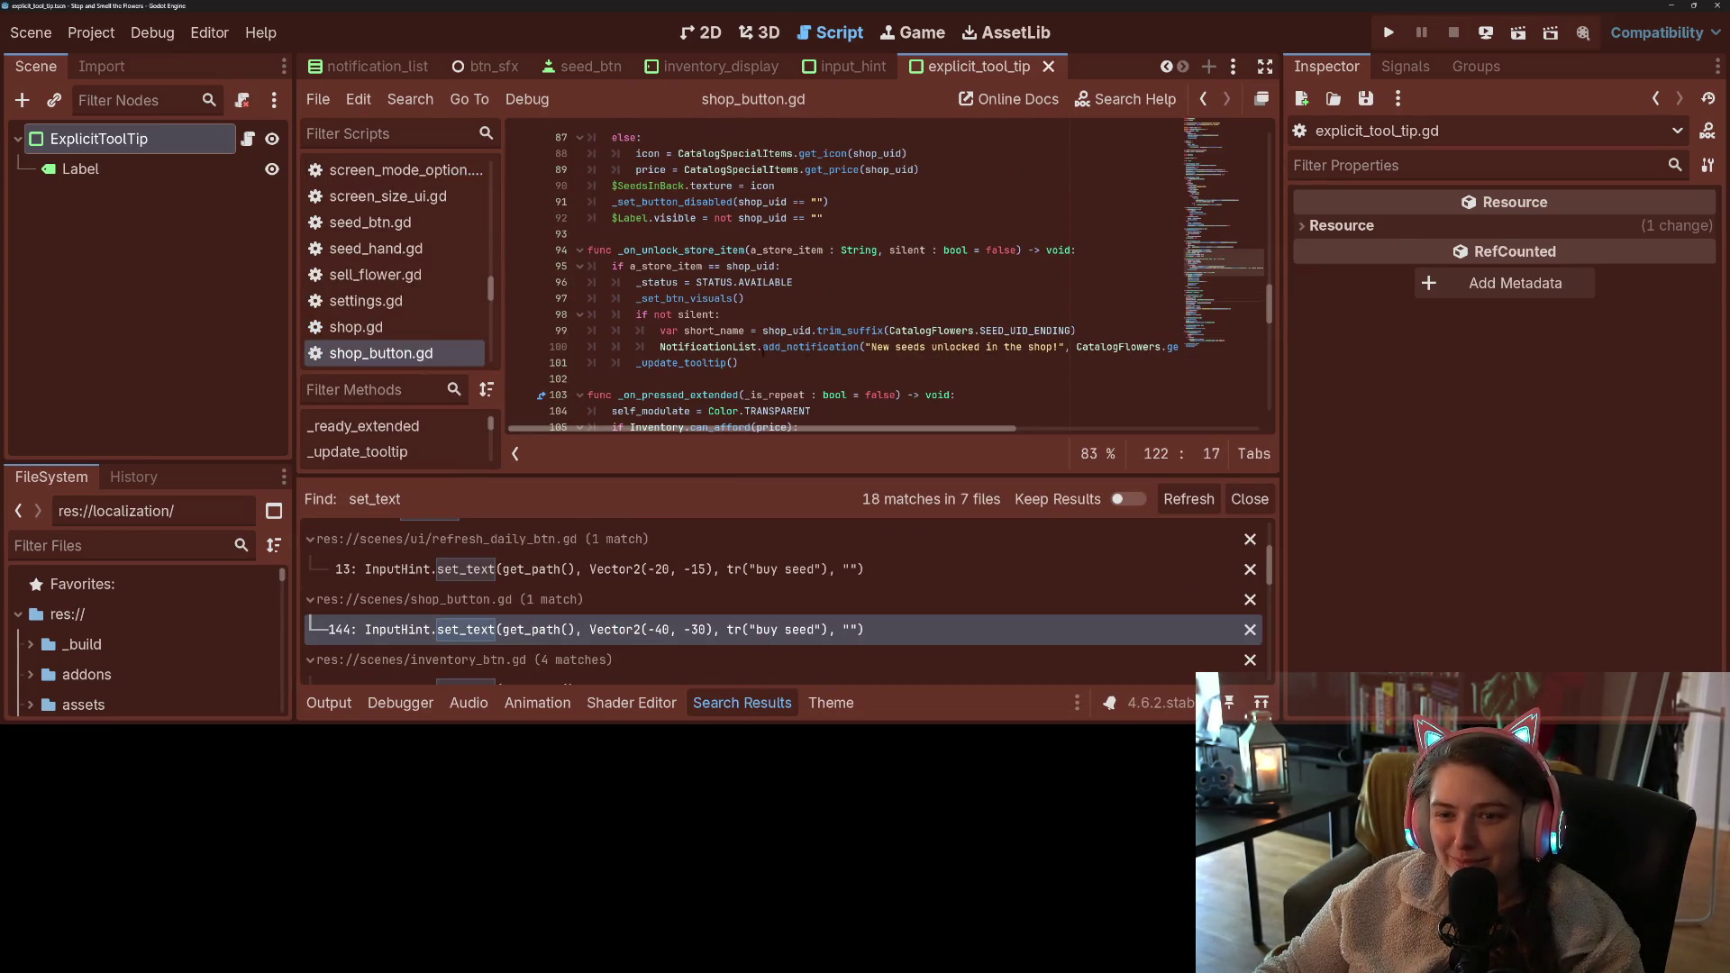
scroll(711, 322, "down", 8)
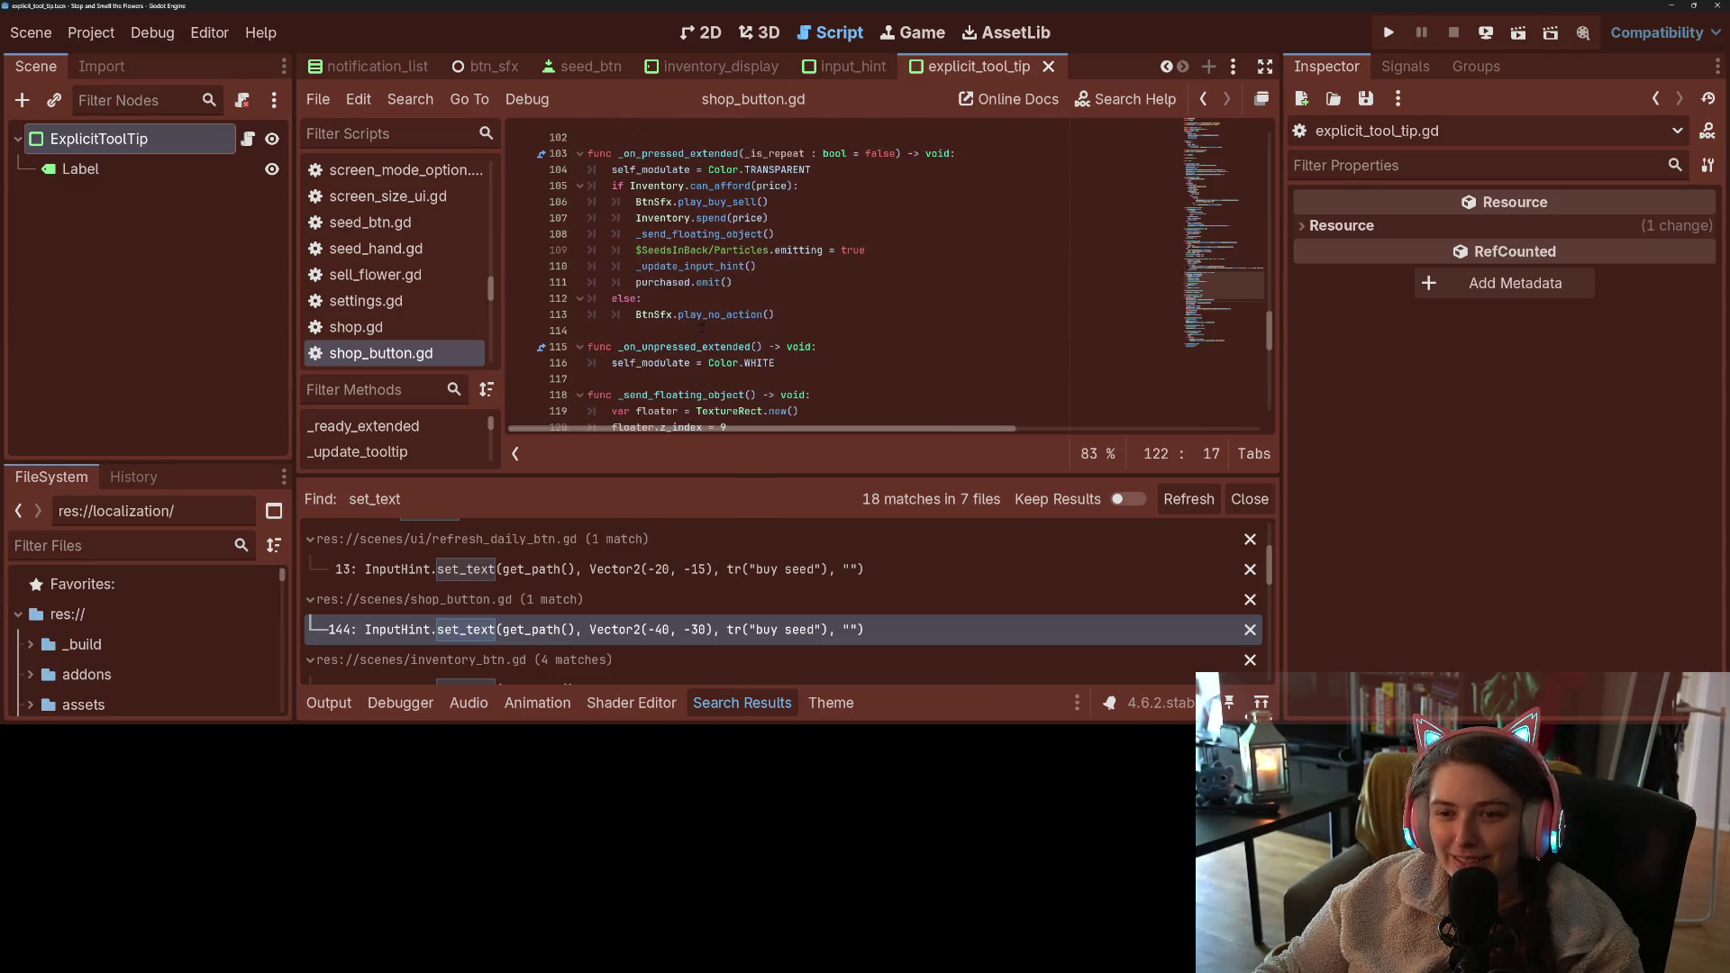
scroll(710, 323, "down", 2)
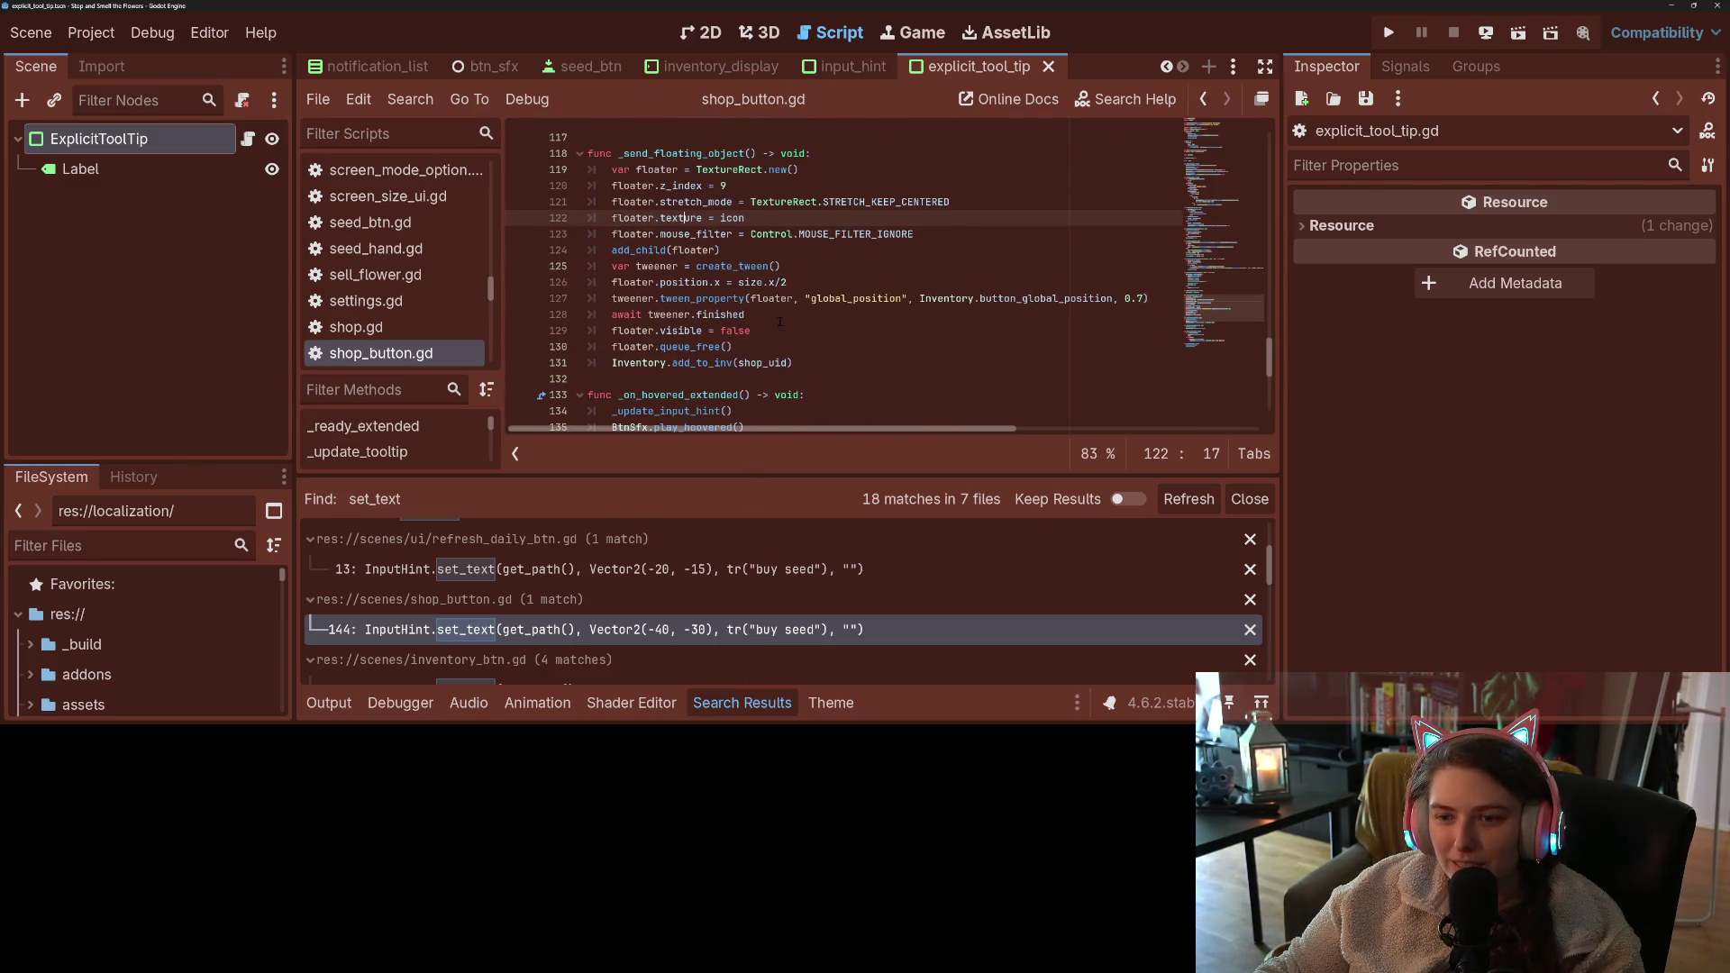
left_click(703, 630)
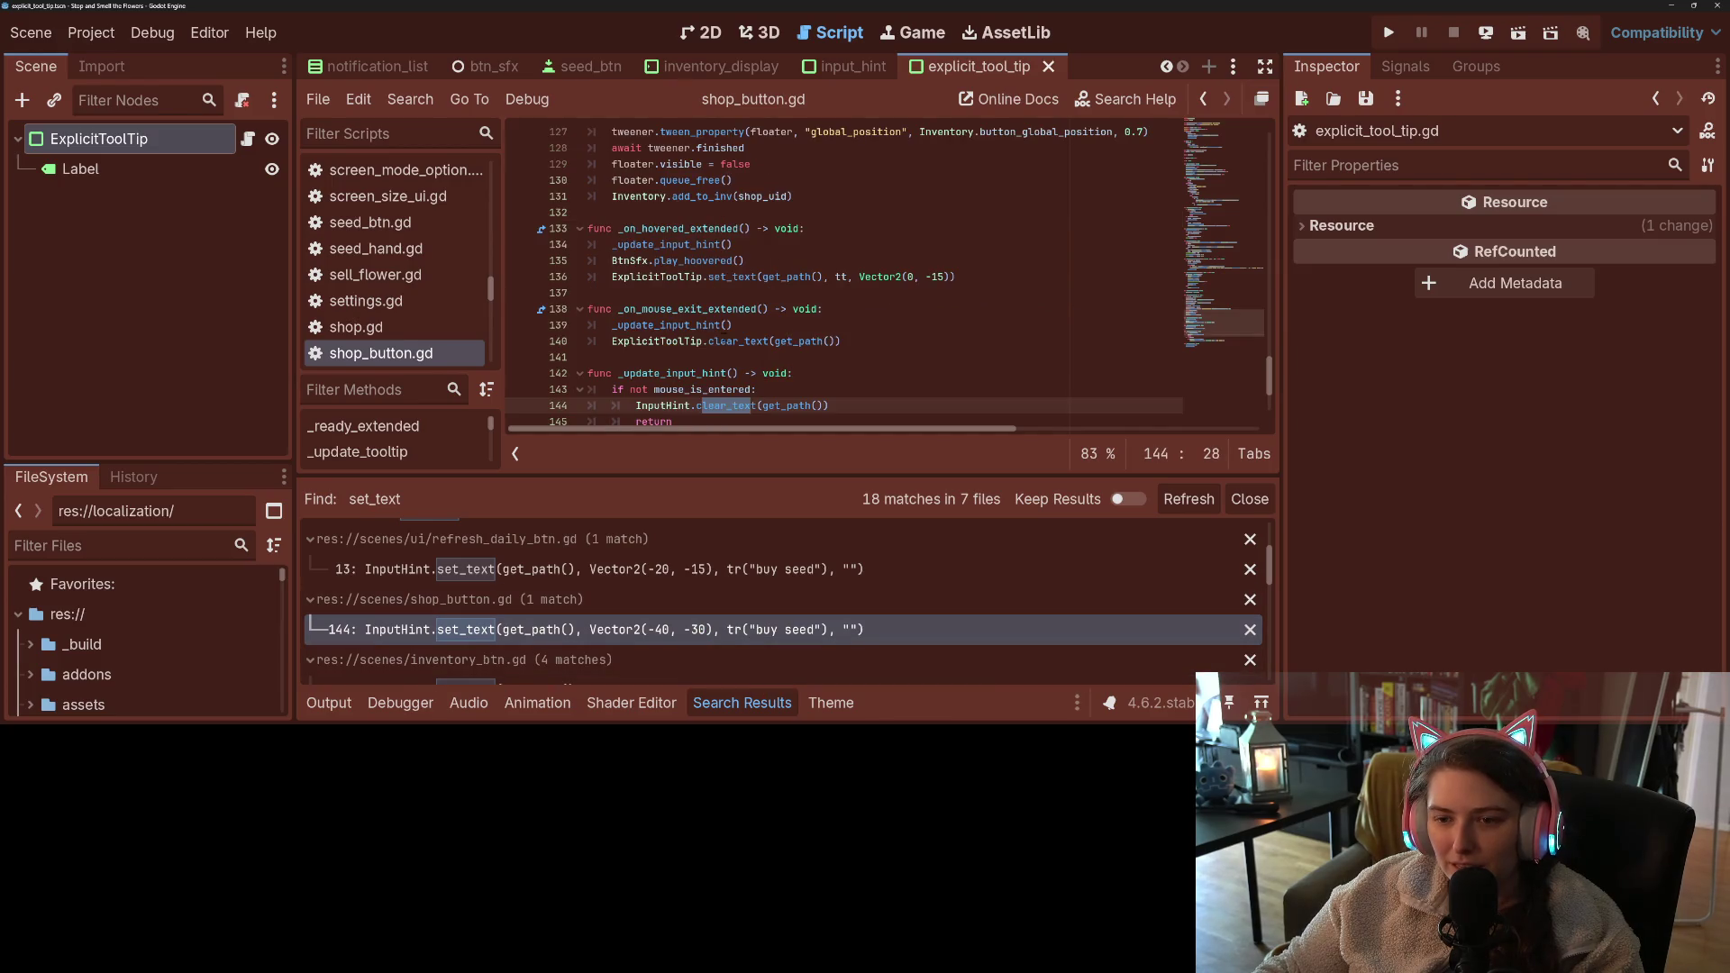
left_click(590, 293)
left_click_drag(612, 277, 963, 282)
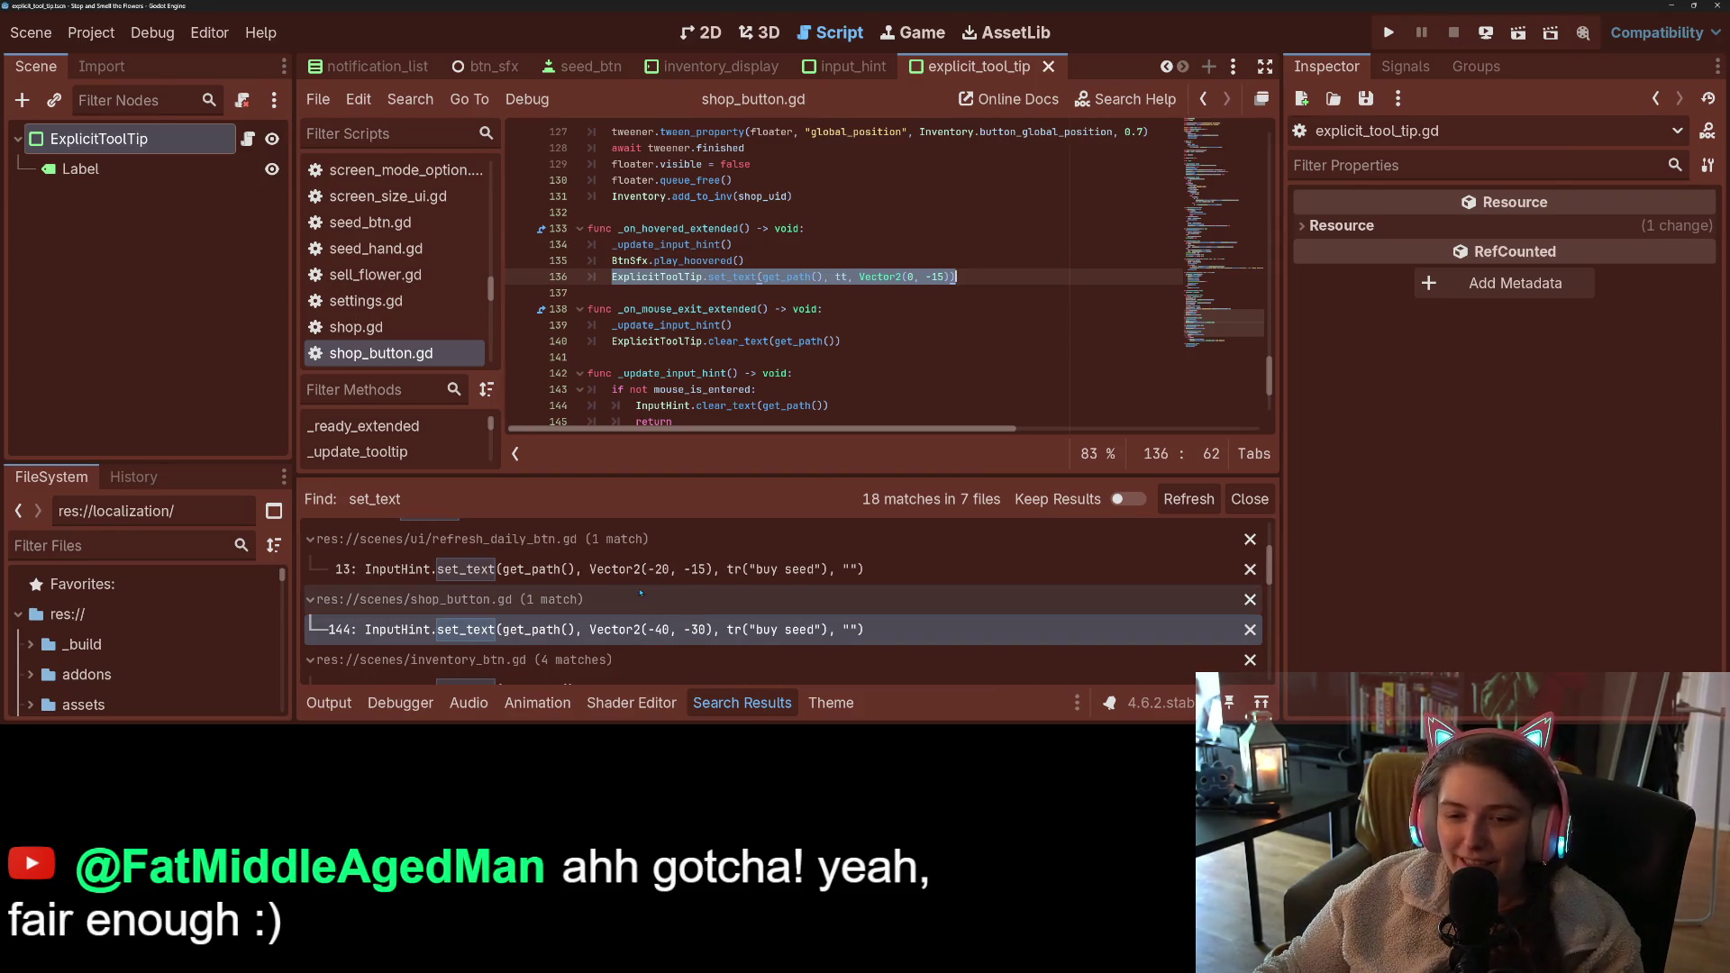
- Open the inventory_btn.gd match on line 175, close the search results, and select _update_hint_text
scroll(622, 621, "down", 2)
left_click(599, 631)
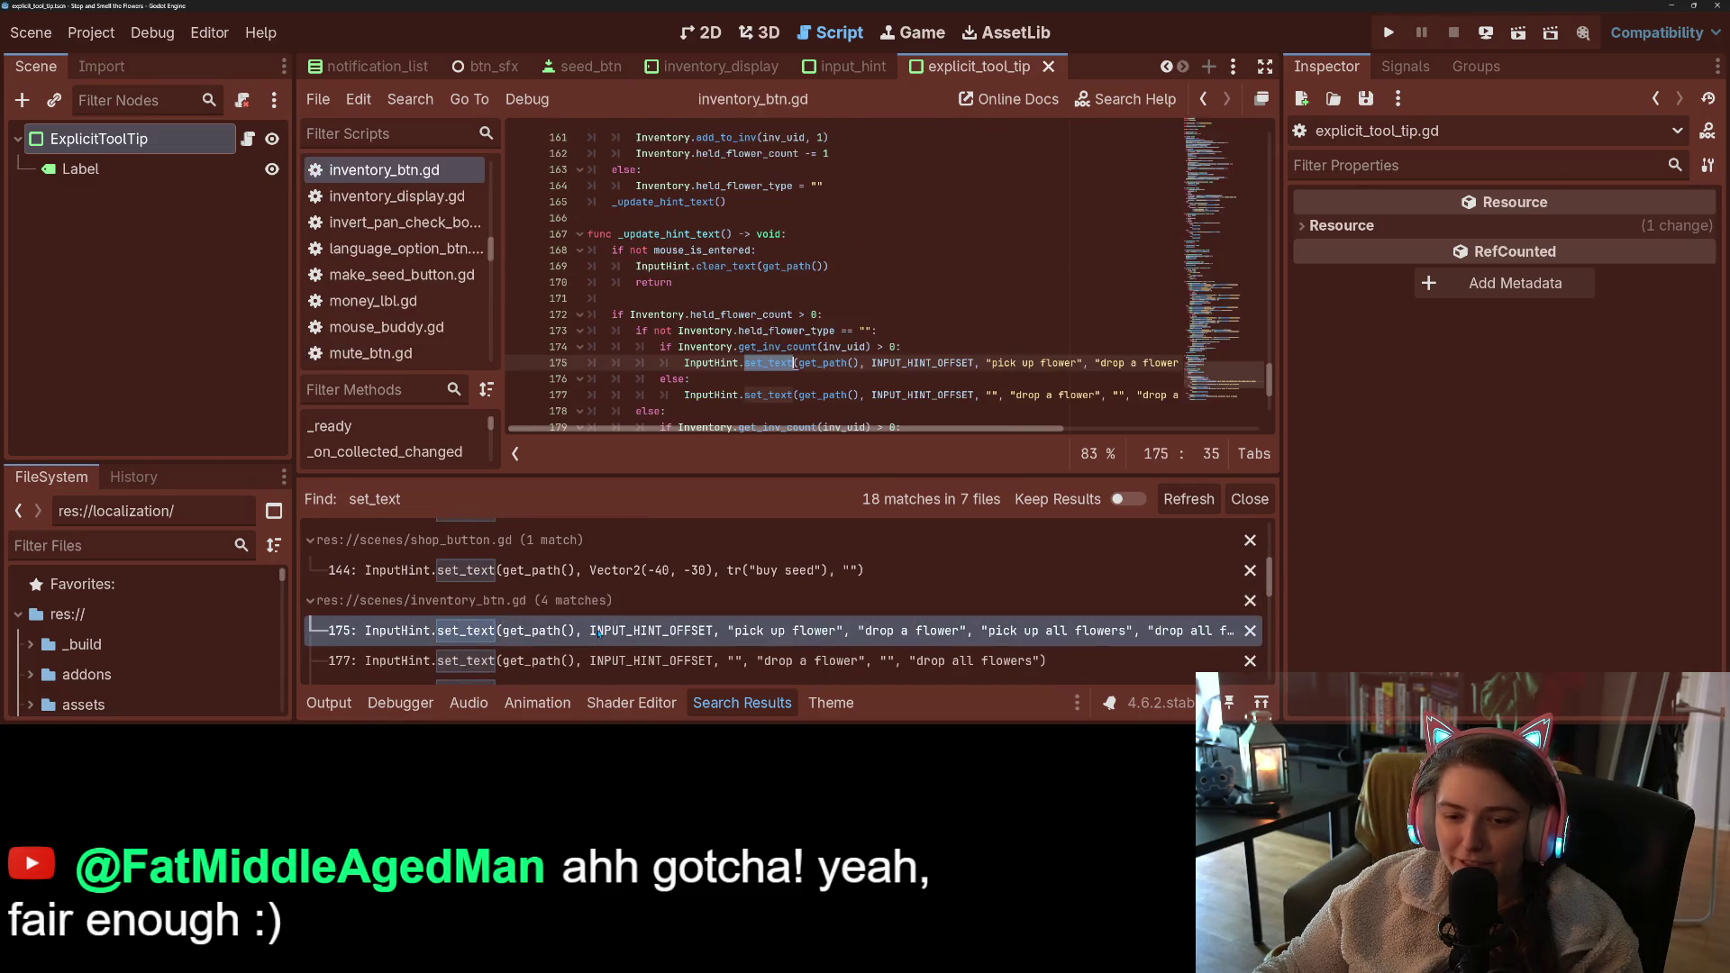
scroll(811, 360, "up", 1)
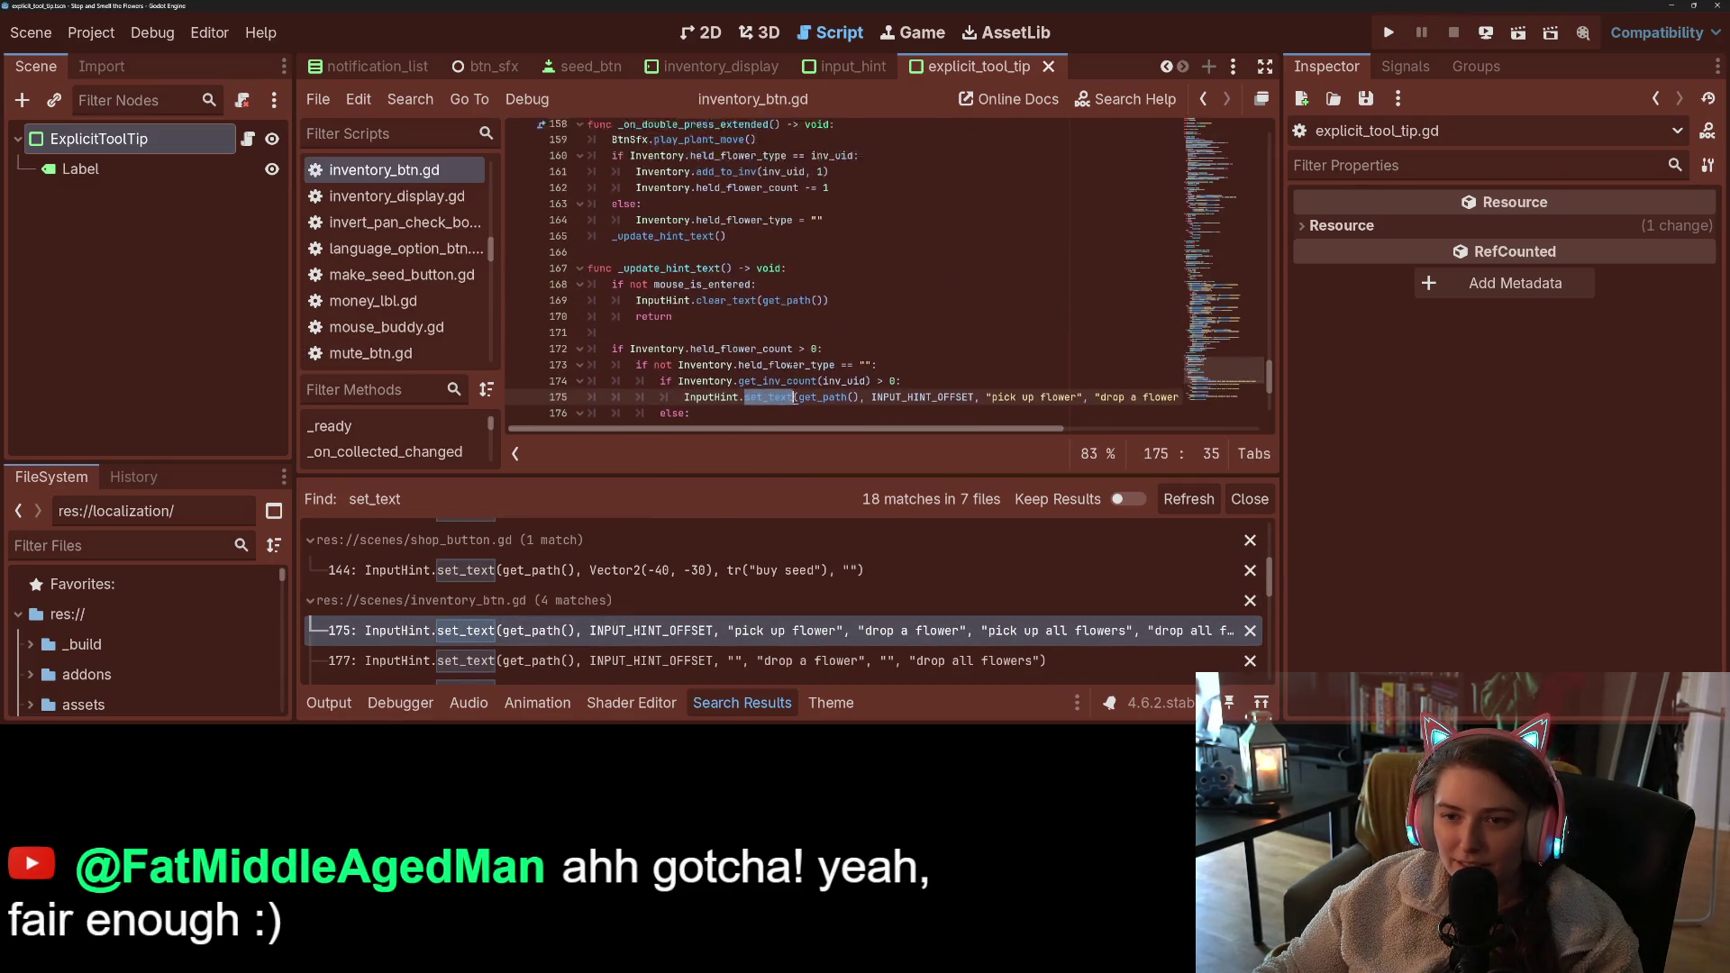
key("ctrl+j")
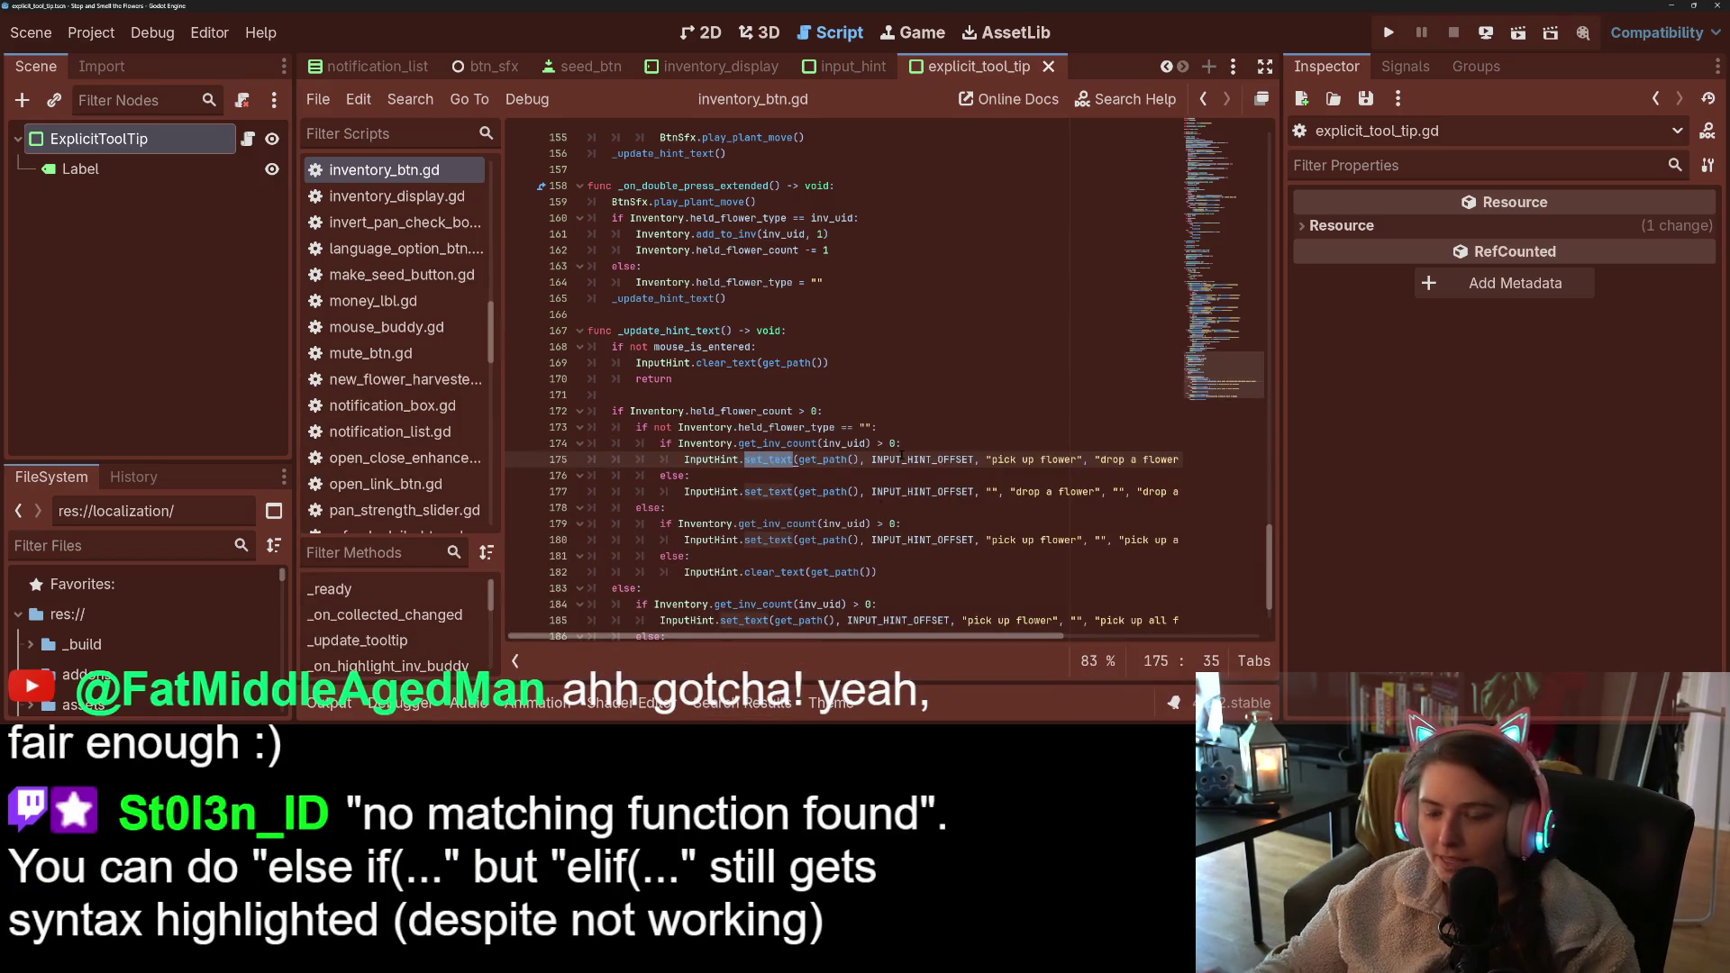
mouse_move(901, 456)
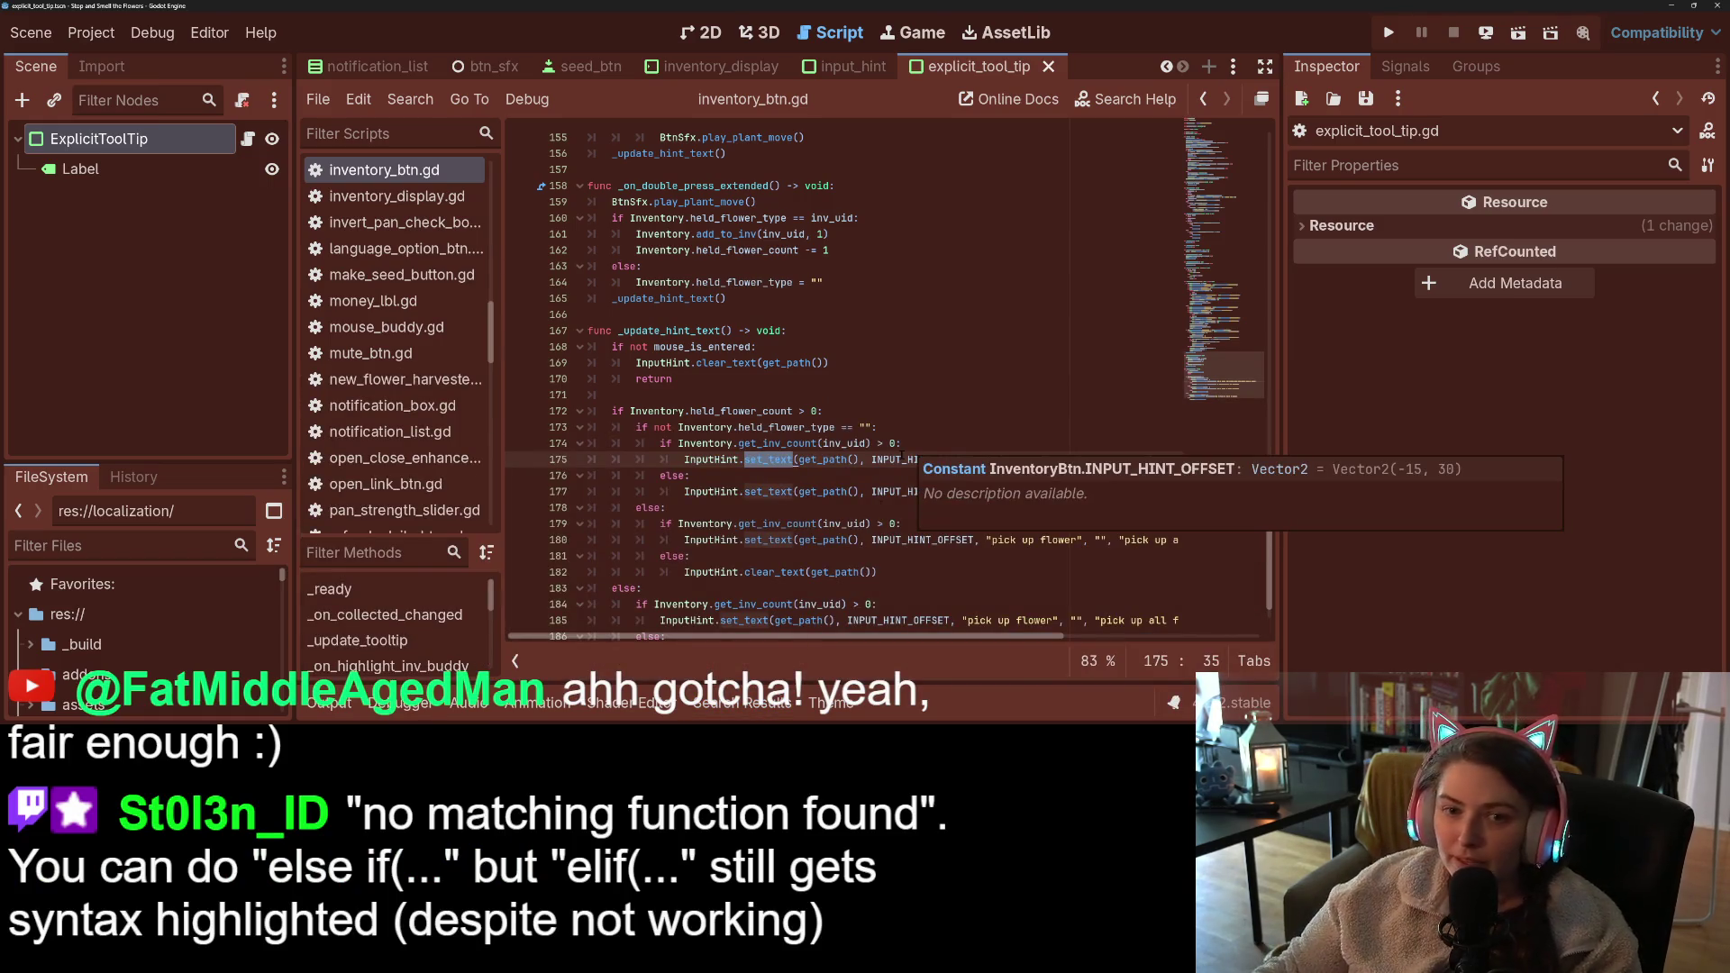
double_click(647, 332)
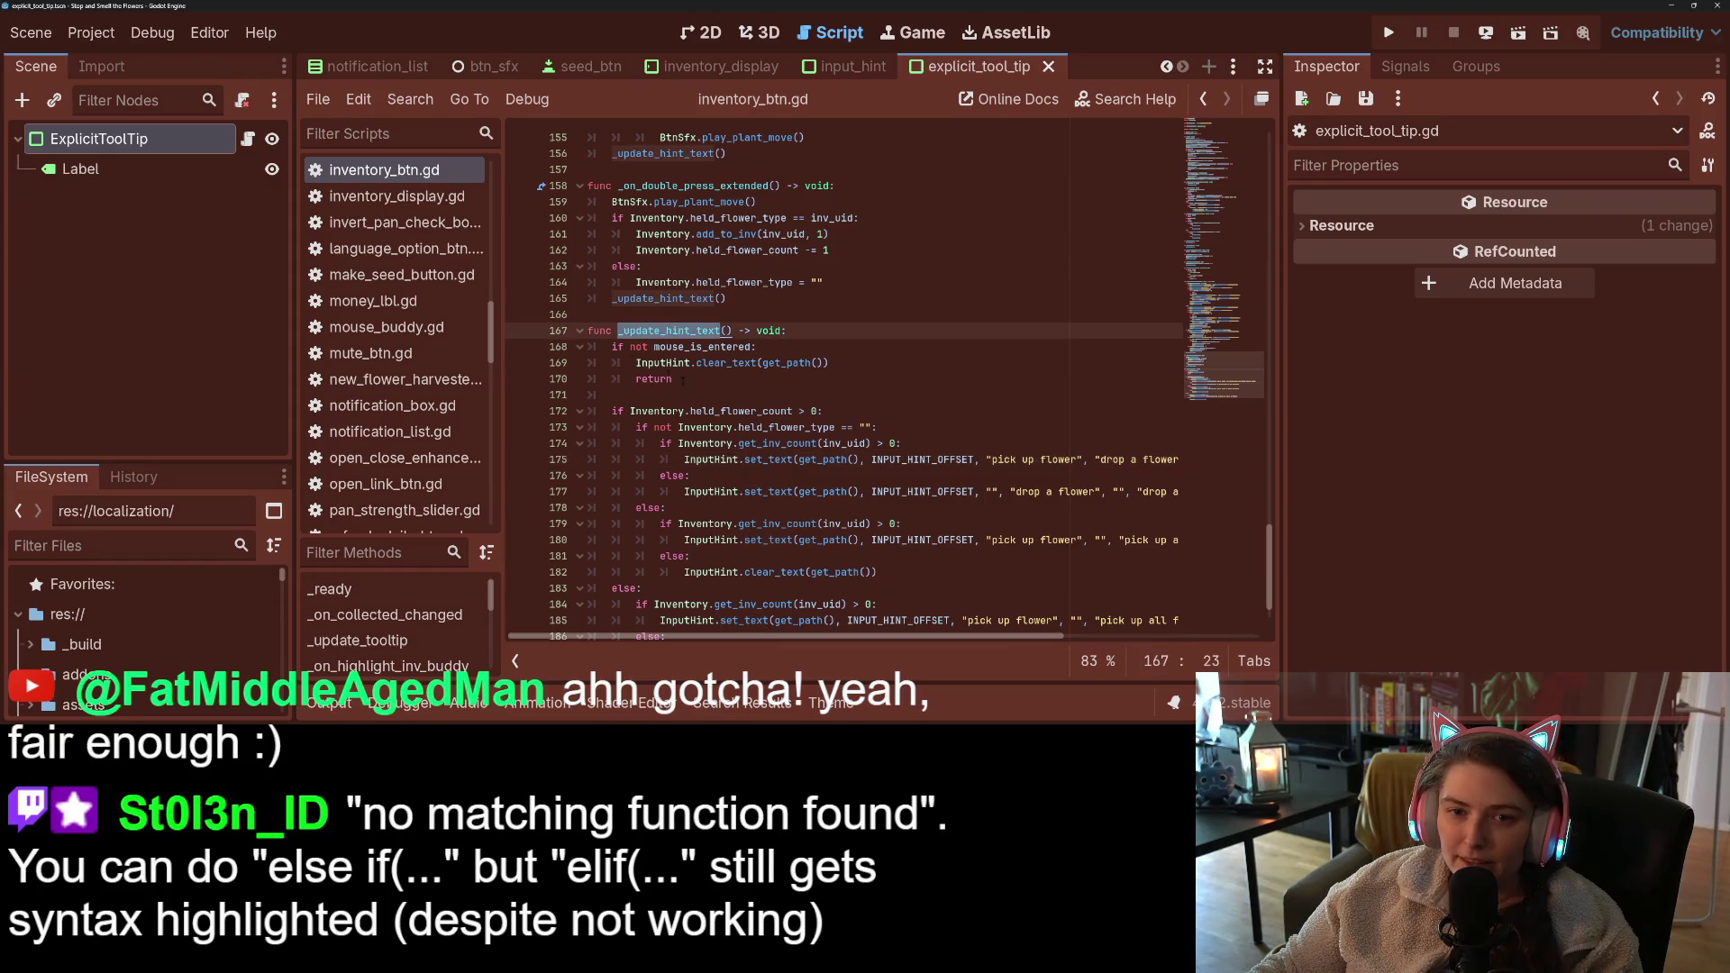
scroll(396, 360, "up", 3)
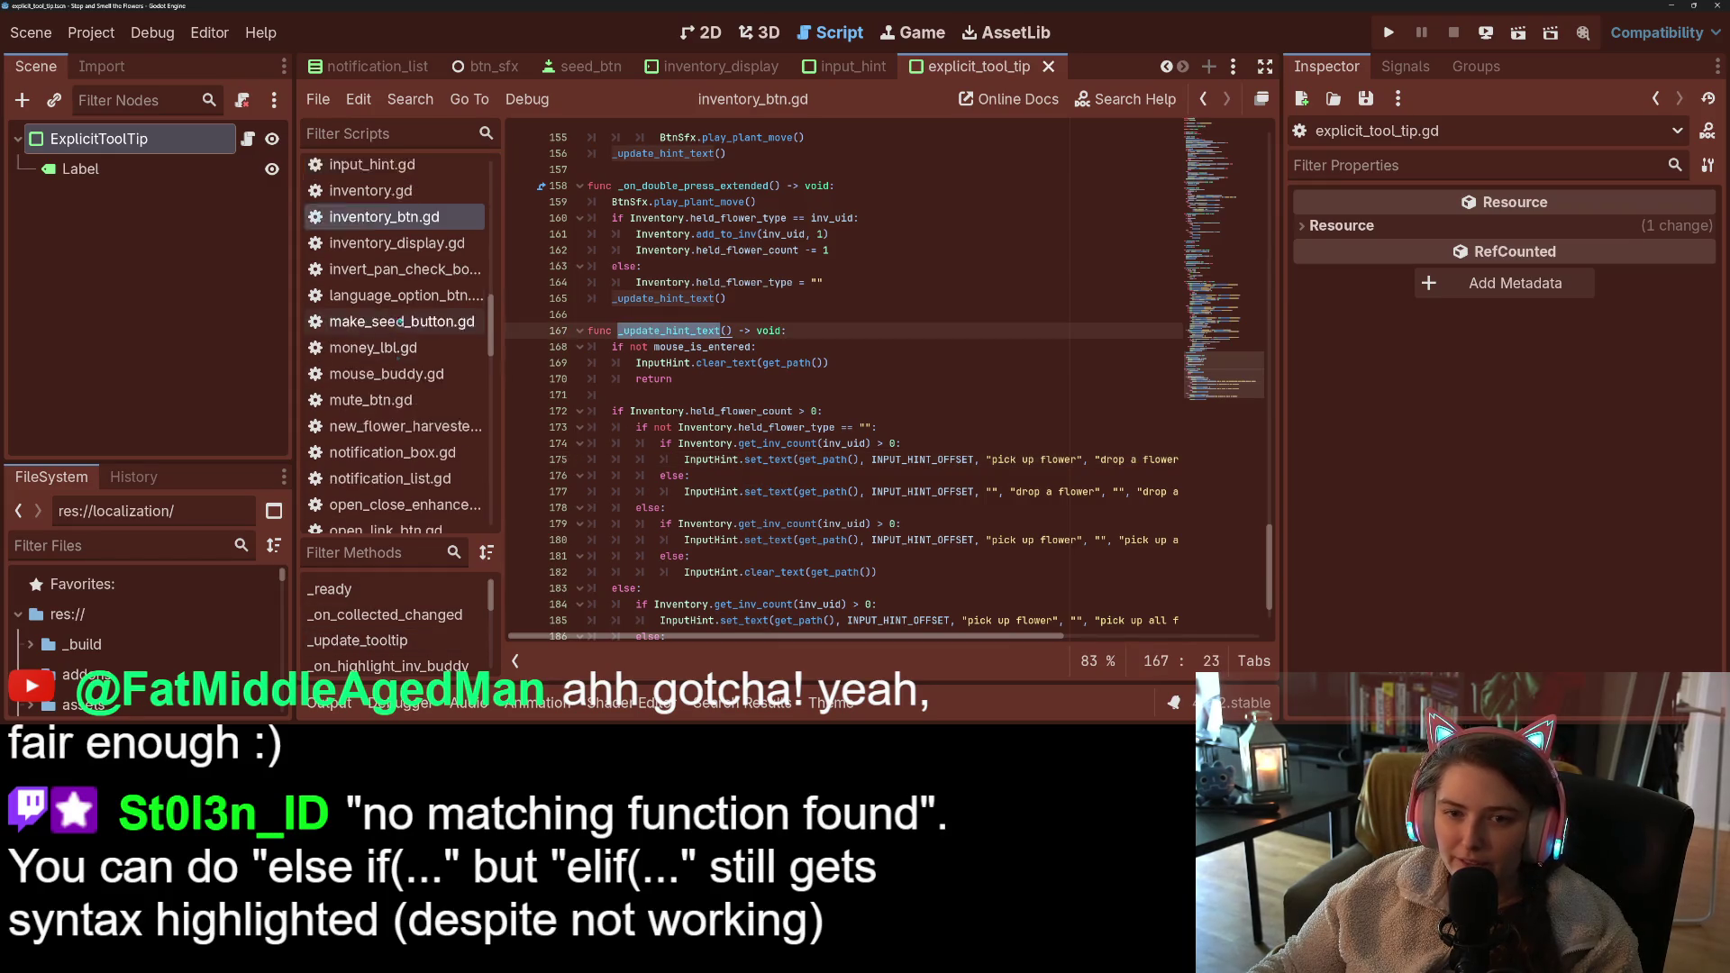
scroll(924, 447, "up", 1)
scroll(924, 448, "up", 15)
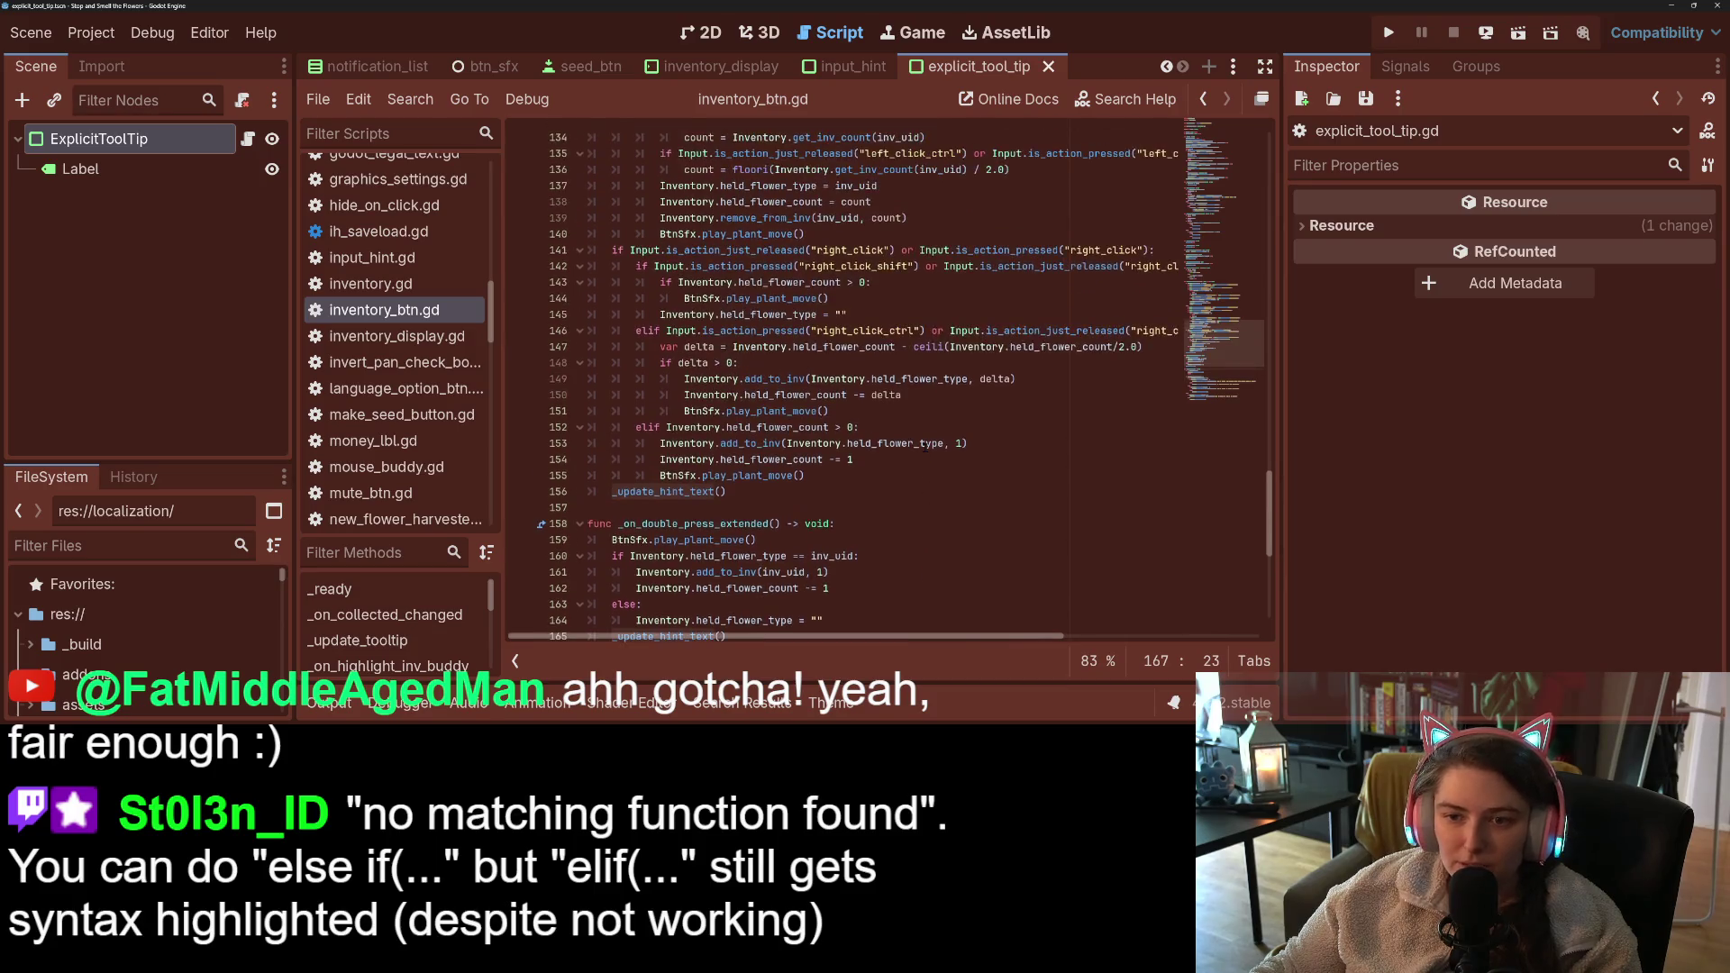
scroll(747, 422, "up", 5)
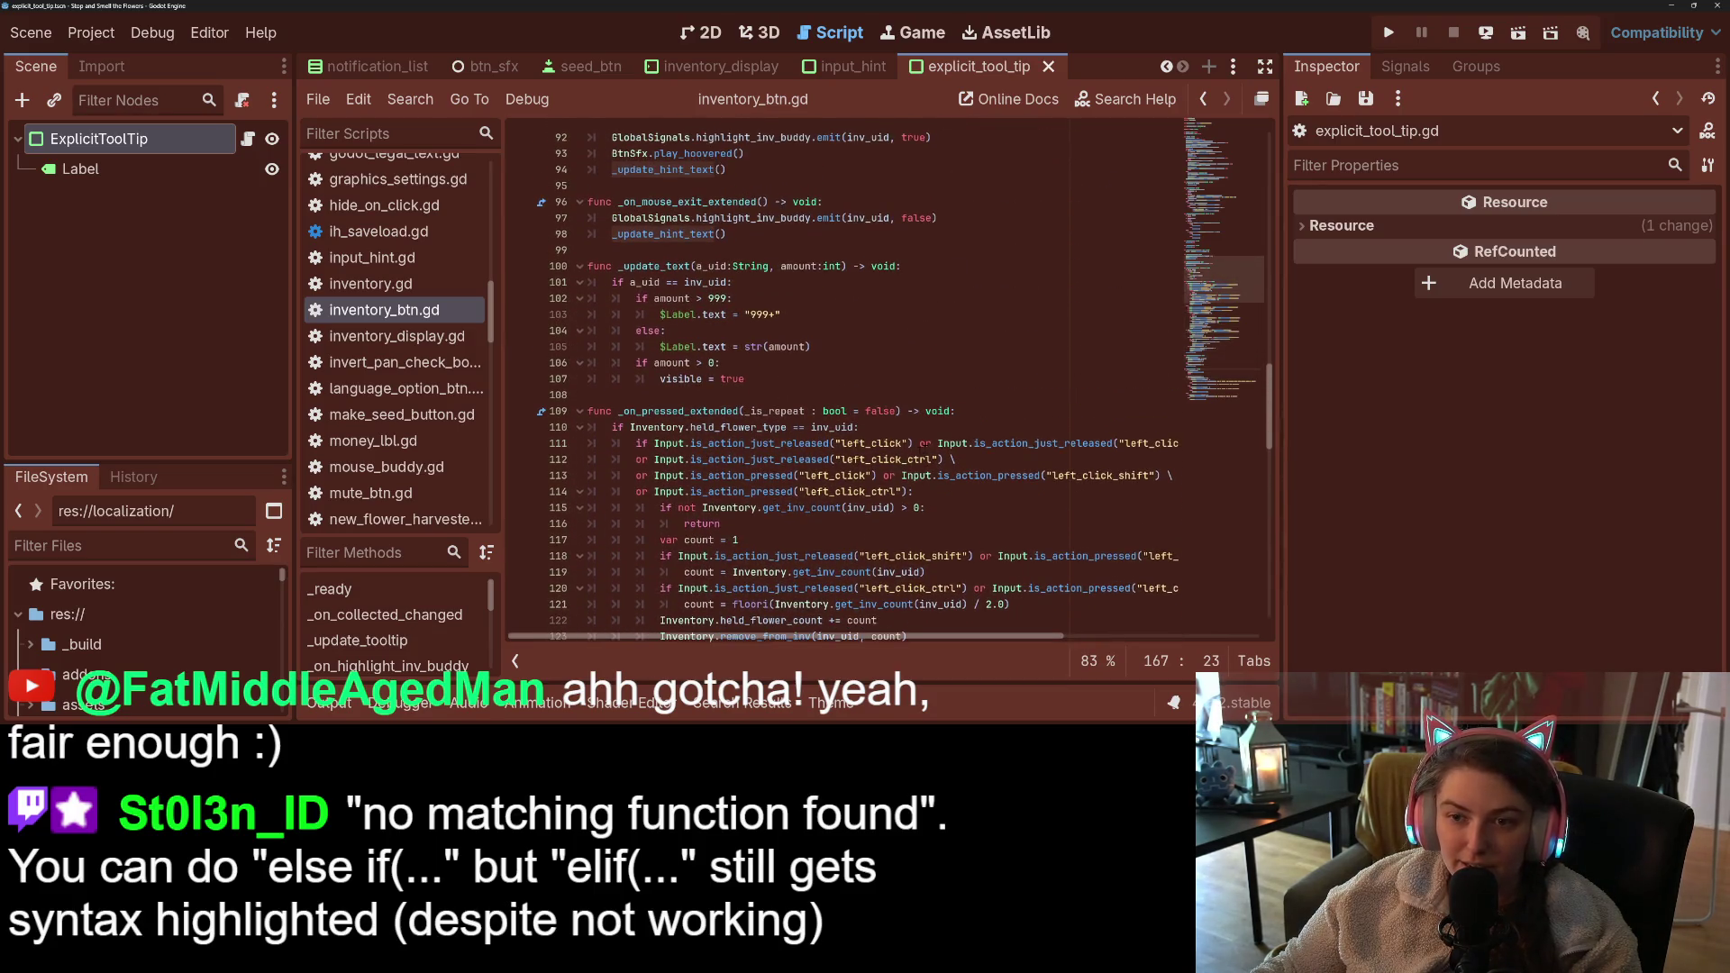
left_click(734, 475)
scroll(734, 475, "up", 6)
scroll(730, 471, "up", 10)
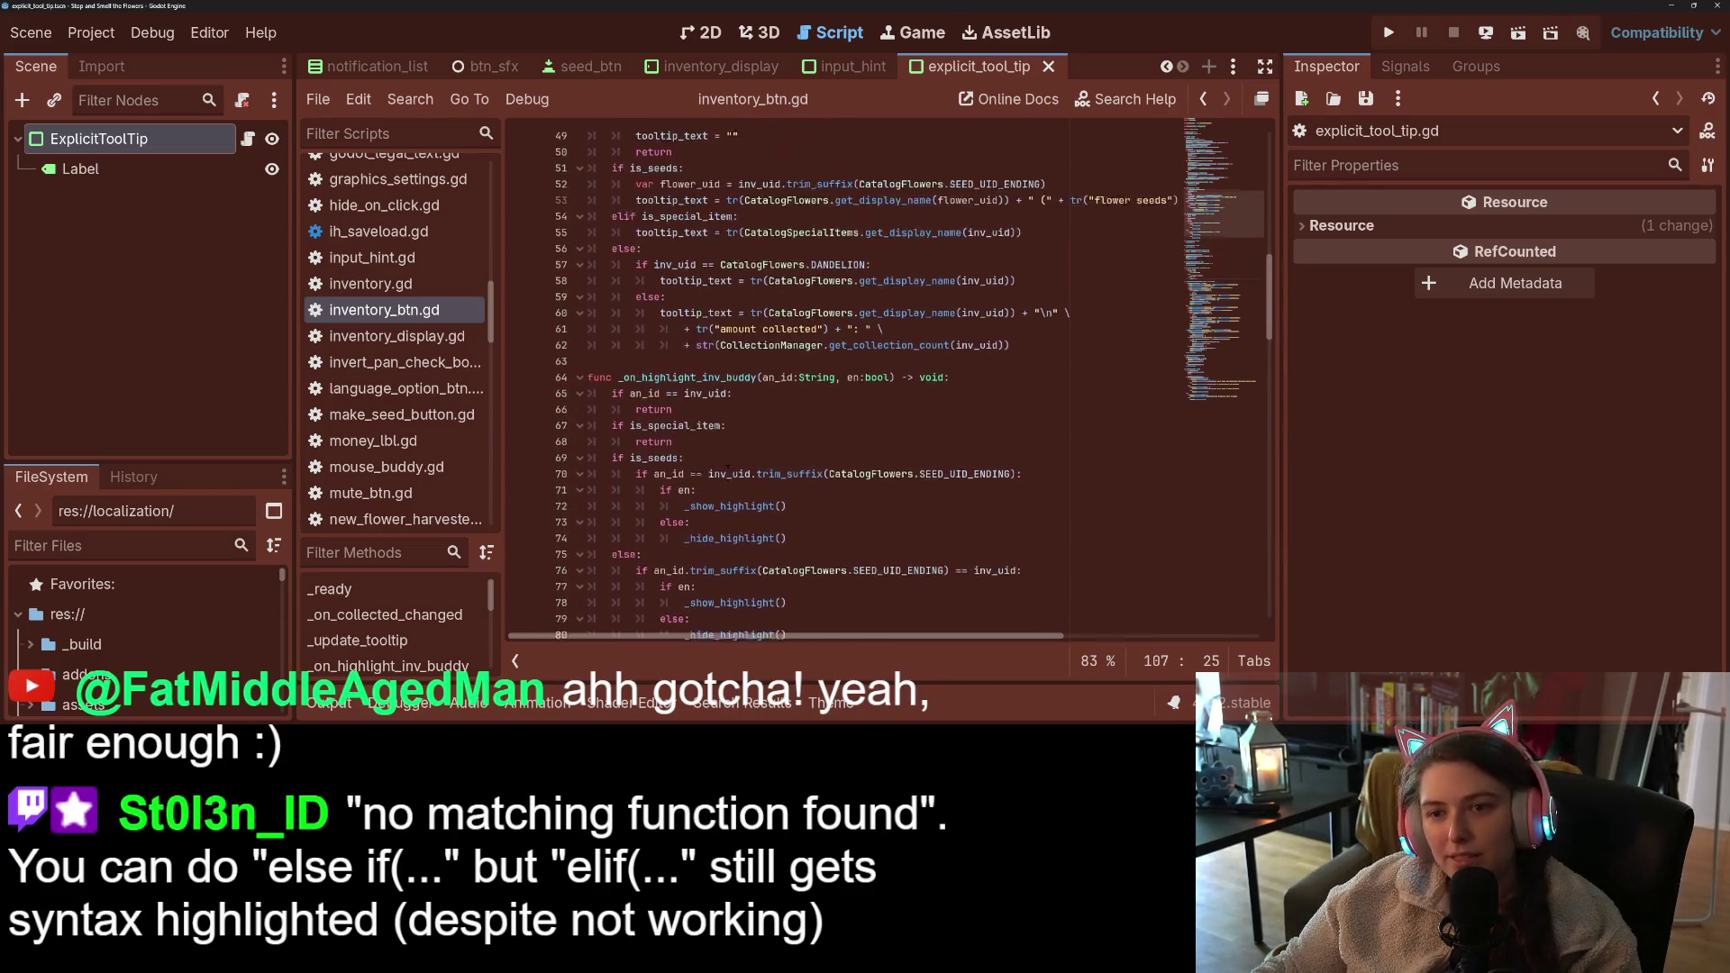
scroll(728, 468, "up", 2)
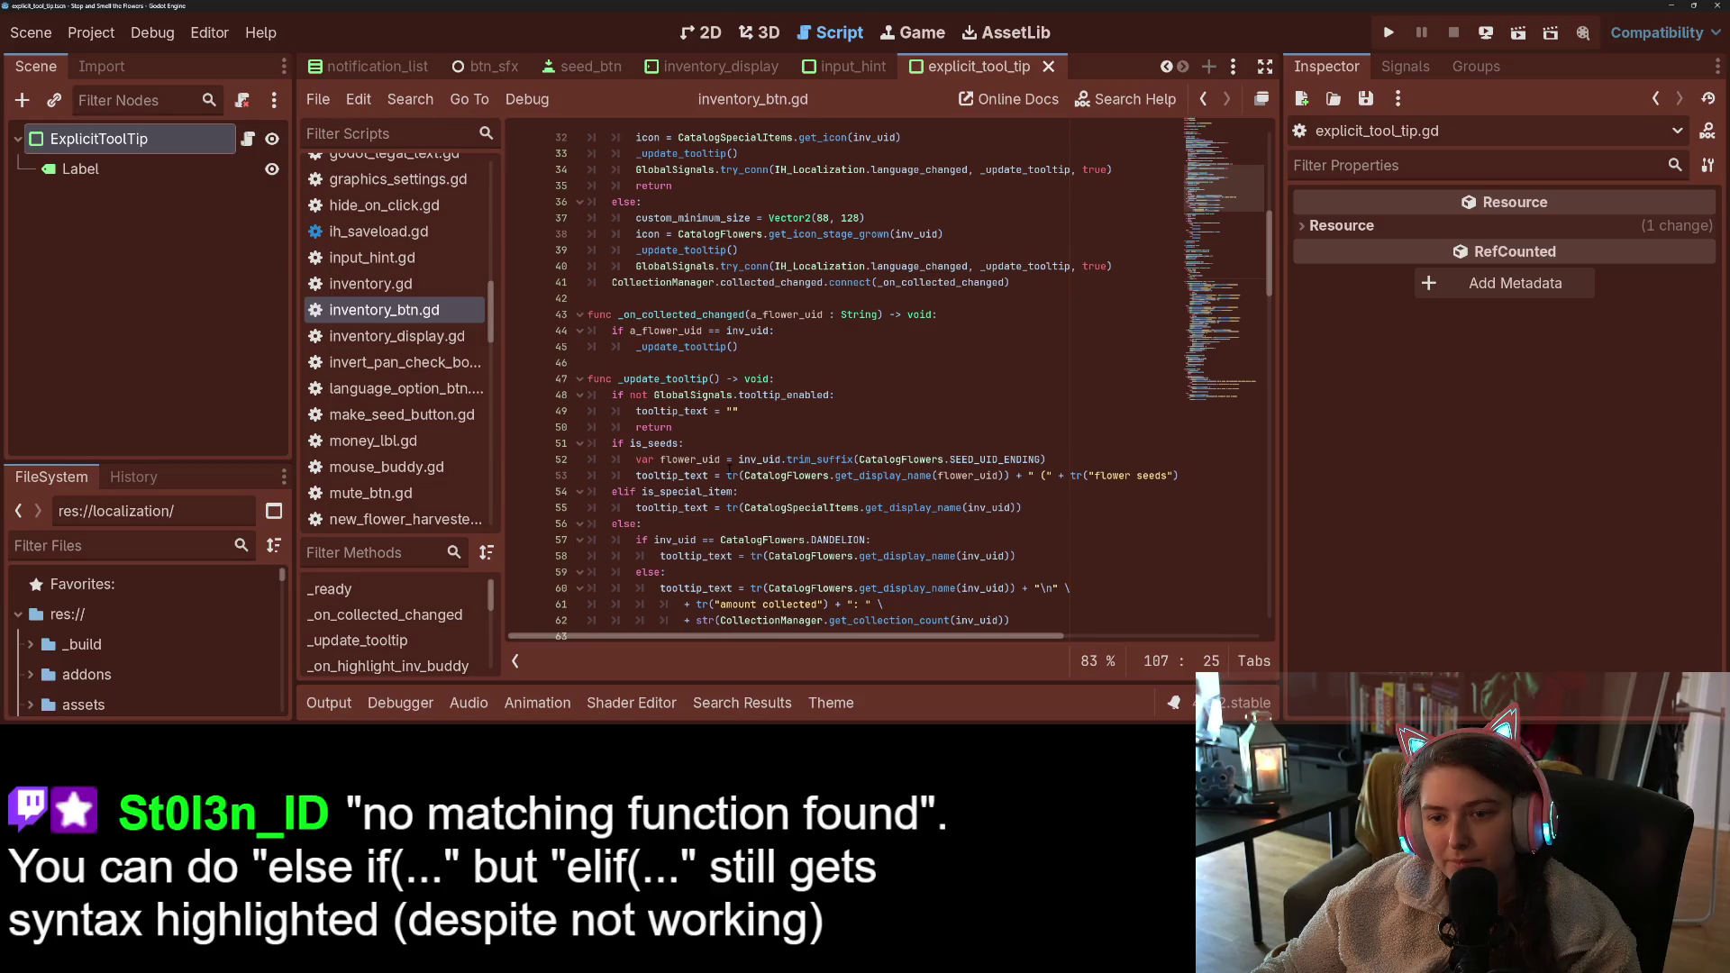
double_click(673, 378)
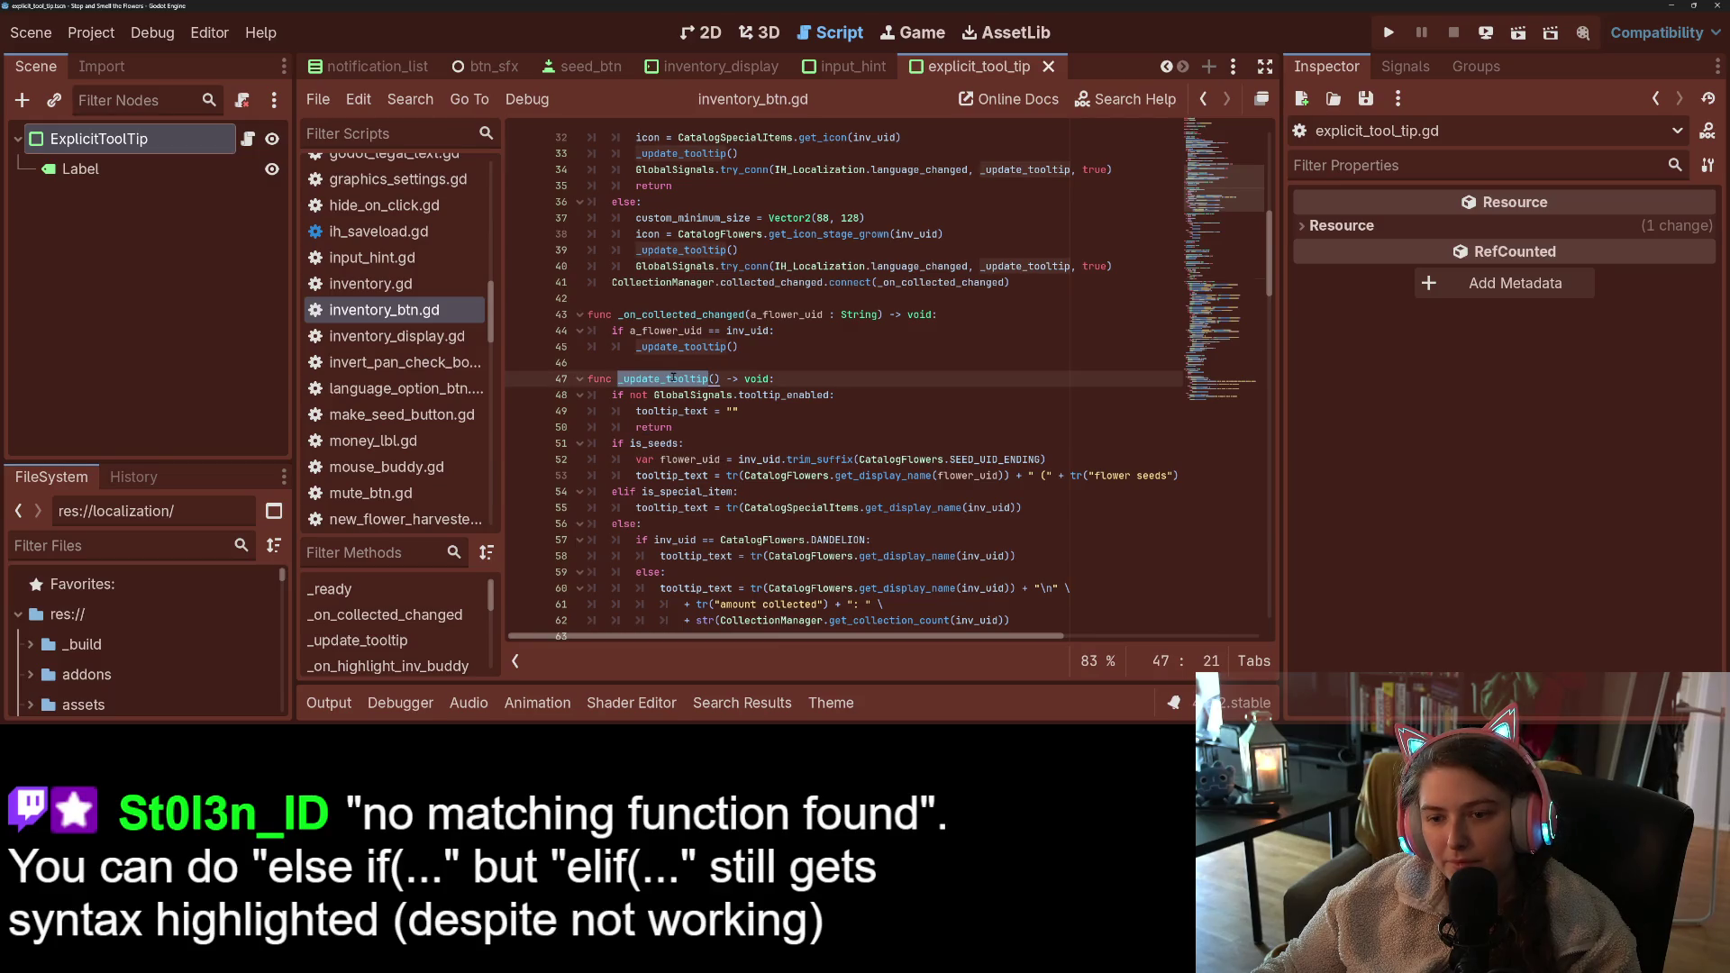
double_click(656, 411)
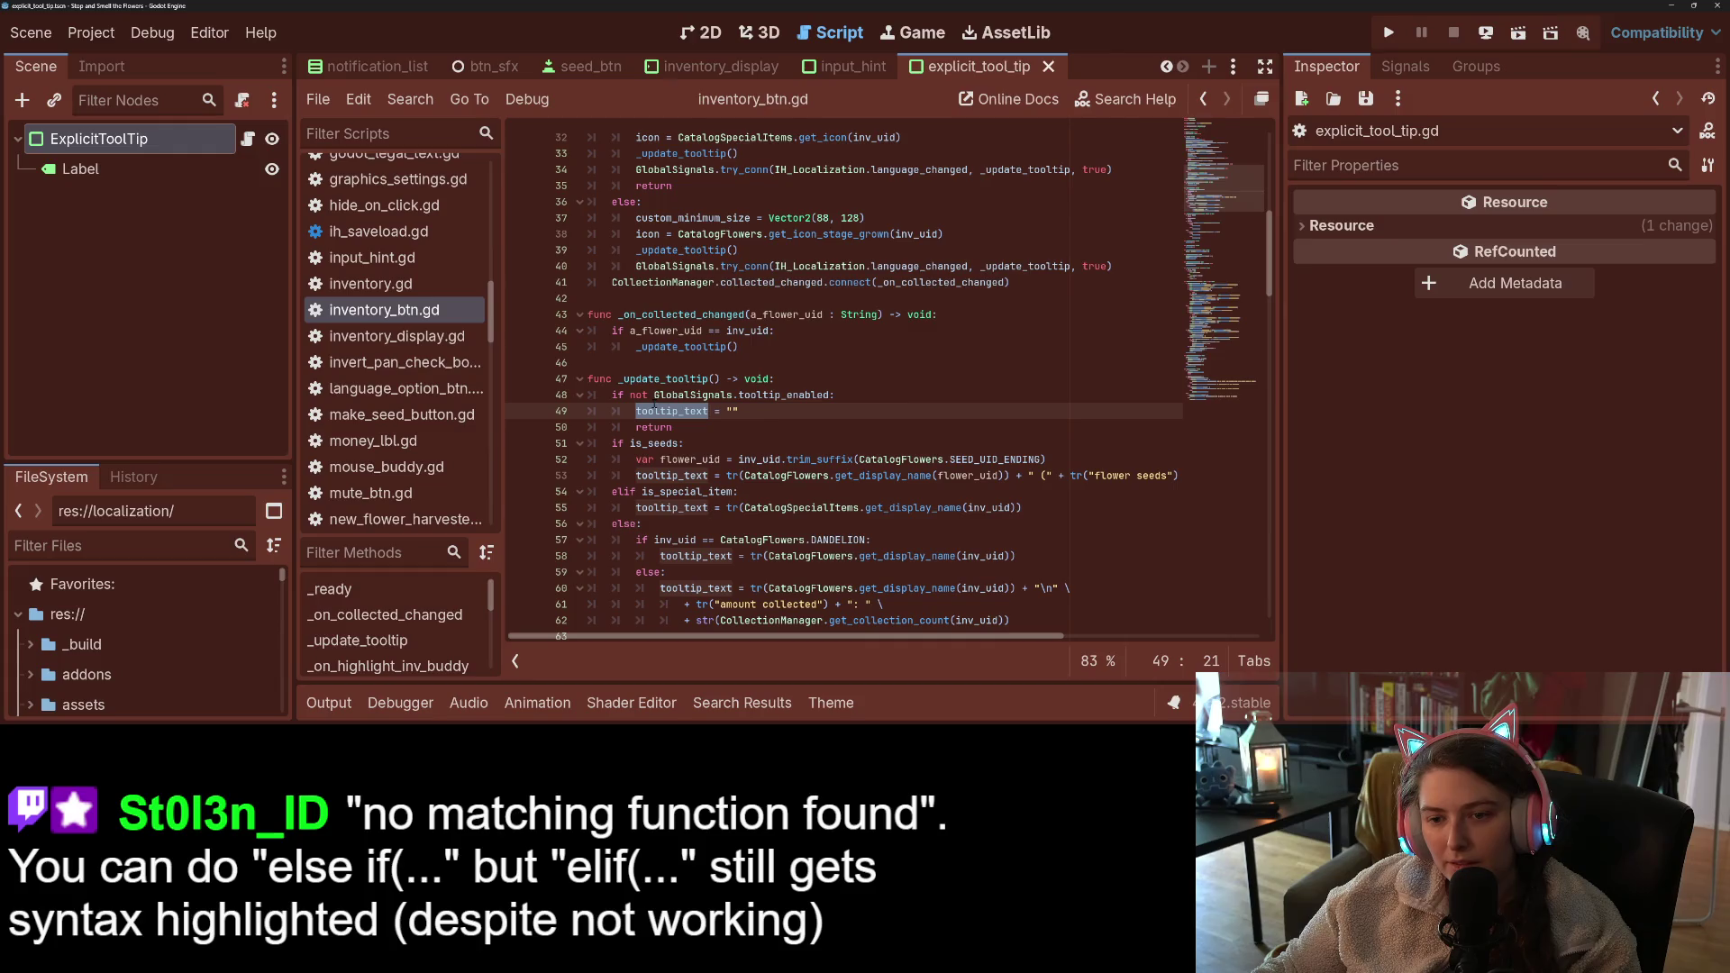
double_click(667, 379)
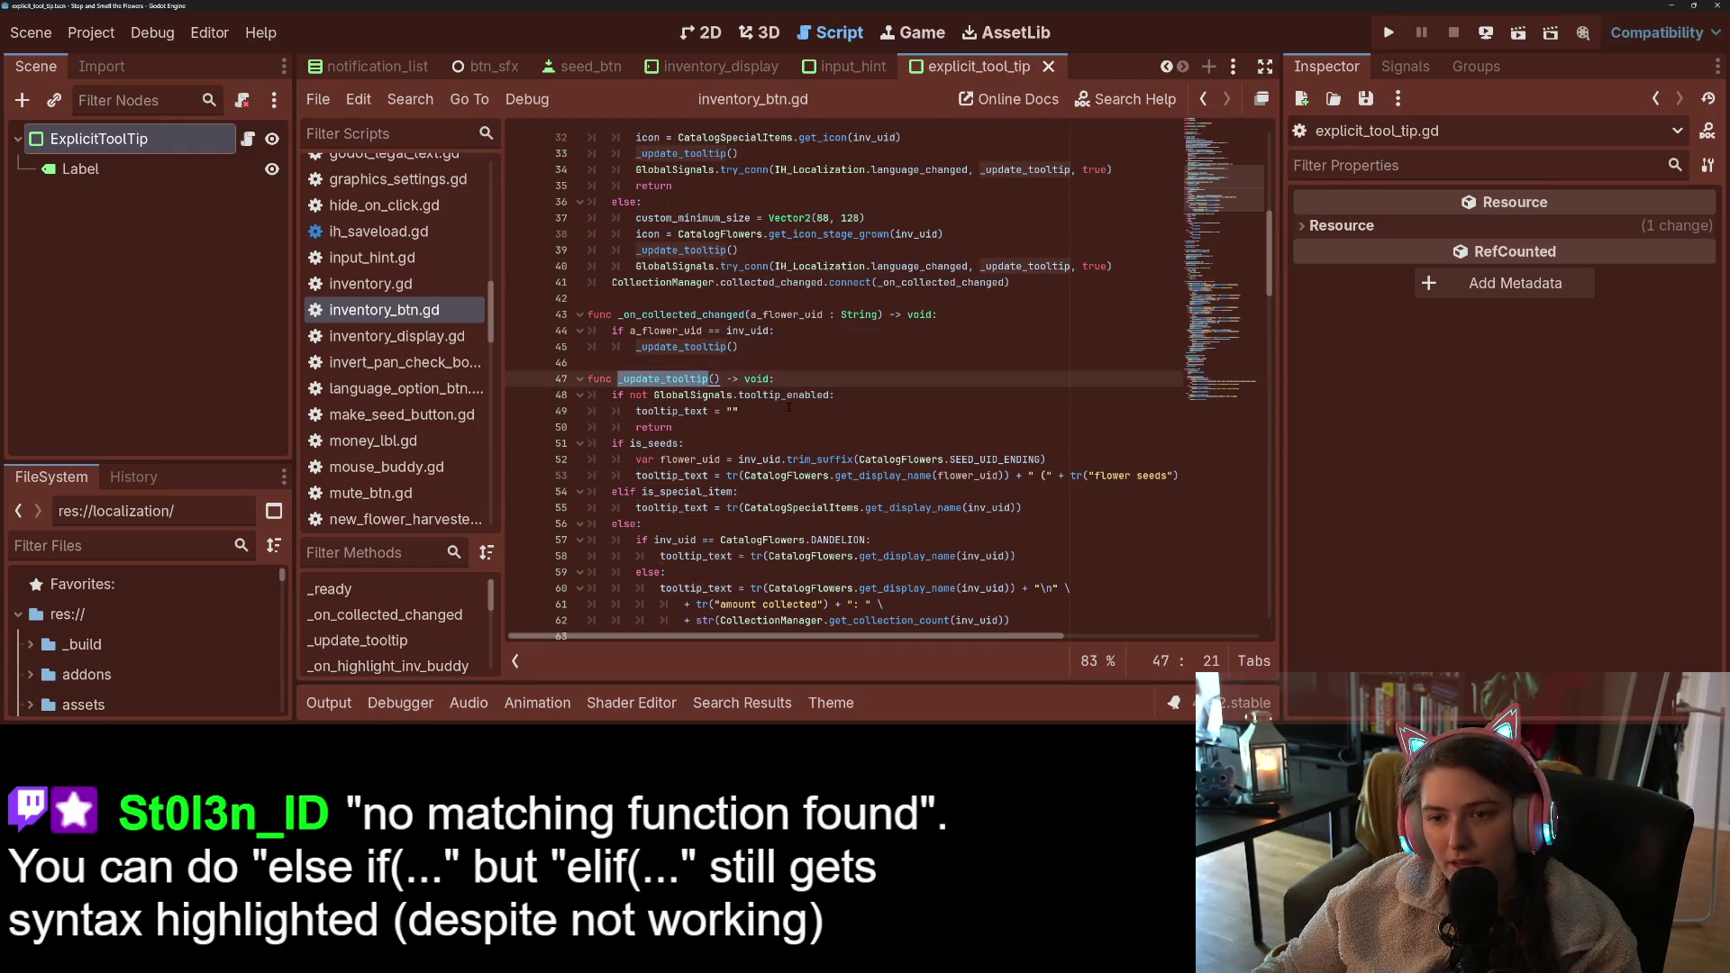
scroll(789, 407, "down", 3)
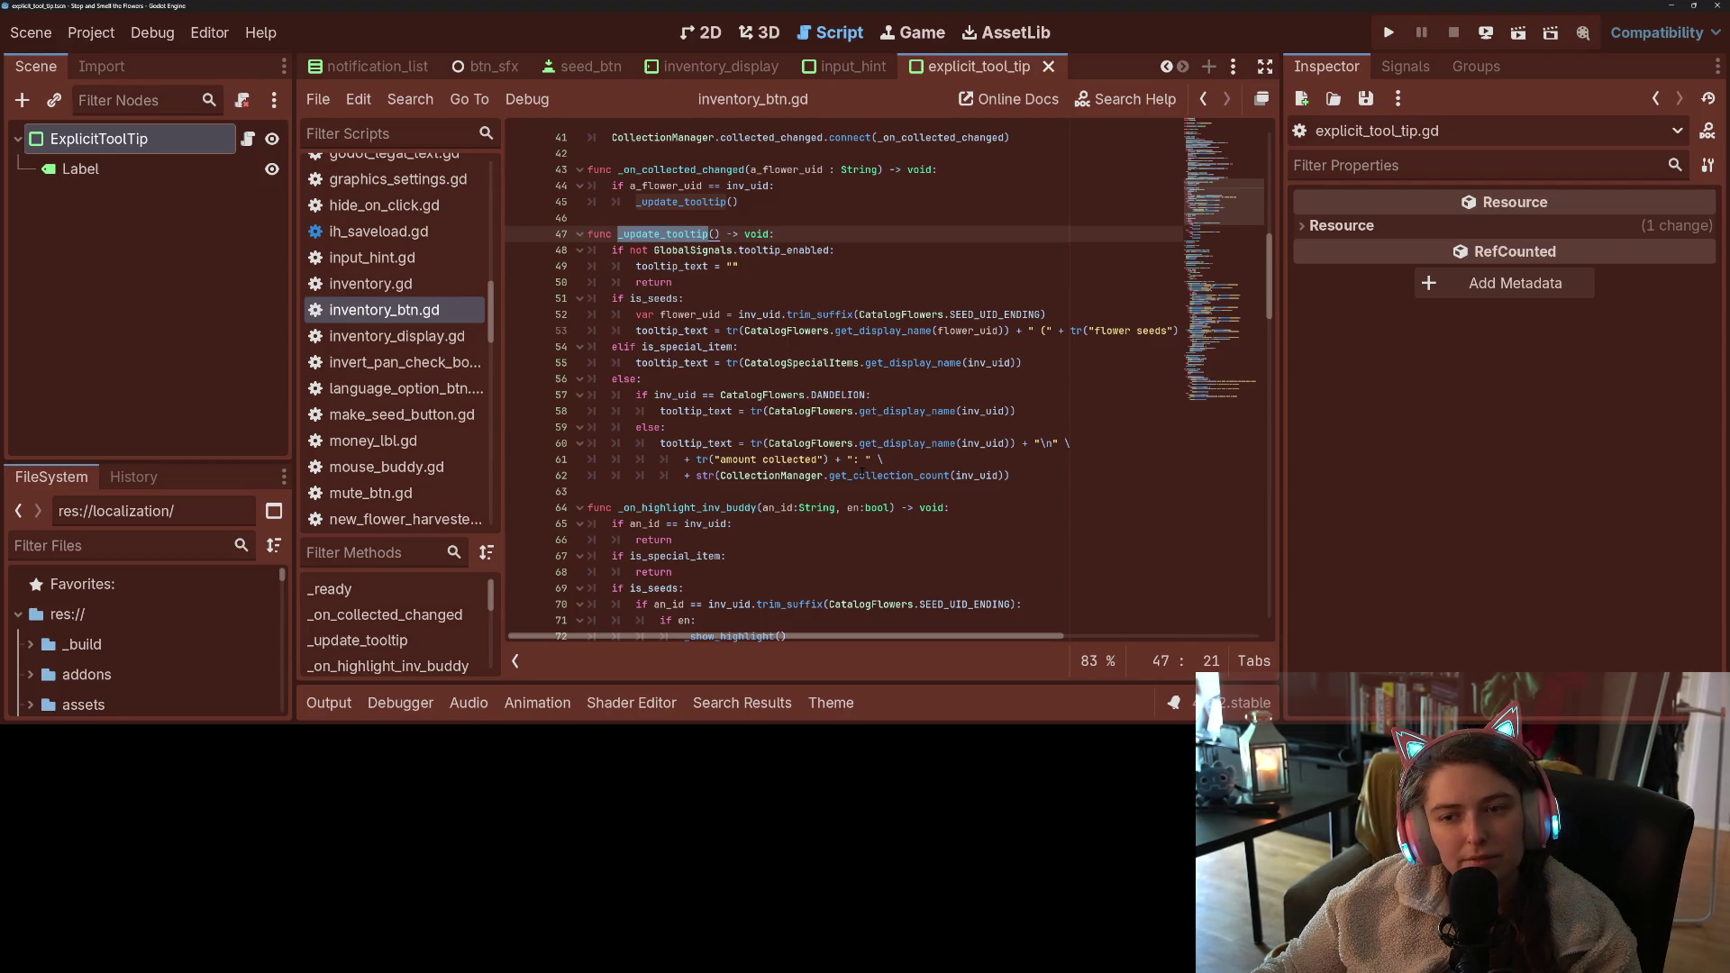
scroll(862, 473, "up", 4)
scroll(955, 561, "down", 4)
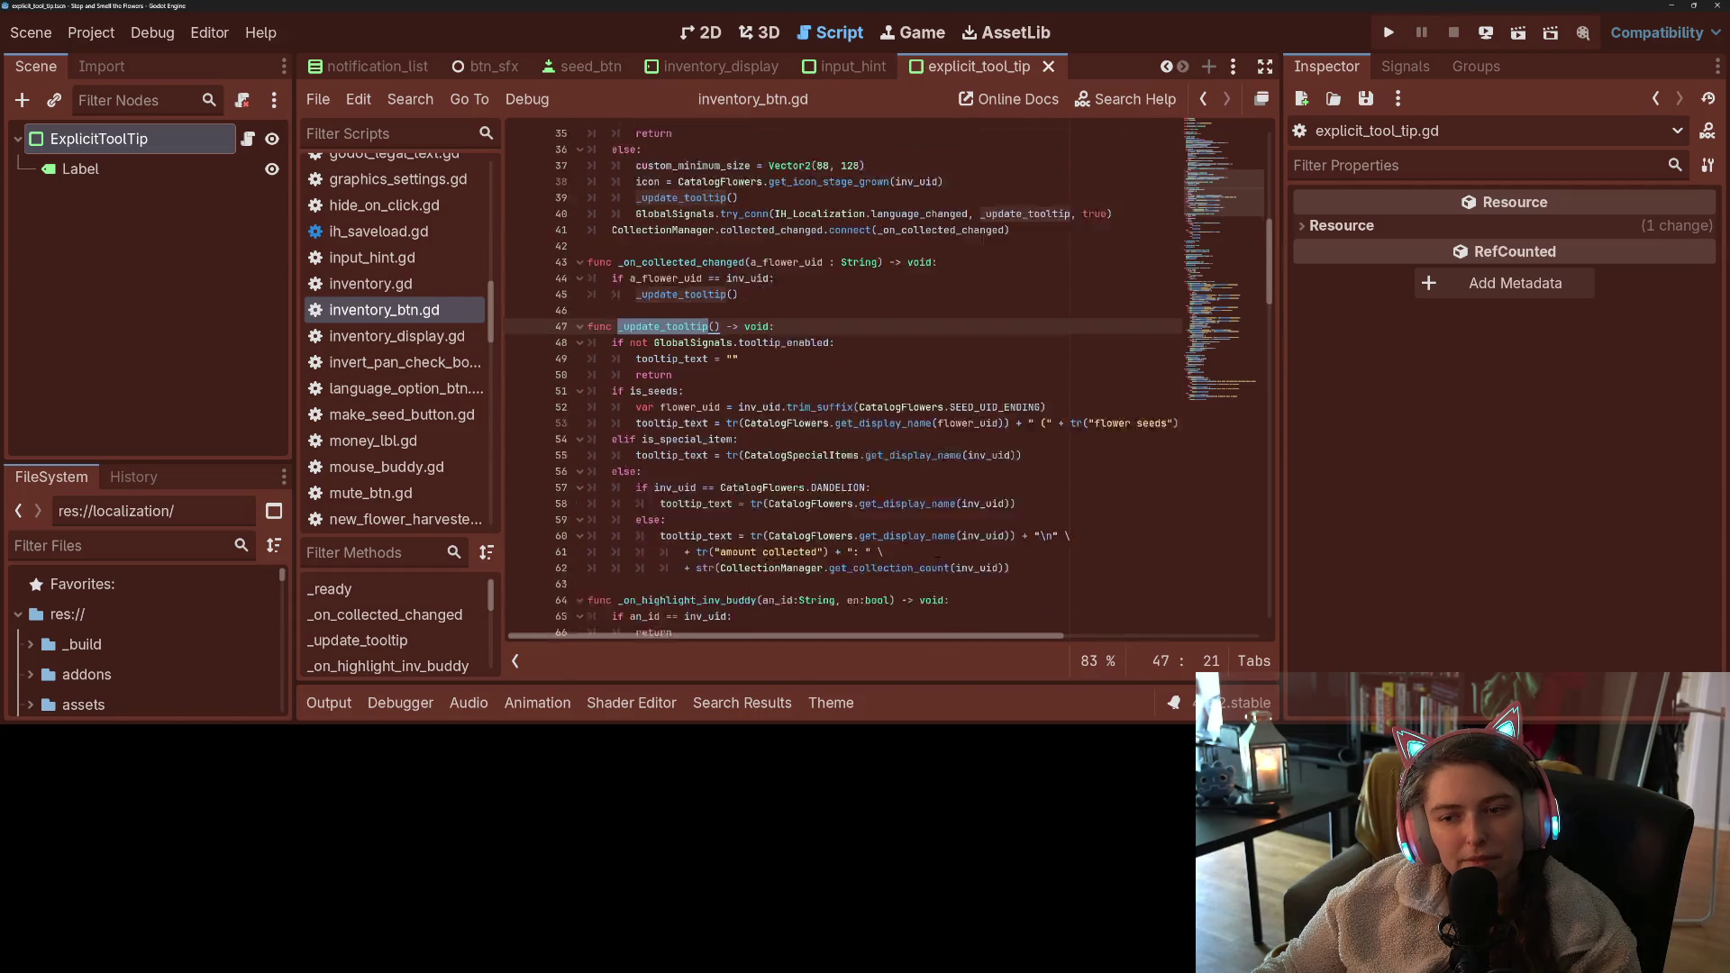
left_click(973, 492)
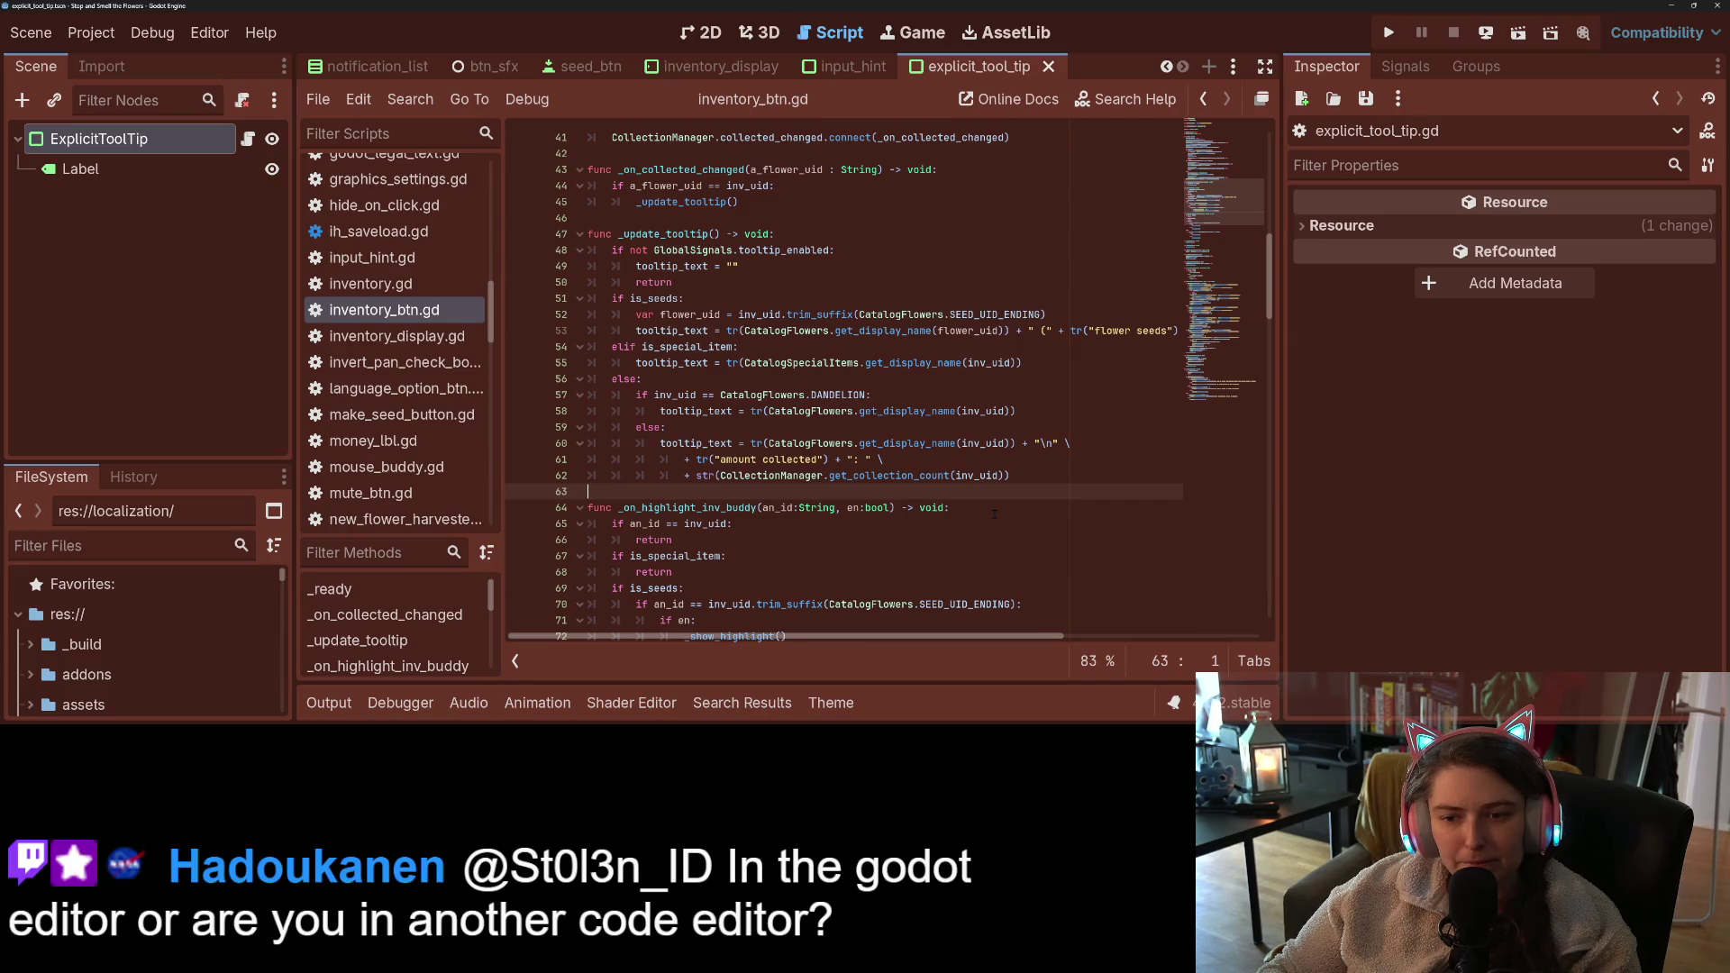
scroll(994, 514, "up", 6)
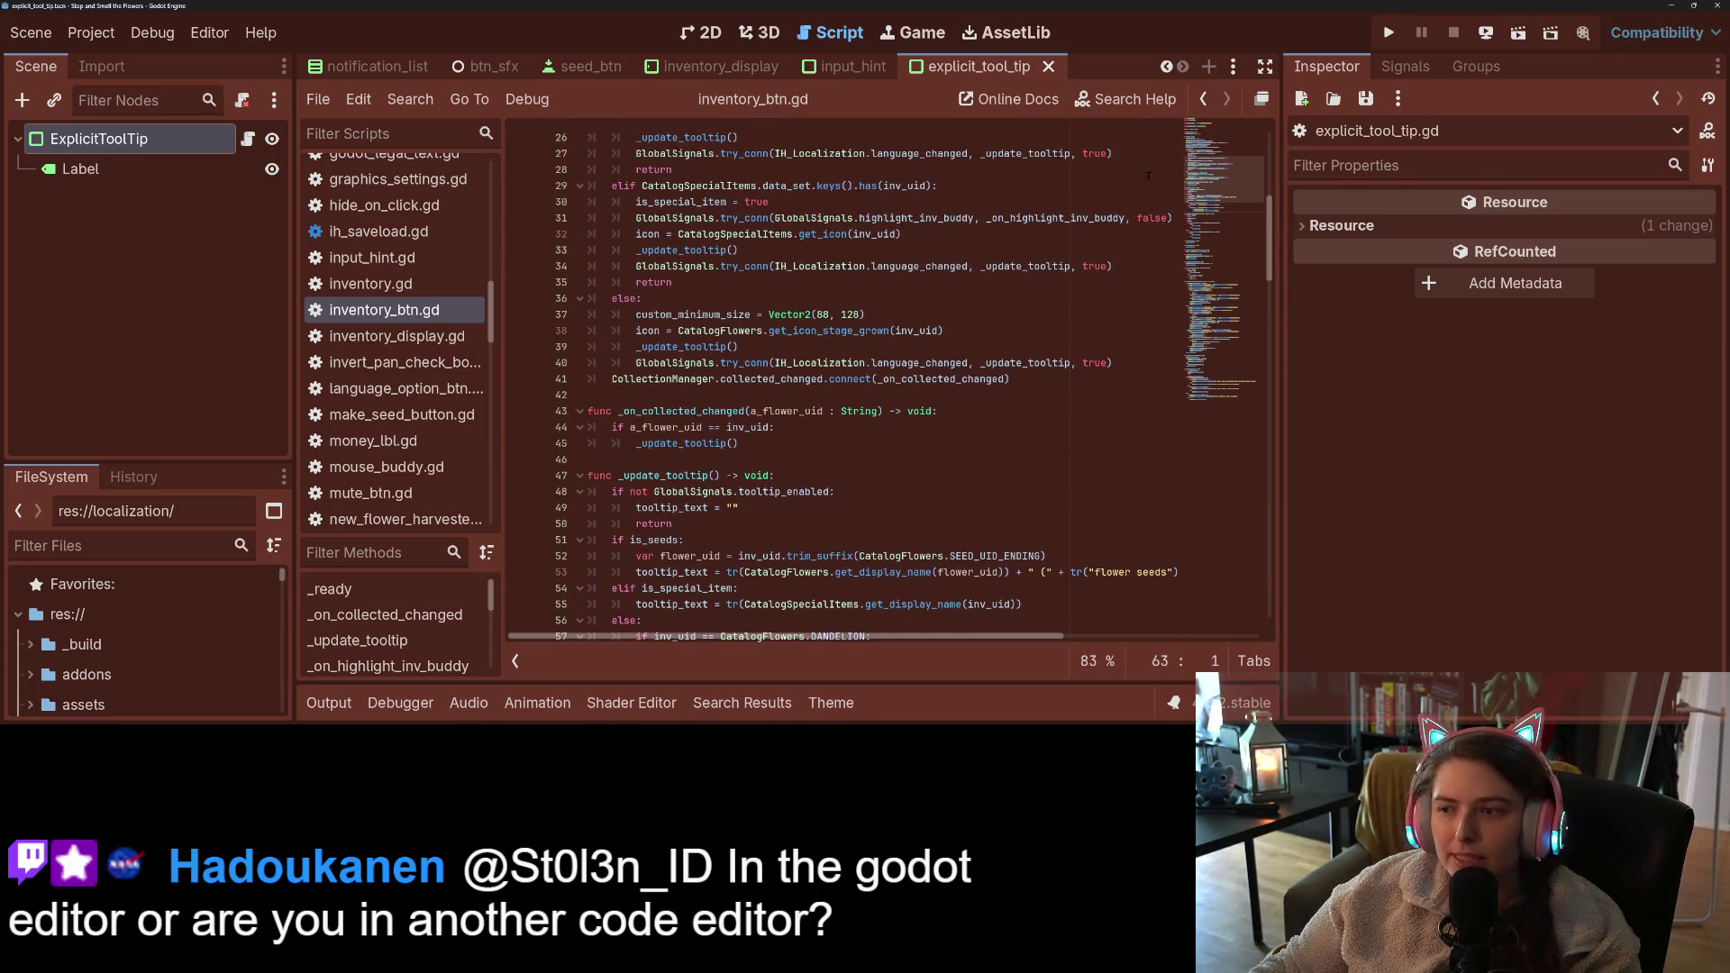
scroll(1215, 176, "up", 8)
left_click(762, 311)
- Declare var tt : String = "" on a new line 13 and save
key("Return")
key("Return")
key("Up")
type("var tt")
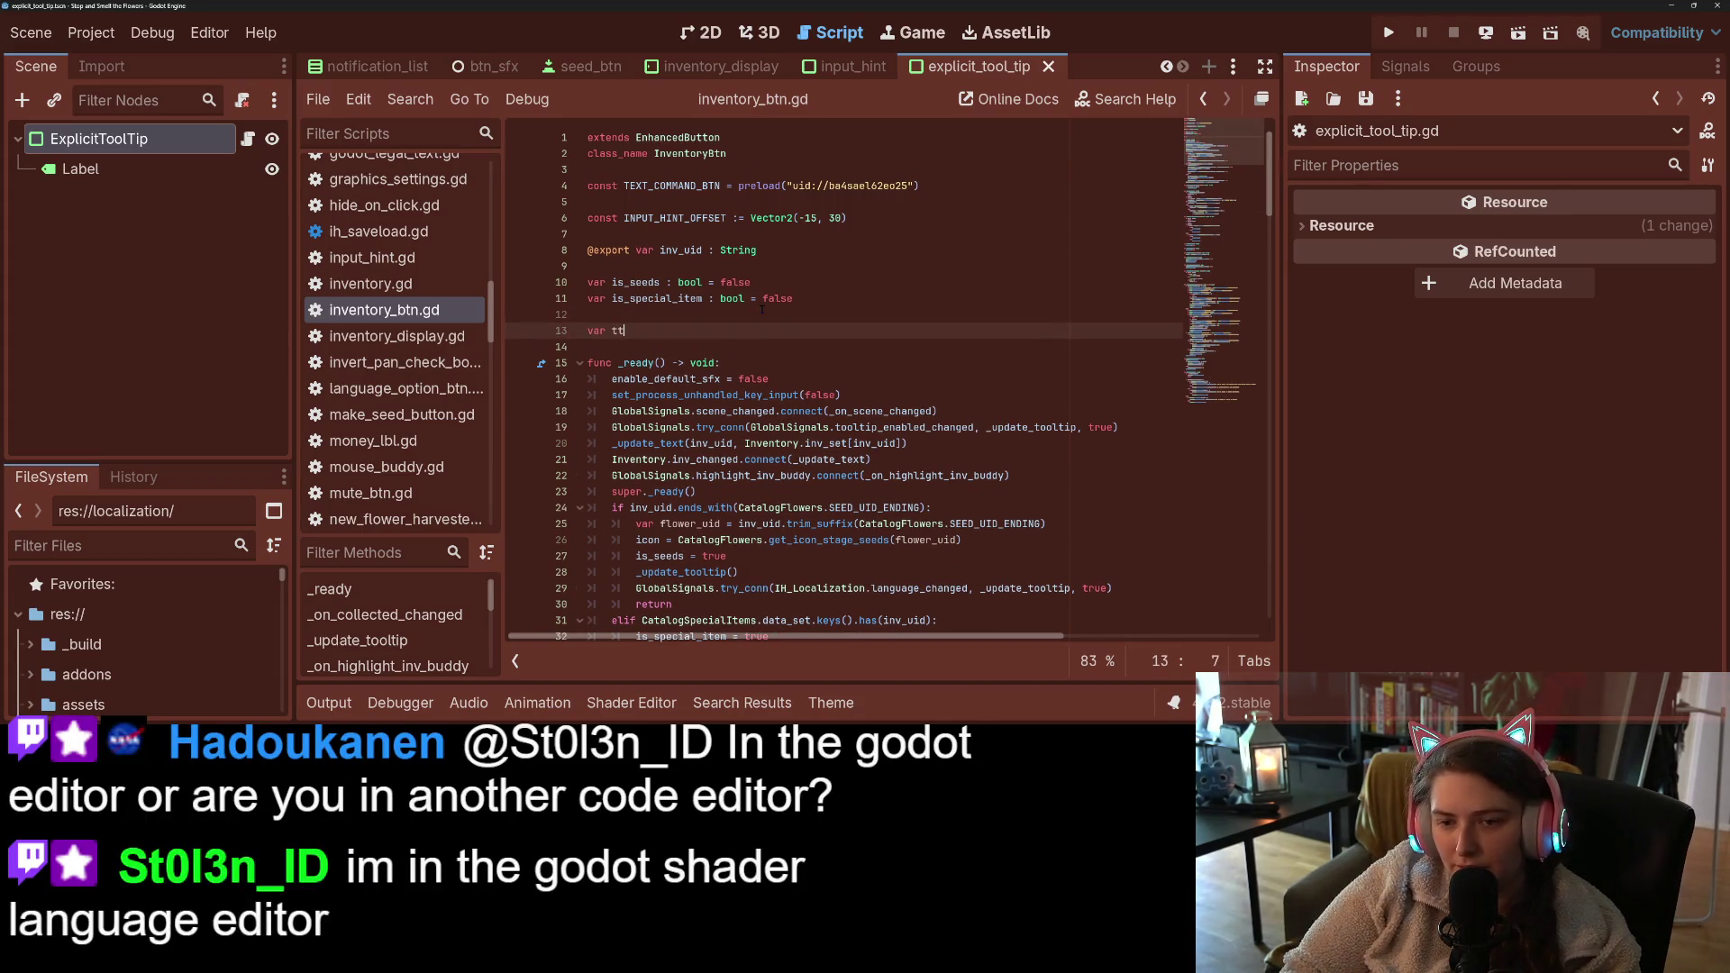
type(" : String = \"")
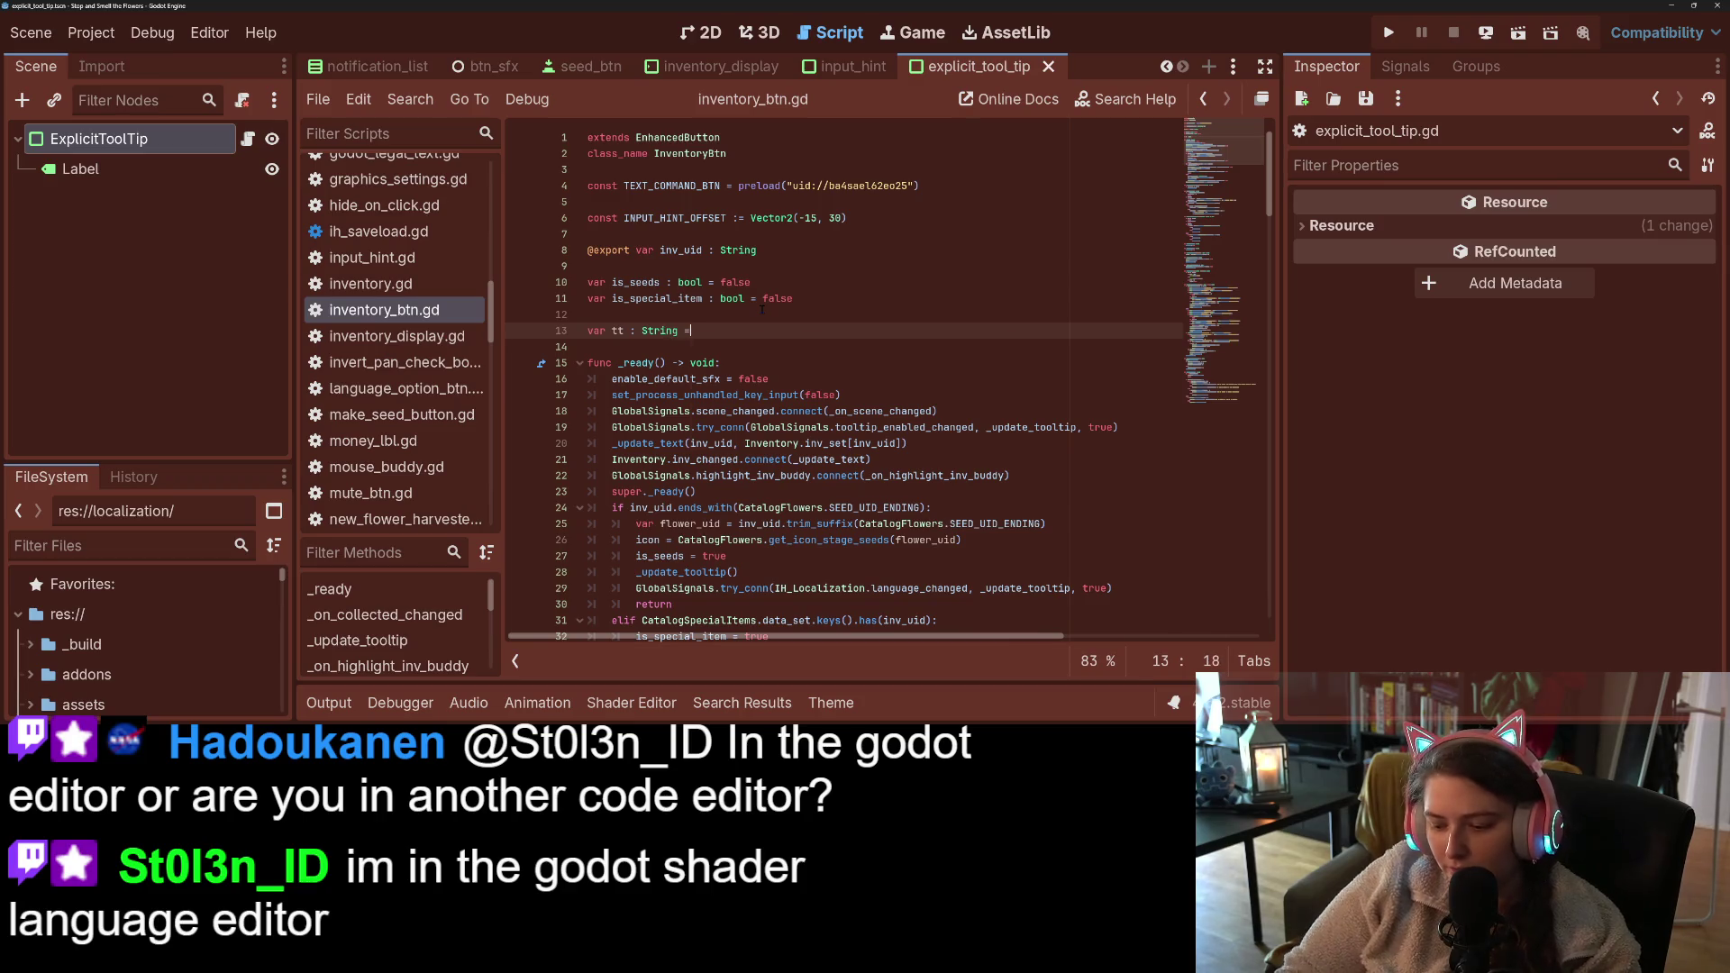
key("Escape")
key("ctrl+s")
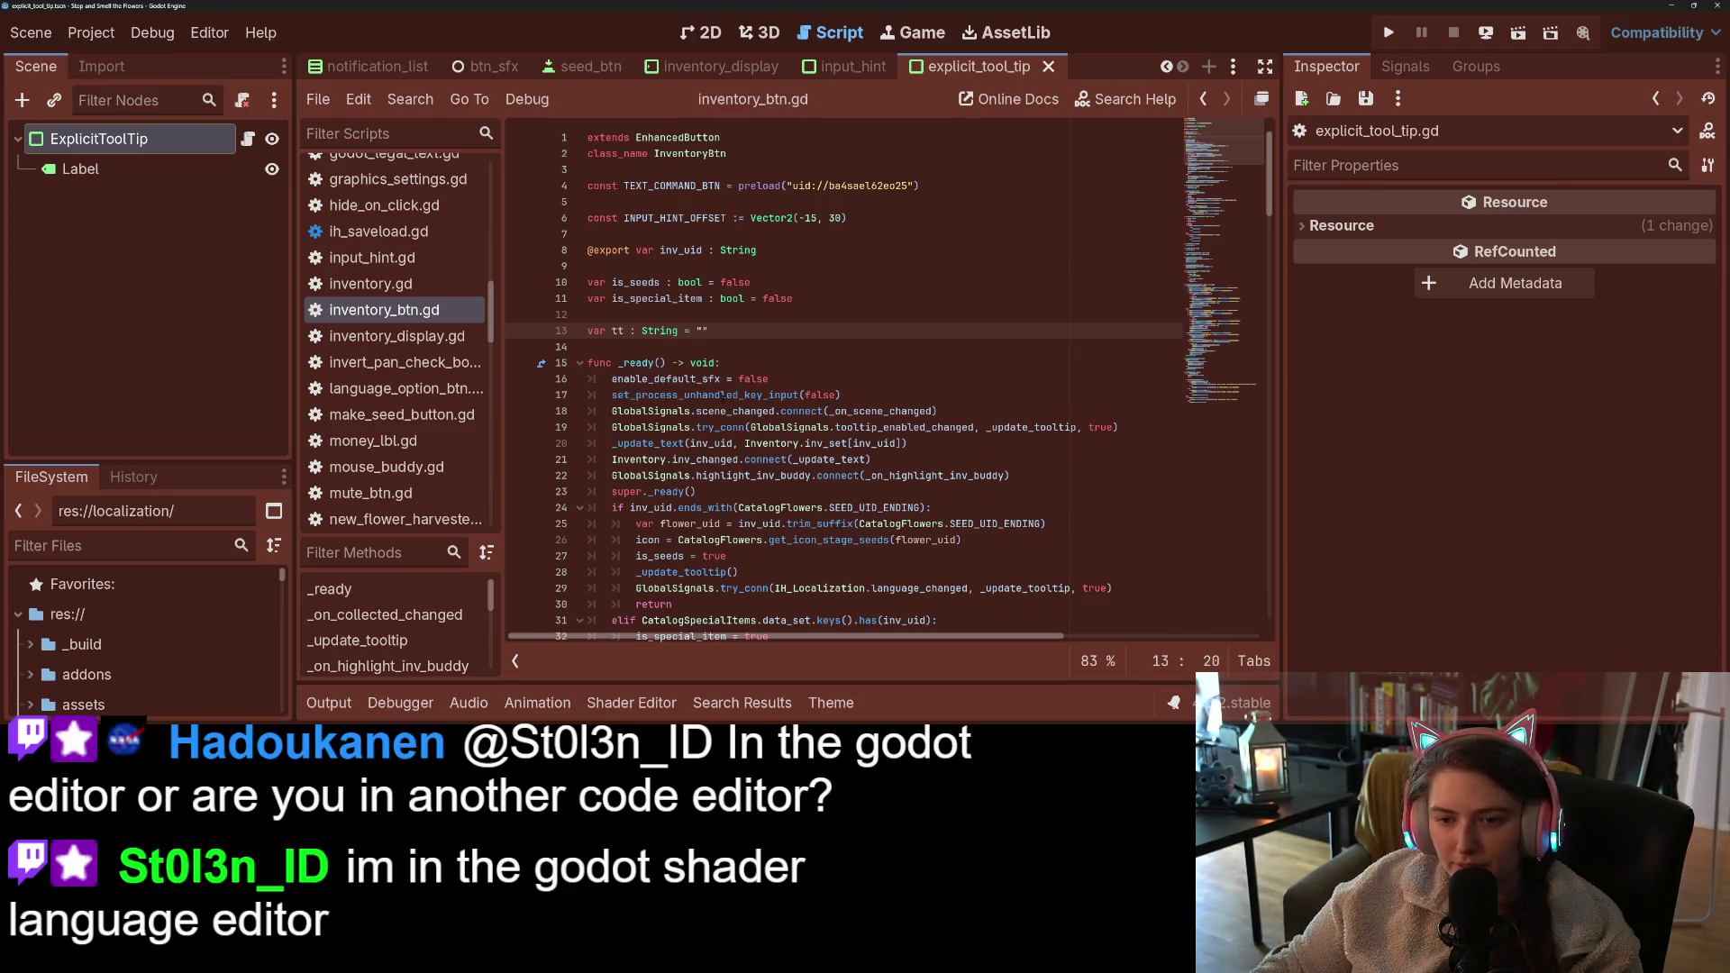
- Replace each tooltip_text match in _update_tooltip with tt using Find and Replace
key("ctrl+r")
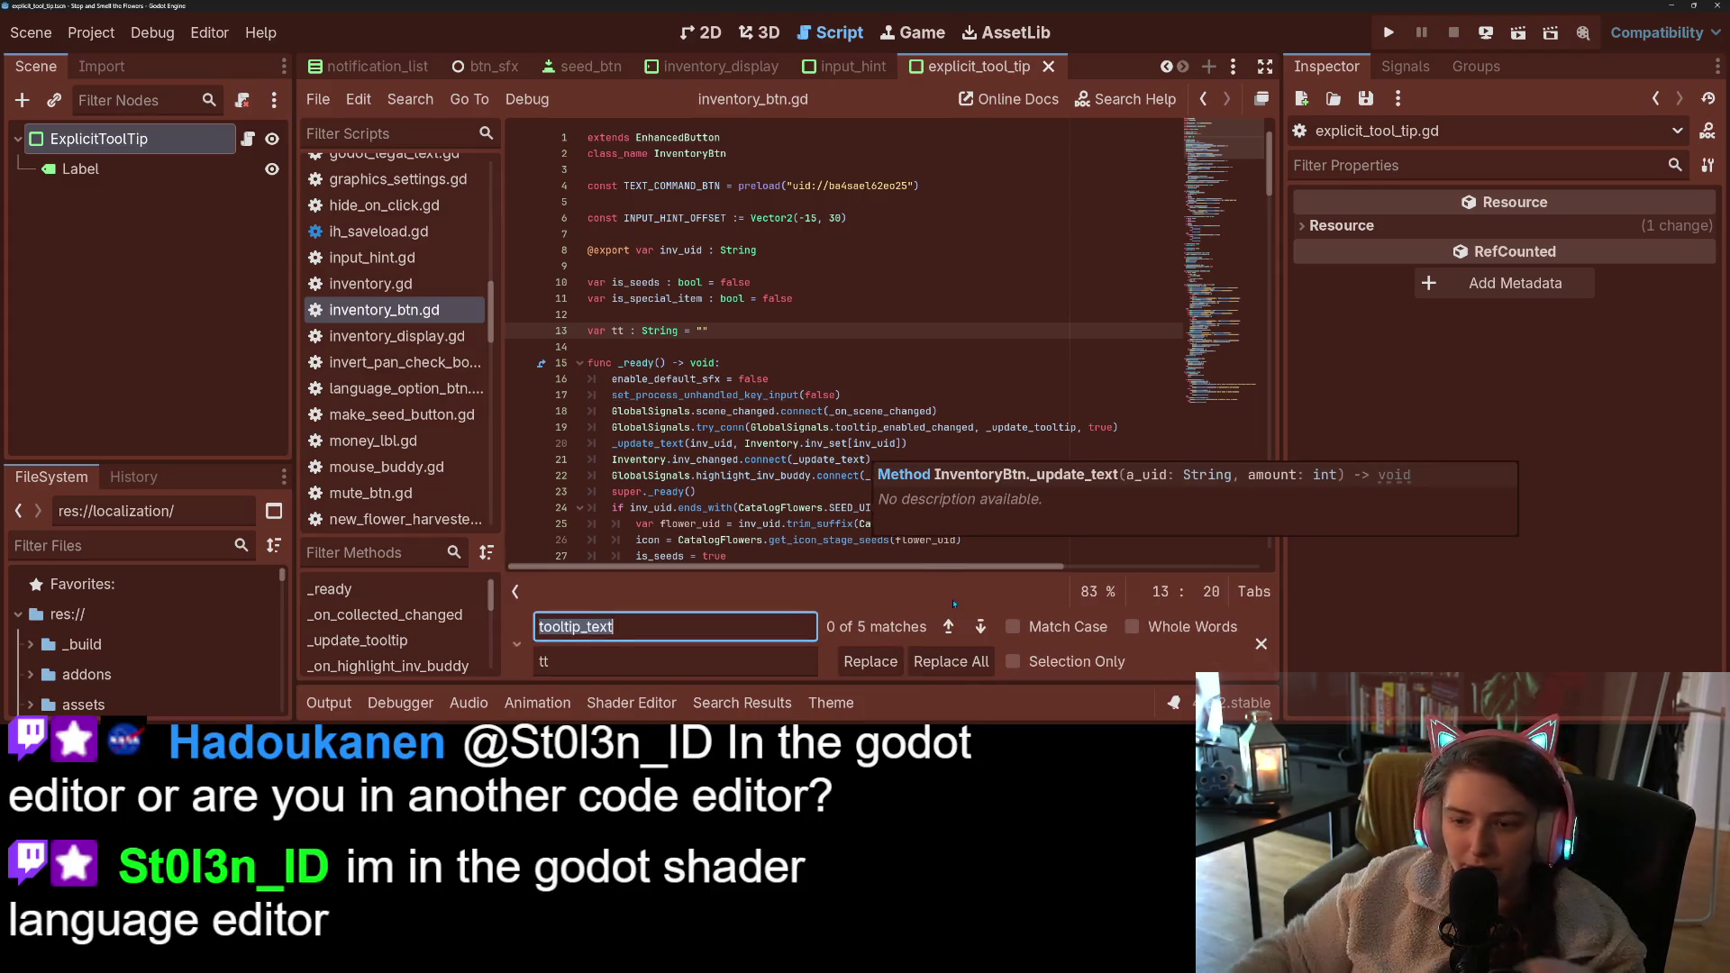
left_click(981, 627)
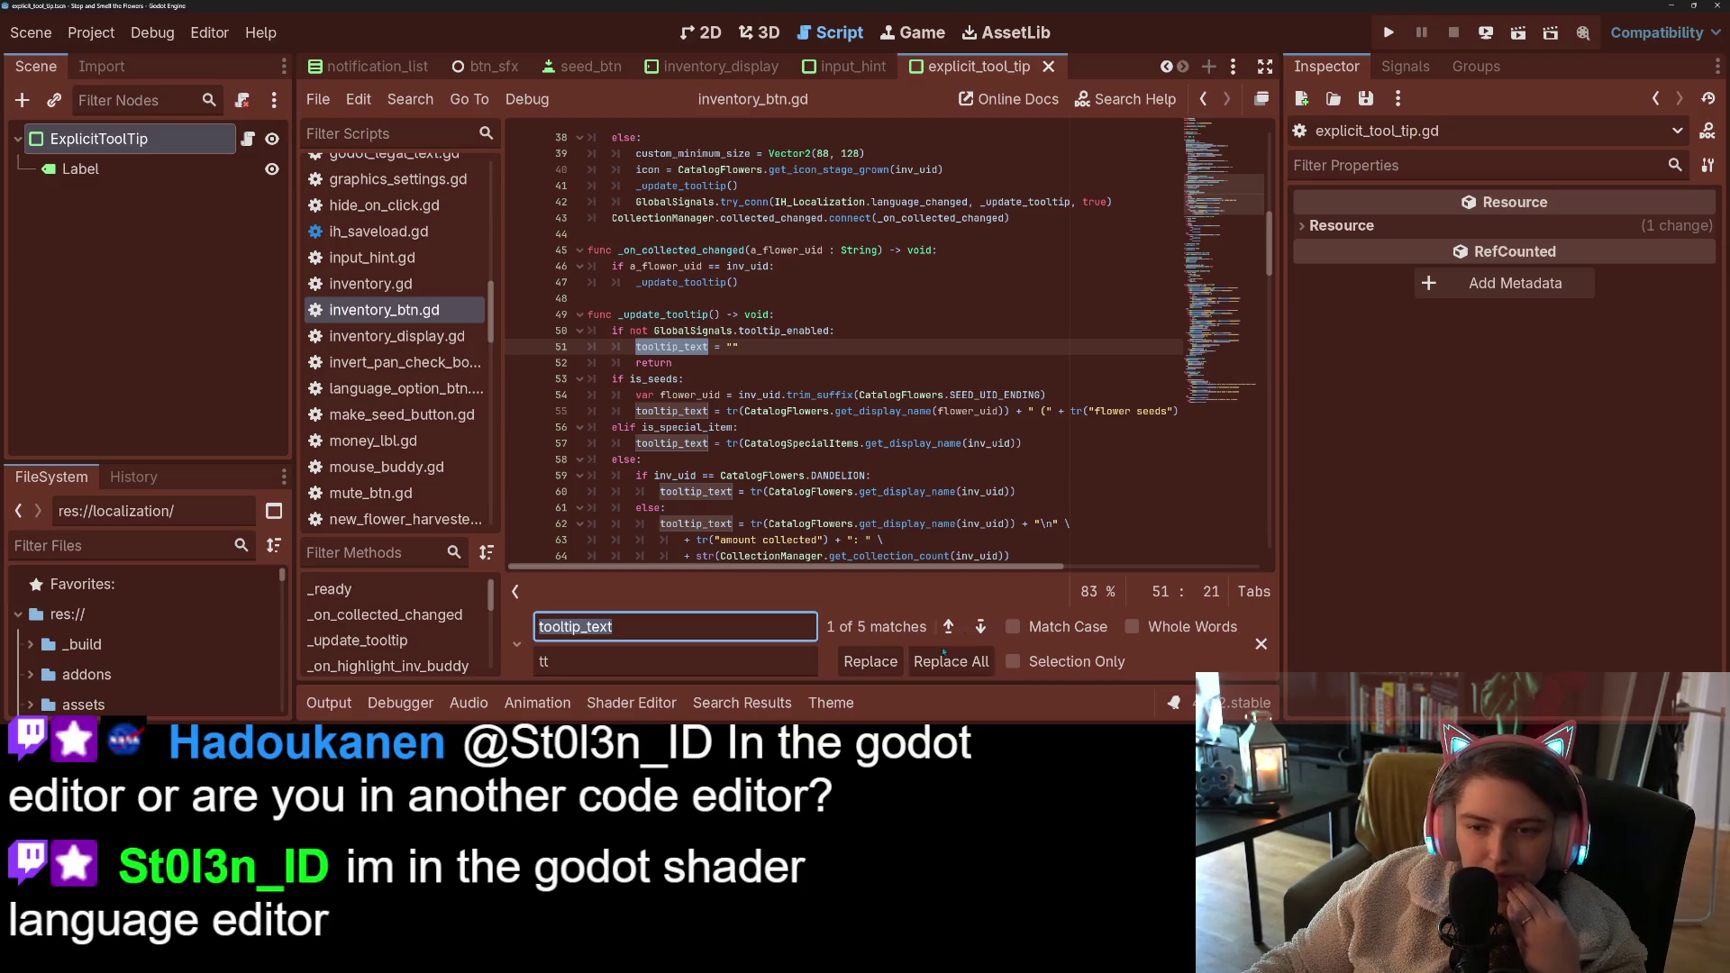
left_click(871, 662)
left_click(871, 661)
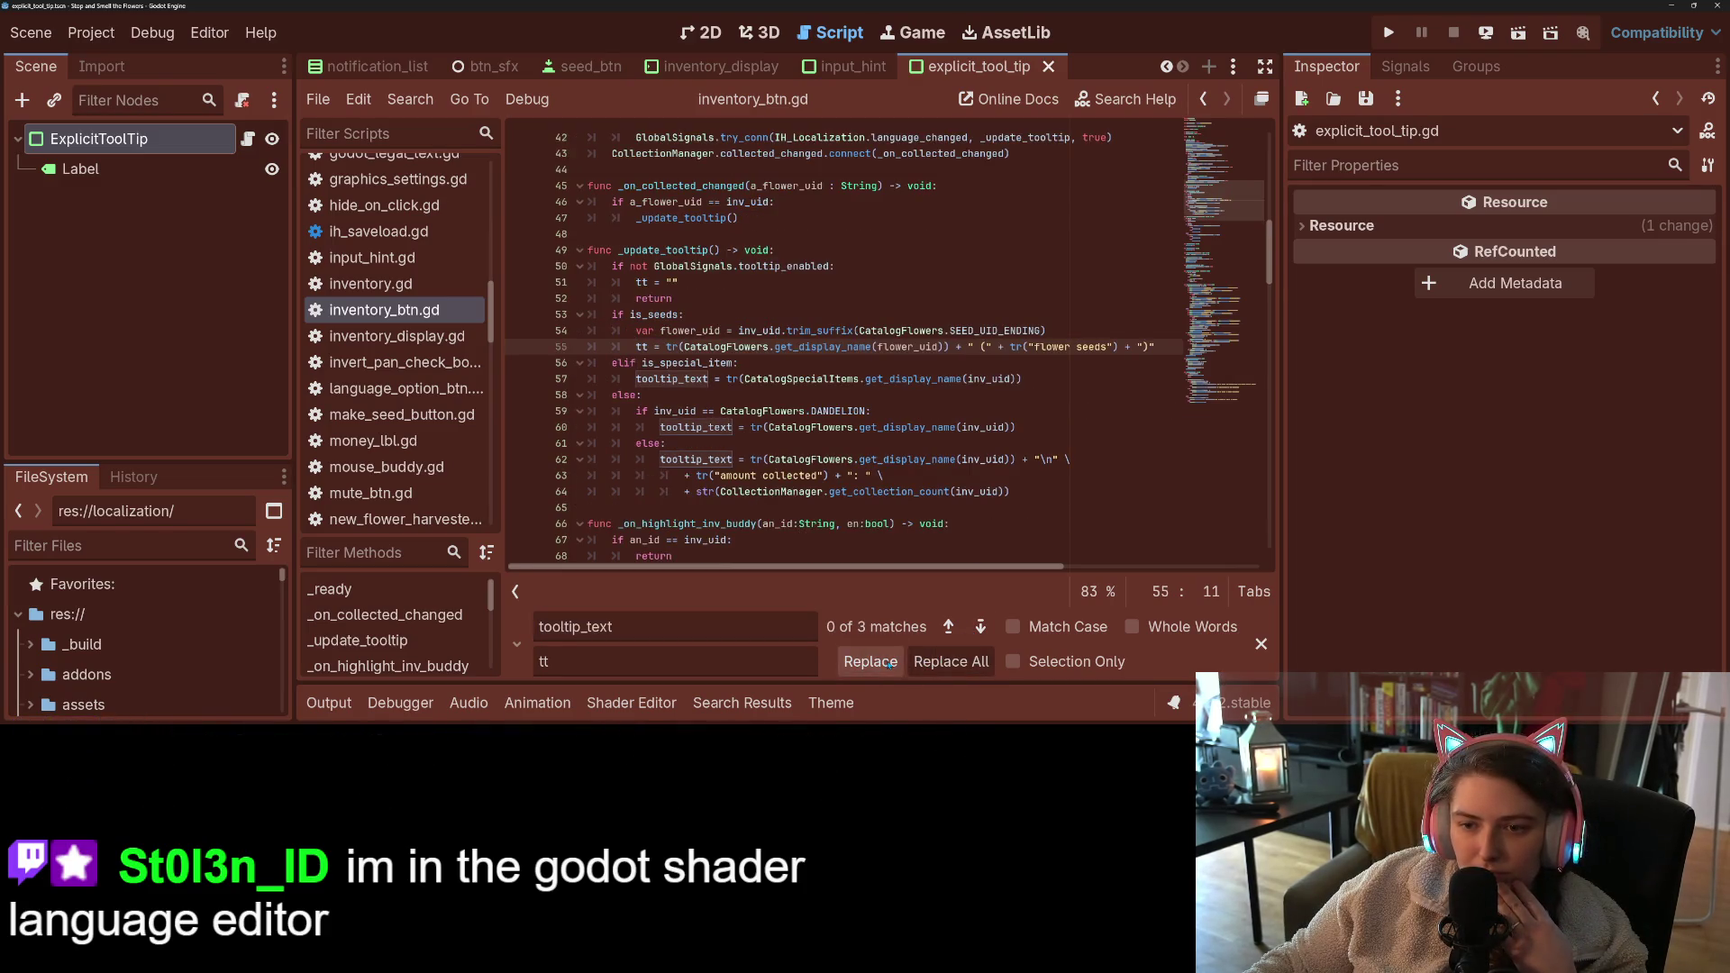
left_click(871, 662)
left_click(871, 661)
left_click(870, 662)
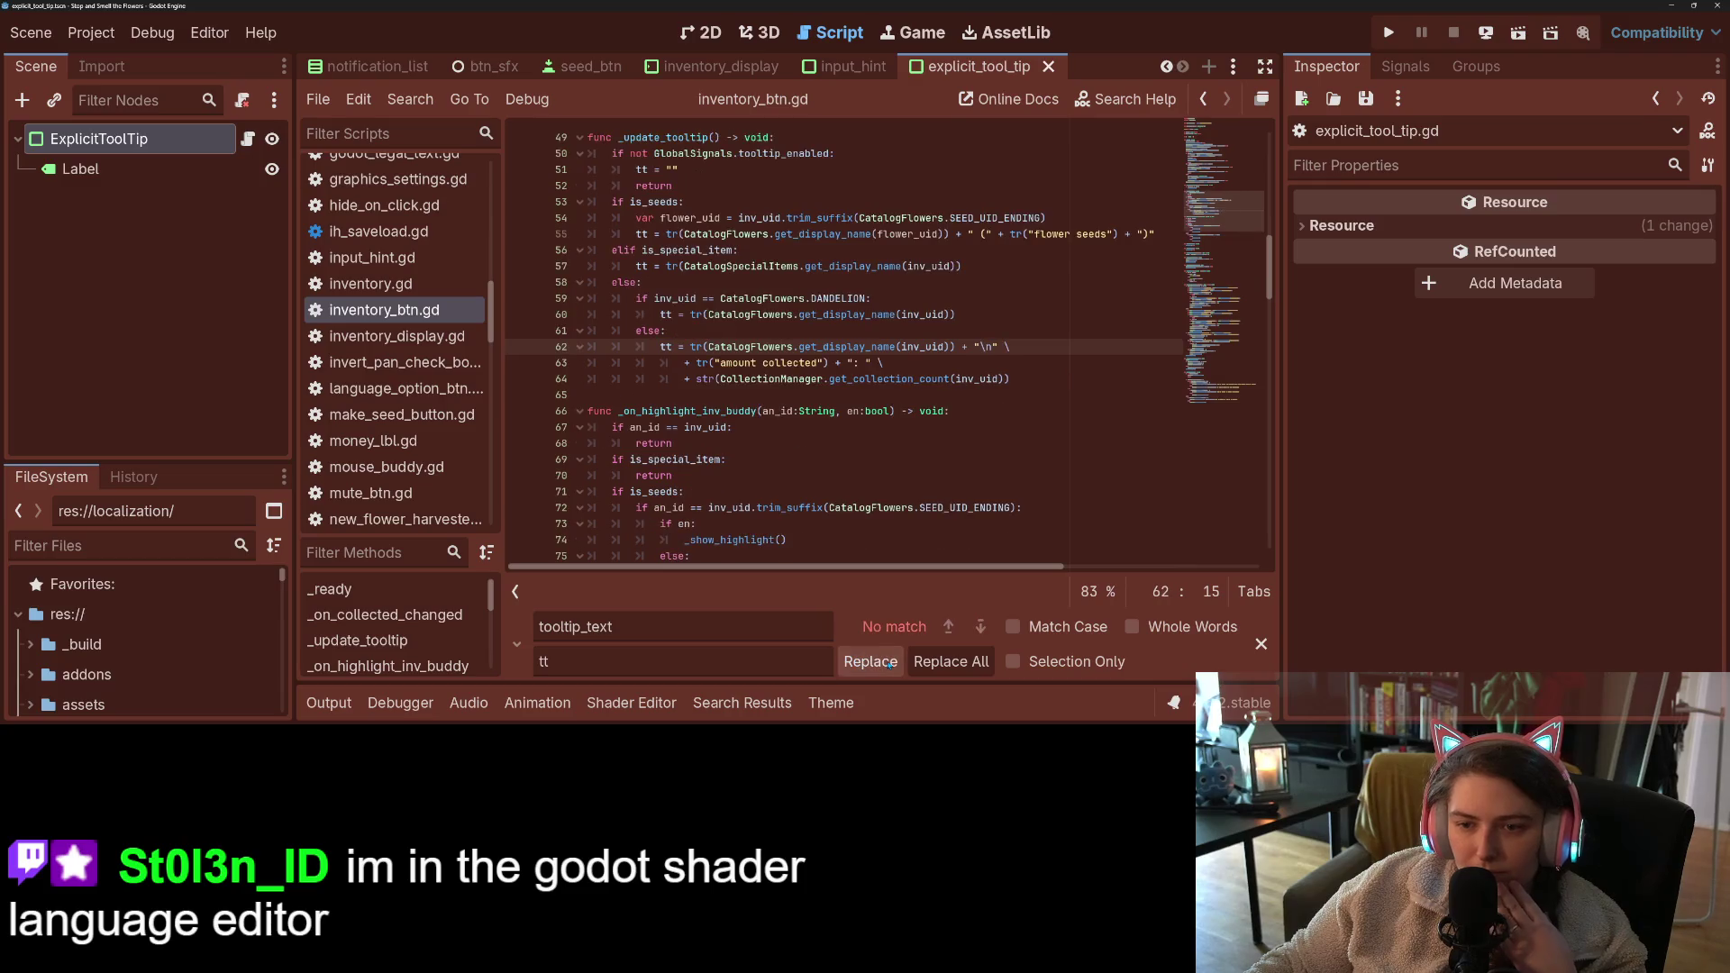
left_click(1260, 644)
scroll(765, 479, "down", 7)
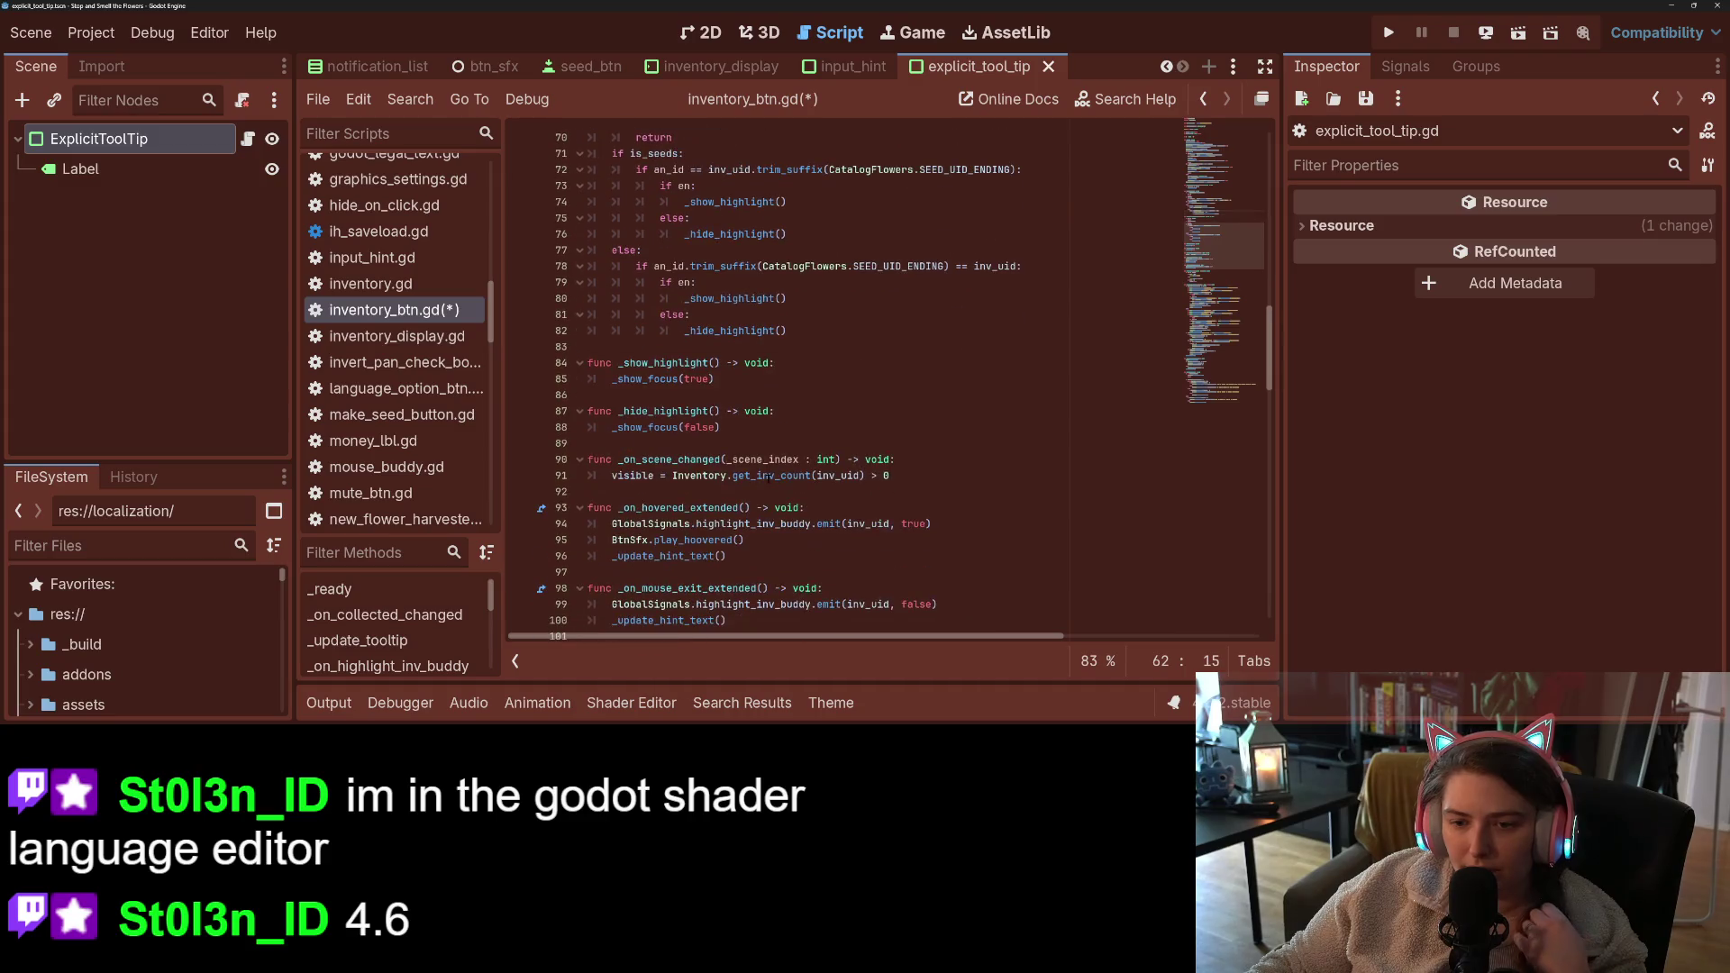
- Paste ExplicitToolTip.set_text(get_path(), tt, Vector2(0, -15)) into the hover handler and save
double_click(711, 362)
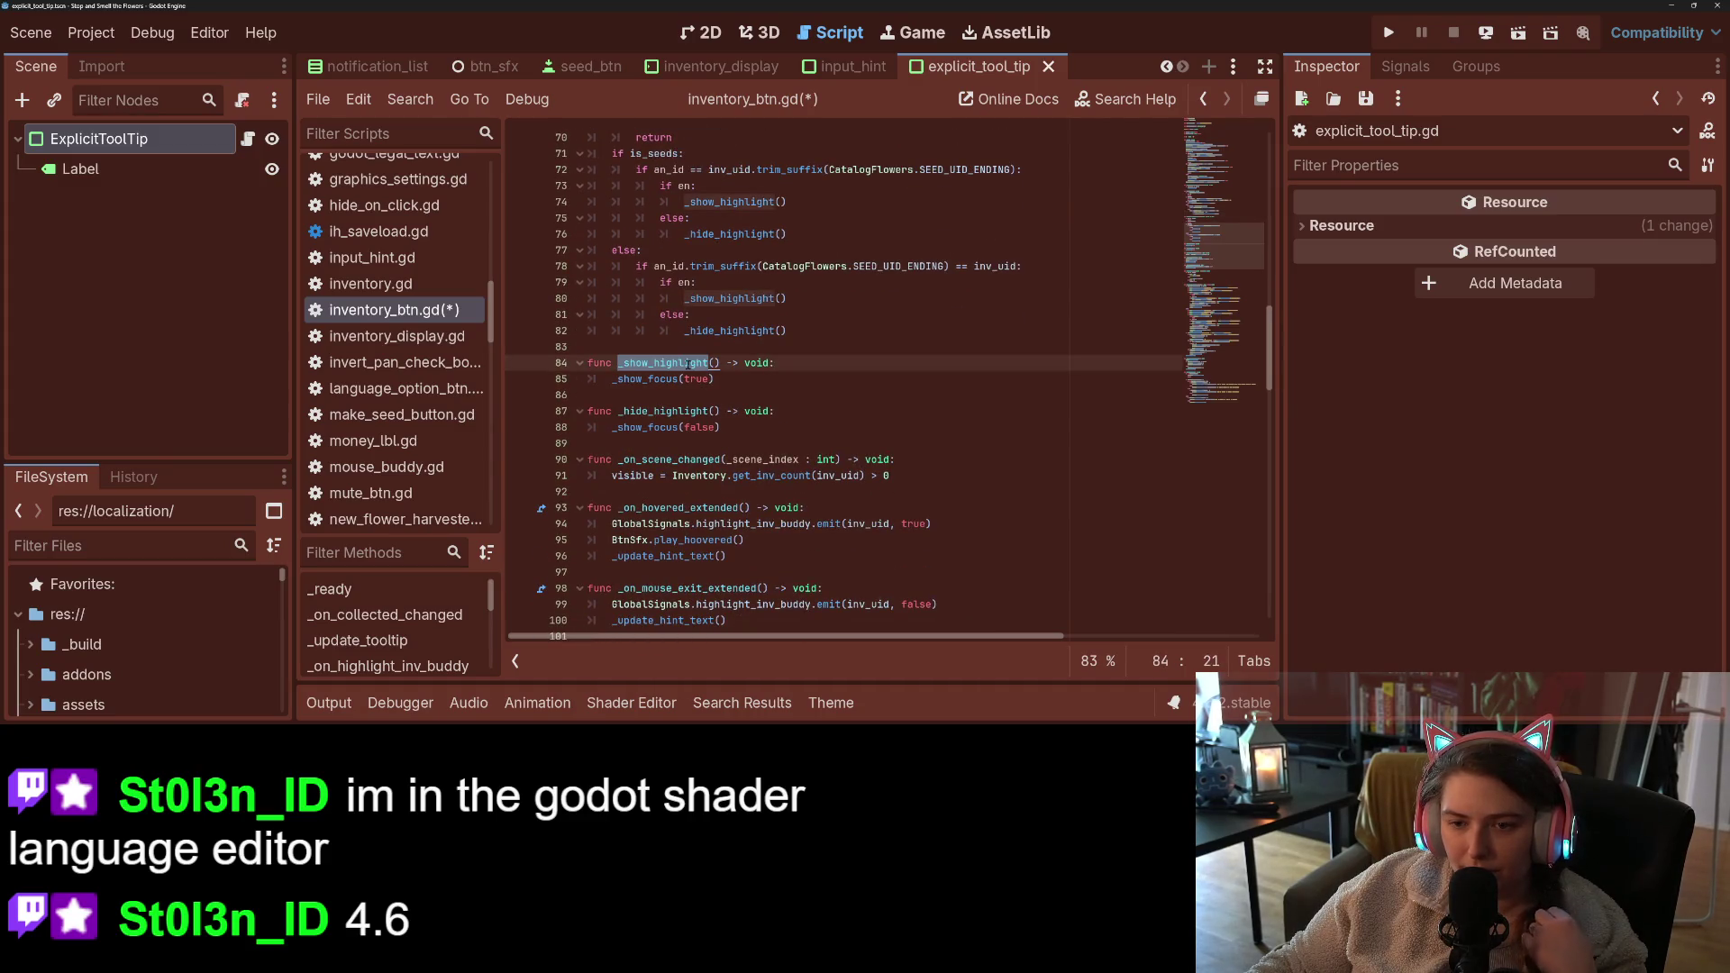
scroll(766, 360, "down", 4)
left_click(766, 331)
left_click(751, 363)
key("Return")
type("ExplicitToolTip.set_text(get_path(), tt, Vector2(0, -15))")
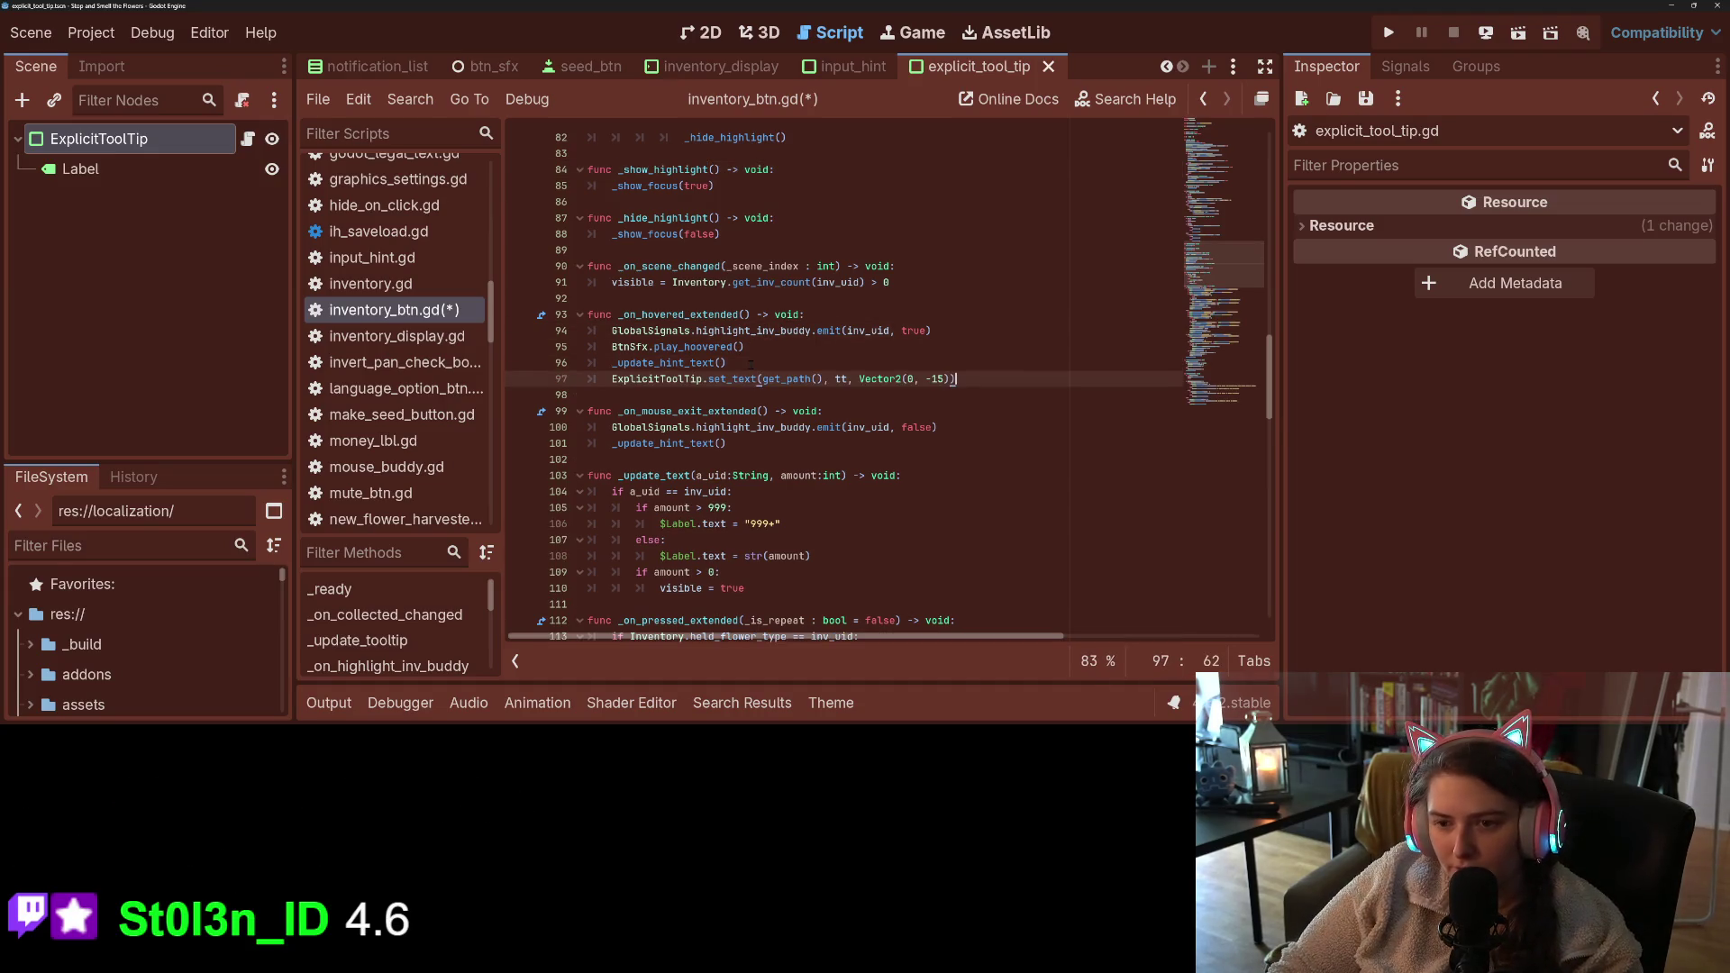
key("ctrl+s")
- Add ExplicitToolTip.clear_text(get_path()) to the mouse-exit handler, save, and run the game
left_click(764, 444)
key("Return")
type("Ex")
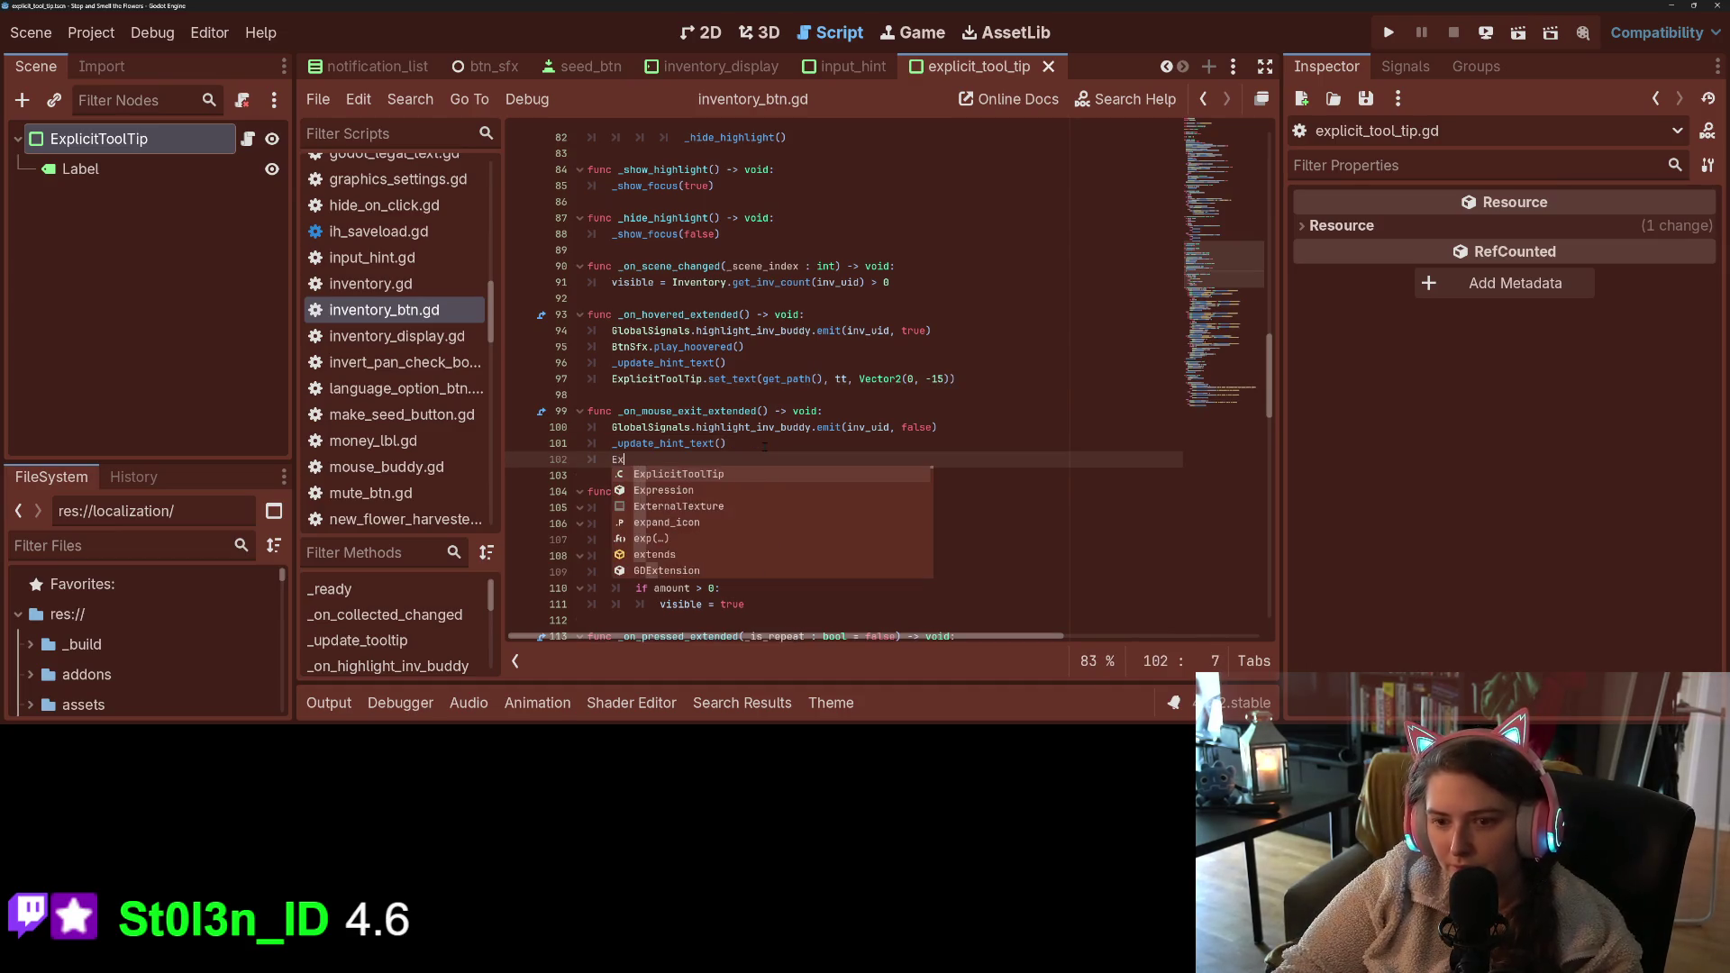
key("Return")
type(".cl")
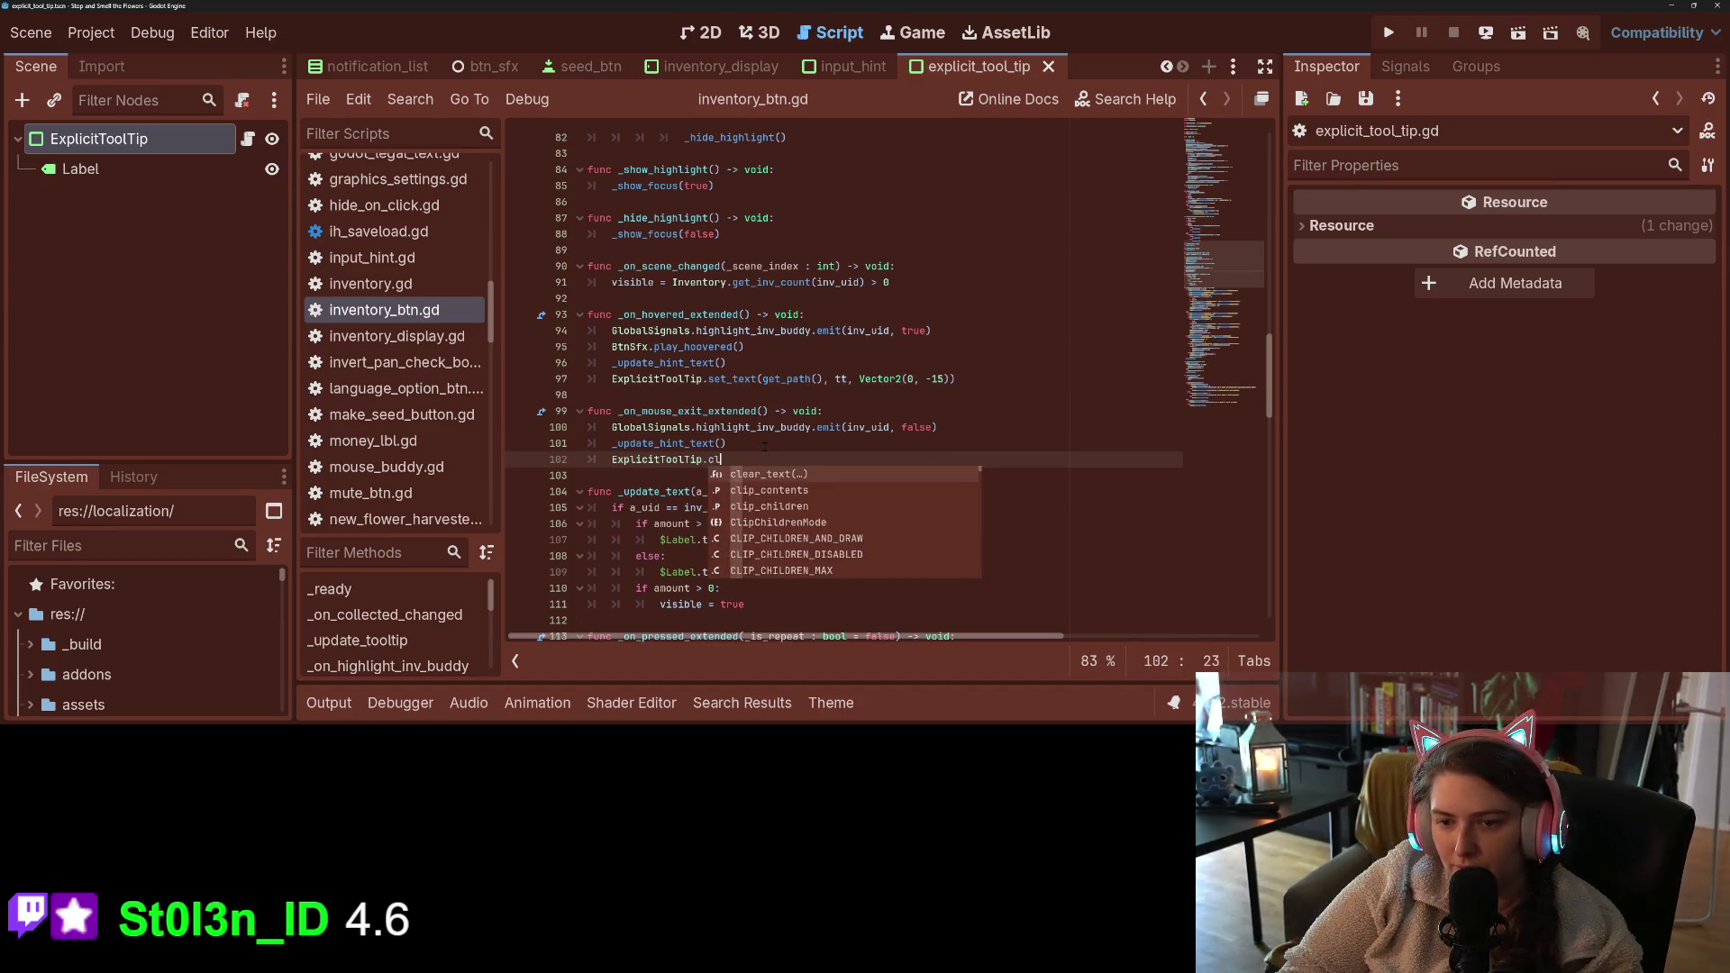
key("Return")
type("get_path()")
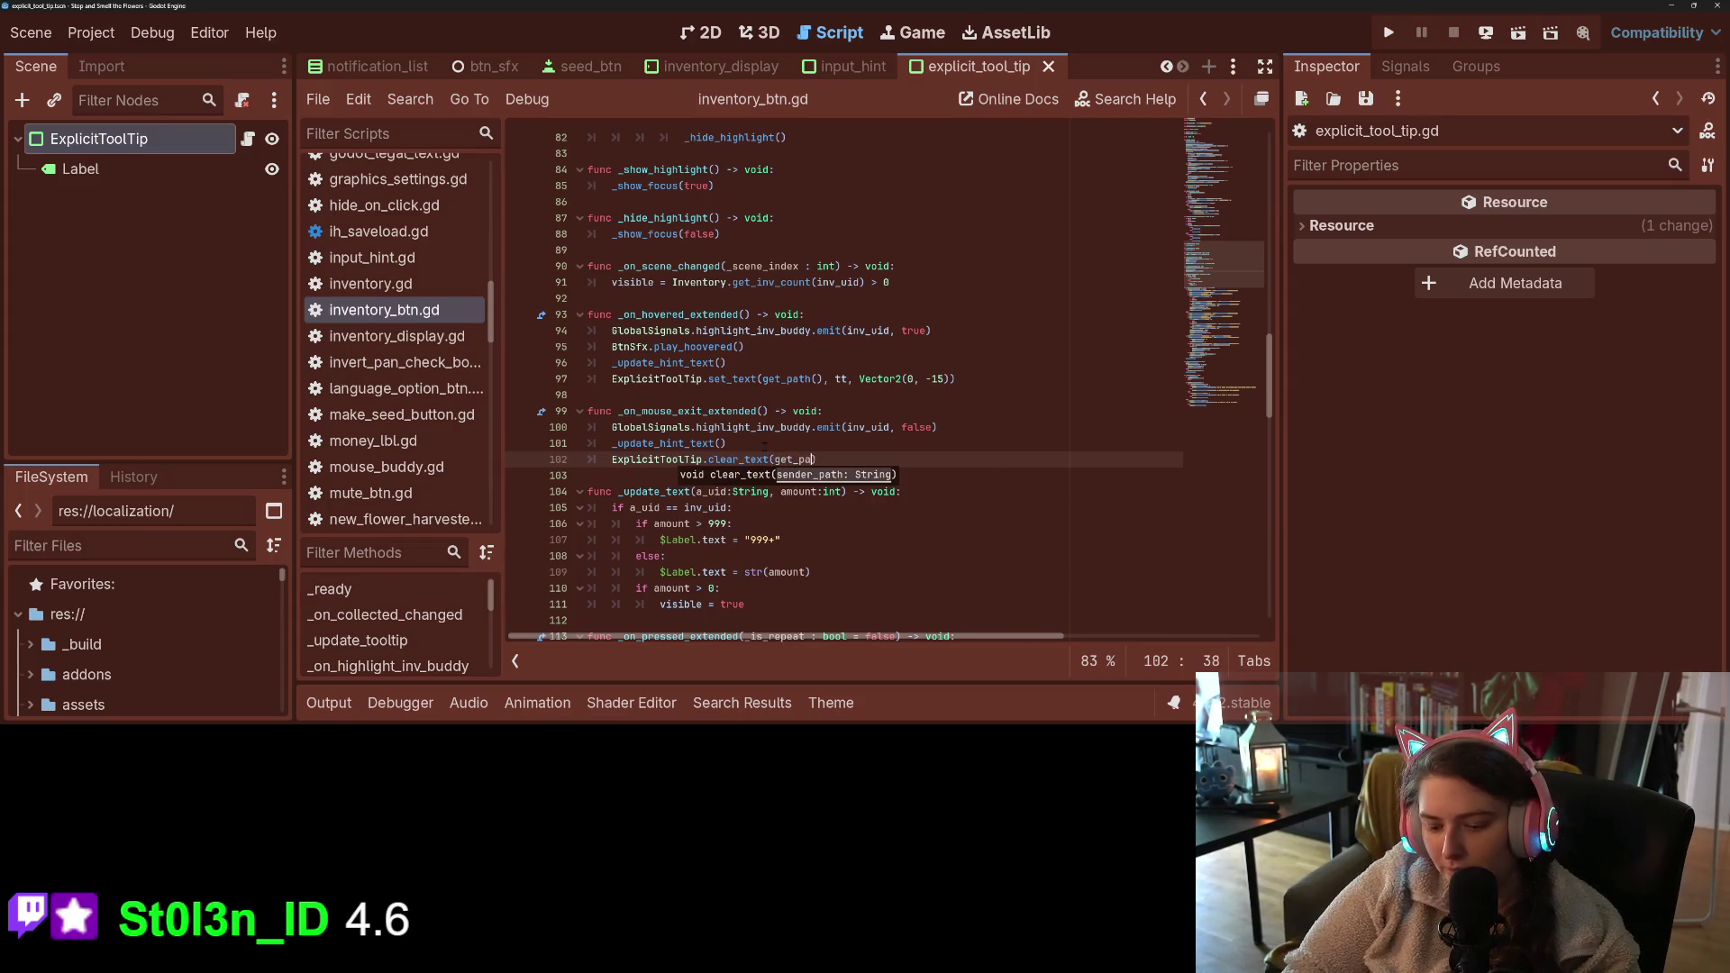
key("ctrl+s")
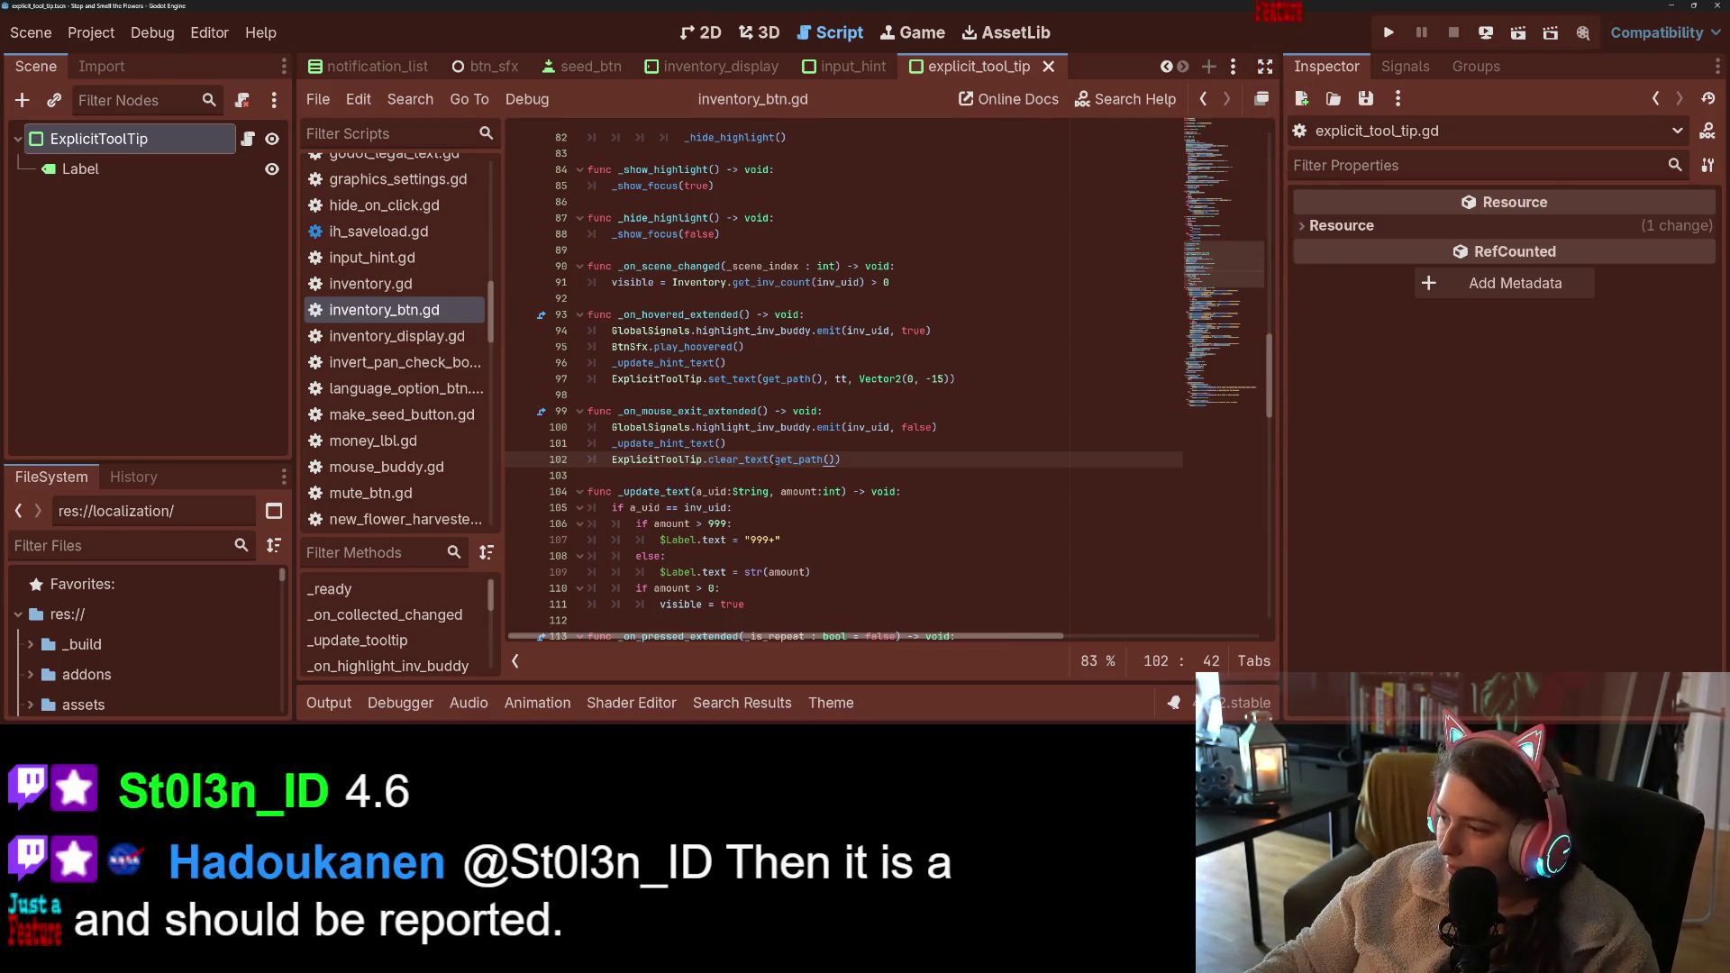
mouse_move(780, 460)
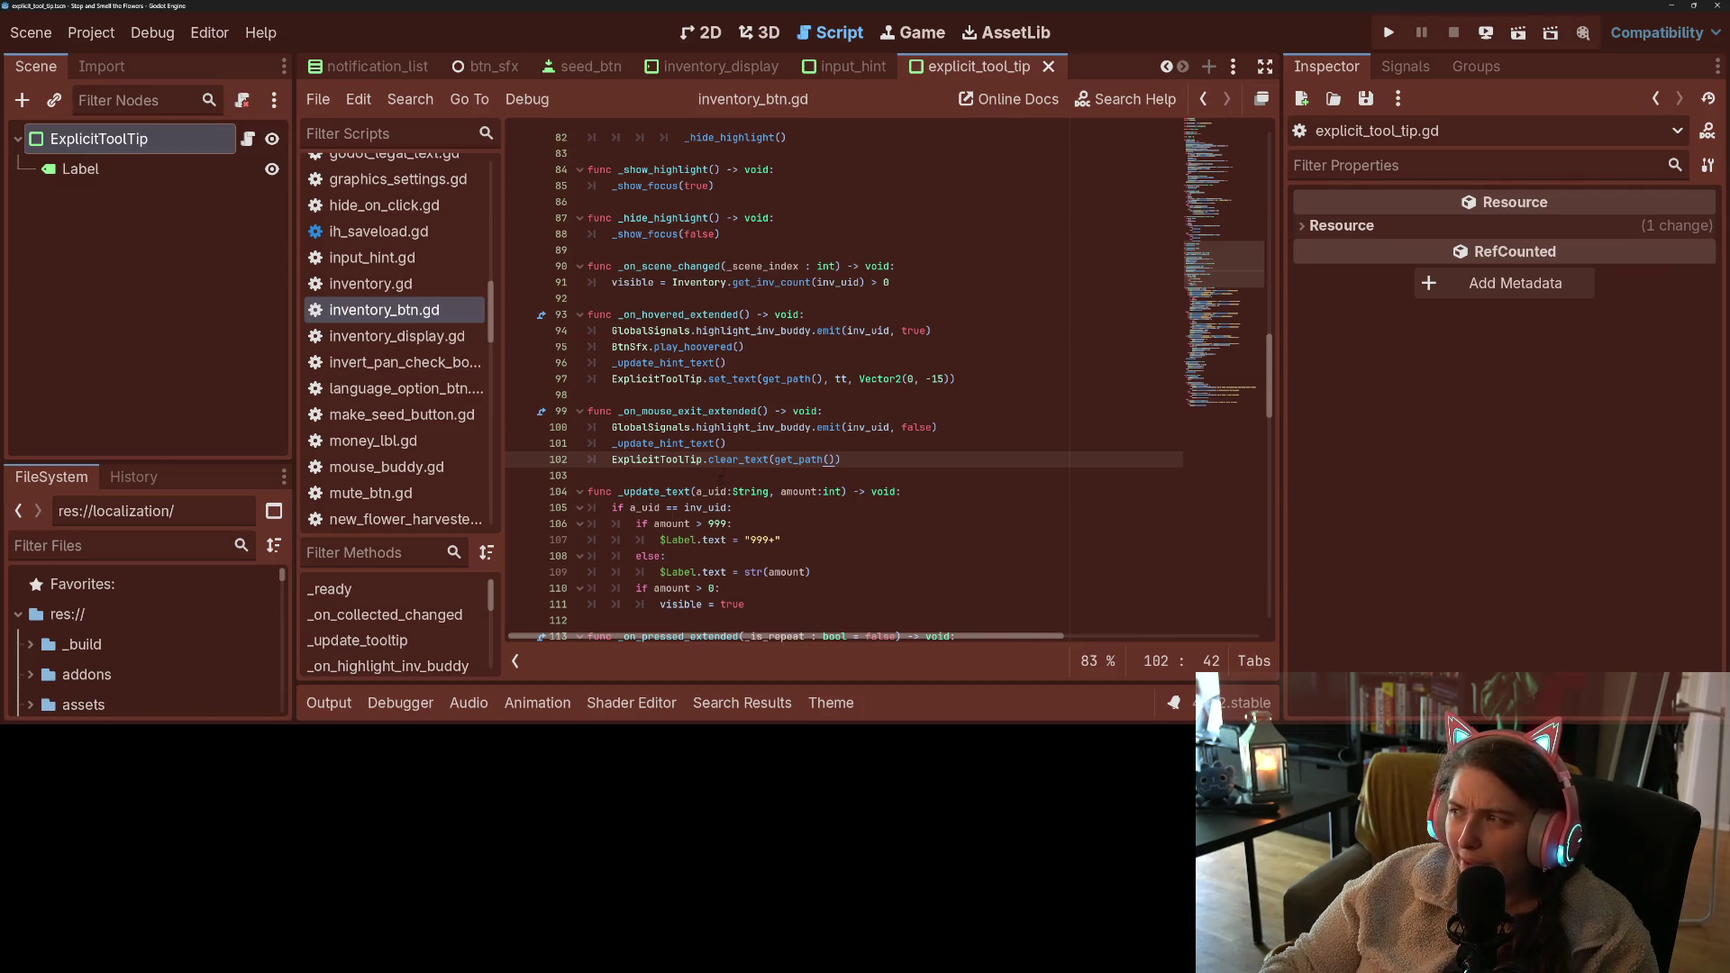
type(")")
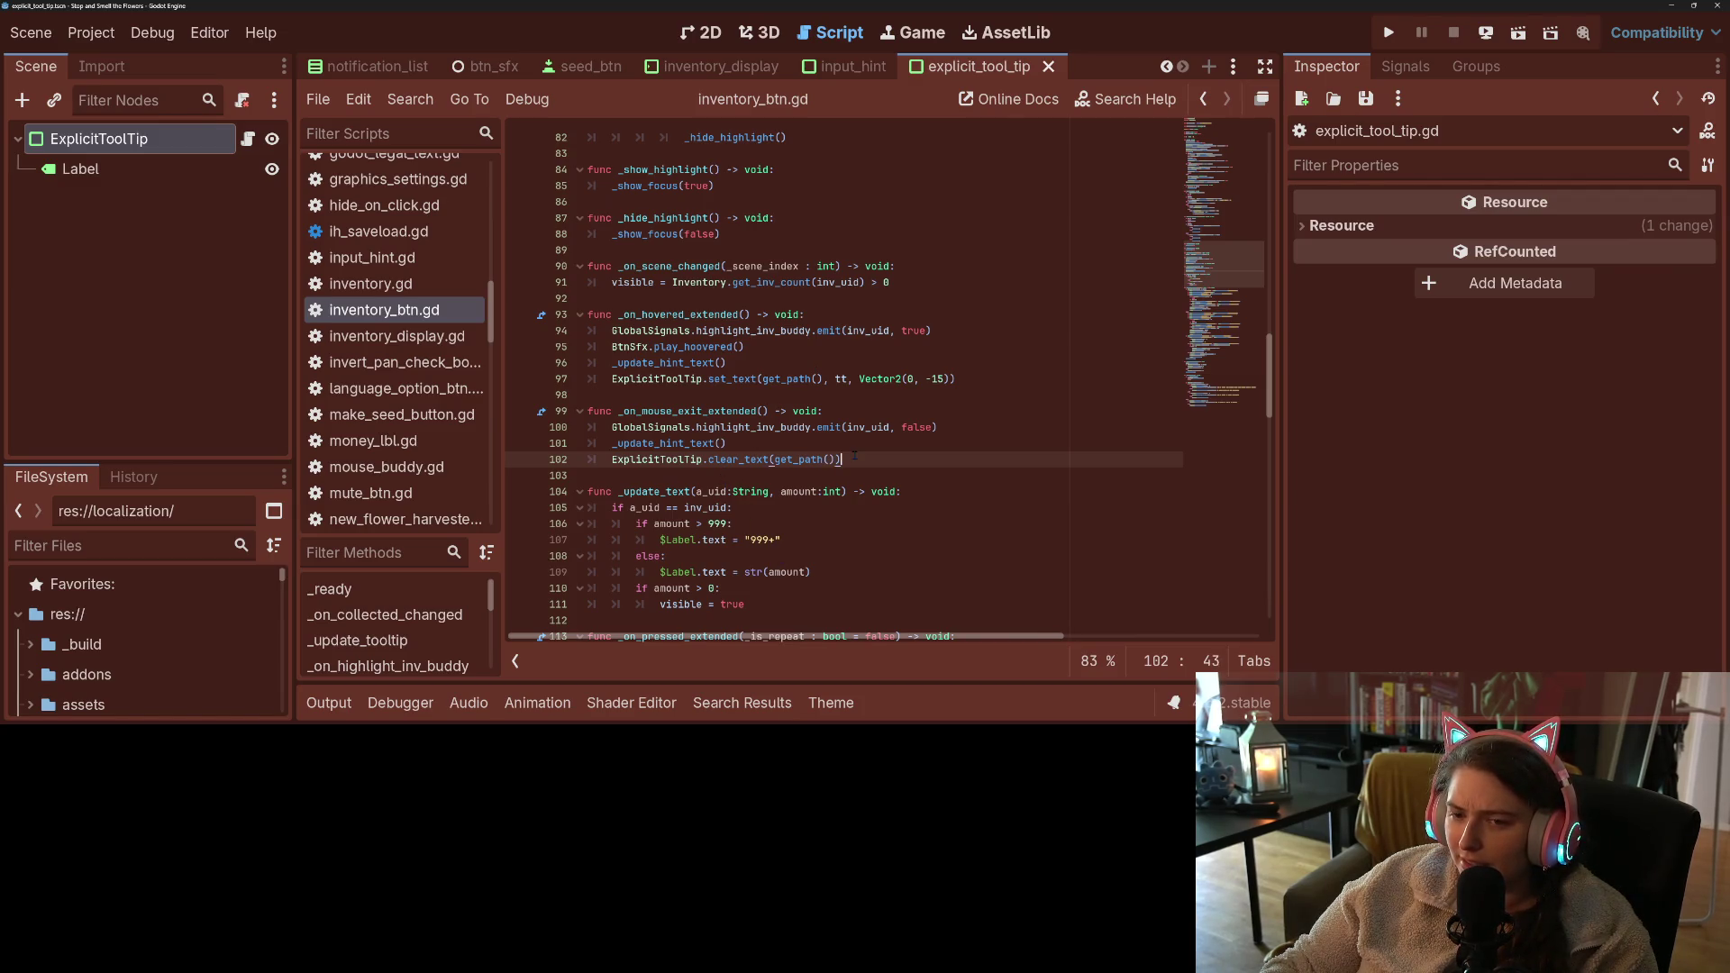
left_click(1389, 32)
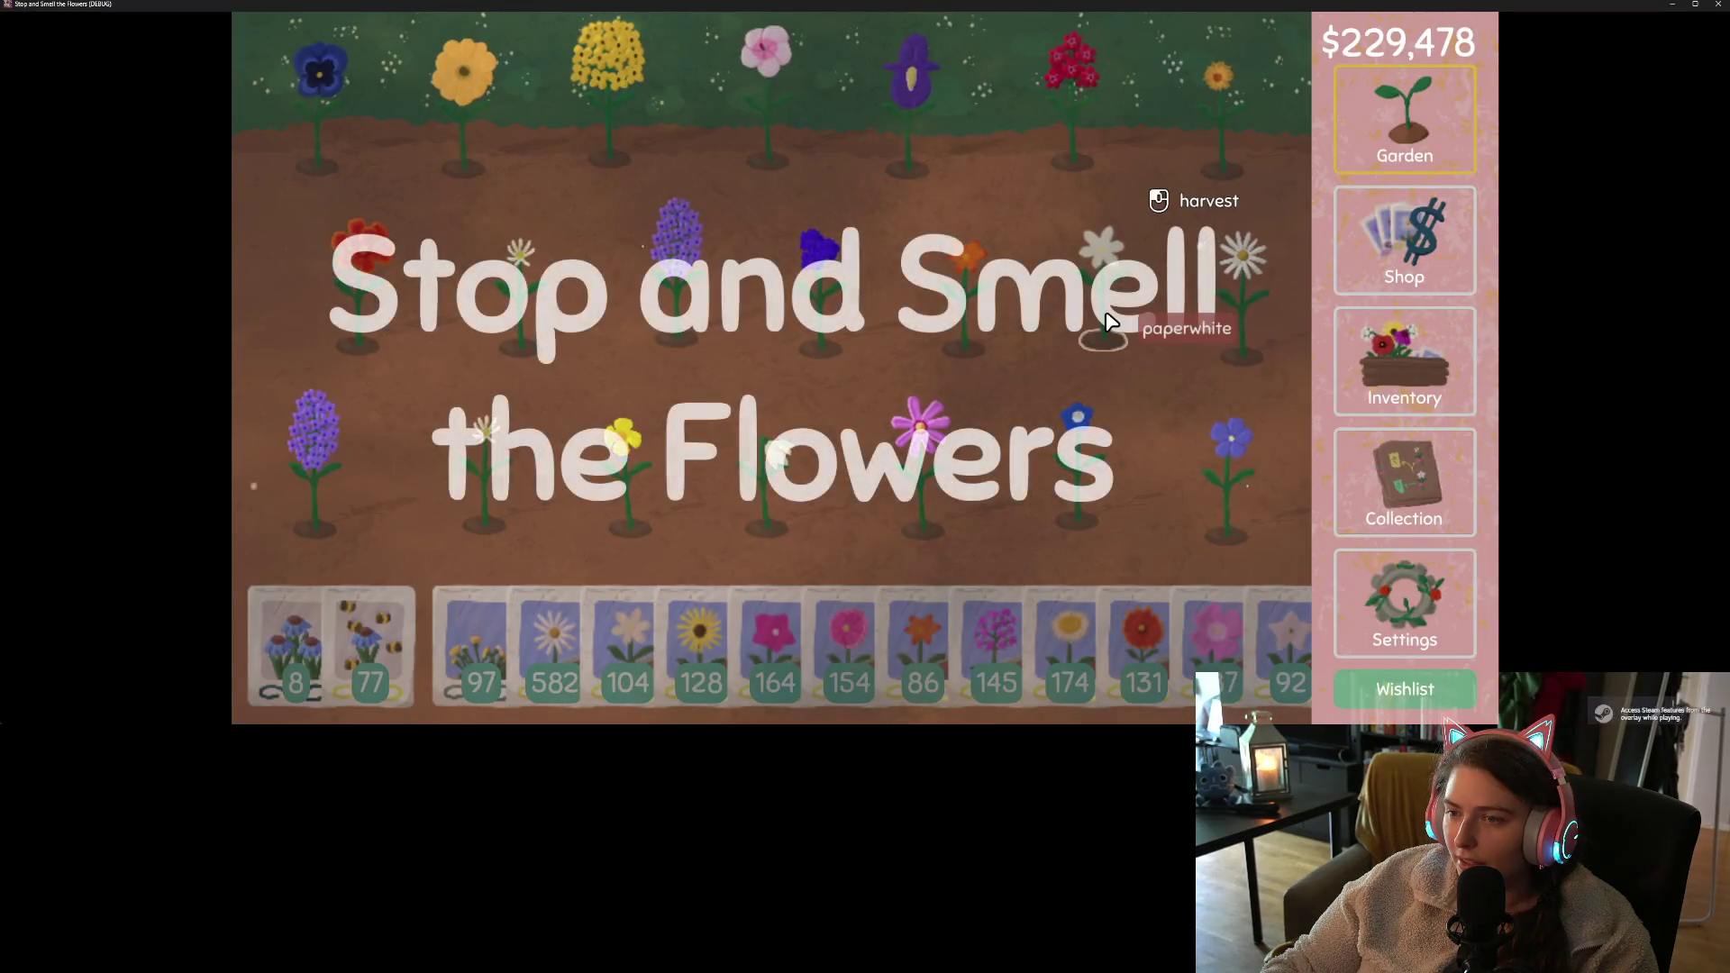
- Visit the inventory and shop, scroll the flower shelf to check tooltips, then close the game
left_click(1389, 356)
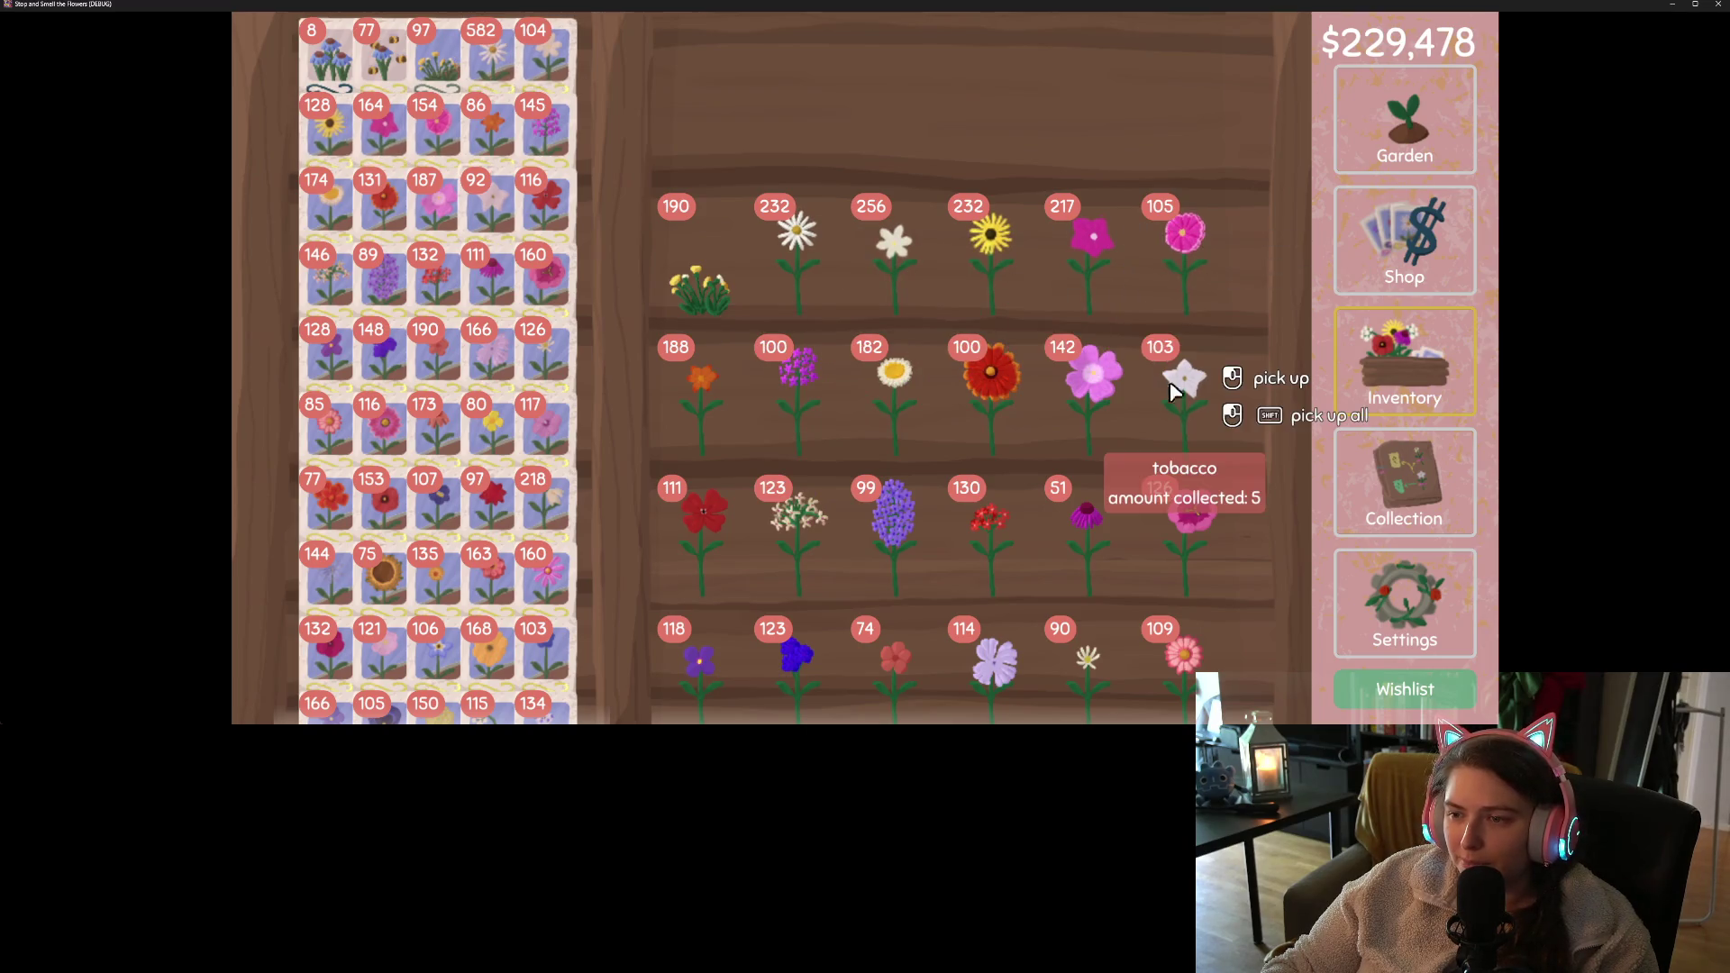
left_click(1404, 239)
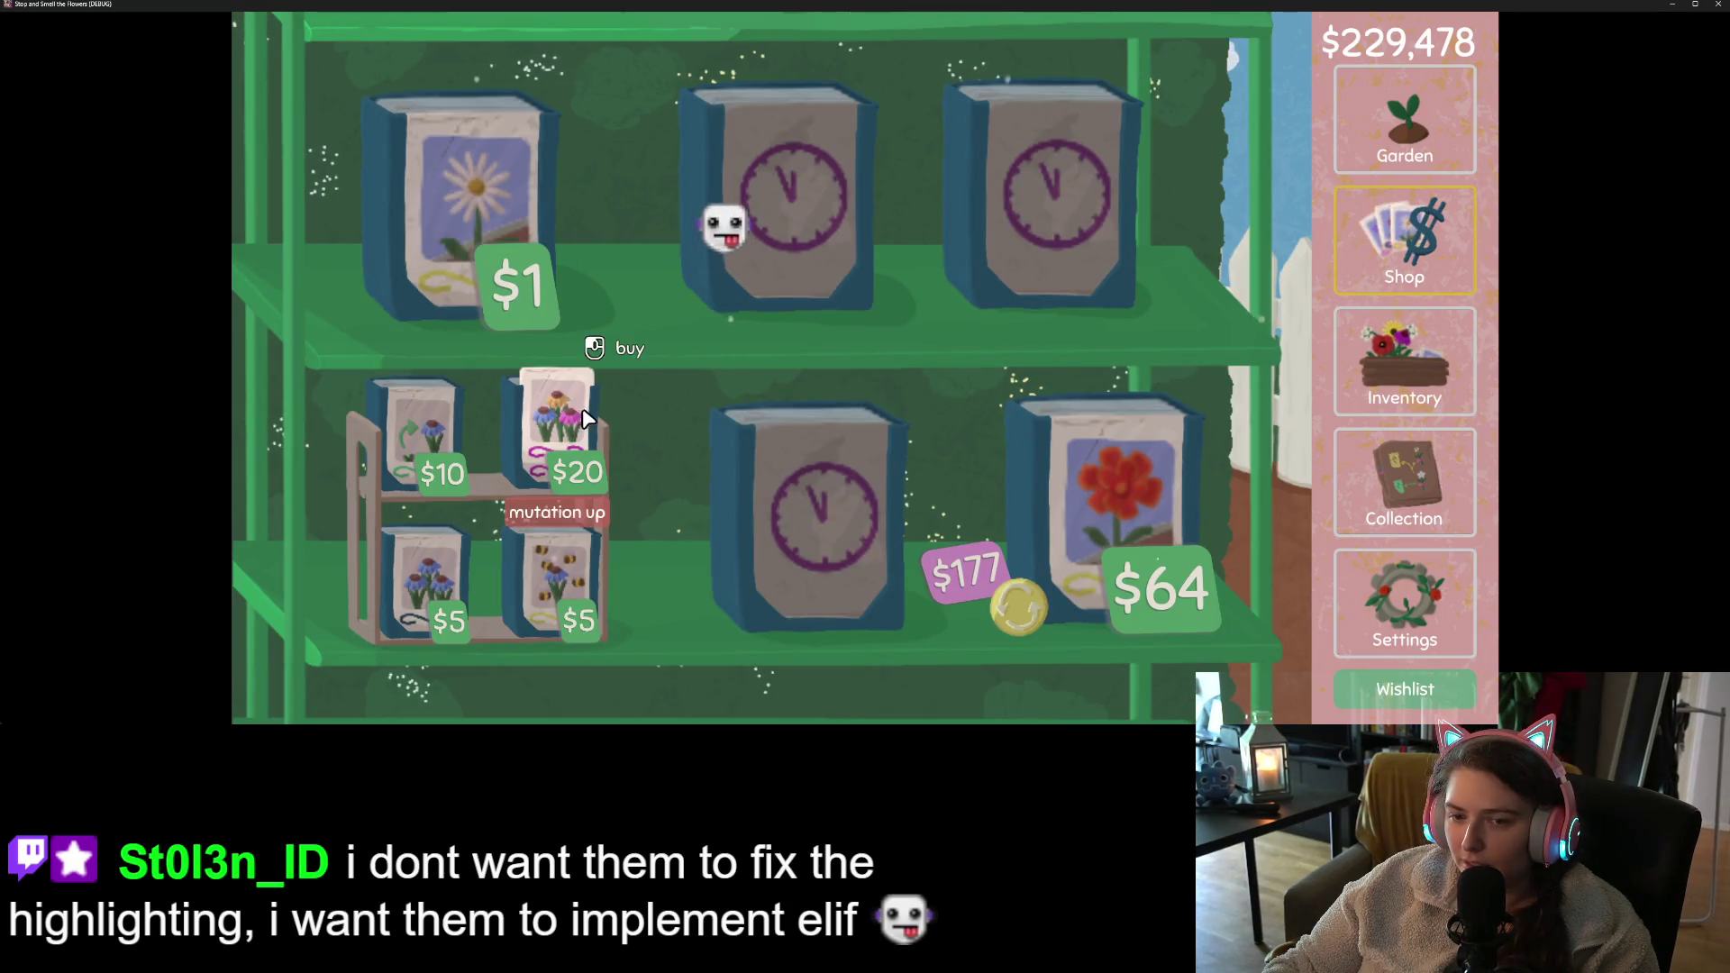
left_click(1388, 361)
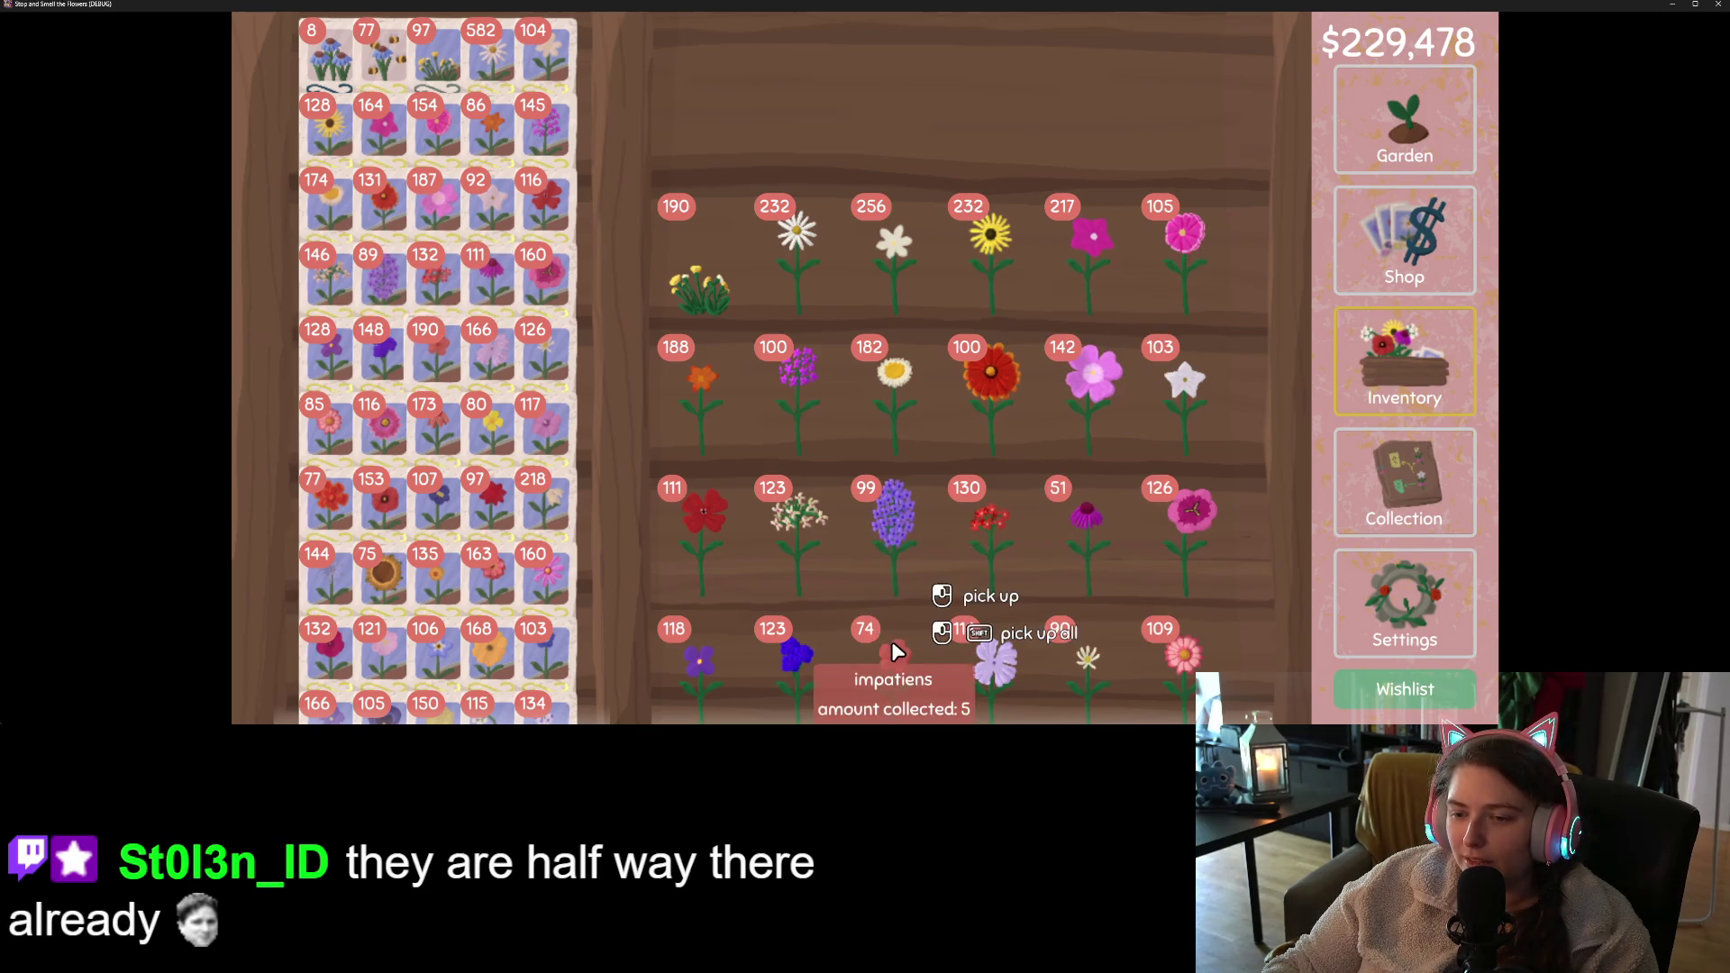
scroll(1007, 640, "down", 3)
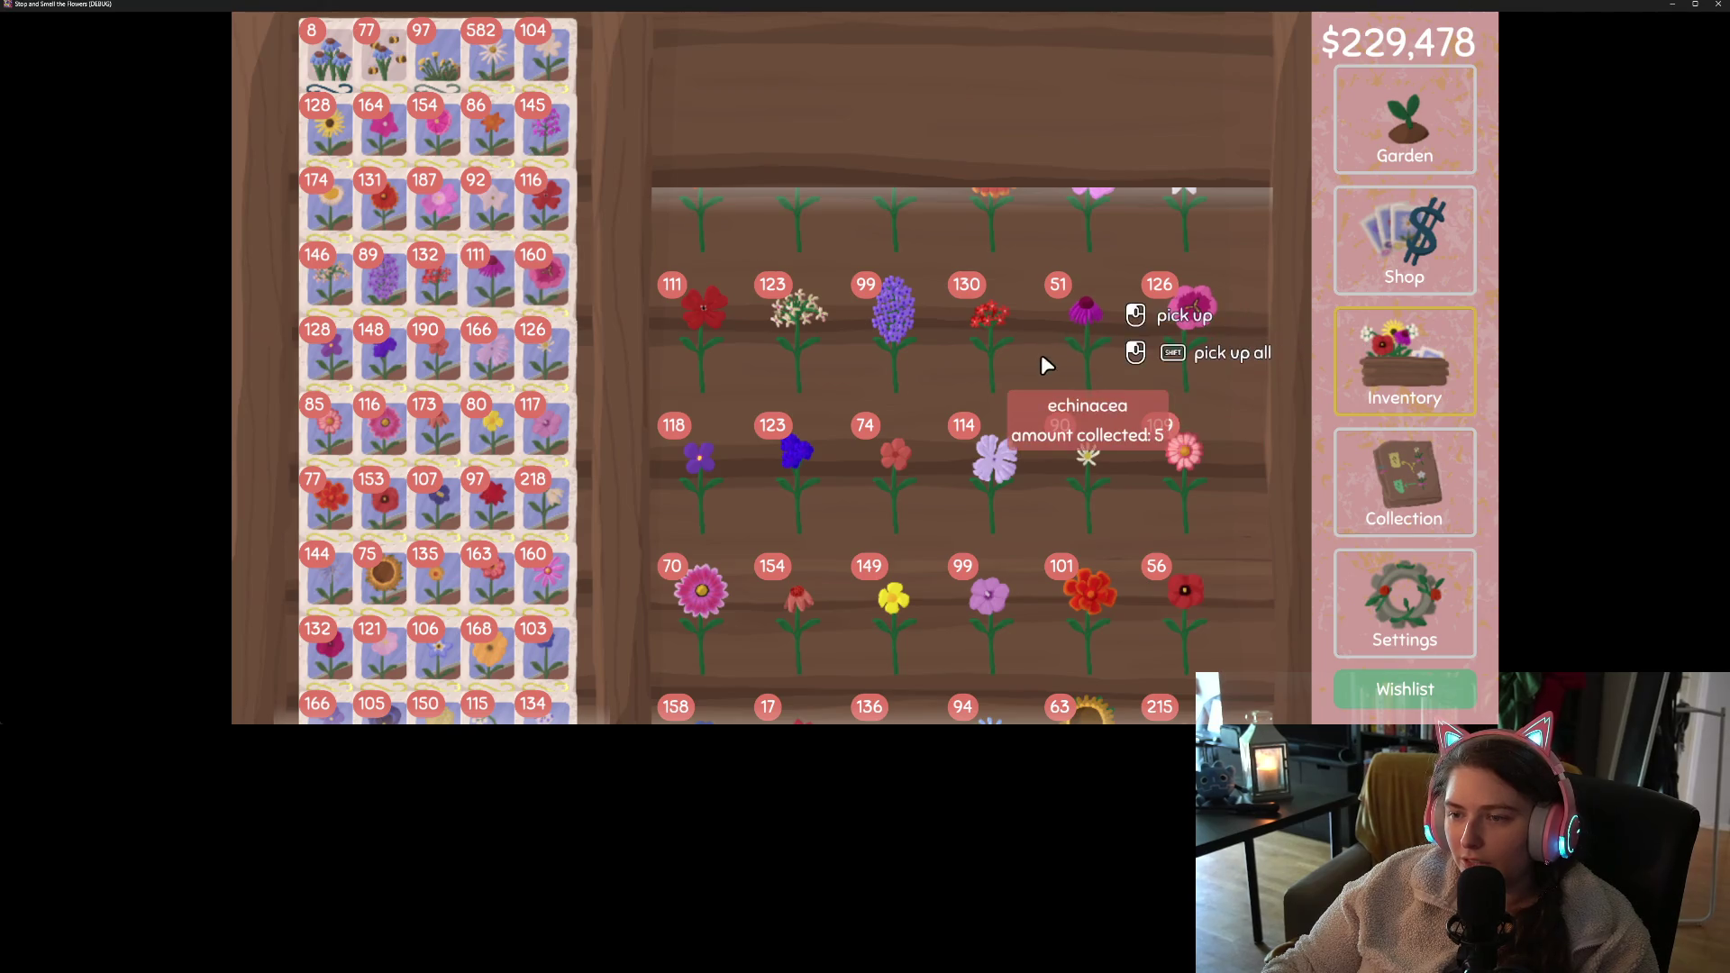
scroll(1045, 362, "up", 2)
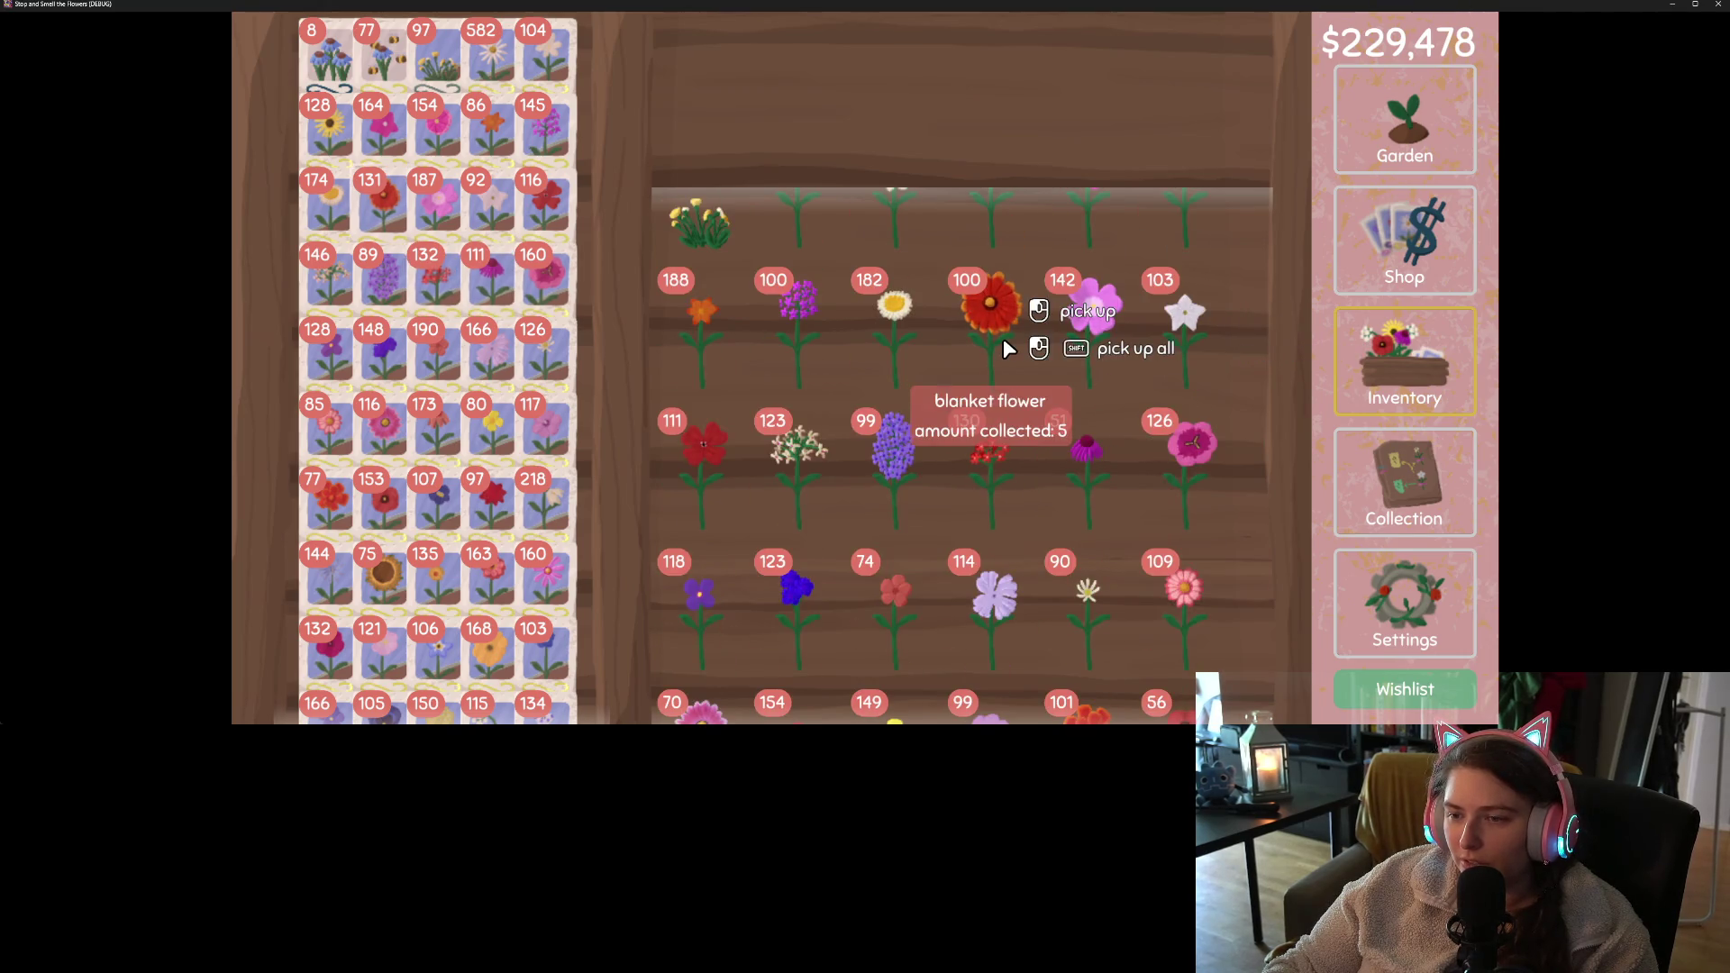
left_click(1718, 5)
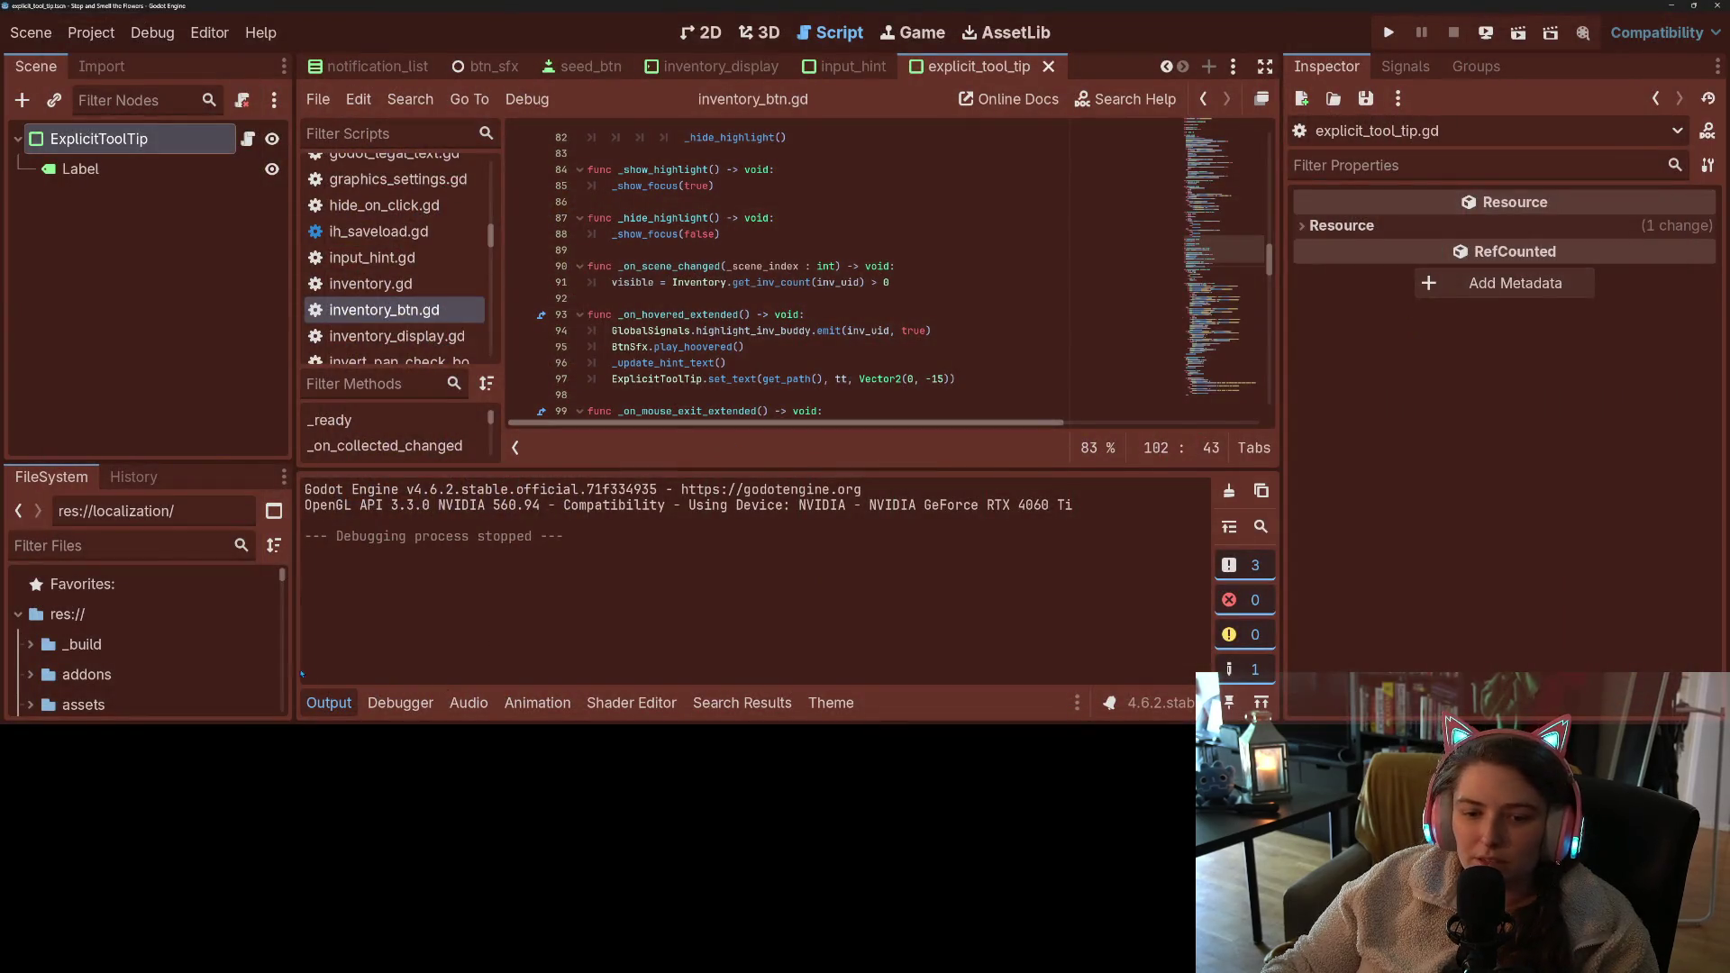
- Set the tooltip Label's Horizontal Alignment to Left and save the scene
left_click(150, 172)
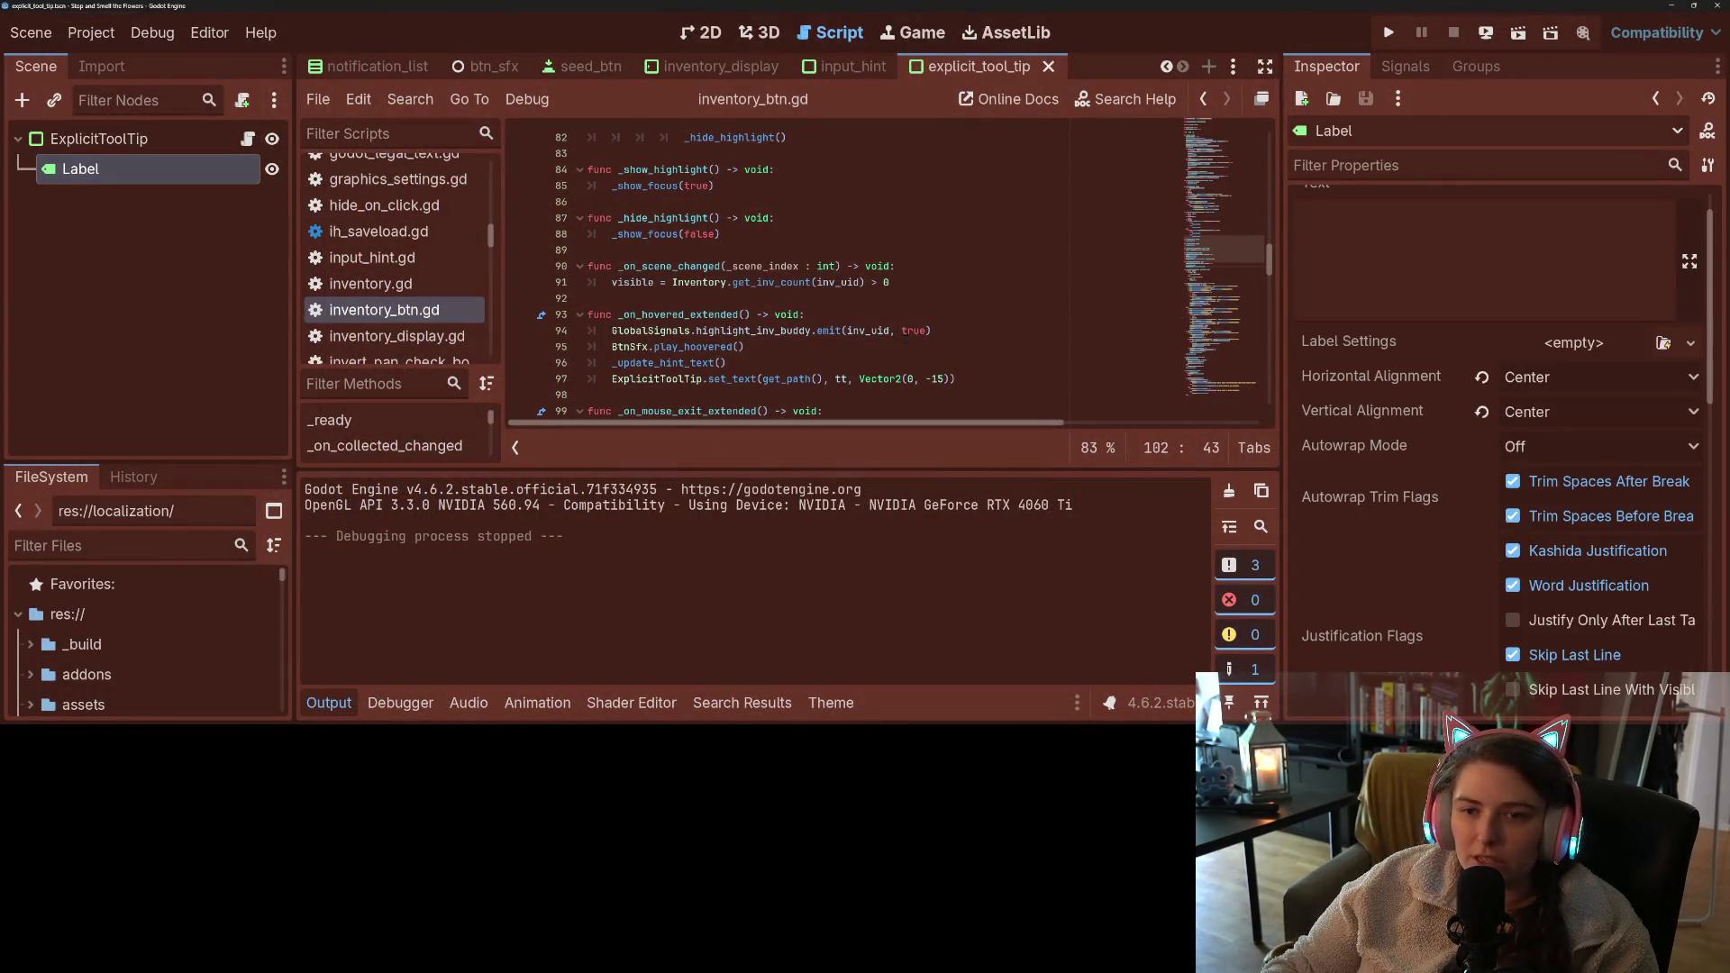
left_click(1604, 383)
left_click(1577, 423)
key("ctrl+s")
- Change the ExplicitToolTip panel StyleBoxFlat's BG Color and save the scene
left_click(171, 139)
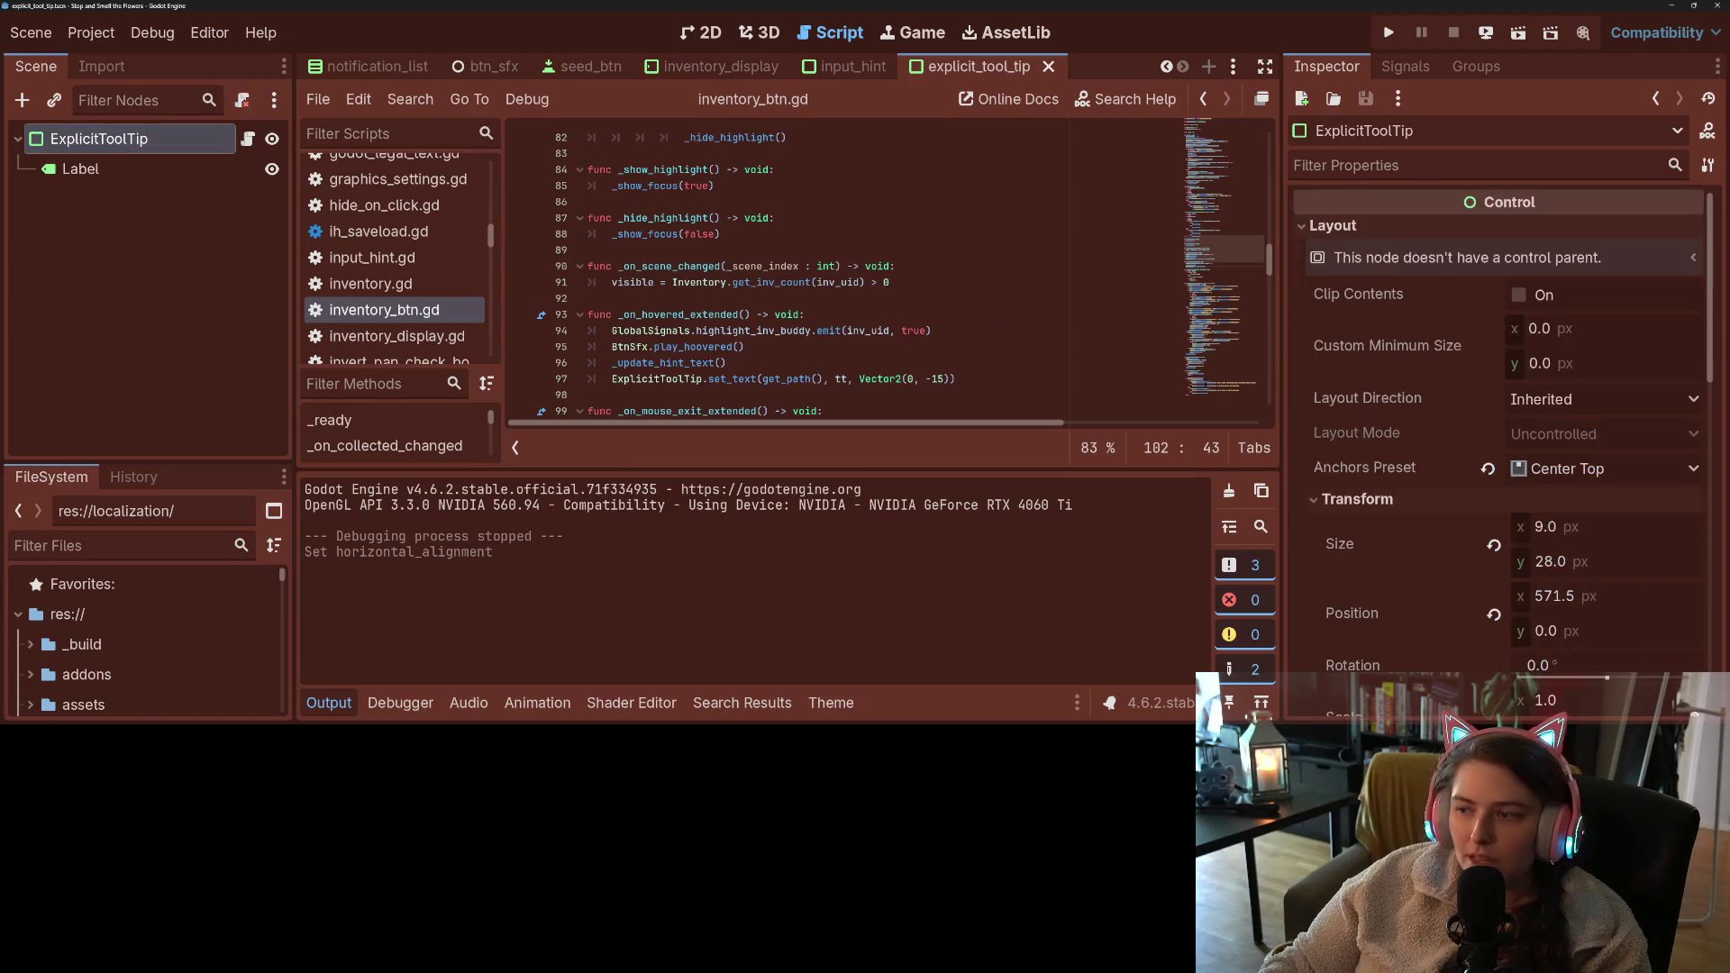
scroll(1433, 587, "down", 15)
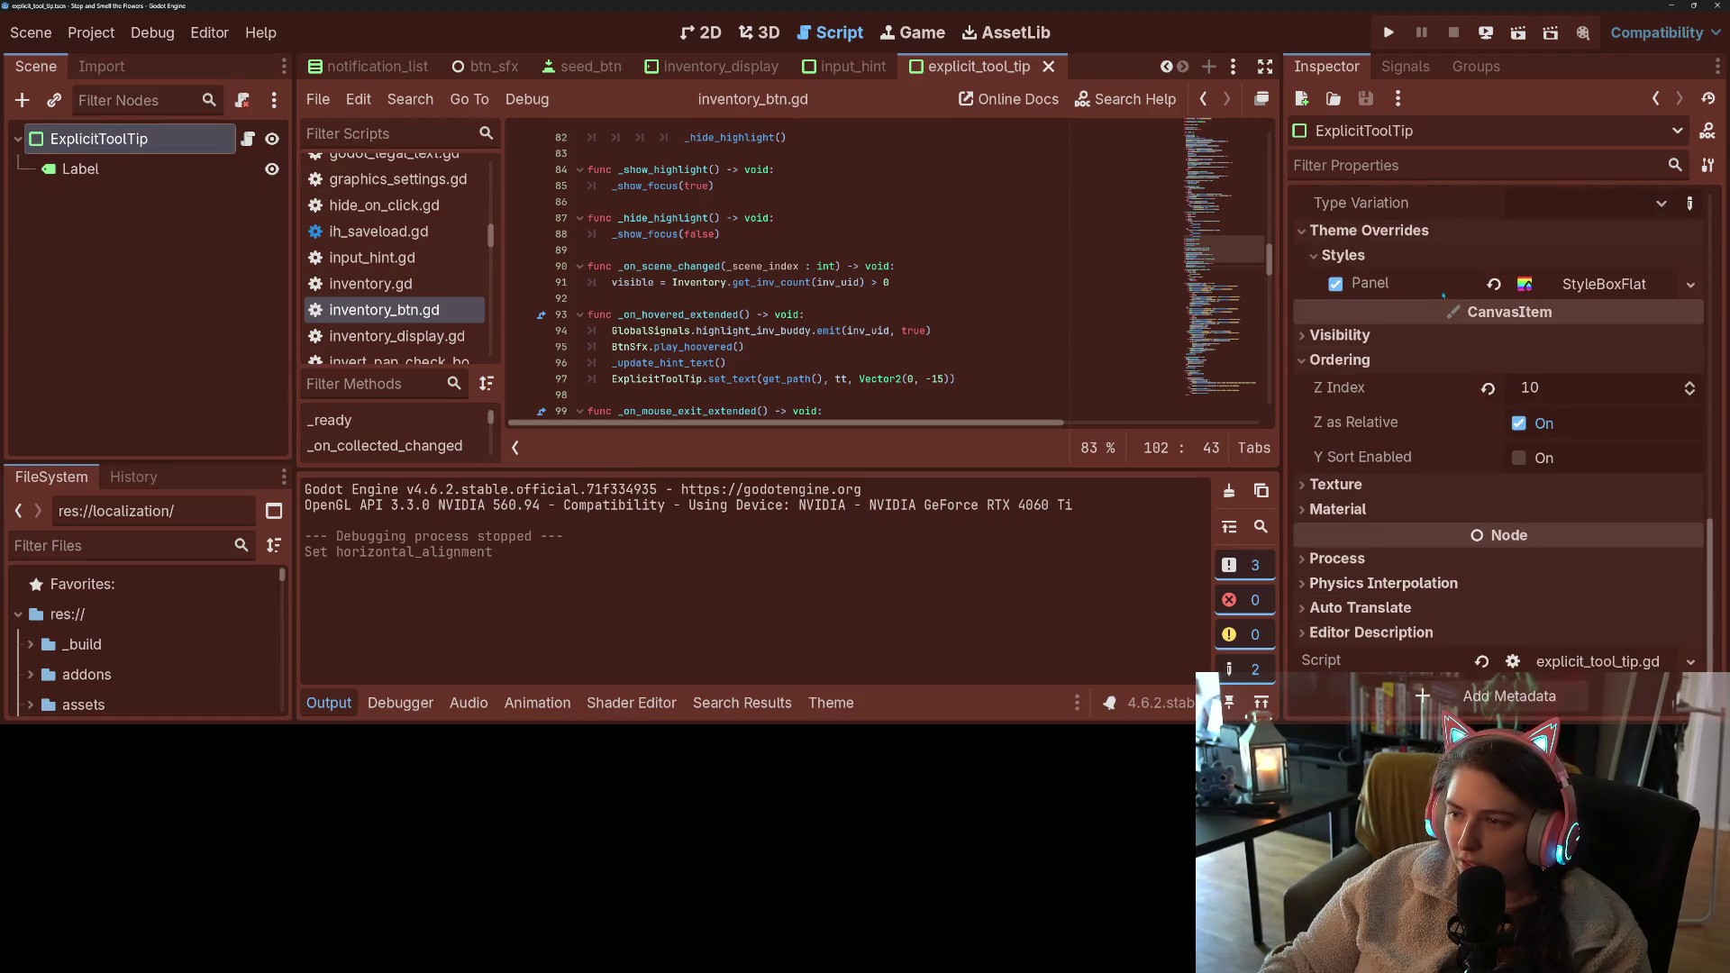
left_click(1603, 284)
left_click(1691, 284)
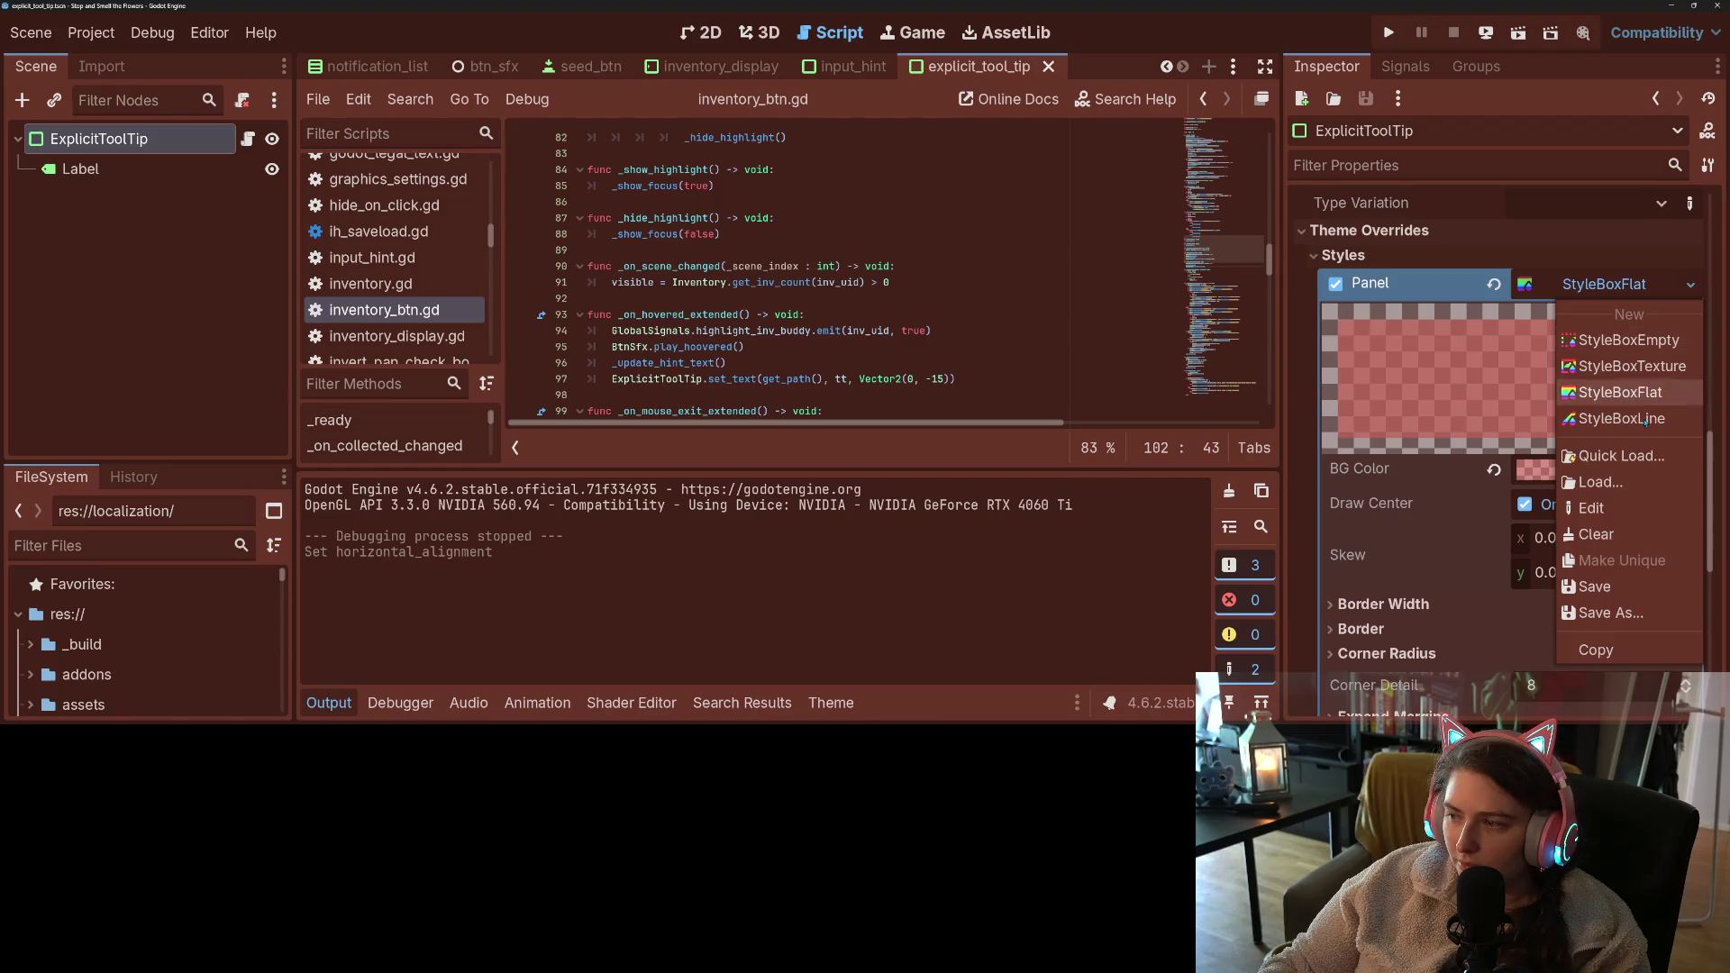
left_click(1531, 479)
left_click(1531, 478)
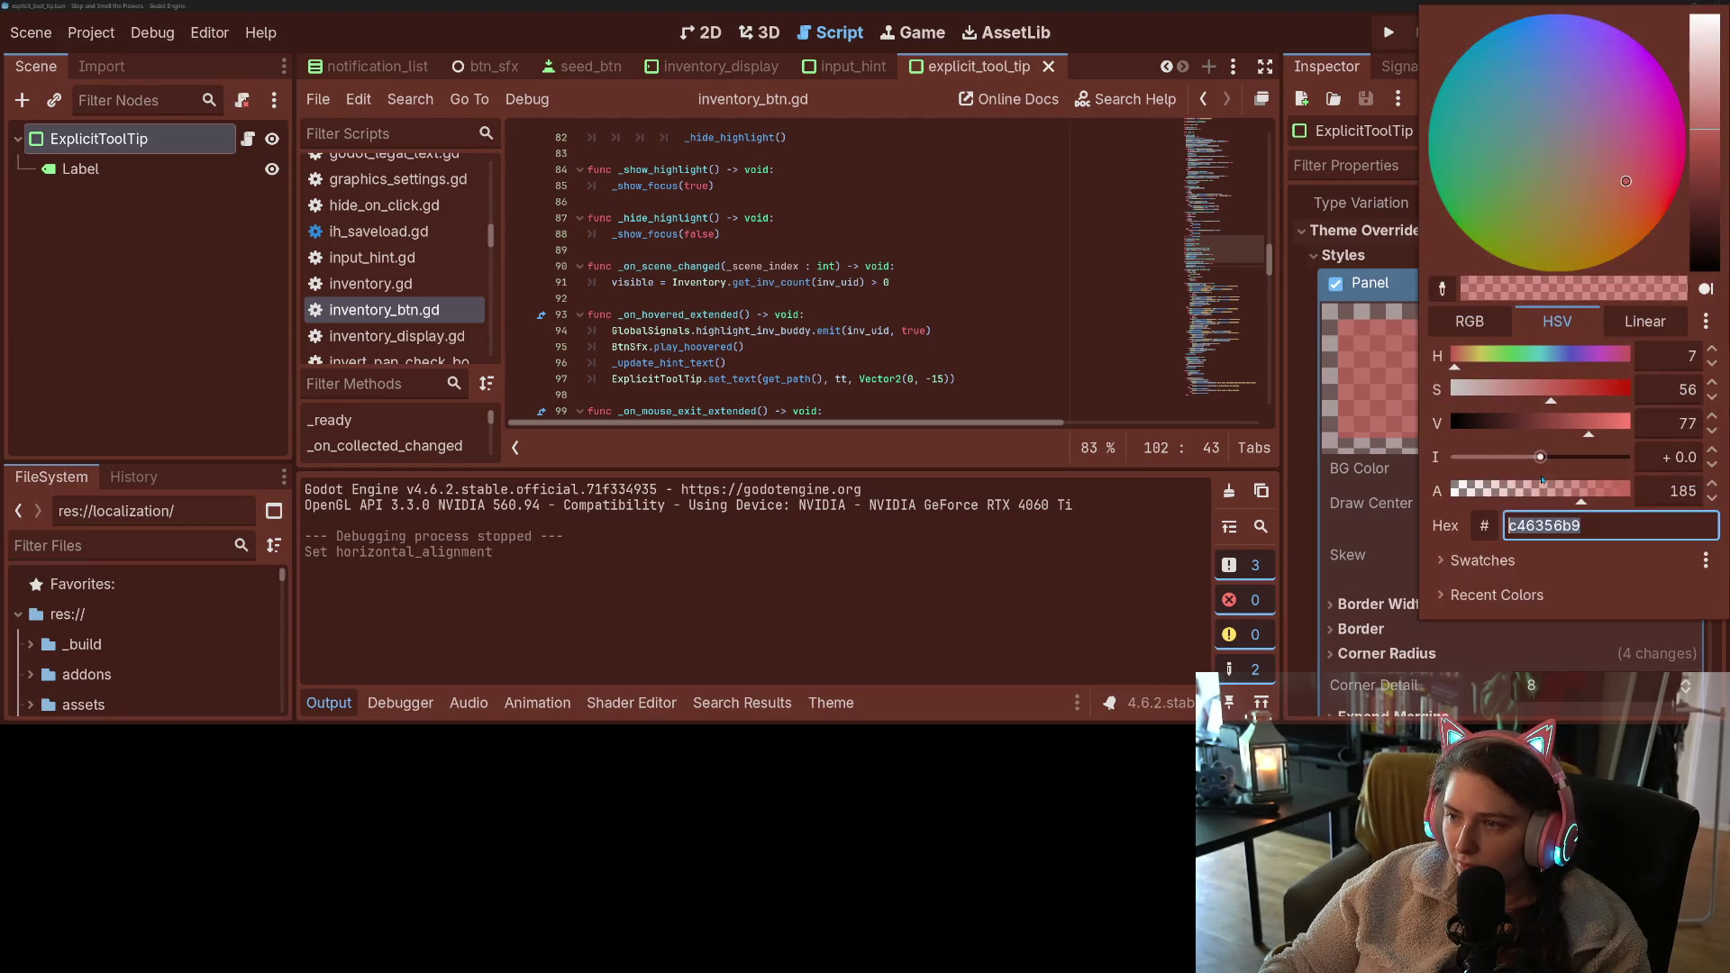
key("Escape")
key("ctrl+s")
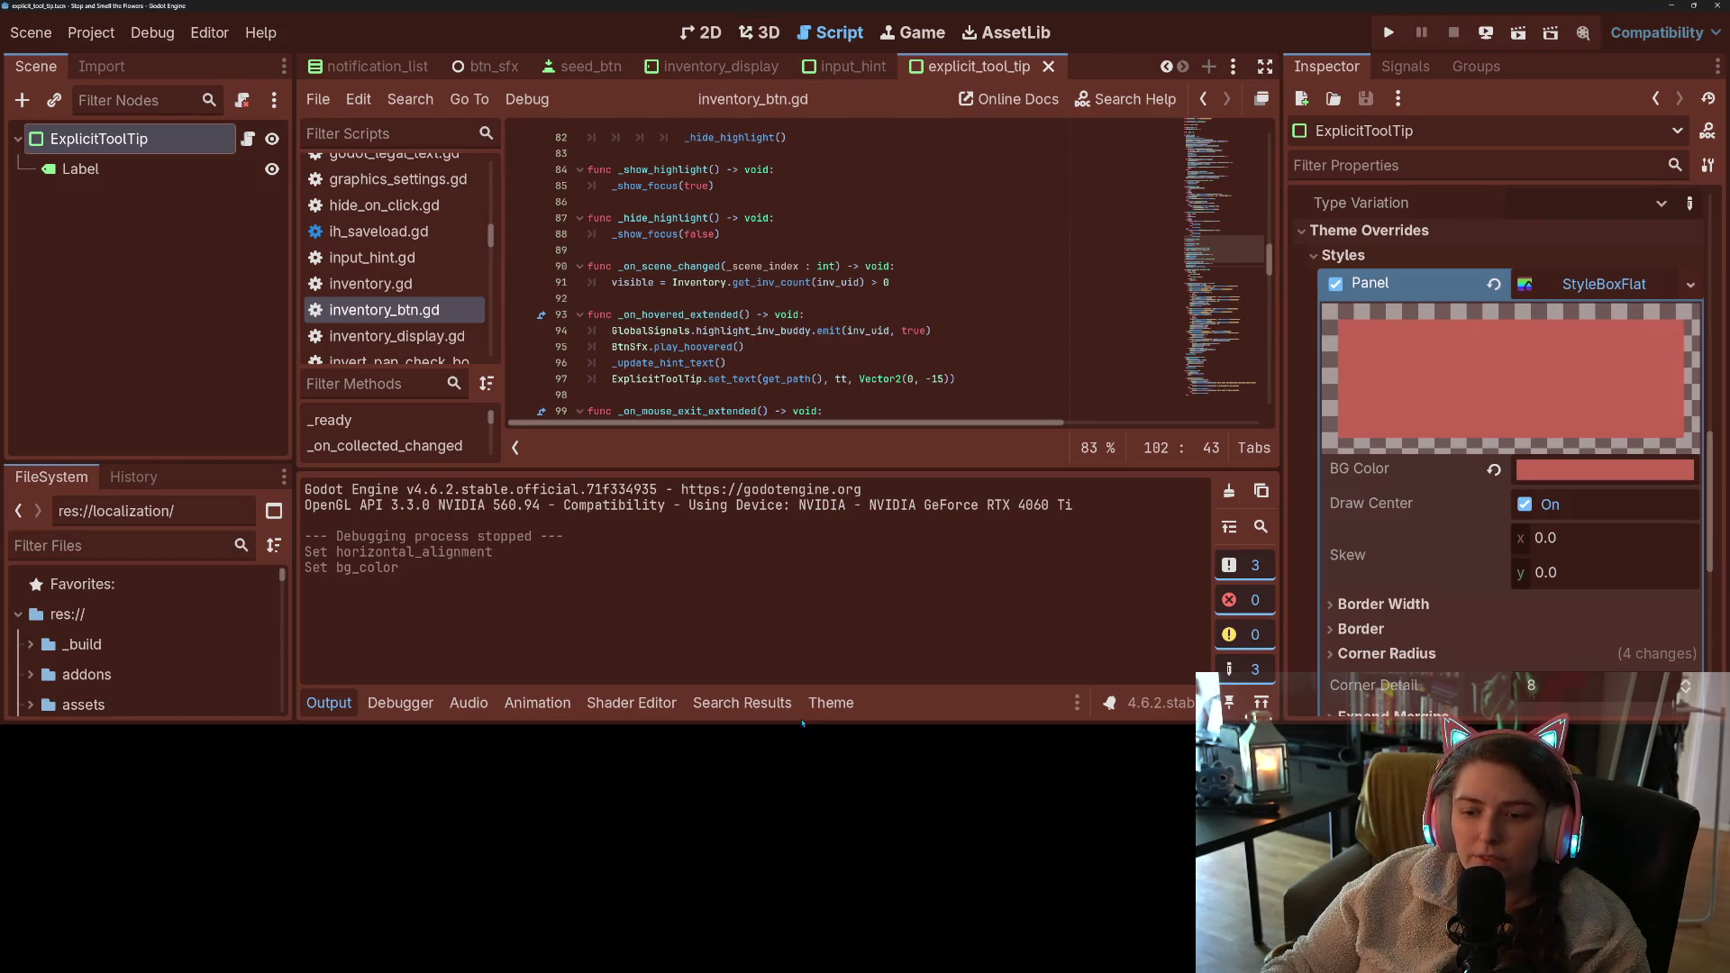
- Change line 97's tooltip offset from Vector2(0, -15) to Vector2(0, 0), save, and run the game
left_click(756, 711)
left_click(702, 633)
scroll(810, 391, "down", 5)
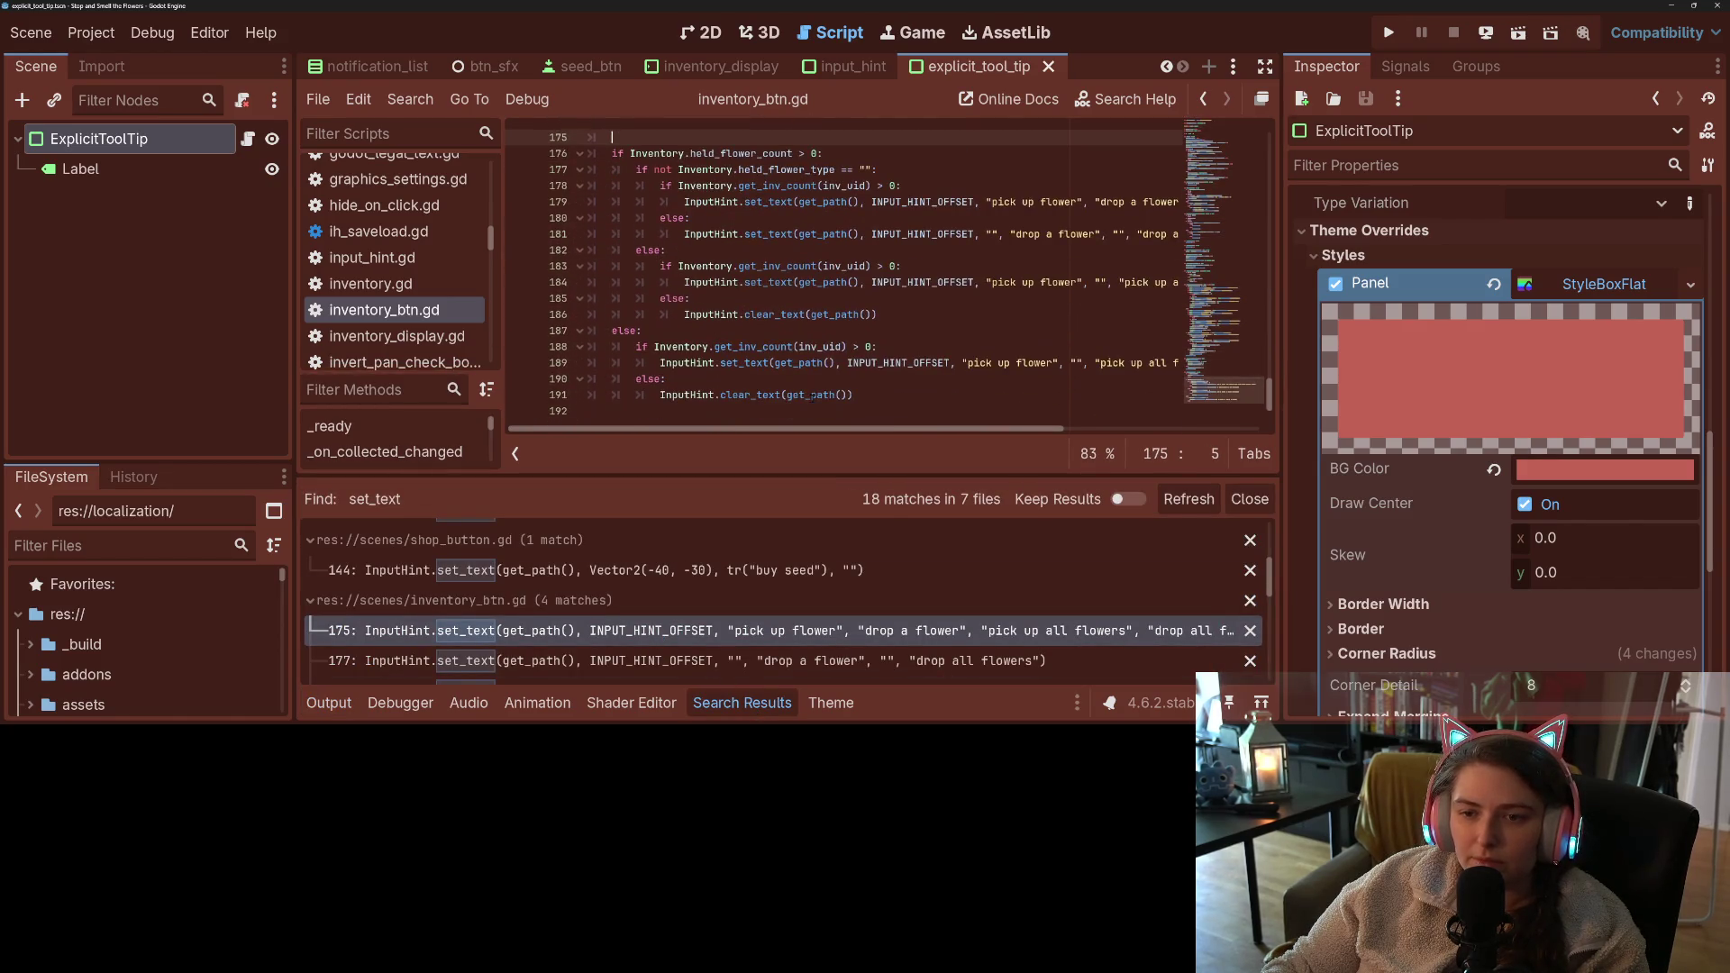
scroll(814, 395, "up", 12)
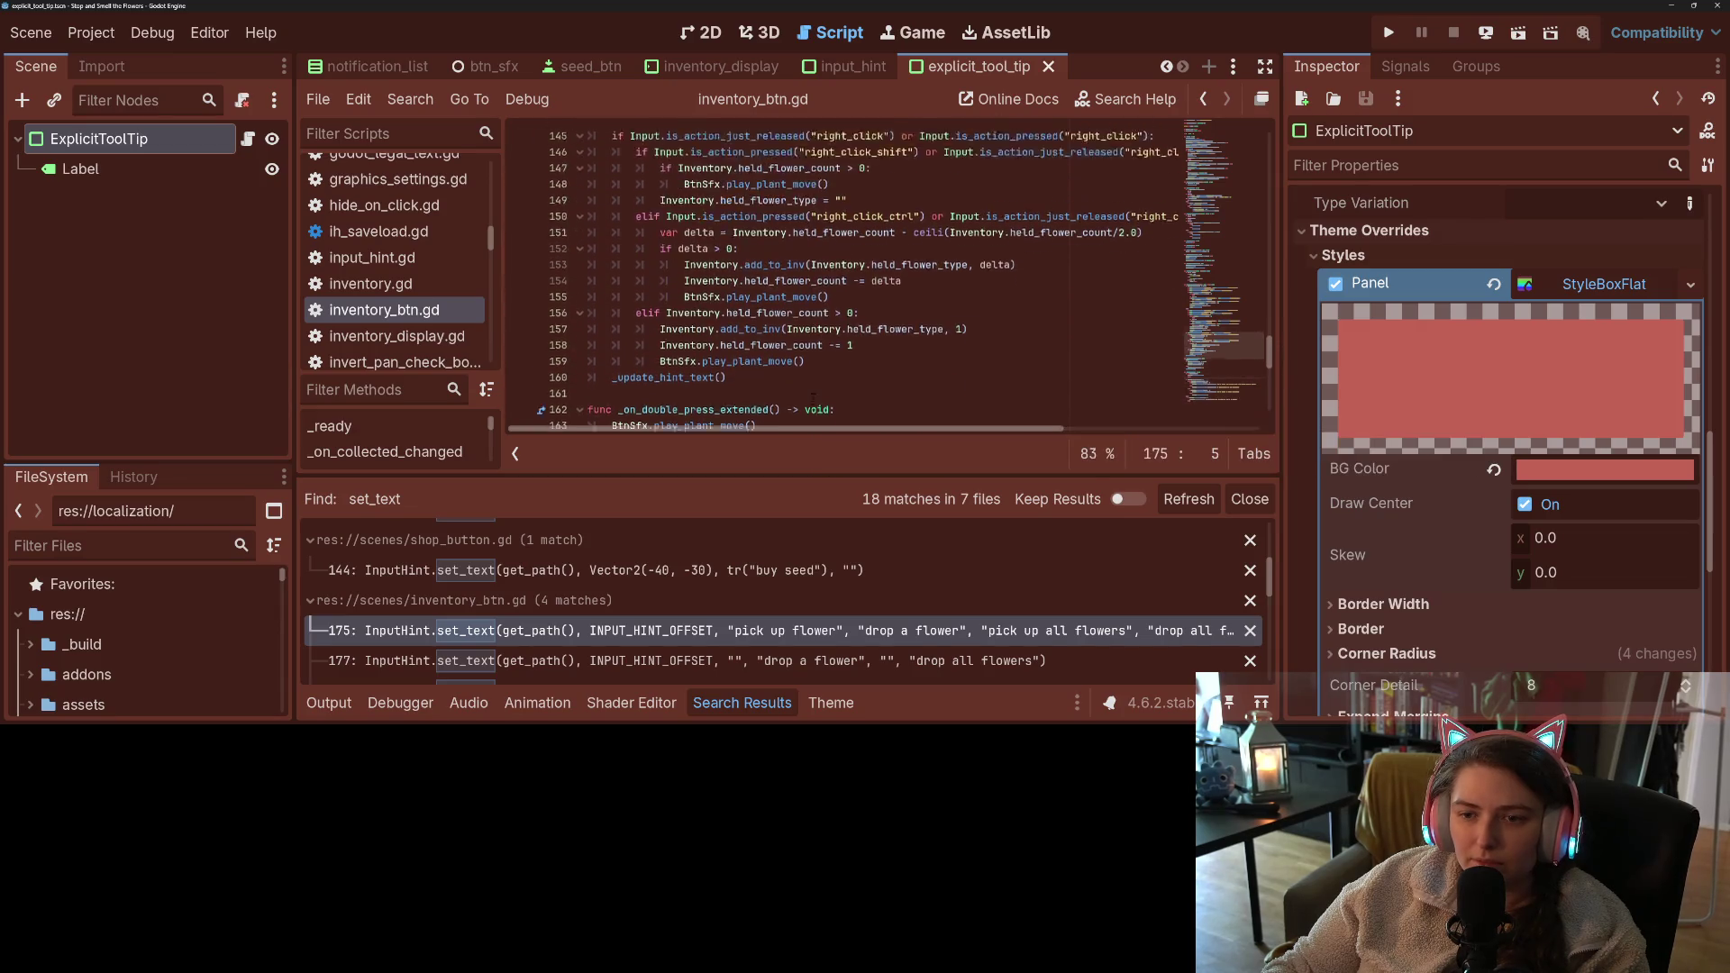
scroll(814, 395, "up", 12)
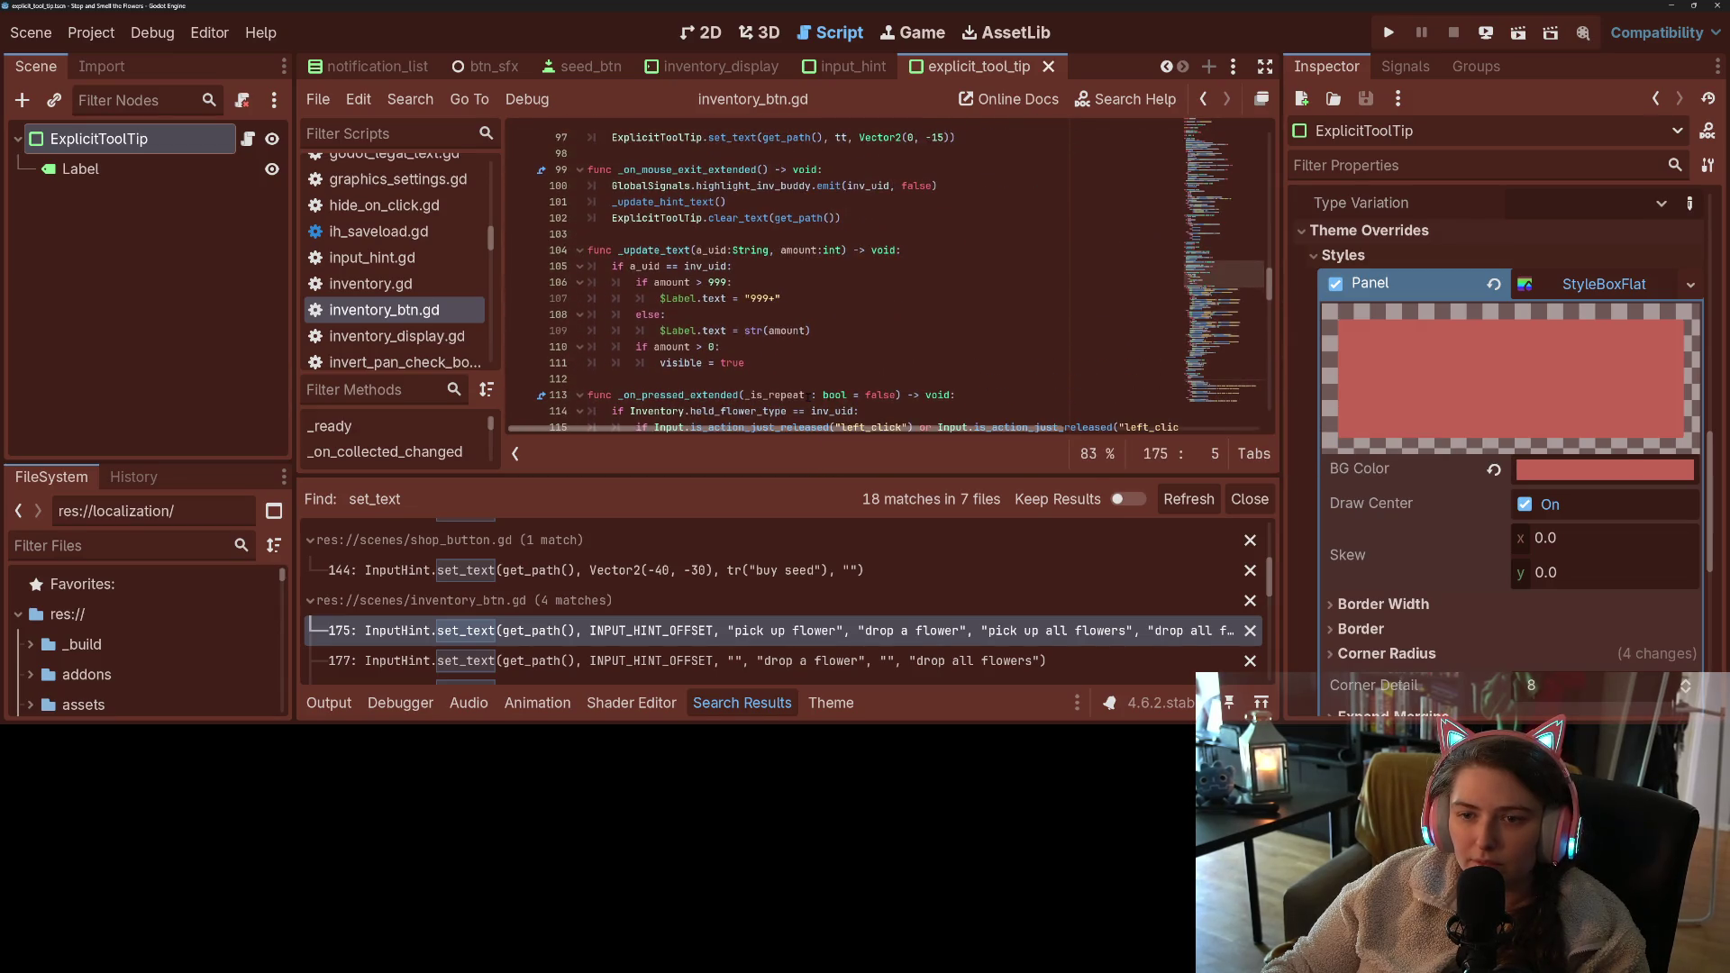
scroll(743, 365, "up", 2)
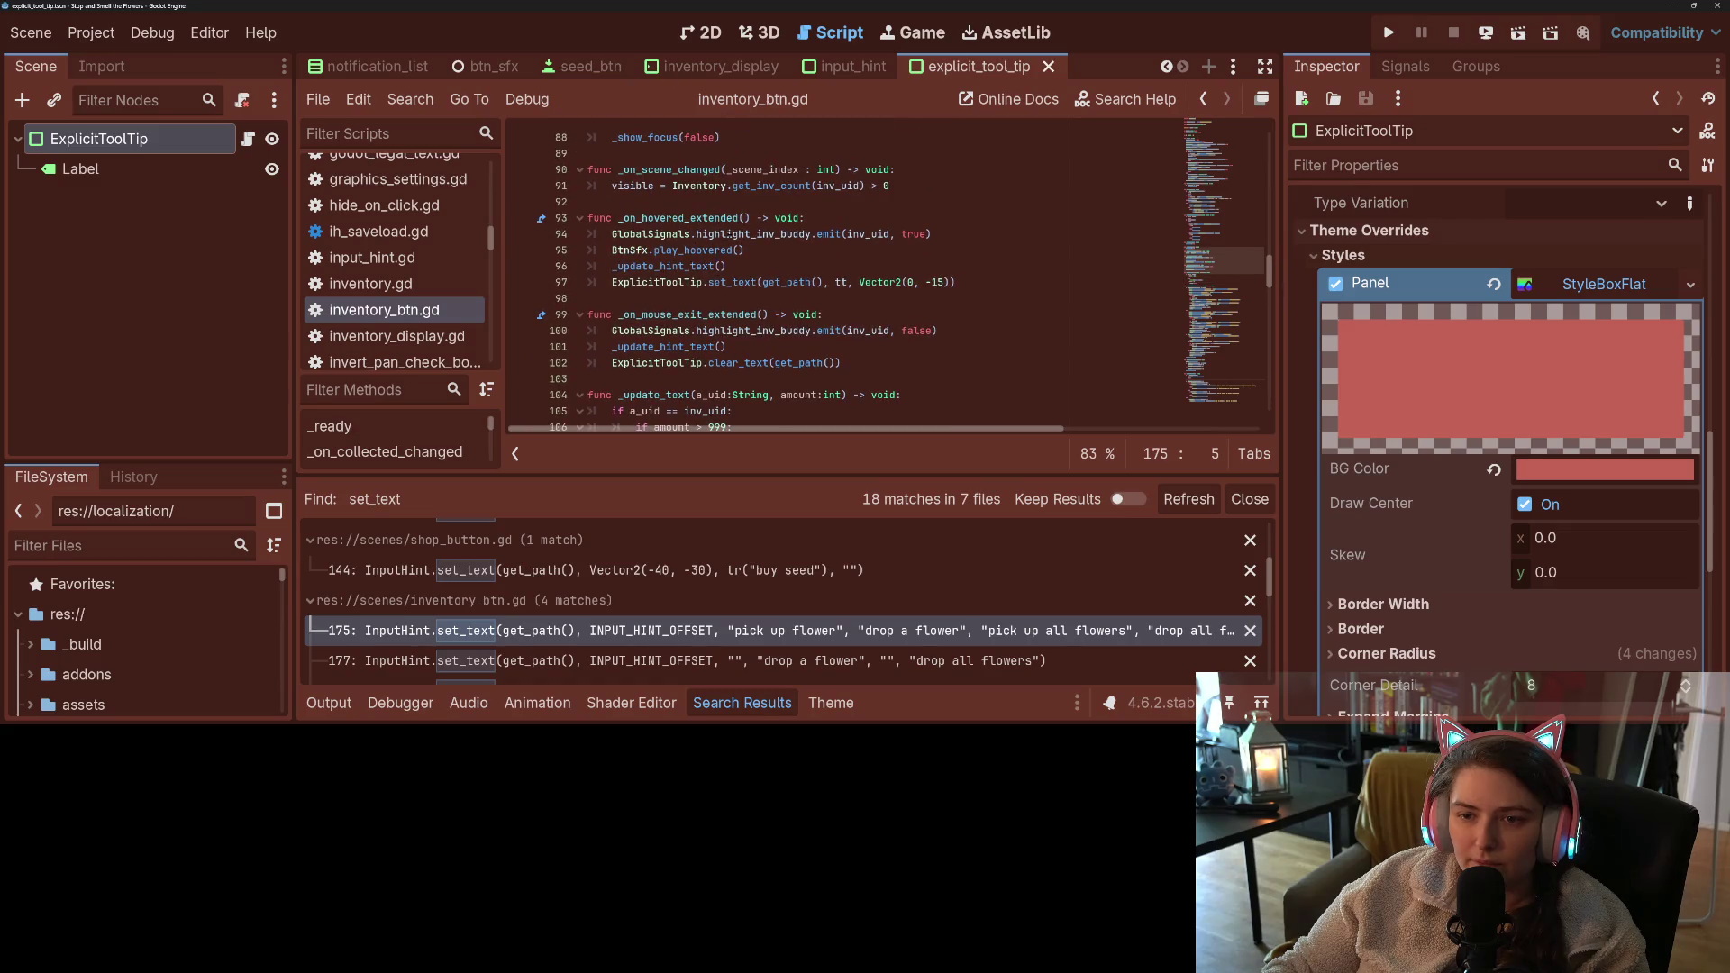
double_click(928, 282)
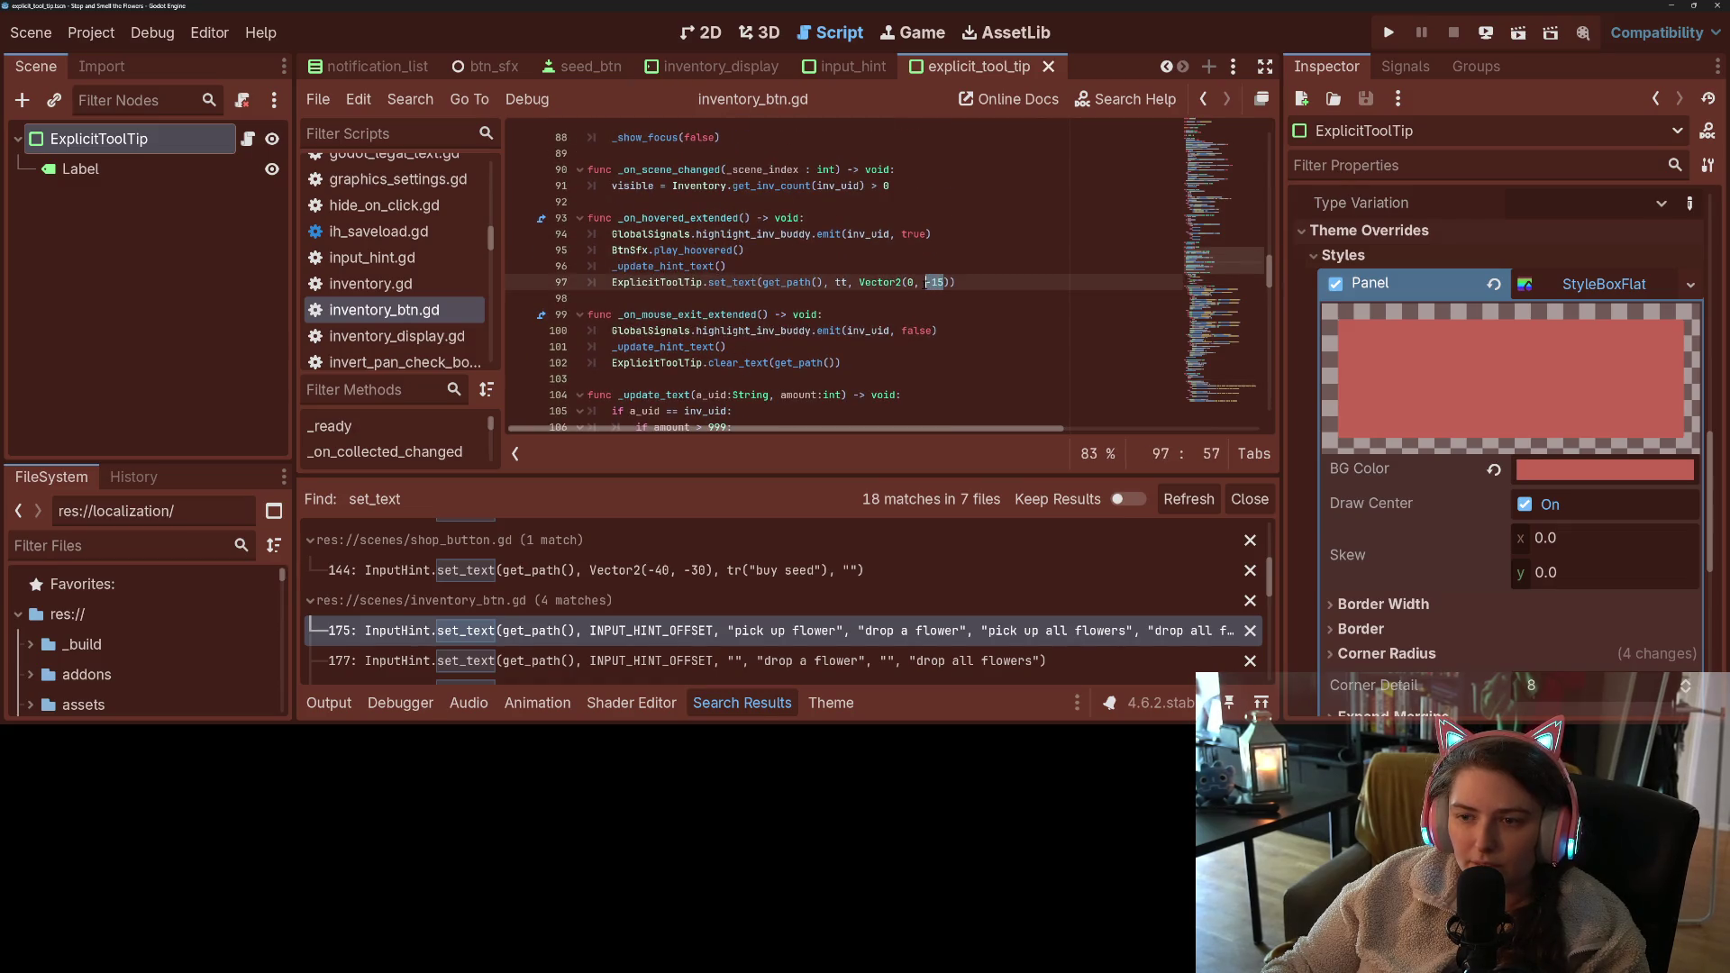
type("80")
key("ctrl+s")
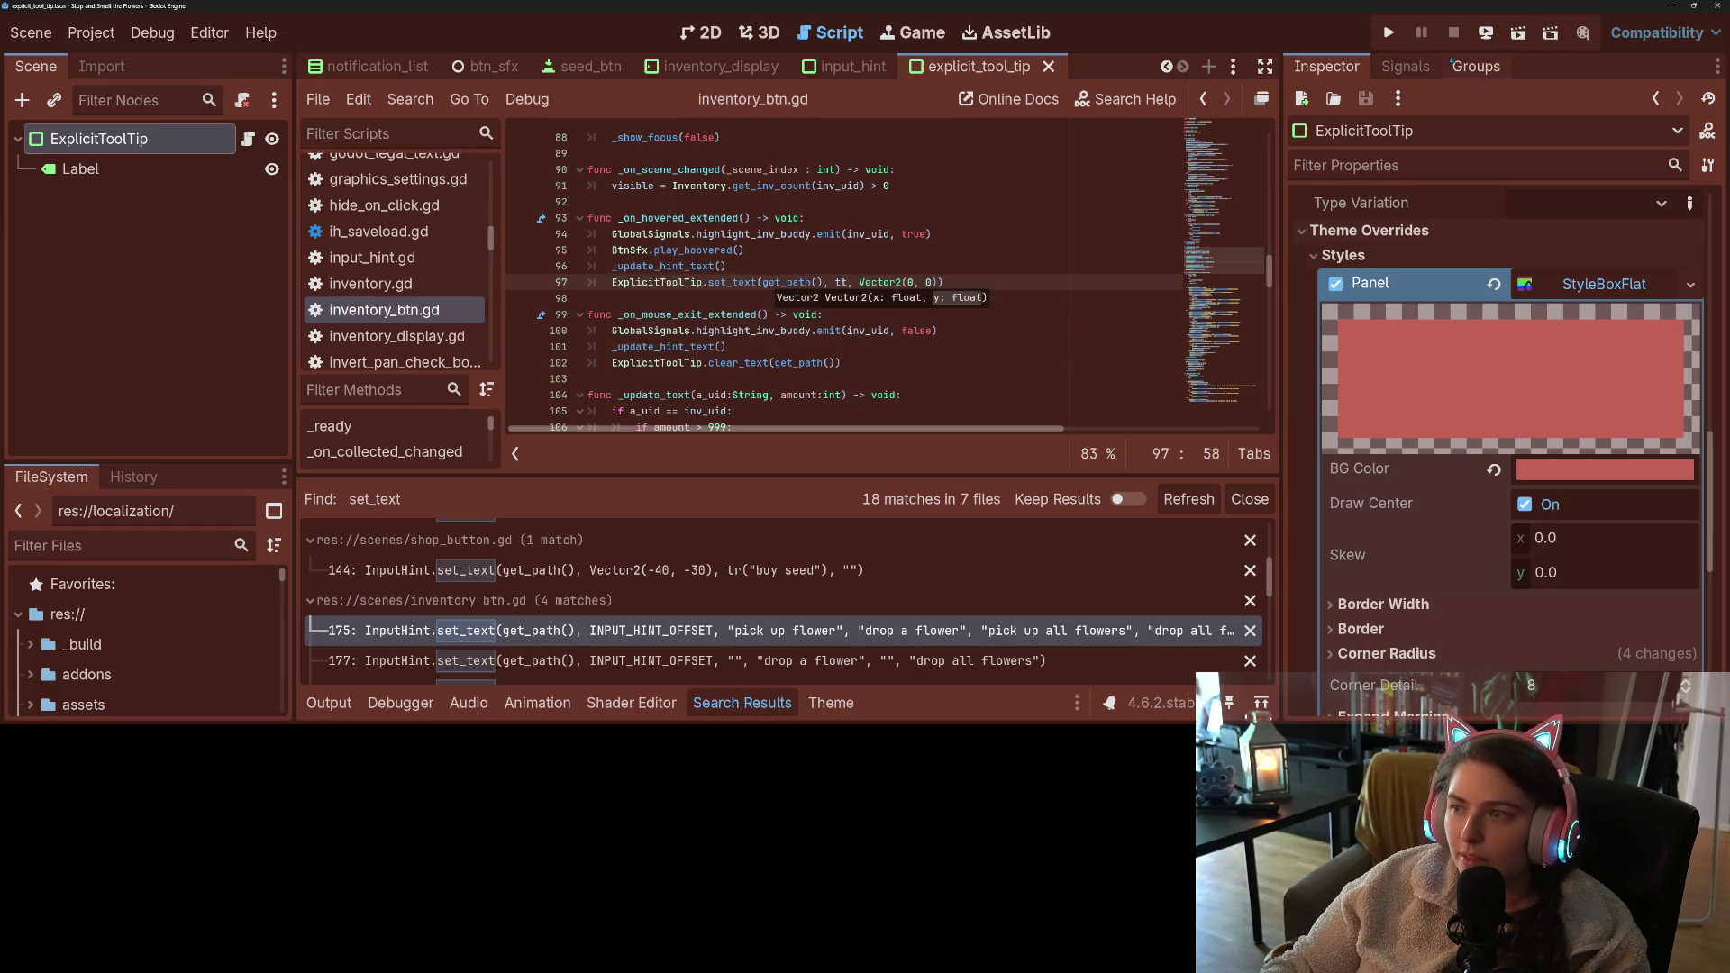
left_click(1387, 35)
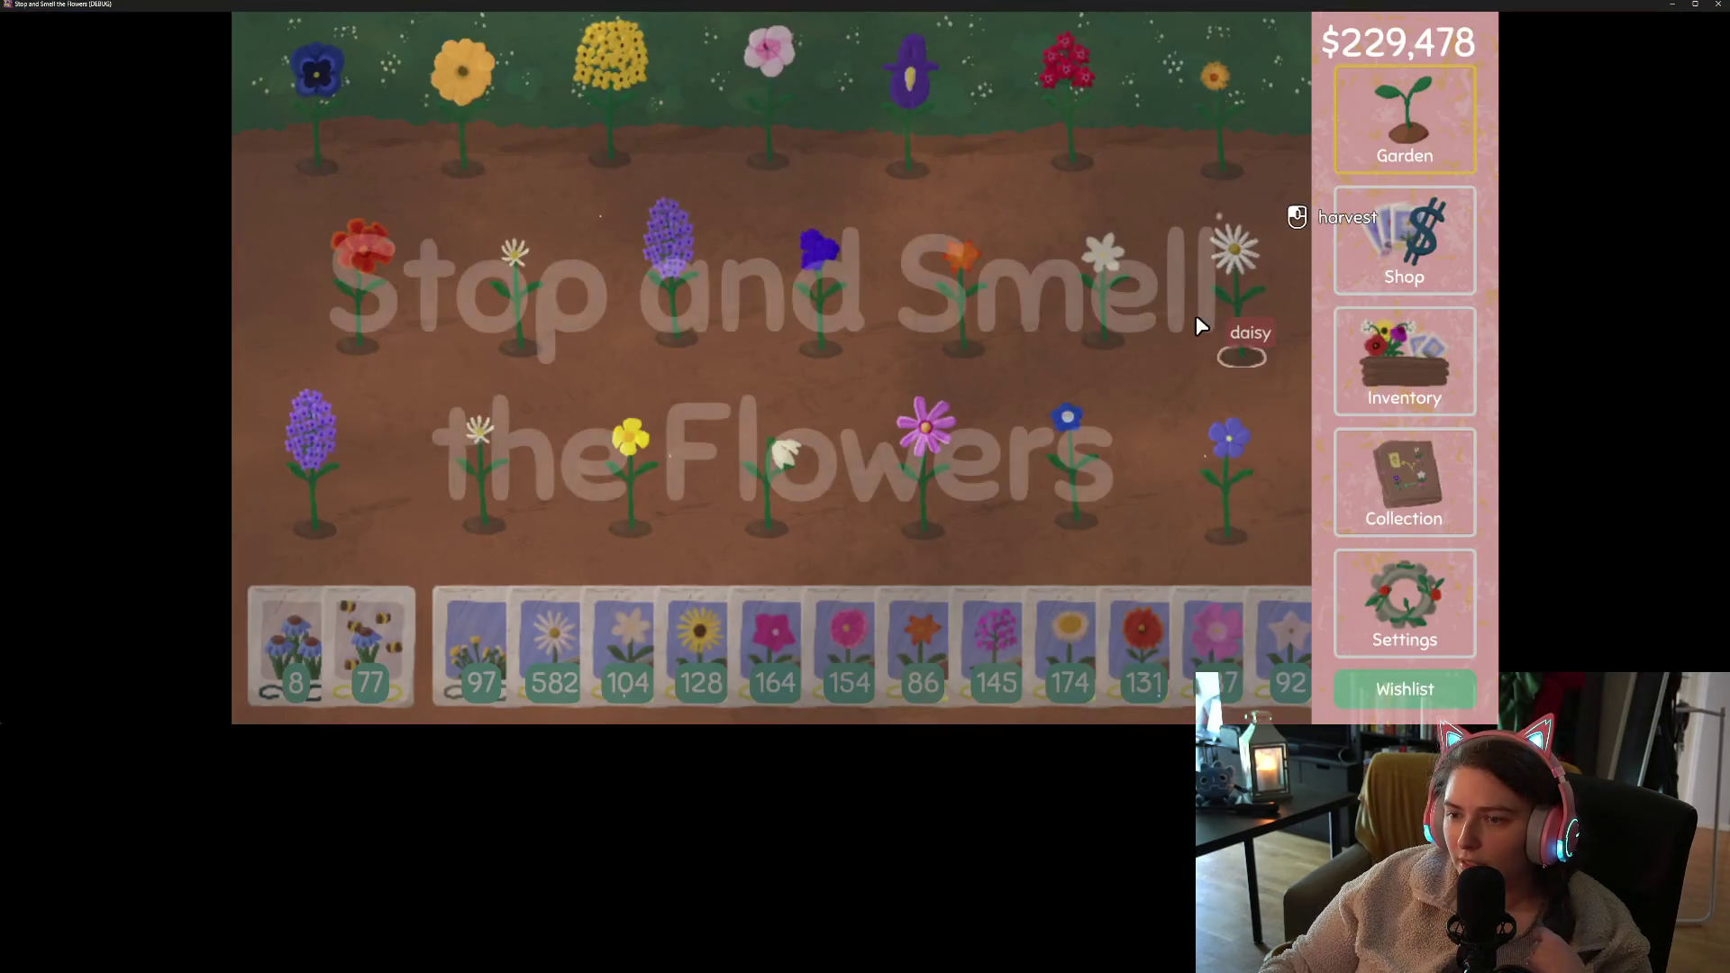
- Open the flower inventory, scroll the shelf to check tooltip placement, then bring up Settings
left_click(1433, 397)
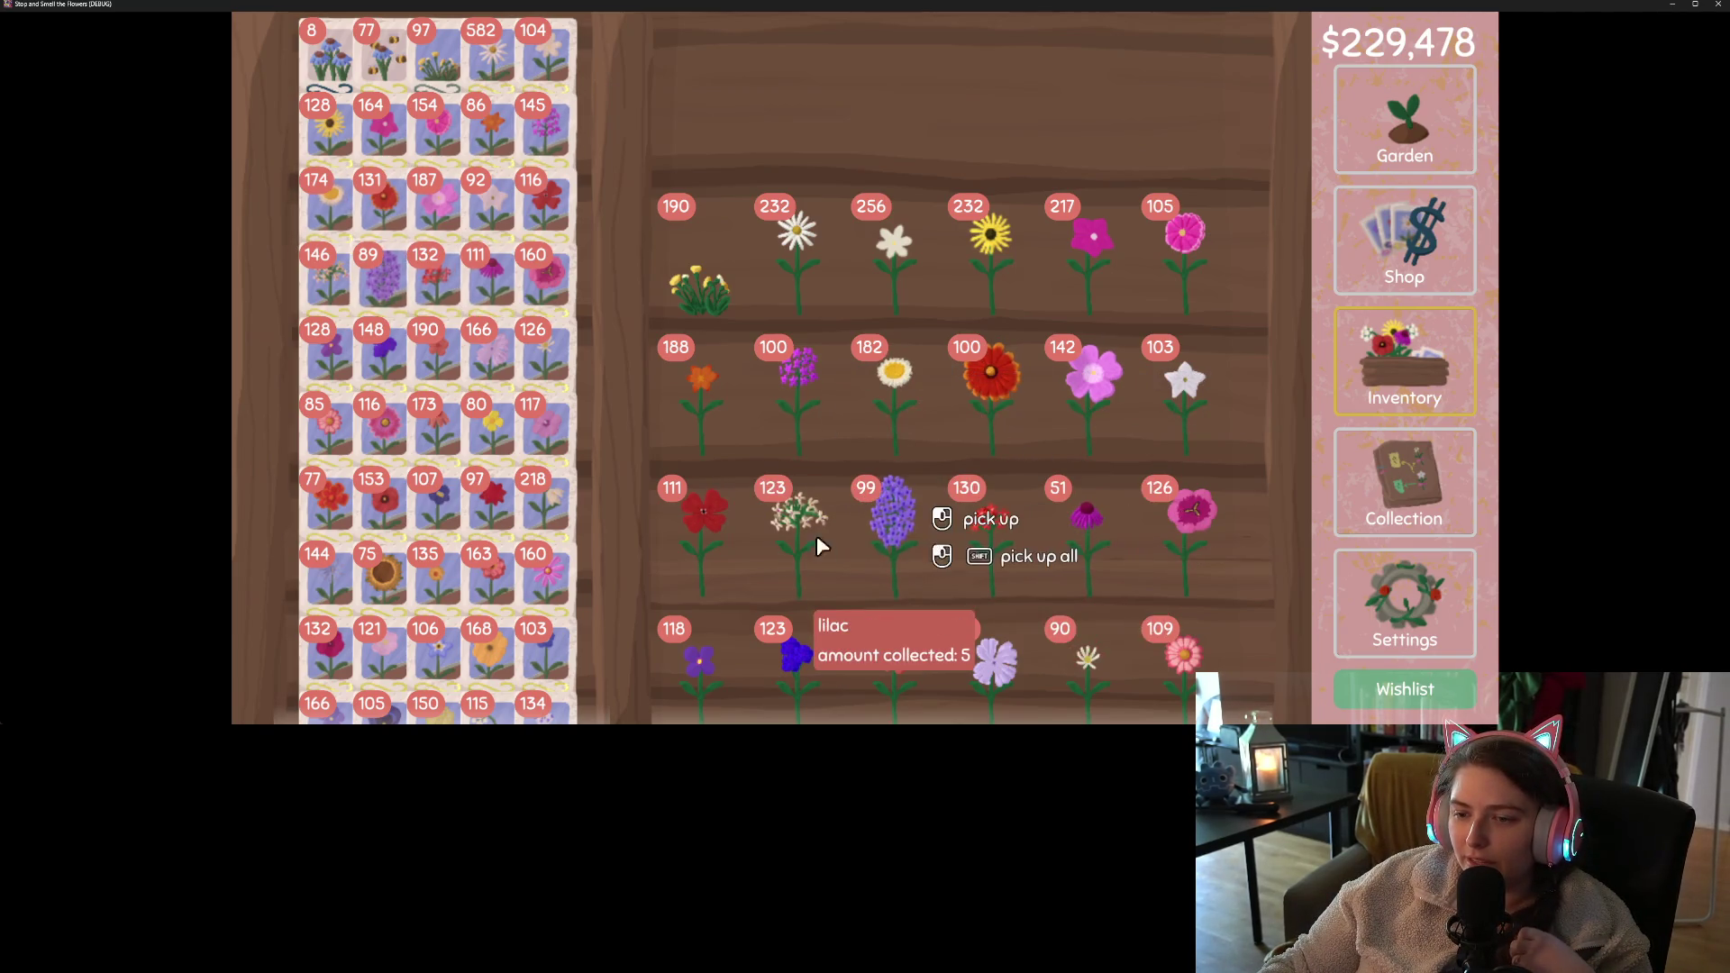
scroll(1015, 517, "down", 2)
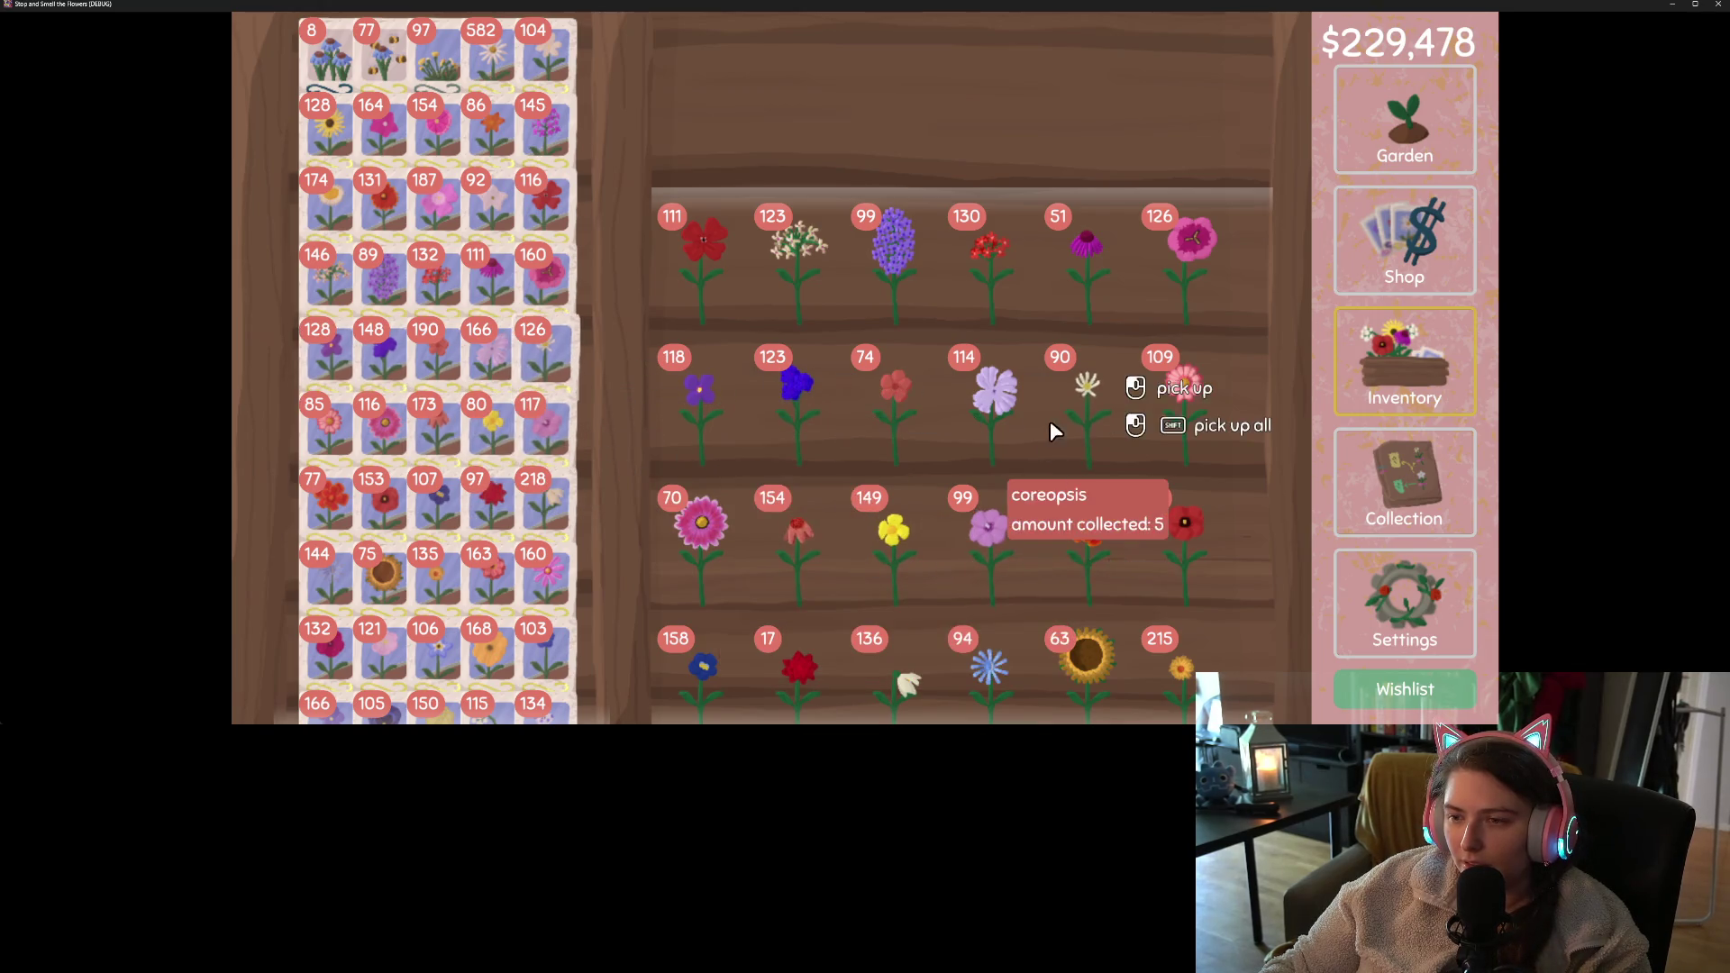
key("Escape")
- Switch the game language to 中文 and view the Inventory and Collection screens
left_click(1233, 41)
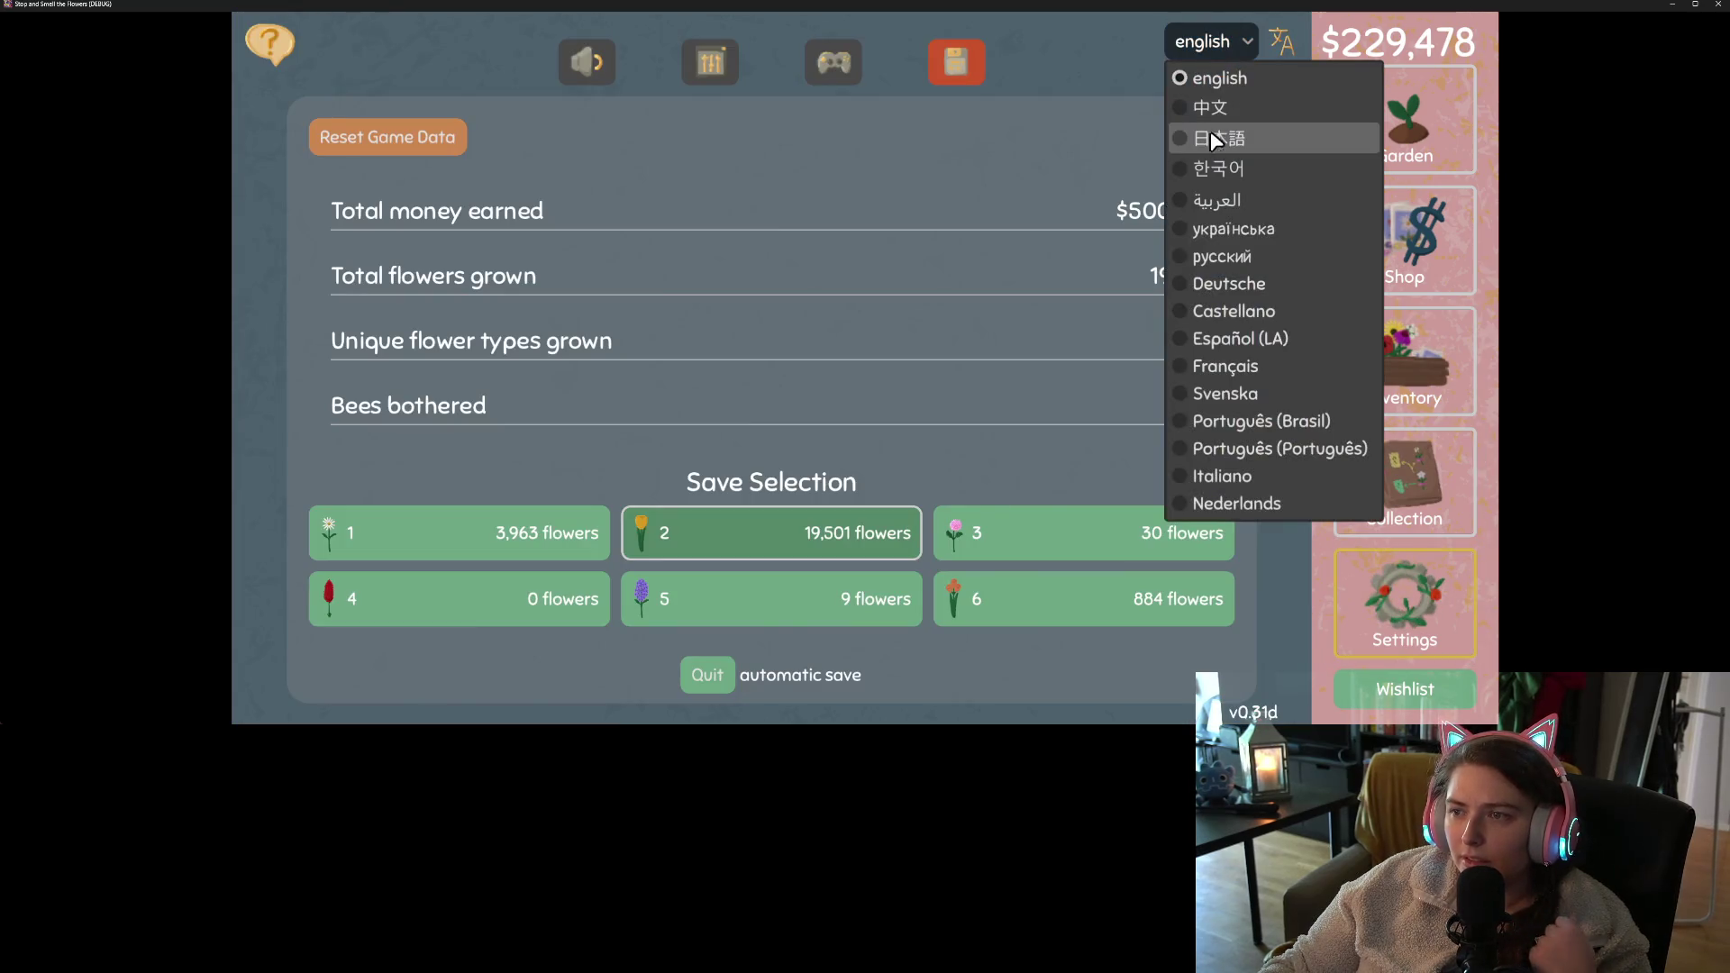
left_click(1222, 117)
left_click(1439, 351)
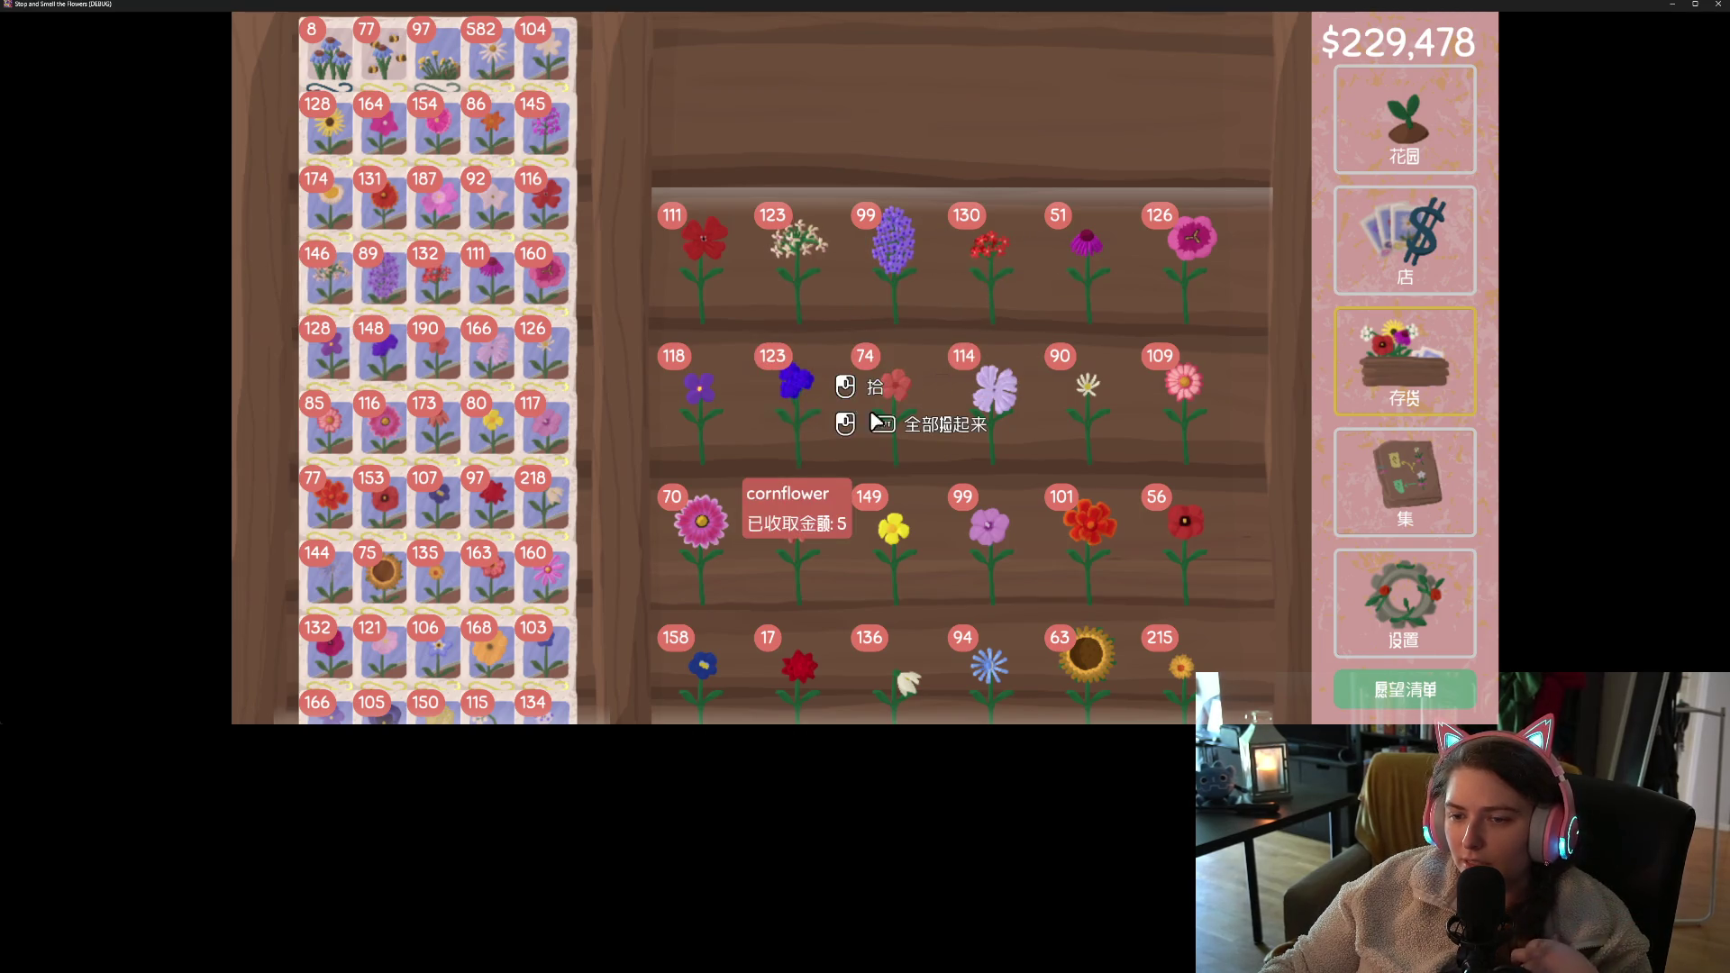
left_click(1419, 512)
left_click(1380, 561)
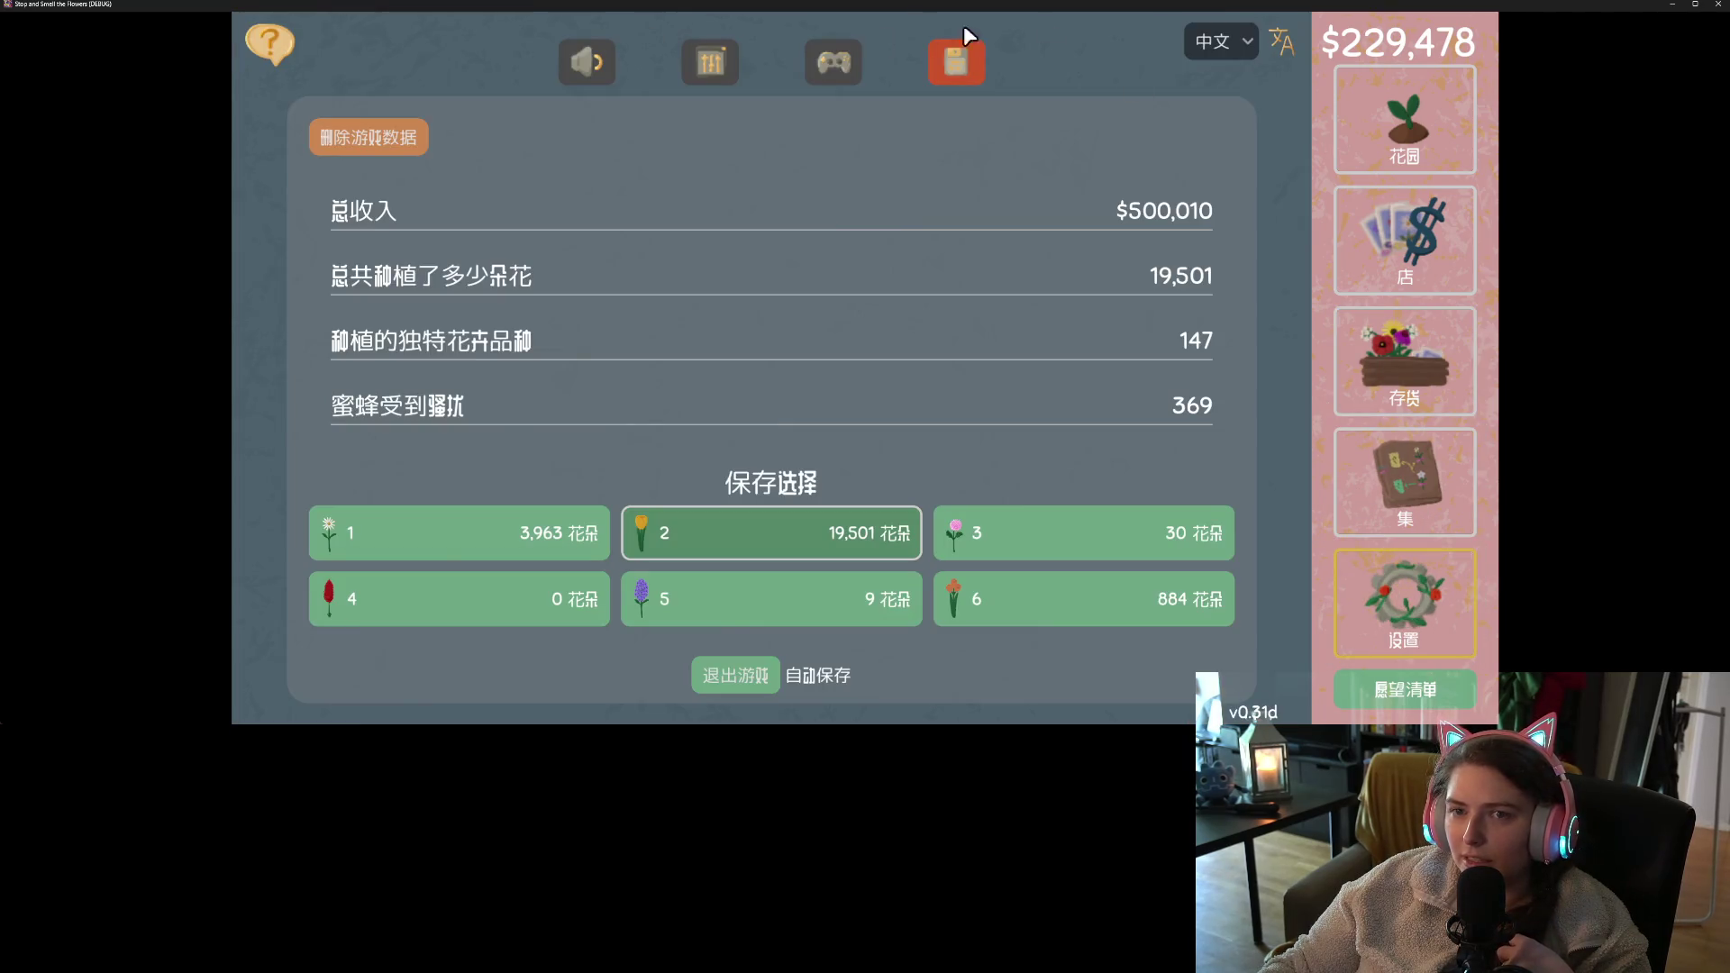
- Switch the language back to English and close the game window
left_click(1232, 39)
left_click(1243, 101)
left_click(1237, 42)
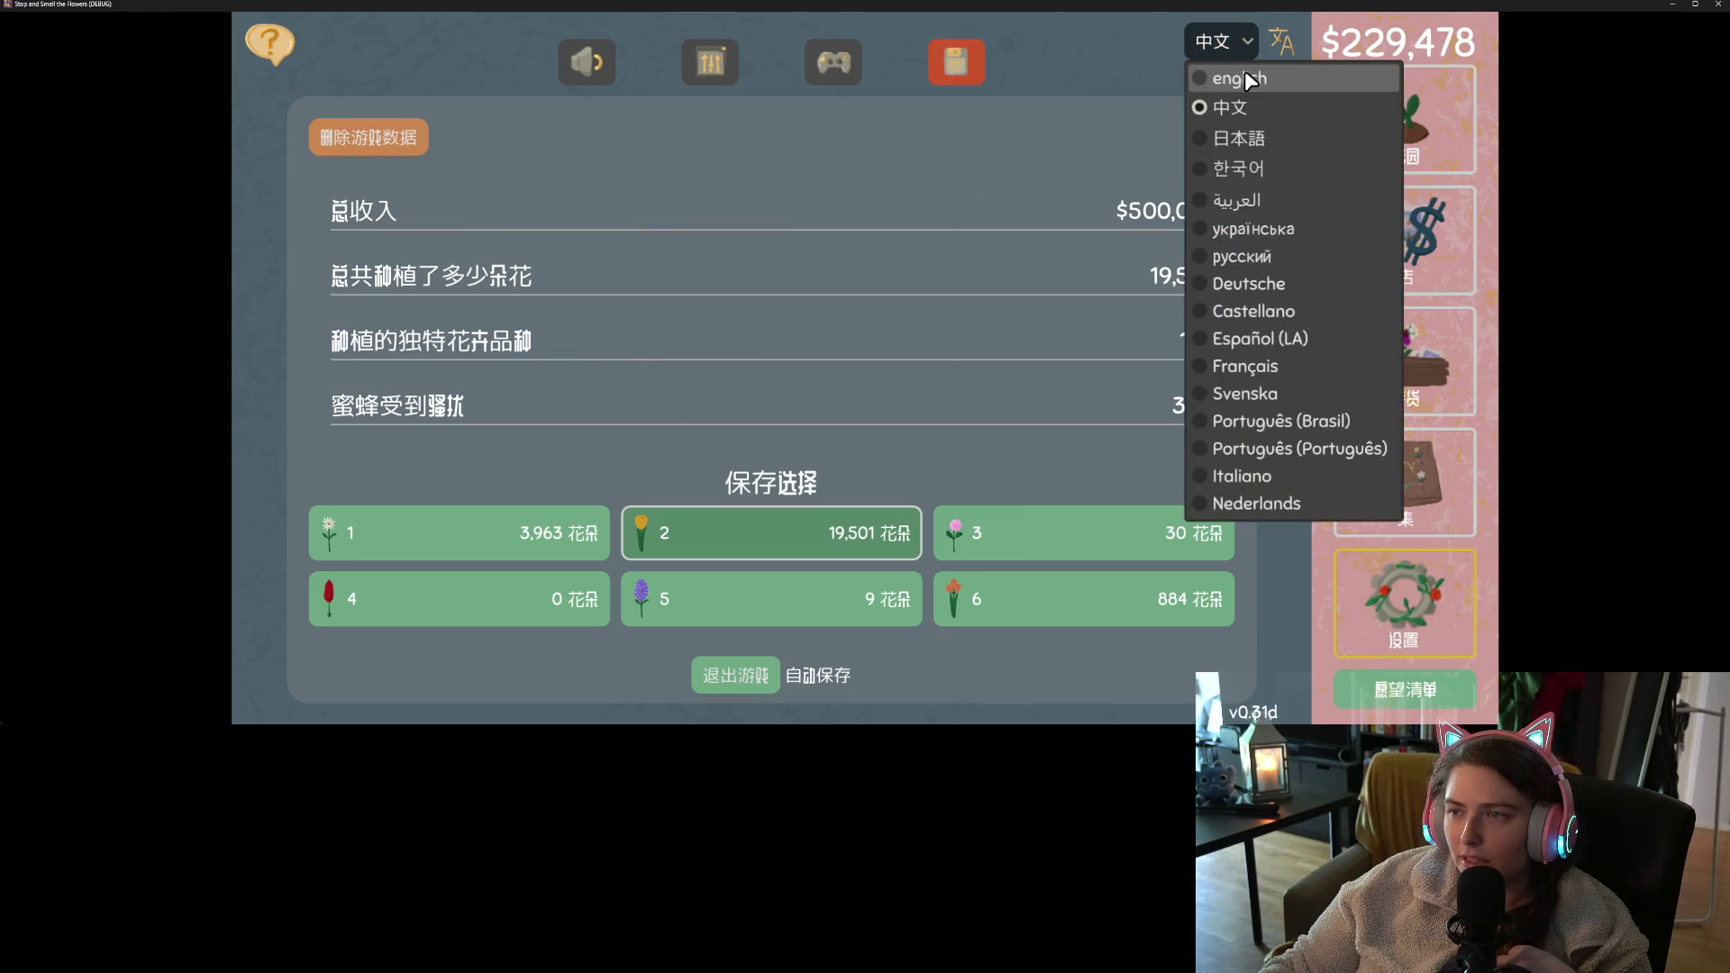
left_click(1248, 79)
left_click(1719, 5)
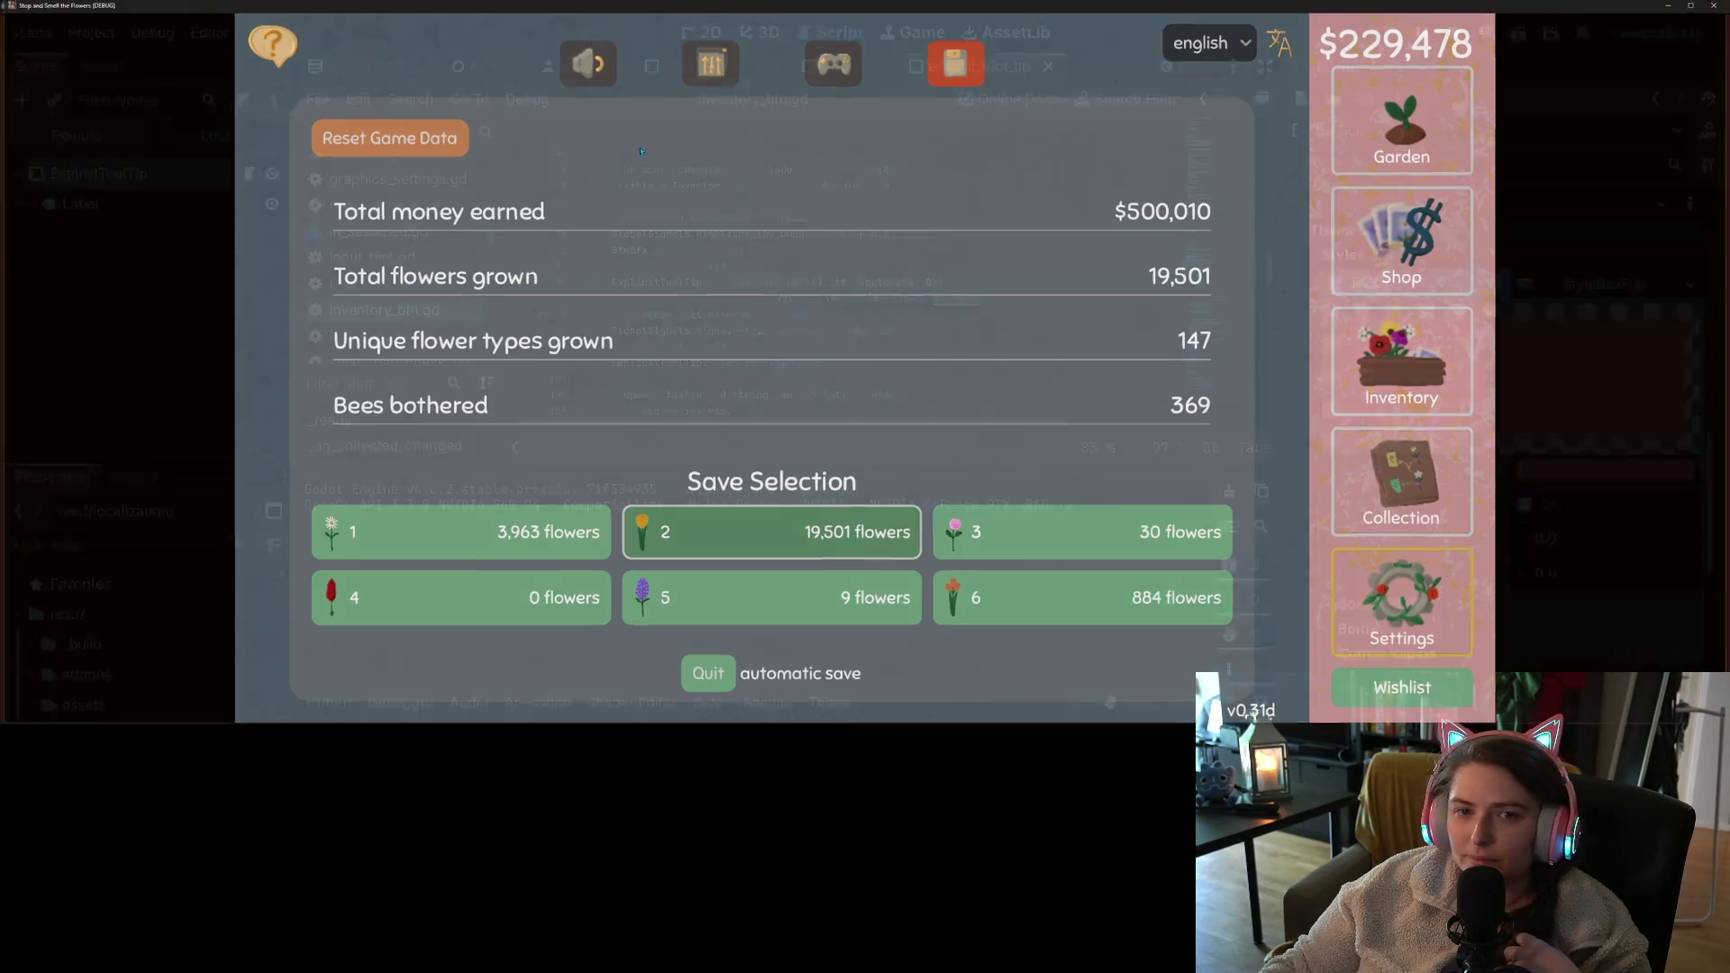
scroll(1460, 210, "up", 1)
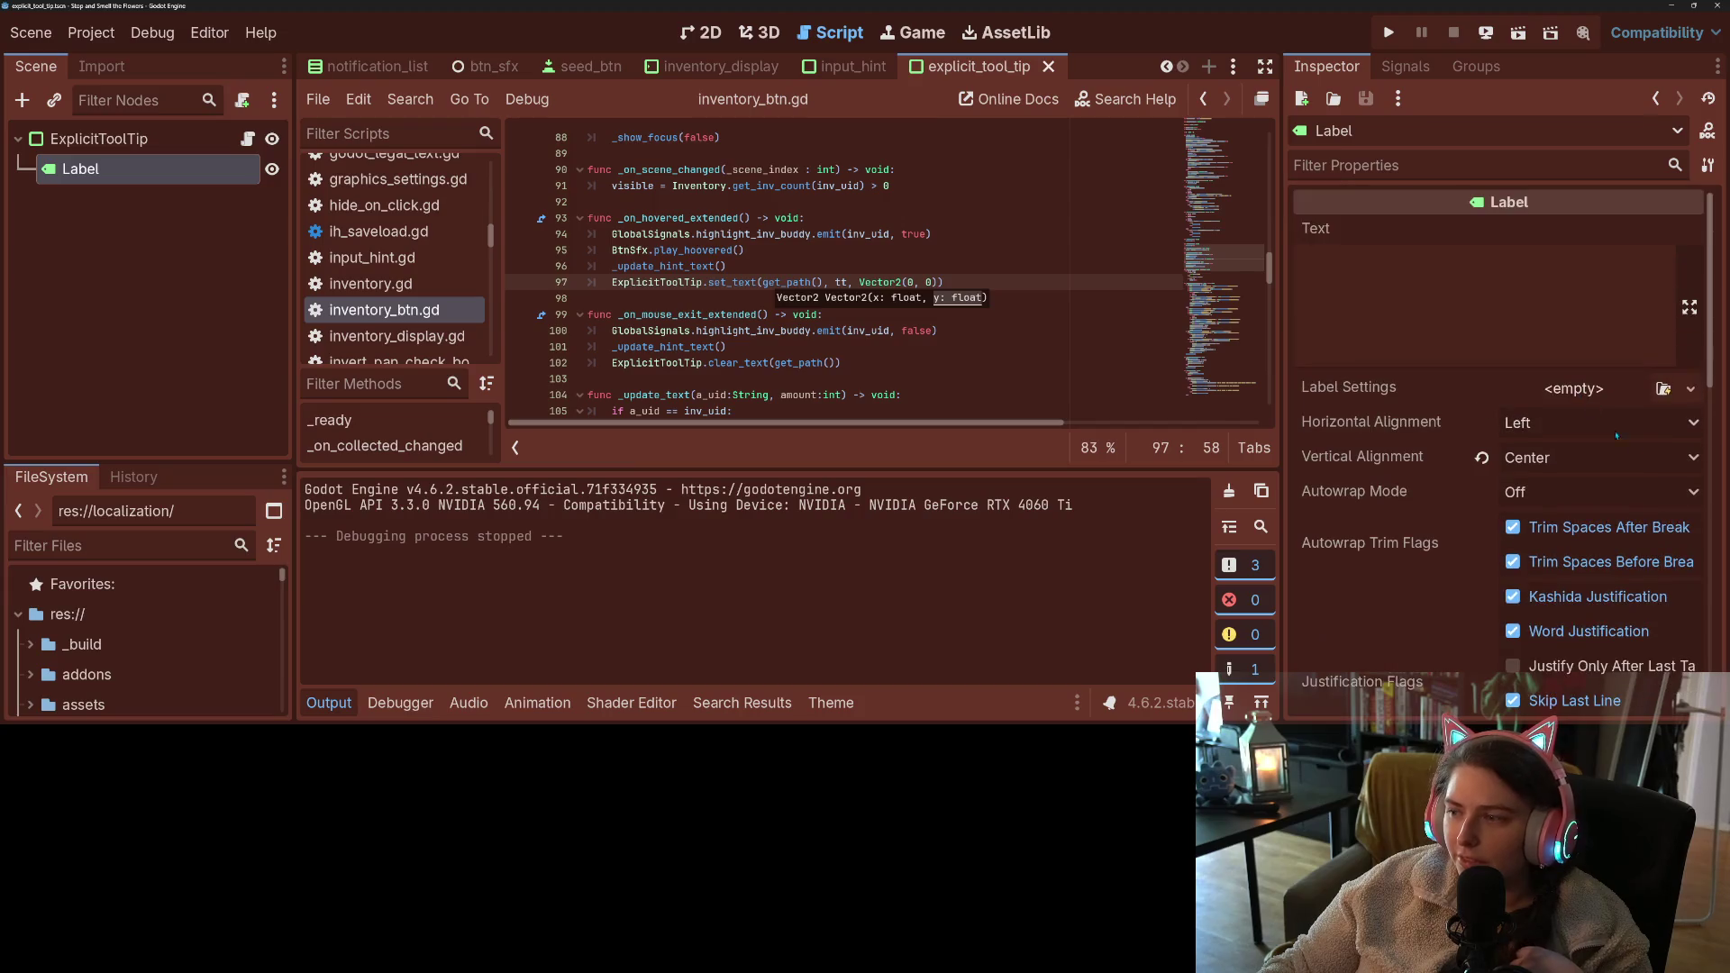
- Give the tooltip Label a new LabelSettings with font size 12, save, and run with F5
left_click(1691, 388)
left_click(1631, 444)
left_click(1610, 388)
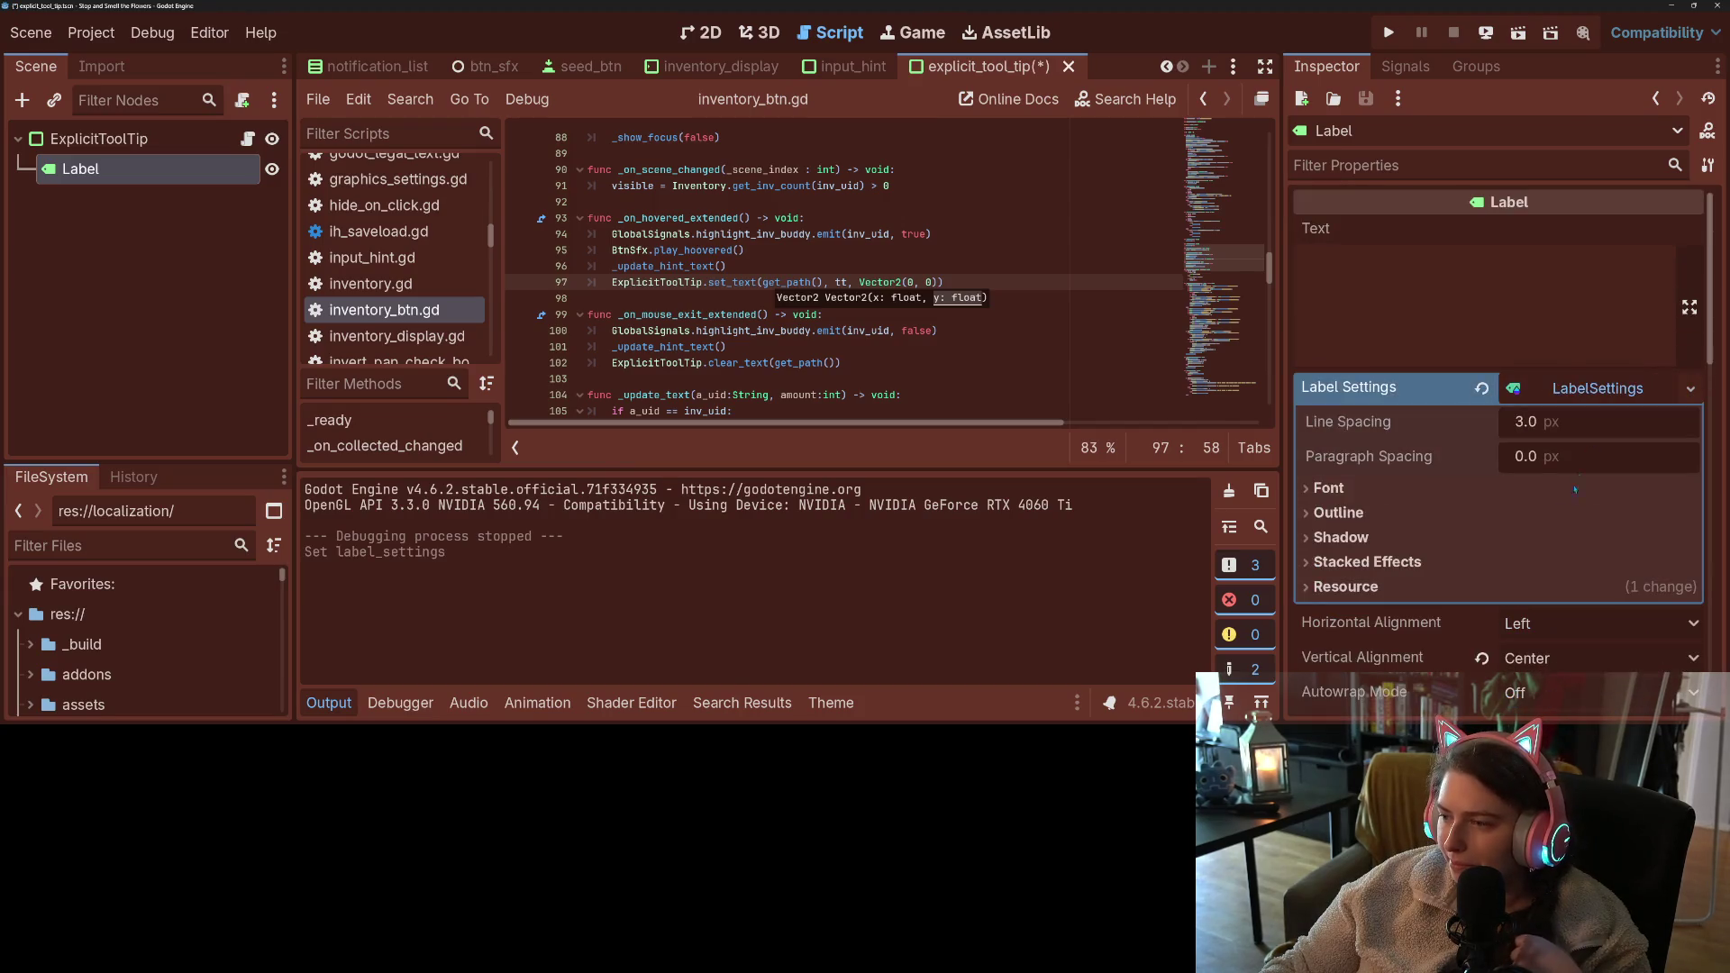
left_click(1478, 490)
left_click(1585, 562)
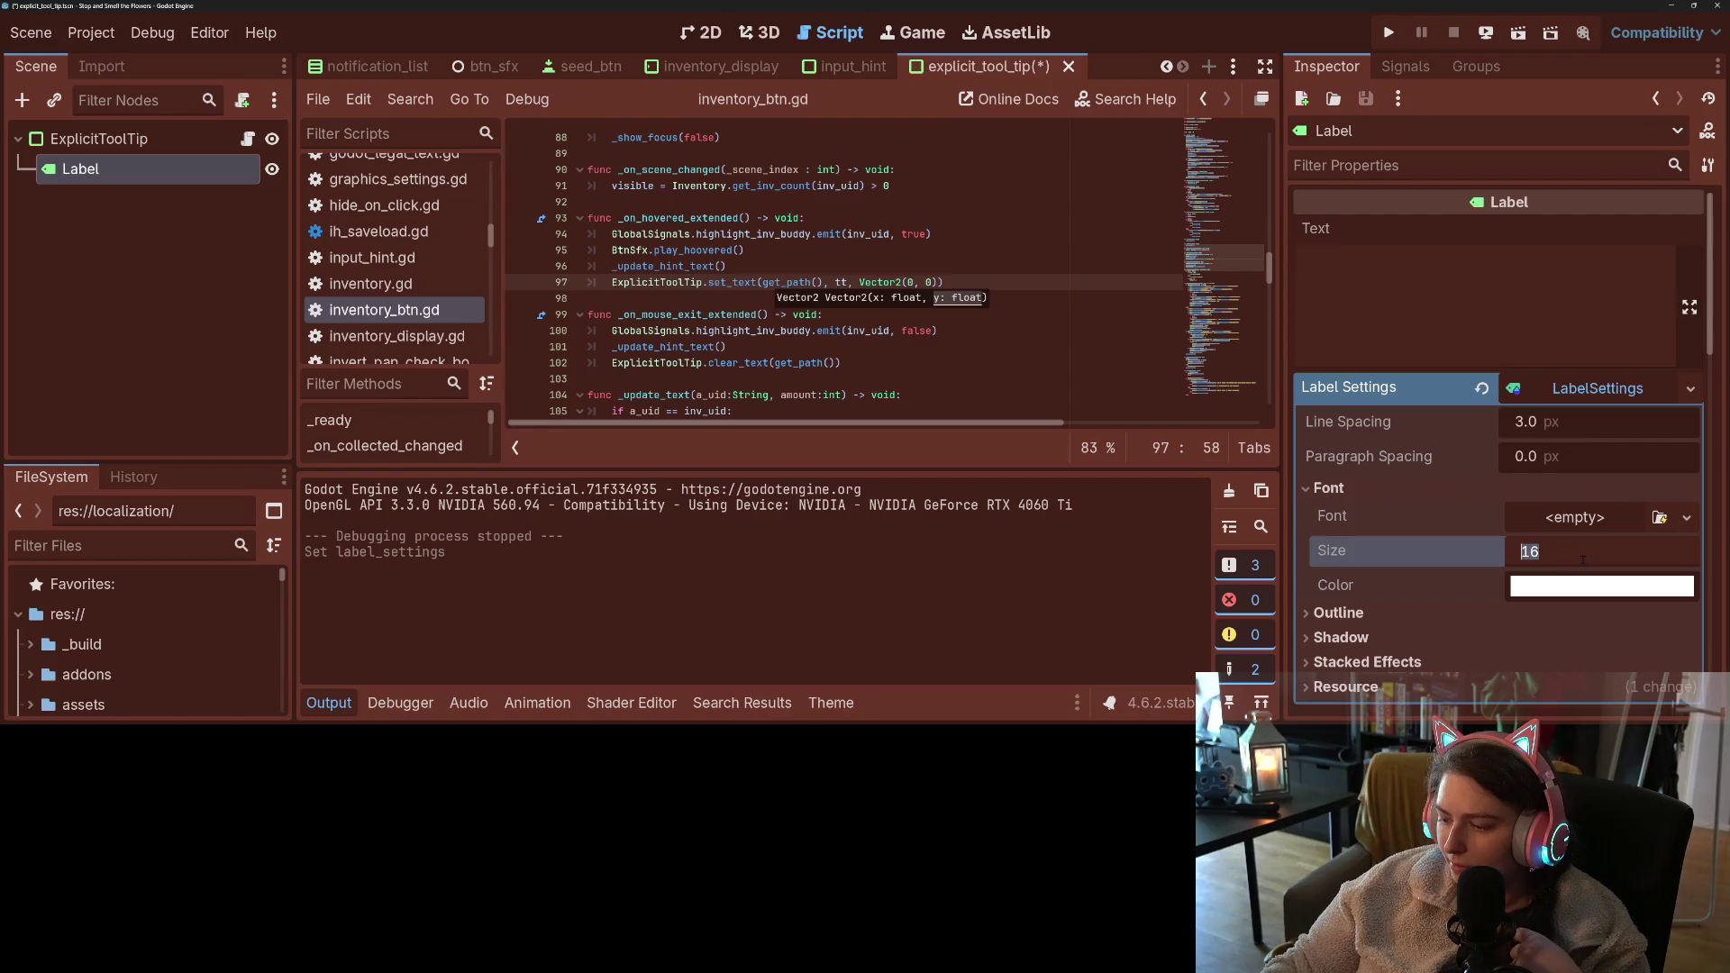
type("12")
key("Return")
key("ctrl+s")
key("F5")
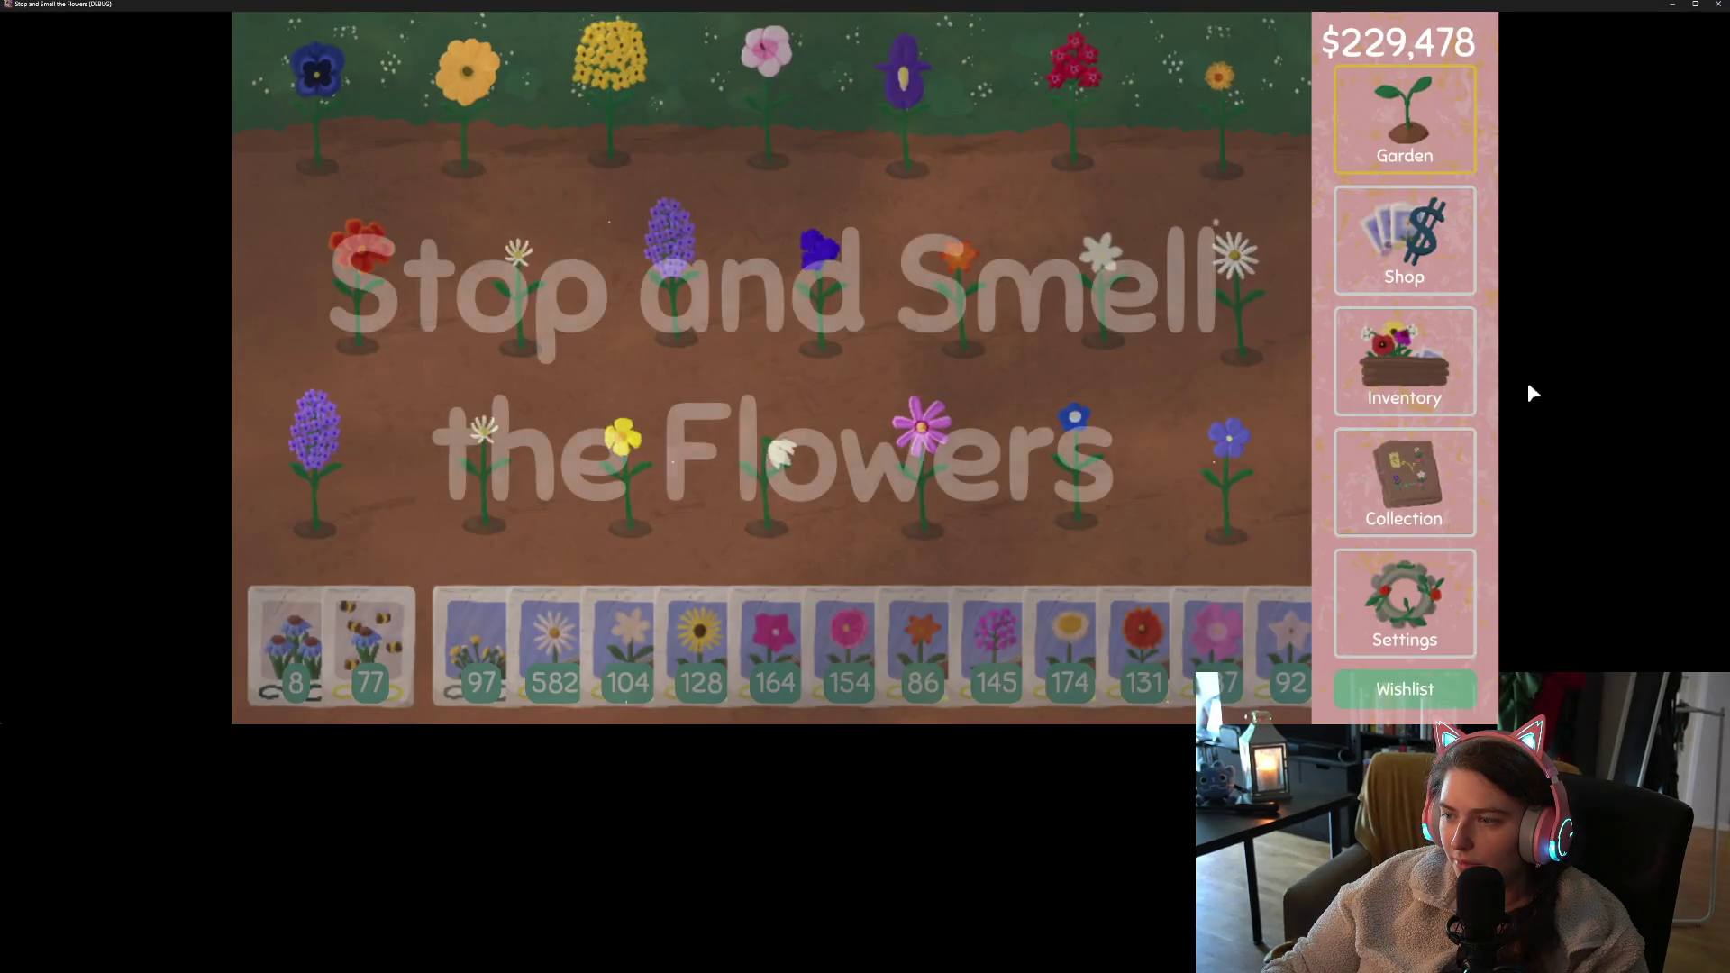
- Check flower tooltips in the inventory, open the seed shop, and move the game window lower
left_click(1404, 360)
mouse_move(957, 304)
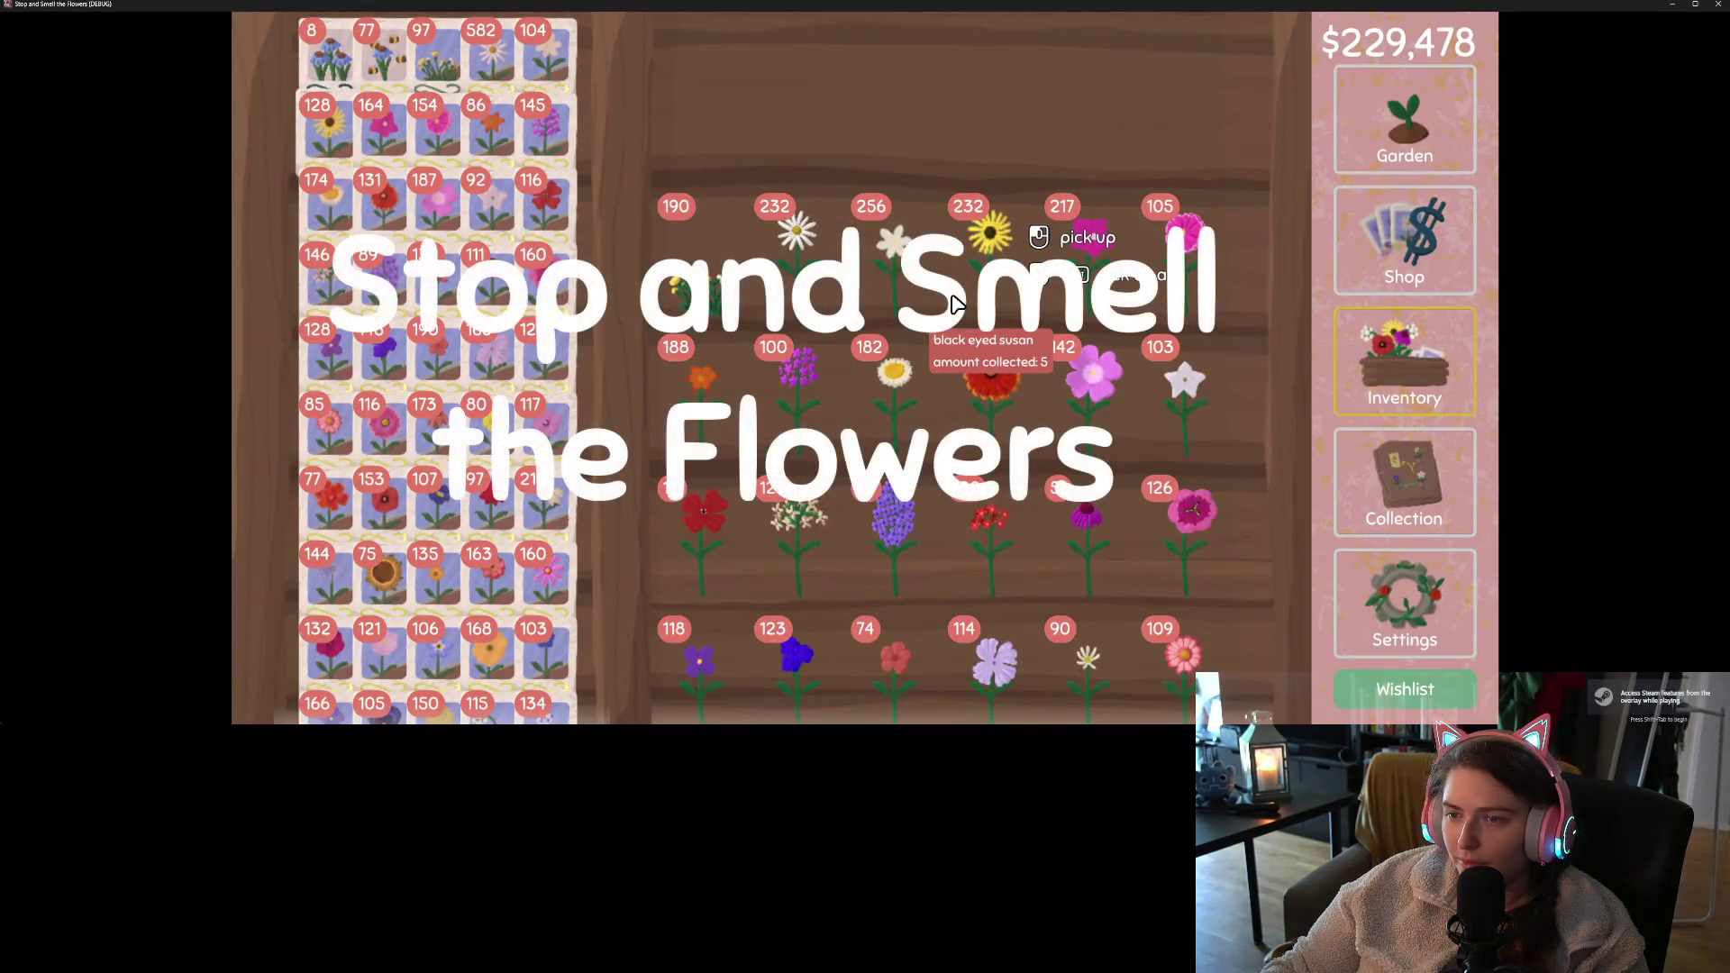
mouse_move(1186, 546)
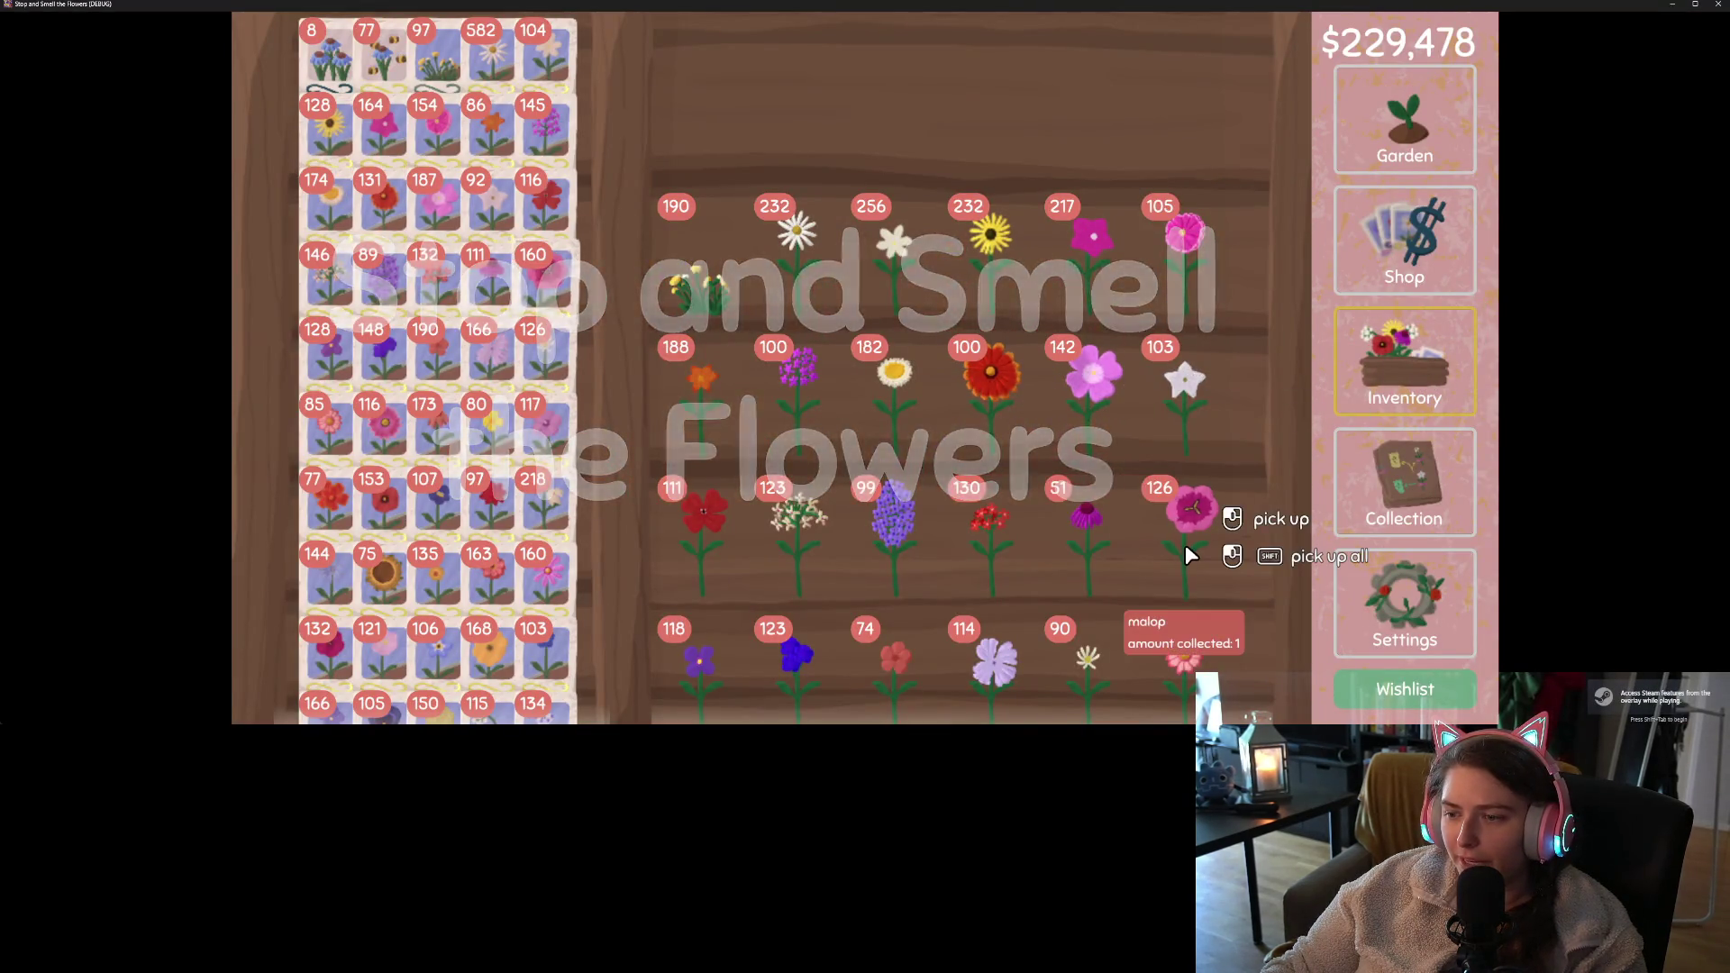
mouse_move(437, 398)
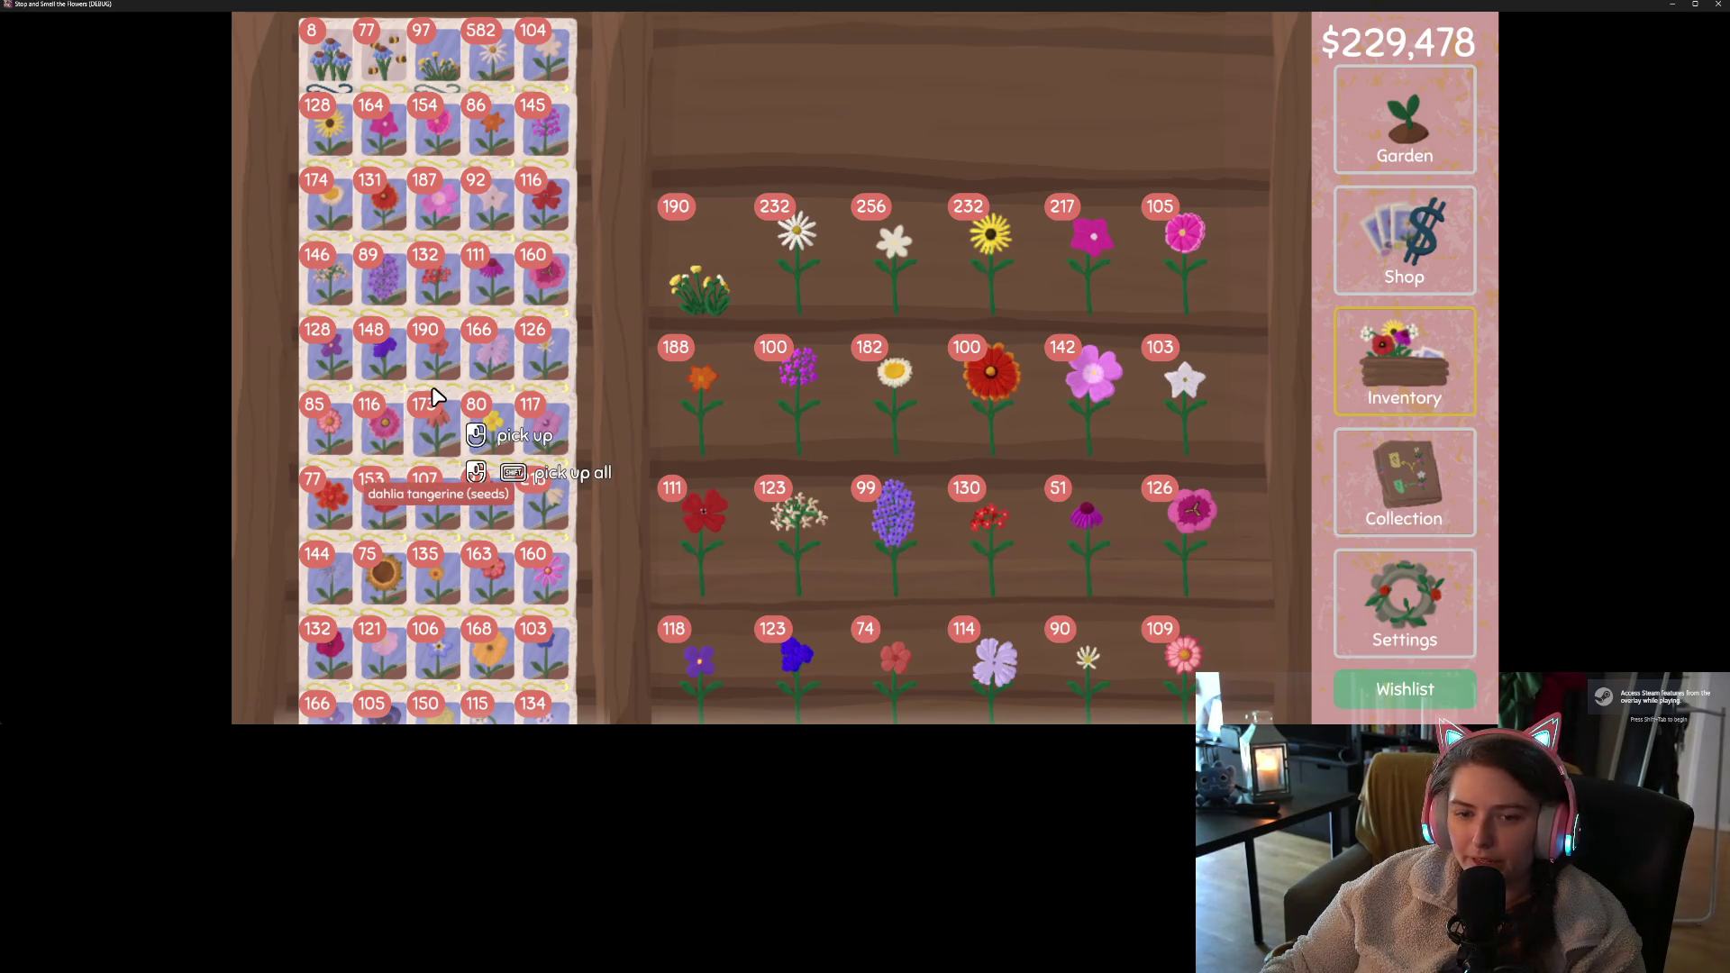
left_click(1445, 262)
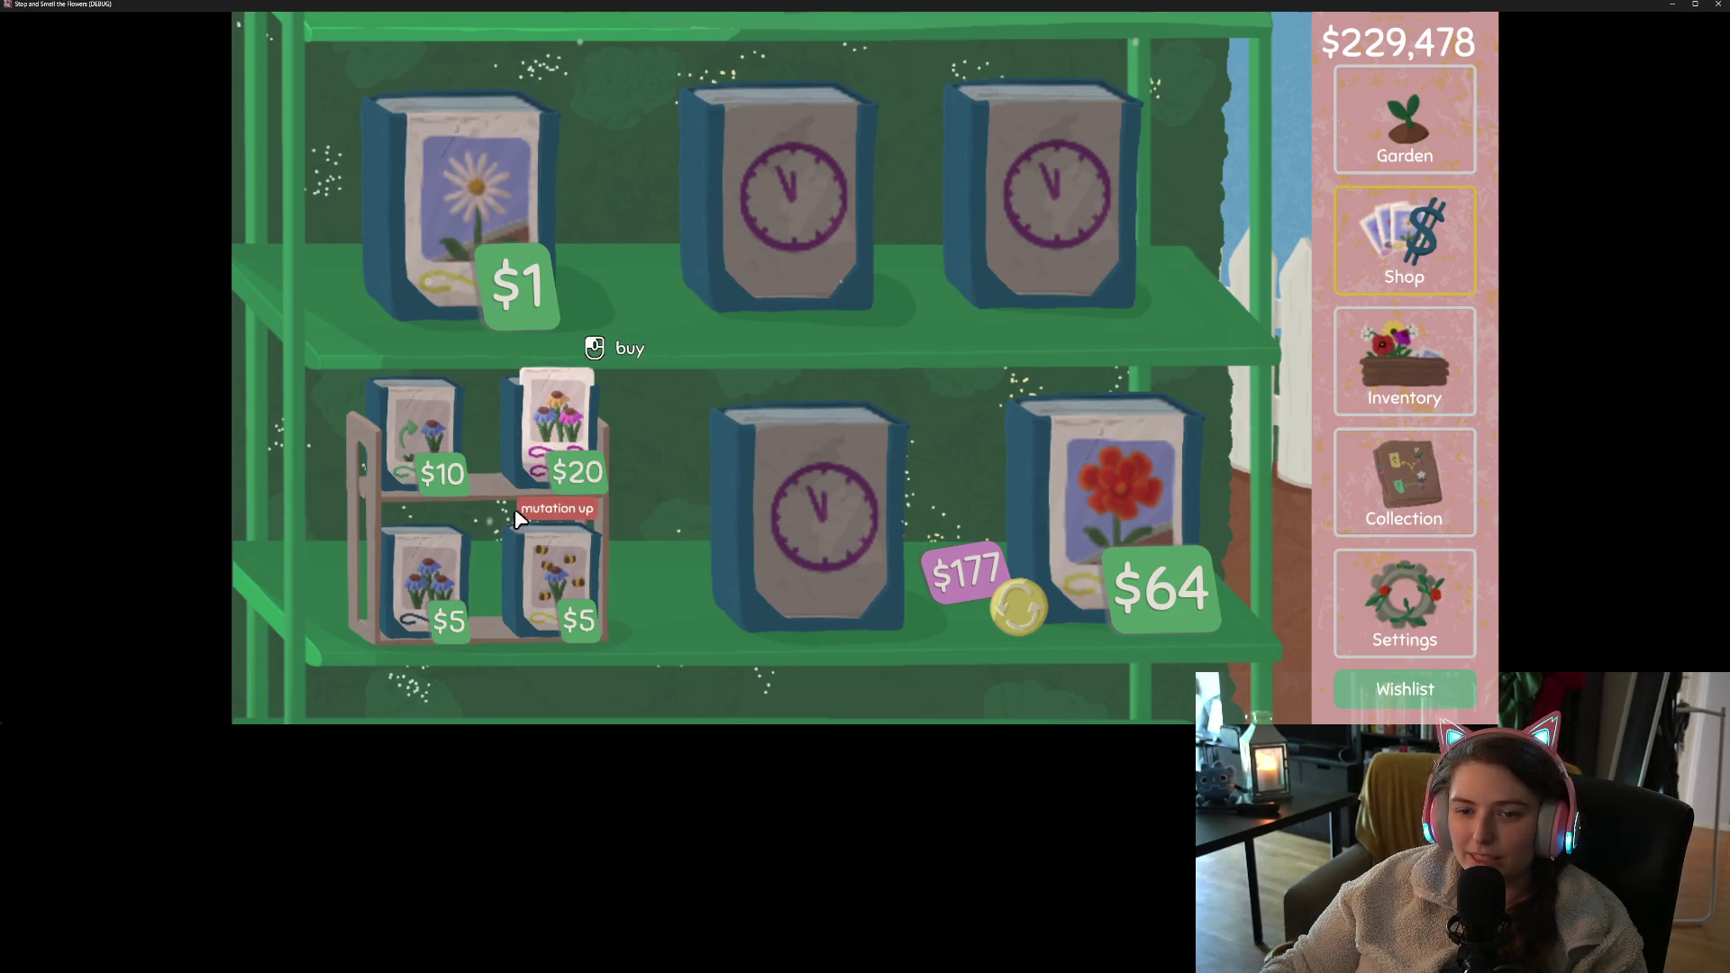
left_click_drag(986, 5, 992, 84)
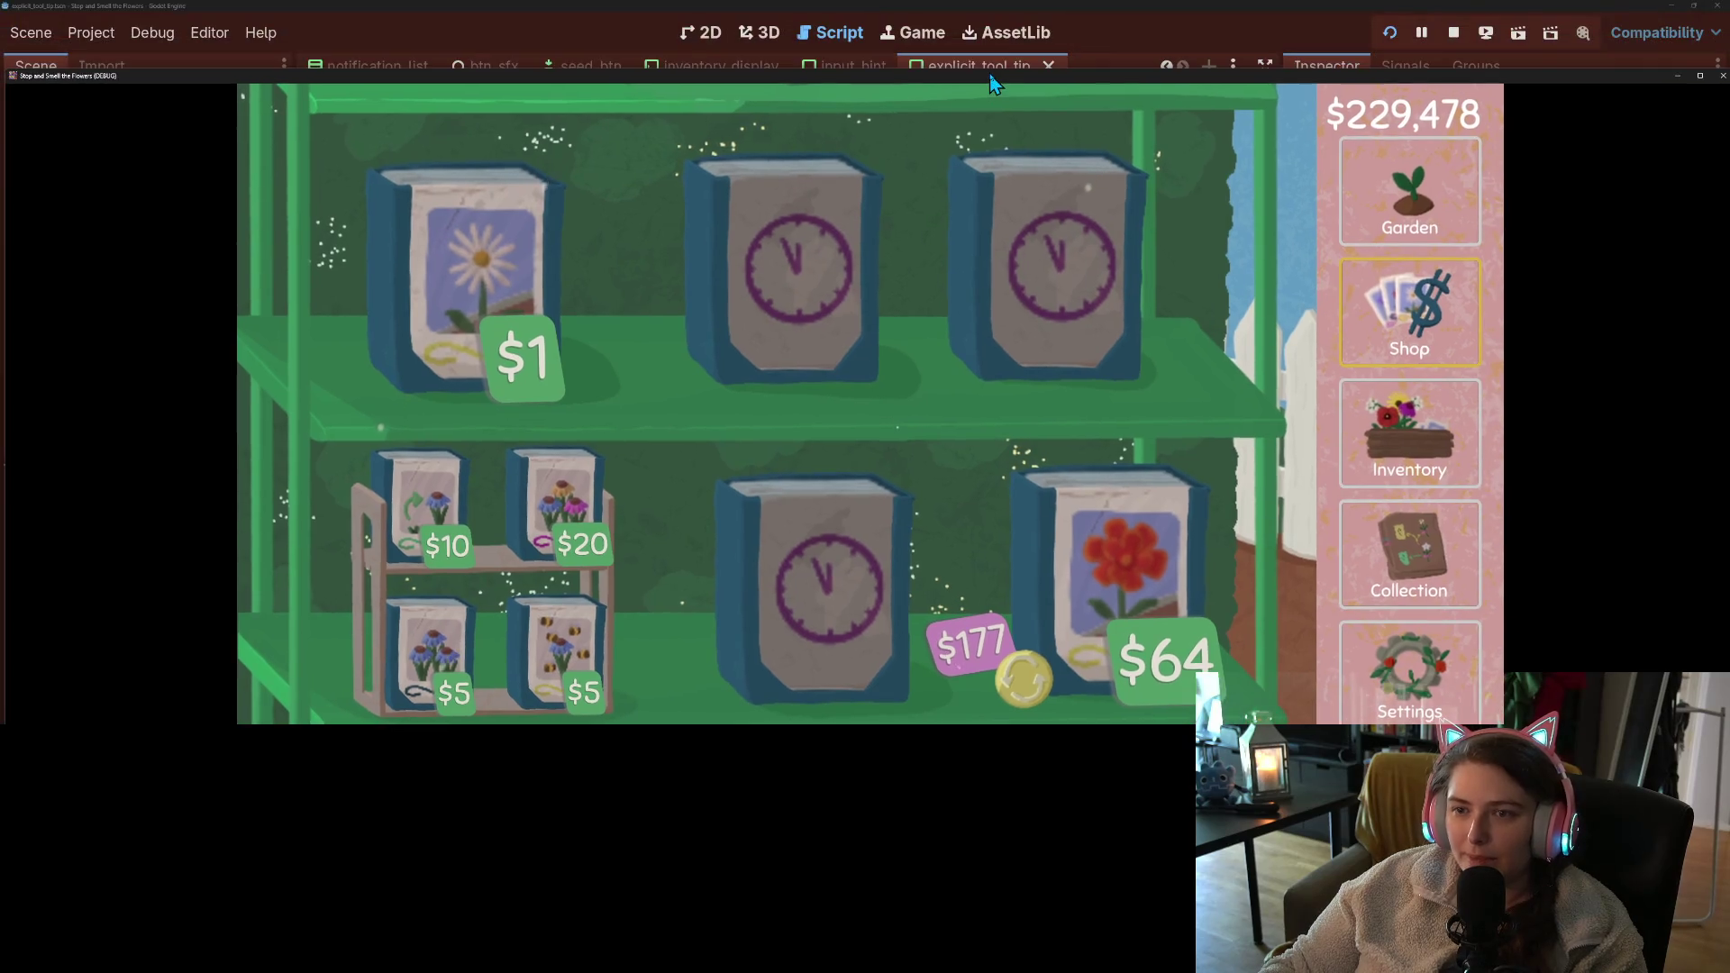
- Reposition and resize the game window, then scroll the inventory shelf checking hover tooltips
mouse_move(323, 79)
left_mouse_down()
mouse_move(8, 5)
mouse_move(35, 5)
mouse_move(4, 726)
left_mouse_up()
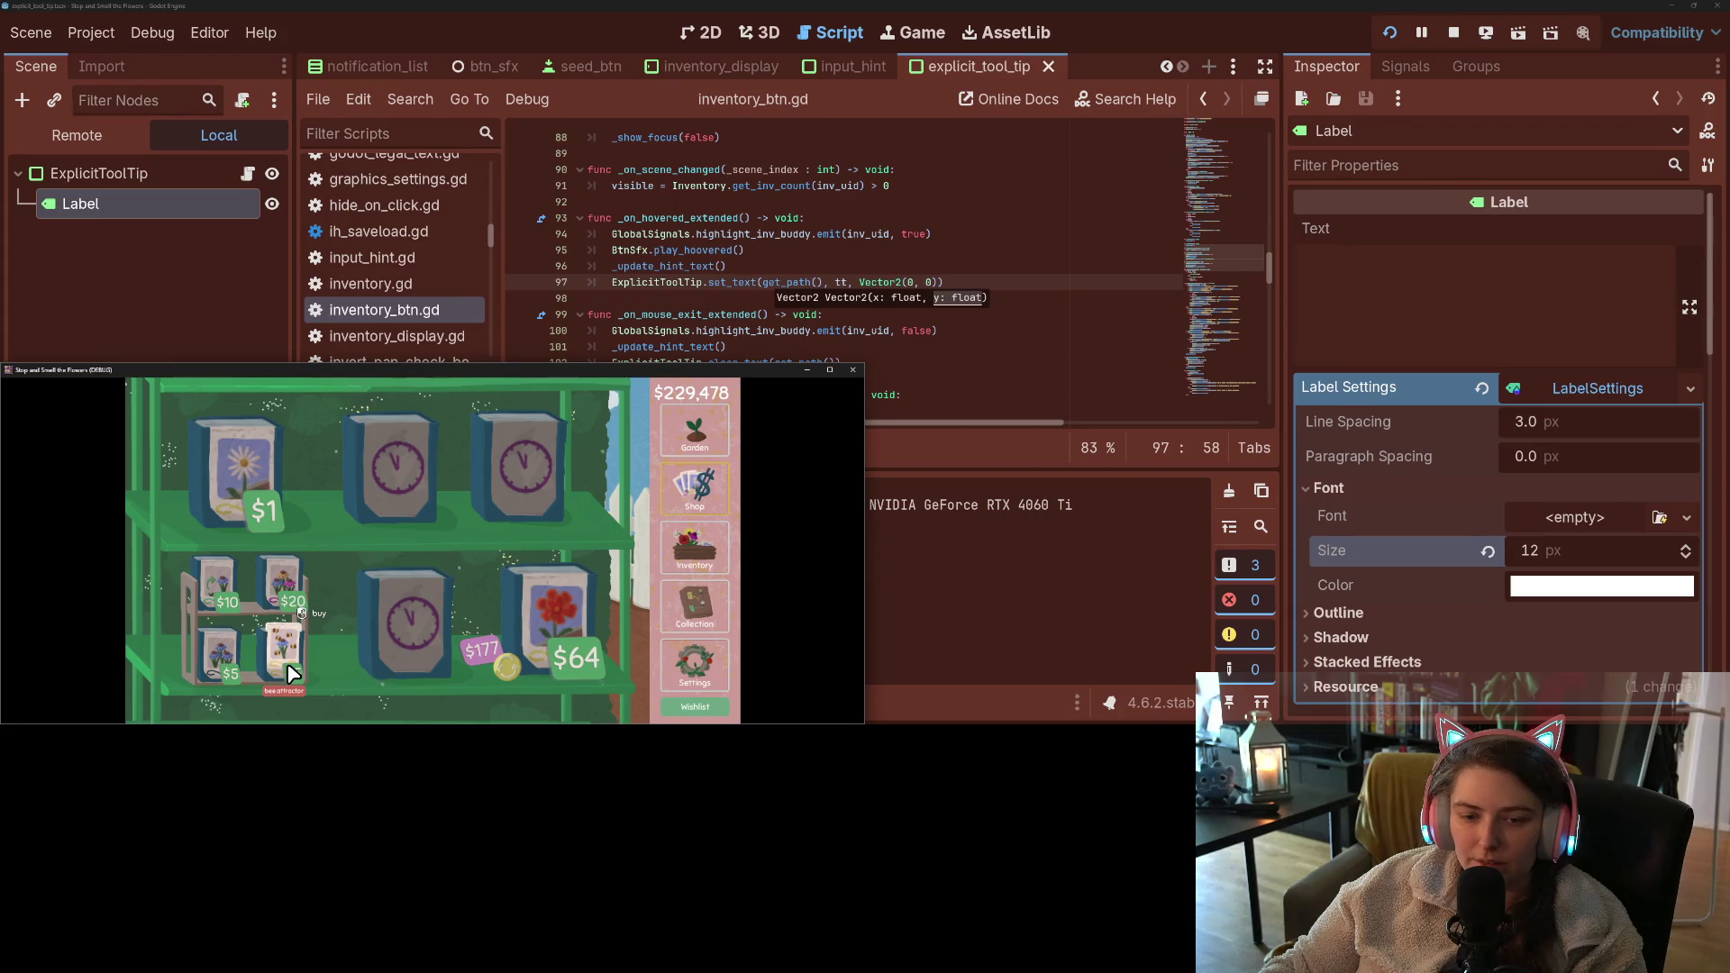
left_click(695, 546)
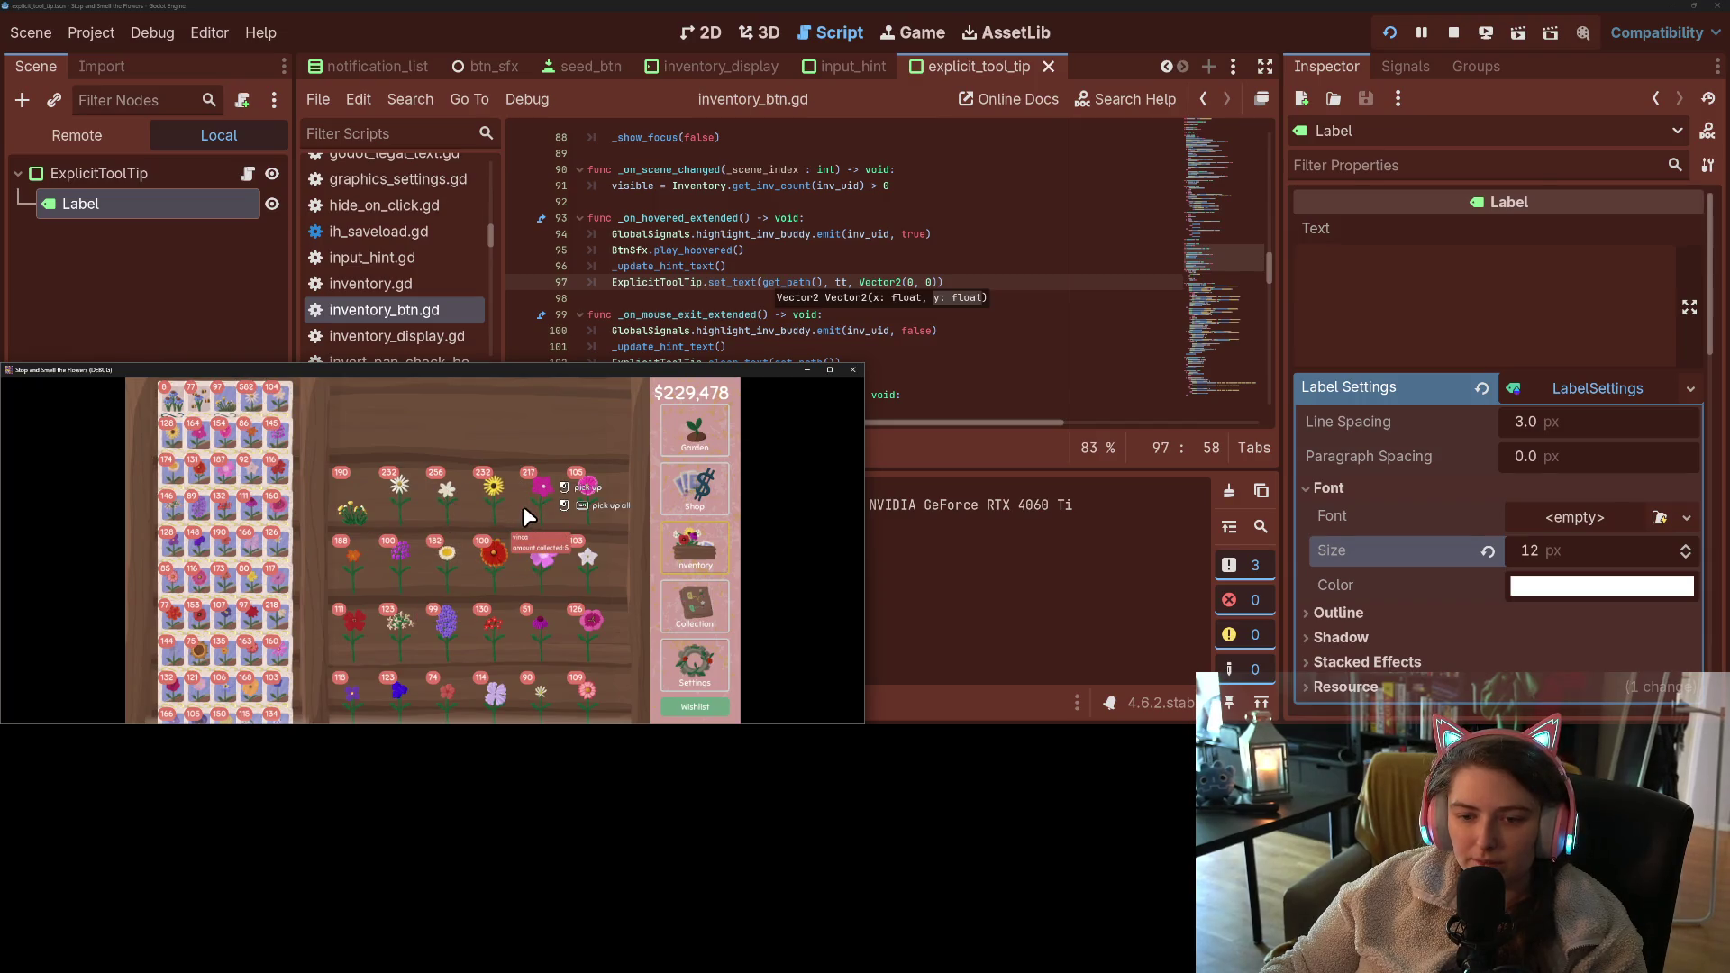
left_click_drag(865, 541, 1729, 541)
left_click_drag(202, 479, 1112, 495)
left_click_drag(1352, 369, 646, 202)
mouse_move(703, 455)
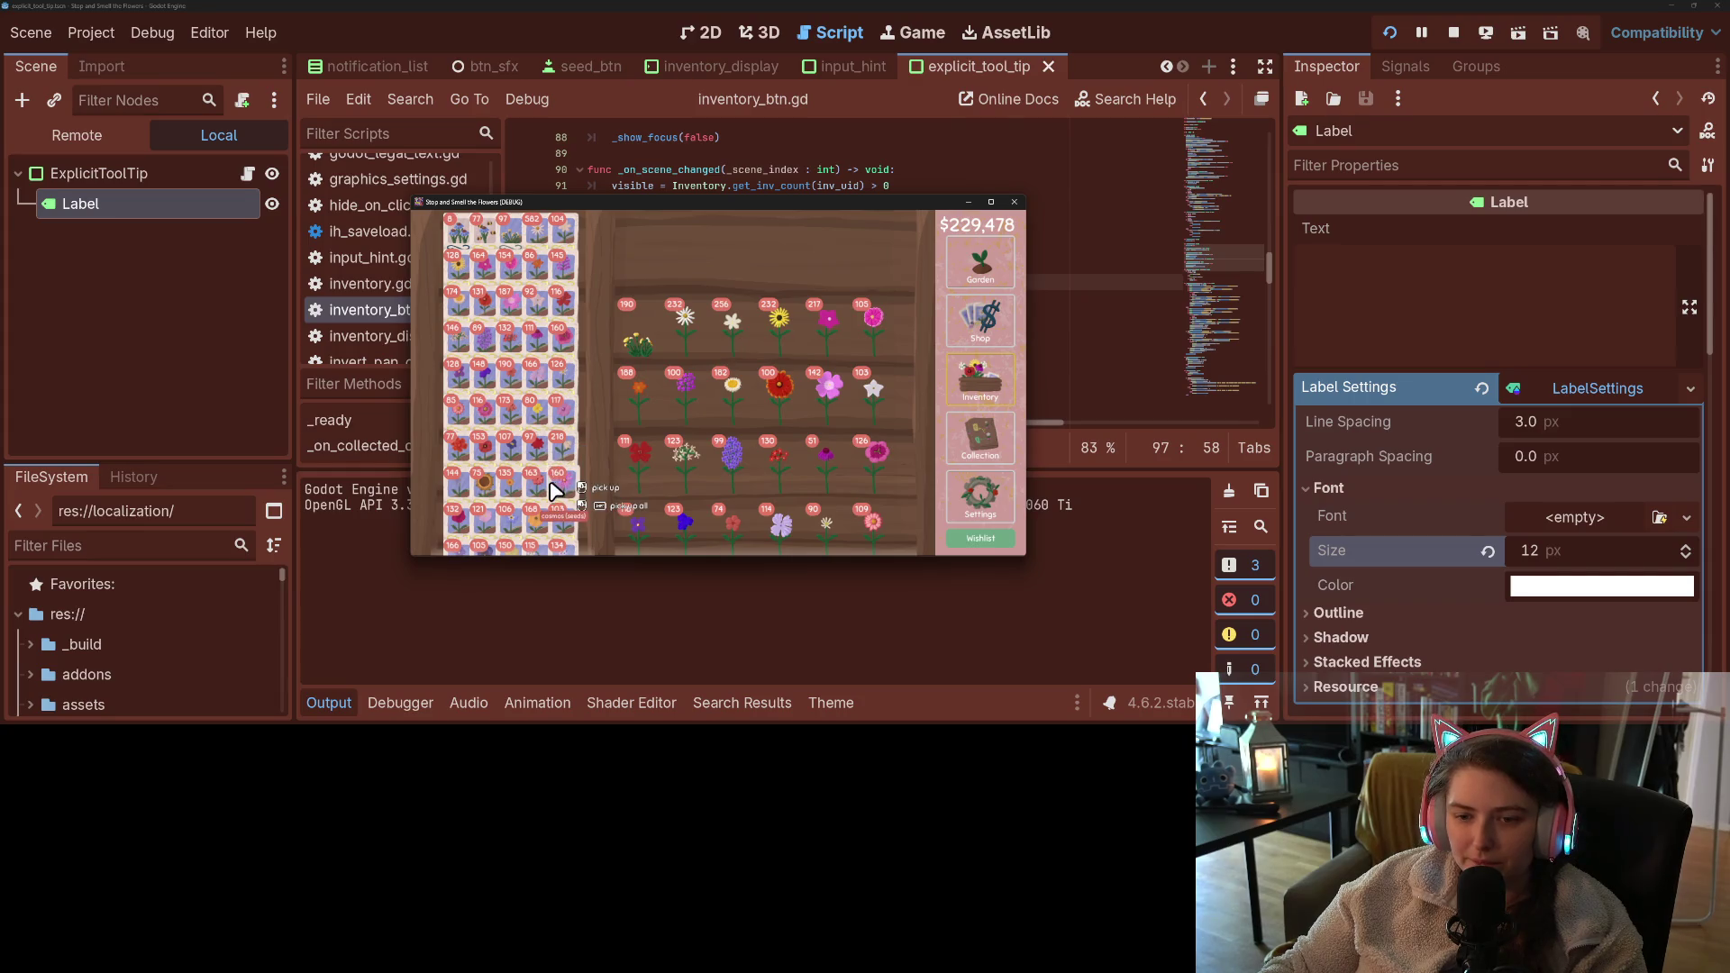
scroll(557, 496, "down", 3)
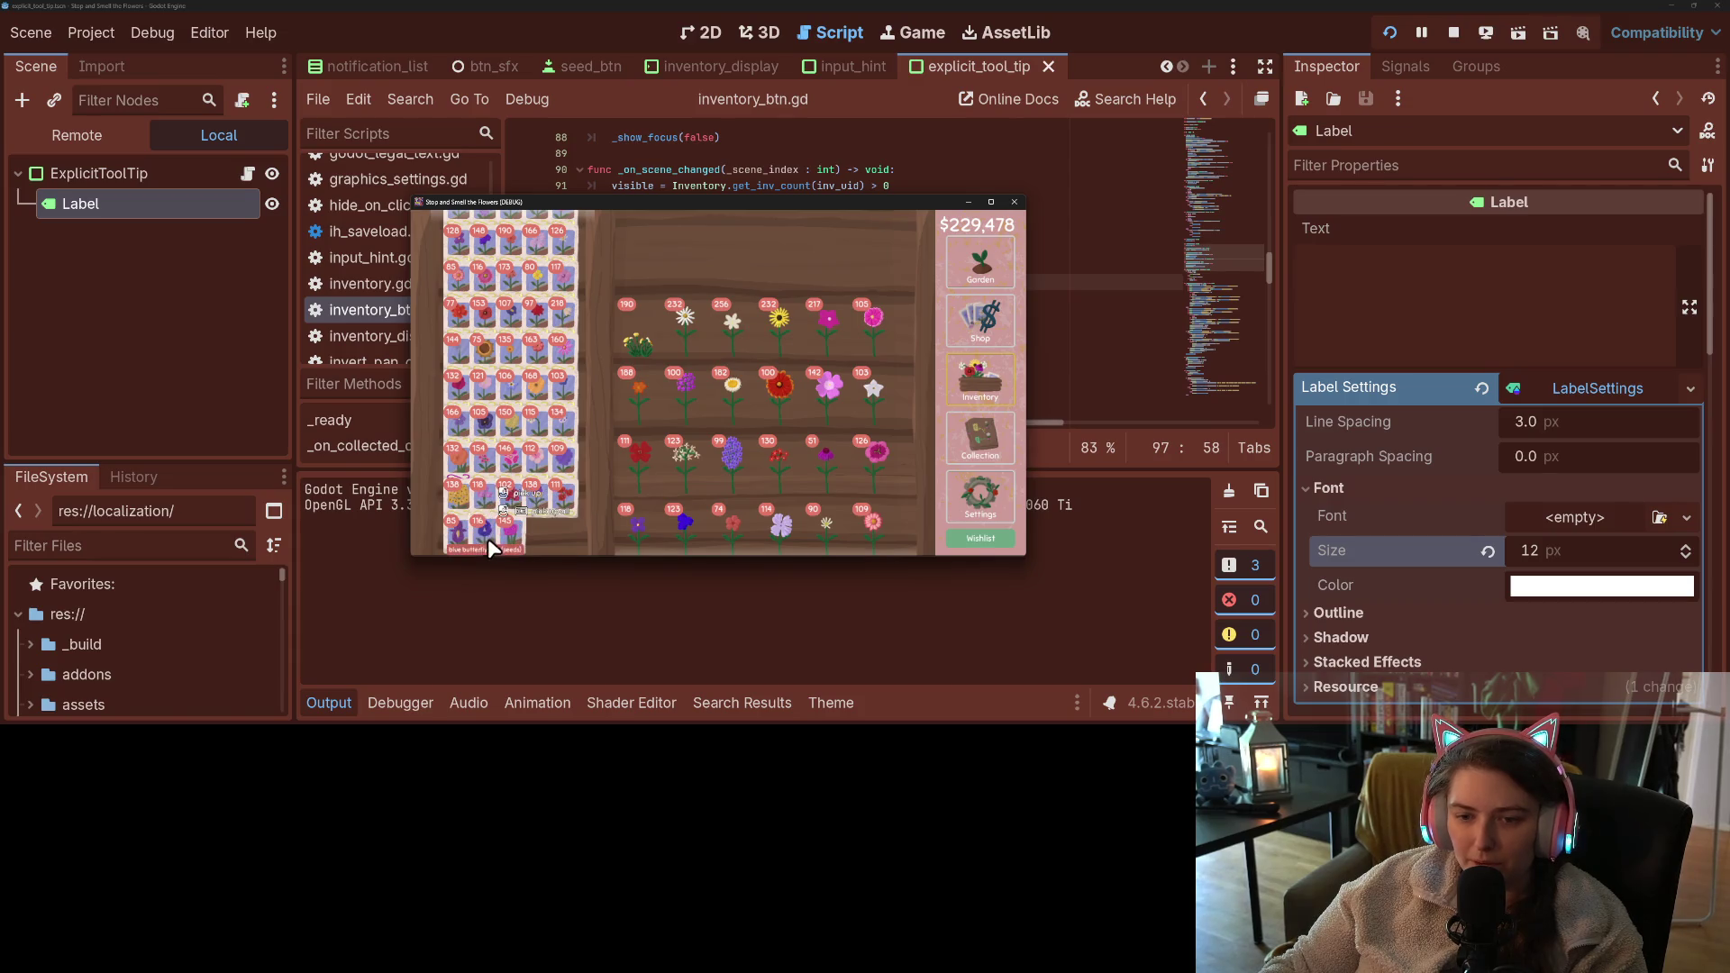
scroll(502, 431, "up", 2)
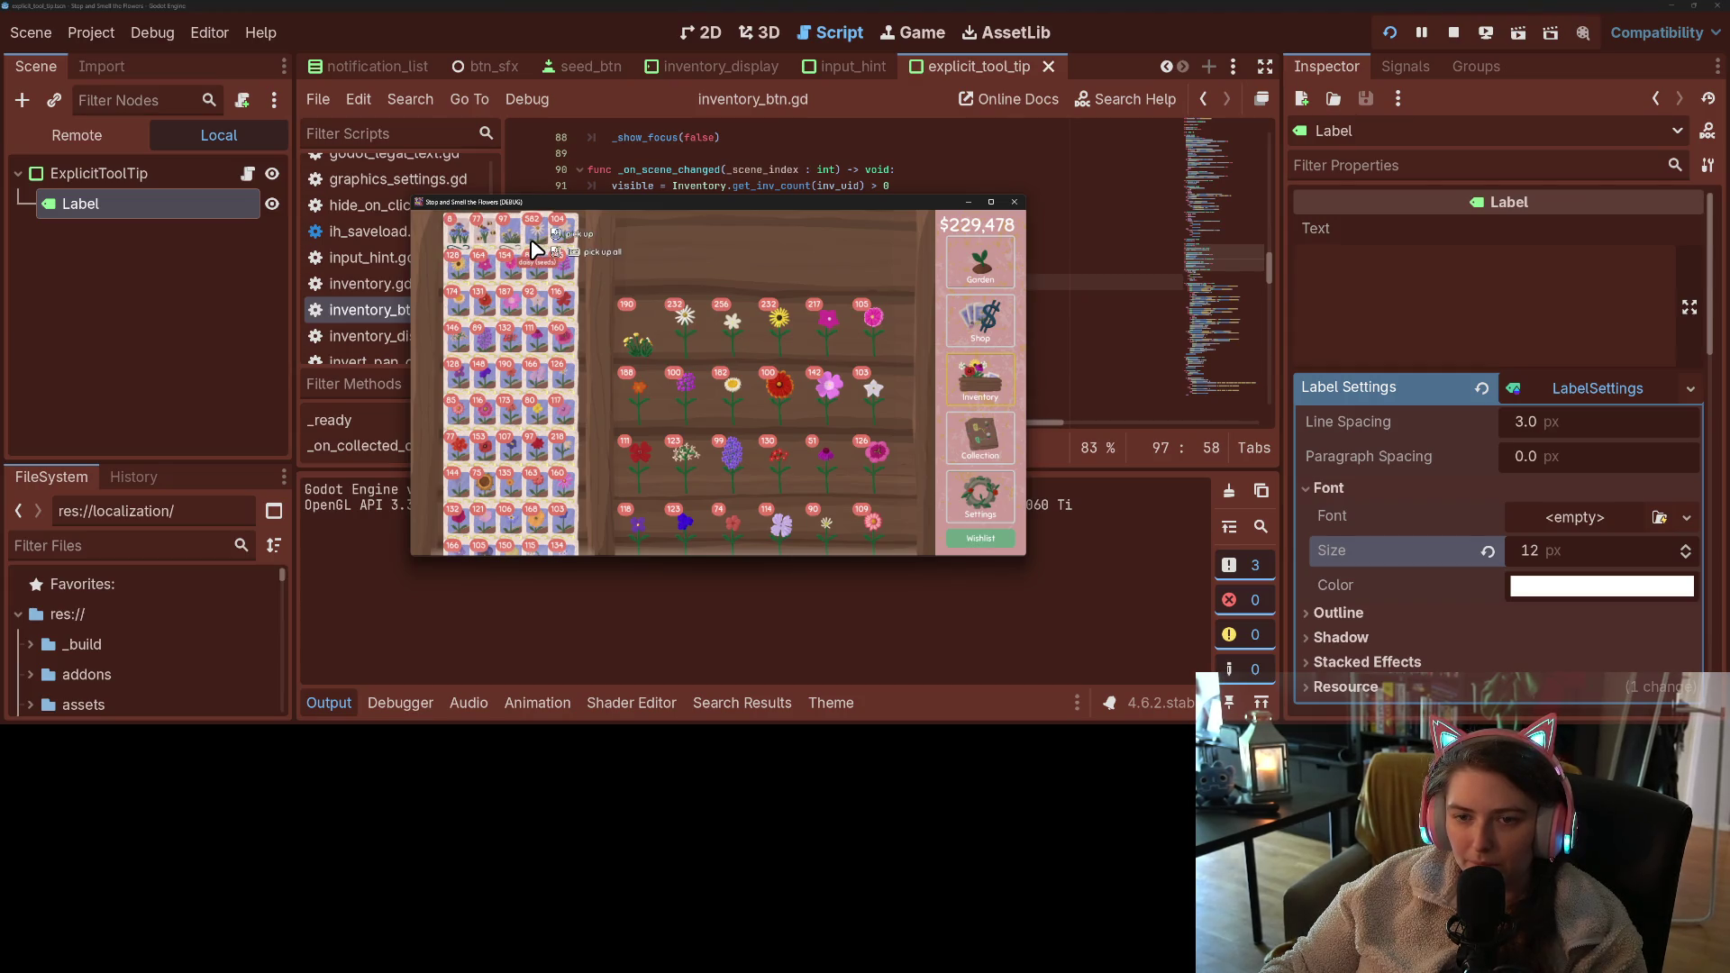
- Buy four seed packs, switch between shop and inventory, pick up a flower, then close the game
left_click(996, 340)
left_click(569, 433)
left_click(500, 424)
left_click(500, 424)
left_click(971, 377)
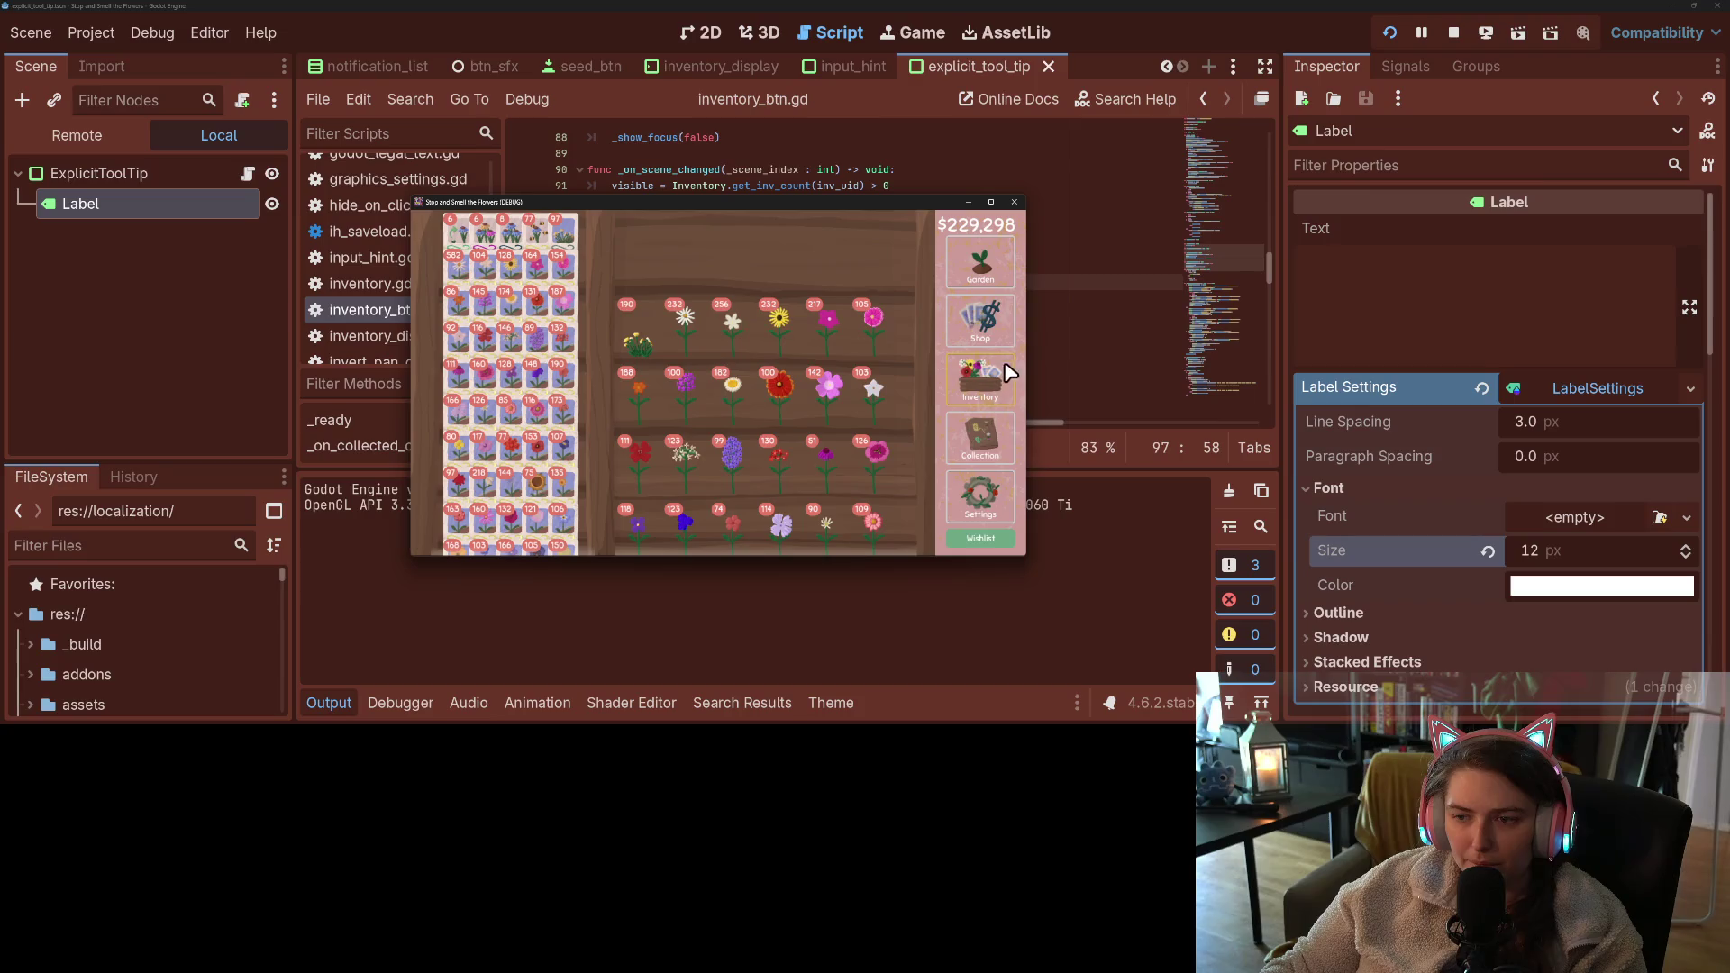
left_click(980, 320)
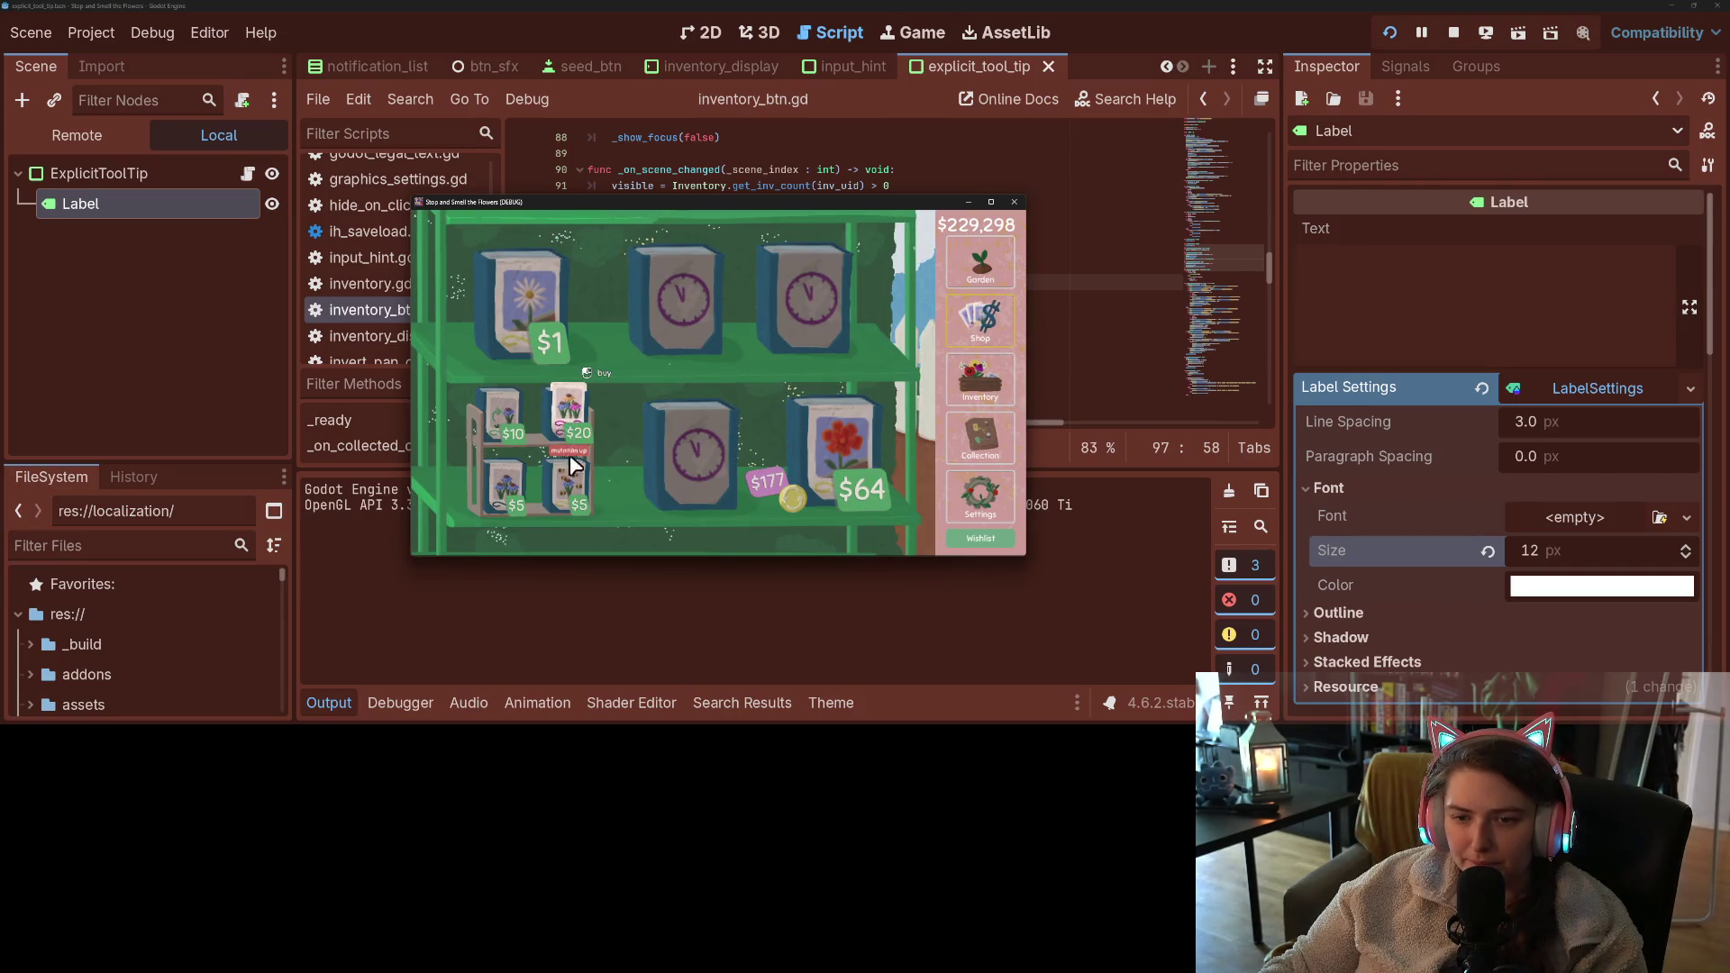
left_click(981, 378)
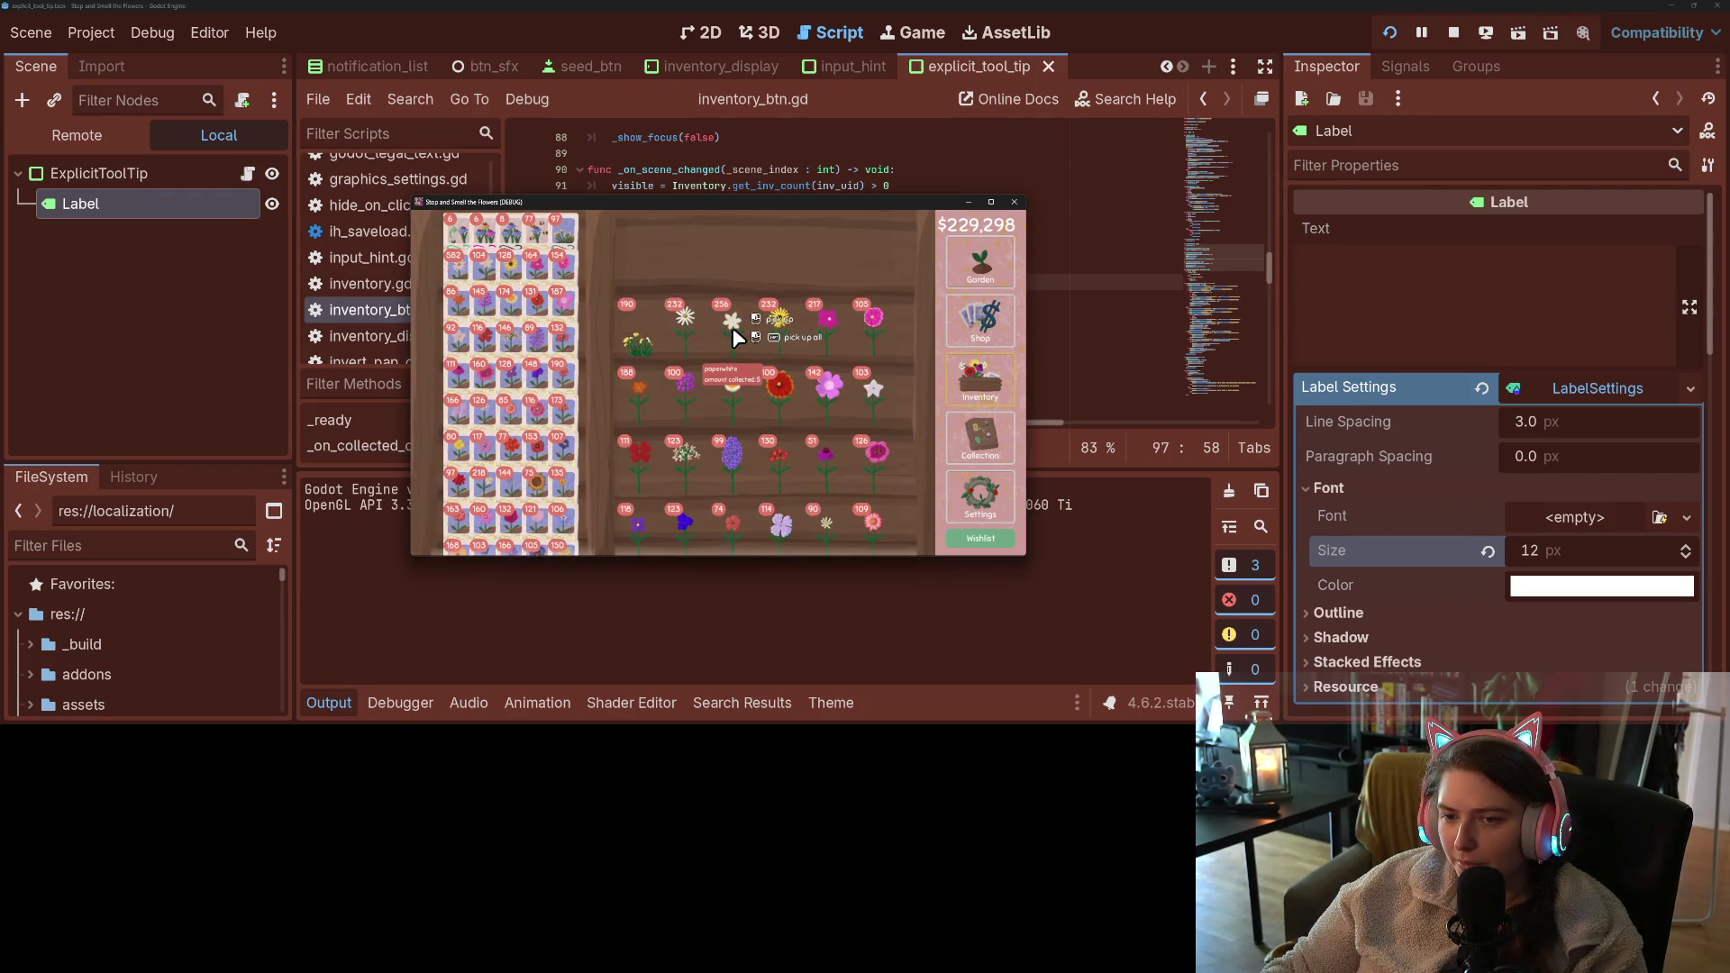
left_click(833, 404)
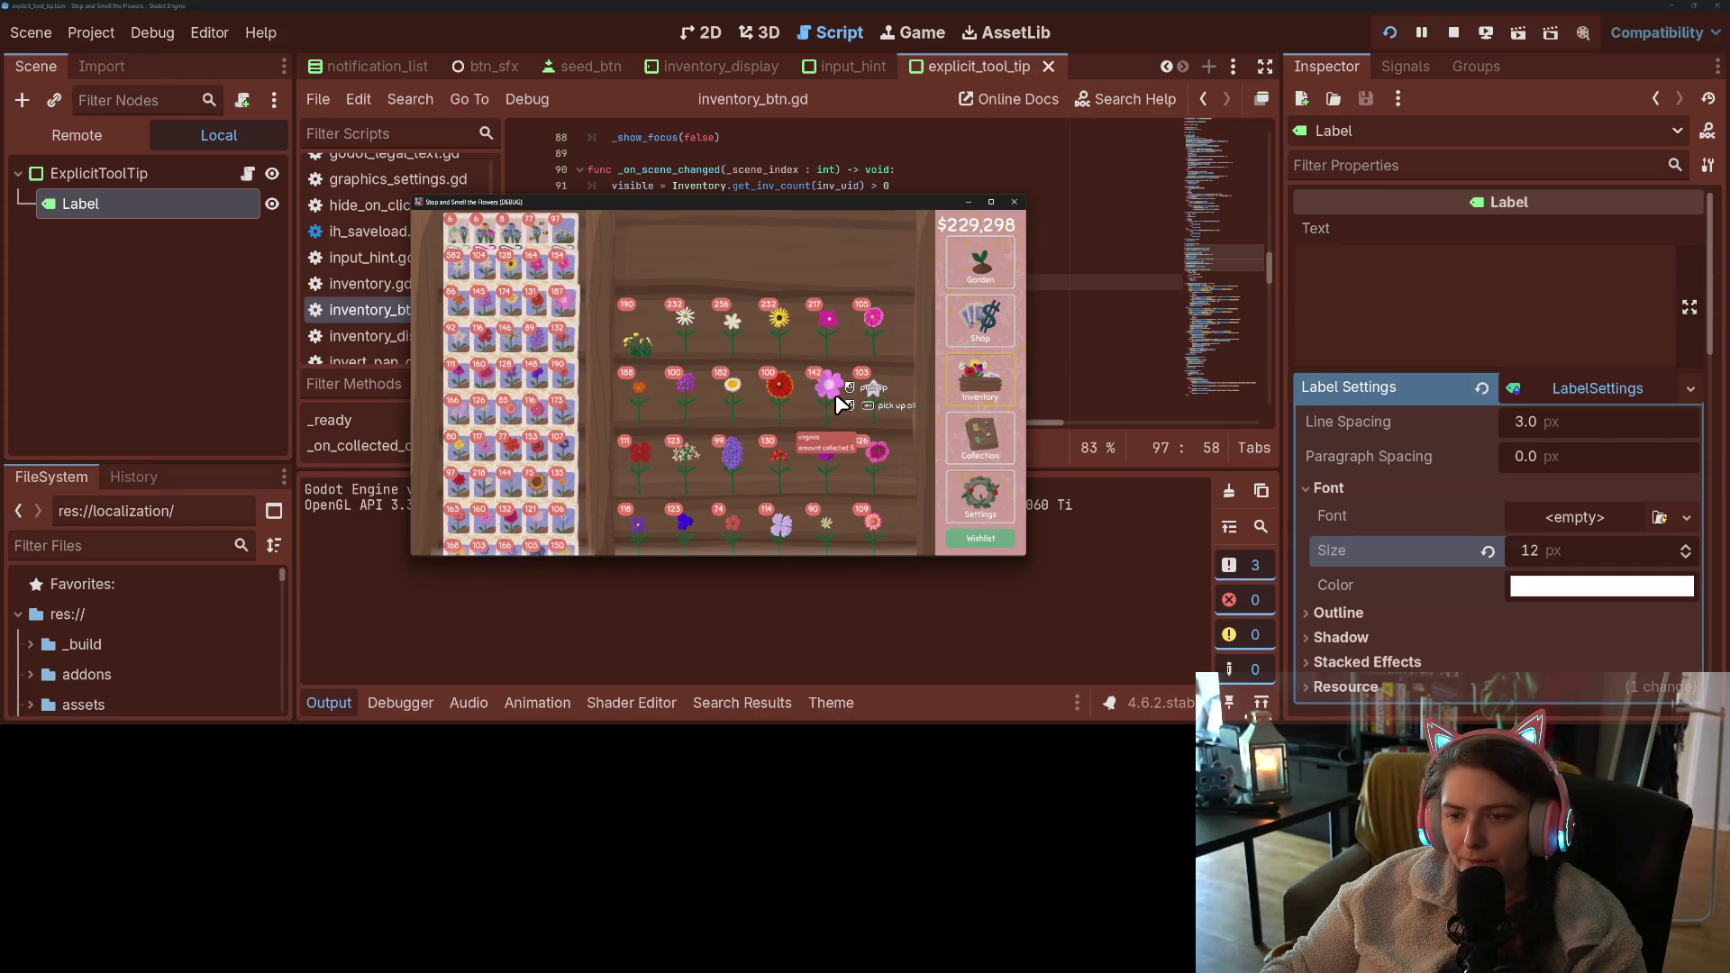
left_click(1015, 202)
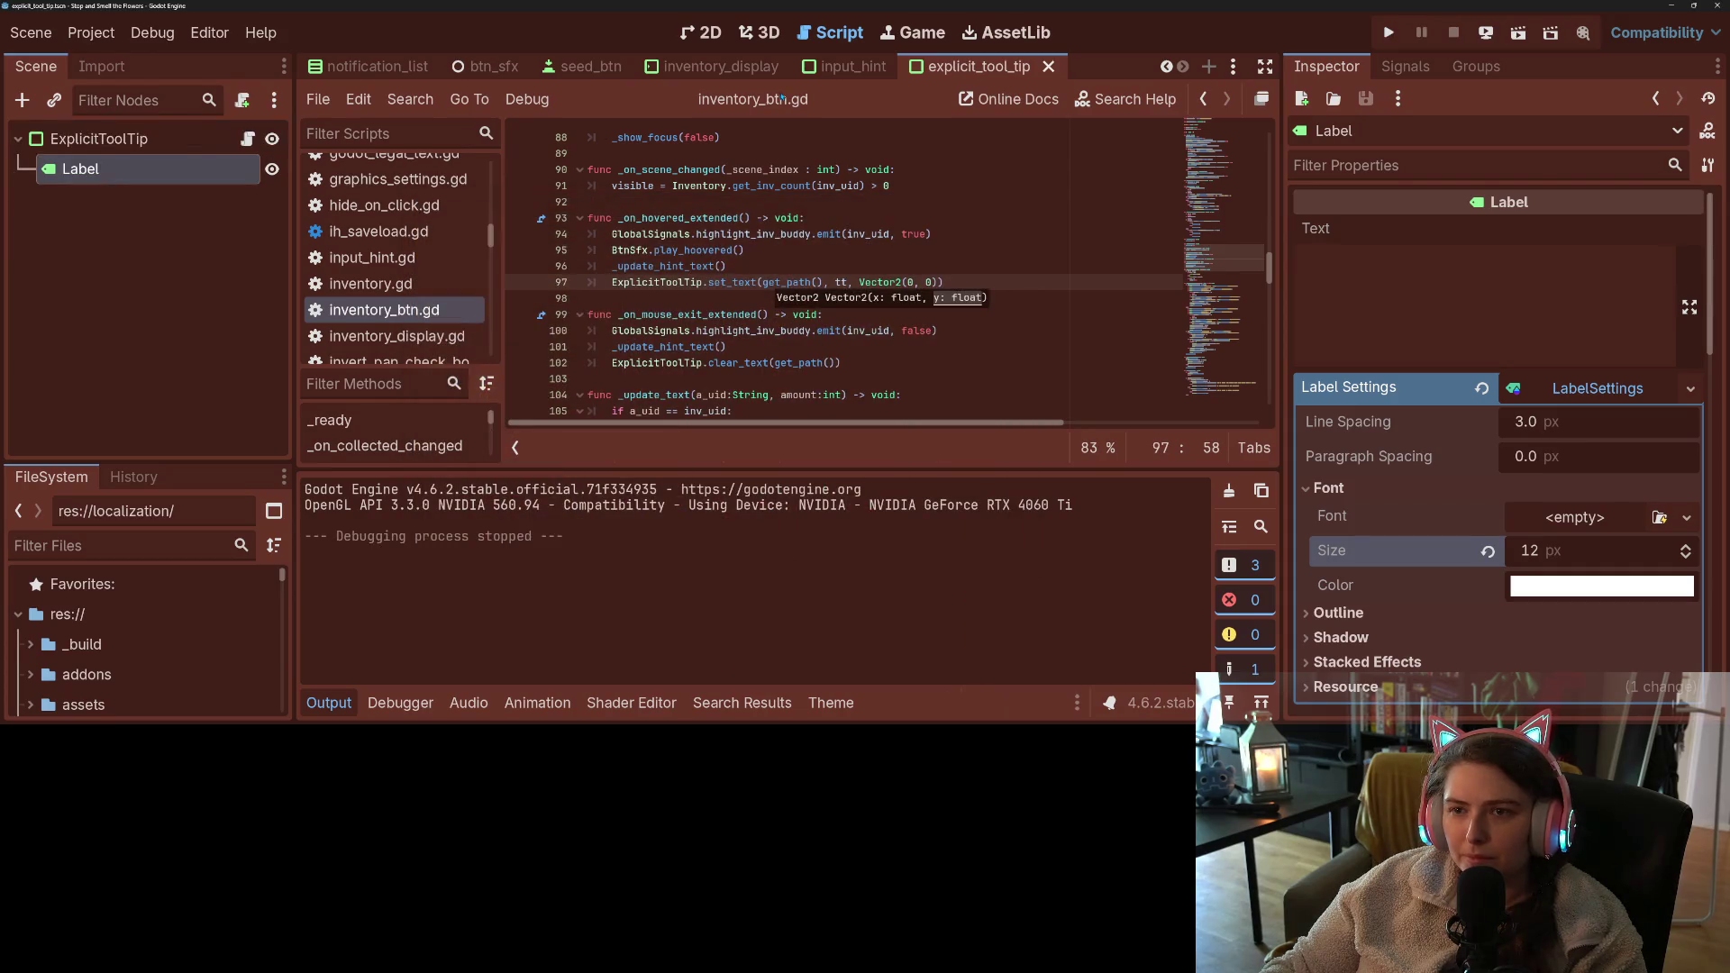
- Set the InputHint scene's Z Index to 12, return to explicit_tool_tip, and run the game
left_click(853, 66)
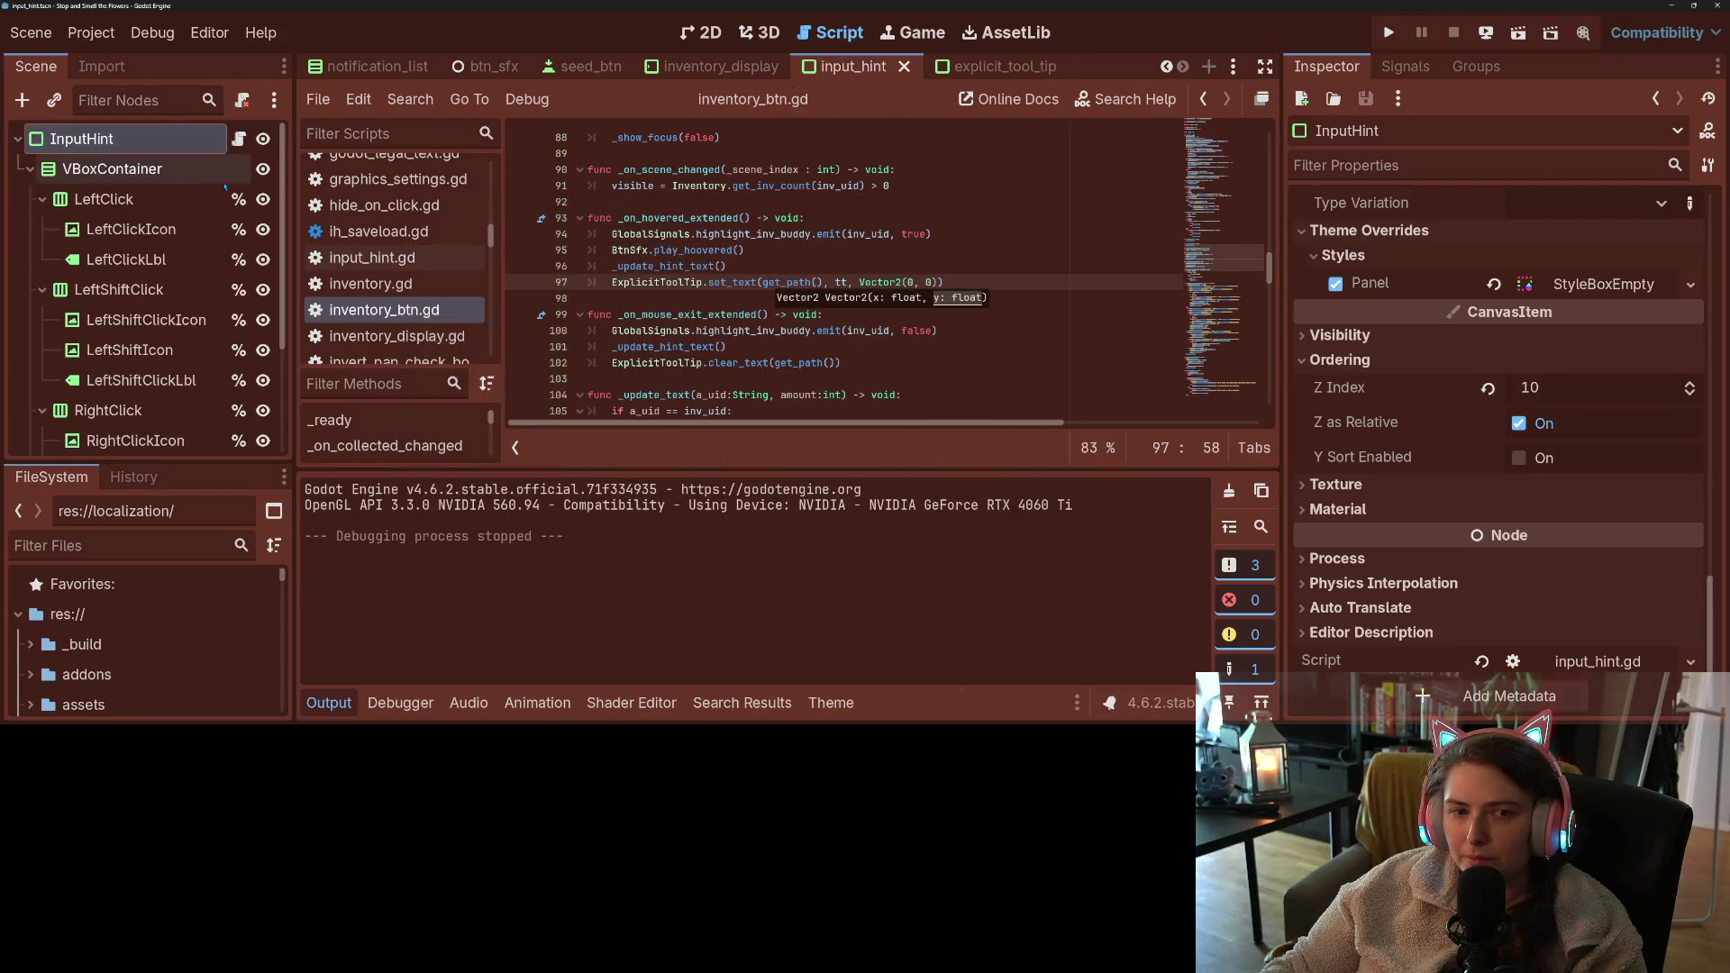
left_click(1691, 384)
left_click(1691, 384)
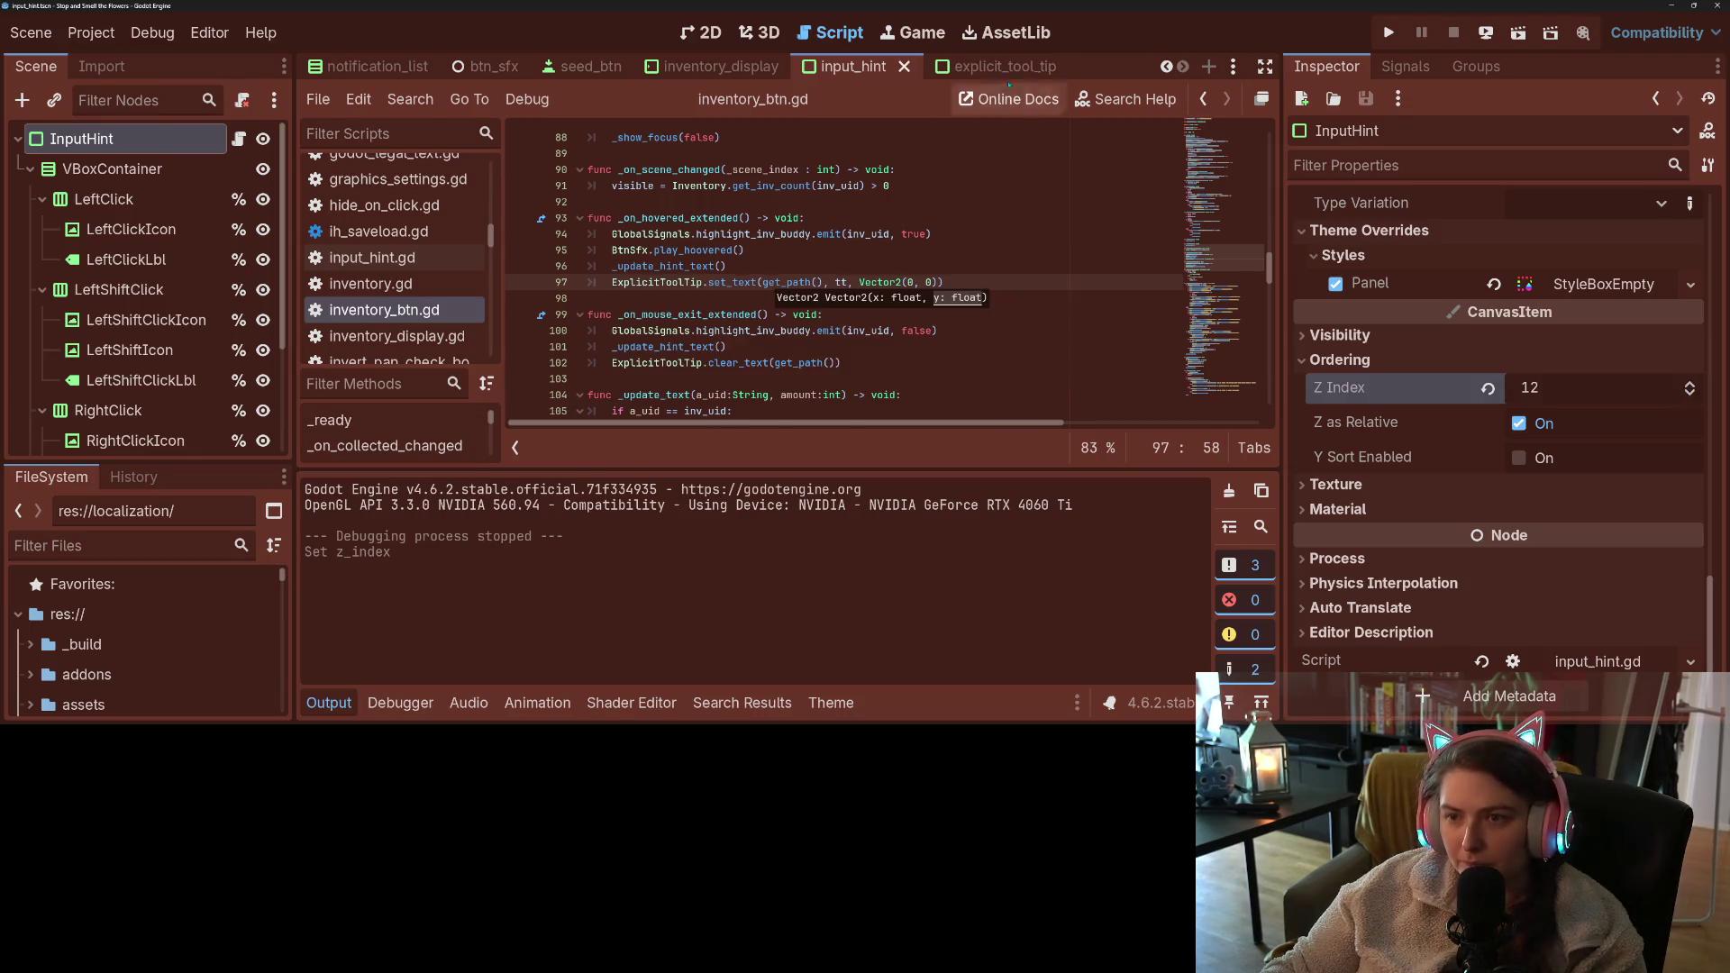
left_click(980, 66)
left_click(1389, 33)
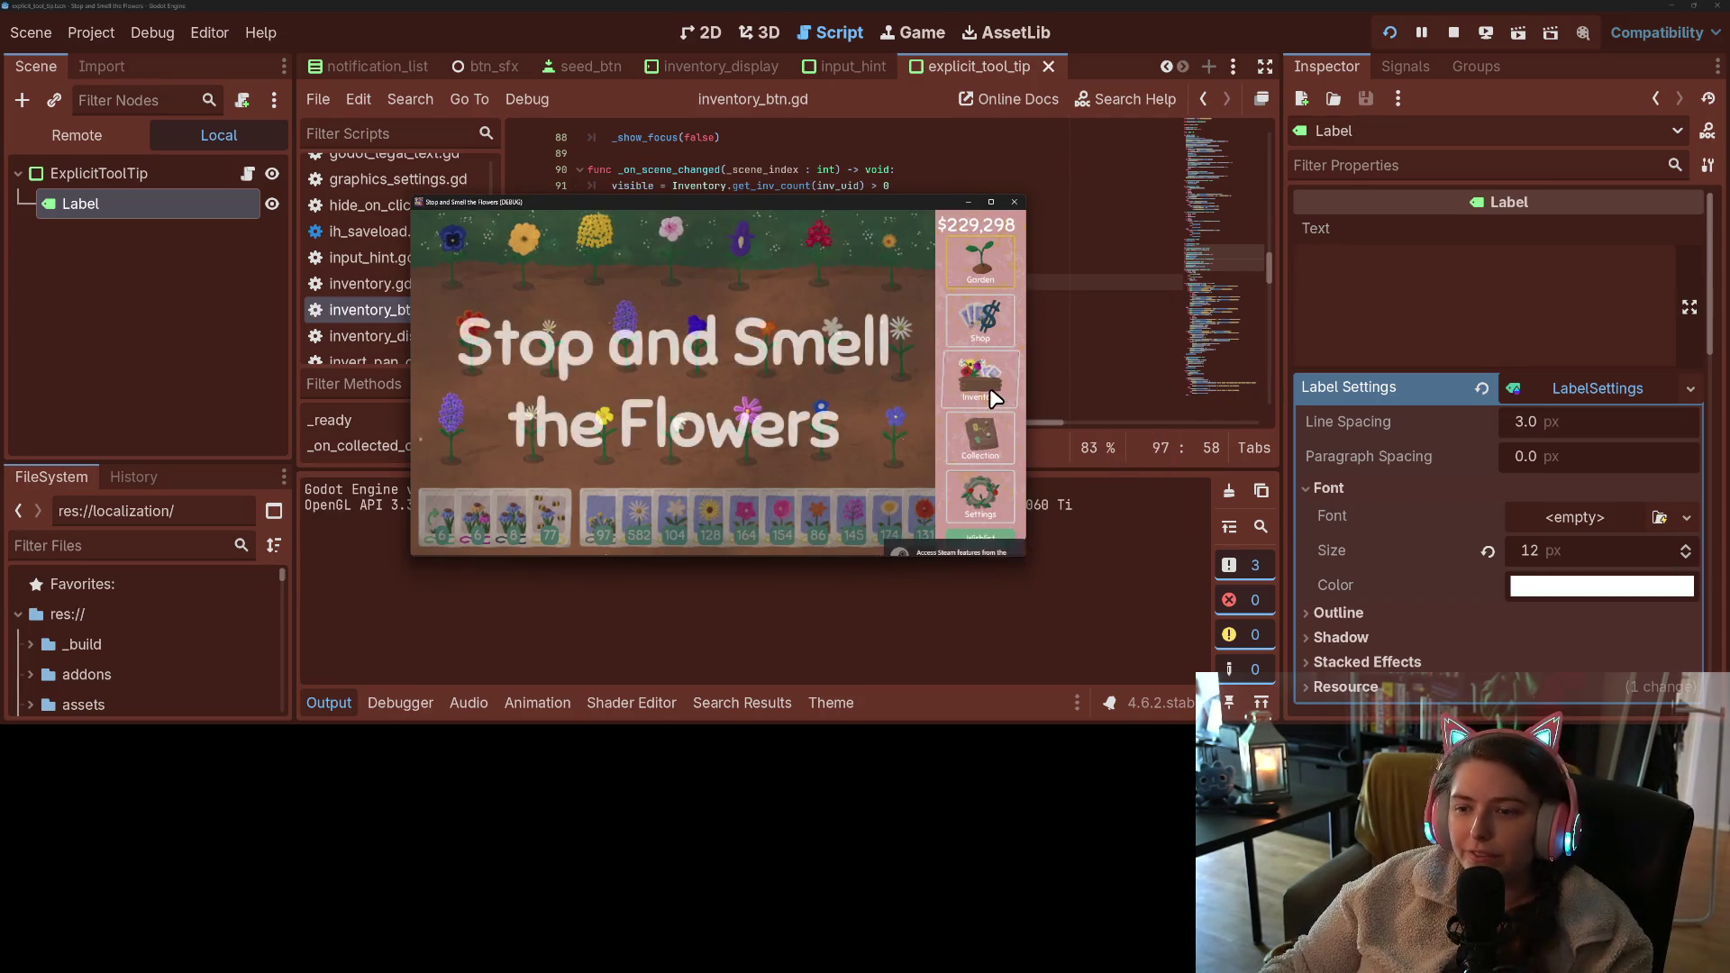
- Open the game's inventory, pick up and replace a catchfly, then visit the shop and come back
left_click(985, 383)
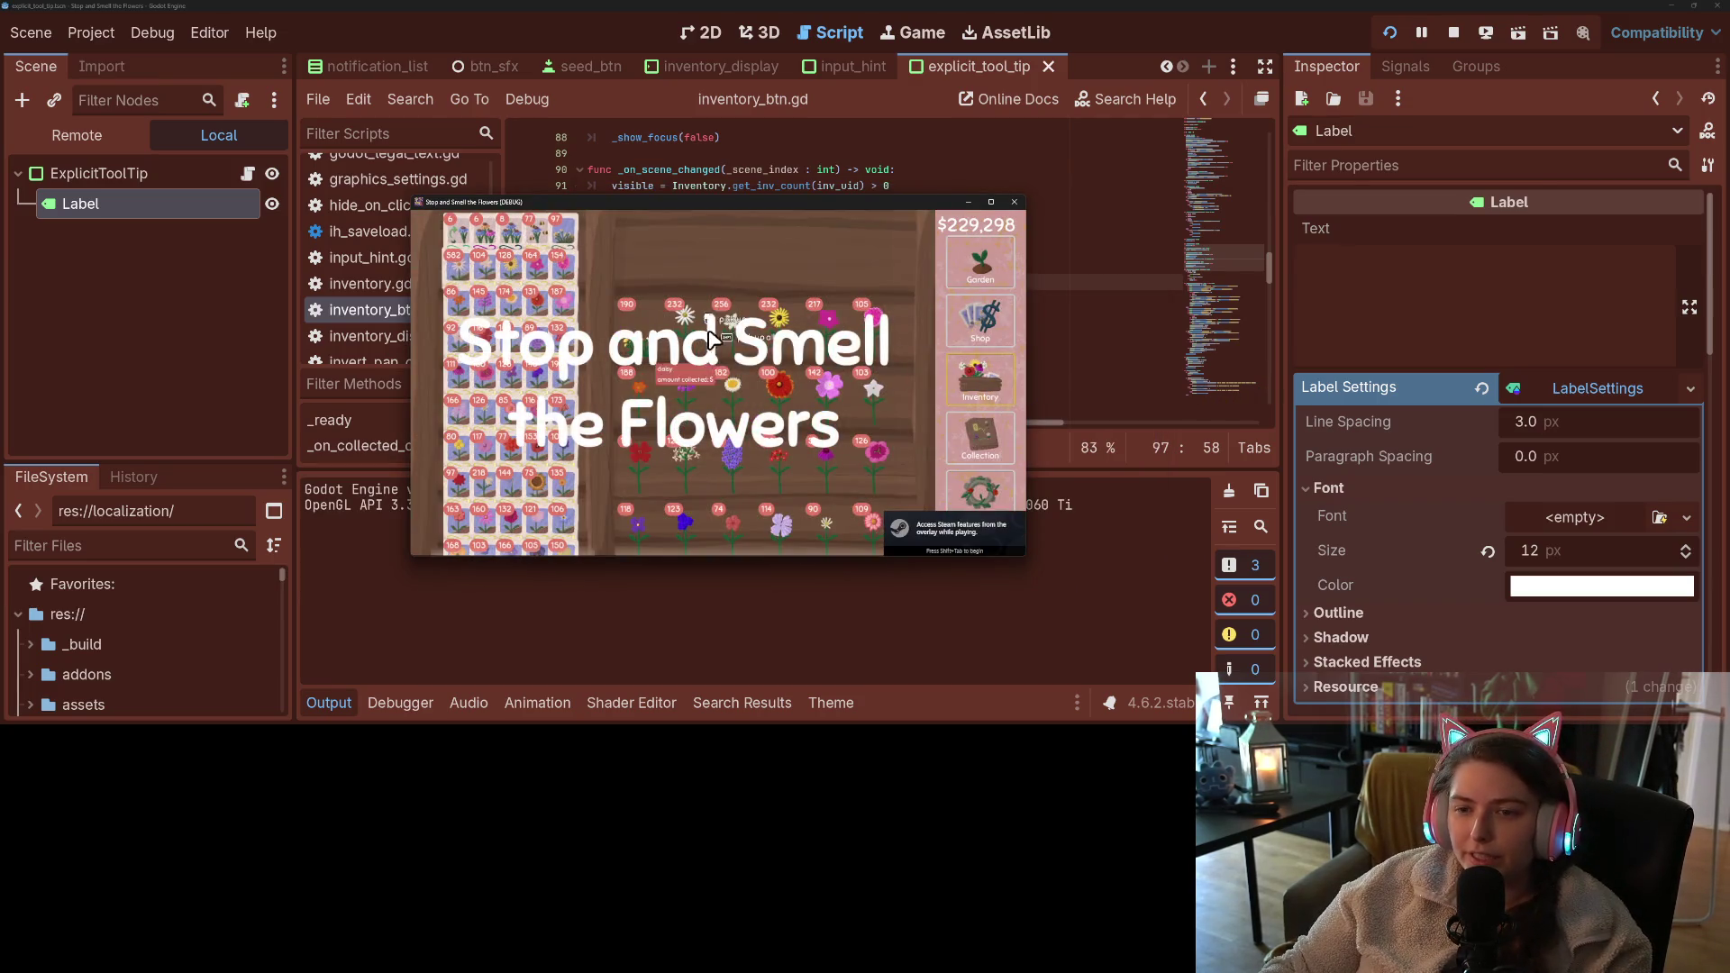
left_click(779, 410)
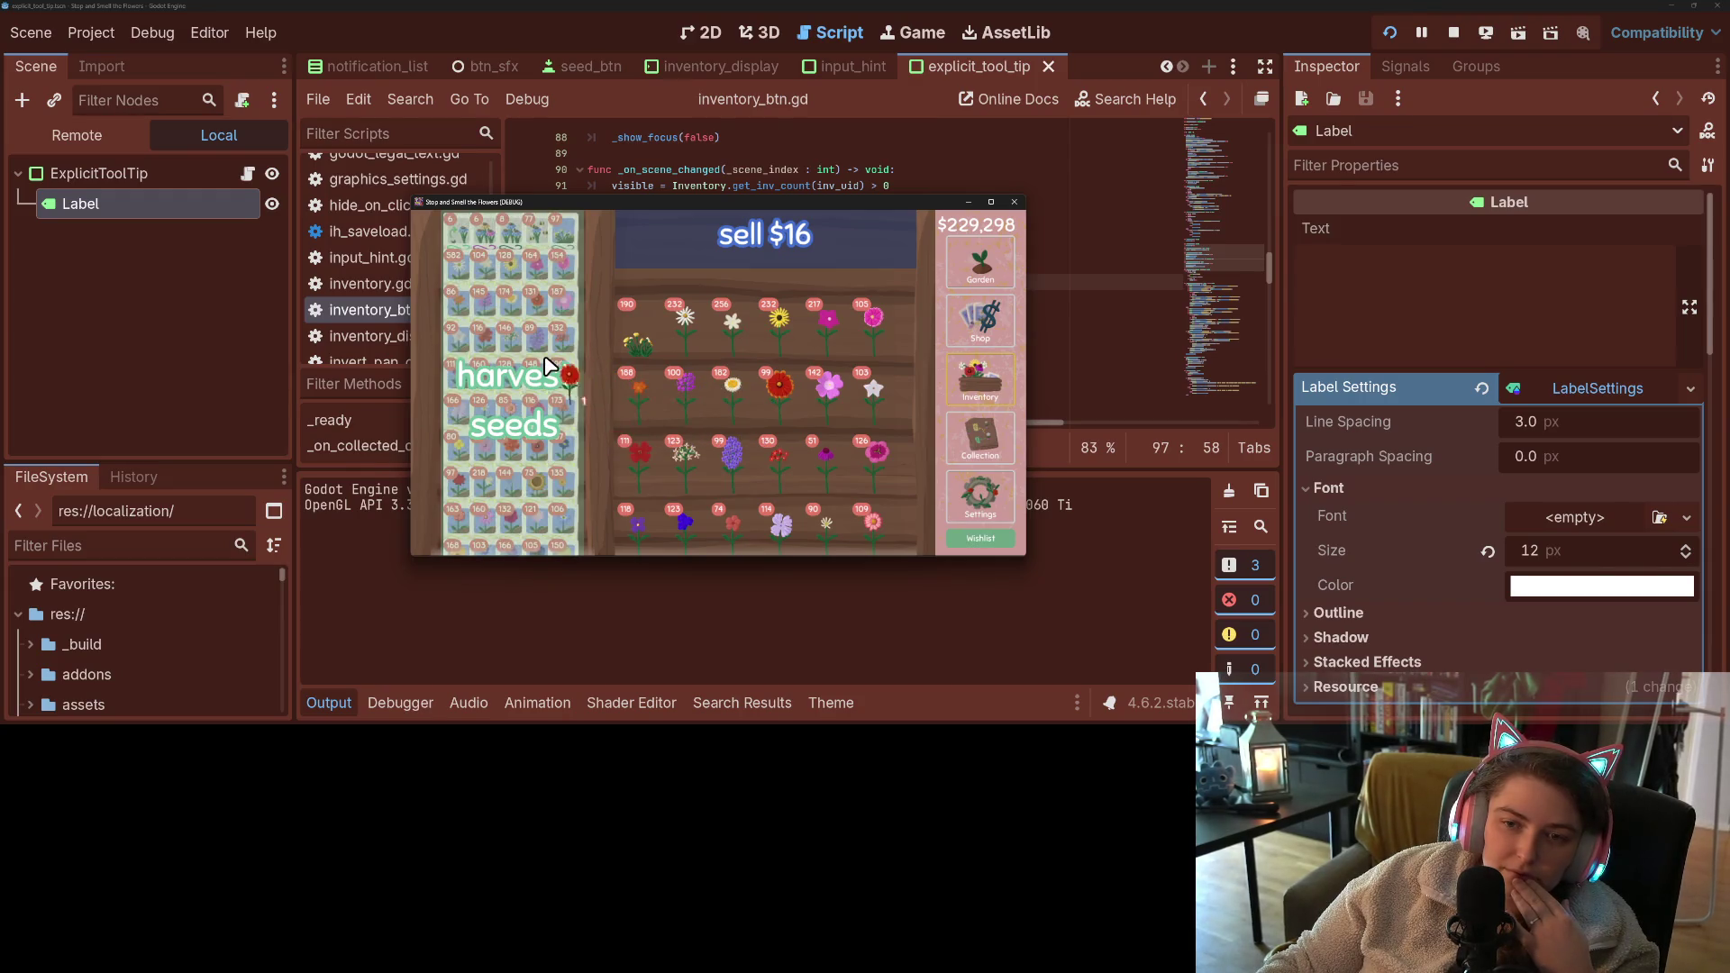
left_click(665, 380)
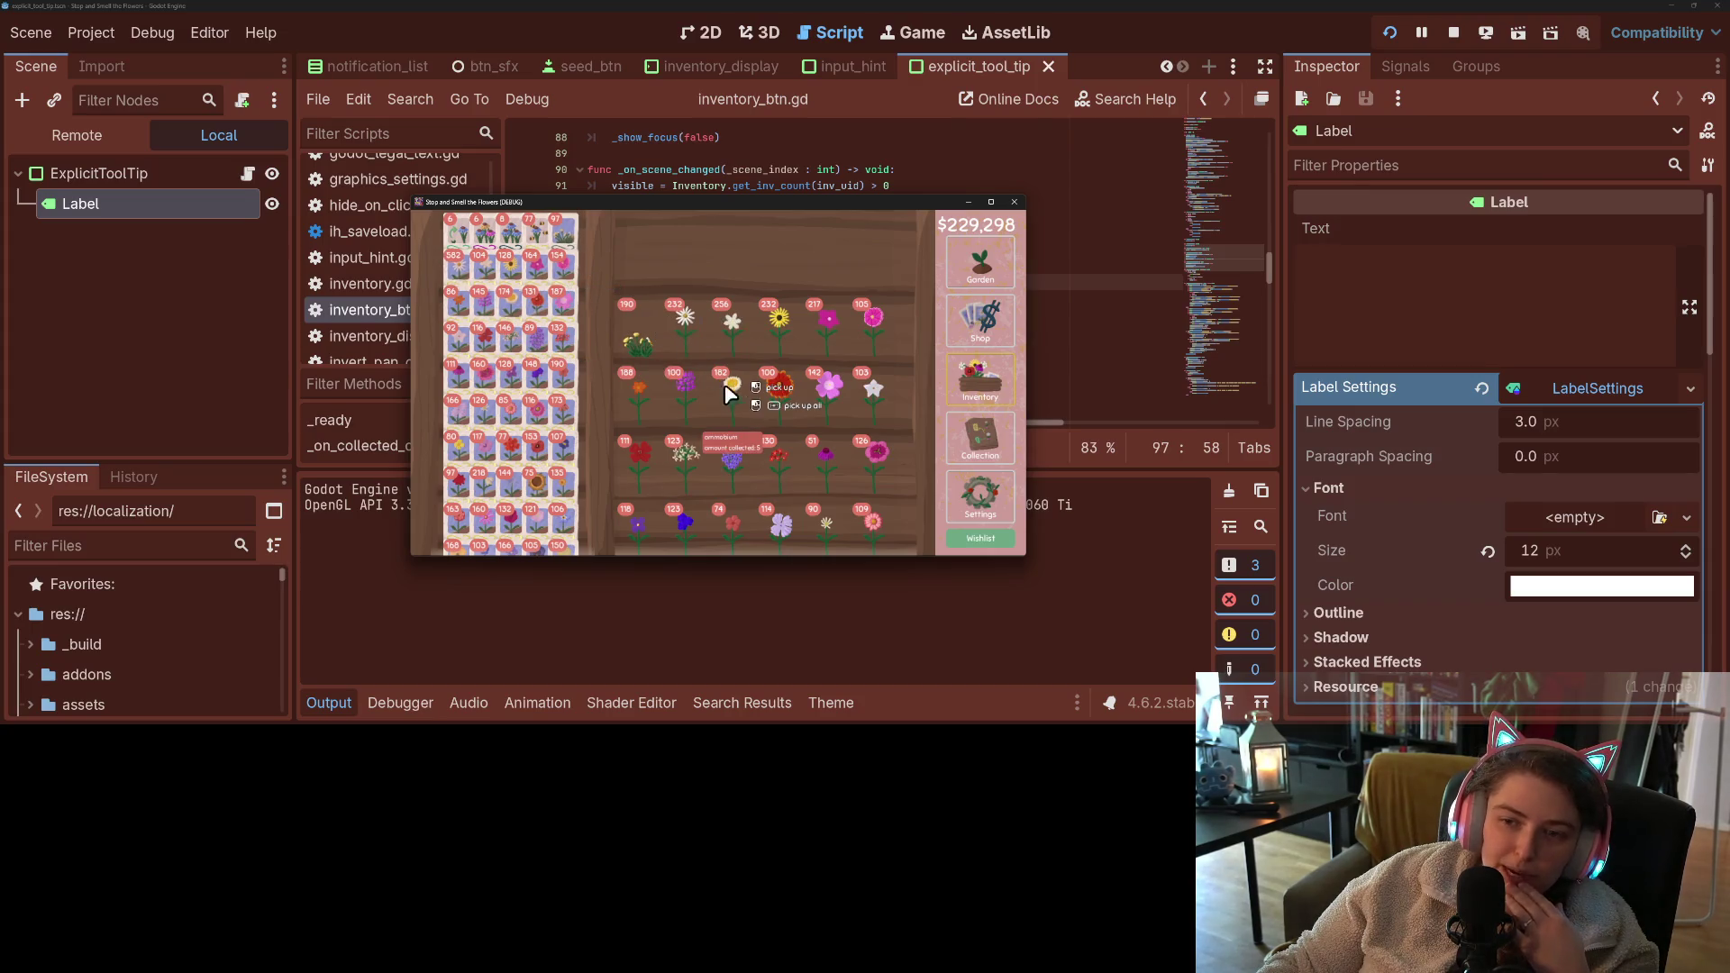
left_click(989, 331)
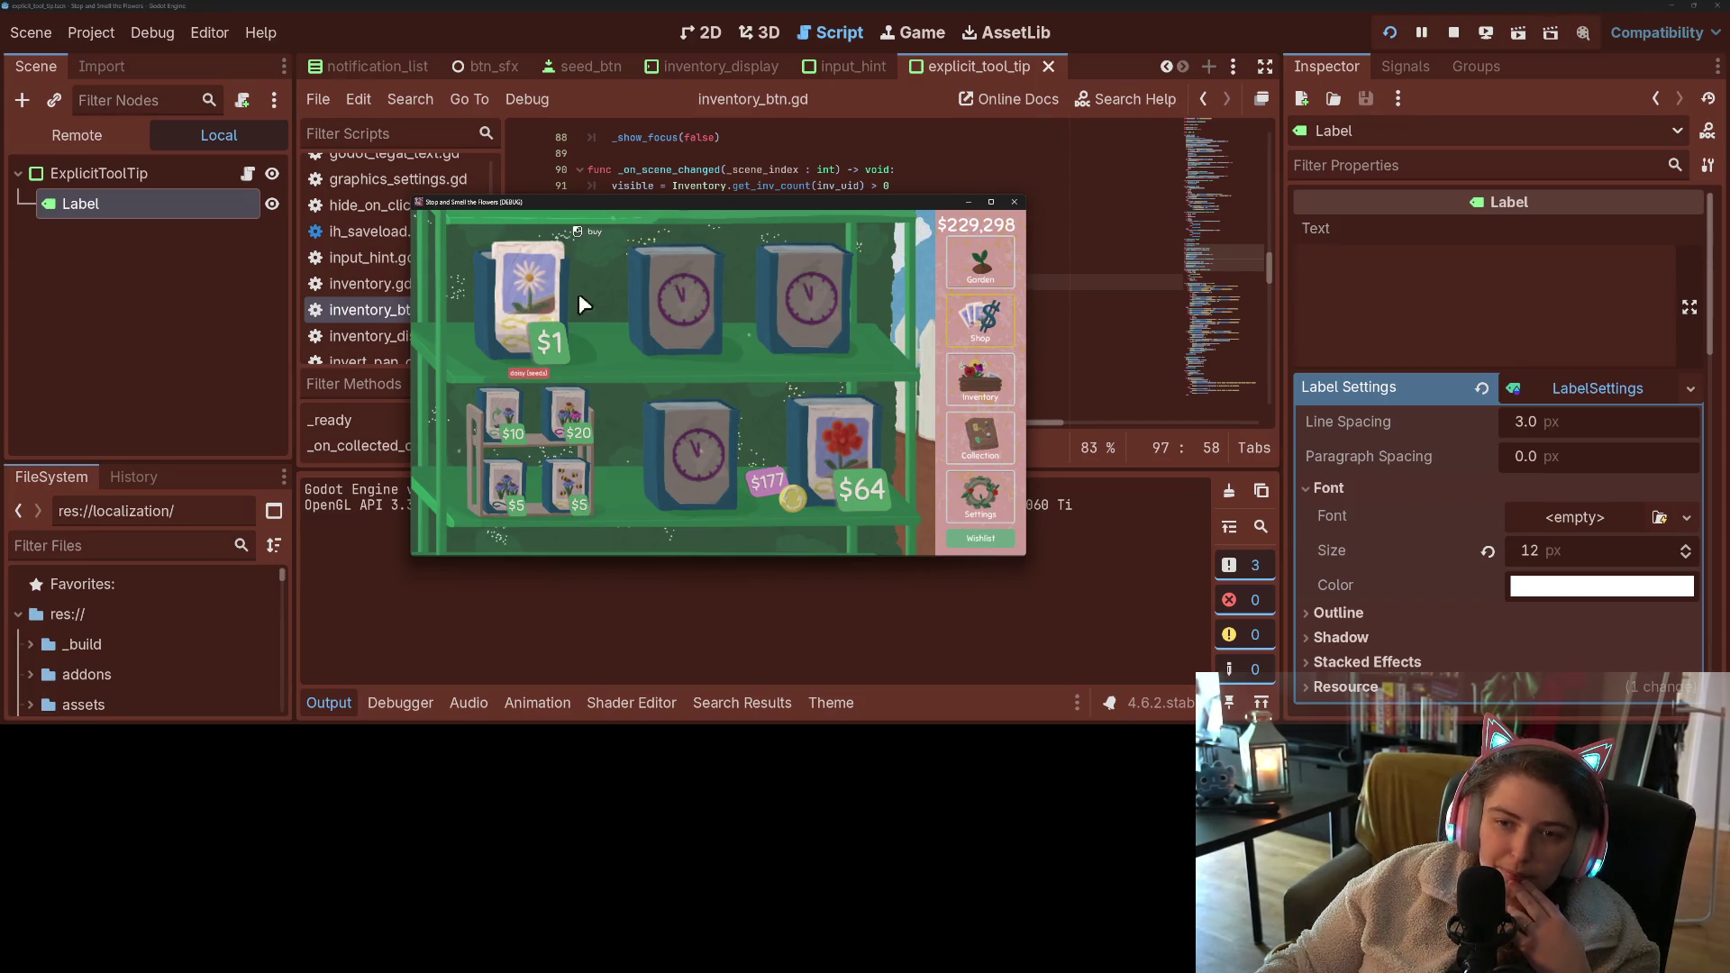
left_click(980, 380)
- Check the inventory item tooltips, then pick up and drop back a purple catchfly
mouse_move(706, 344)
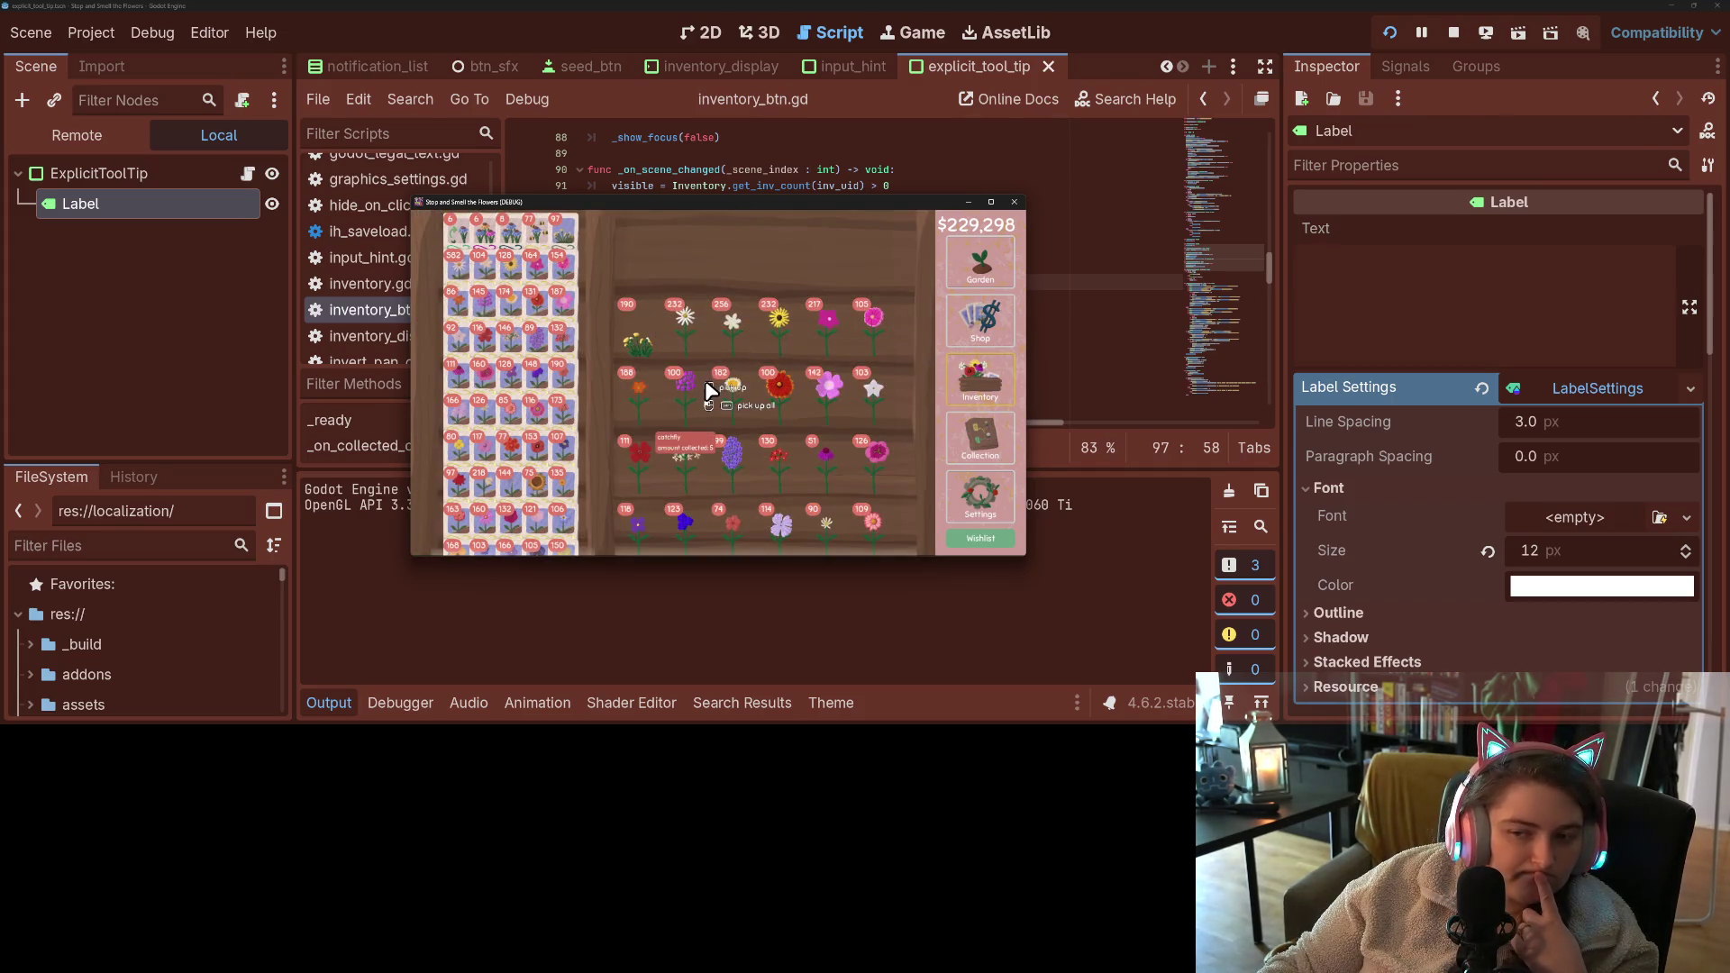
mouse_move(746, 395)
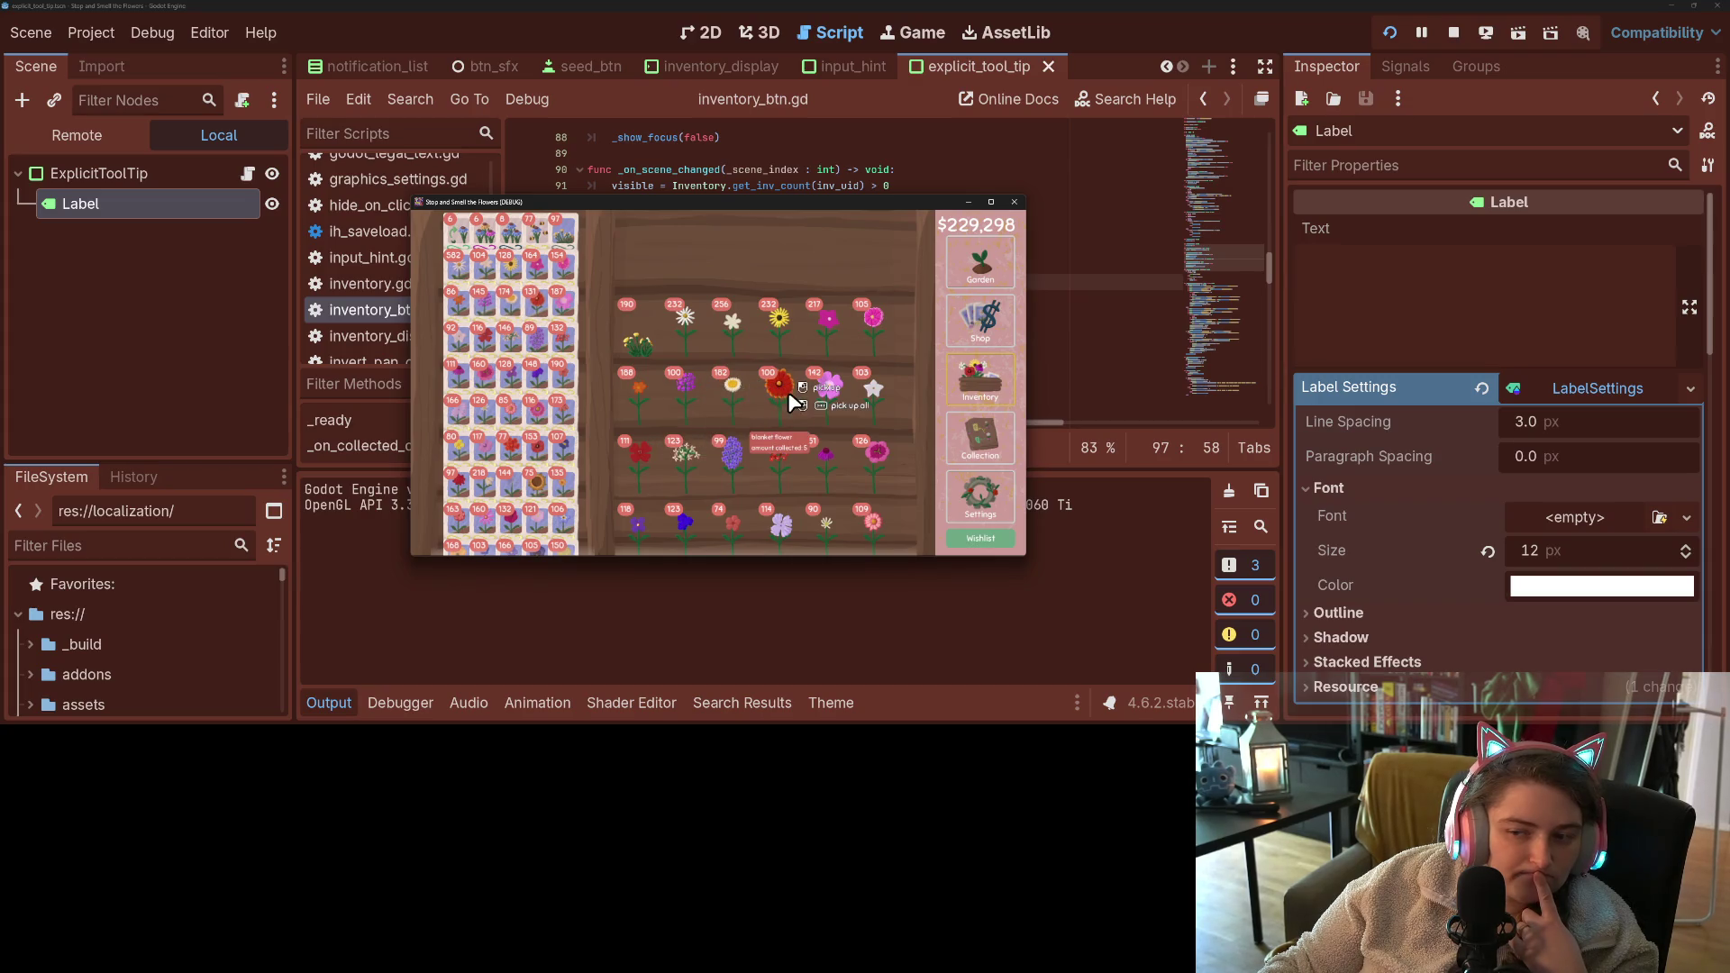
mouse_move(891, 410)
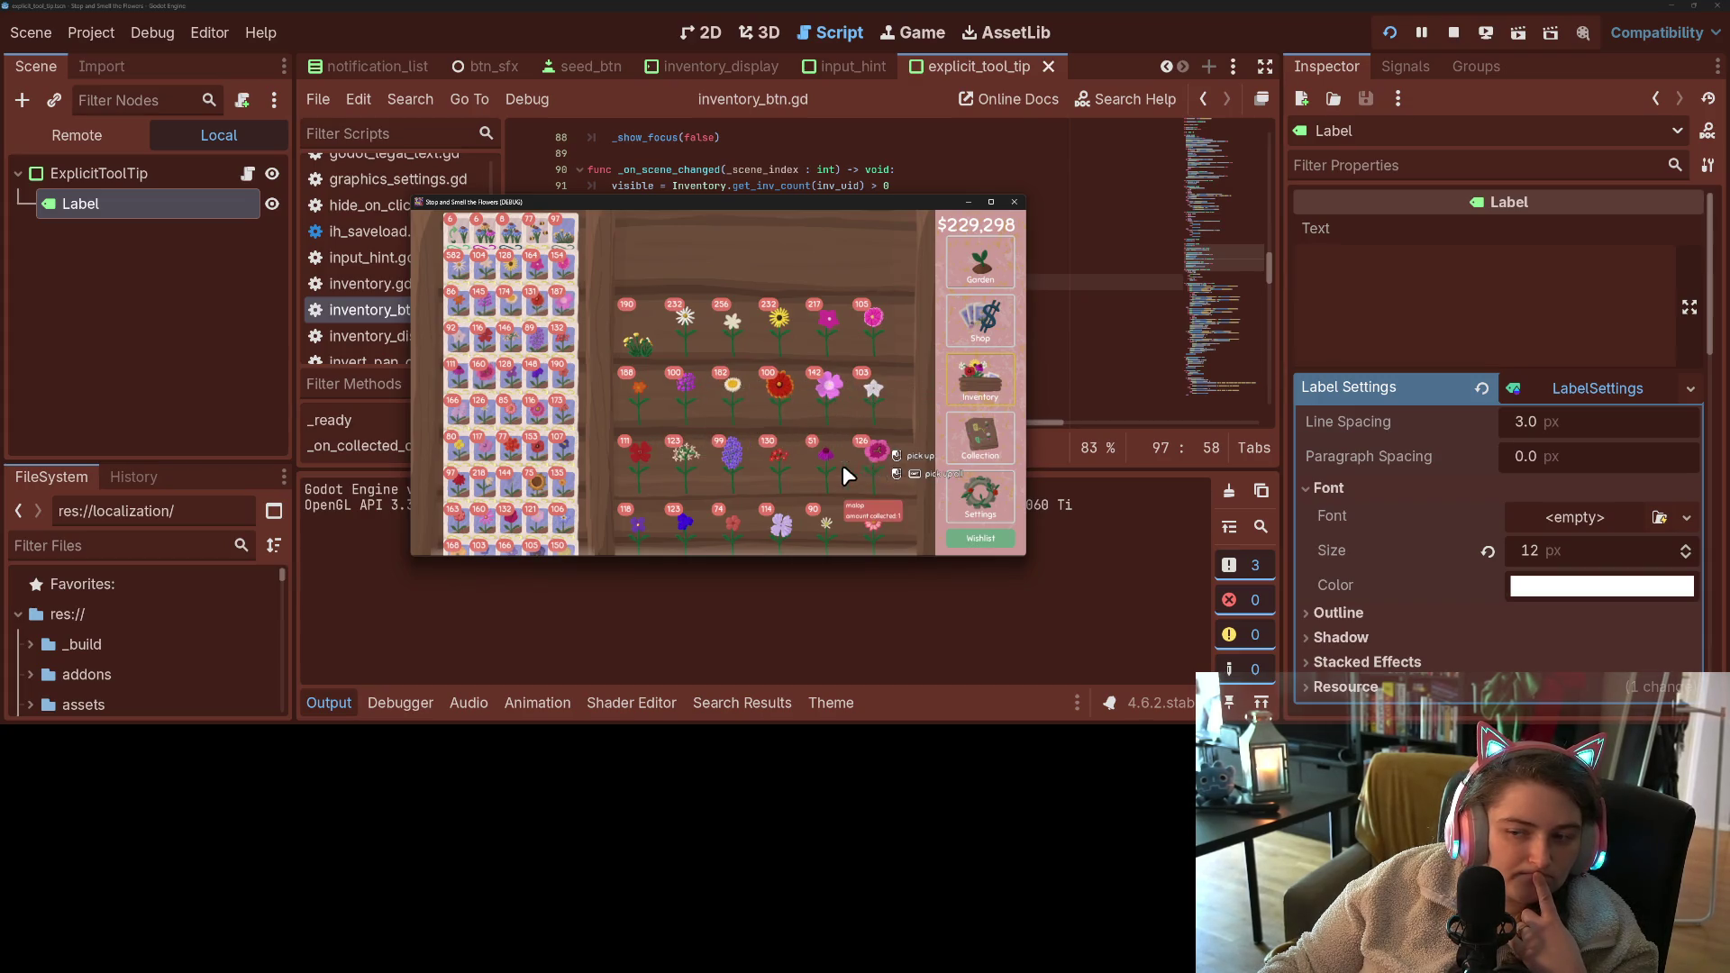
mouse_move(790, 475)
mouse_move(545, 423)
mouse_move(526, 369)
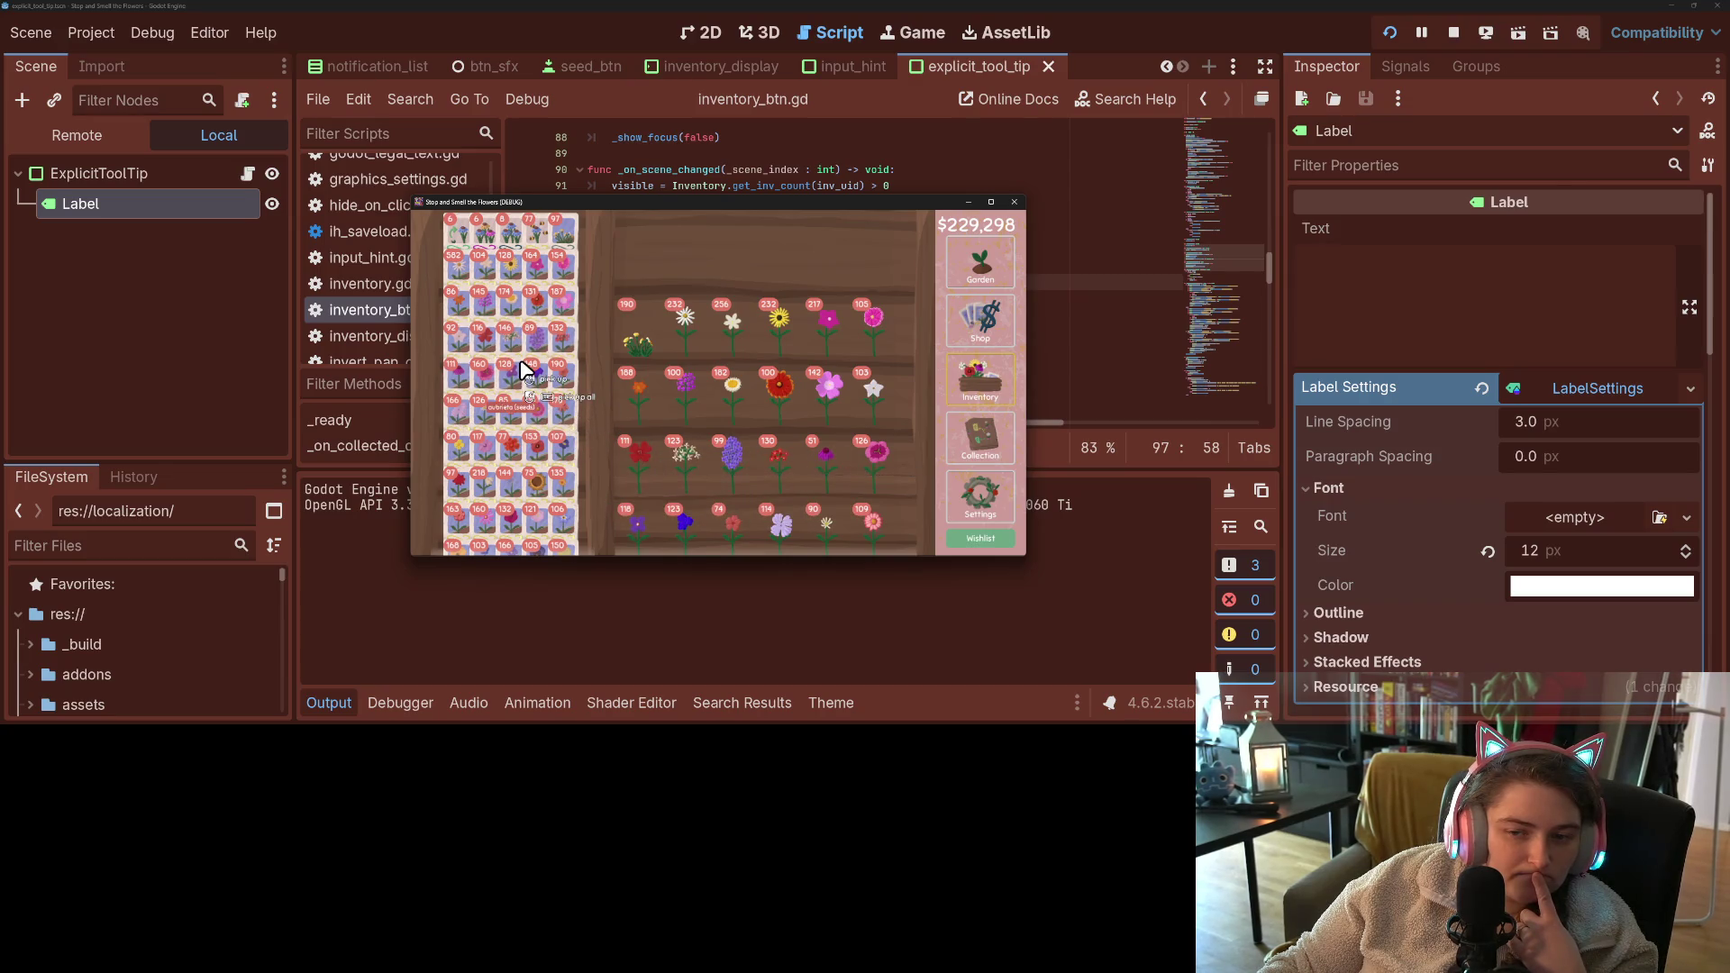
left_click(671, 391)
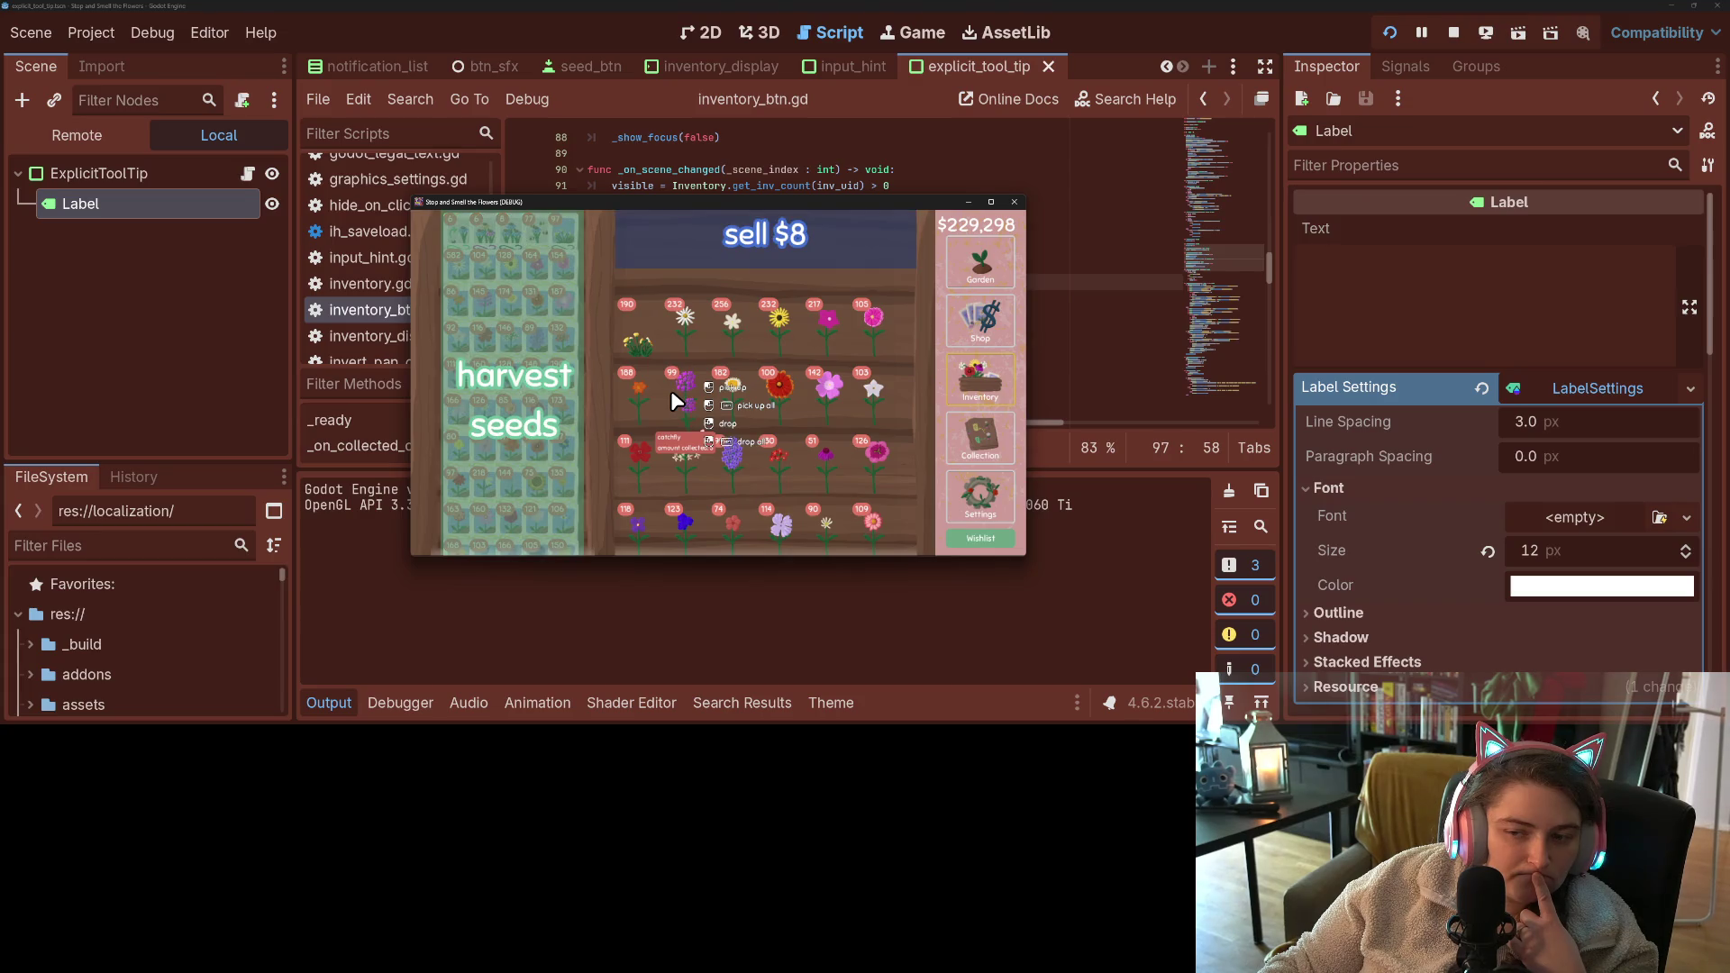
left_click(670, 391)
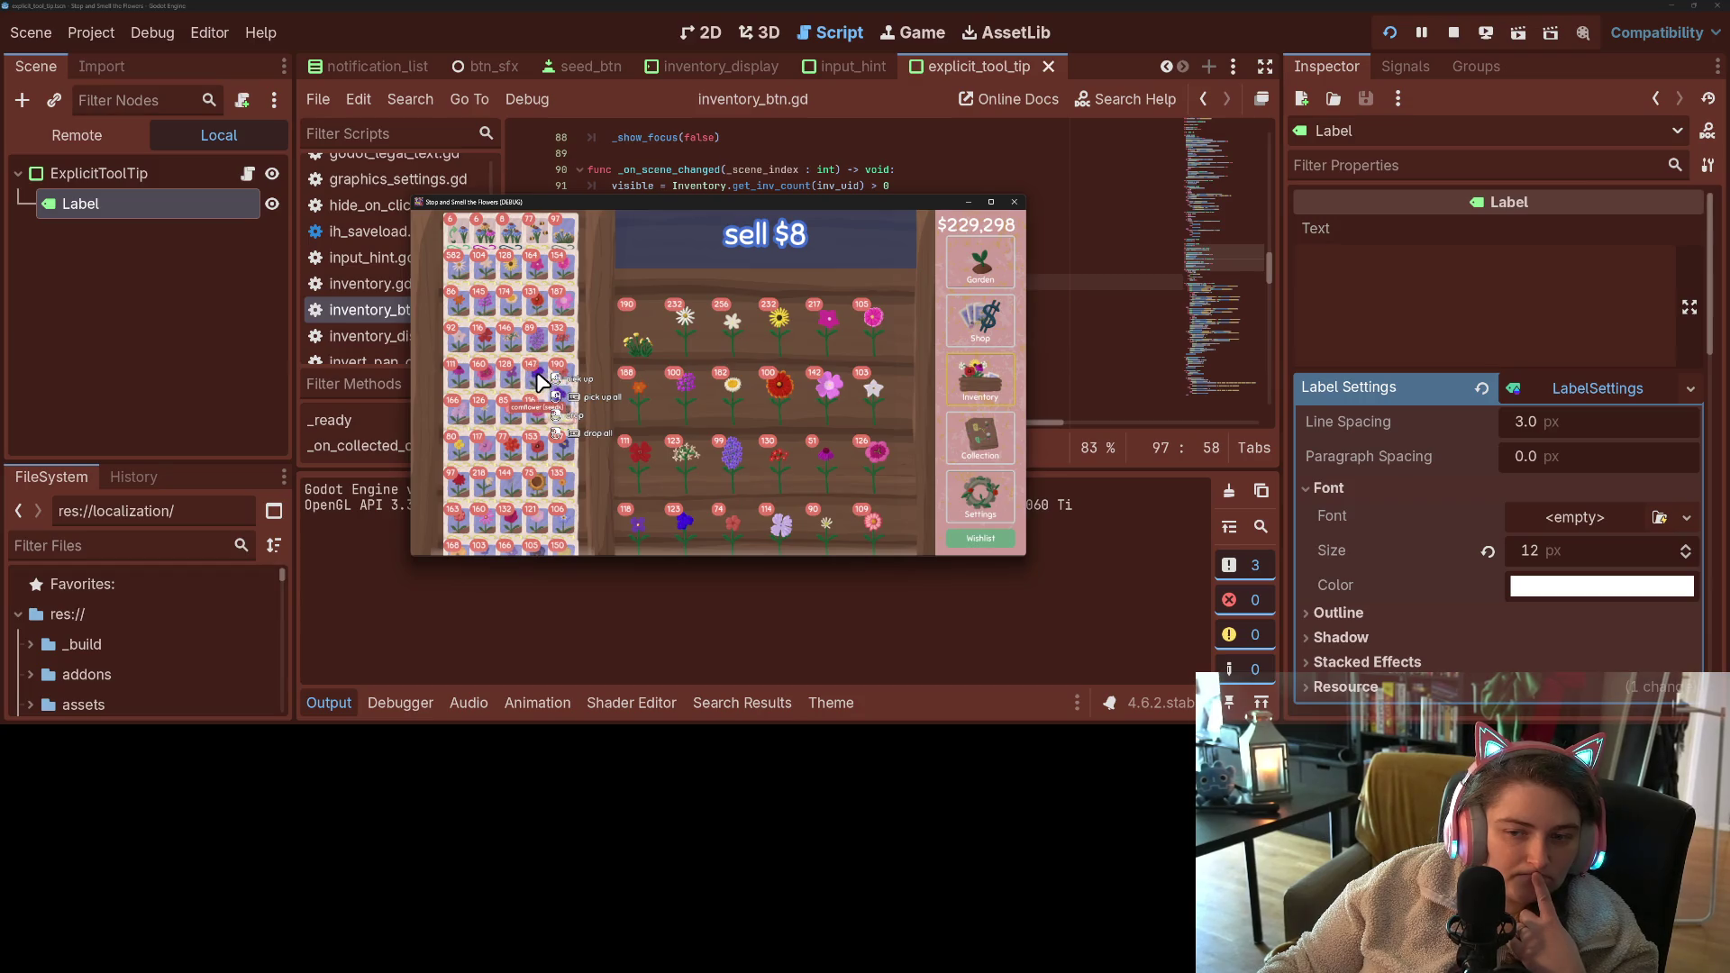
- Pick up several cornflower seed packets, put them back, then pick up one packet
left_click(538, 389)
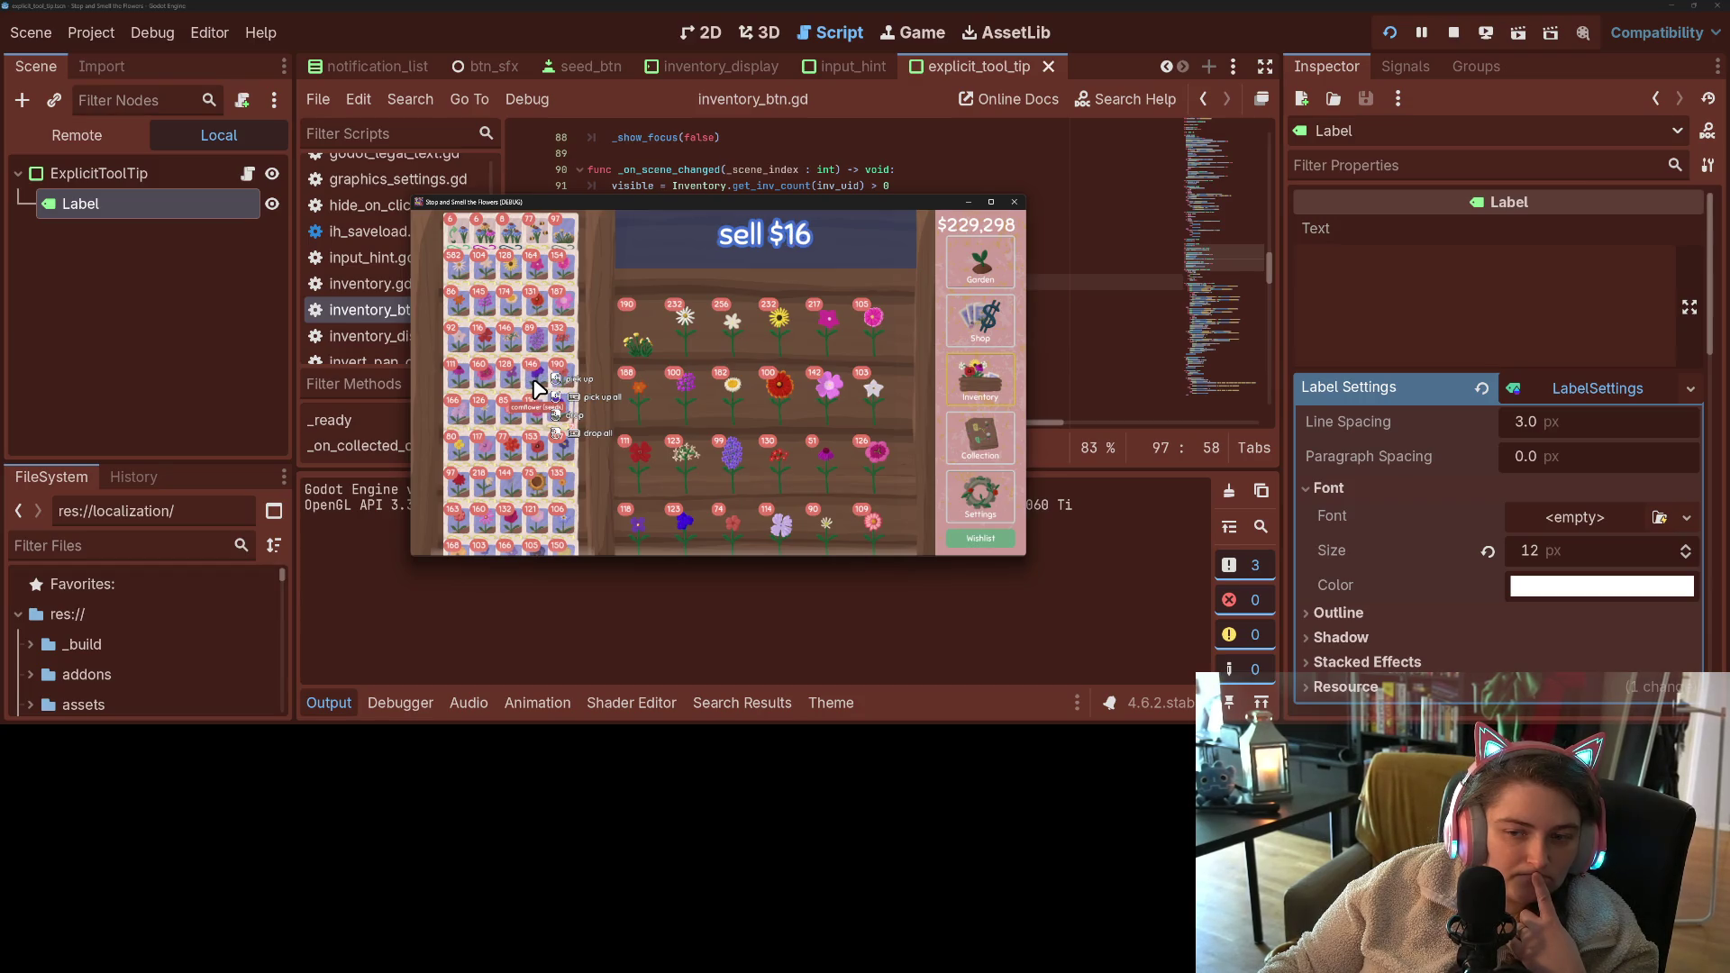
left_click(538, 389)
right_click(538, 389)
right_click(538, 390)
right_click(538, 389)
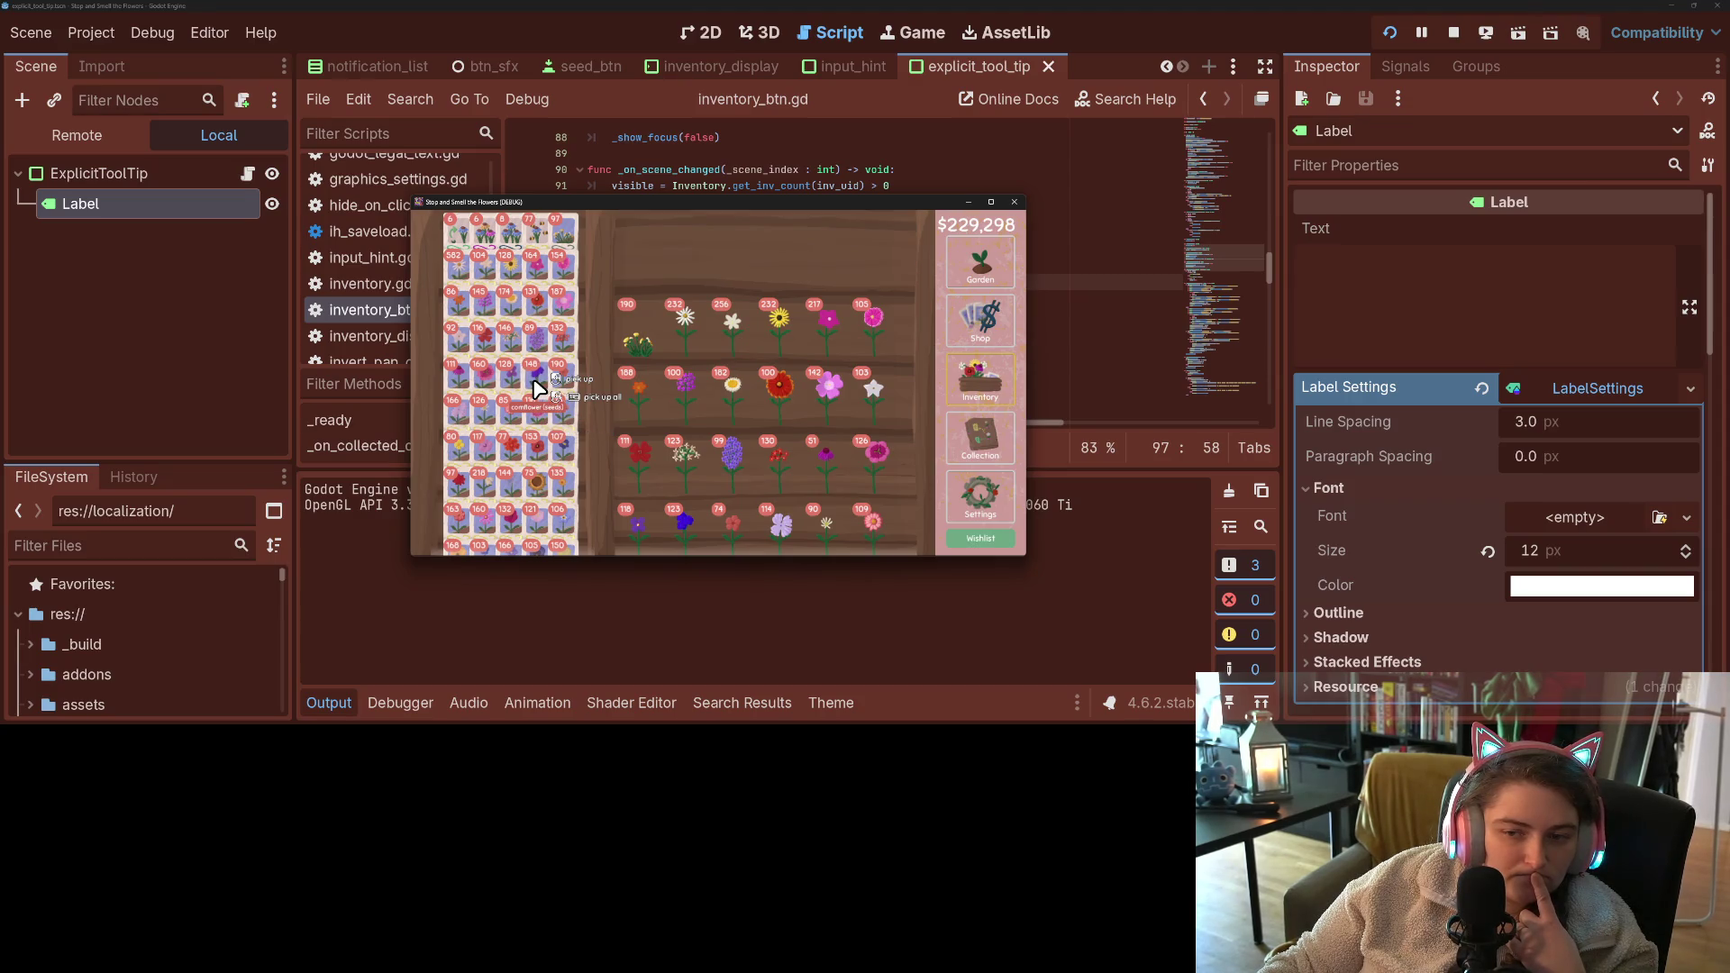
left_click(538, 389)
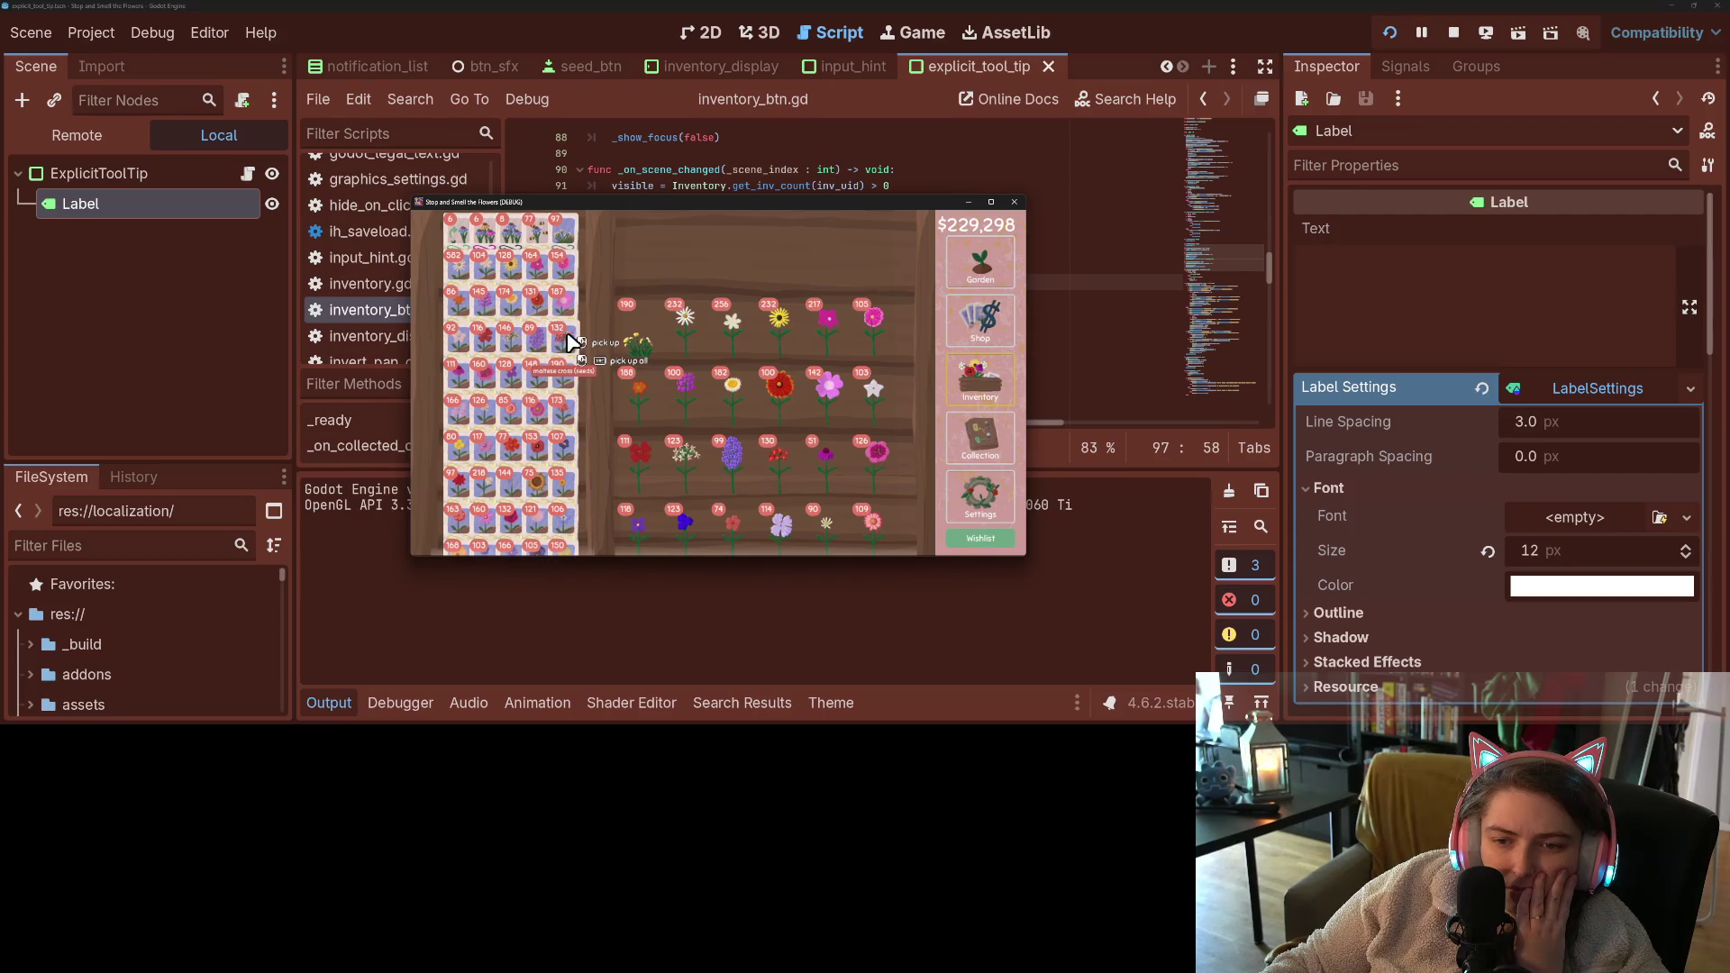
- Pick up and return the catchfly, virginia flower and echinacea seeds, then stop the game
left_click(683, 376)
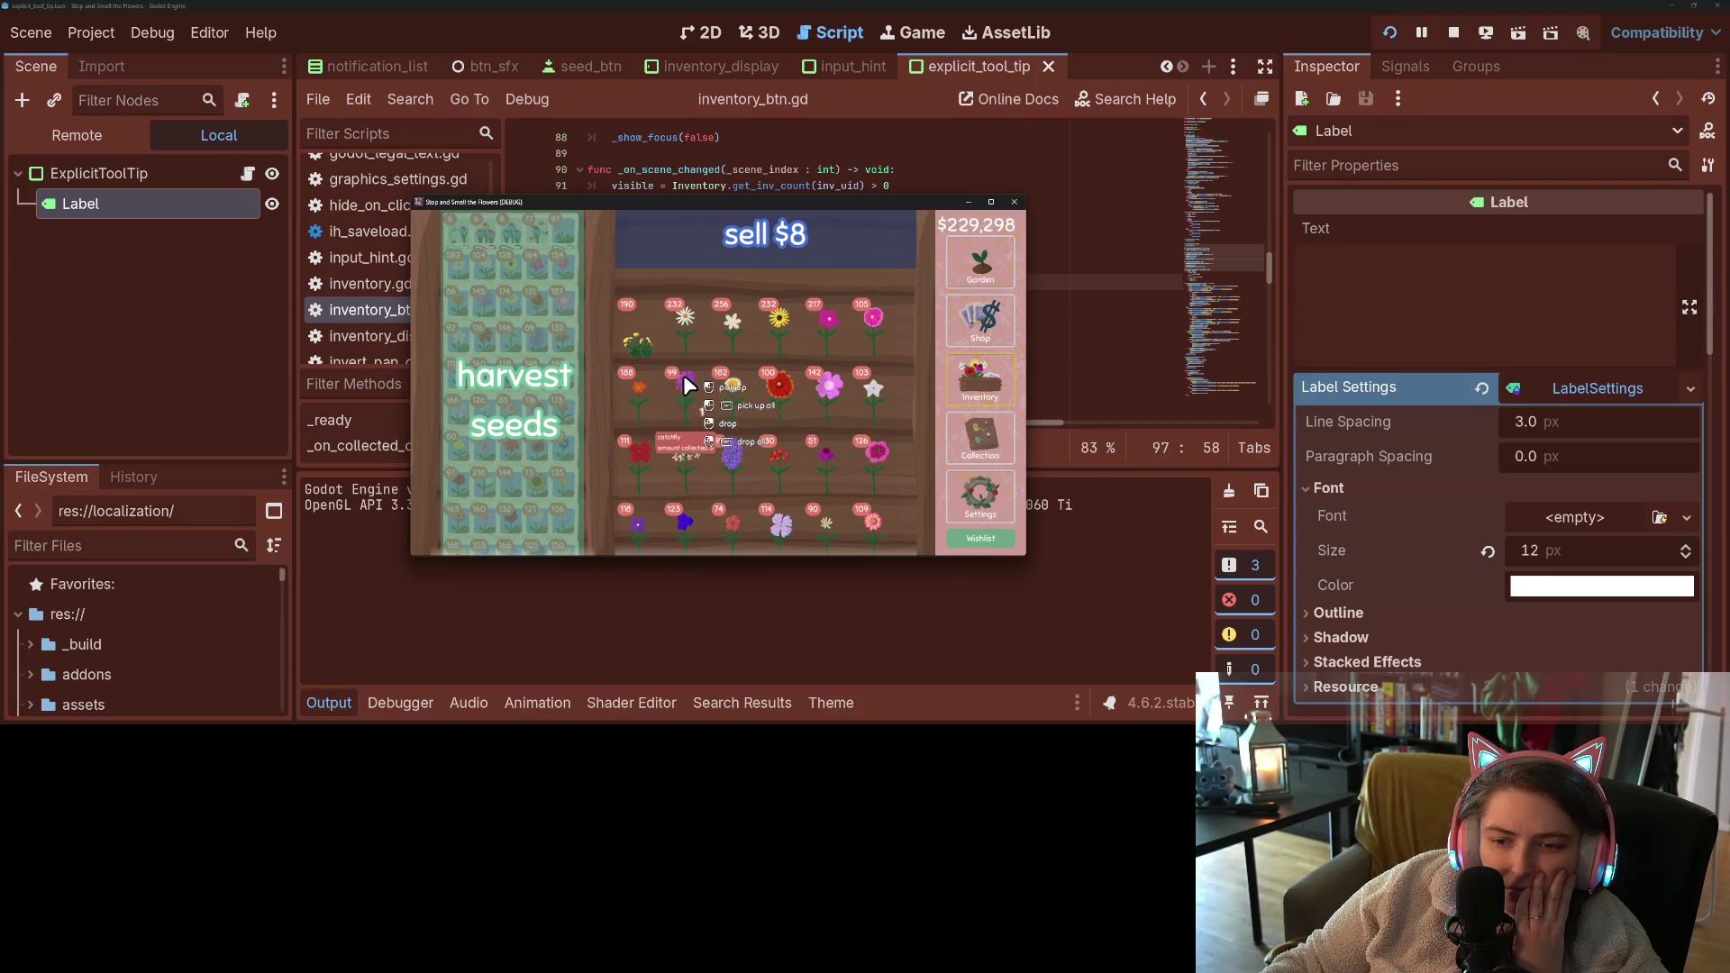
left_click(687, 378)
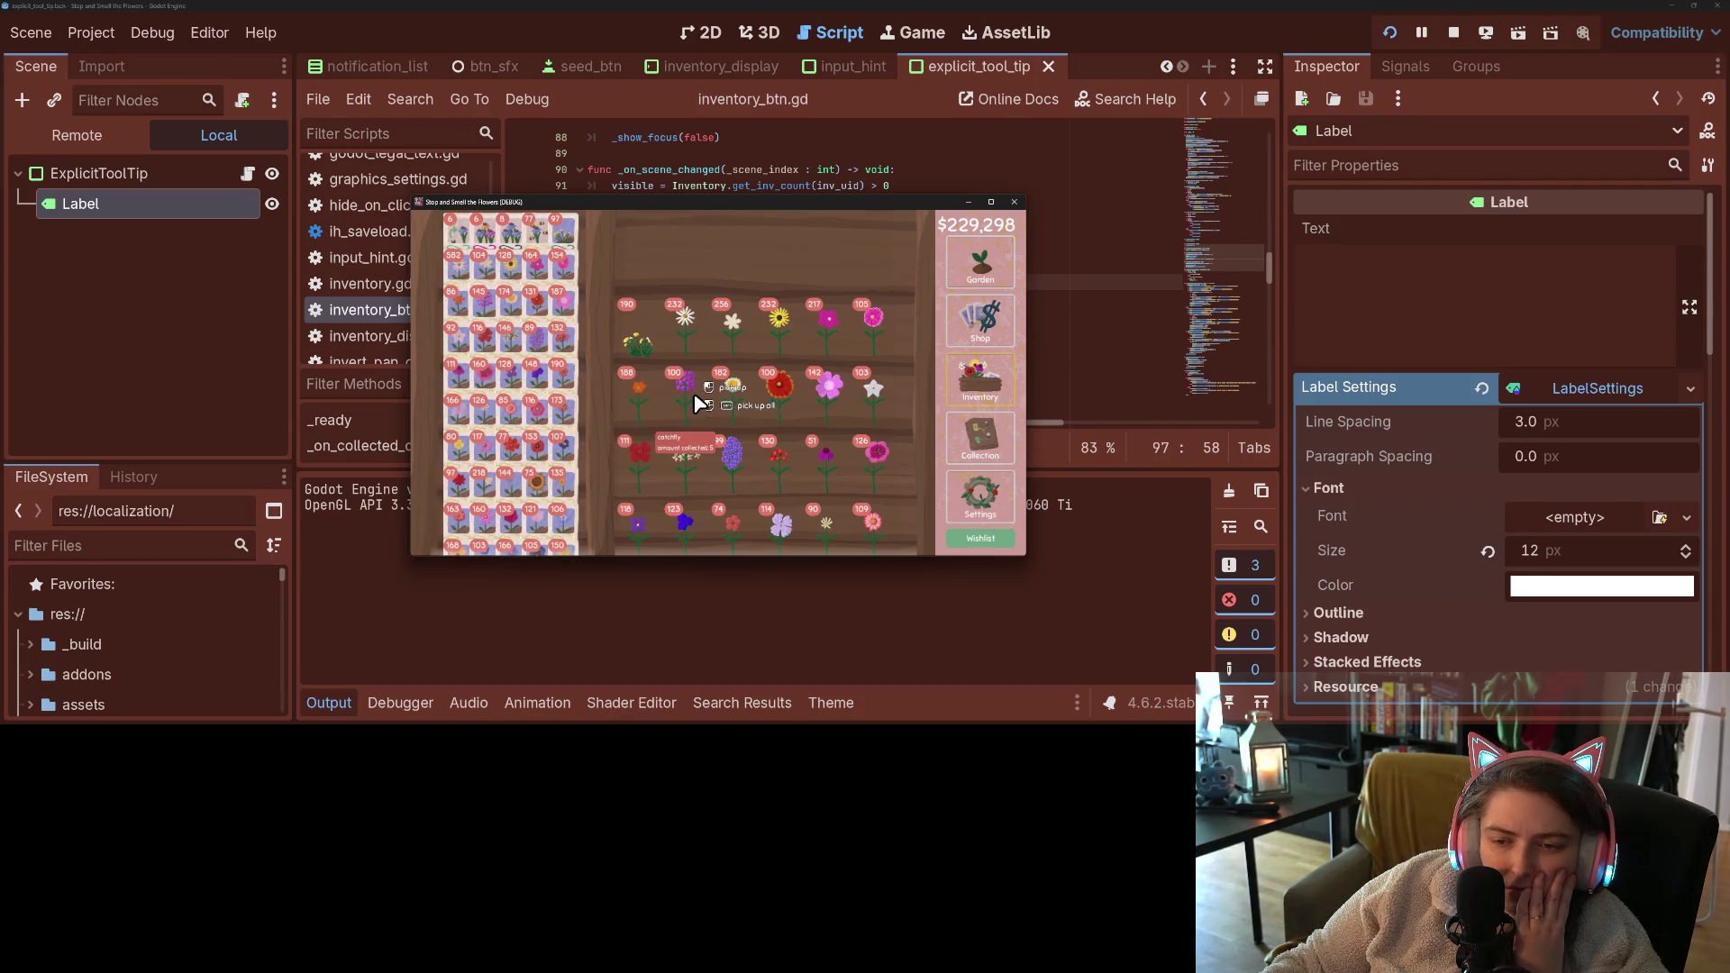
left_click(694, 395)
left_click(694, 395)
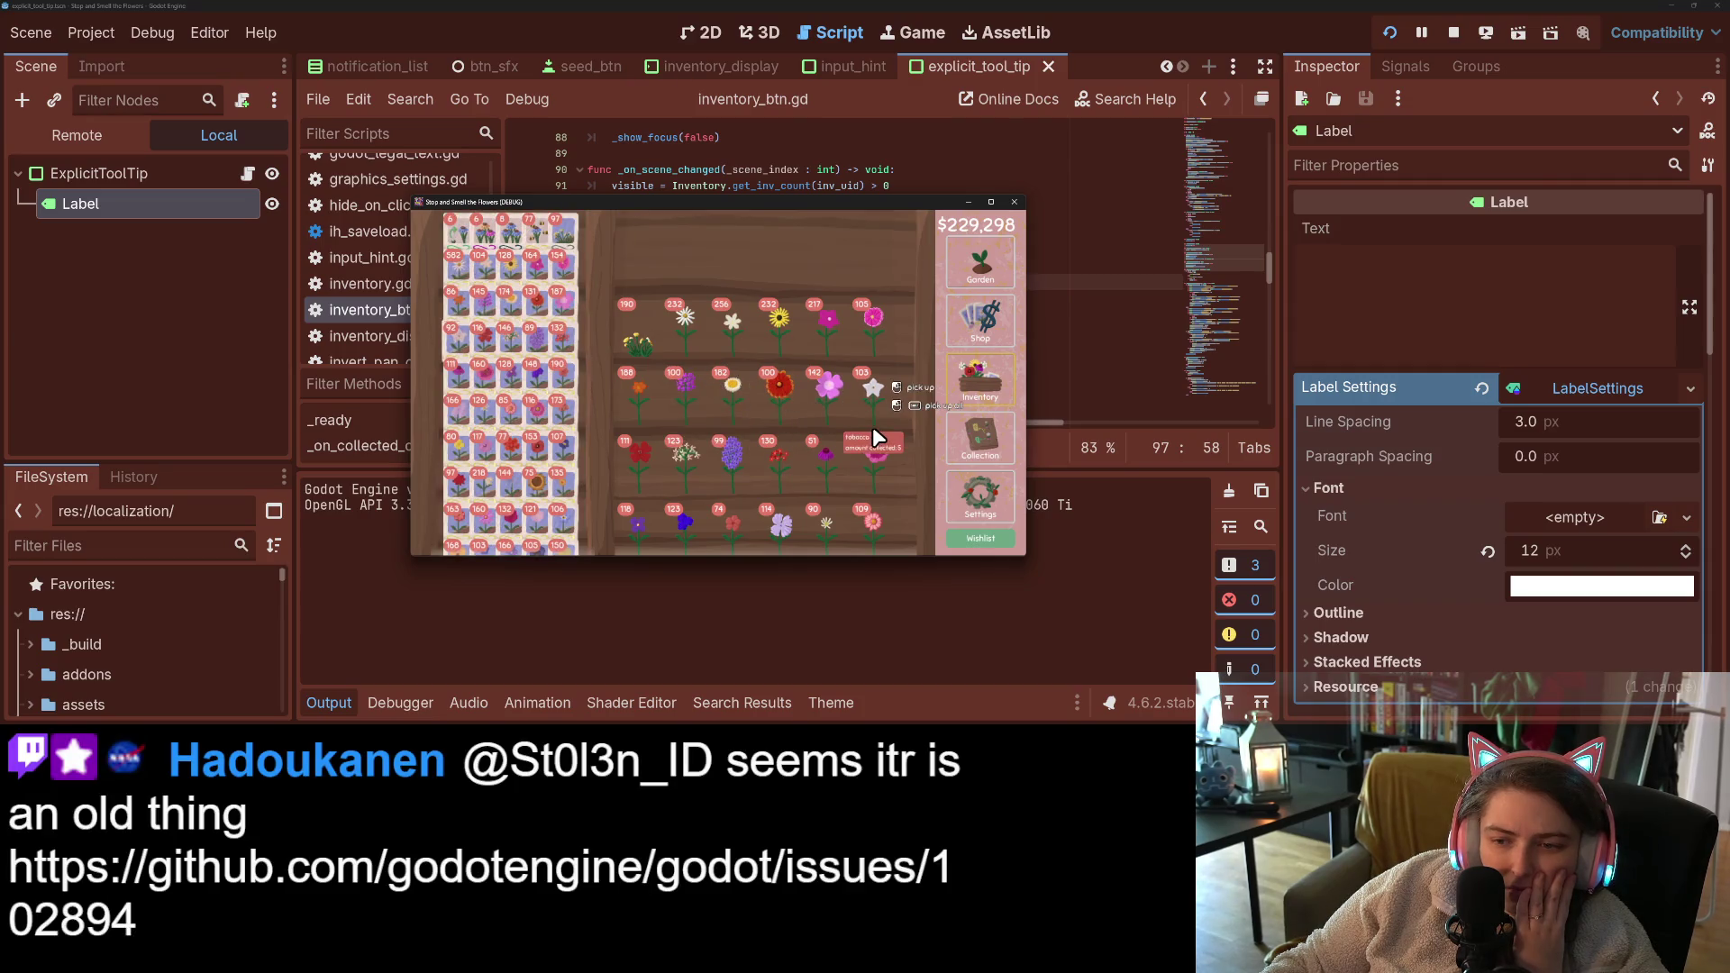
left_click(840, 418)
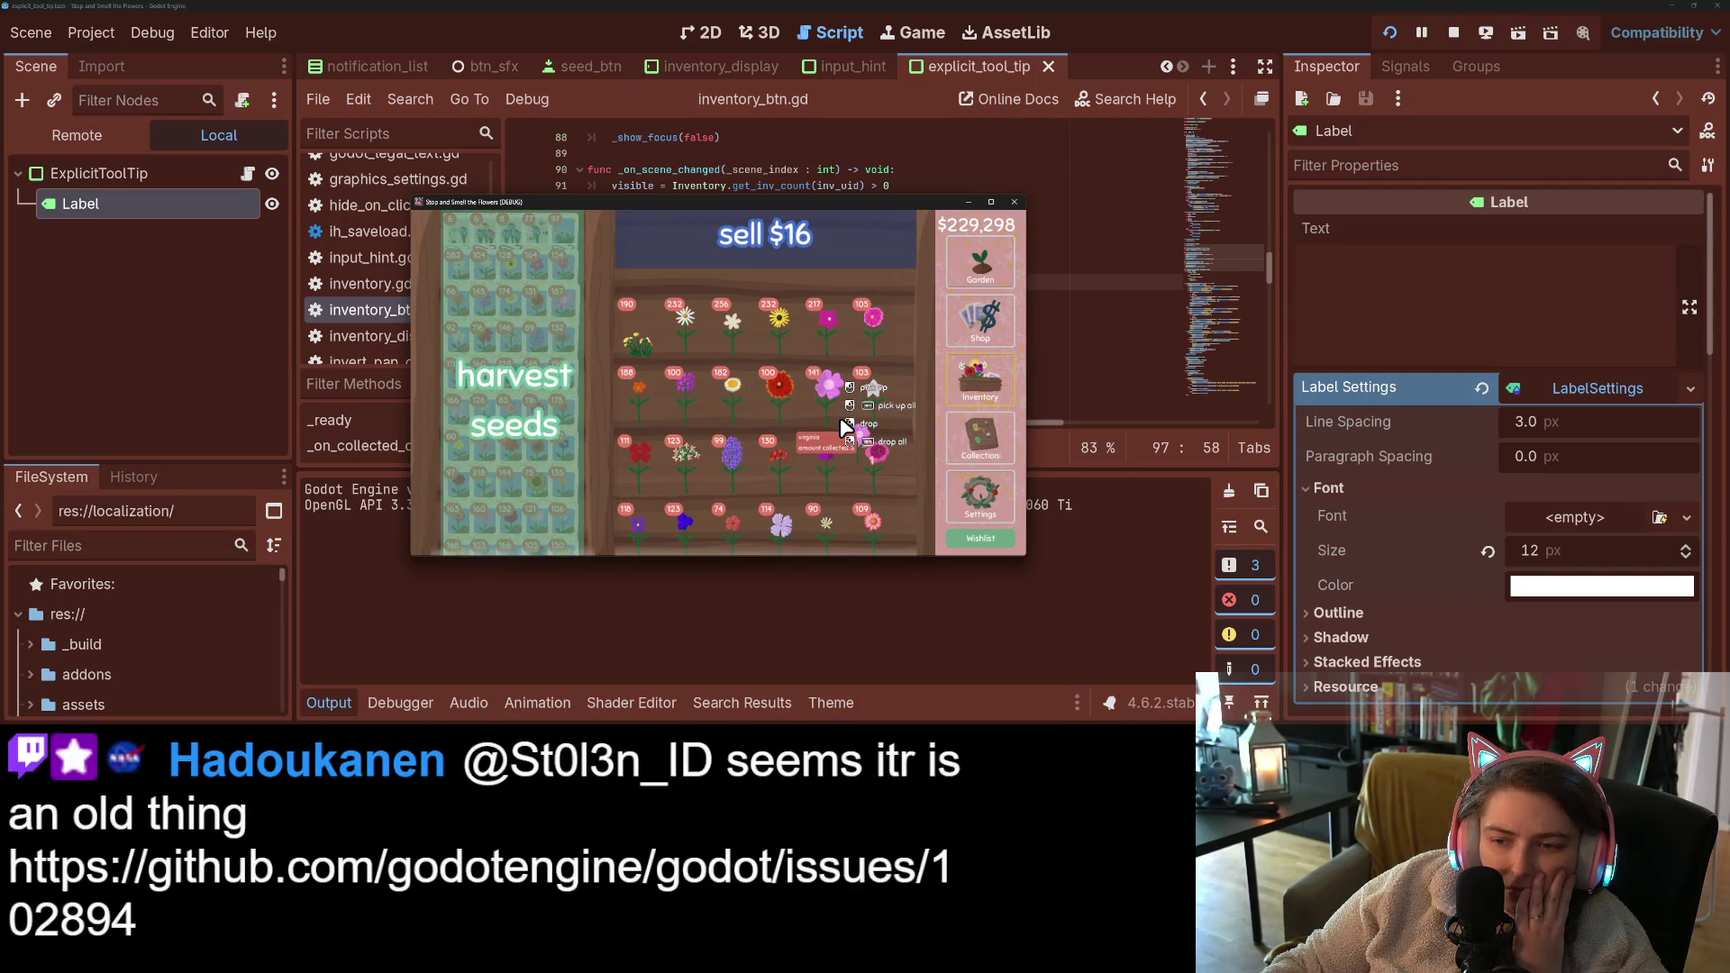
left_click(841, 419)
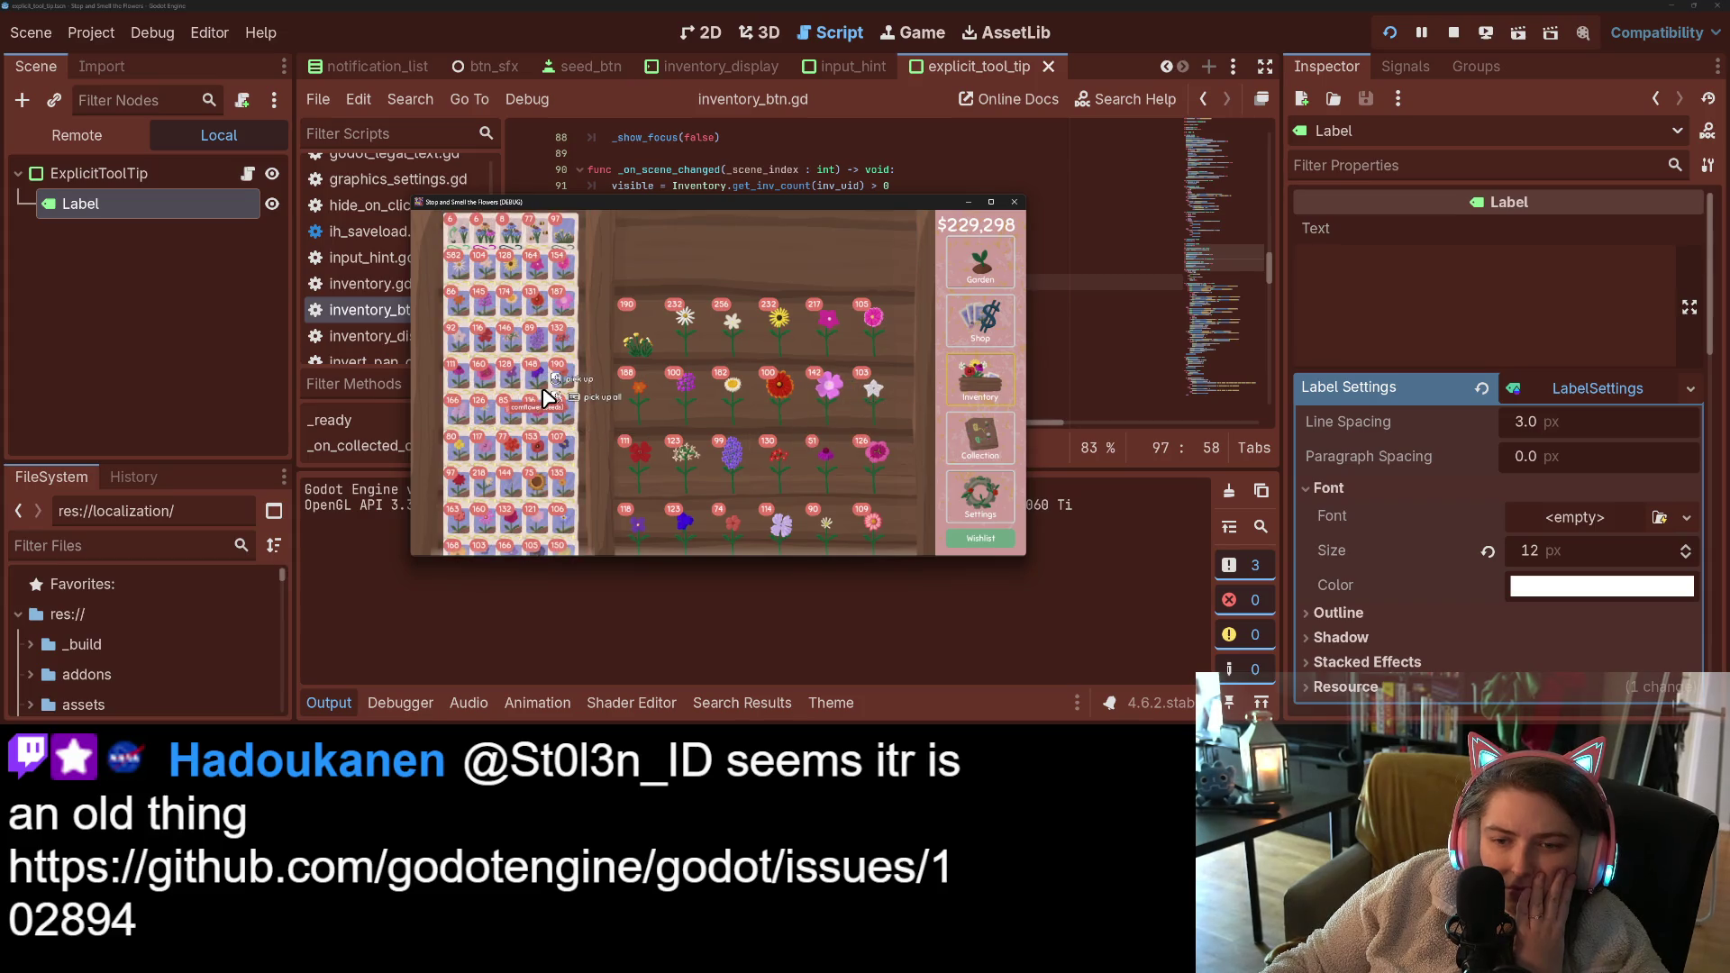
left_click(454, 382)
left_click(454, 382)
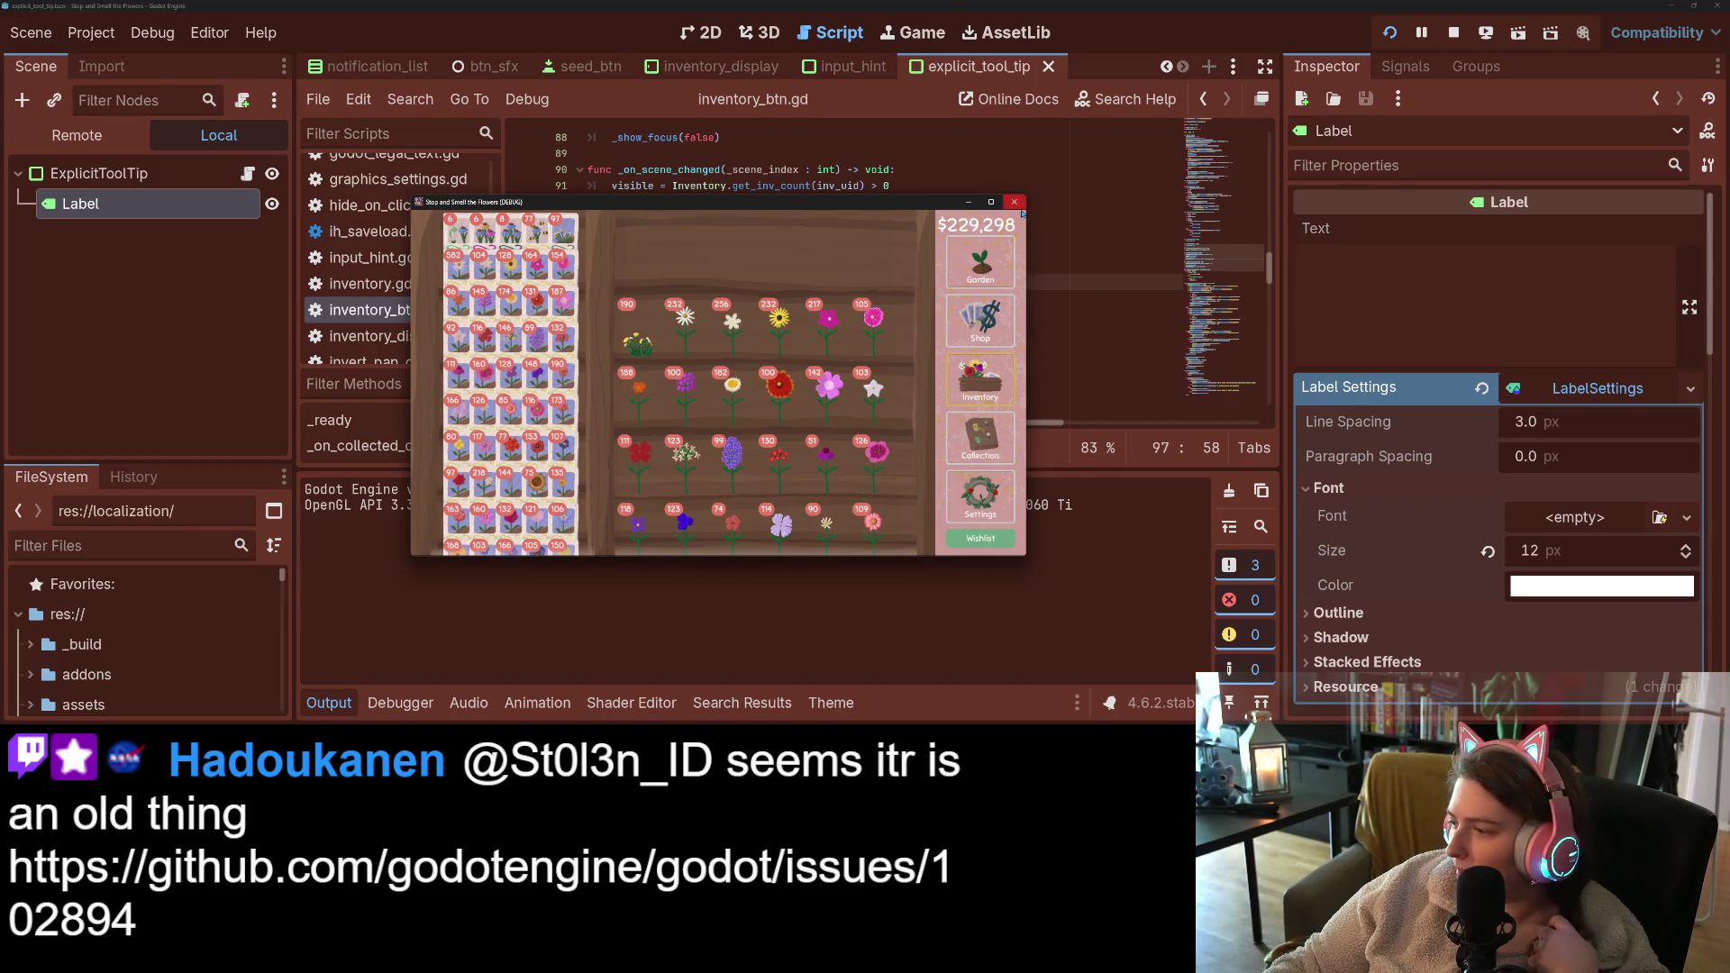
left_click(1015, 202)
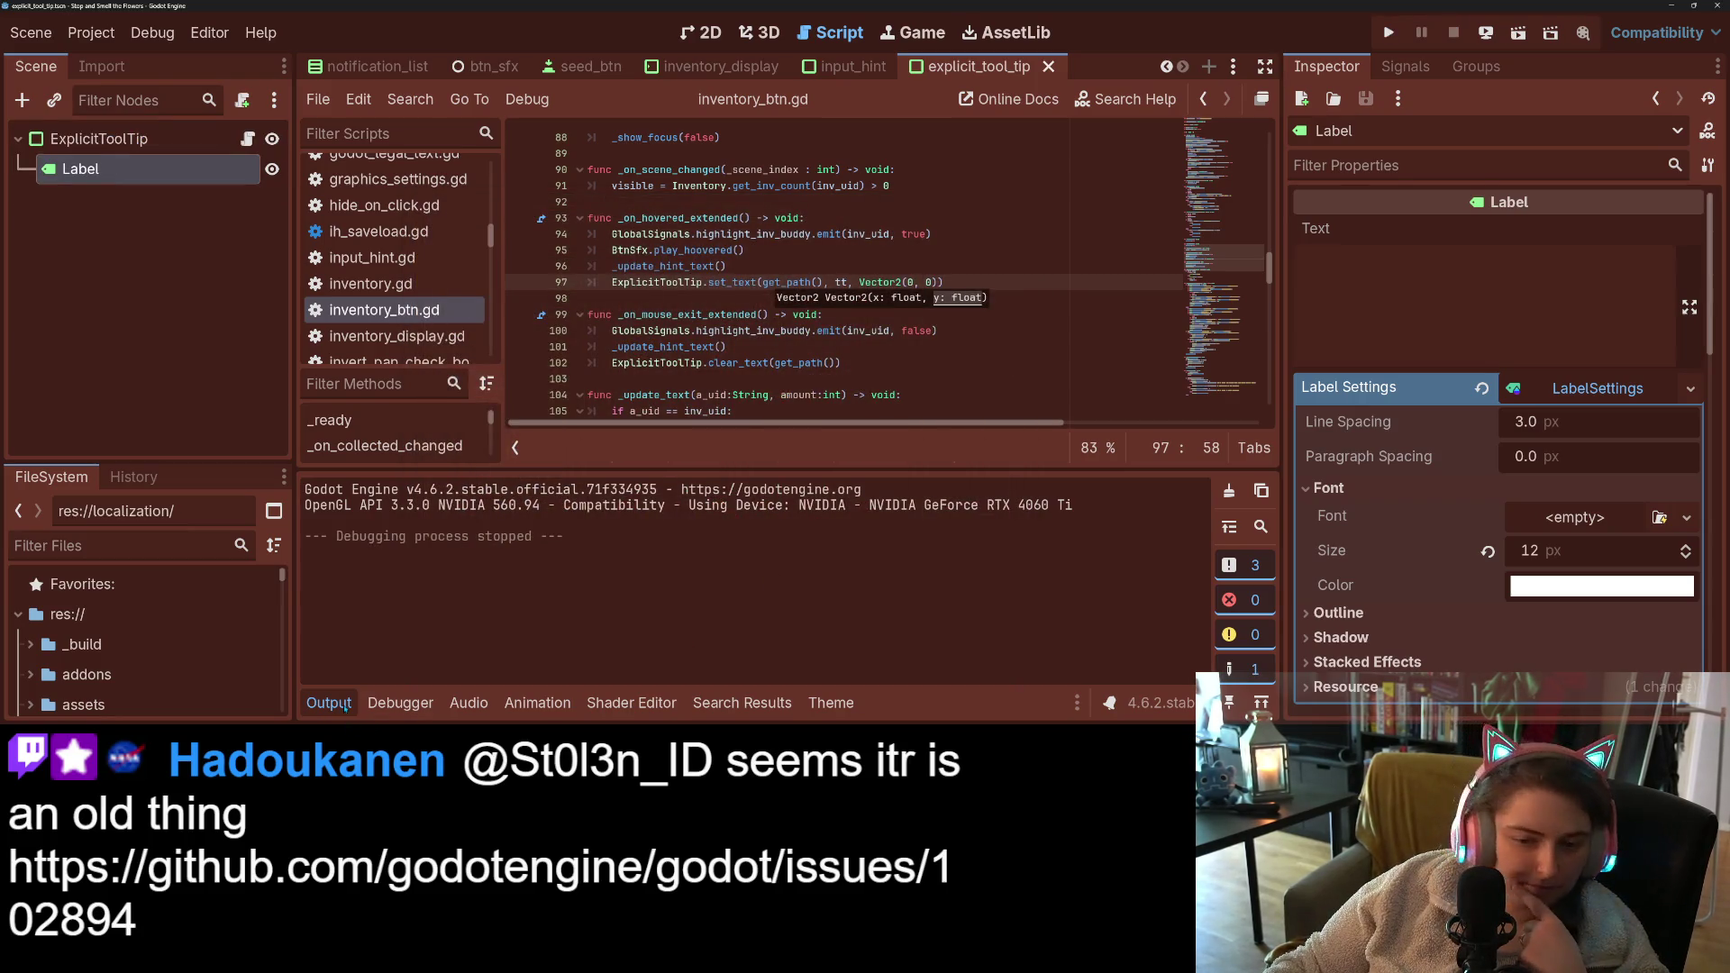
- Hide the Output panel, open explicit_tool_tip.gd, and add 'spawn_left : bool = false' after spawn_offset
key("ctrl+j")
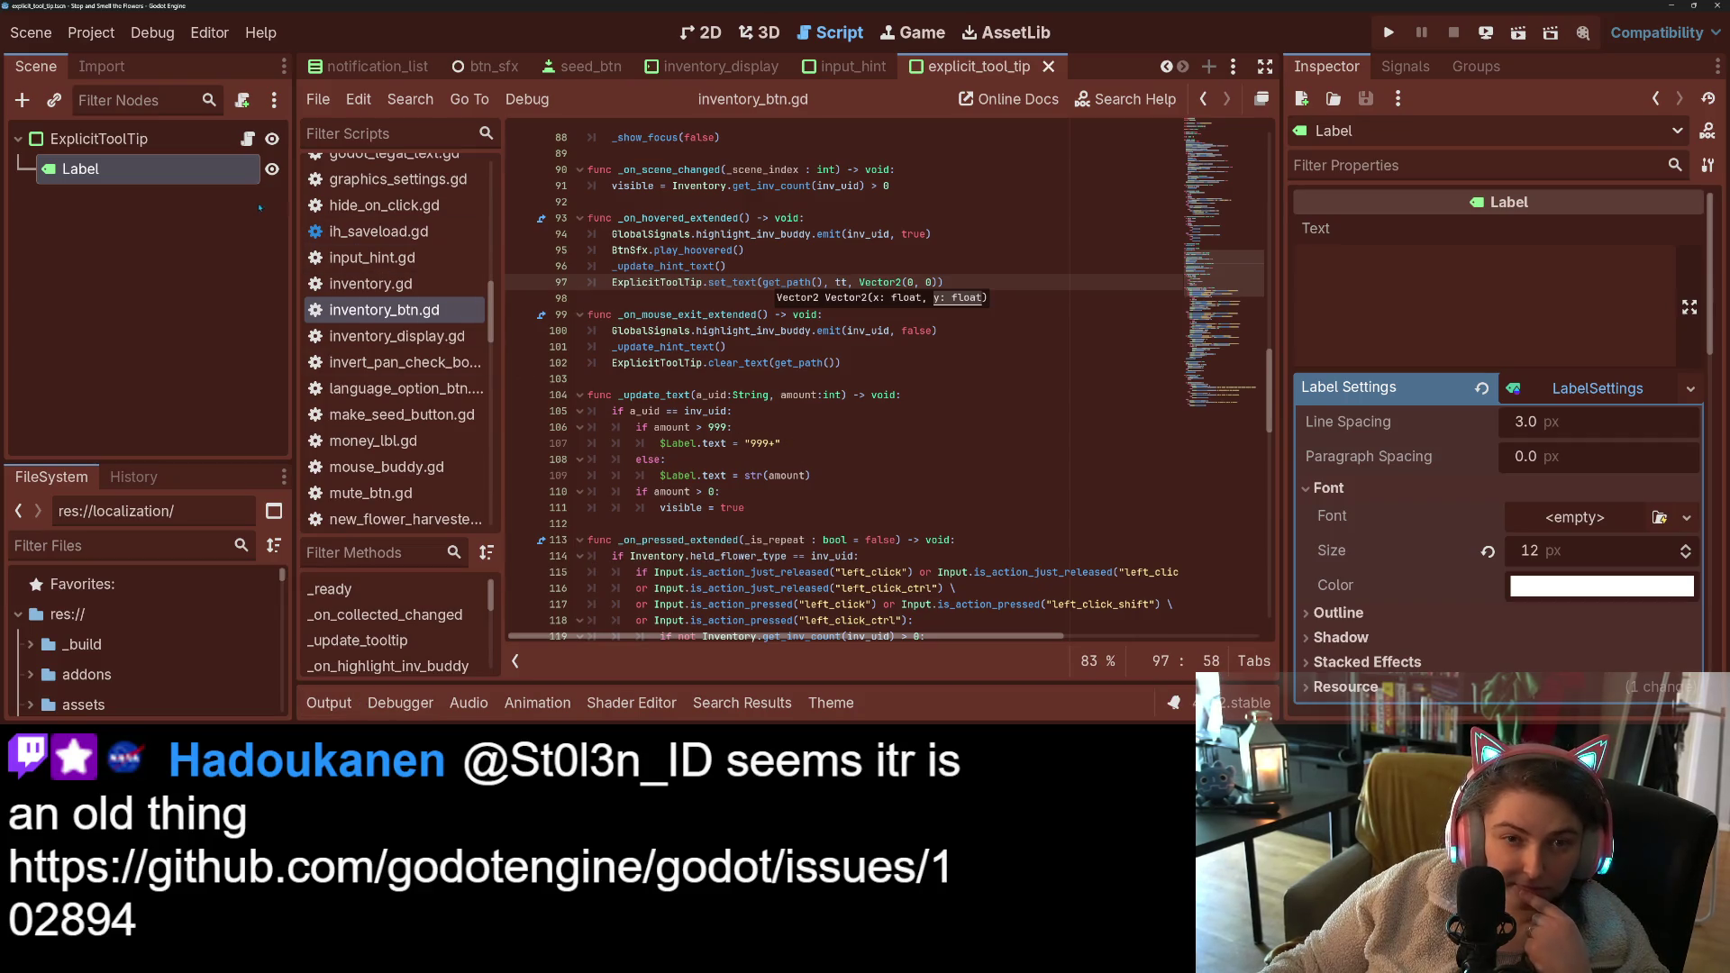
left_click(248, 138)
left_click(726, 314)
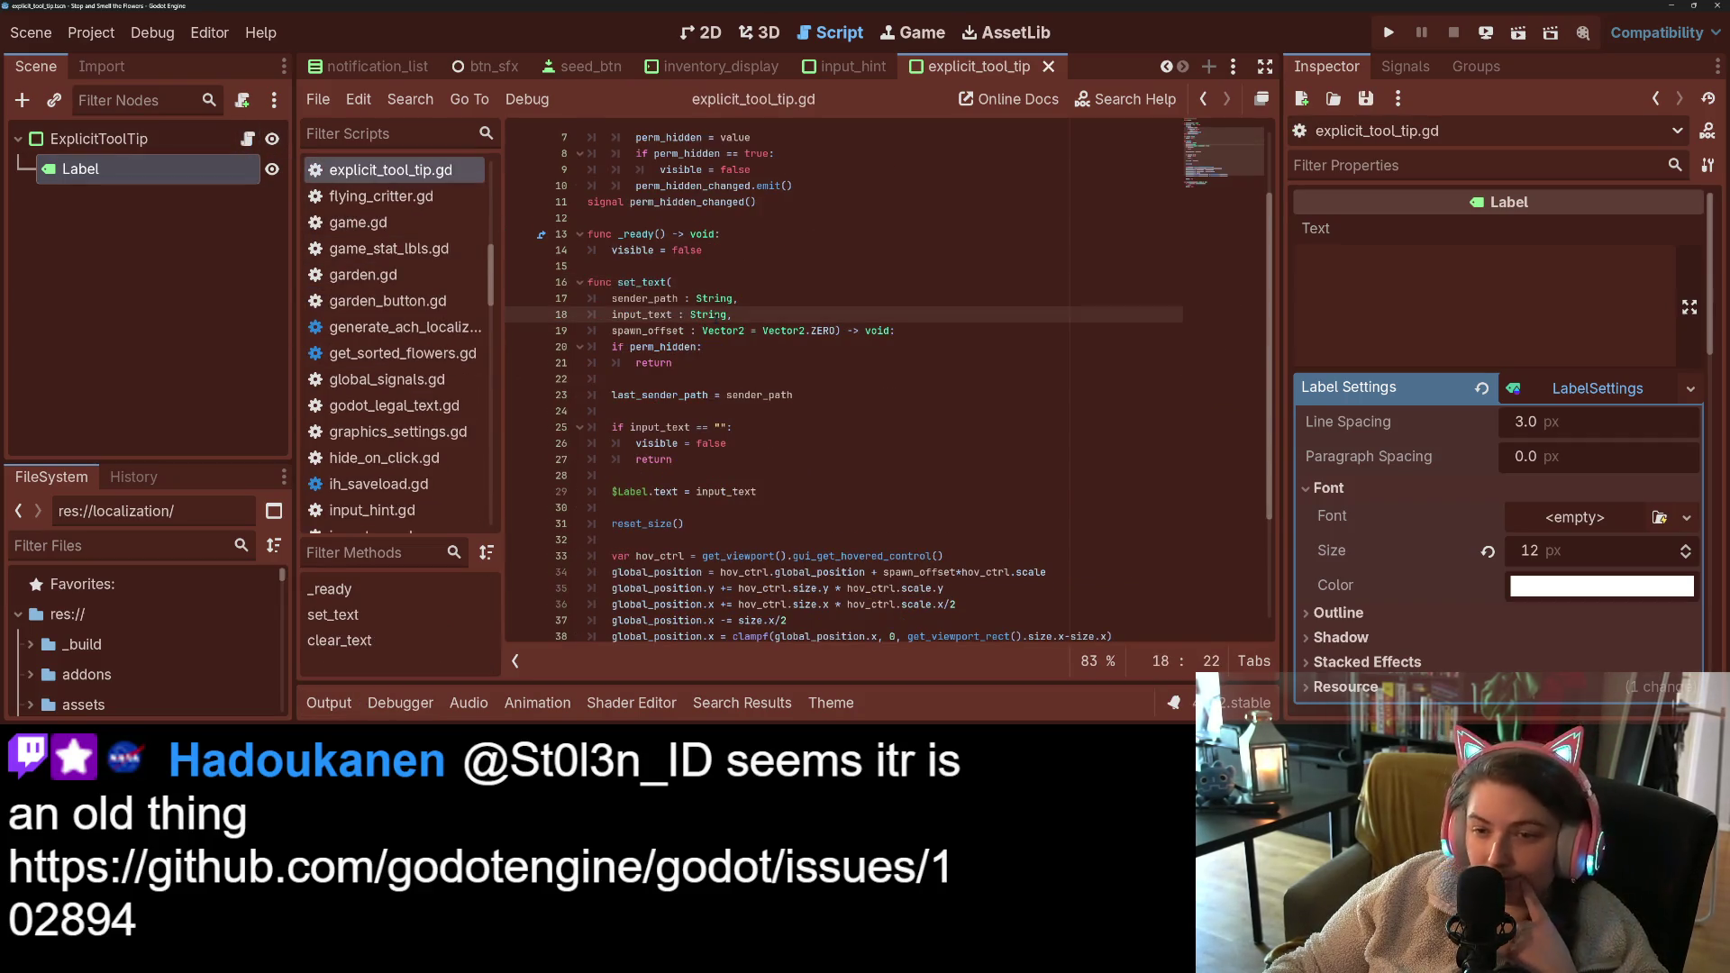
left_click(663, 347)
left_click(840, 331)
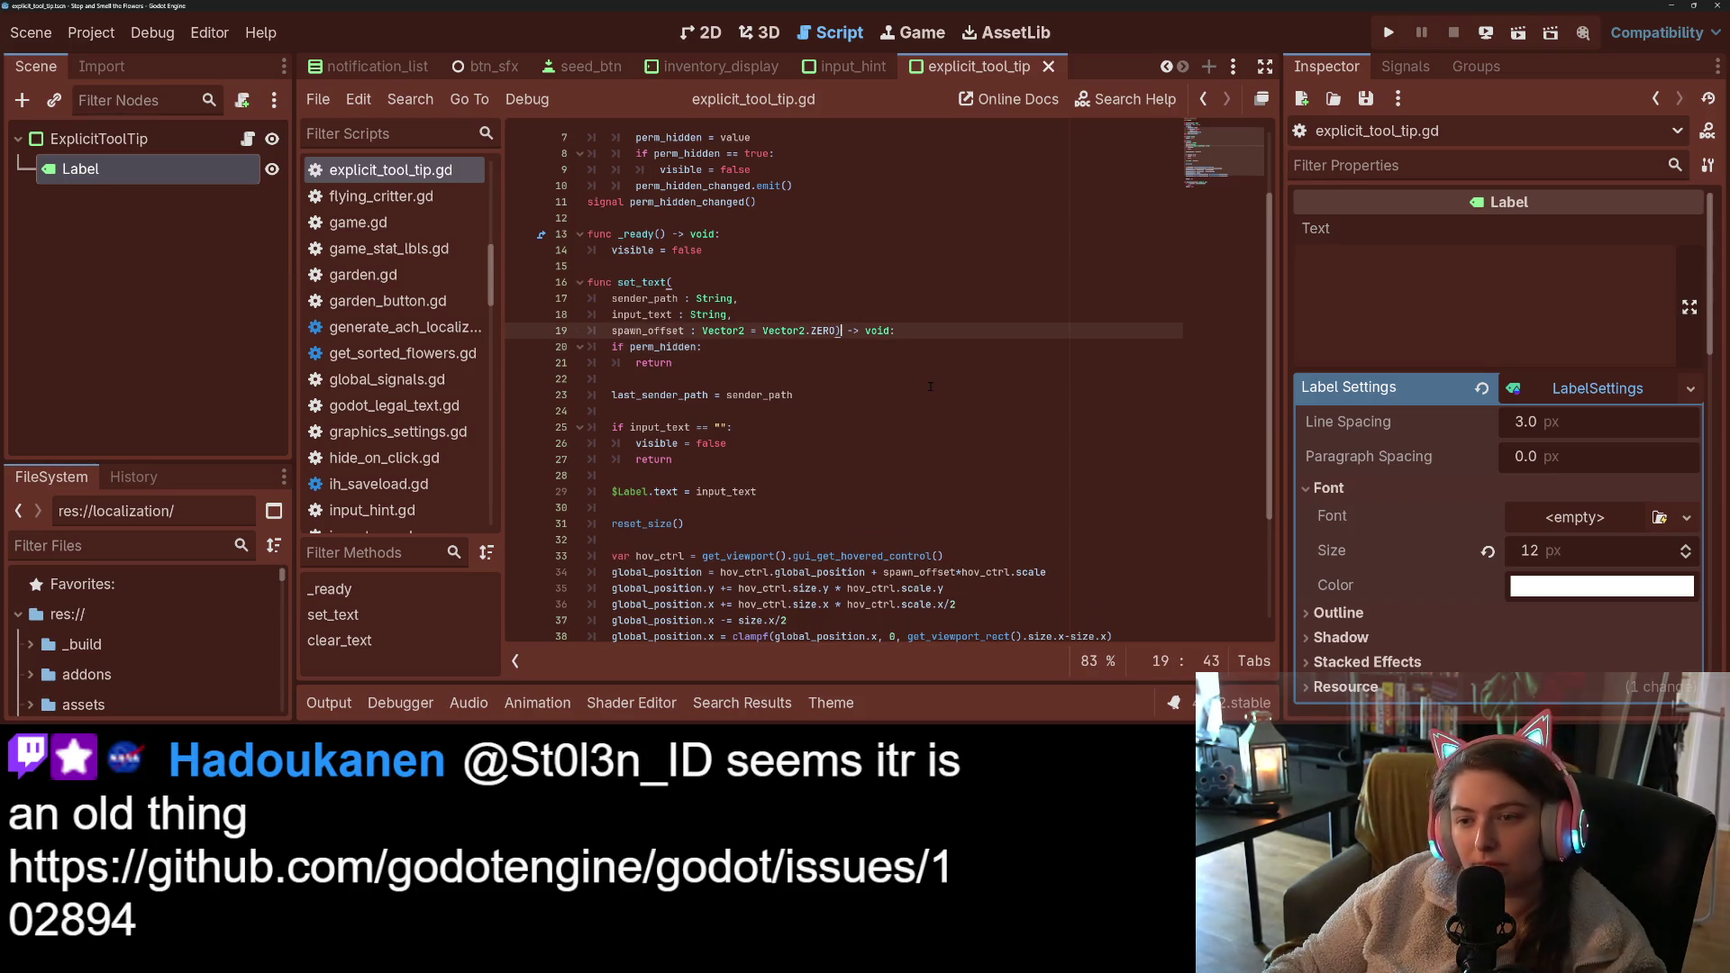
key("Left")
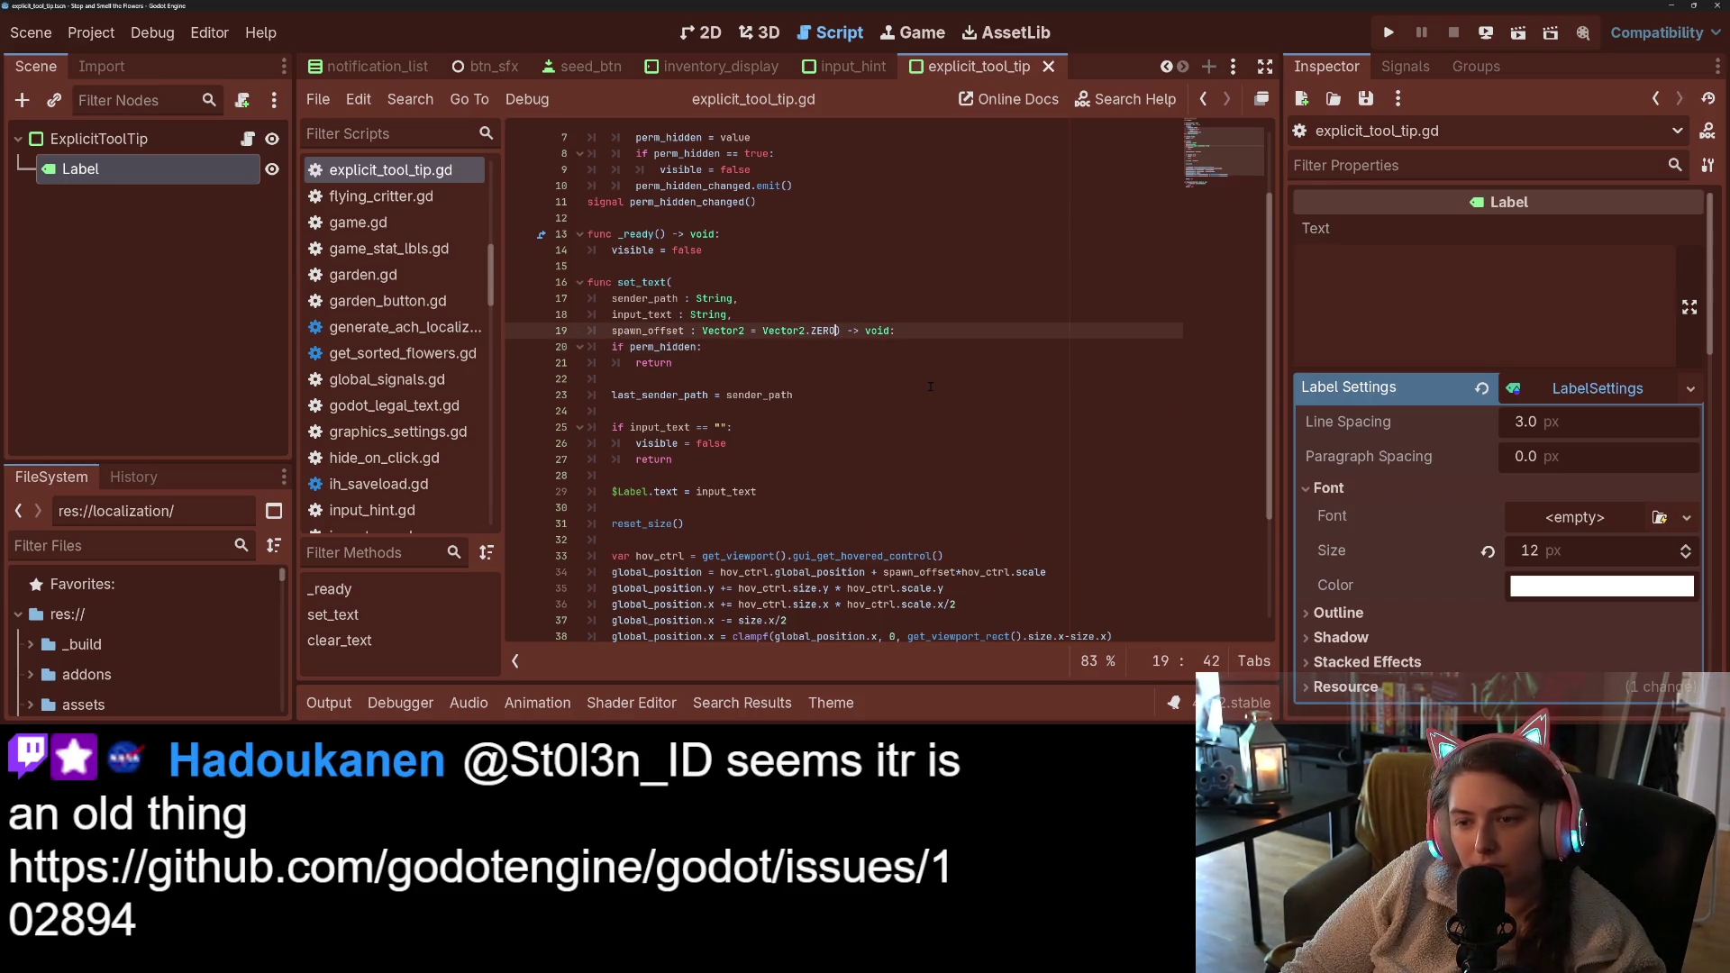
type(",")
key("Return")
type("spawn")
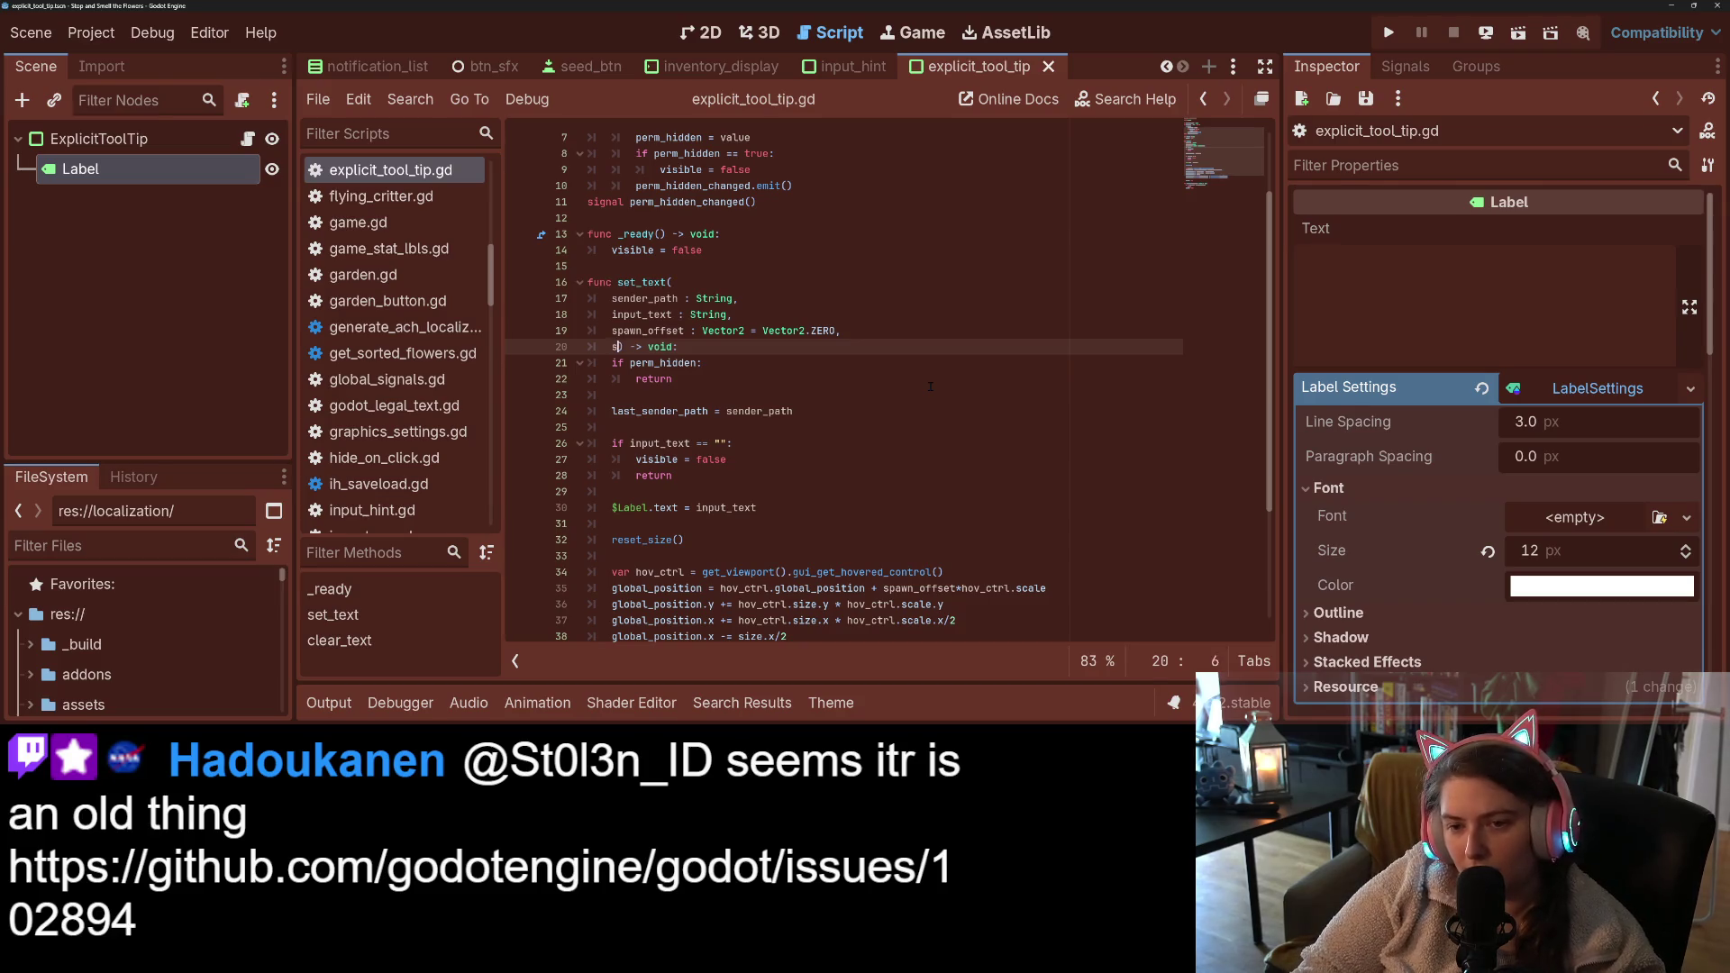
type("_left : b")
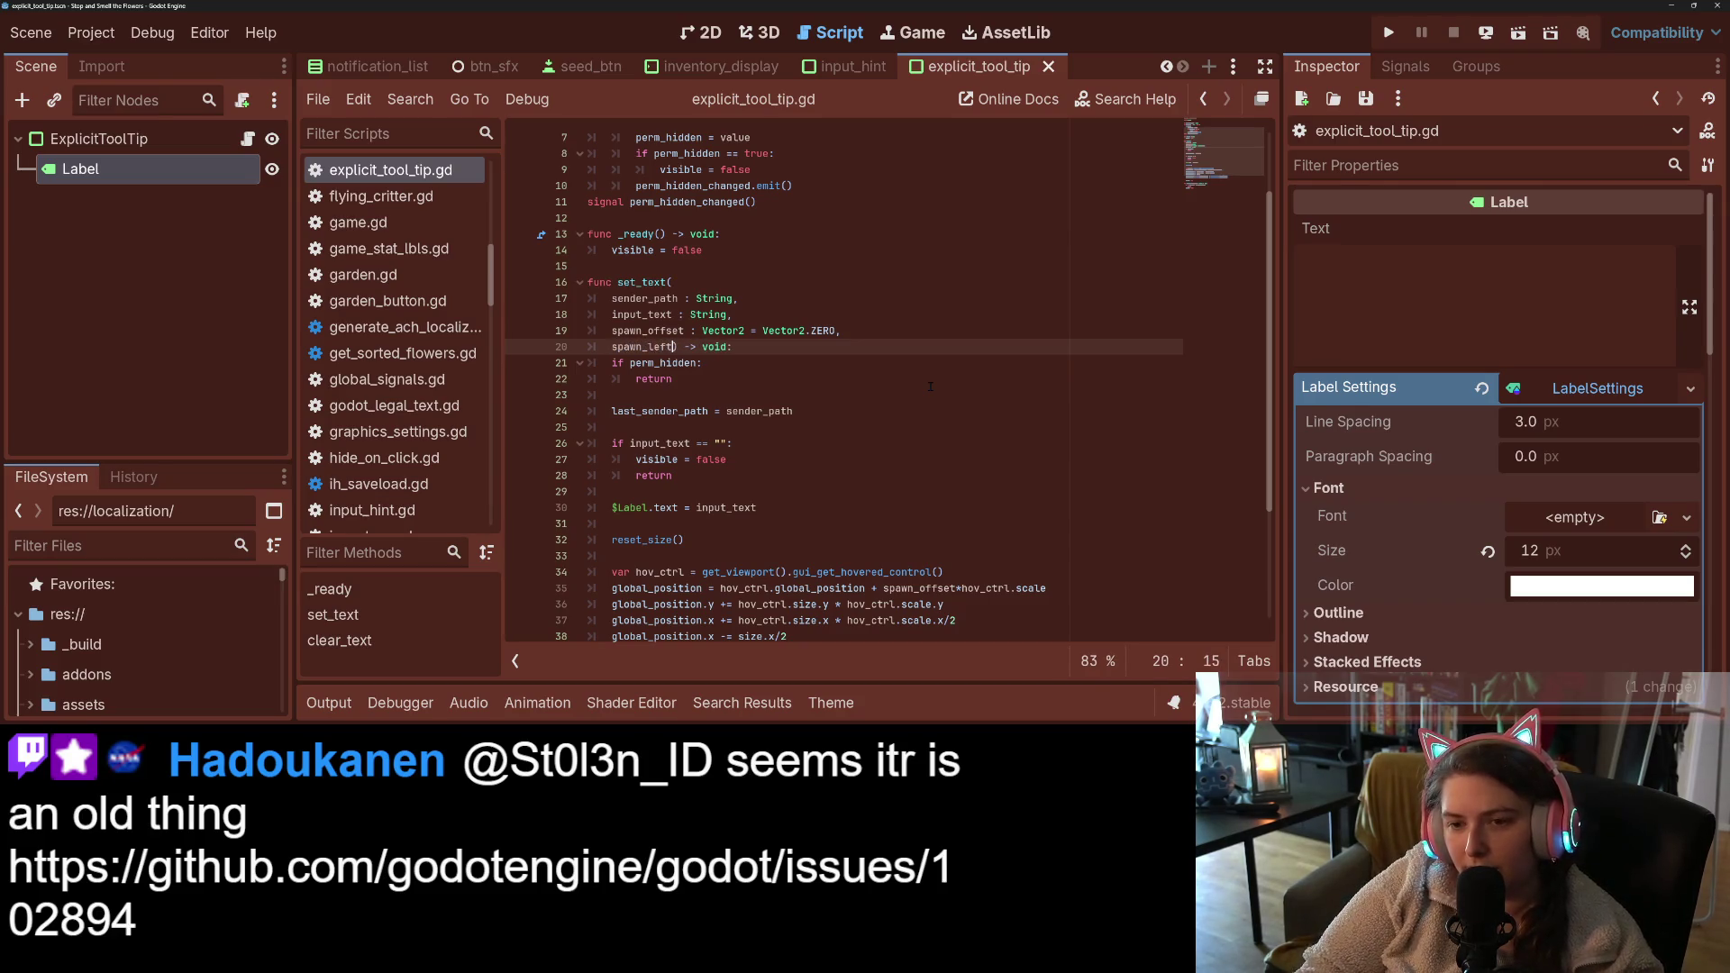
key("BackSpace")
key("BackSpace")
key("BackSpace")
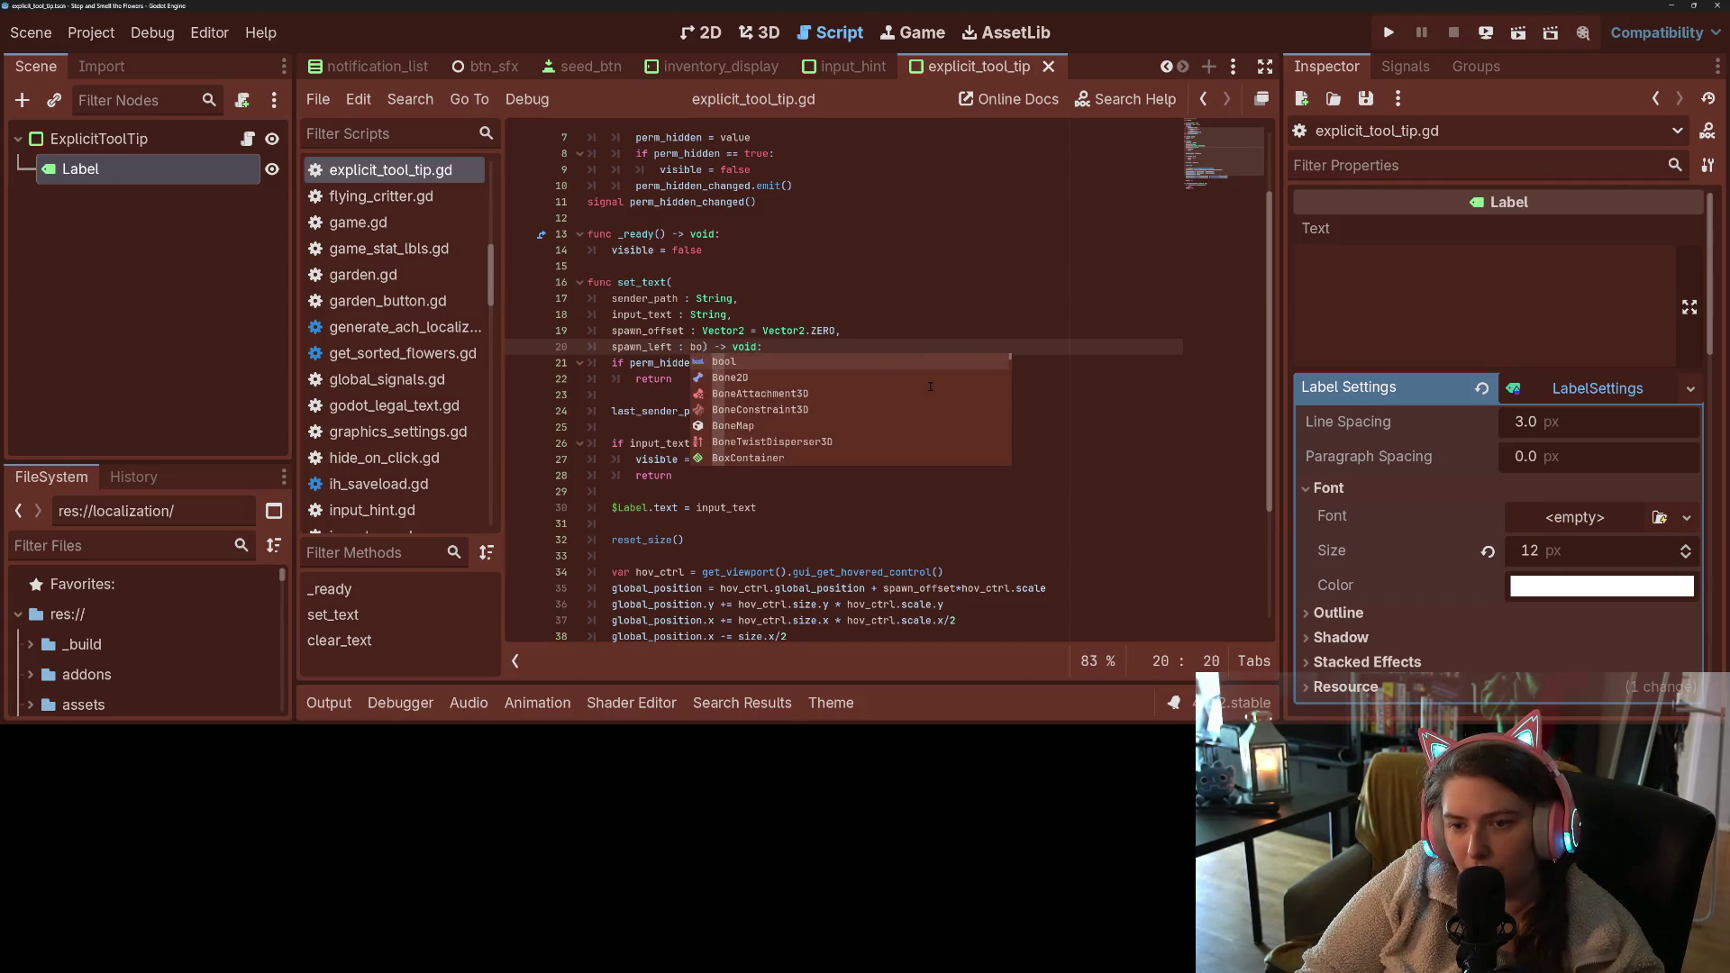
type("t : bool ")
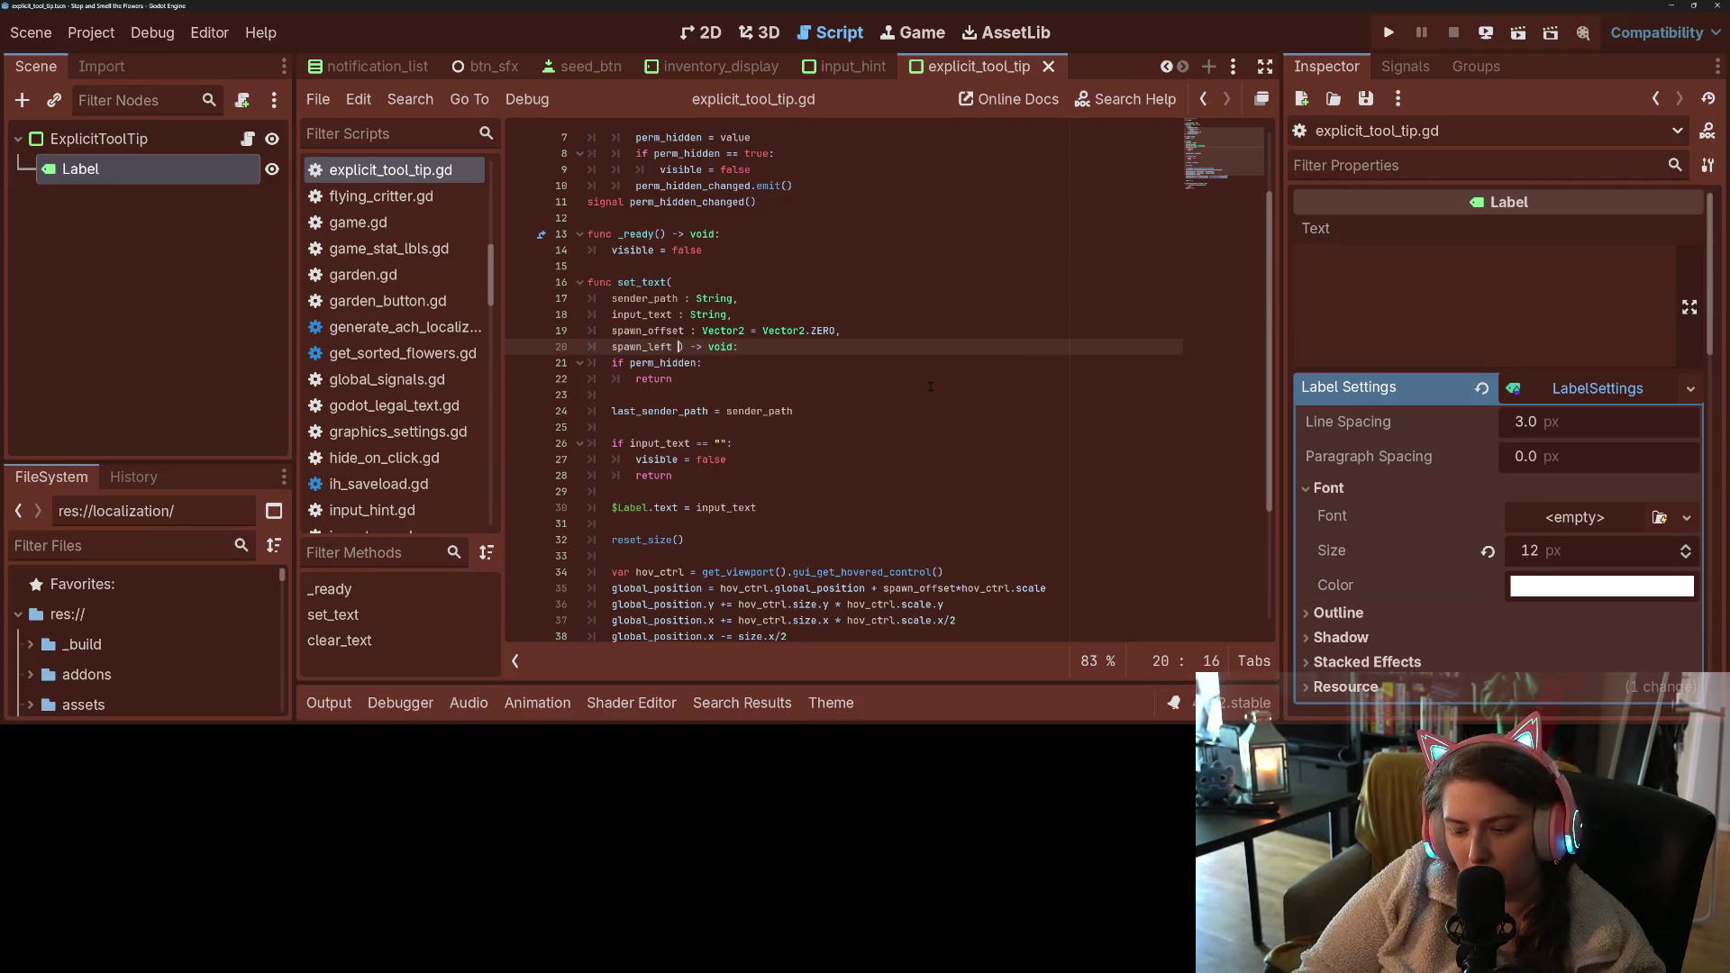
type("= false")
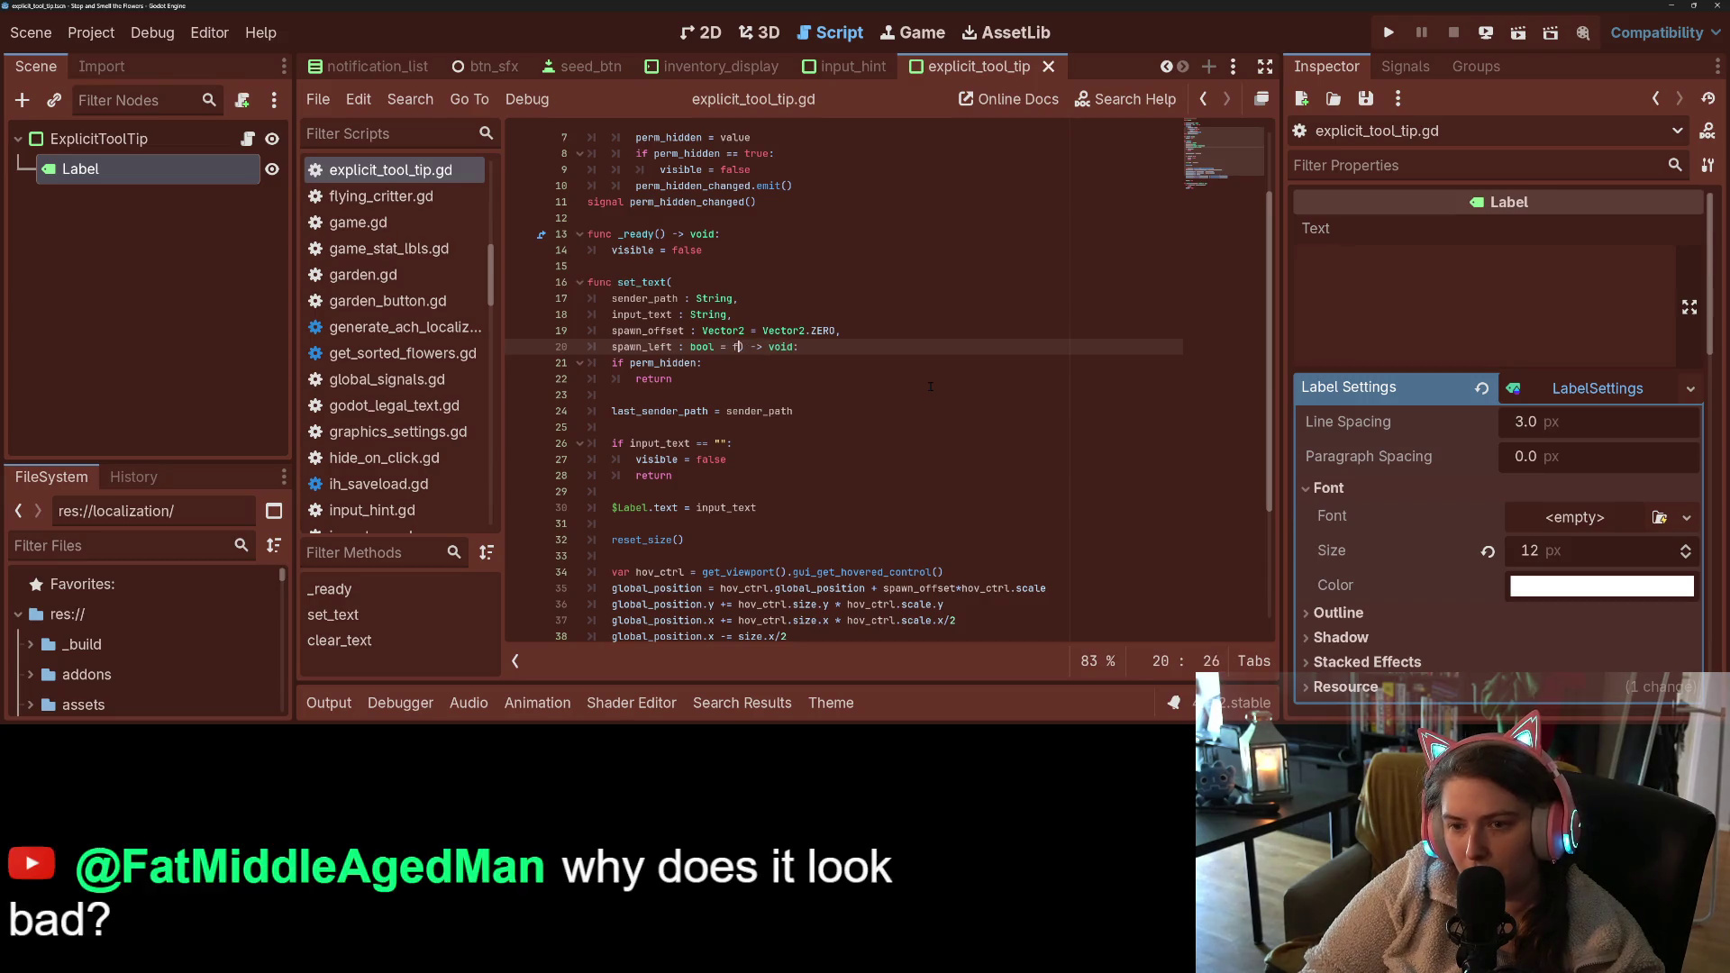
- Move through set_text's tooltip positioning lines to the spawn_offset position line
double_click(641, 347)
scroll(916, 471, "down", 4)
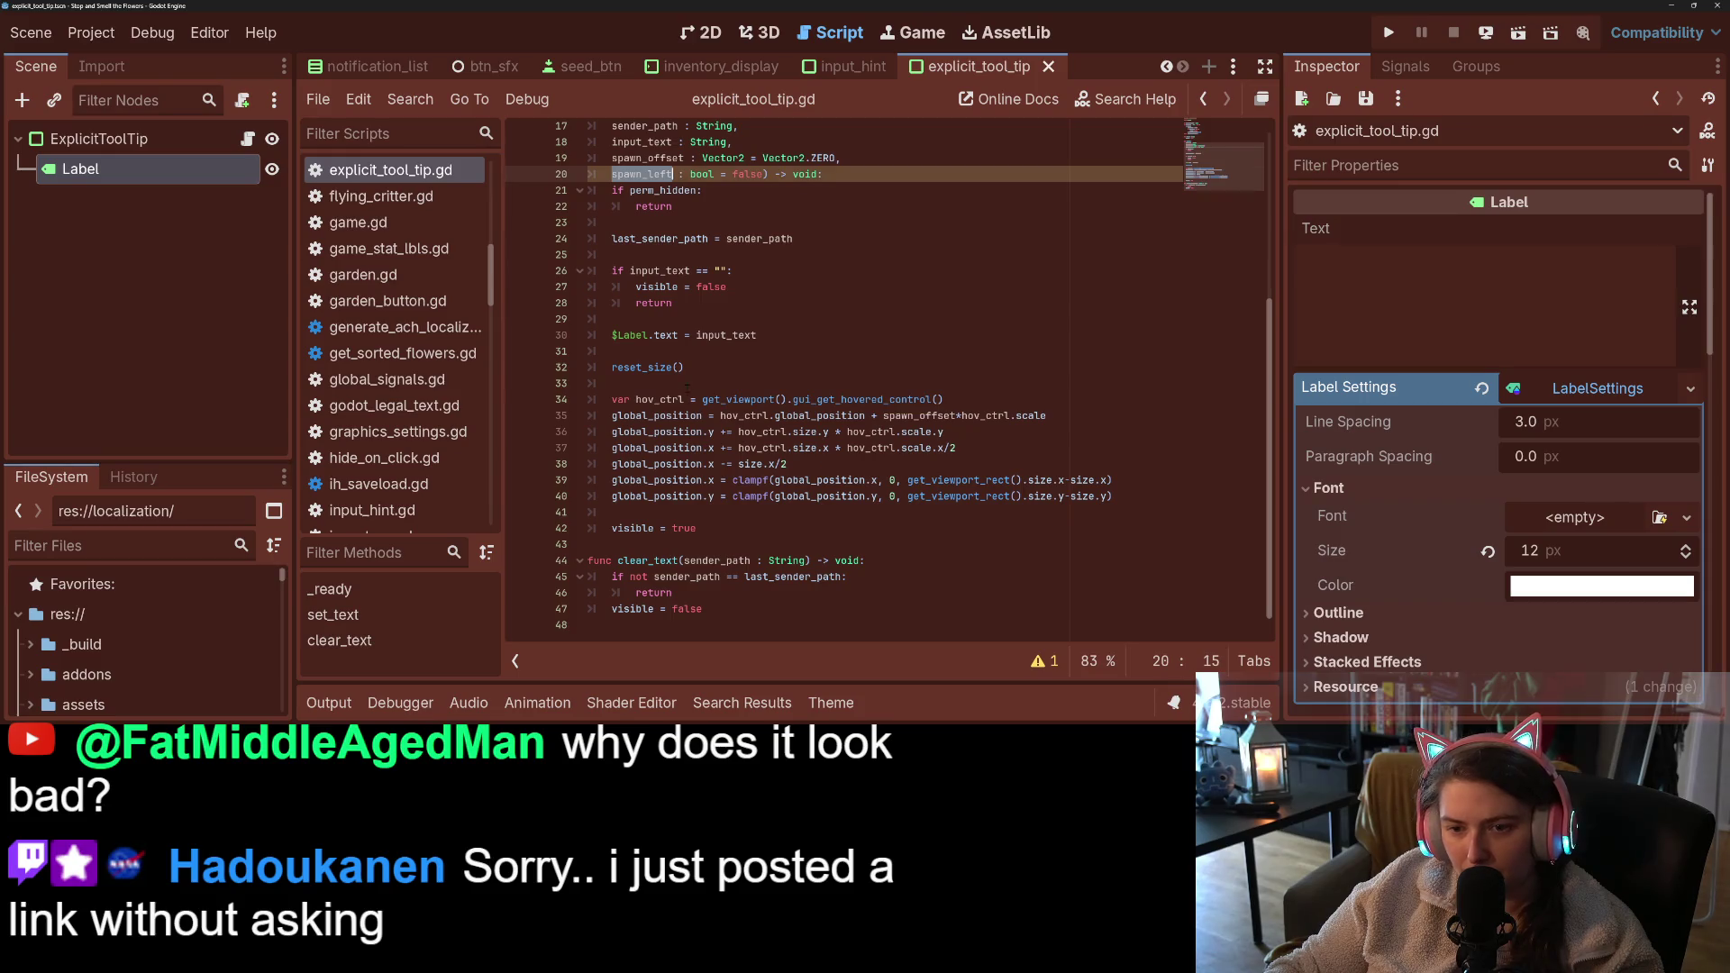
left_click(700, 387)
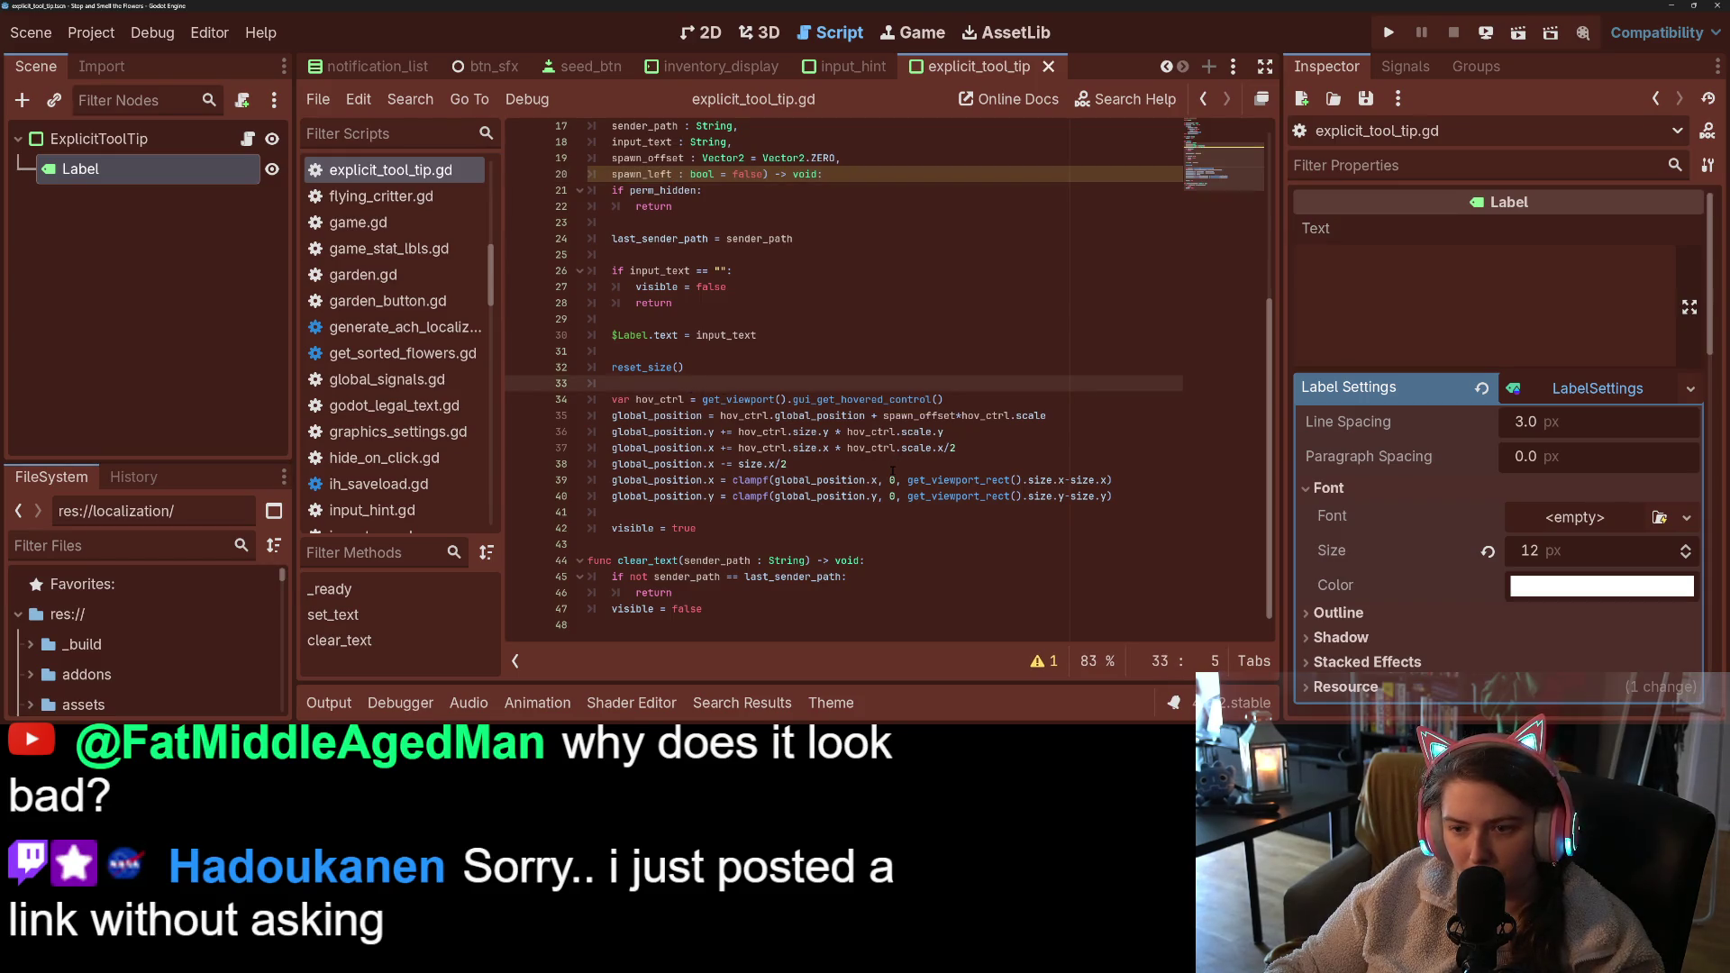
left_click(981, 399)
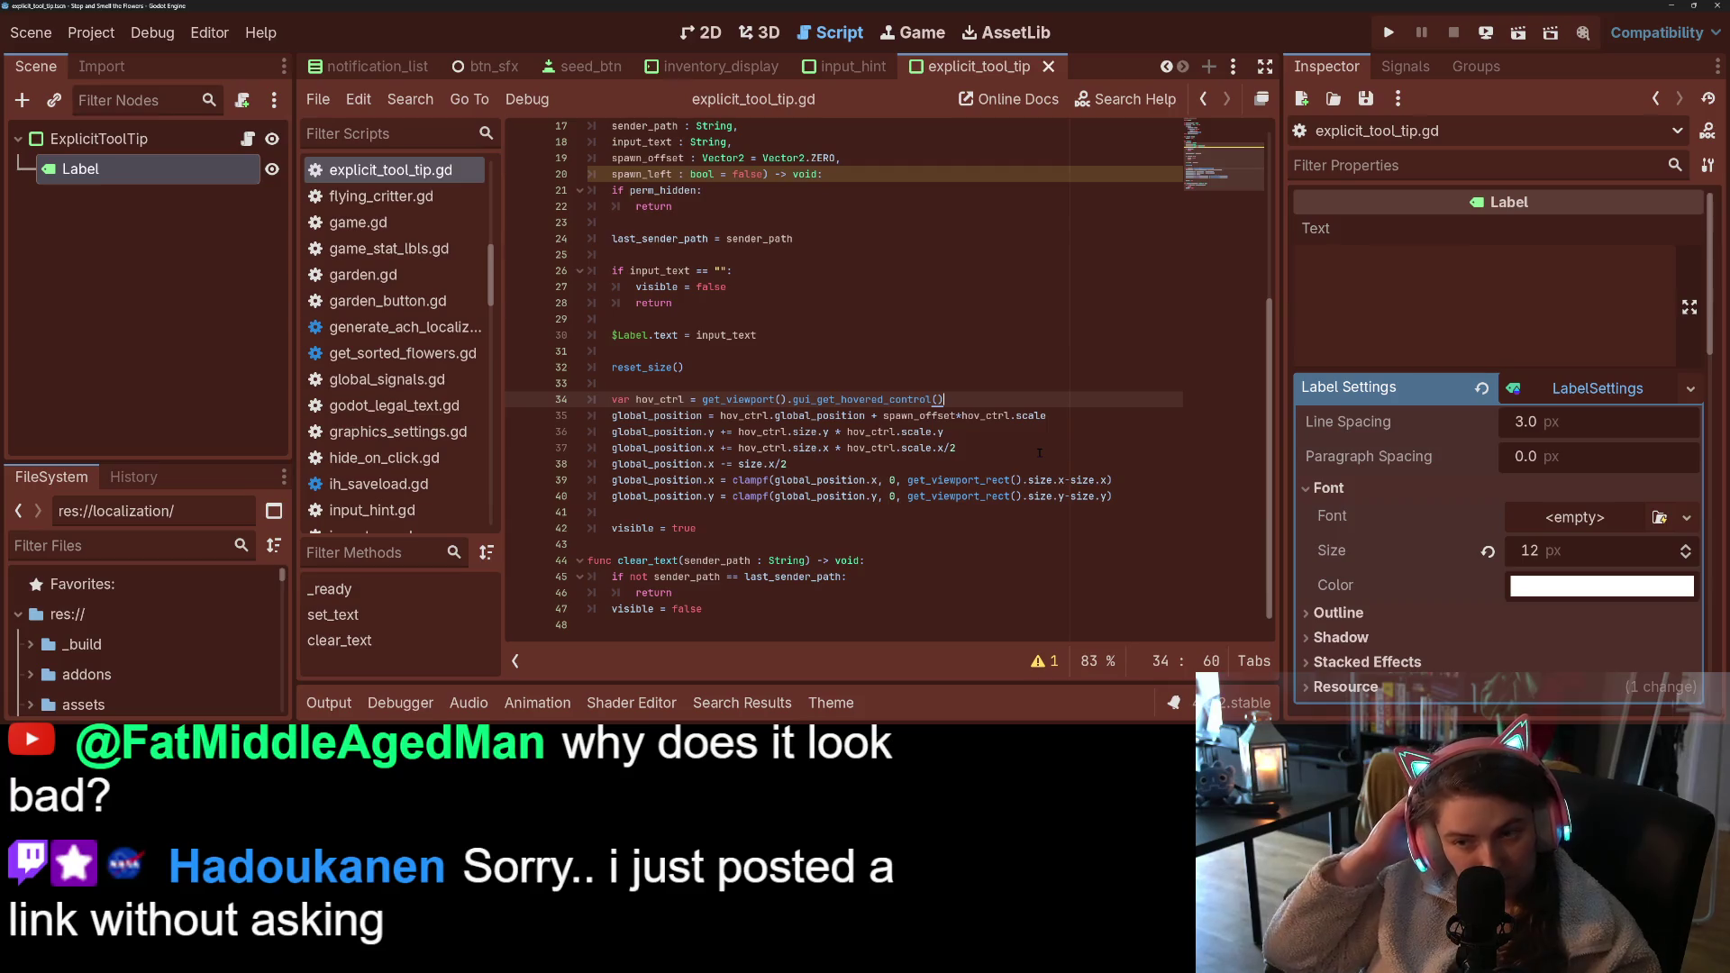
left_click(932, 431)
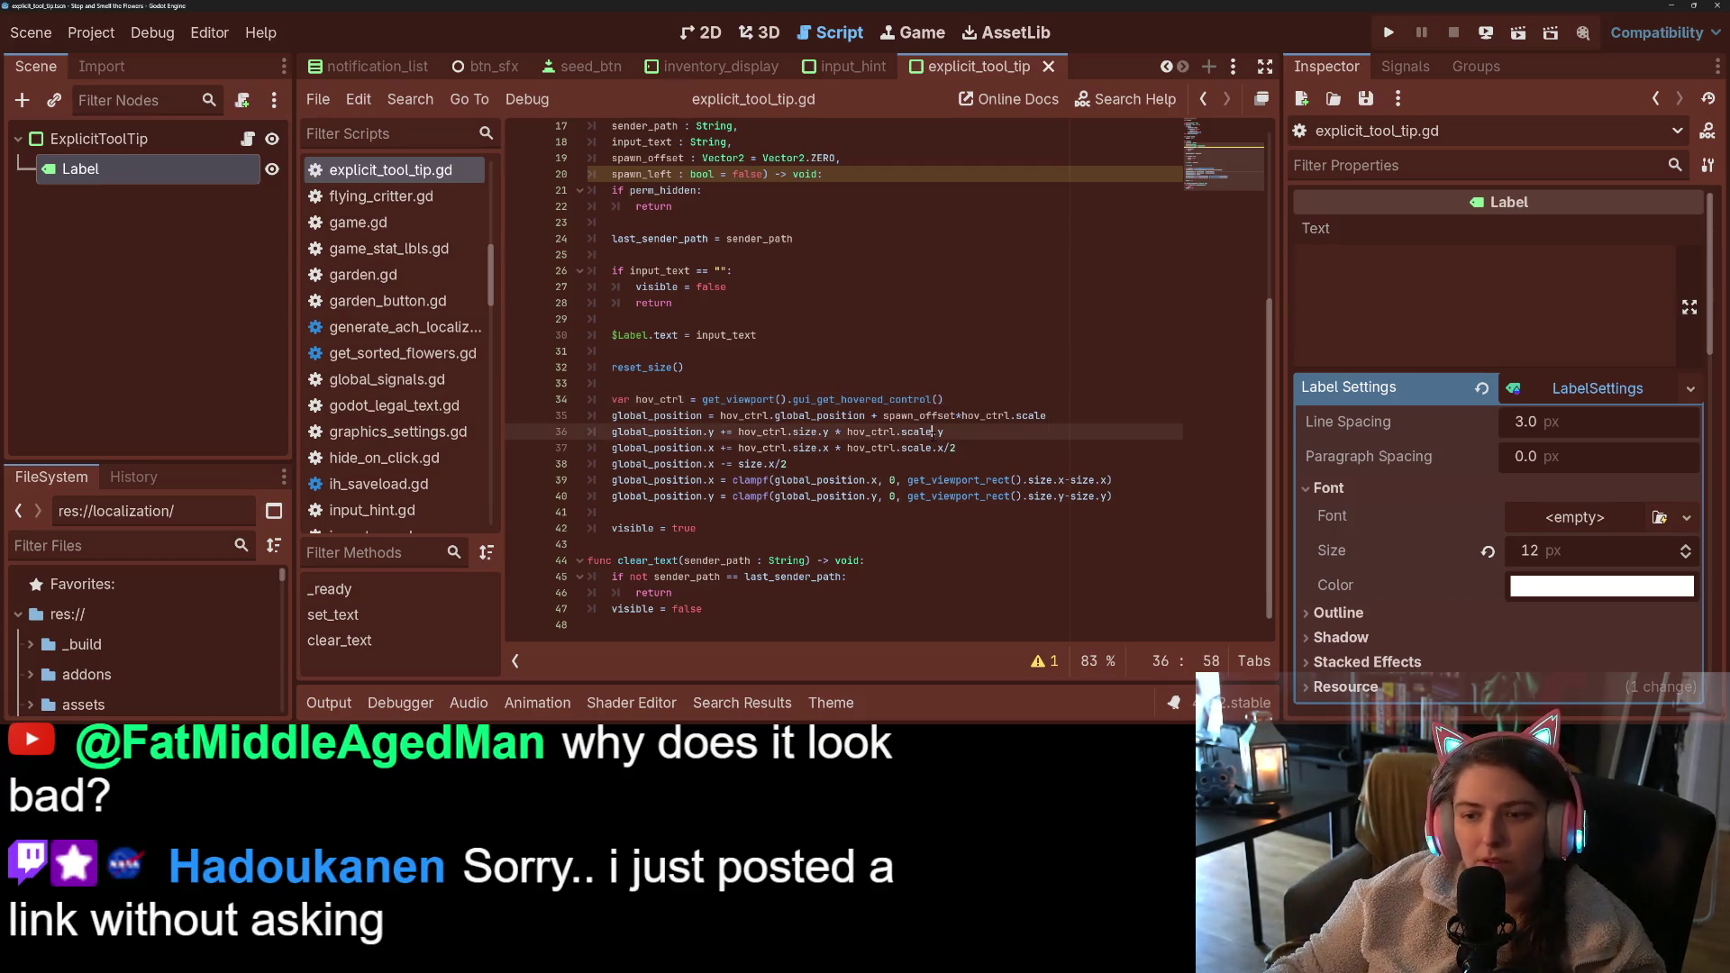
left_click(1092, 414)
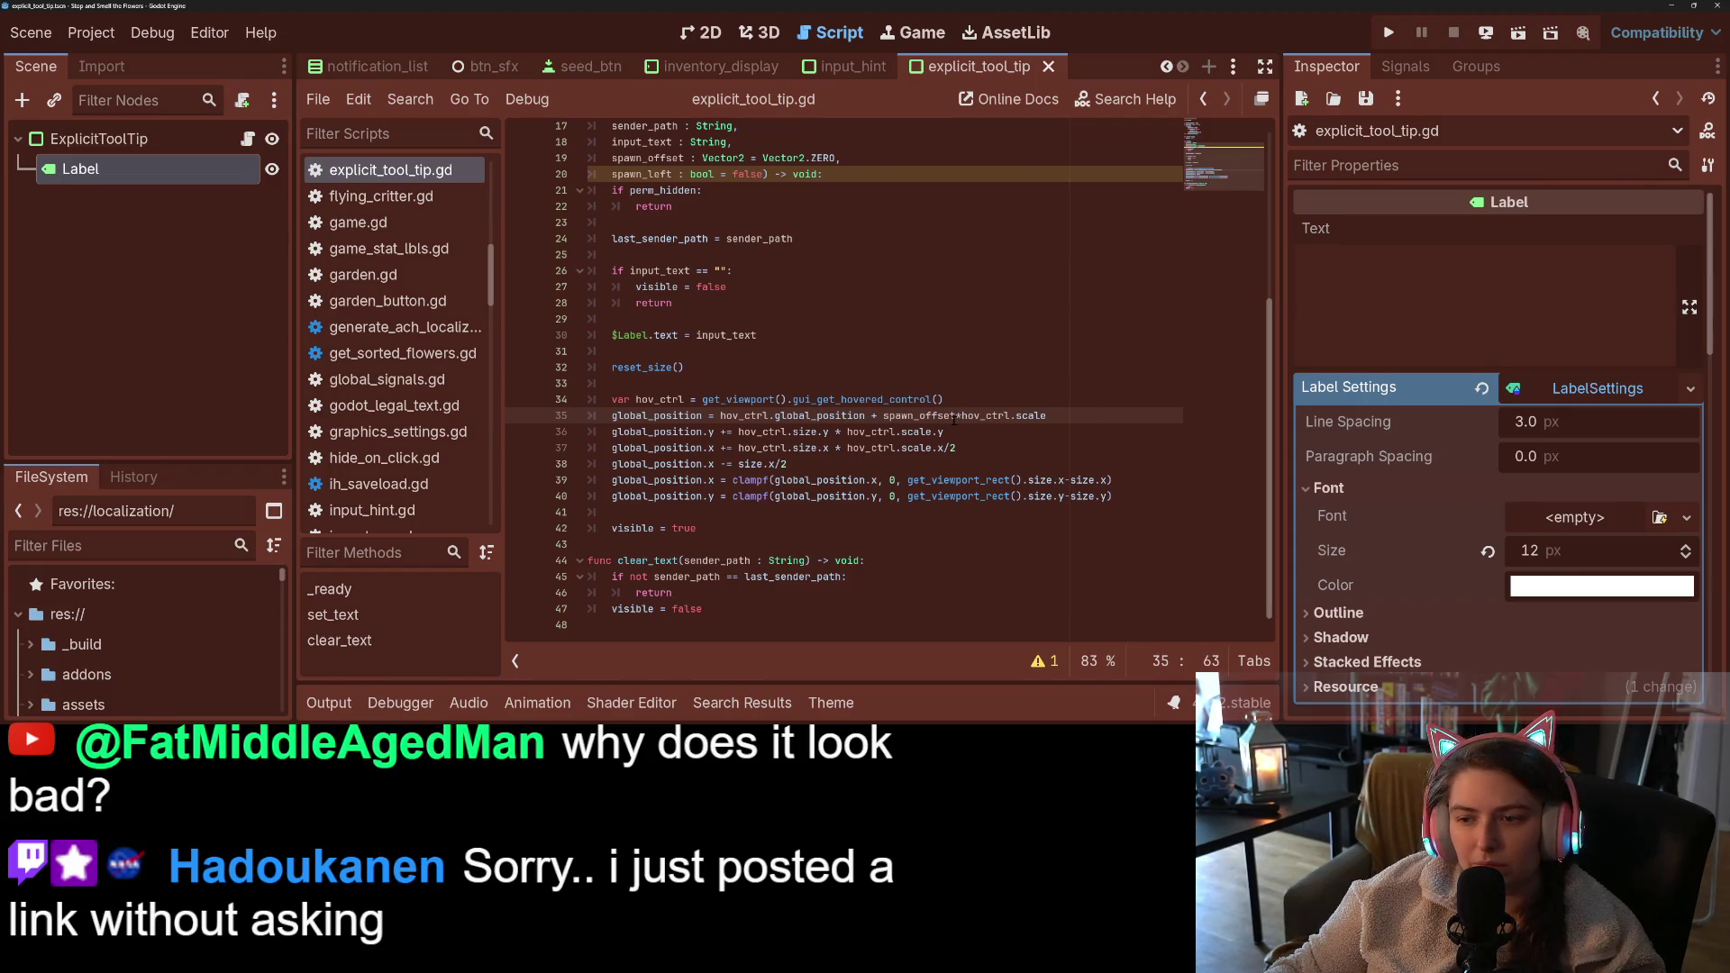
- Insert 'if spawn_left:' and 'else:' lines above the tooltip positioning code
key("Right")
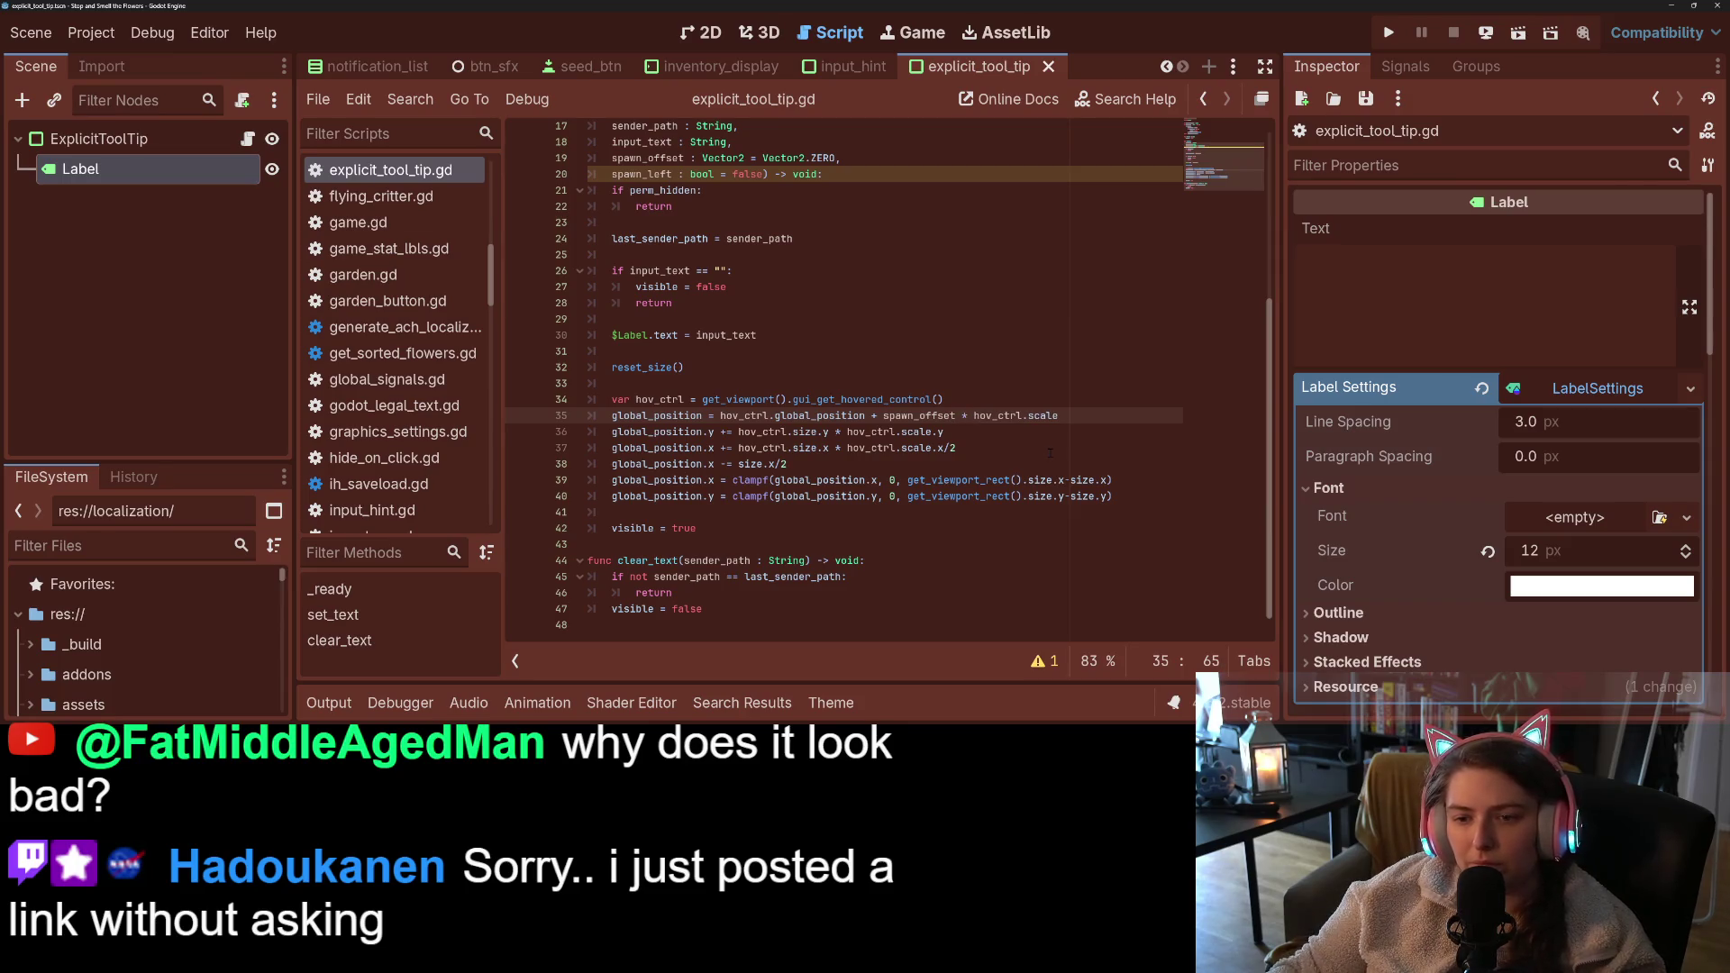
key("ctrl+shift+Return")
type("i")
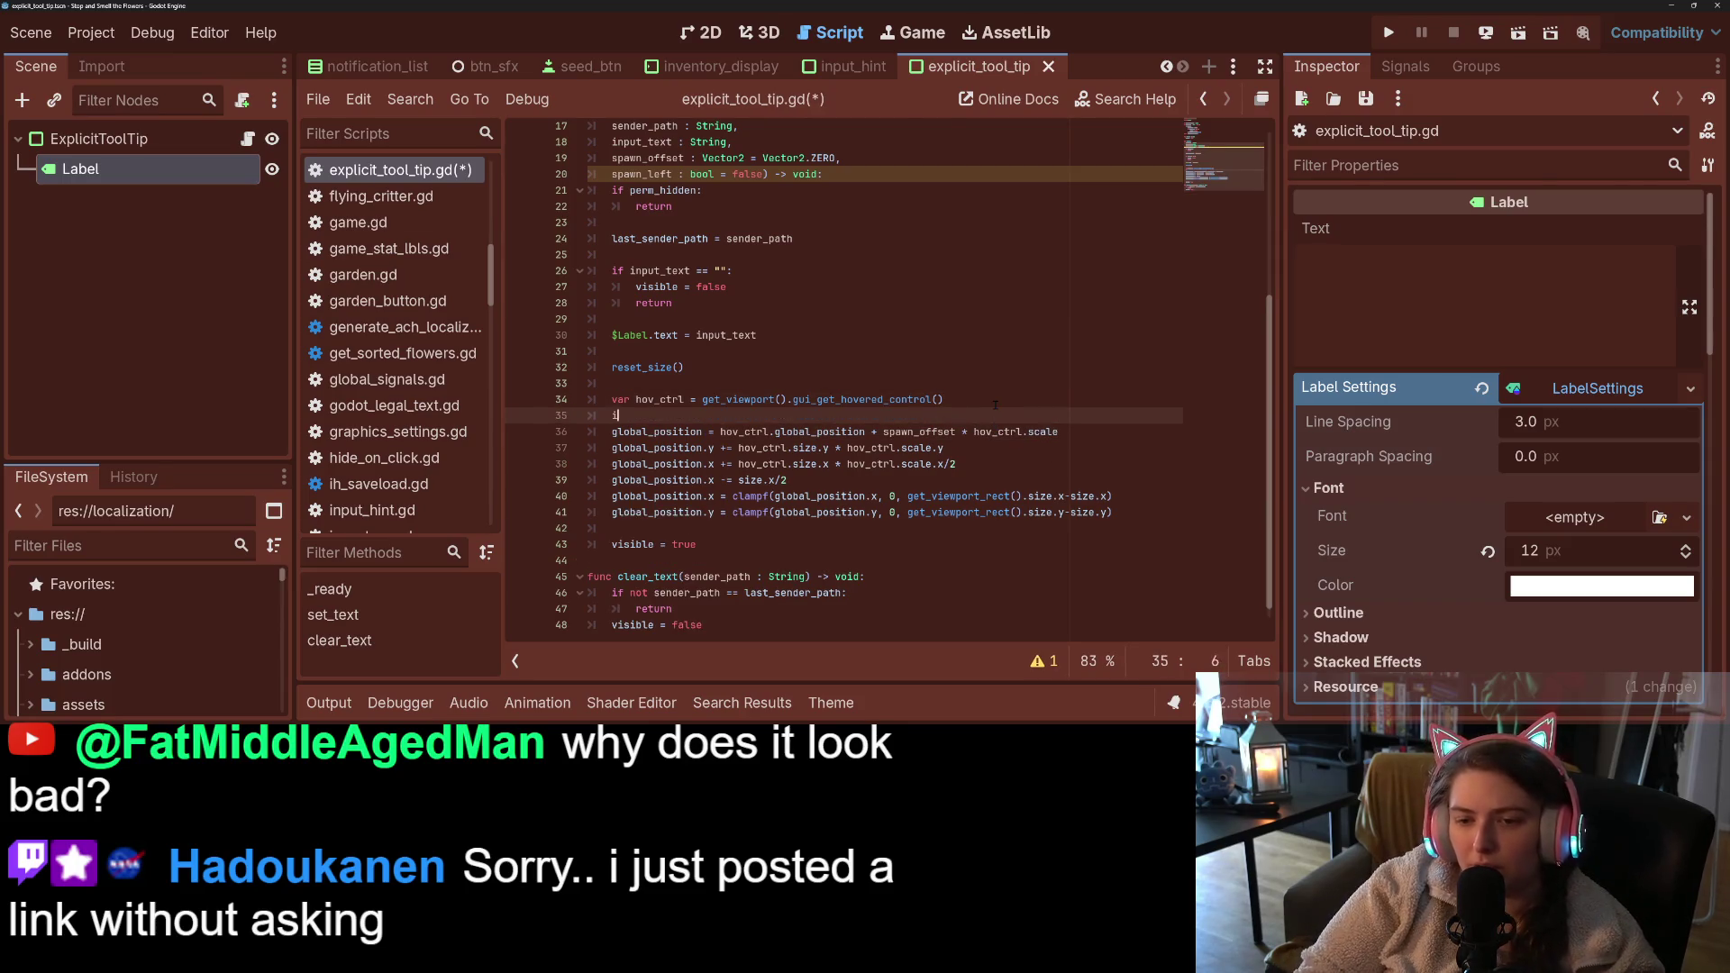
type("f spawn_left:")
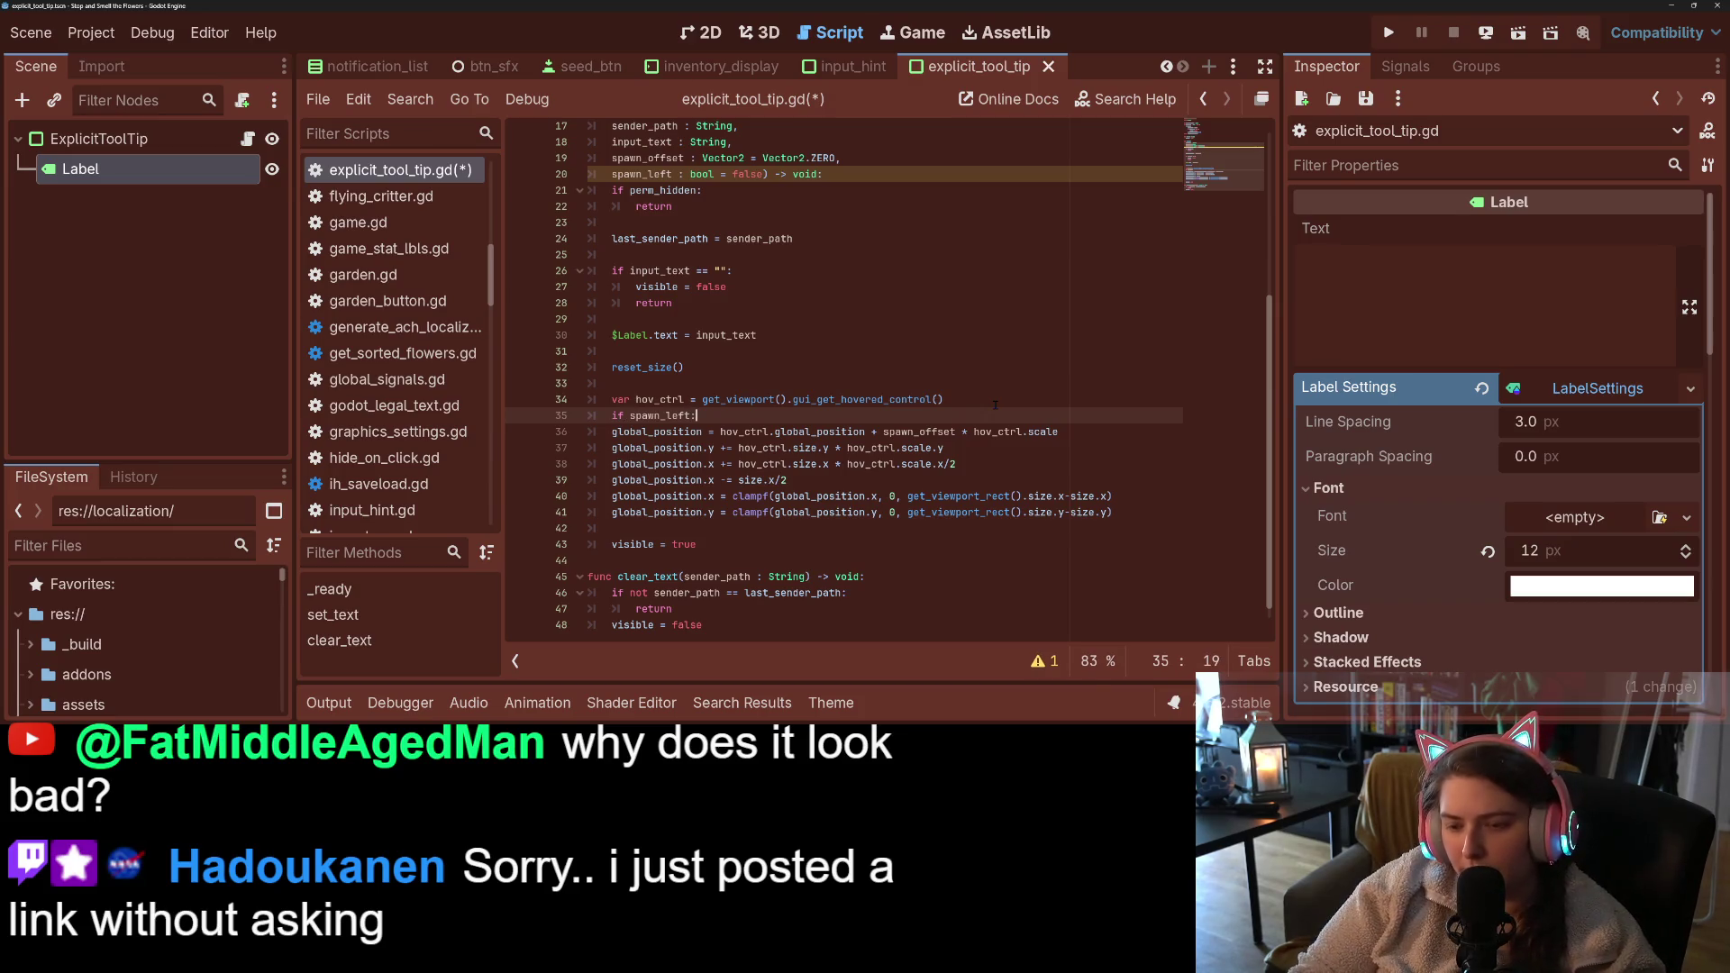
key("Return")
key("Return")
type("else:")
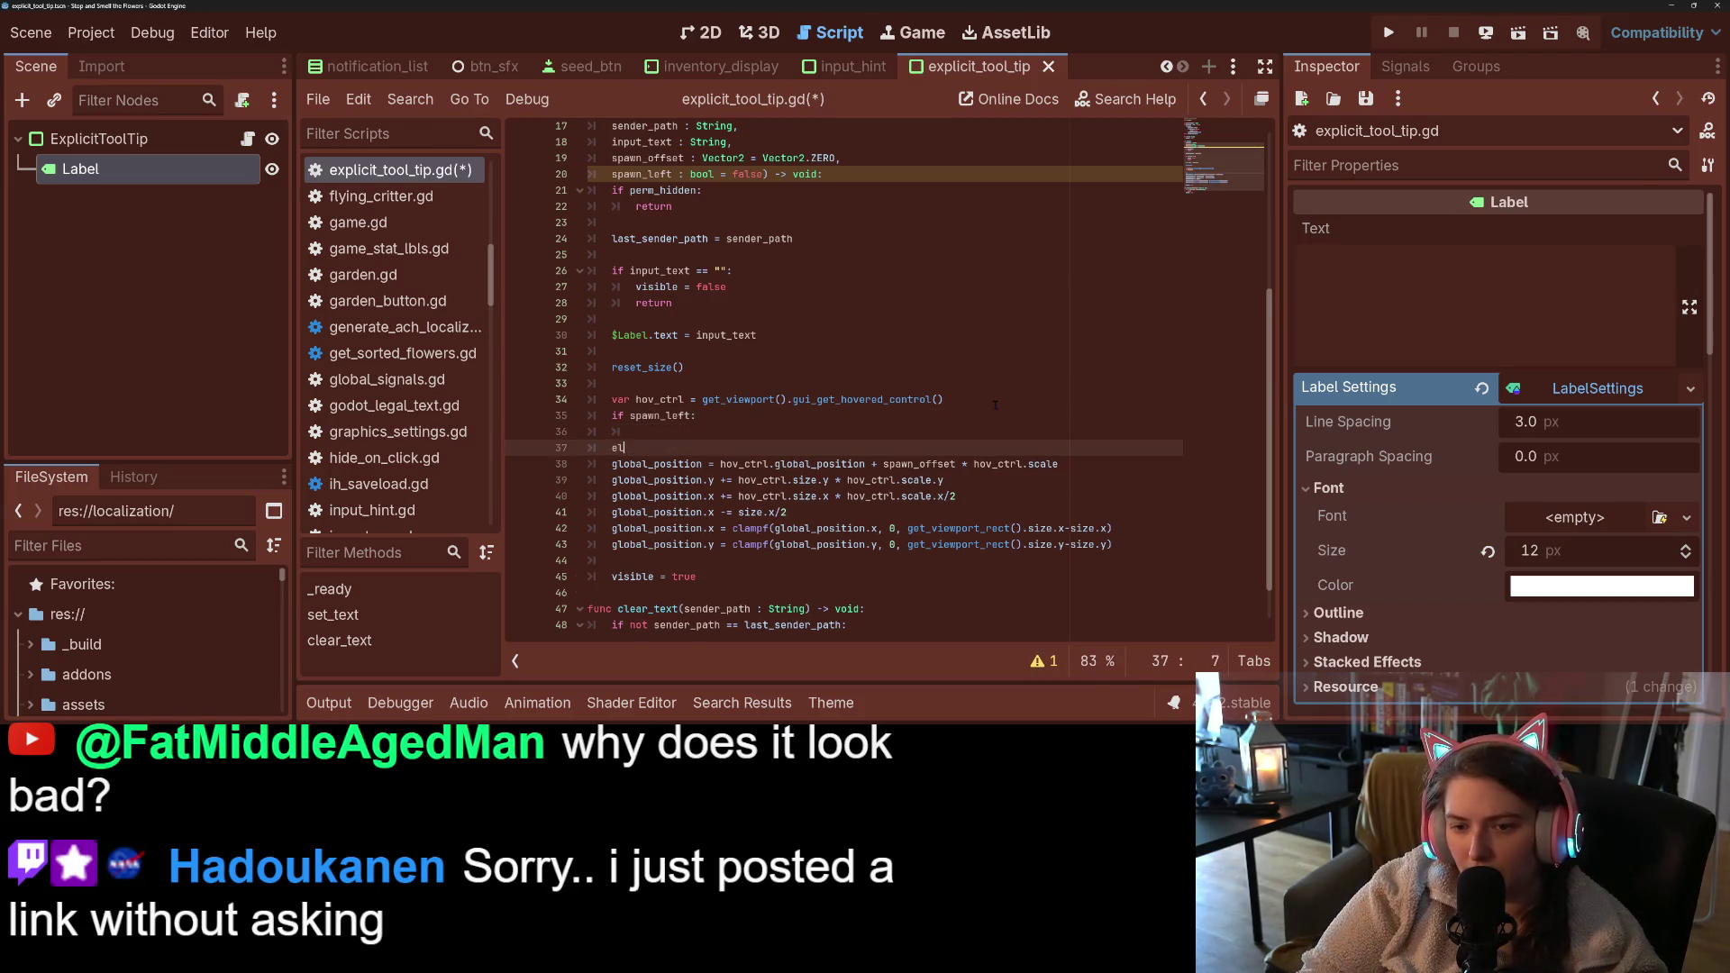
- Indent the four existing positioning lines under else and save the script
left_click(691, 495)
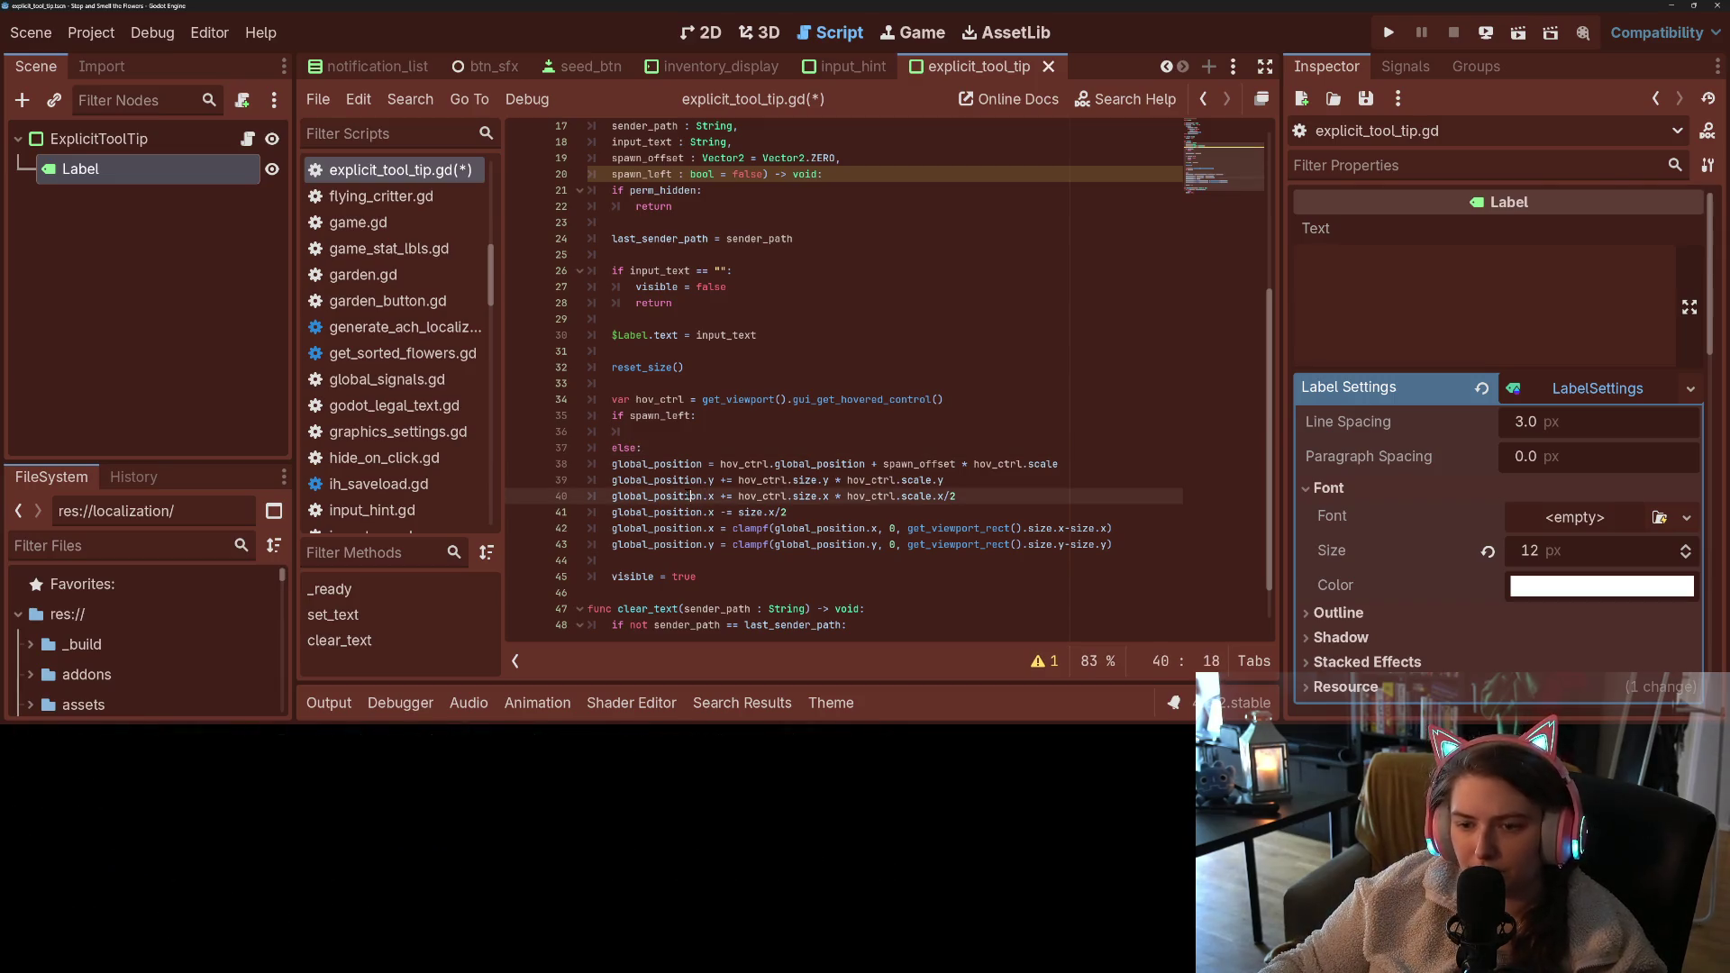
left_click_drag(611, 475, 738, 523)
key("Tab")
left_click(744, 524)
key("ctrl+s")
- Begin a comment after the else: line, typed as '#Spawawottom ce'
left_click(679, 475)
left_click(711, 444)
left_click(753, 462)
type("#Spaw")
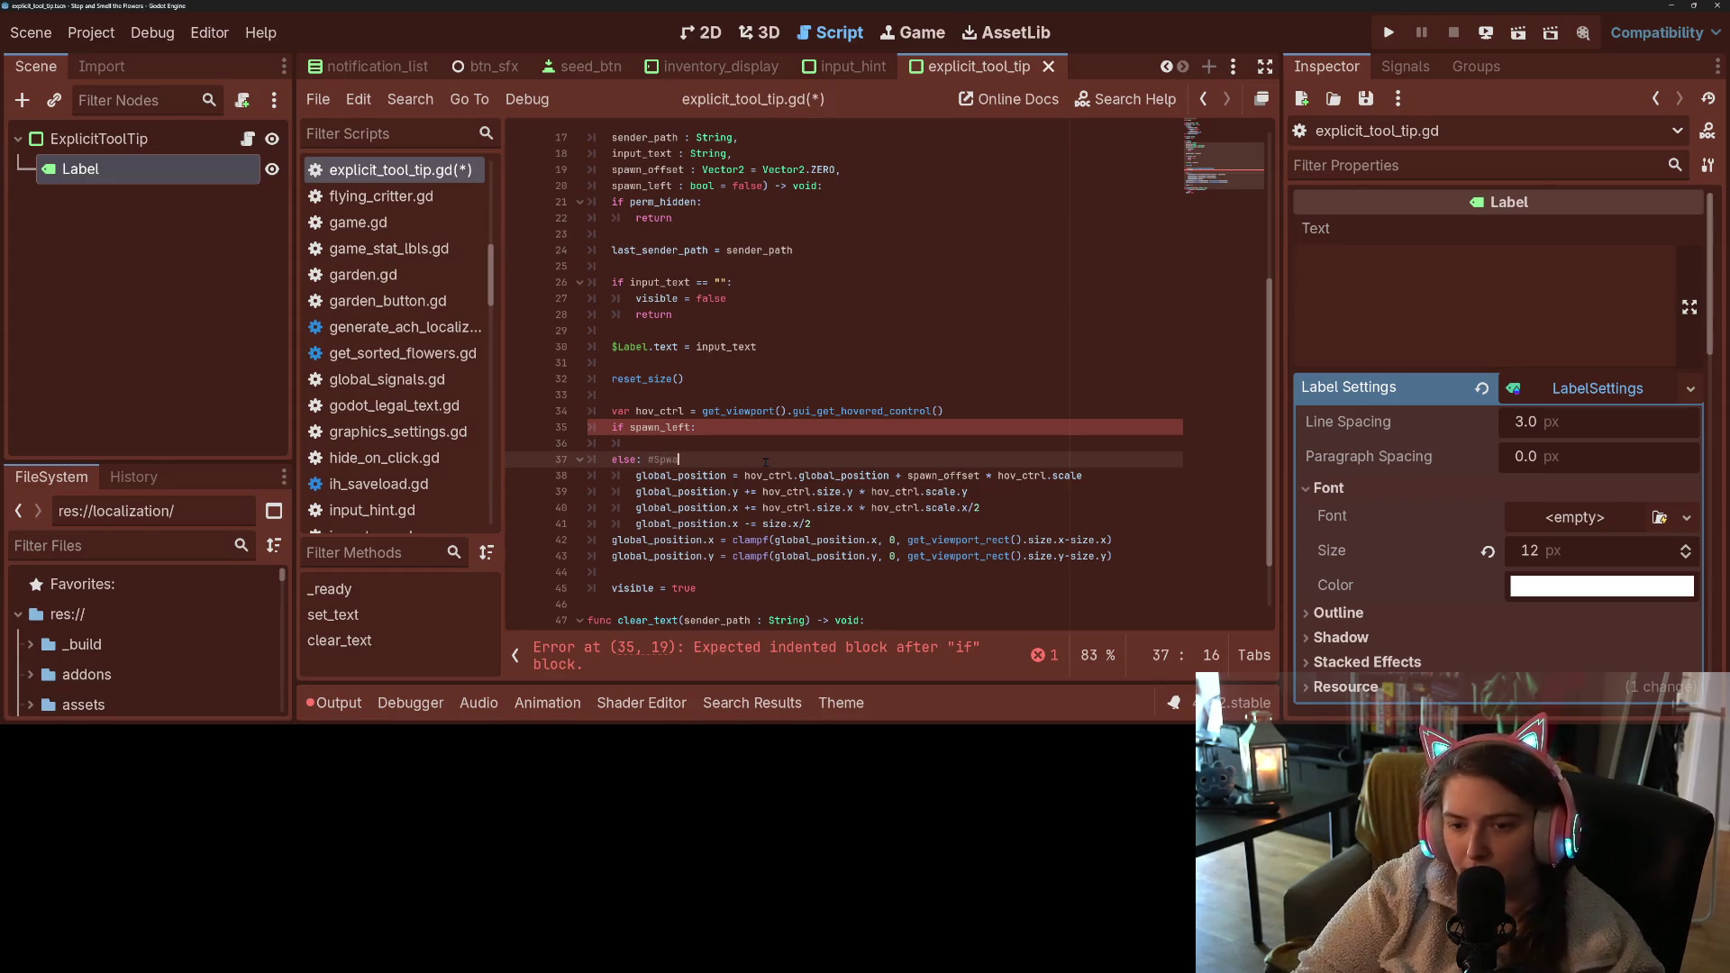
type("awn bottom center")
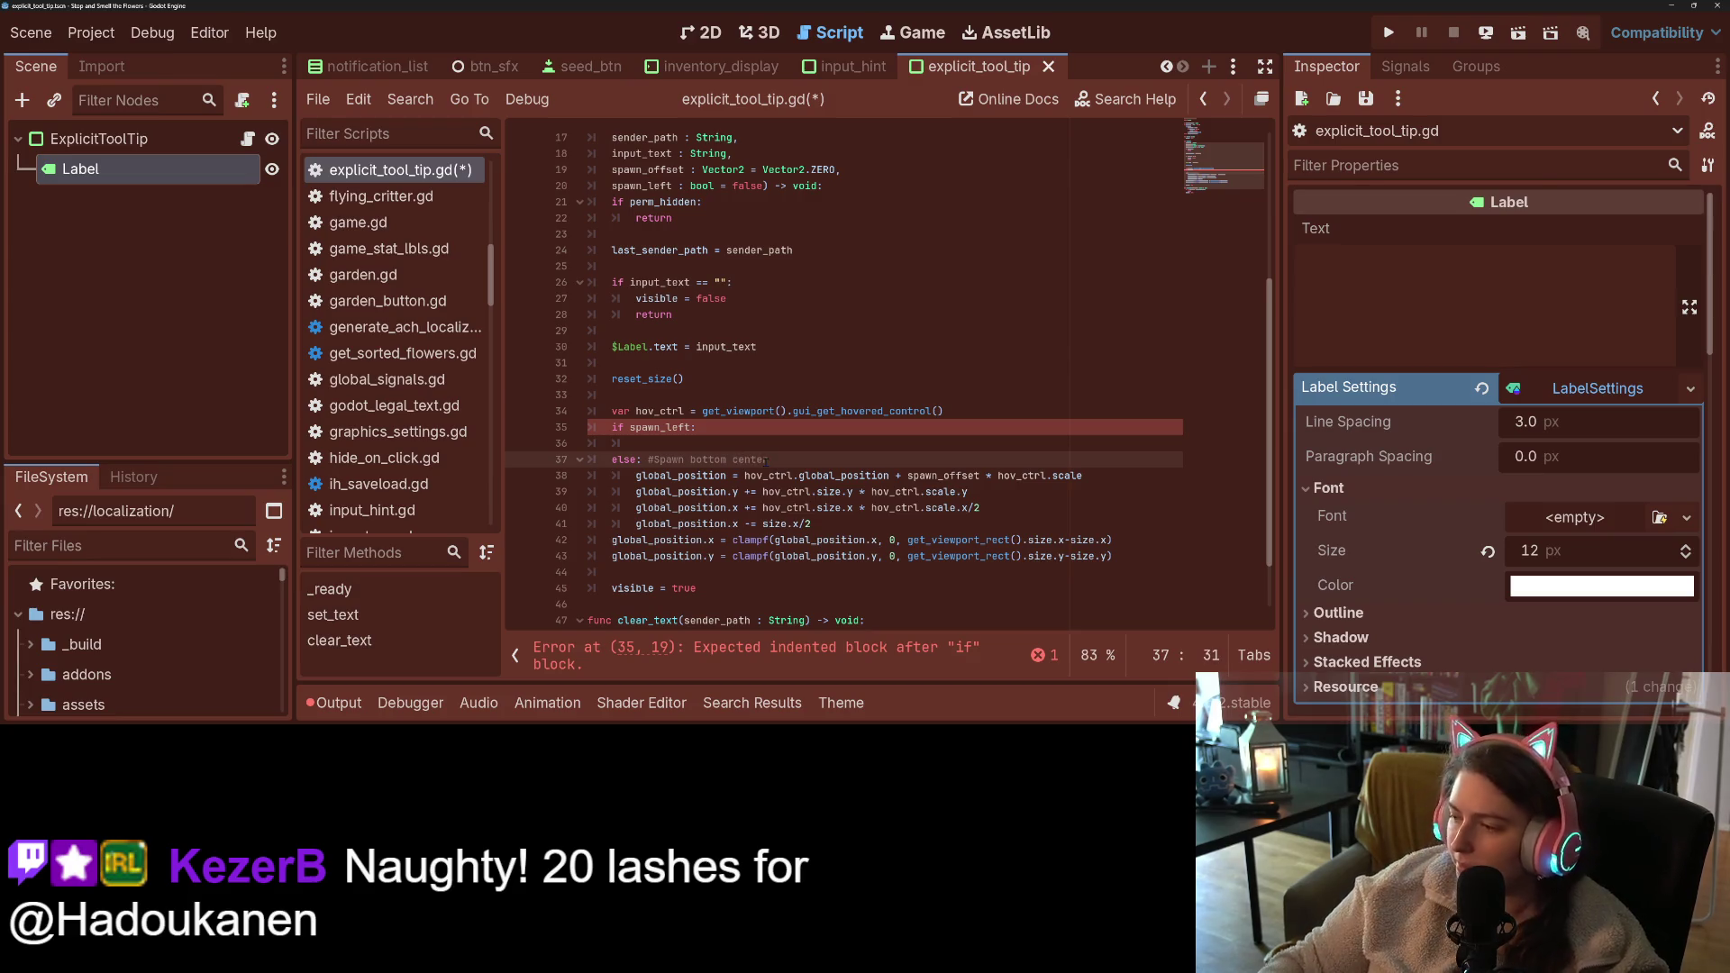
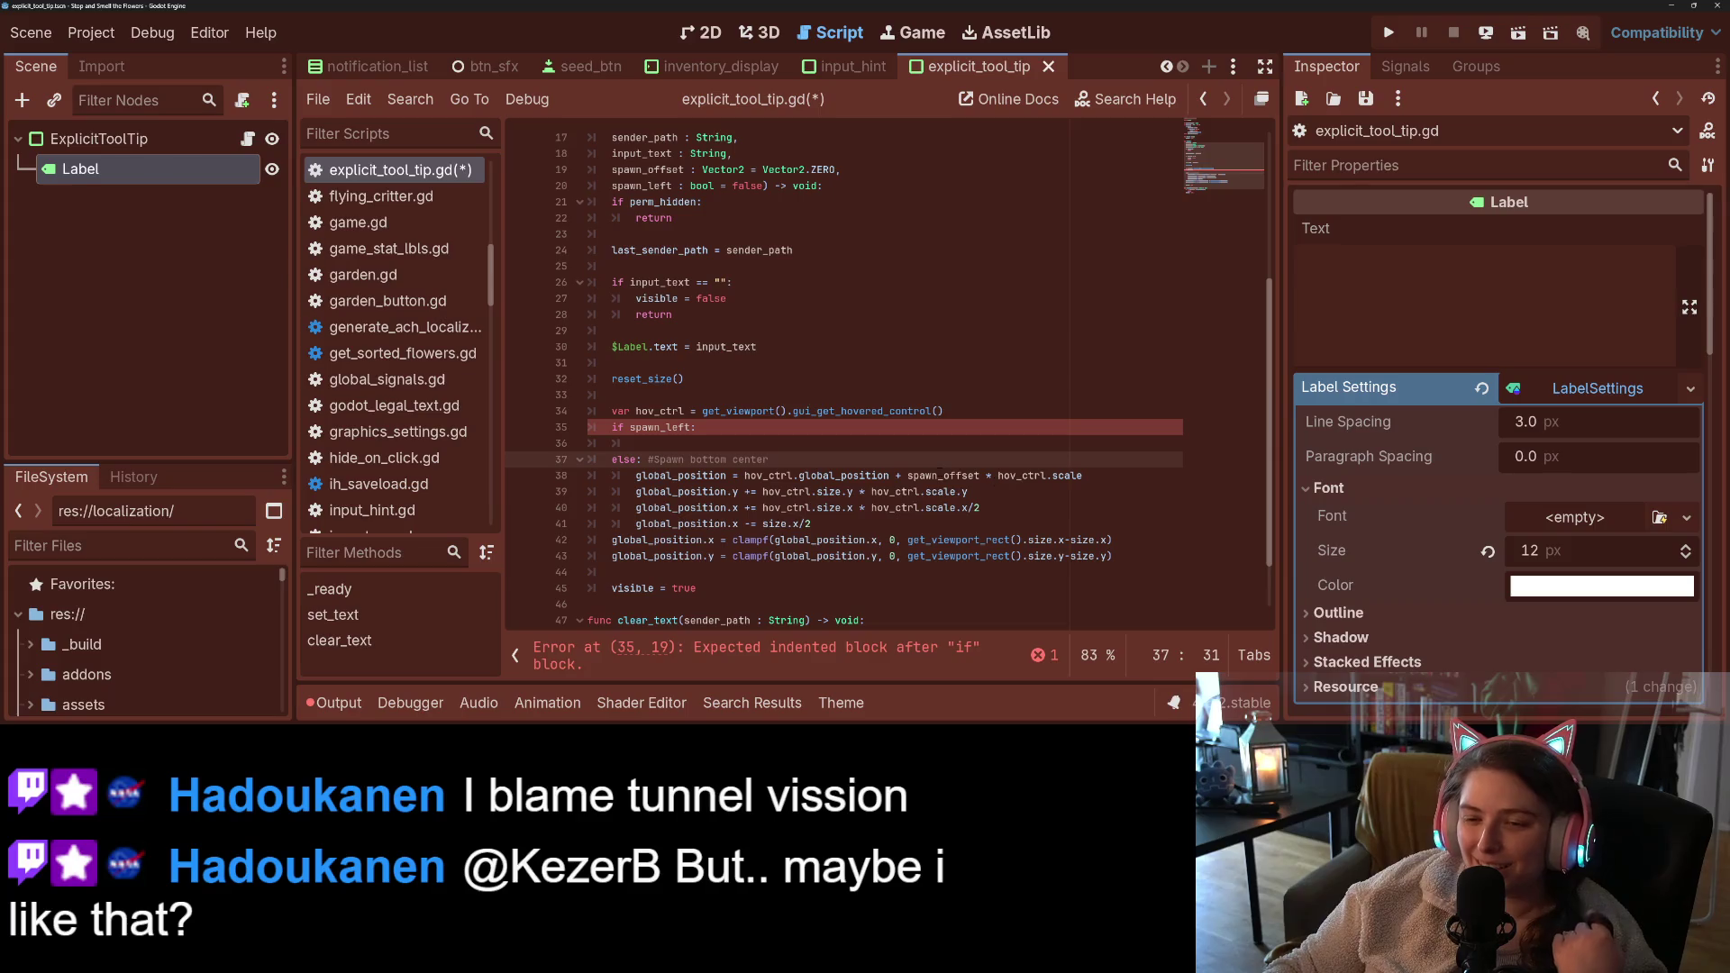
- Move the global_position assignment out of the else branch to above 'if spawn_left:' and save
left_click(734, 453)
mouse_move(635, 475)
left_mouse_down()
mouse_move(1075, 475)
mouse_move(809, 475)
mouse_move(896, 475)
left_mouse_up()
key("ctrl+c")
key("Up")
key("Up")
key("ctrl+v")
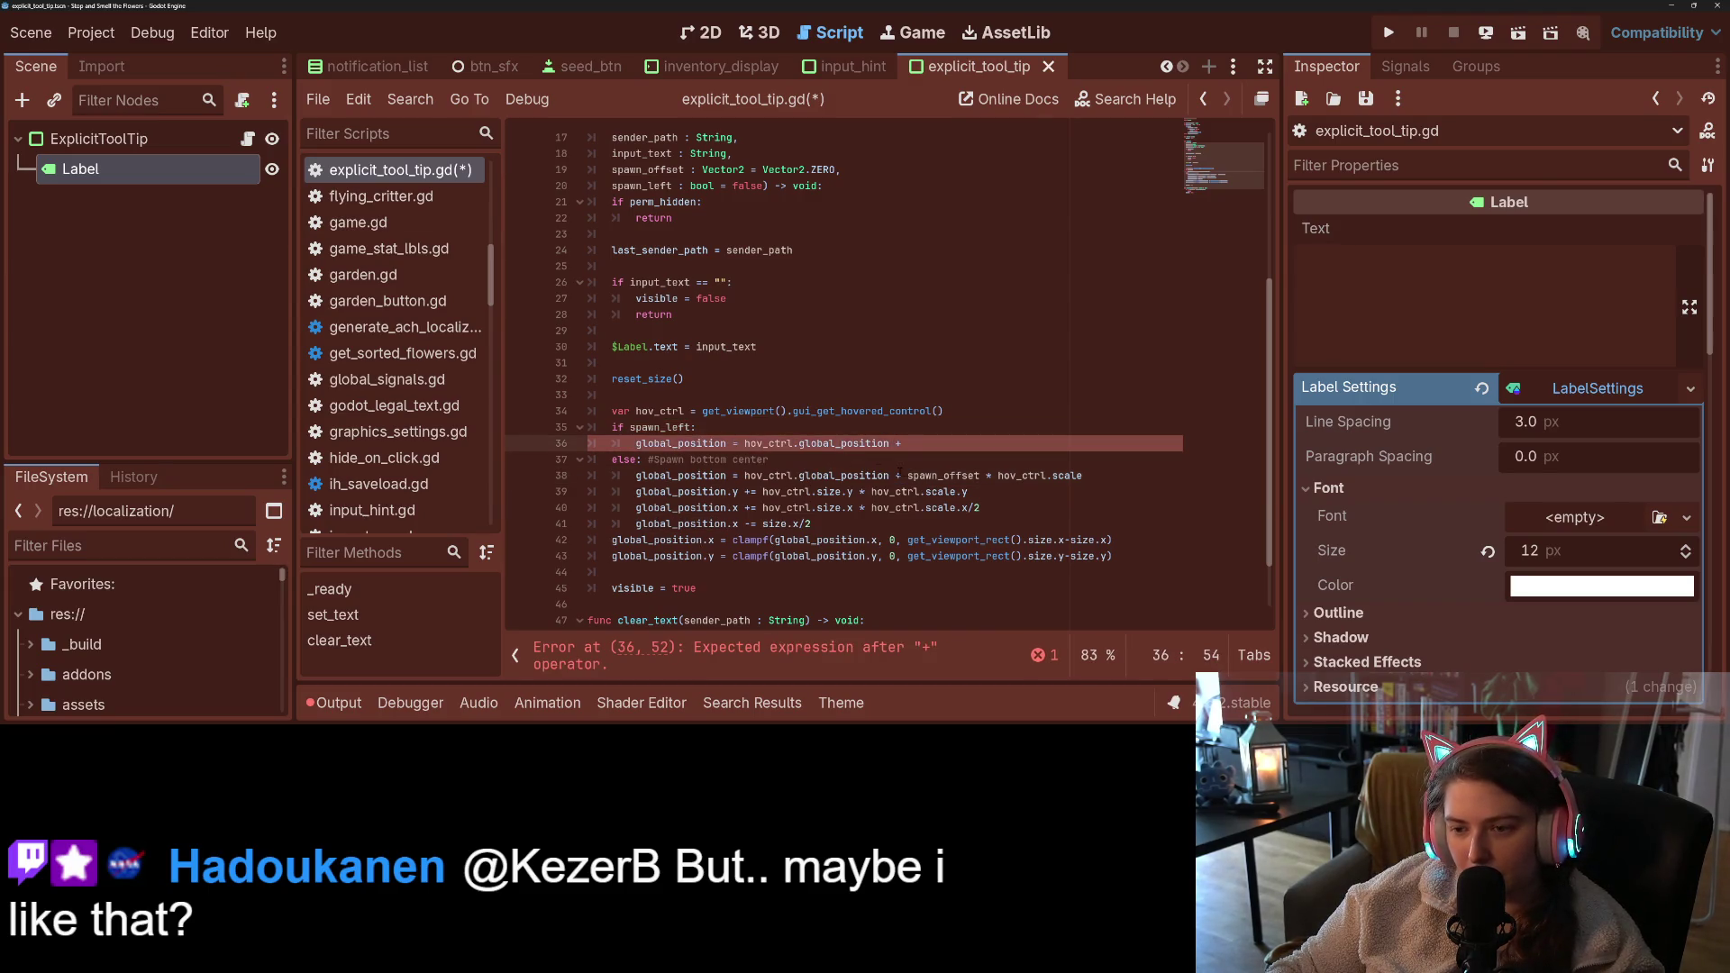
double_click(937, 476)
left_click(956, 444)
key("Down")
key("Down")
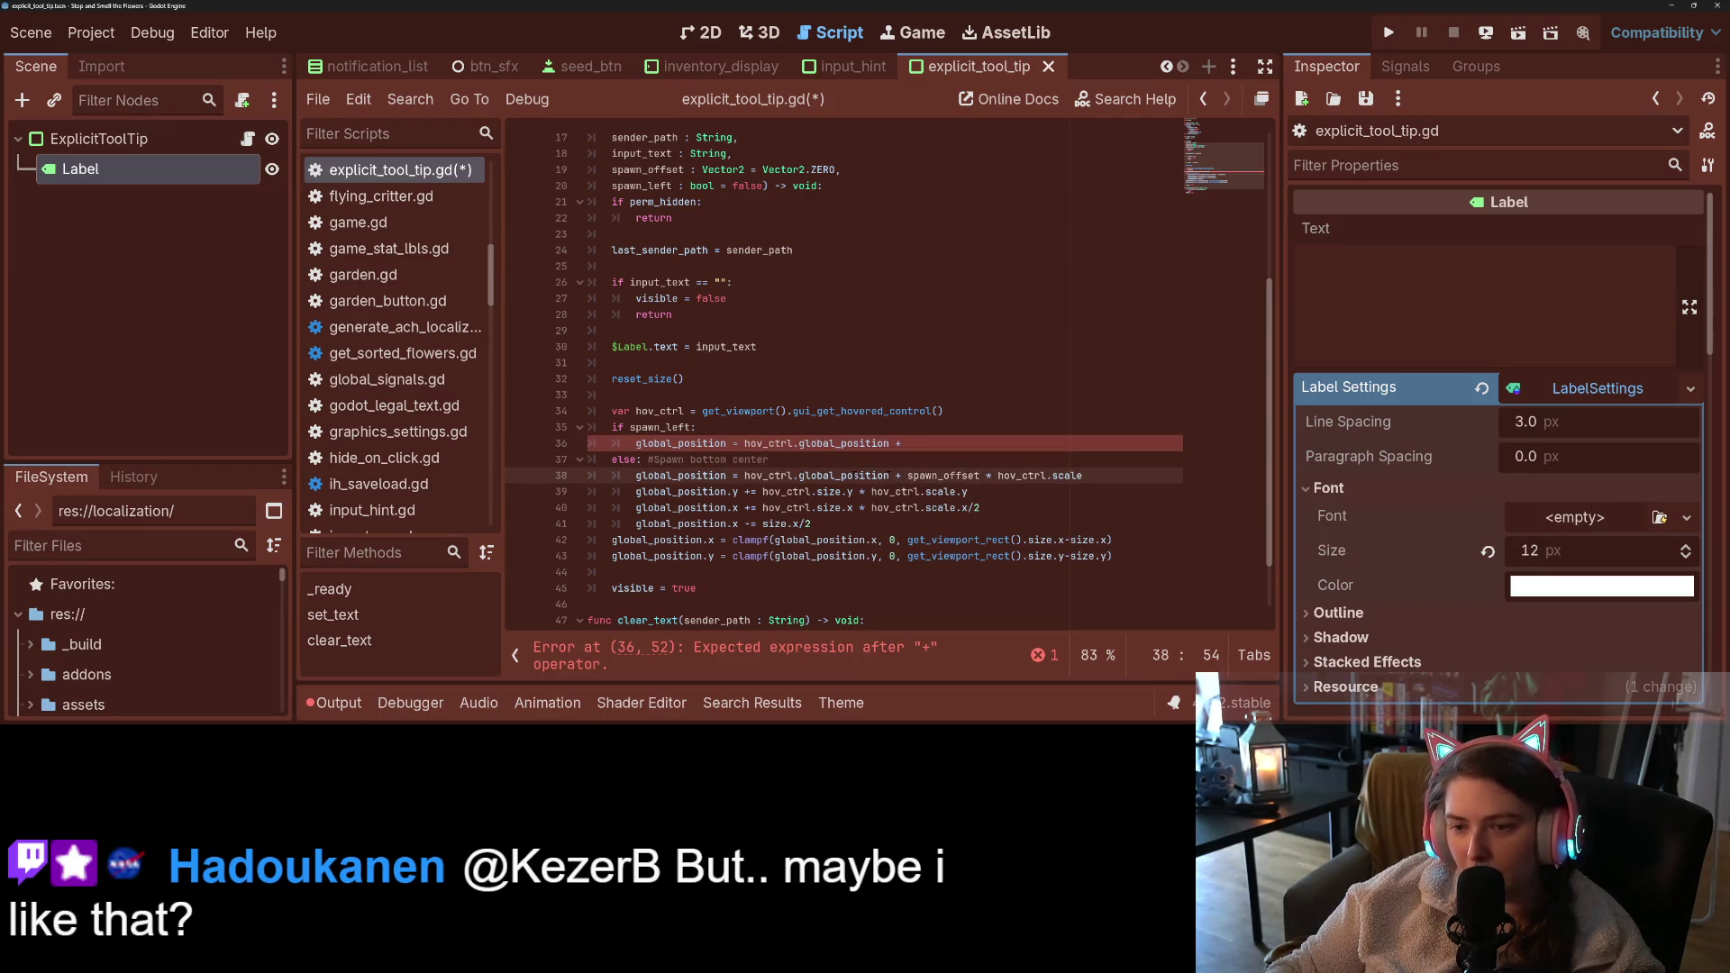
left_click_drag(635, 476, 1083, 476)
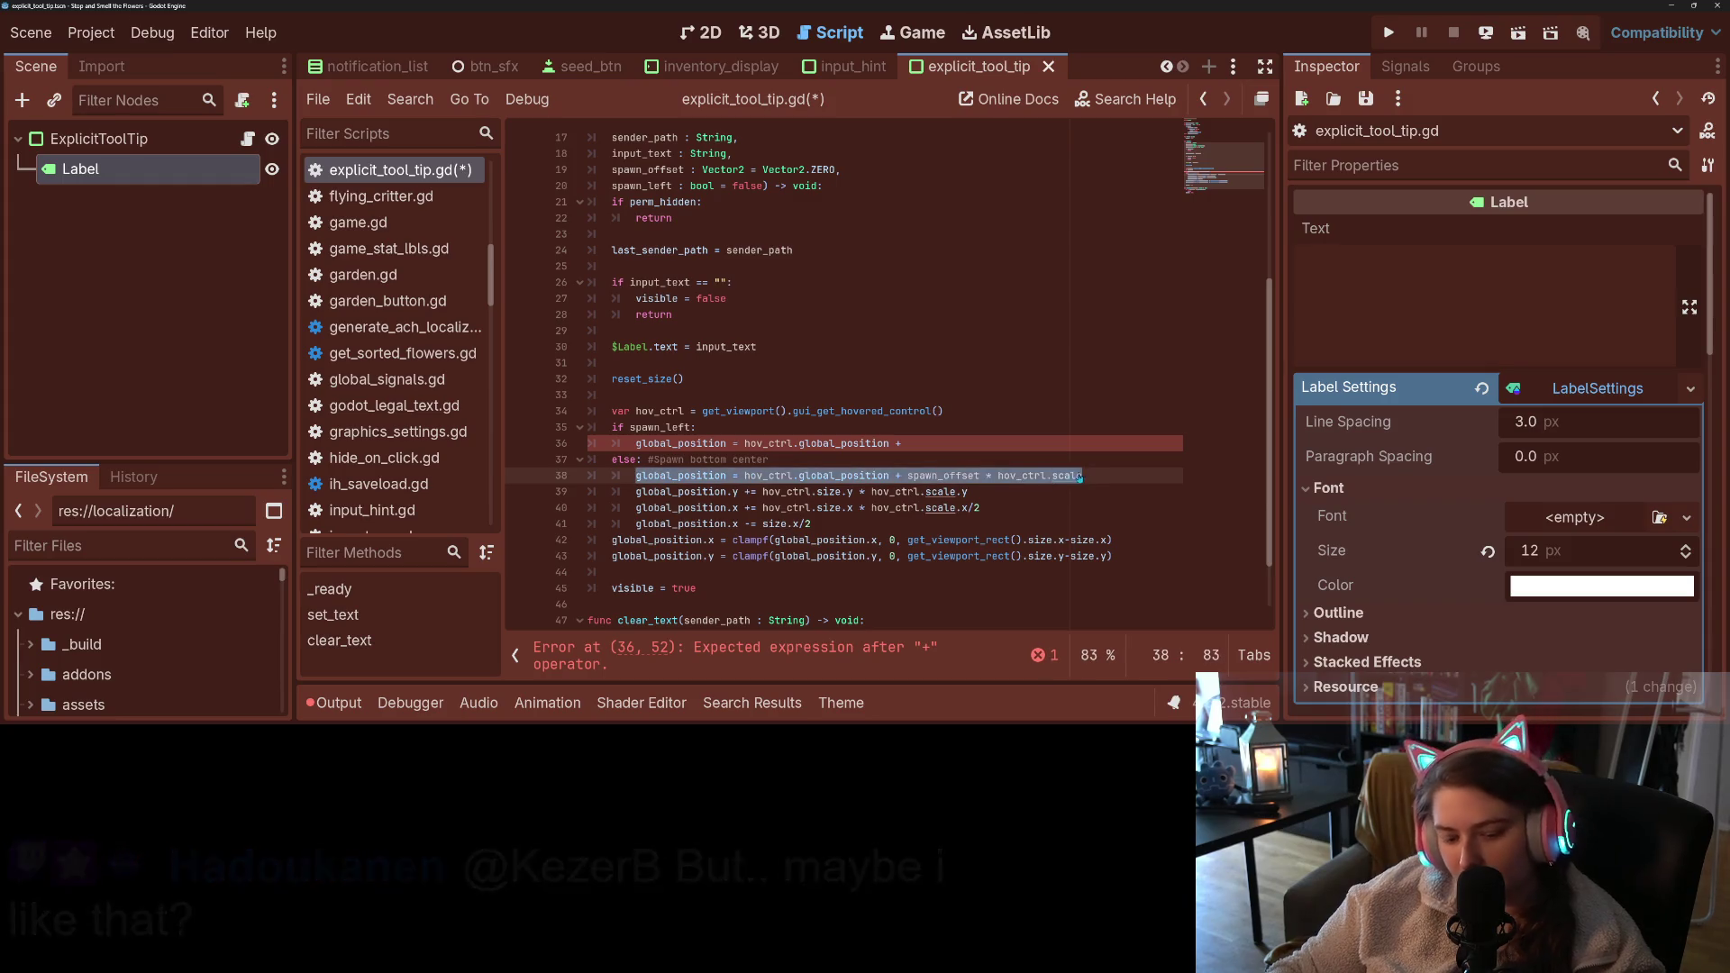
key("ctrl+x")
left_click(956, 413)
key("Return")
key("ctrl+v")
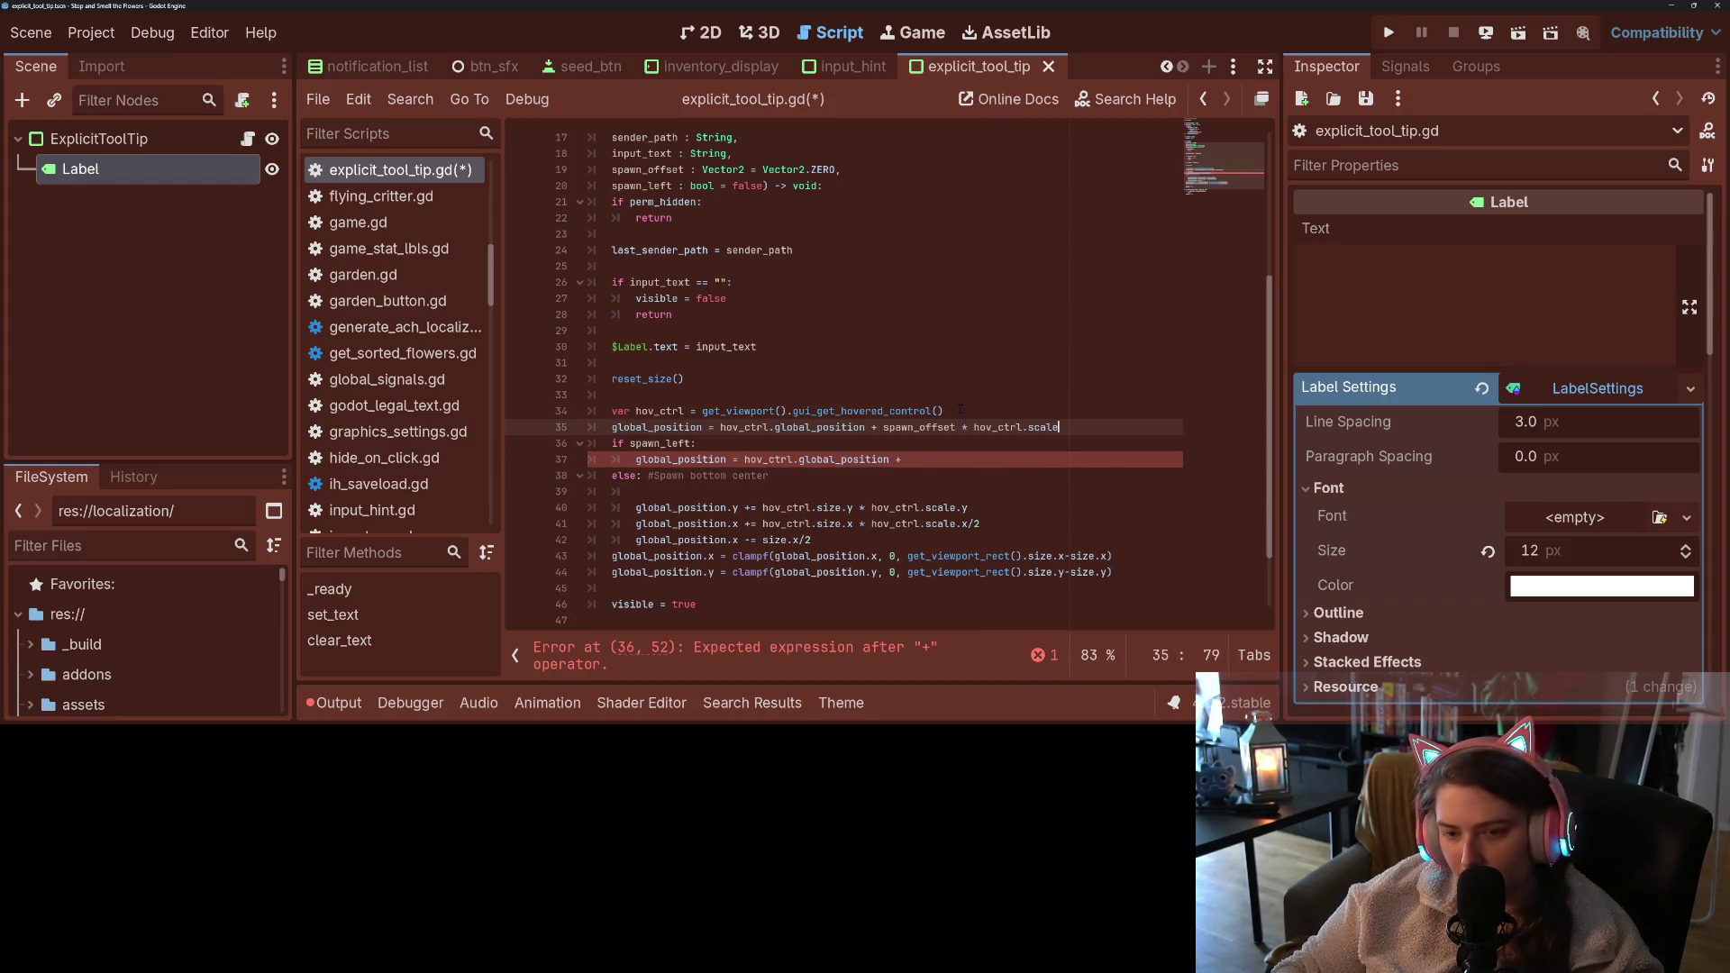
key("ctrl+s")
- Write 'global_position.x -= size.x/2' in the spawn_left branch by reusing the else-branch code, then save
left_click(703, 495)
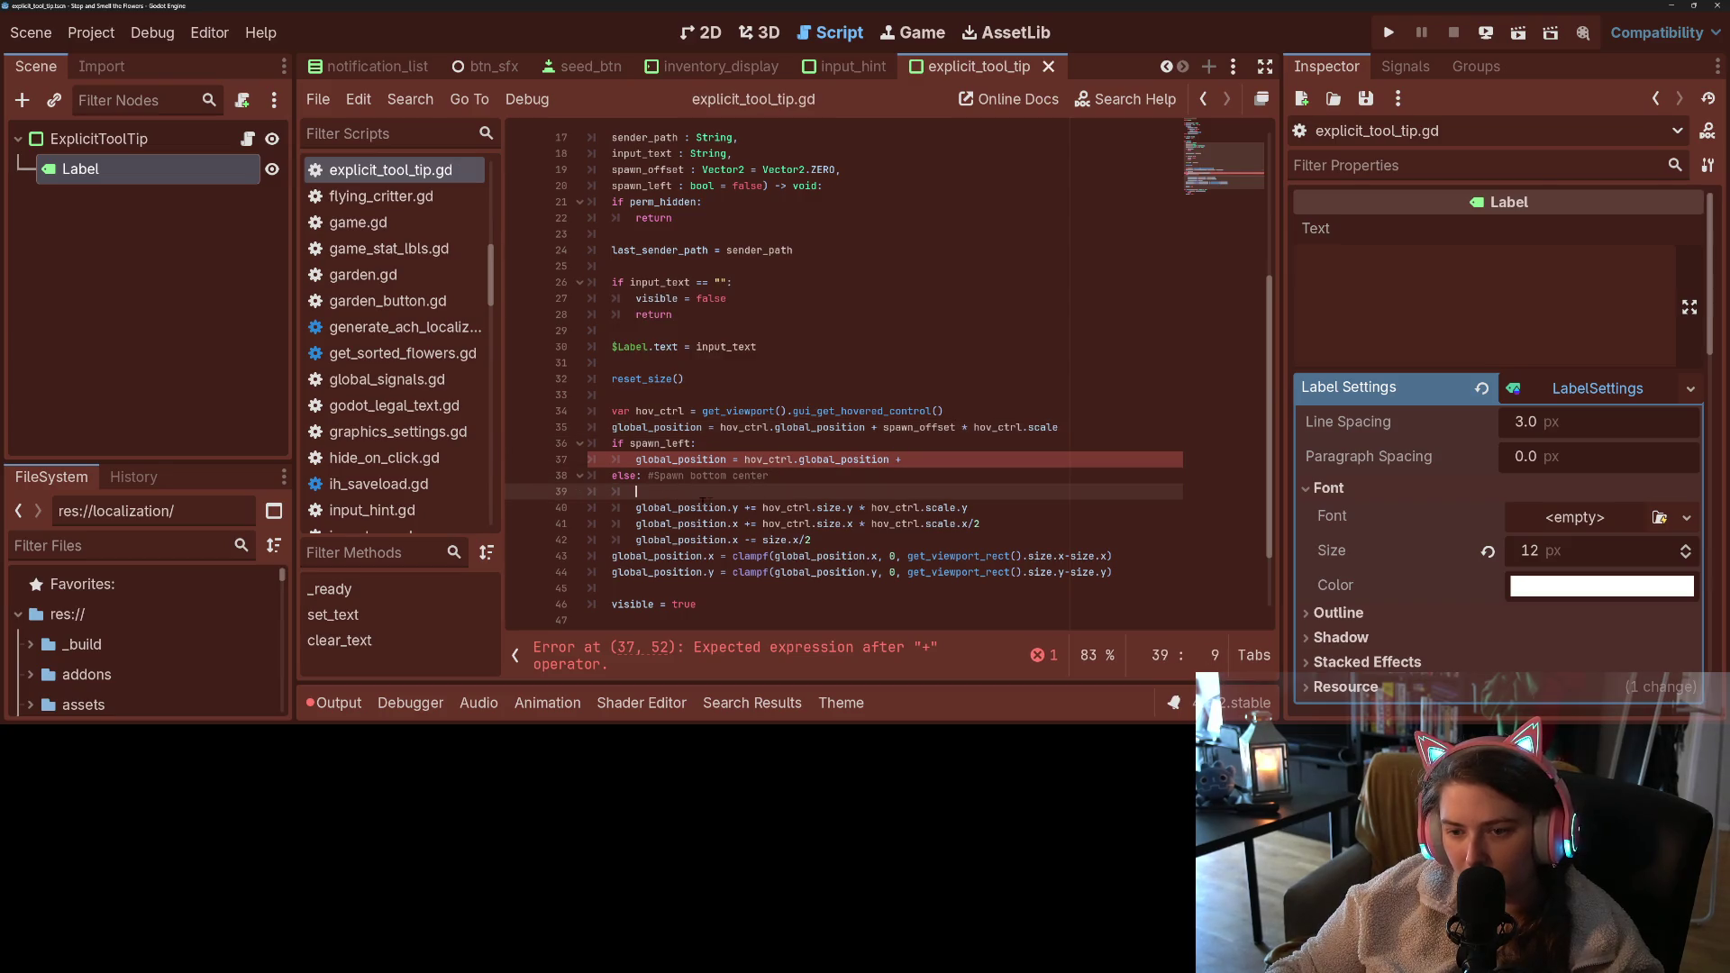
left_click_drag(636, 507, 739, 507)
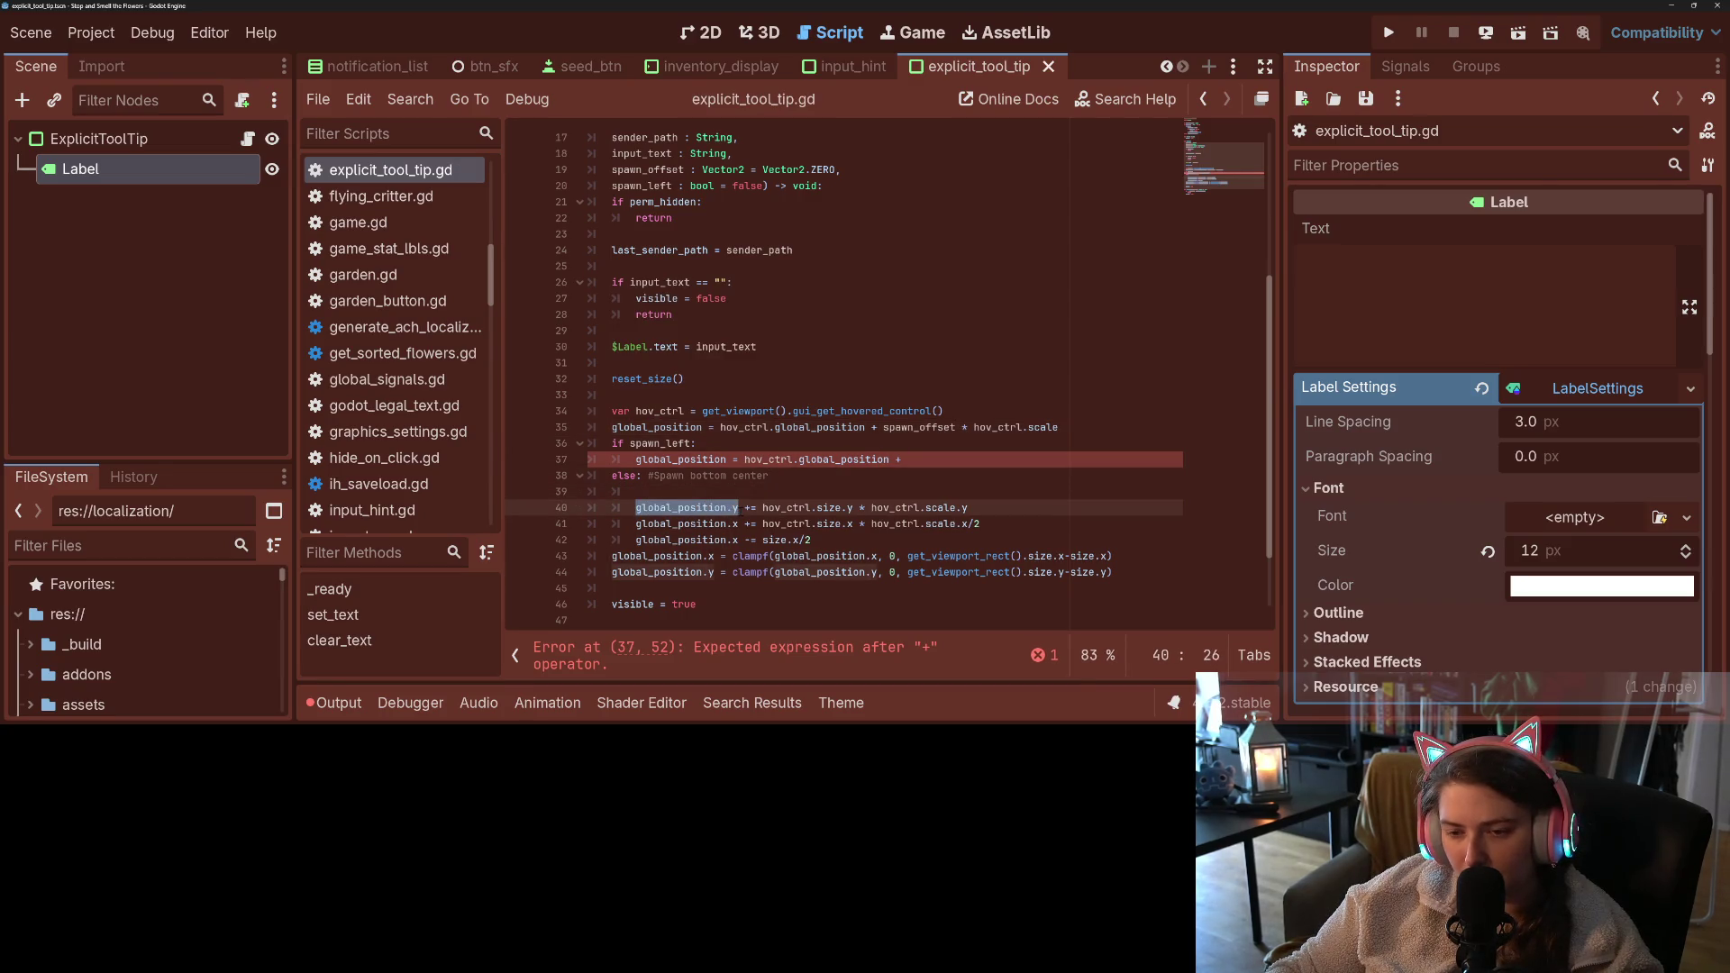
left_click(739, 507)
left_click_drag(635, 524, 739, 523)
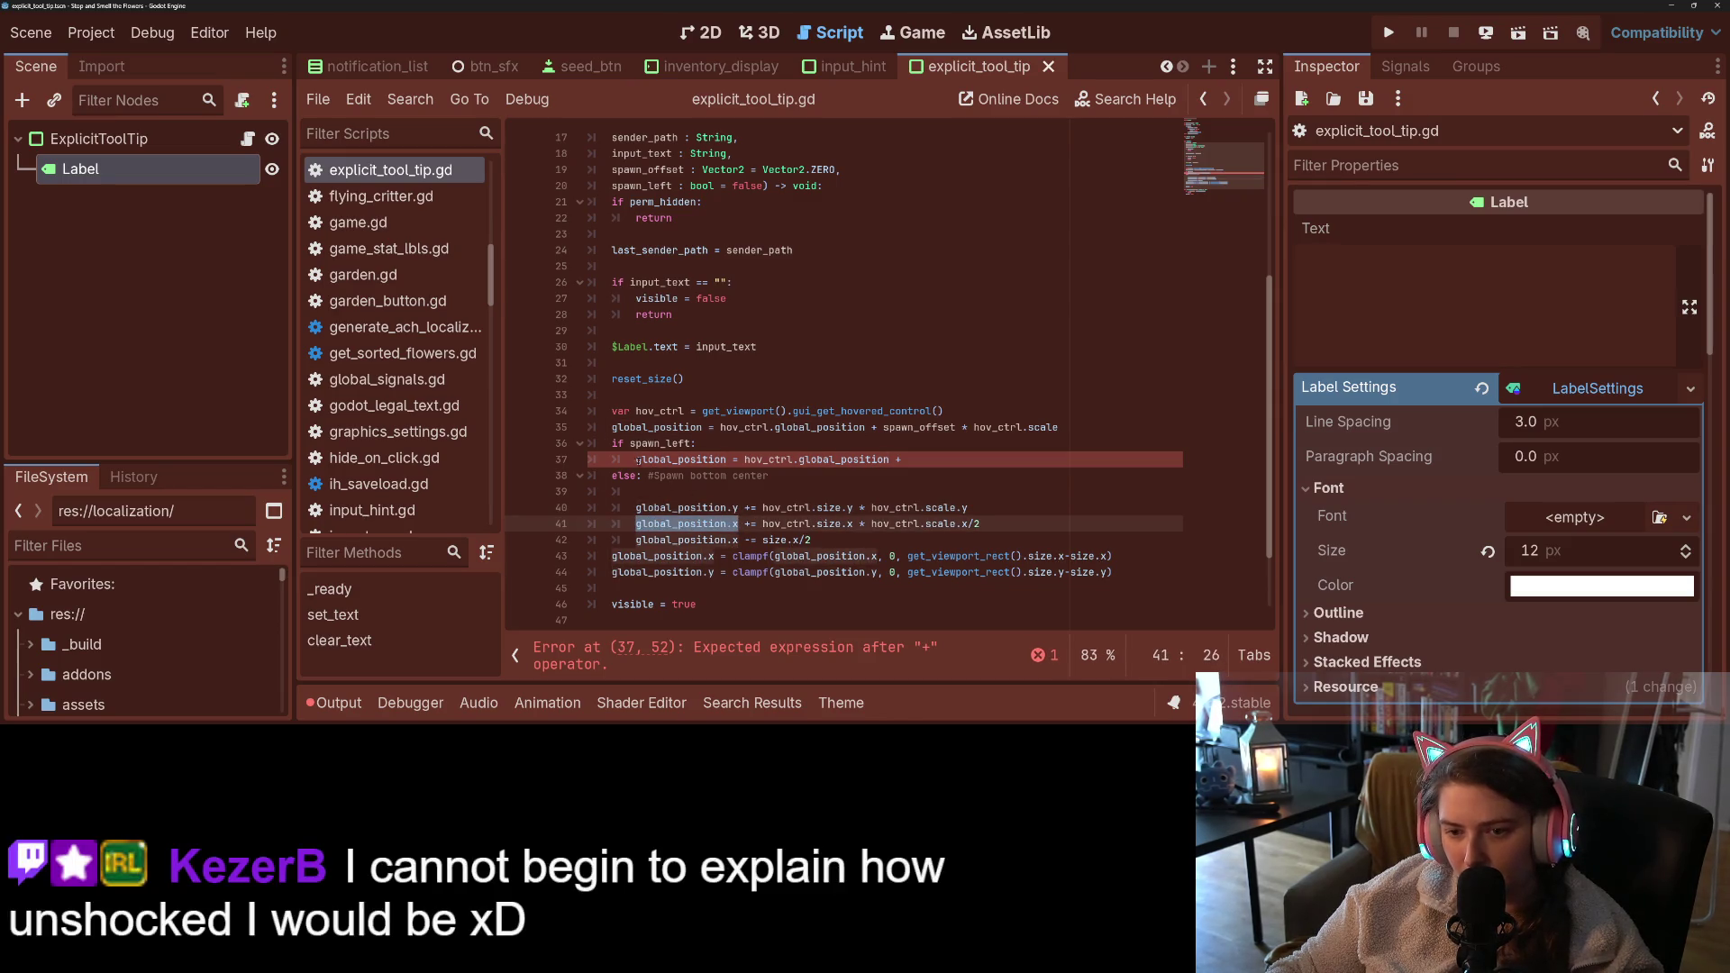
left_click_drag(637, 459, 910, 460)
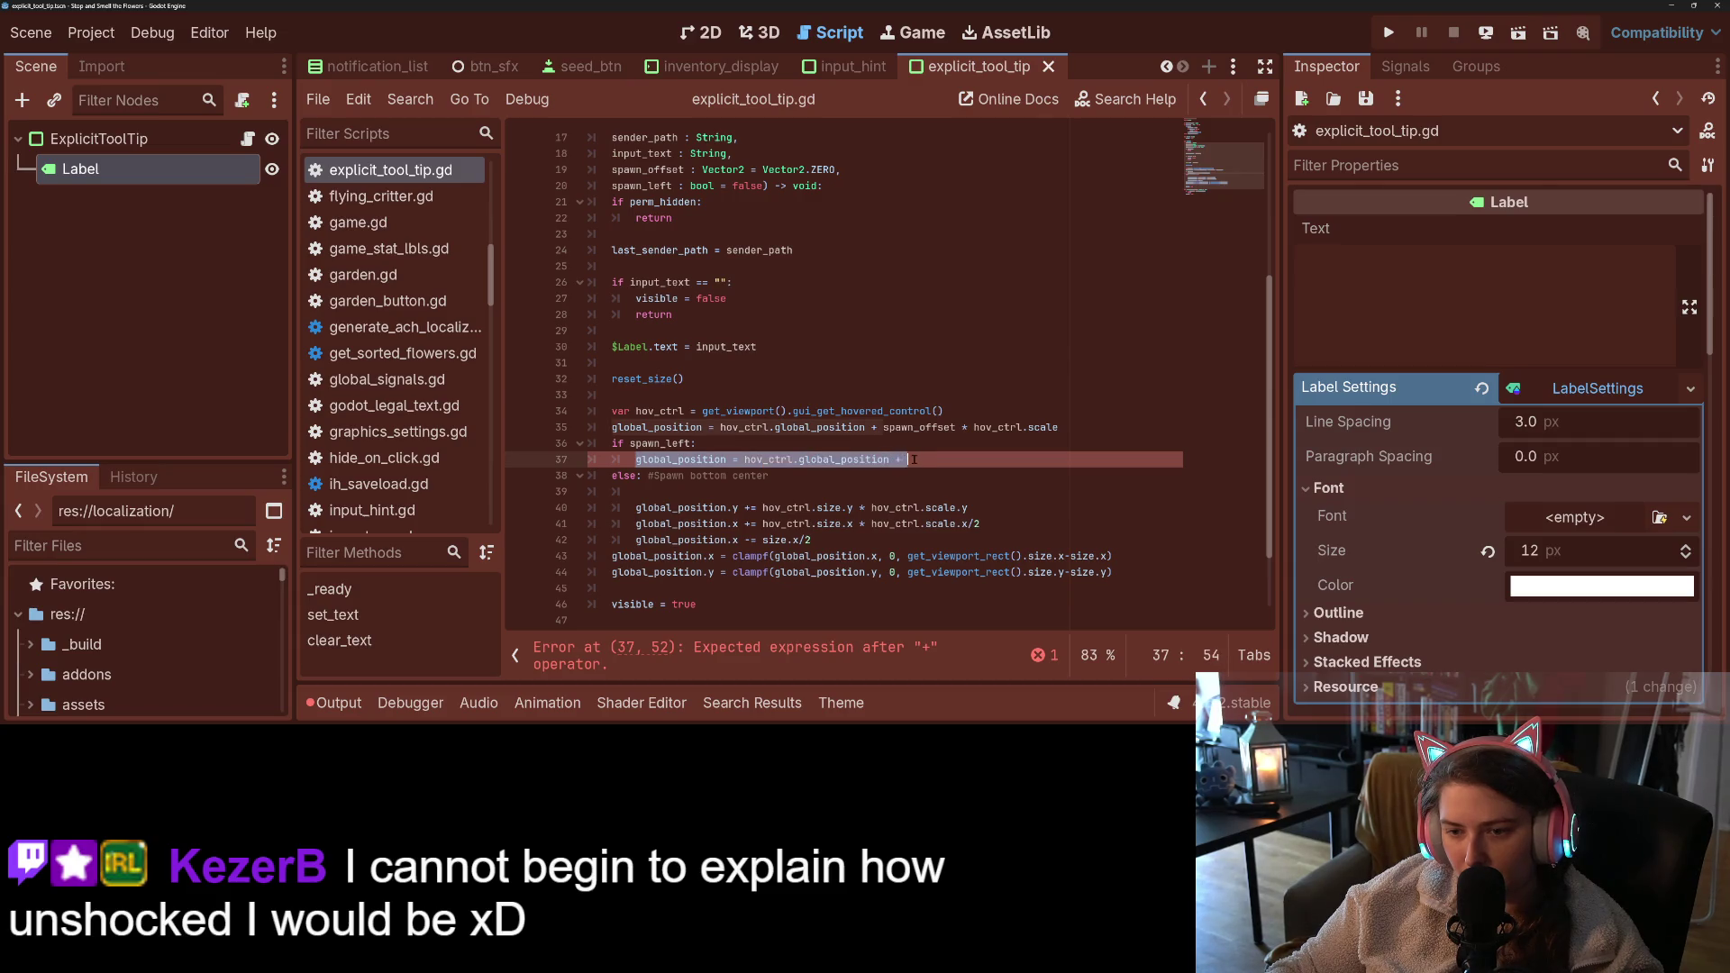
key("ctrl+v")
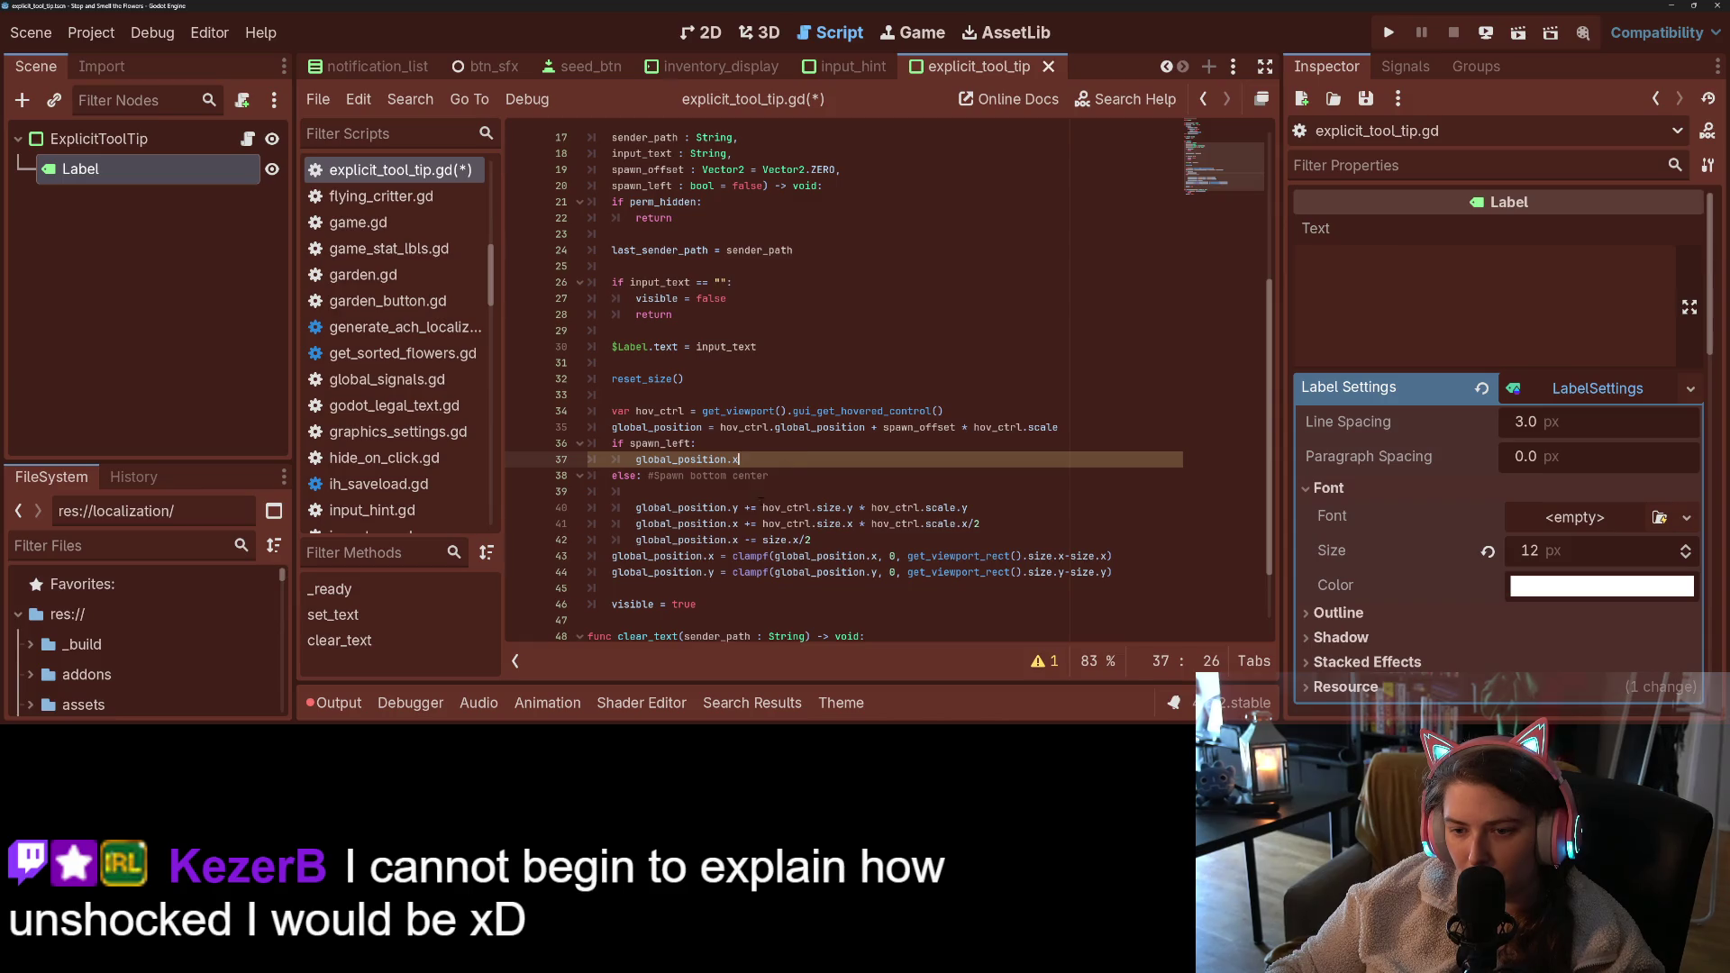
left_click_drag(744, 540, 812, 540)
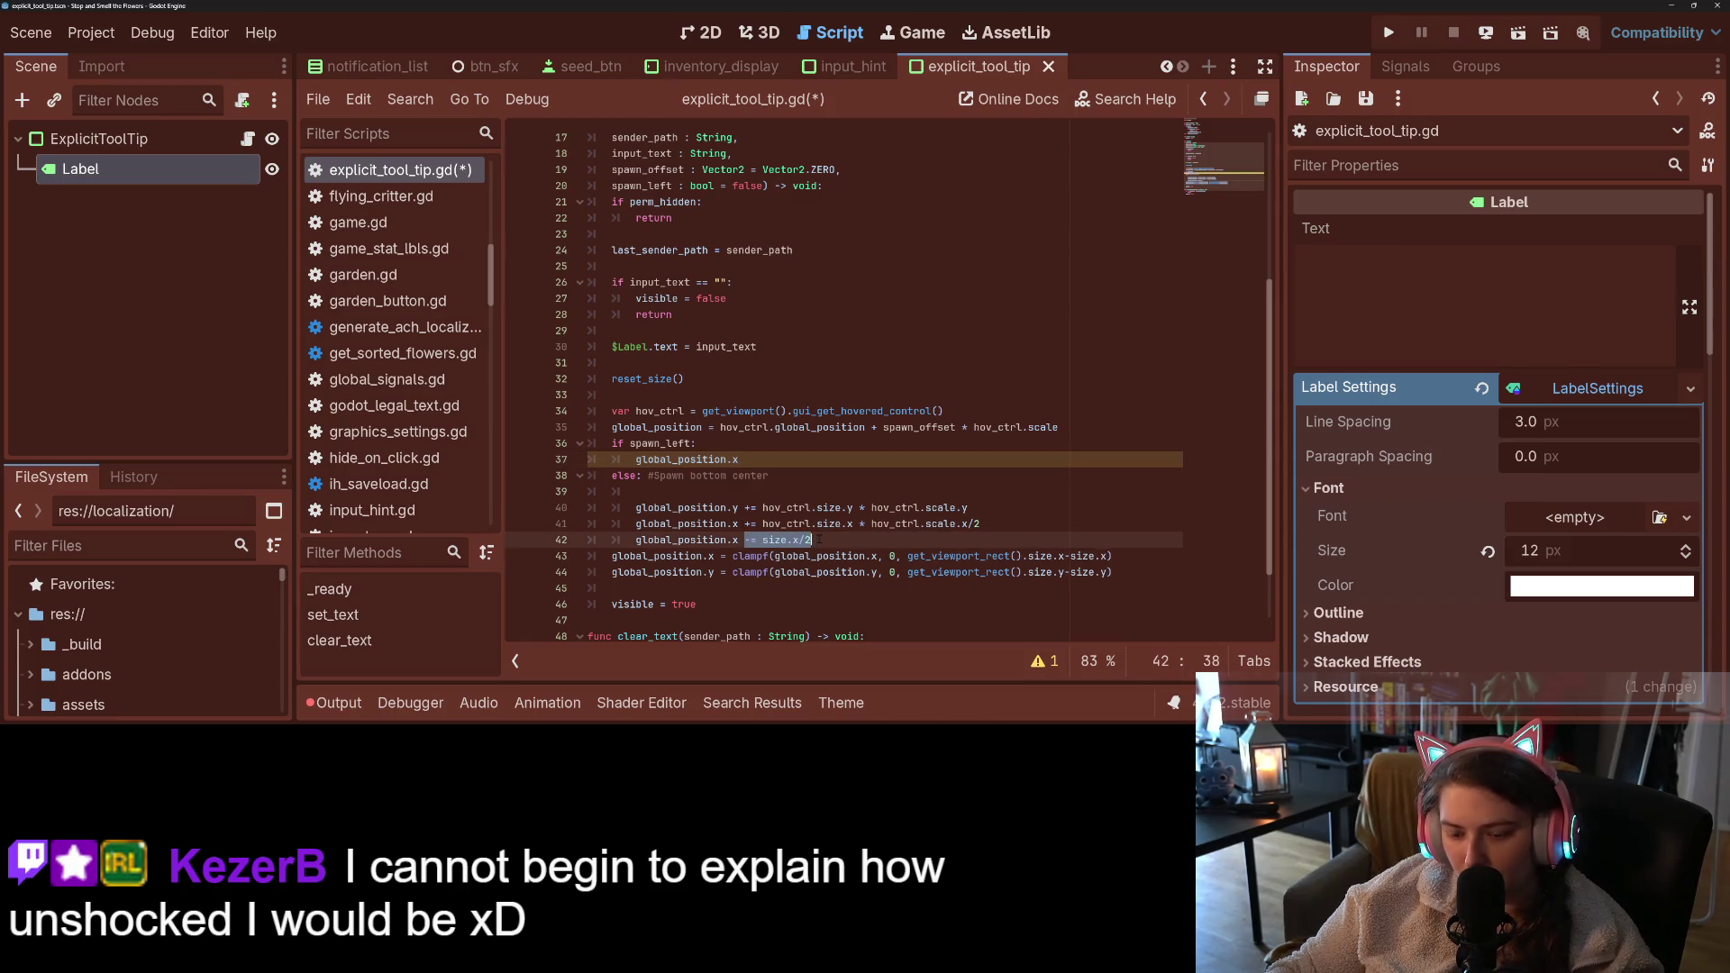
key("ctrl+c")
left_click(787, 460)
key("ctrl+v")
key("ctrl+s")
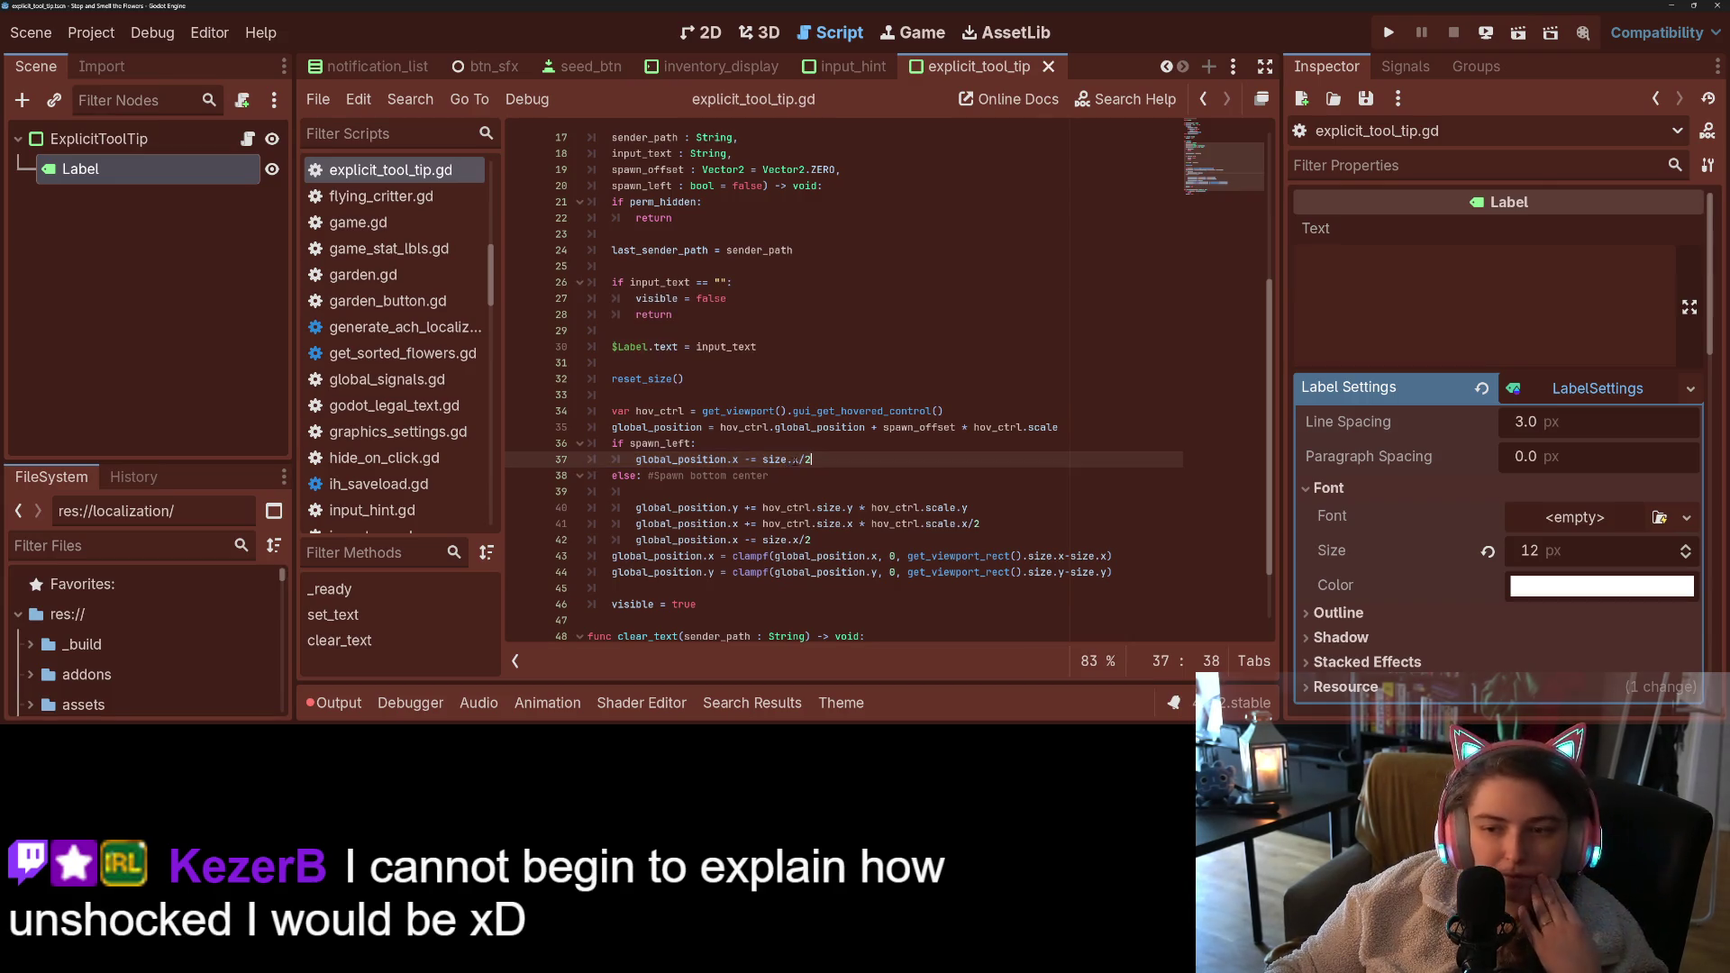
- Remove the /2 so the left branch subtracts the full size.x, and tidy the blank lines
left_click_drag(797, 460, 836, 462)
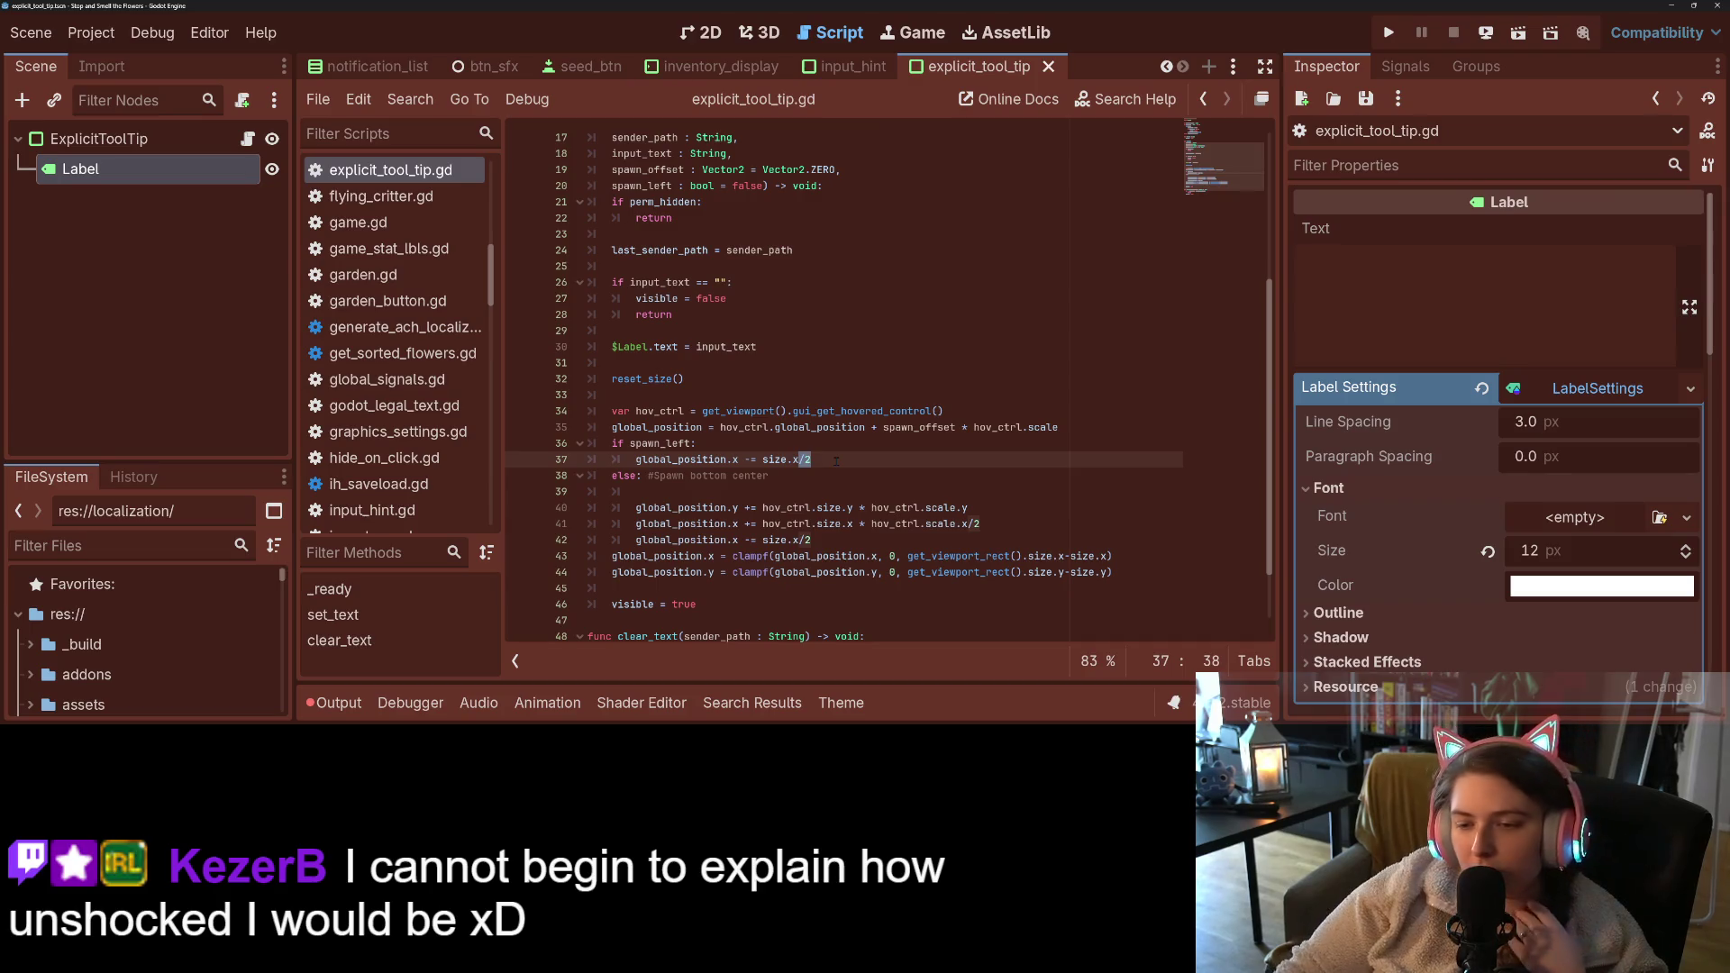
key("BackSpace")
key("Down")
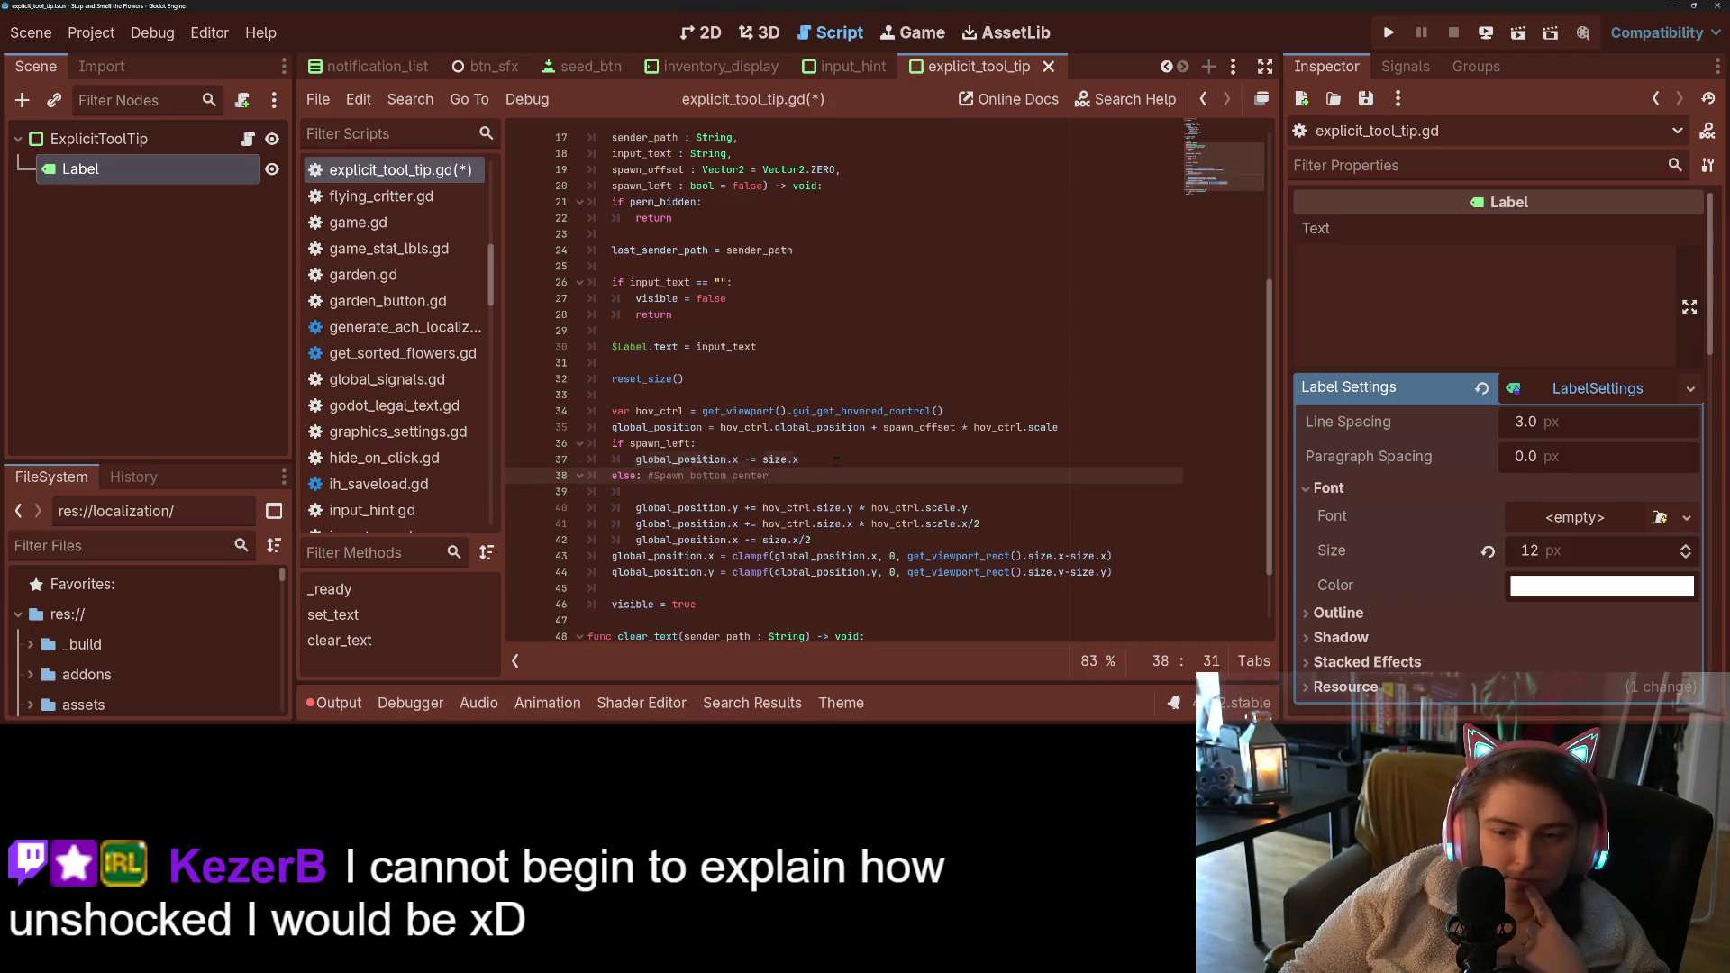
key("Down")
key("BackSpace")
key("BackSpace")
key("Up")
key("Return")
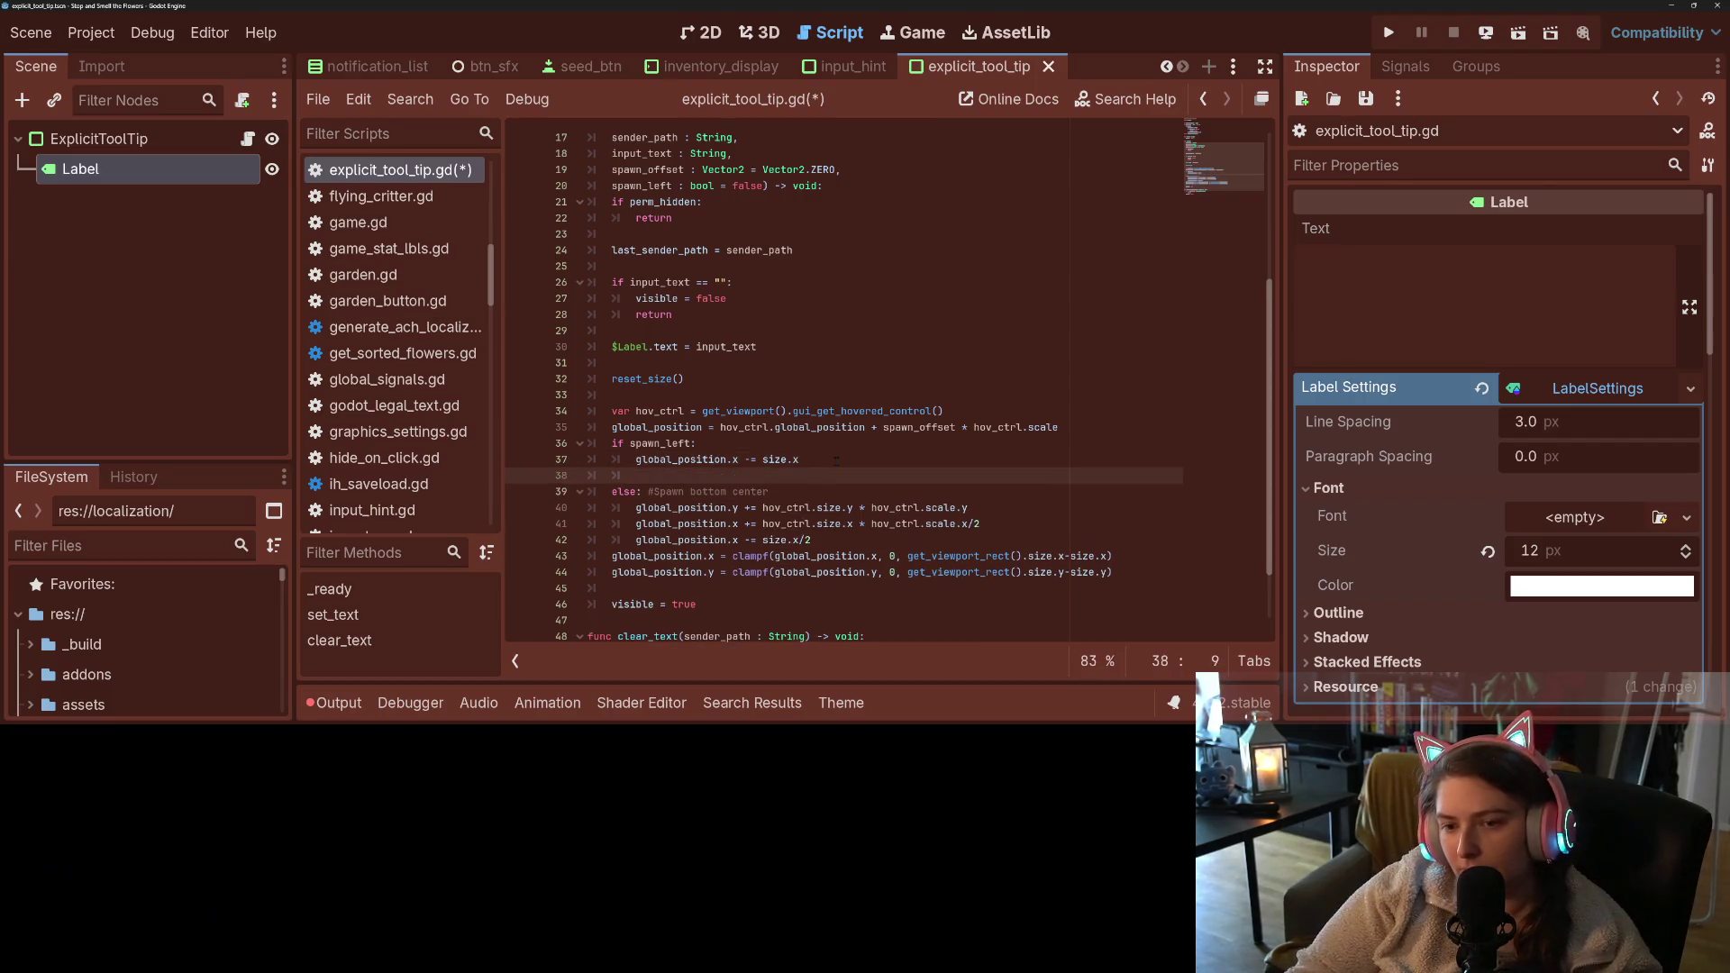
key("Return")
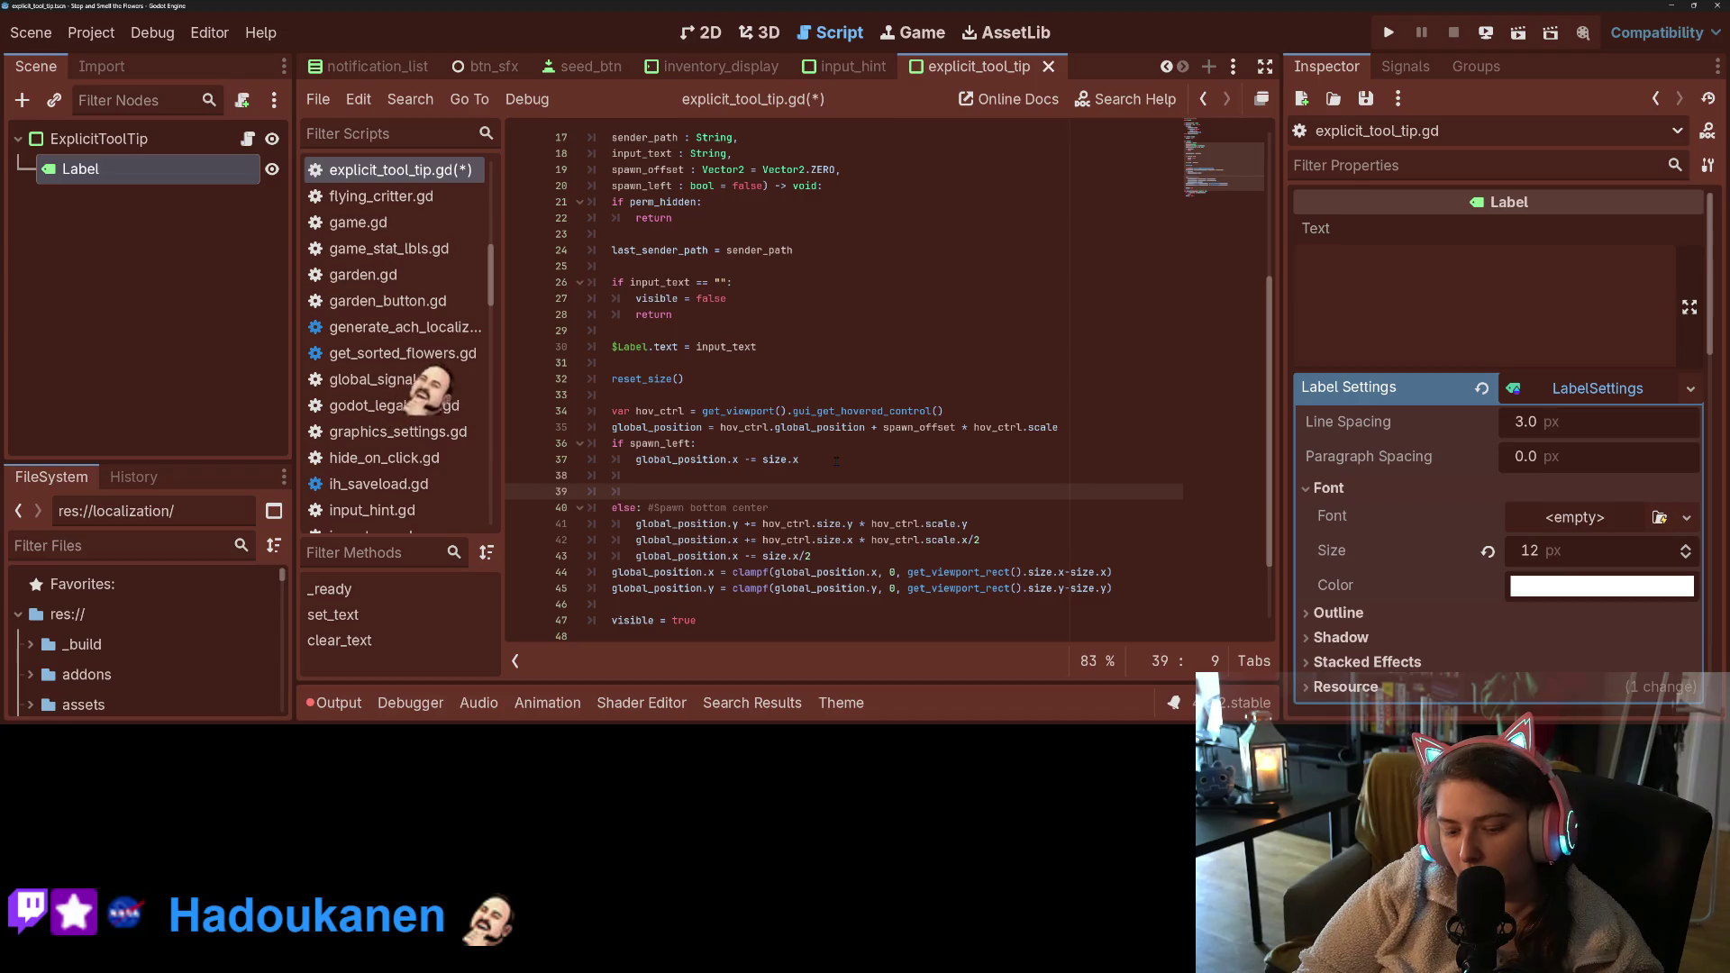
- Start a $Label.horizontal_alignment assignment in the spawn_left branch and check the Inspector's alignment options
type("$Label.")
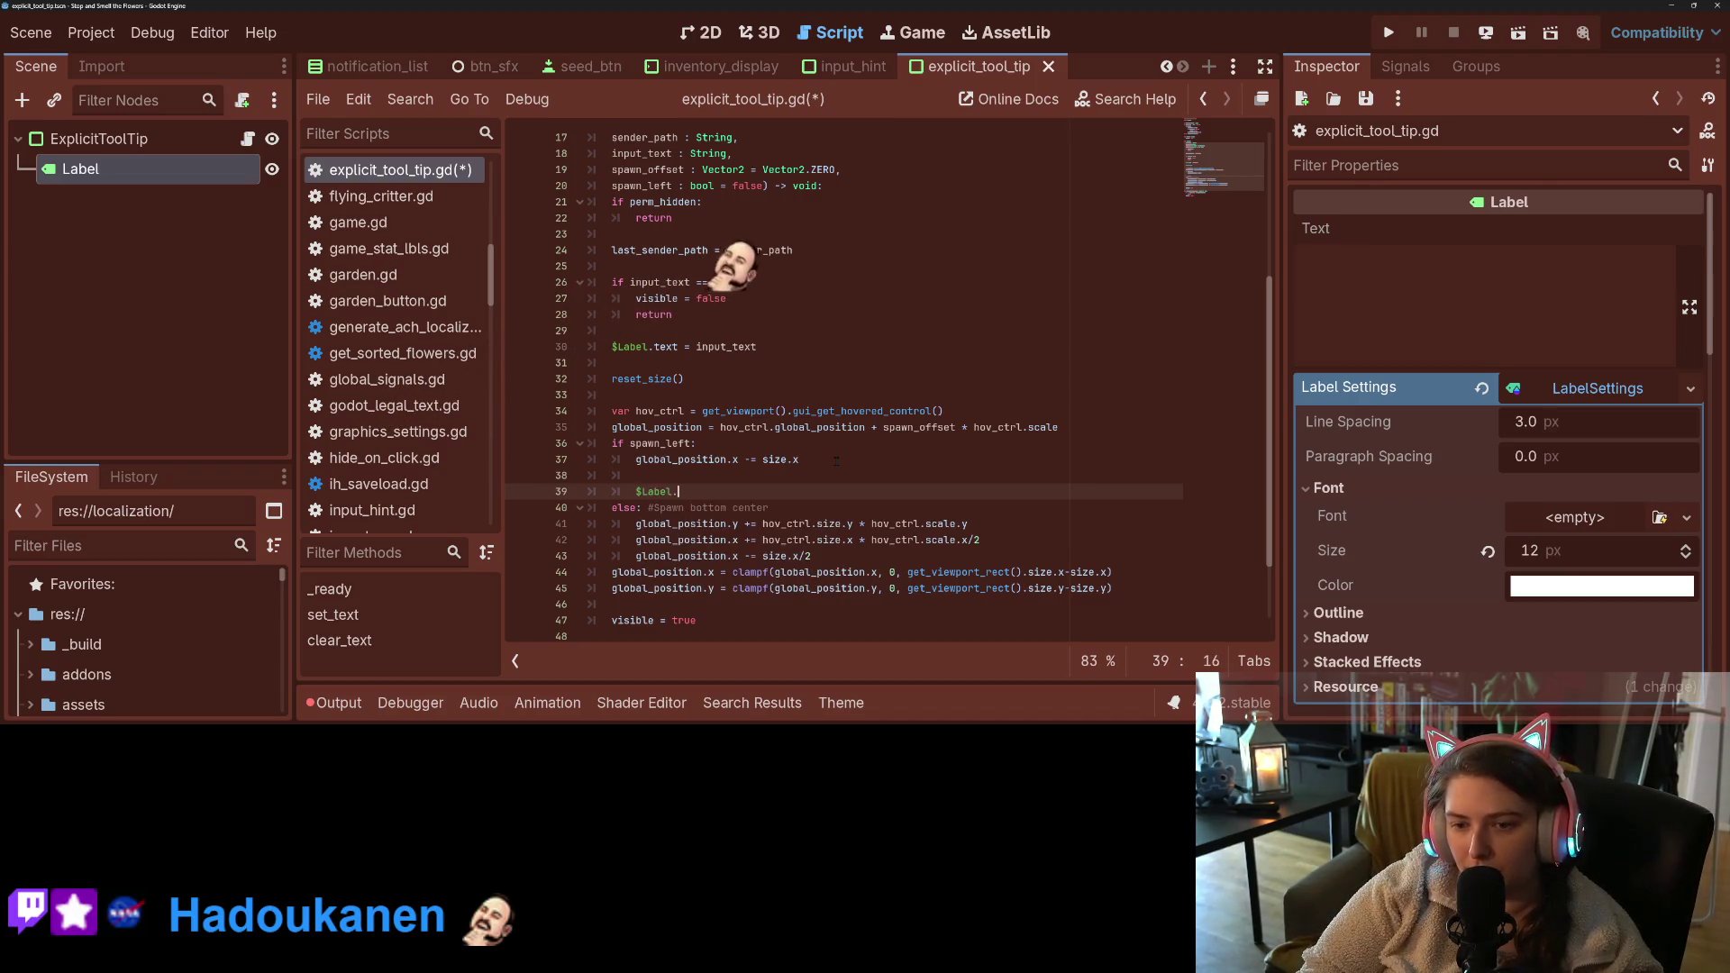
type("al")
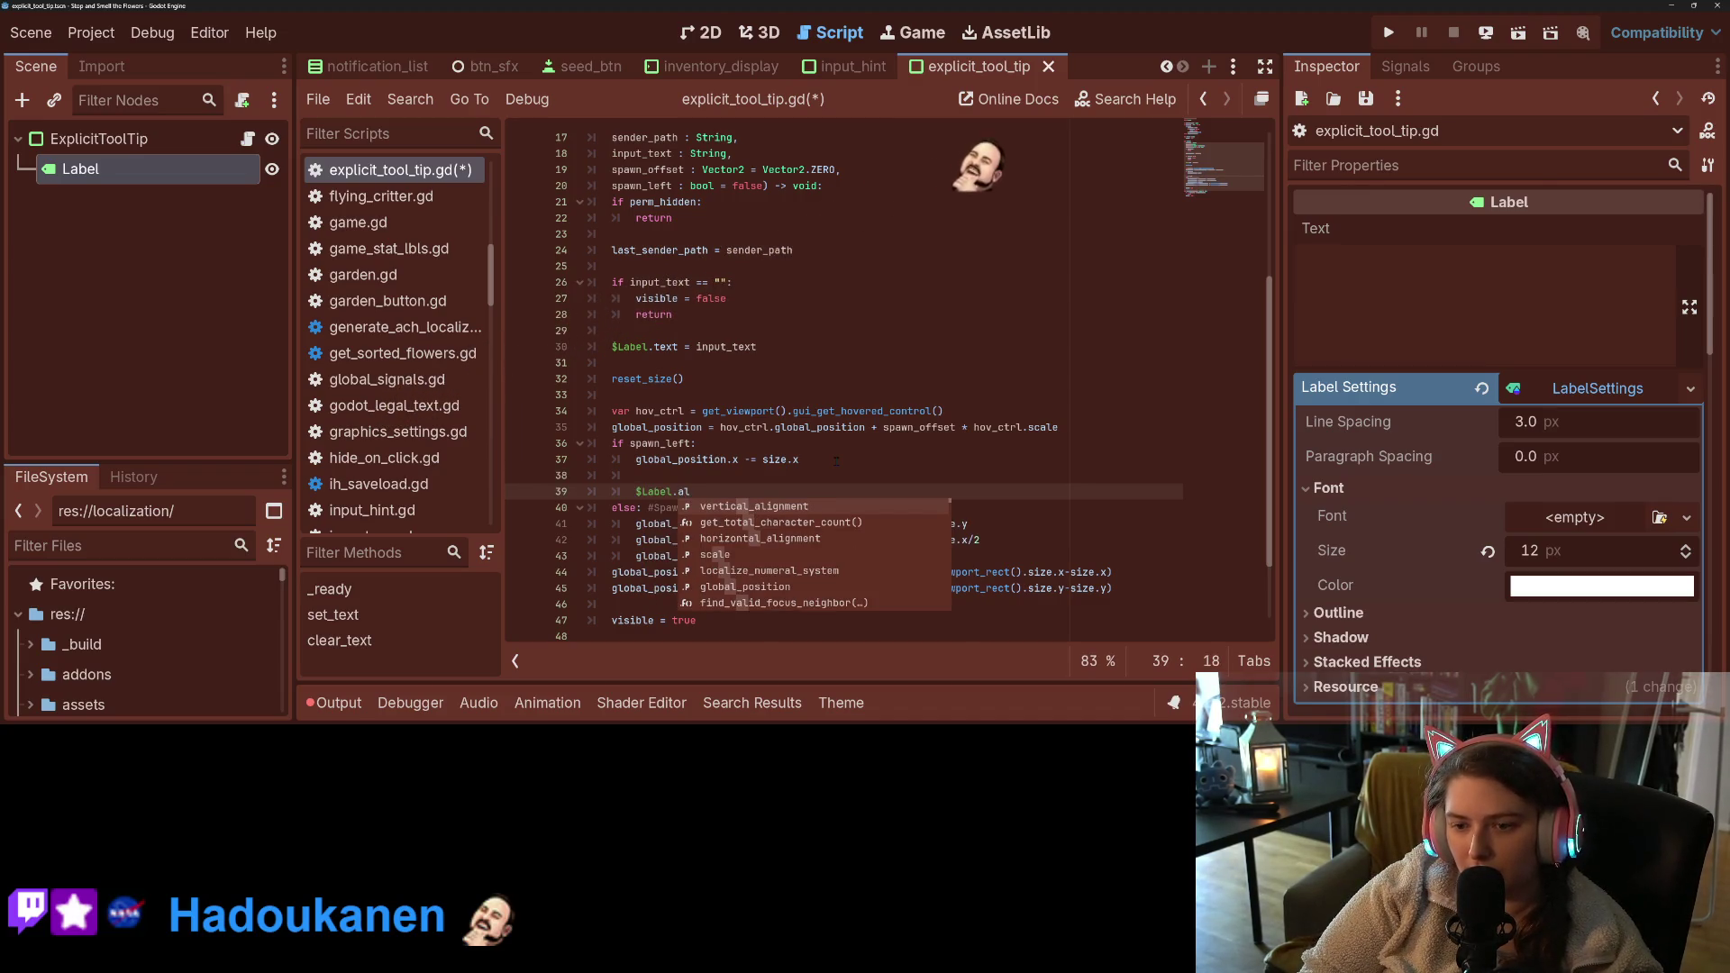
key("Down")
key("Down")
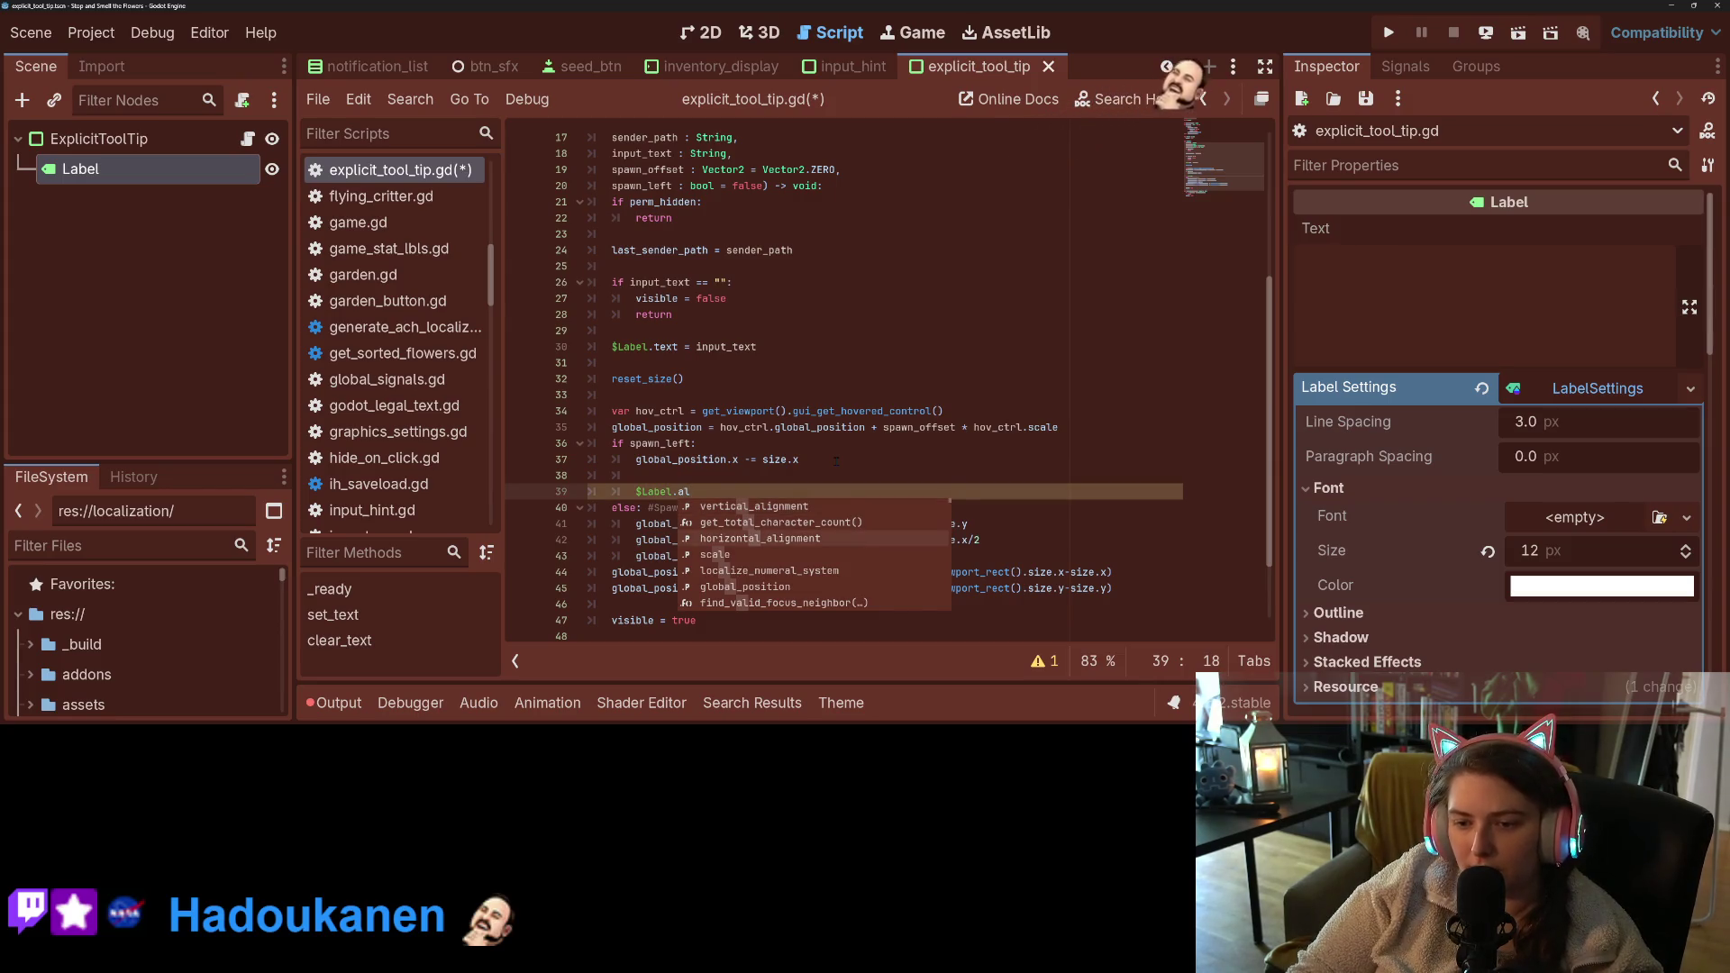
key("Return")
type("= ")
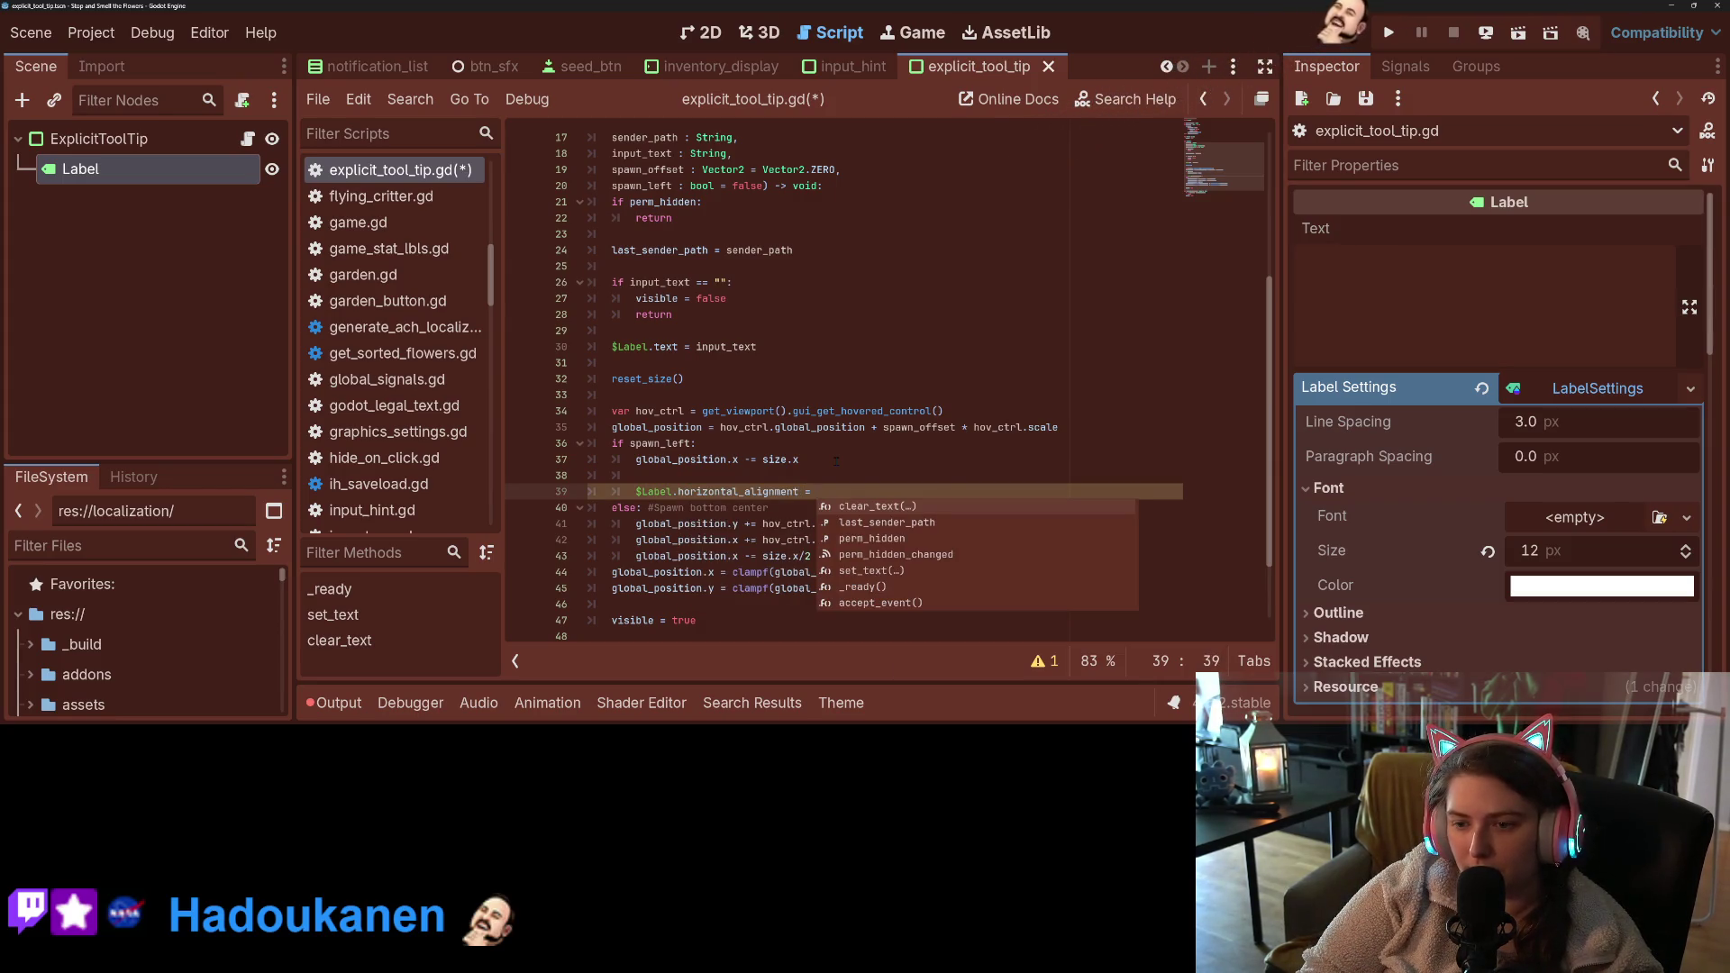
type("LE")
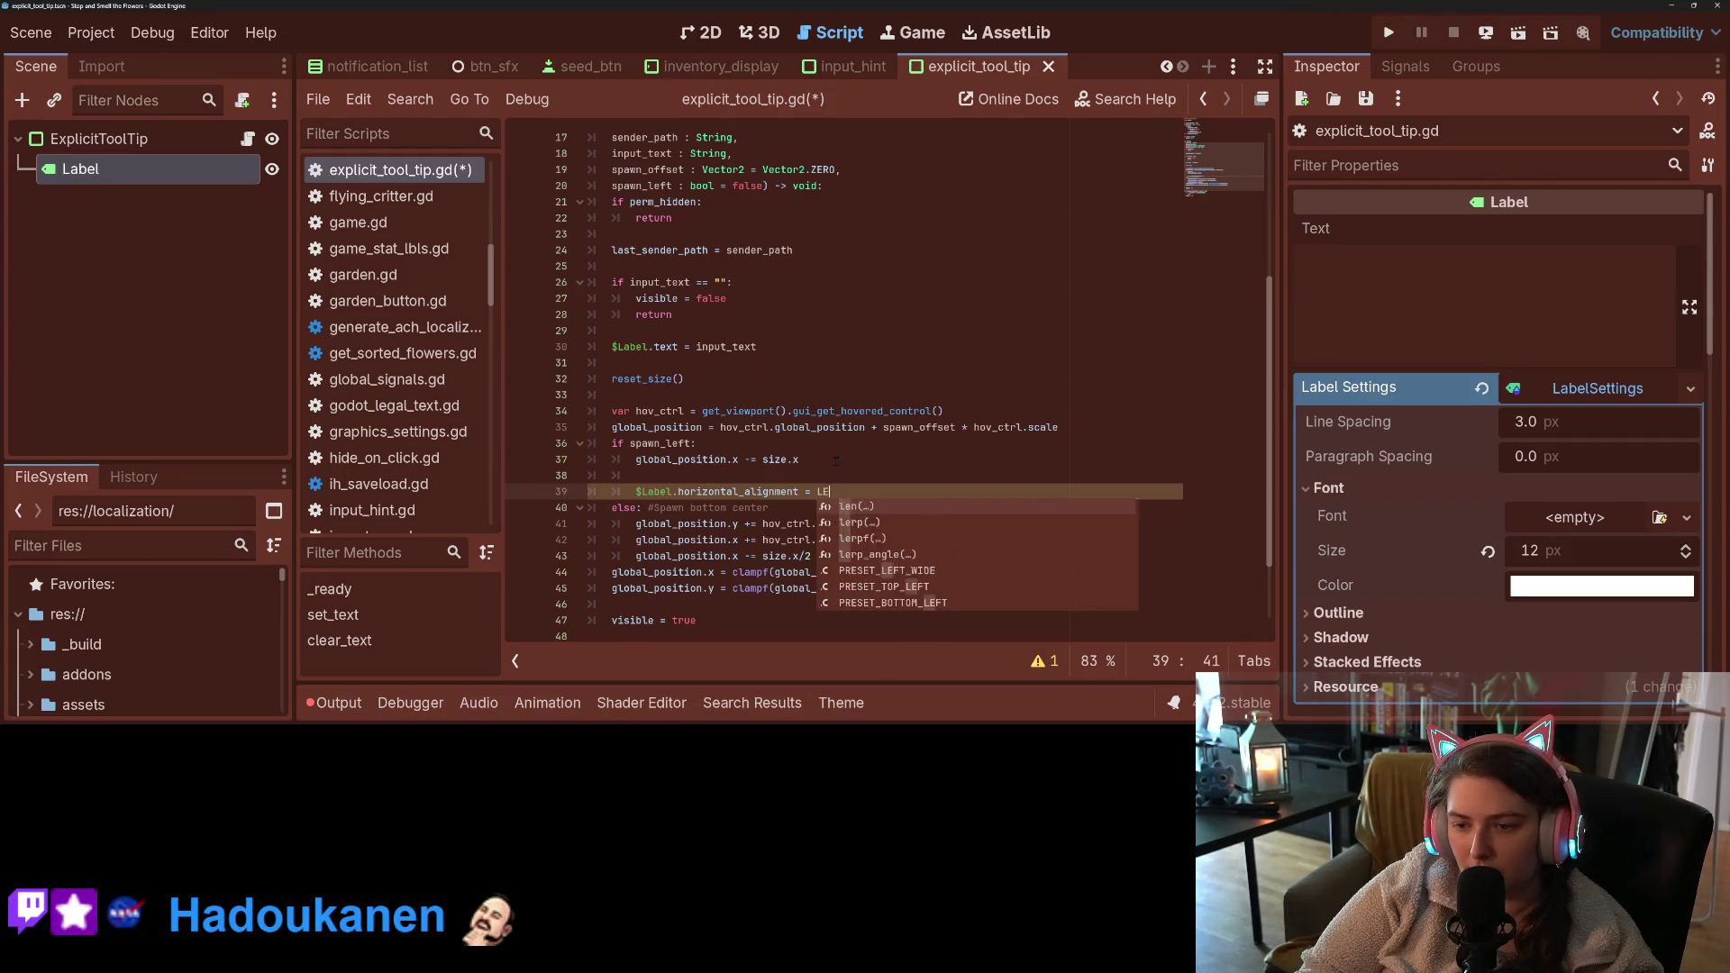
type("FT")
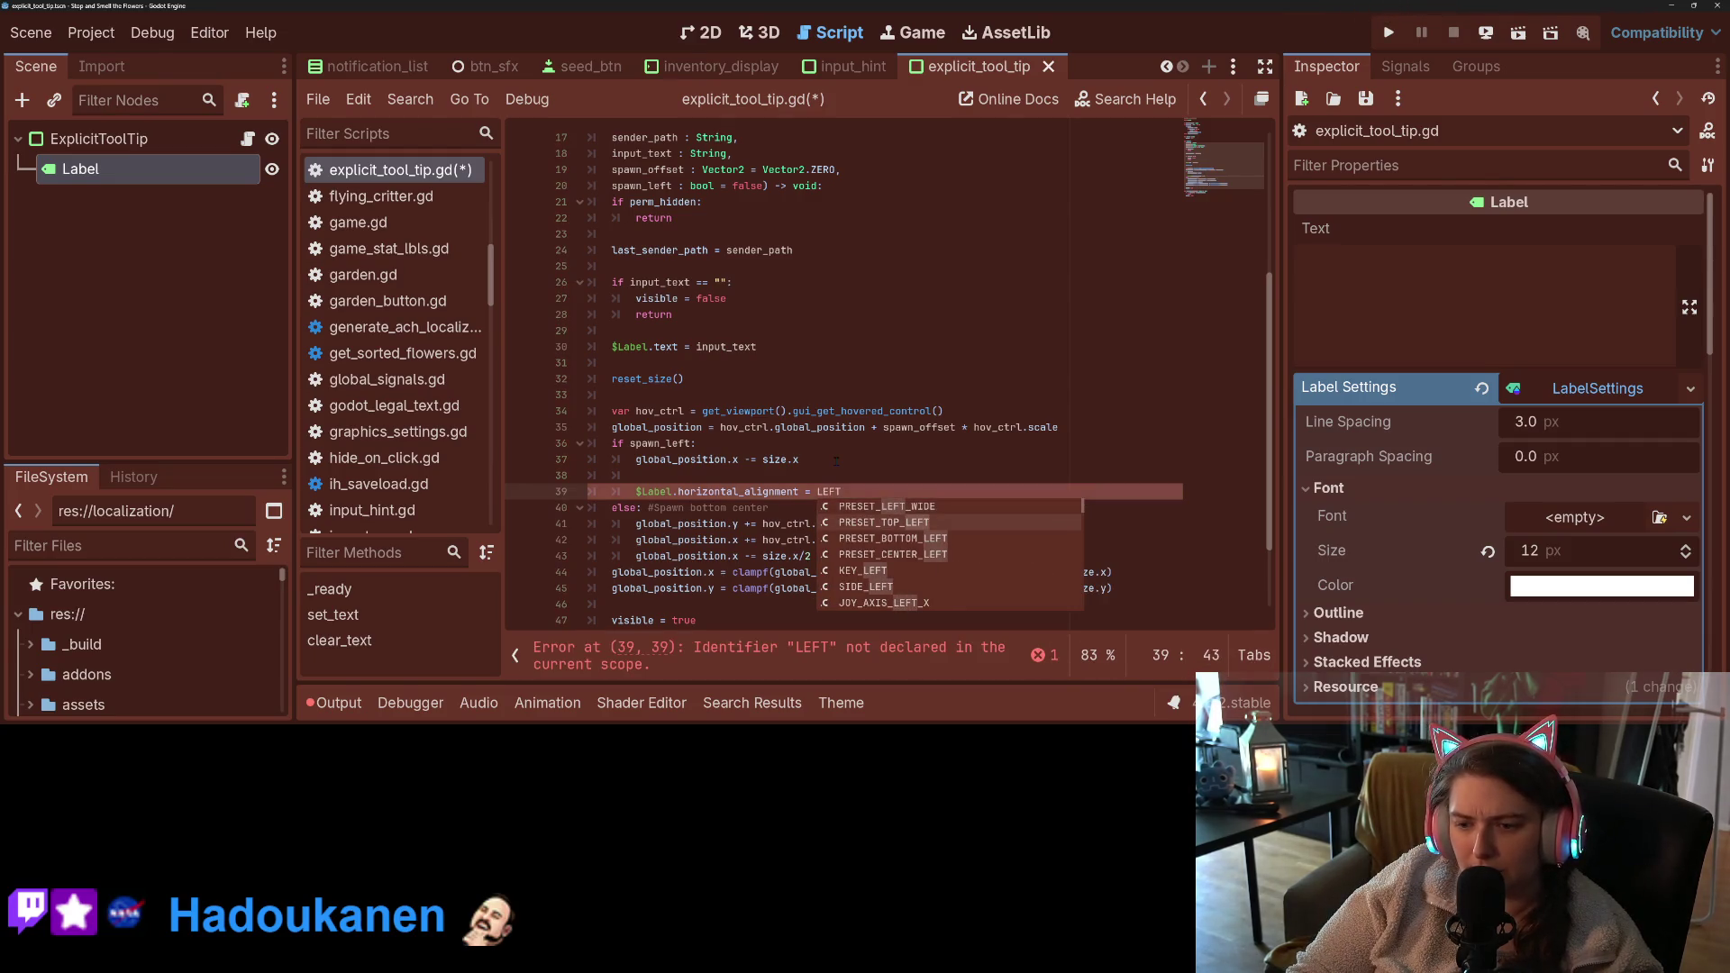
key("BackSpace")
key("BackSpace")
key("BackSpace")
type("A")
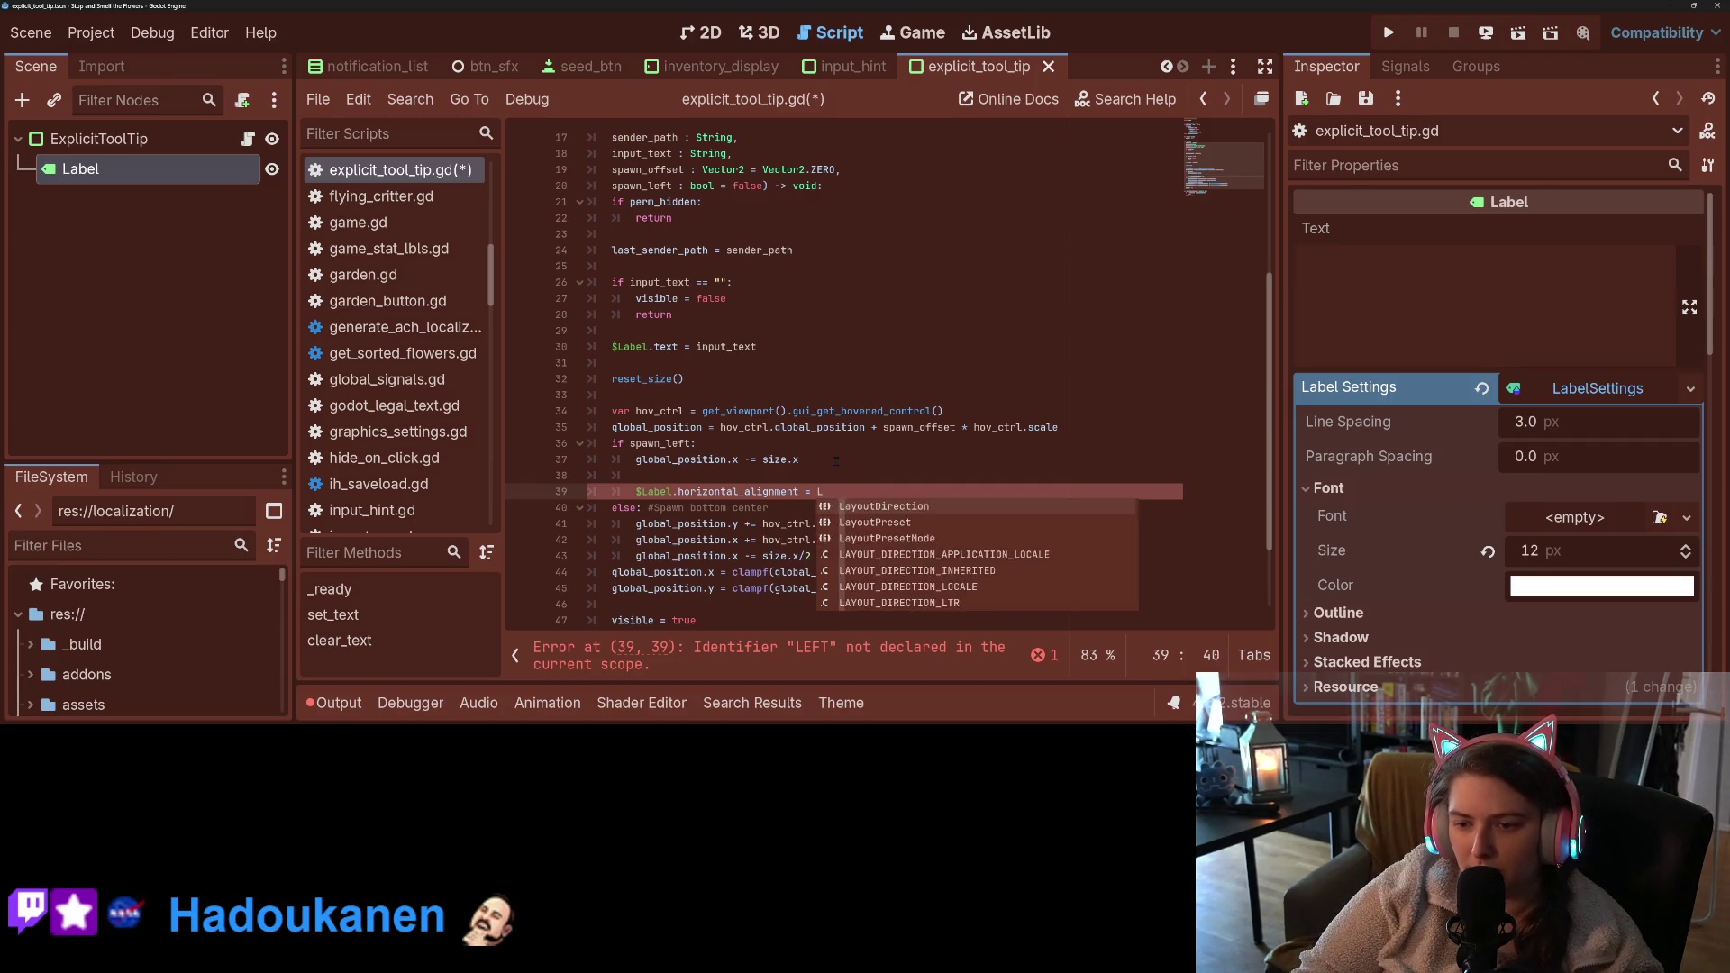
type("L")
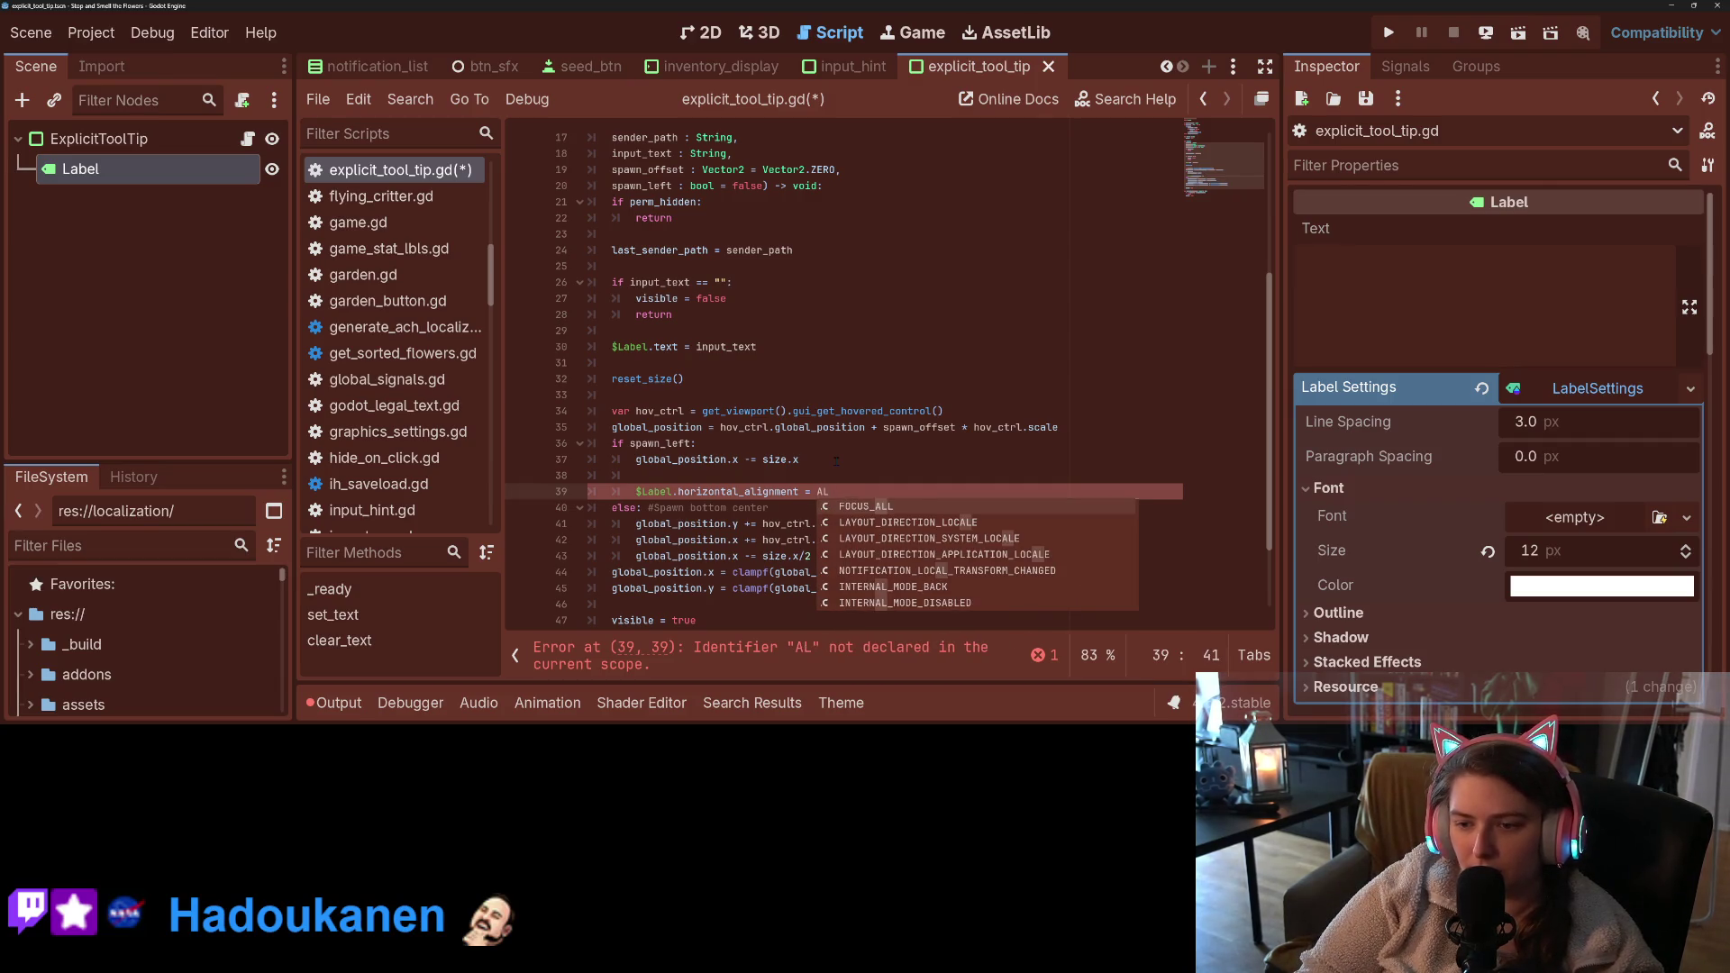
key("BackSpace")
key("BackSpace")
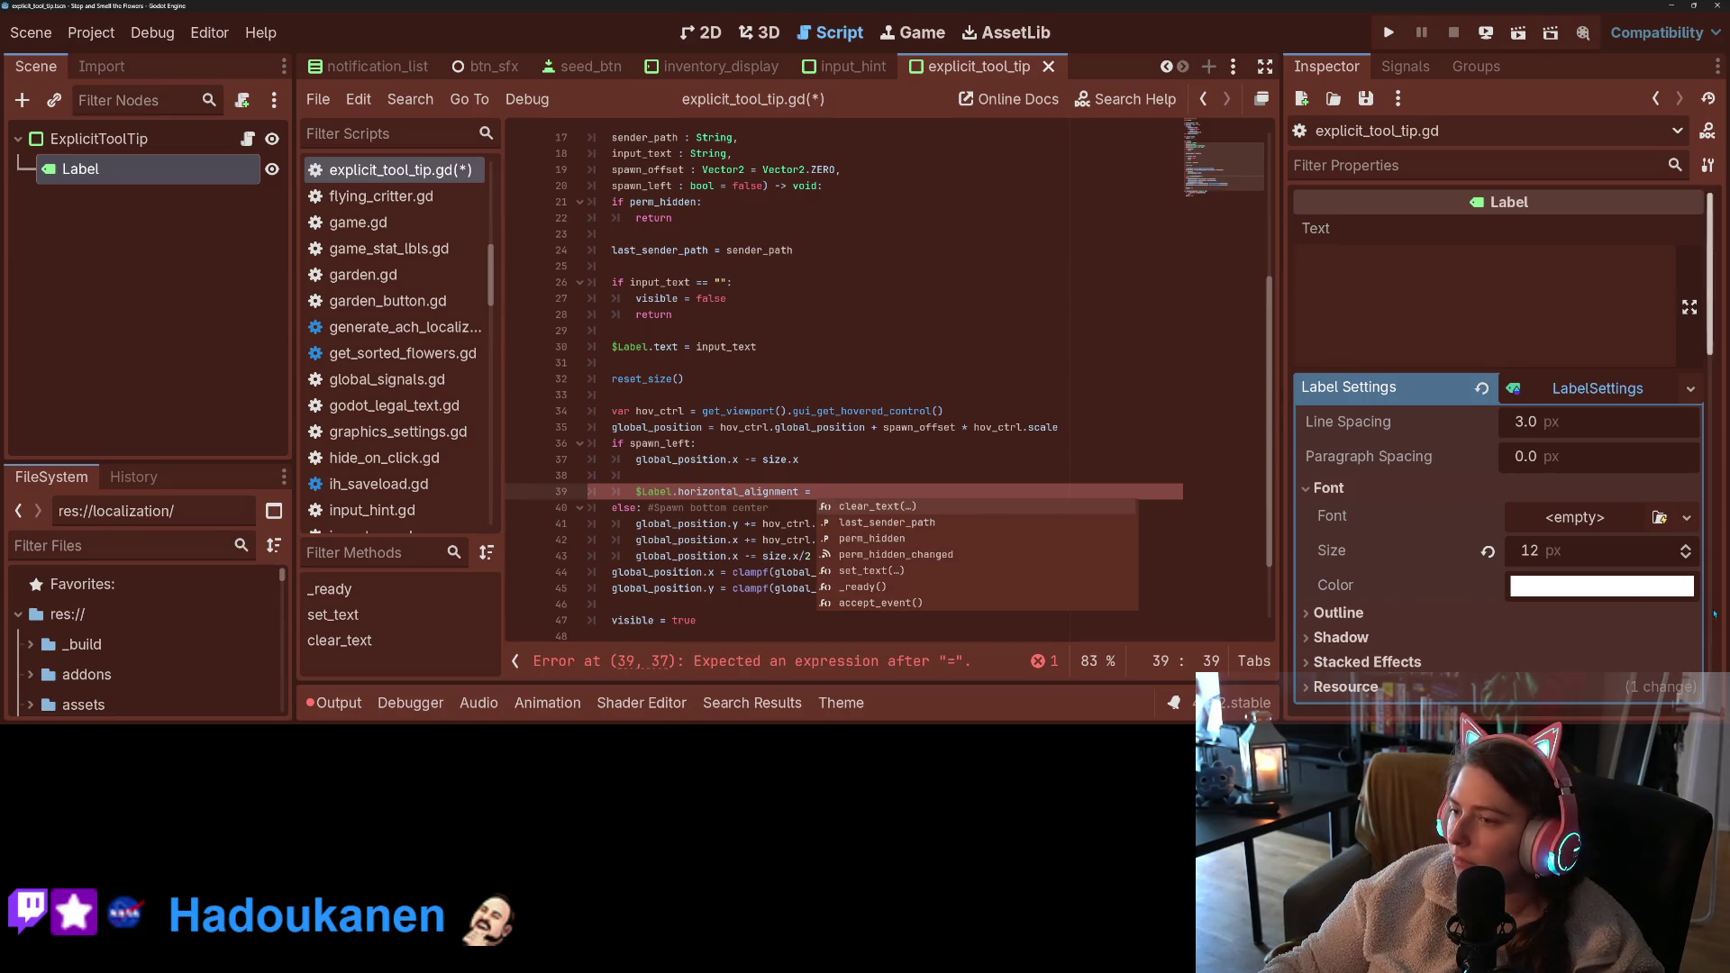
left_click(1564, 388)
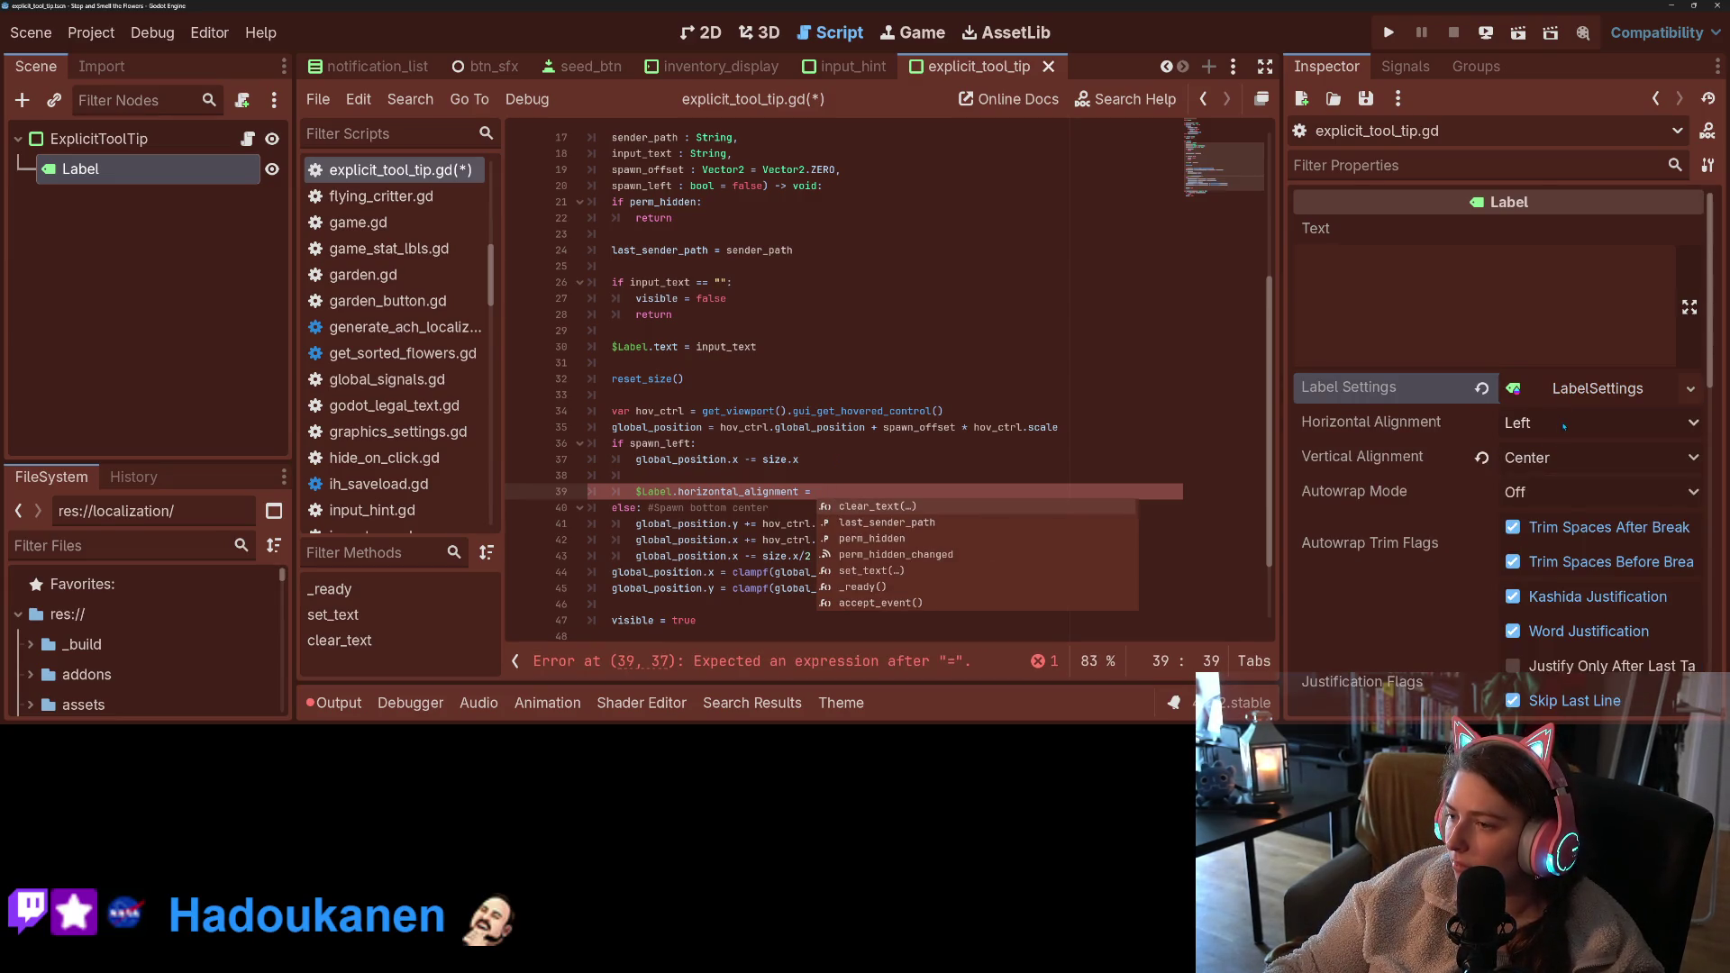
left_click(1564, 425)
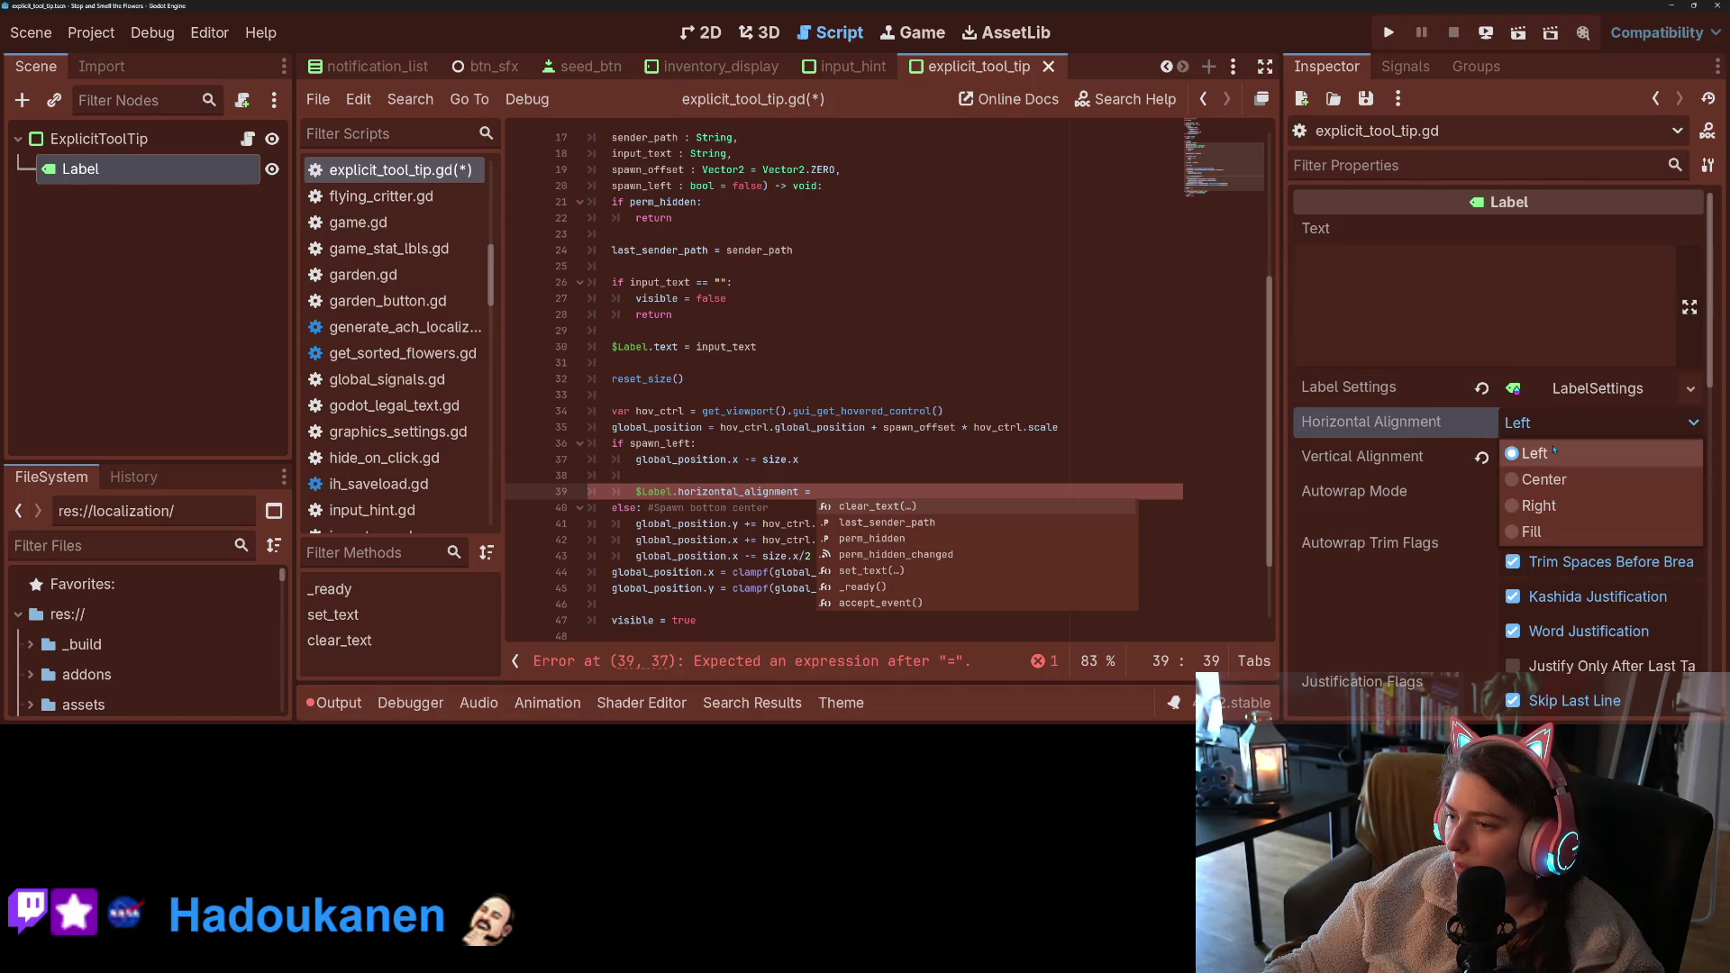
left_click(1431, 428)
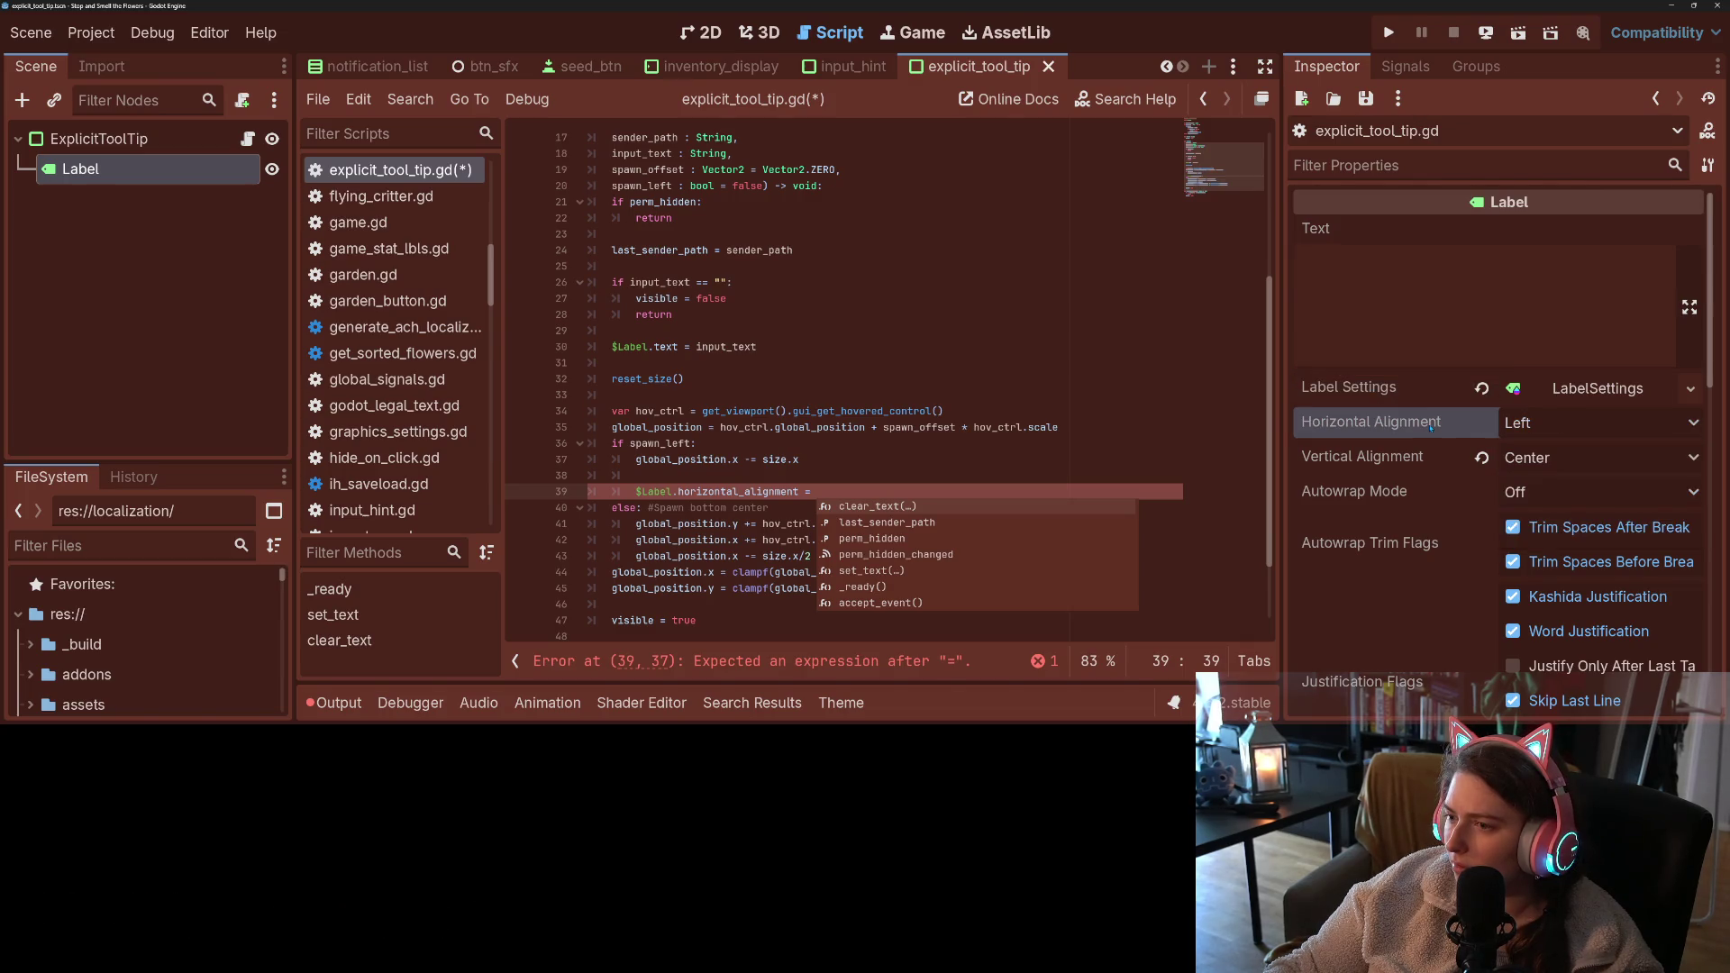
mouse_move(1421, 428)
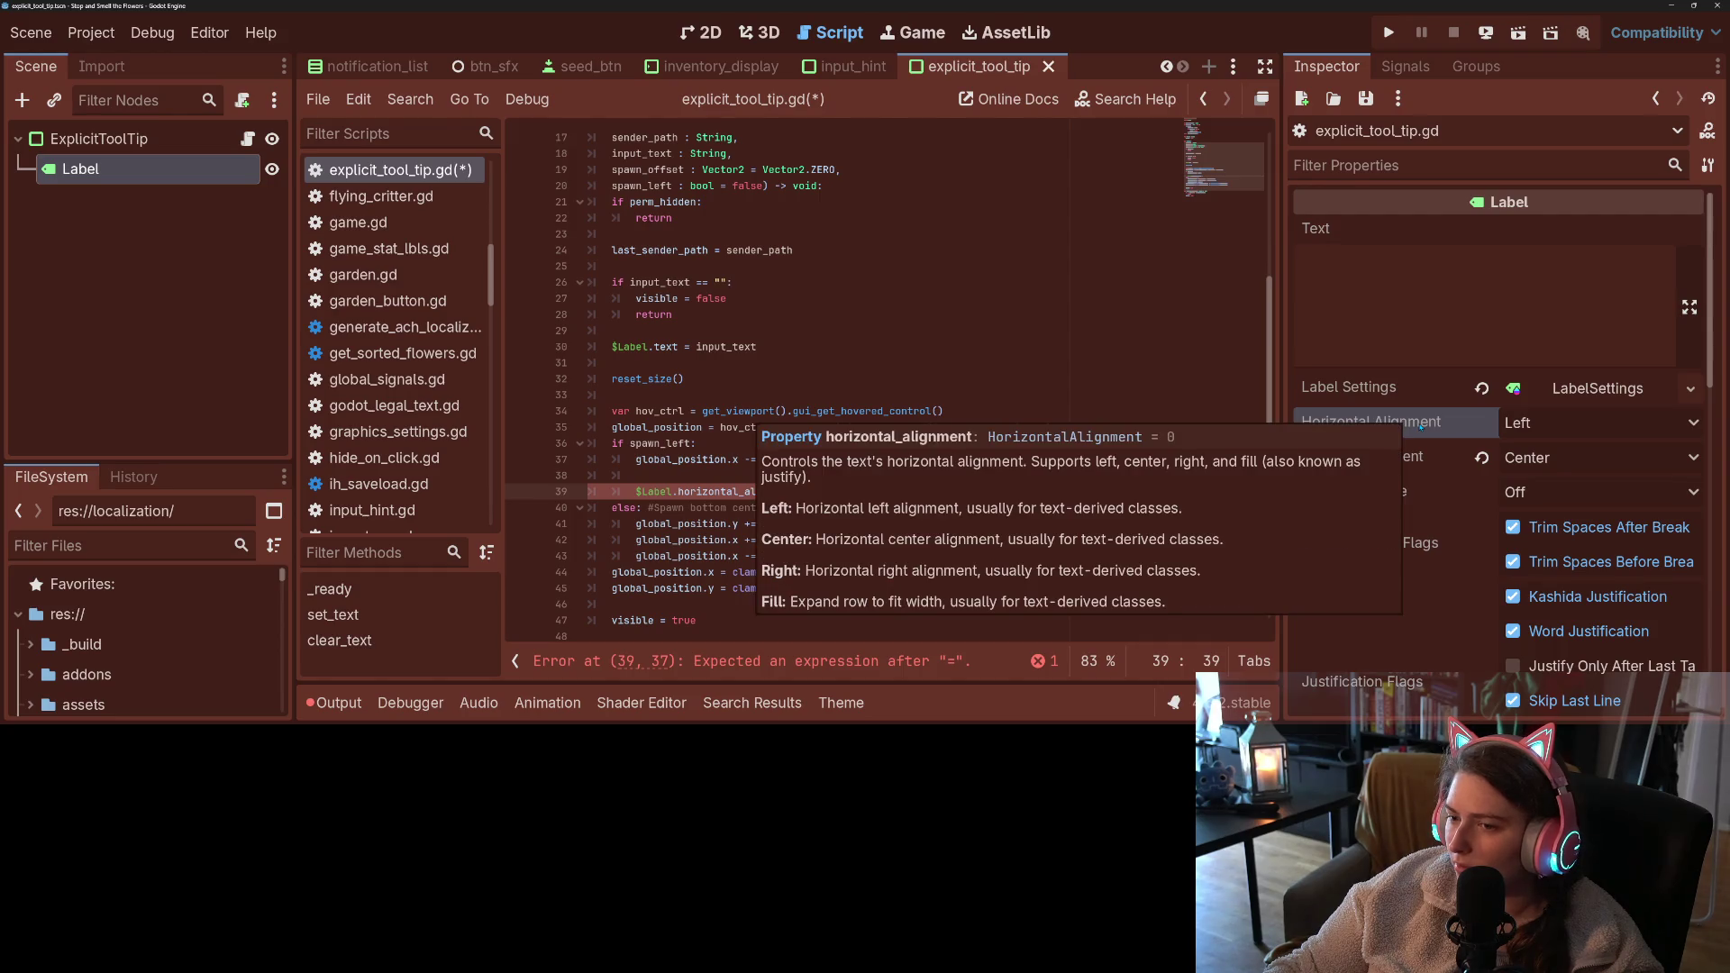
- Set its value to HorizontalAlignment.HORIZONTAL_ALIGNMENT_LEFT and save the script
left_click(901, 492)
type("Hori")
key("Return")
type(".LE")
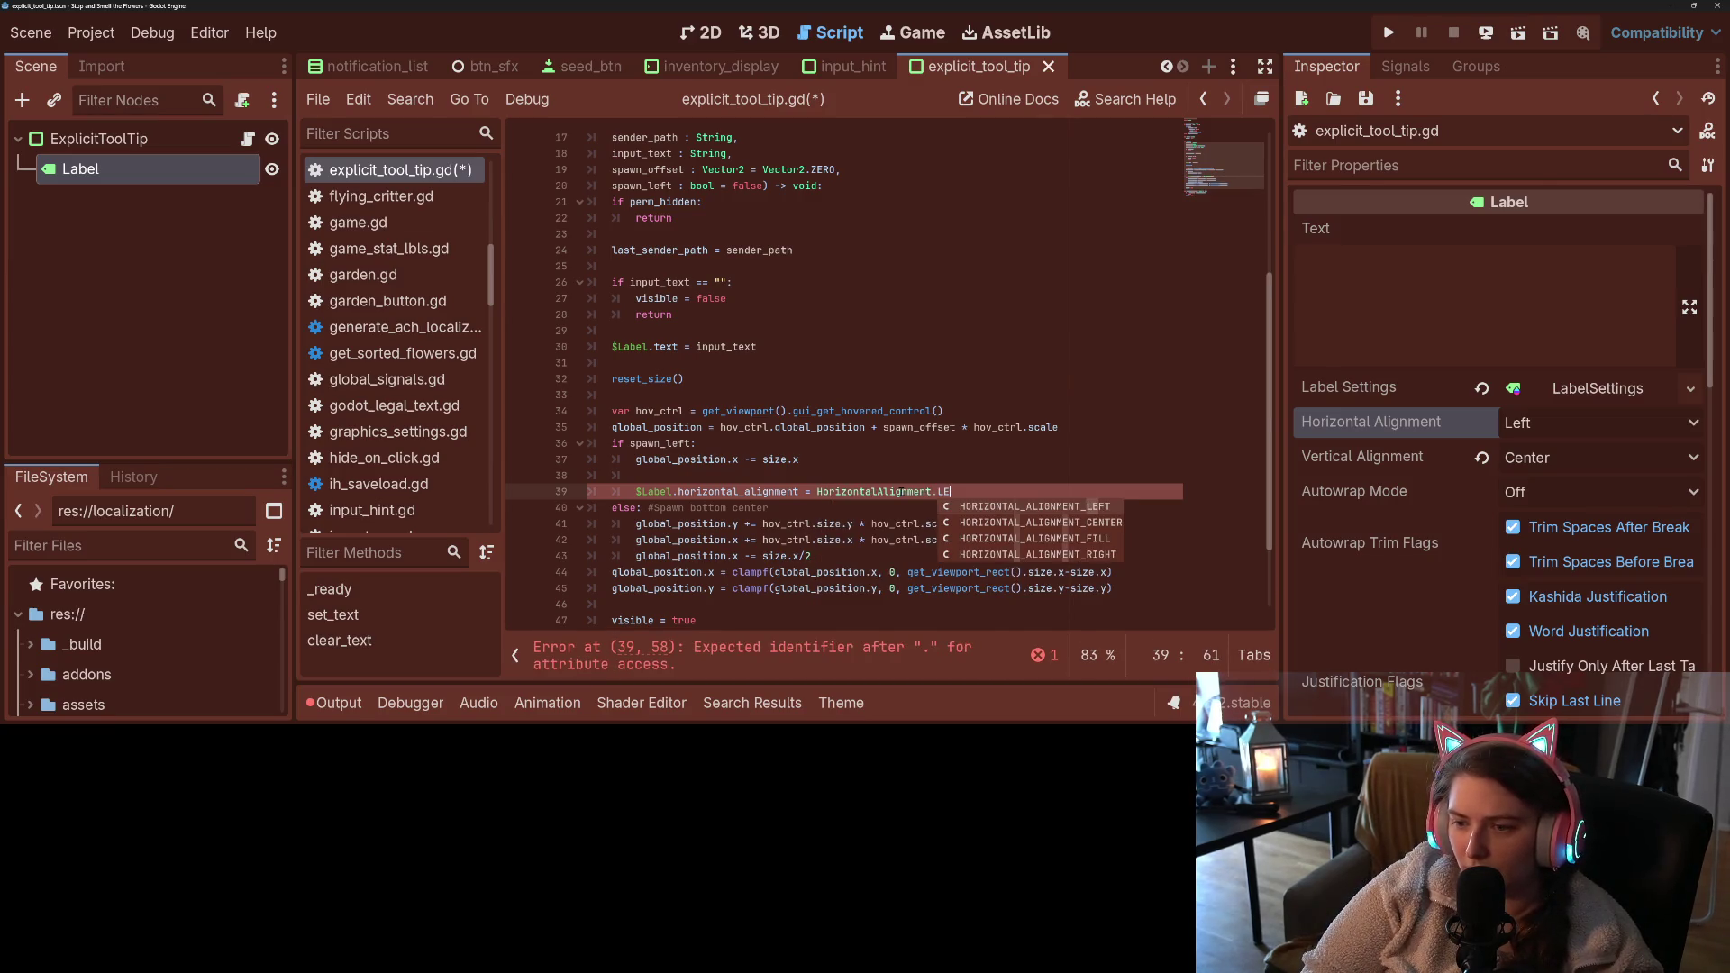
key("Return")
key("ctrl+s")
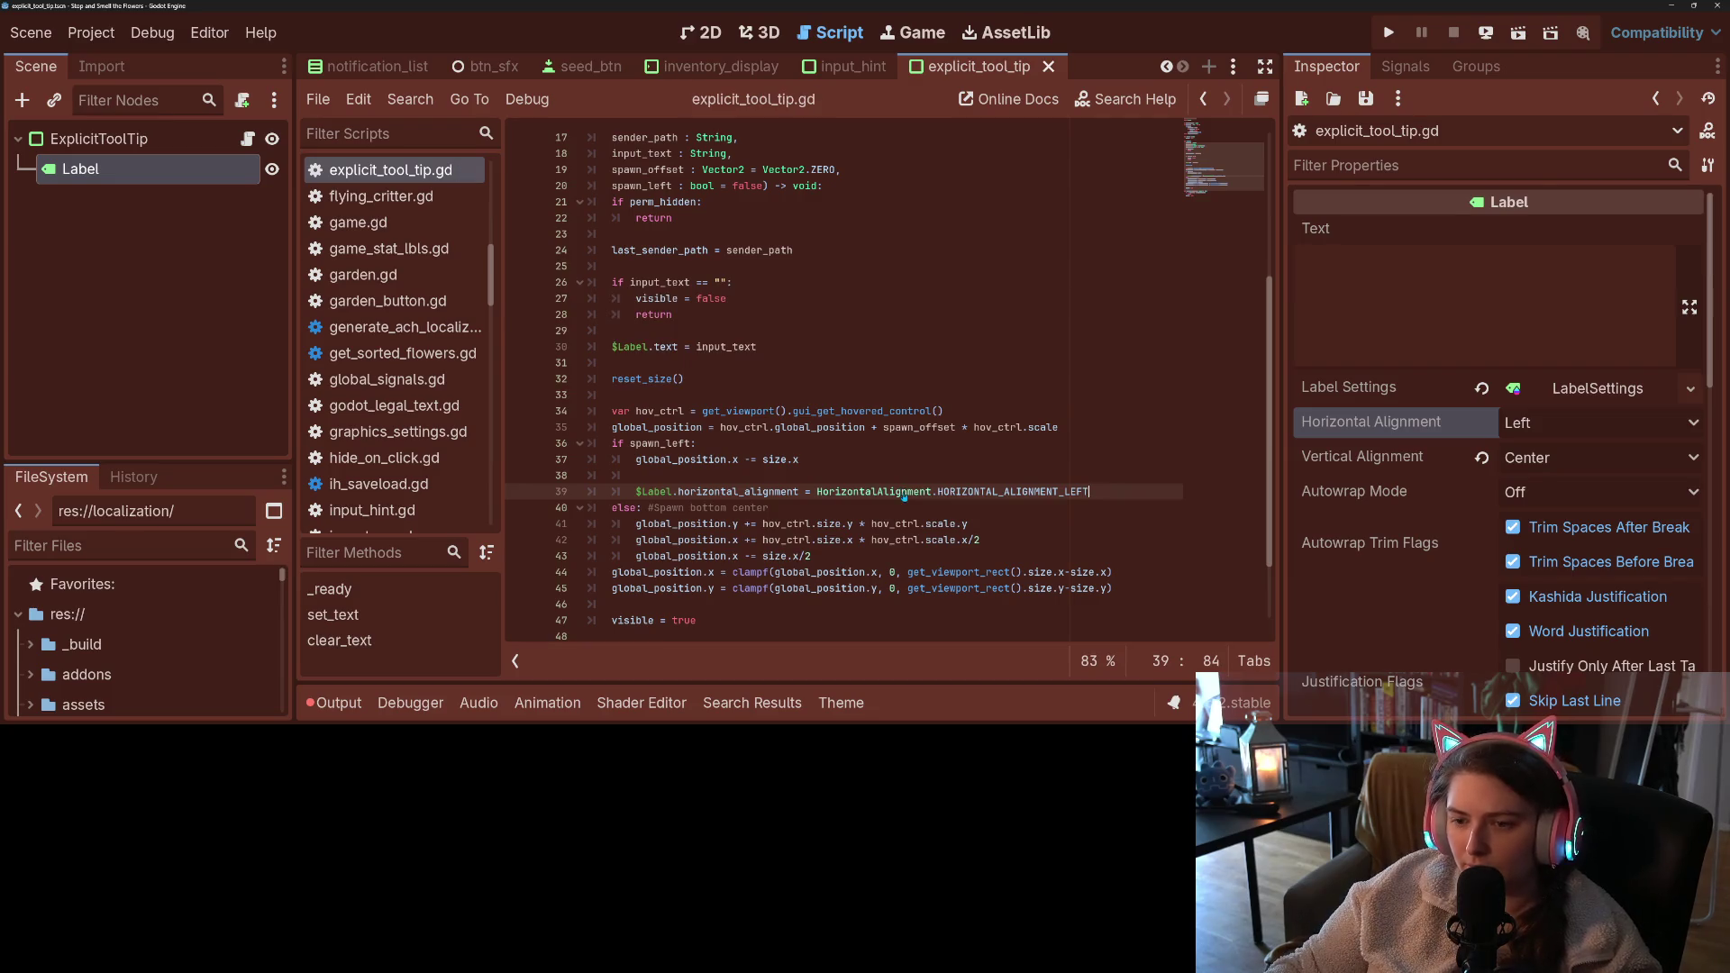
left_click_drag(636, 491, 1118, 496)
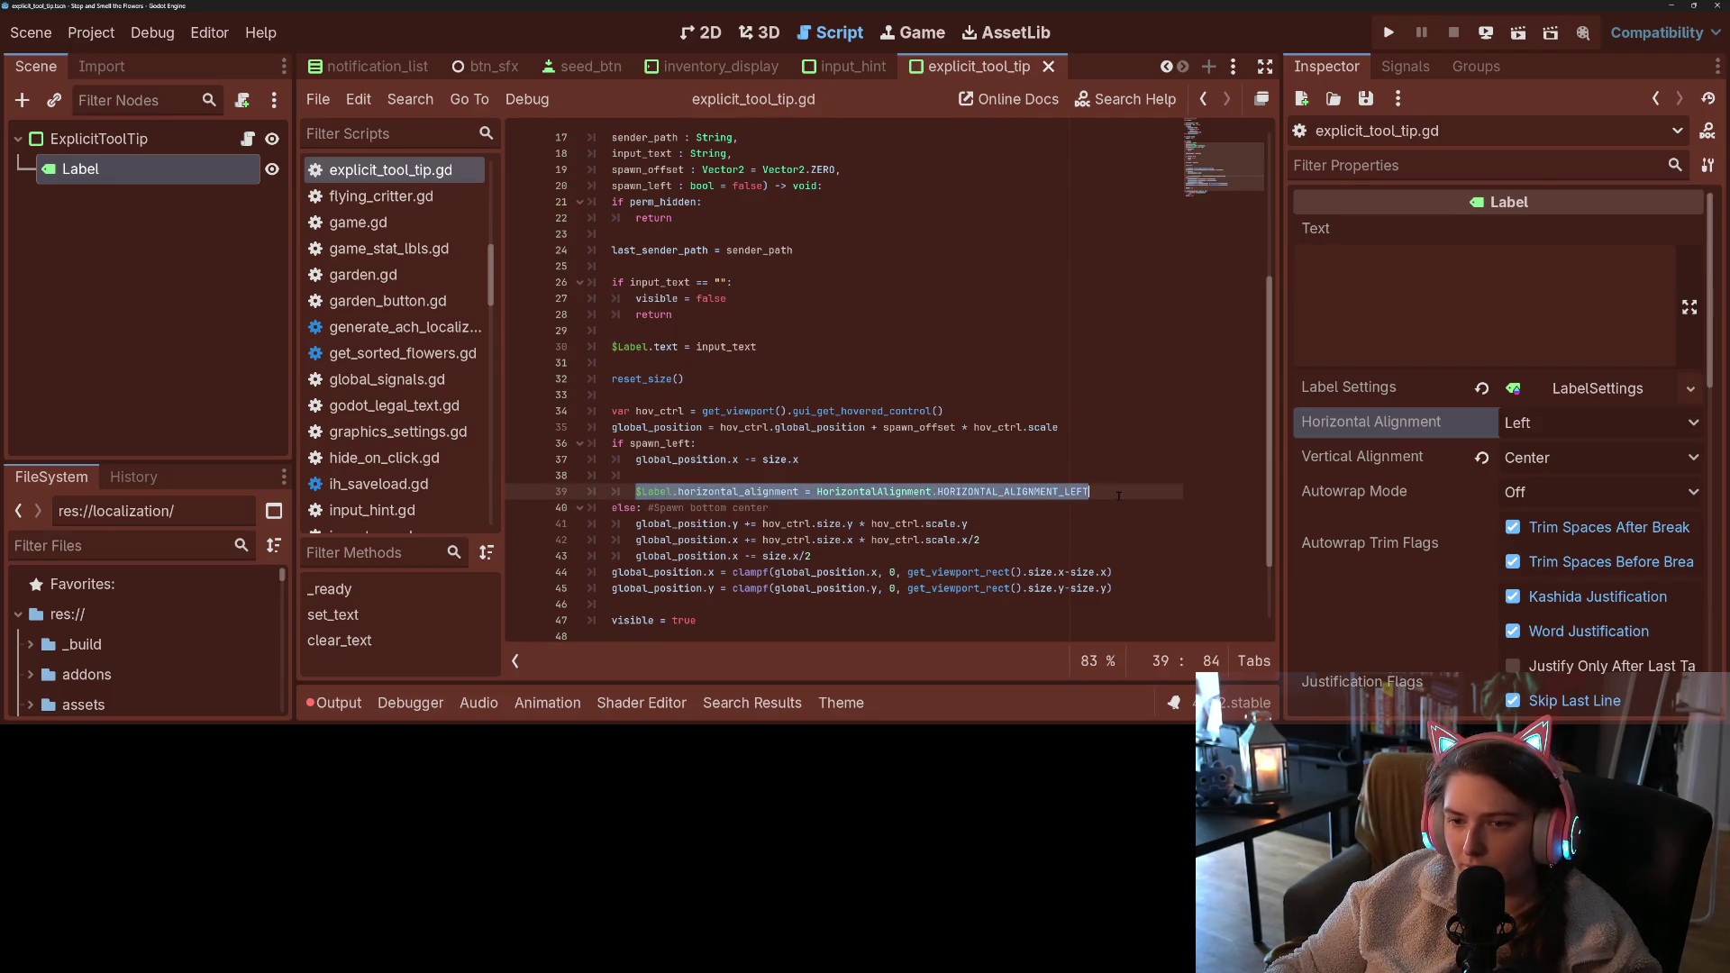
left_click(705, 329)
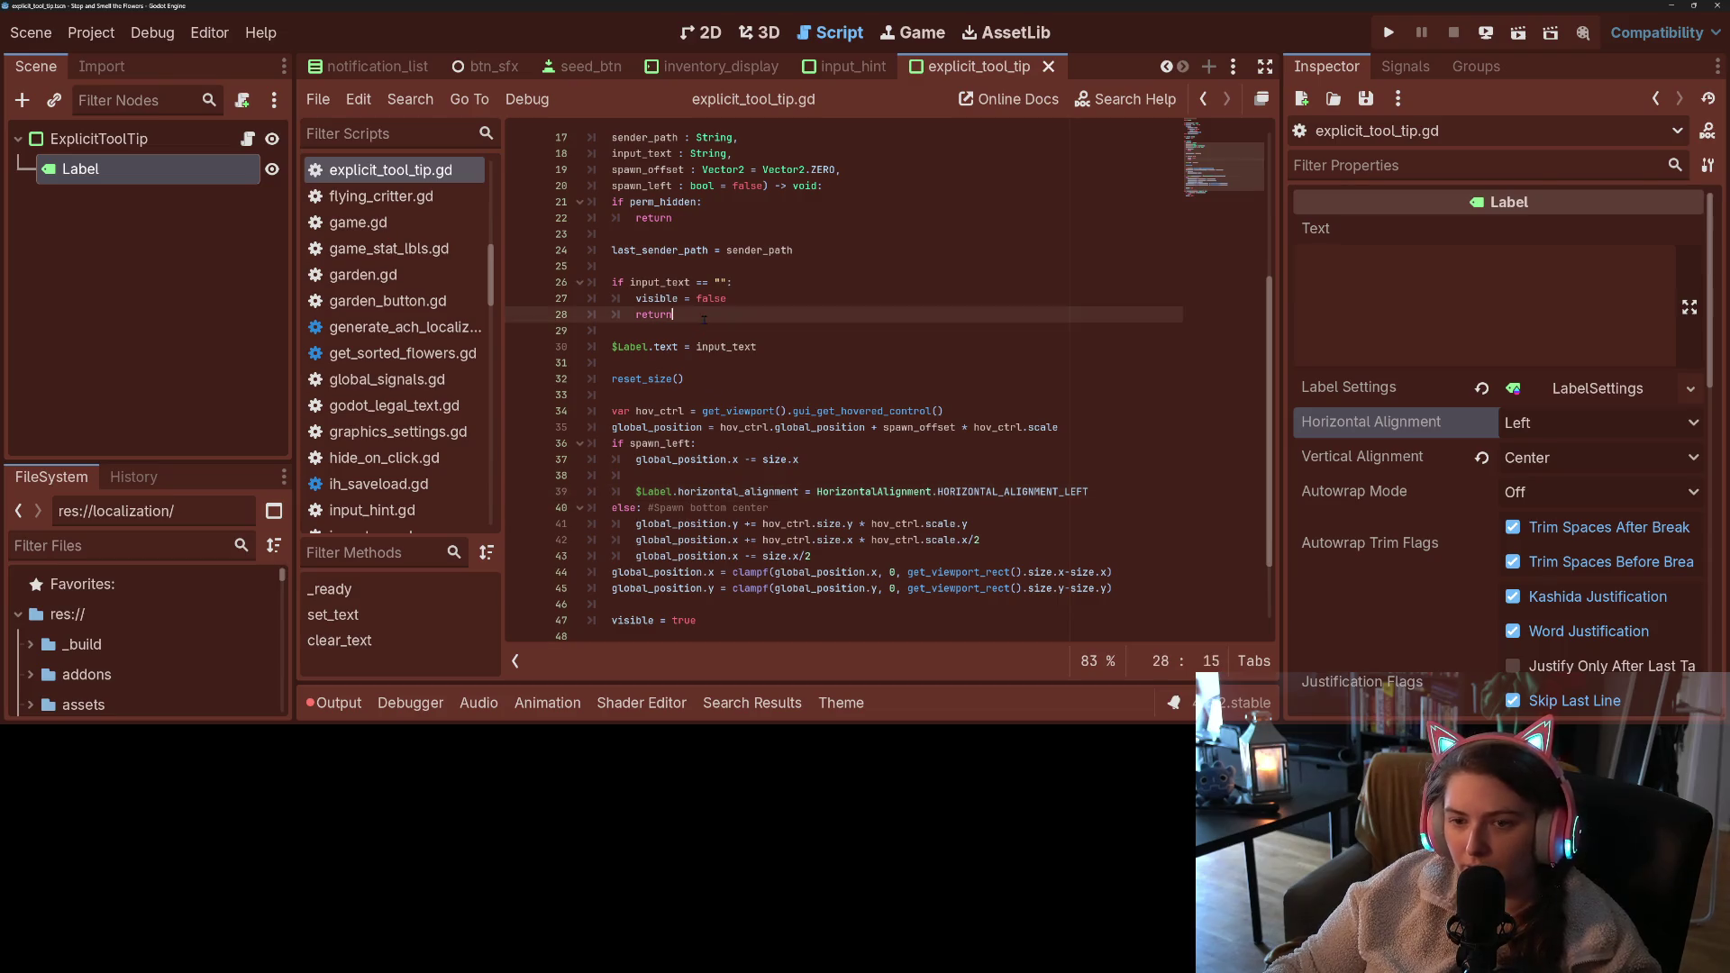
- Copy the alignment line into the else branch as line 44 using CENTER alignment, and save
key("Return")
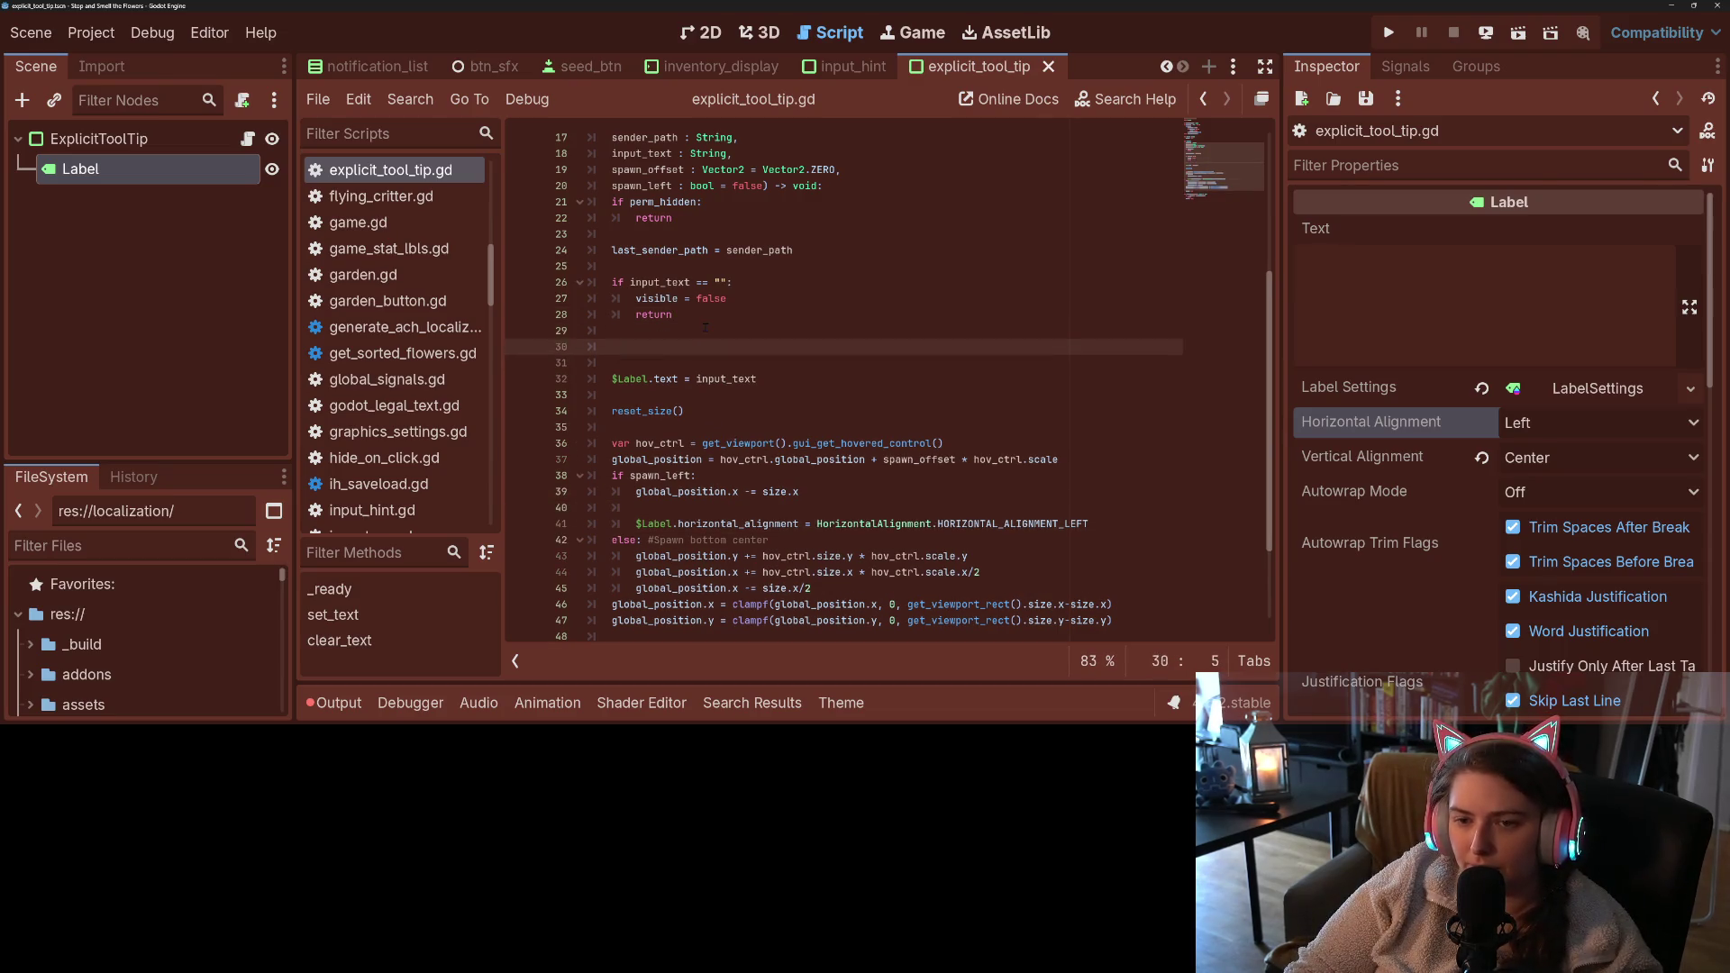
key("BackSpace")
key("BackSpace")
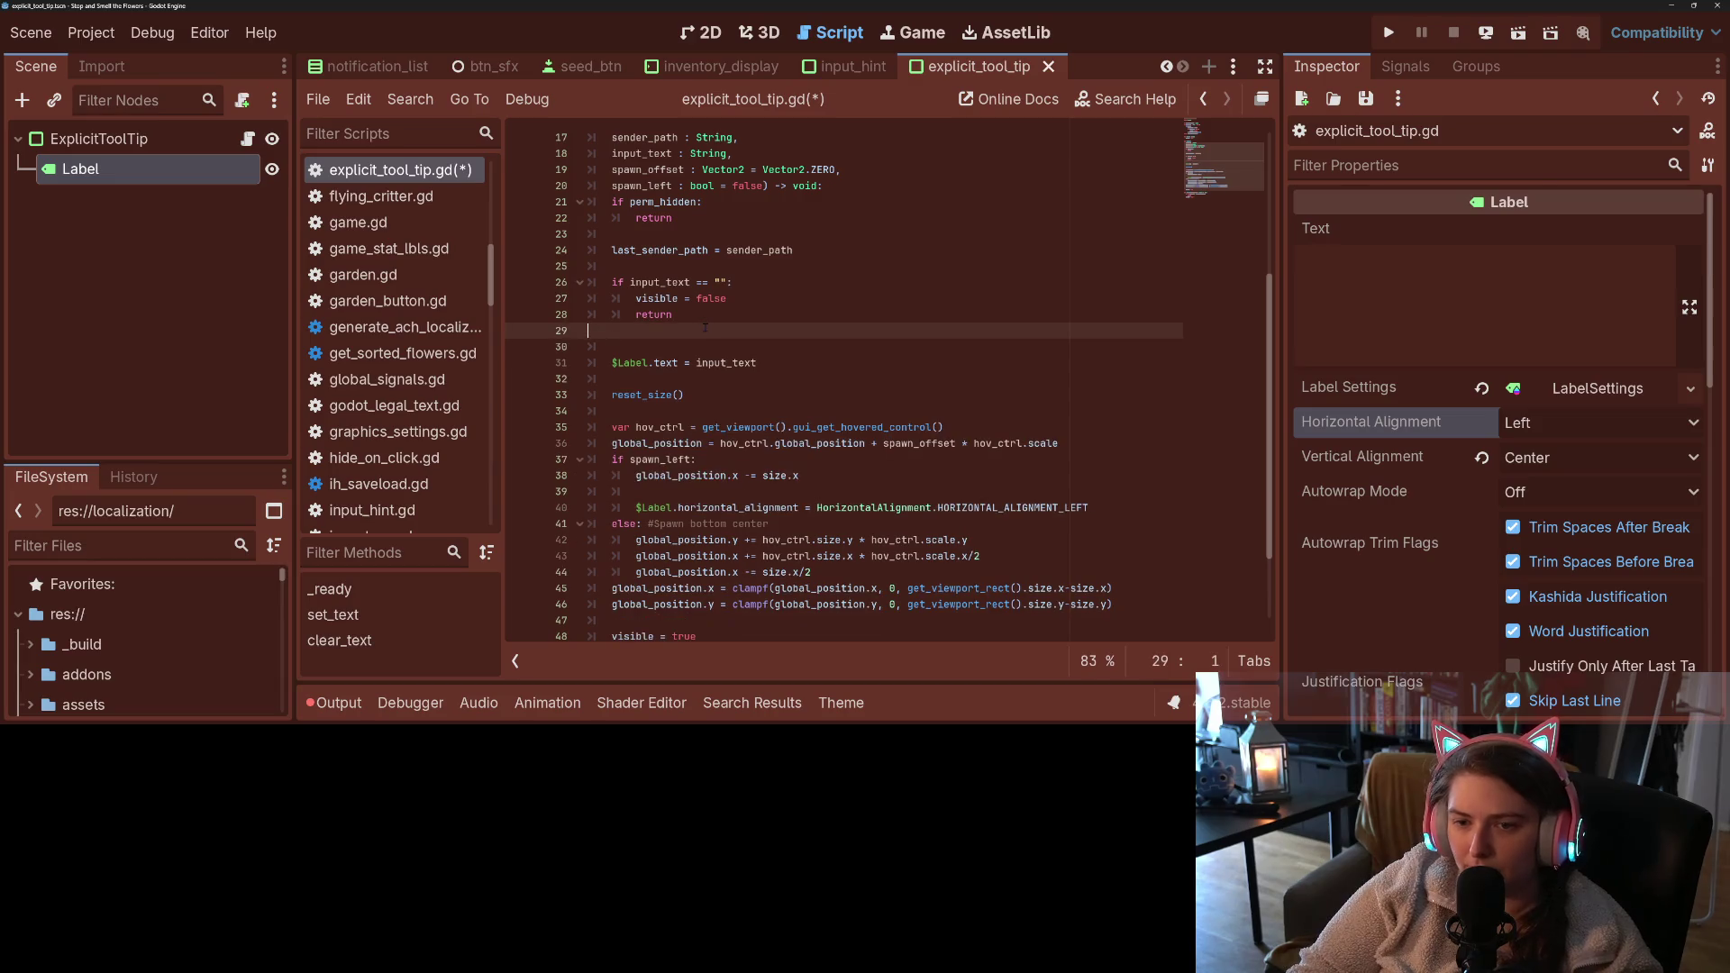
left_click_drag(635, 491, 1110, 494)
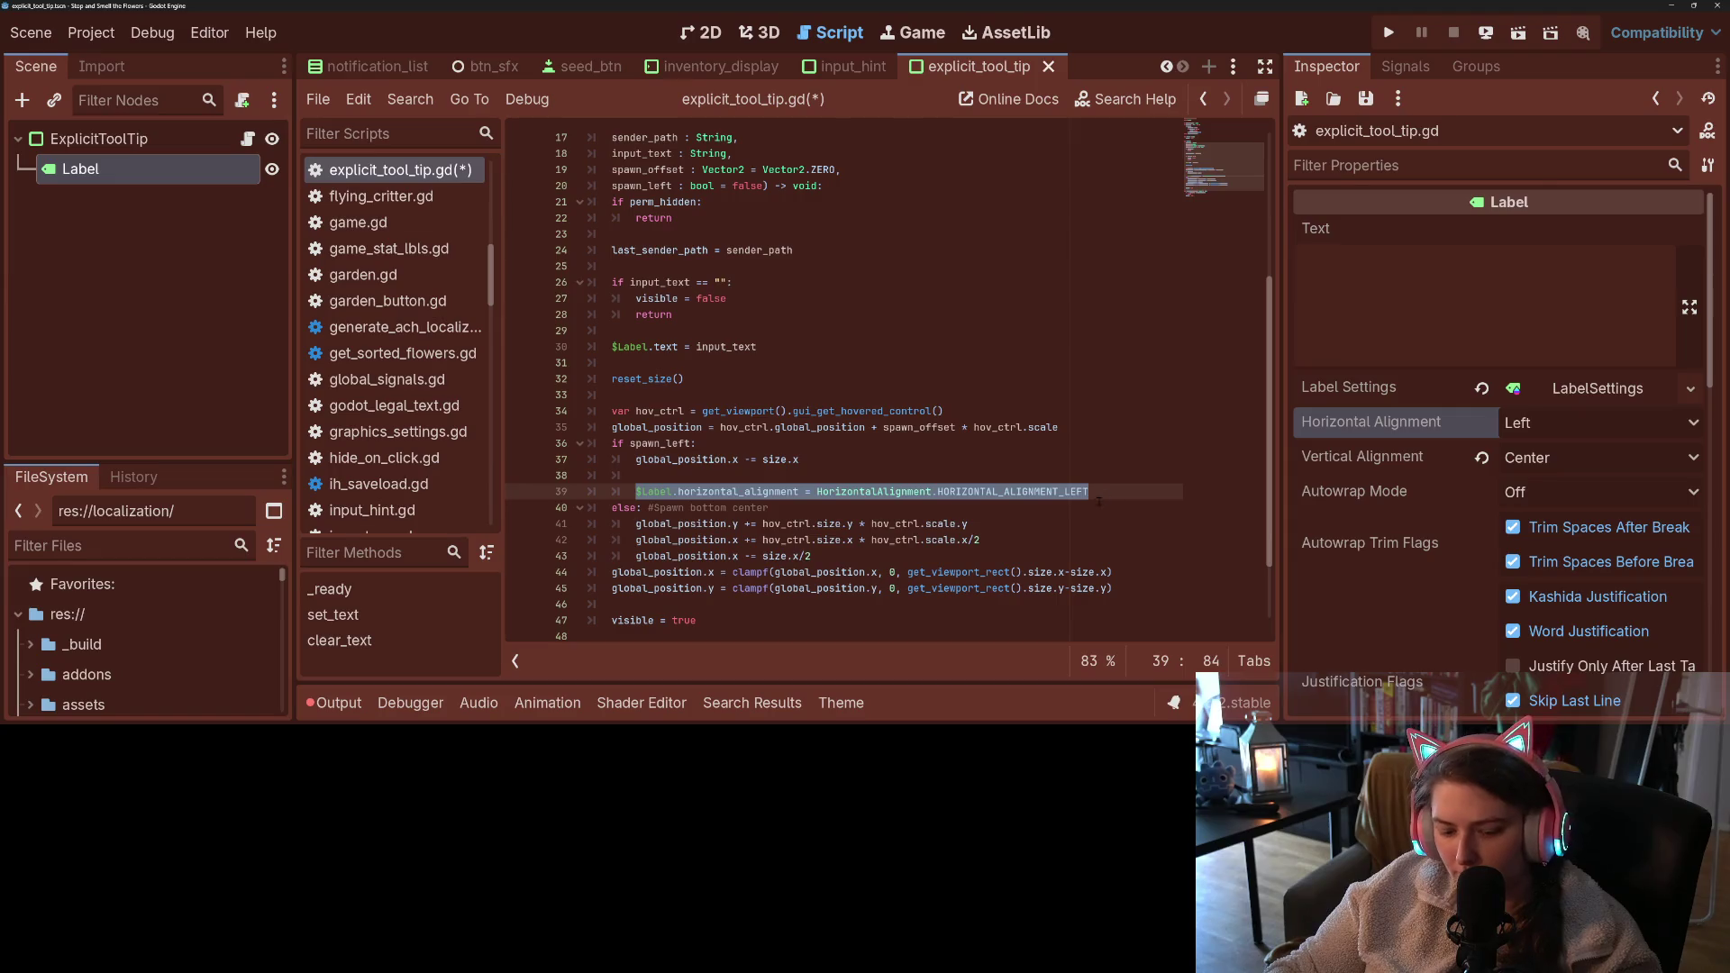
key("ctrl+c")
left_click(851, 557)
key("Return")
key("ctrl+v")
key("BackSpace")
key("BackSpace")
key("BackSpace")
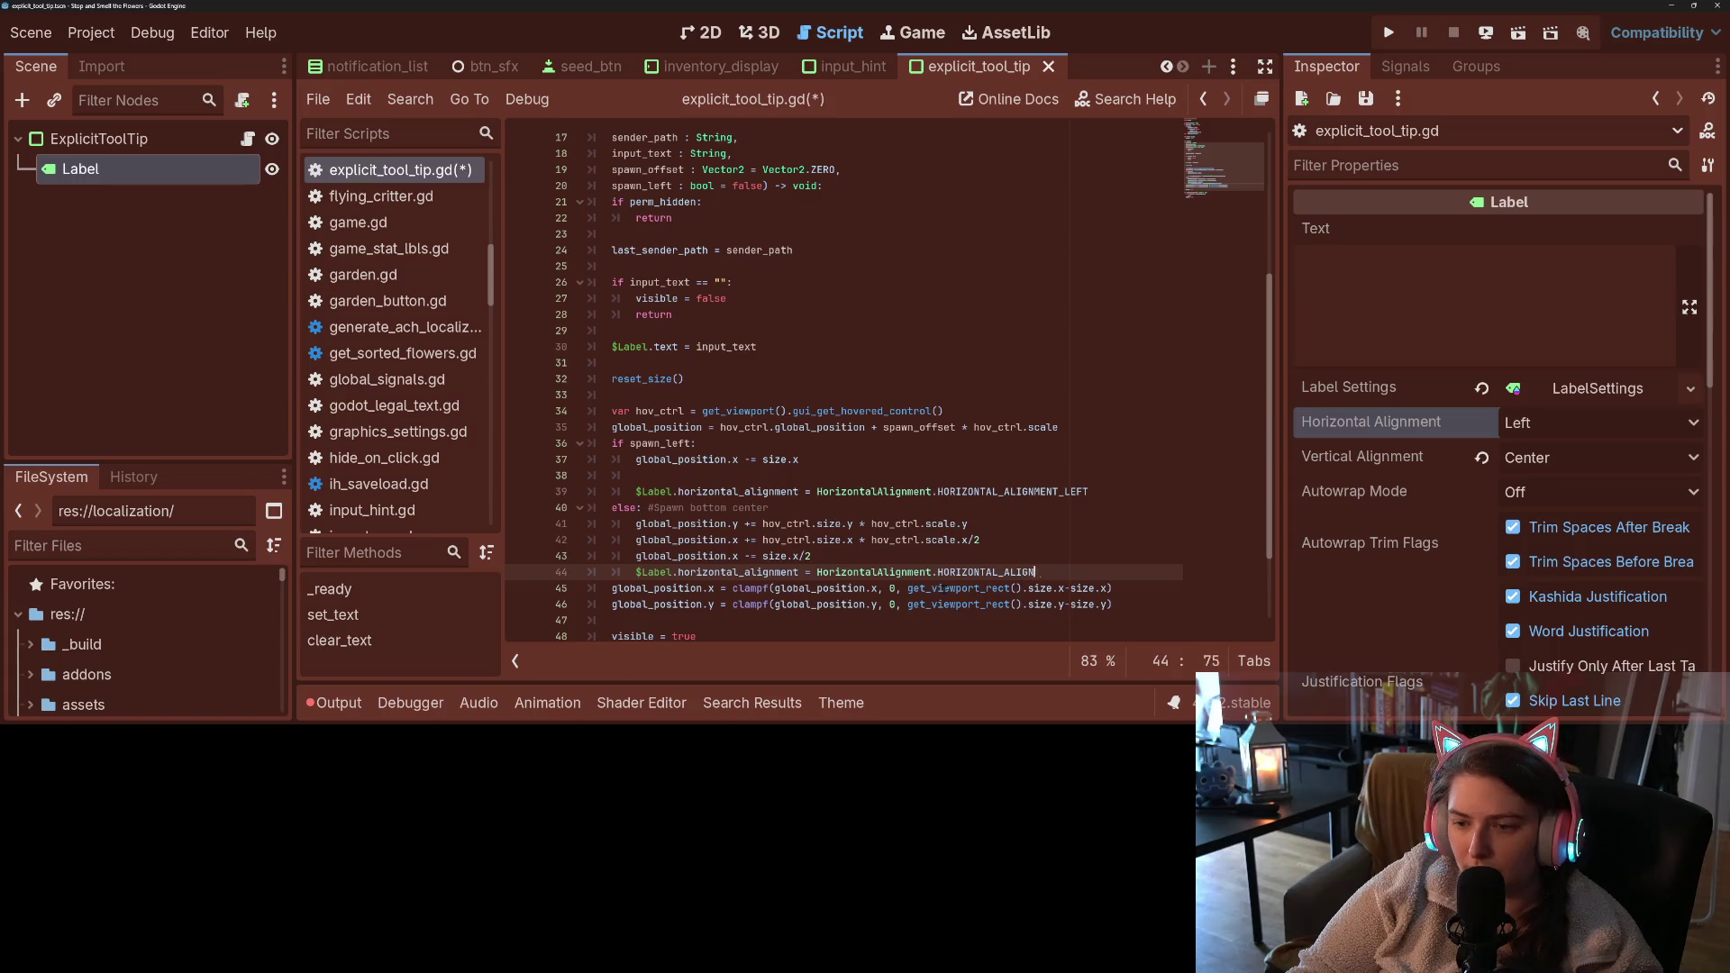
type("c")
key("Return")
key("ctrl+s")
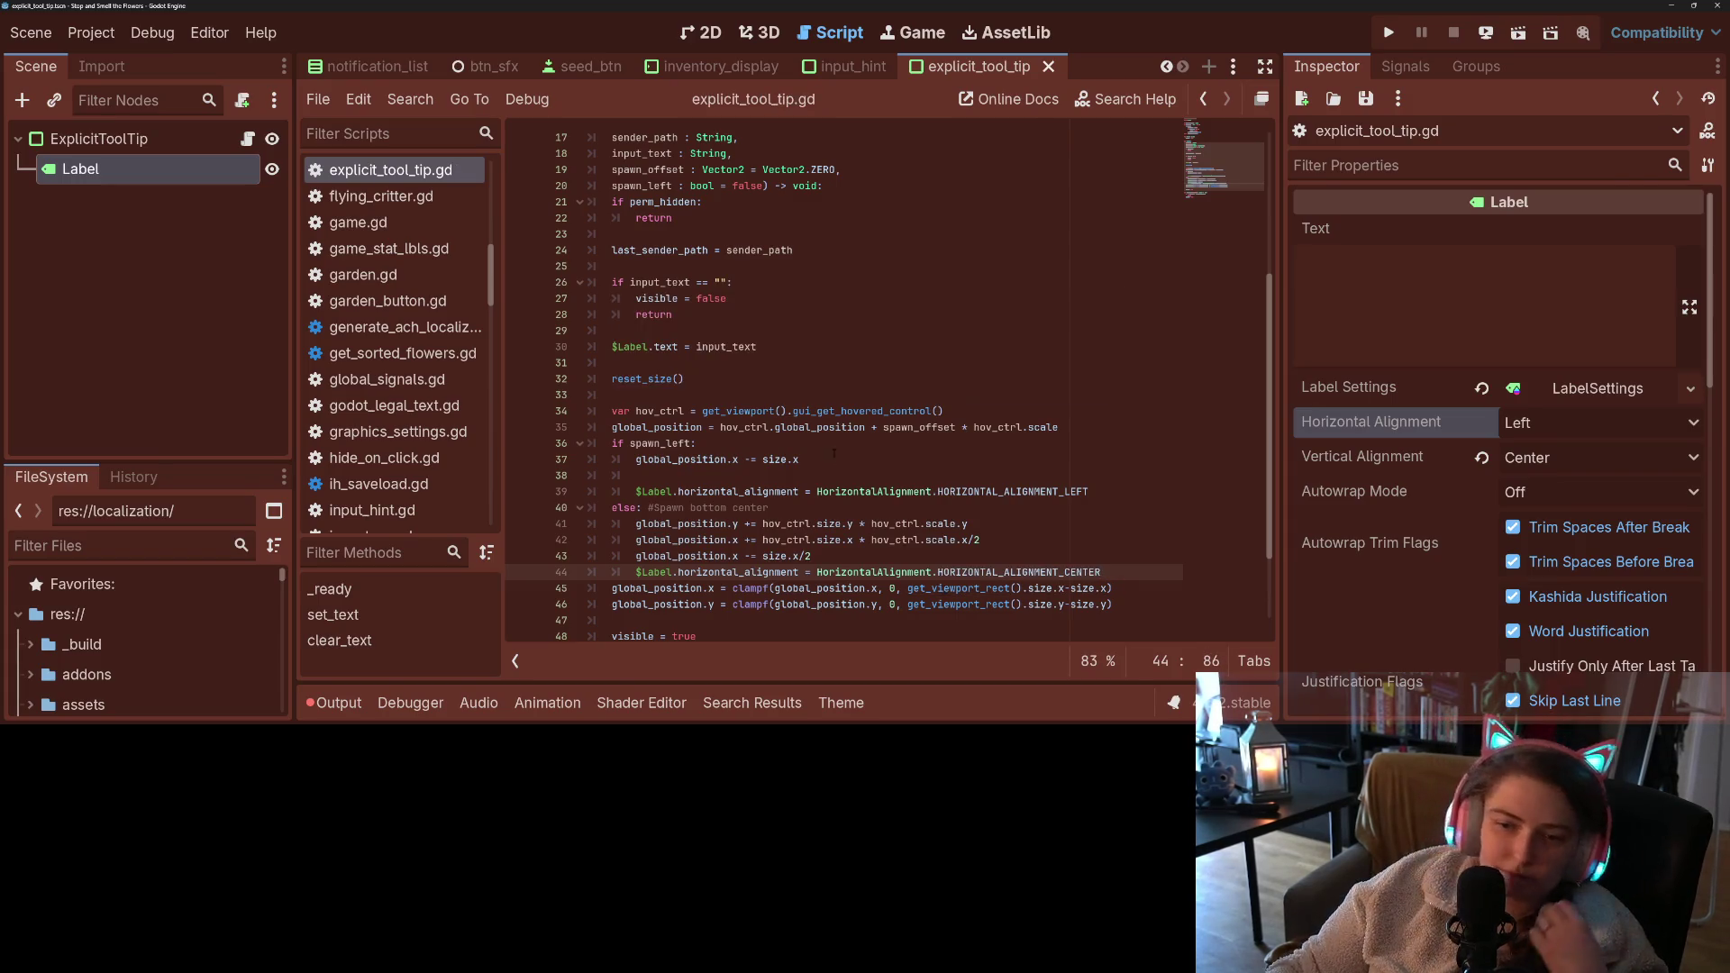
- Change line 44 to HORIZONTAL_ALIGNMENT_LEFT and line 39 to HORIZONTAL_ALIGNMENT_RIGHT, then save
double_click(1053, 572)
left_click(1103, 572)
key("BackSpace")
key("BackSpace")
key("BackSpace")
type("LEFT")
left_click(1099, 491)
key("BackSpace")
key("BackSpace")
key("BackSpace")
type("RIGHT")
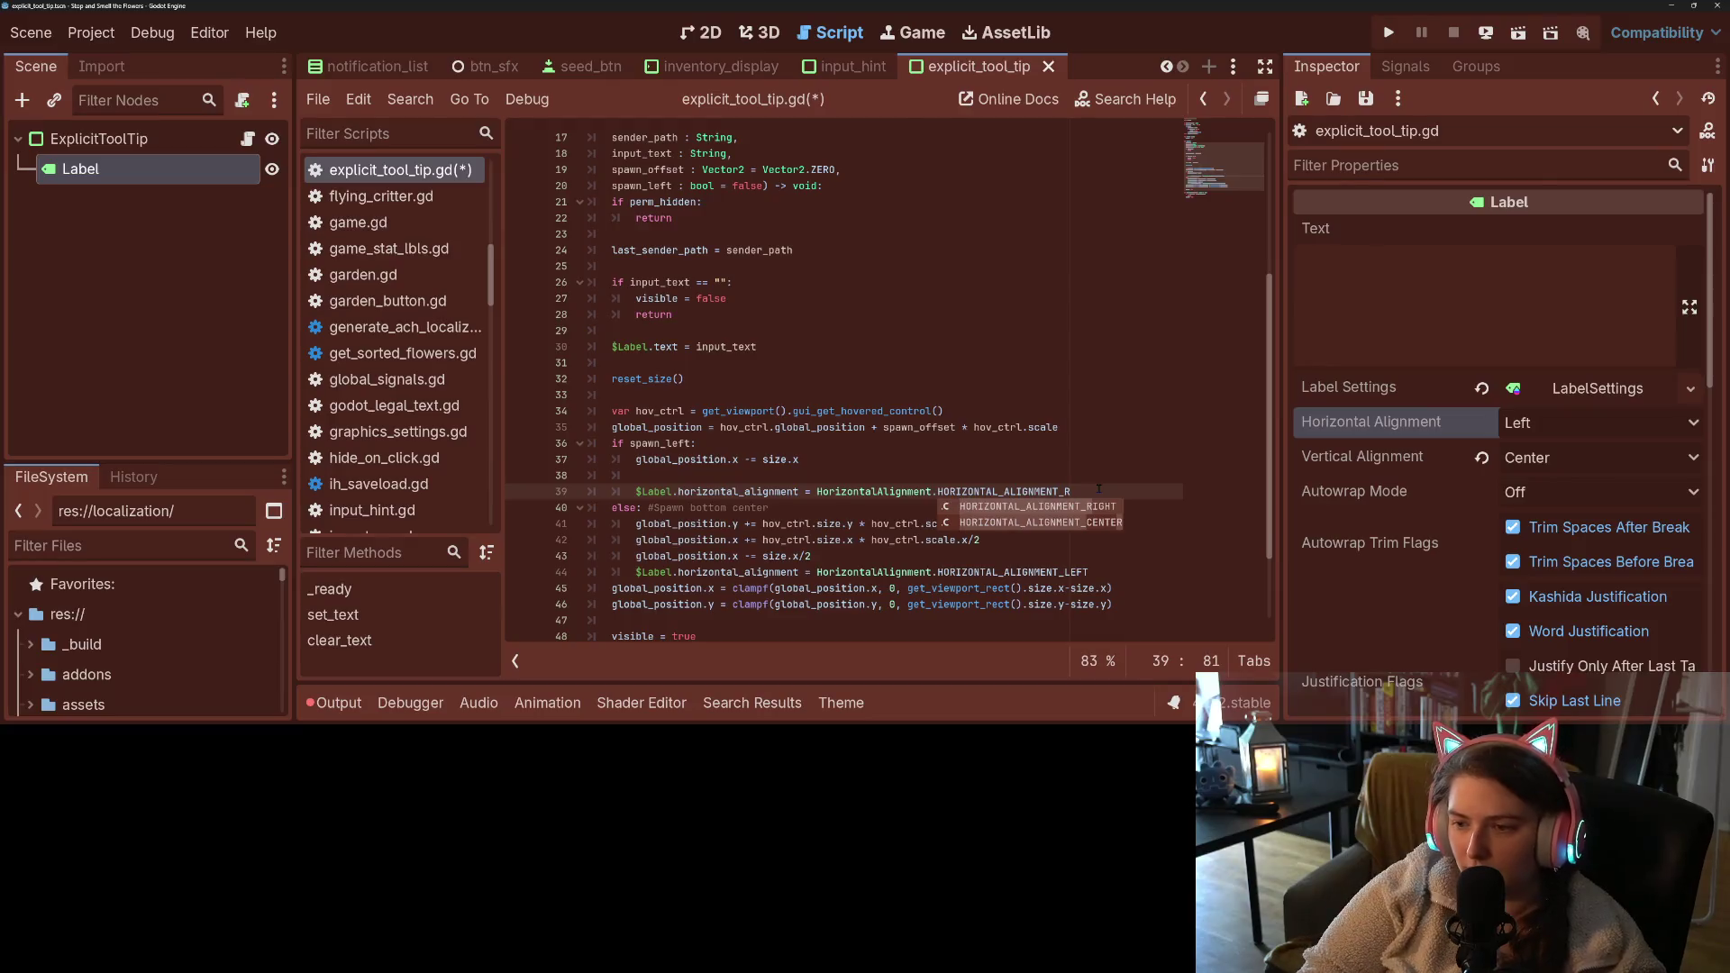
key("ctrl+s")
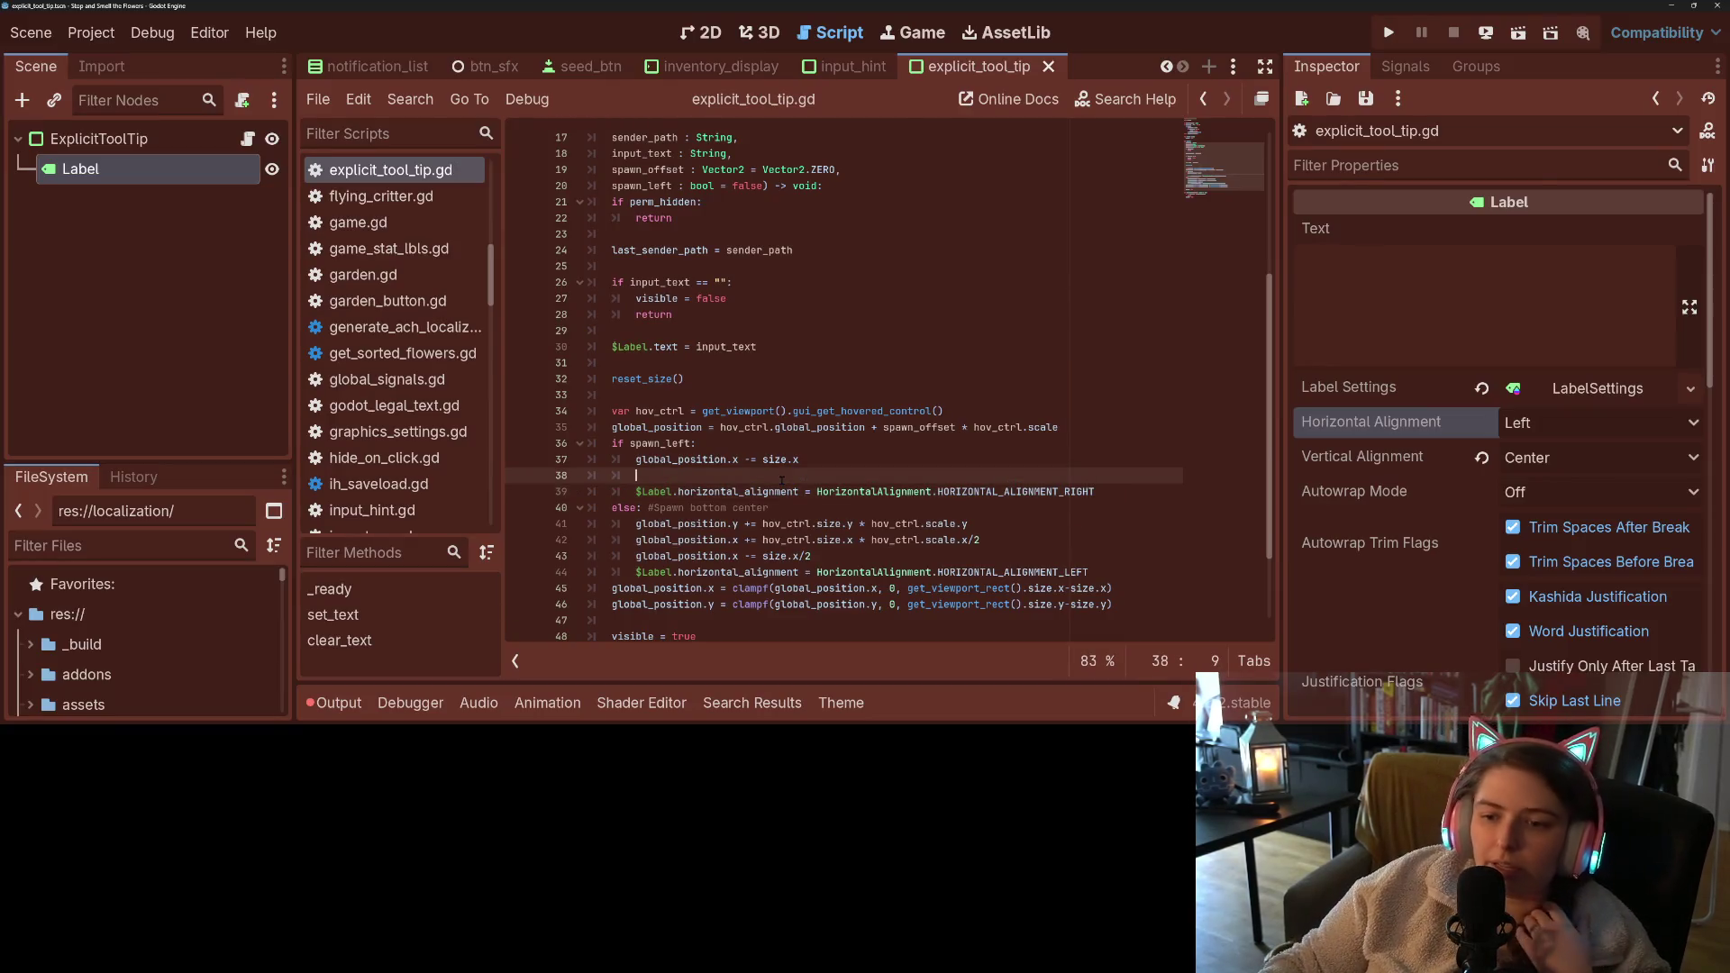
left_click(706, 476)
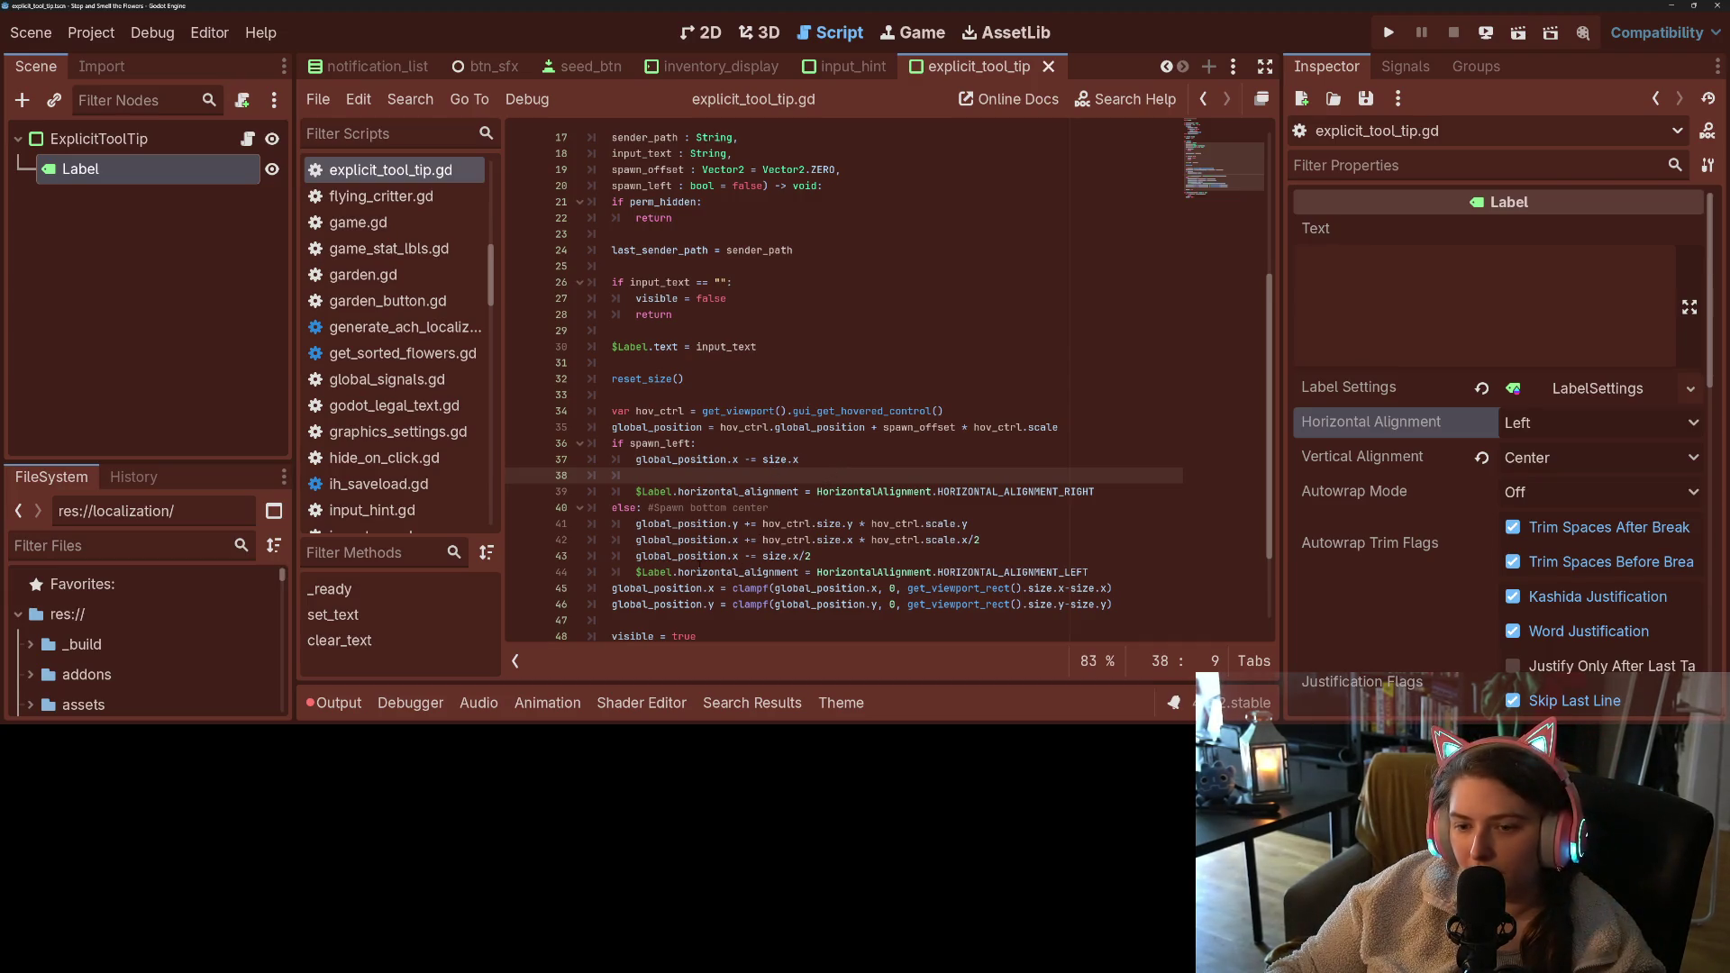
- Add the hovered control's half-height offset (/ 2.0) to the spawn_left branch and change /2 to /2.0 below
left_click_drag(636, 524, 970, 524)
key("ctrl+c")
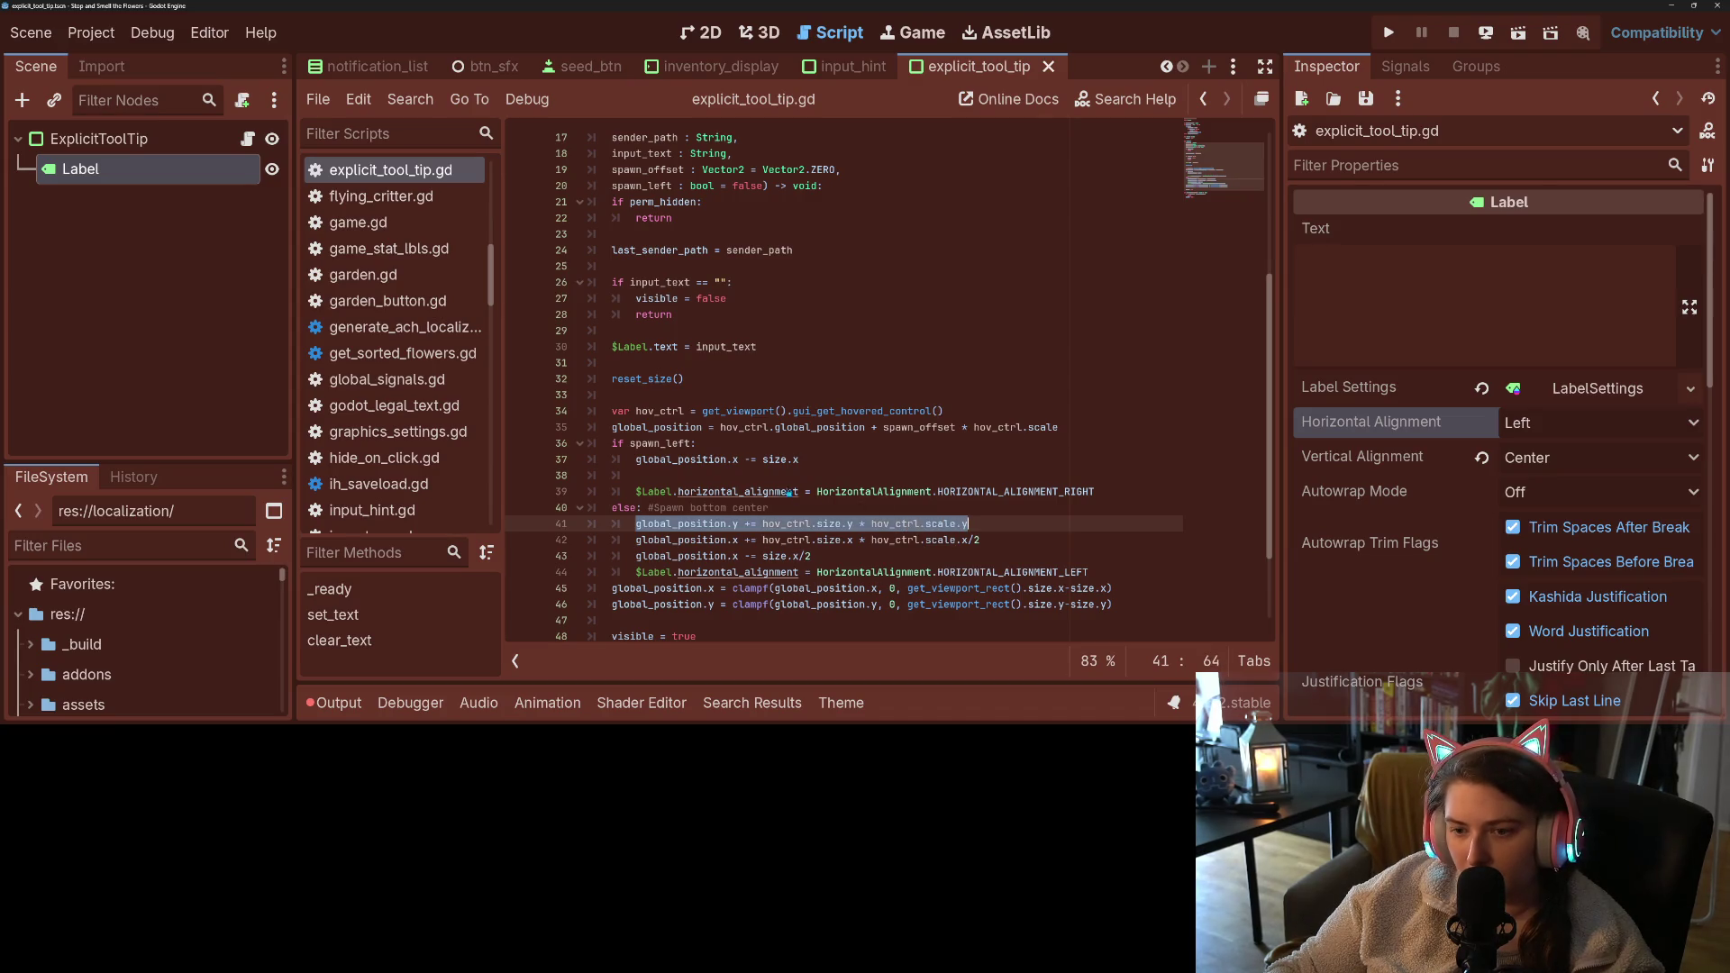
key("Up")
key("Up")
key("Up")
key("ctrl+v")
key("Left")
key("Left")
type("/ 2.0")
key("ctrl+s")
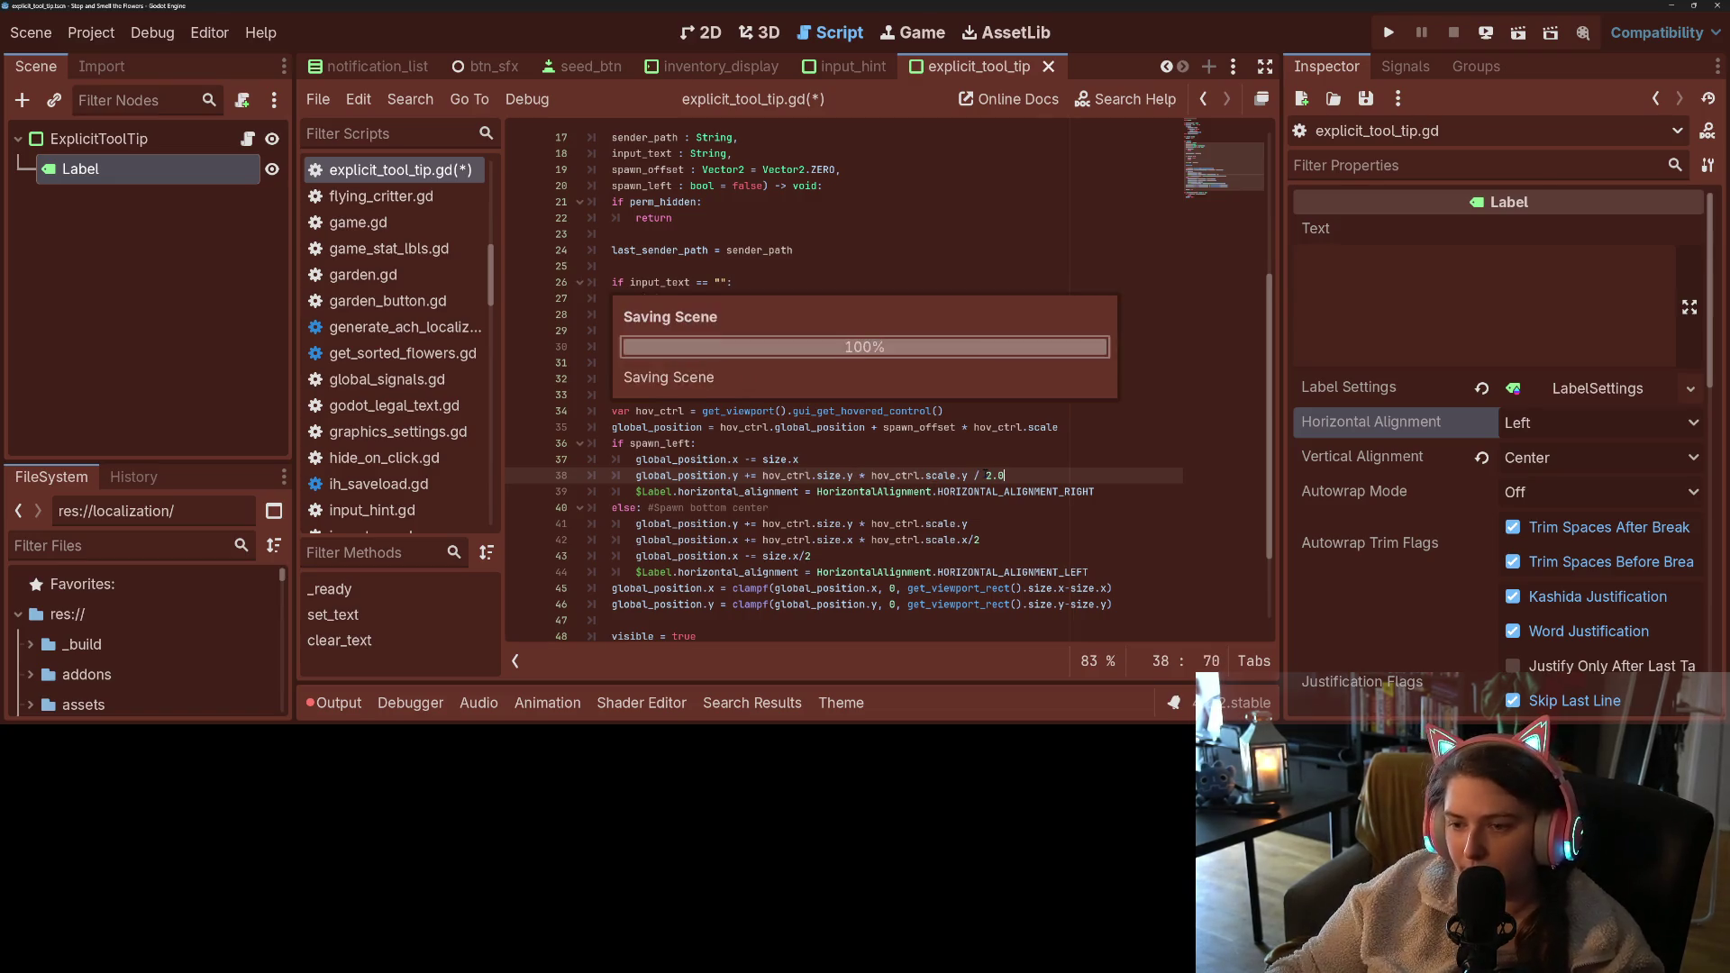
key("Down")
key("Down")
key("Down")
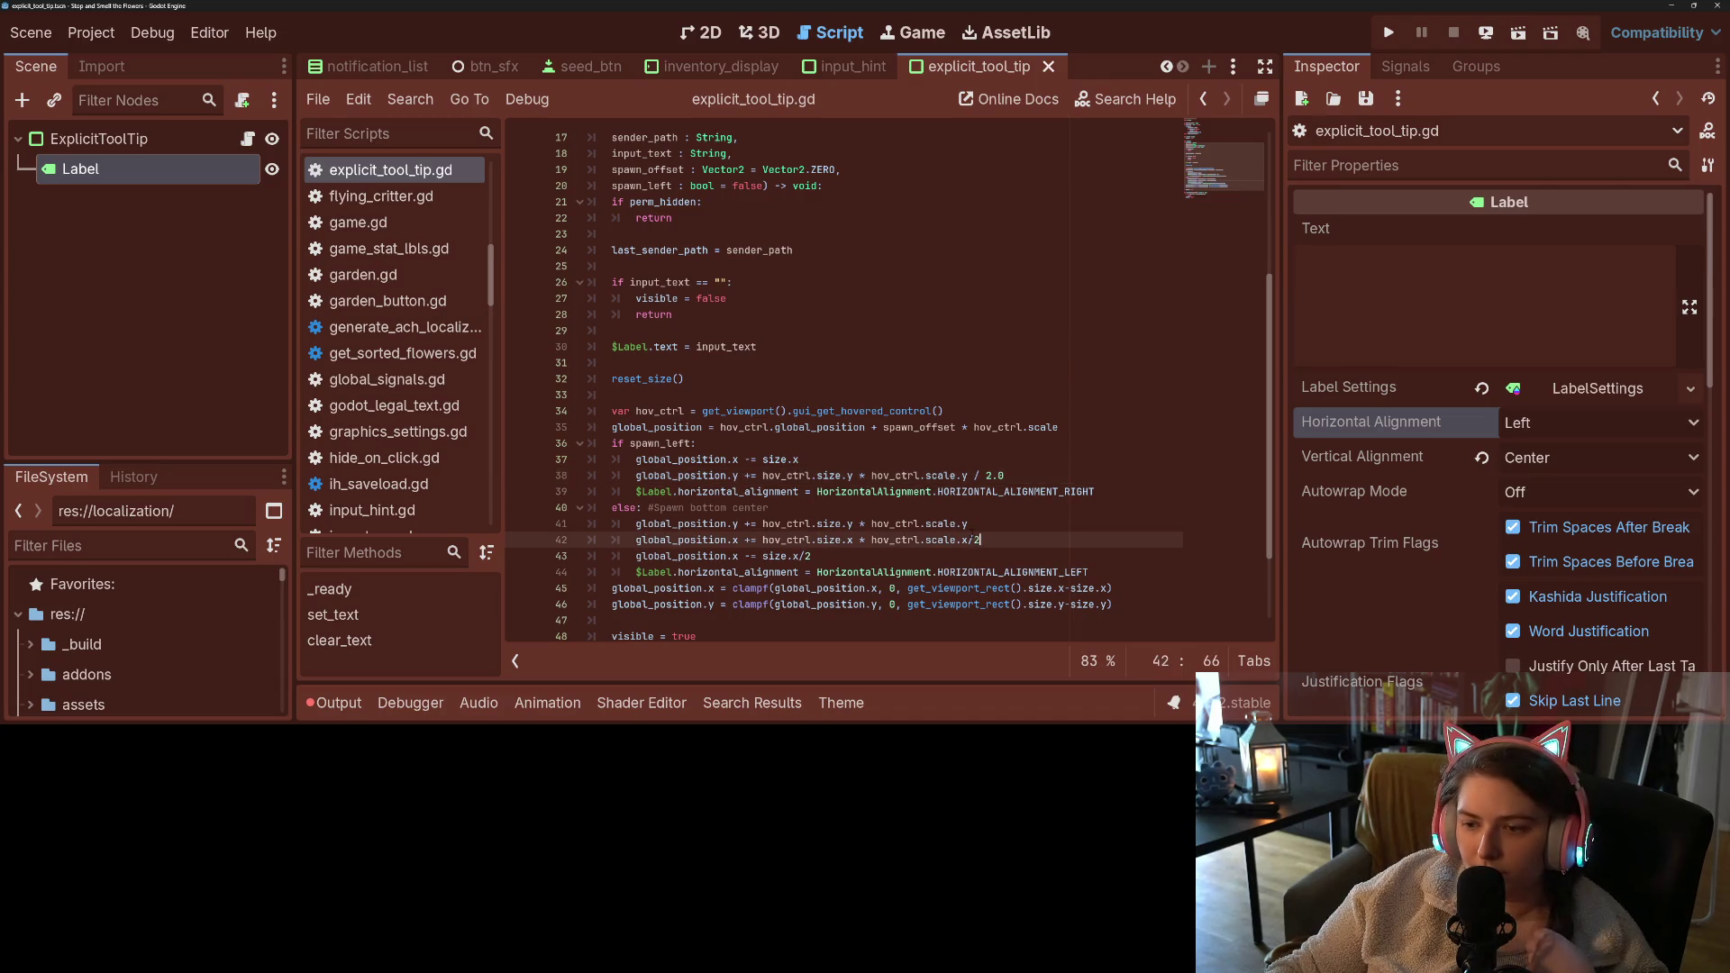
type(".0")
left_click(901, 551)
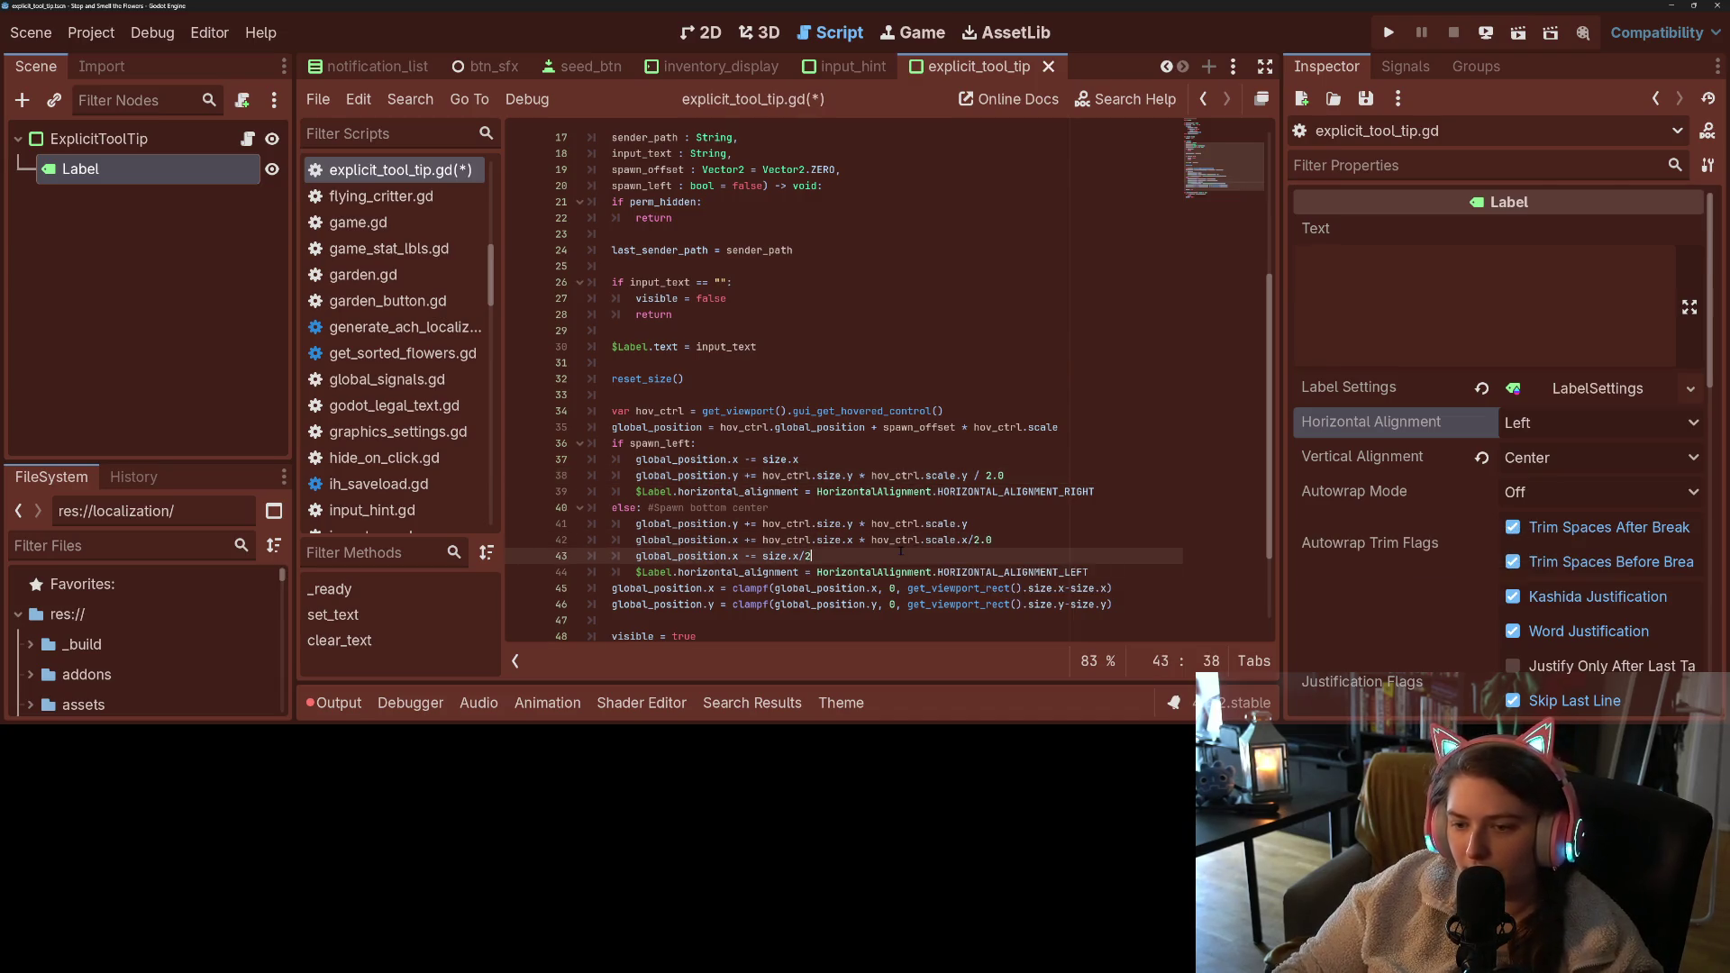
key("ctrl+s")
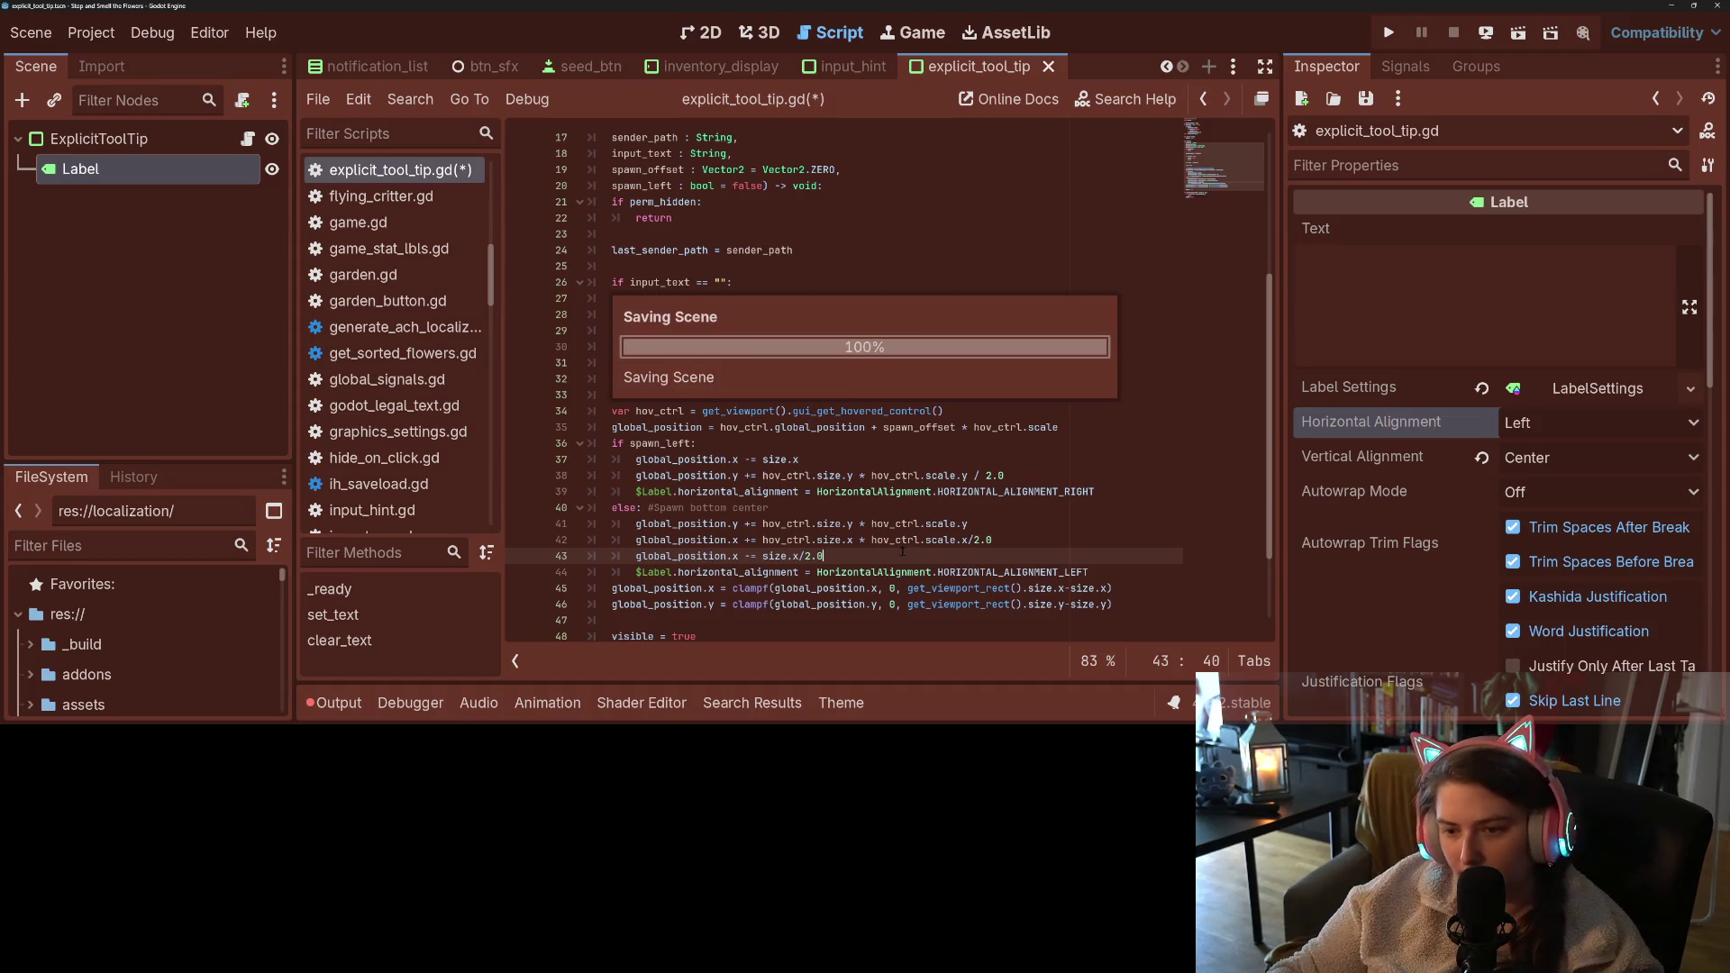
left_click(974, 475)
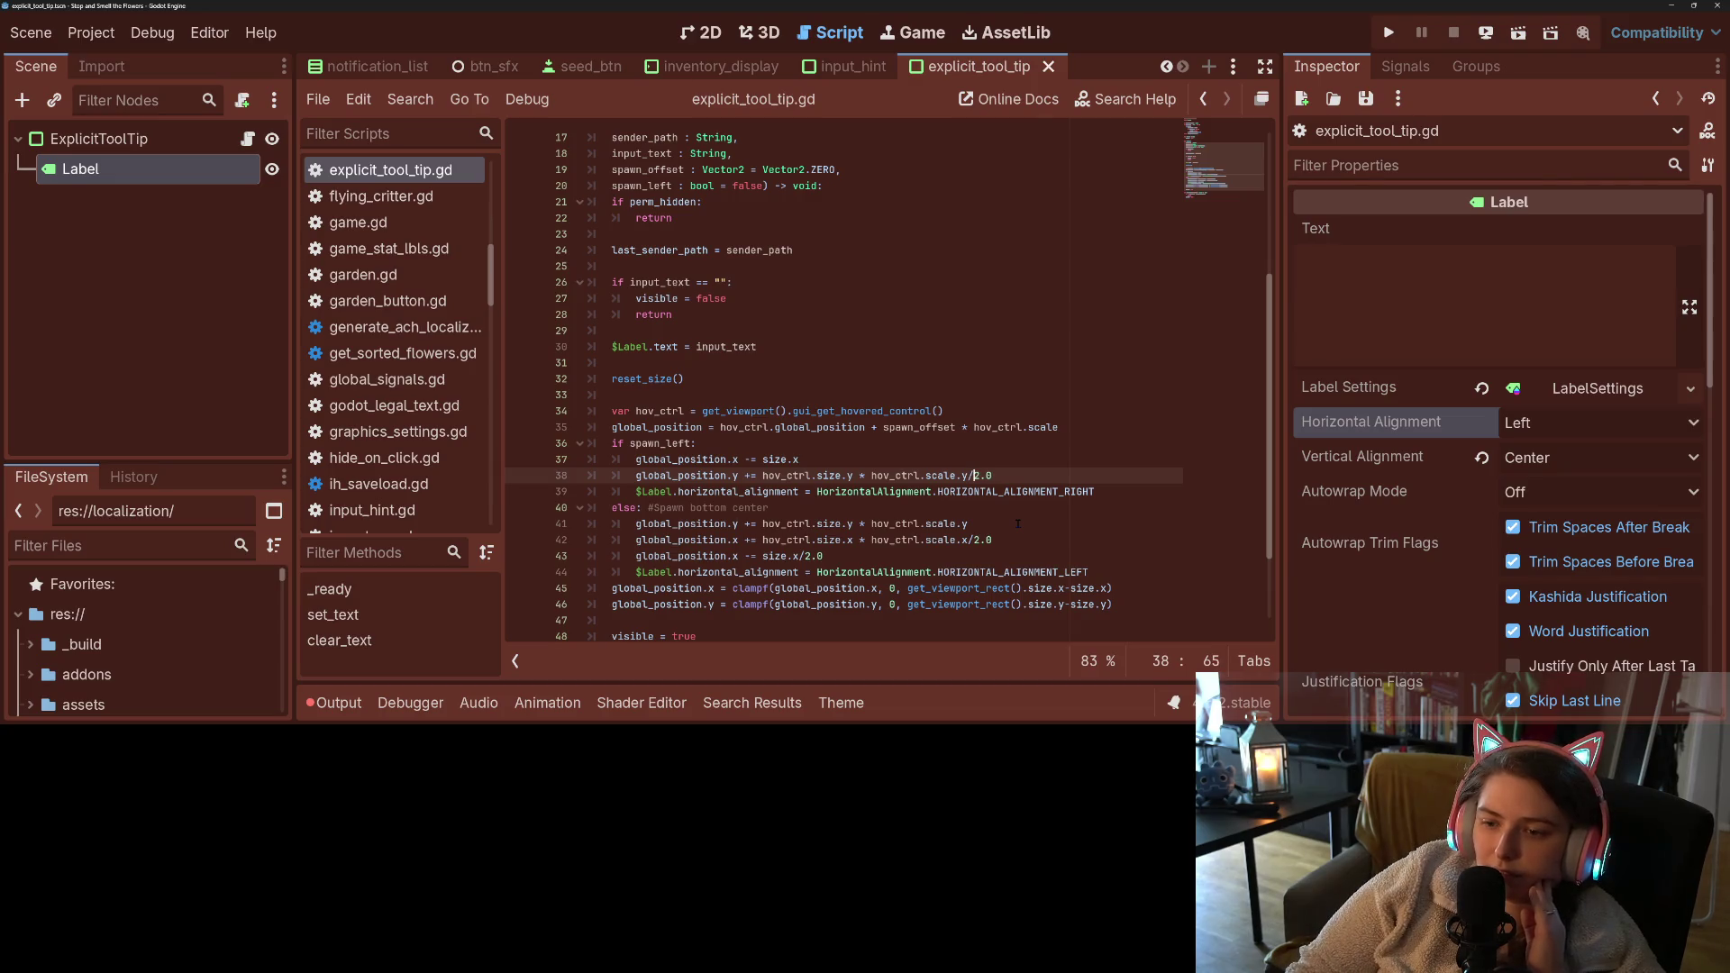
key("ctrl+s")
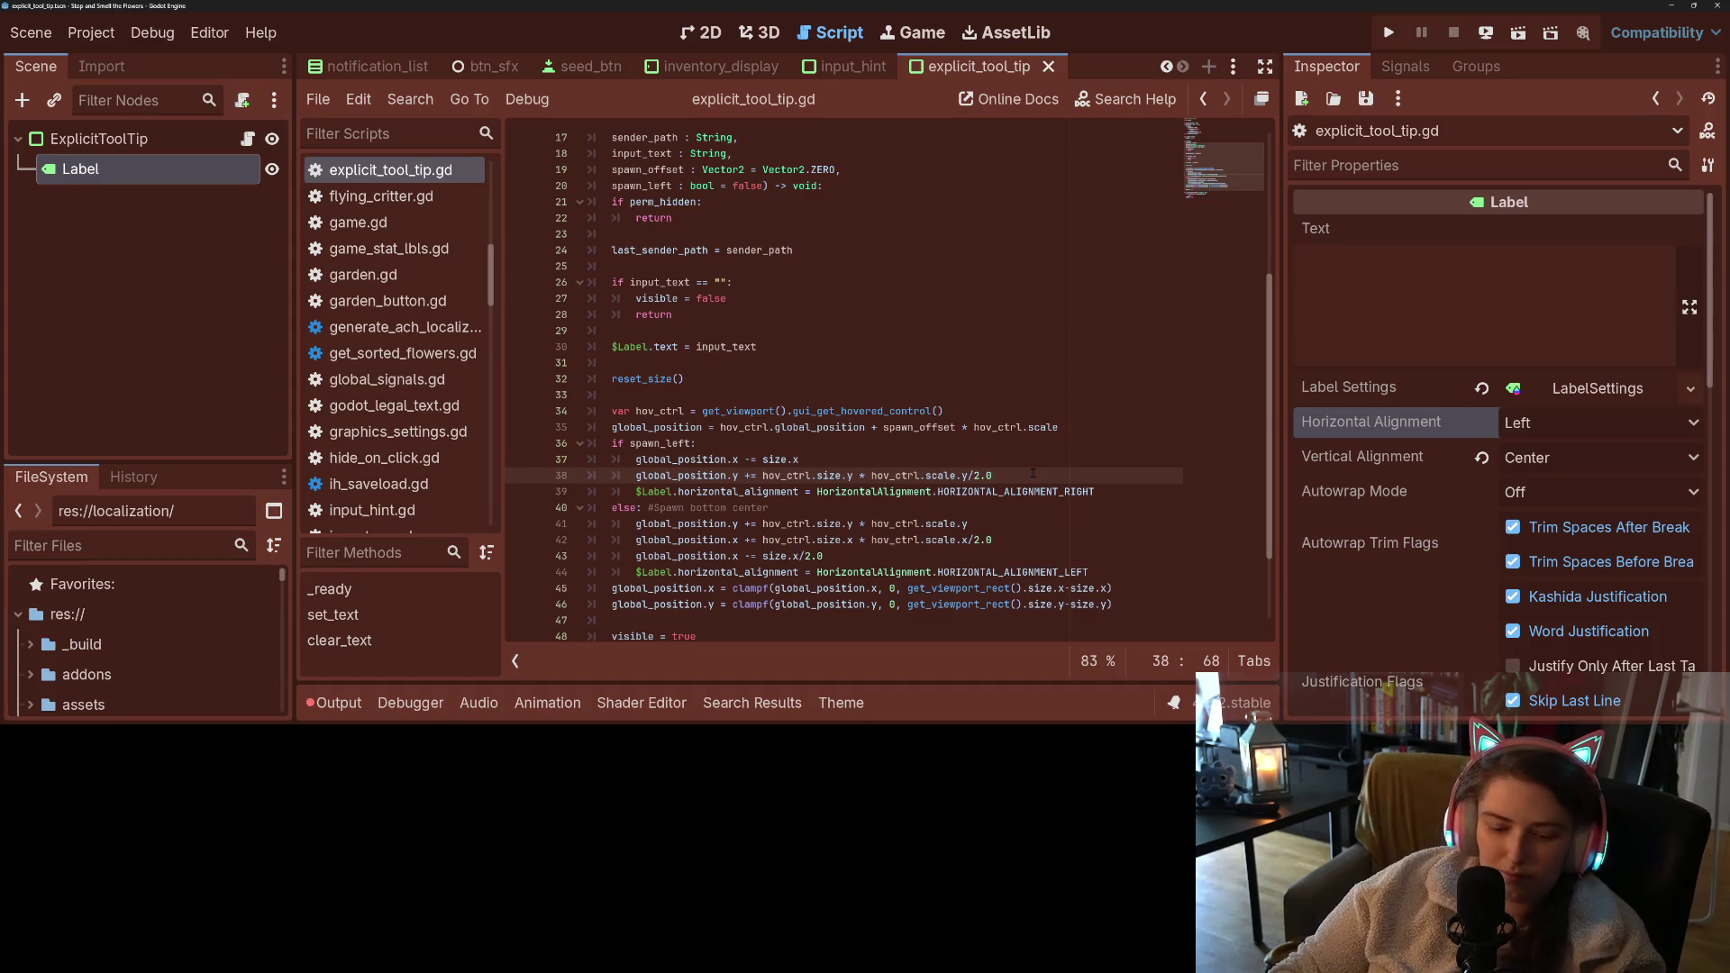
- Duplicate that line as 'global_position.y -= size / 2.0' and save the script
key("ctrl+shift+d")
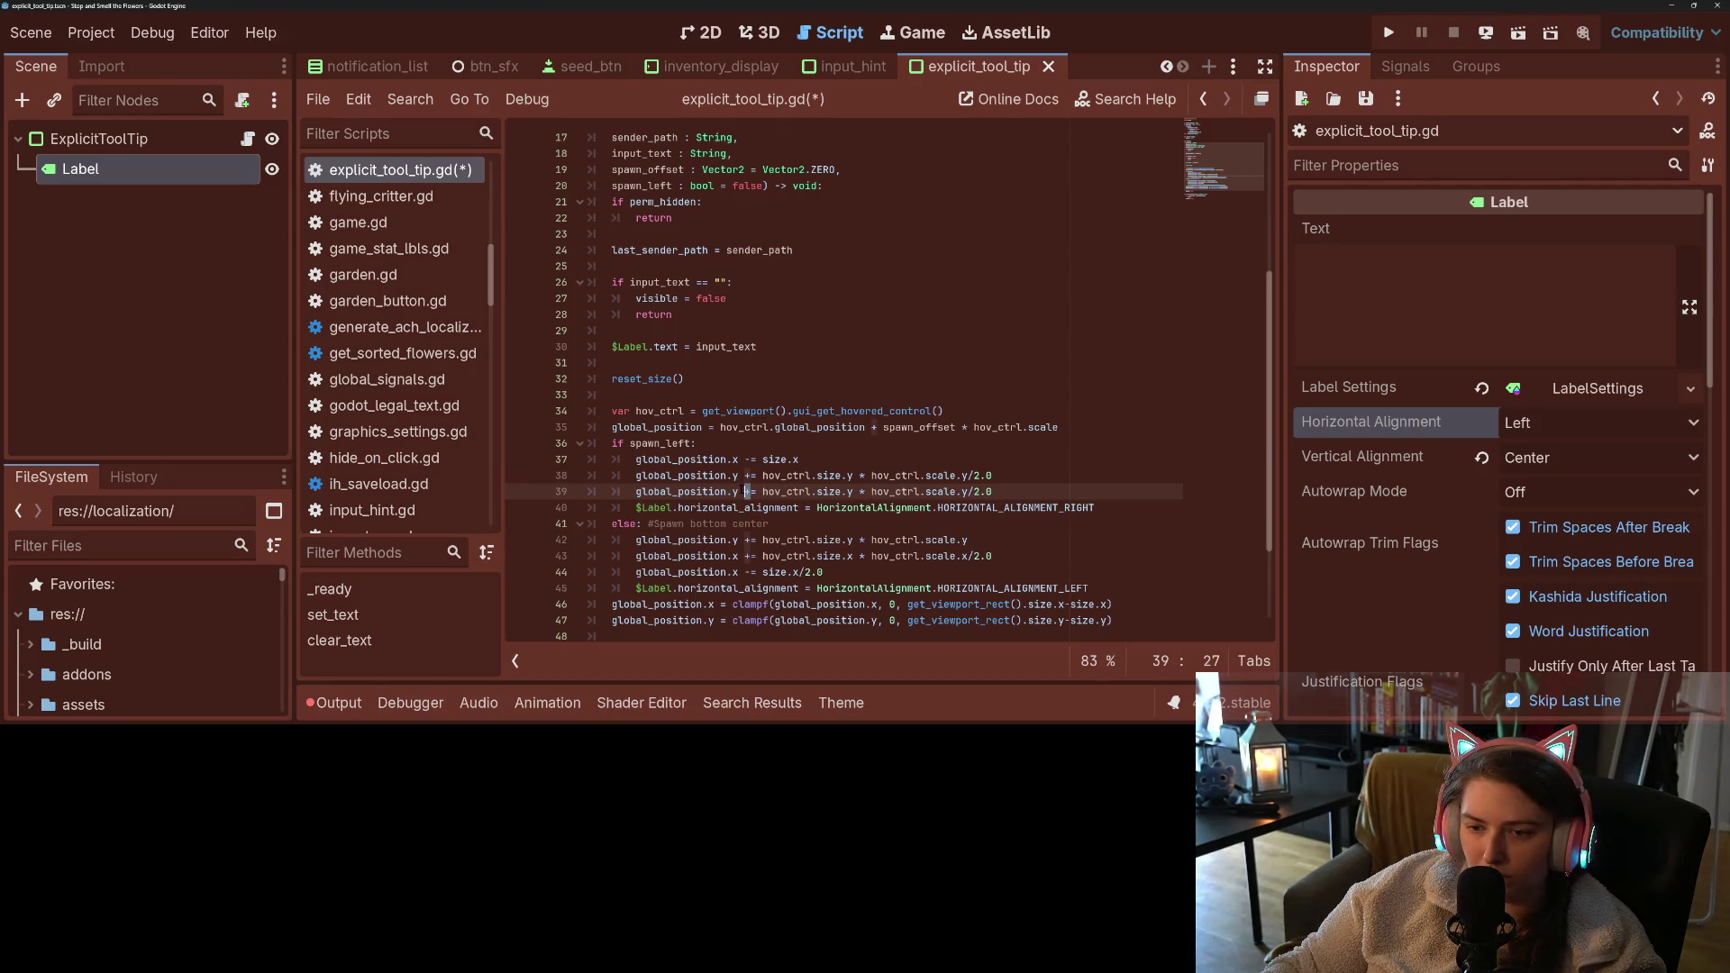
type("-")
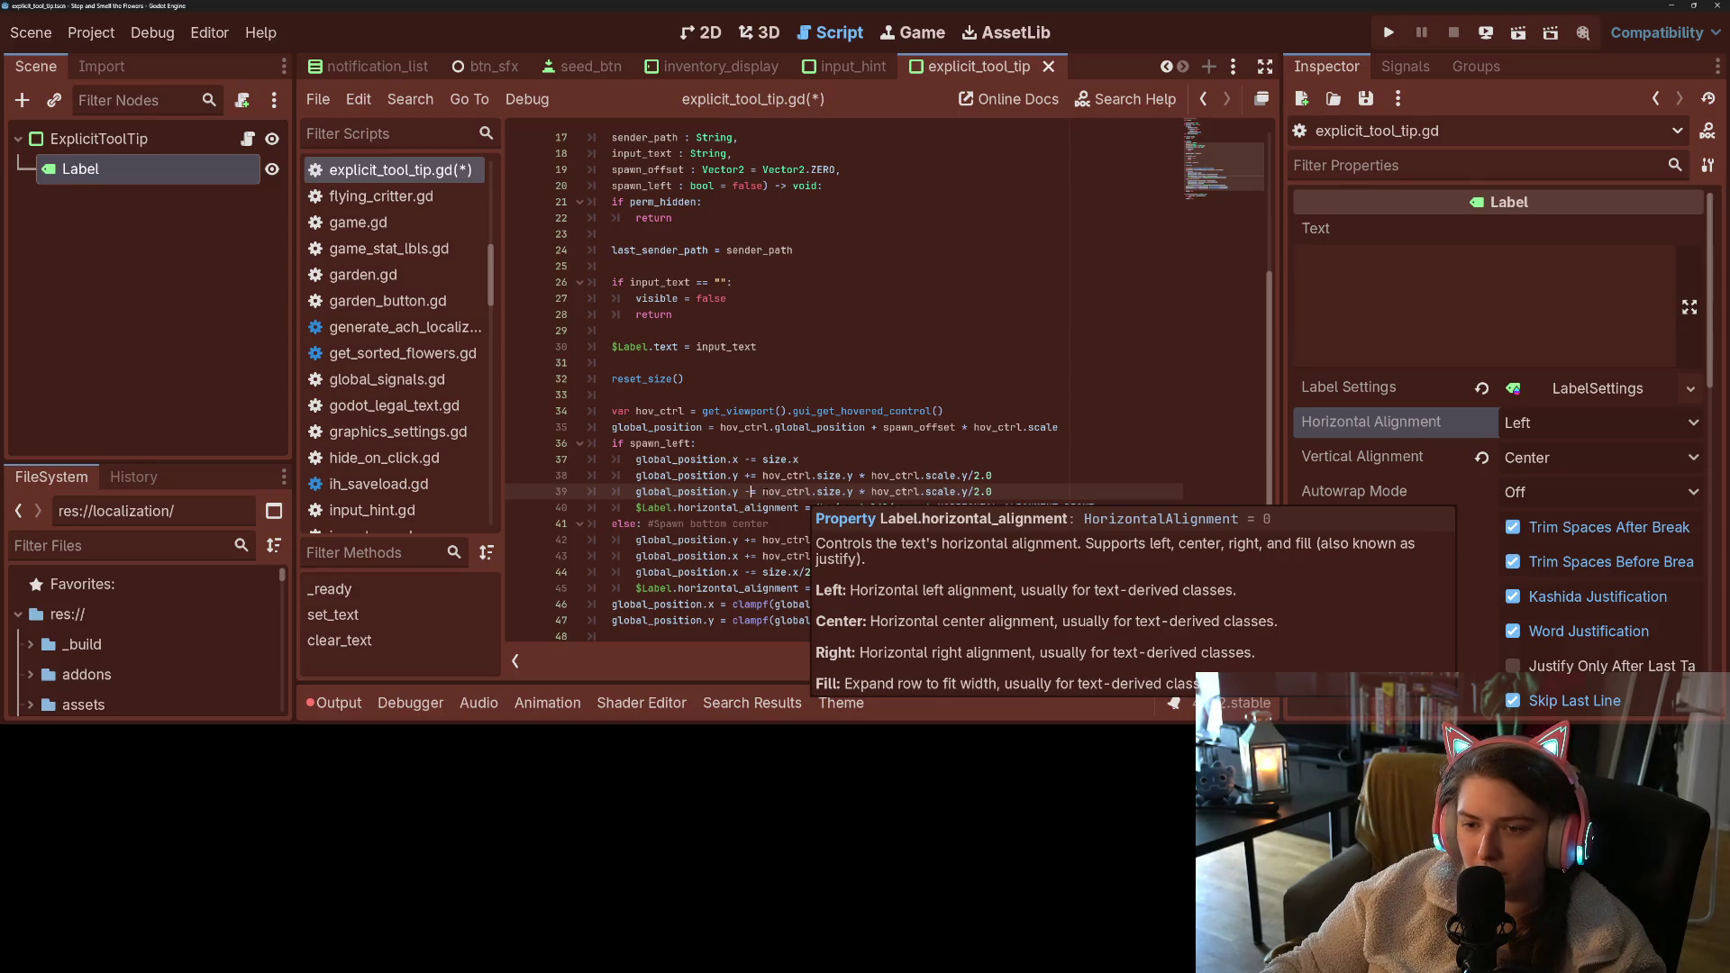
left_click(762, 491)
left_click_drag(763, 491, 957, 491)
type("size")
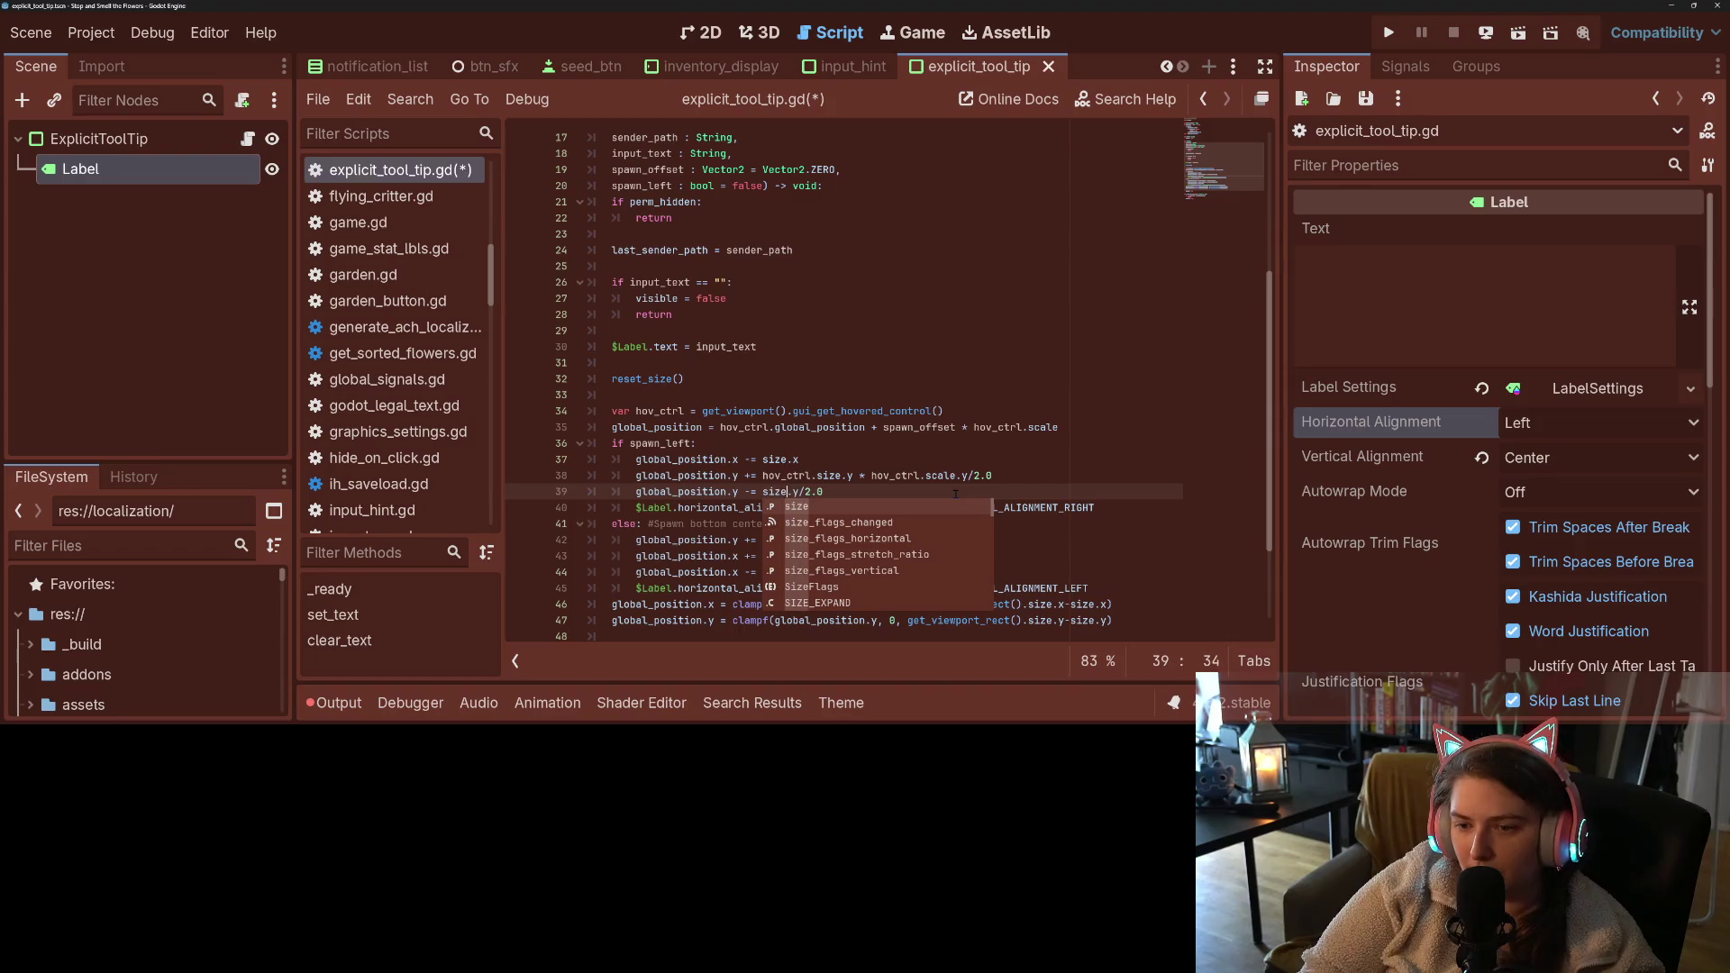
key("ctrl+s")
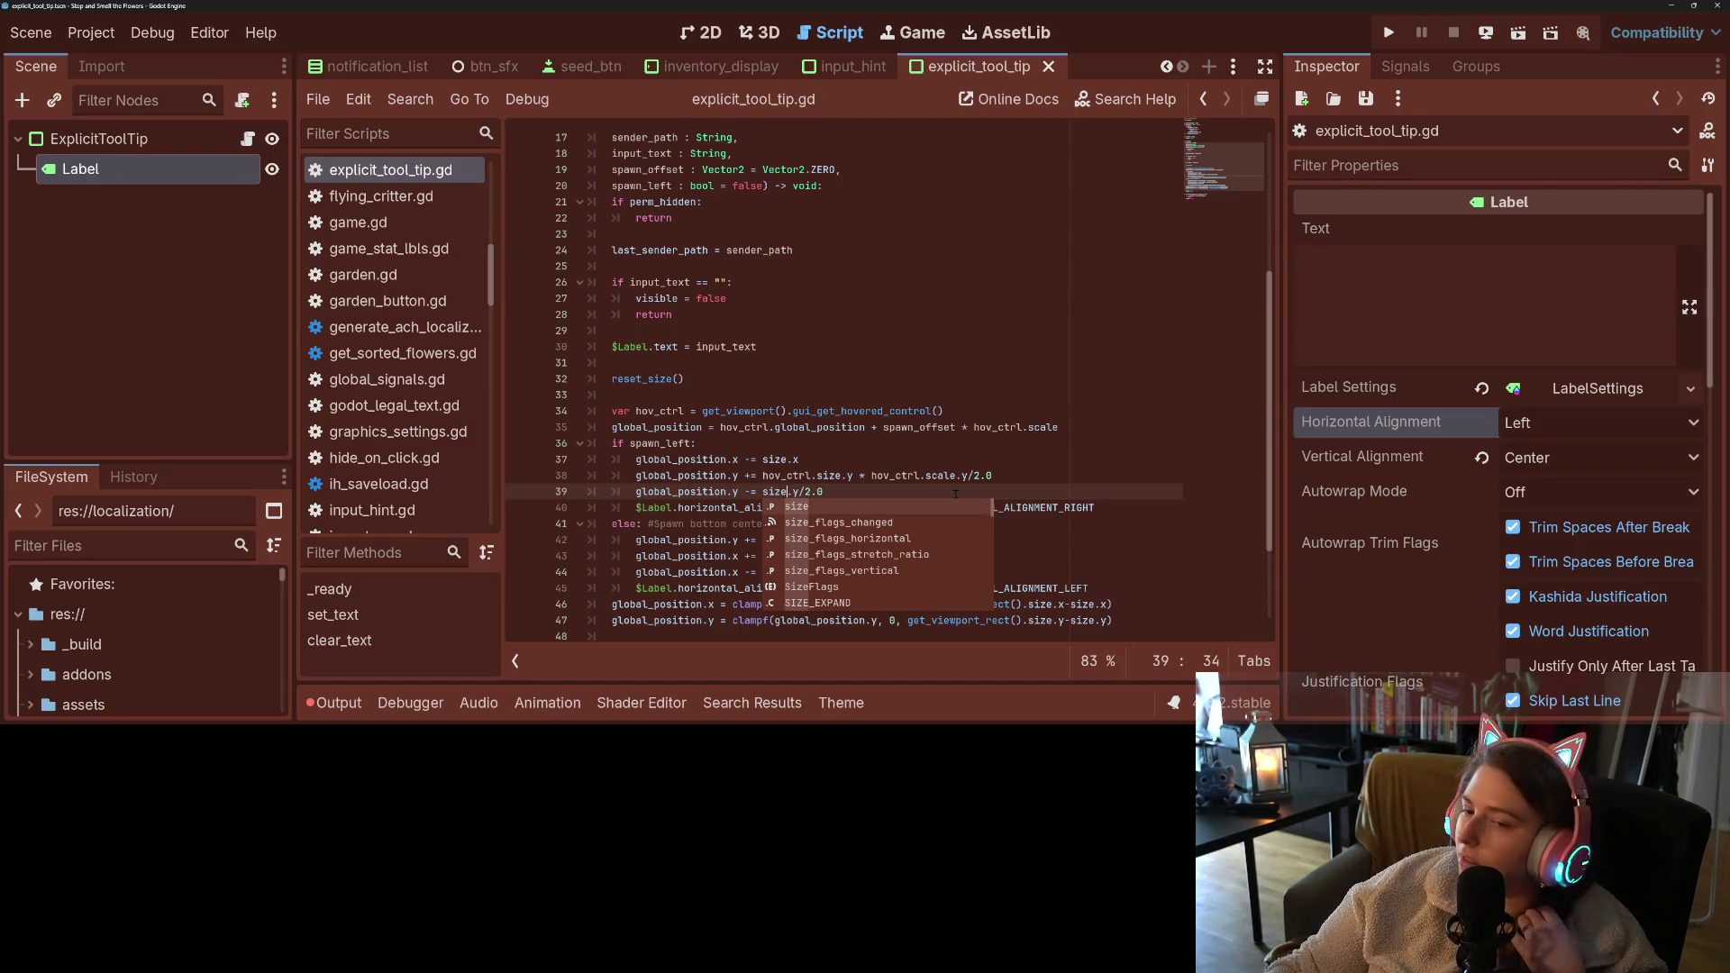
left_click(956, 493)
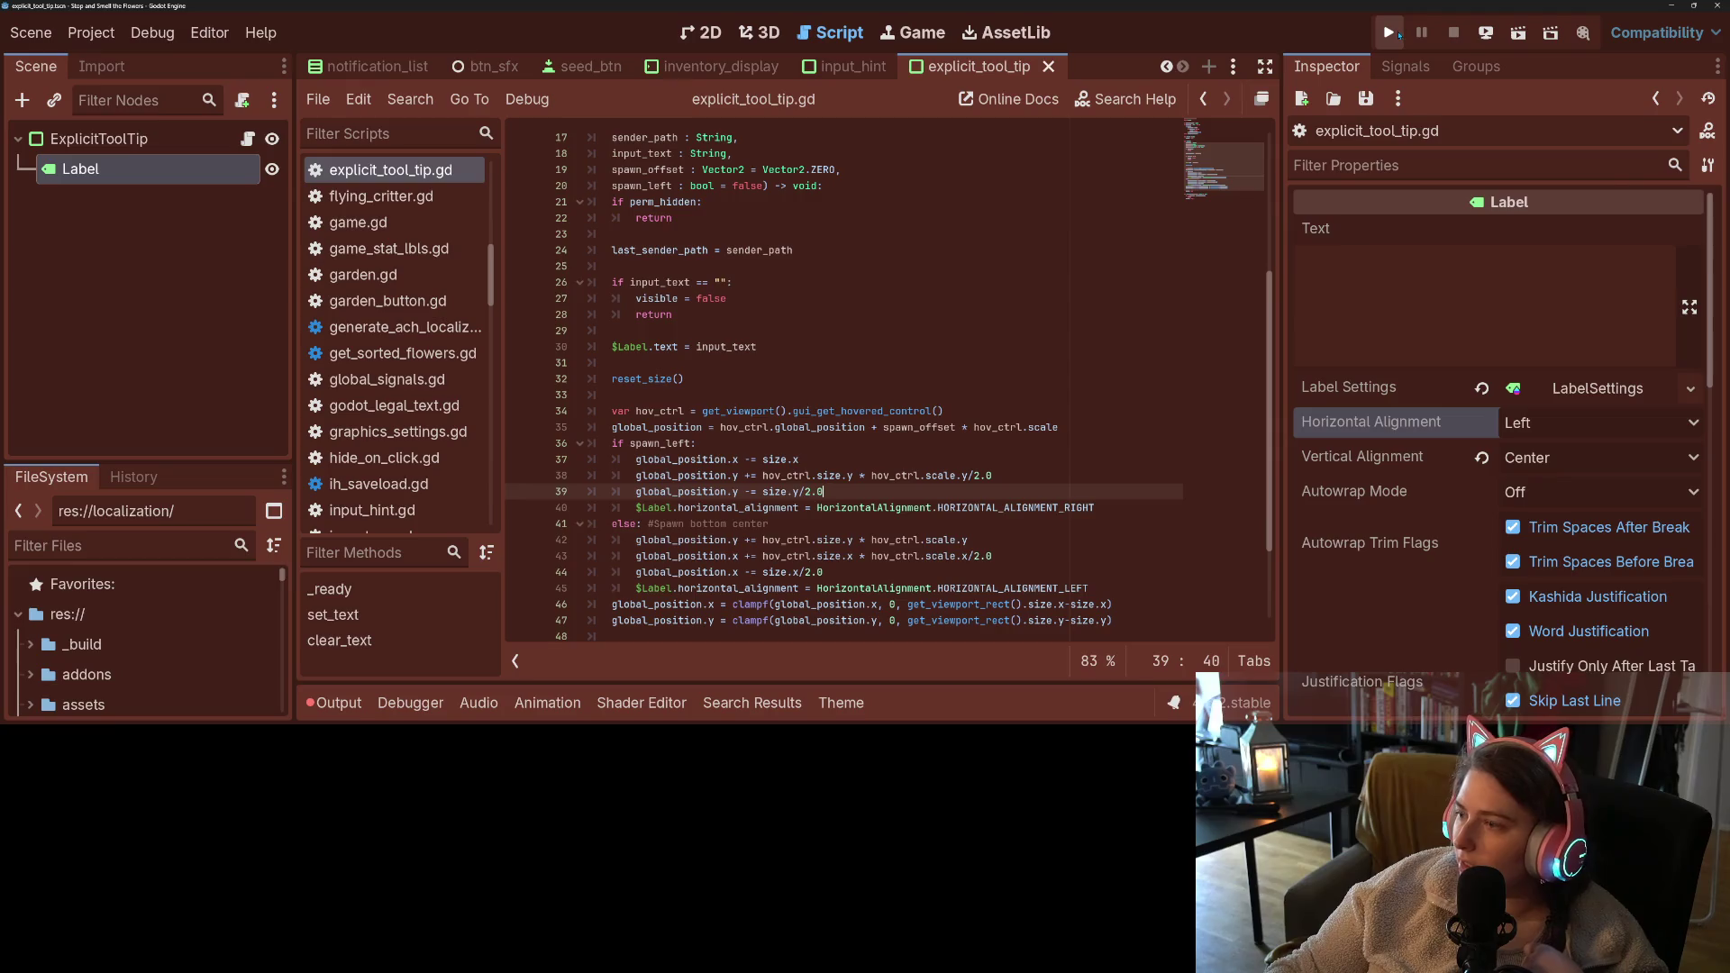
scroll(845, 378, "up", 5)
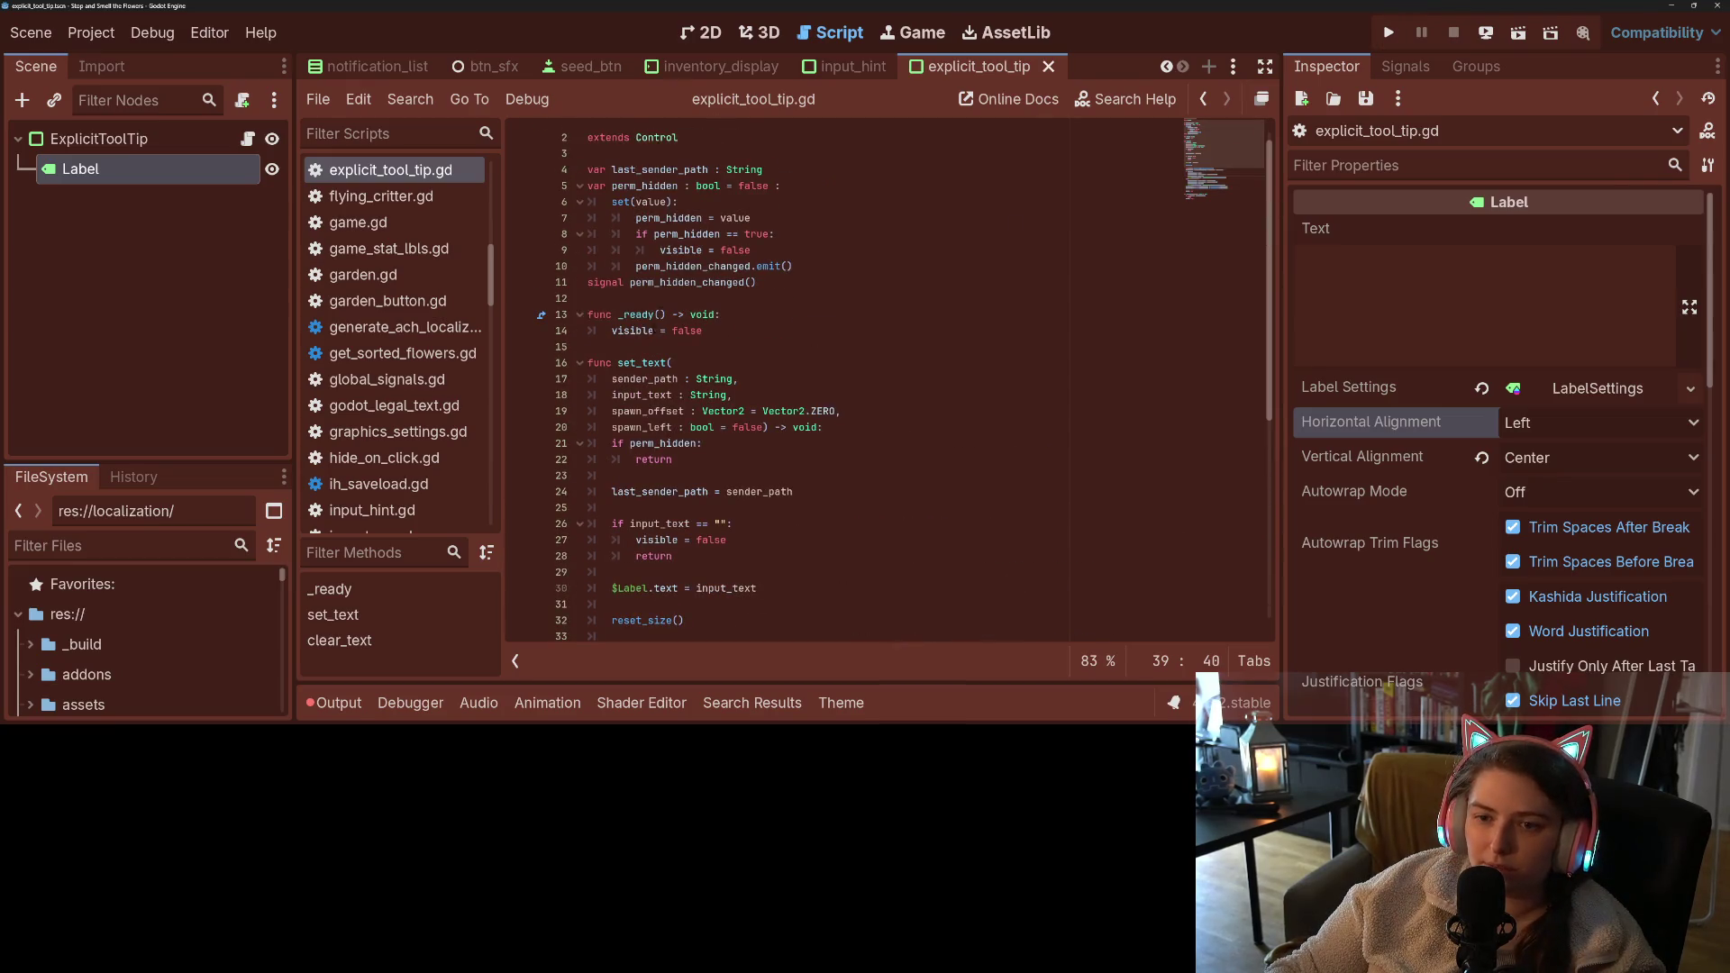
- Append ', true' to the ExplicitToolTip.set_text call on inventory_btn.gd line 97, save, and run the game
double_click(646, 364)
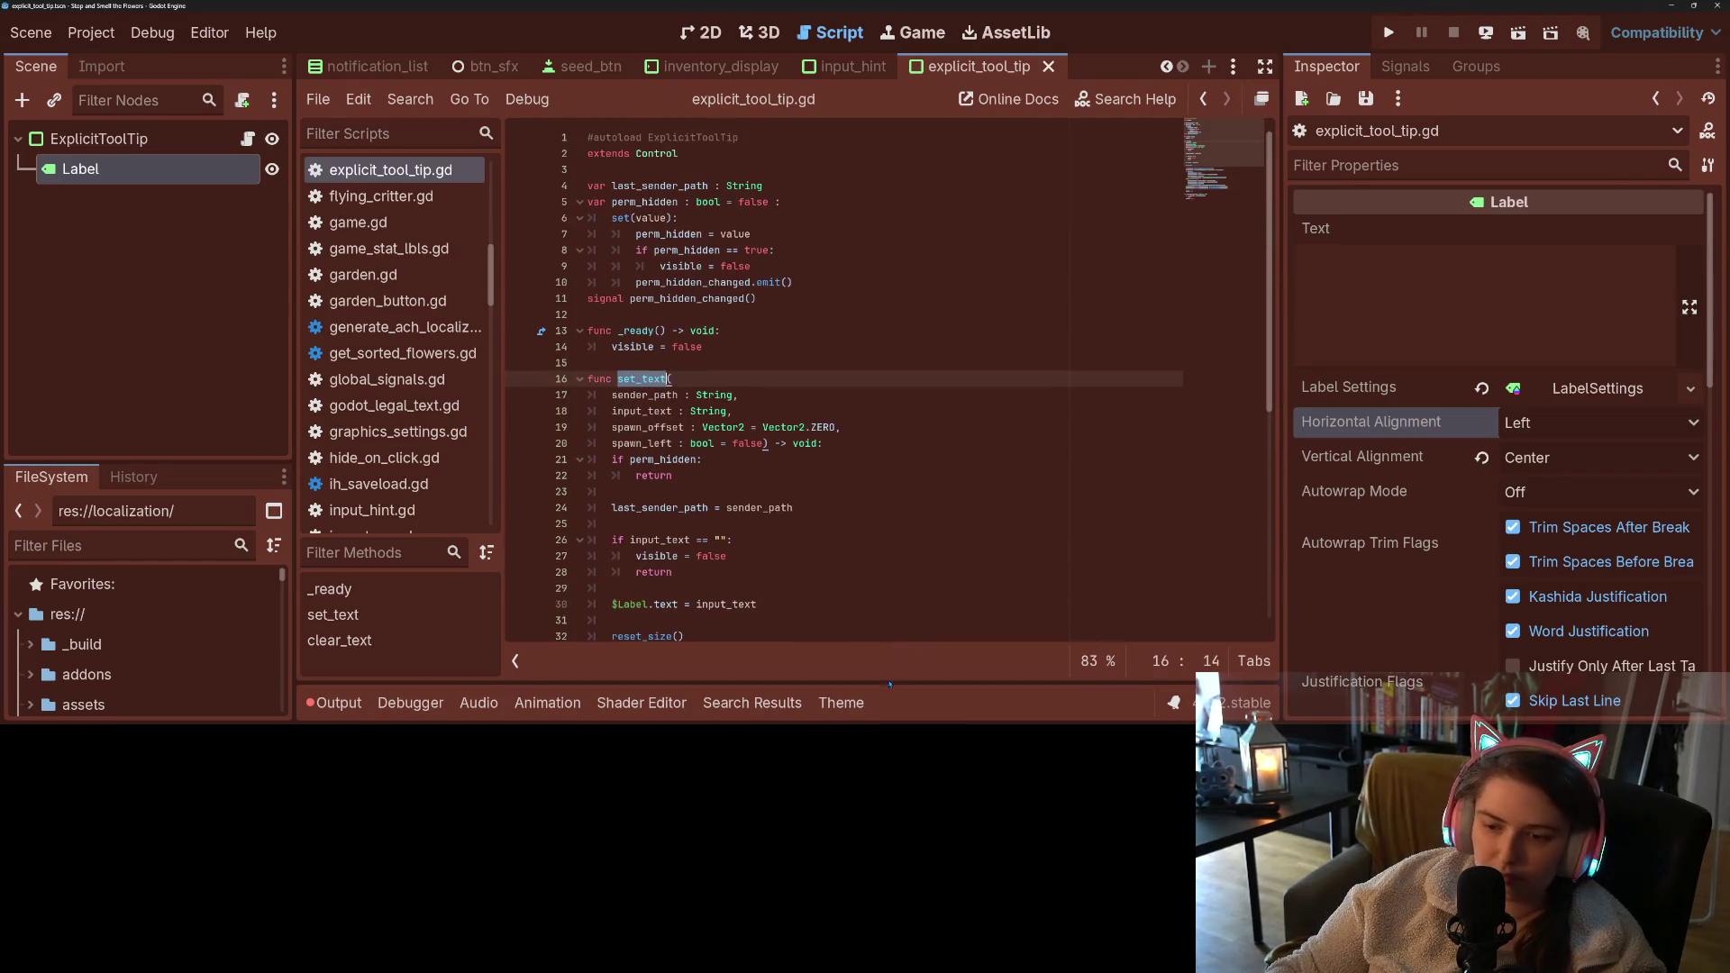
left_click(752, 703)
left_click(838, 633)
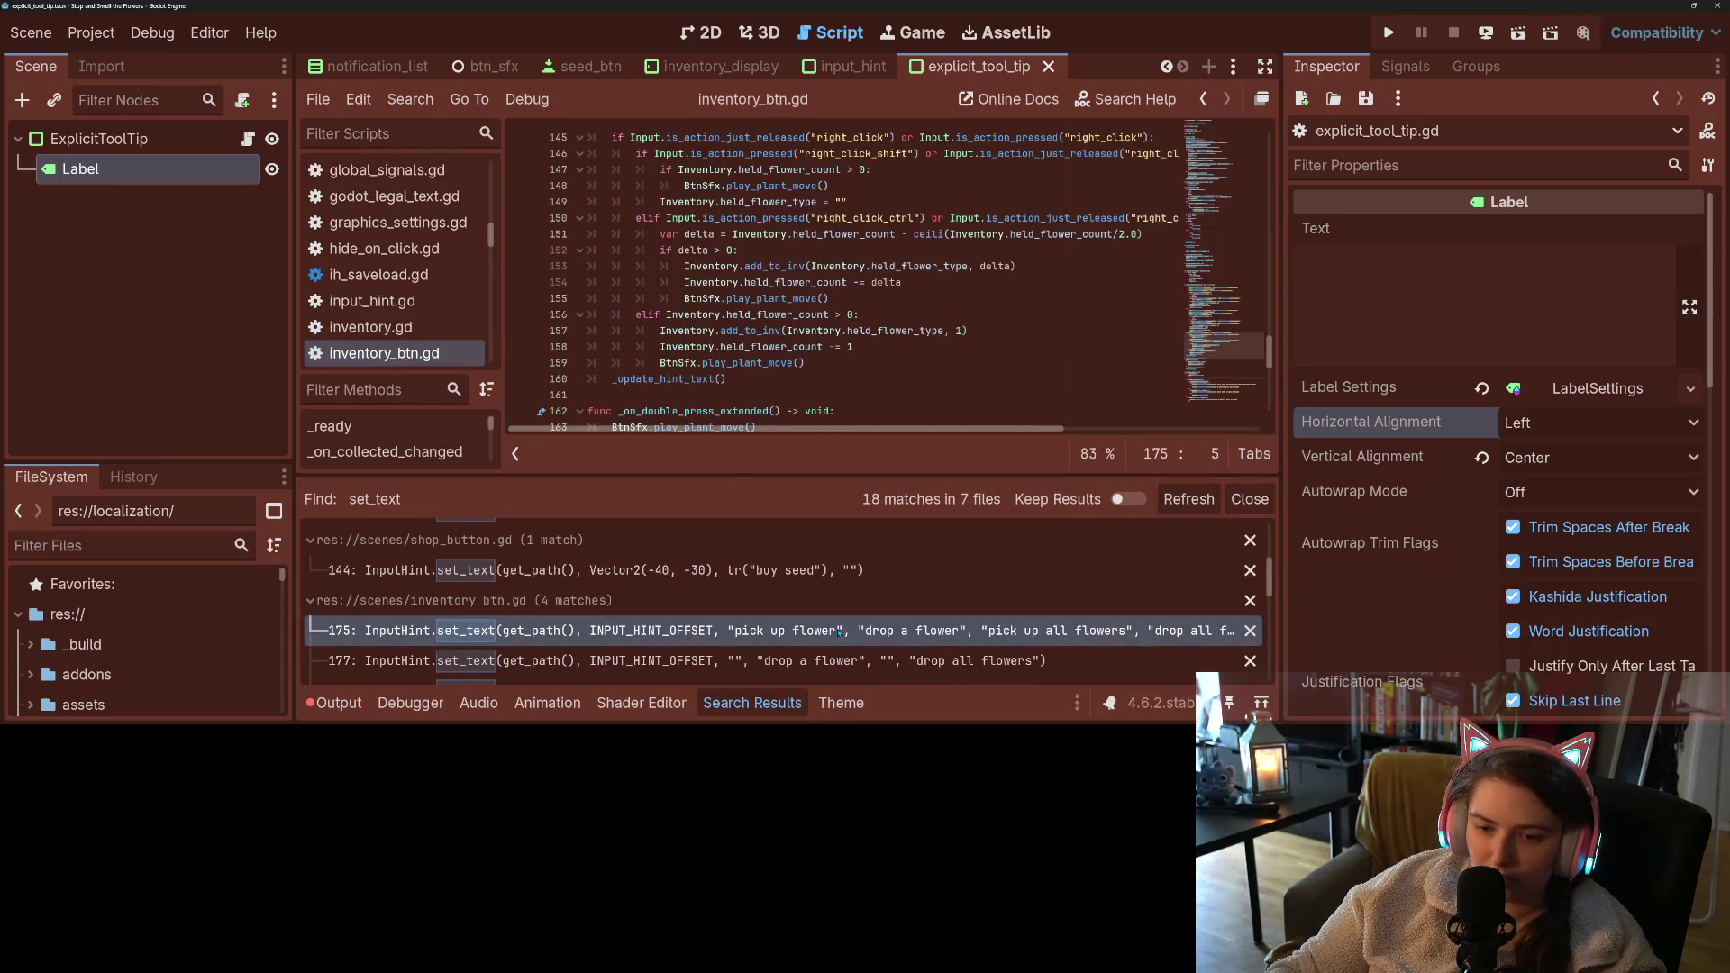
scroll(879, 340, "up", 15)
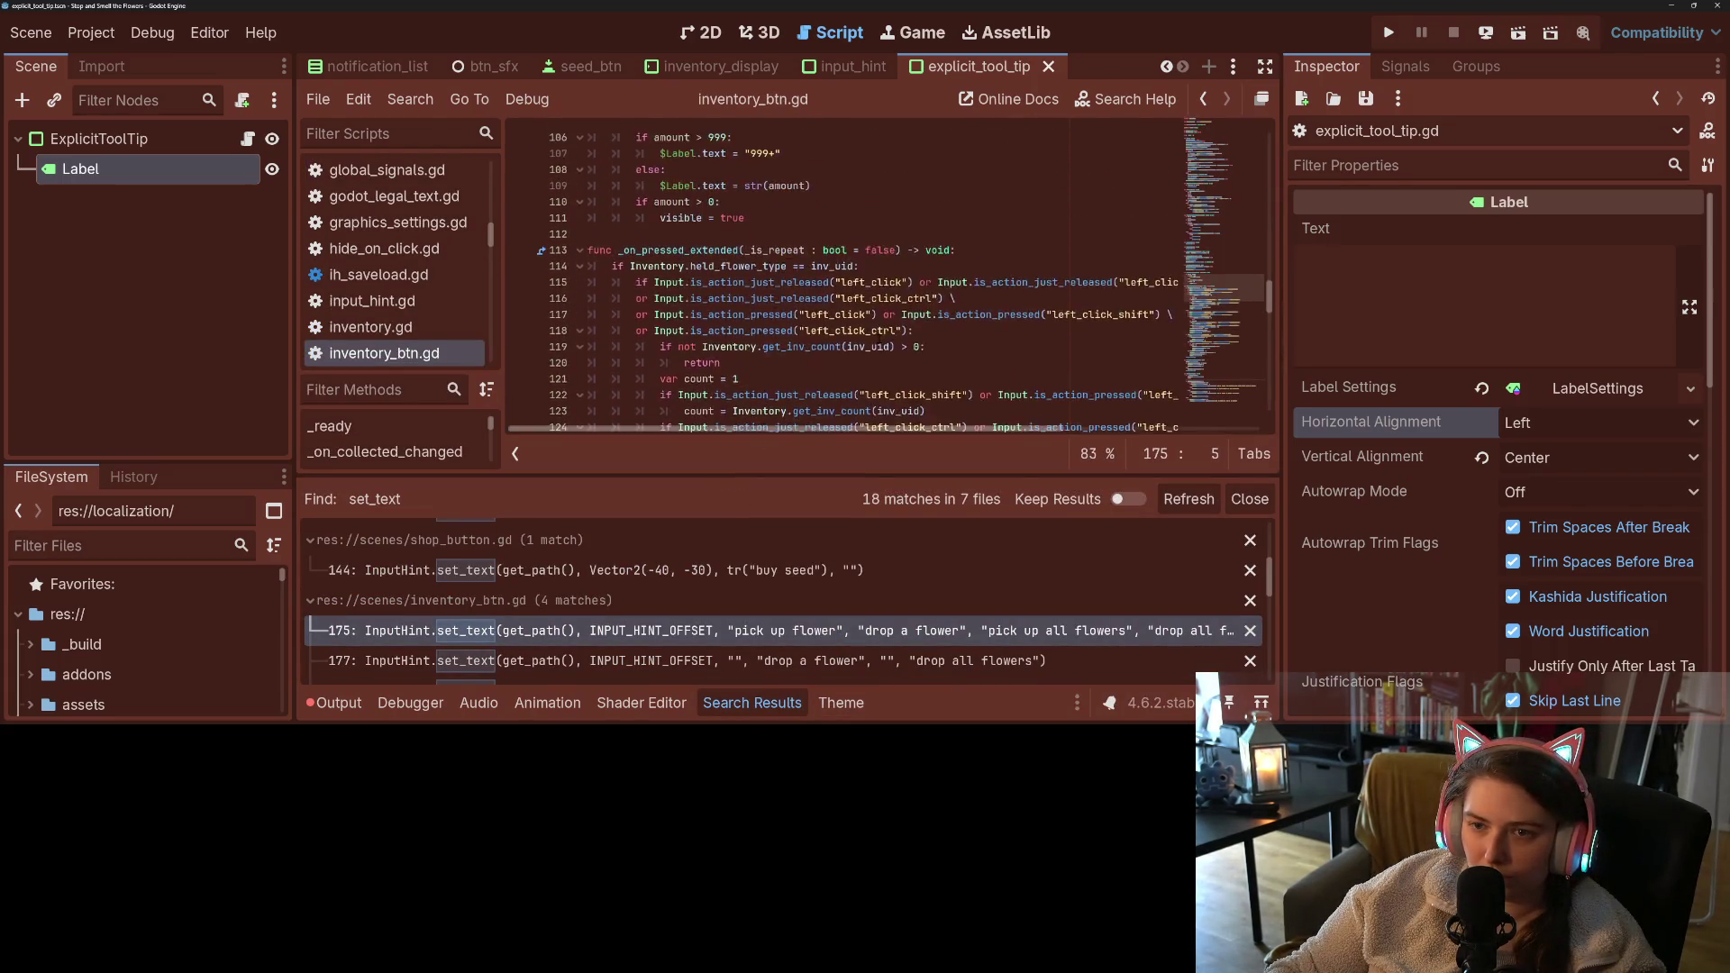
scroll(879, 340, "up", 2)
left_click(787, 312)
left_click(935, 331)
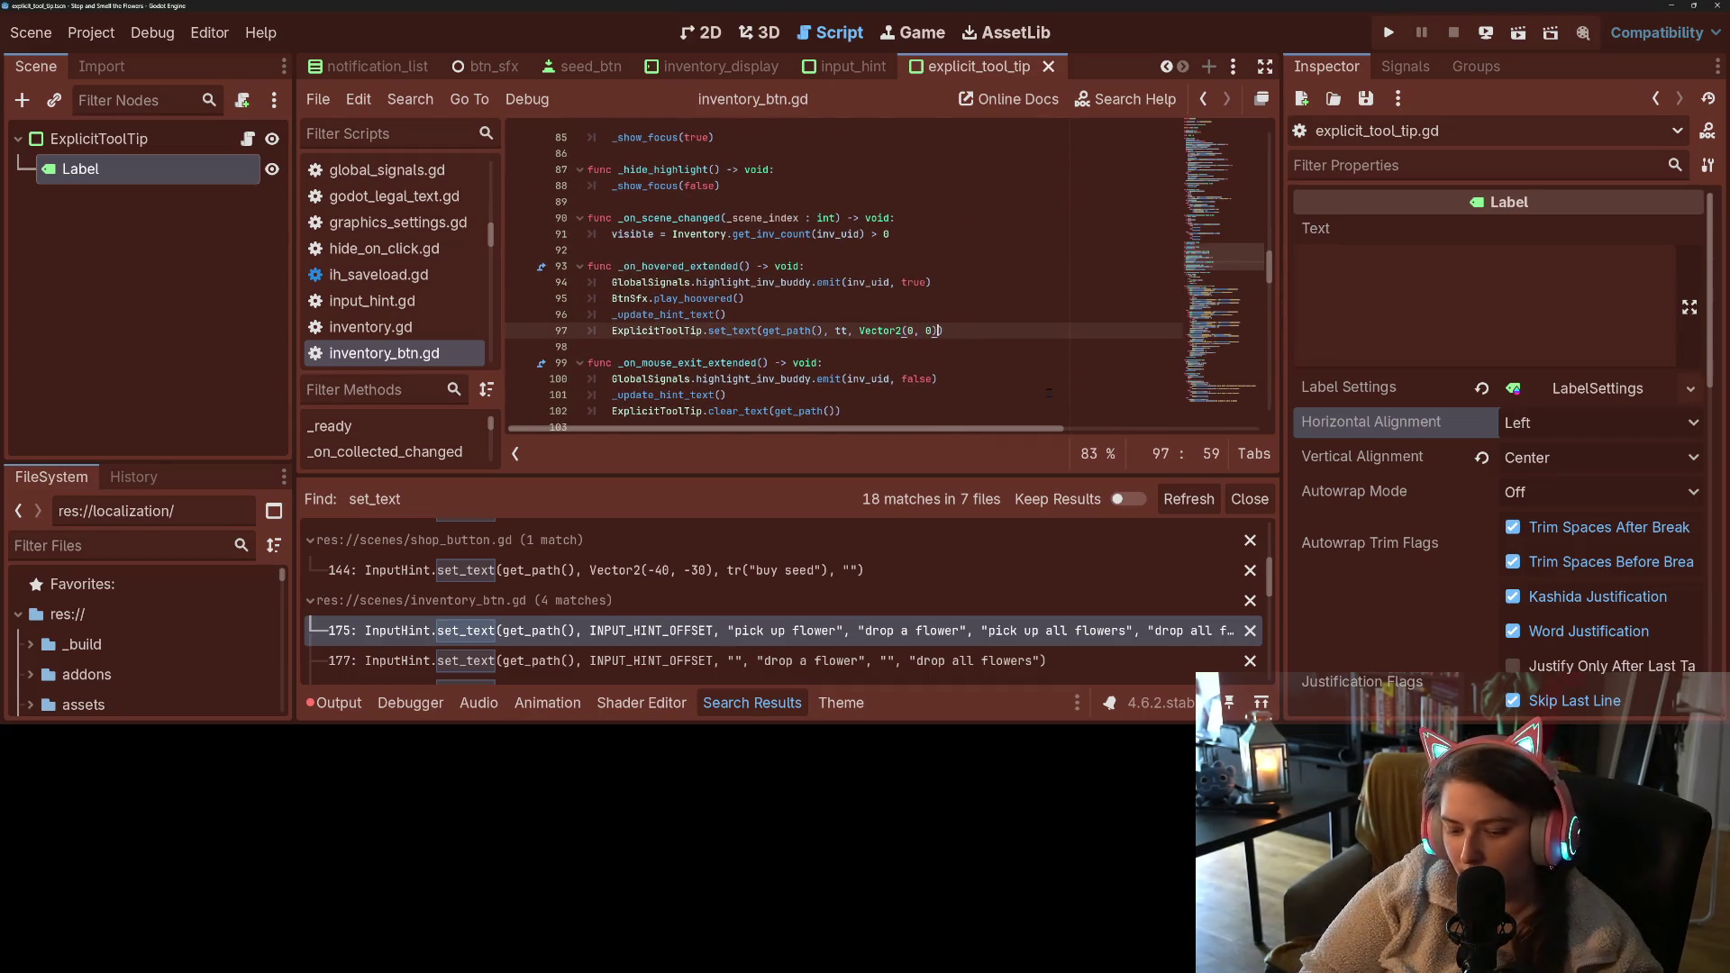
type(", true")
key("ctrl+s")
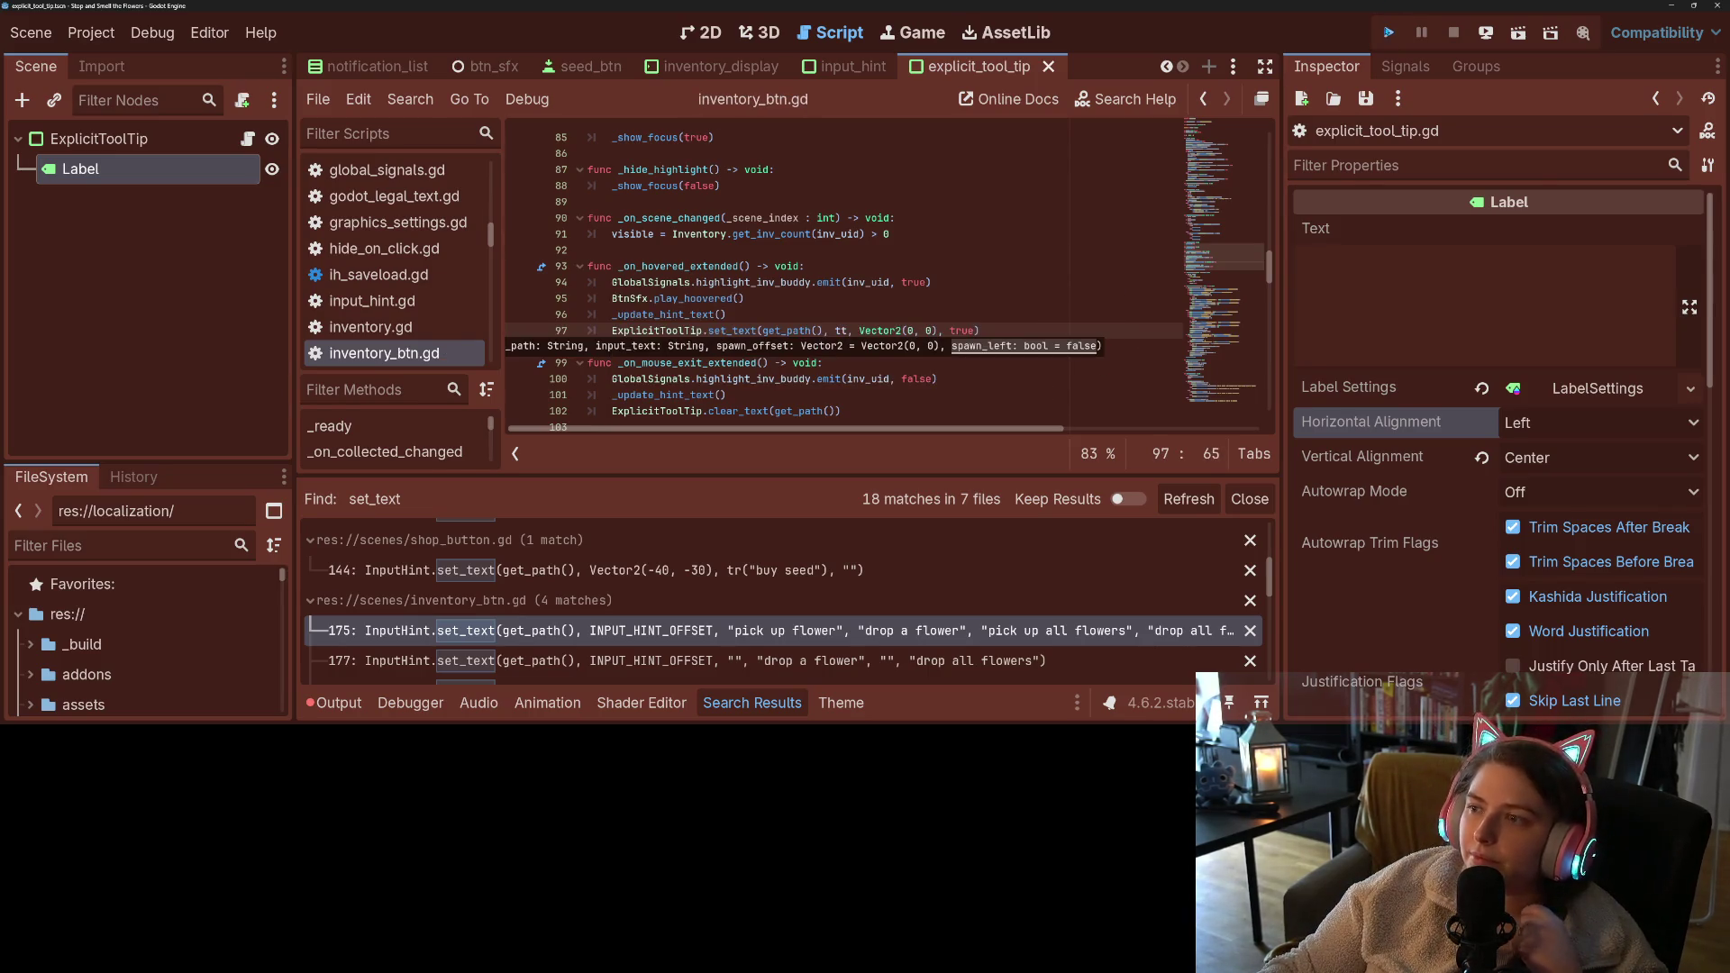
left_click(1388, 34)
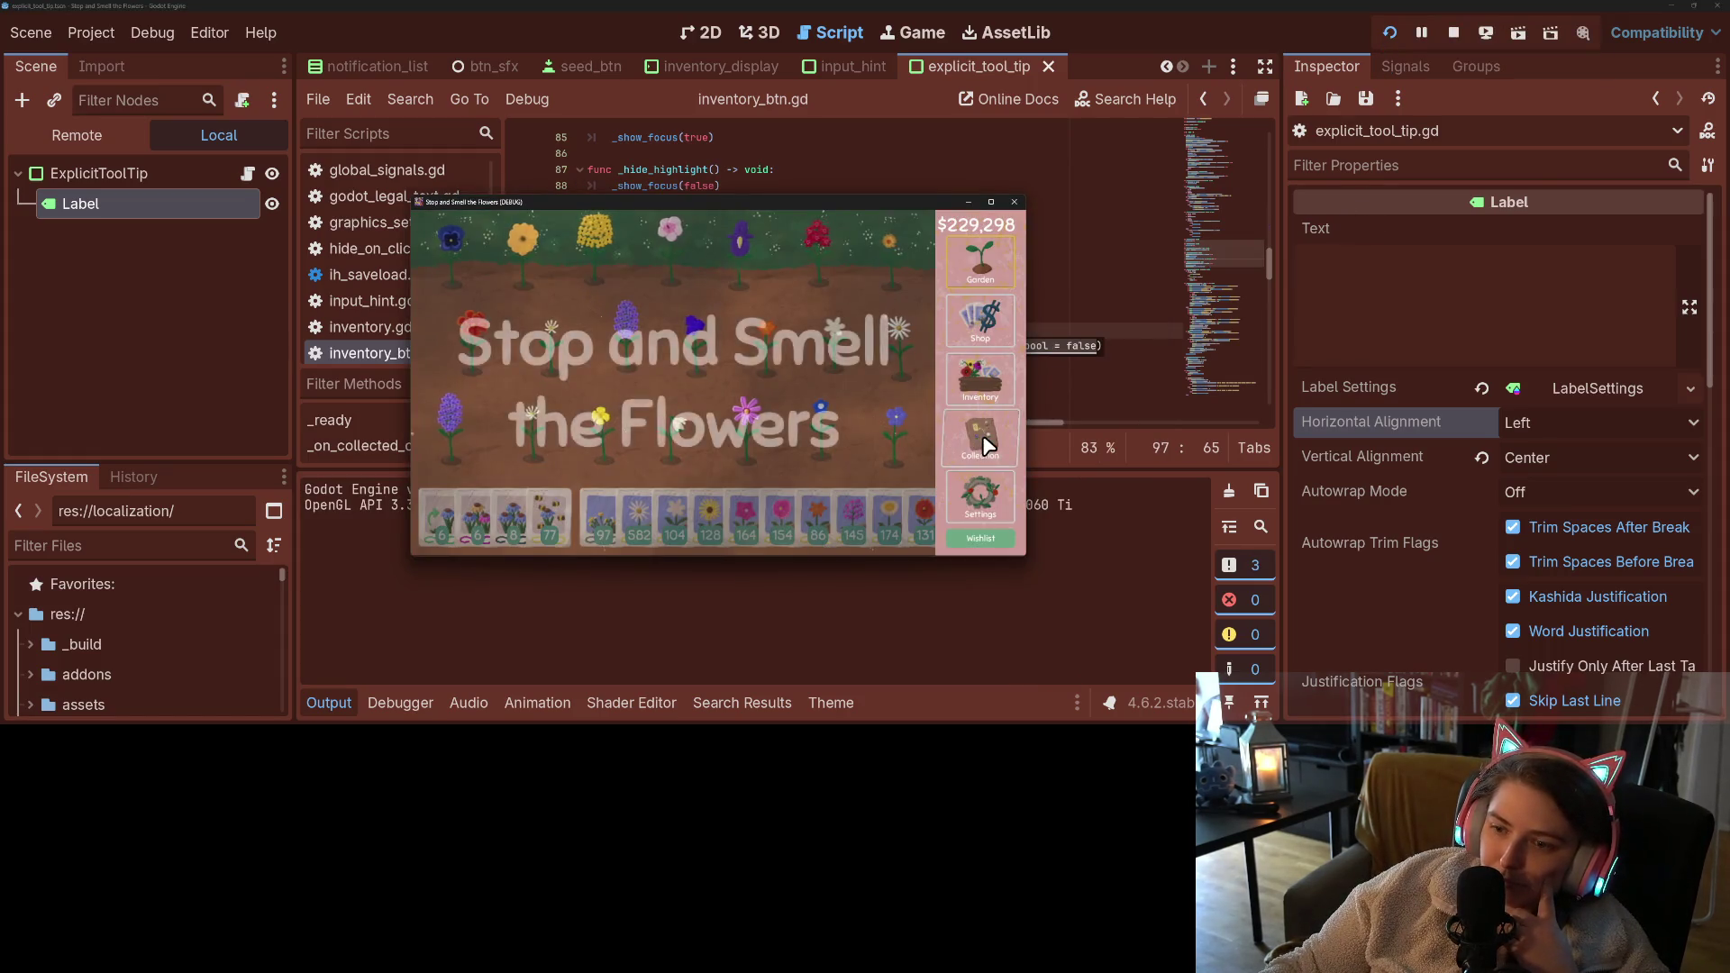
- Check the tooltips on a daisy and a seed card in the inventory, then stop the game
mouse_move(683, 319)
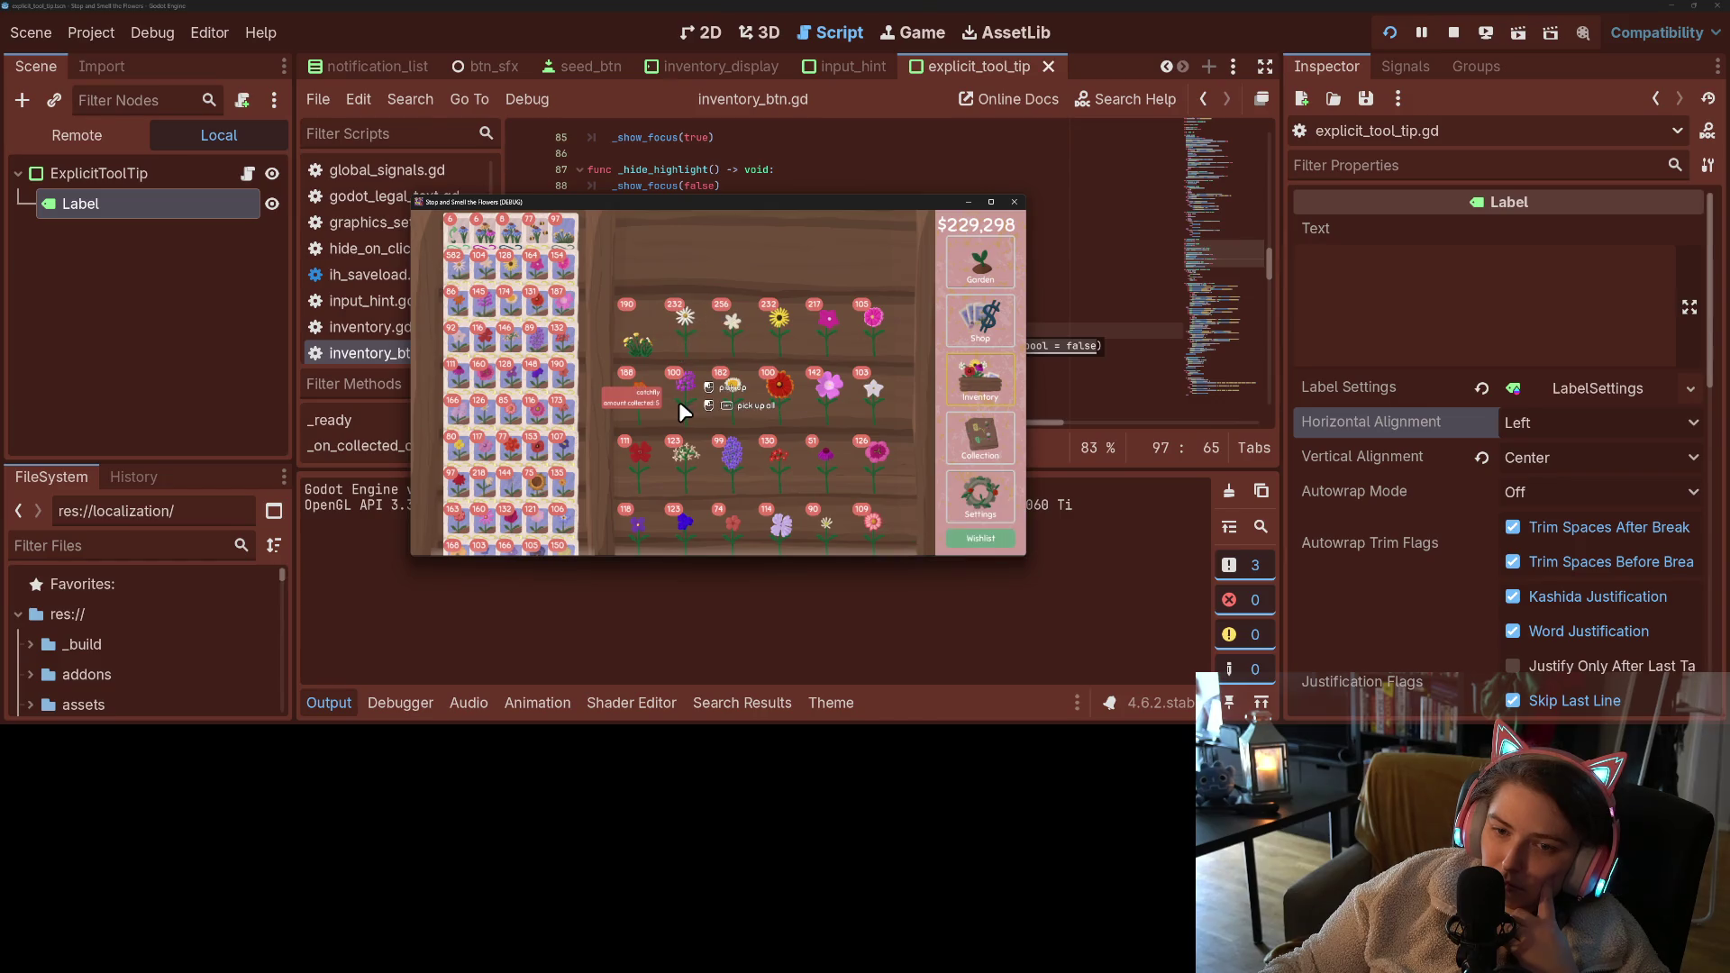
mouse_move(504, 309)
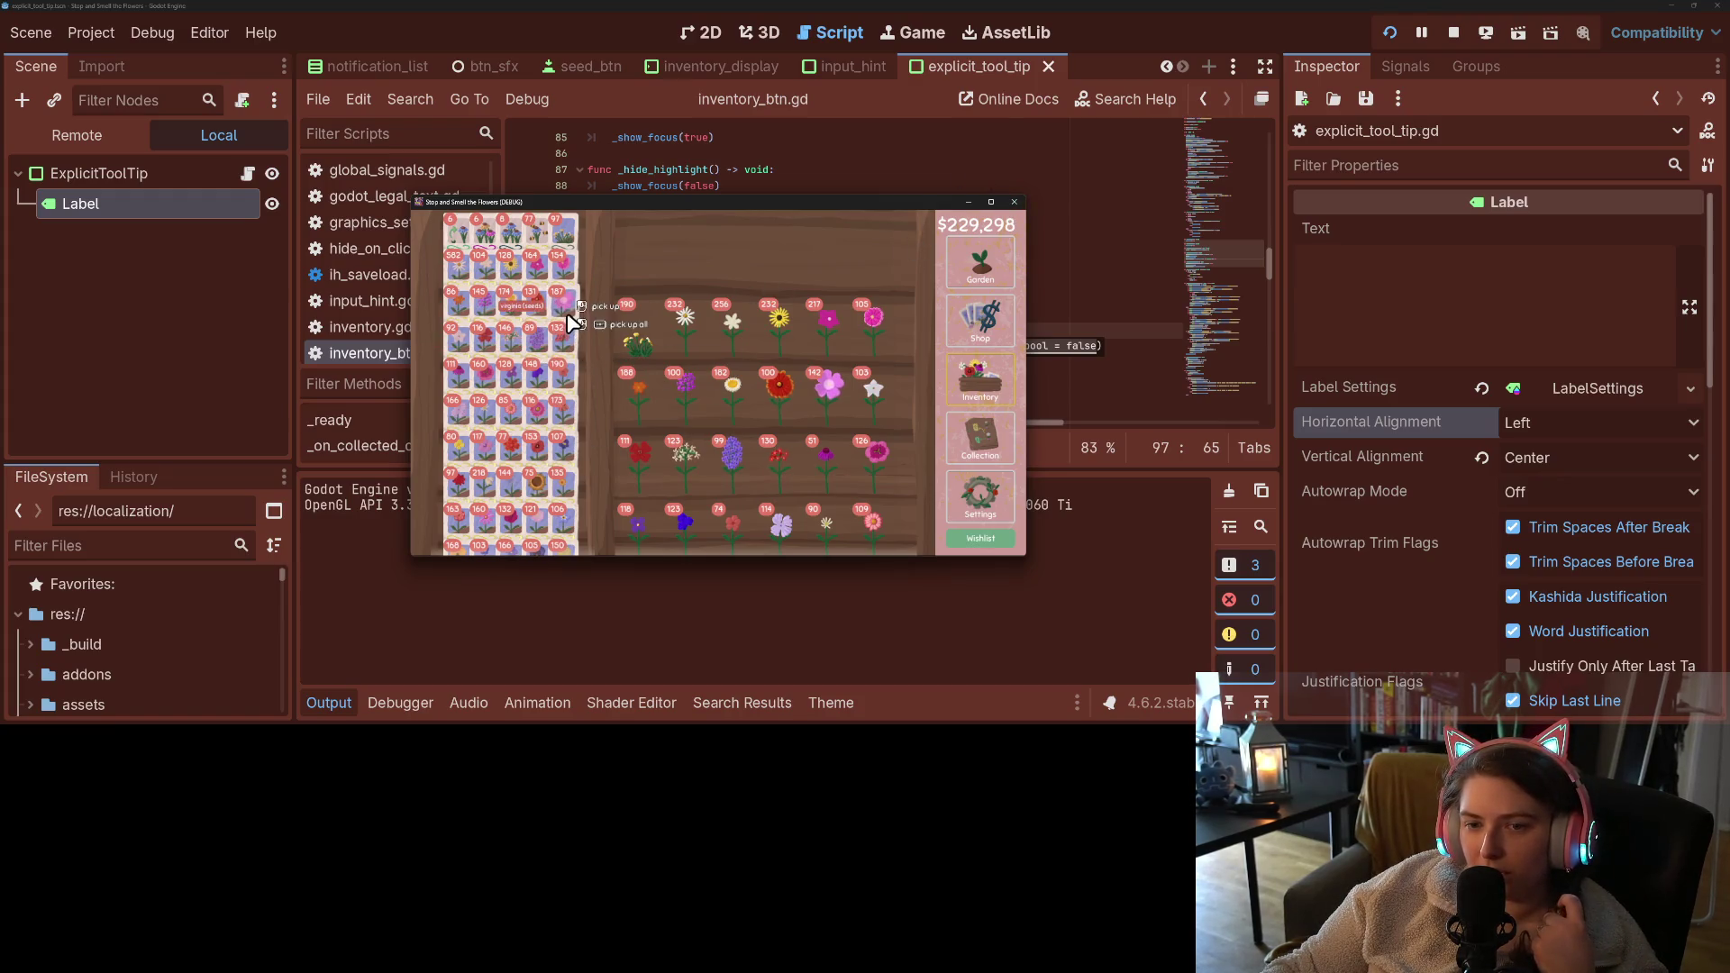
left_click(1013, 204)
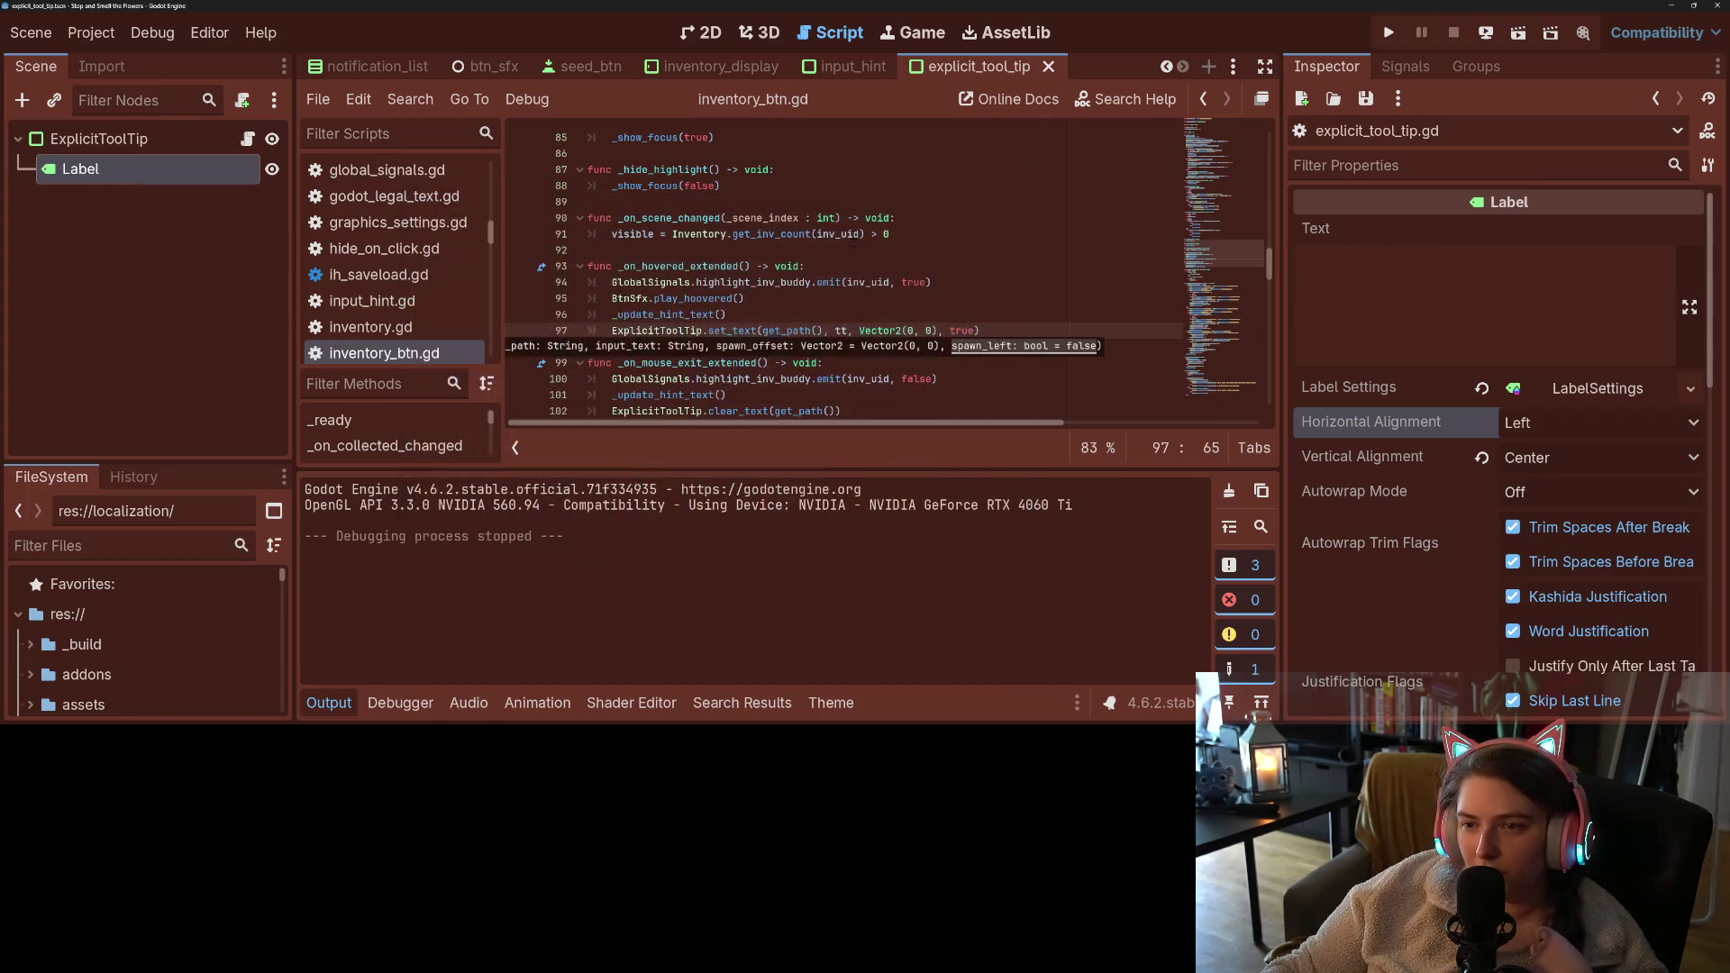
- Append *hov_ctrl.scale to spawn_offset on line 72 of input_hint.gd, then relaunch the game
left_click(327, 708)
left_click(940, 379)
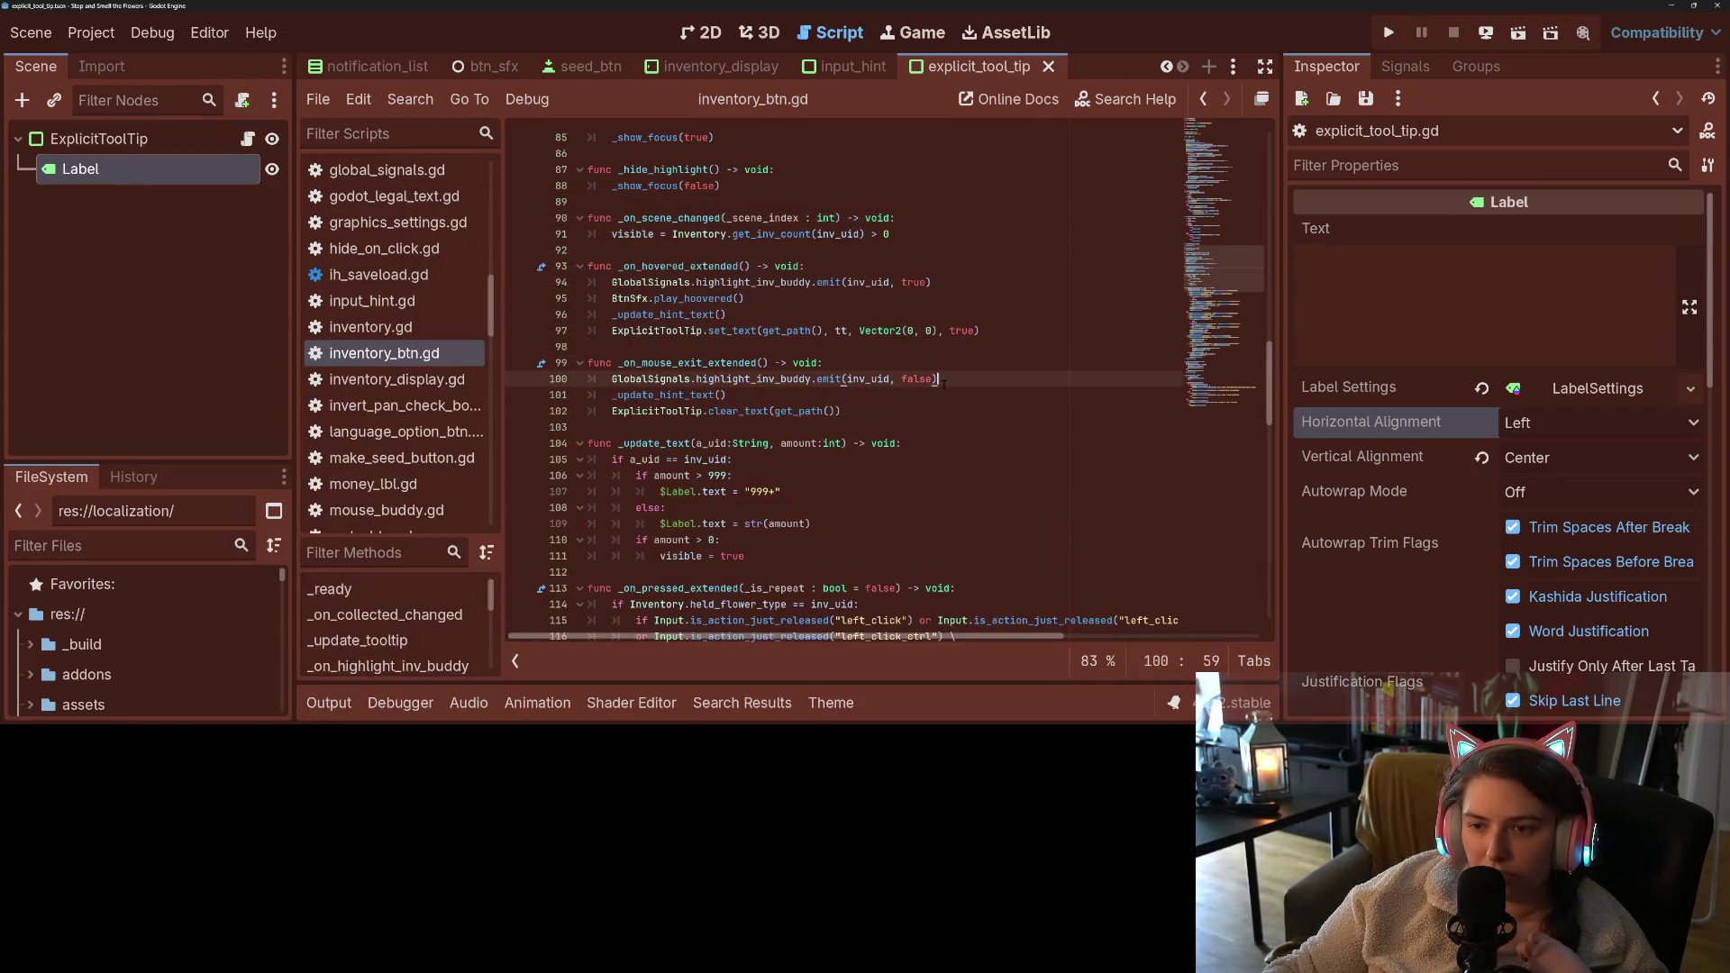
left_click(881, 412)
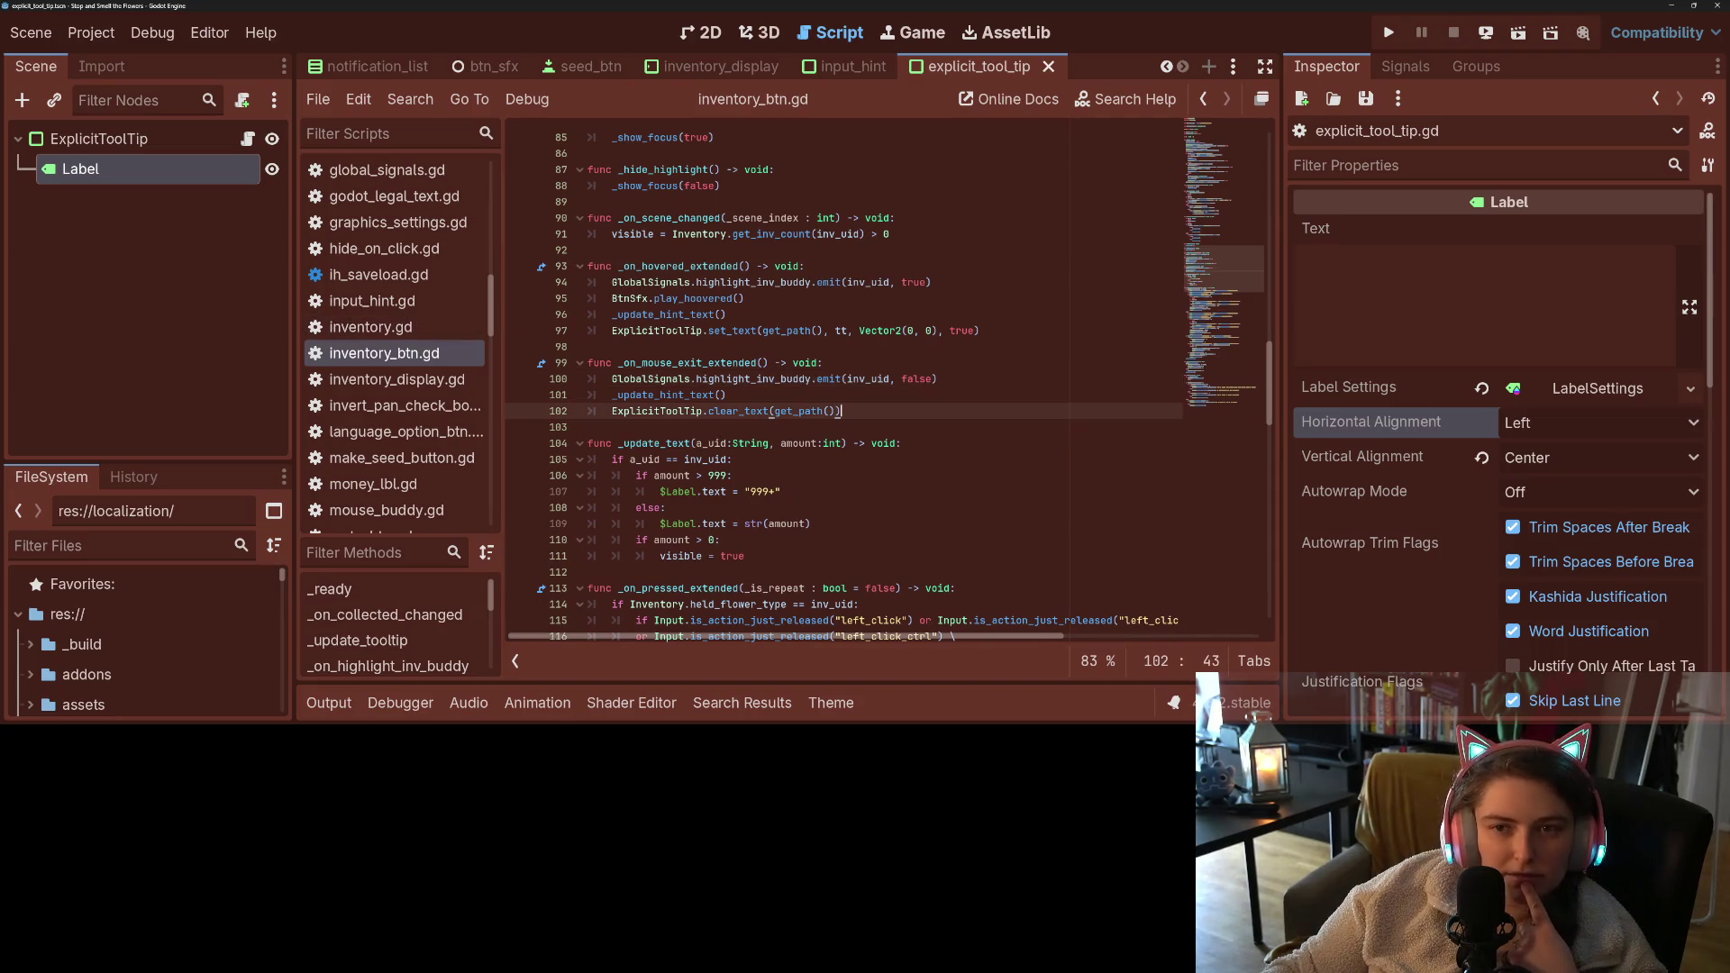
left_click(851, 68)
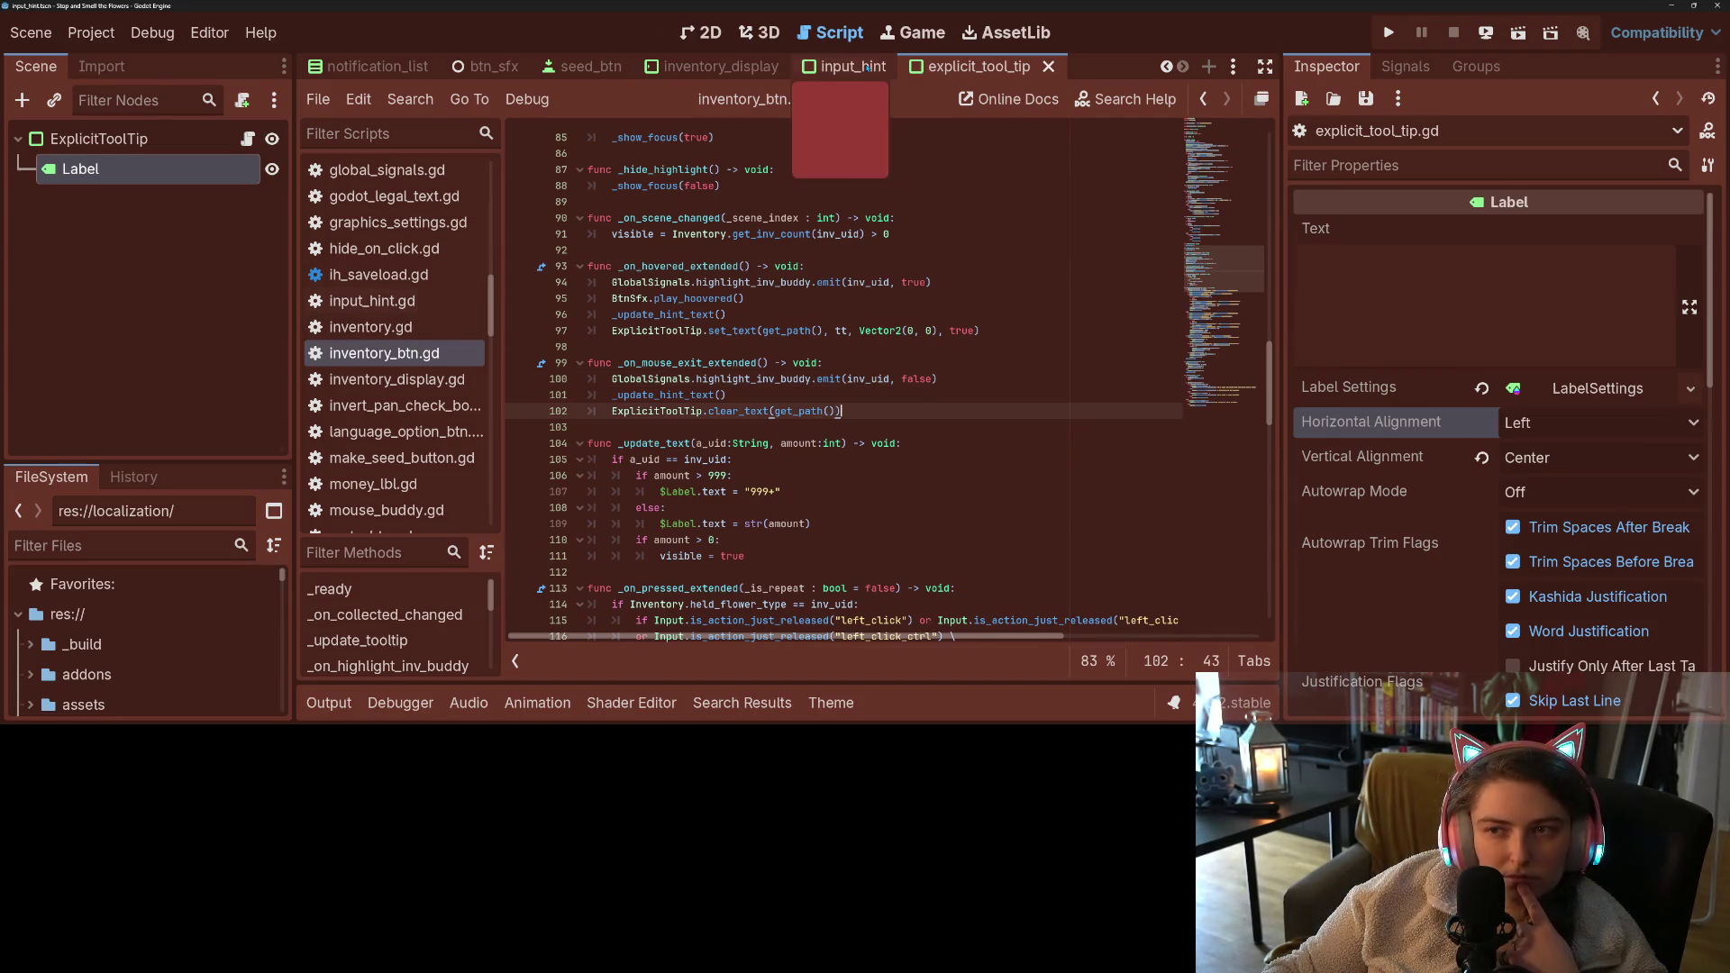
left_click(239, 139)
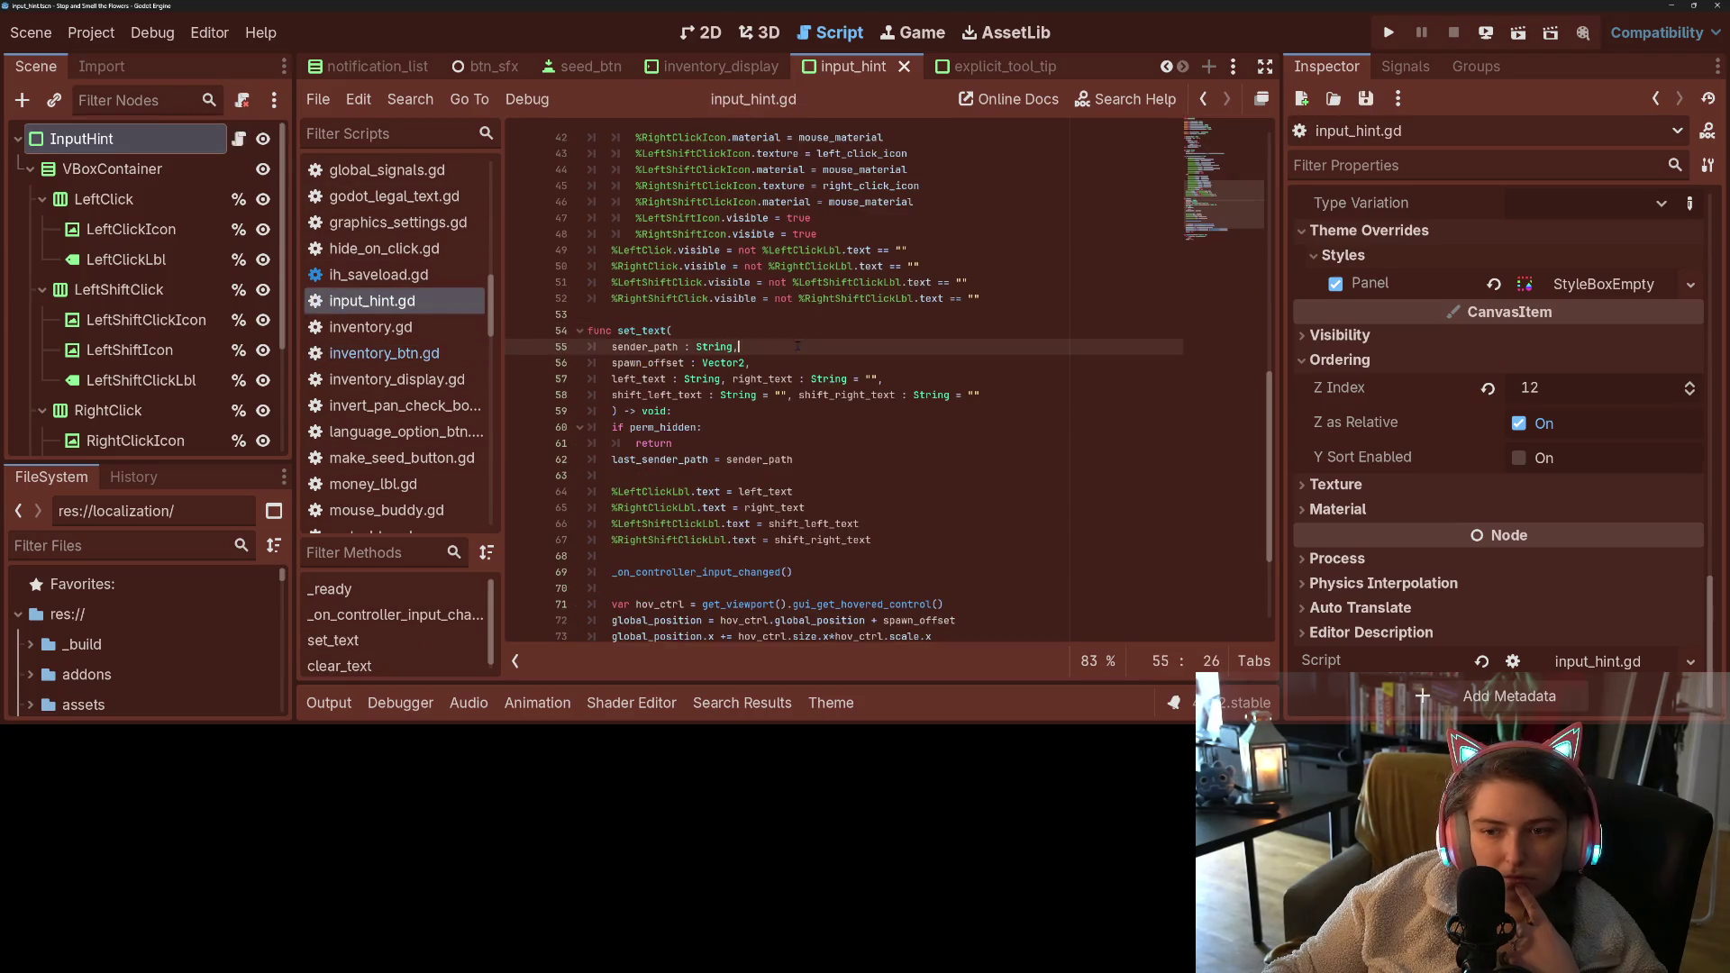
scroll(791, 346, "down", 1)
left_click(959, 484)
left_click(979, 465)
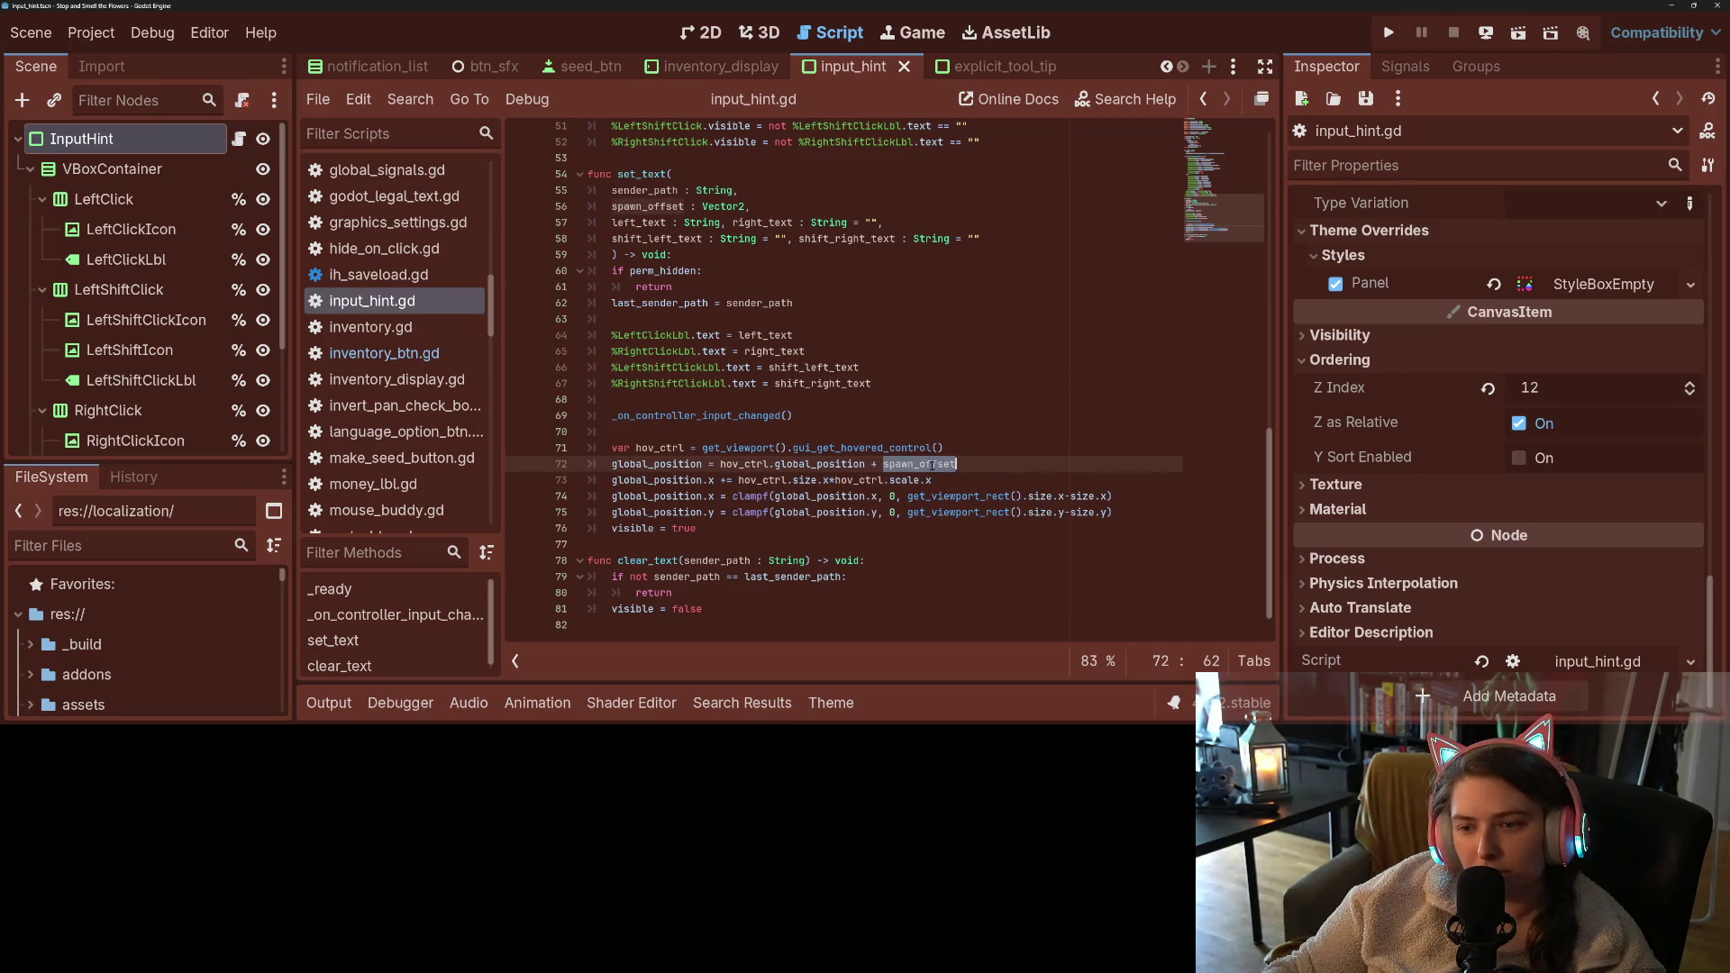
type("*")
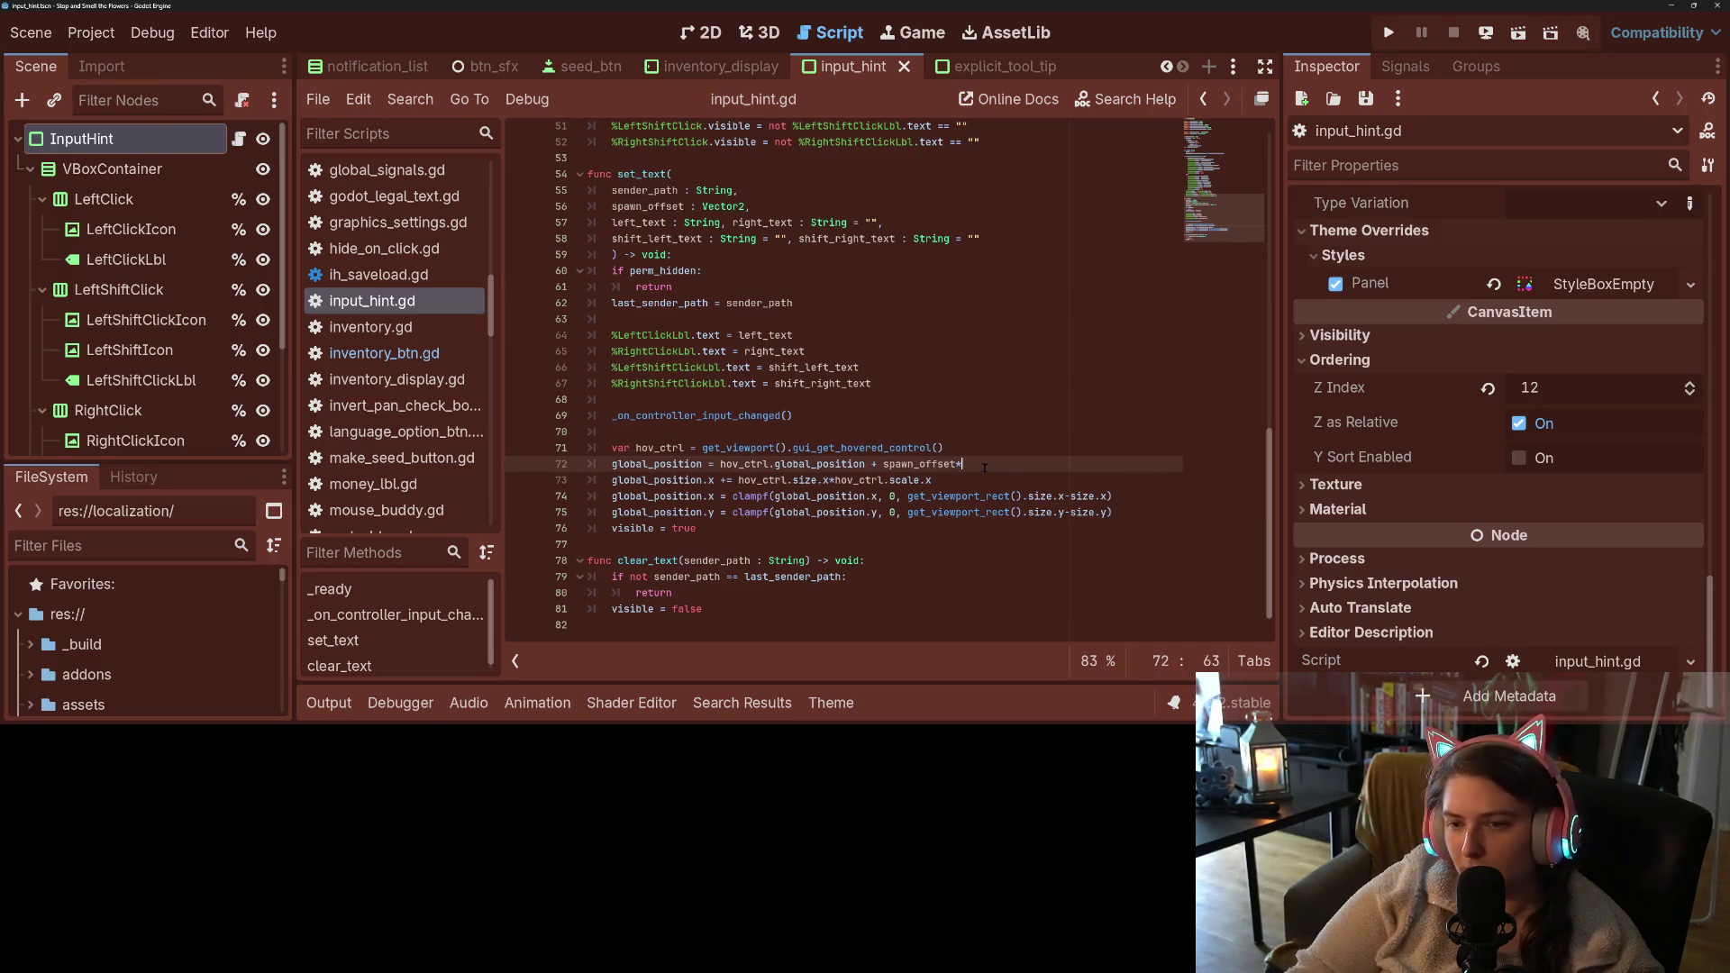
type("hov_ctrl.scale")
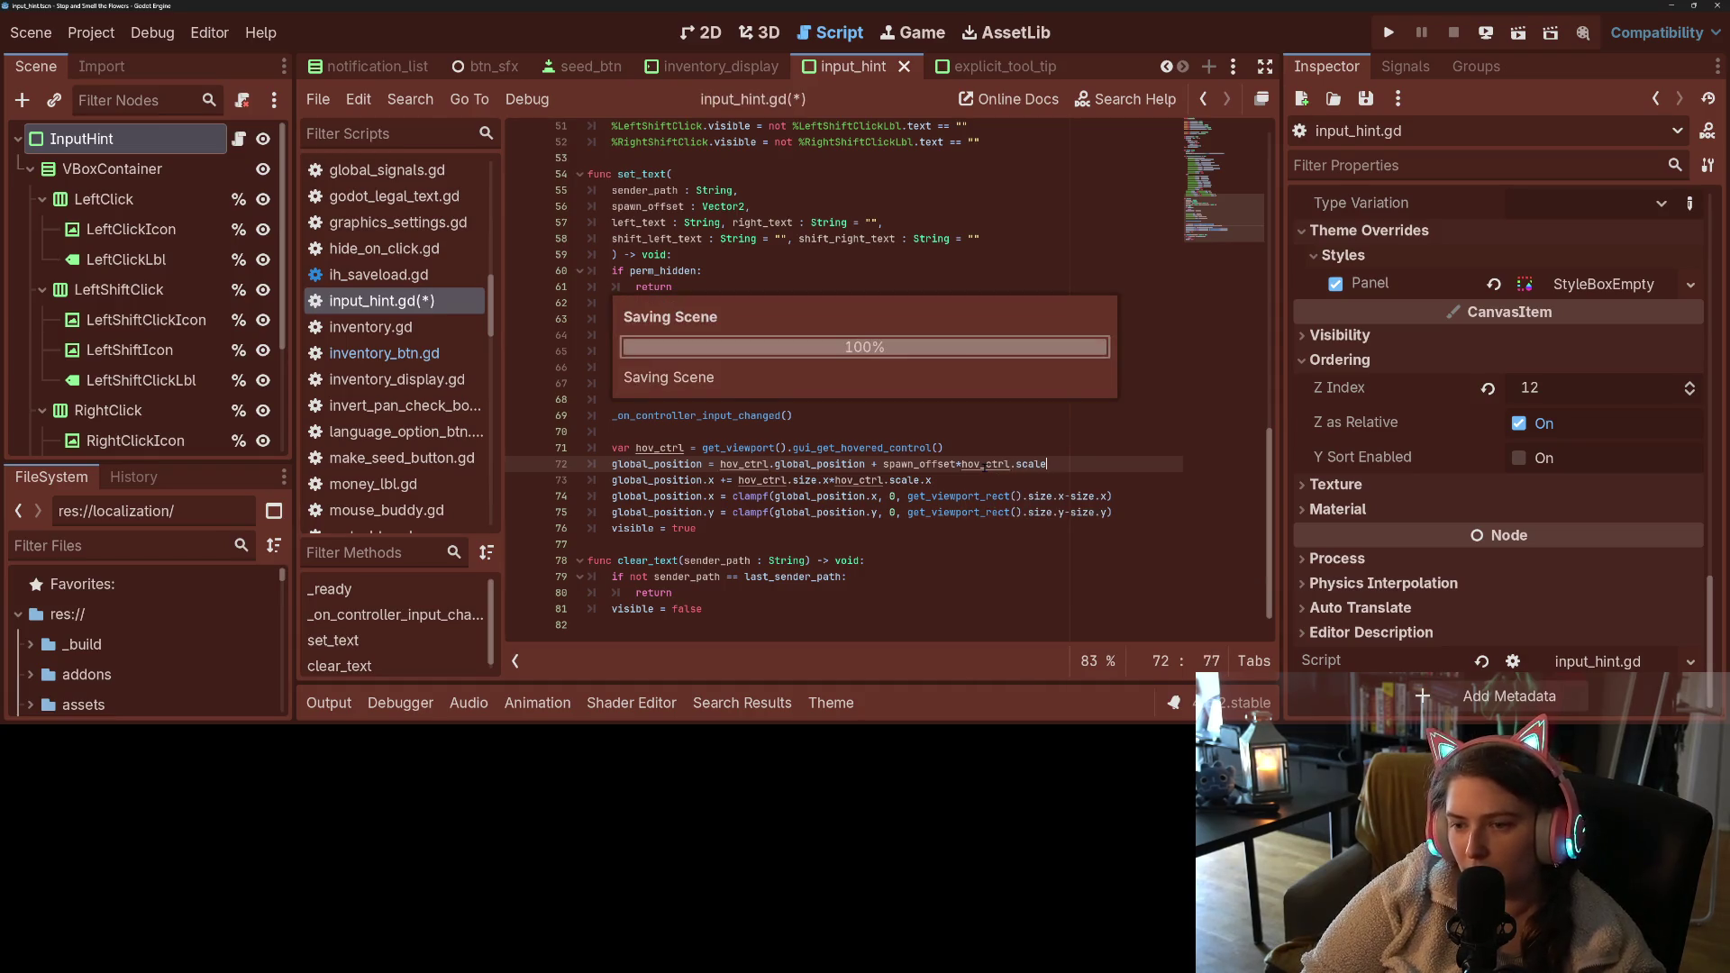
left_click(986, 465)
key("F5")
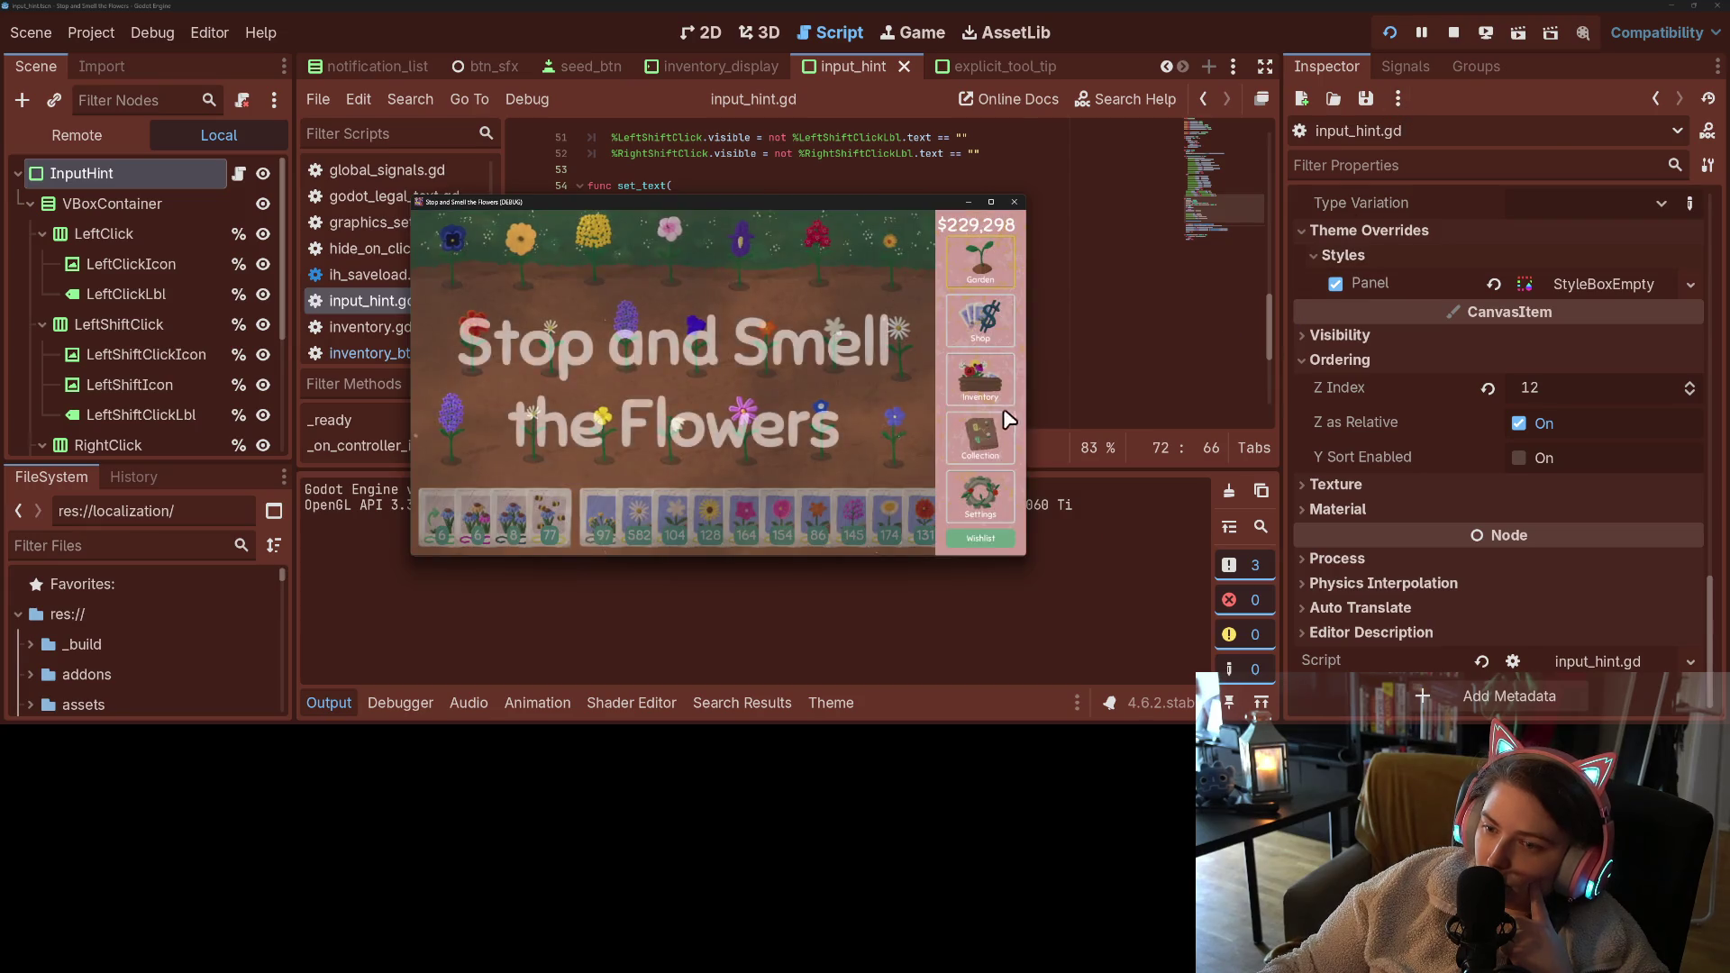
left_click(980, 379)
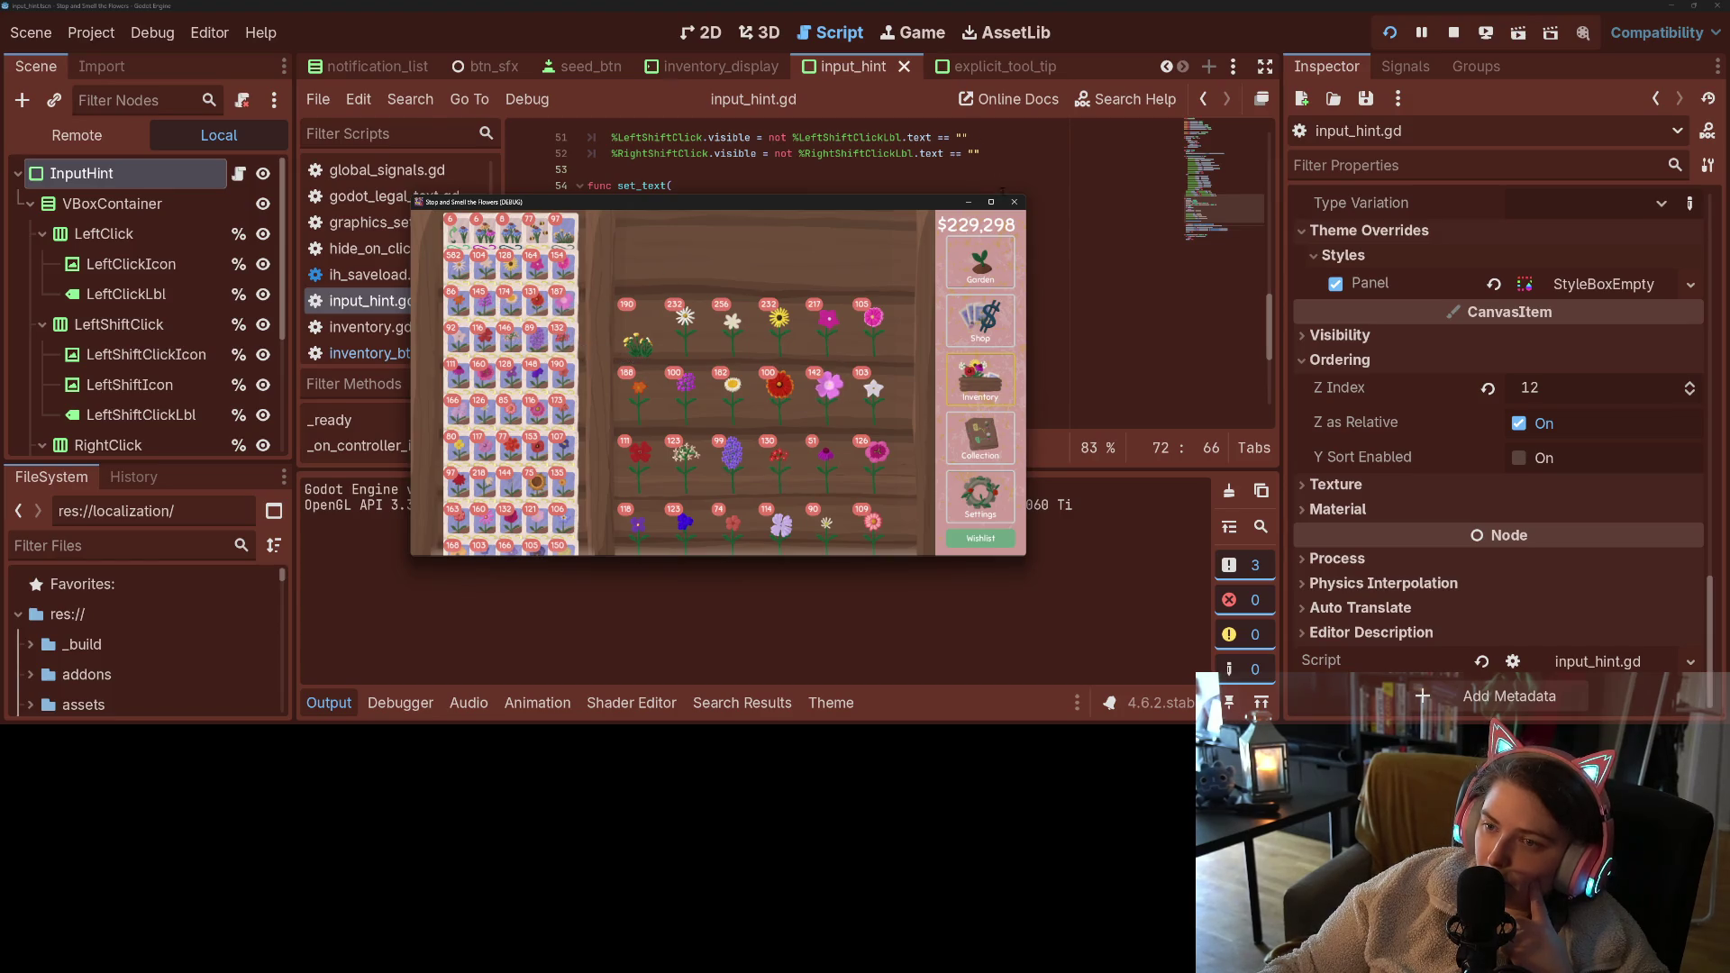
left_click(1015, 202)
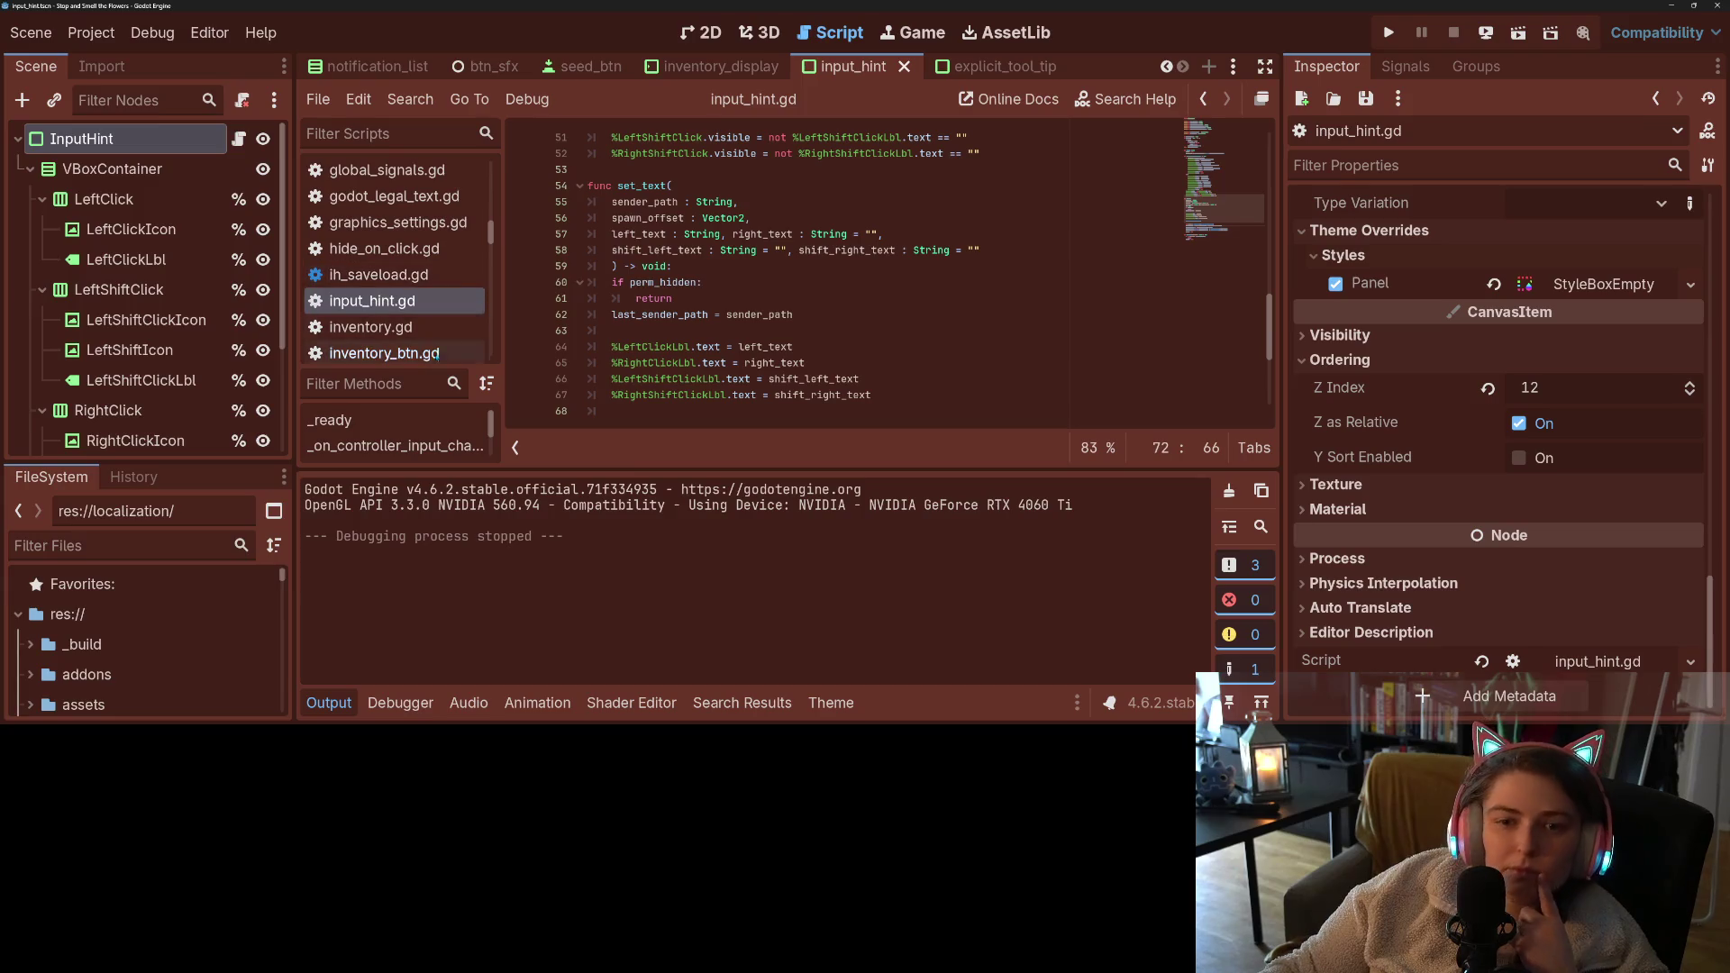
- Search the project for set_text from inventory_btn.gd and open the garden_button.gd line 138 result
left_click(385, 352)
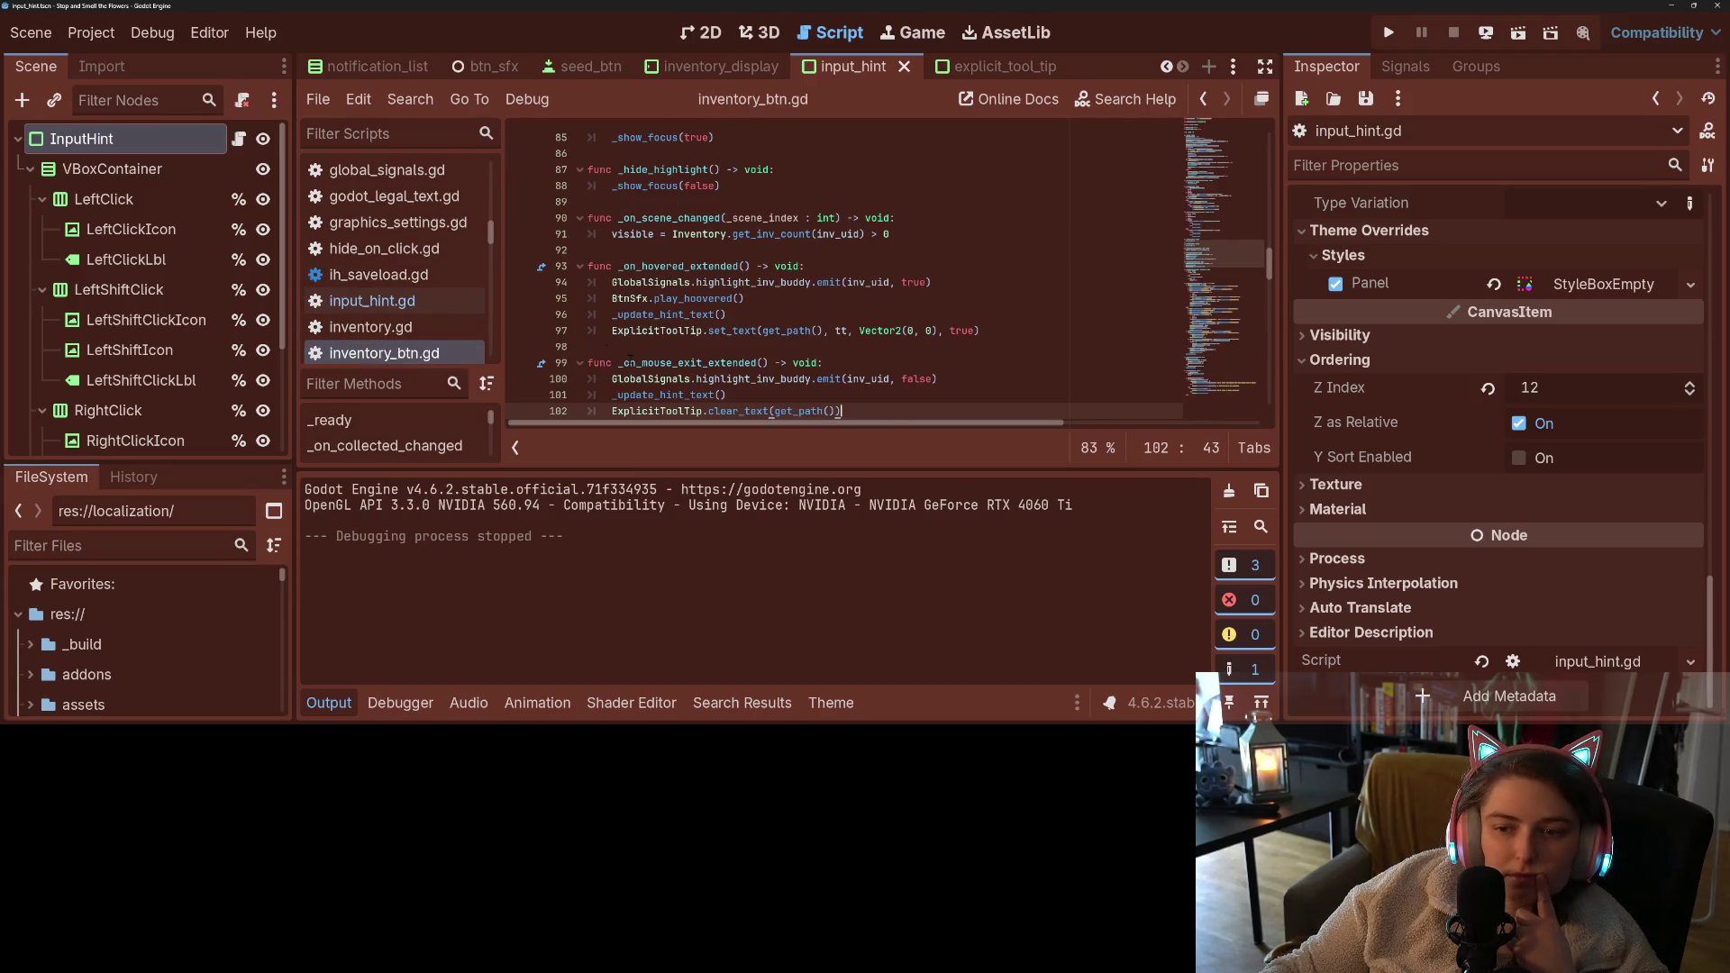
scroll(811, 271, "down", 1)
left_click(815, 282)
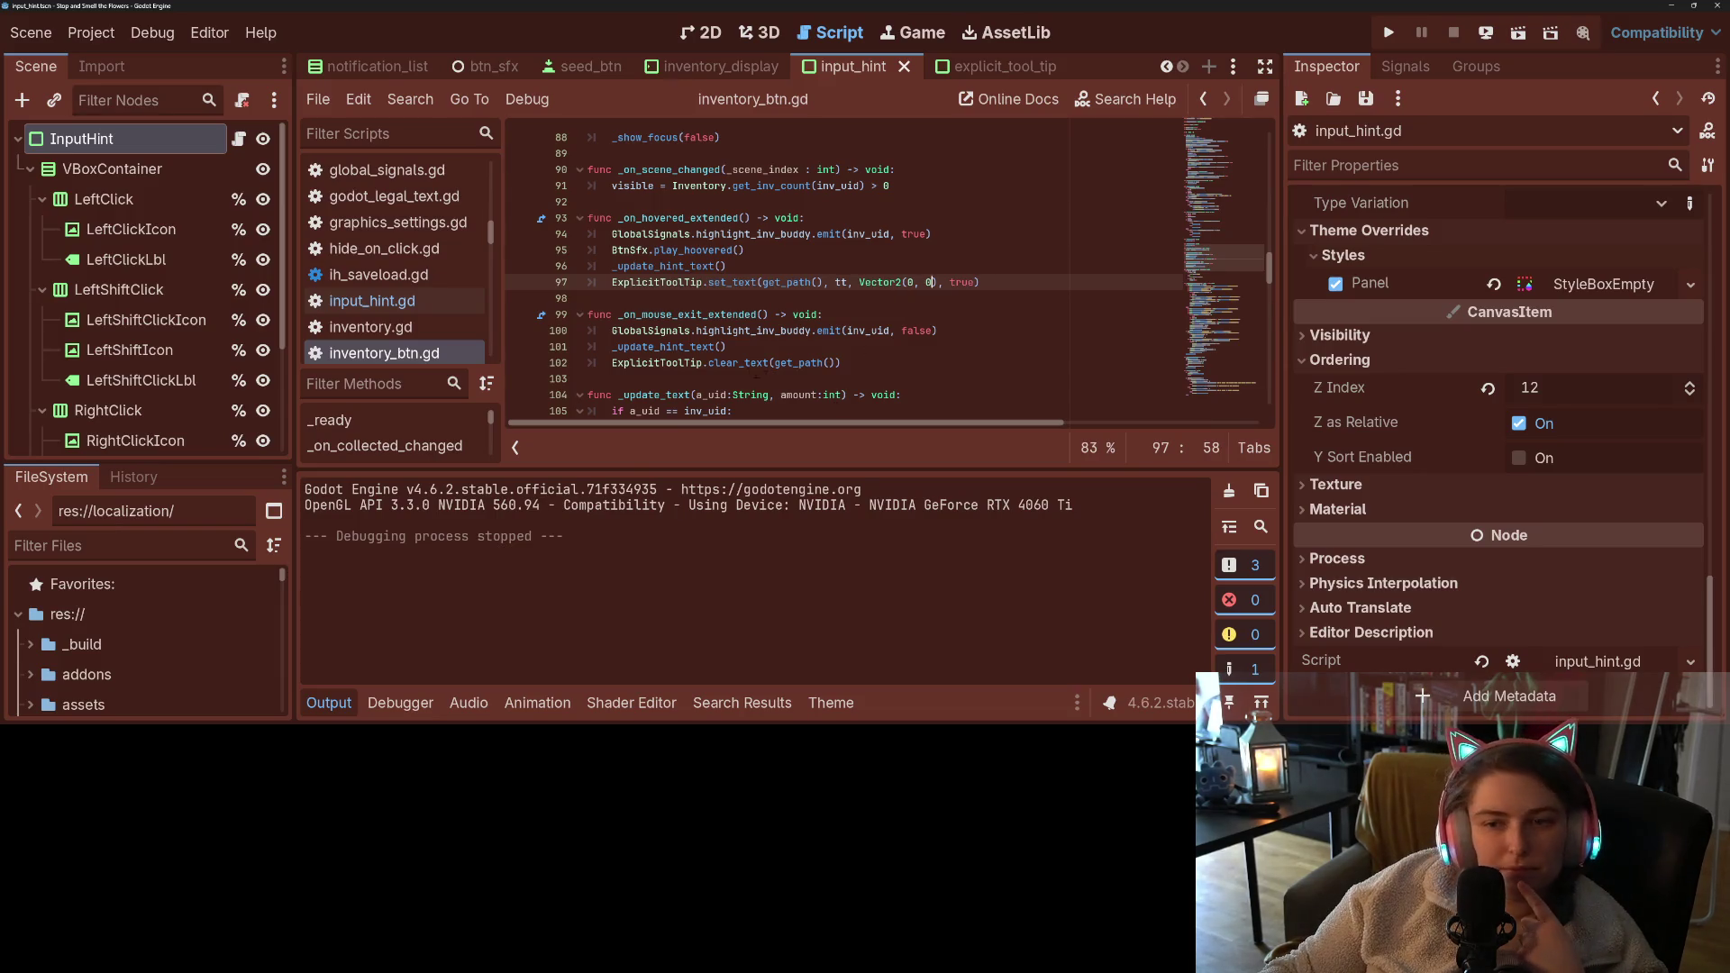
double_click(733, 282)
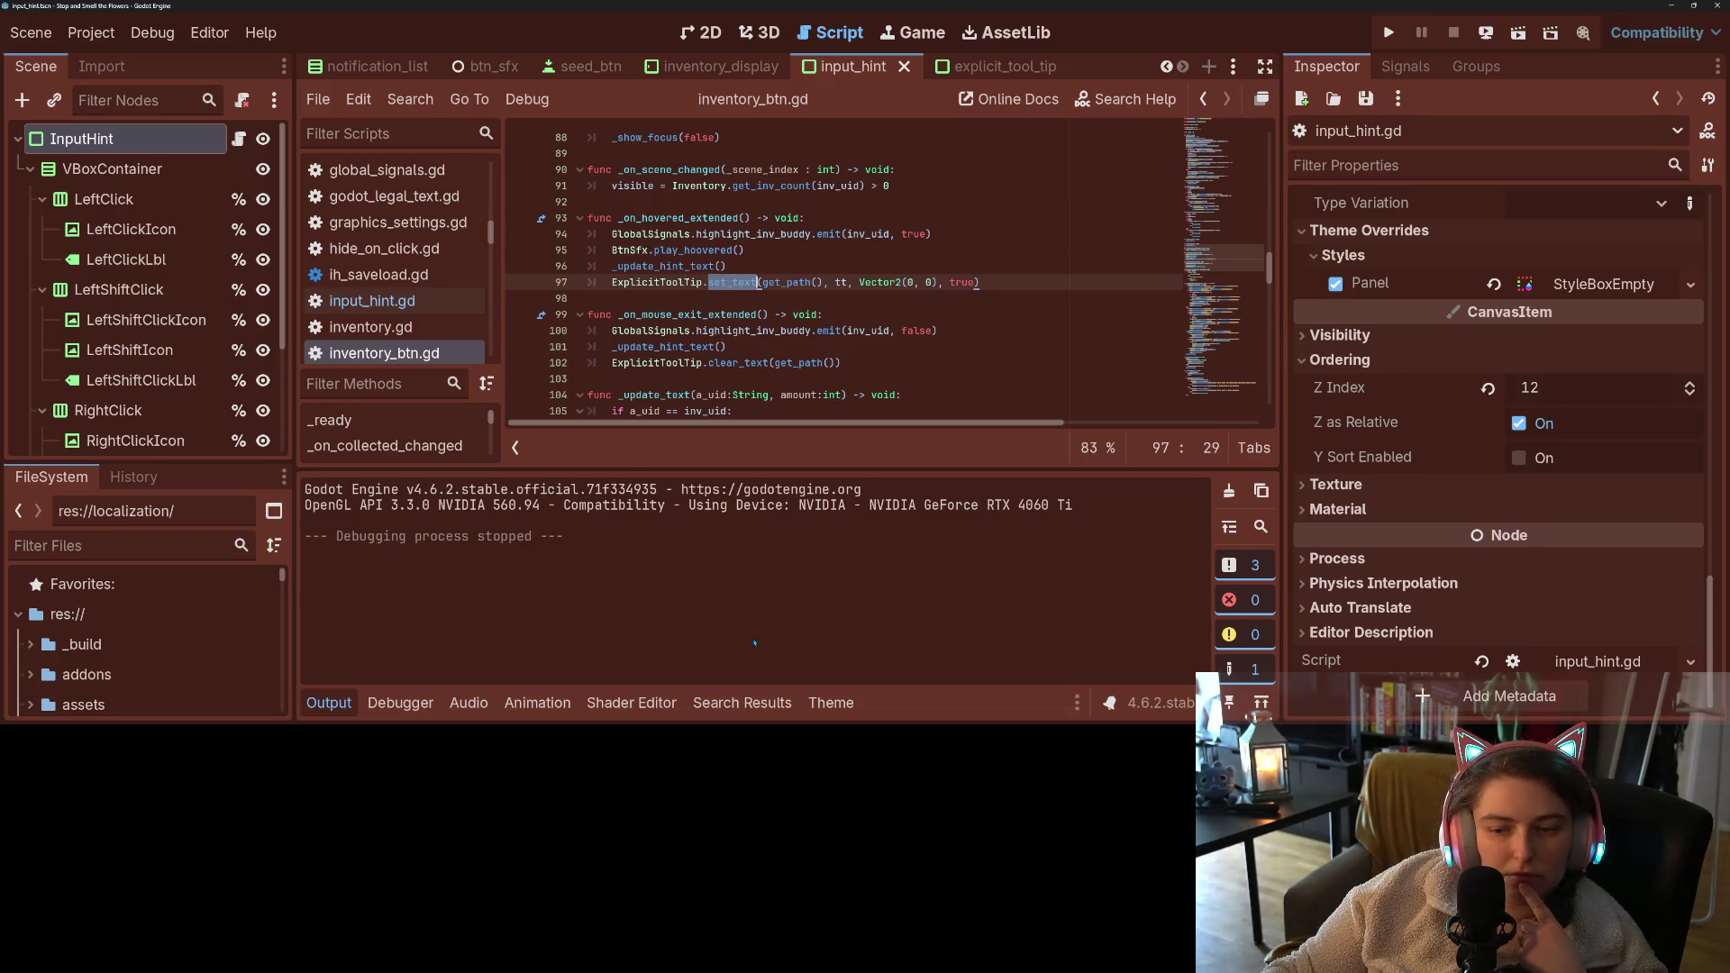
left_click(741, 703)
left_click_drag(612, 282, 1028, 282)
key("ctrl+c")
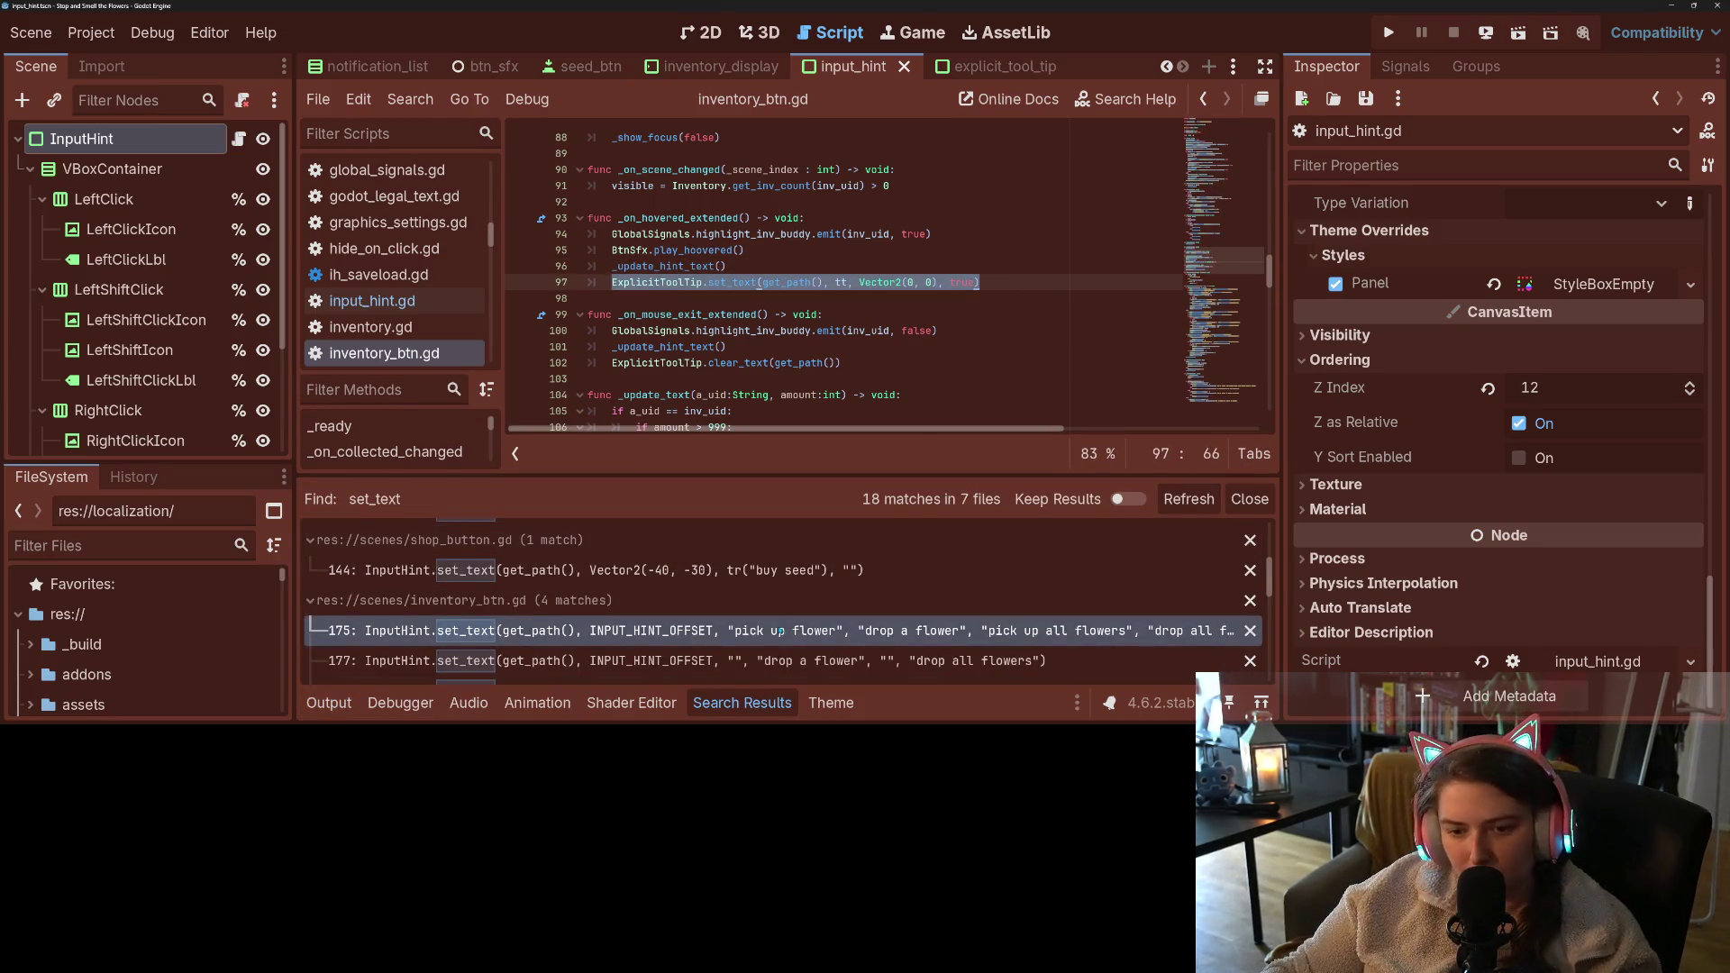
scroll(799, 631, "down", 1)
scroll(799, 631, "up", 5)
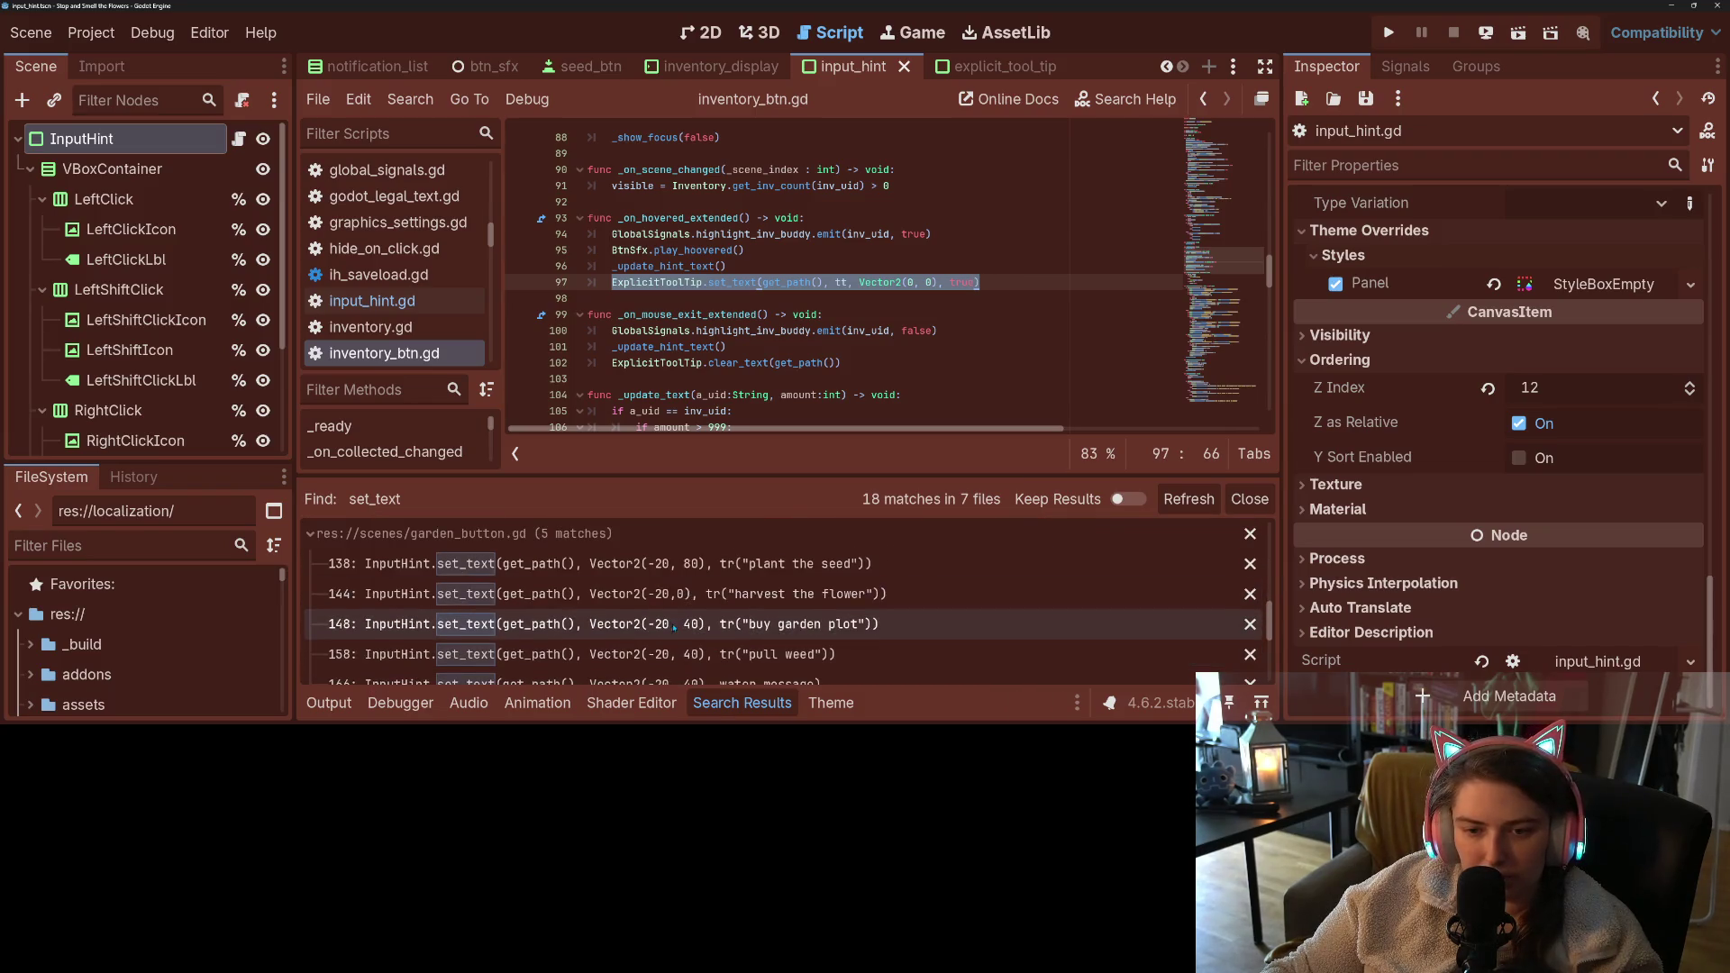
left_click(618, 565)
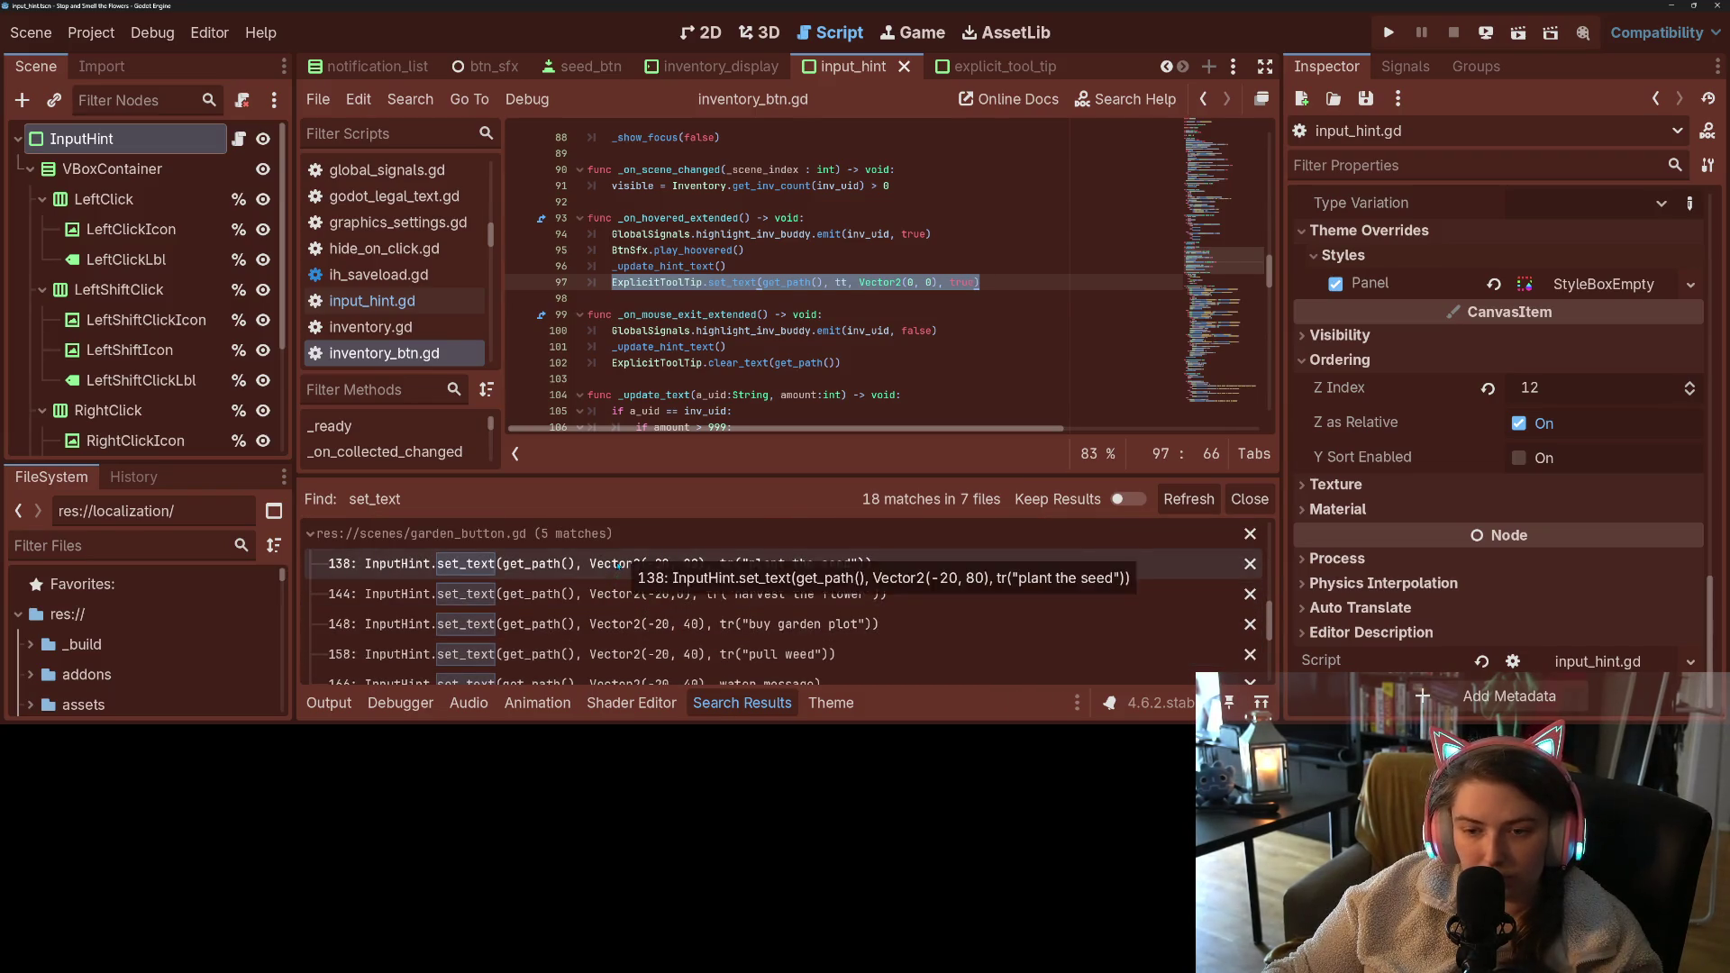
left_click(746, 704)
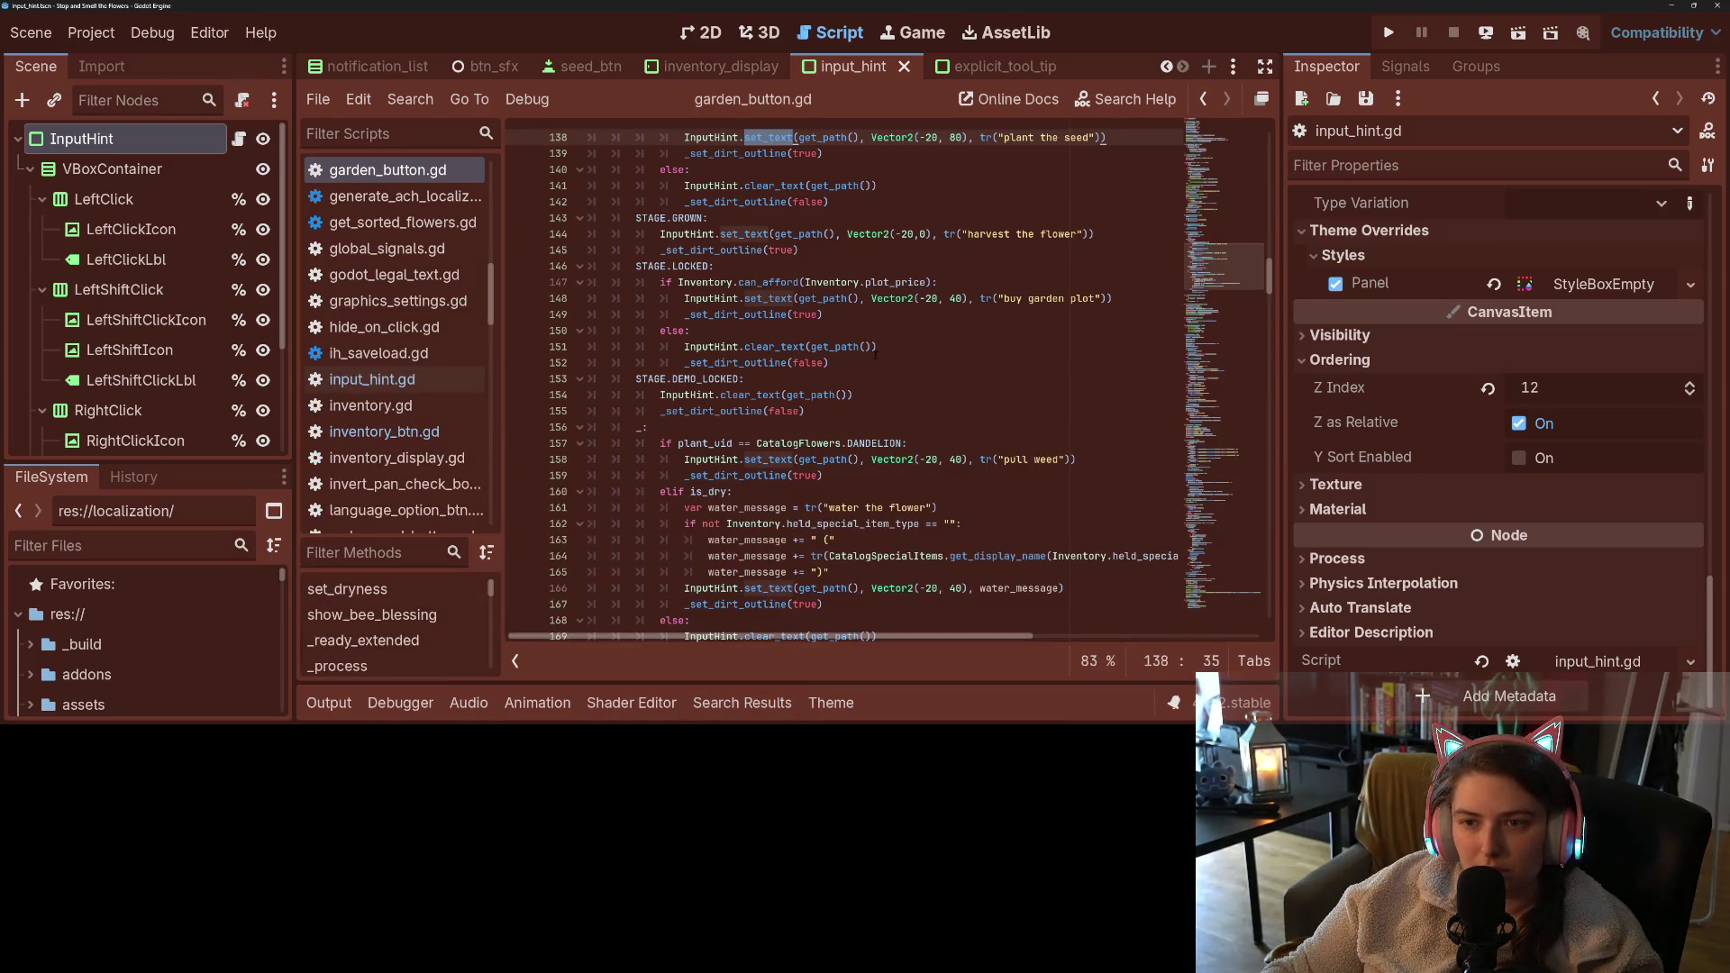
- Go to the _on_hovered_extended function in garden_button.gd
scroll(875, 355, "down", 10)
scroll(875, 355, "down", 9)
scroll(876, 355, "down", 18)
scroll(875, 355, "down", 4)
scroll(875, 355, "down", 14)
scroll(875, 356, "down", 9)
scroll(421, 631, "up", 5)
left_click(437, 585)
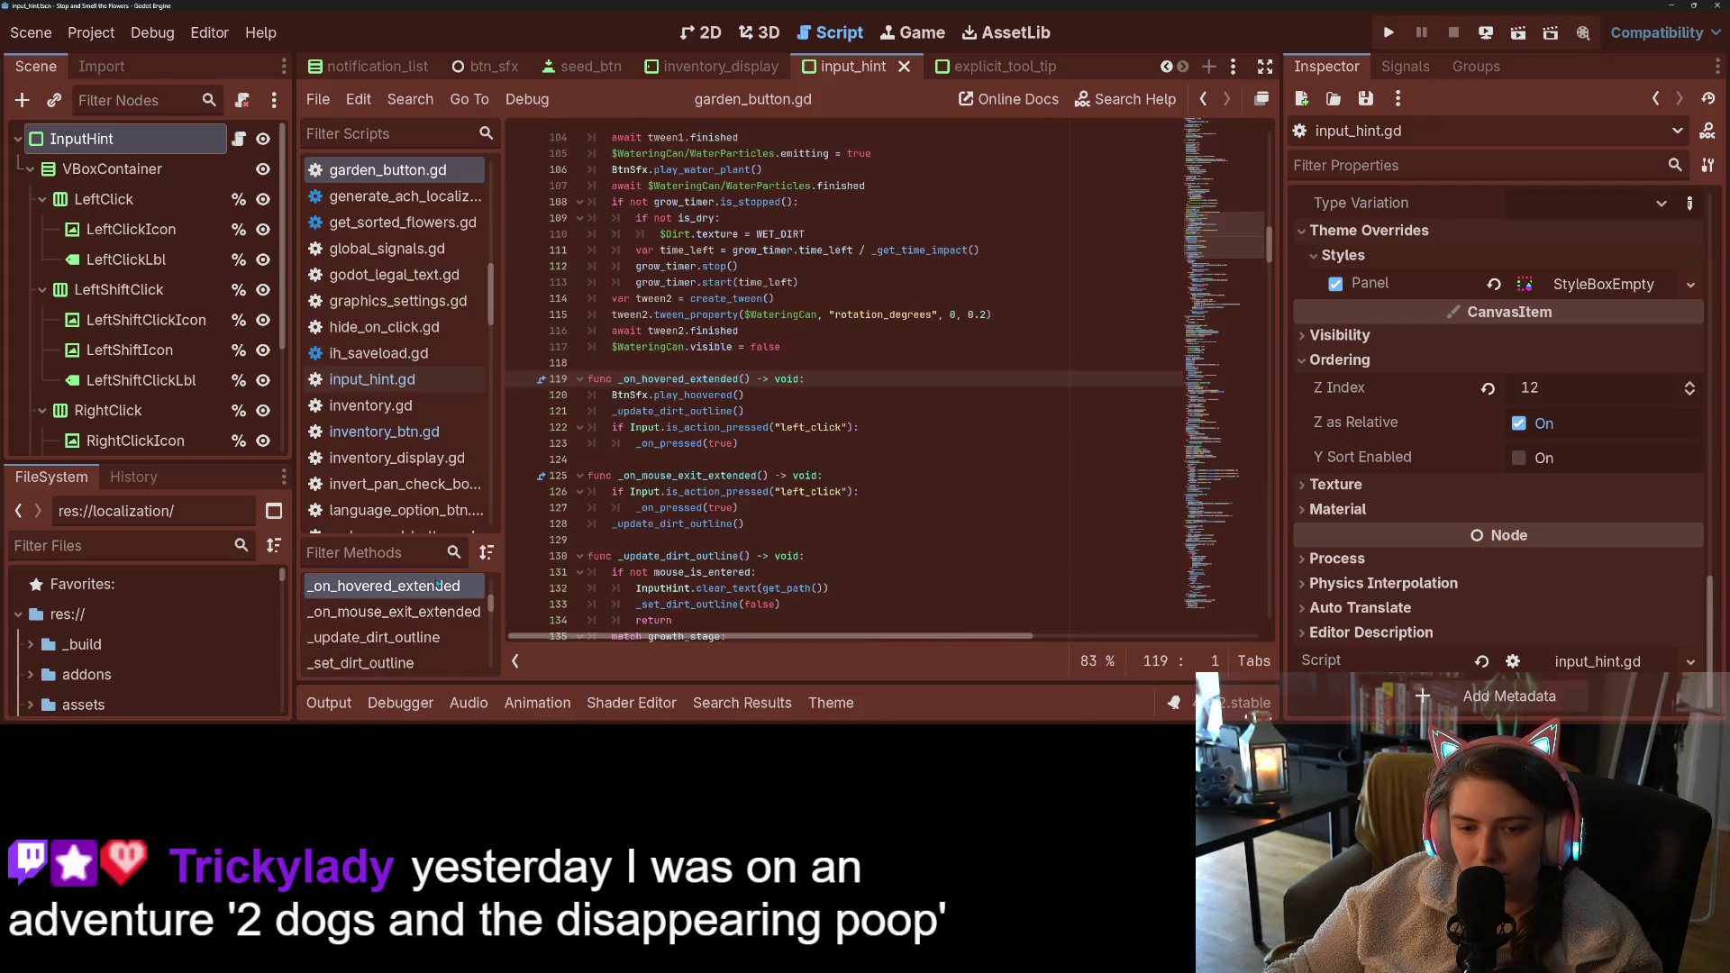
- Paste the ExplicitToolTip.set_text call into both _on_hovered_extended and _on_mouse_exit_extended
left_click(838, 445)
key("Return")
key("ctrl+v")
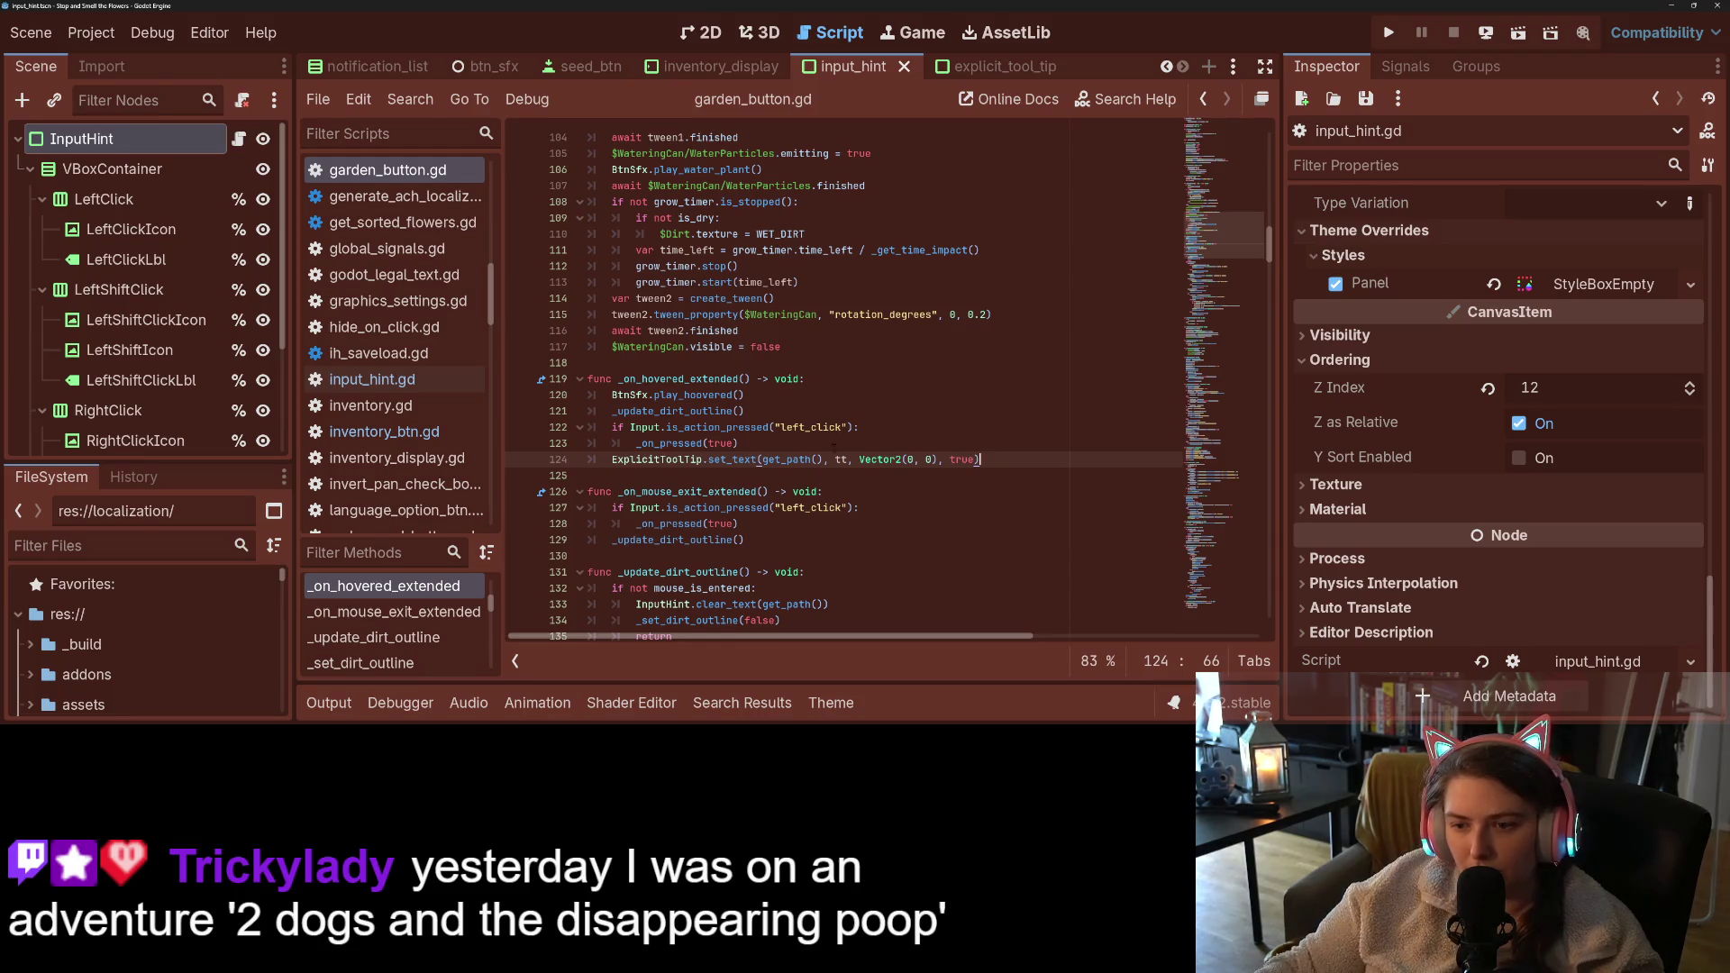
left_click(755, 539)
key("Return")
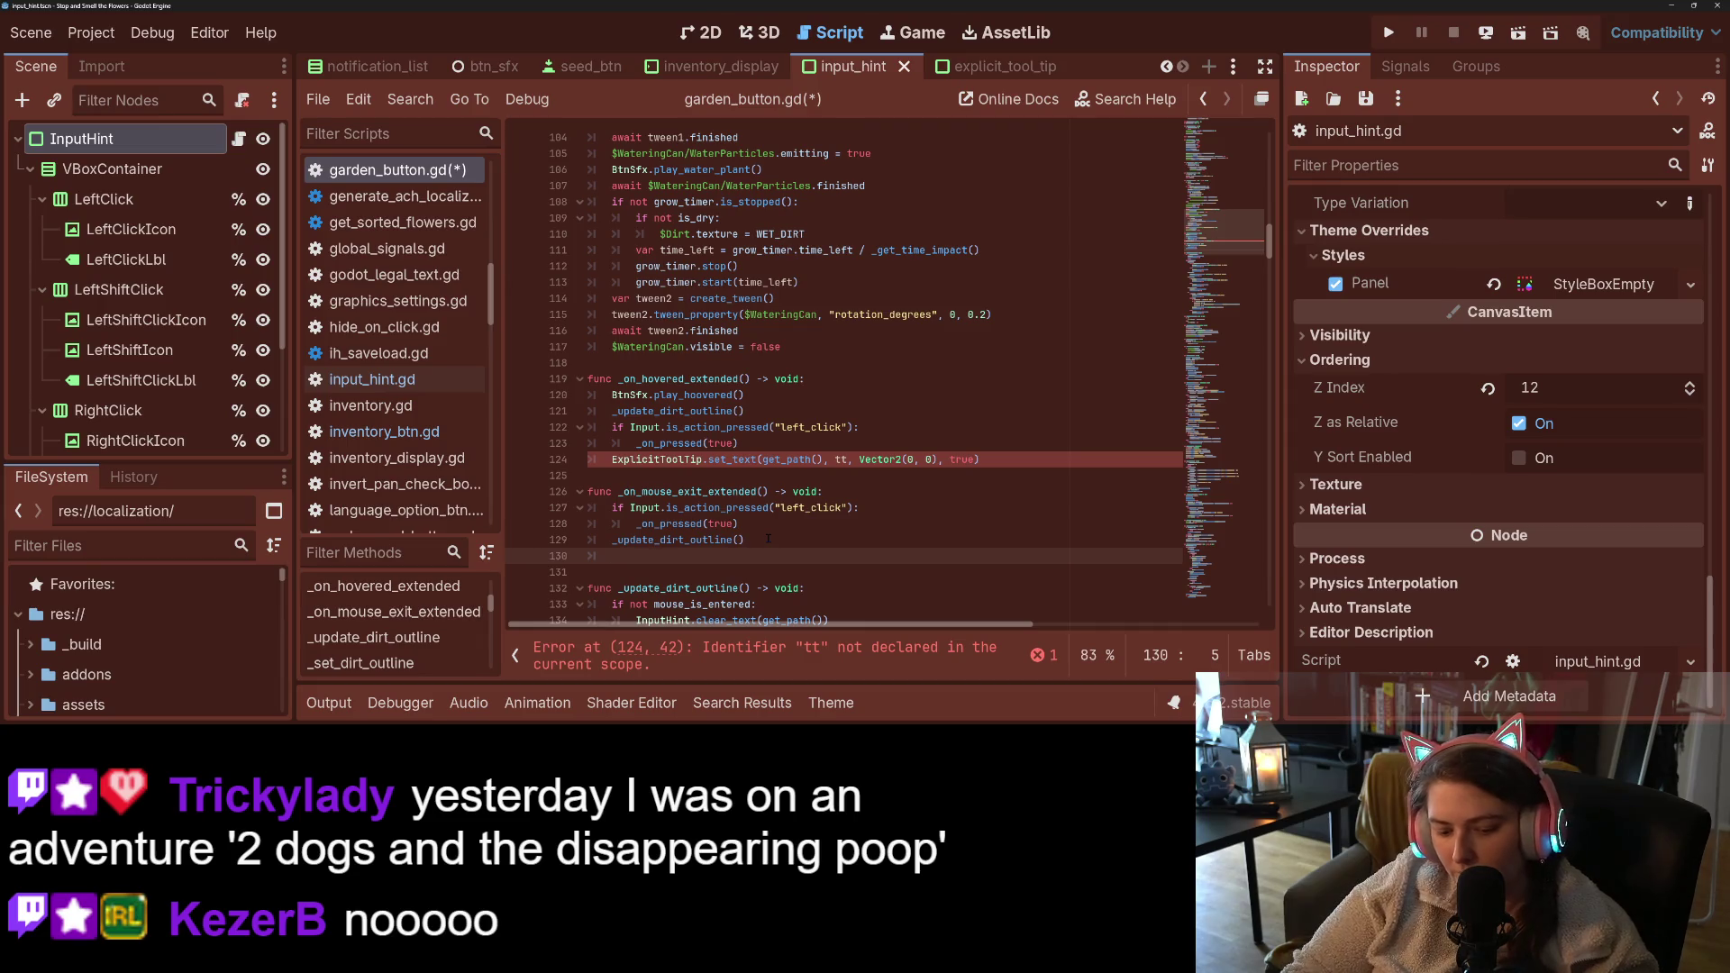
type("ExplicitToolTip.set_text(get_path(), tt, Vector2(0, 0), true)")
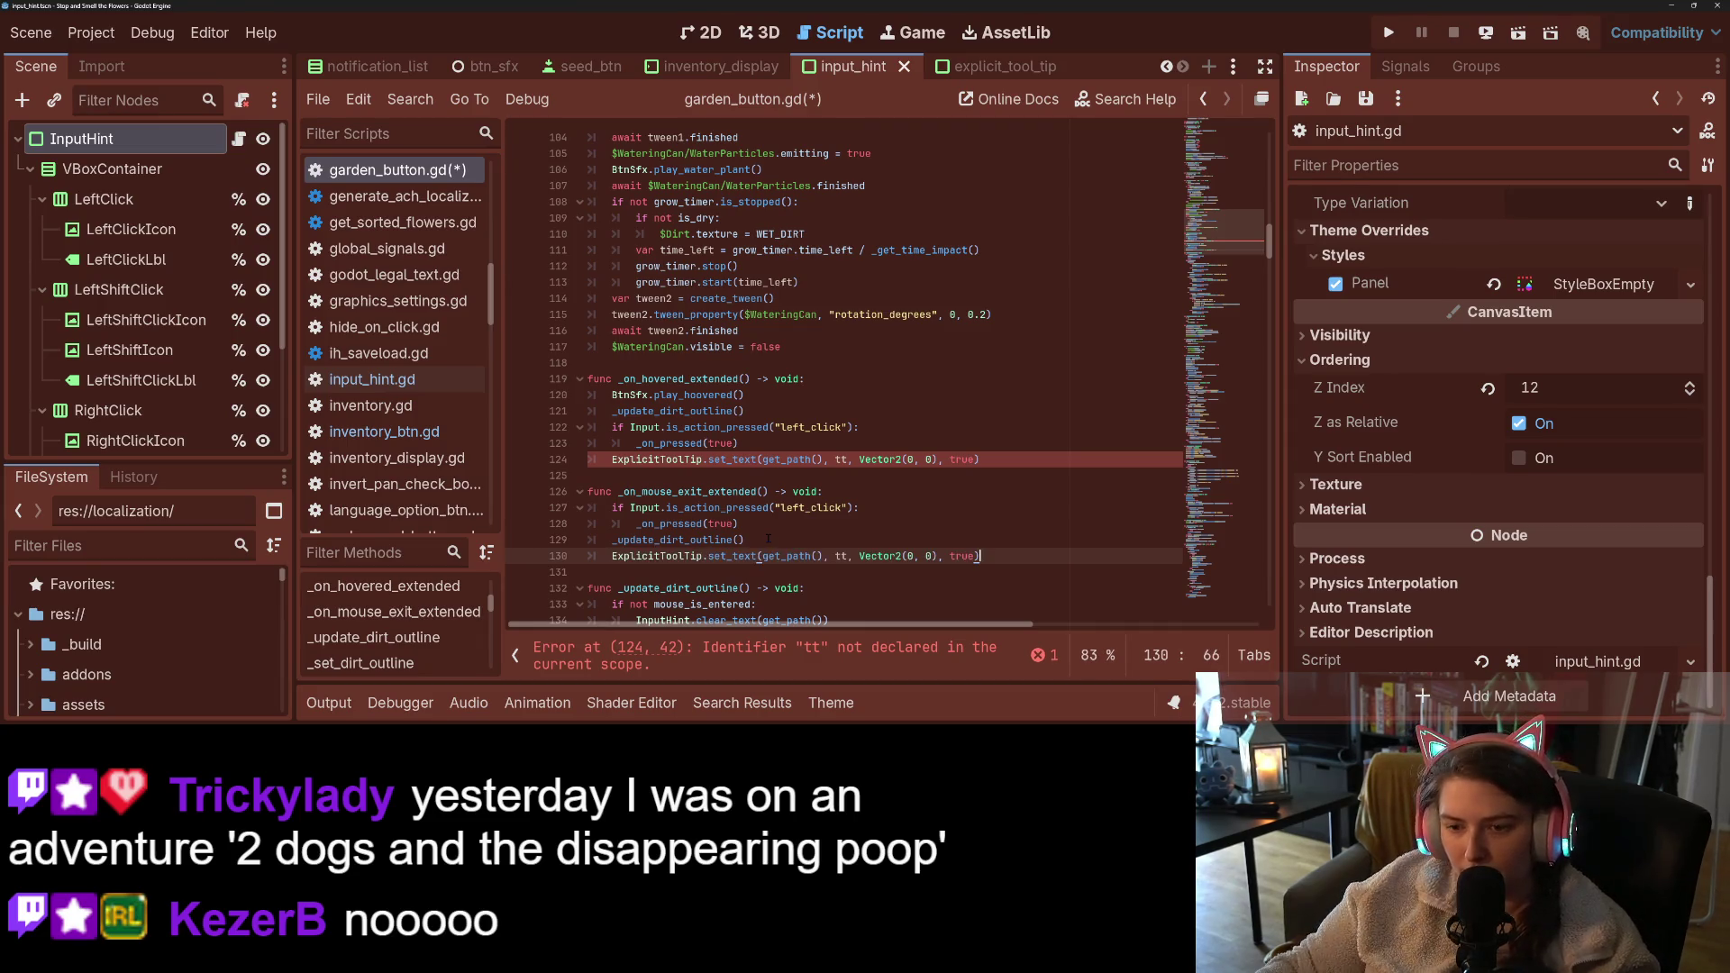
- Turn the mouse-exit copy into ExplicitToolTip.clear_text(get_path()) and save the script
double_click(721, 556)
type("c")
type("lear")
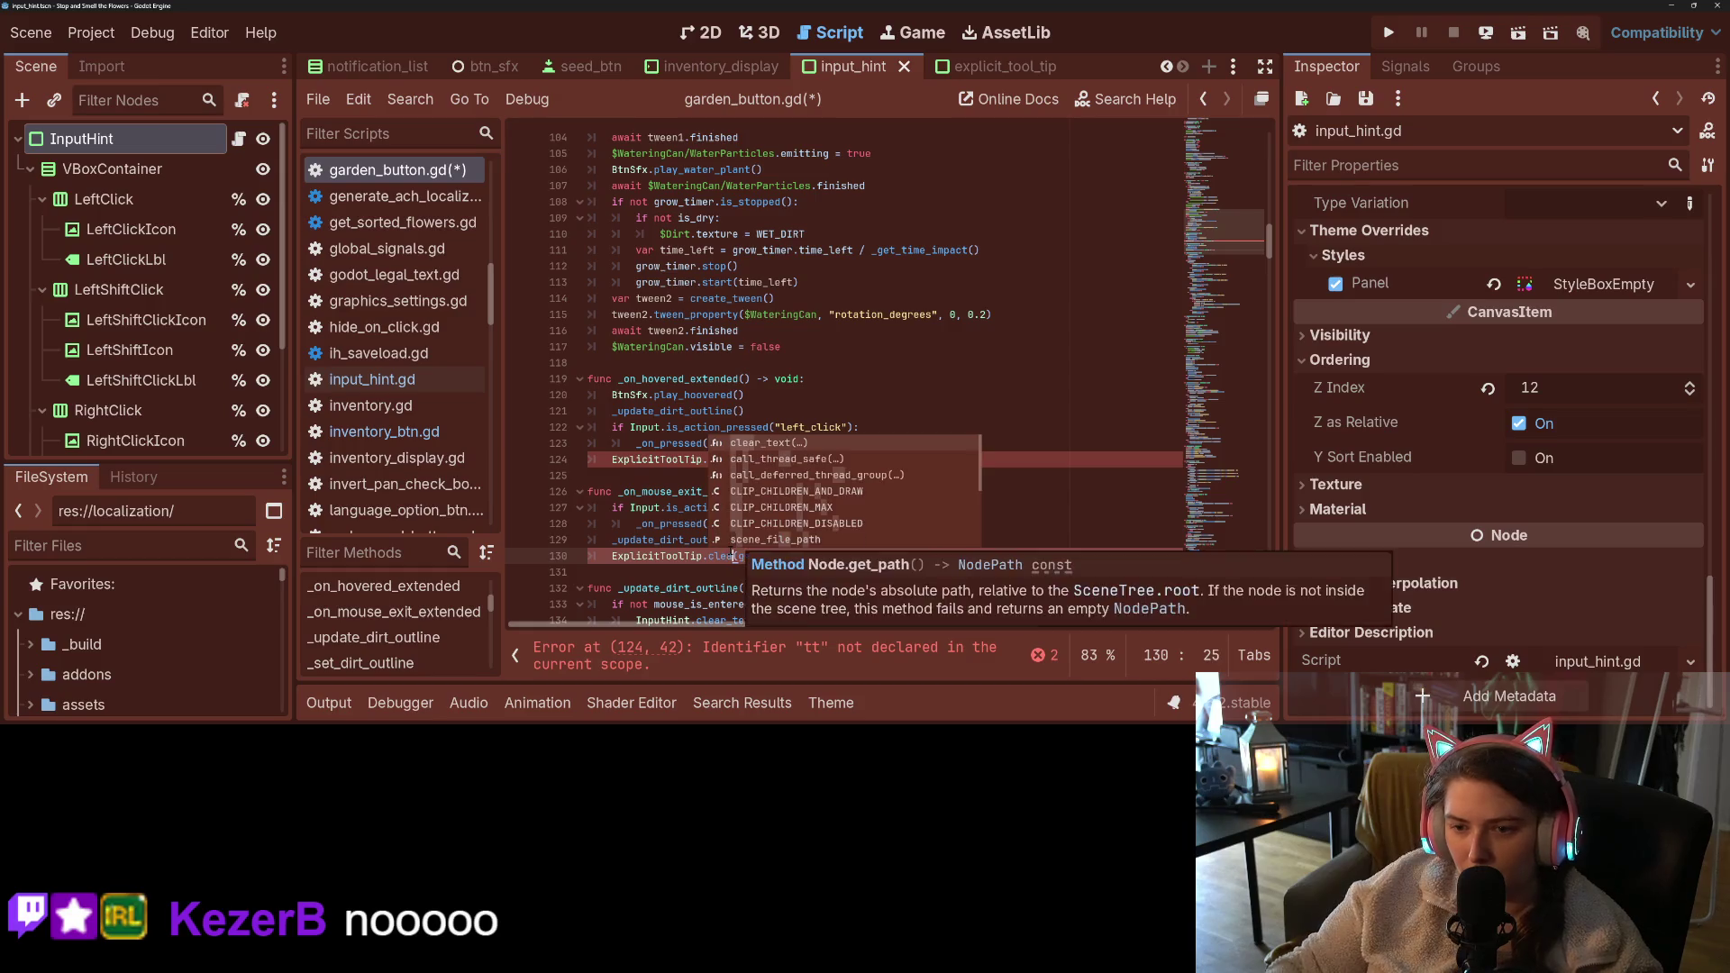
key("Return")
left_click_drag(836, 556, 985, 556)
key("BackSpace")
double_click(841, 460)
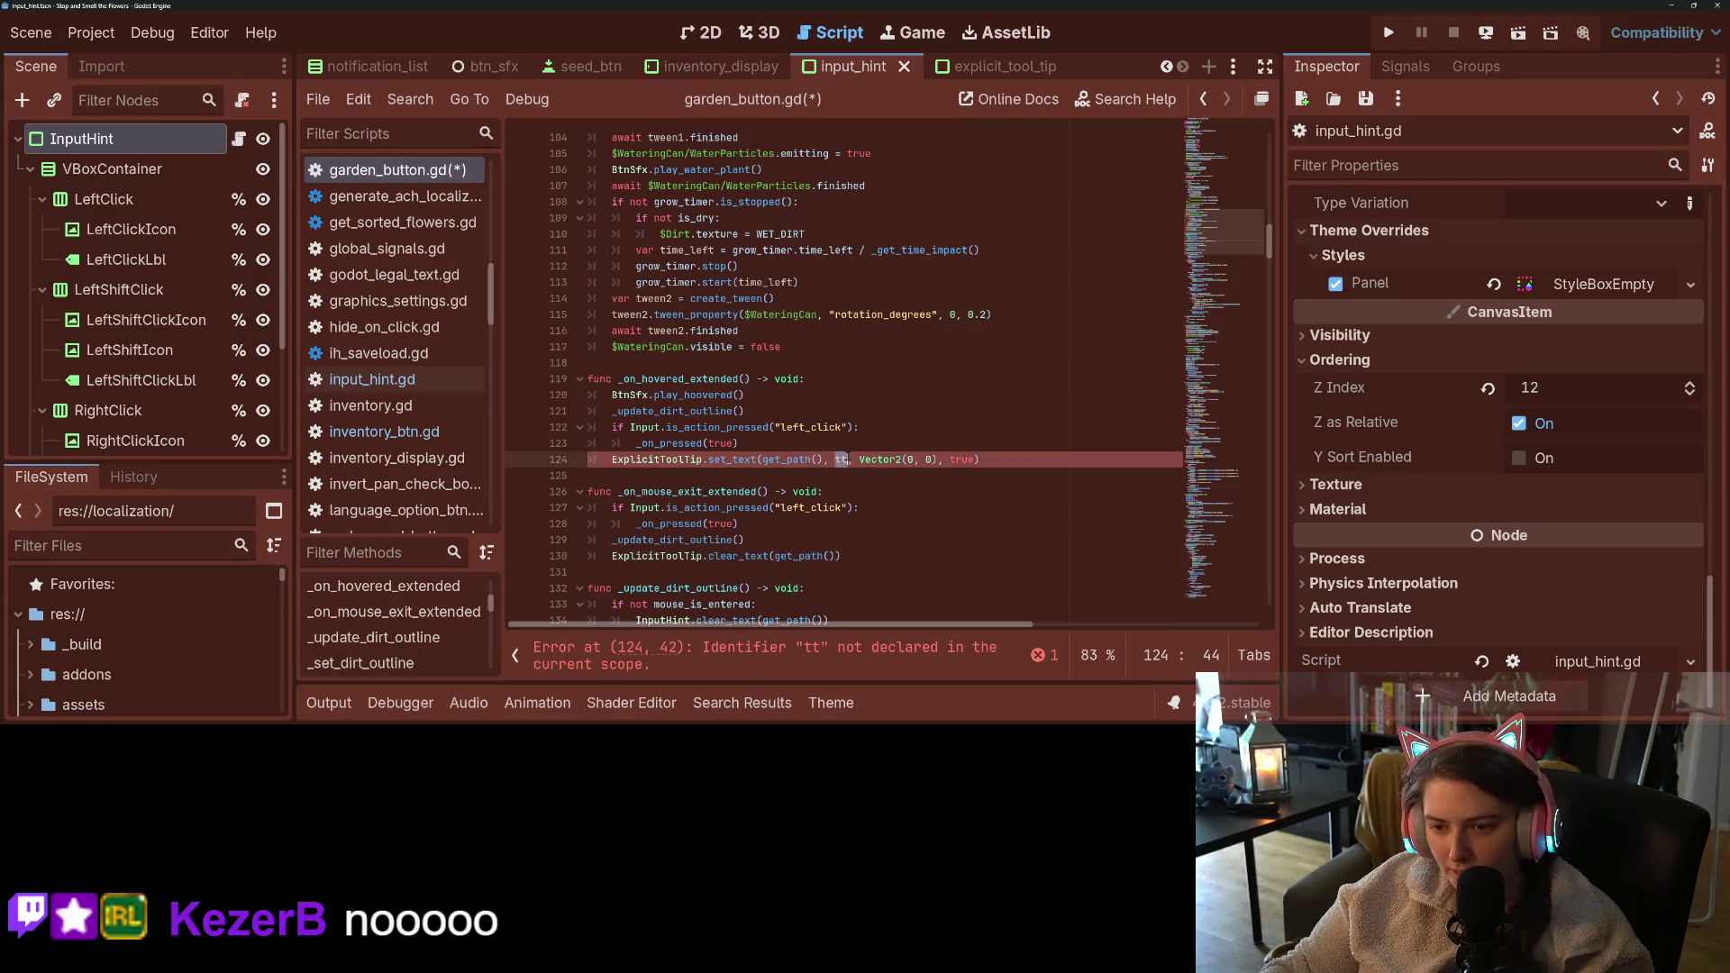
key("ctrl+s")
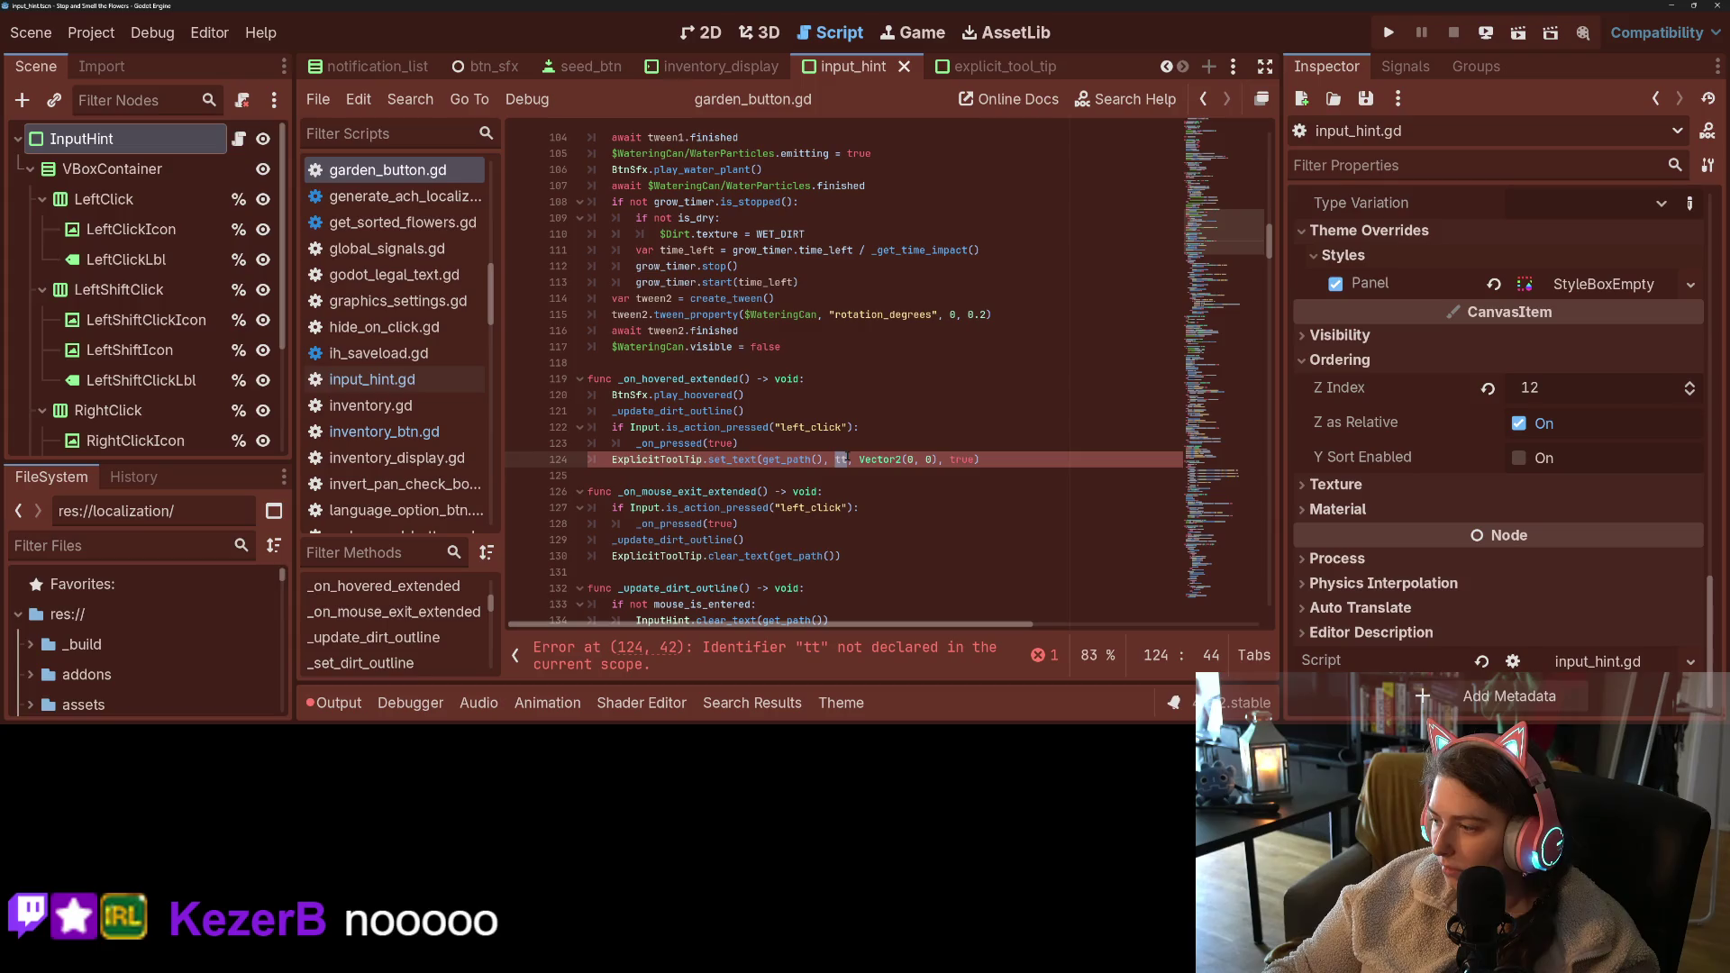
- Declare 'var tt : String' on line 25 of garden_button.gd and save
left_click(907, 378)
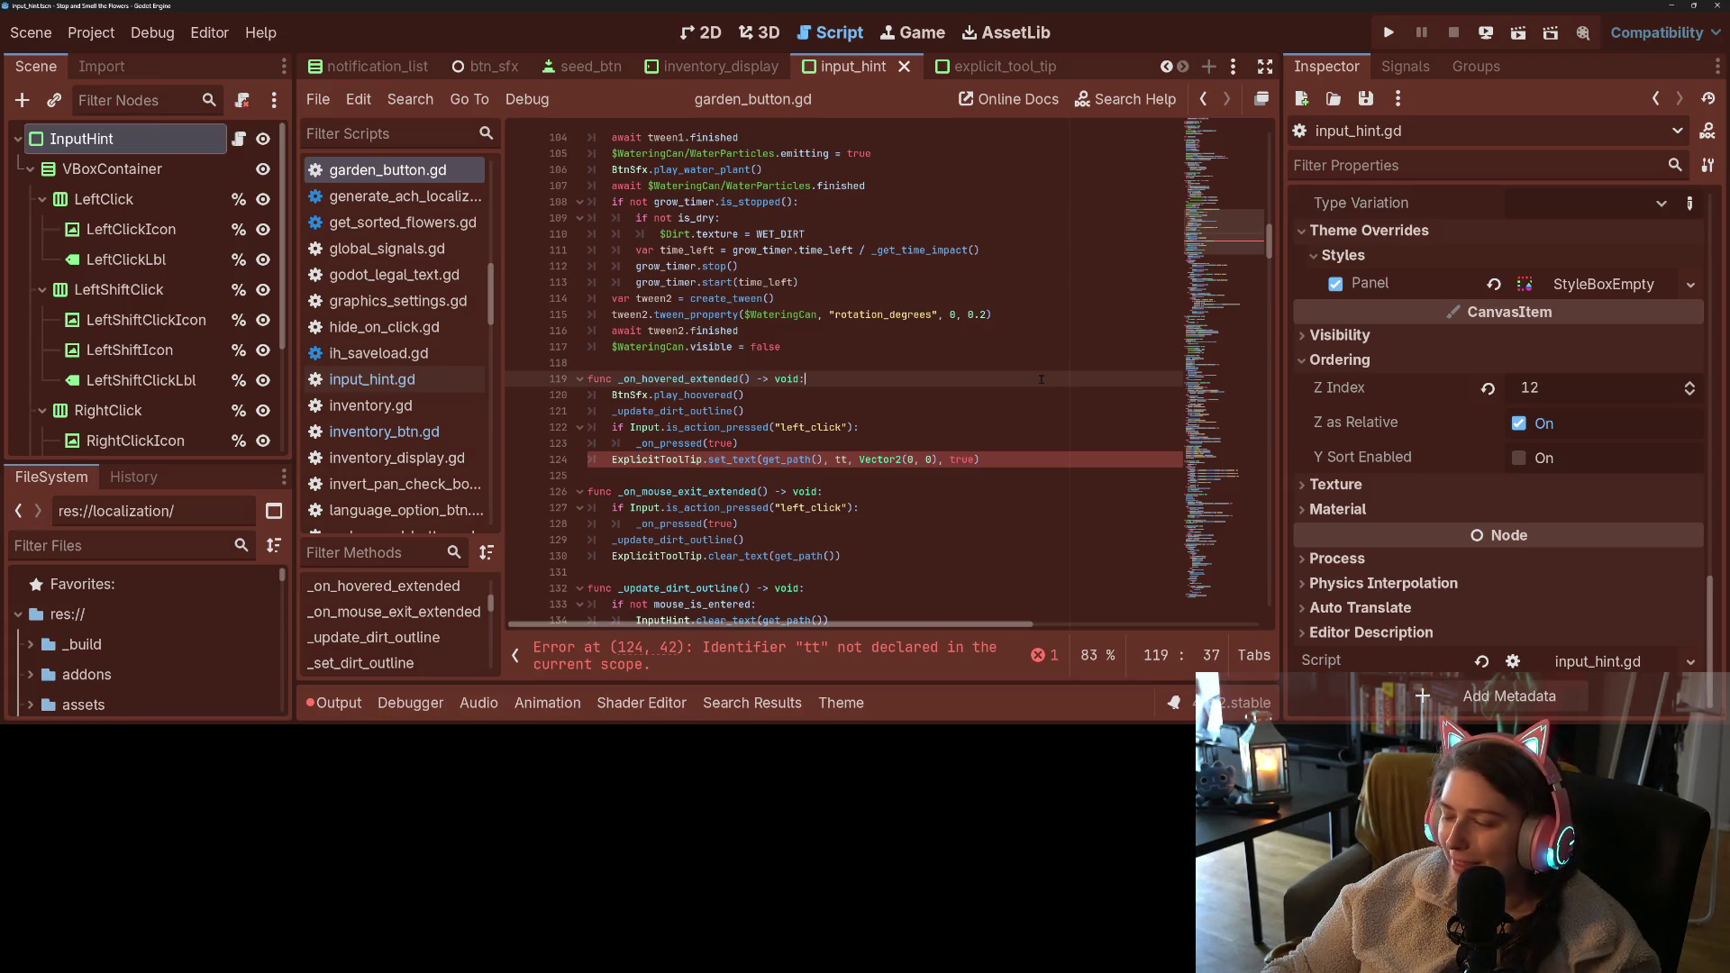
scroll(1239, 158, "up", 20)
scroll(820, 405, "down", 2)
left_click(820, 447)
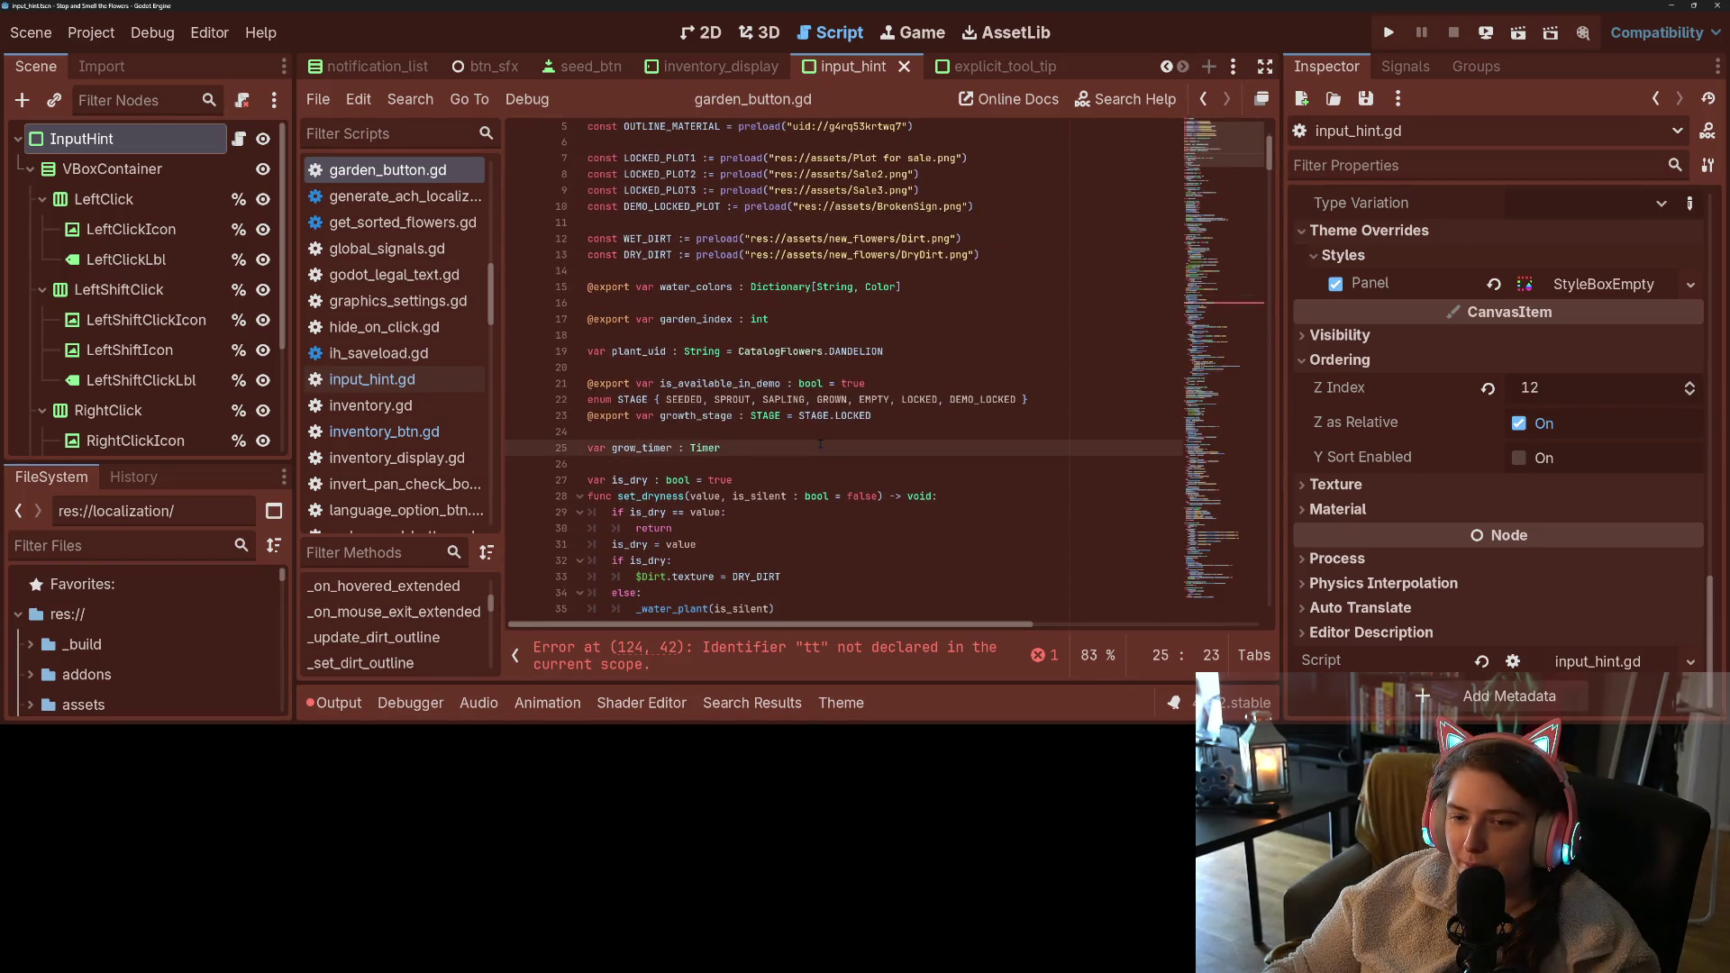
left_click(833, 430)
key("Return")
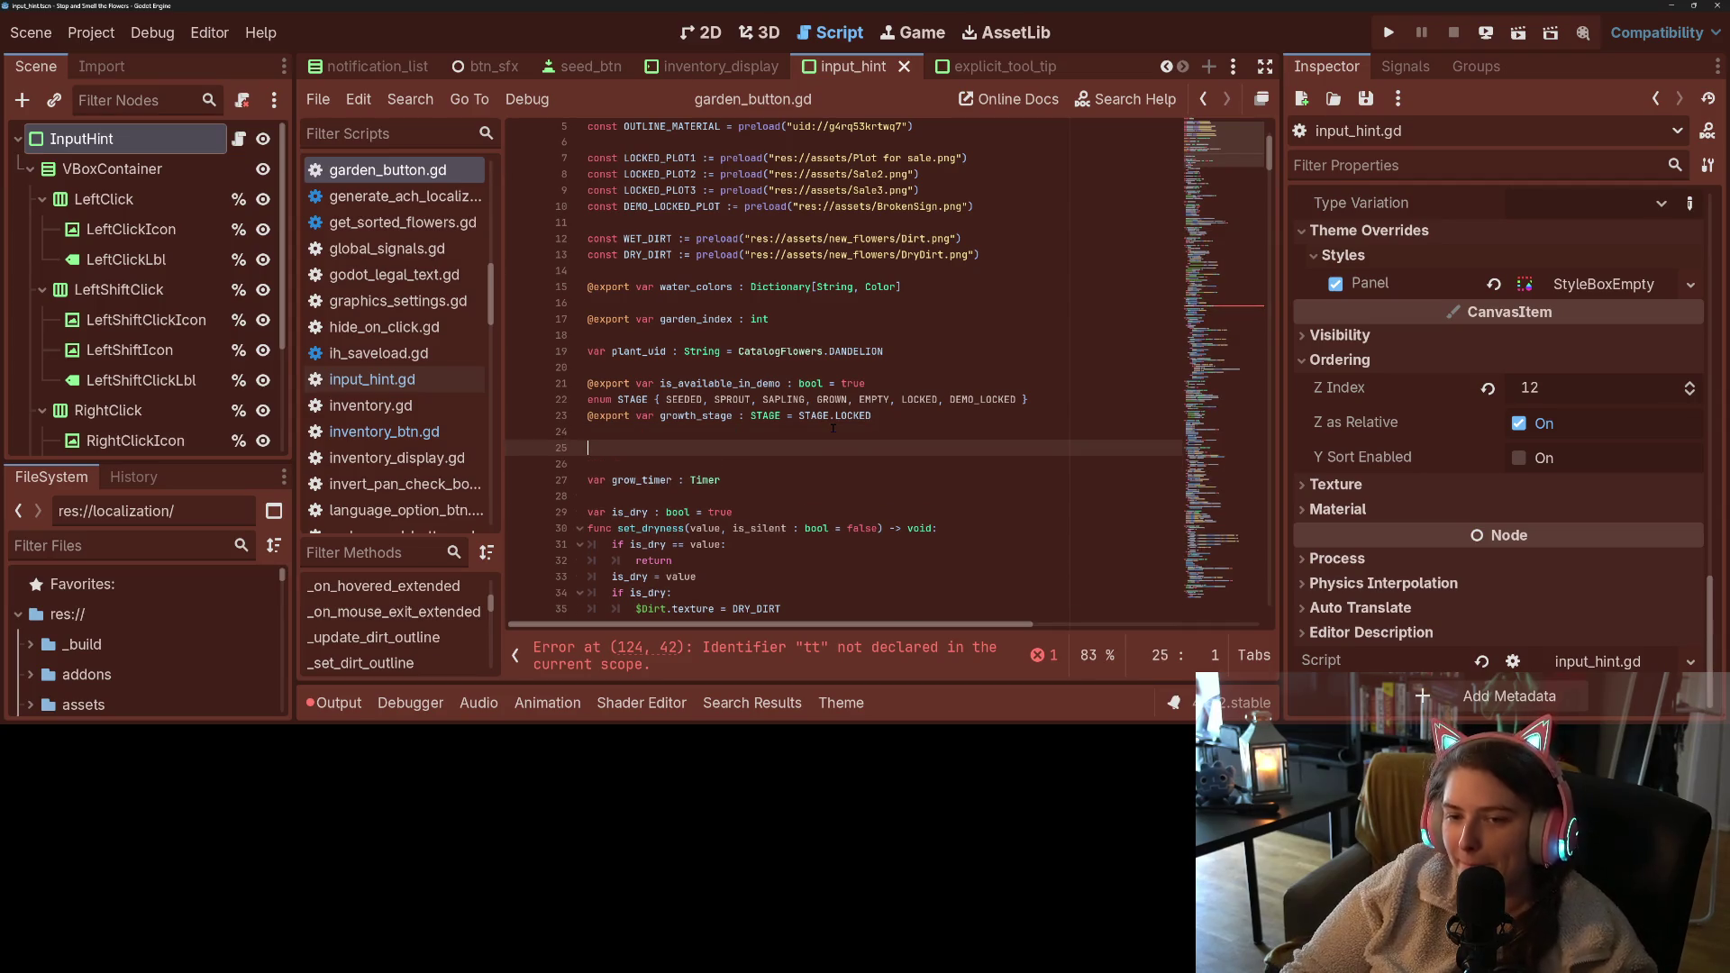
type("var")
key("BackSpace")
type("tt : String")
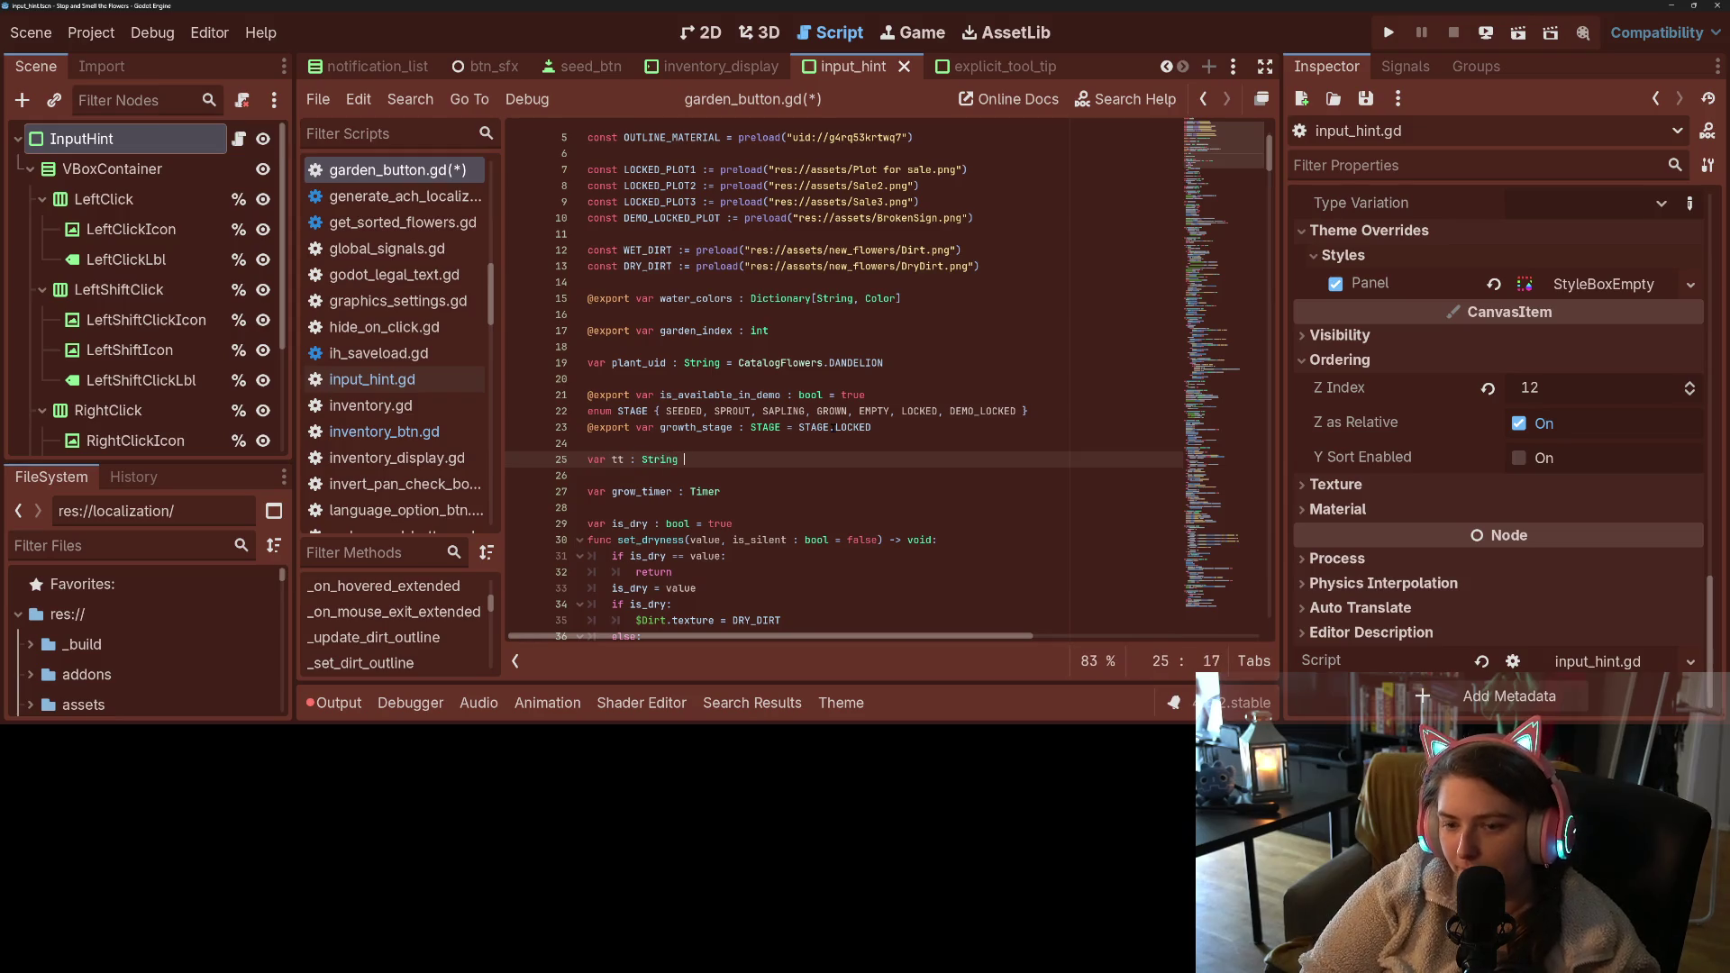
type(" \"")
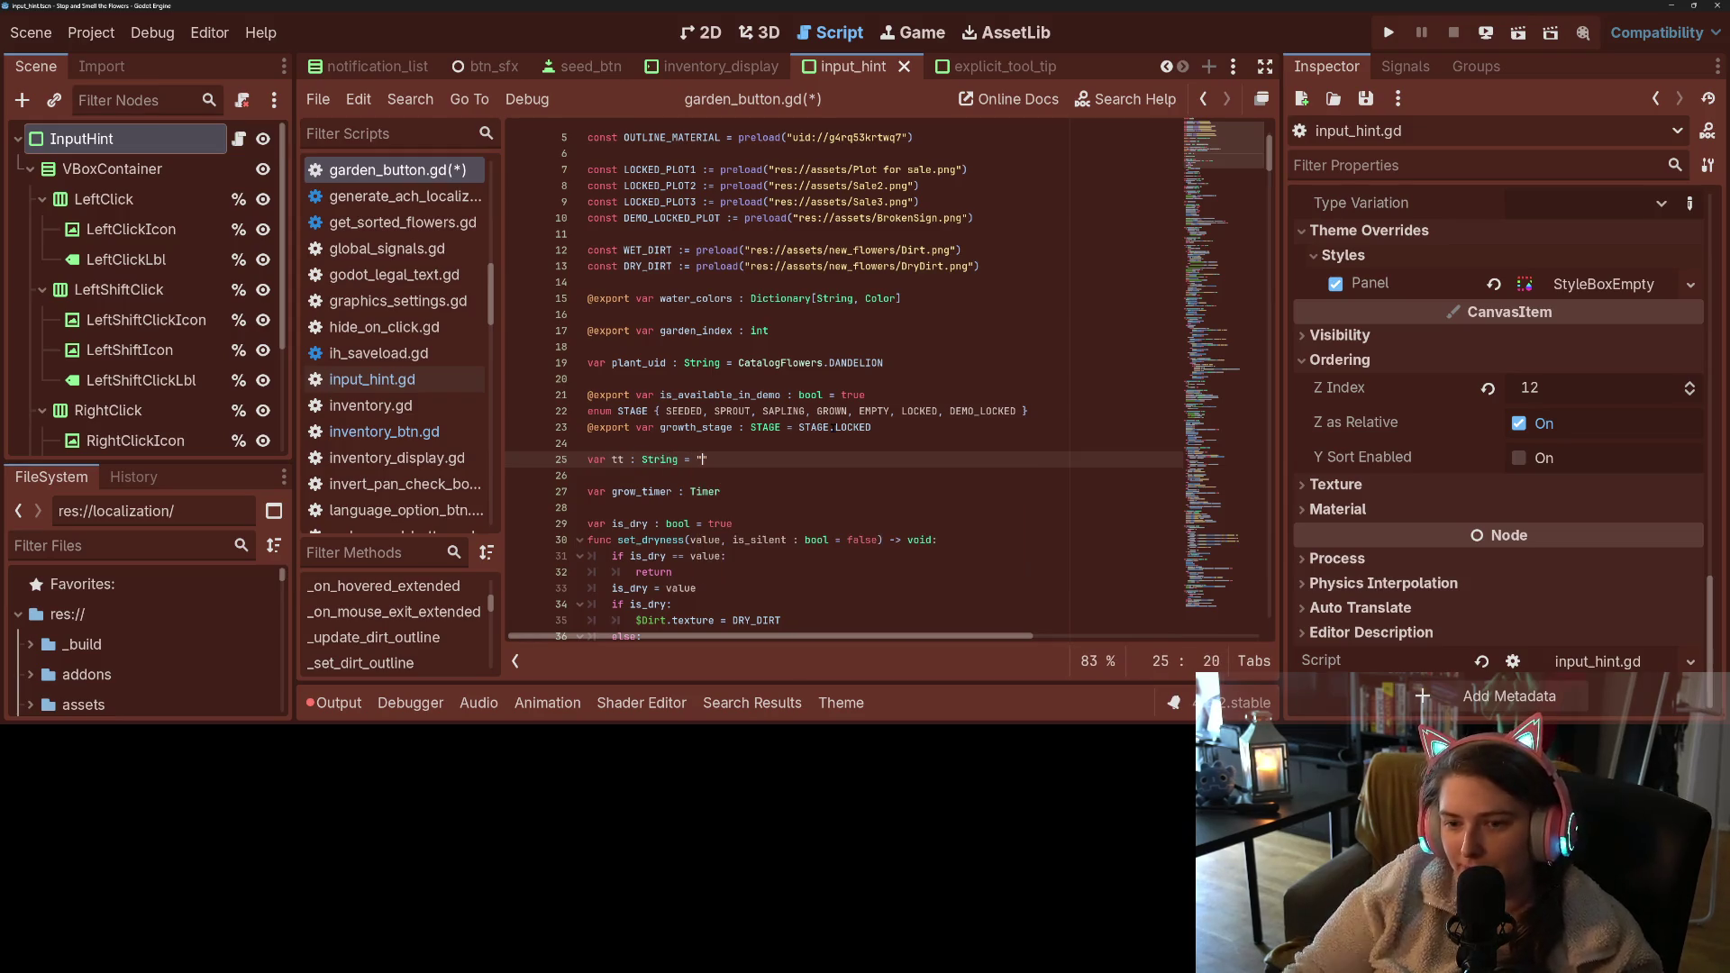
key("ctrl+s")
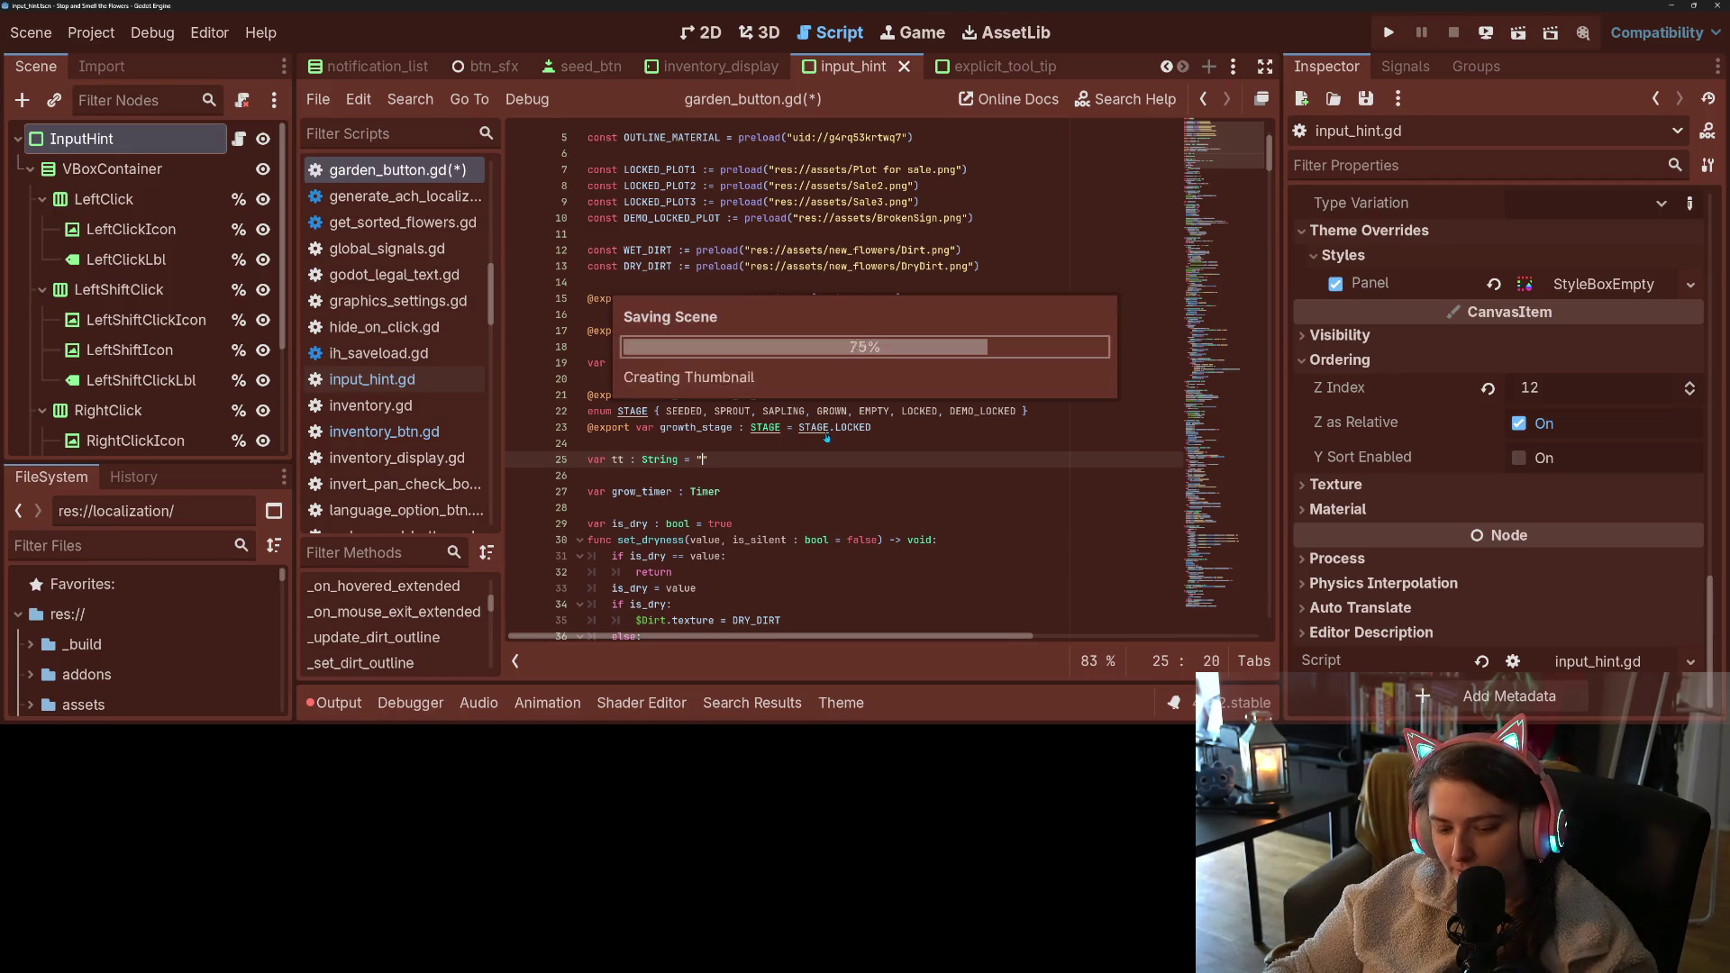
- Replace each tooltip_text occurrence, from line 207 through line 288, with tt
key("ctrl+r")
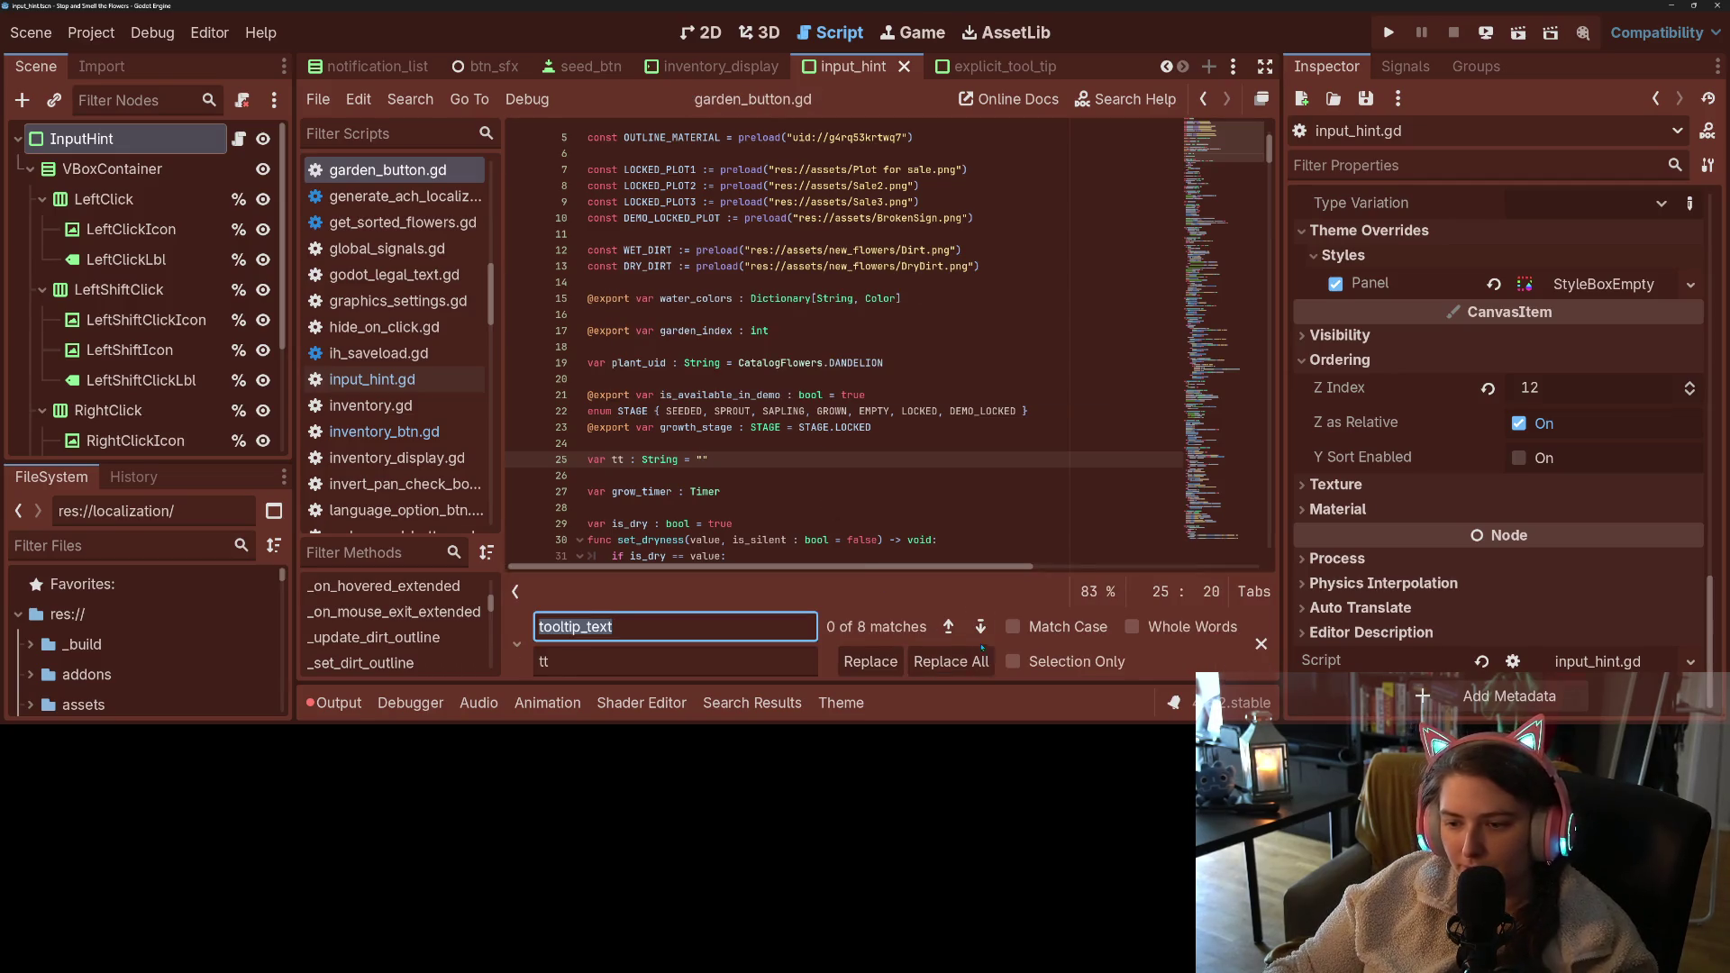
left_click(888, 665)
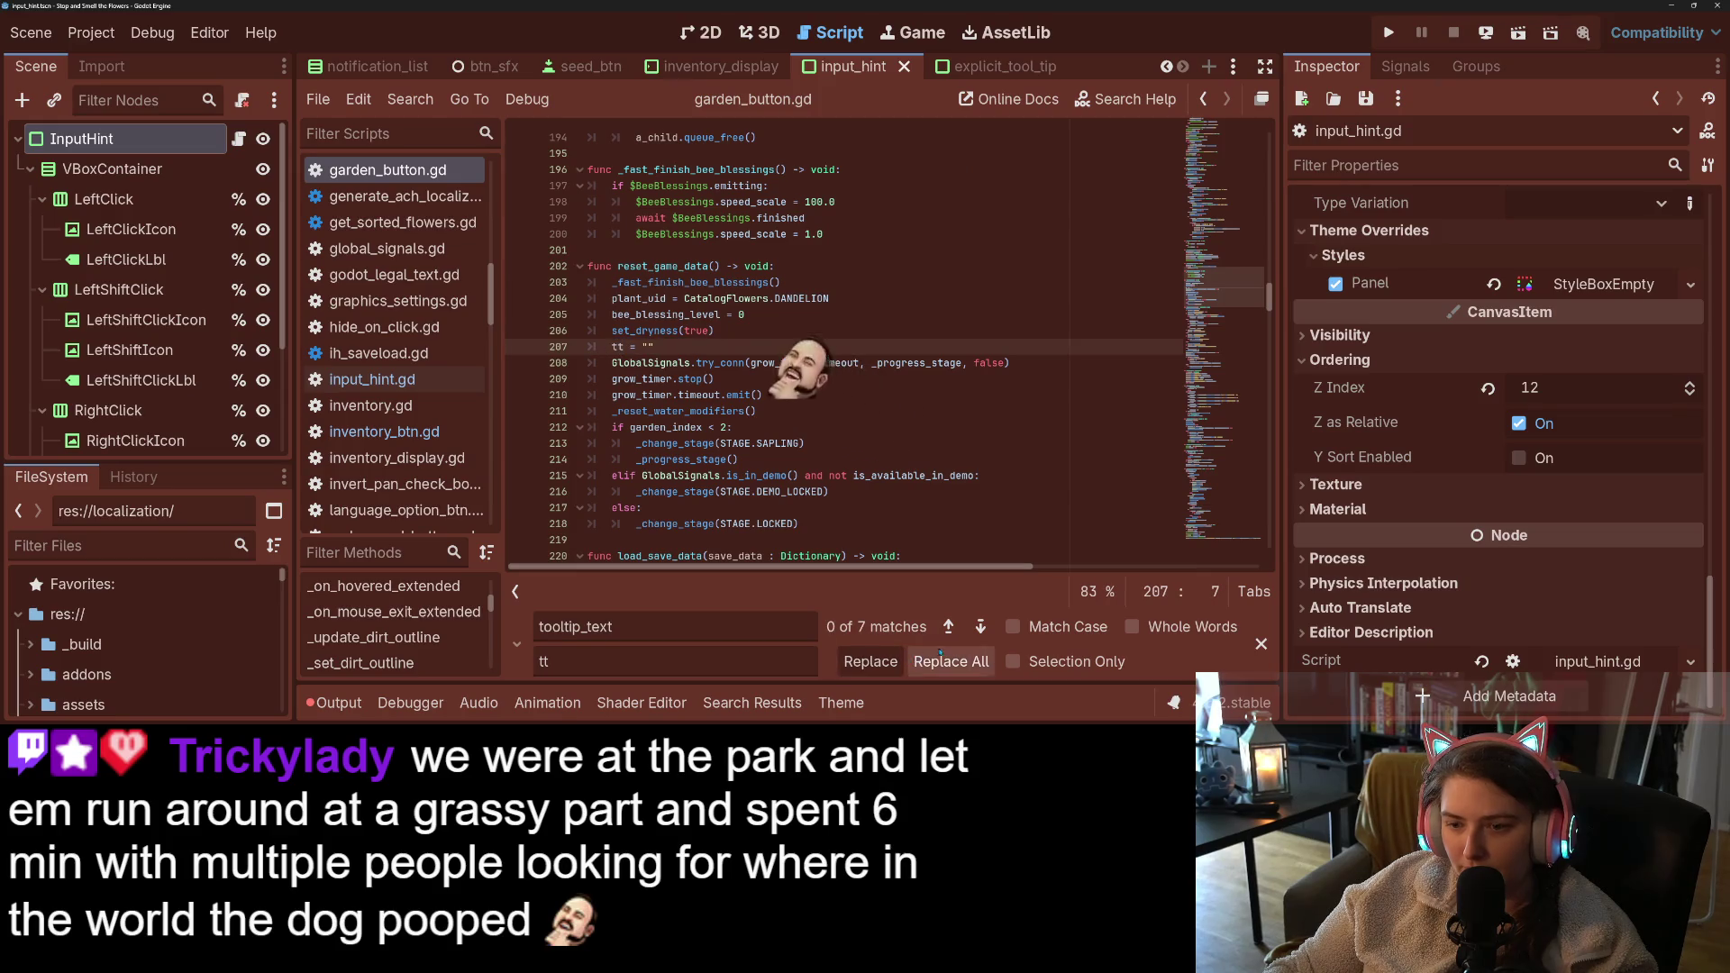
left_click(868, 662)
left_click(853, 663)
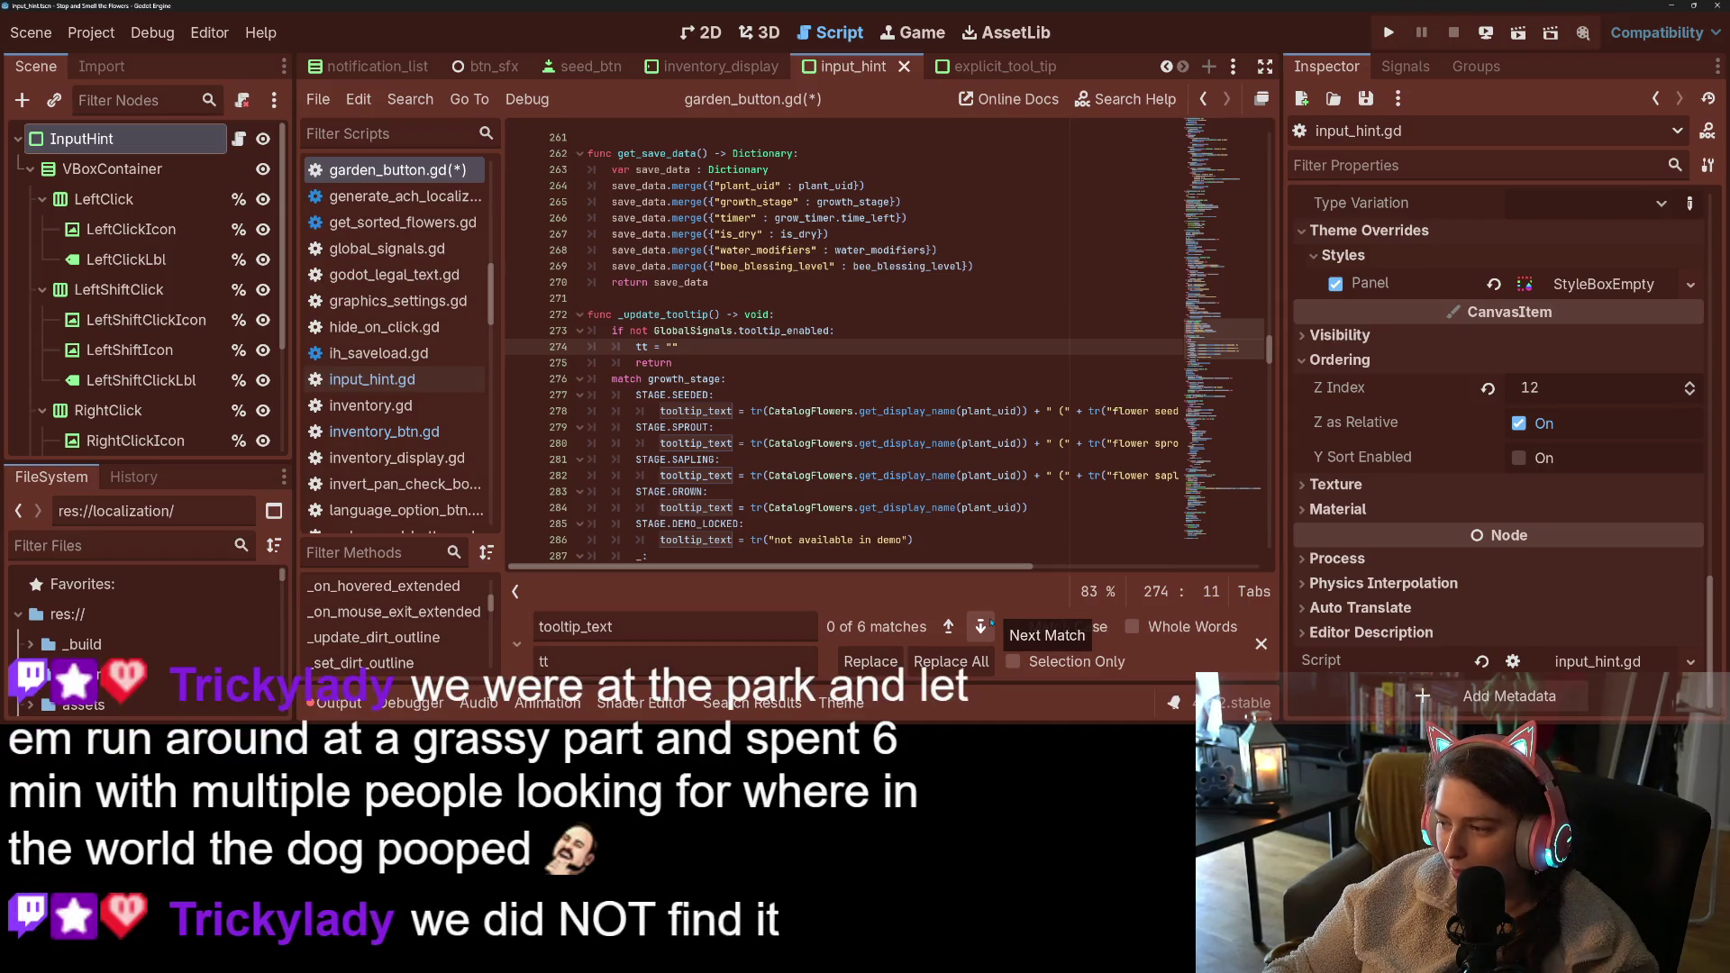
left_click(983, 626)
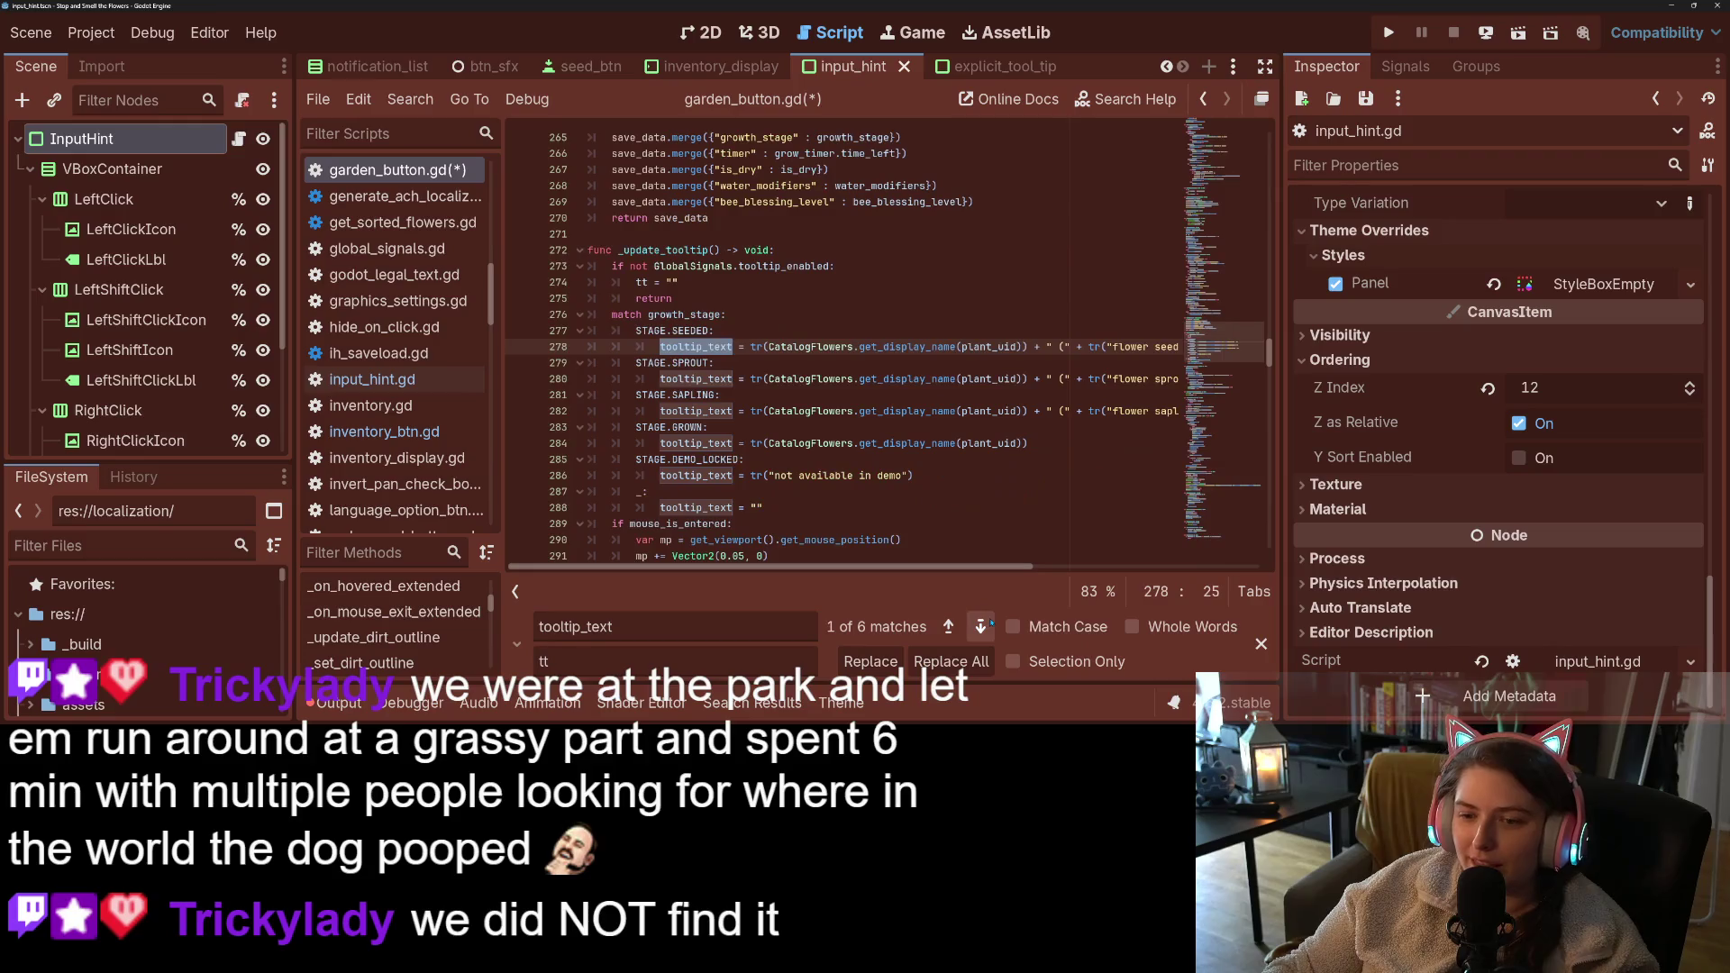
left_click(871, 662)
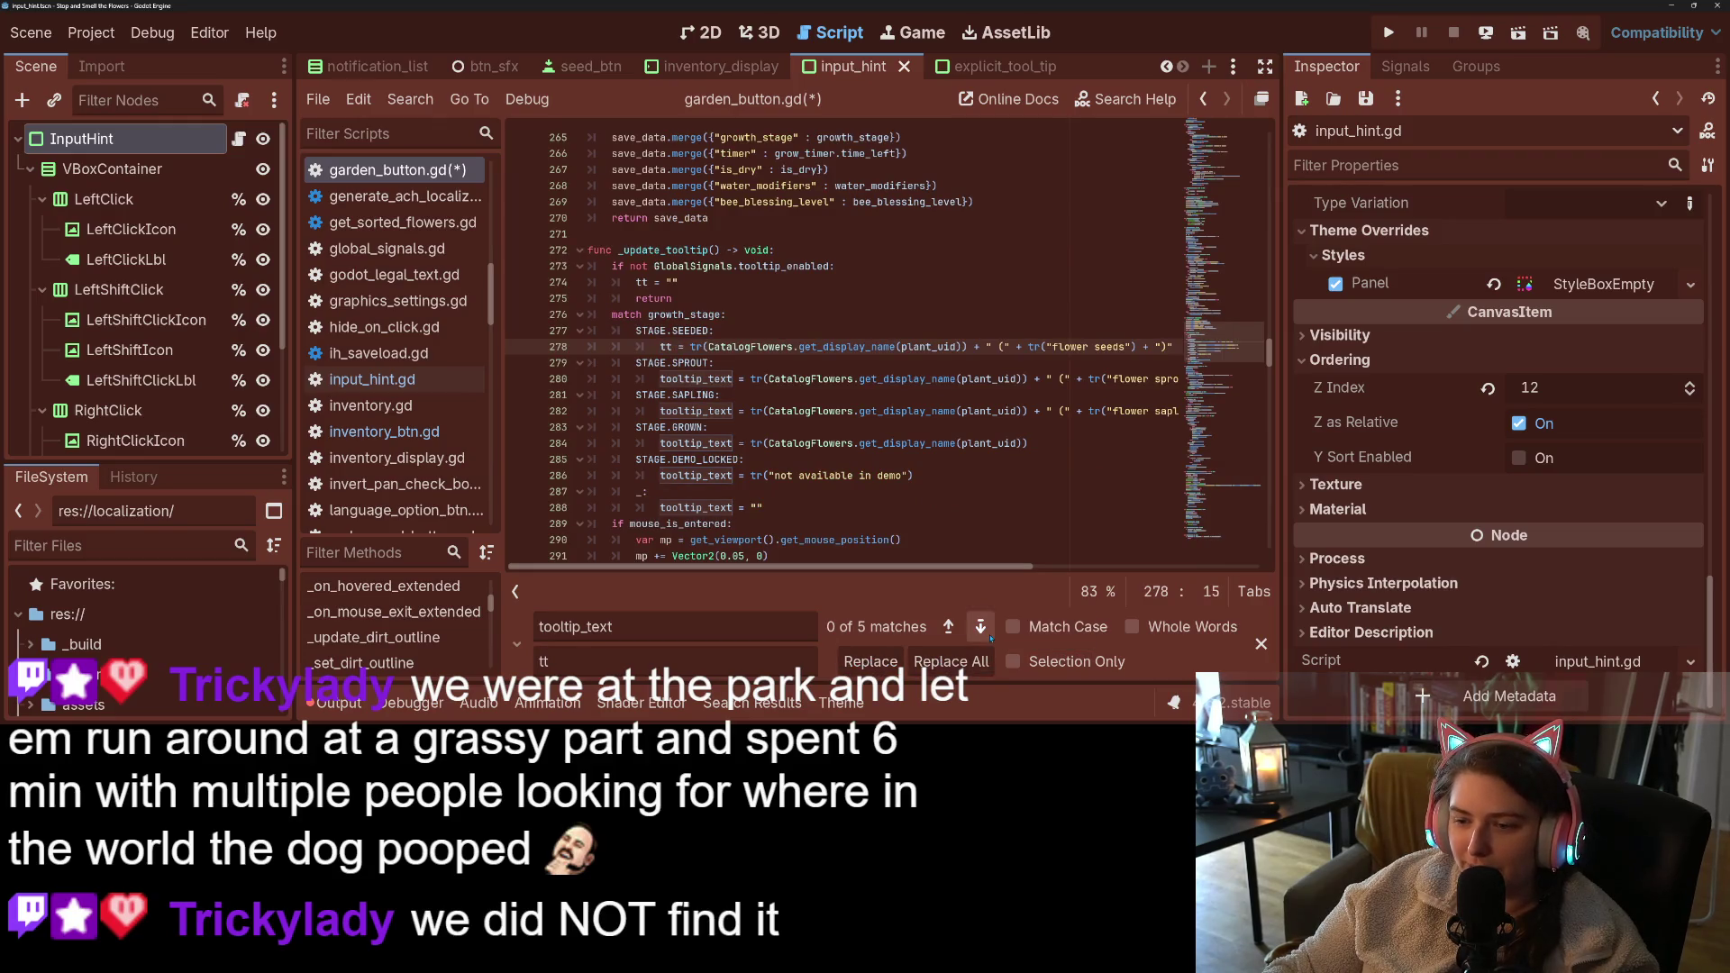
left_click(981, 626)
left_click(871, 662)
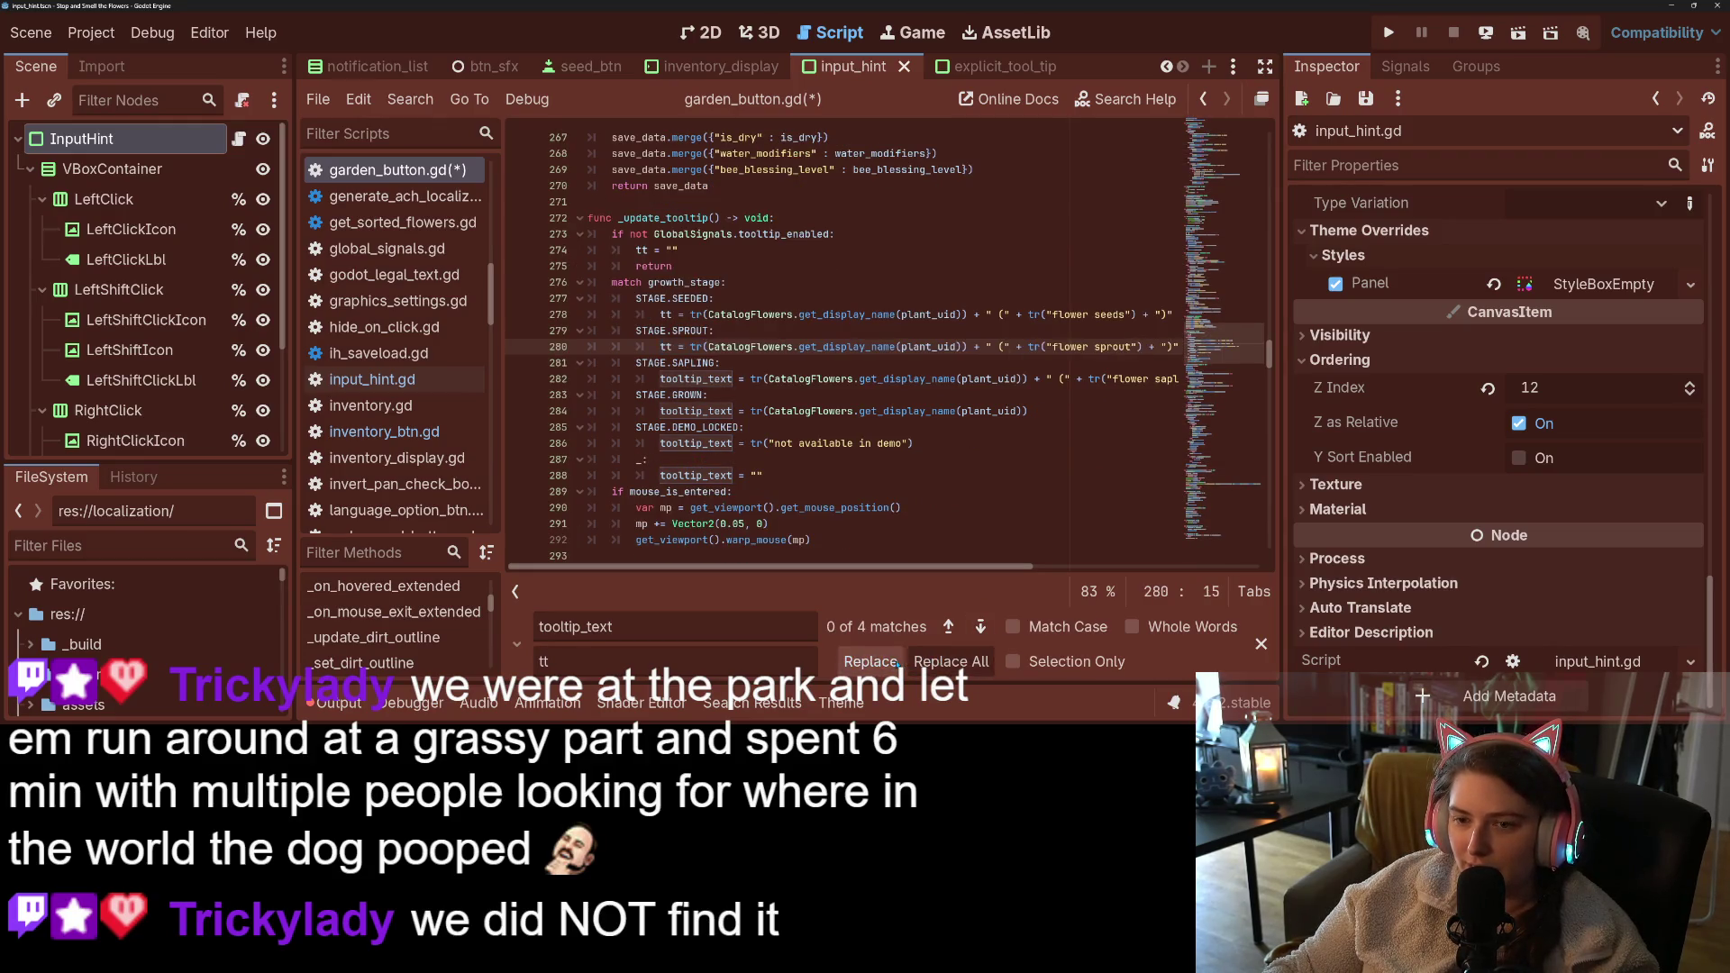
left_click(981, 626)
left_click(870, 662)
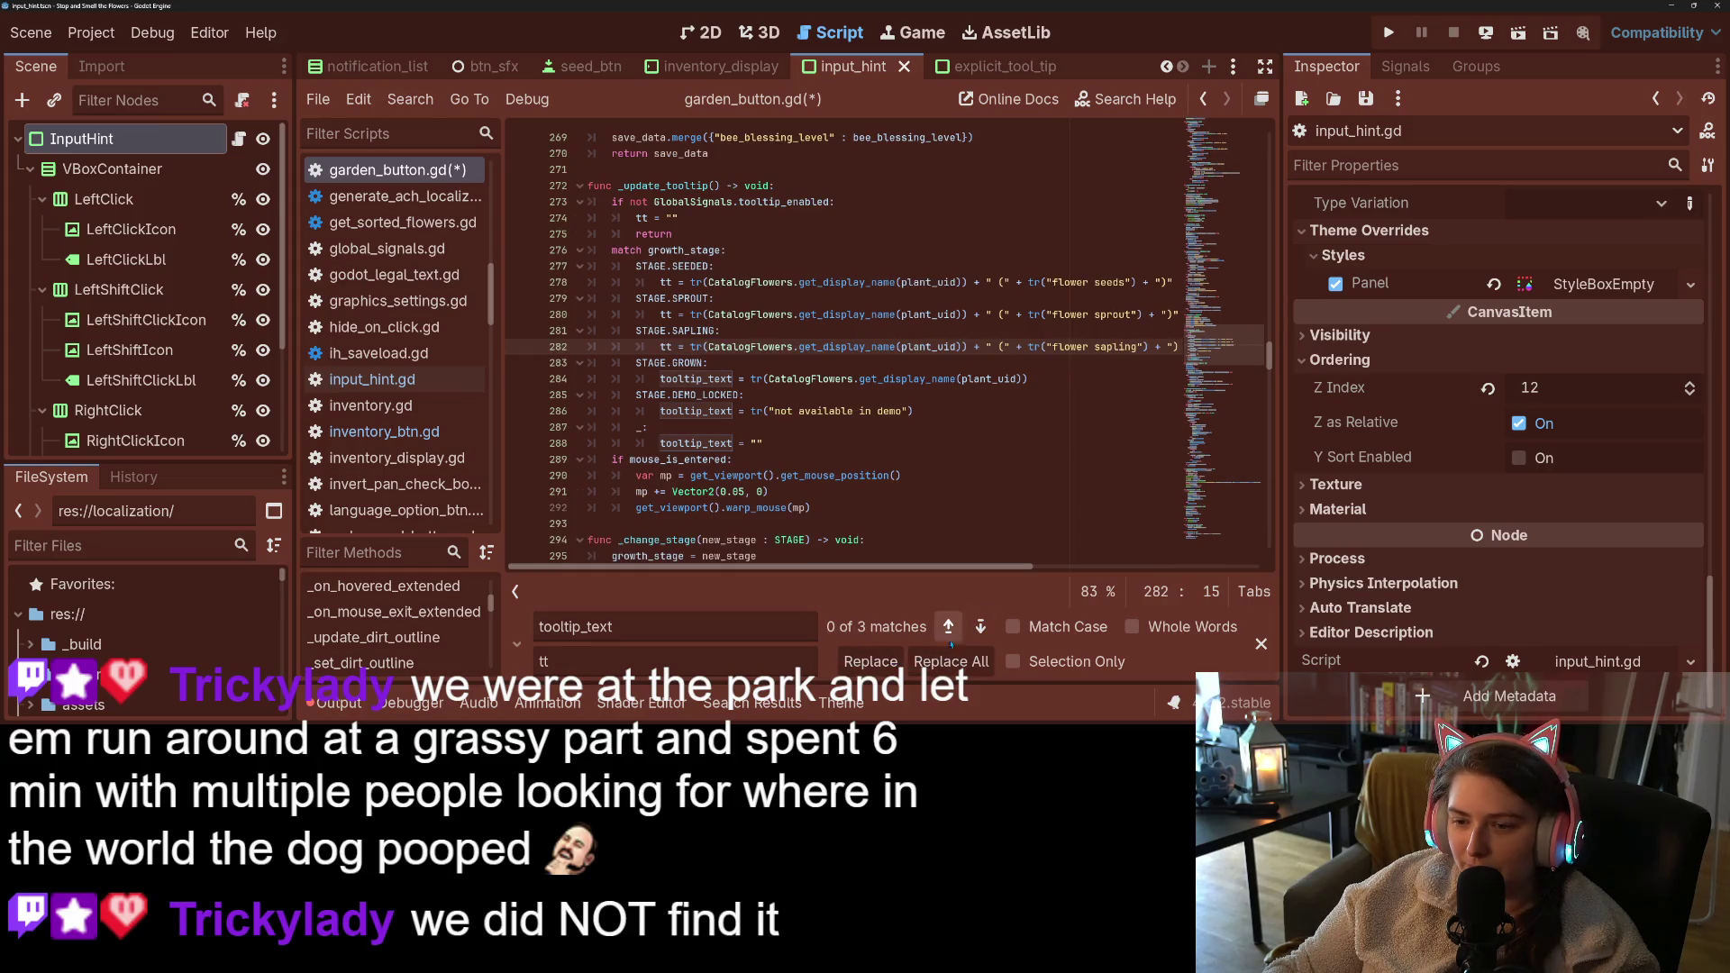
left_click(980, 626)
left_click(871, 662)
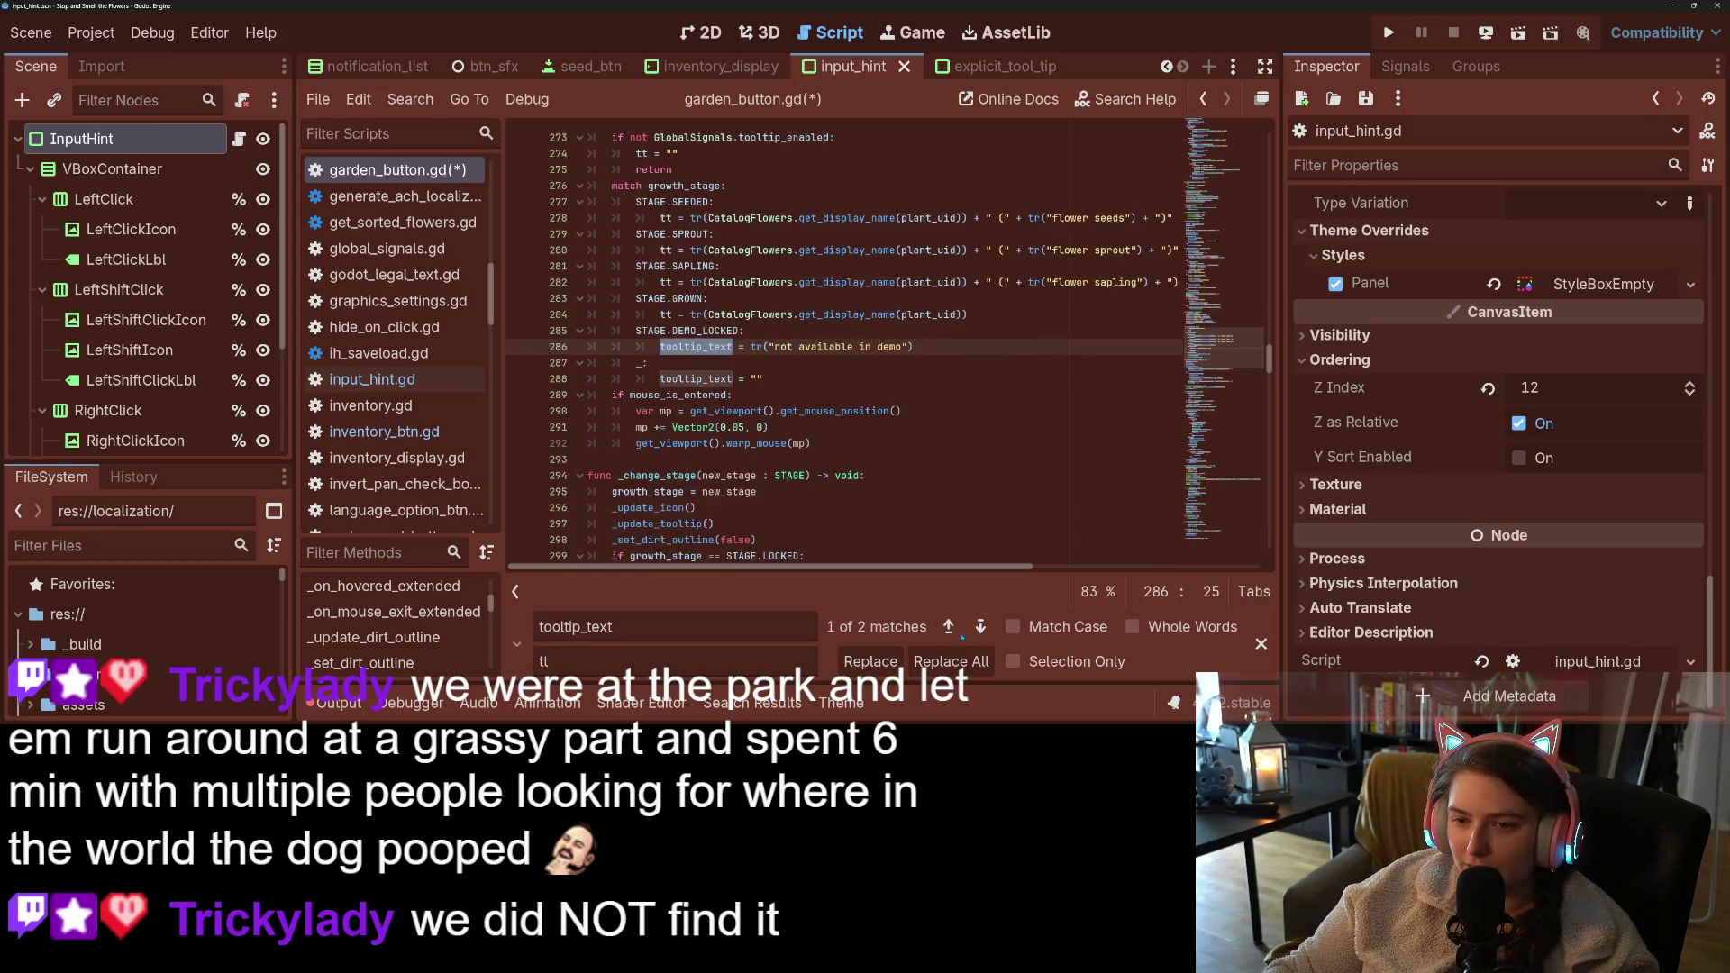
left_click(870, 662)
left_click(981, 626)
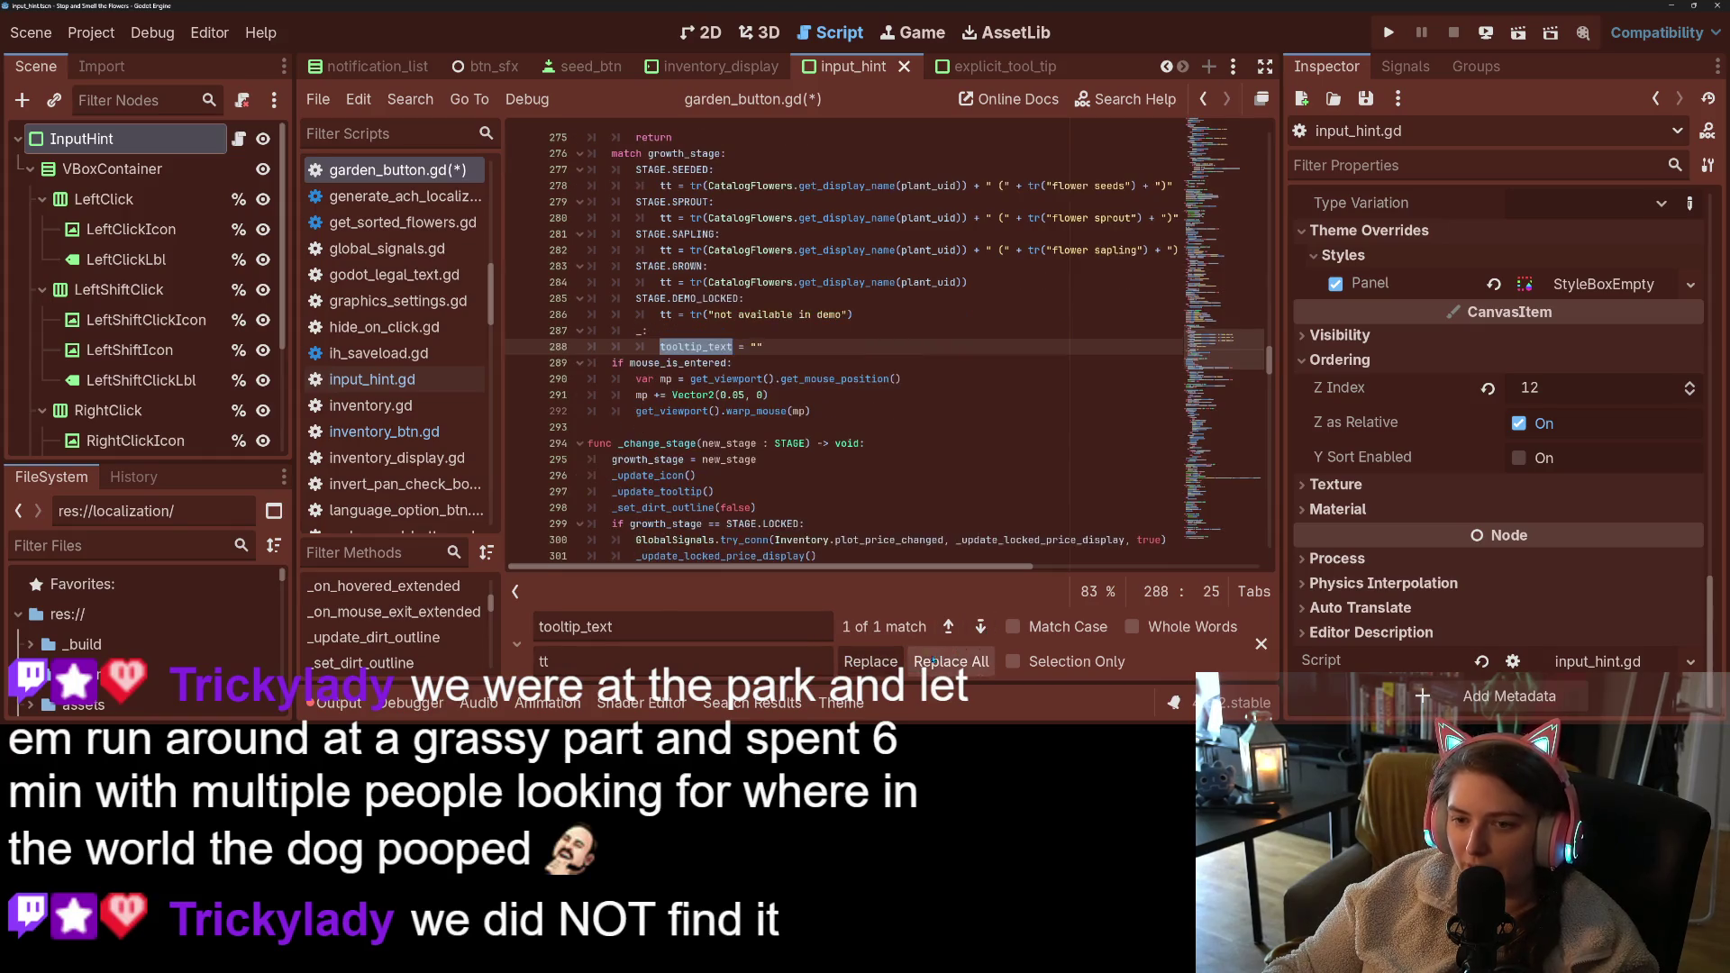
left_click(871, 662)
- Save garden_button.gd and launch the game to test the tooltip changes
key("Escape")
left_click(949, 571)
key("ctrl+s")
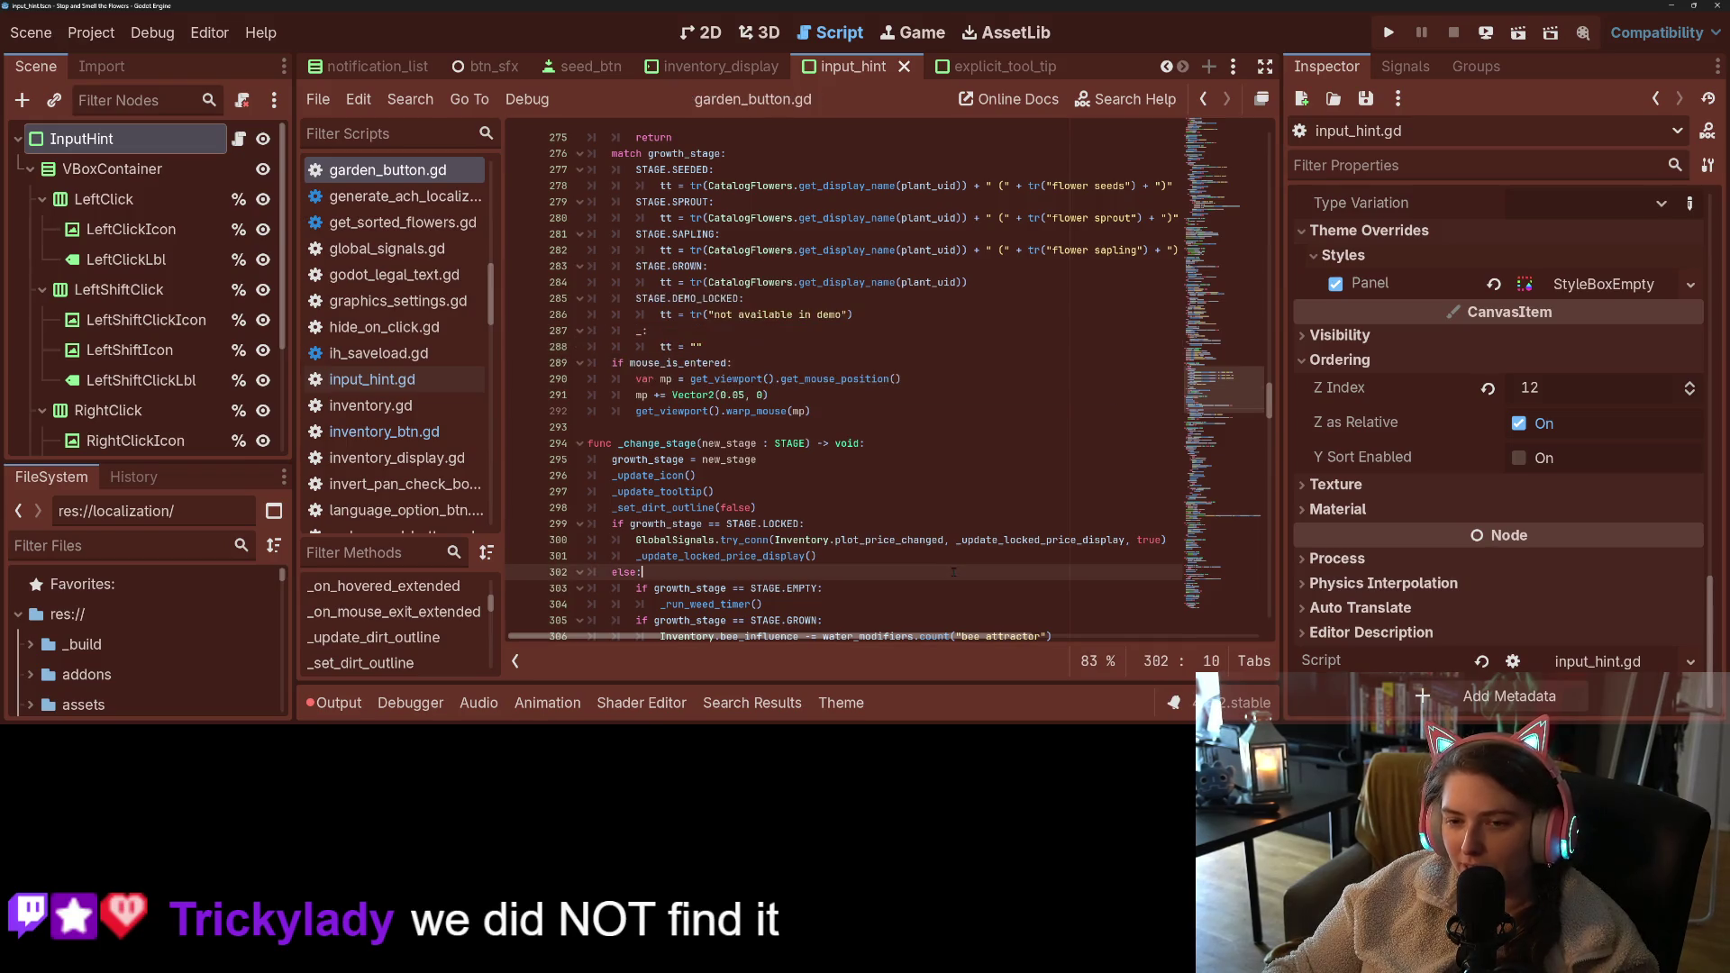
scroll(943, 585, "down", 1)
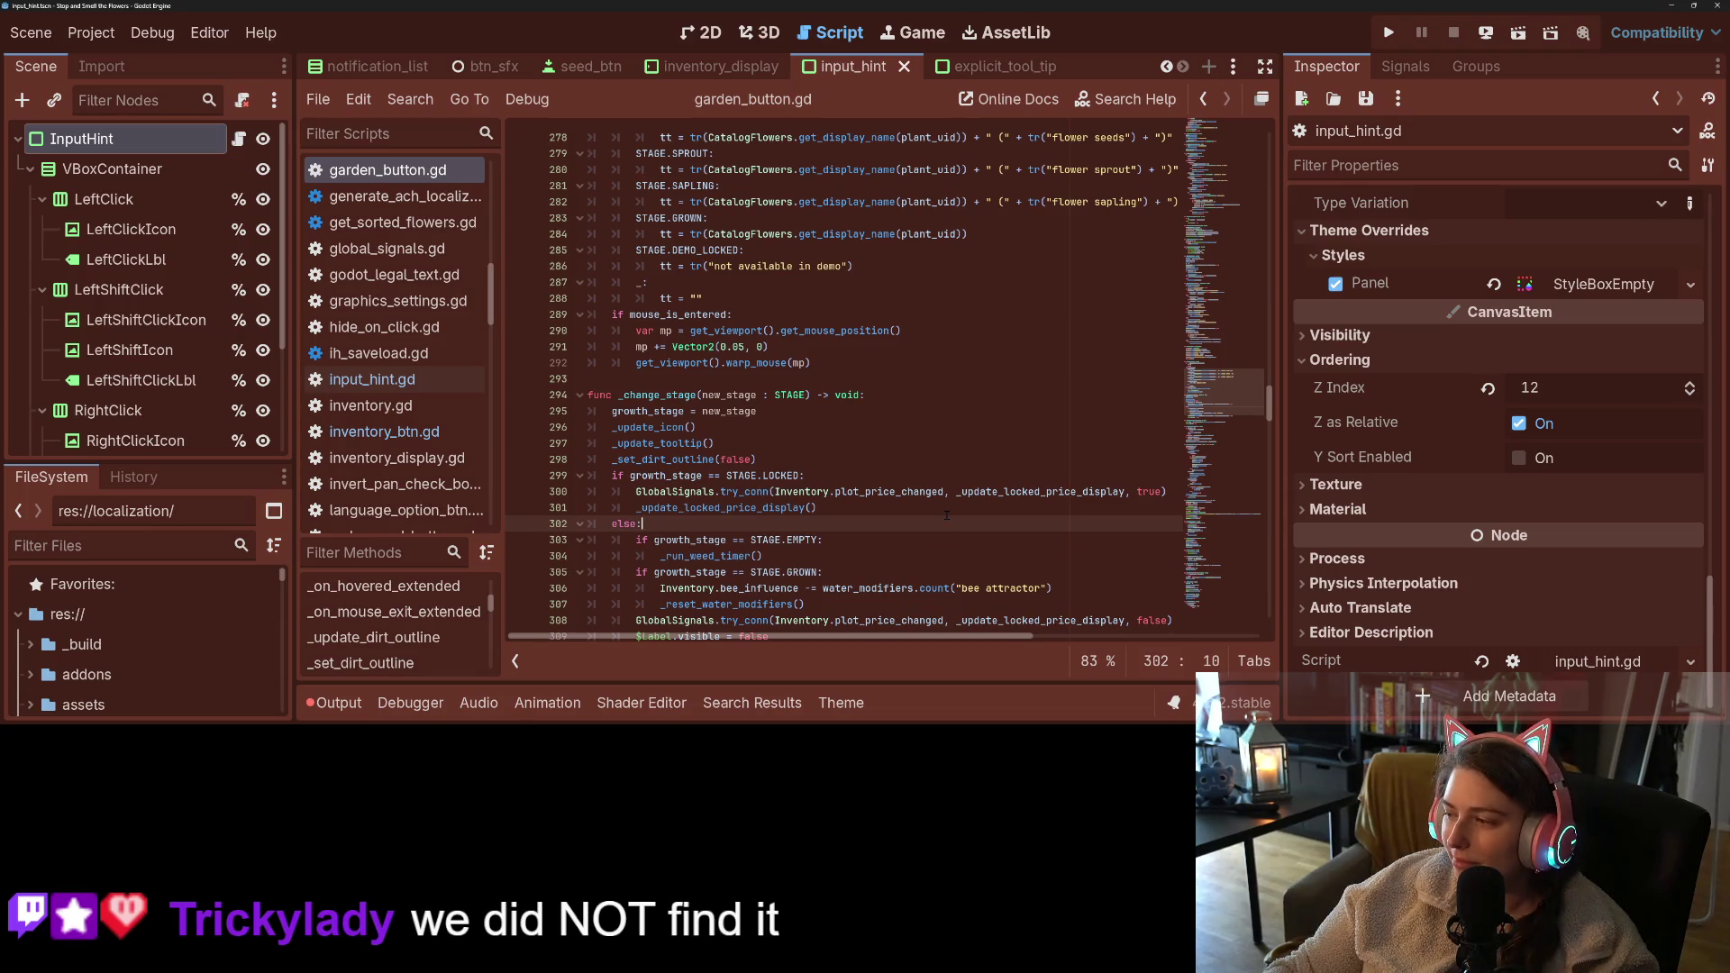
left_click(863, 268)
scroll(879, 342, "down", 6)
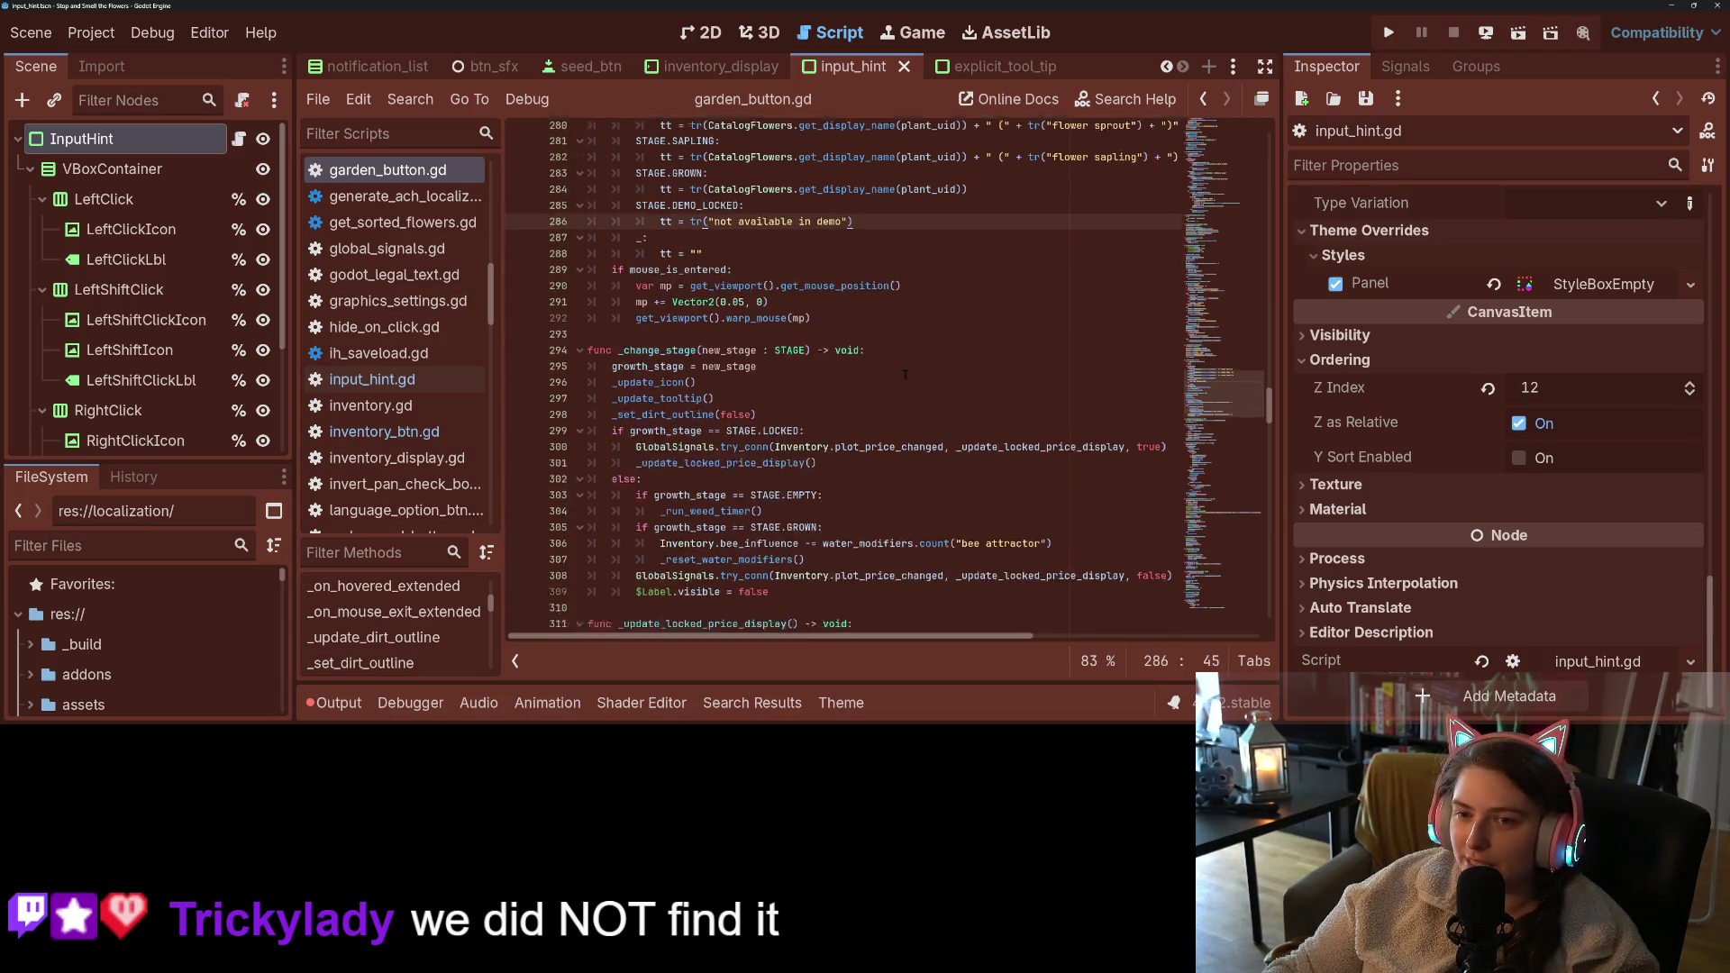
scroll(883, 367, "down", 3)
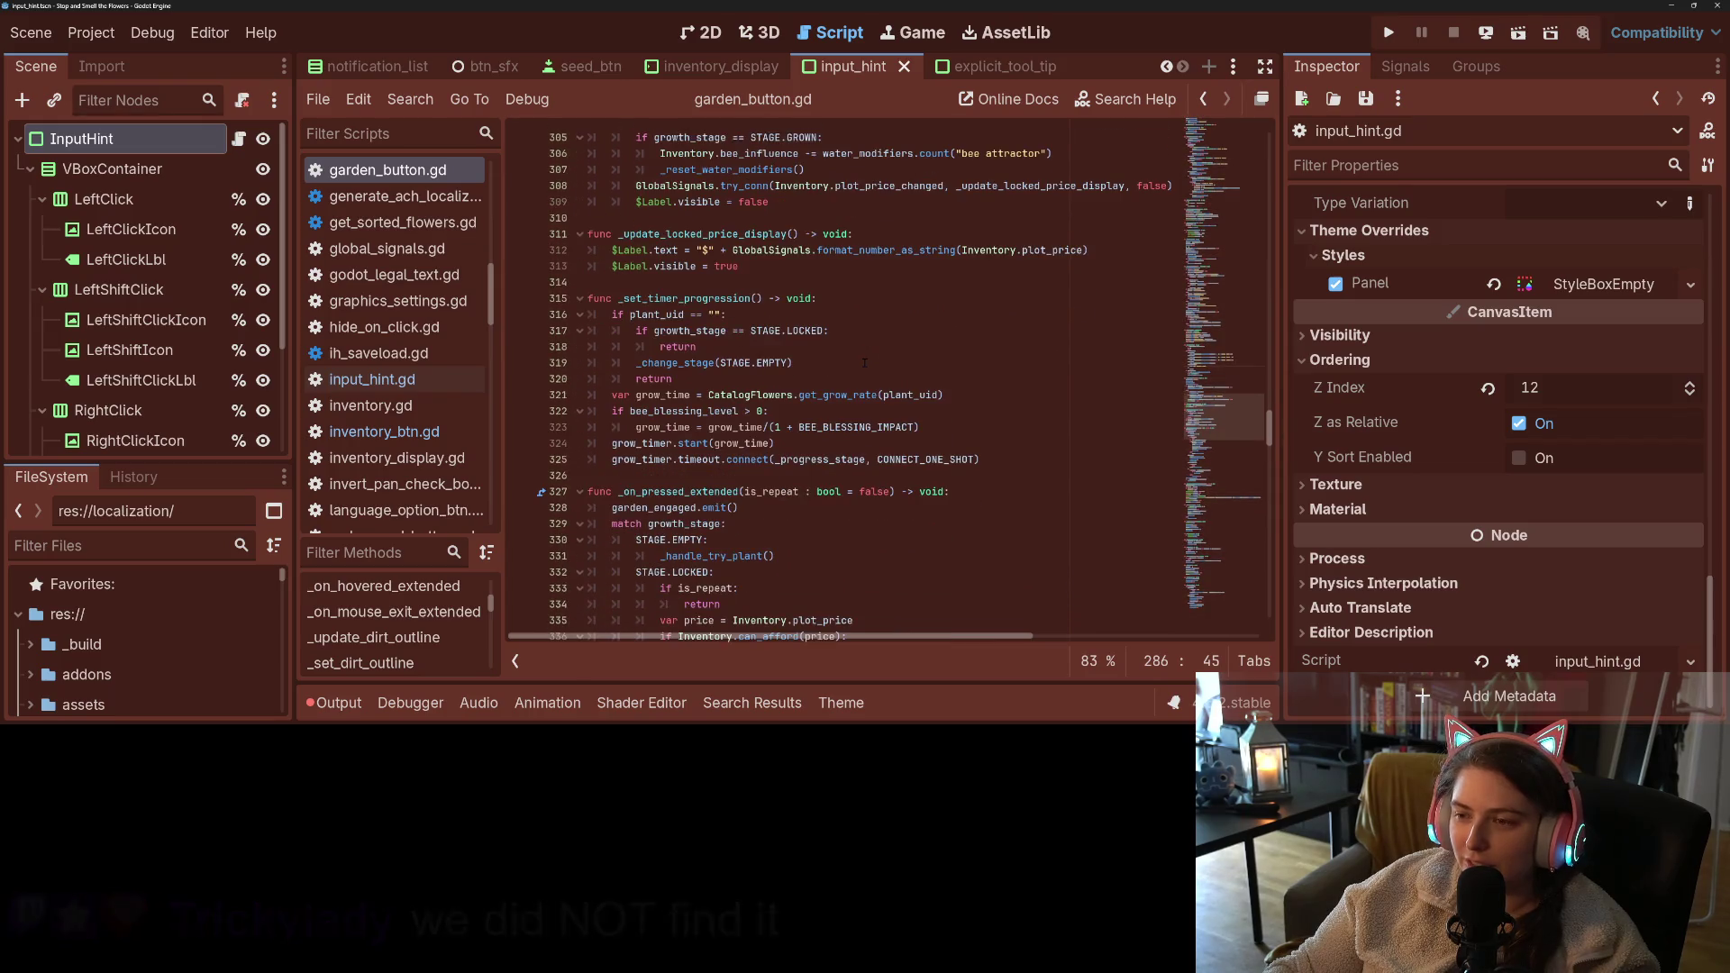
left_click(1390, 37)
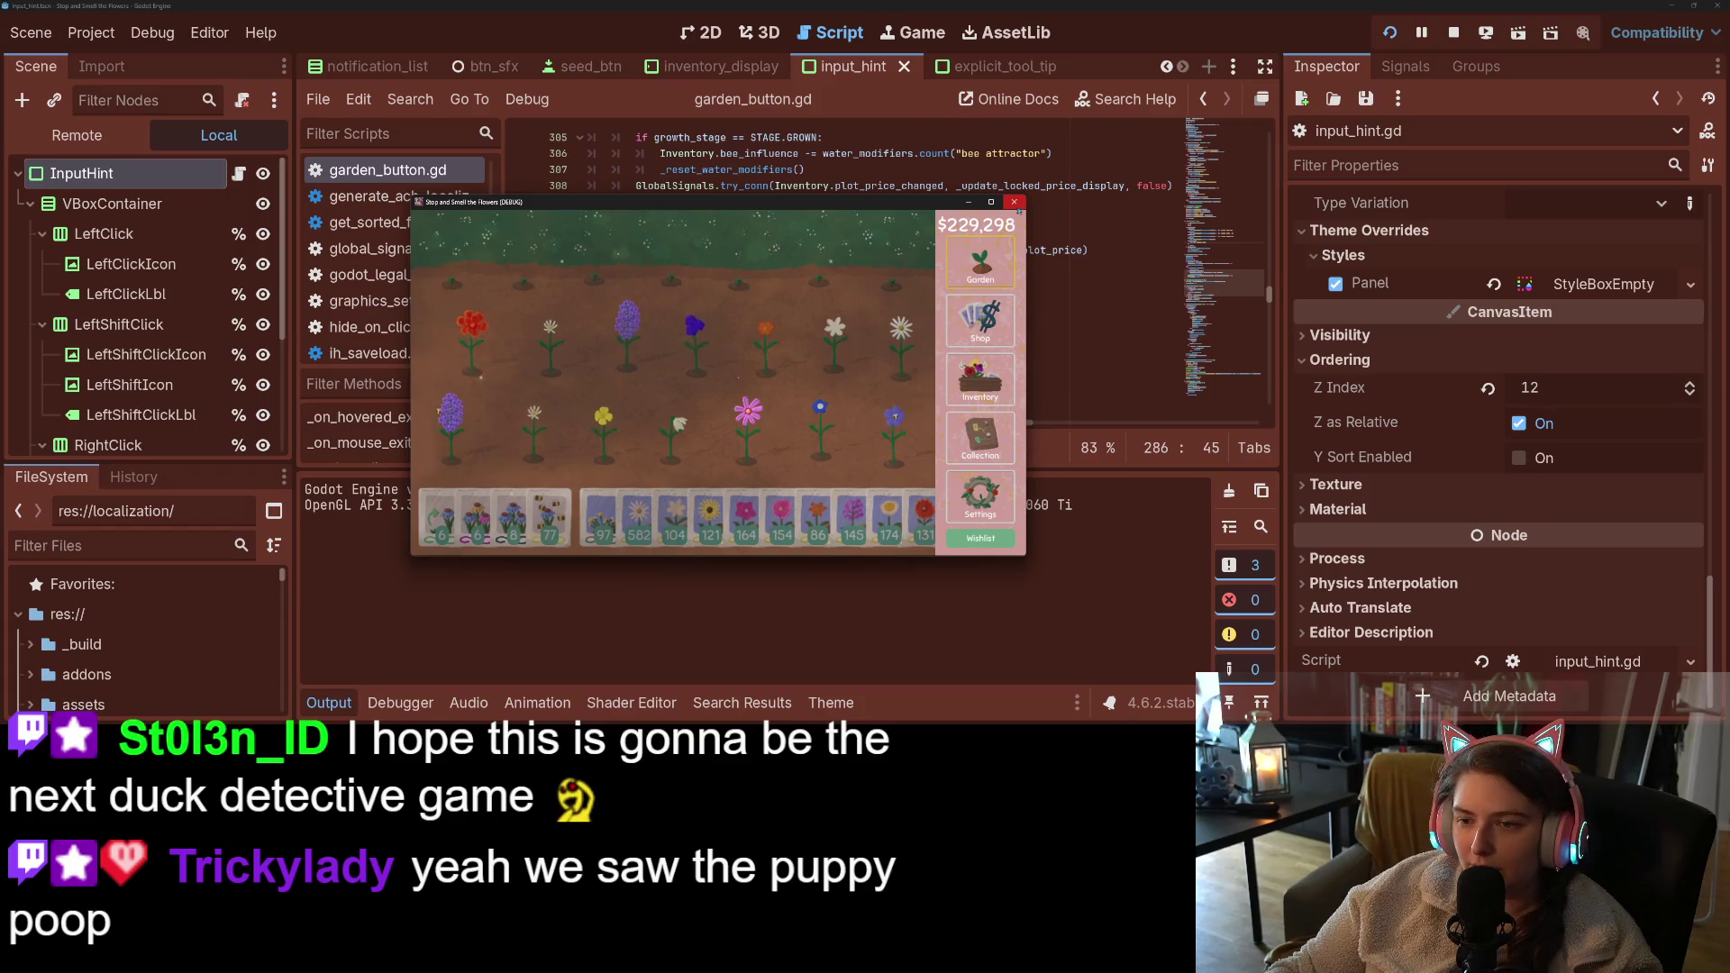
- Close the running game and jump back to the _on_hovered_extended function
left_click(1015, 203)
scroll(807, 285, "down", 3)
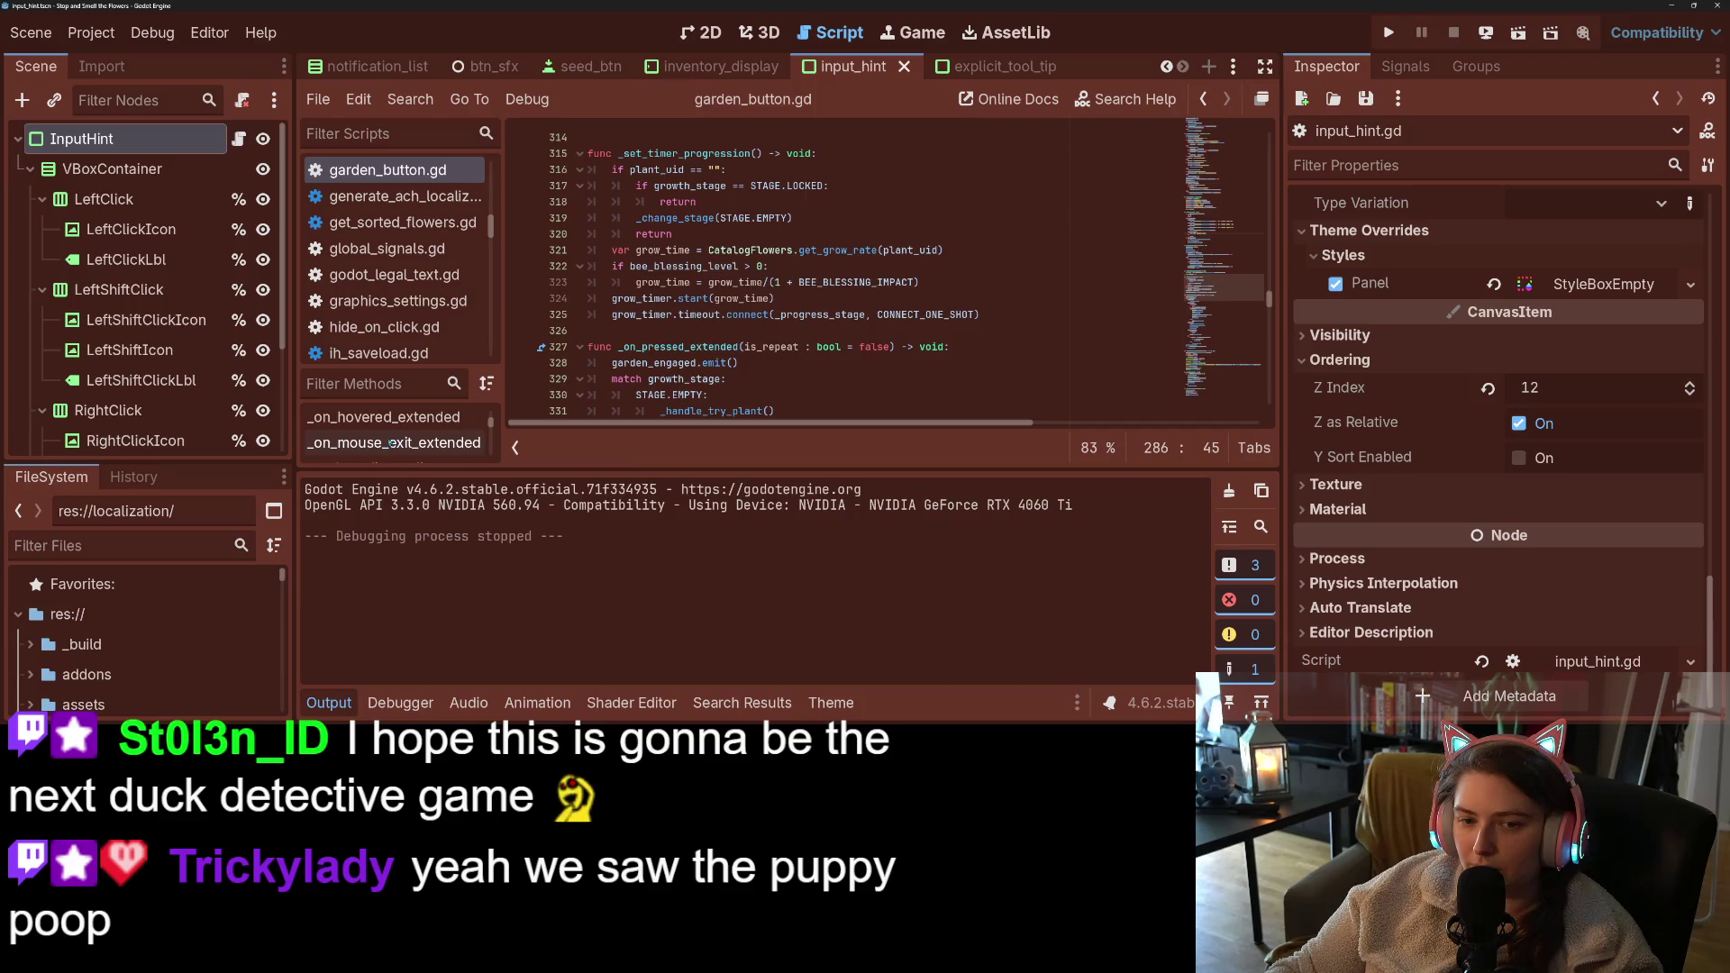
left_click(383, 416)
- Strip the extra arguments from line 126's set_text call, save, and test-run the game
left_click(800, 314)
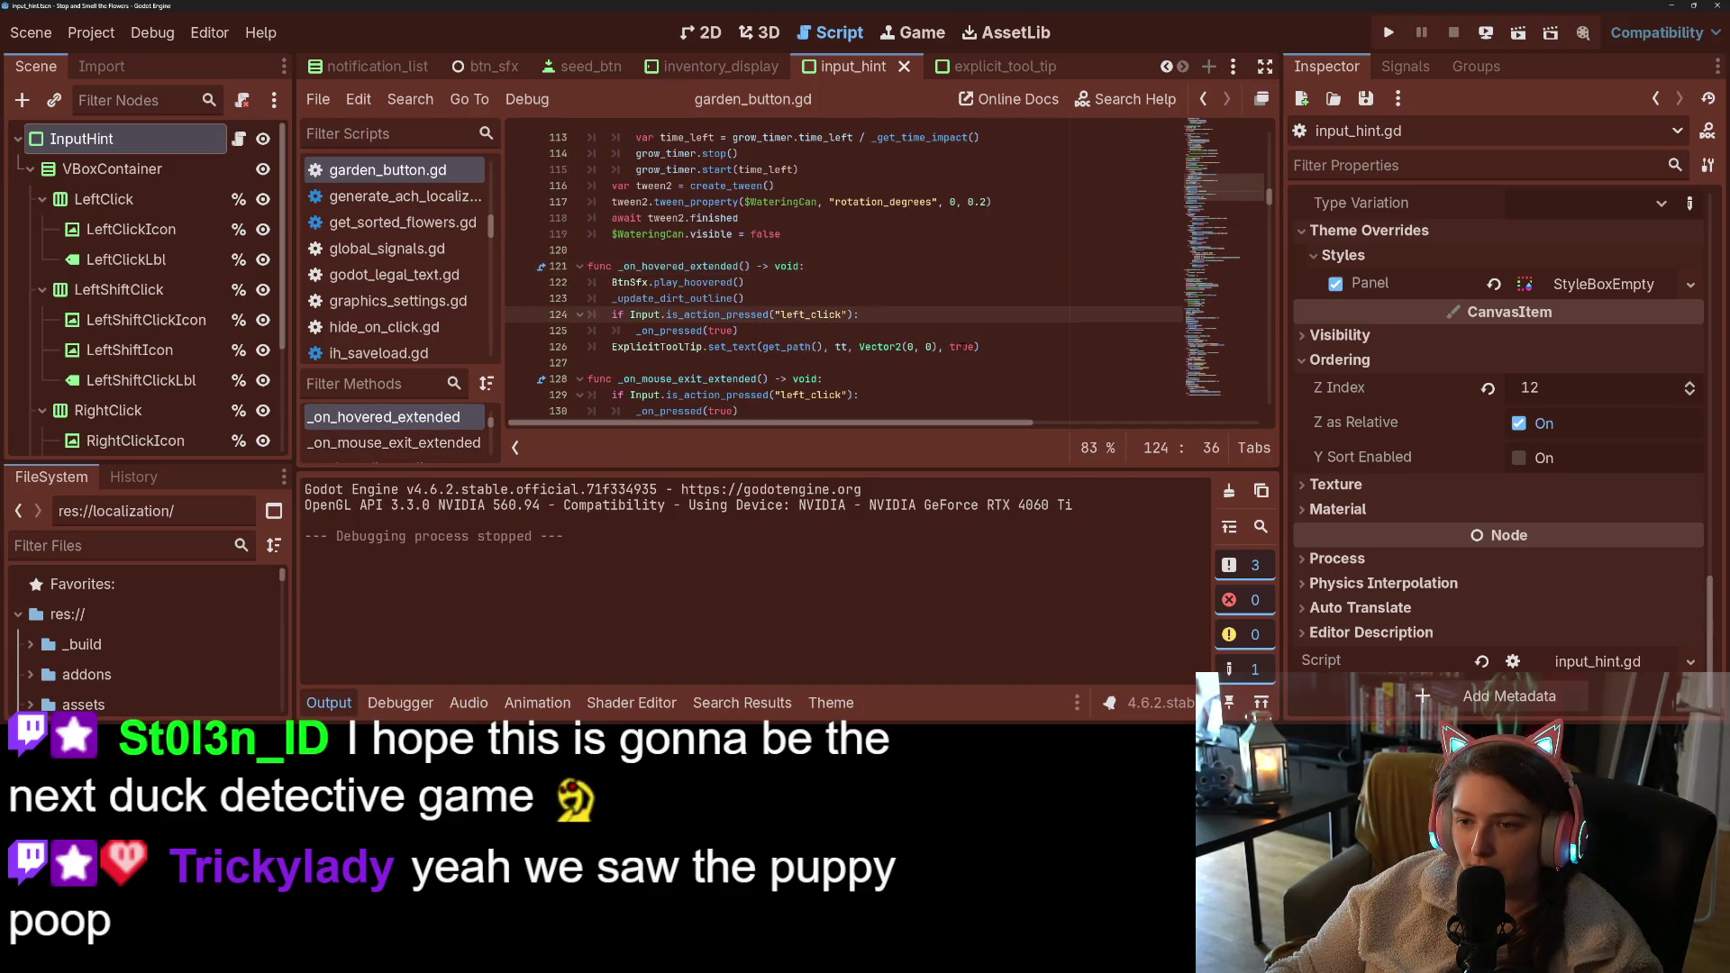
left_click_drag(976, 347, 853, 347)
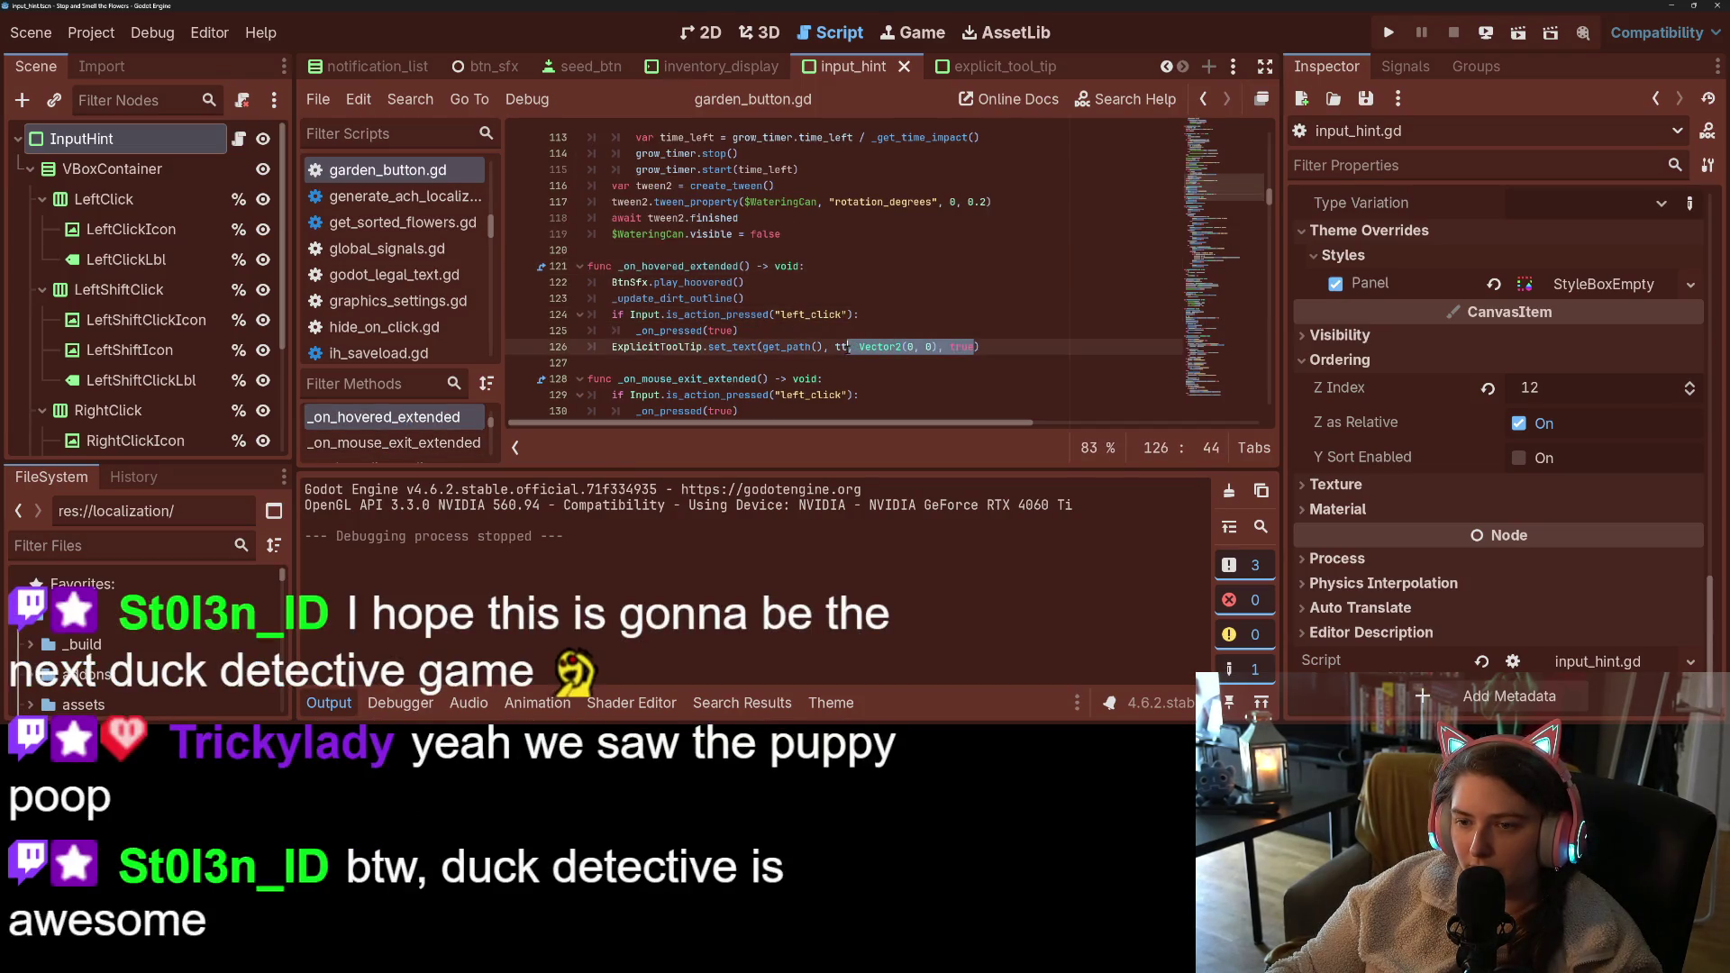
key("Delete")
key("ctrl+s")
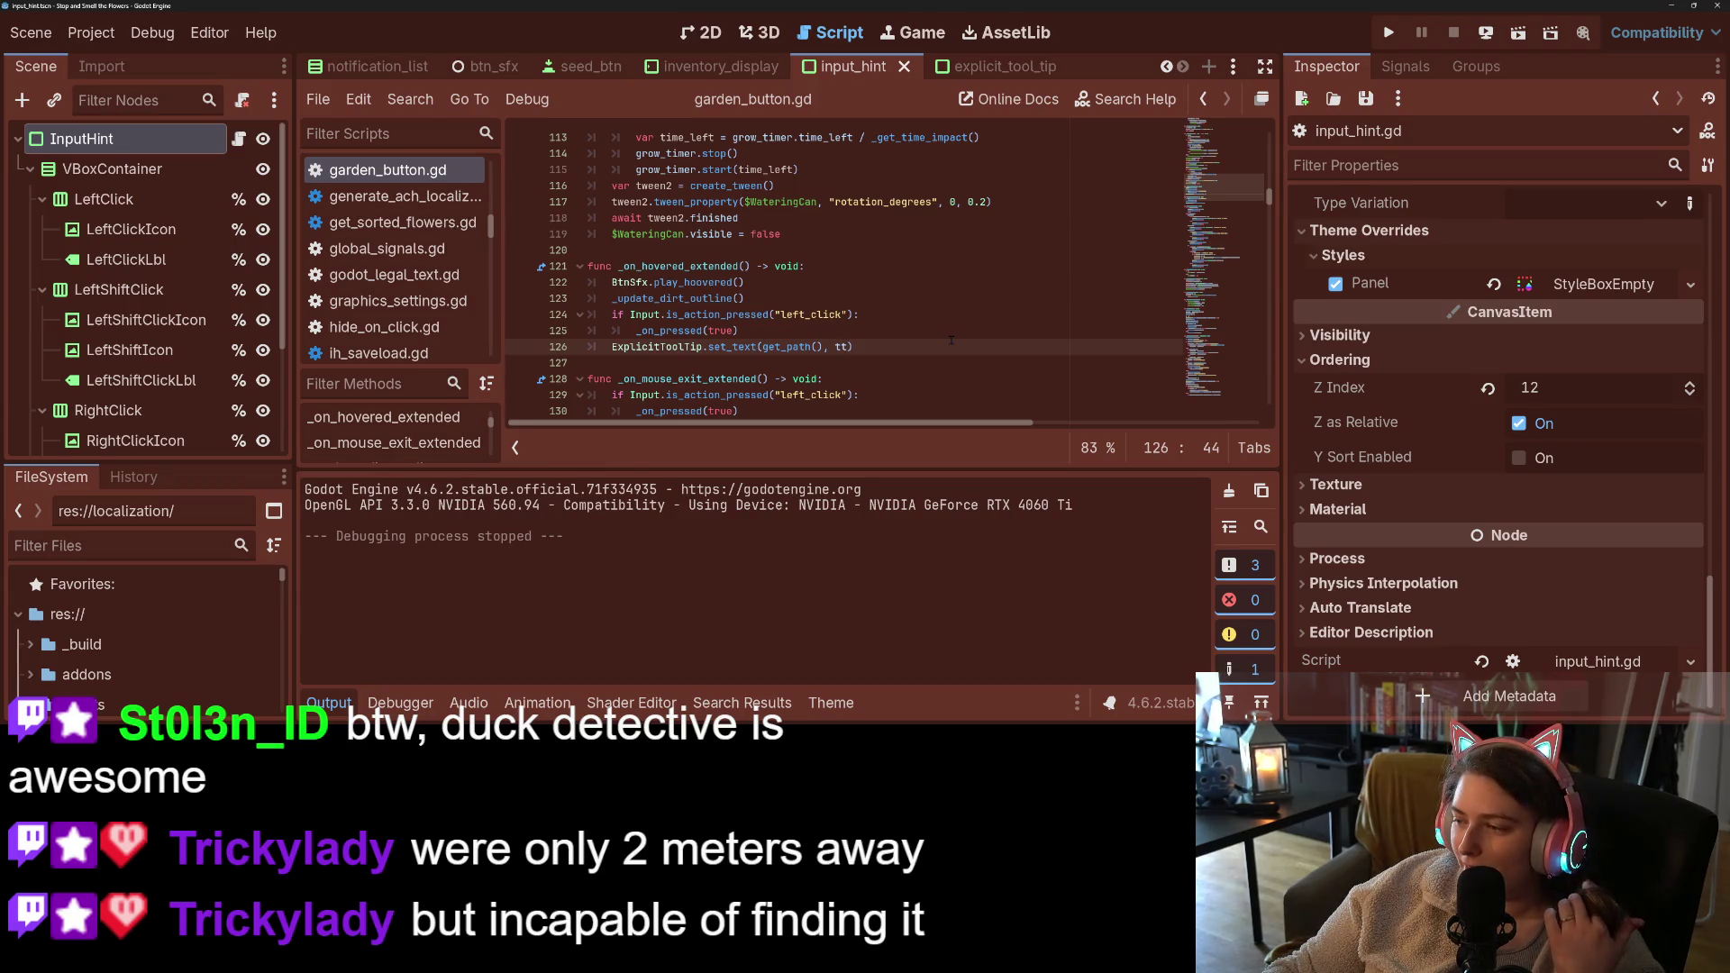
key("F5")
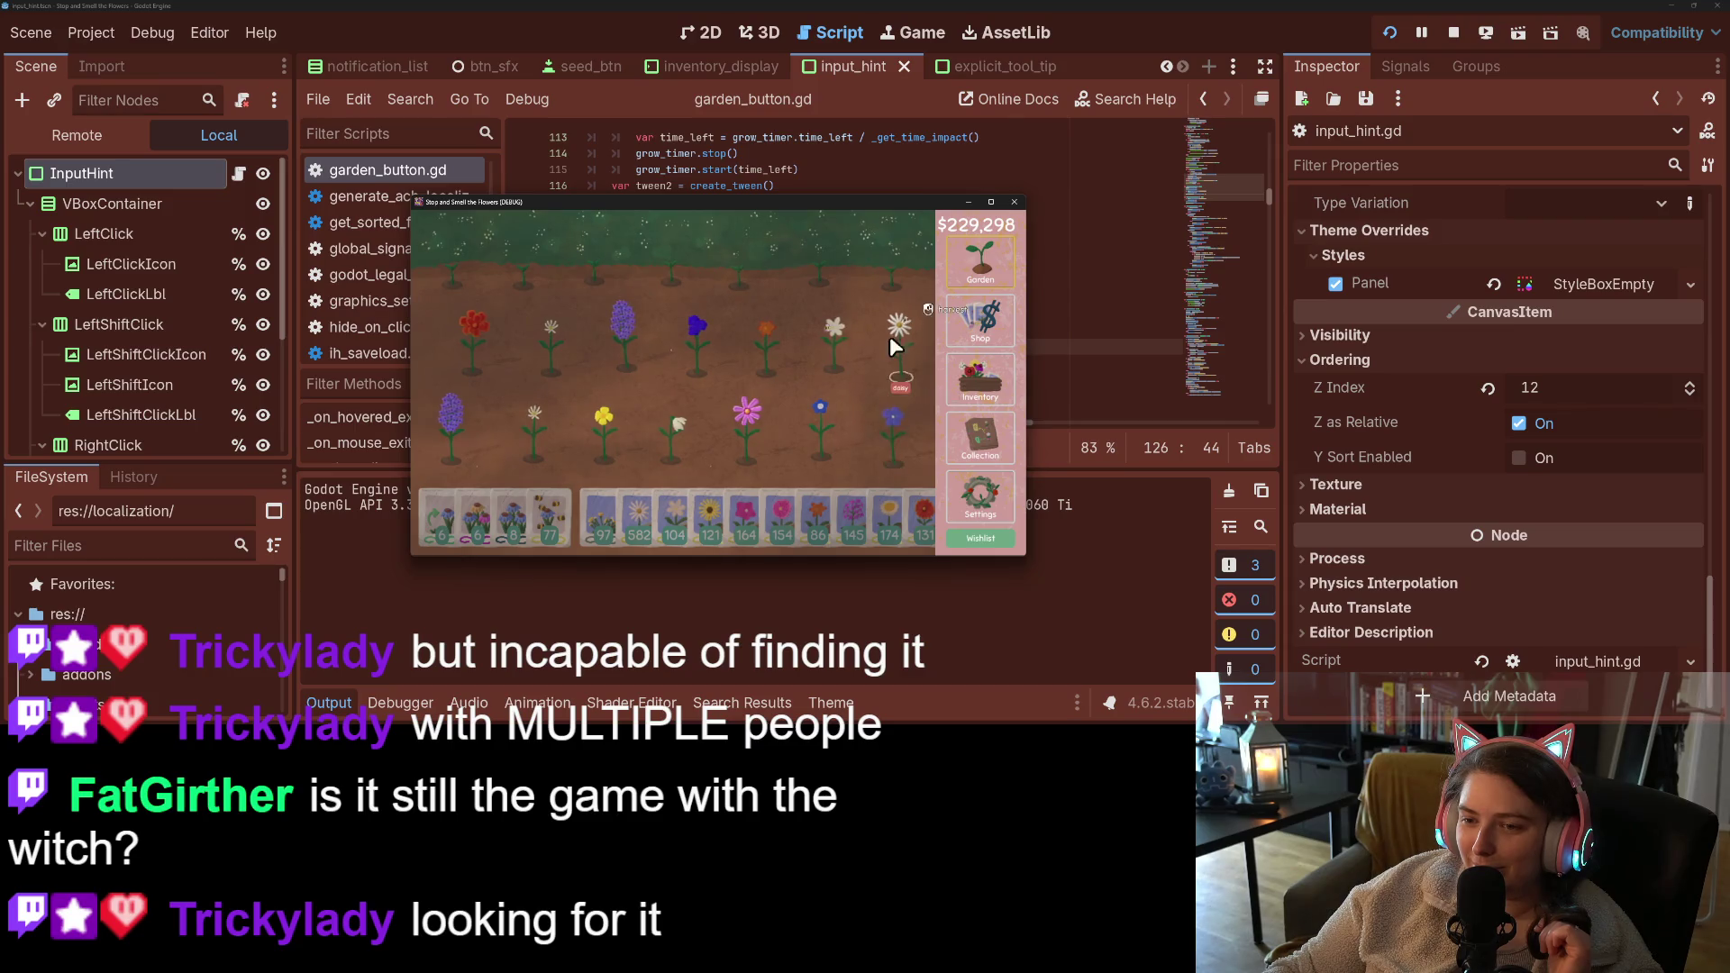
mouse_move(867, 270)
left_mouse_down()
mouse_move(458, 271)
mouse_move(902, 271)
left_mouse_up()
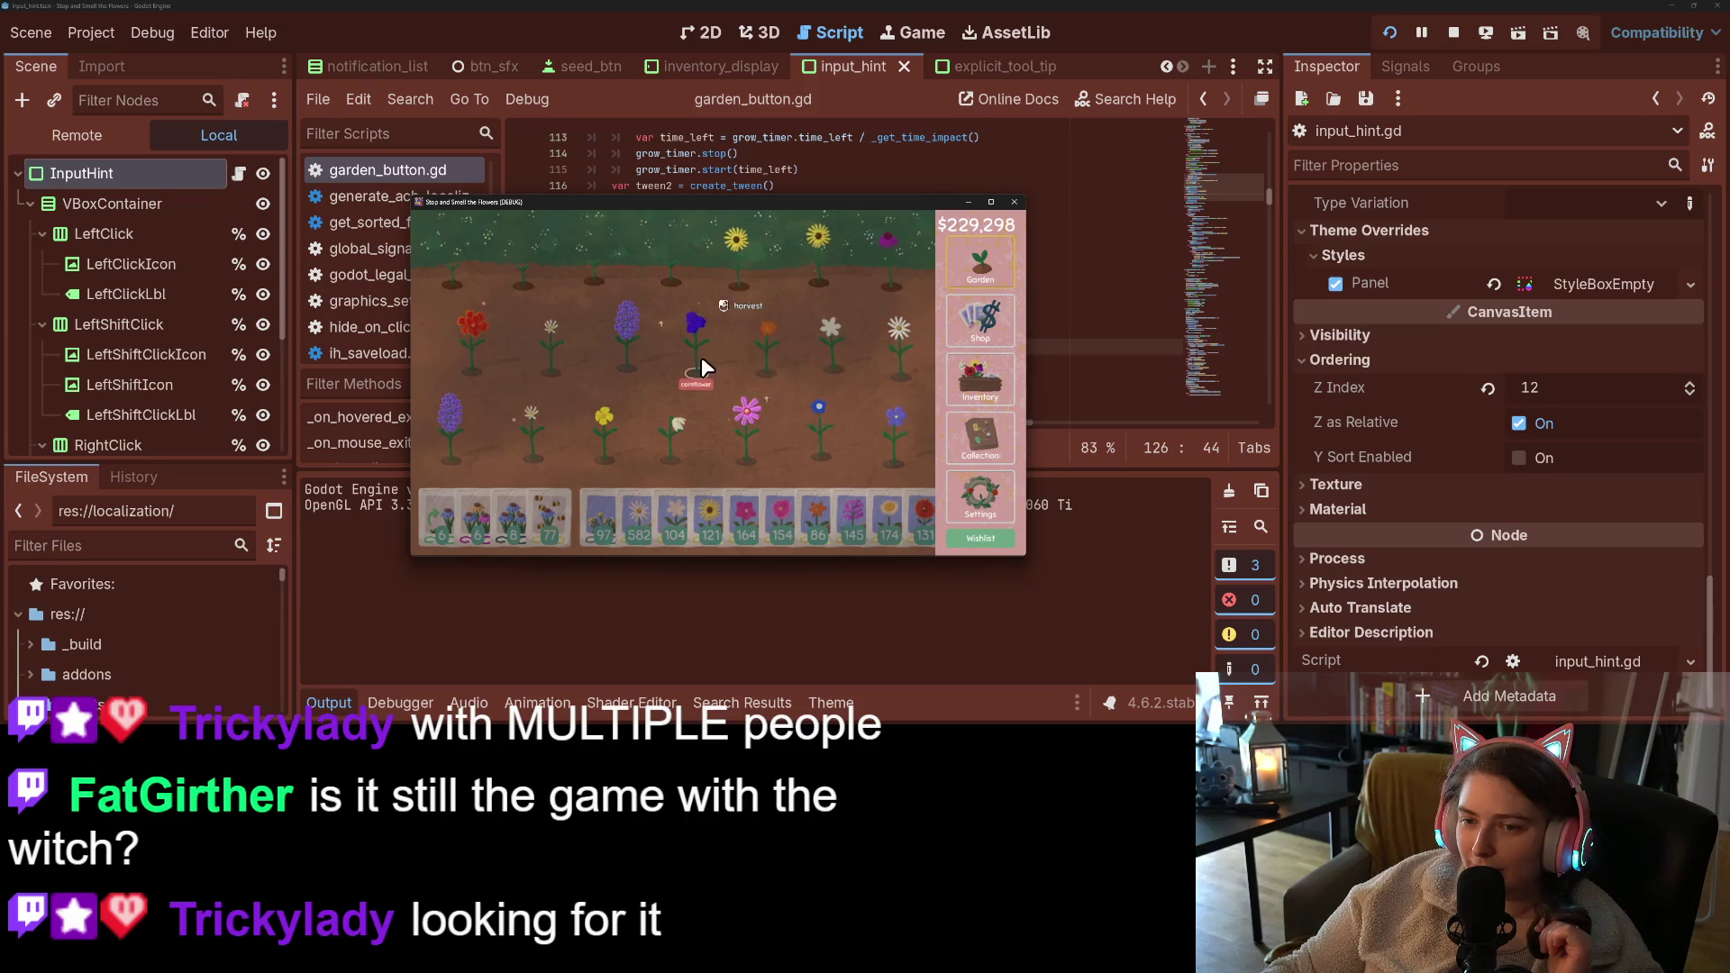
left_click(1015, 201)
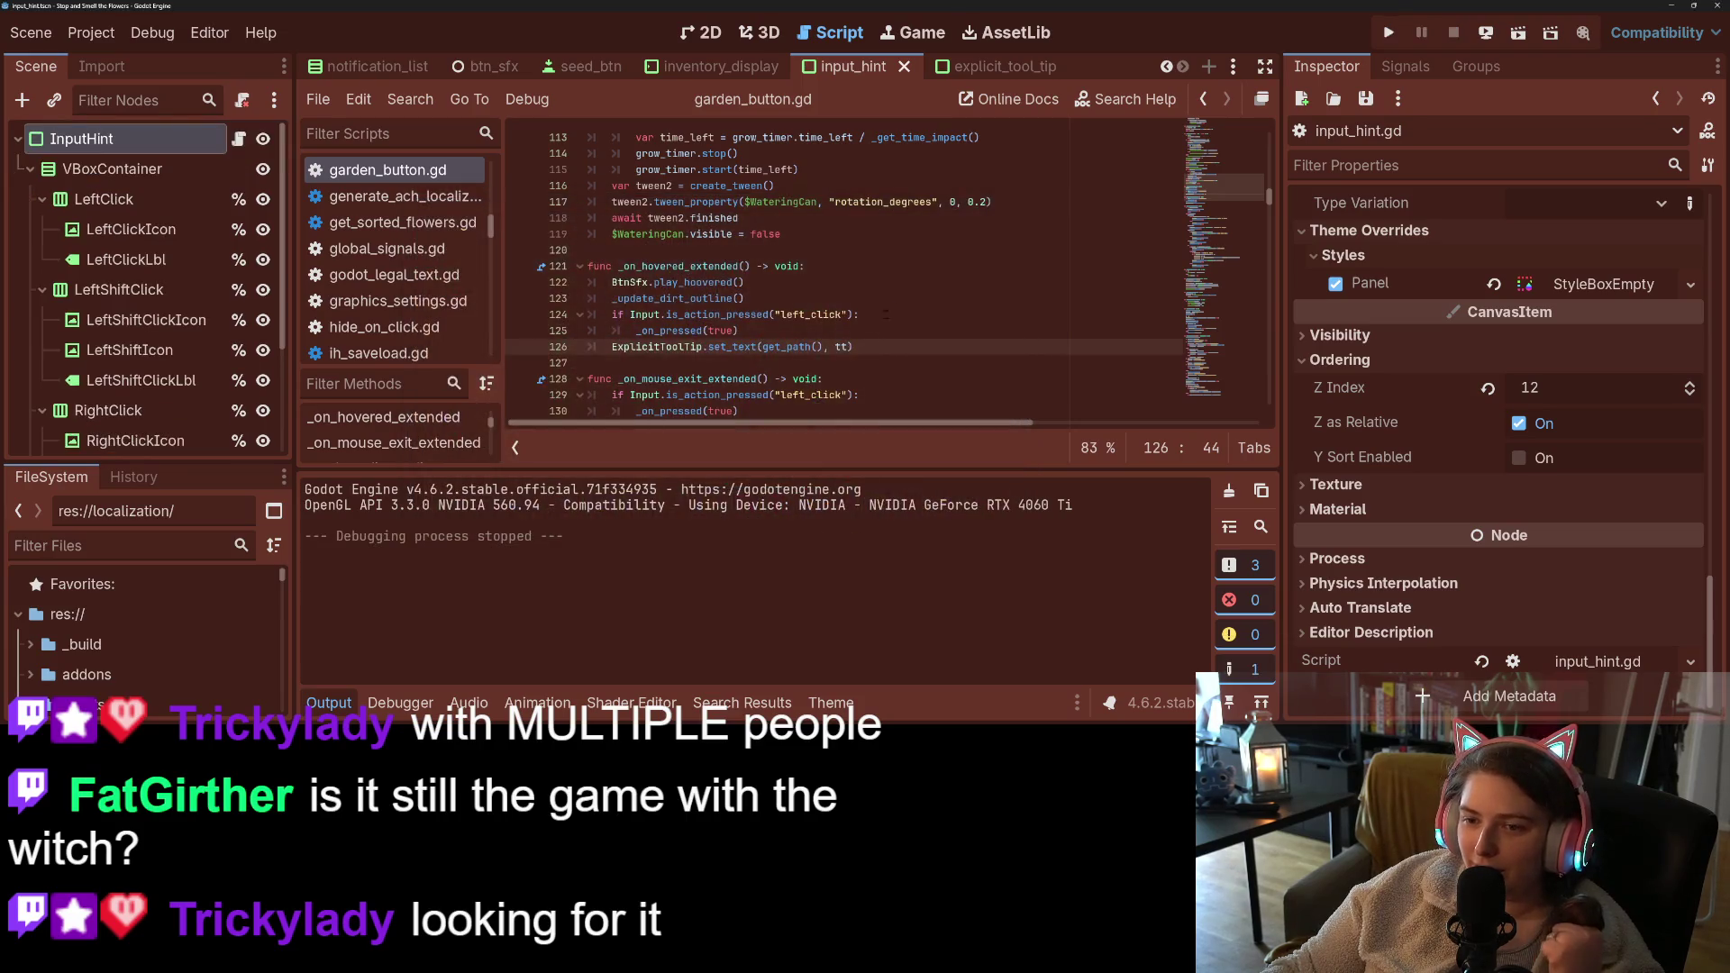
- Pass Vector2(0, 10) as the tooltip offset and relaunch the game to test it
type(", Vec")
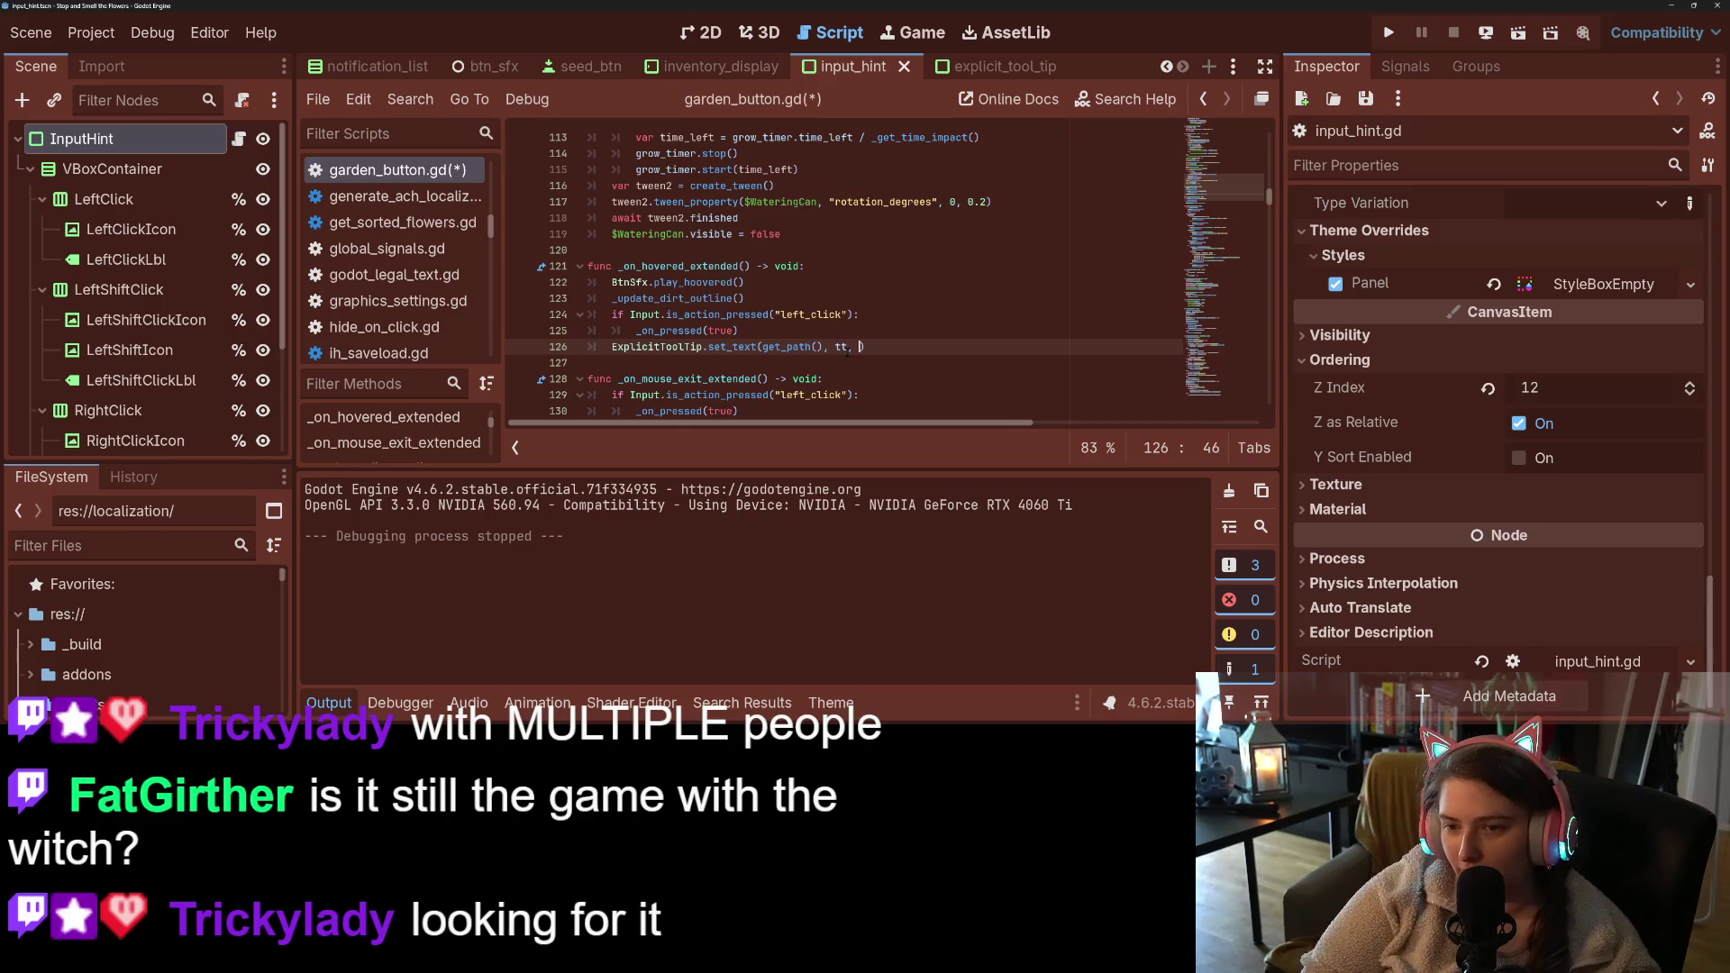
key("Return")
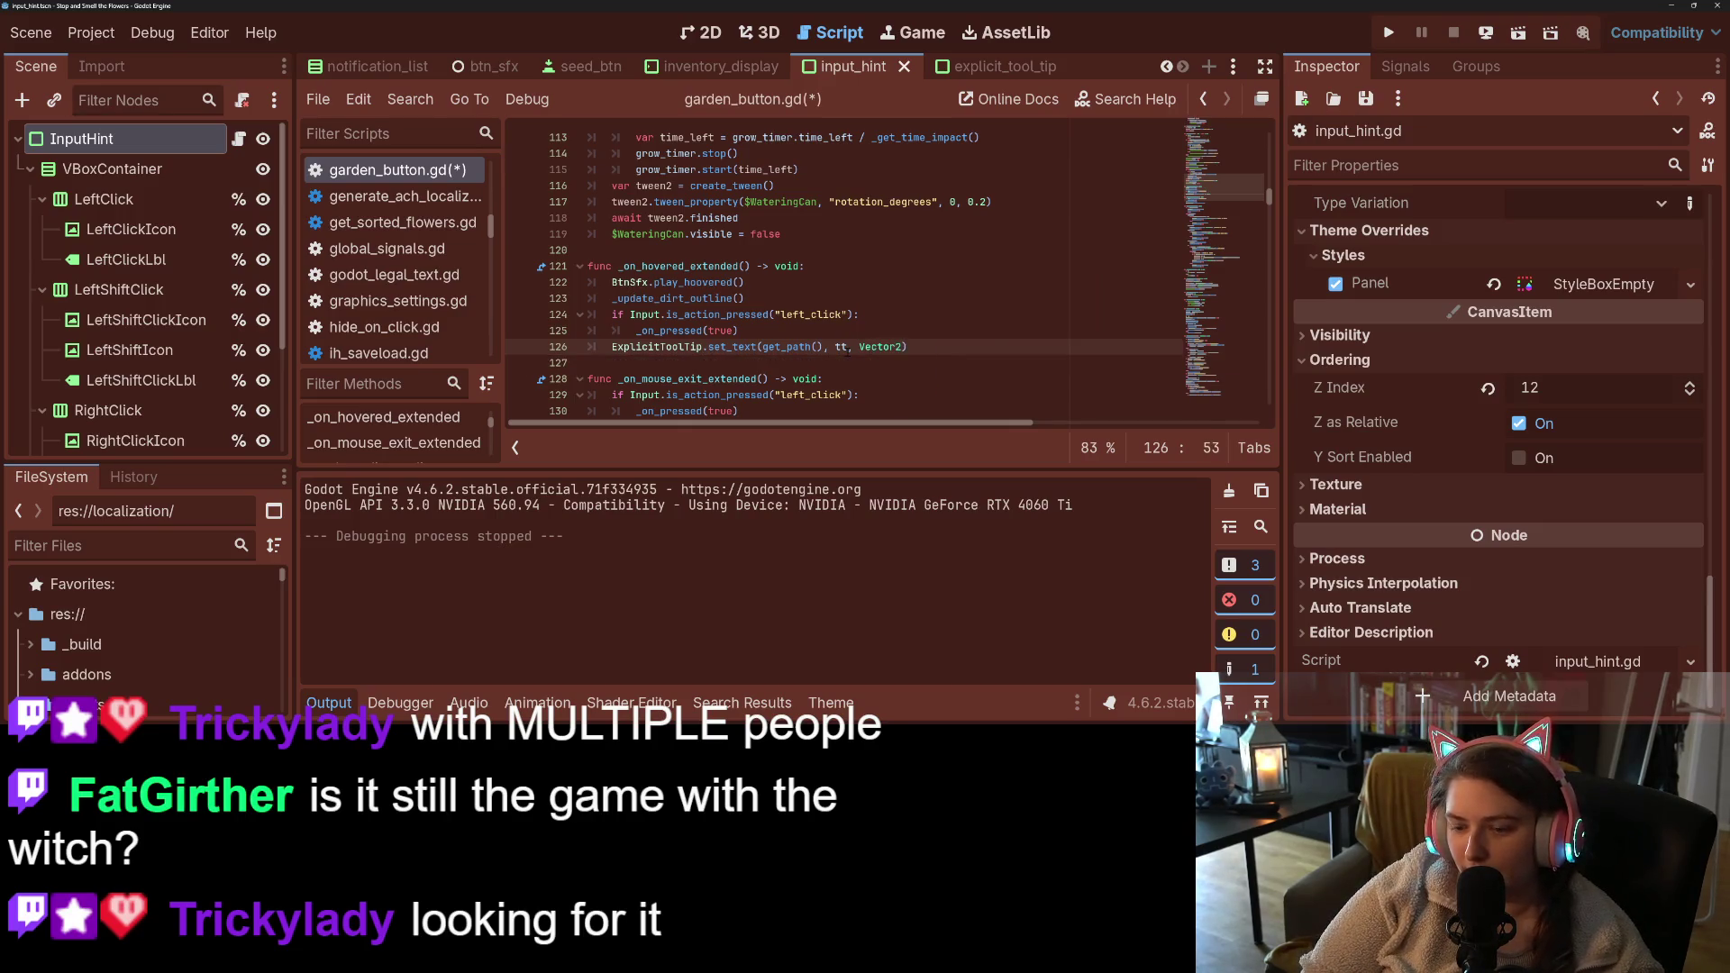
type("0, ")
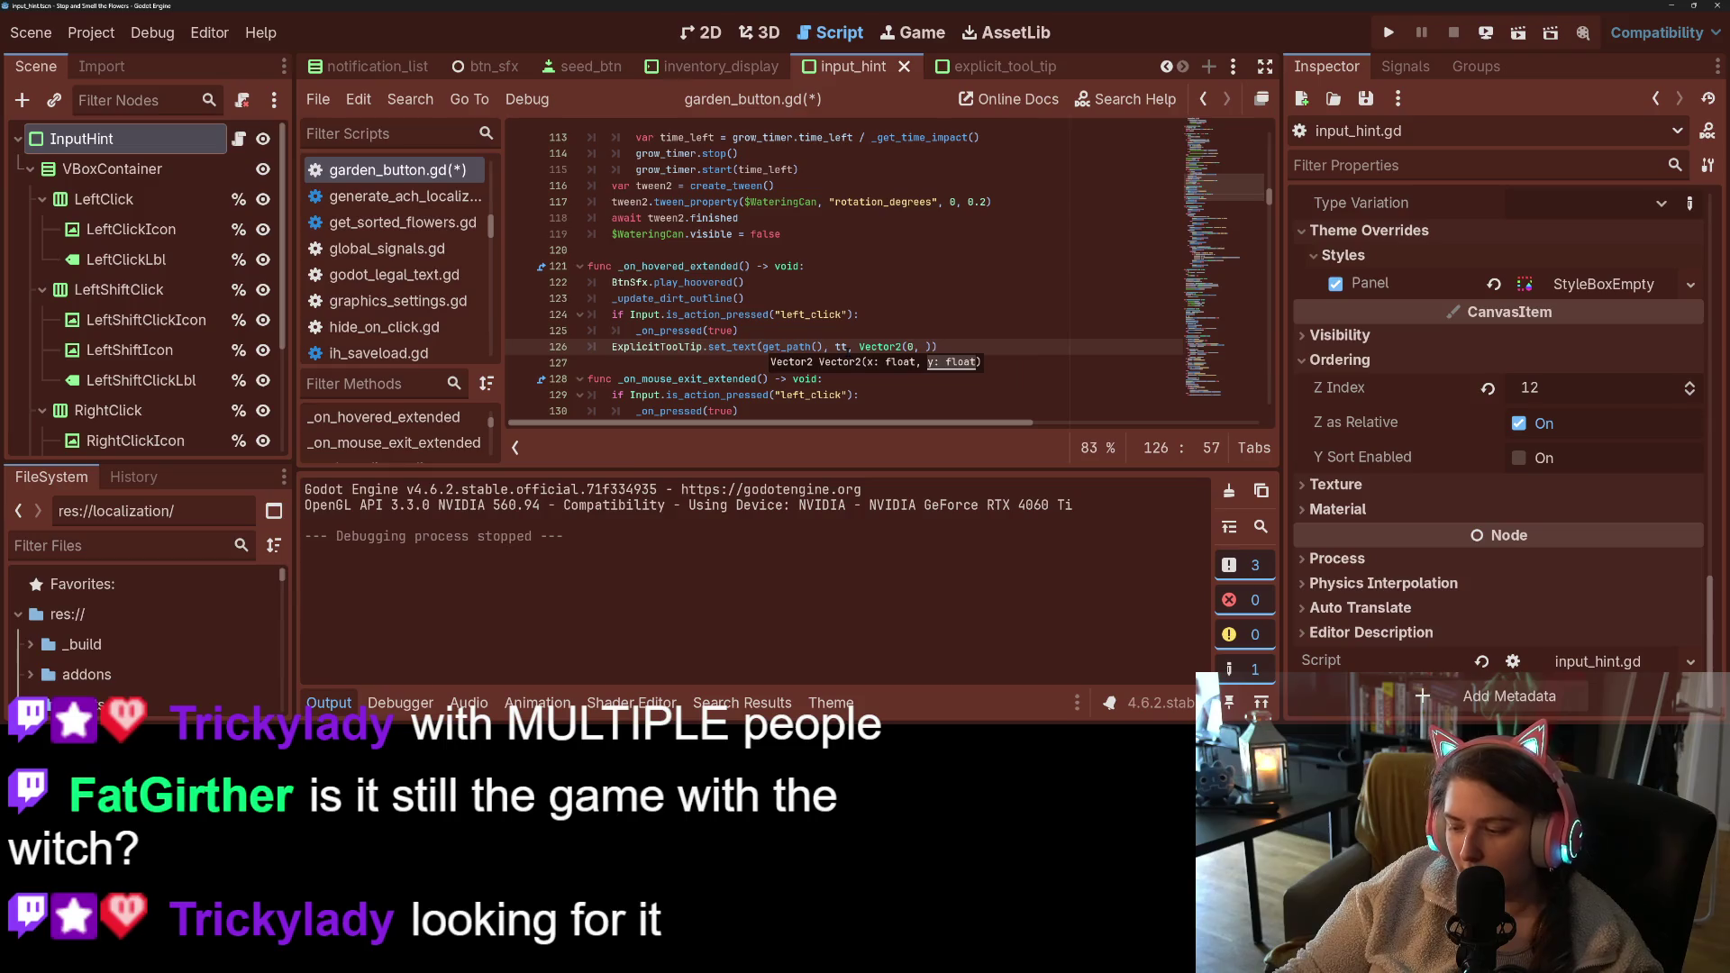
type("10")
key("F5")
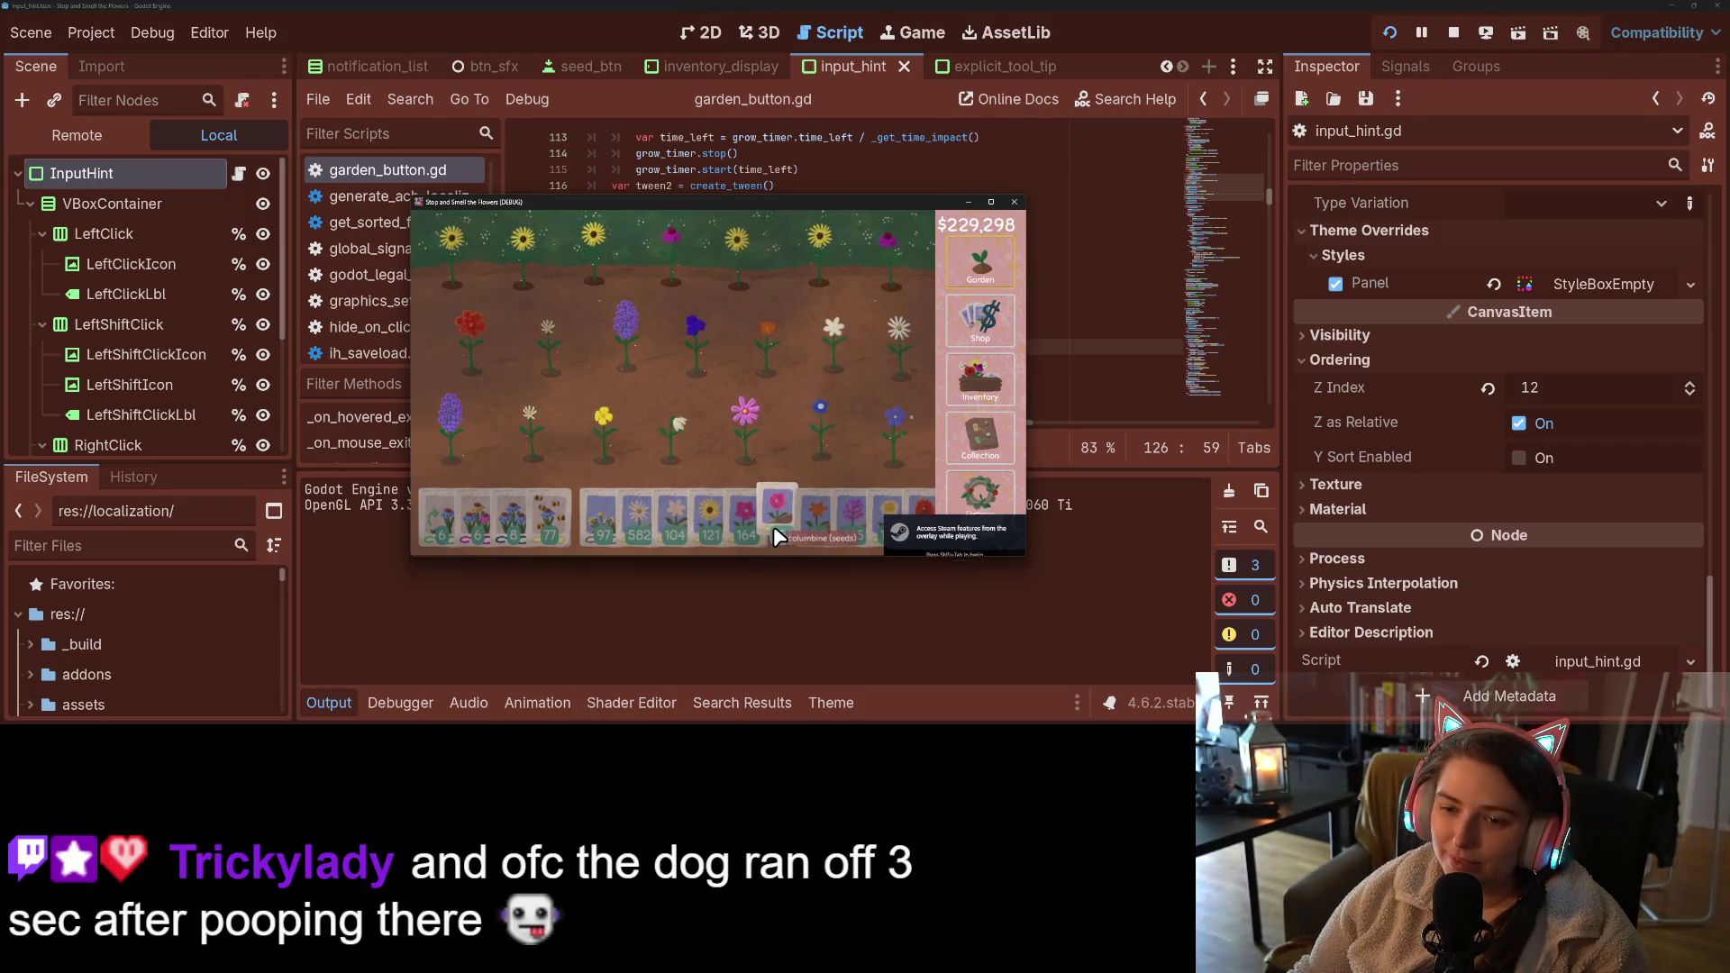
mouse_move(784, 510)
left_mouse_down()
mouse_move(873, 363)
mouse_move(474, 371)
mouse_move(492, 379)
left_mouse_up()
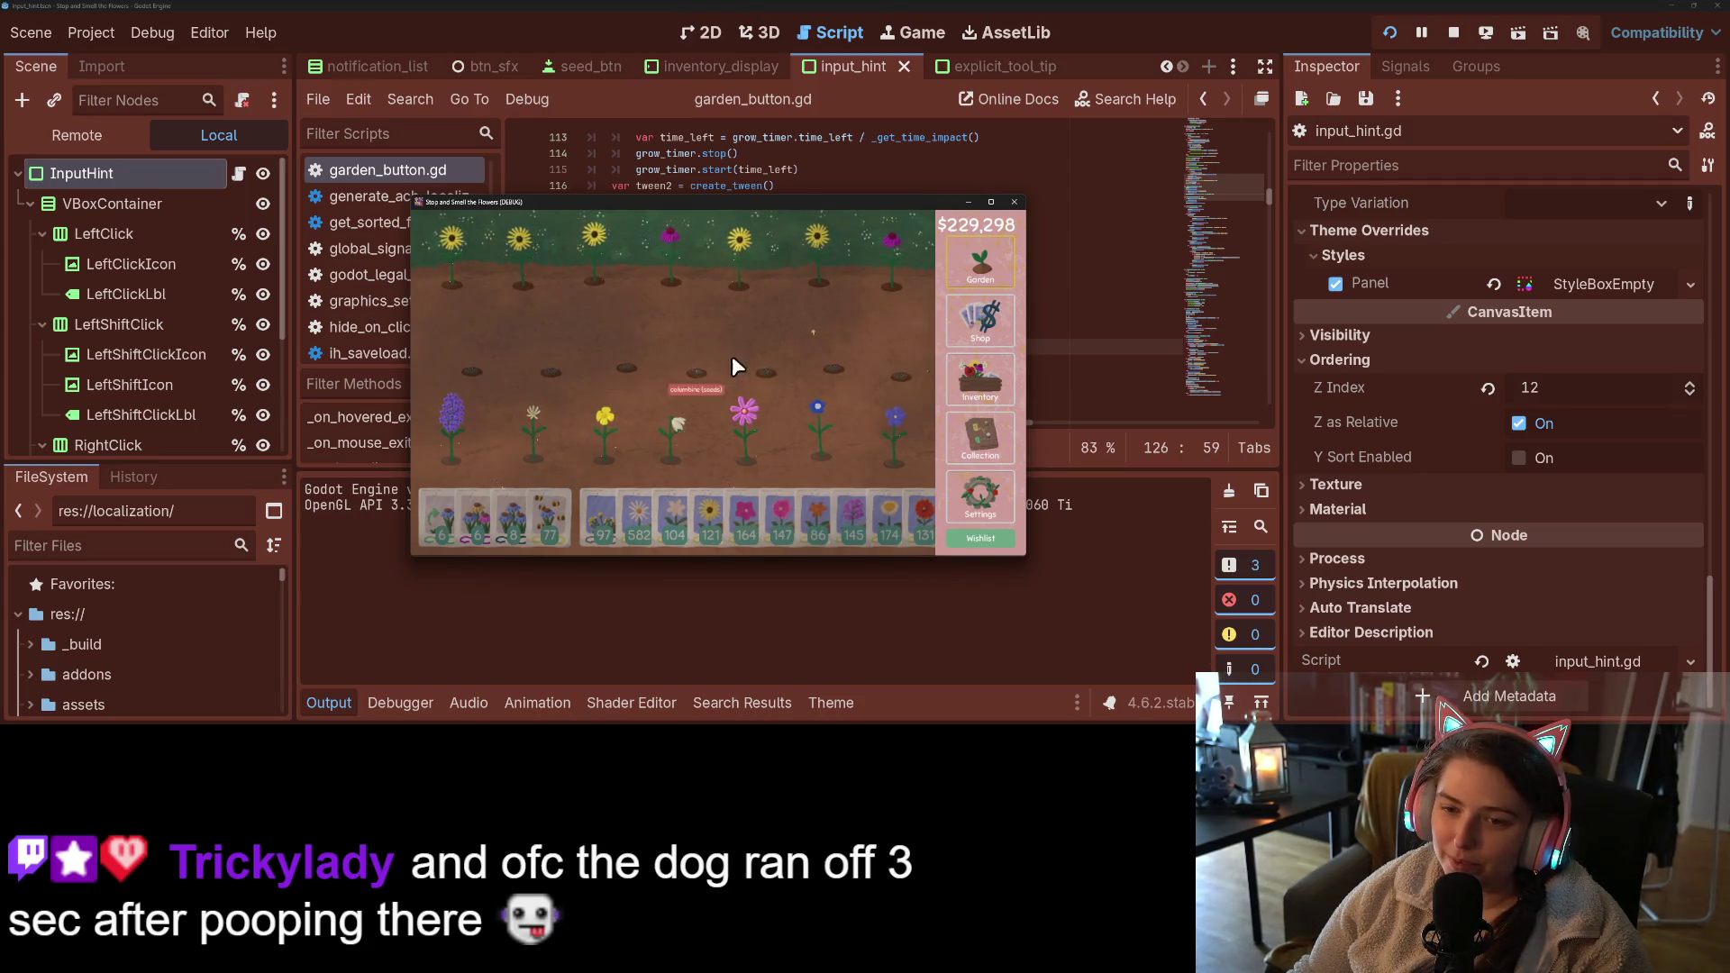
- Check the seed packet and garden plot tooltips in the game, then close it
mouse_move(904, 472)
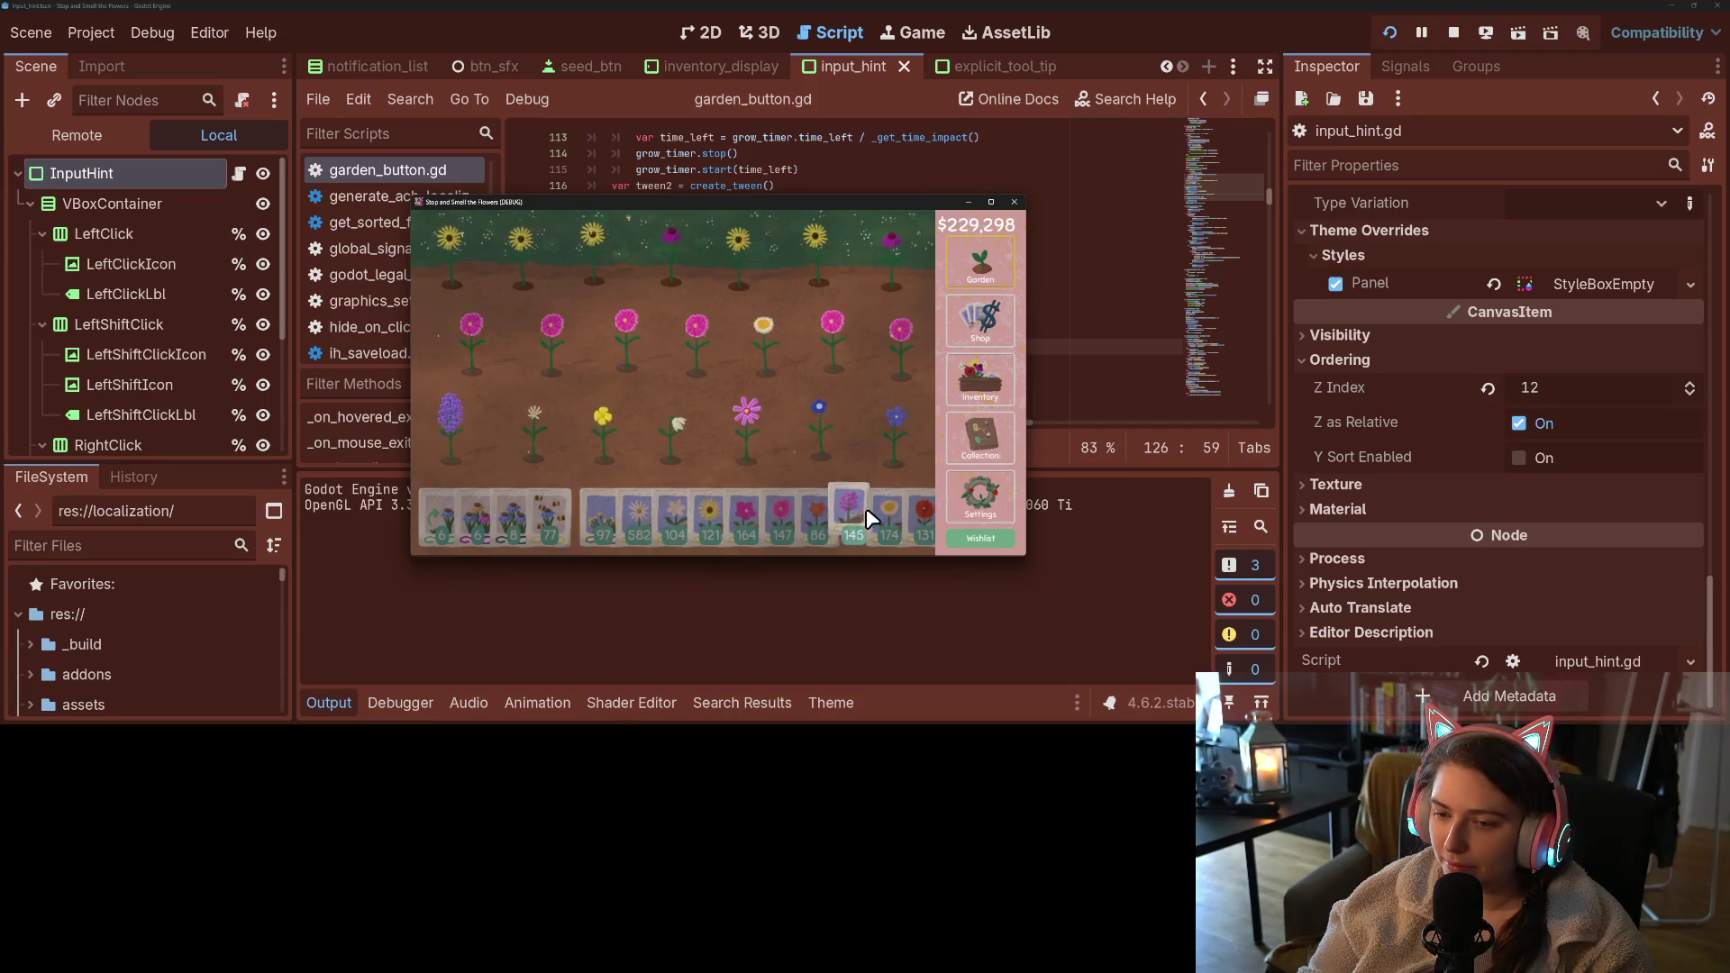
left_click(1017, 202)
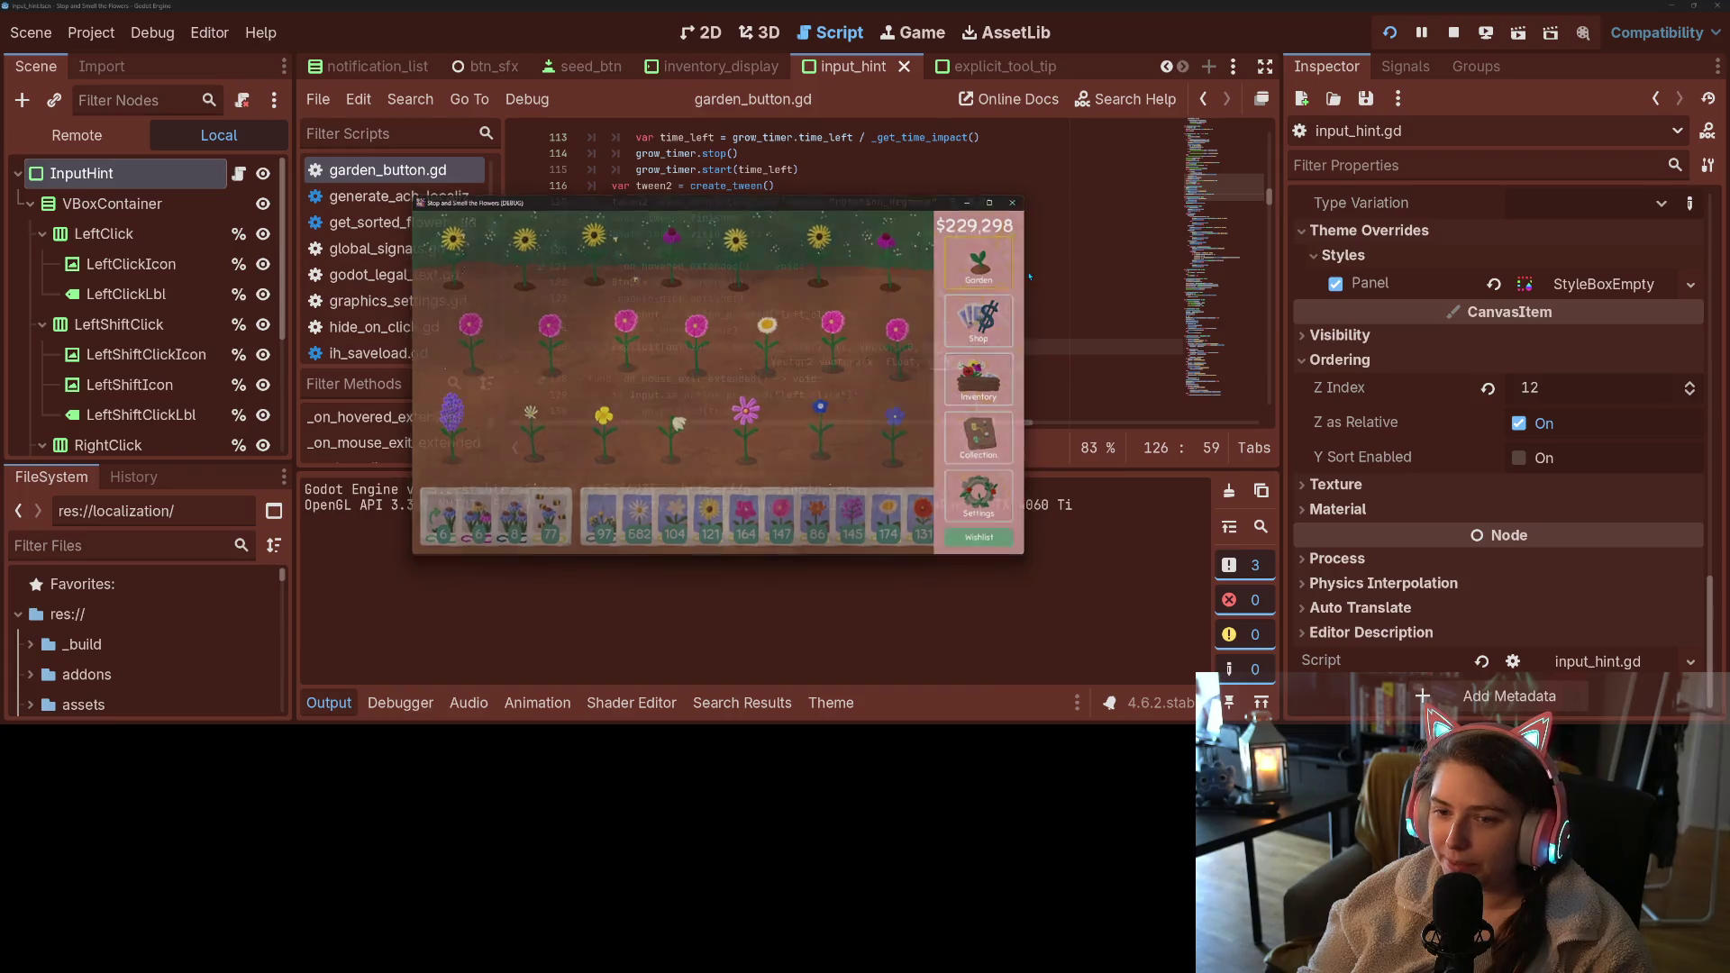
- Collapse the output panel and open the explicit_tool_tip.gd script
left_click(307, 709)
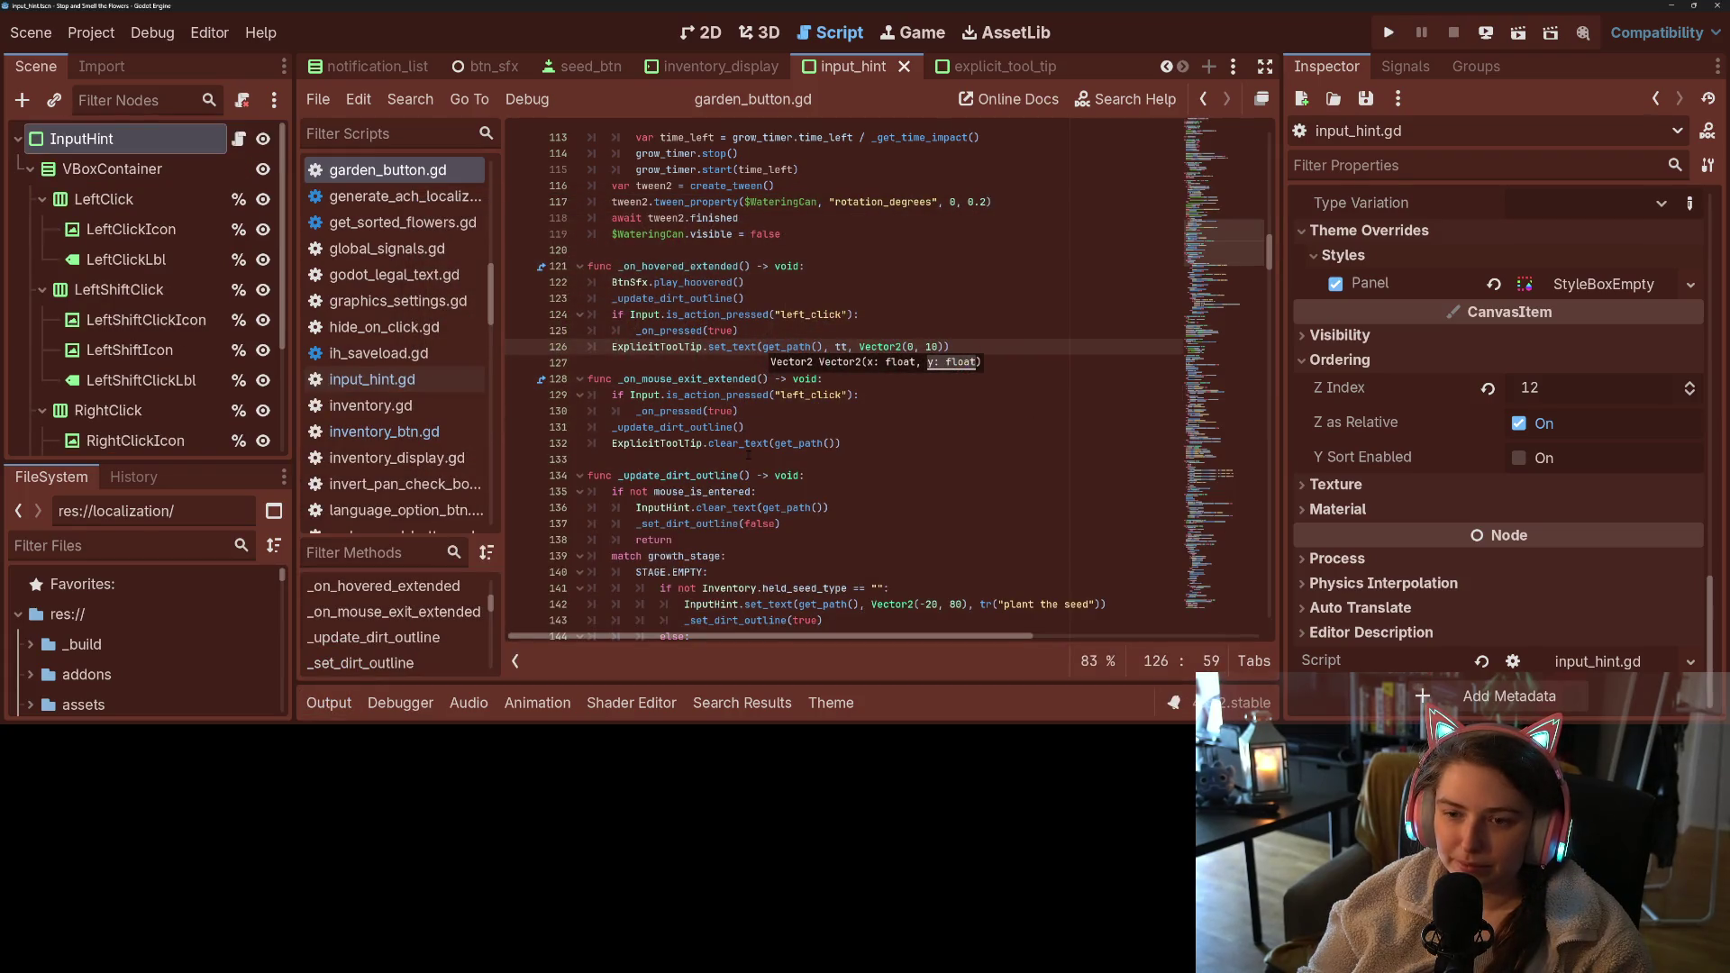
left_click(767, 346)
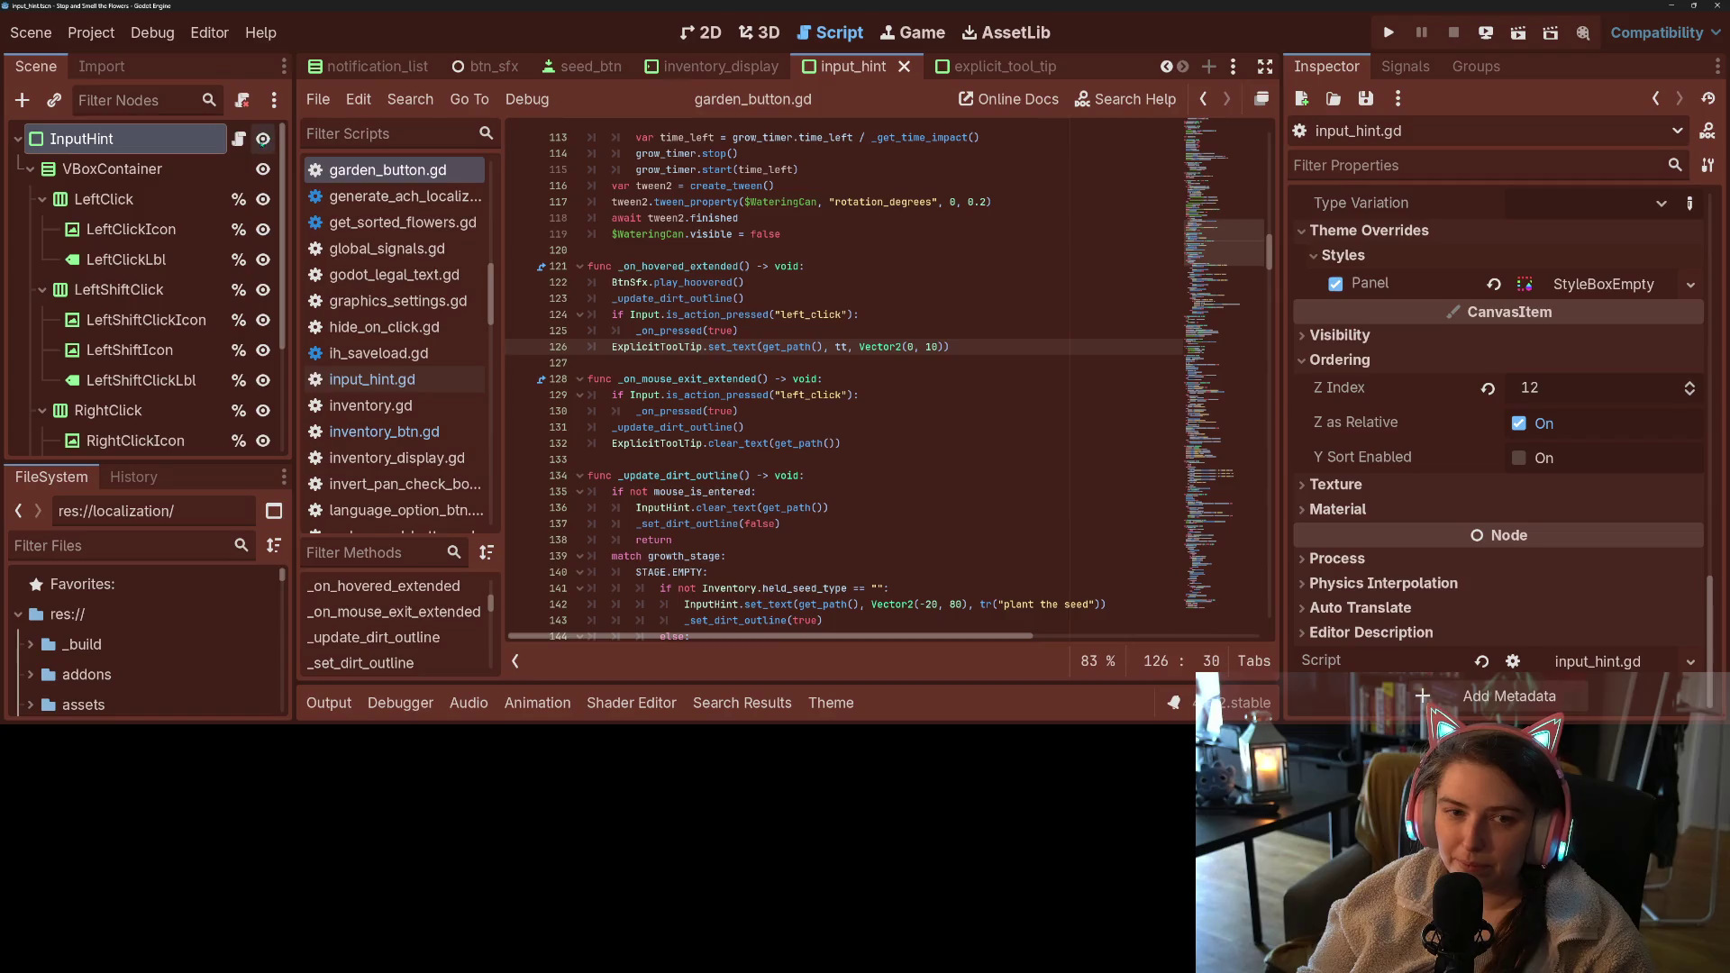
left_click(978, 68)
left_click(695, 379)
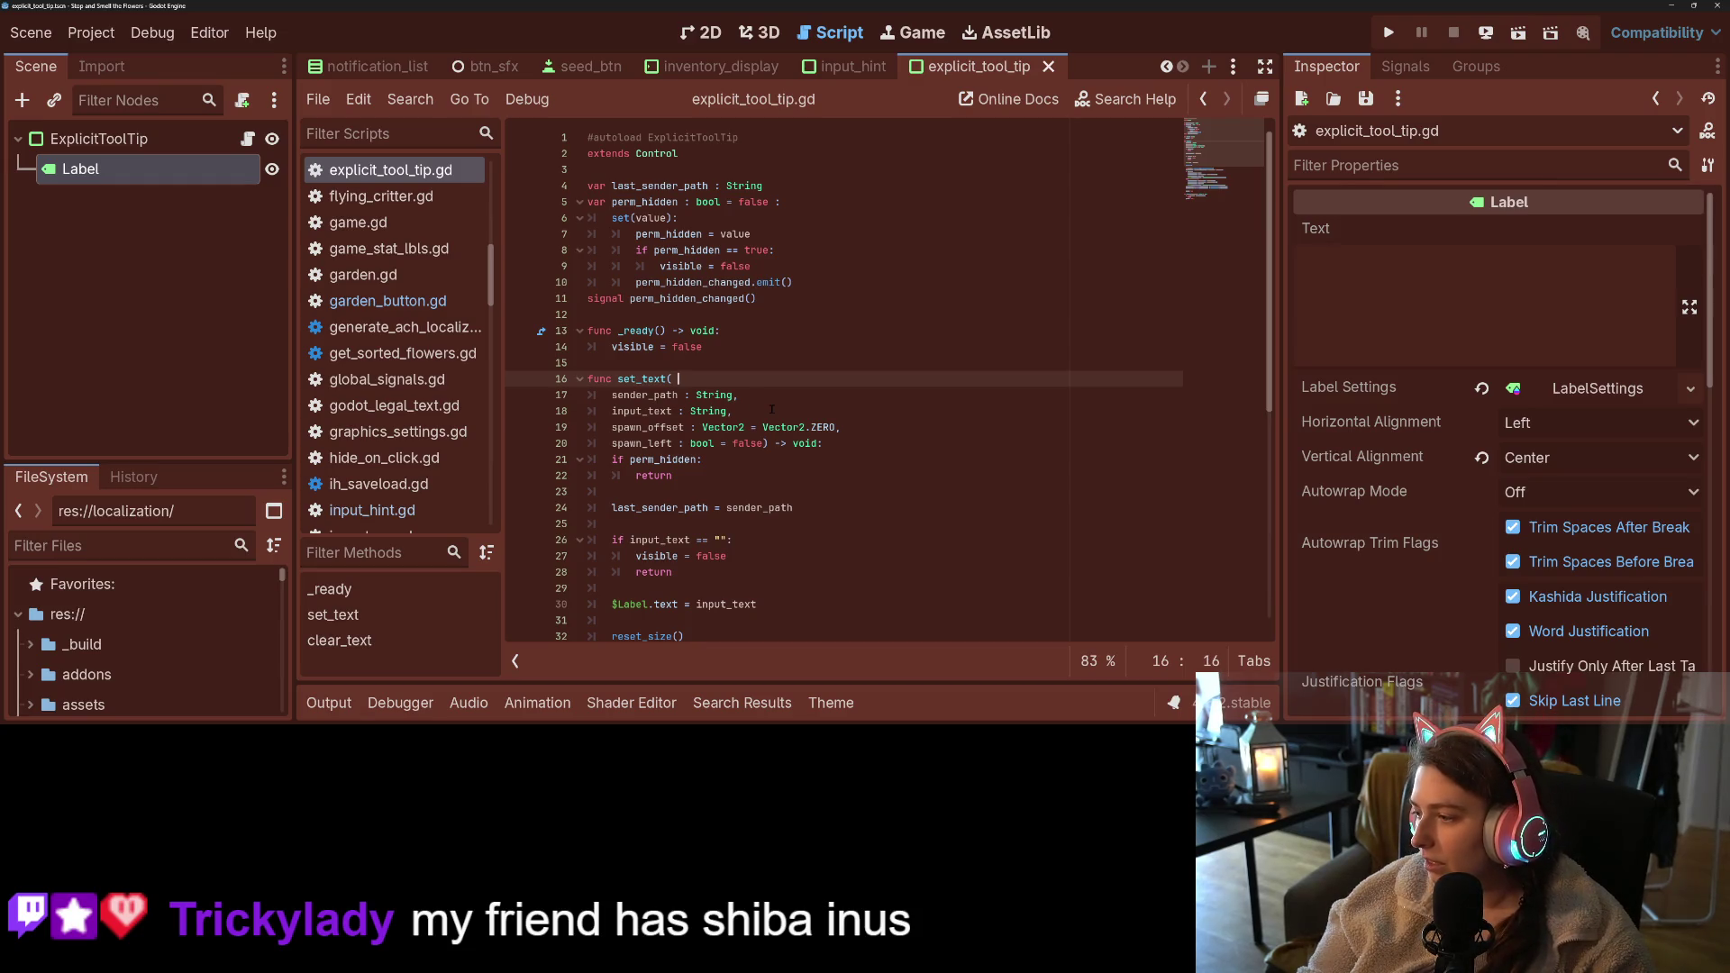
scroll(784, 411, "down", 2)
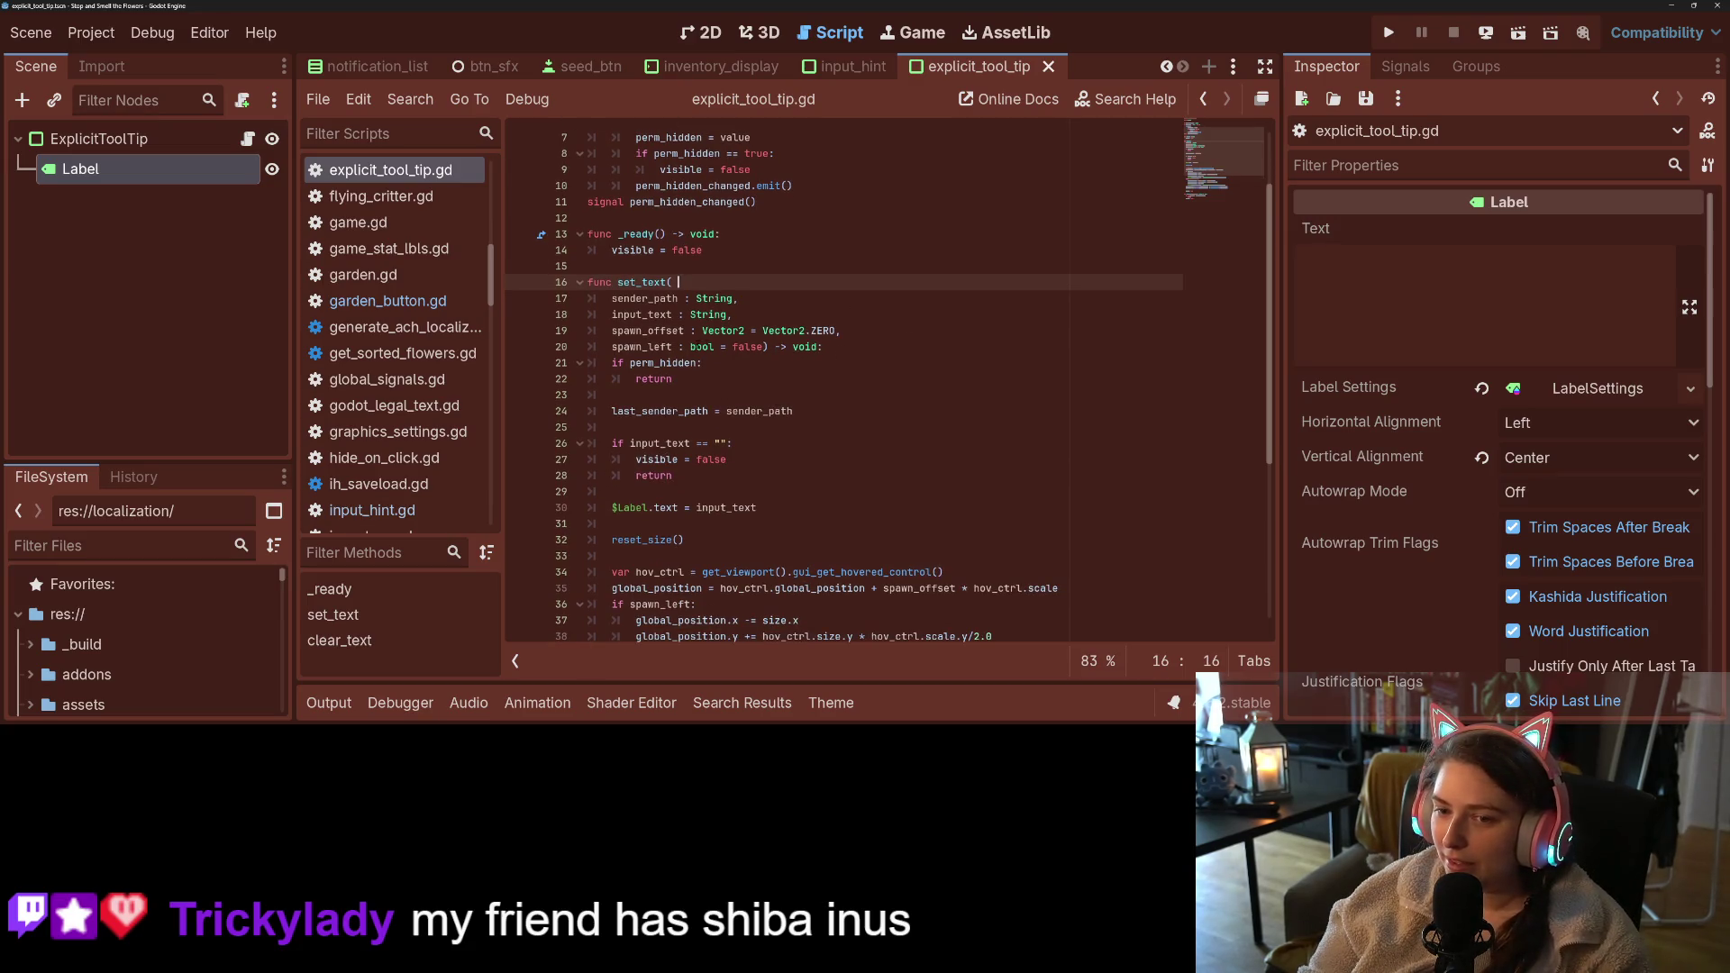
- Add a 'spawn_top : bool = false' parameter to set_text after spawn_left and save
left_click(768, 347)
key("Return")
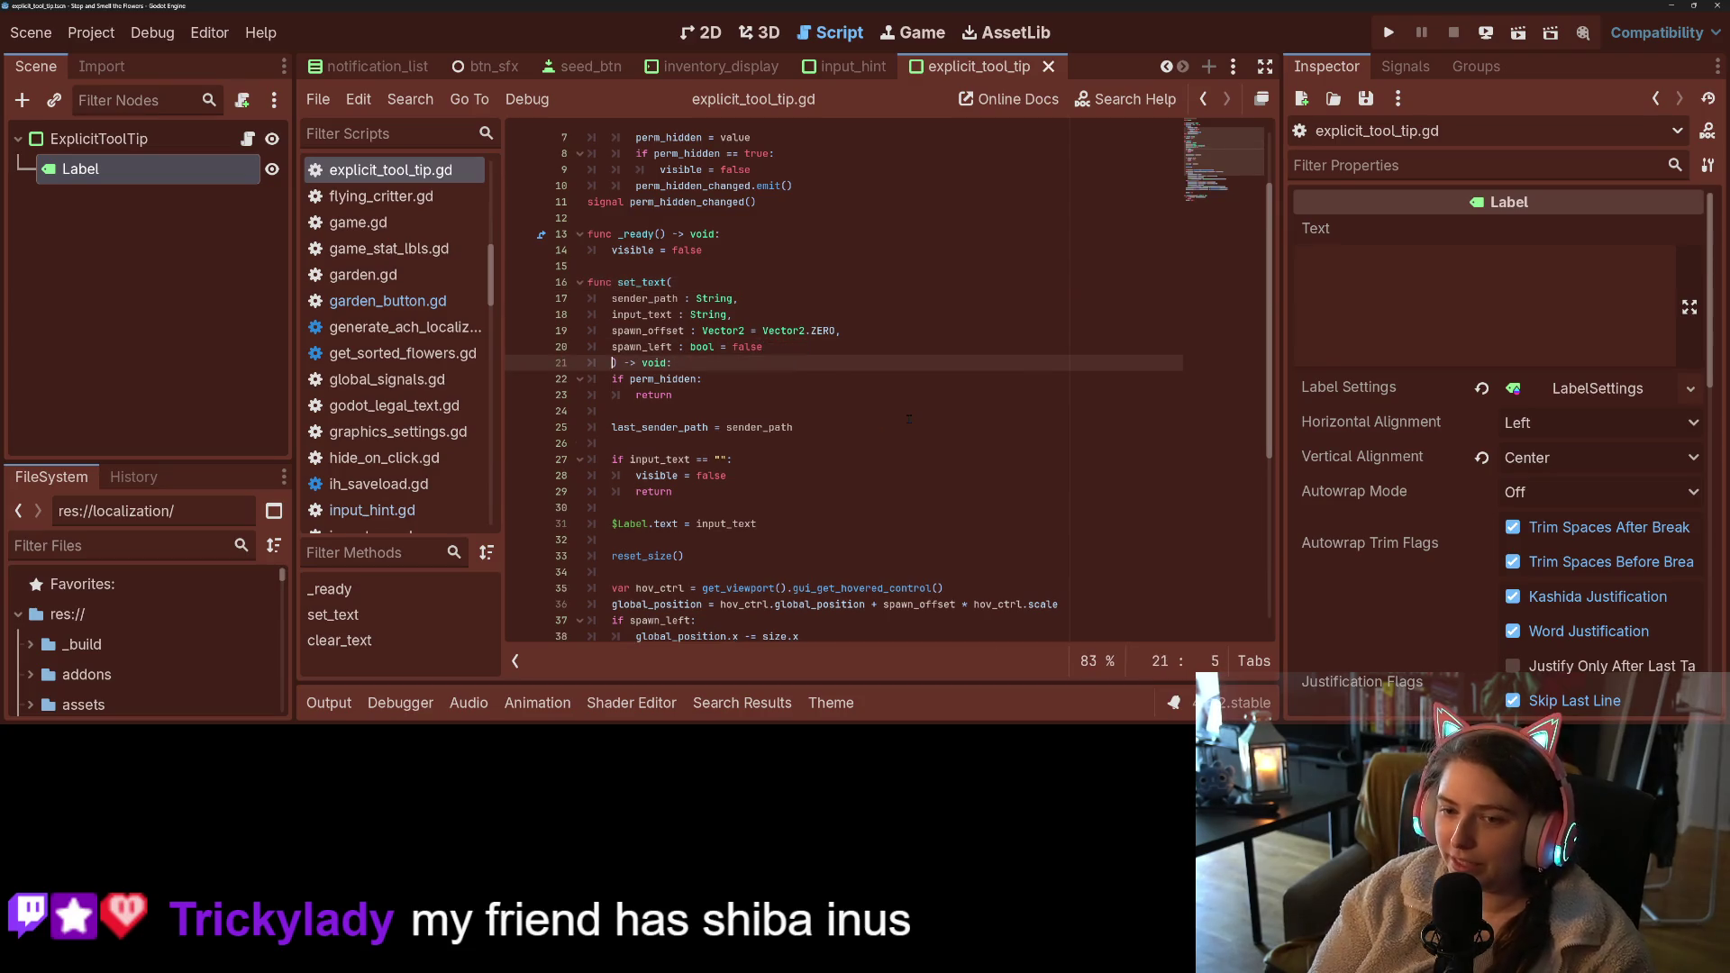
key("Return")
key("Up")
key("Up")
key("End")
type(",")
key("Return")
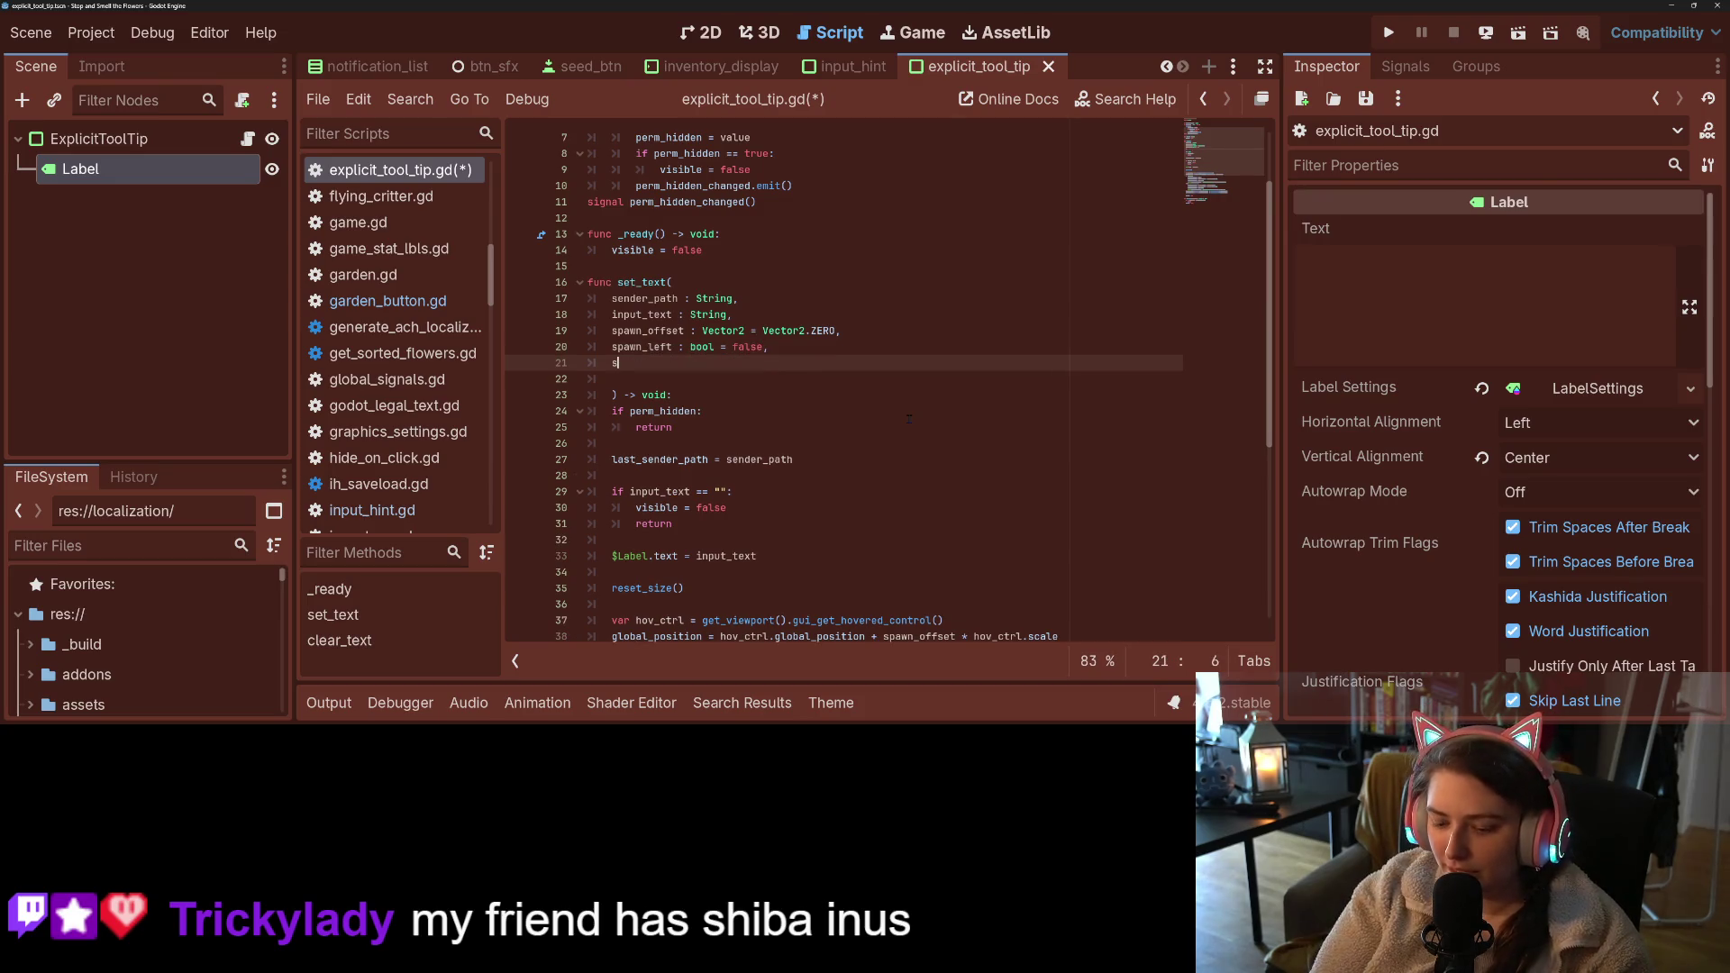
type("pawn")
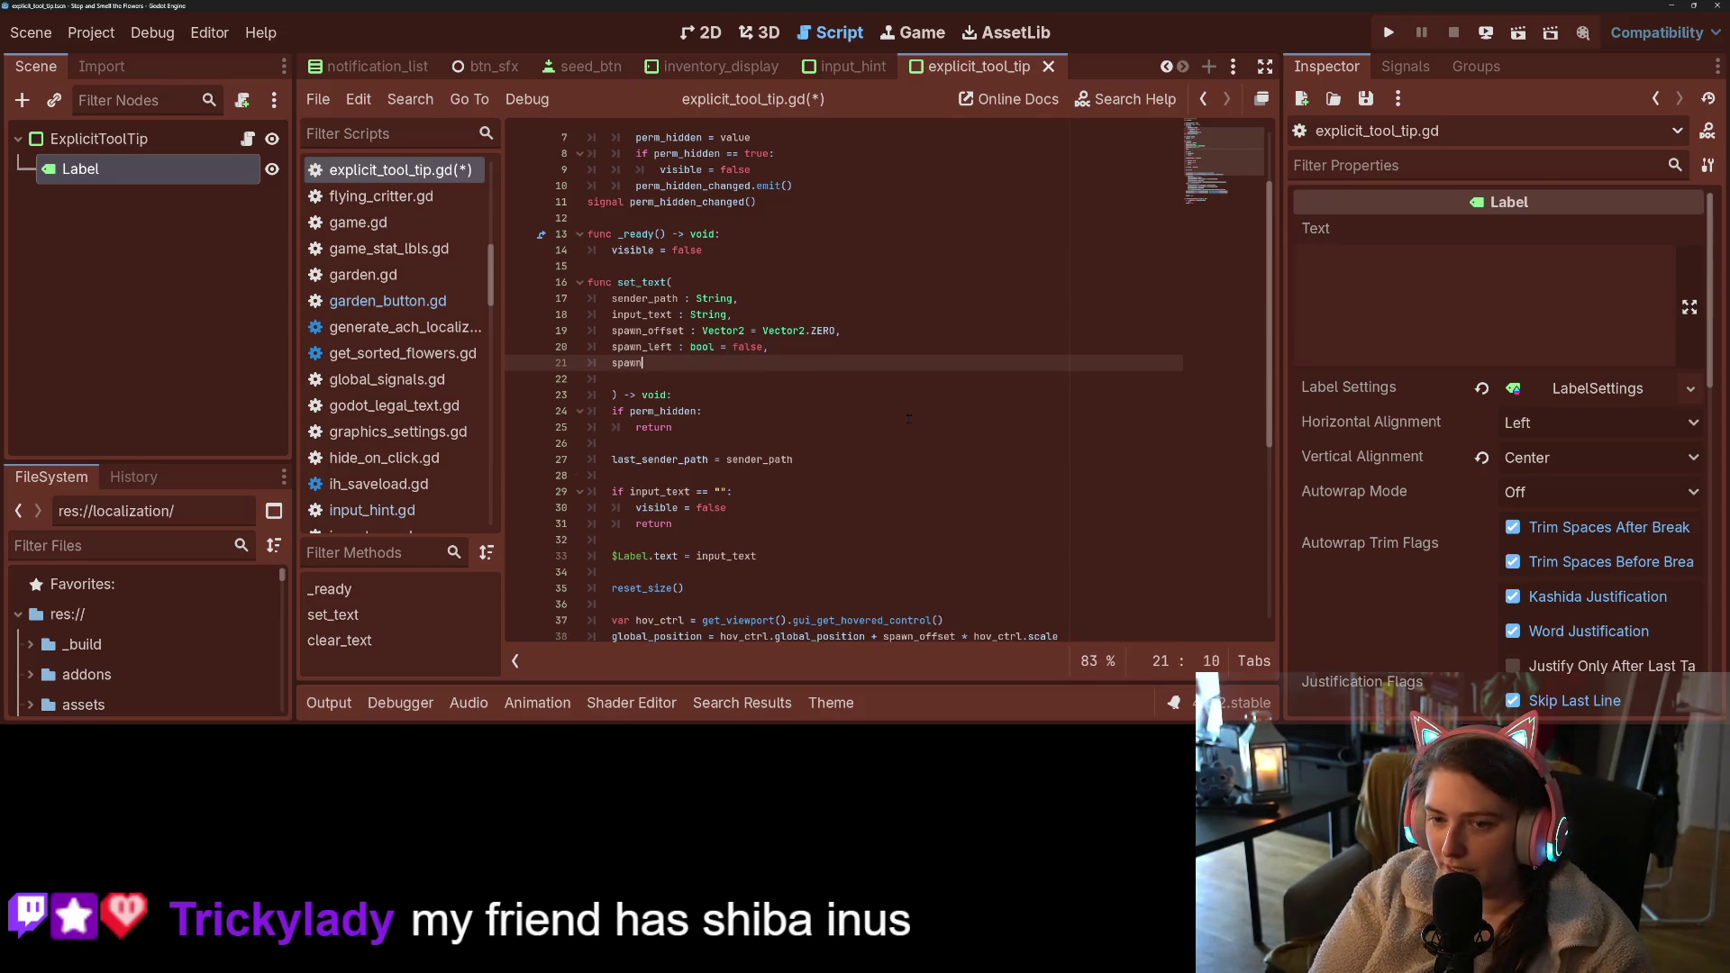
type("_top ")
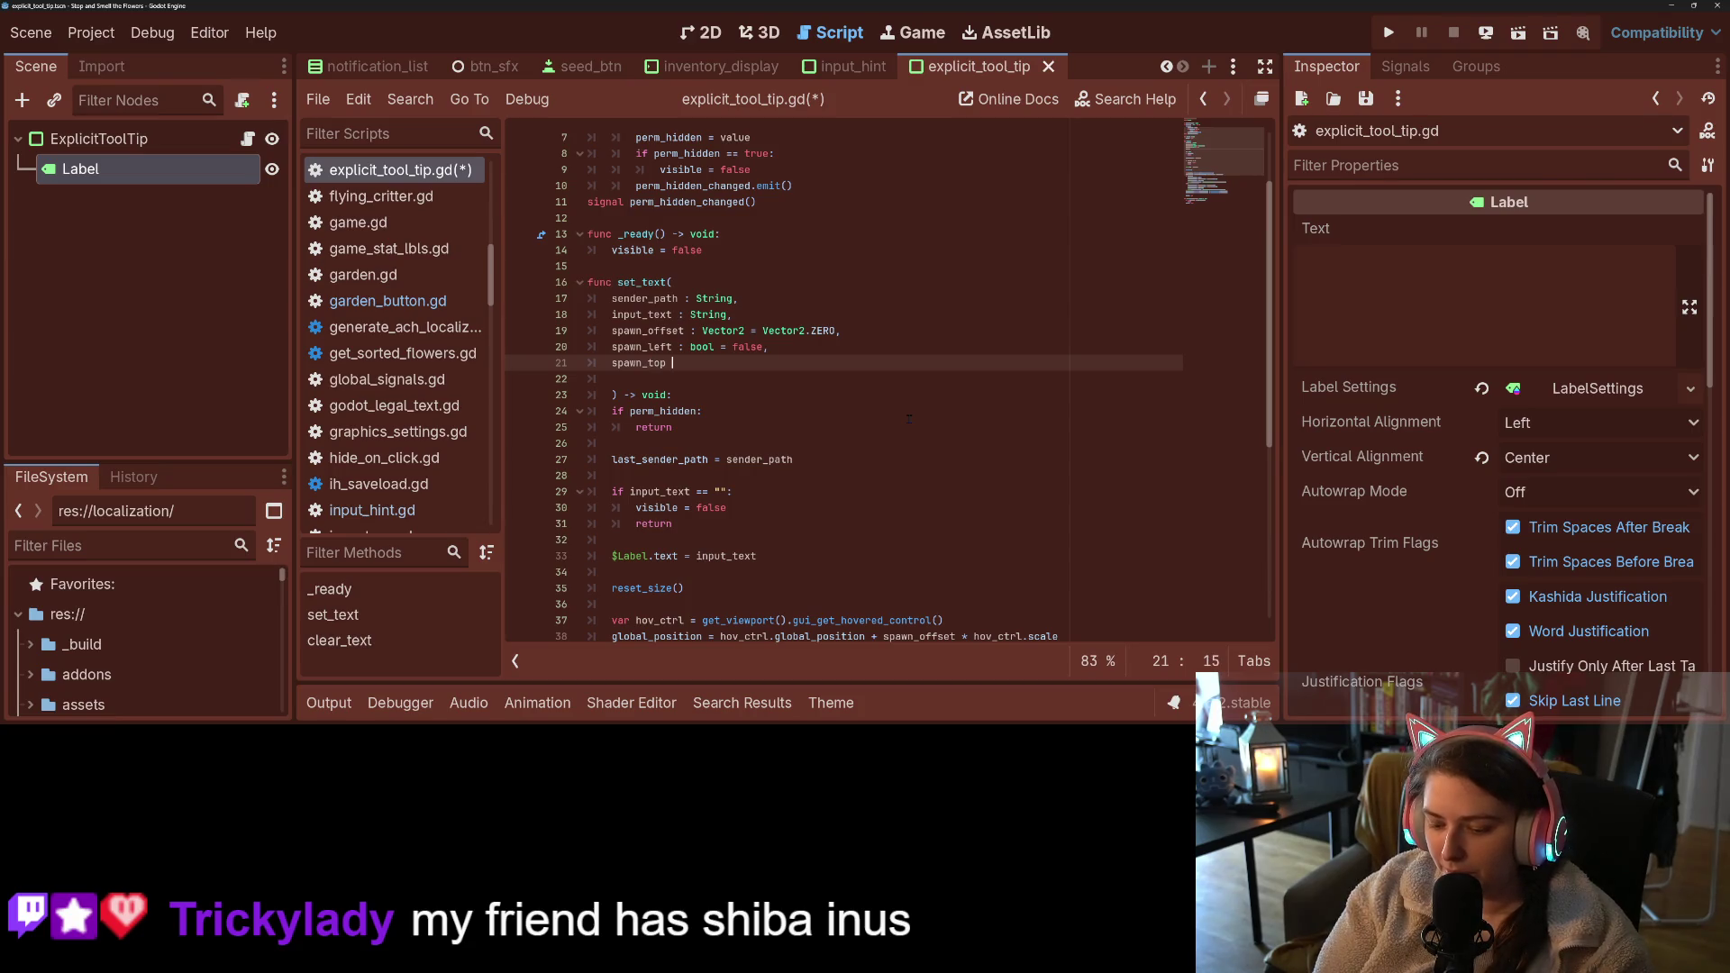
type(": bool = false")
key("ctrl+s")
- Try an 'if spawn_top:' line above the line 44 else branch, then delete it
double_click(662, 362)
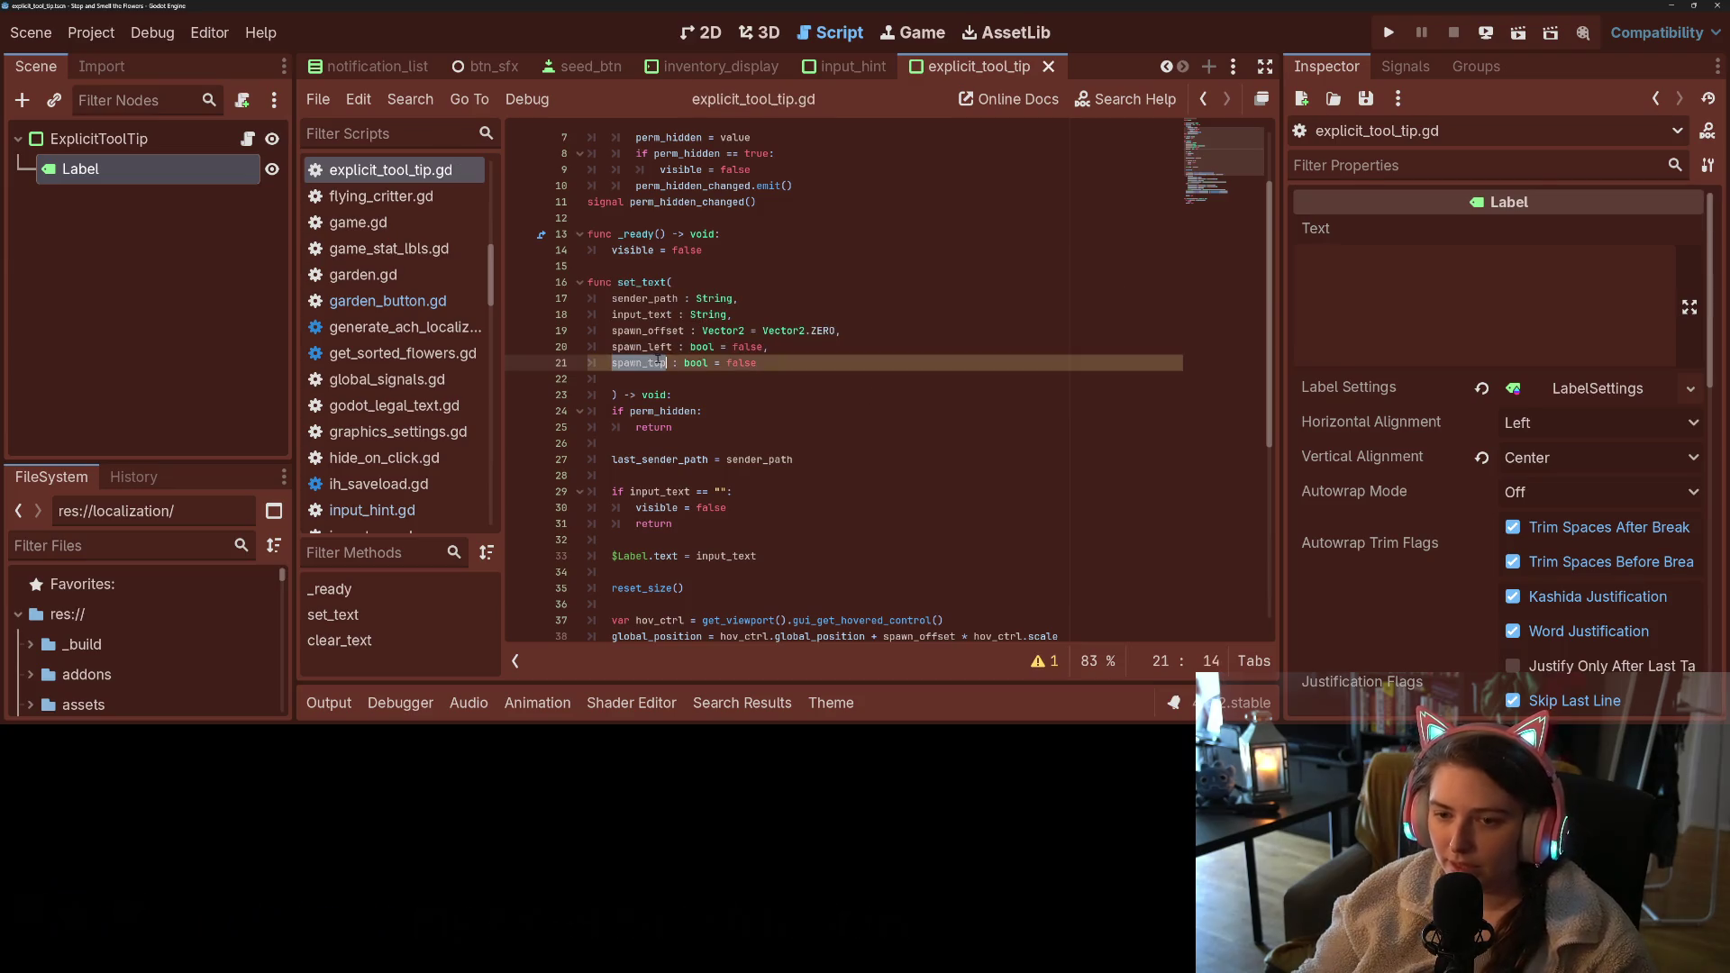
scroll(868, 373, "down", 6)
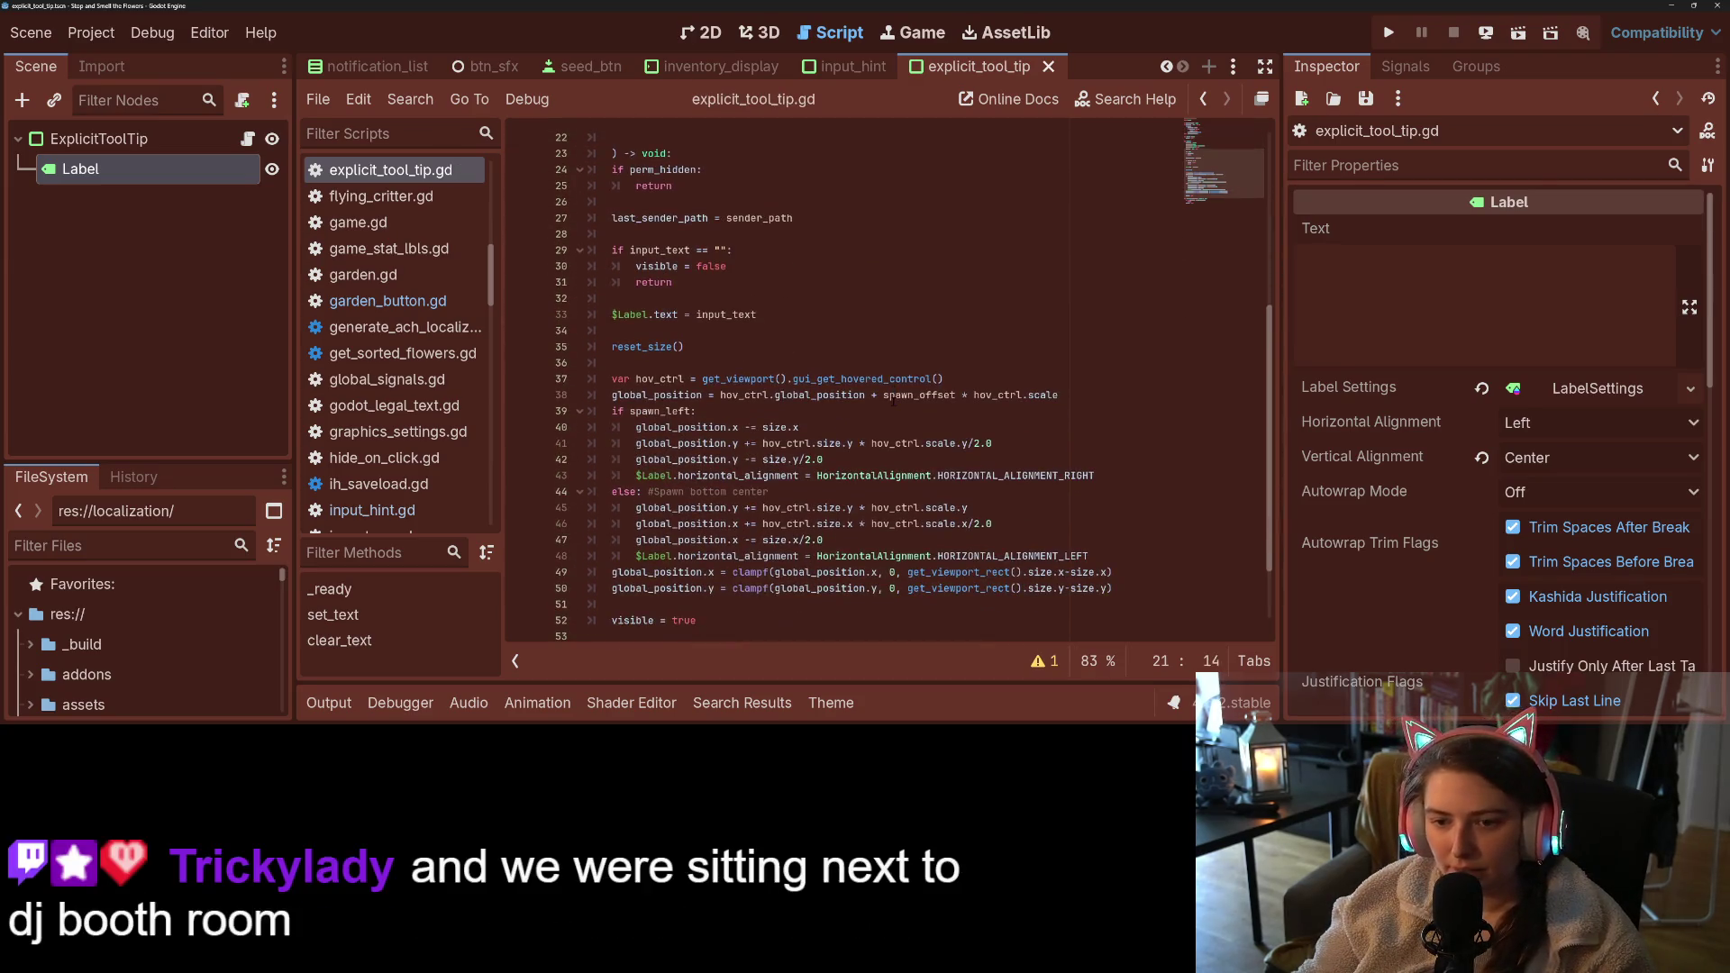
left_click(672, 444)
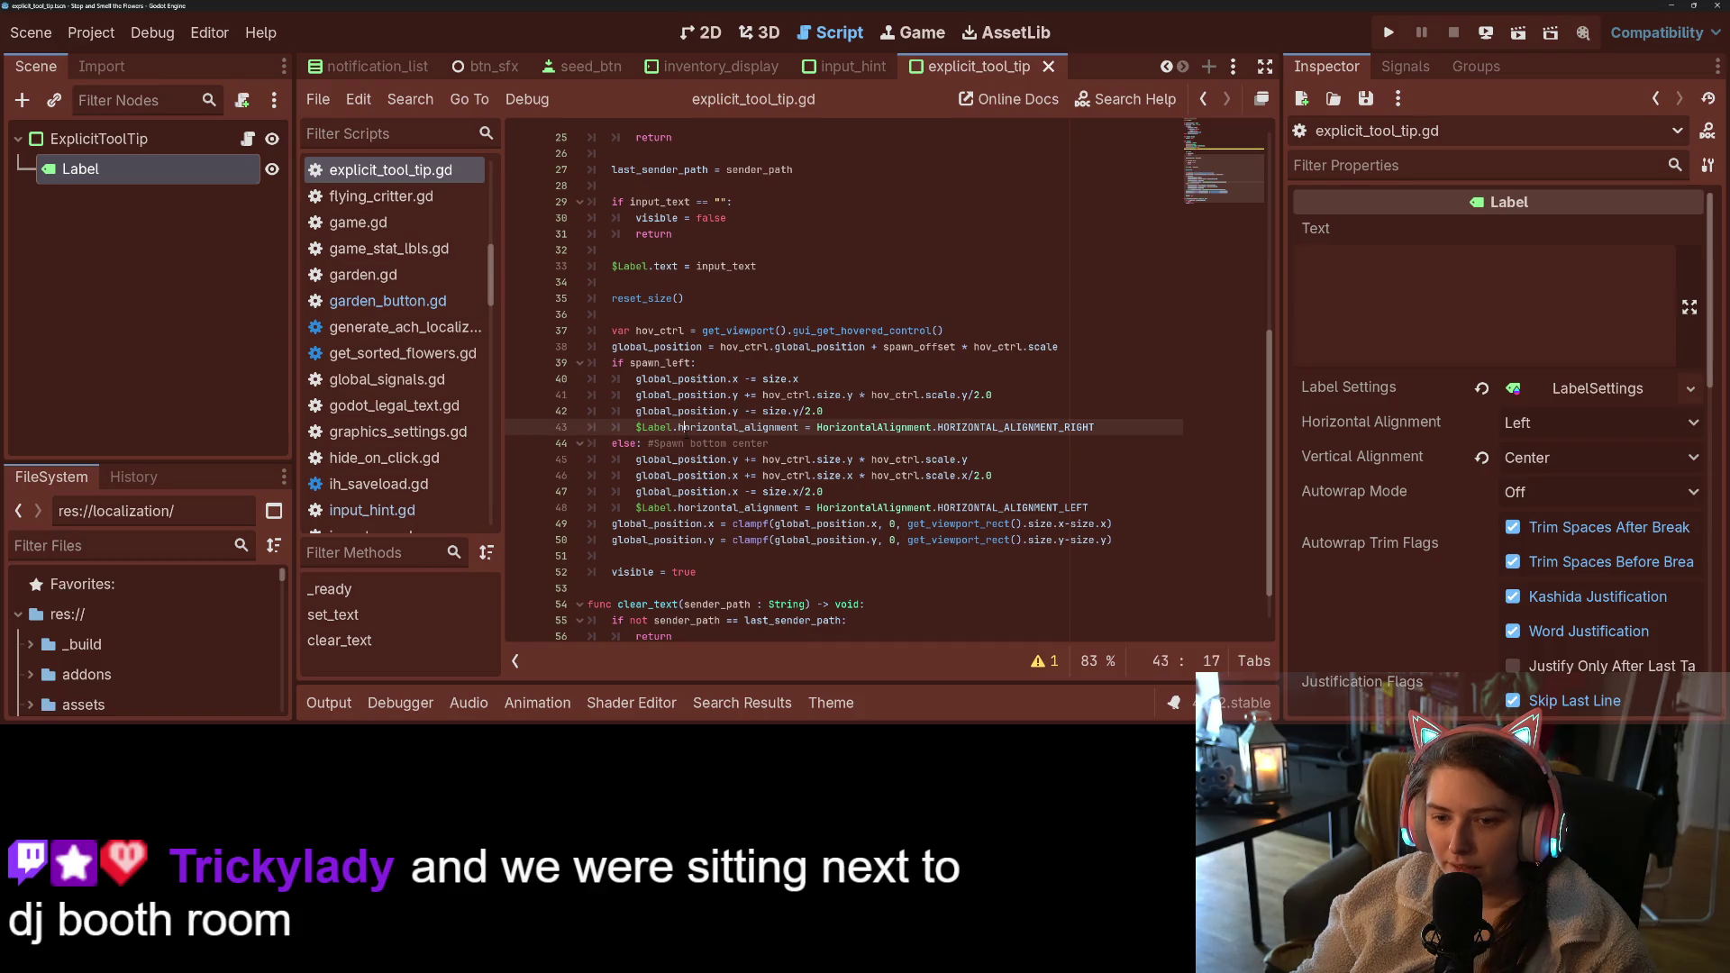
left_click(602, 444)
key("Return")
key("Up")
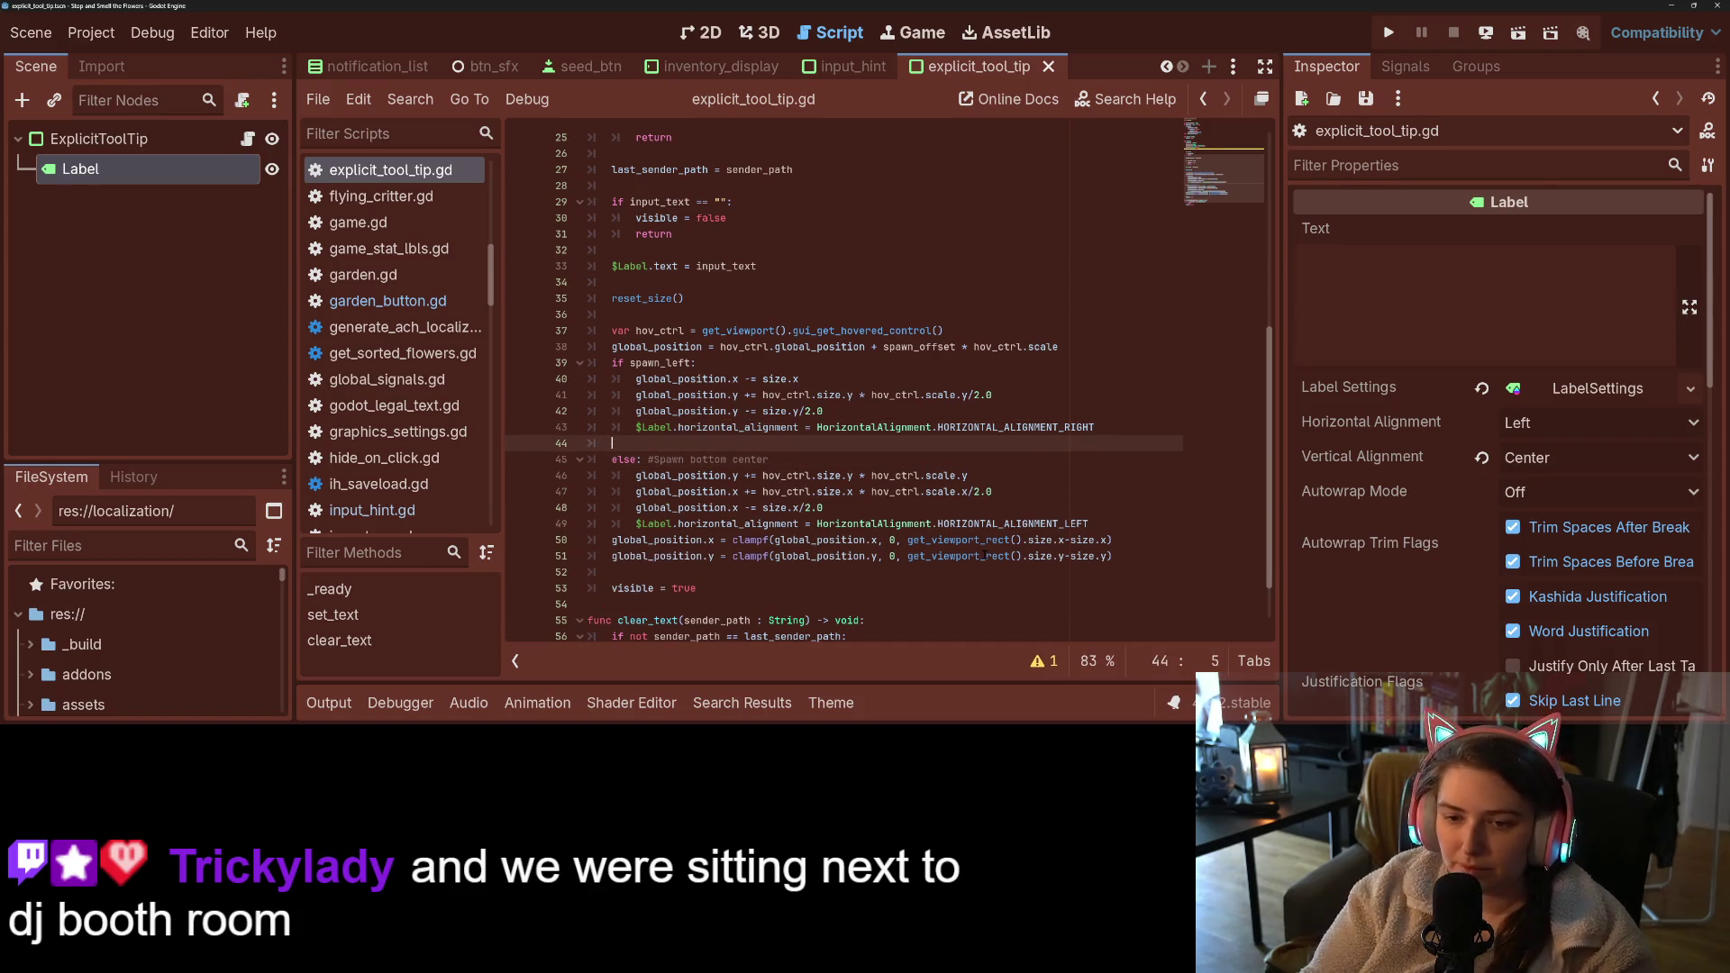
type("if spawn_top:")
key("Return")
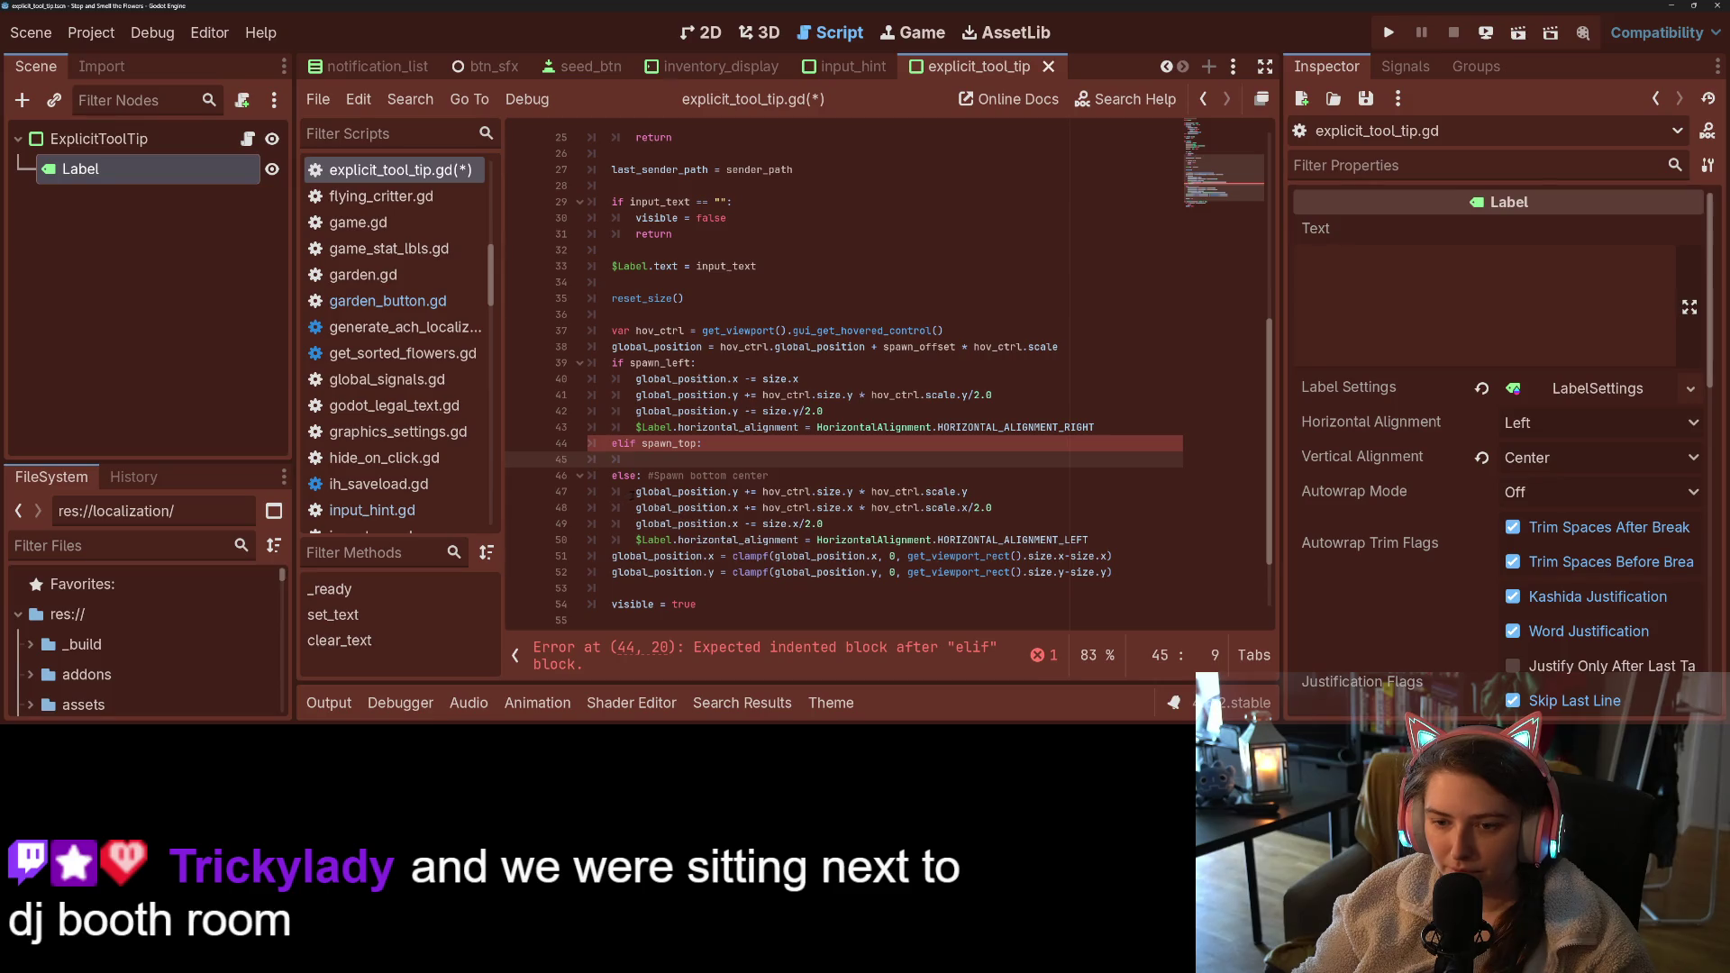
left_click(635, 492)
left_click_drag(637, 492, 674, 509)
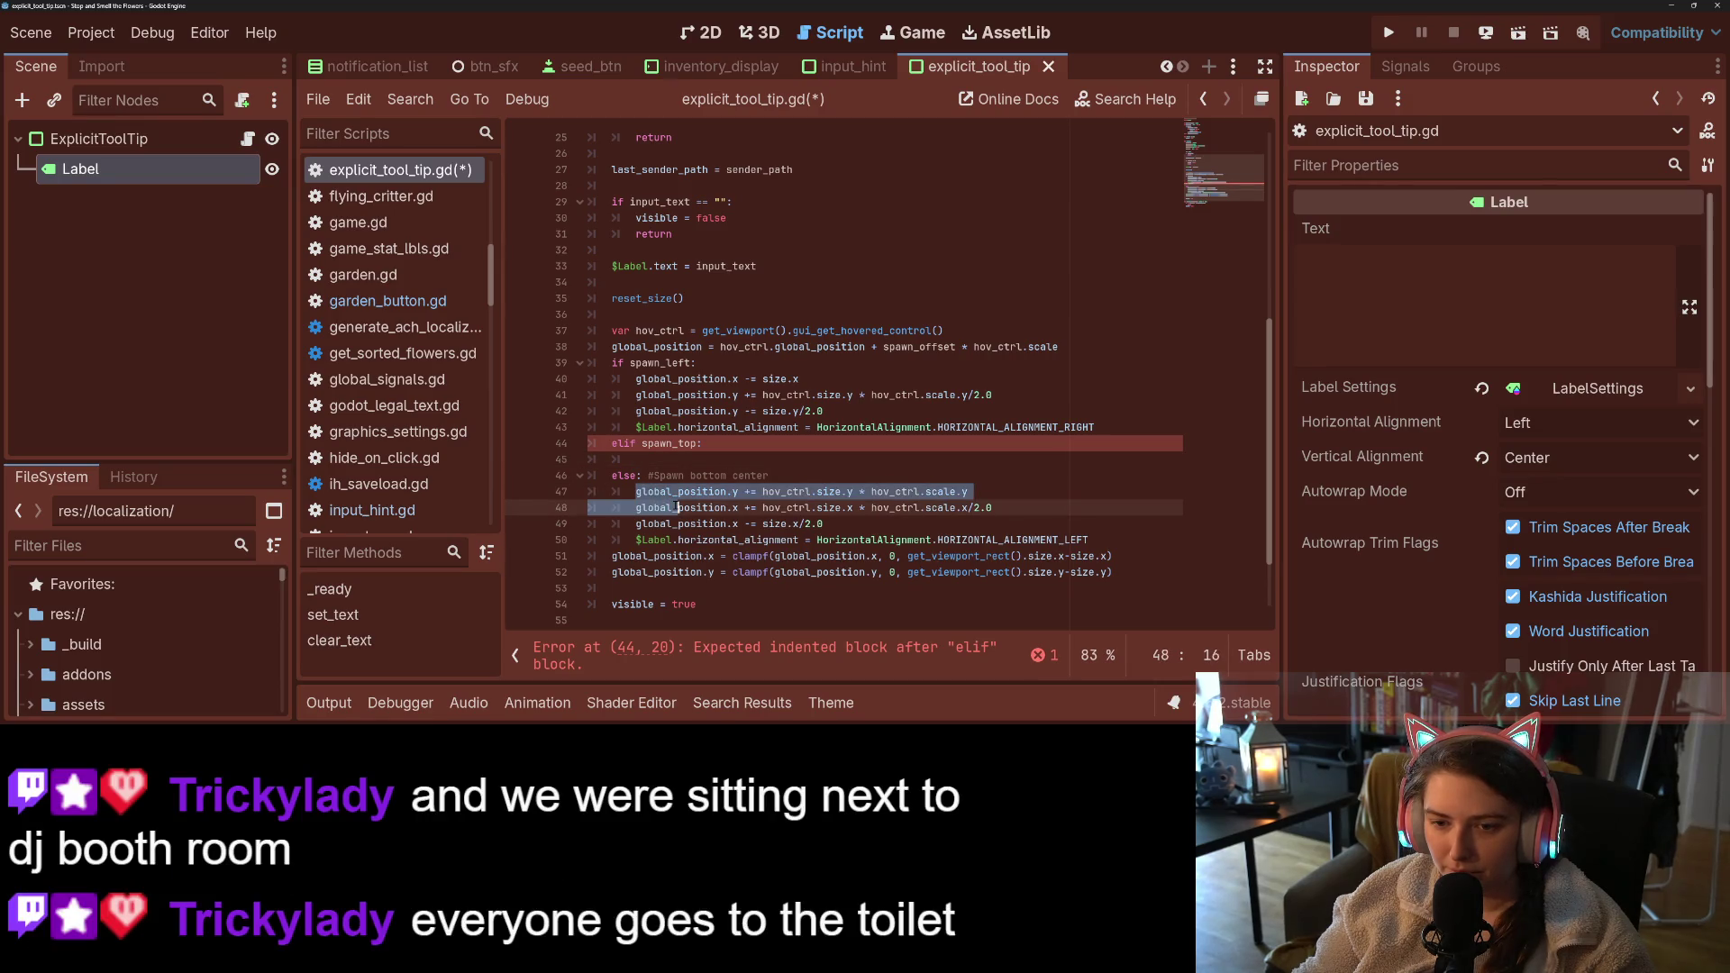
left_click(702, 443)
key("Delete")
key("ctrl+BackSpace")
key("ctrl+BackSpace")
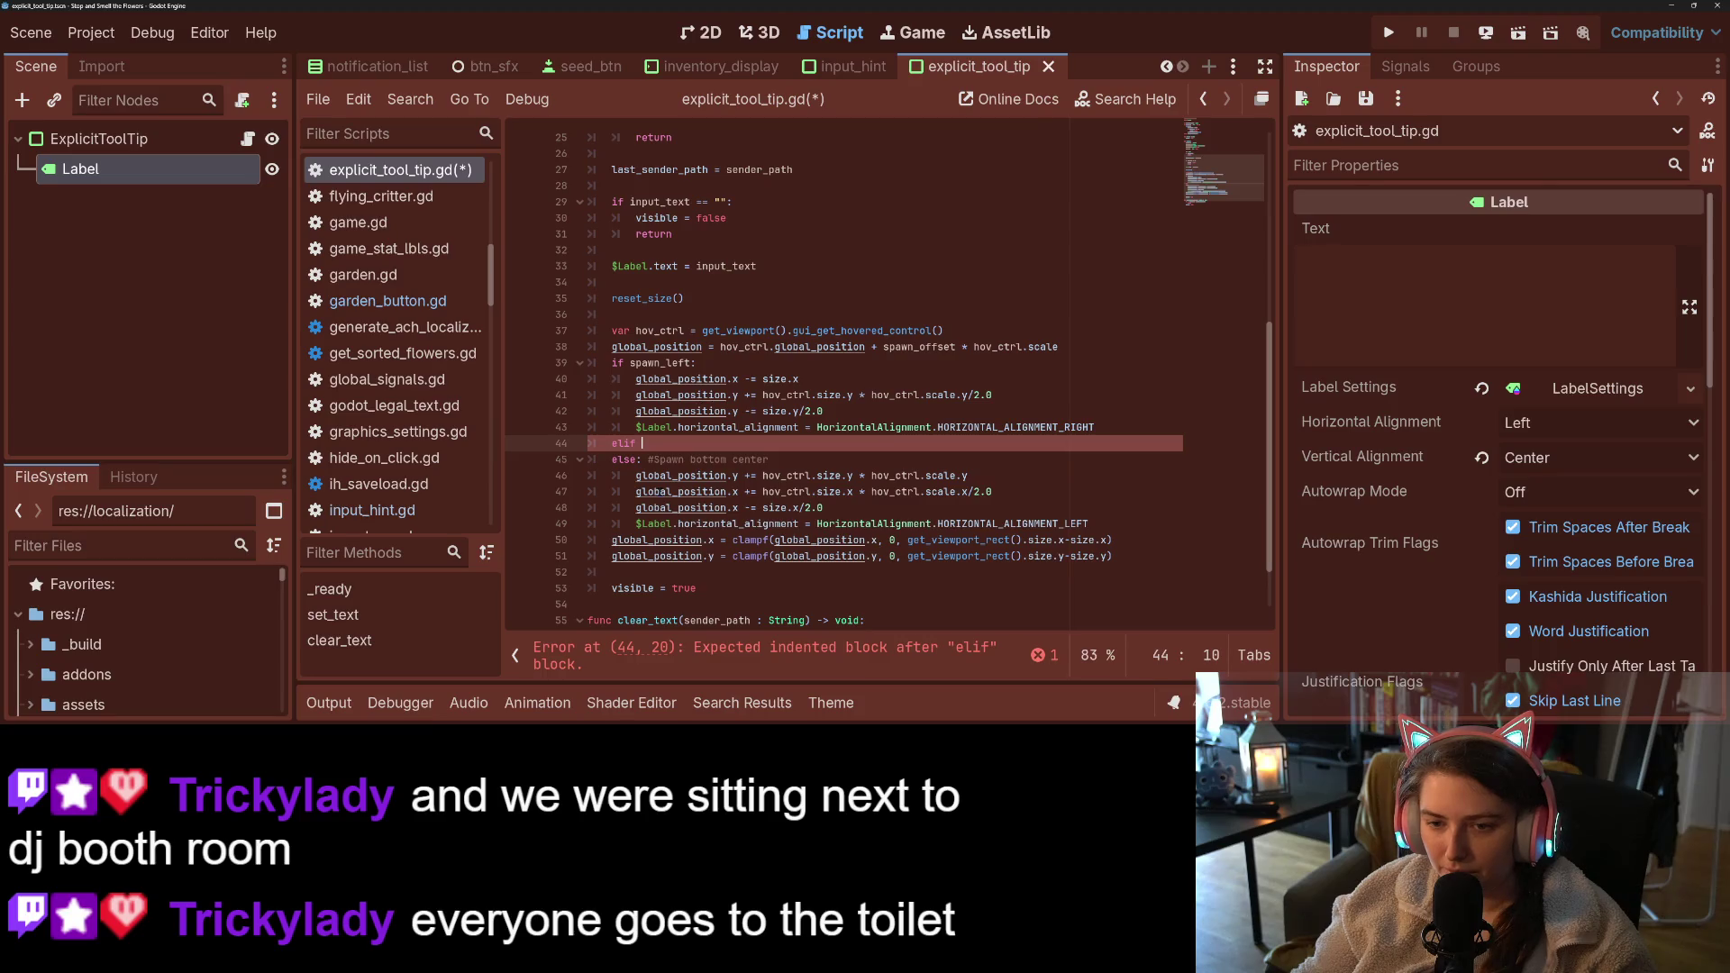
key("ctrl+shift+k")
- Insert 'if spawn_top:' with an else: branch around the bottom-center offset lines
left_click(697, 460)
left_click(637, 459)
key("Return")
key("Up")
type("if sp")
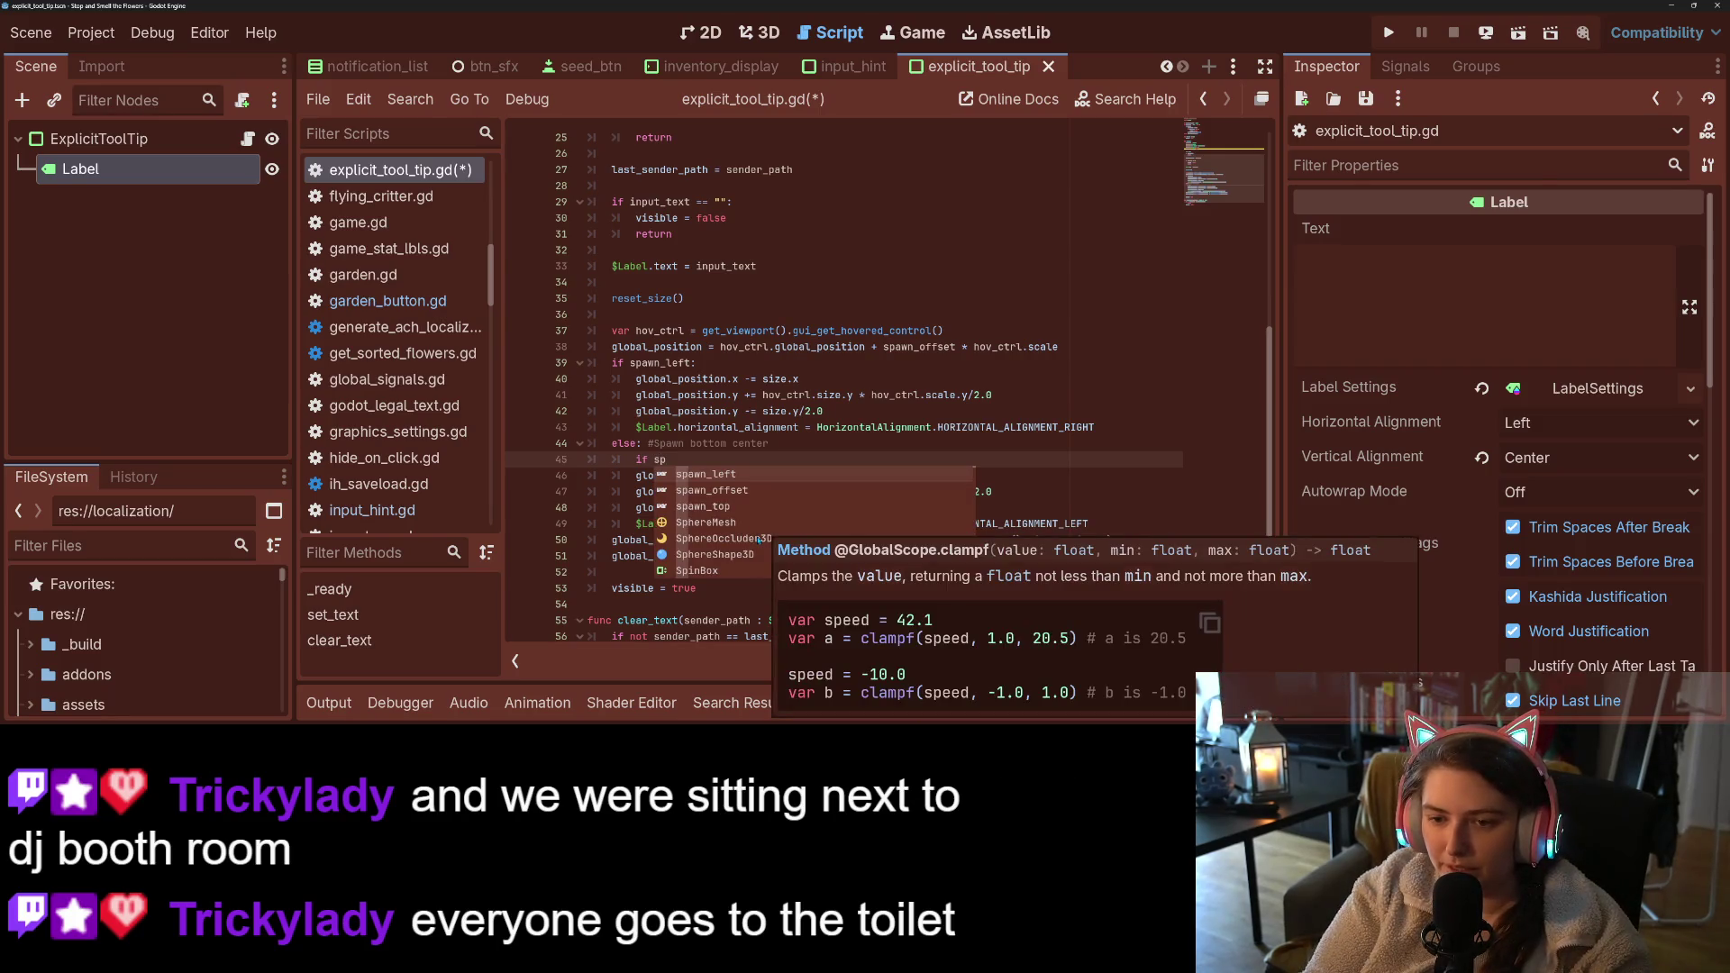
key("Return")
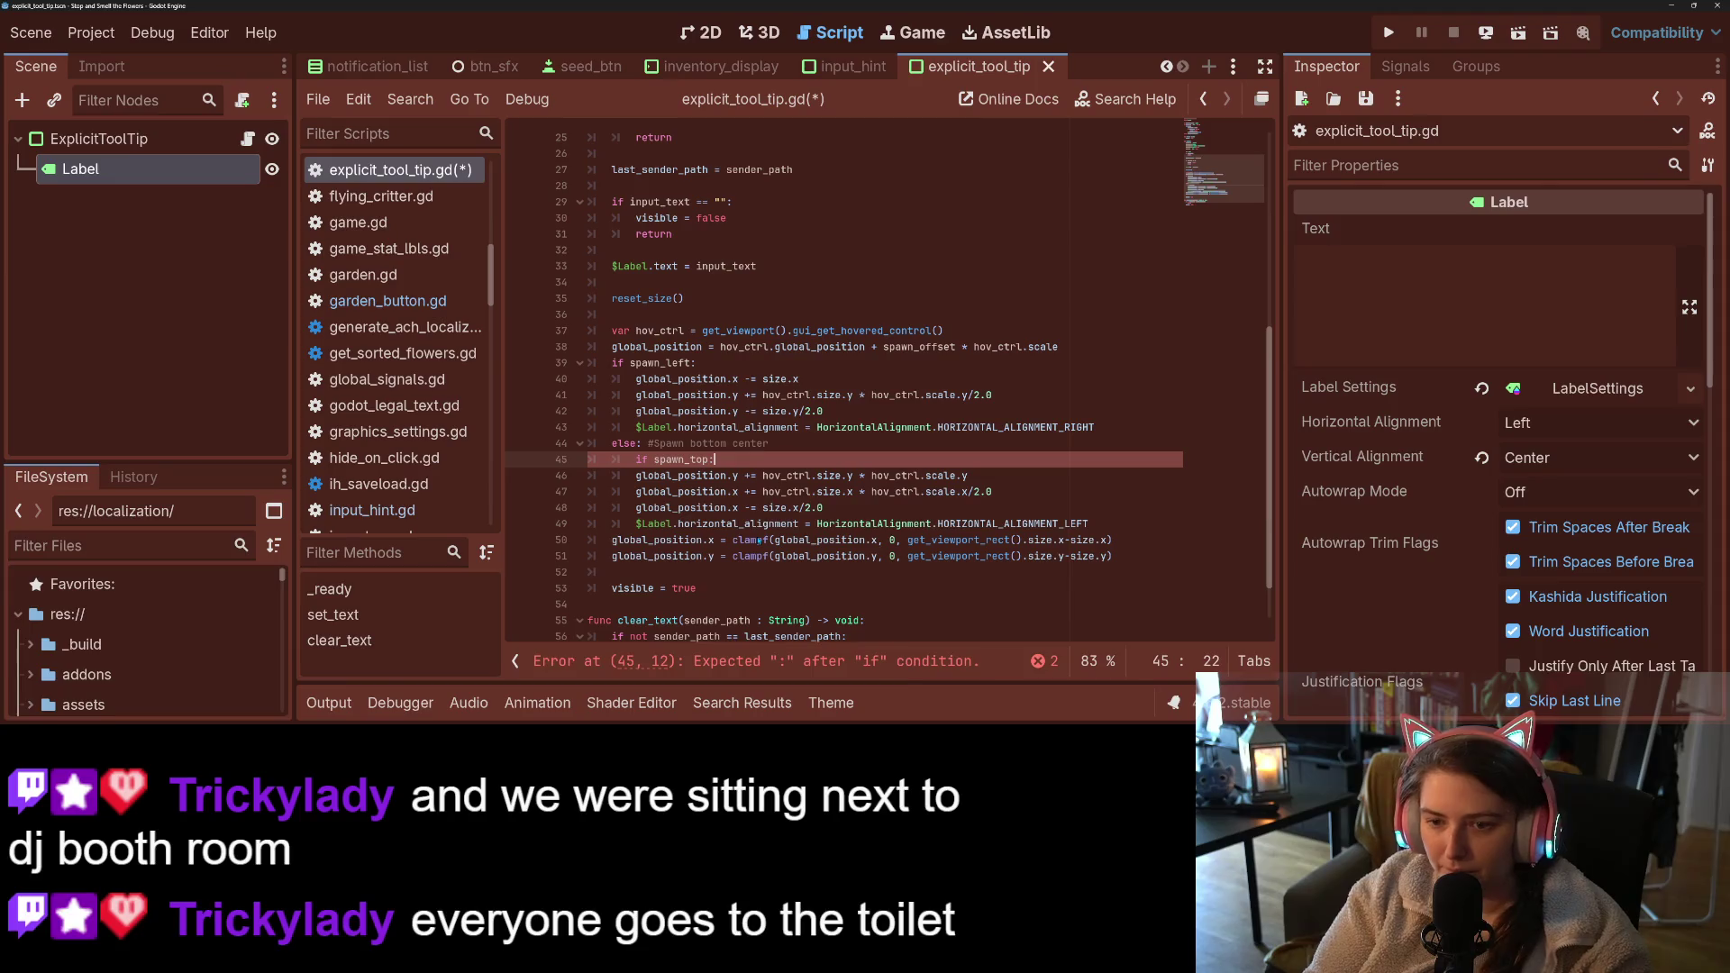
type(":")
key("Return")
key("Down")
key("Home")
key("Return")
key("Up")
type("else:")
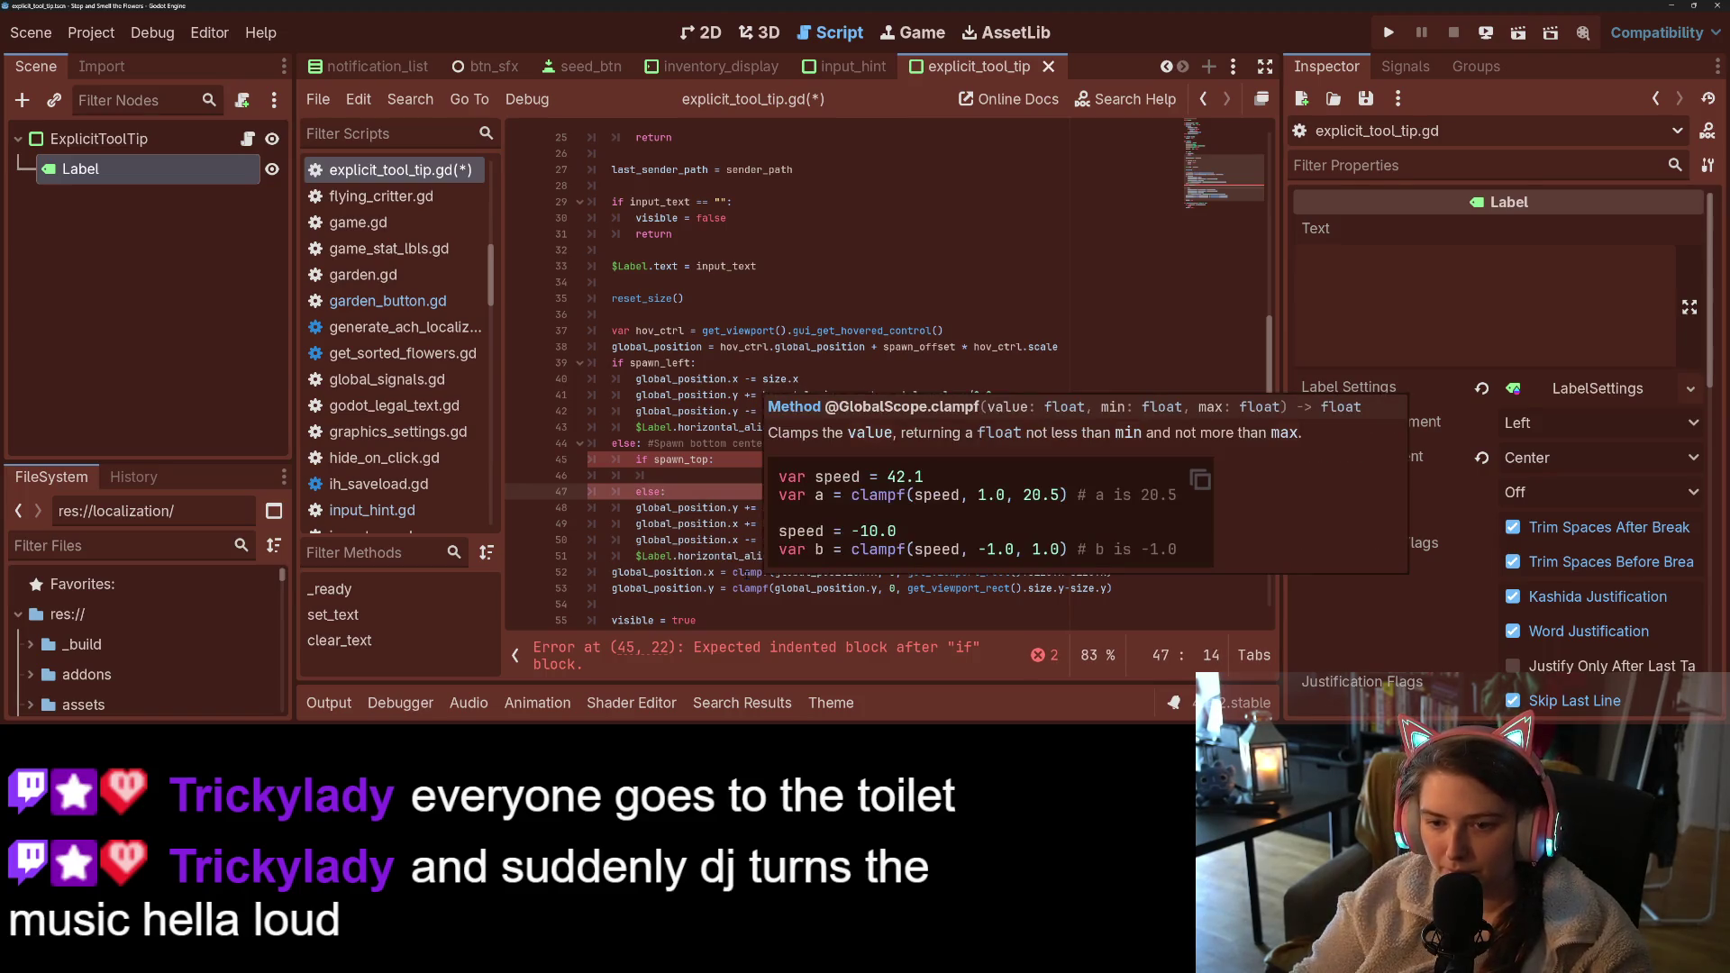
- Indent the vertical offset line and remove the blank line and else branch
left_click(638, 508)
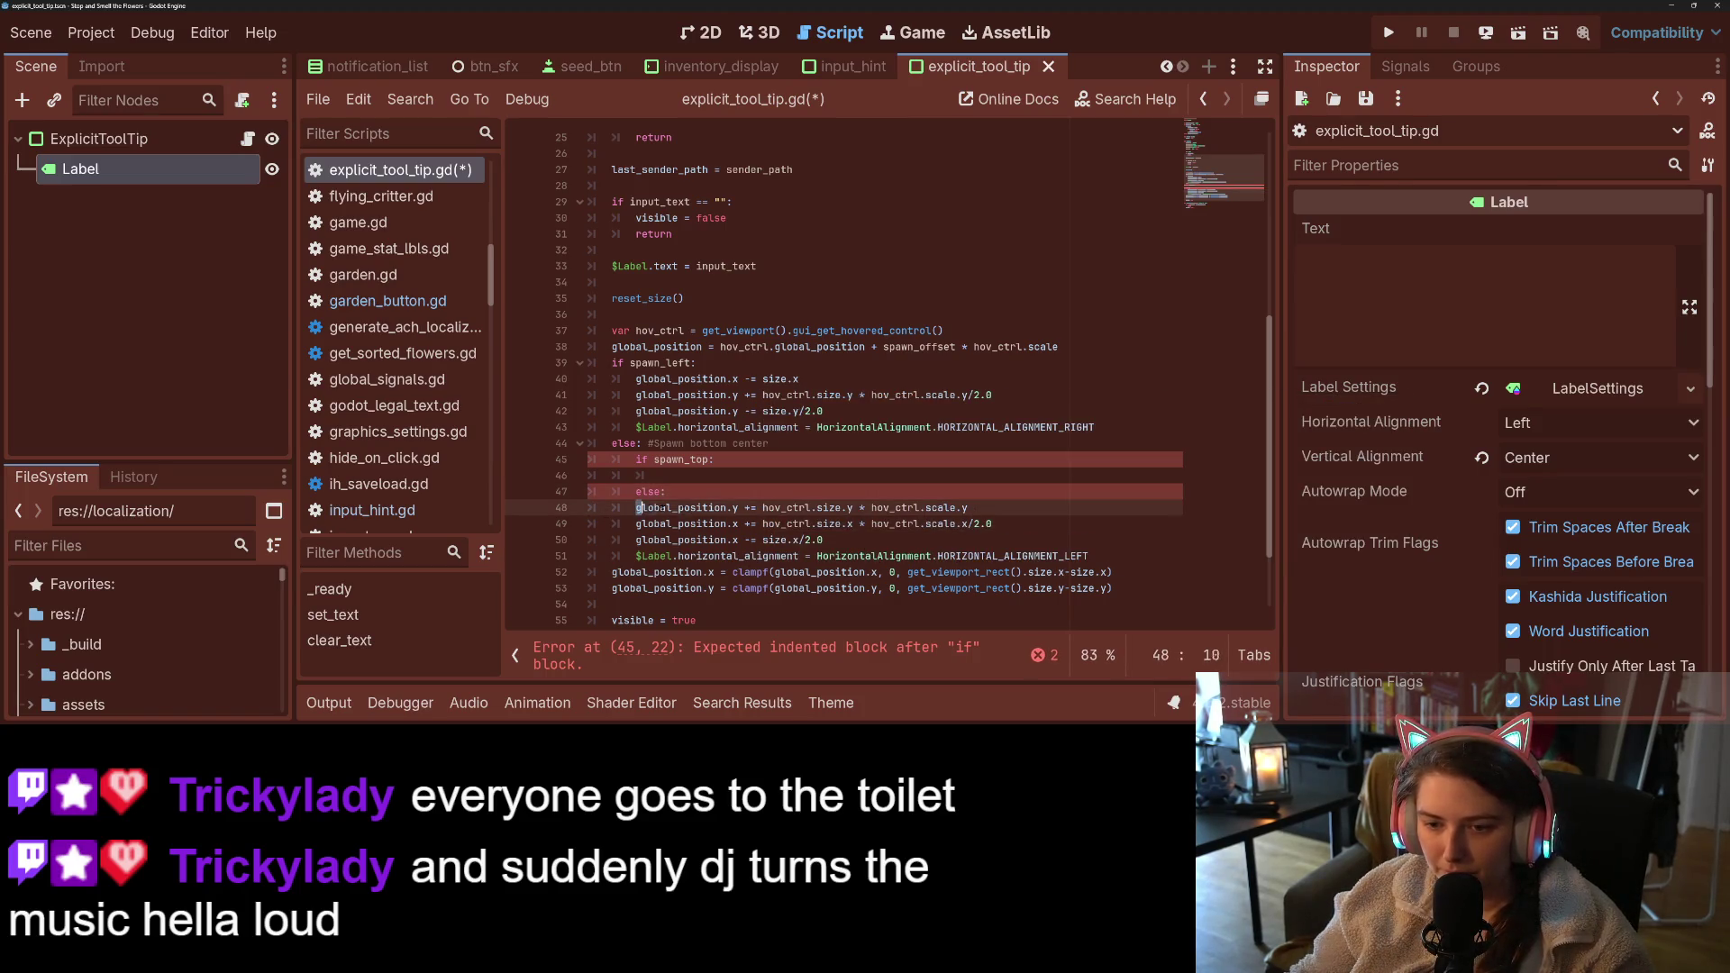
key("Home")
key("Tab")
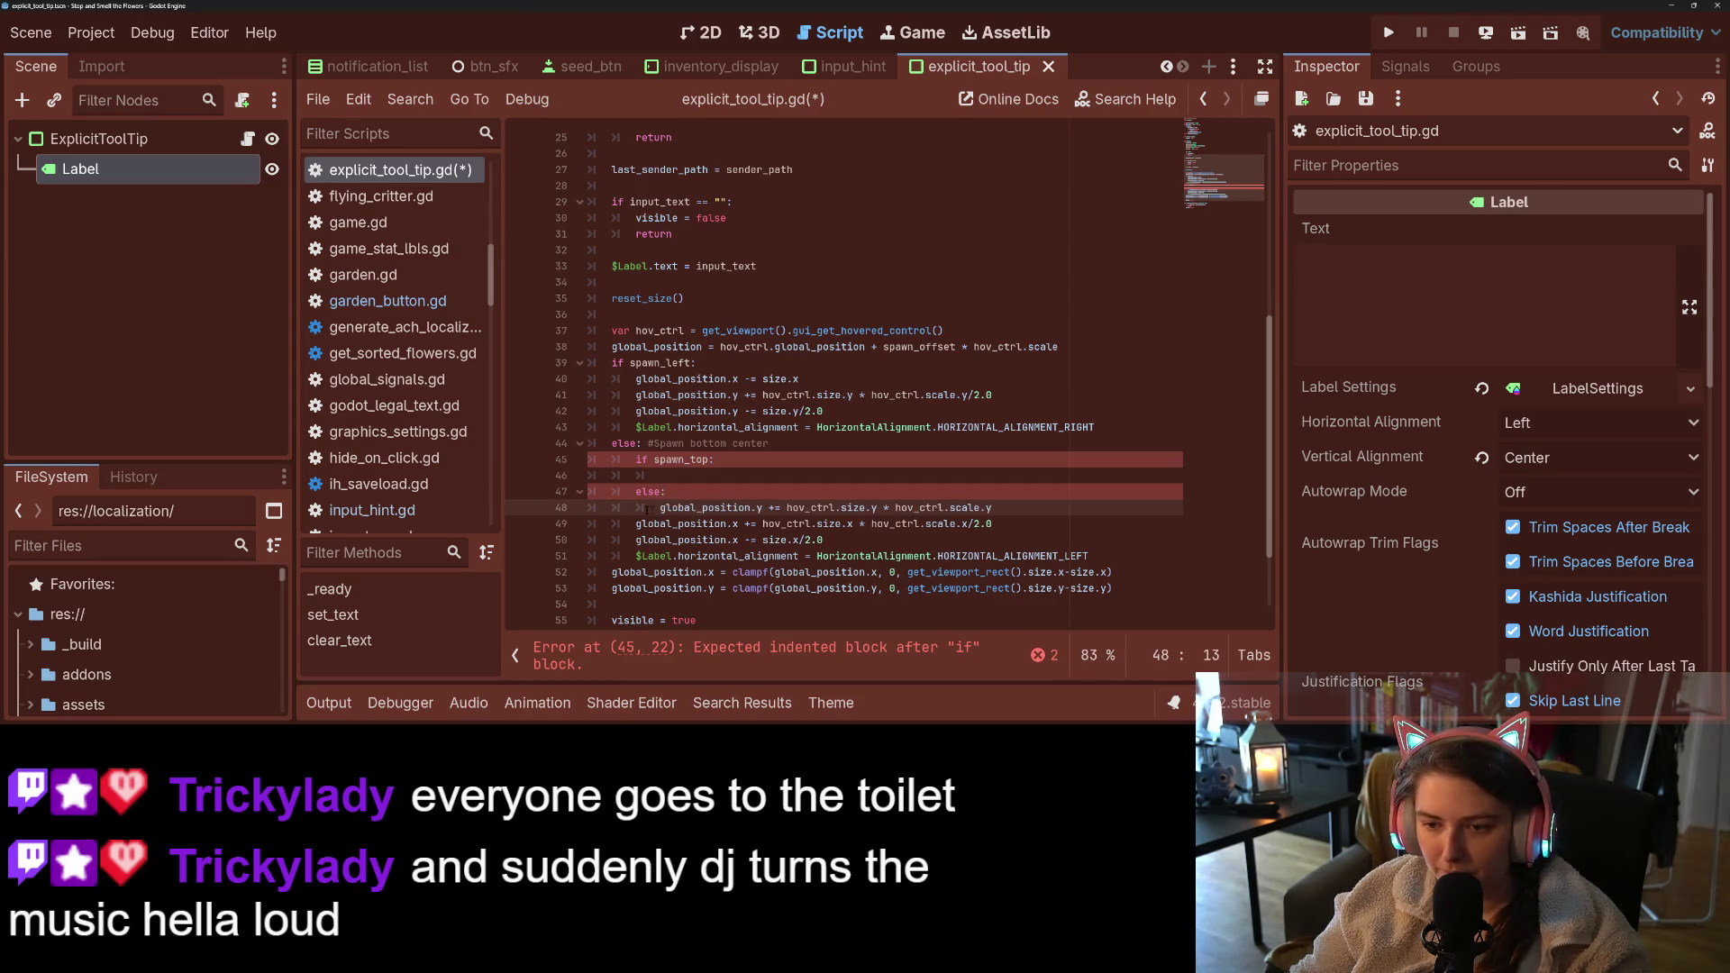
left_click(668, 492)
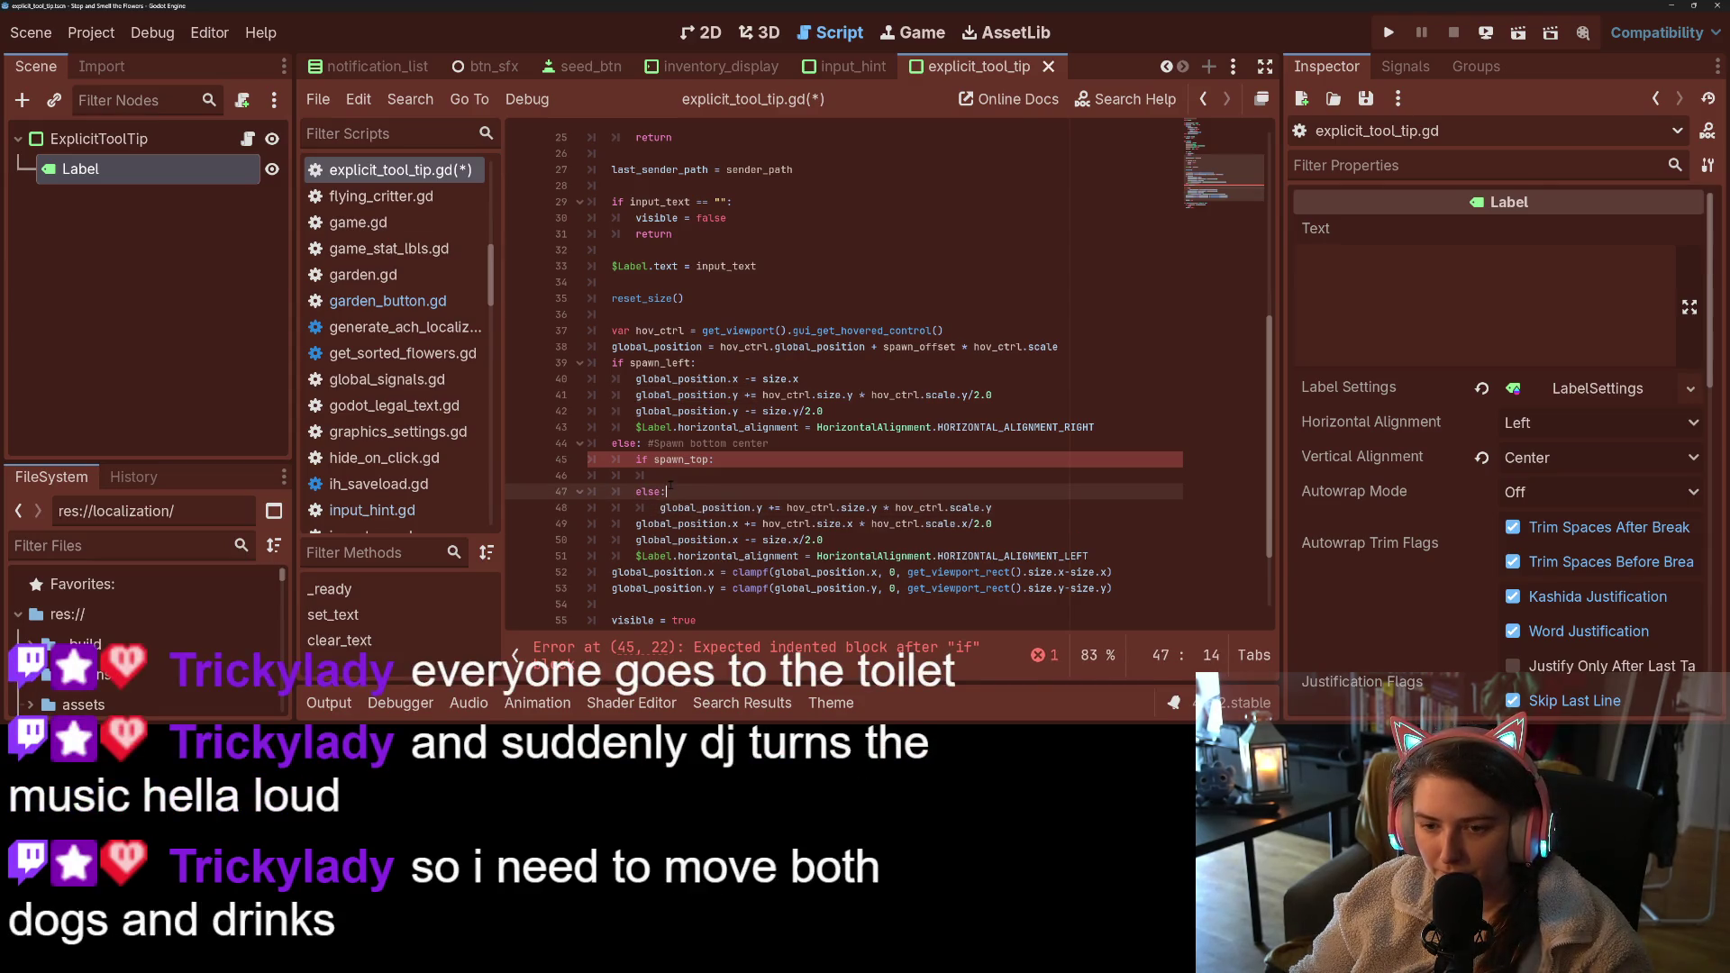
mouse_move(671, 507)
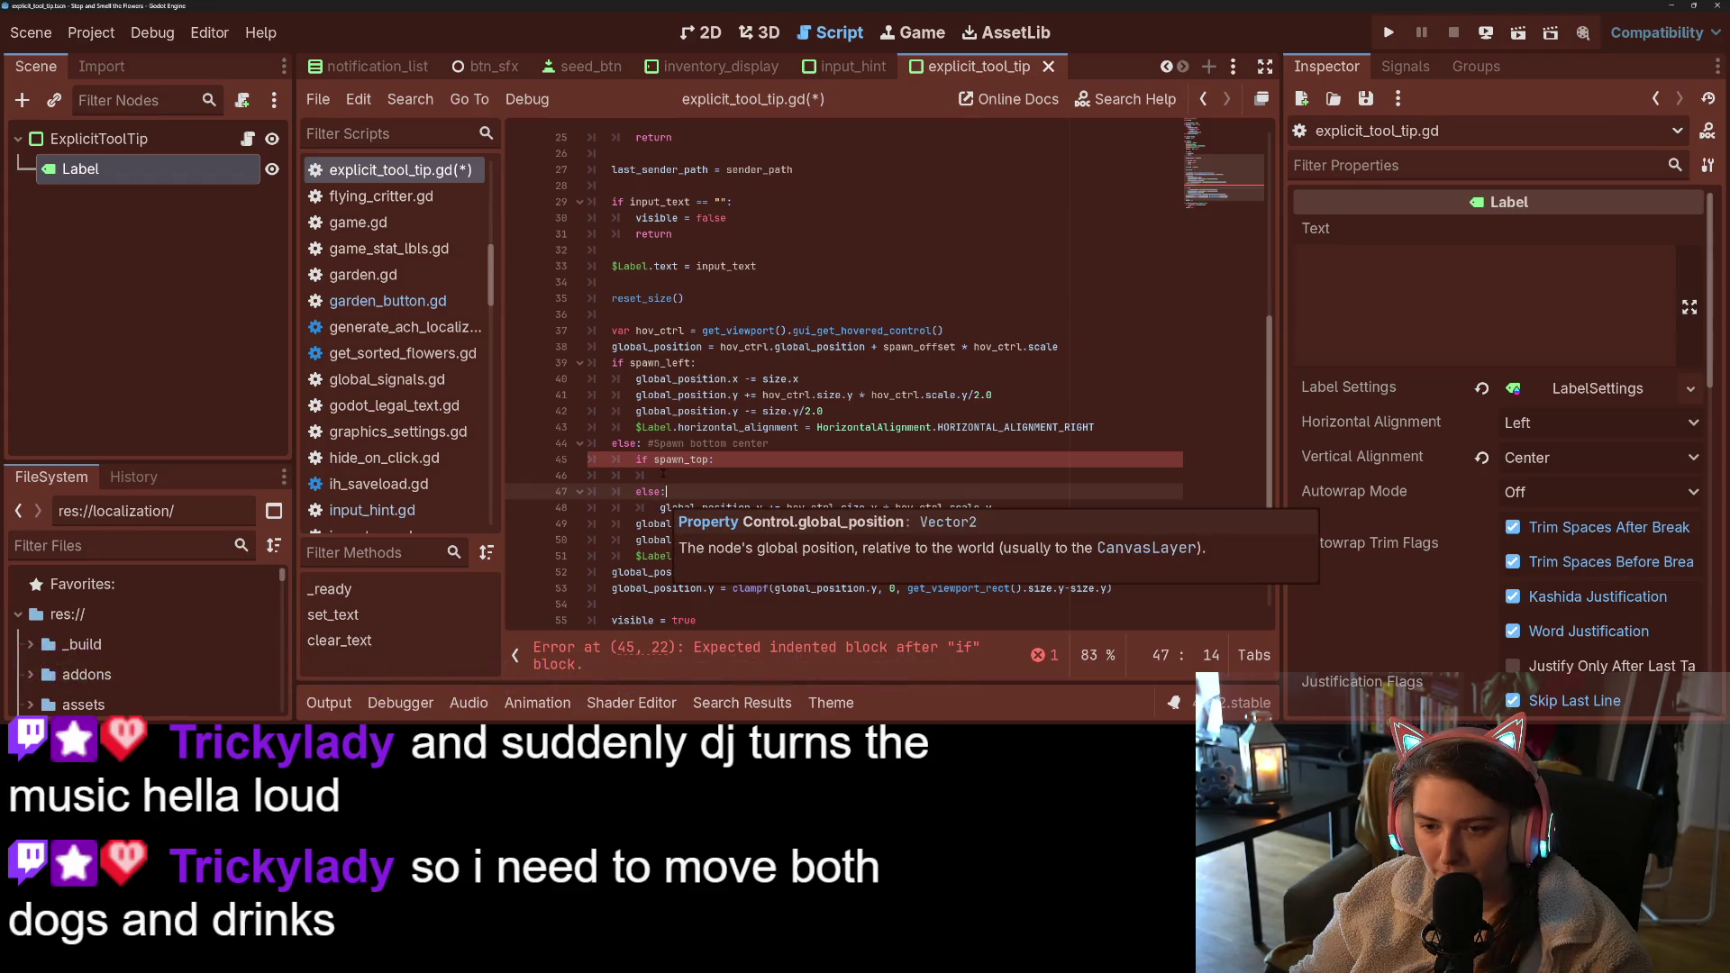
mouse_move(660, 507)
left_mouse_down()
mouse_move(866, 507)
mouse_move(791, 508)
left_mouse_up()
left_click(791, 507)
key("Home")
key("shift+Up")
key("shift+Up")
key("BackSpace")
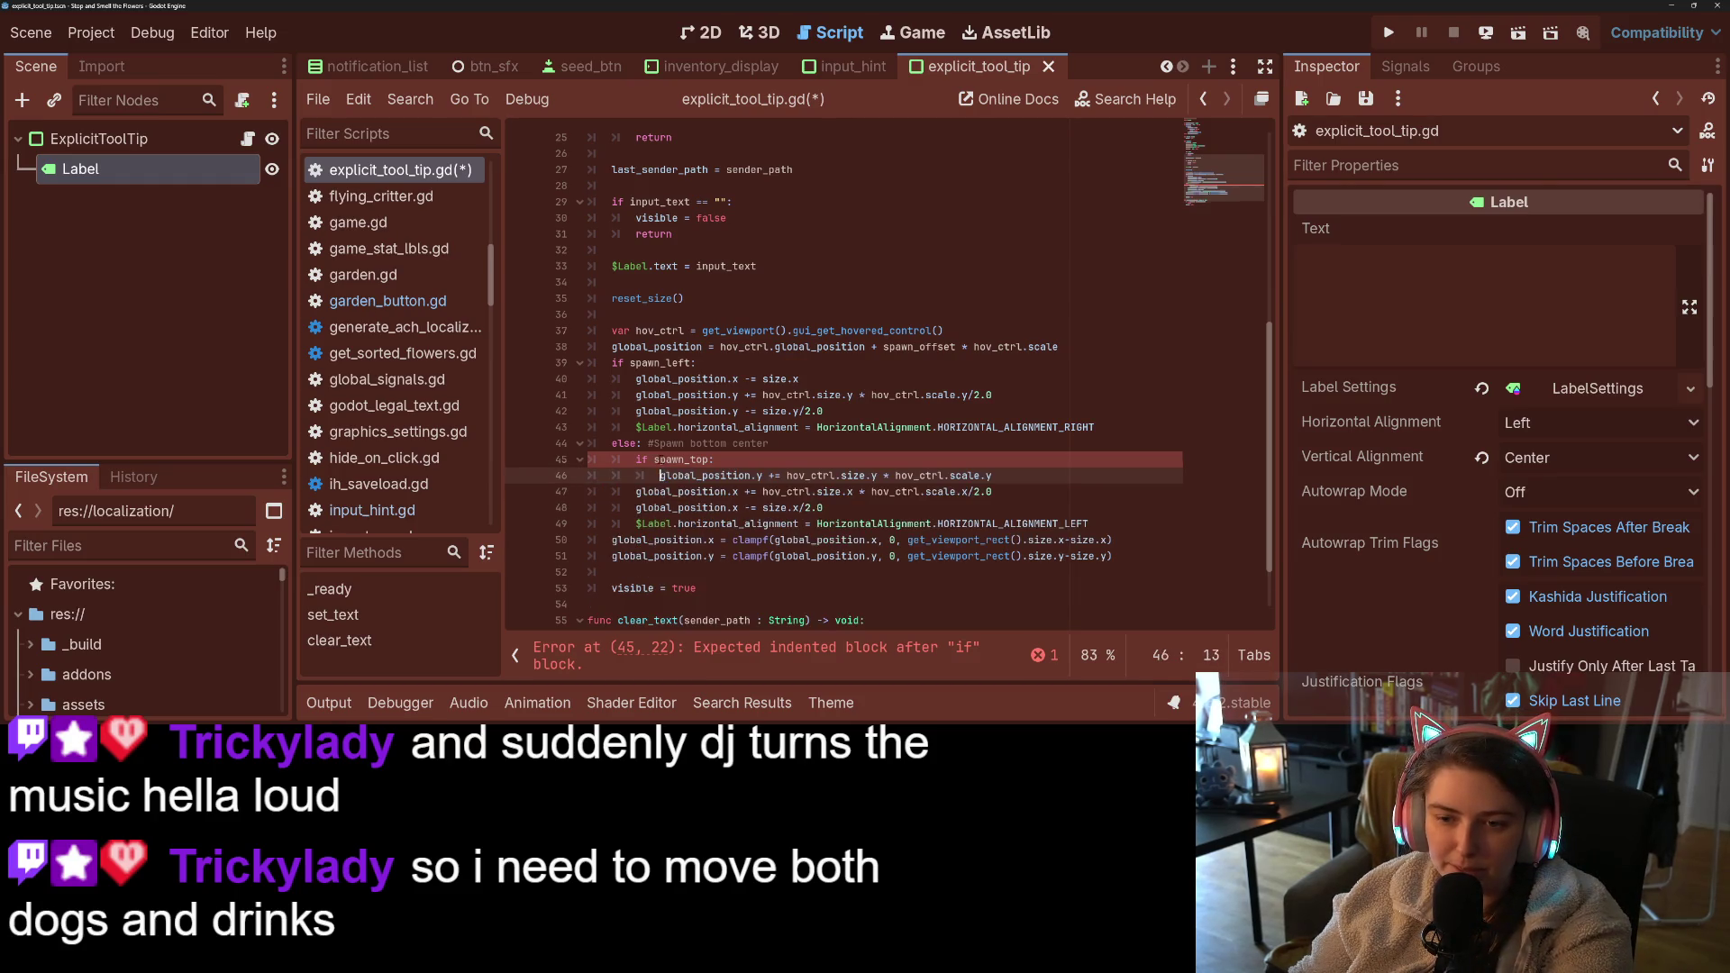
- Change the condition to 'if not spawn_top:', indent the offset under it, and save
left_click(655, 460)
type("not")
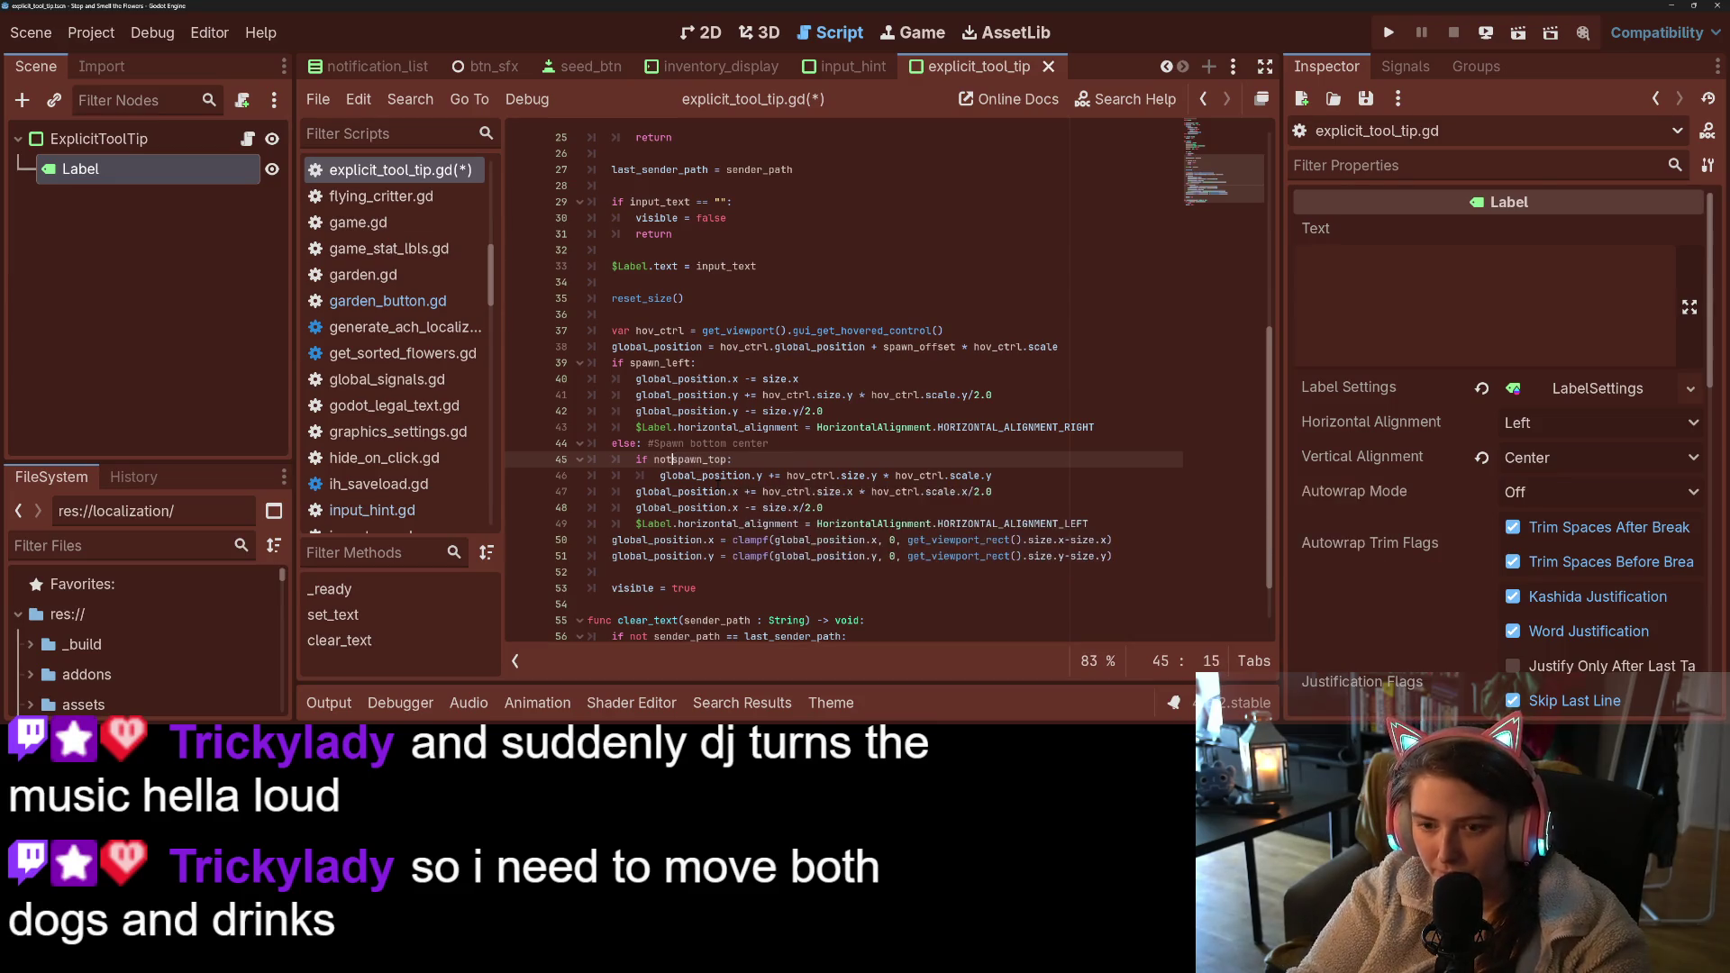
left_click(638, 475)
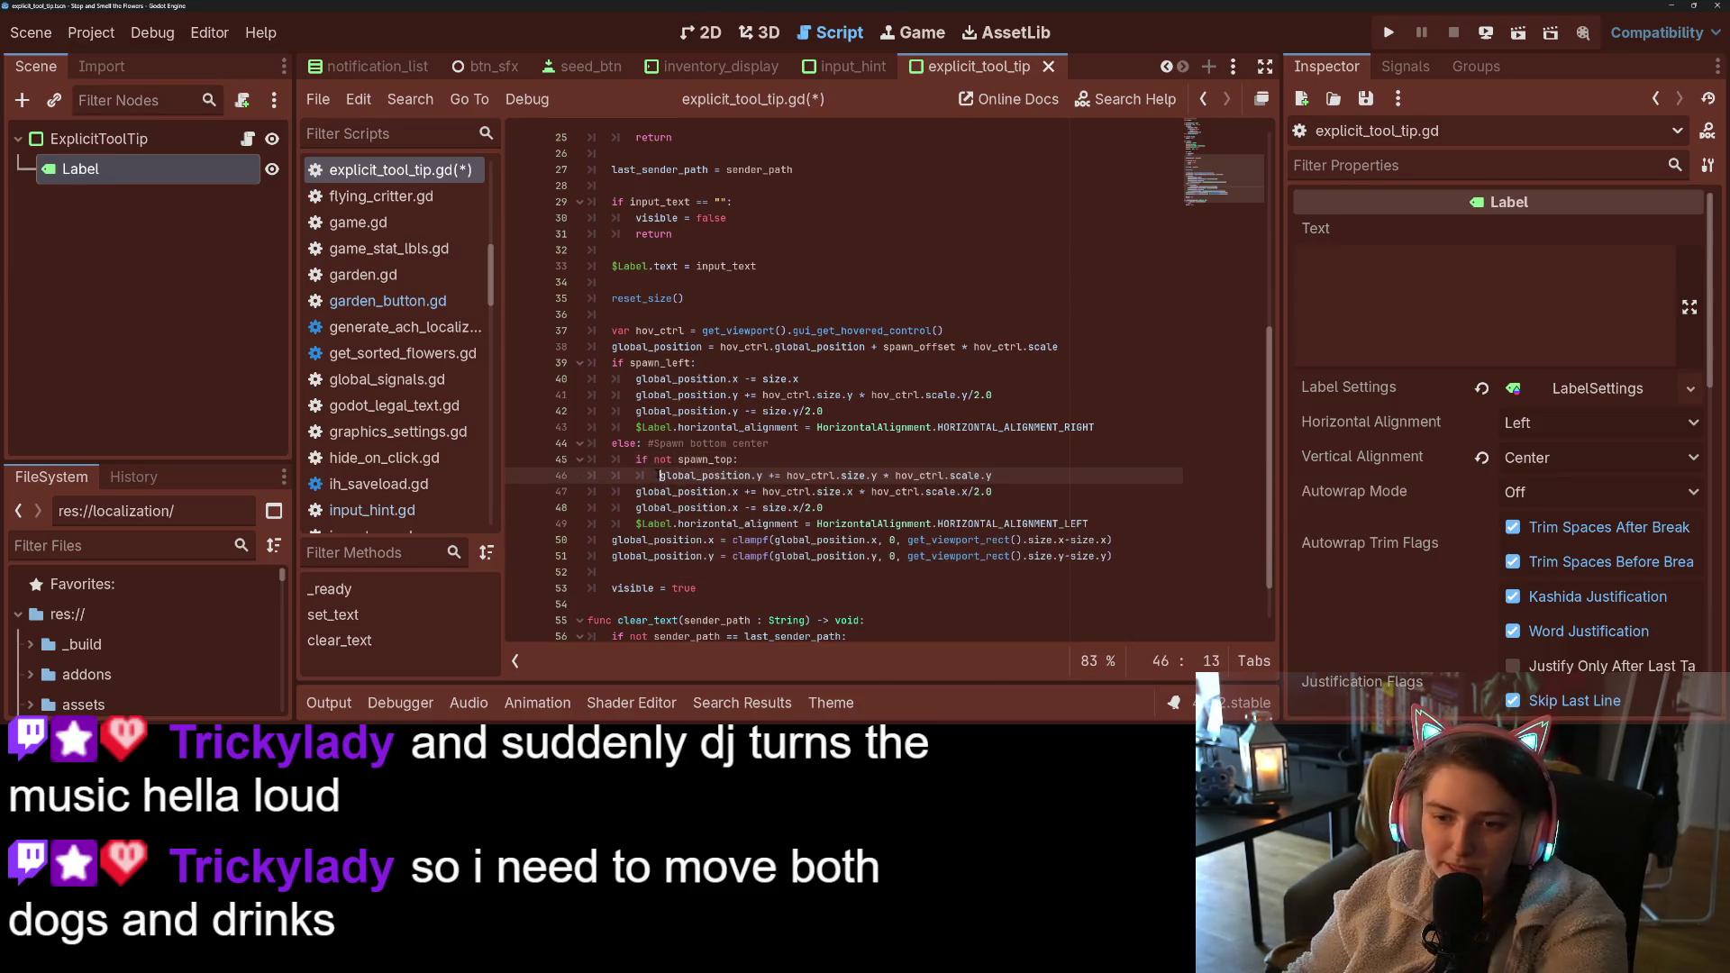
key("Tab")
key("ctrl+s")
left_click(788, 491)
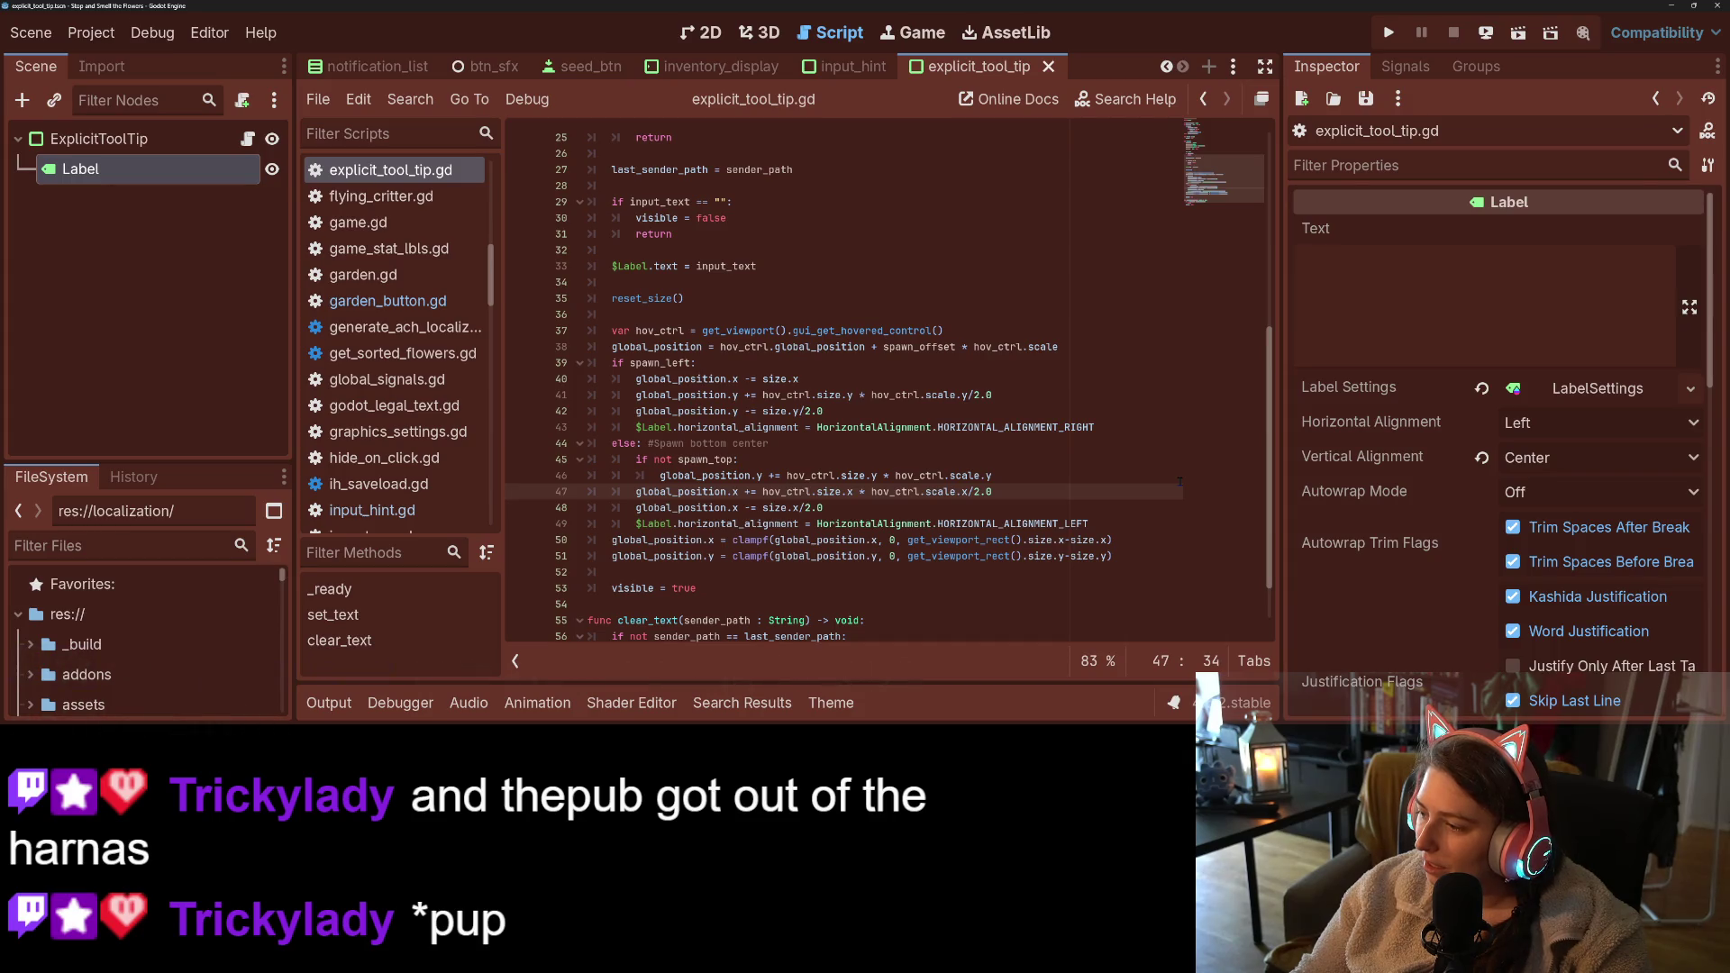
left_click(1055, 471)
key("ctrl+s")
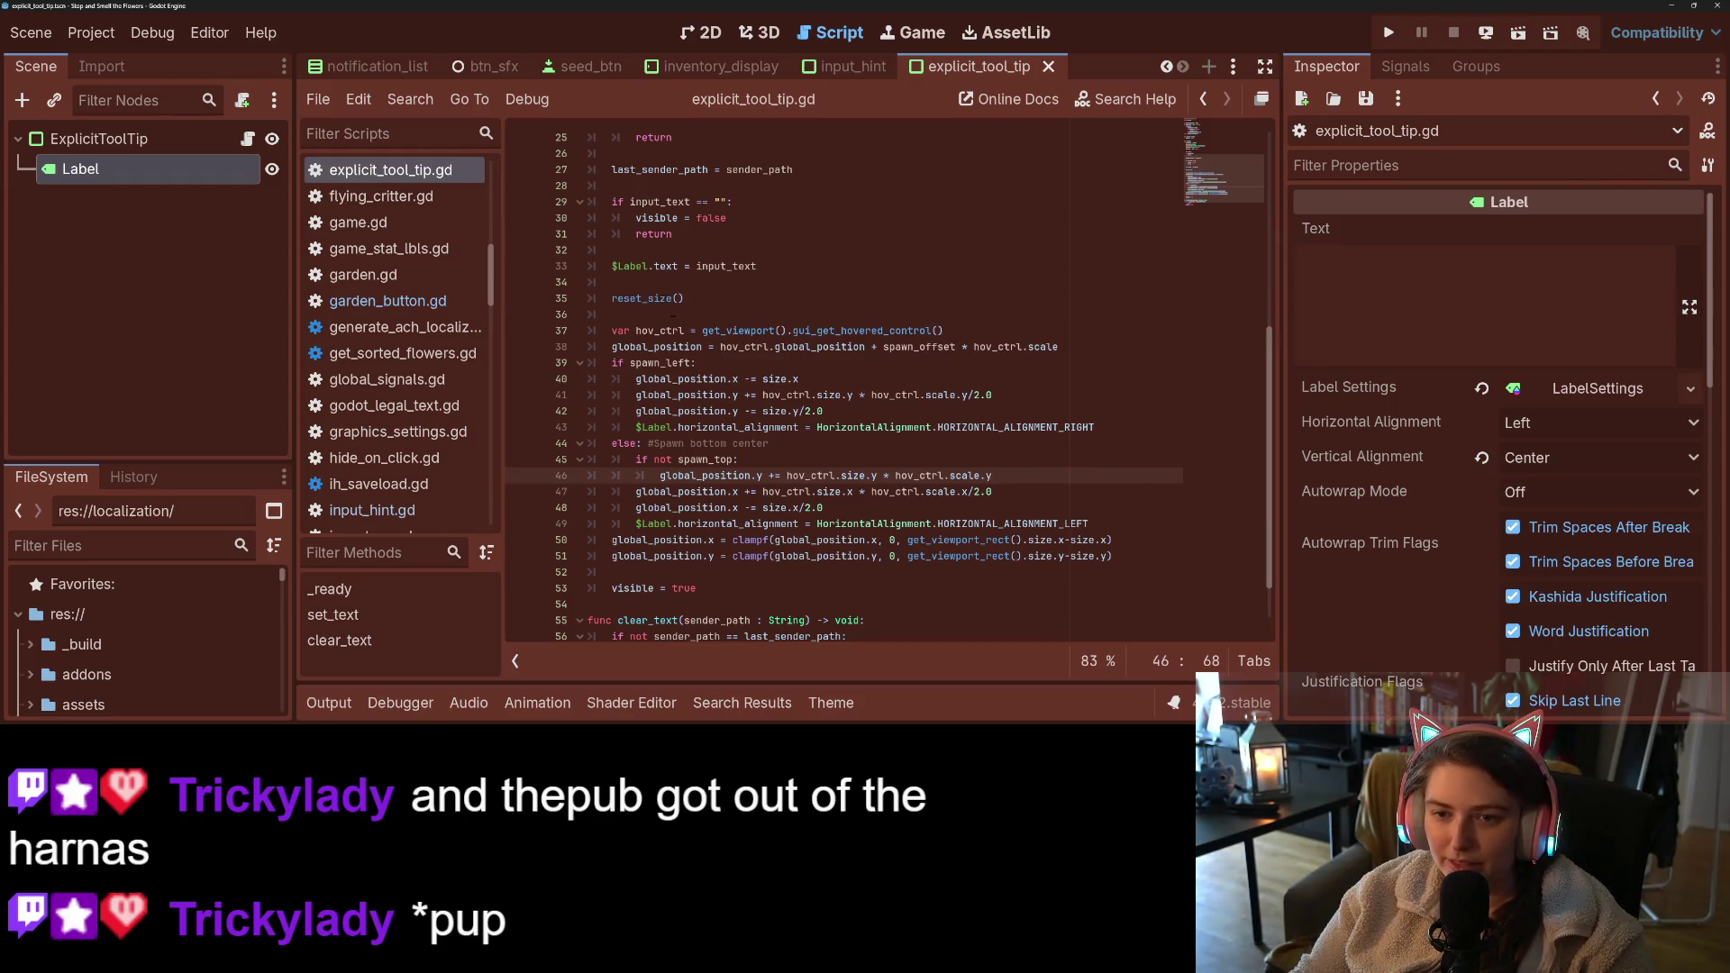
- Try ', false, true' on garden_button.gd's line 126 set_text call, revert it, then open seed_btn.gd
left_click(387, 301)
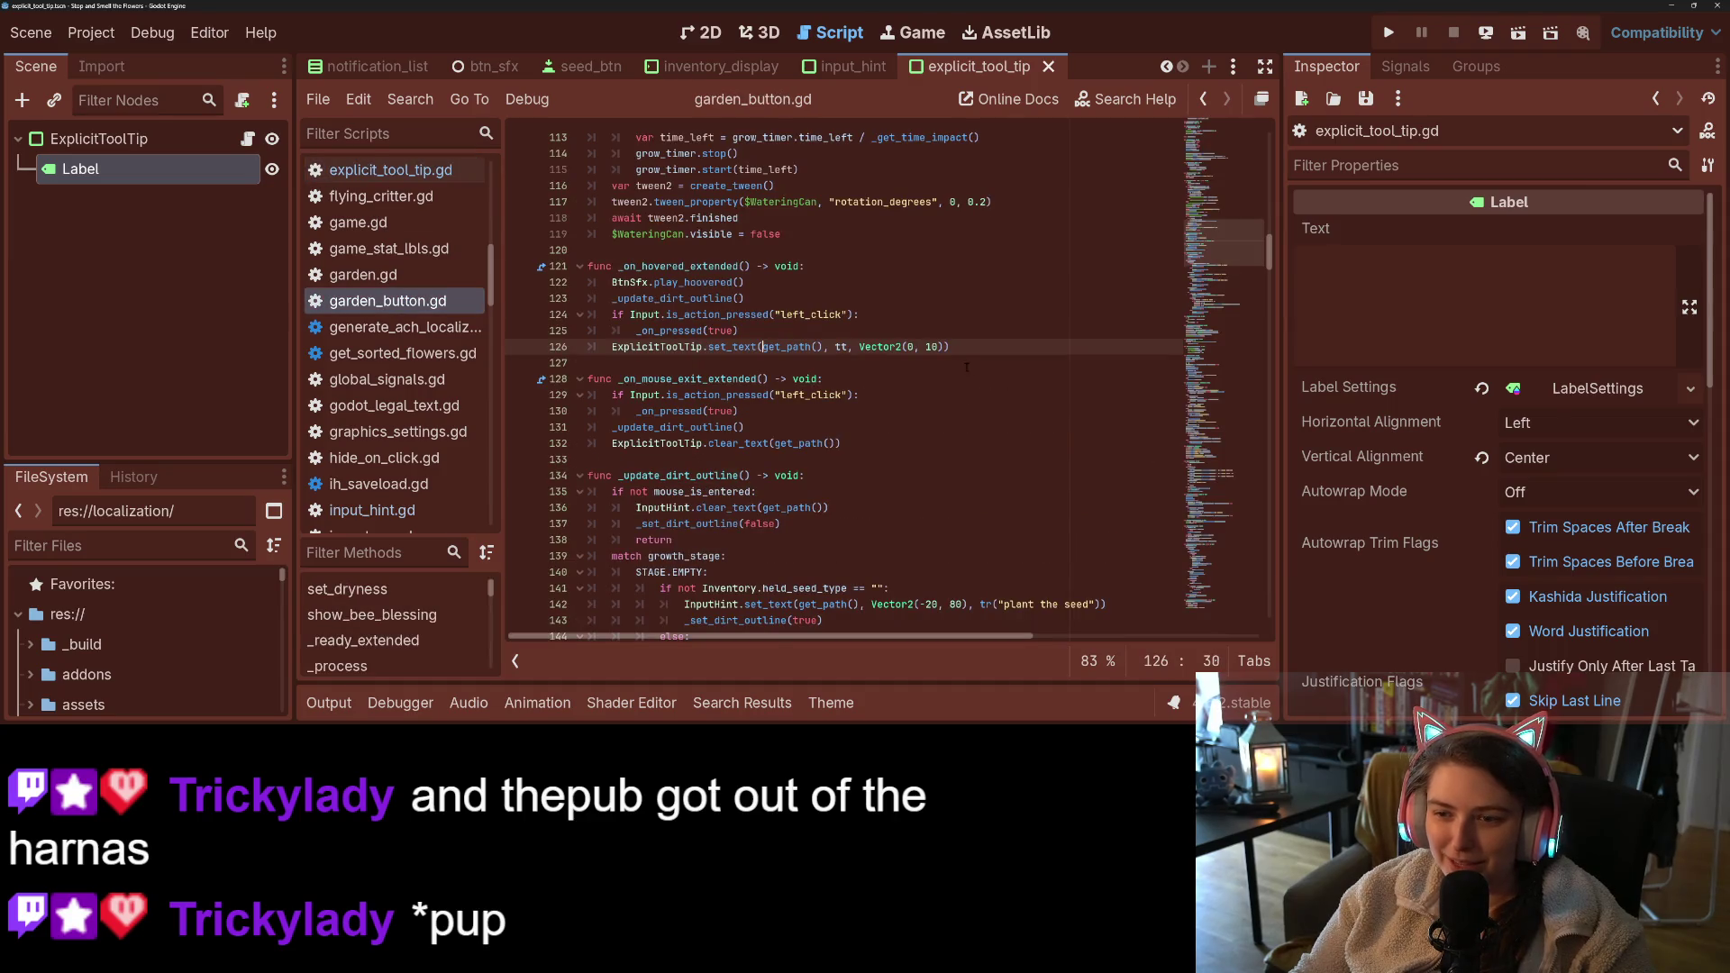
type(", ")
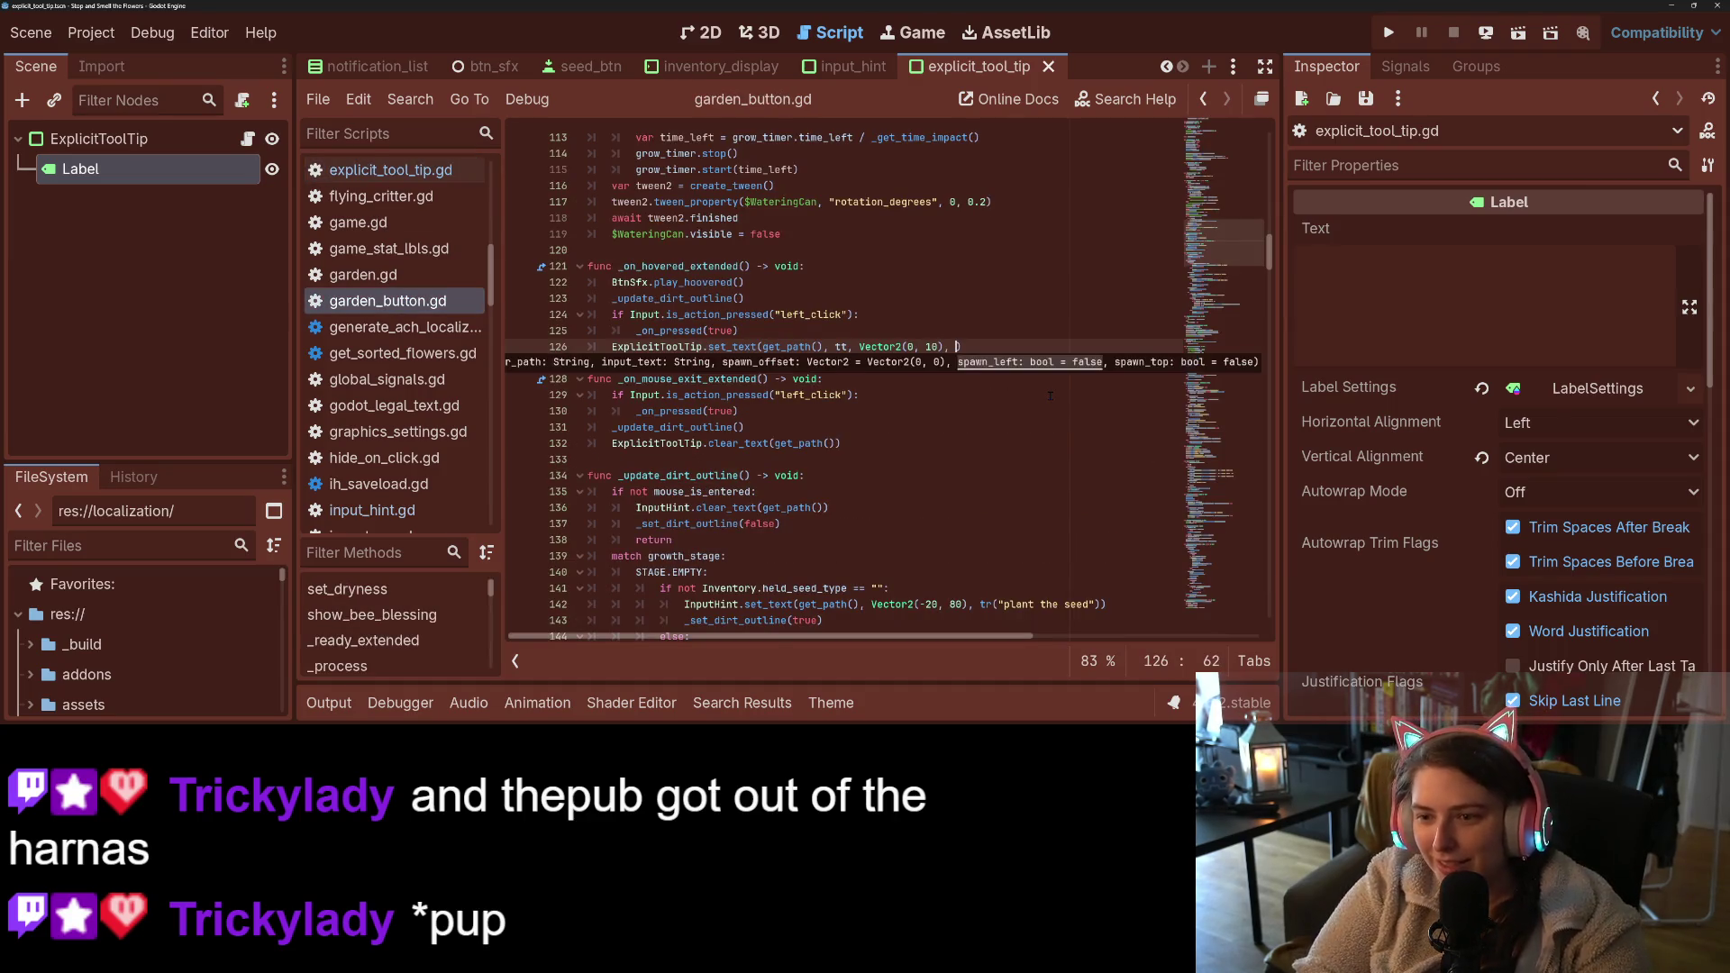
type("false, true")
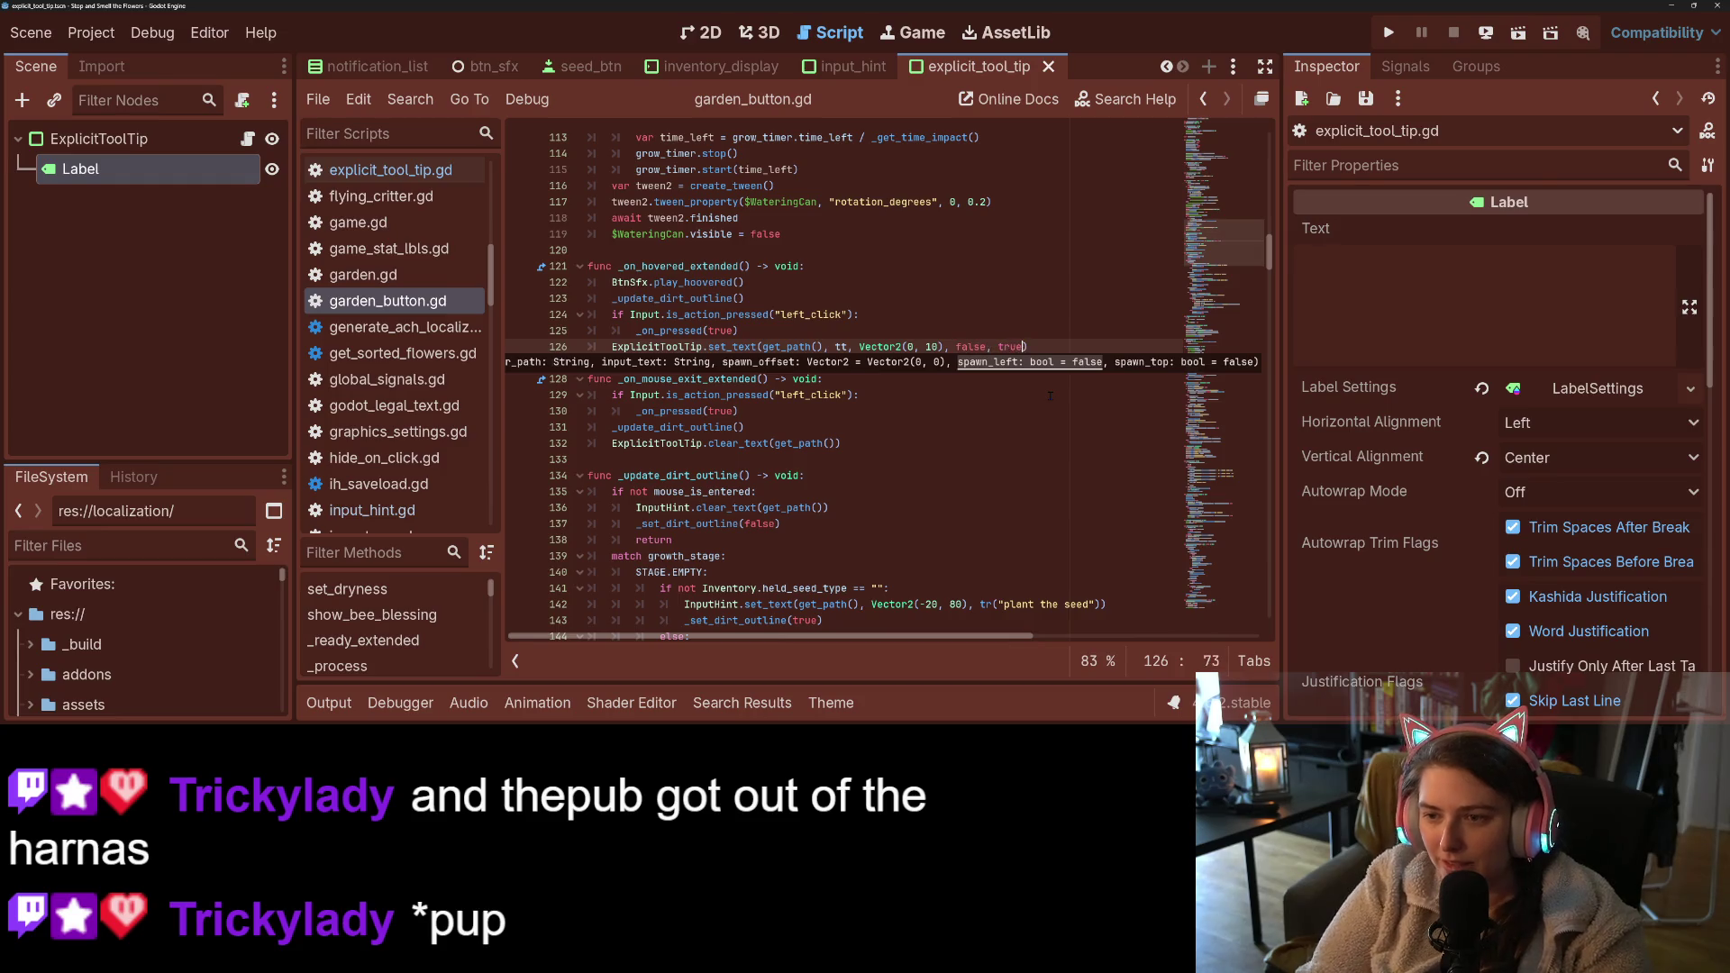
key("BackSpace")
key("BackSpace")
key("BackSpace")
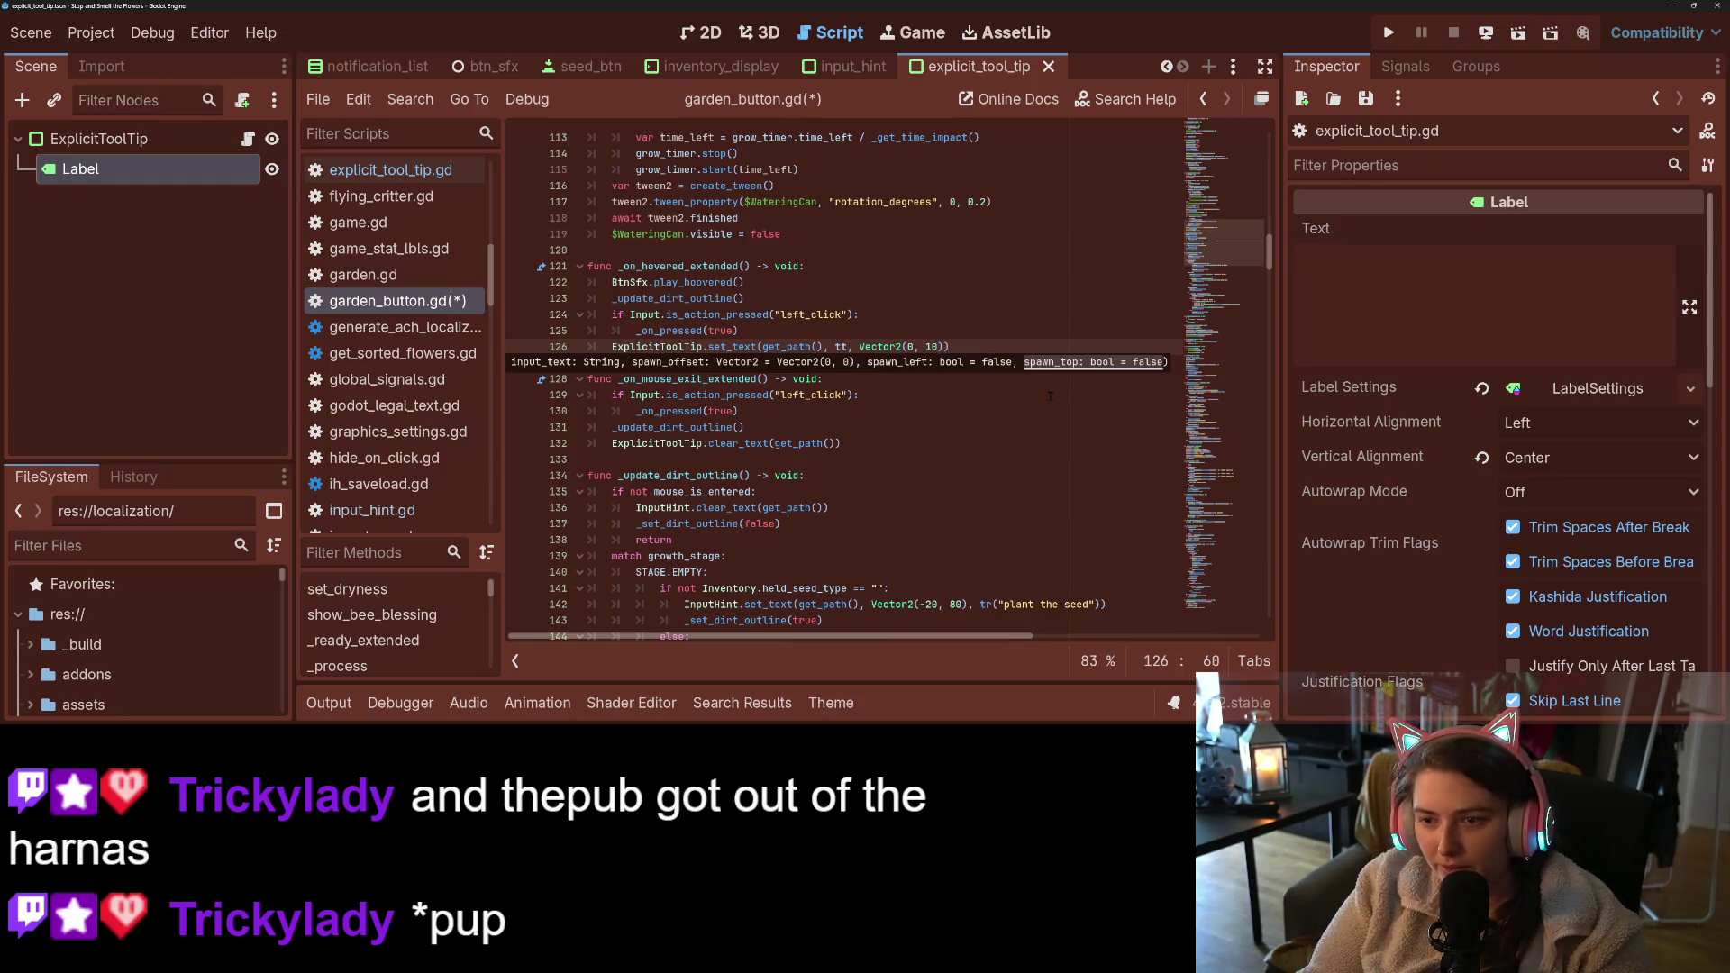
left_click(1050, 394)
key("ctrl+s")
left_click_drag(612, 346, 984, 346)
key("ctrl+c")
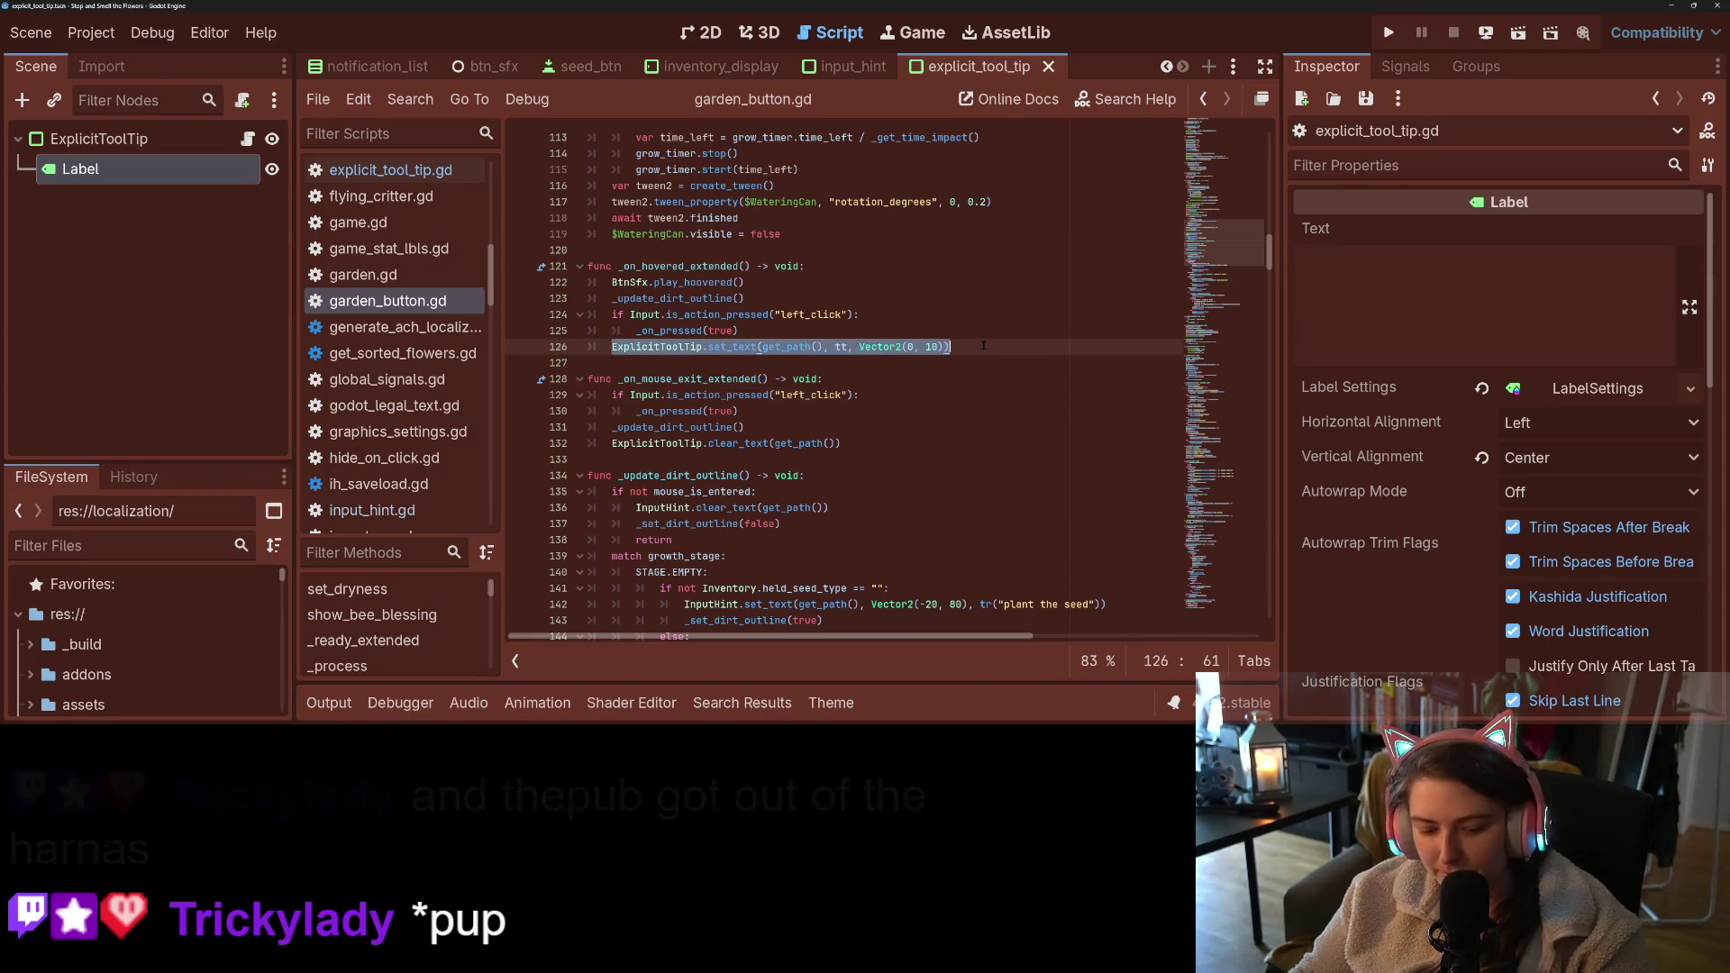
left_click(735, 367)
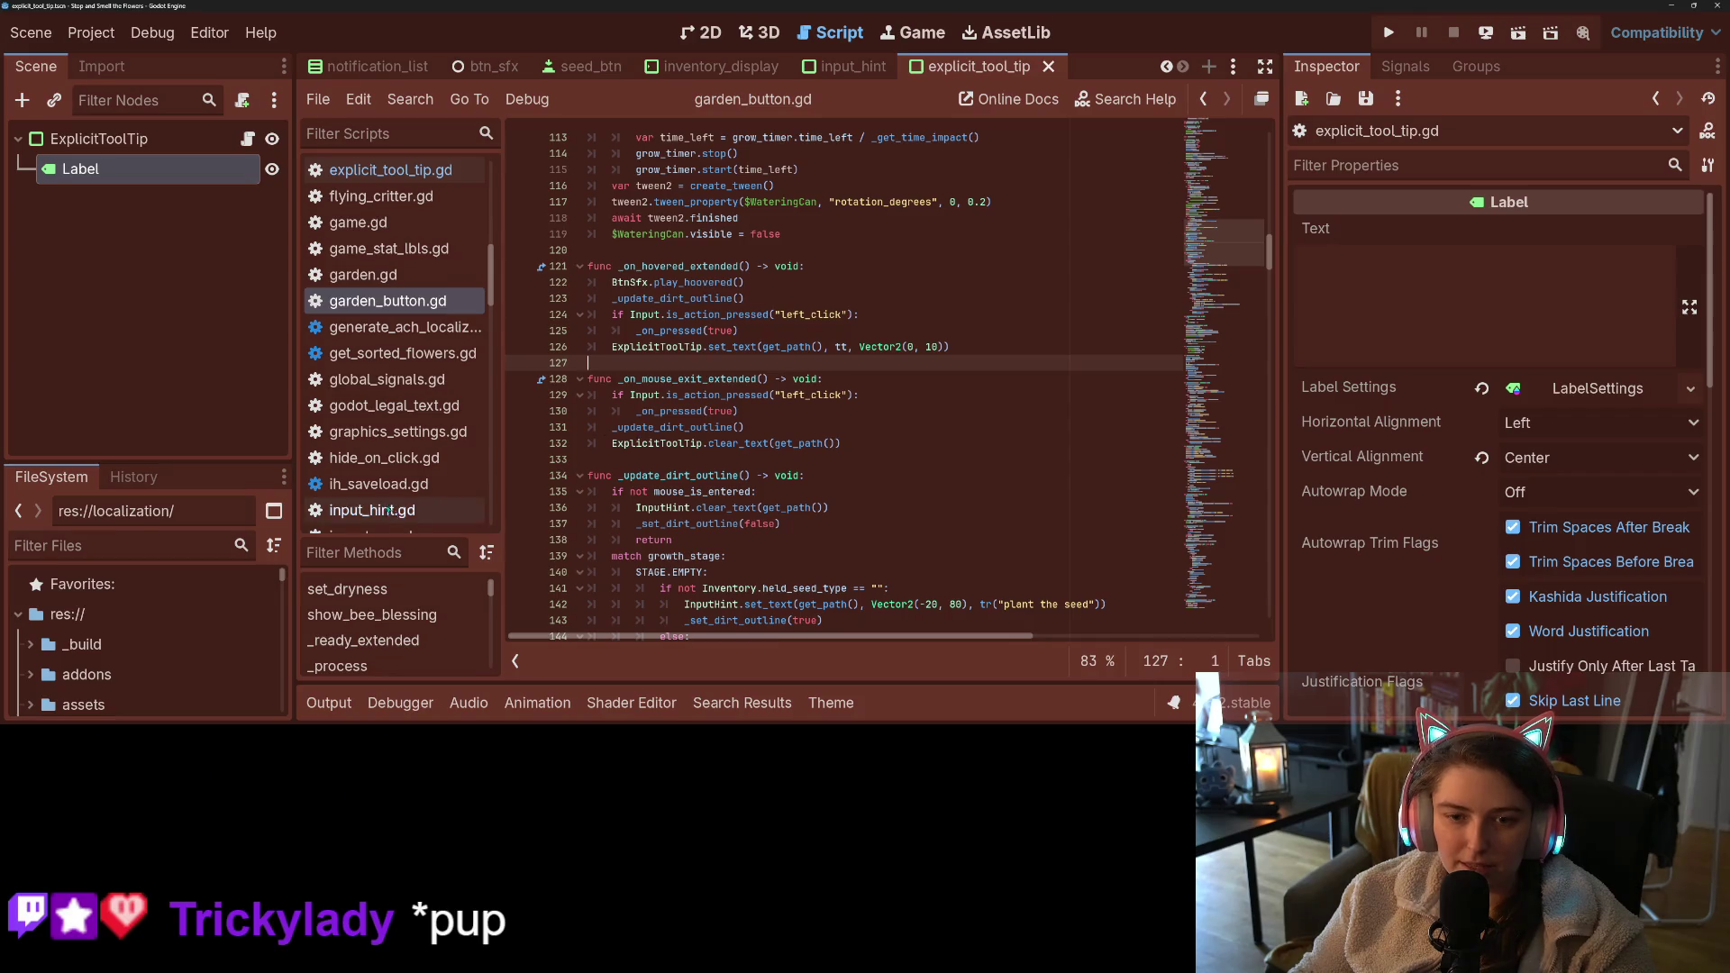
scroll(388, 491, "down", 5)
left_click(379, 367)
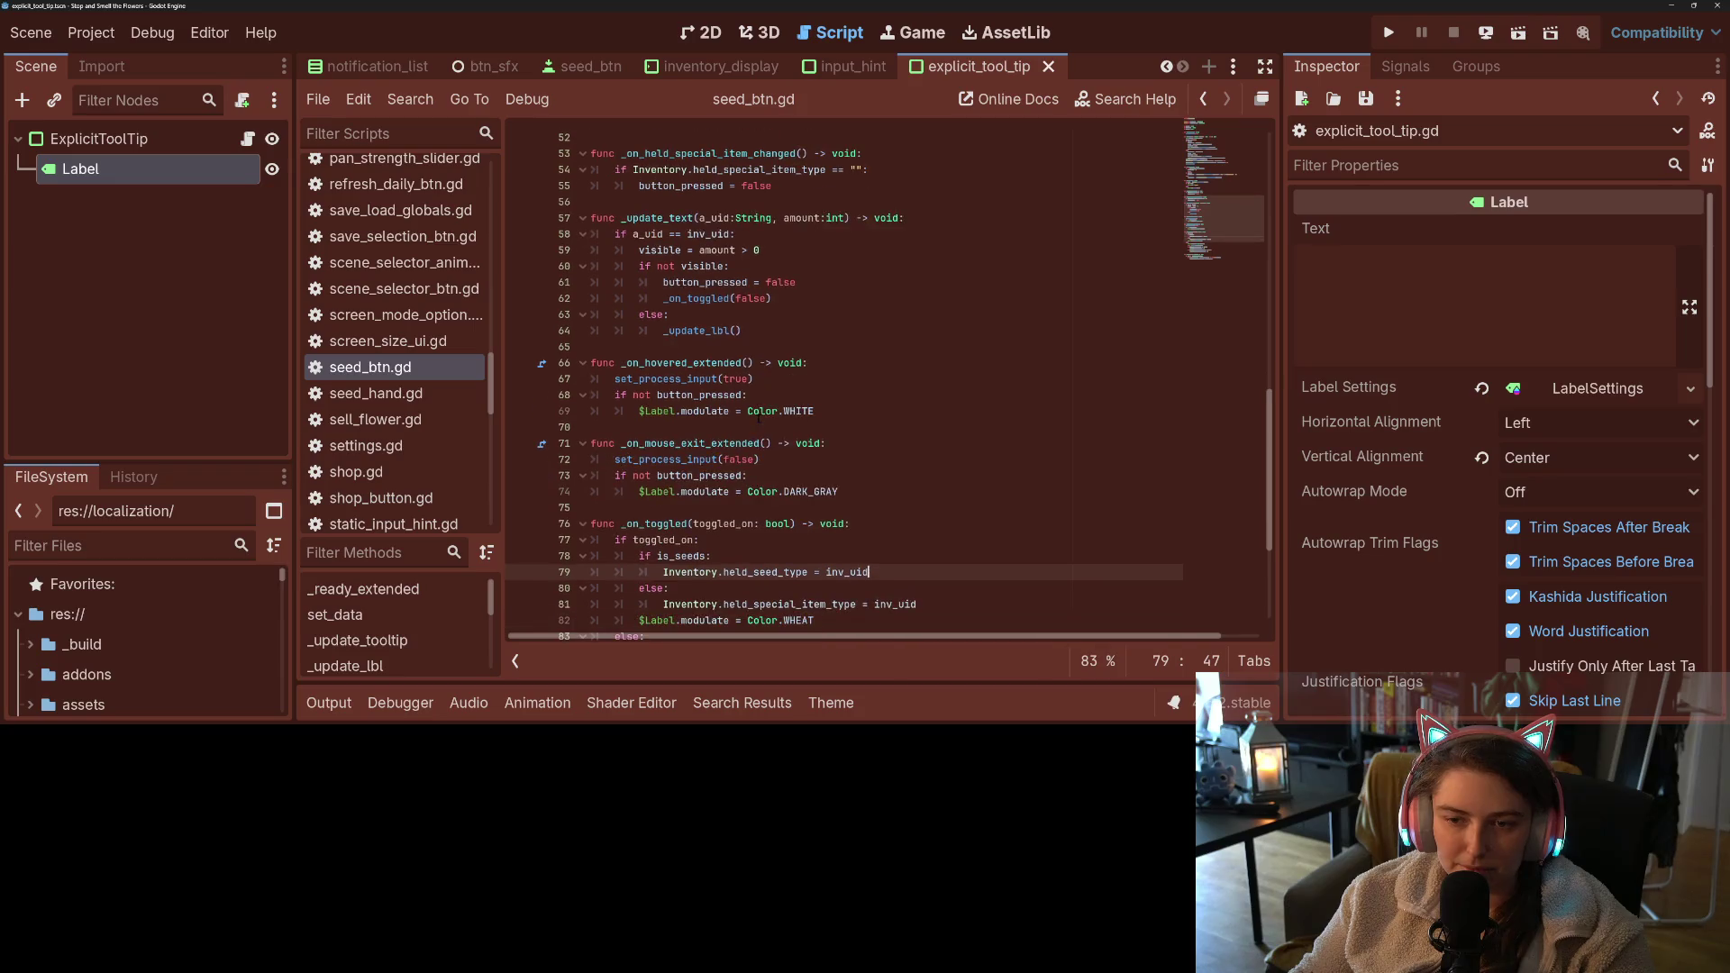
- Add ExplicitToolTip.set_text(get_path(), tt, Vector2(0, 10), false, true) to the hover handler and save
left_click(896, 459)
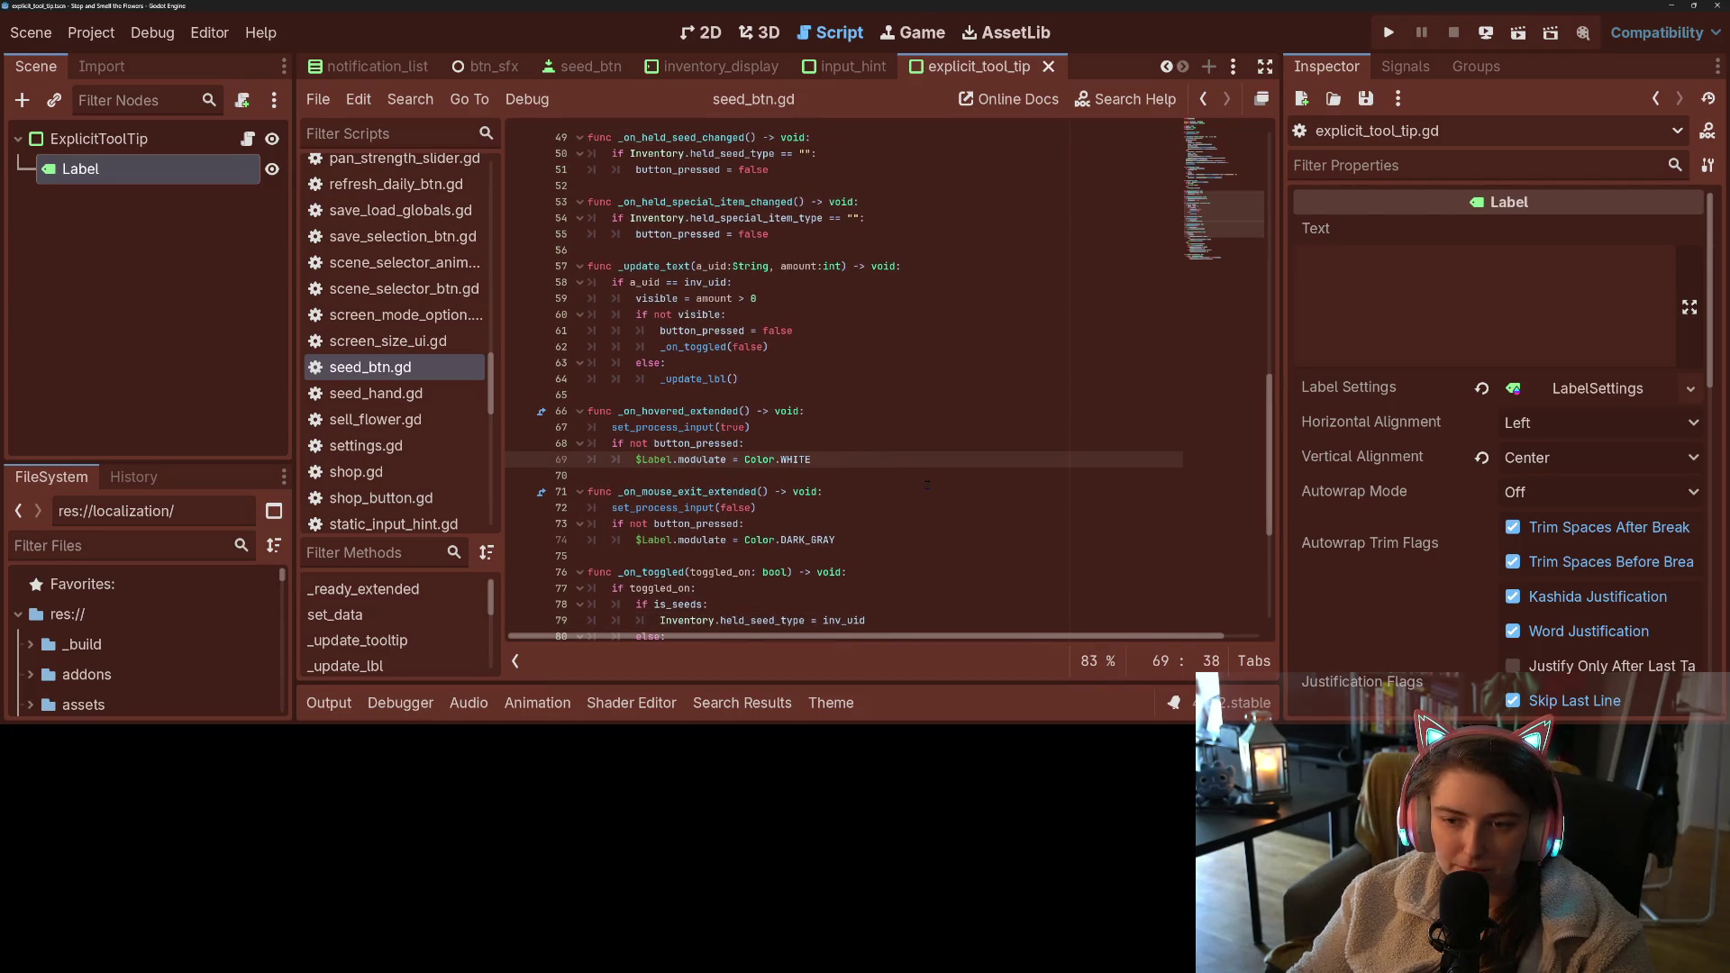
key("Return")
key("ctrl+v")
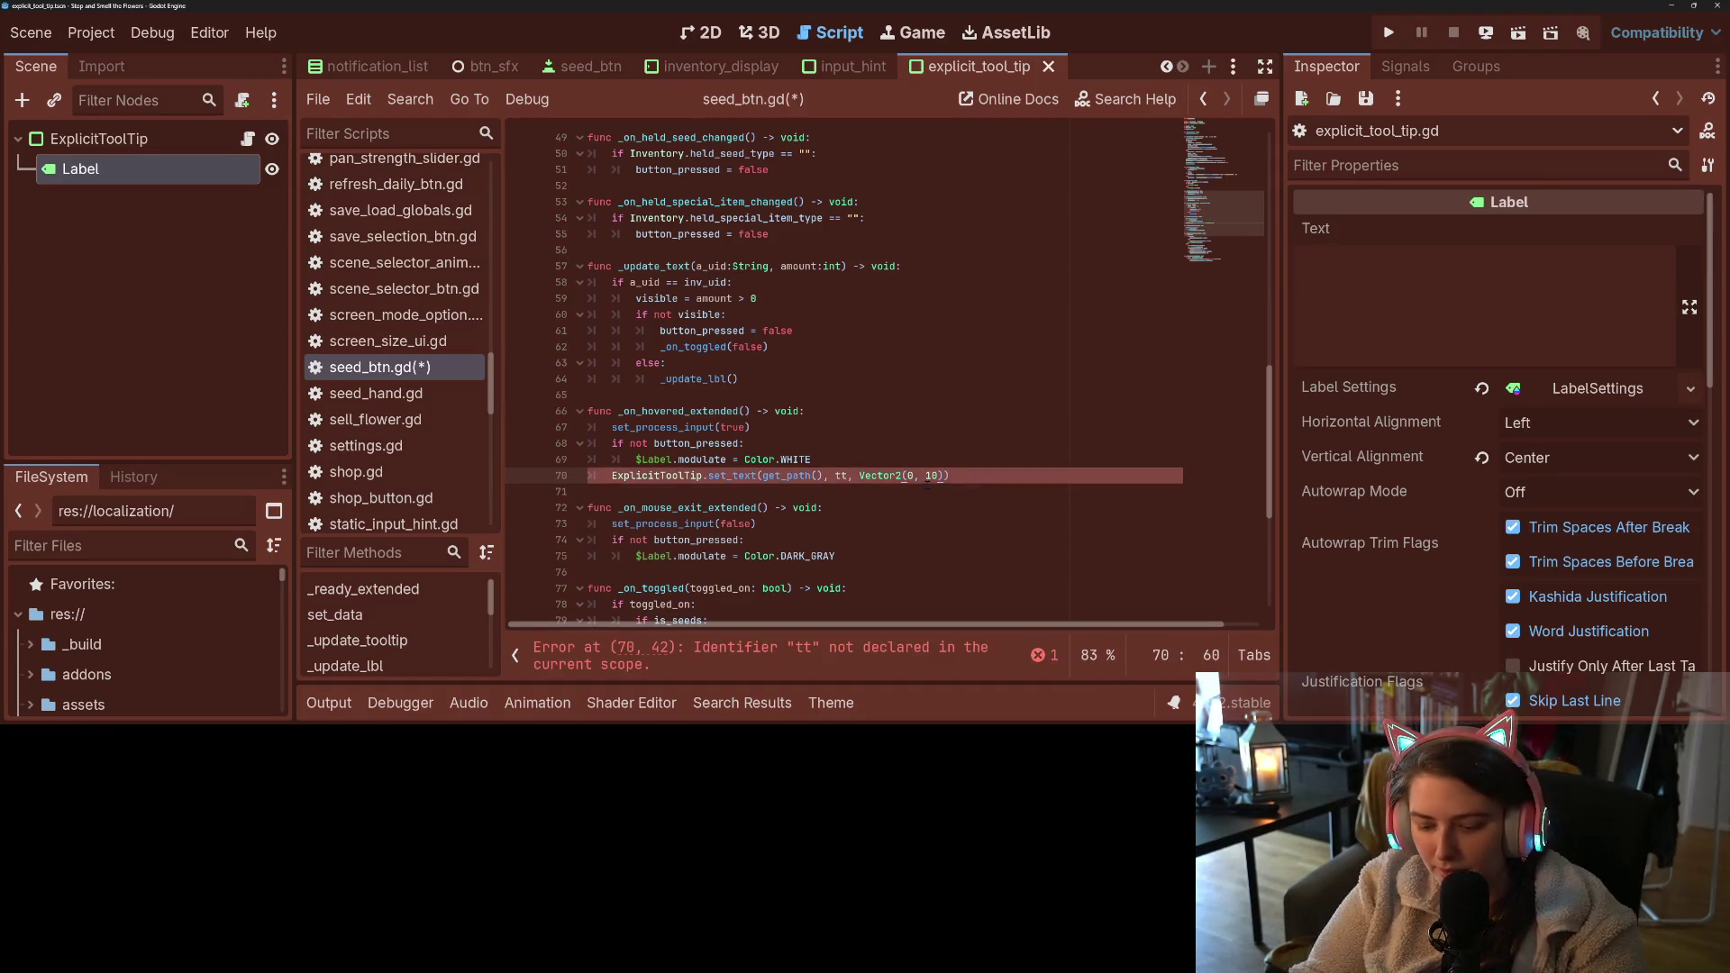
type(", false, tr")
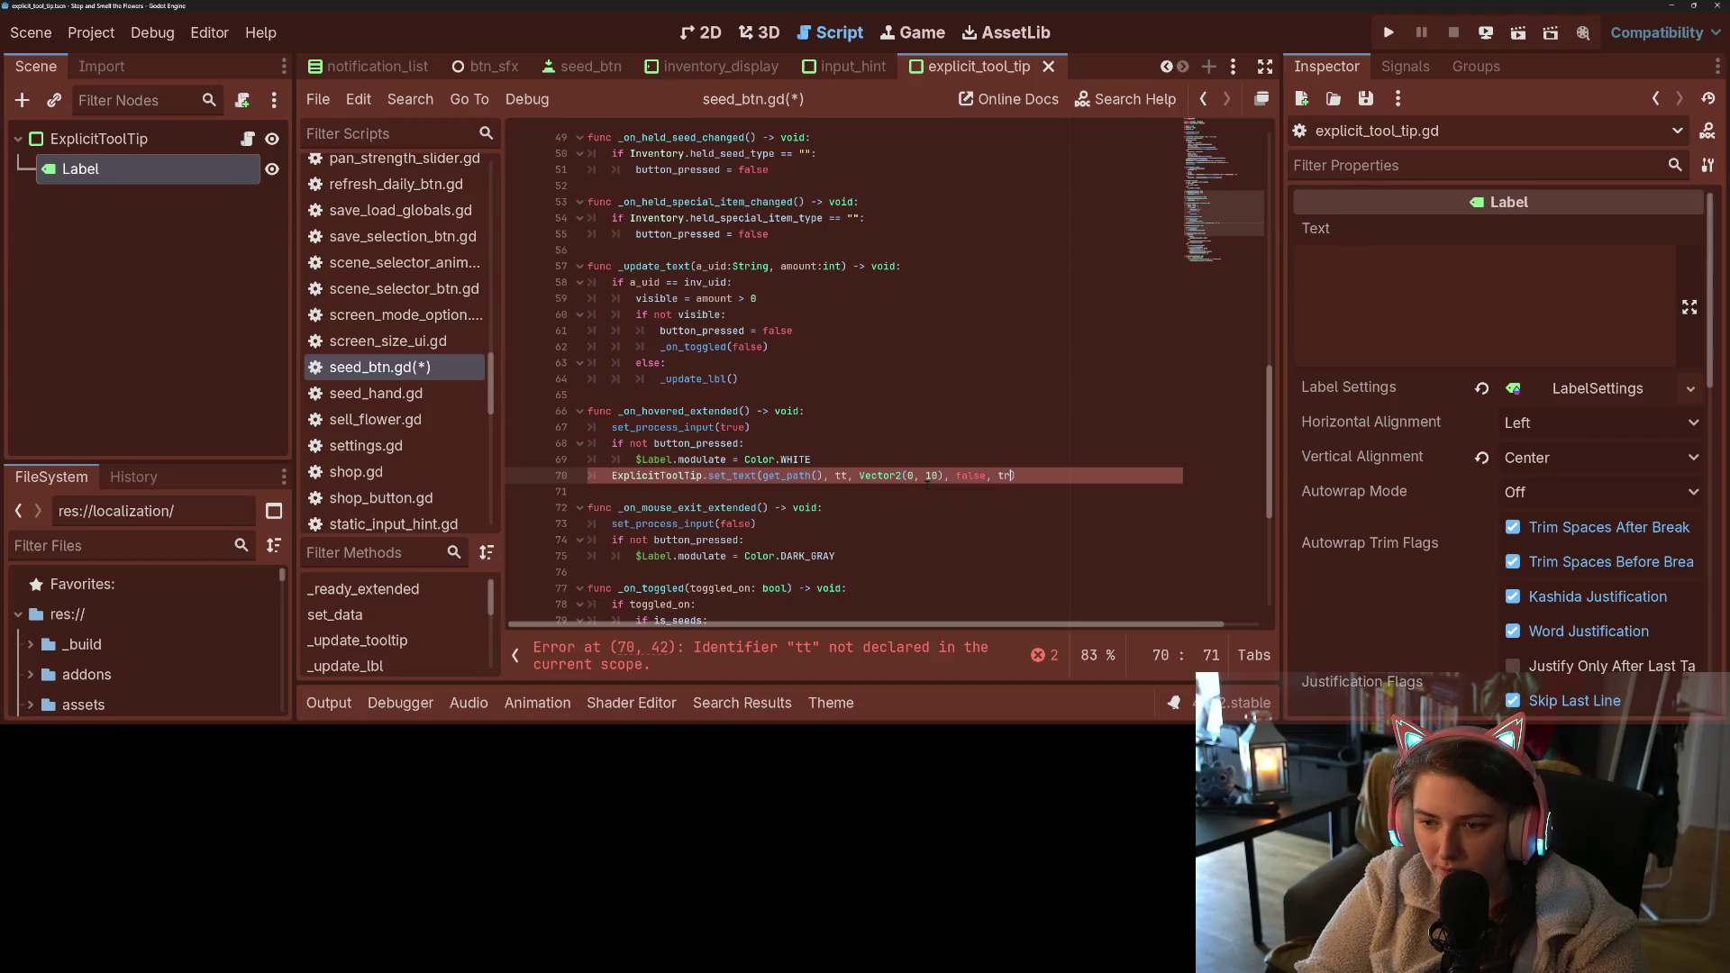
type("ue")
key("ctrl+s")
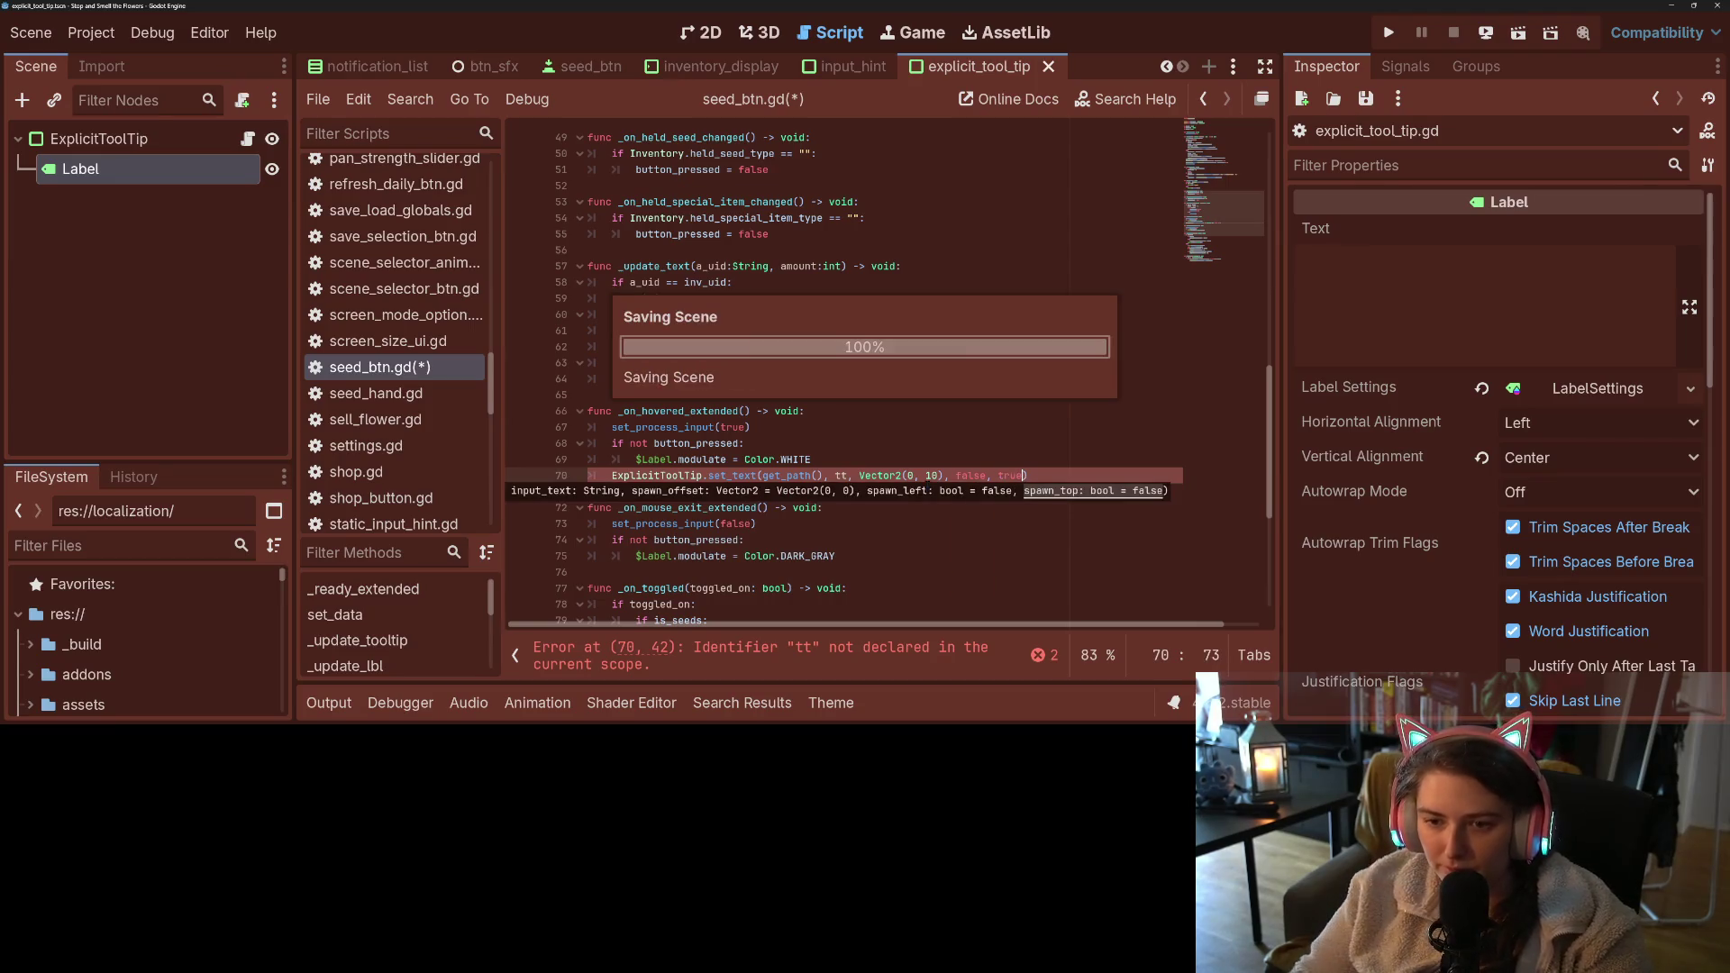
- Declare var tt : String = "" among the variables at the top of seed_btn.gd and save
double_click(841, 476)
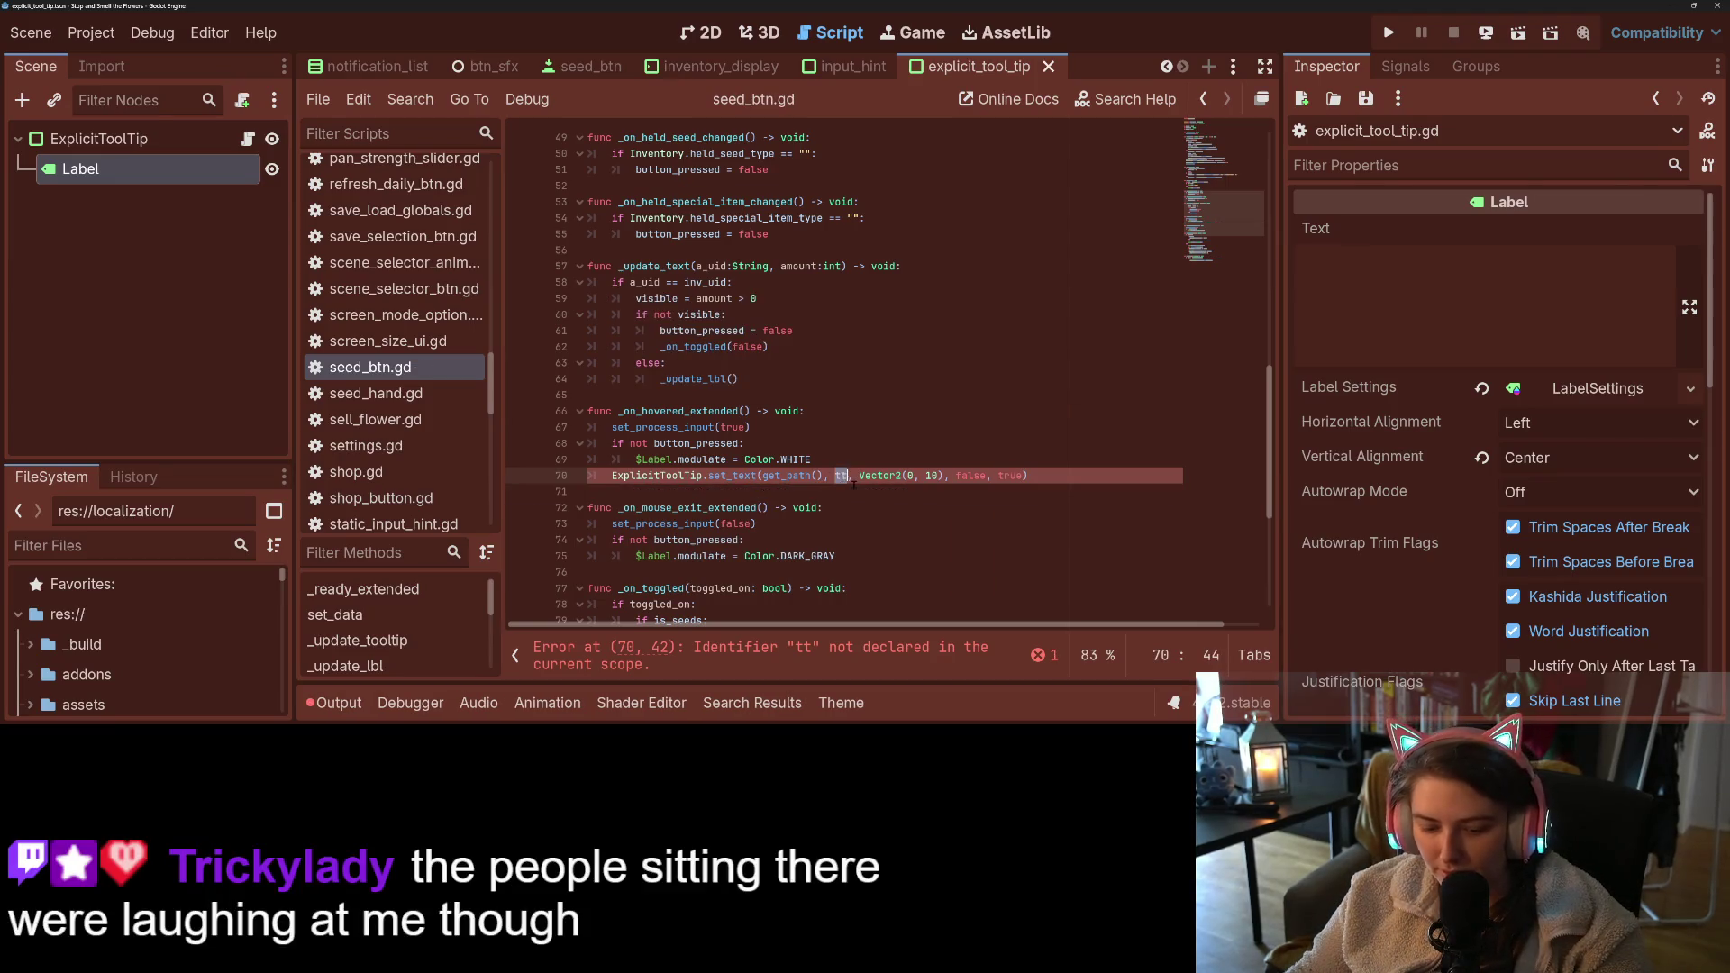
scroll(841, 476, "up", 15)
left_click(721, 331)
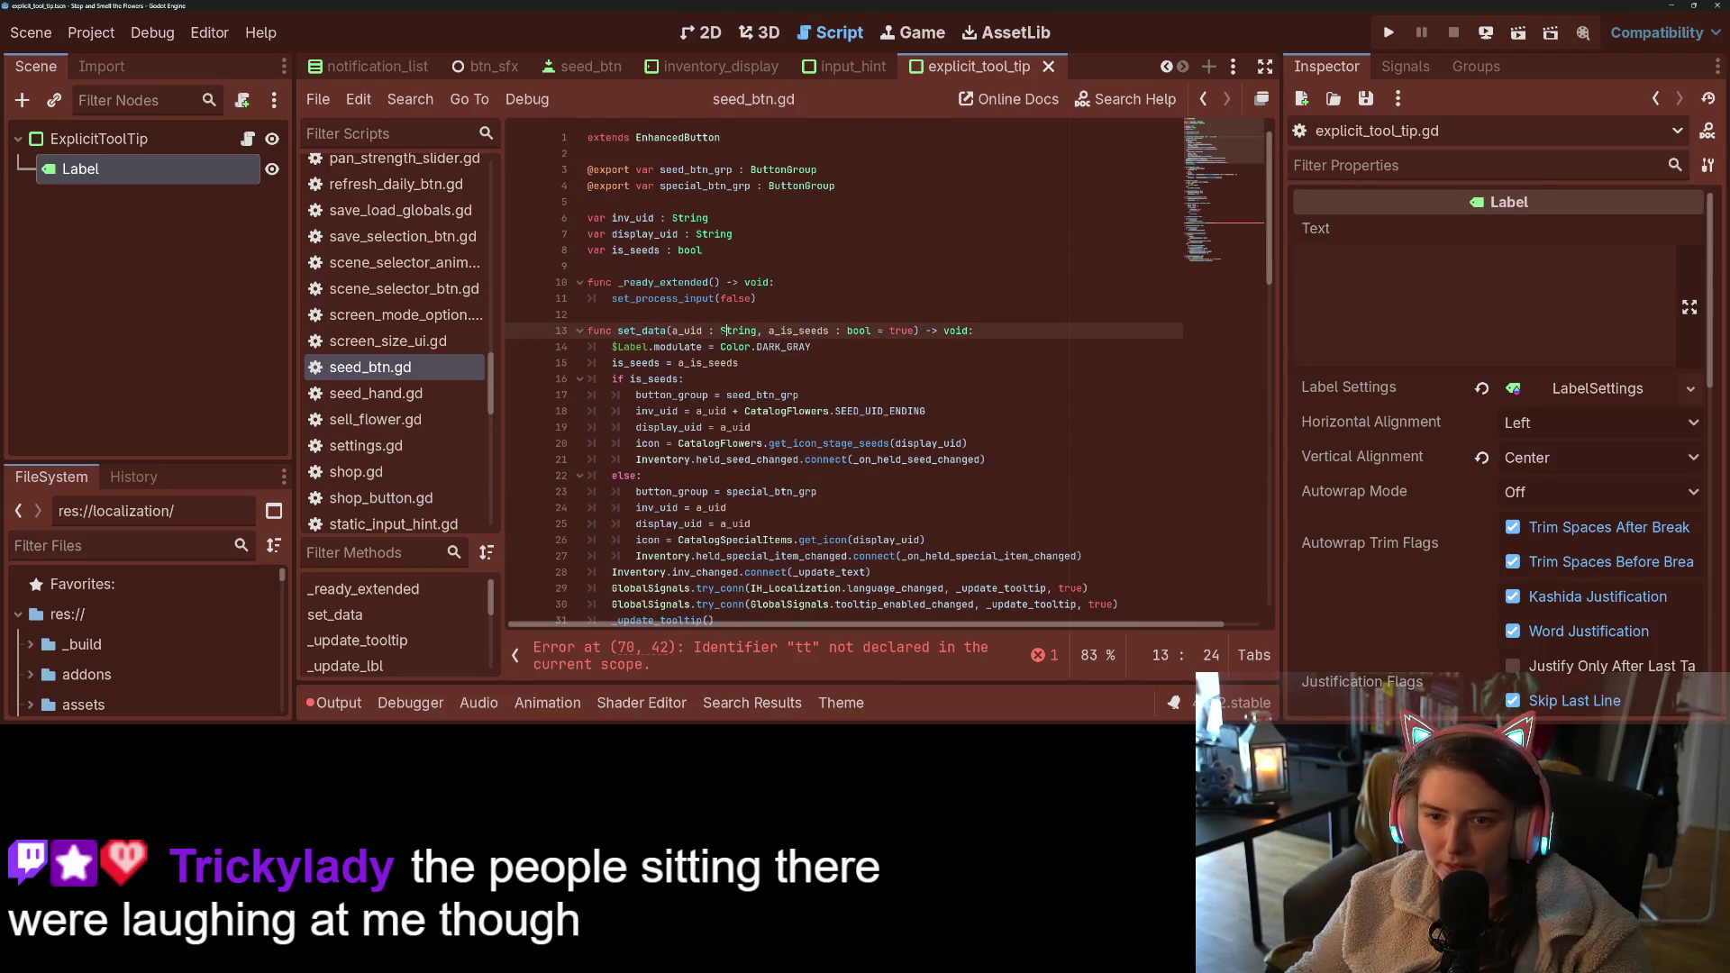
left_click(743, 276)
key("Up")
key("Return")
key("Return")
key("Up")
type("var tt : String ")
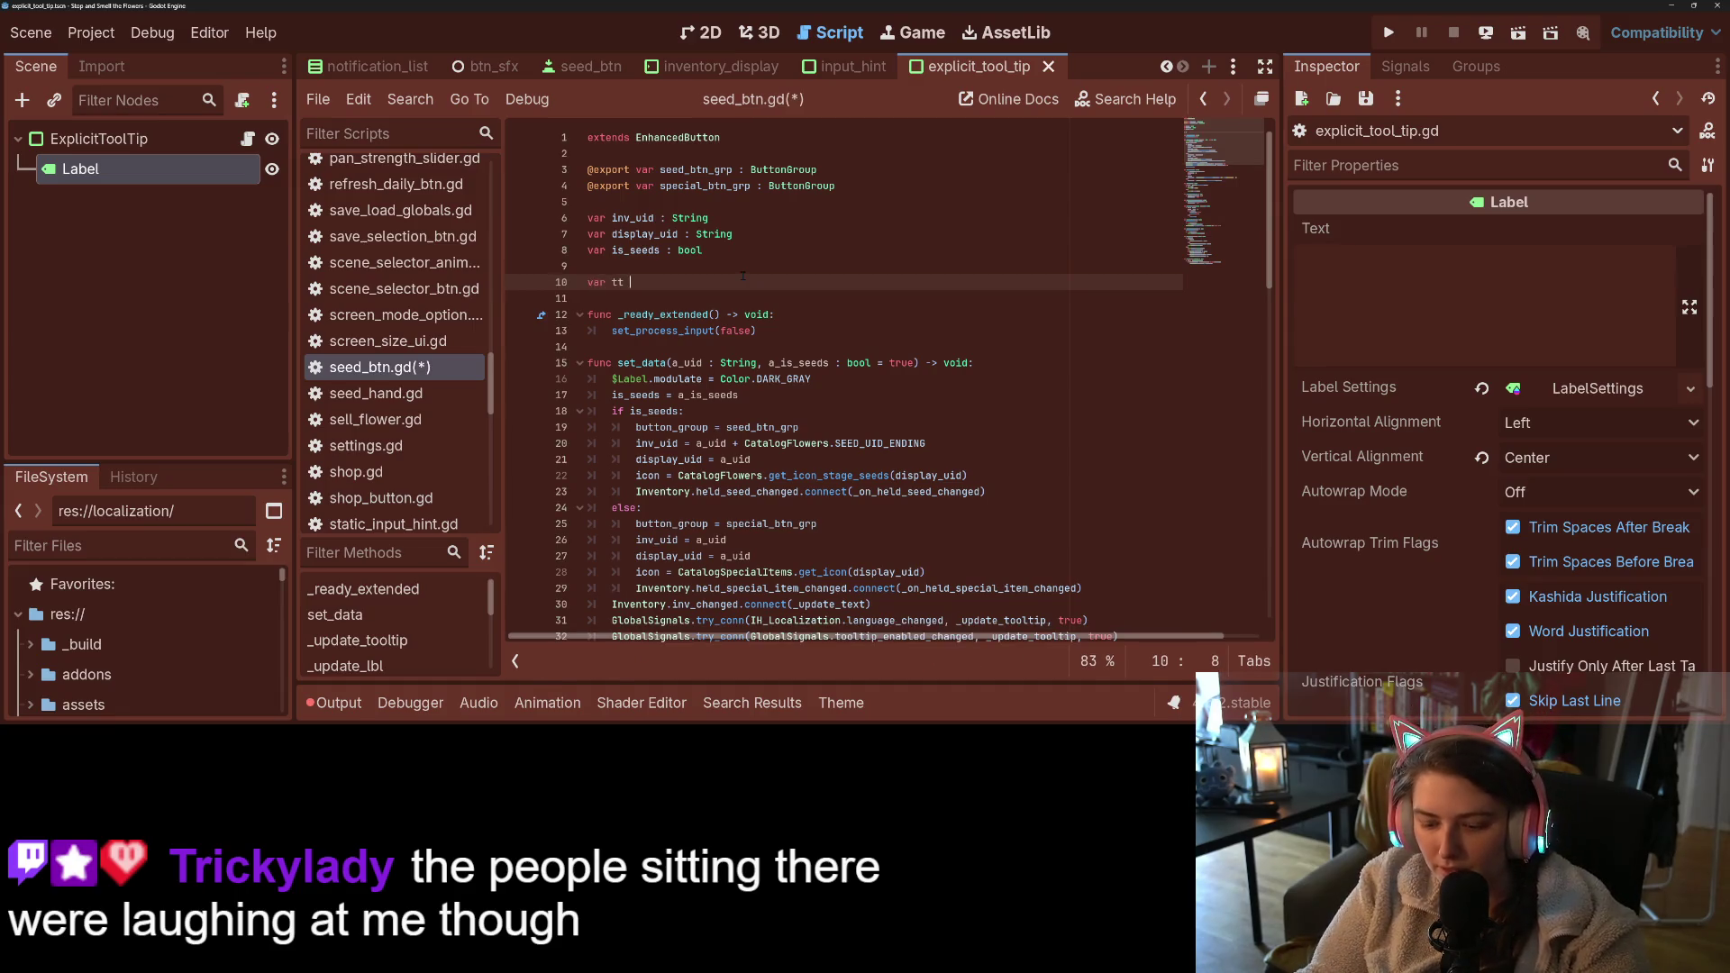
type("= \"")
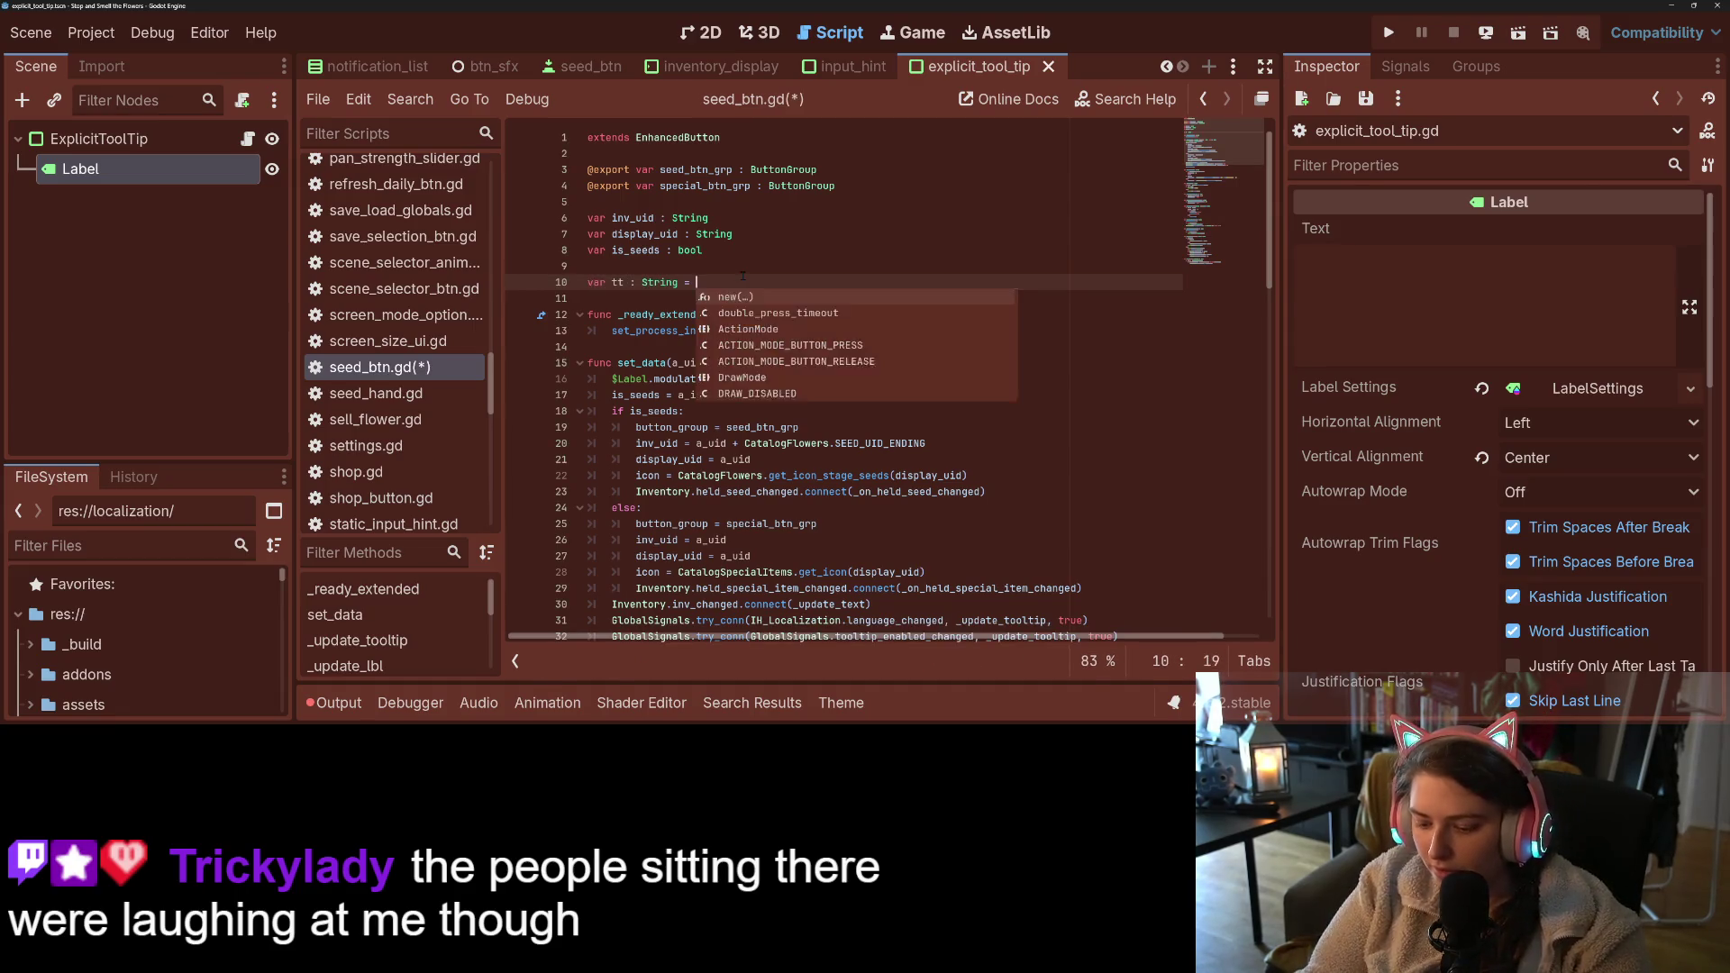
key("ctrl+s")
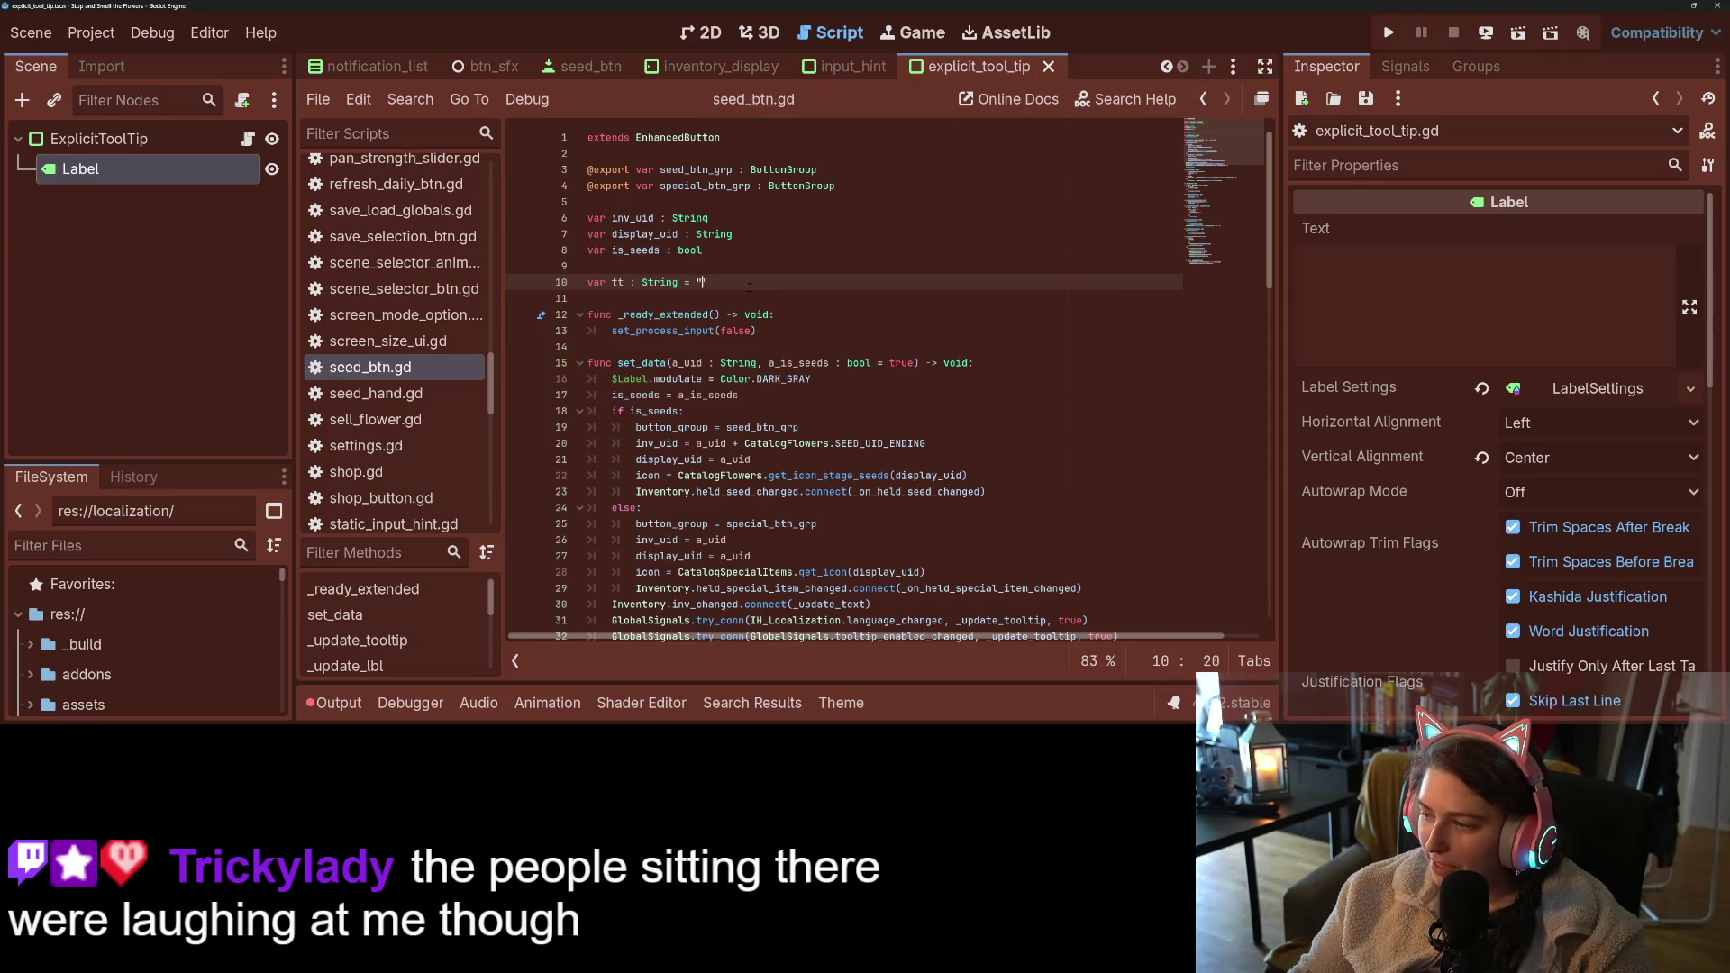
- Replace every tooltip_text occurrence with tt and save the script
double_click(618, 282)
key("ctrl+f")
left_click(763, 399)
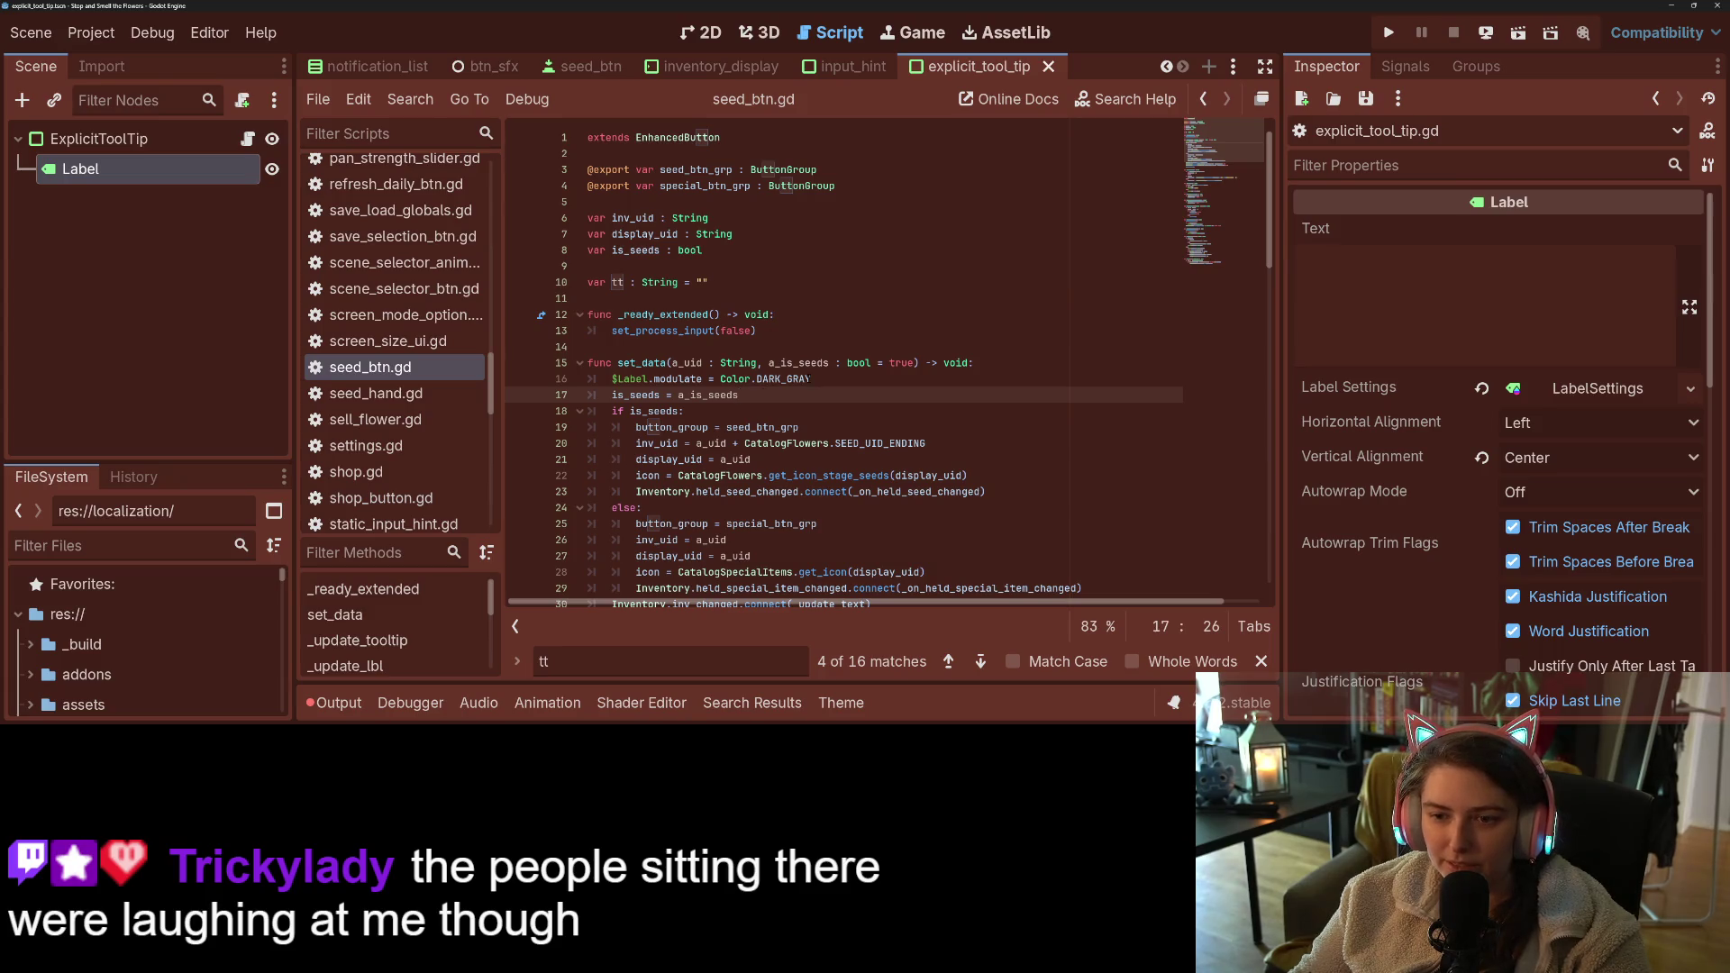
scroll(705, 443, "down", 5)
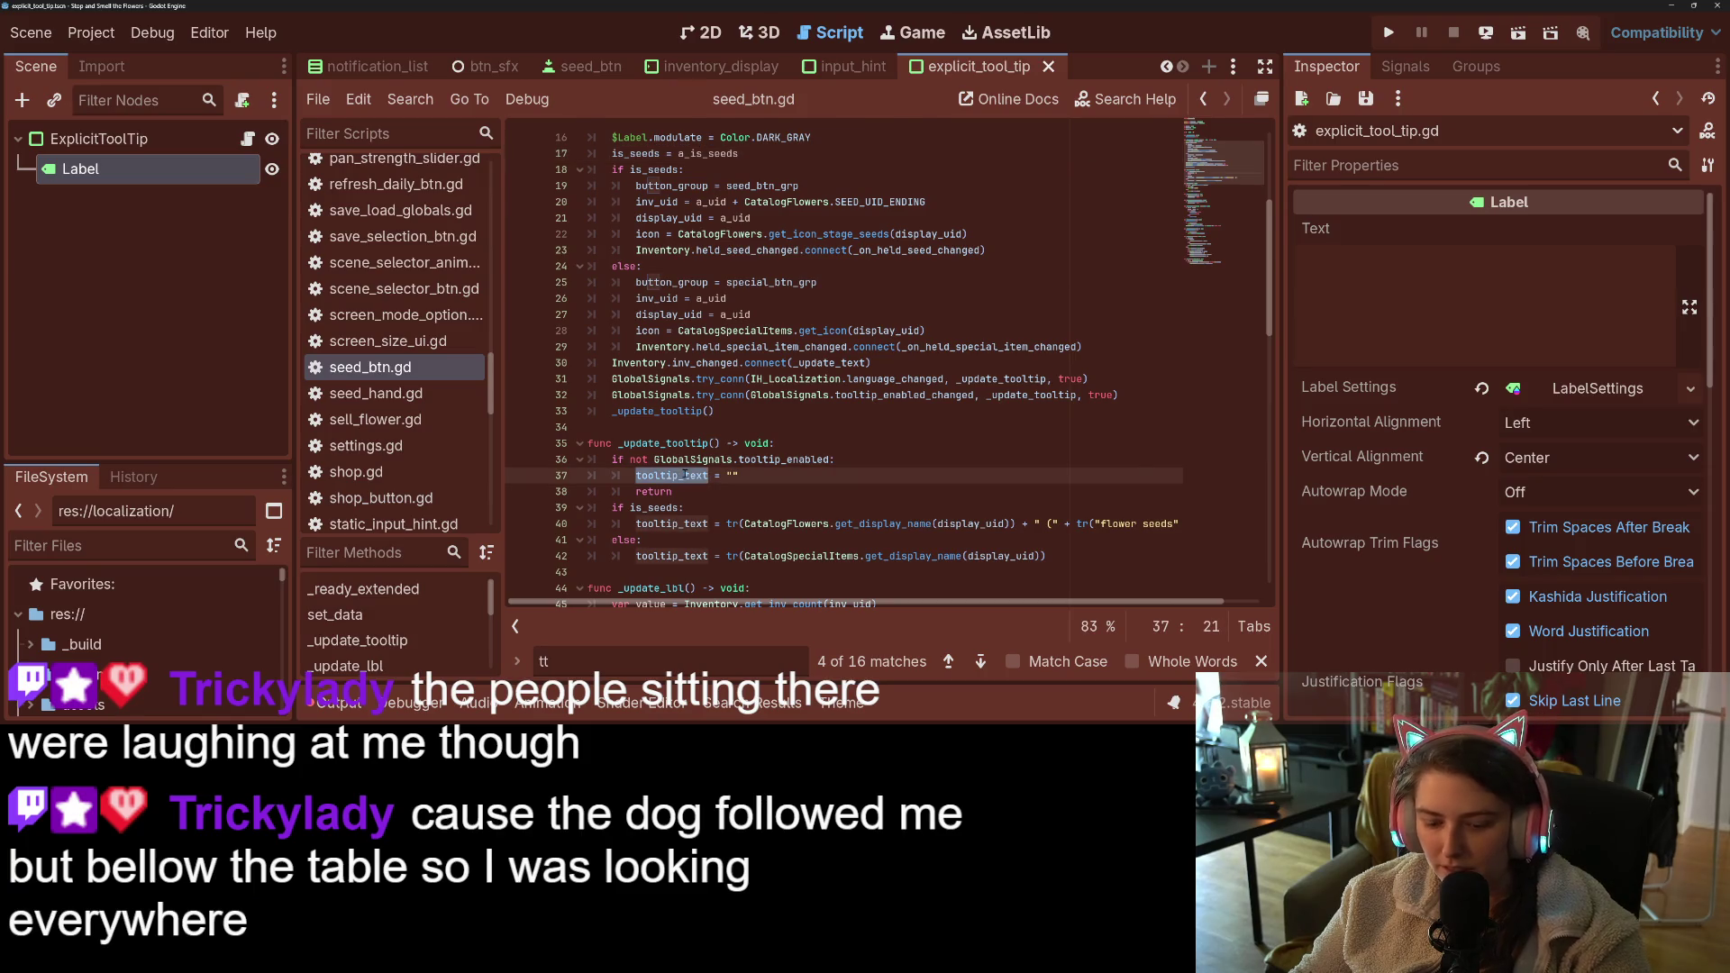
key("ctrl+r")
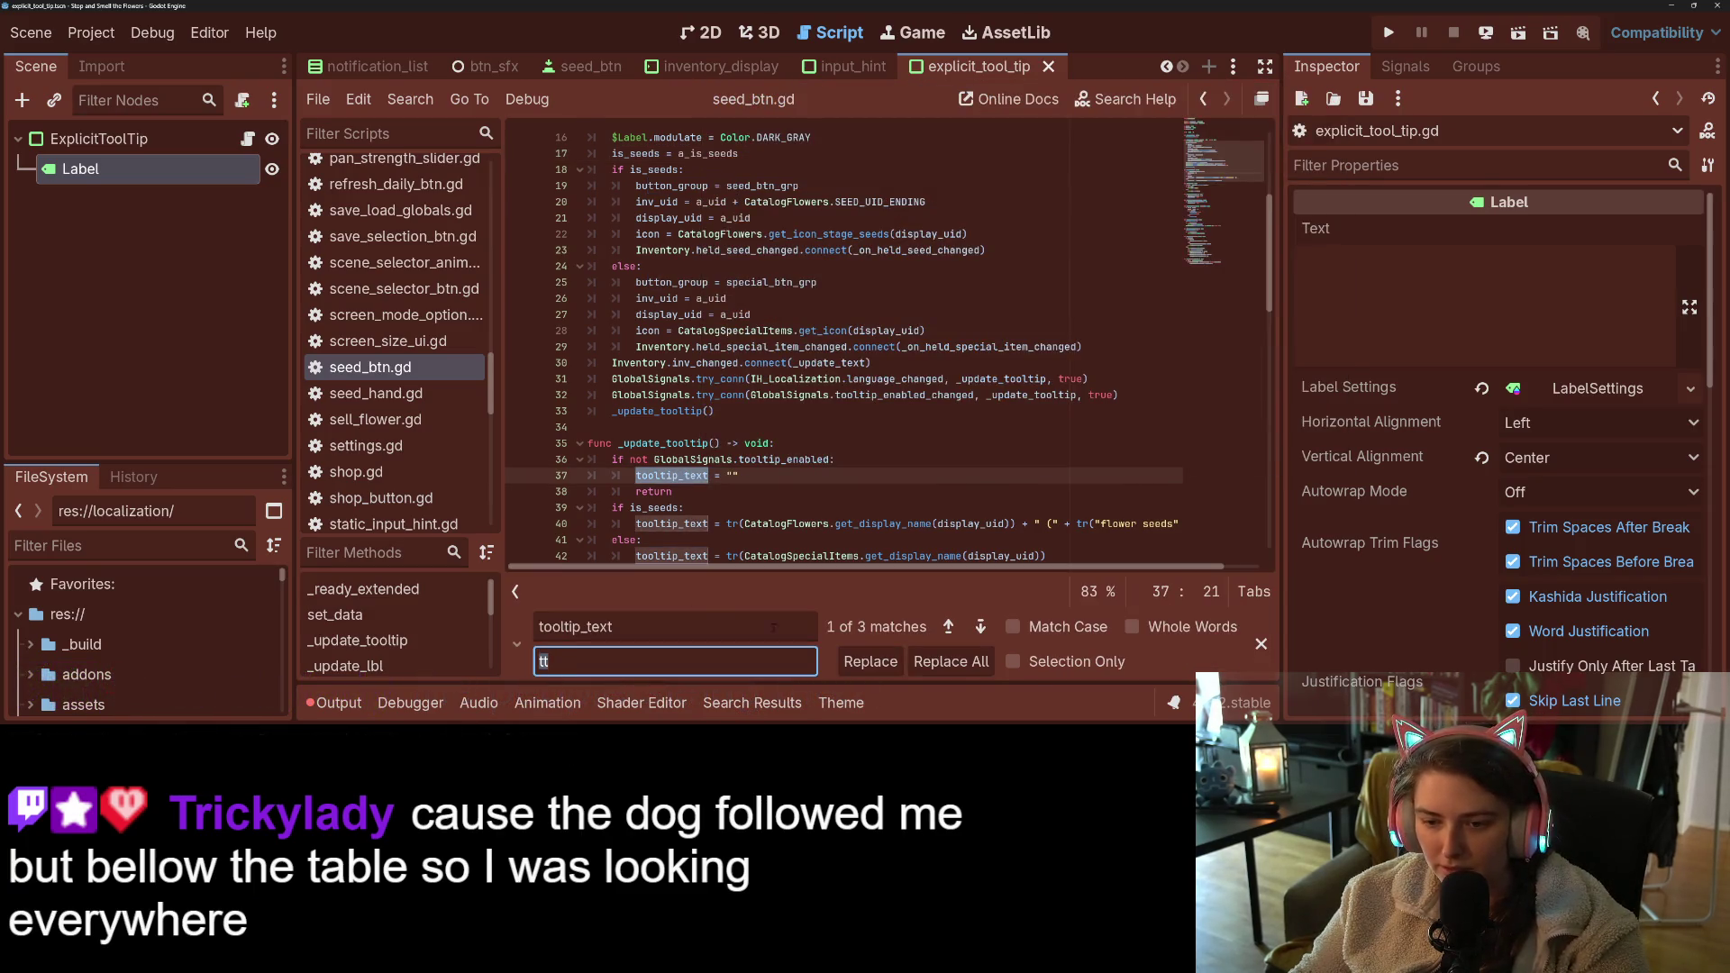
left_click(876, 658)
left_click(879, 655)
left_click(882, 653)
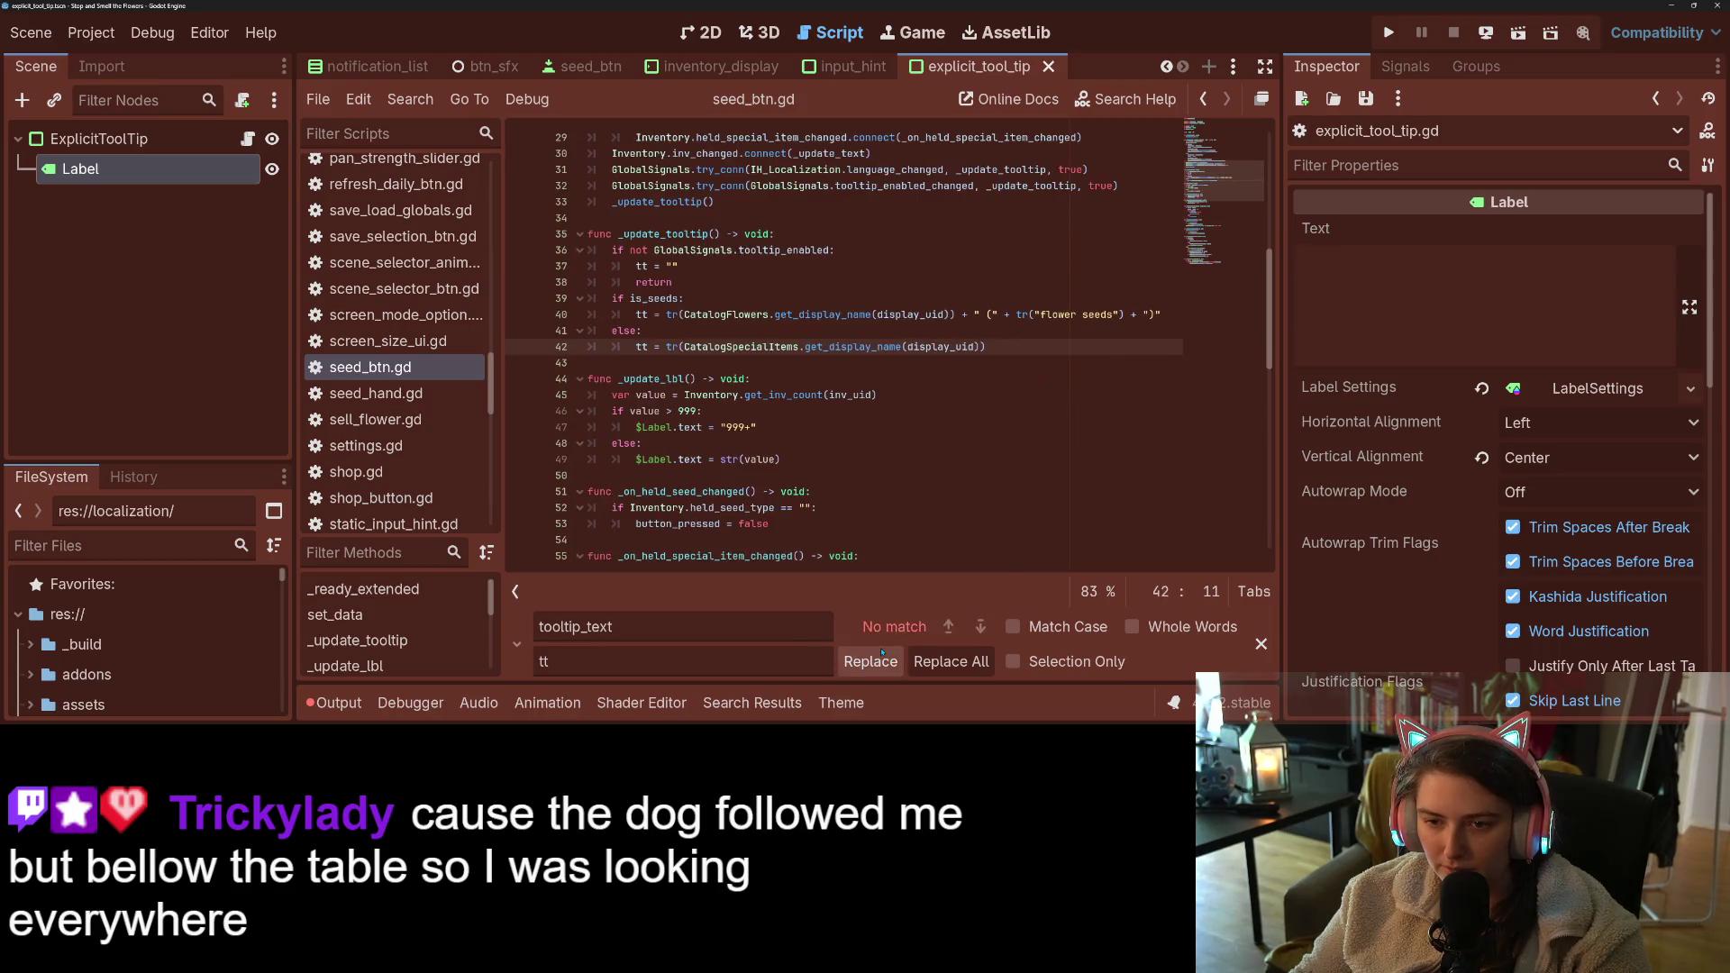
key("ctrl+s")
key("Escape")
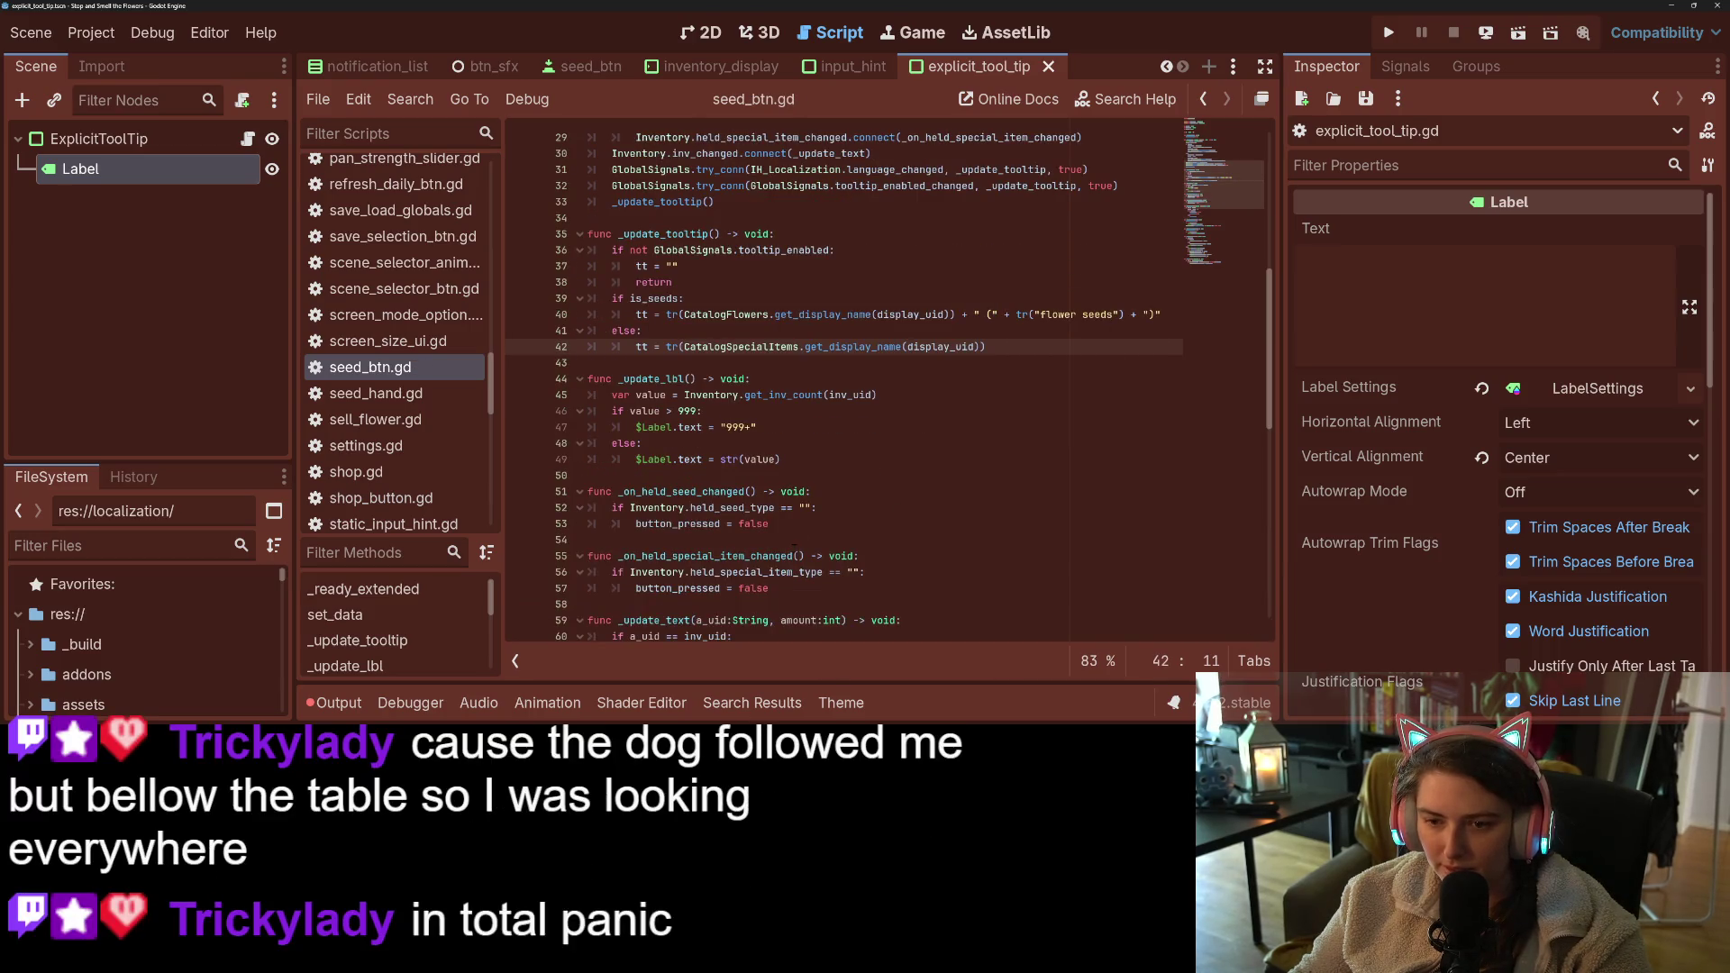
scroll(793, 545, "down", 10)
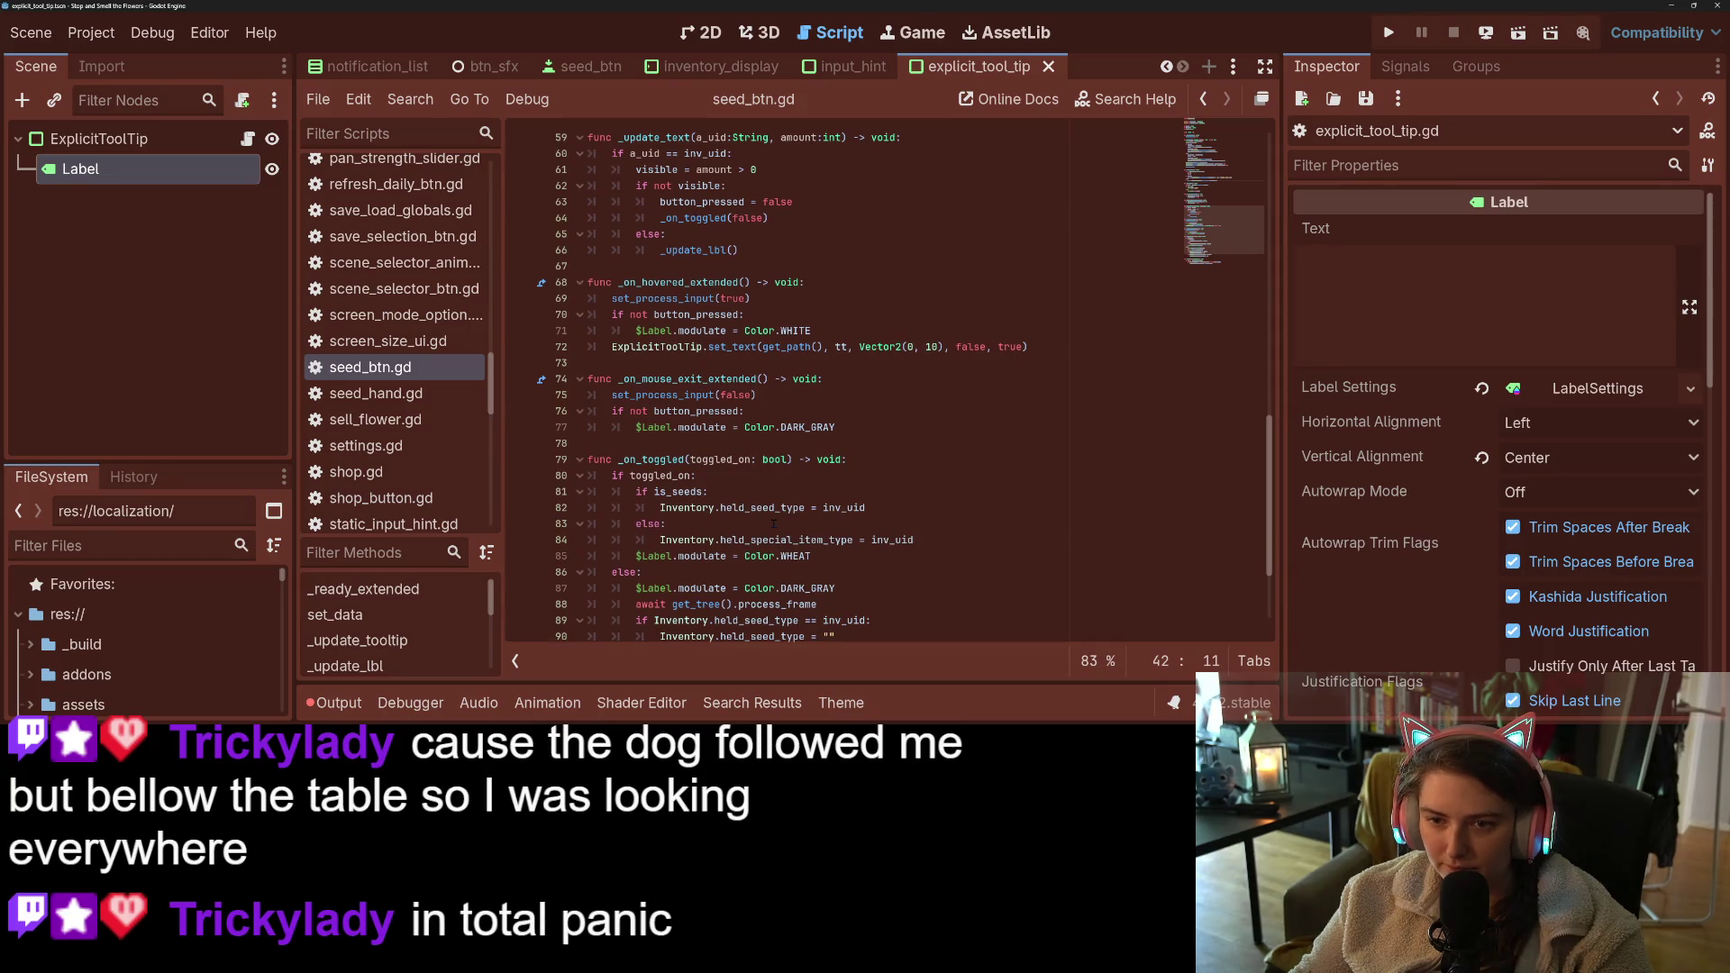
left_click(865, 426)
- Add ExplicitToolTip.clear_text(get_path()) to the mouse-exit handler using autocomplete, then save
key("Return")
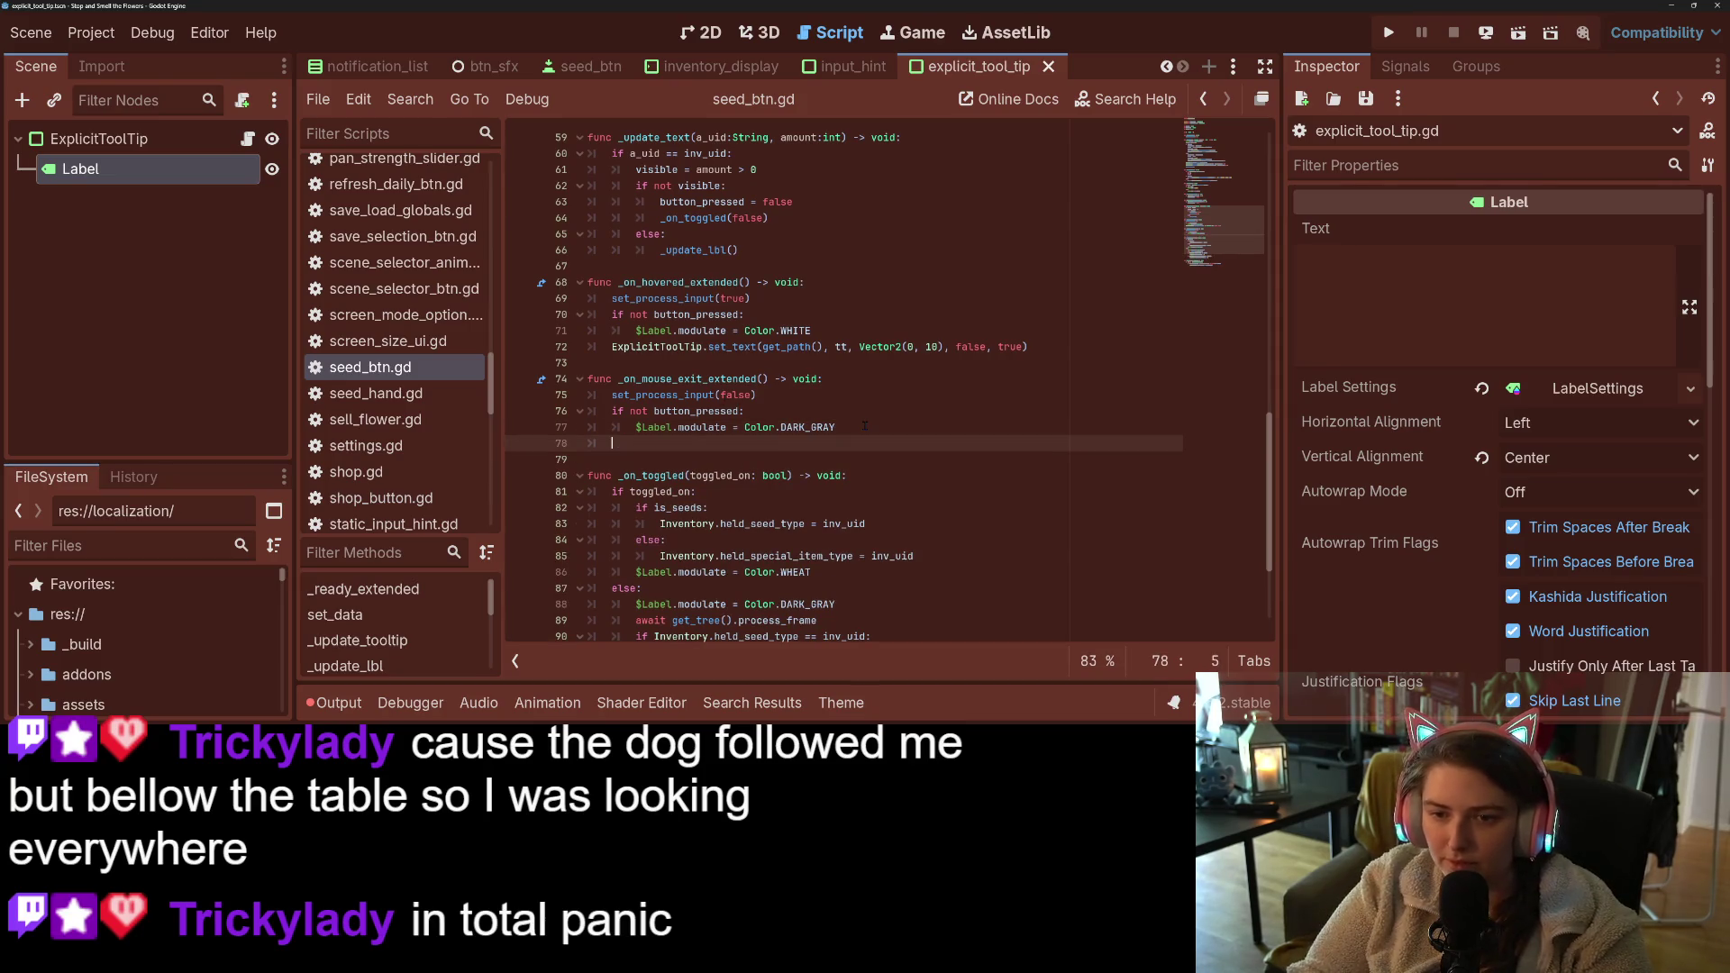
type("Expl")
key("Return")
type(".c")
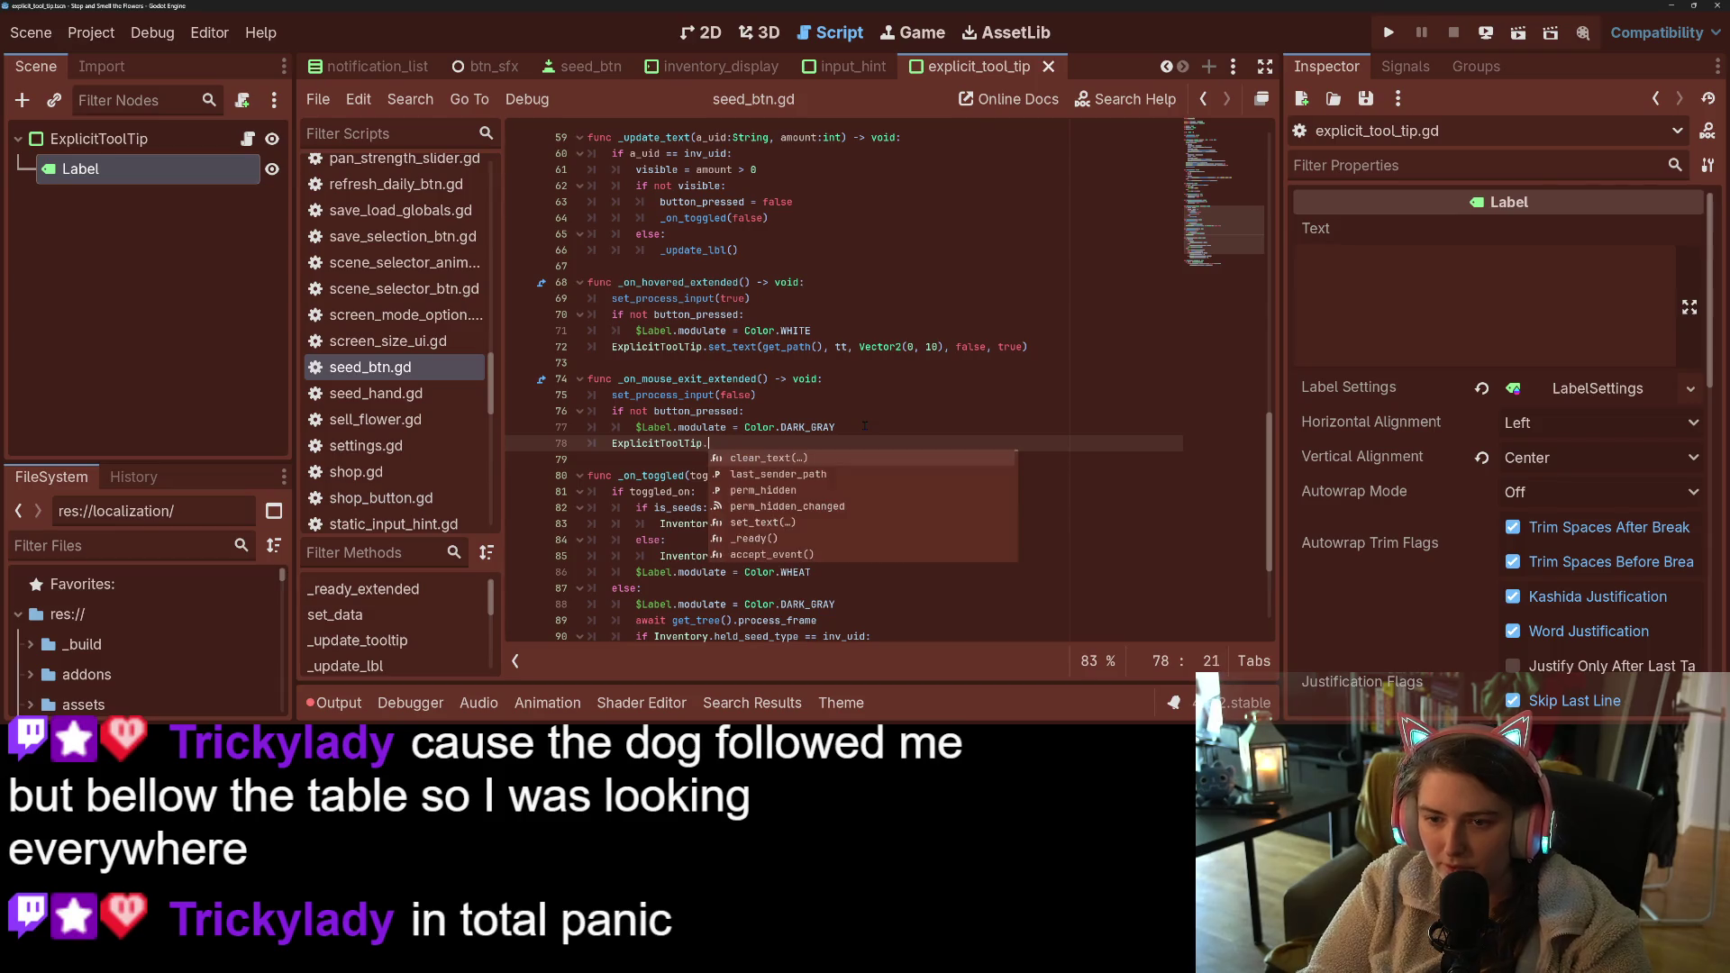
key("Return")
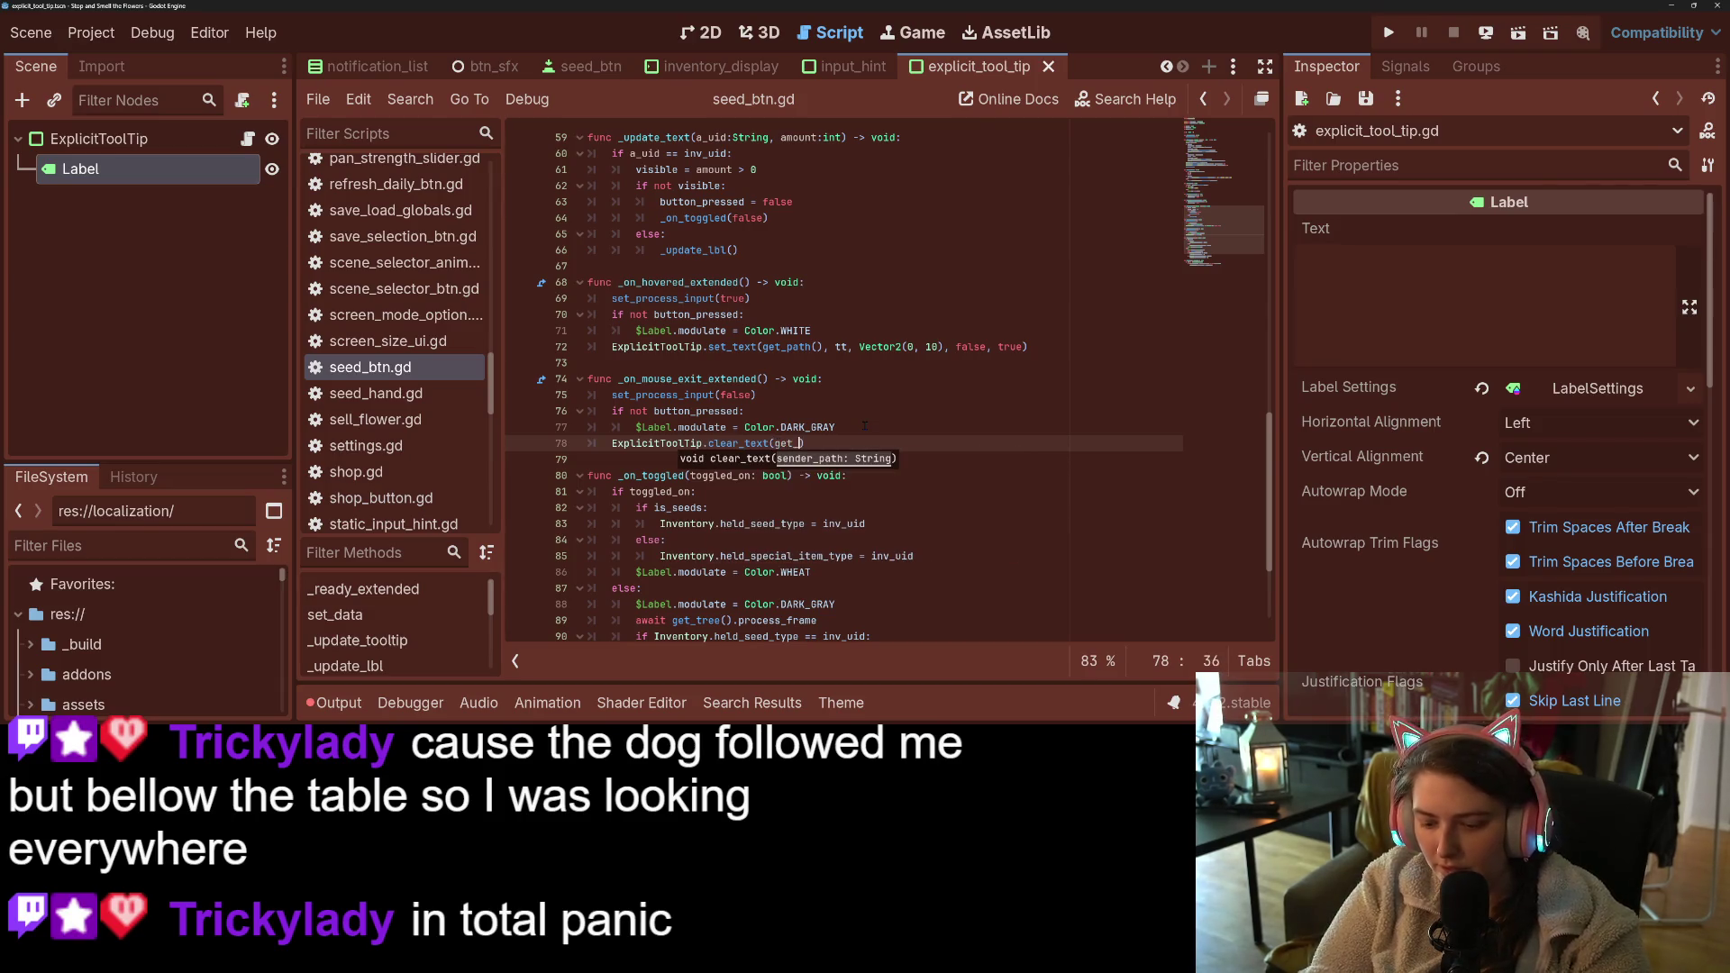
type("path")
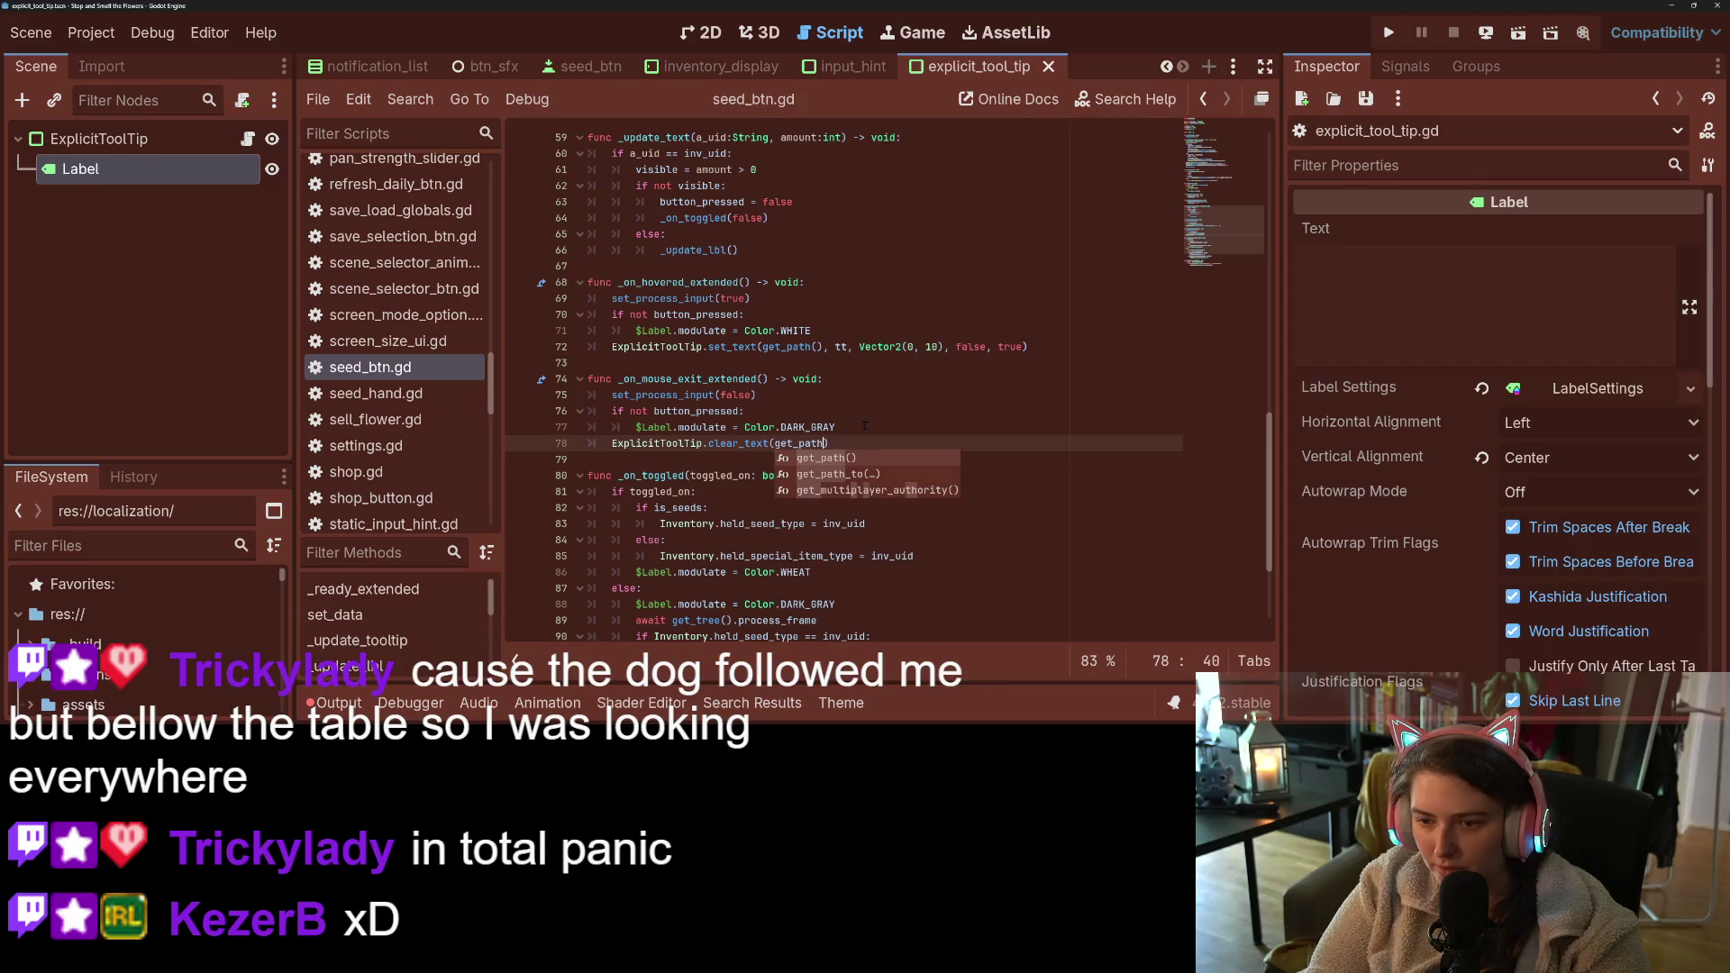
key("Return")
key("ctrl+s")
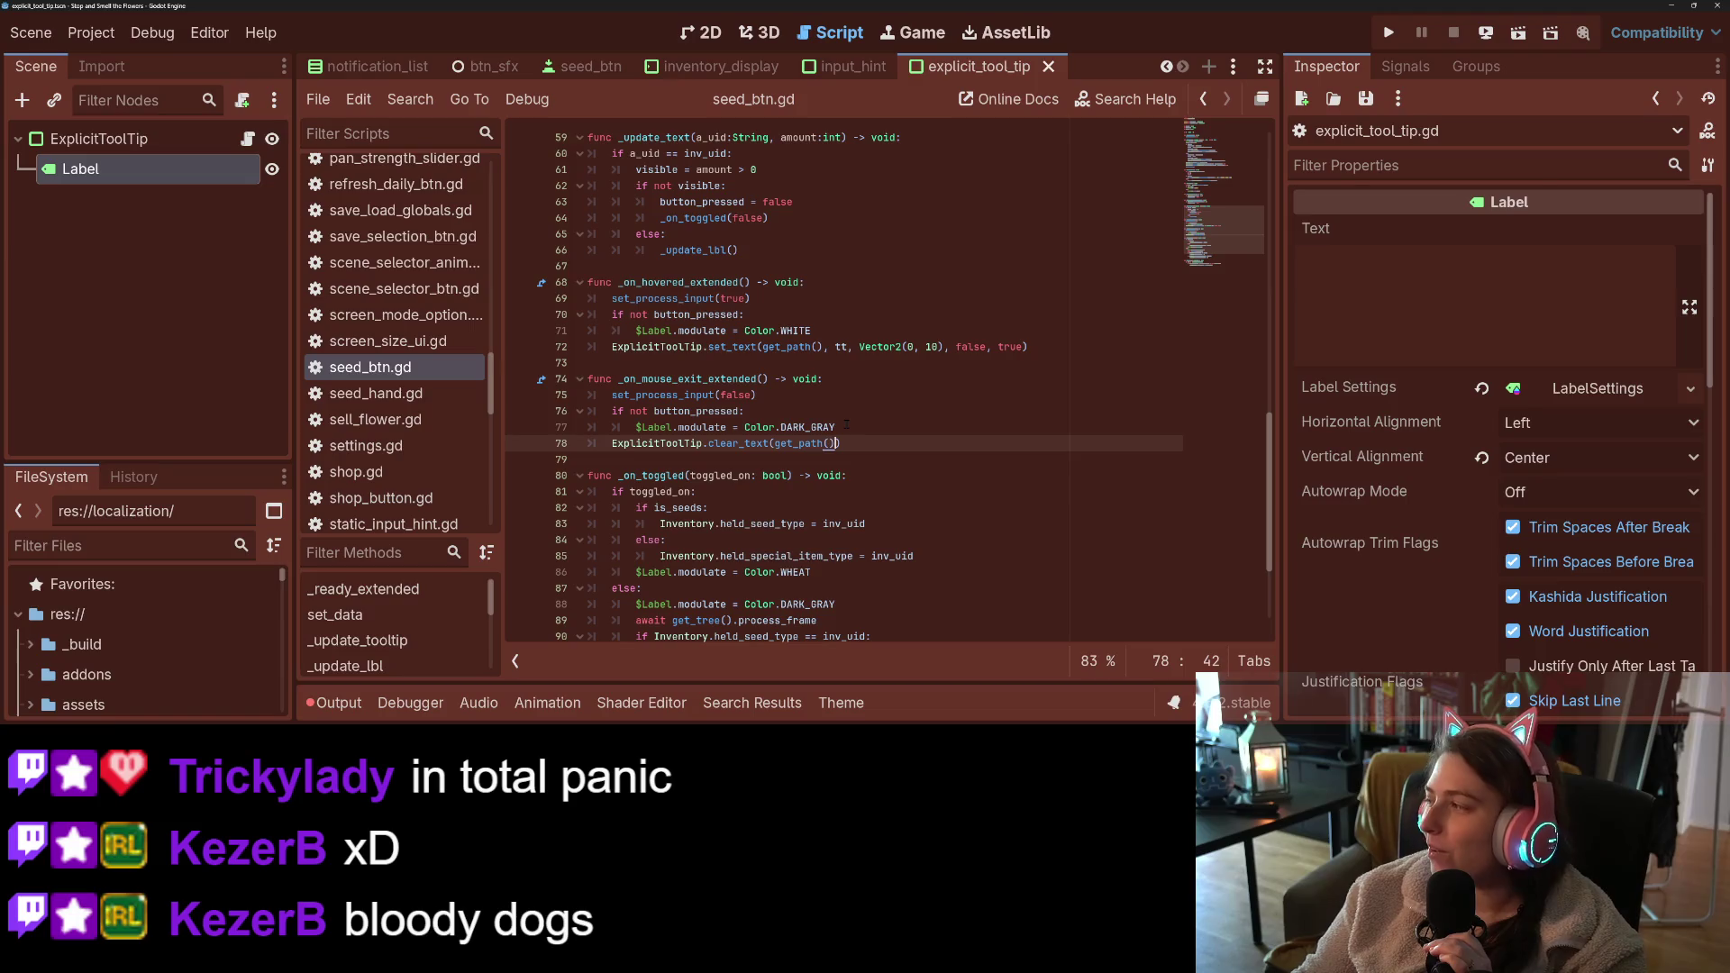
- Dismiss the DARK_GRAY documentation popup and run the game
mouse_move(832, 423)
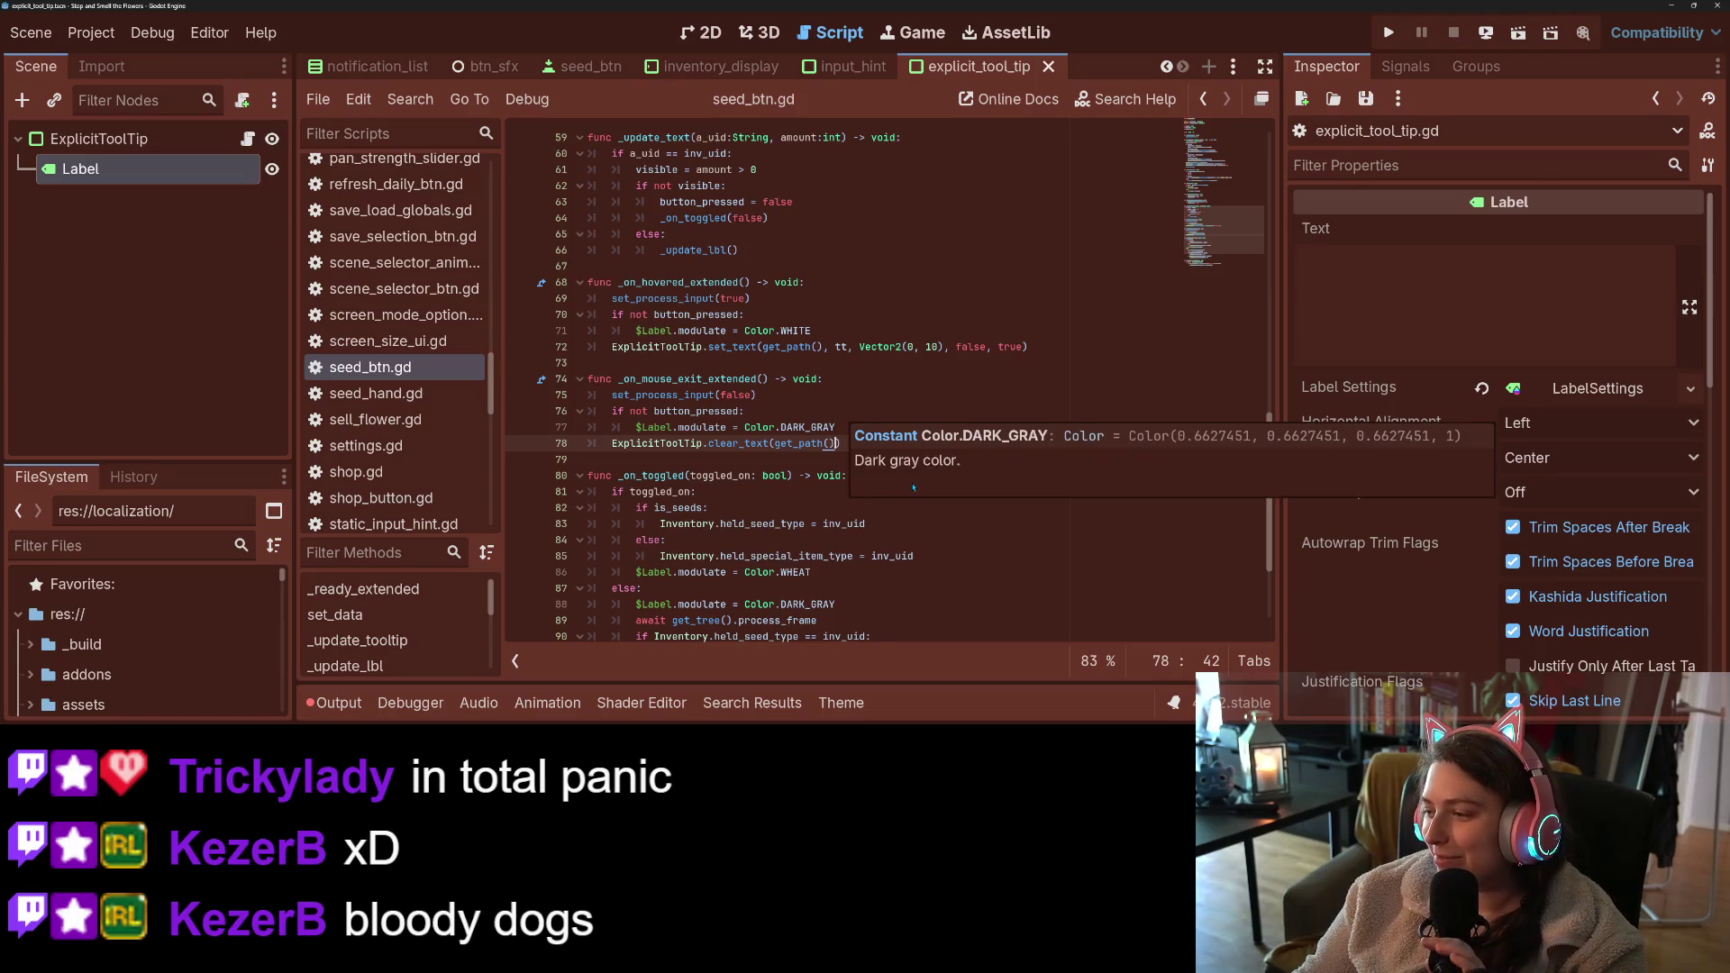
left_click(1041, 224)
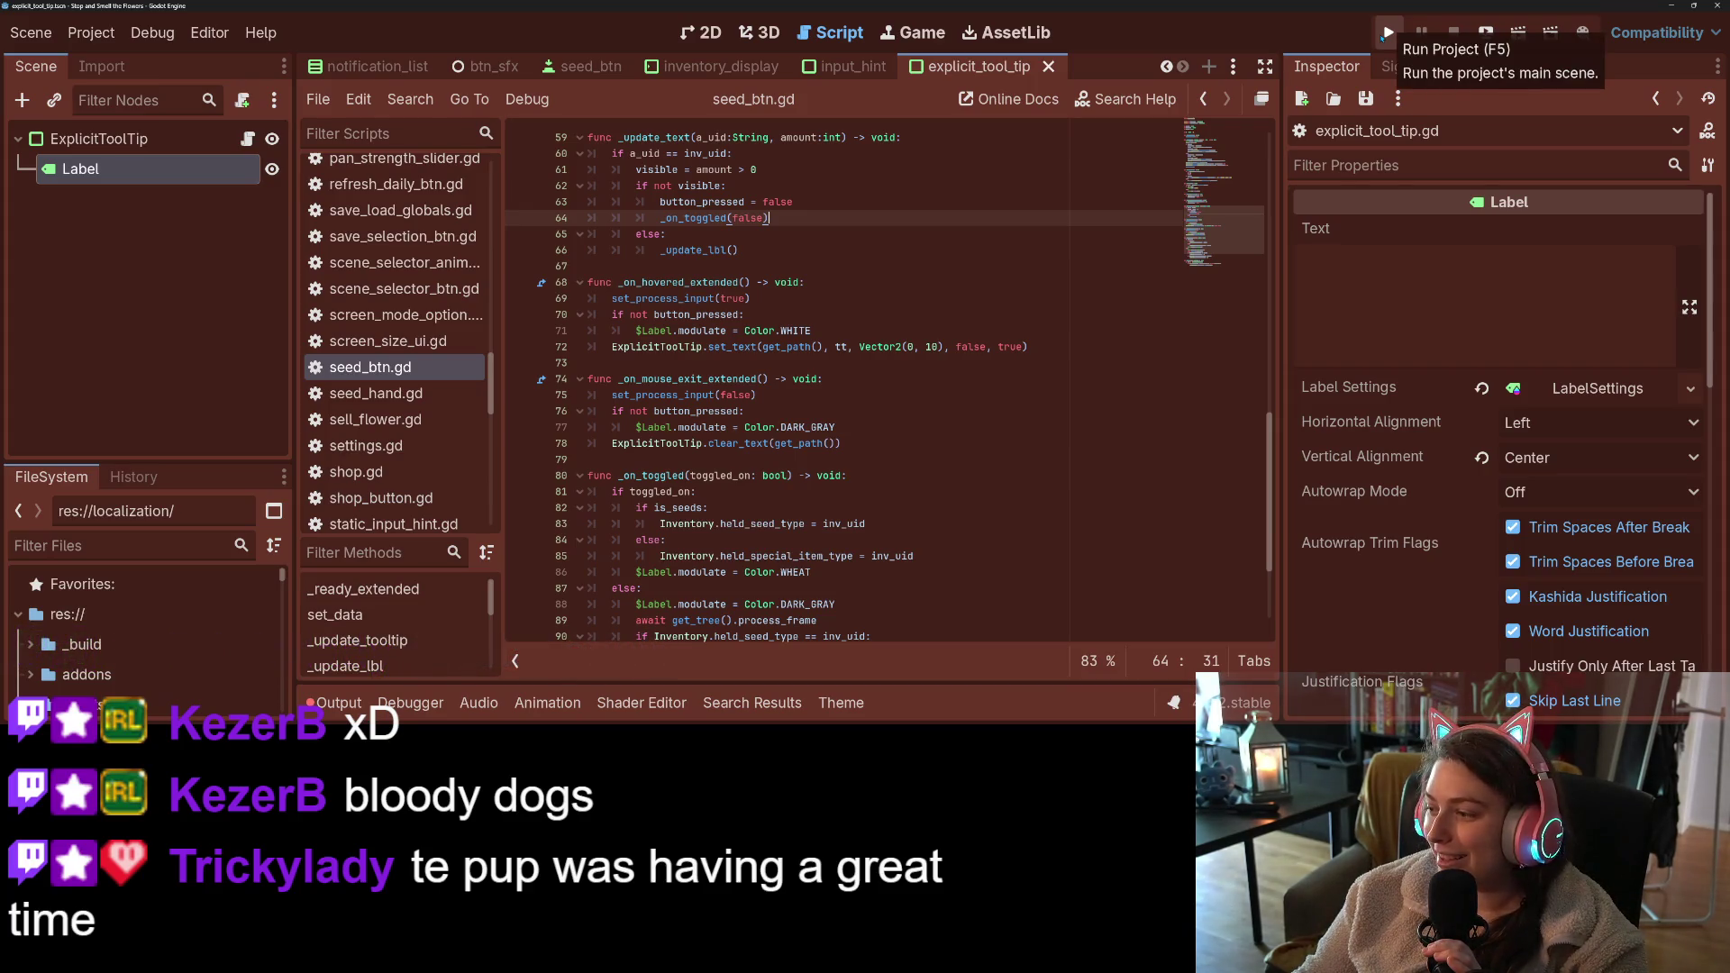
left_click(1388, 33)
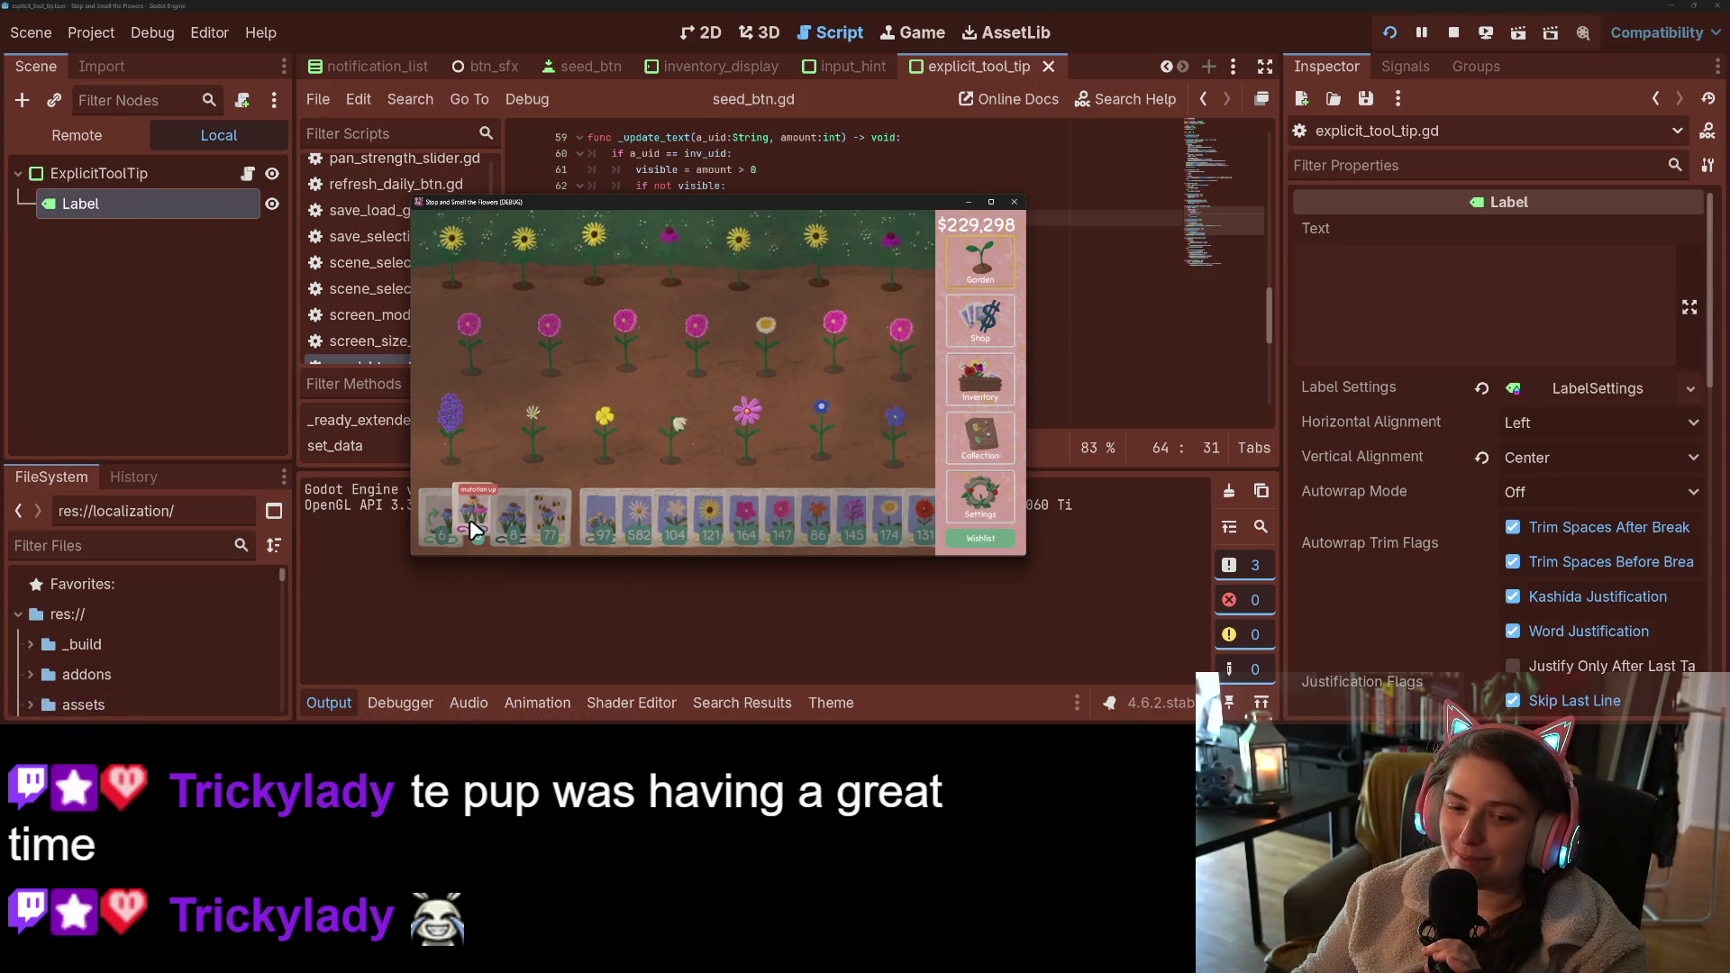
- Drag a seed card in the running game to test tooltips, then close the game
mouse_move(669, 521)
left_mouse_down()
mouse_move(607, 530)
mouse_move(731, 531)
left_mouse_up()
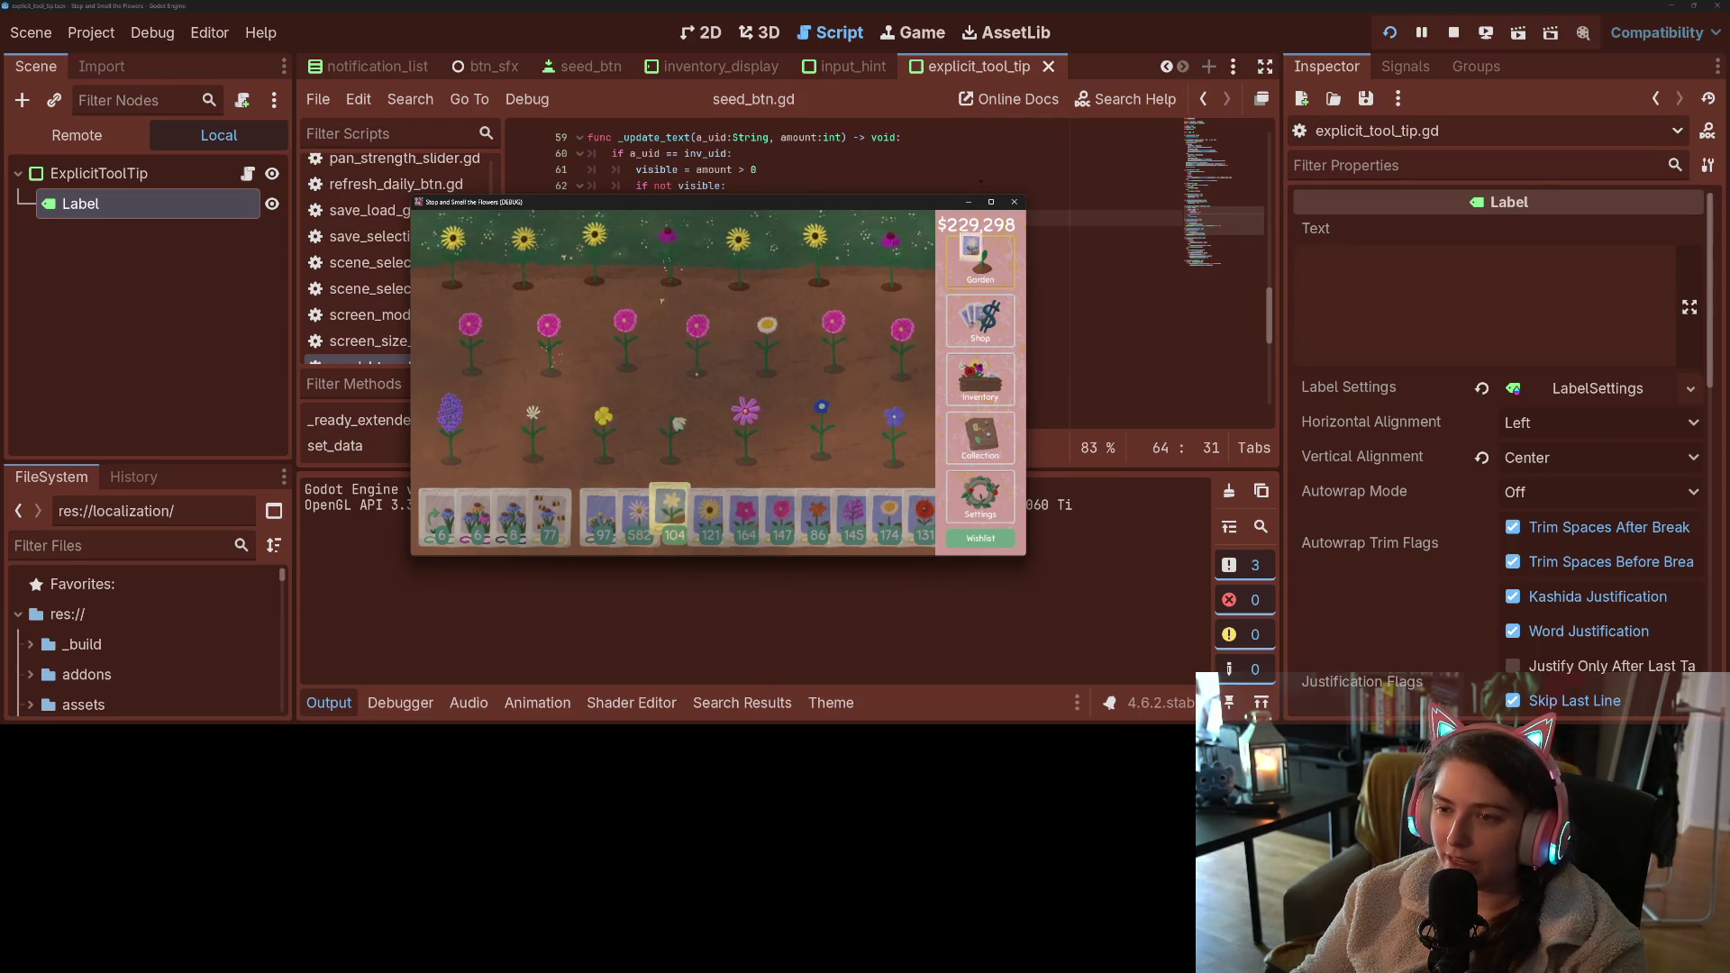
left_click(1016, 203)
left_click(920, 347)
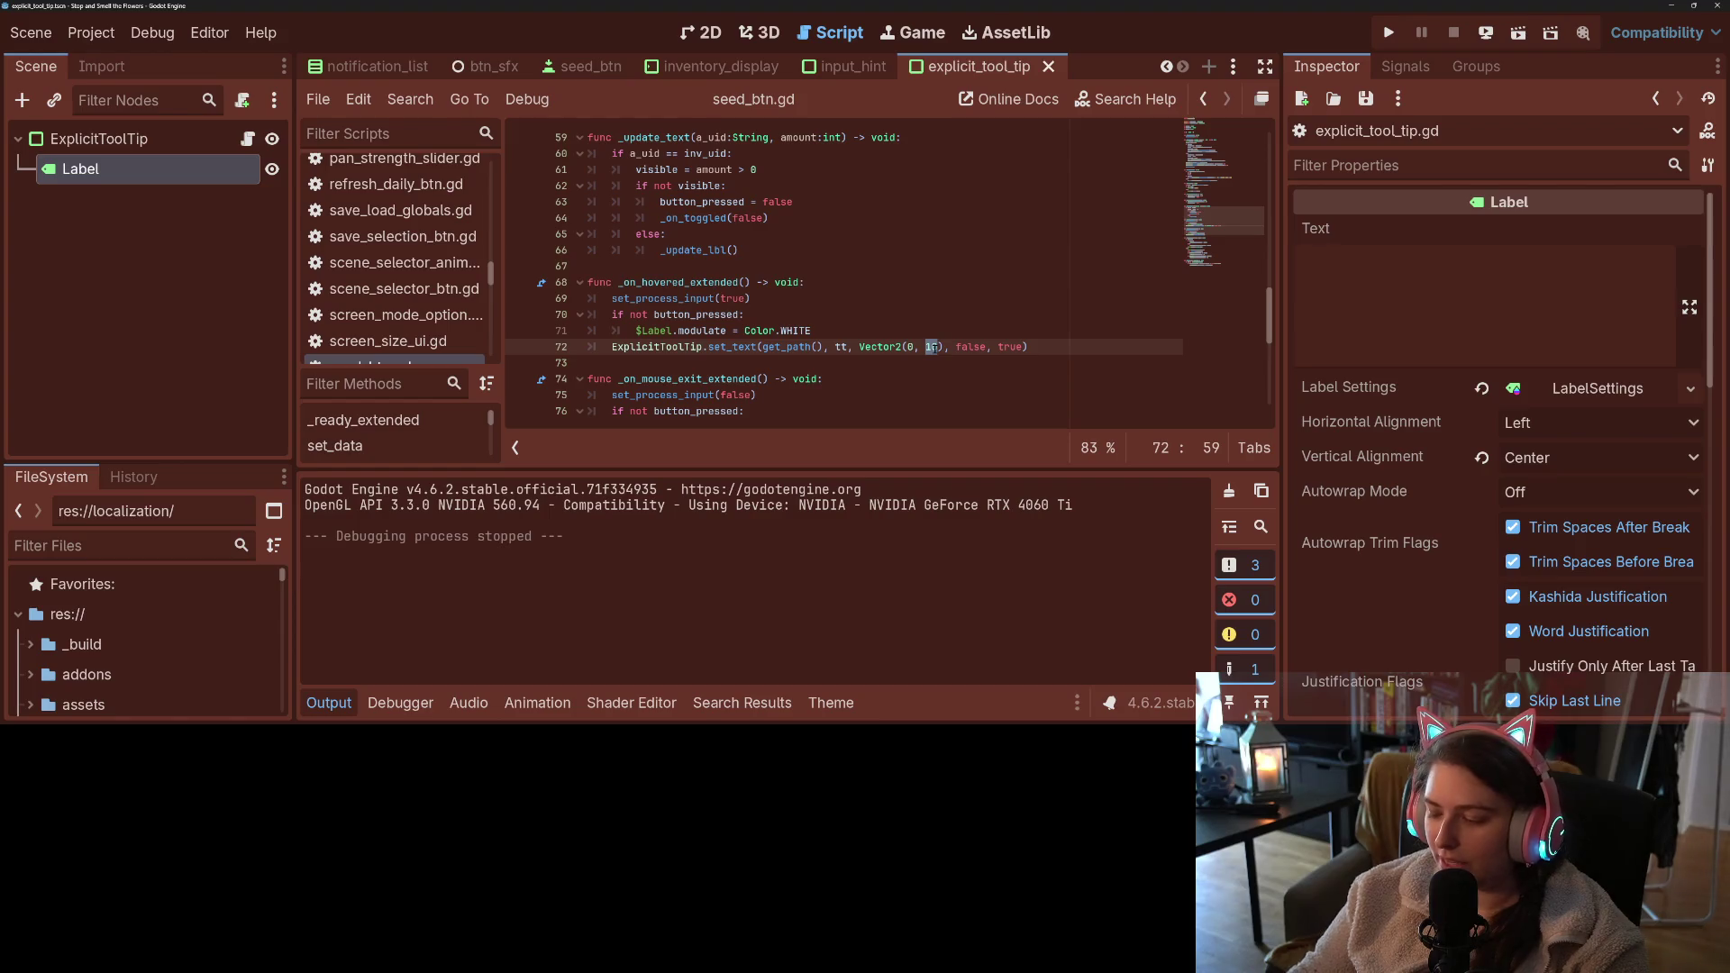
- Make the tooltip offset negative, giving Vector2(-10, -10), and save seed_btn.gd
type("-")
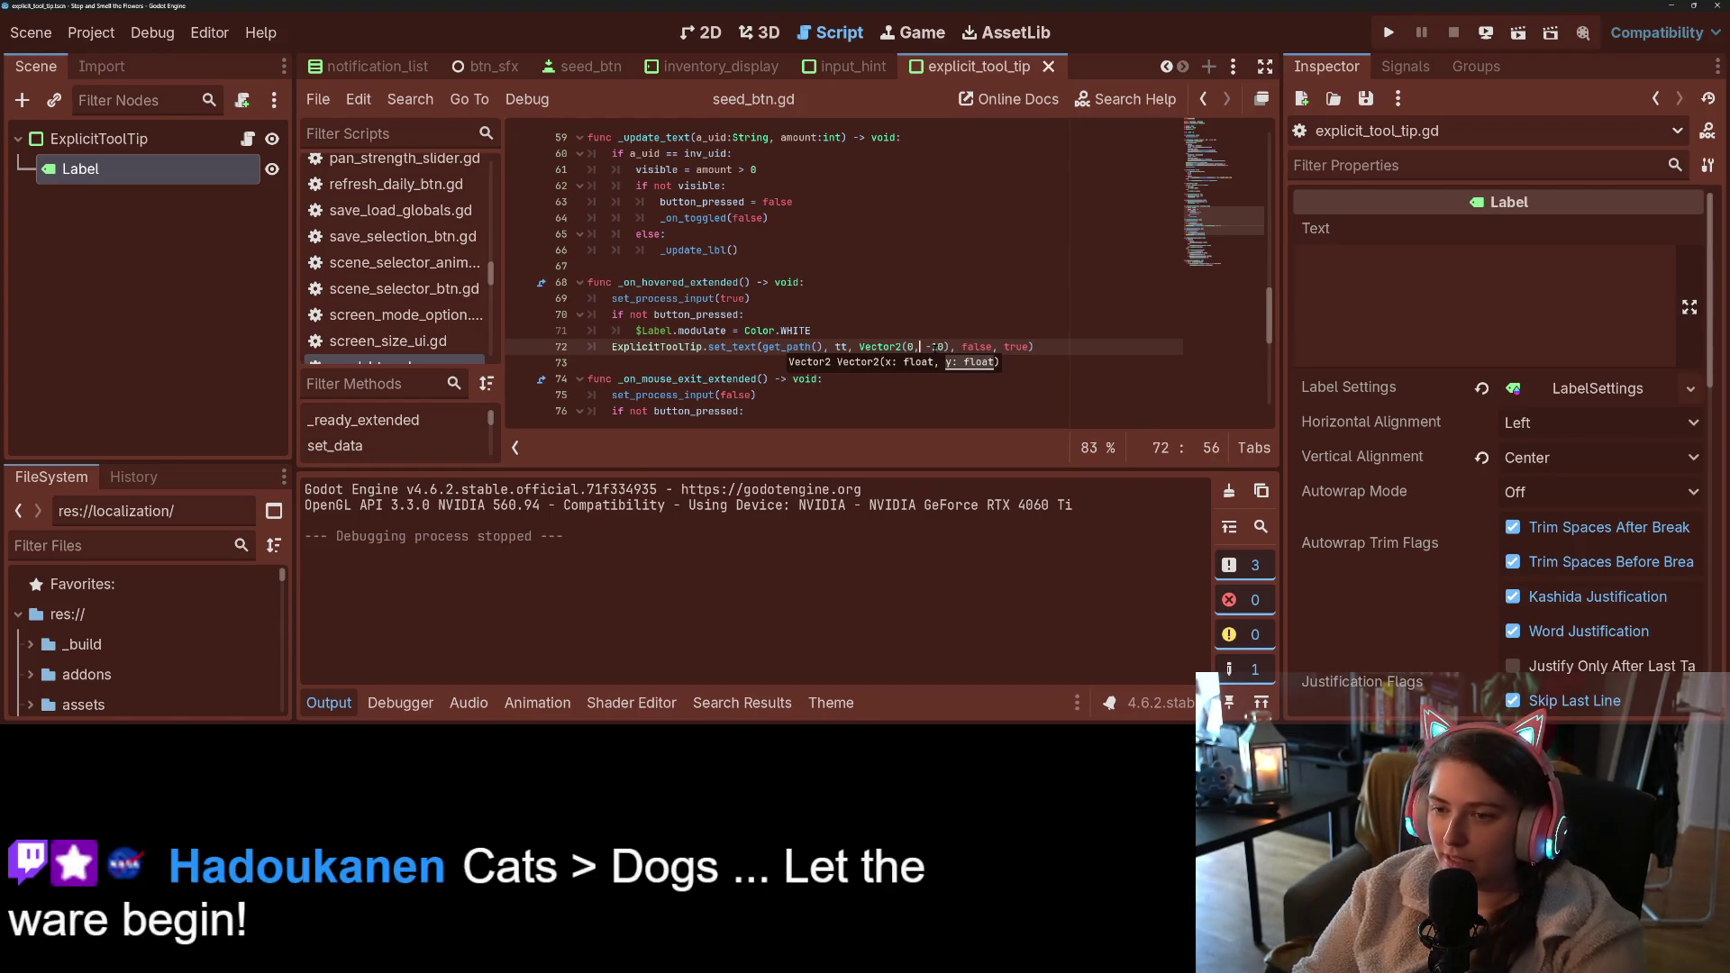
double_click(910, 347)
type("-1")
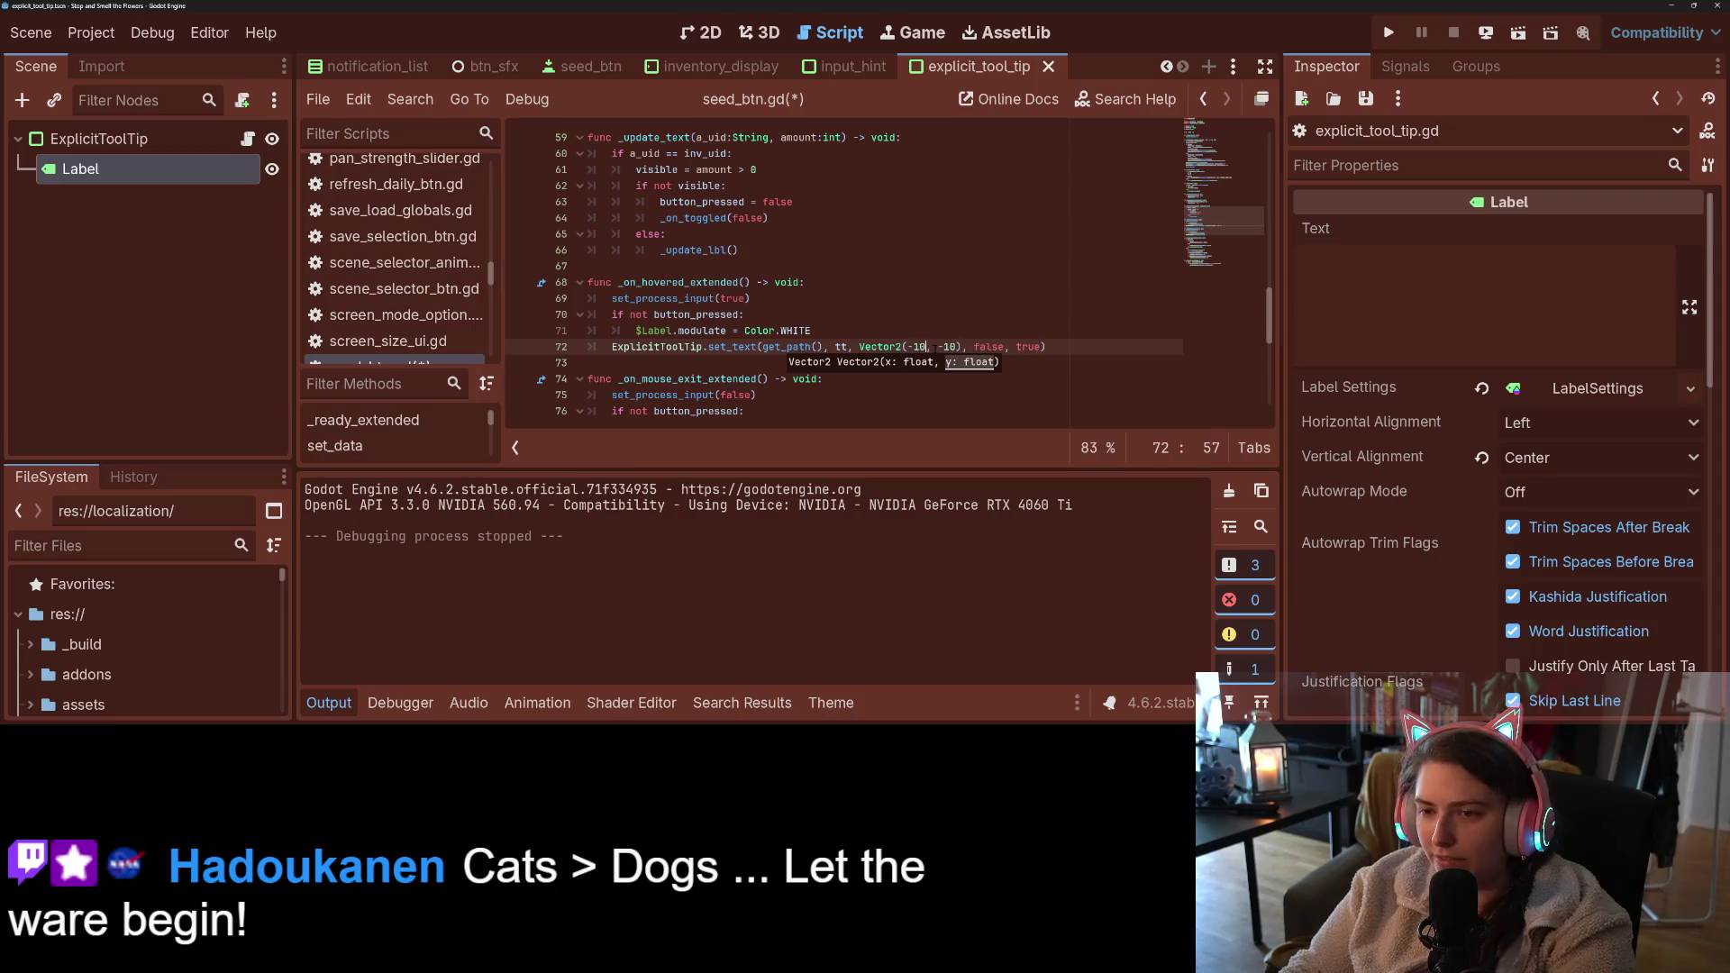
key("ctrl+s")
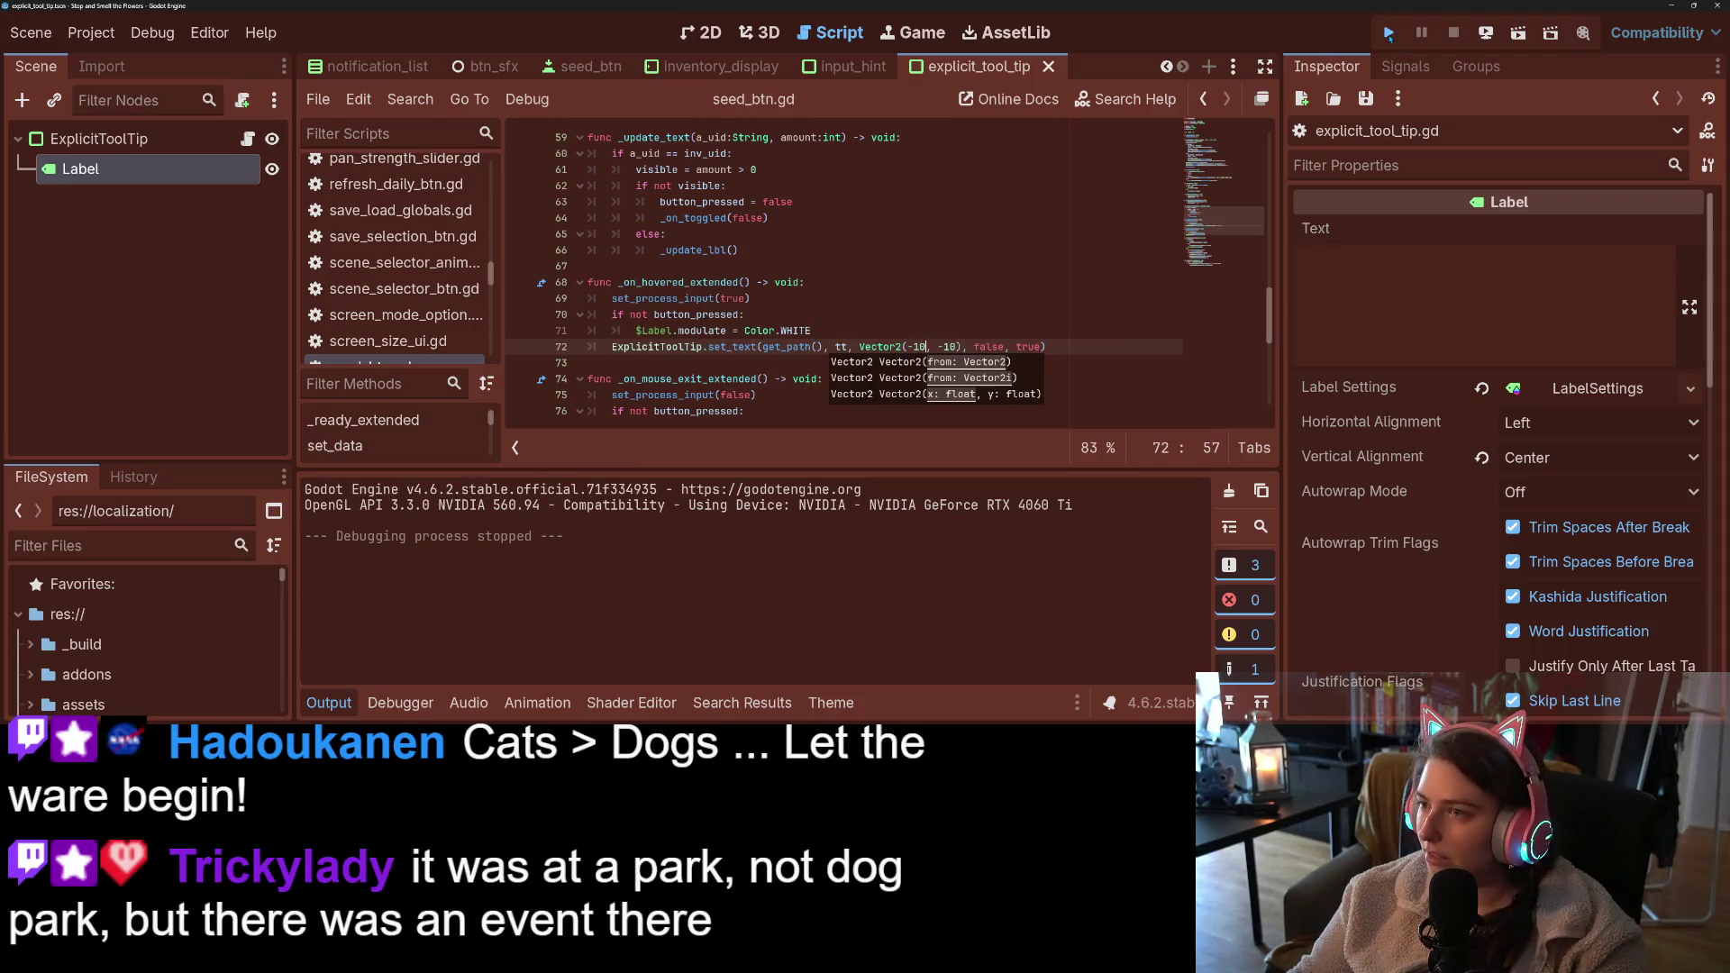
- Rerun the game, scroll through the seed bar checking tooltips, and stop with F8
left_click(1389, 34)
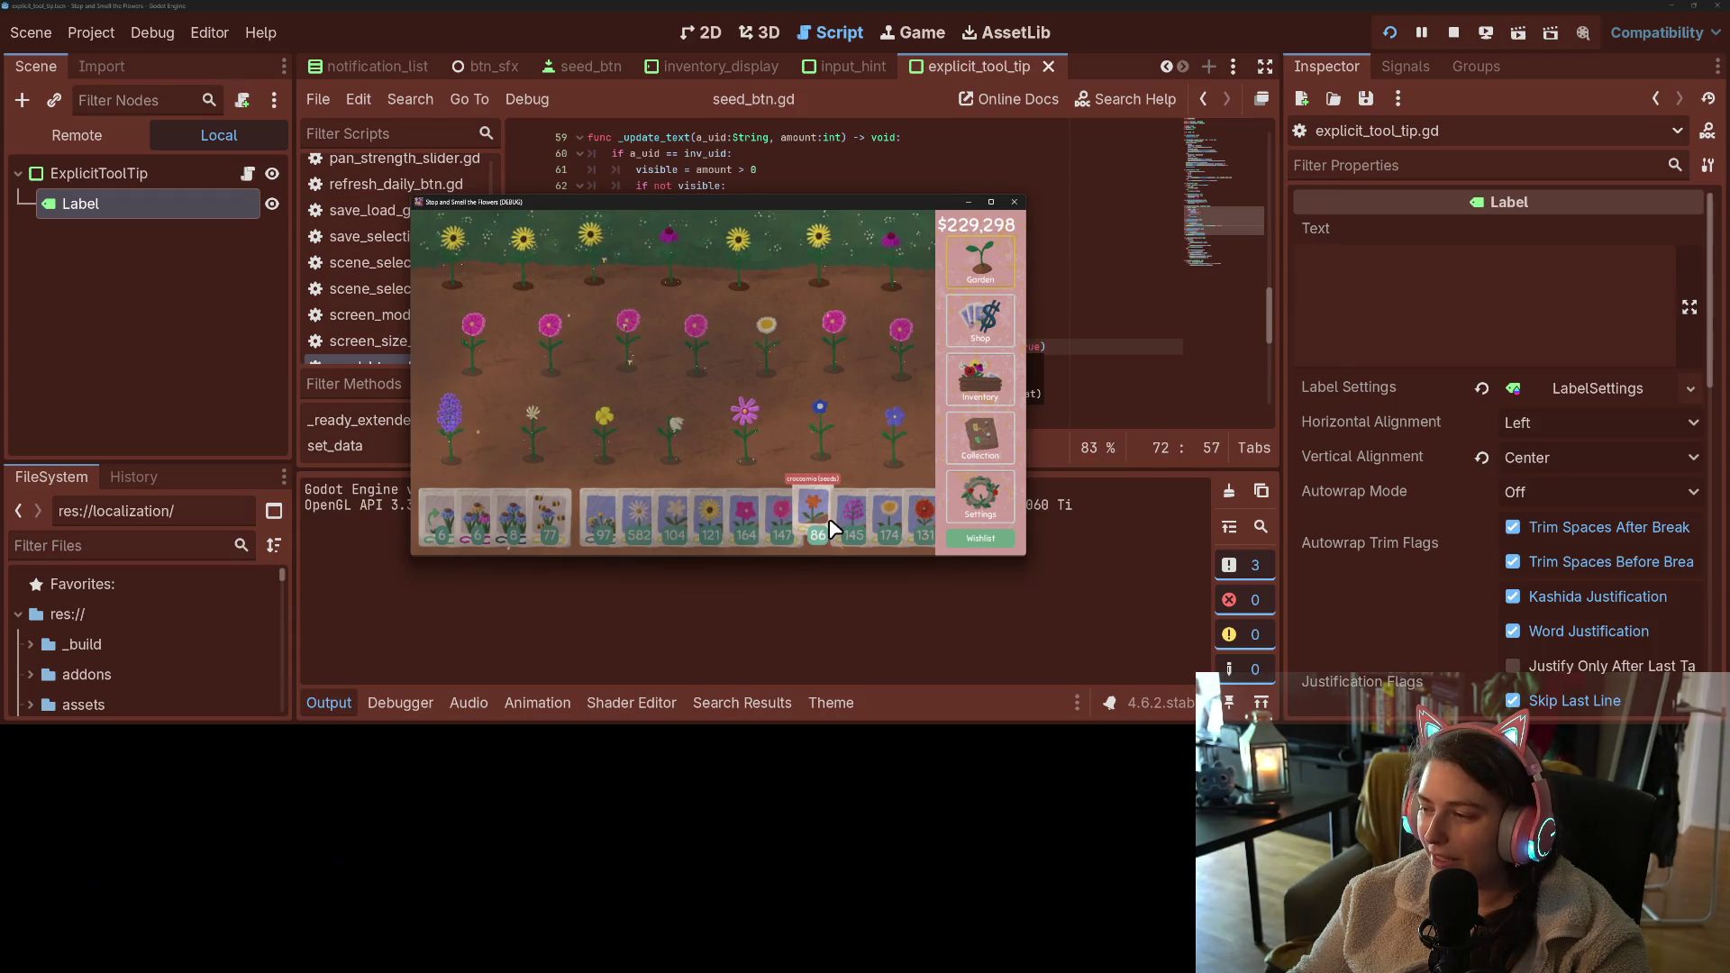
scroll(829, 517, "down", 3)
scroll(829, 517, "down", 4)
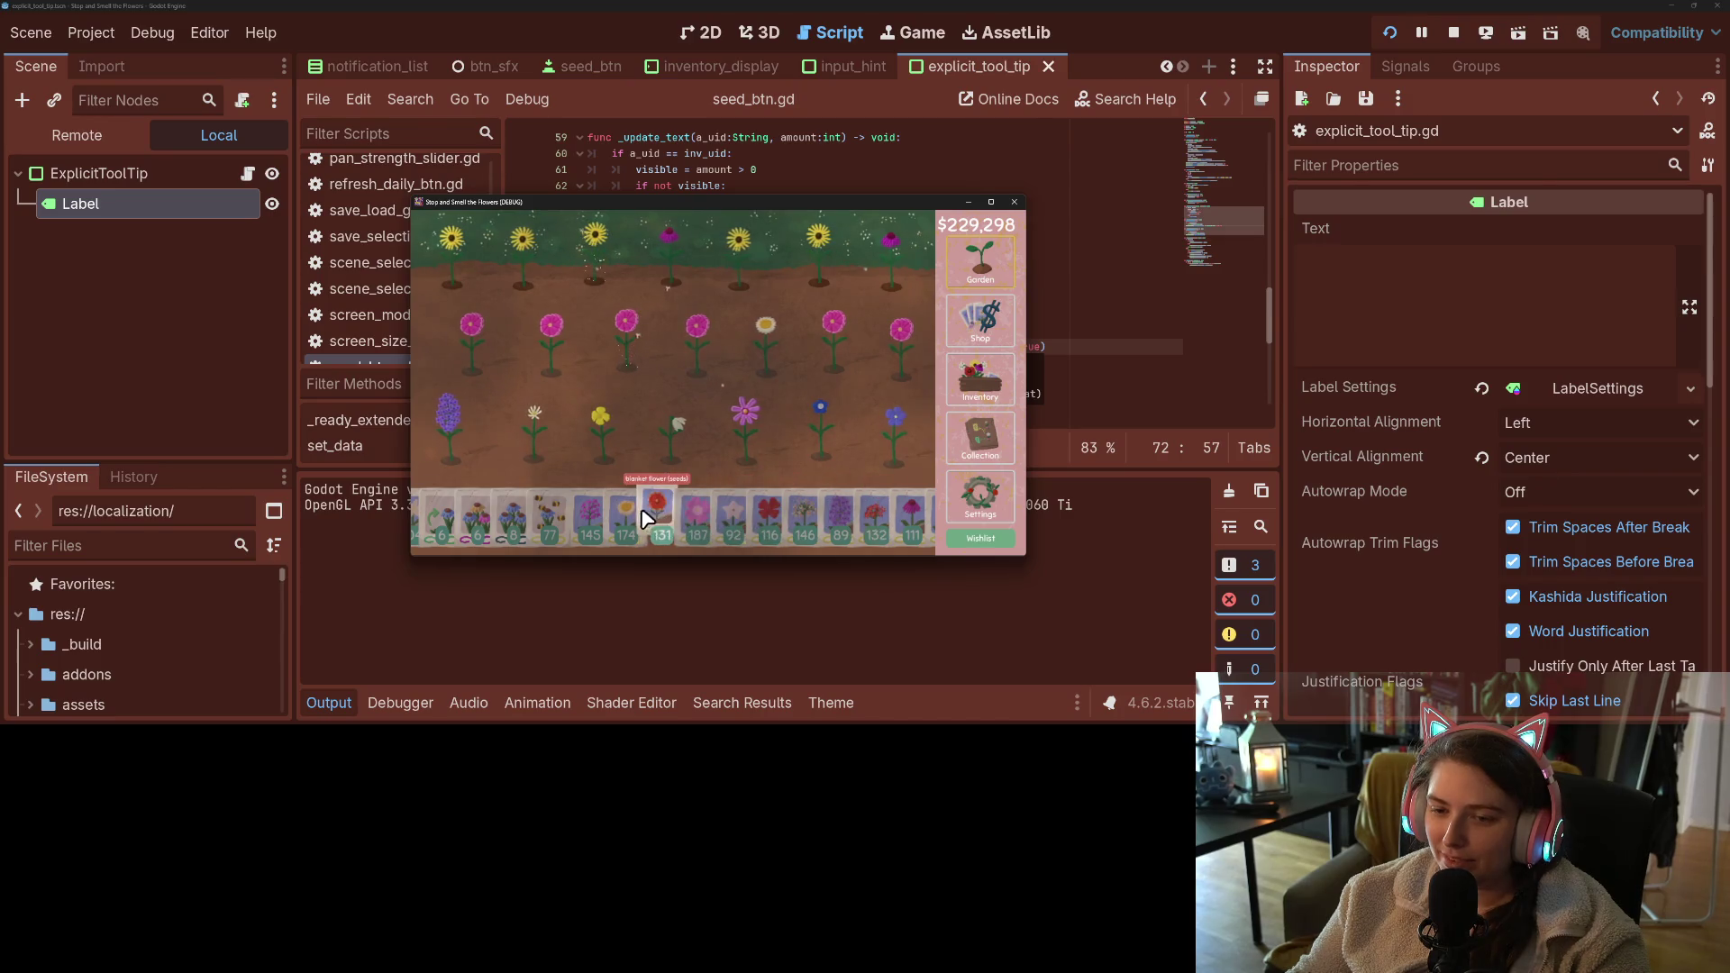
scroll(641, 515, "down", 7)
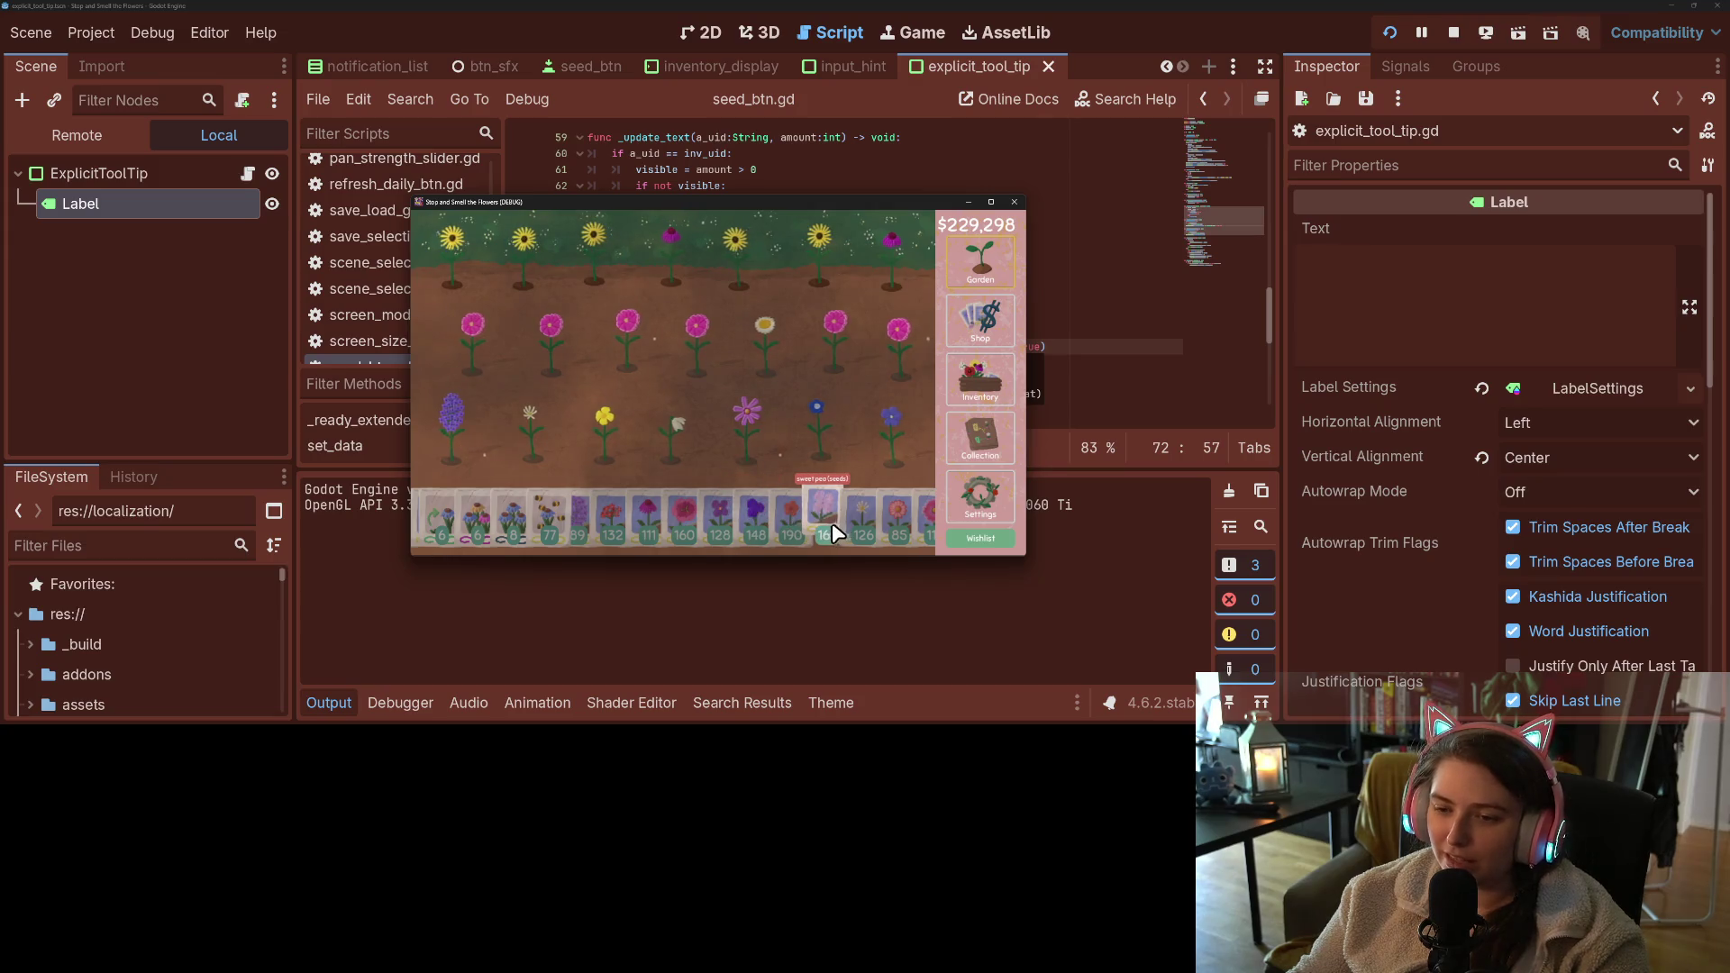
scroll(783, 528, "down", 1)
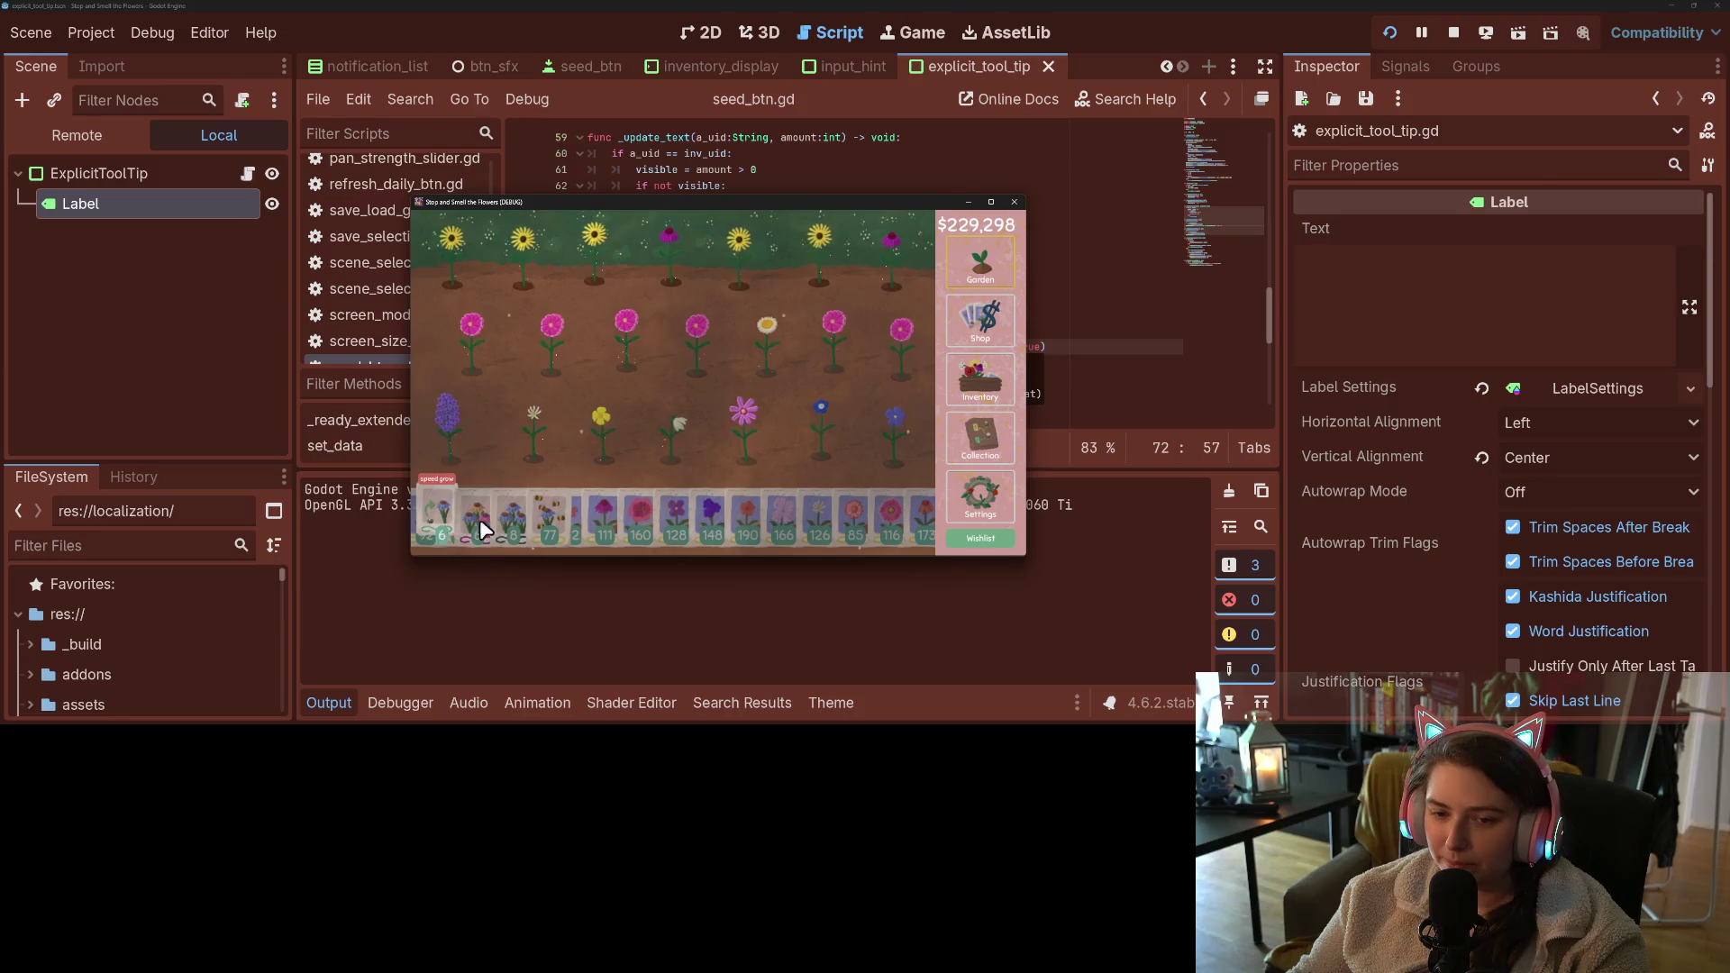
scroll(631, 517, "down", 5)
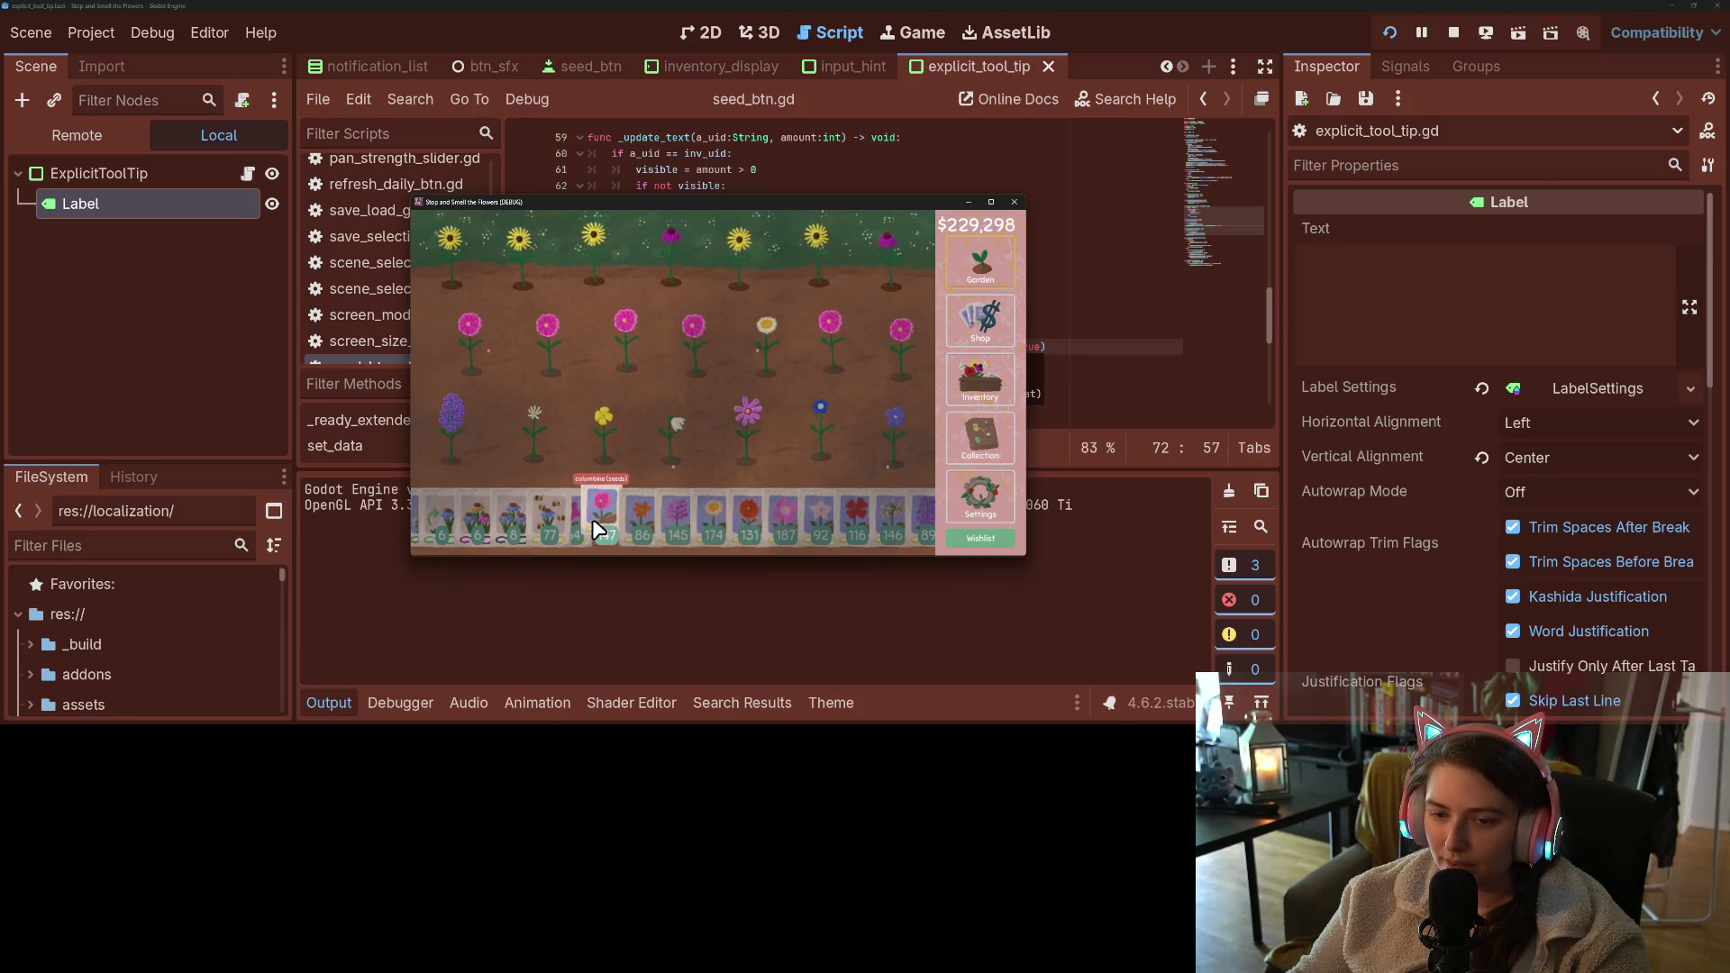
key("F8")
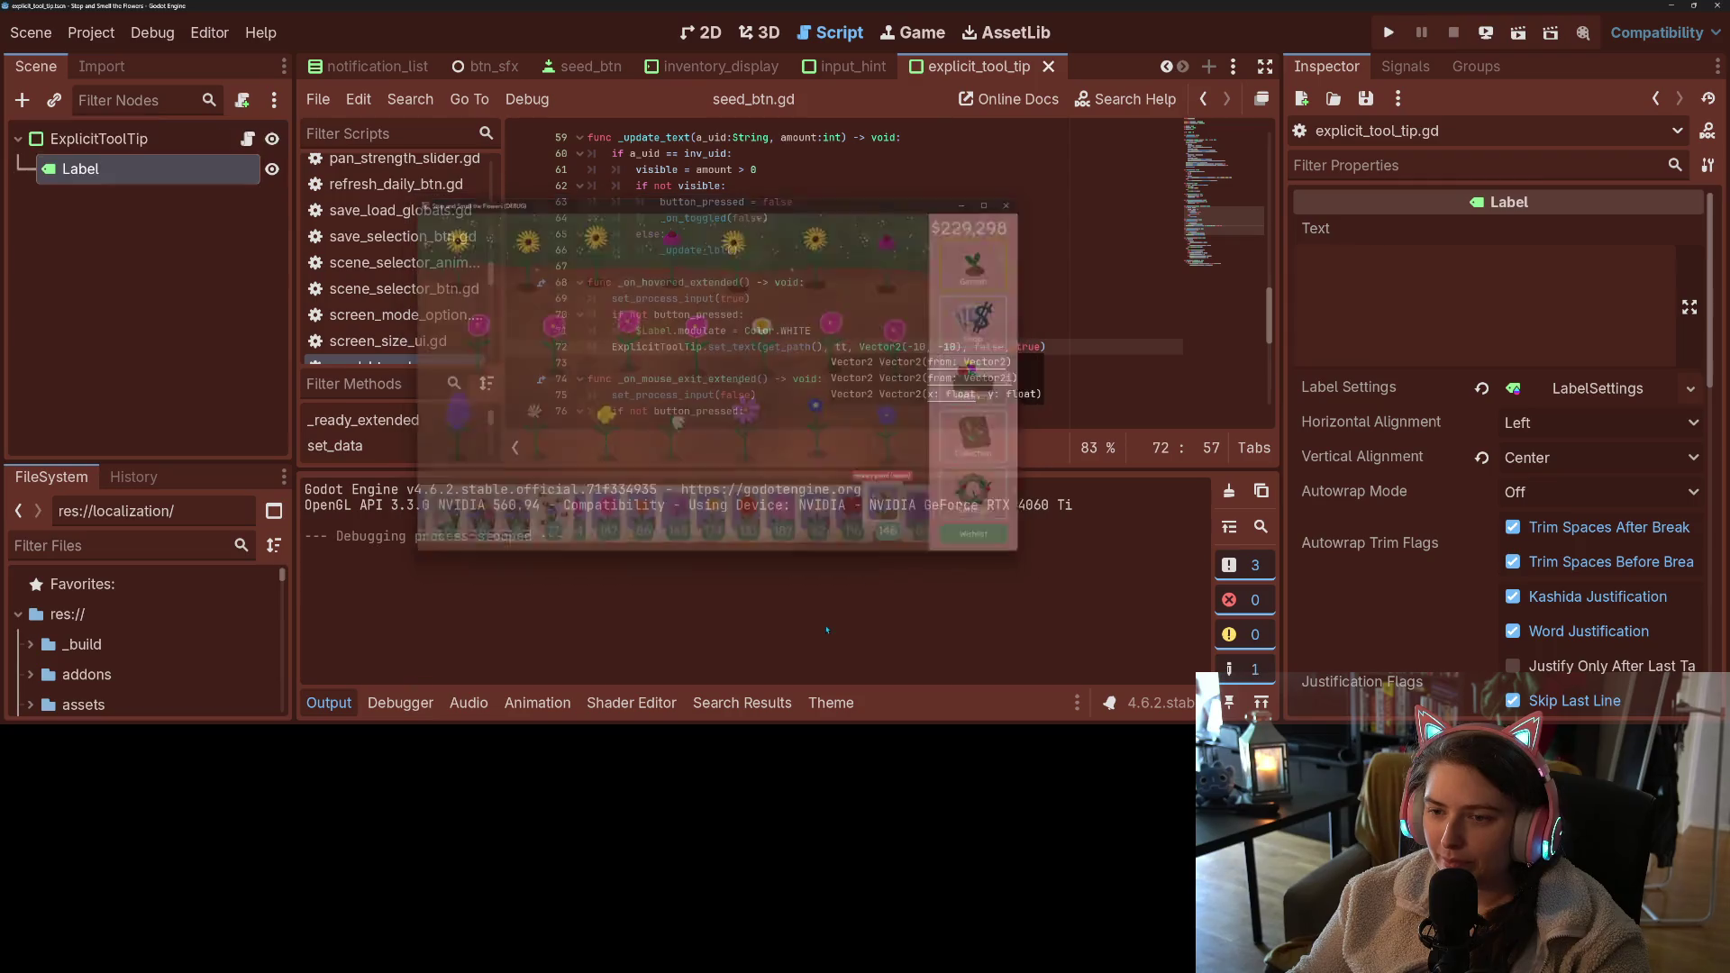
- Save seed_btn.gd, collapse the Output panel, review the set_text call, and open collection_btn
left_click(964, 360)
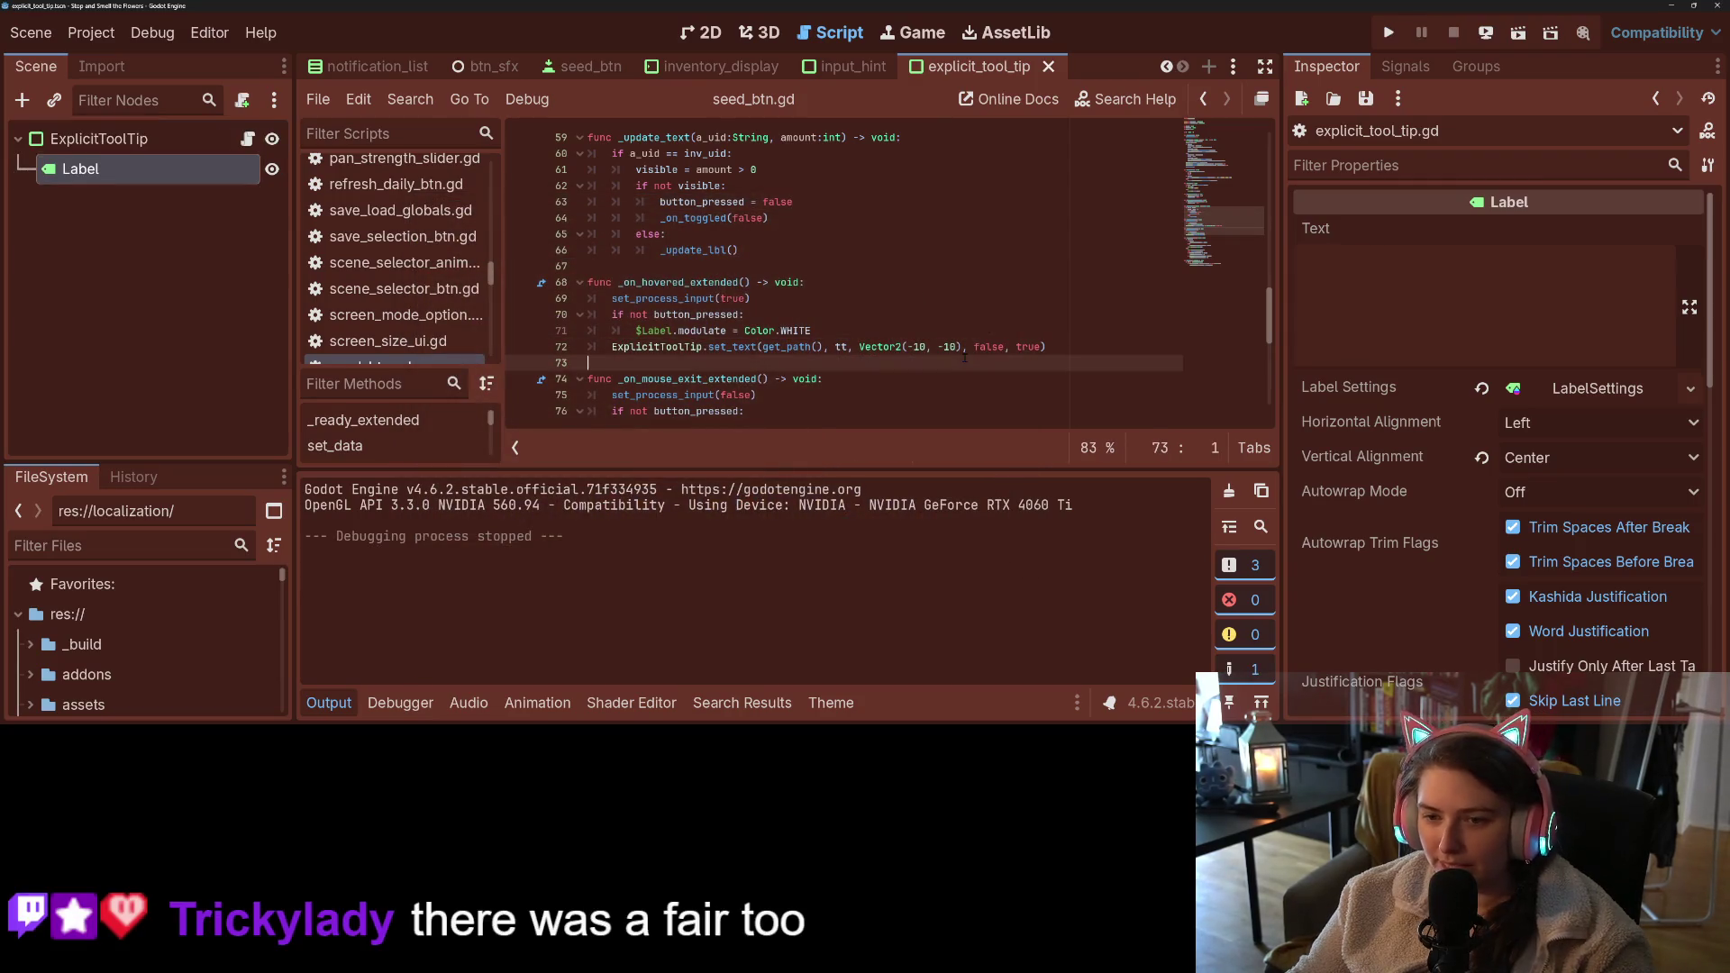
key("ctrl+s")
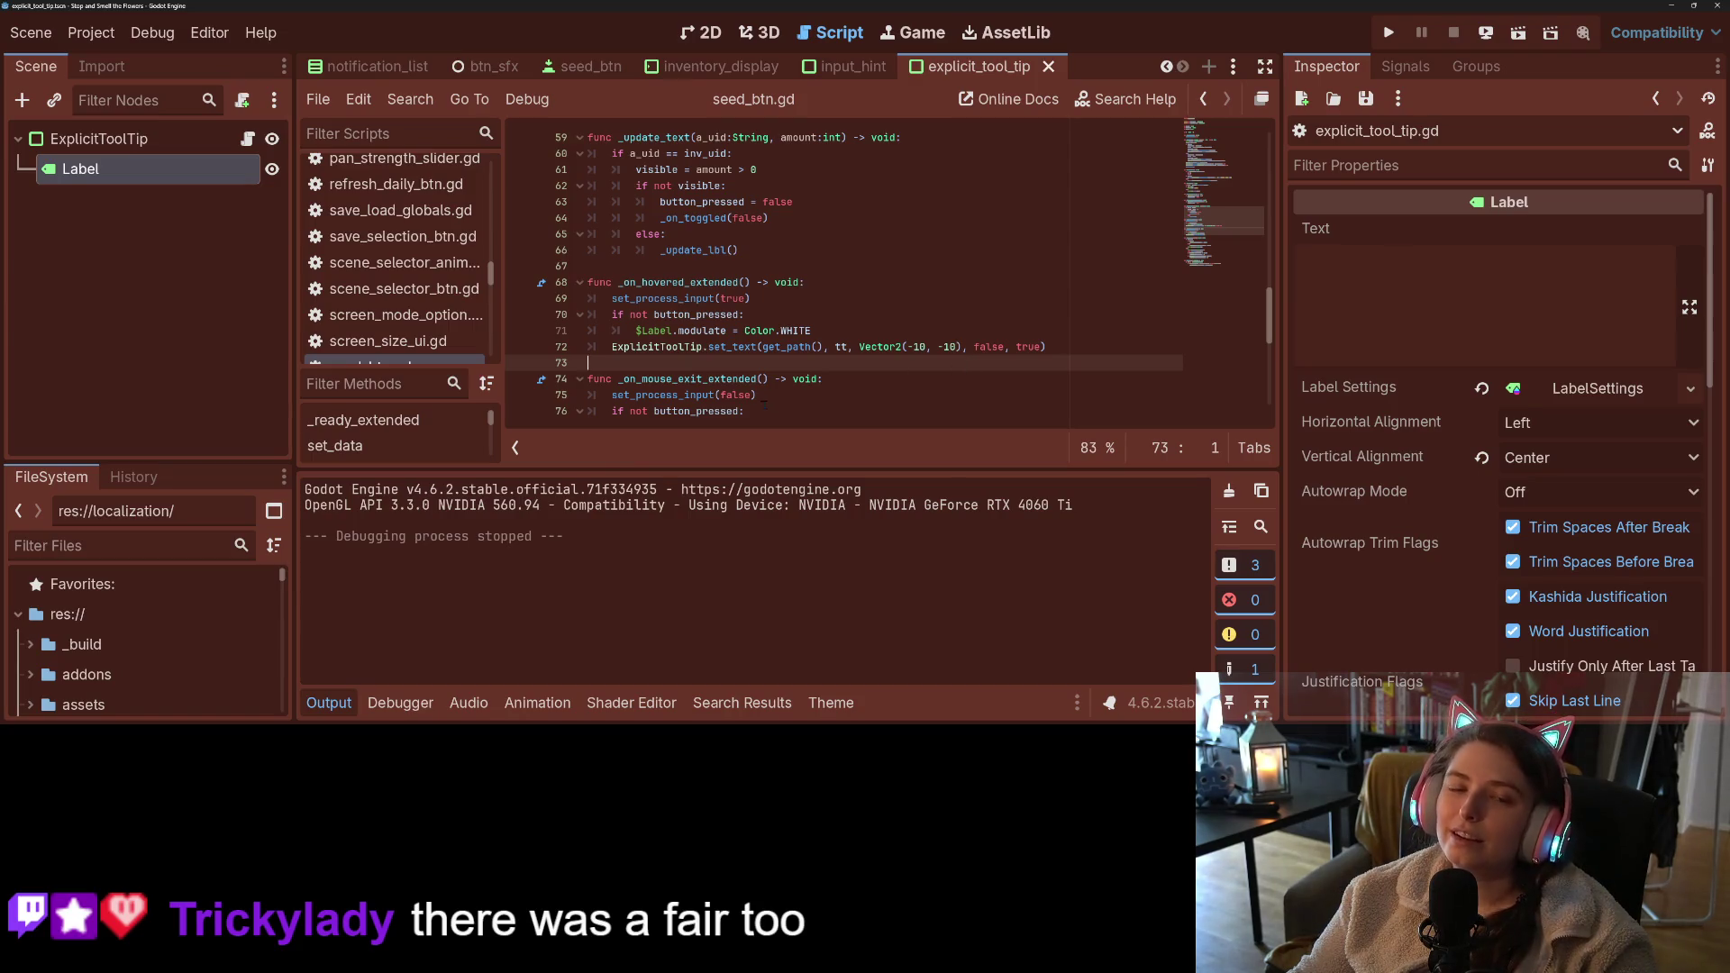
left_click(329, 703)
left_click(877, 501)
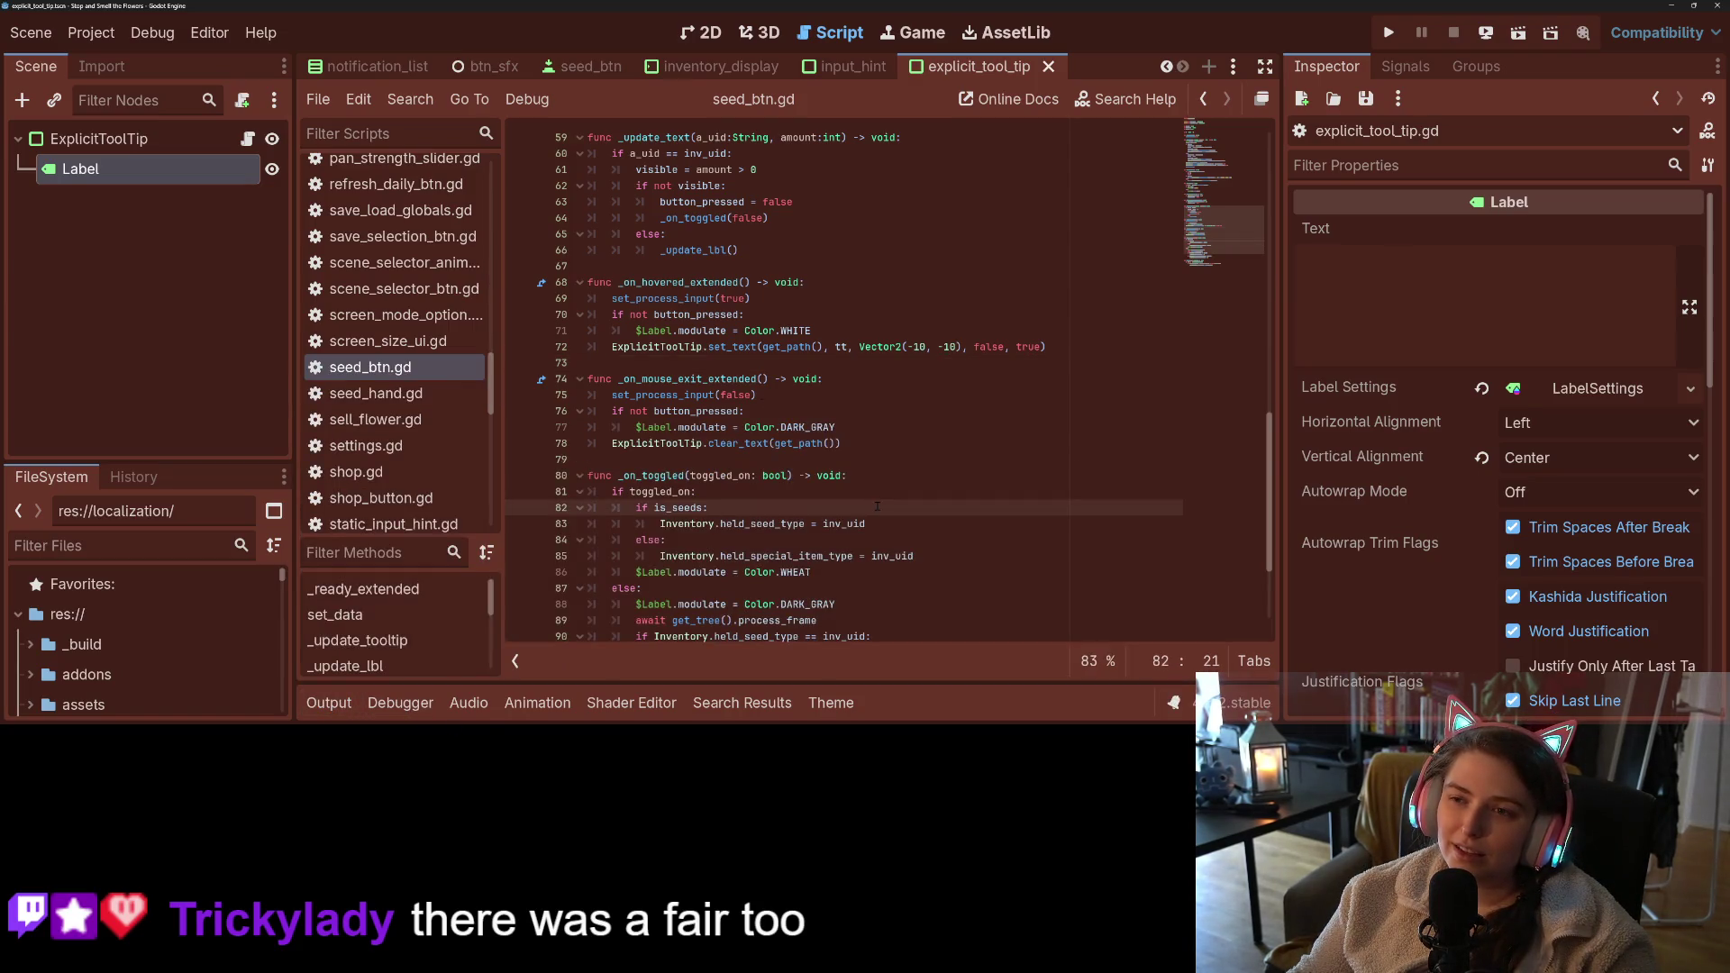
left_click(895, 398)
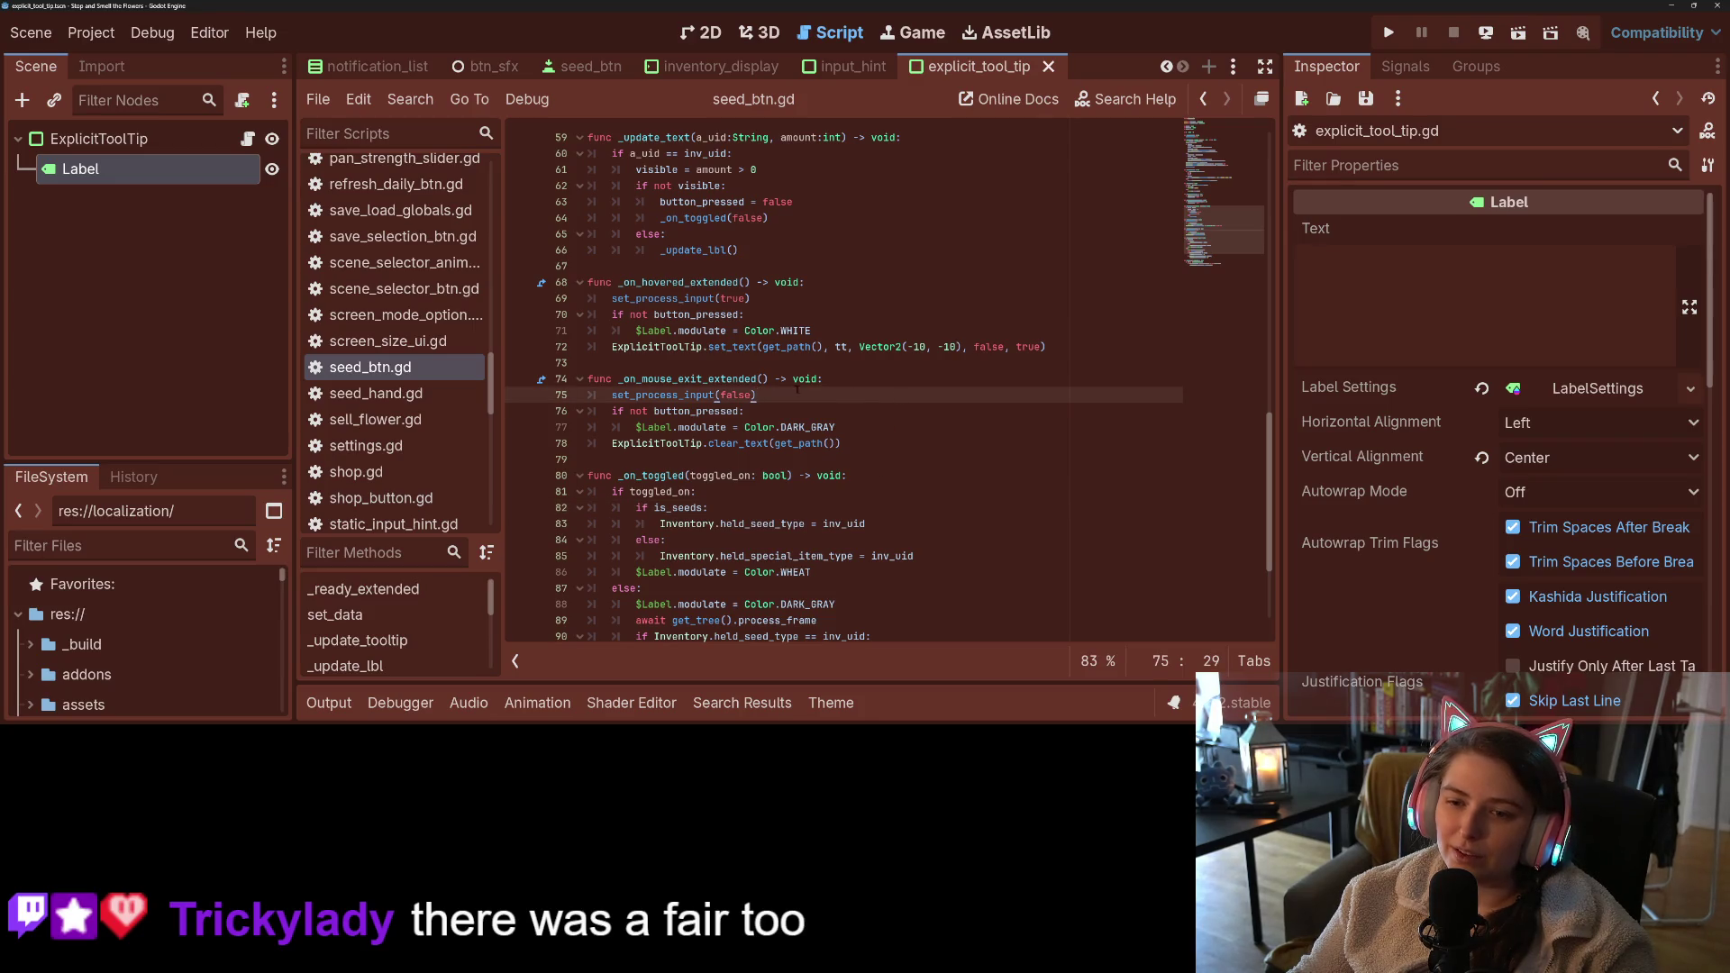
left_click_drag(612, 347, 1060, 347)
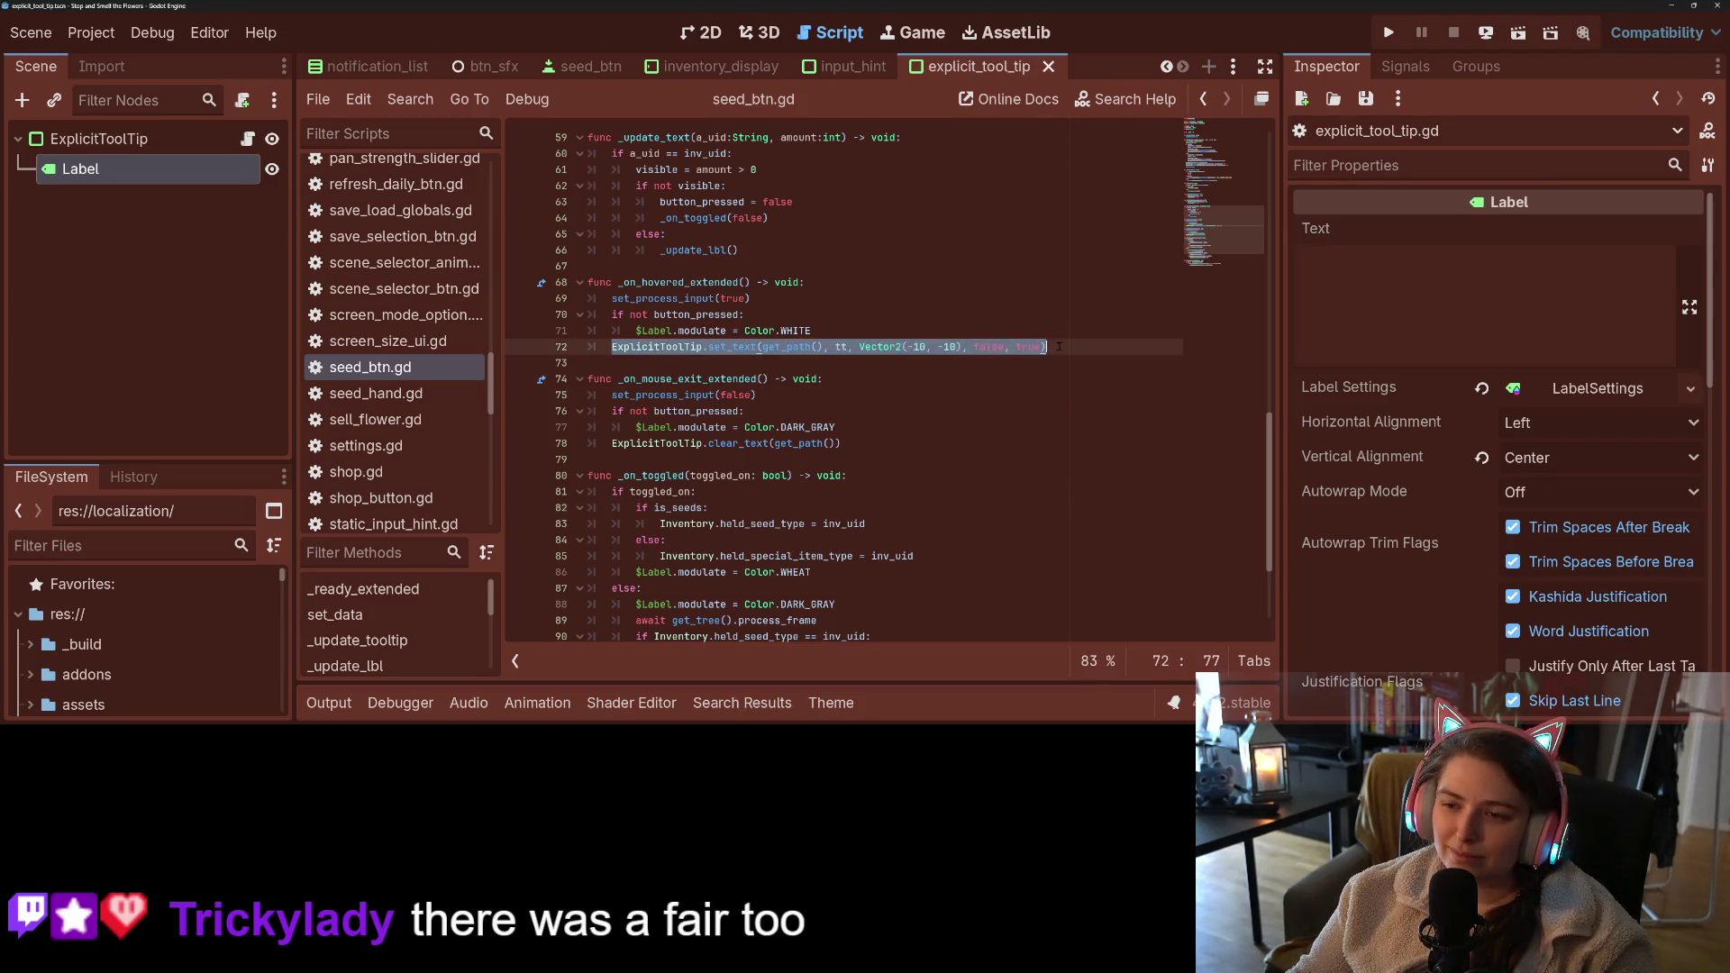
left_click(727, 332)
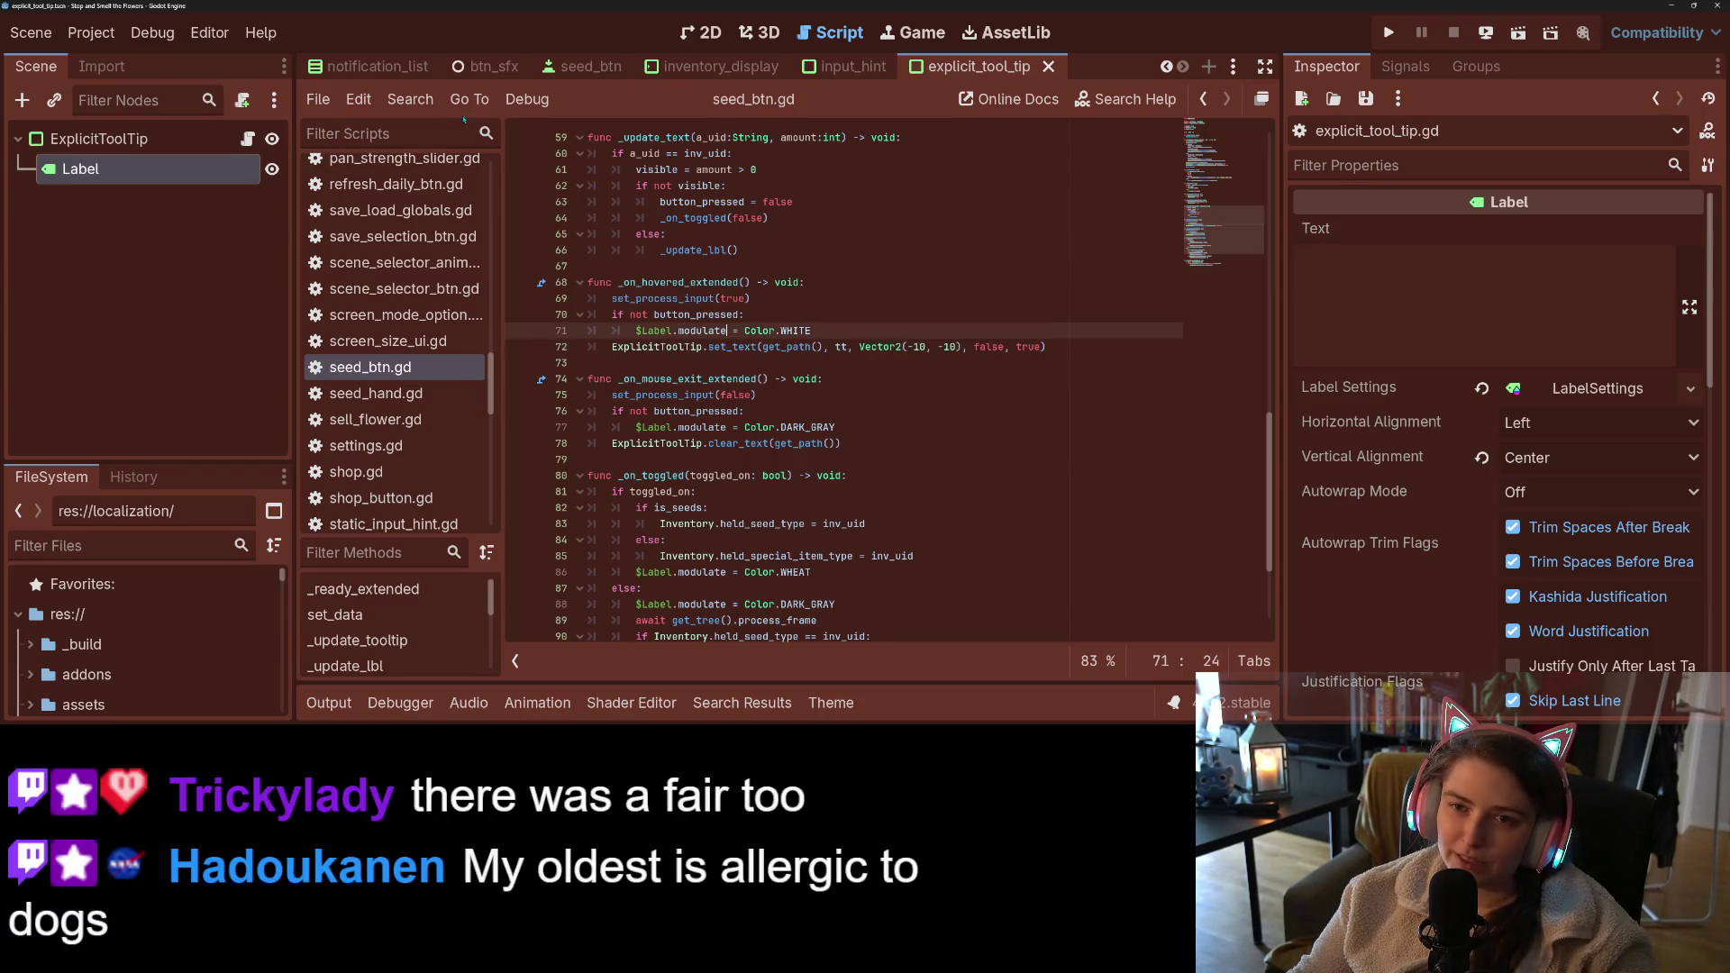
scroll(676, 66, "up", 6)
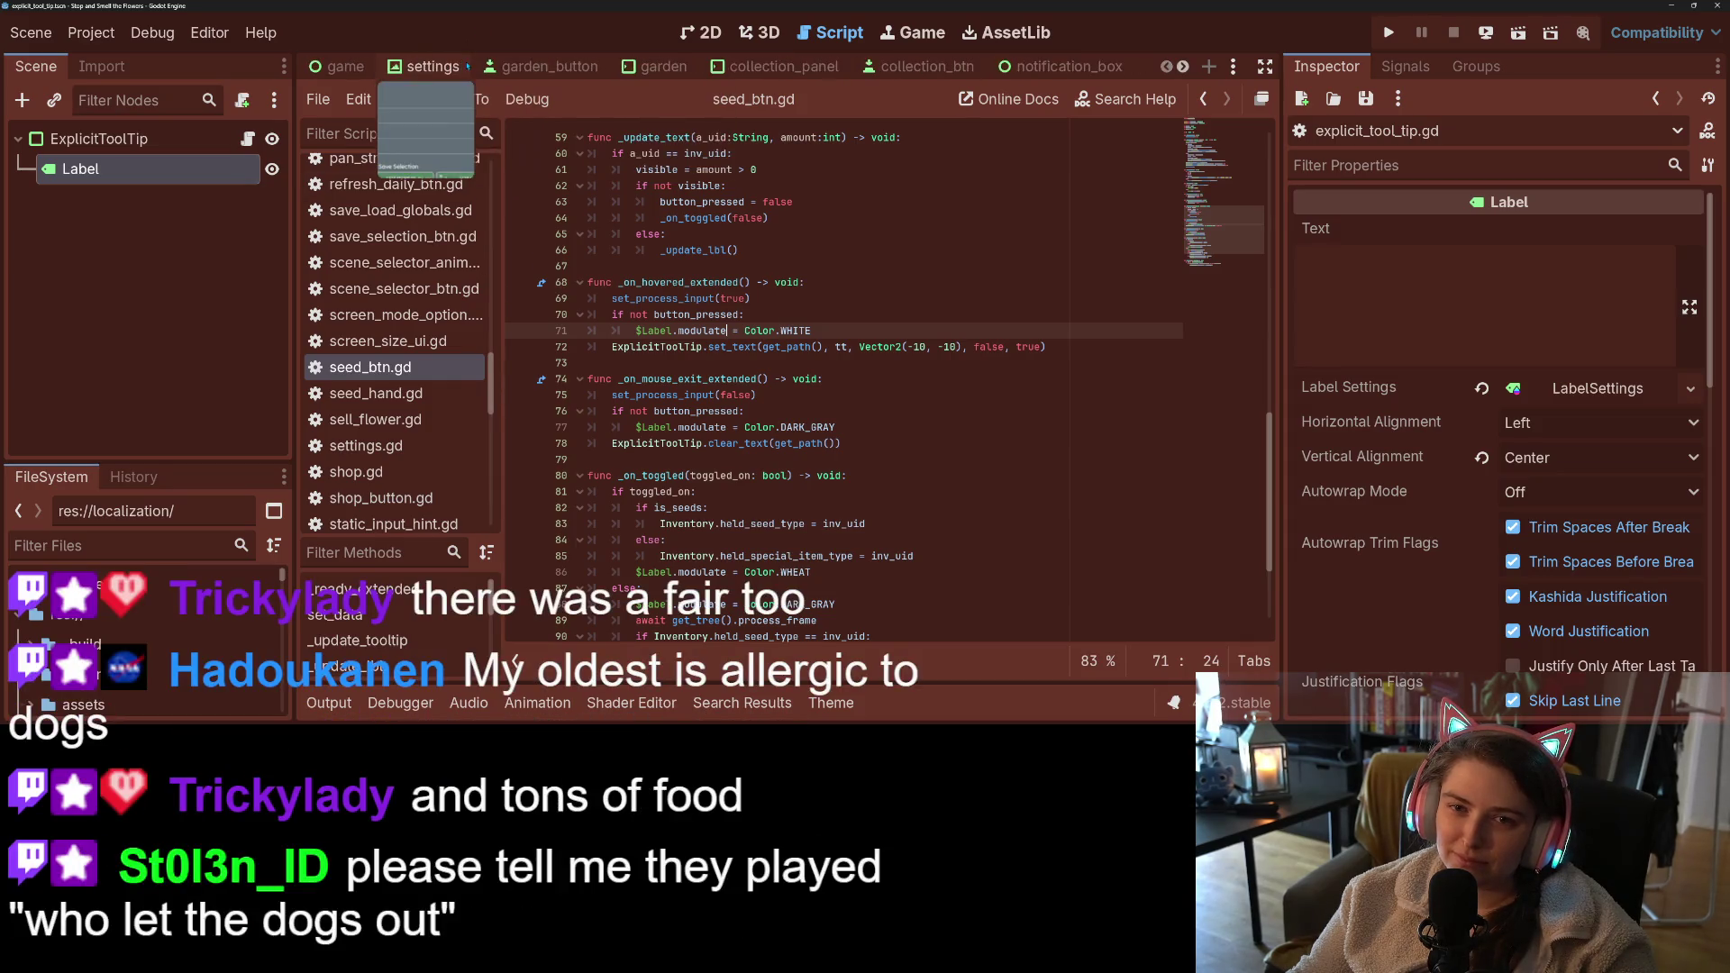
left_click(919, 66)
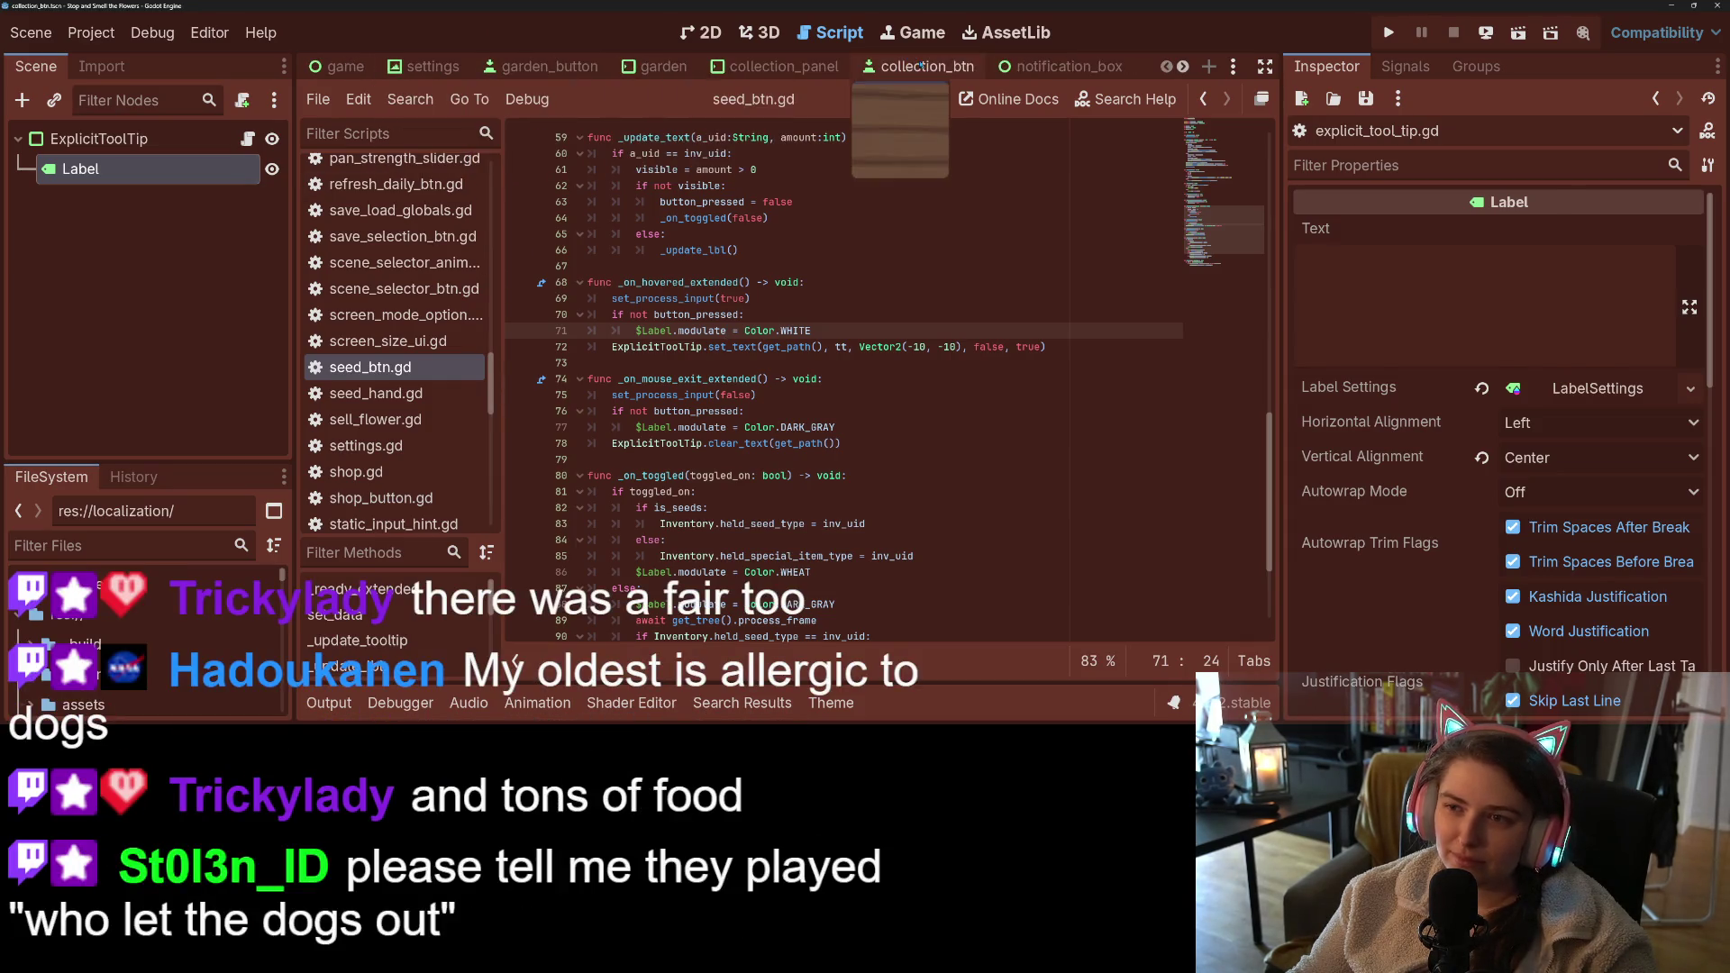
- Open collection_btn.gd and declare var tt : String = "" above _ready(), then save
left_click(248, 139)
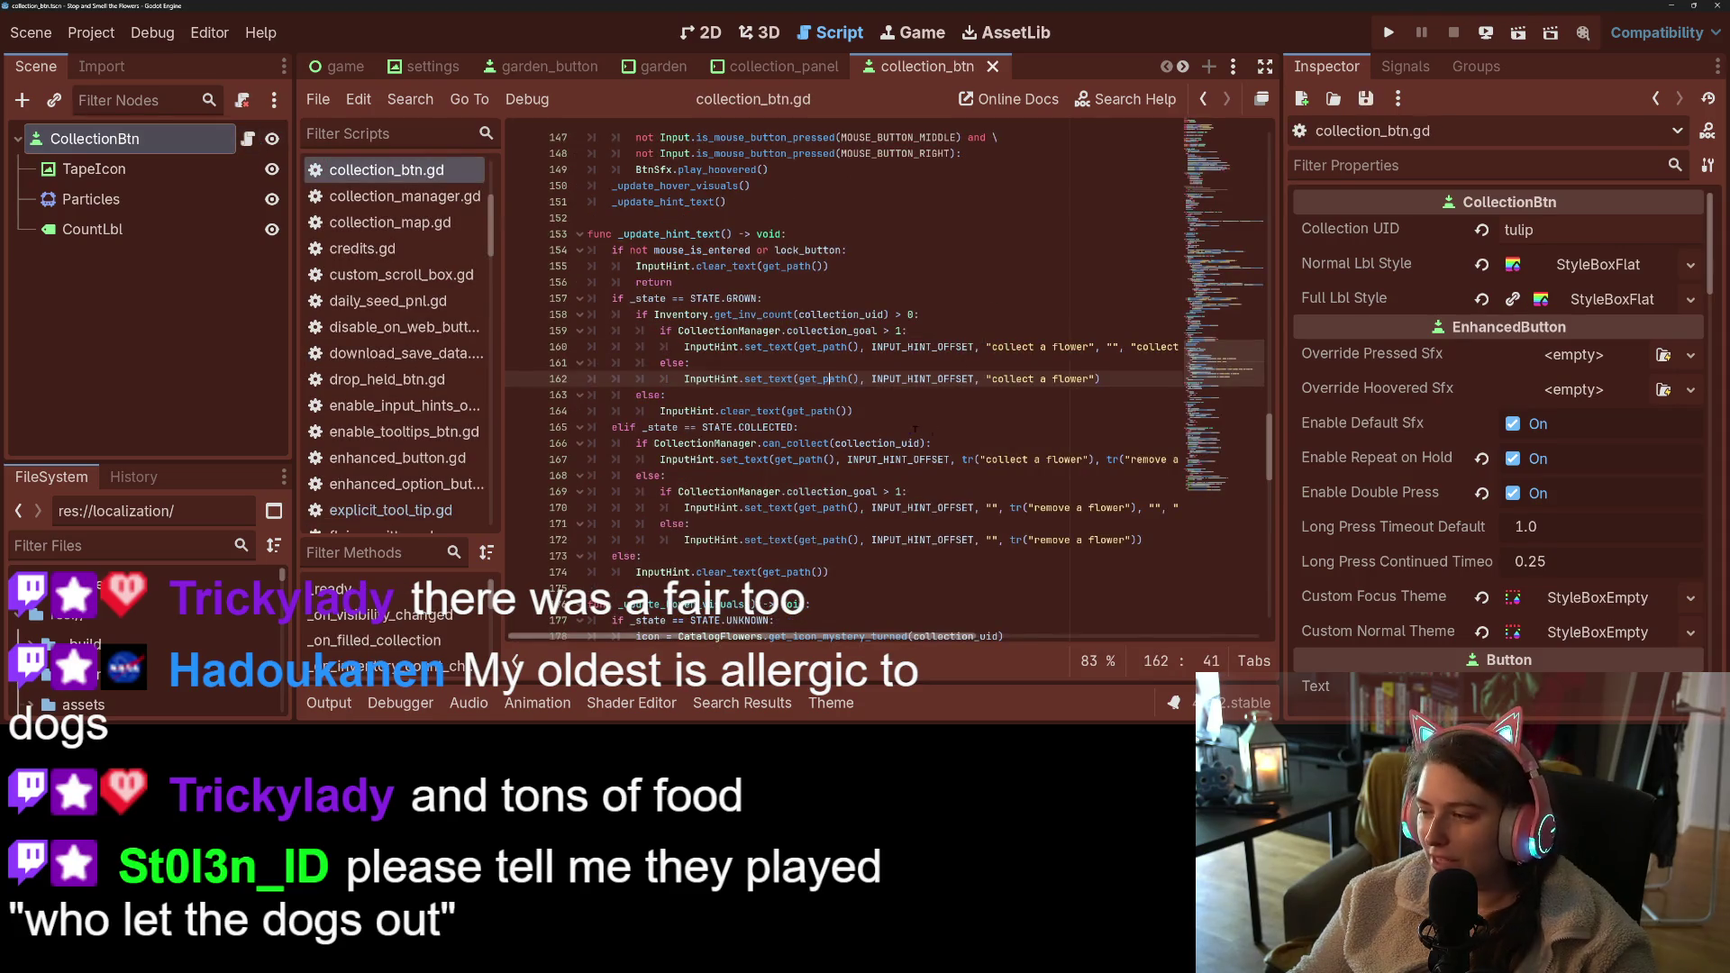
scroll(988, 466, "up", 20)
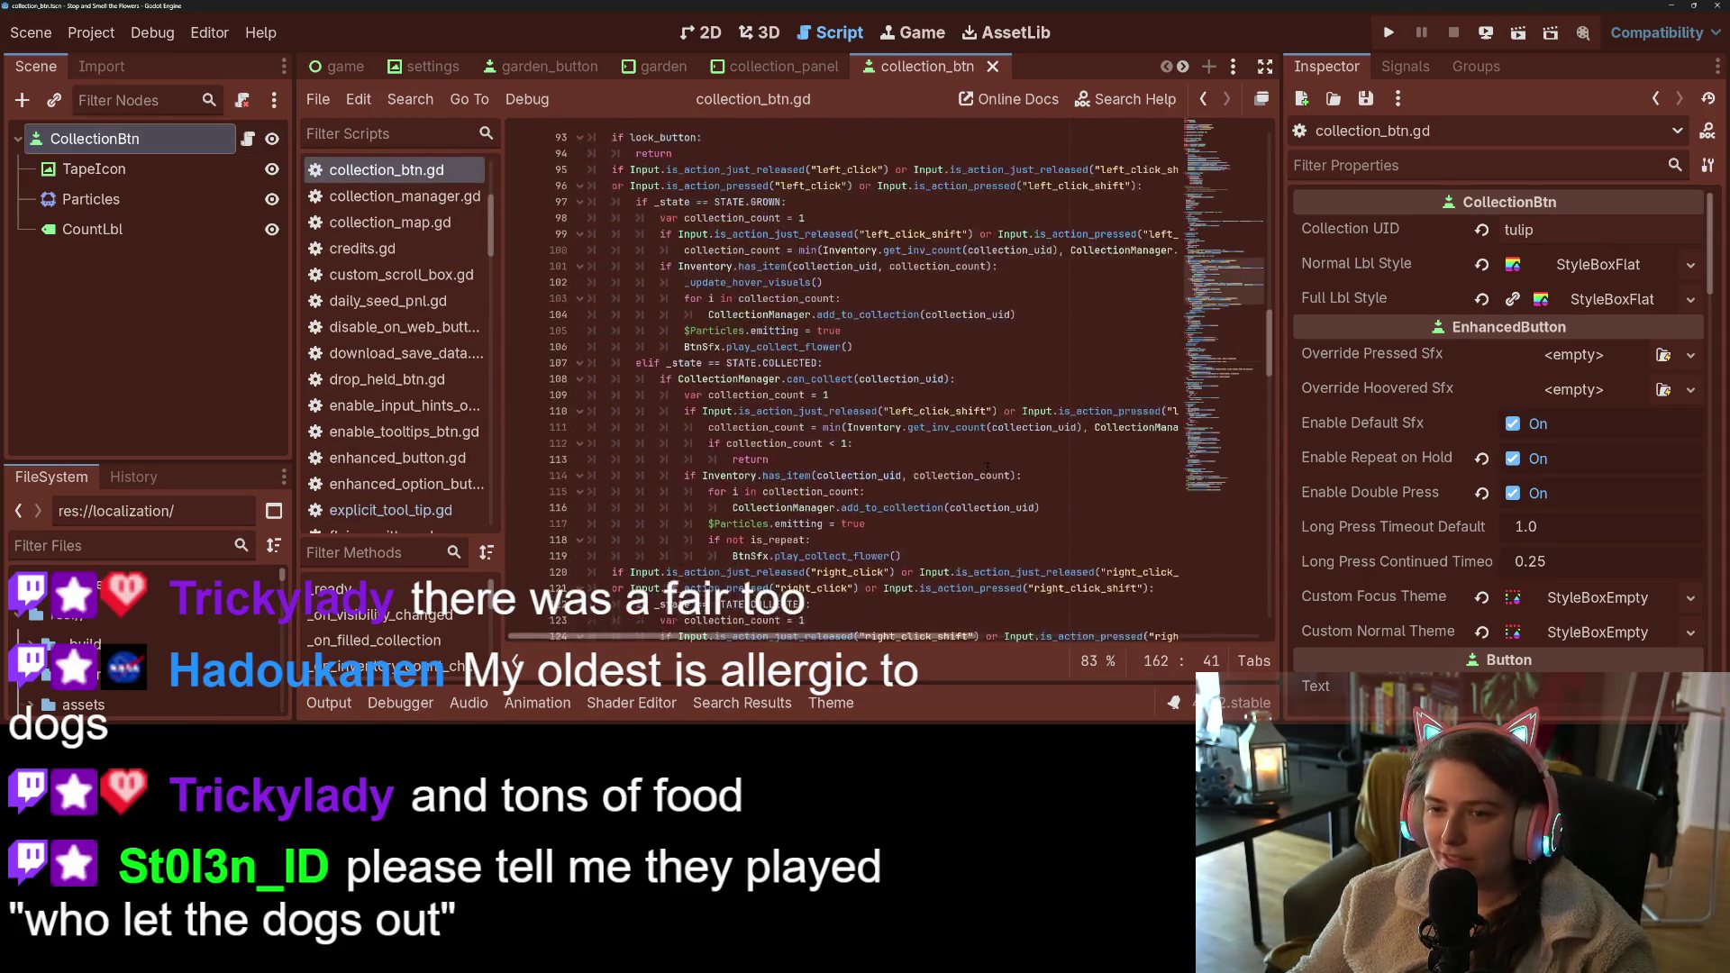
scroll(988, 466, "up", 19)
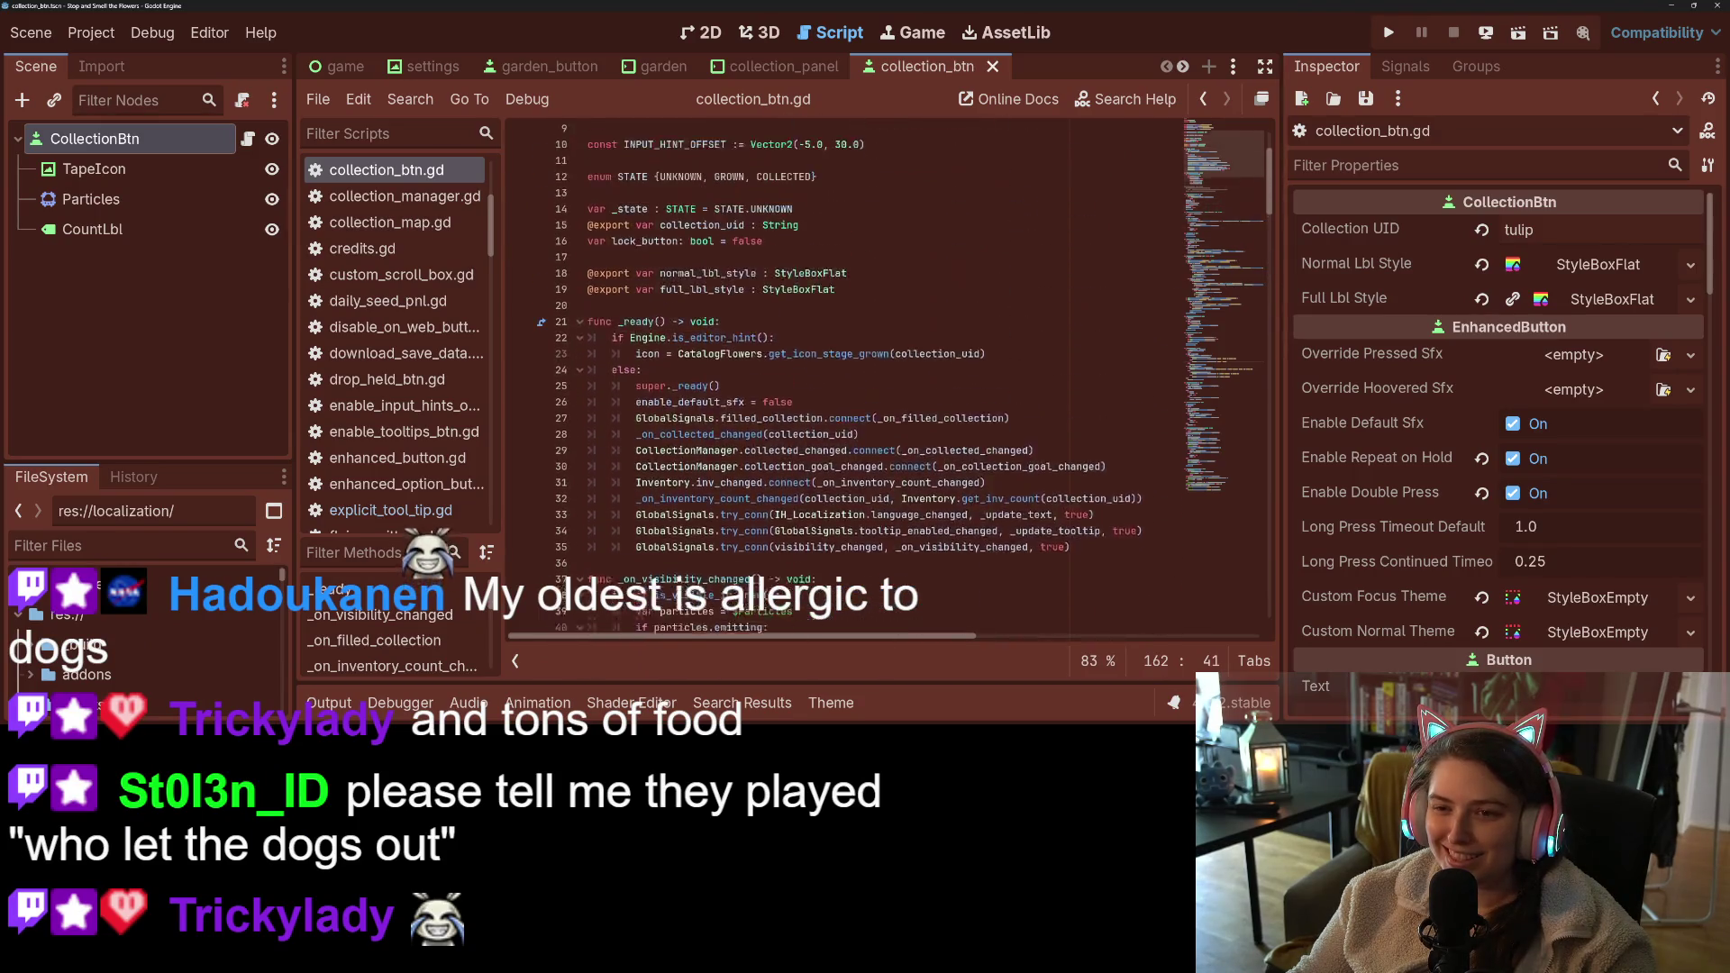
left_click(774, 455)
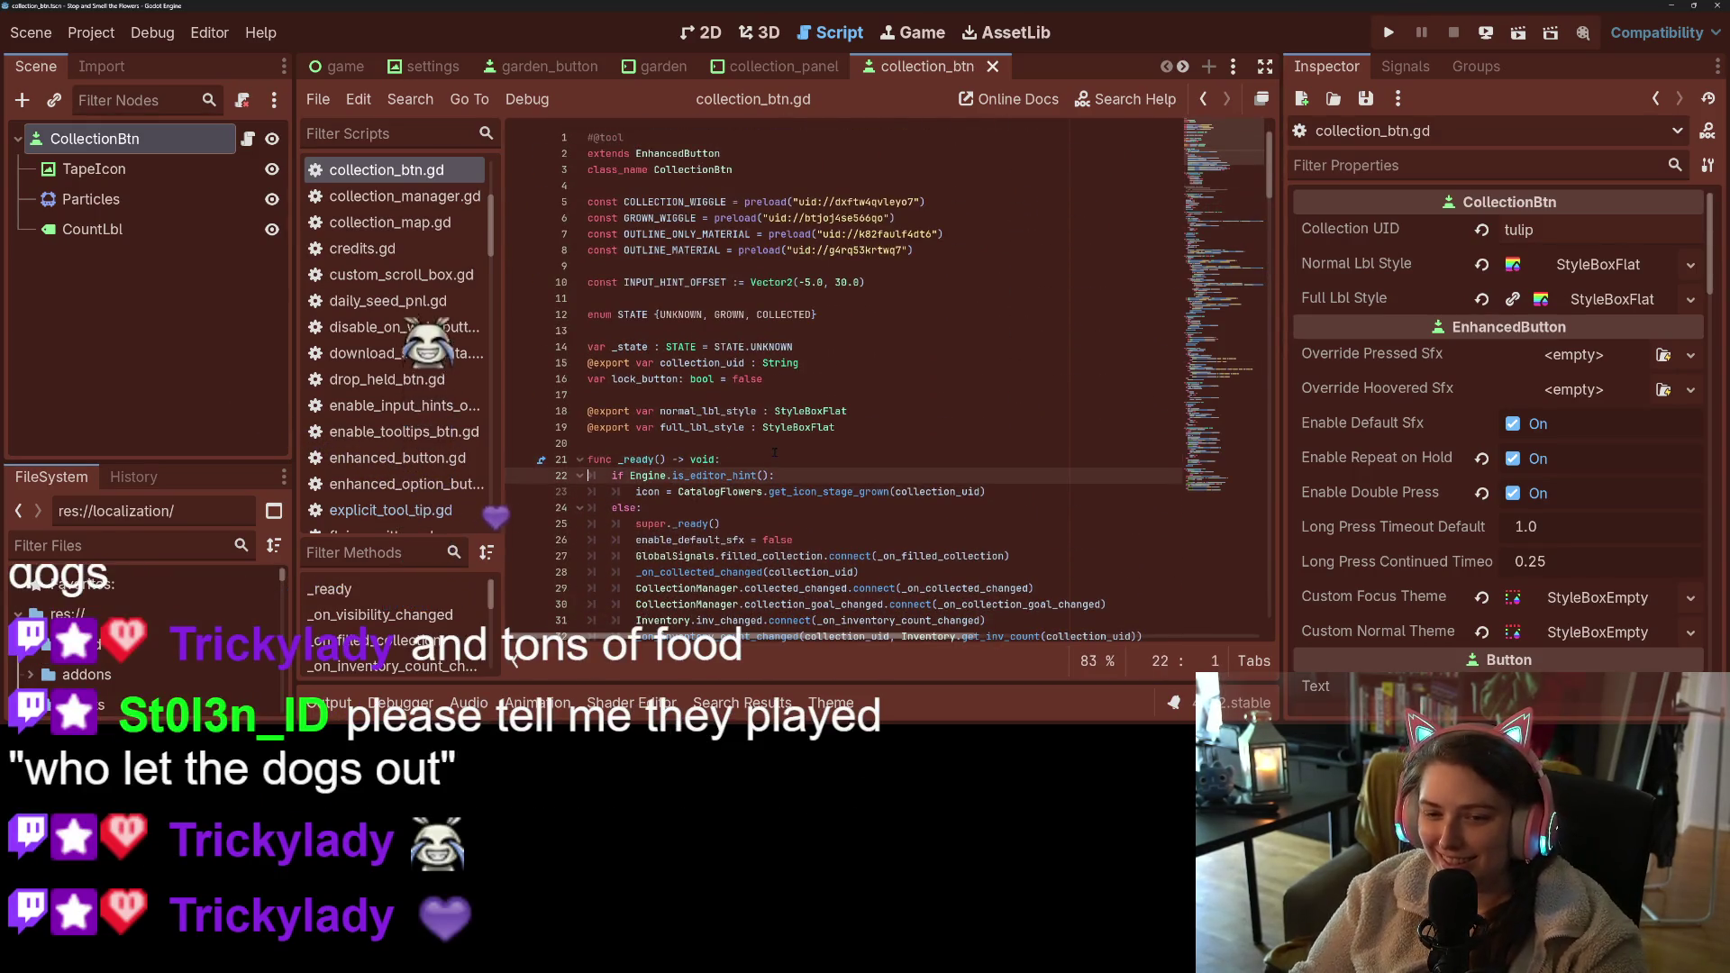
key("Return")
key("Return")
key("Up")
key("Up")
type("var ")
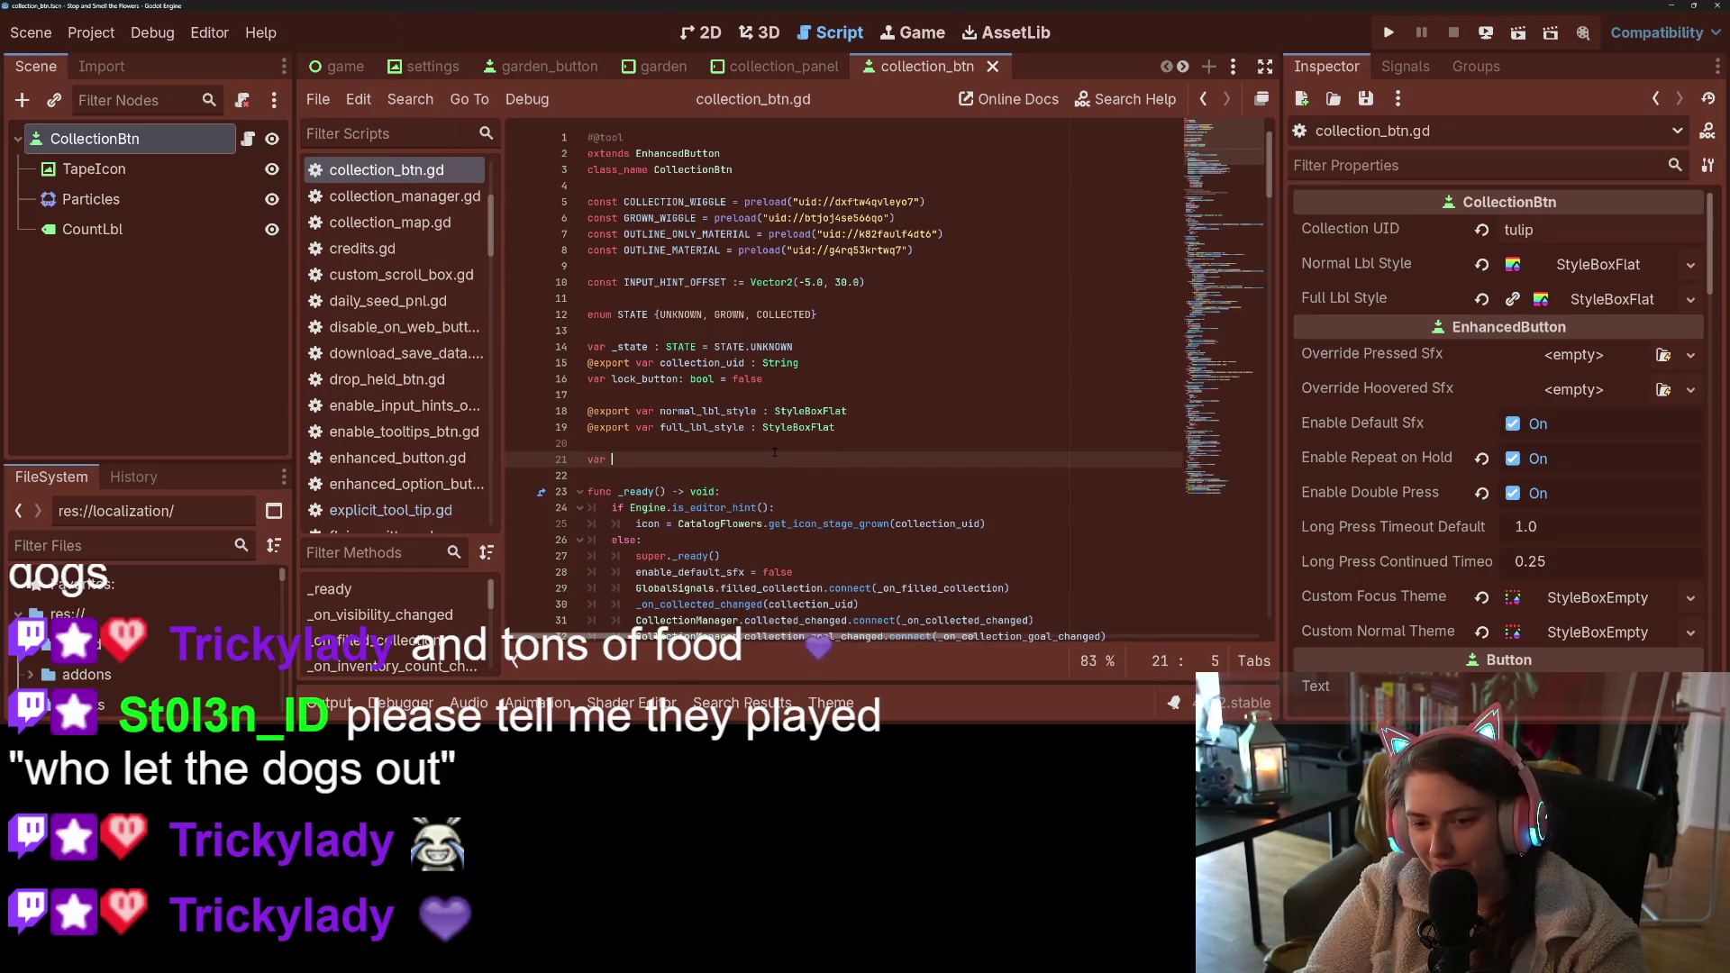
type("tt =")
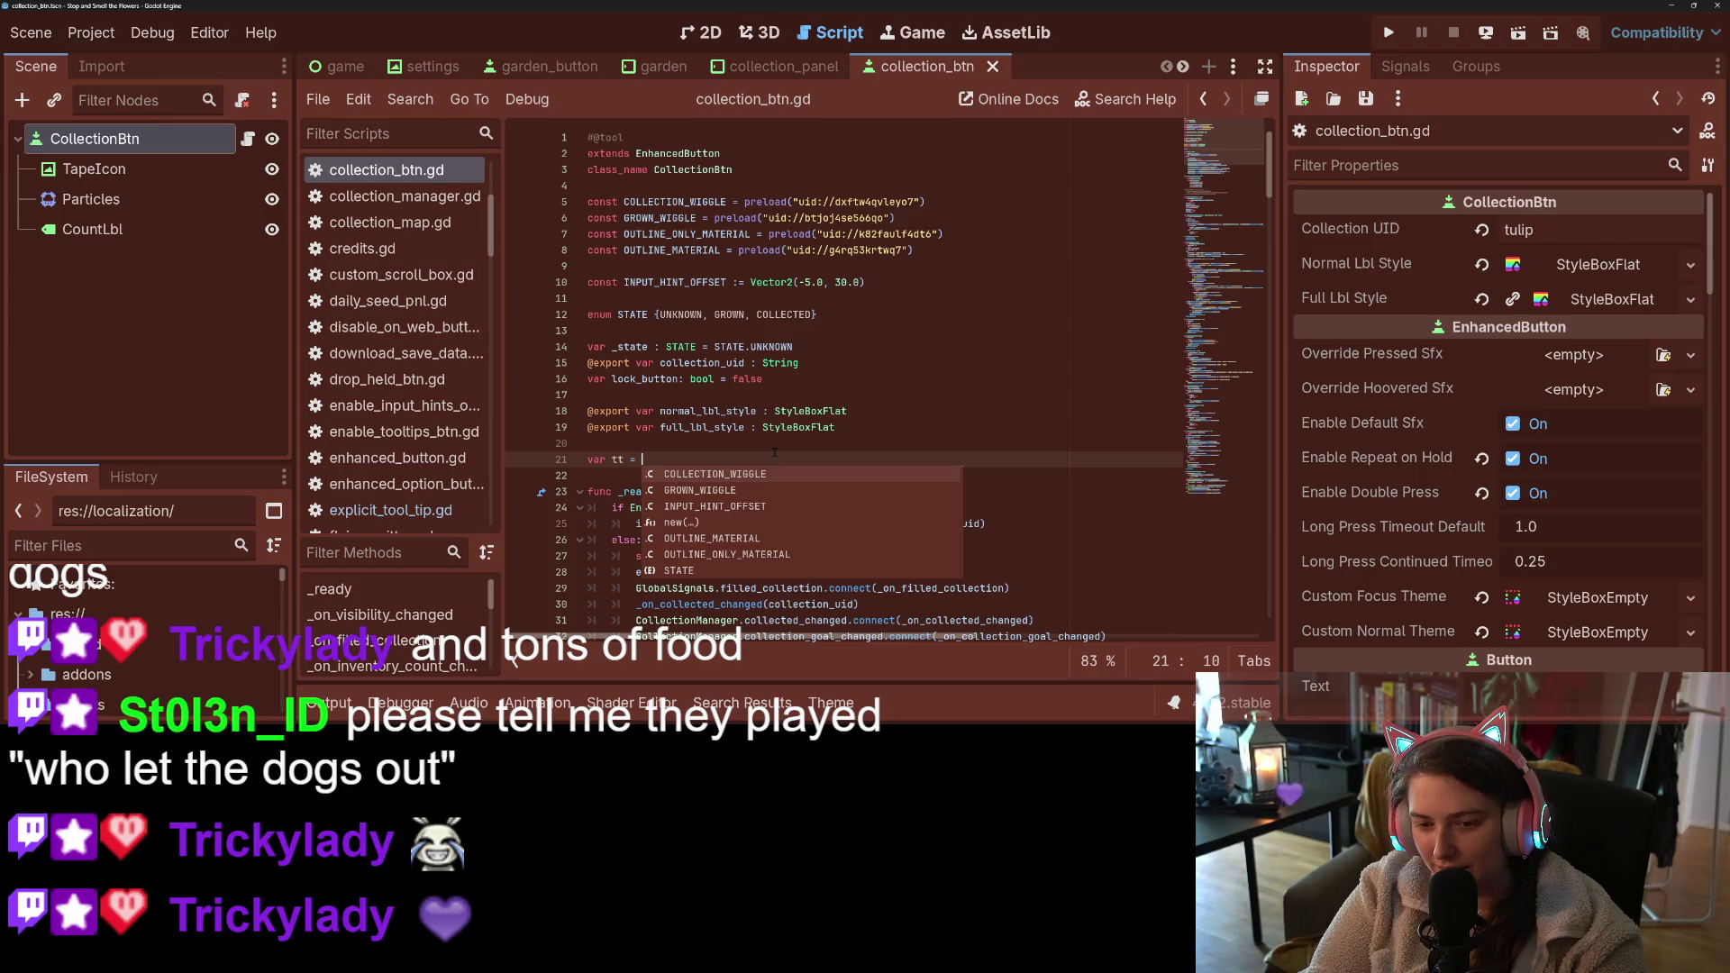
key("BackSpace")
key("BackSpace")
type(": ")
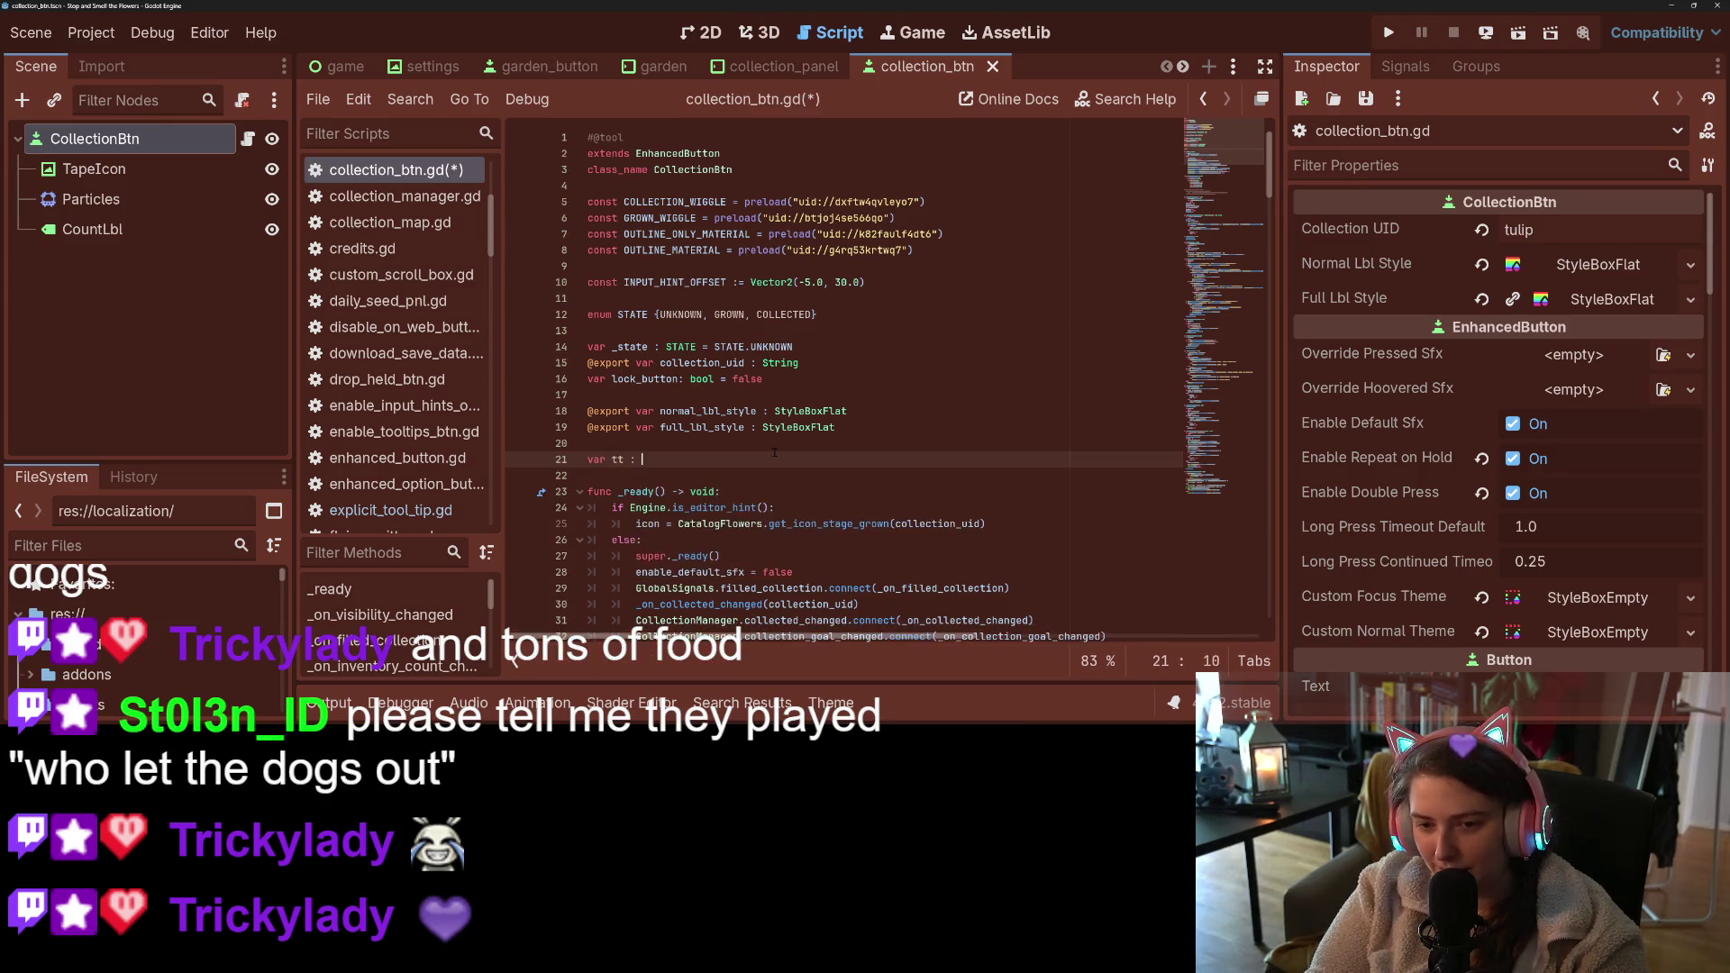
type("String = ")
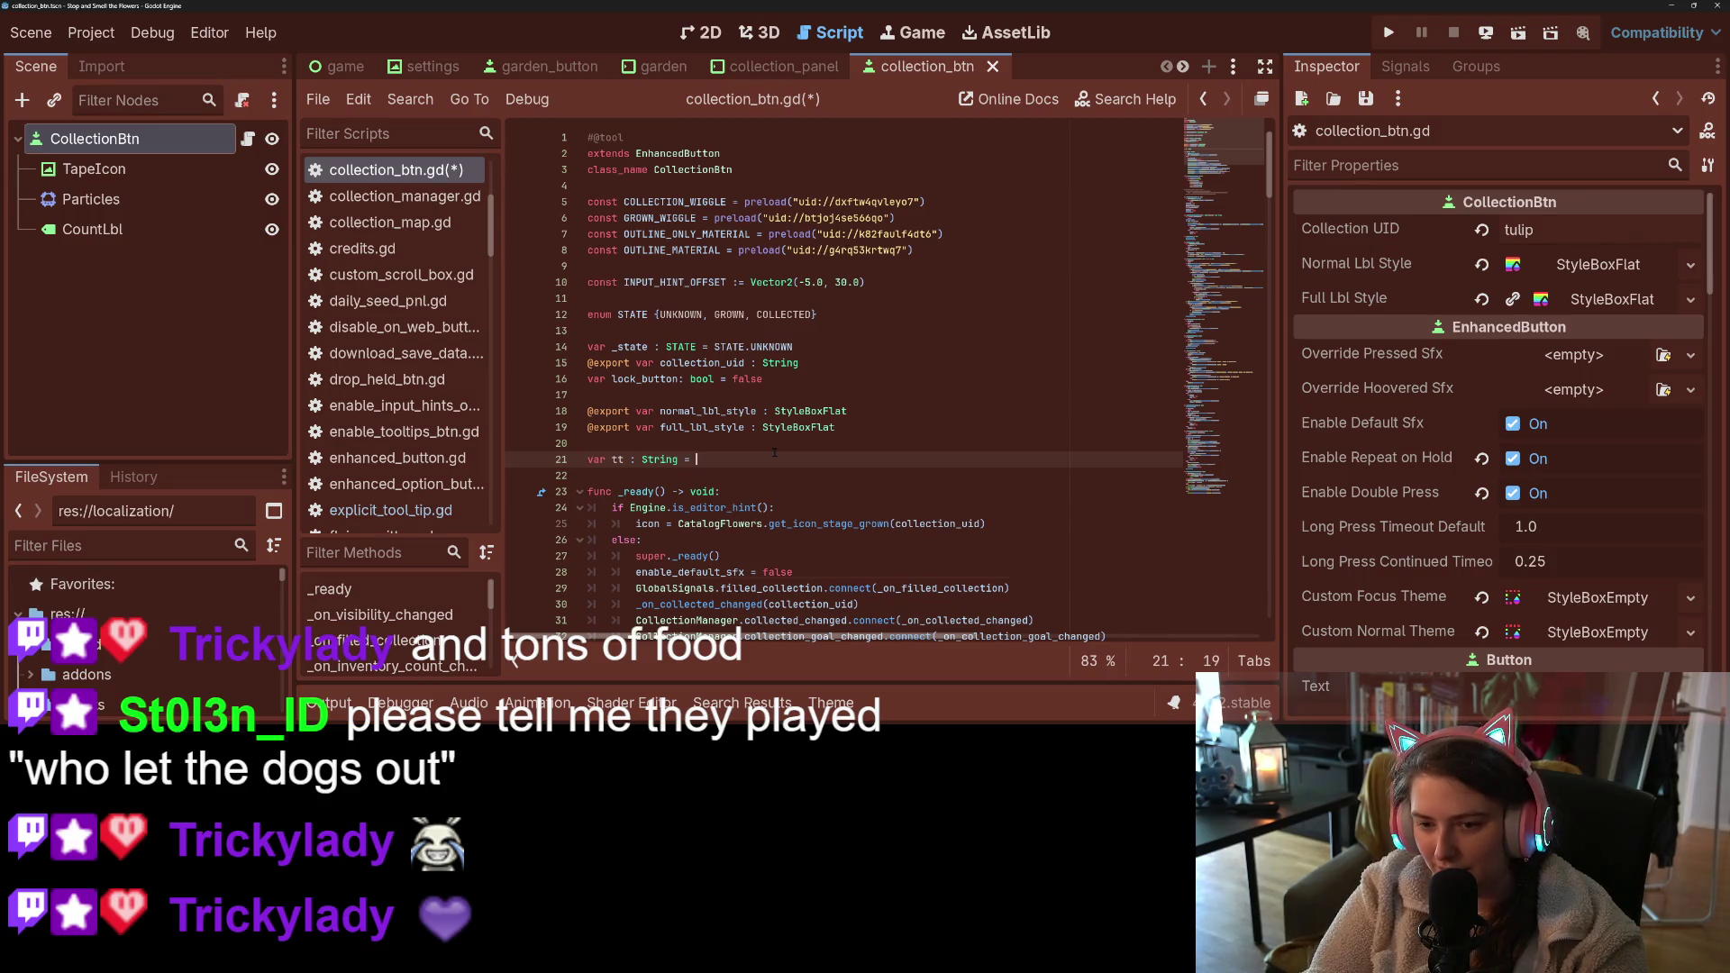
type("tr")
key("BackSpace")
key("BackSpace")
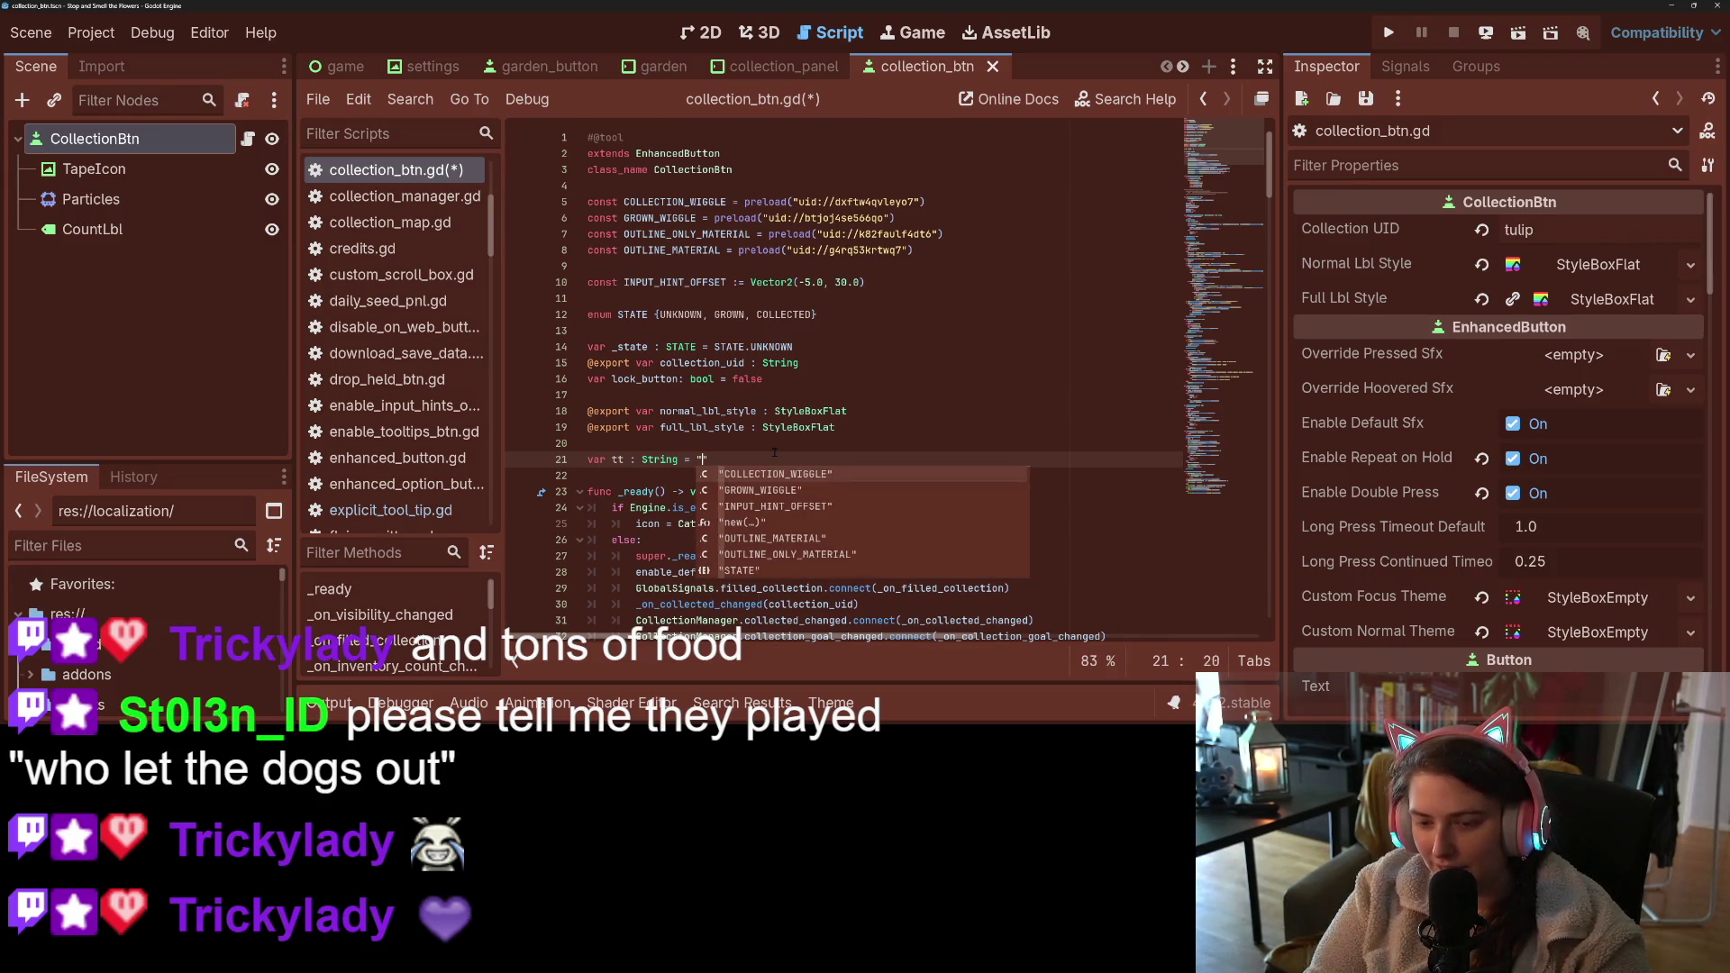
type("\"")
key("ctrl+s")
- Replace all tooltip_text occurrences with tt and save the script
key("ctrl+r")
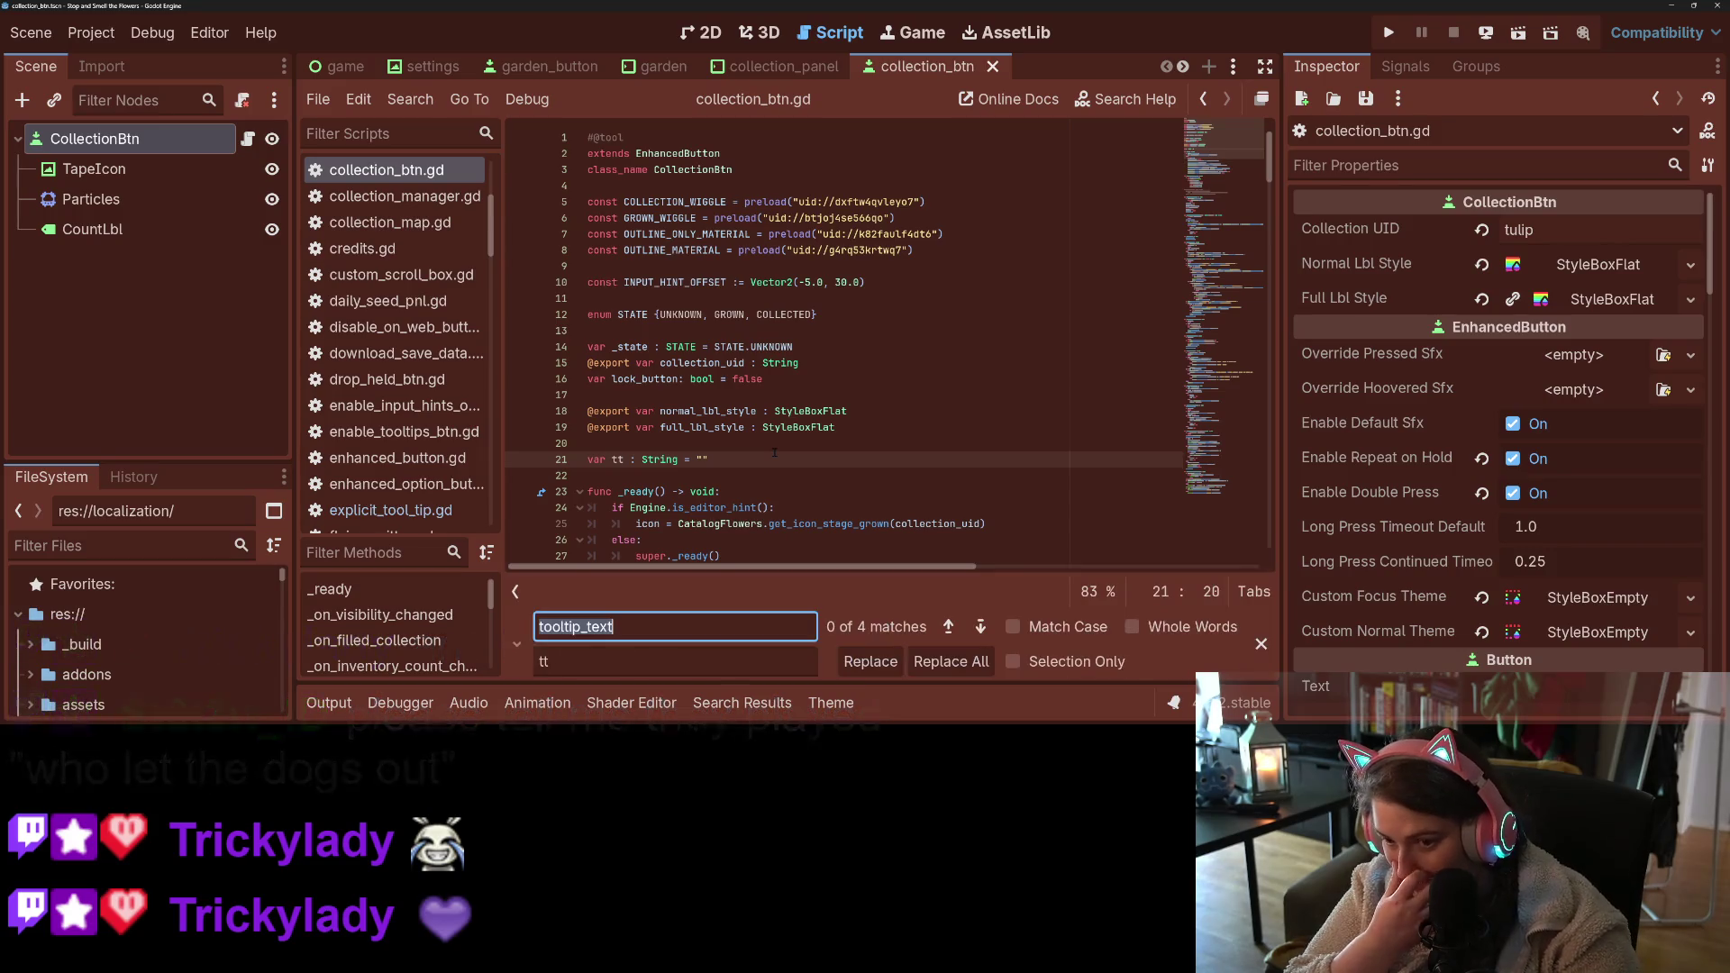
left_click(880, 668)
left_click(880, 669)
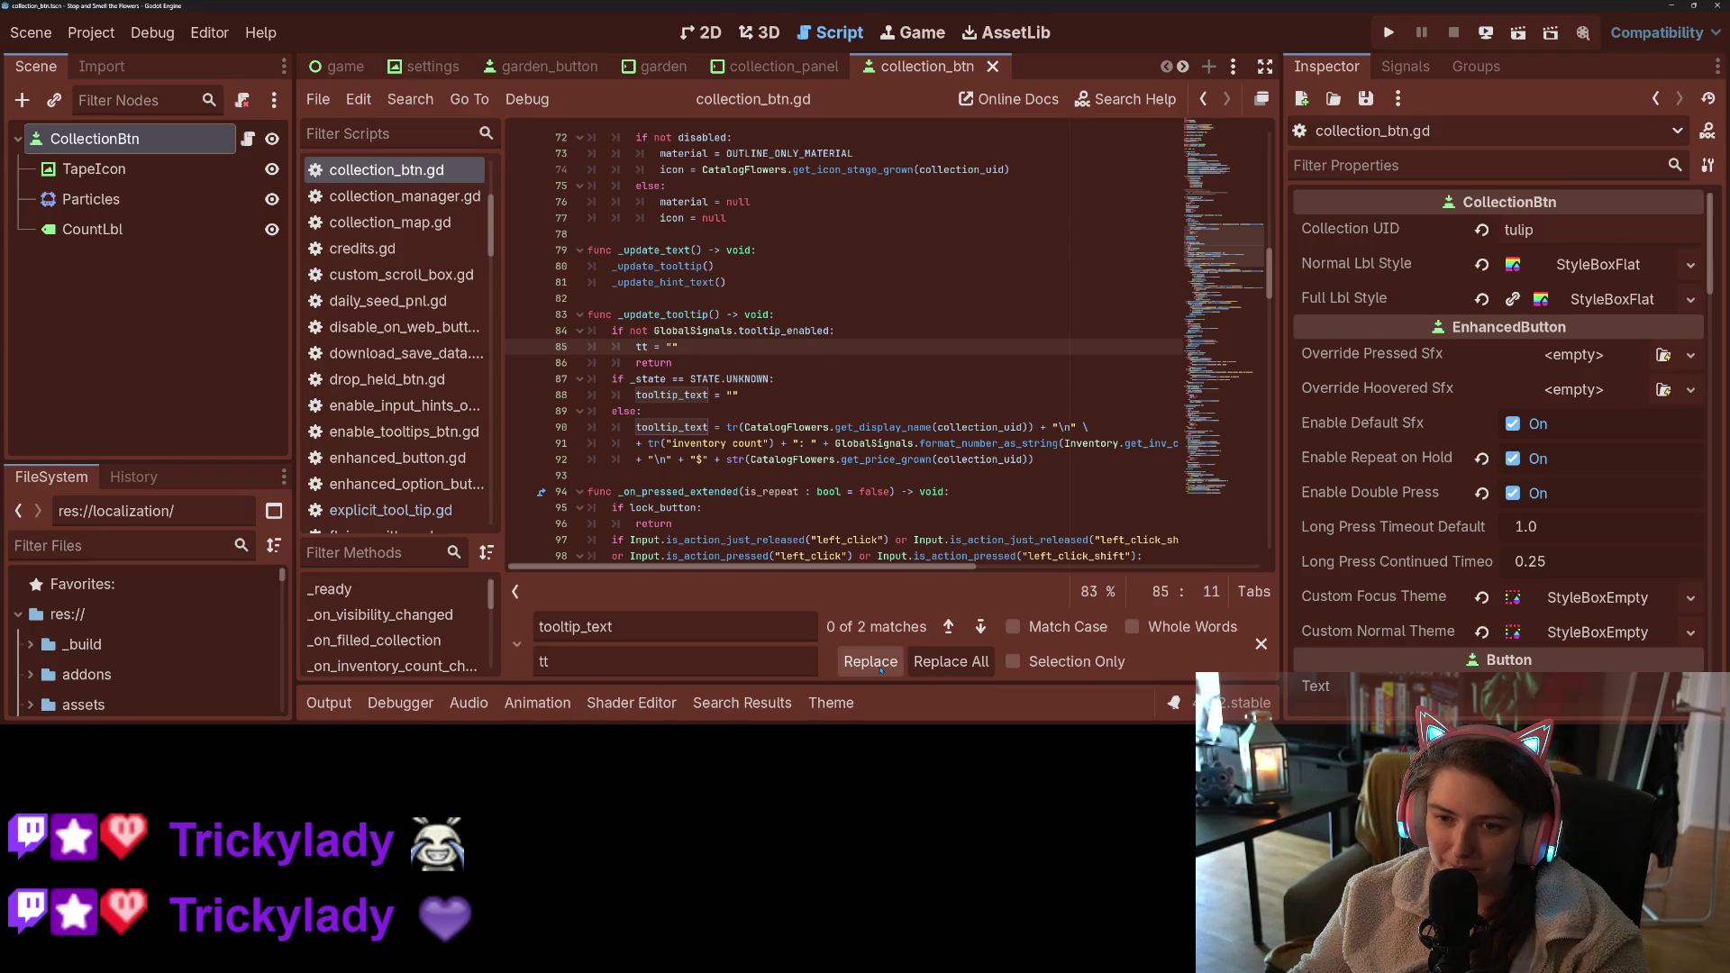
left_click(880, 669)
left_click(881, 669)
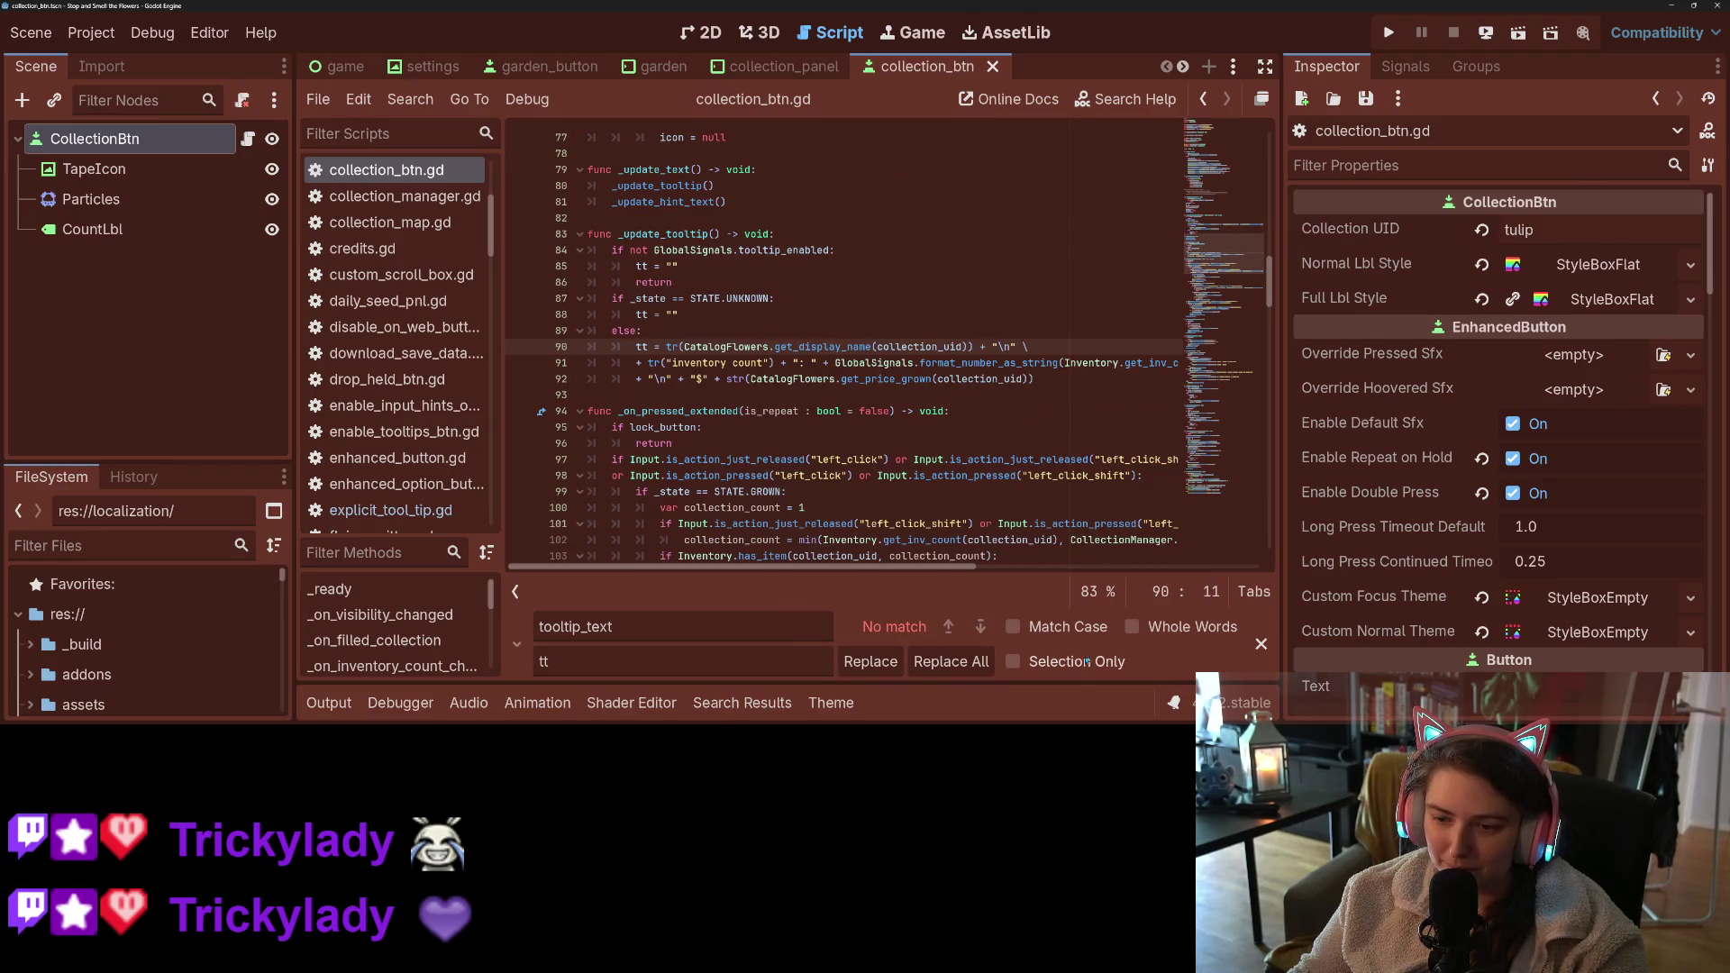
key("Escape")
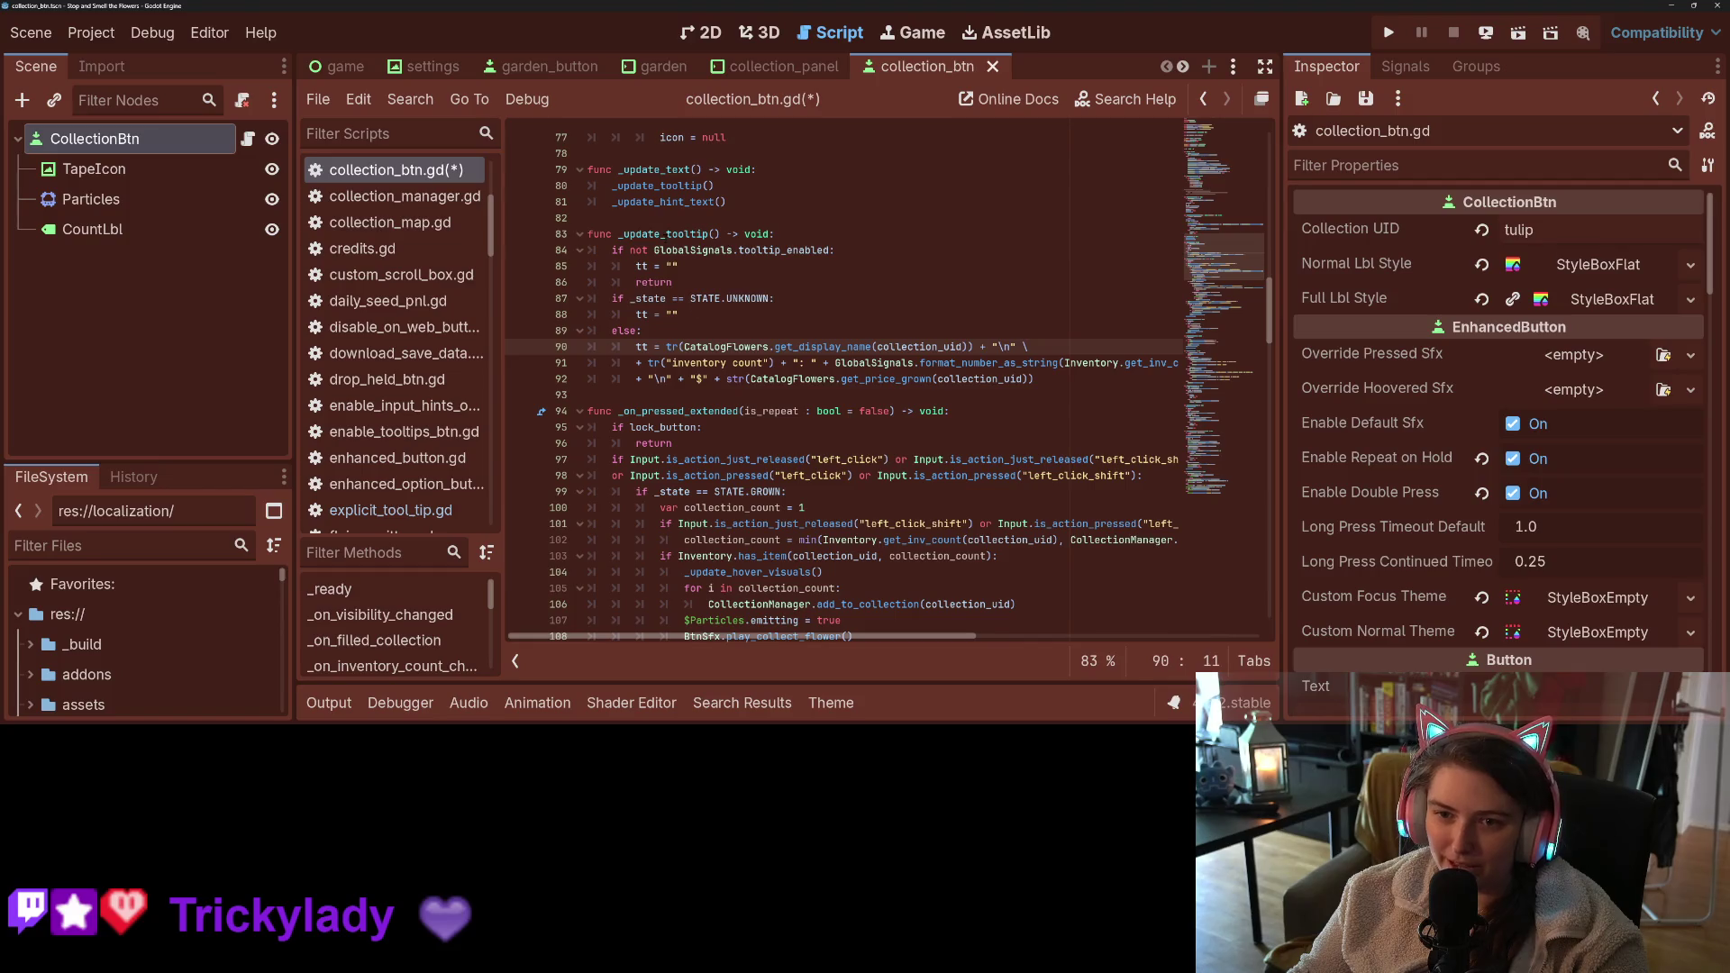
double_click(663, 234)
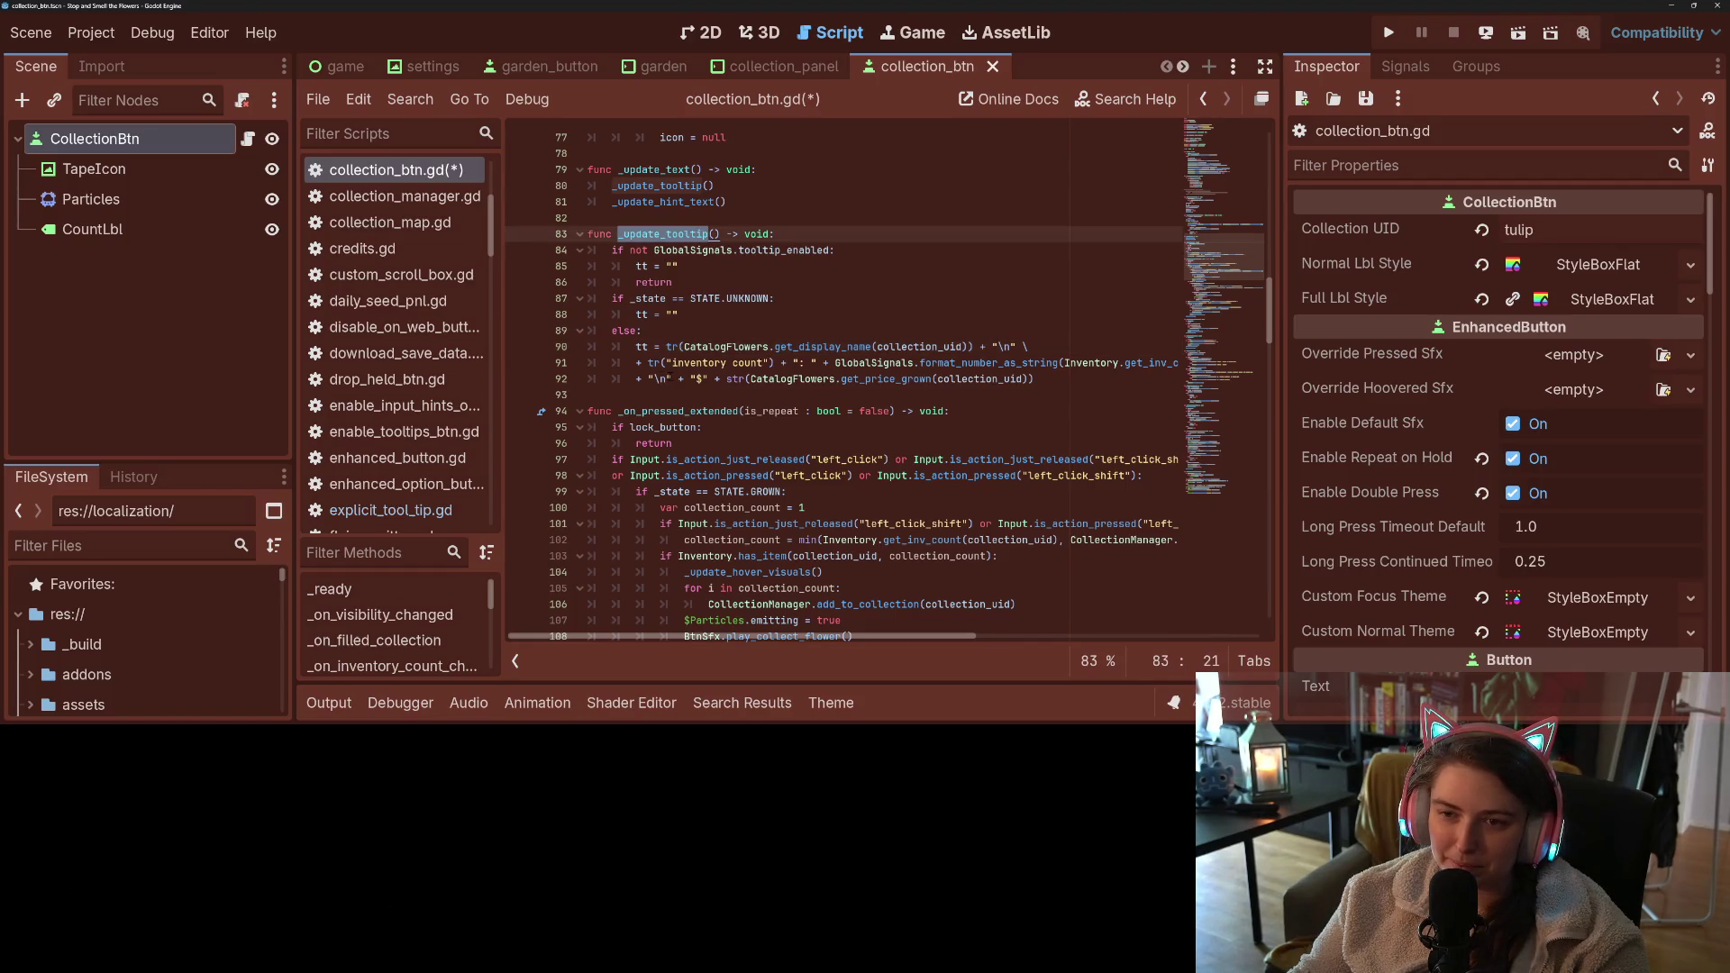
key("ctrl+s")
- Paste the ExplicitToolTip.set_text call into the _on_hovered_extended function
double_click(685, 411)
scroll(741, 319, "down", 2)
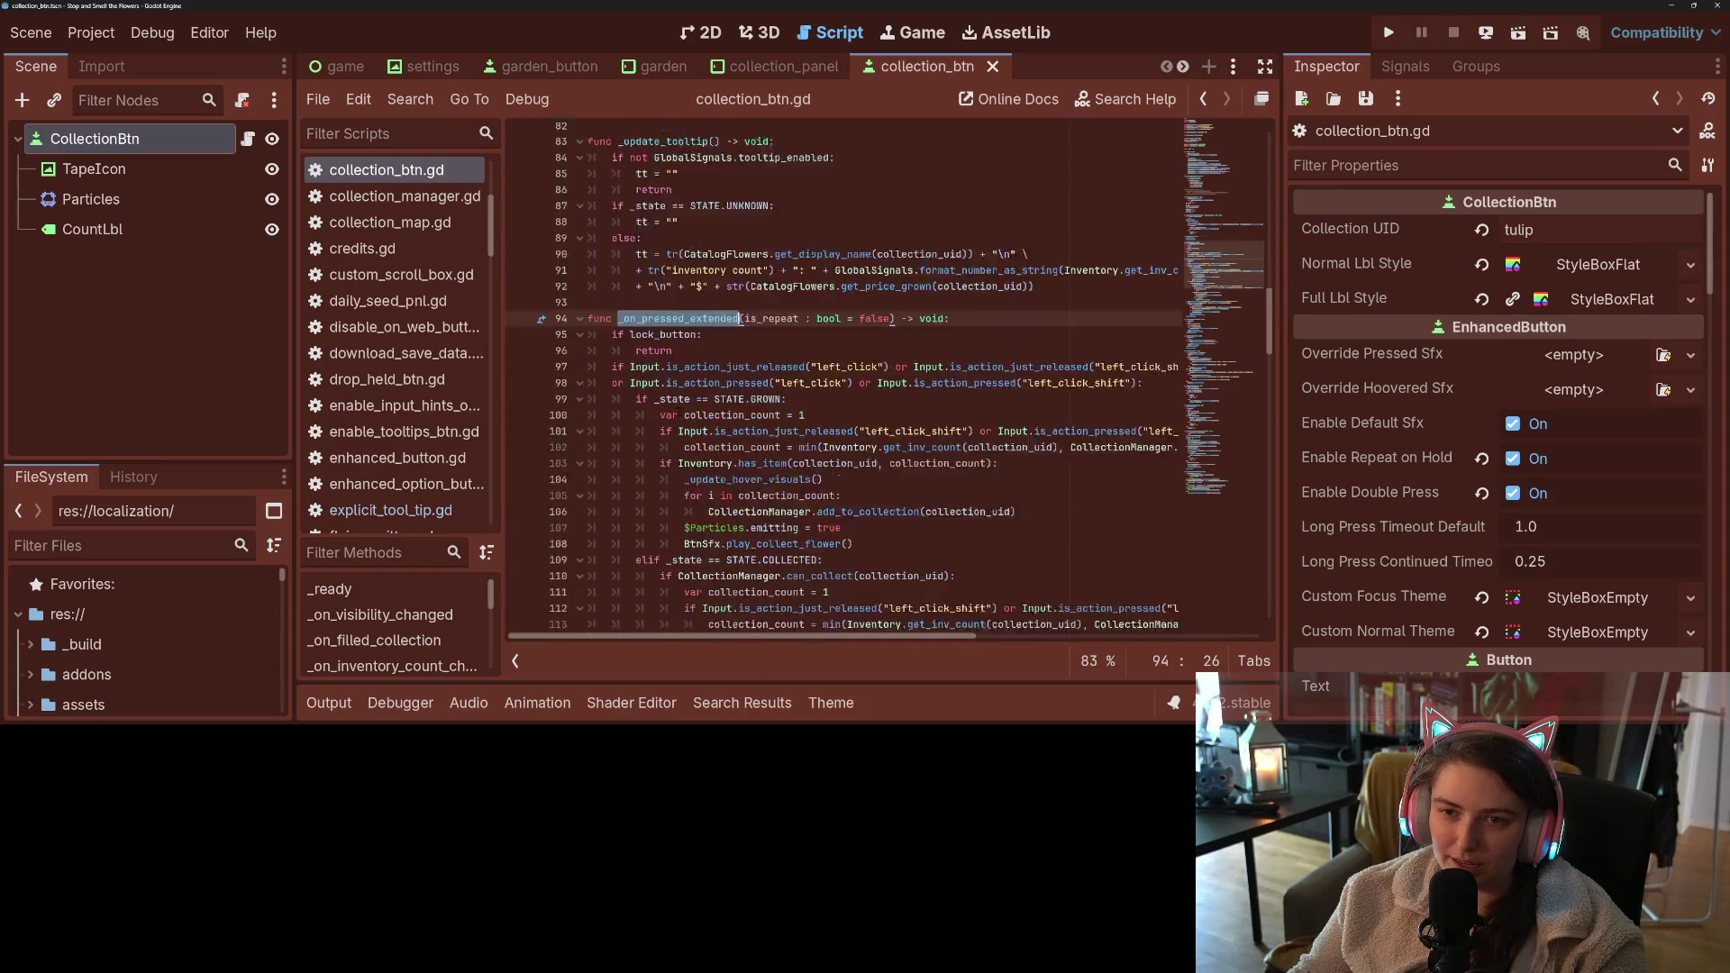
scroll(741, 319, "down", 15)
left_click(754, 493)
key("Return")
type("ExplicitToolTip.set_text(get_path(), tt, Vector2(-10, -10), false, true)")
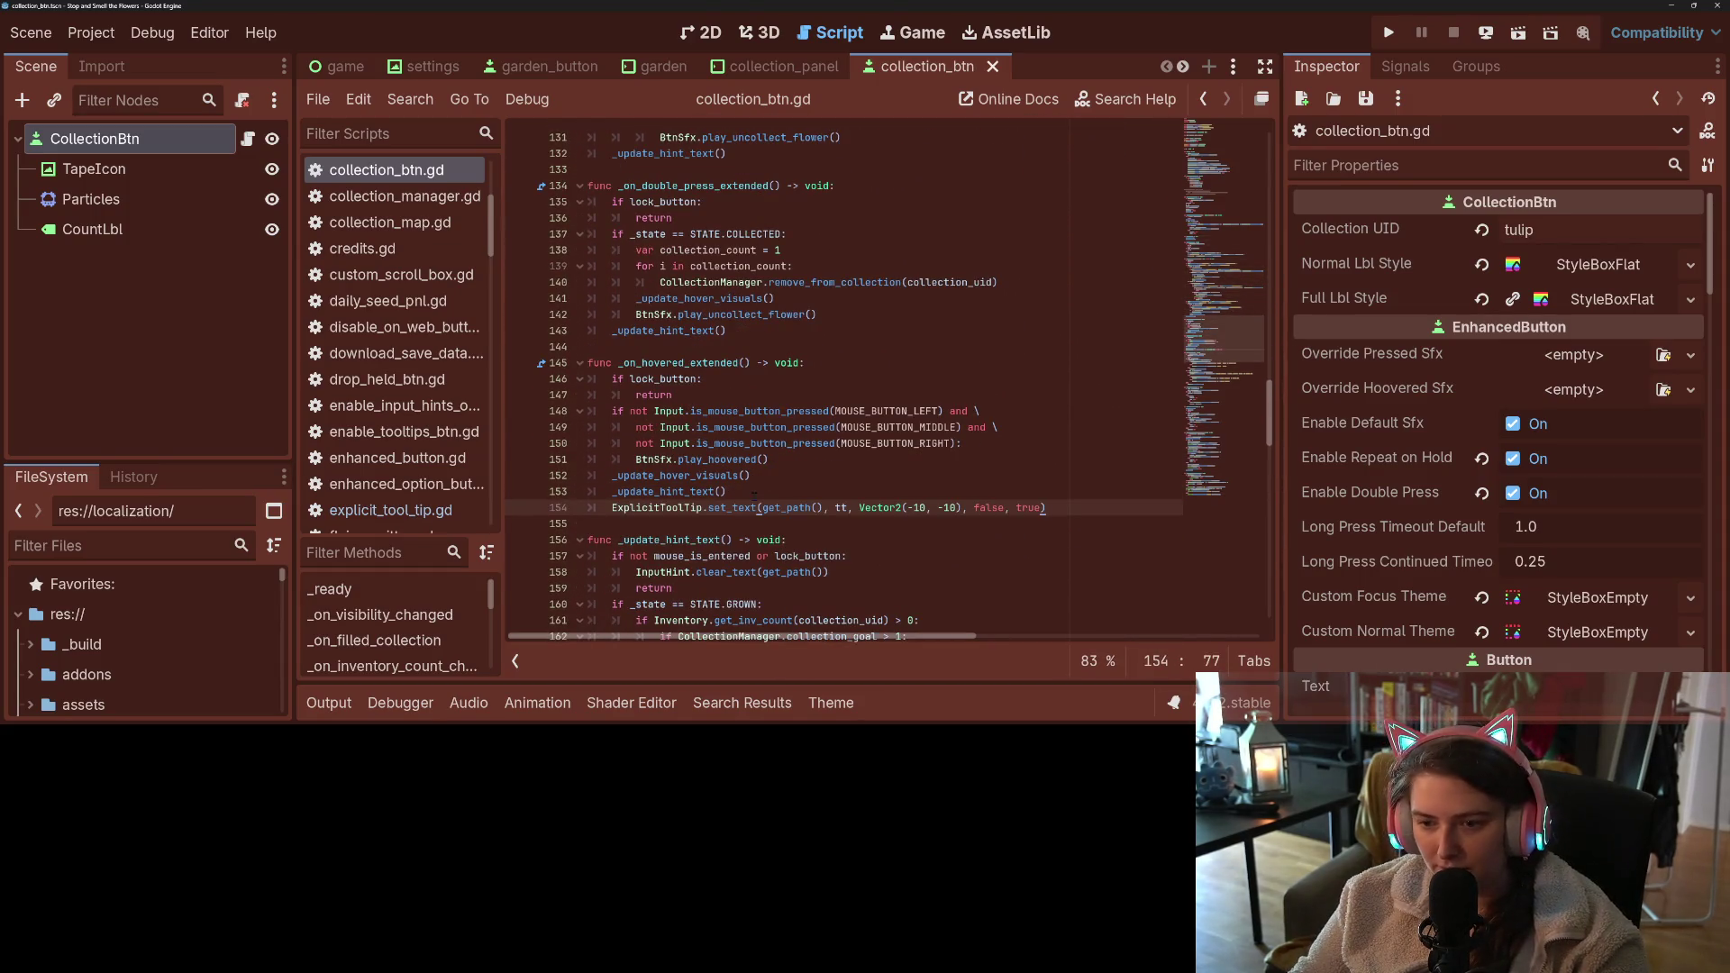
- Remove the Vector2 offset and false, true arguments from the pasted set_text call
left_click(829, 509)
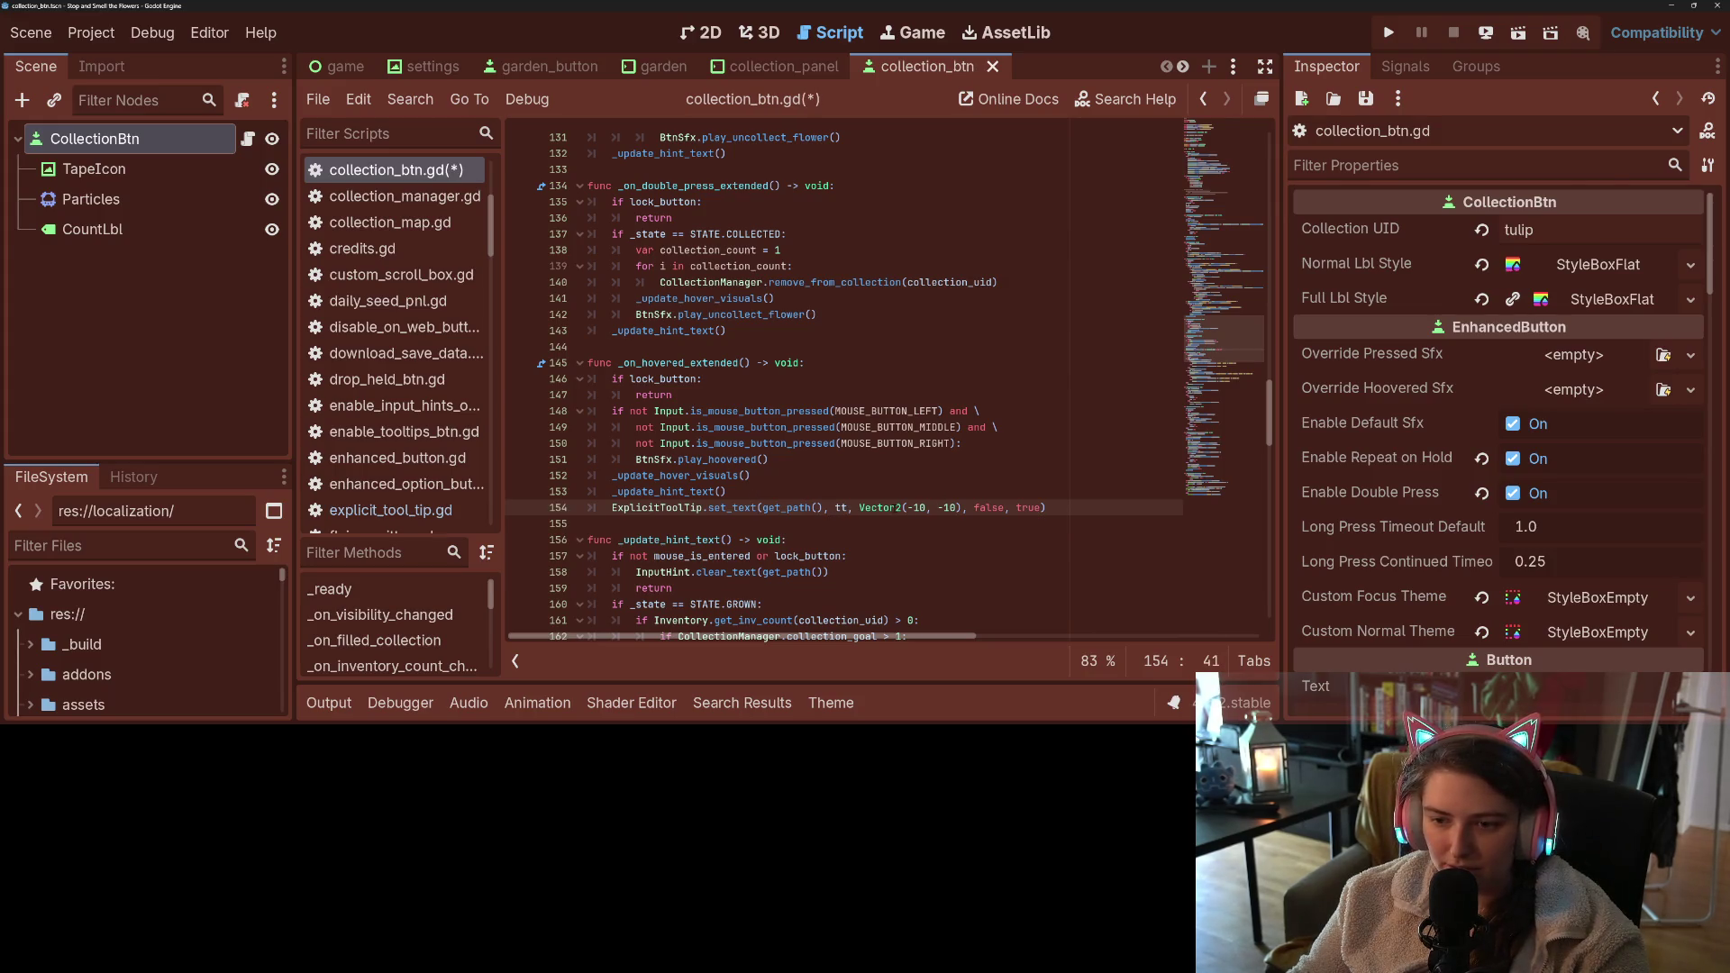
left_click_drag(1042, 508, 969, 508)
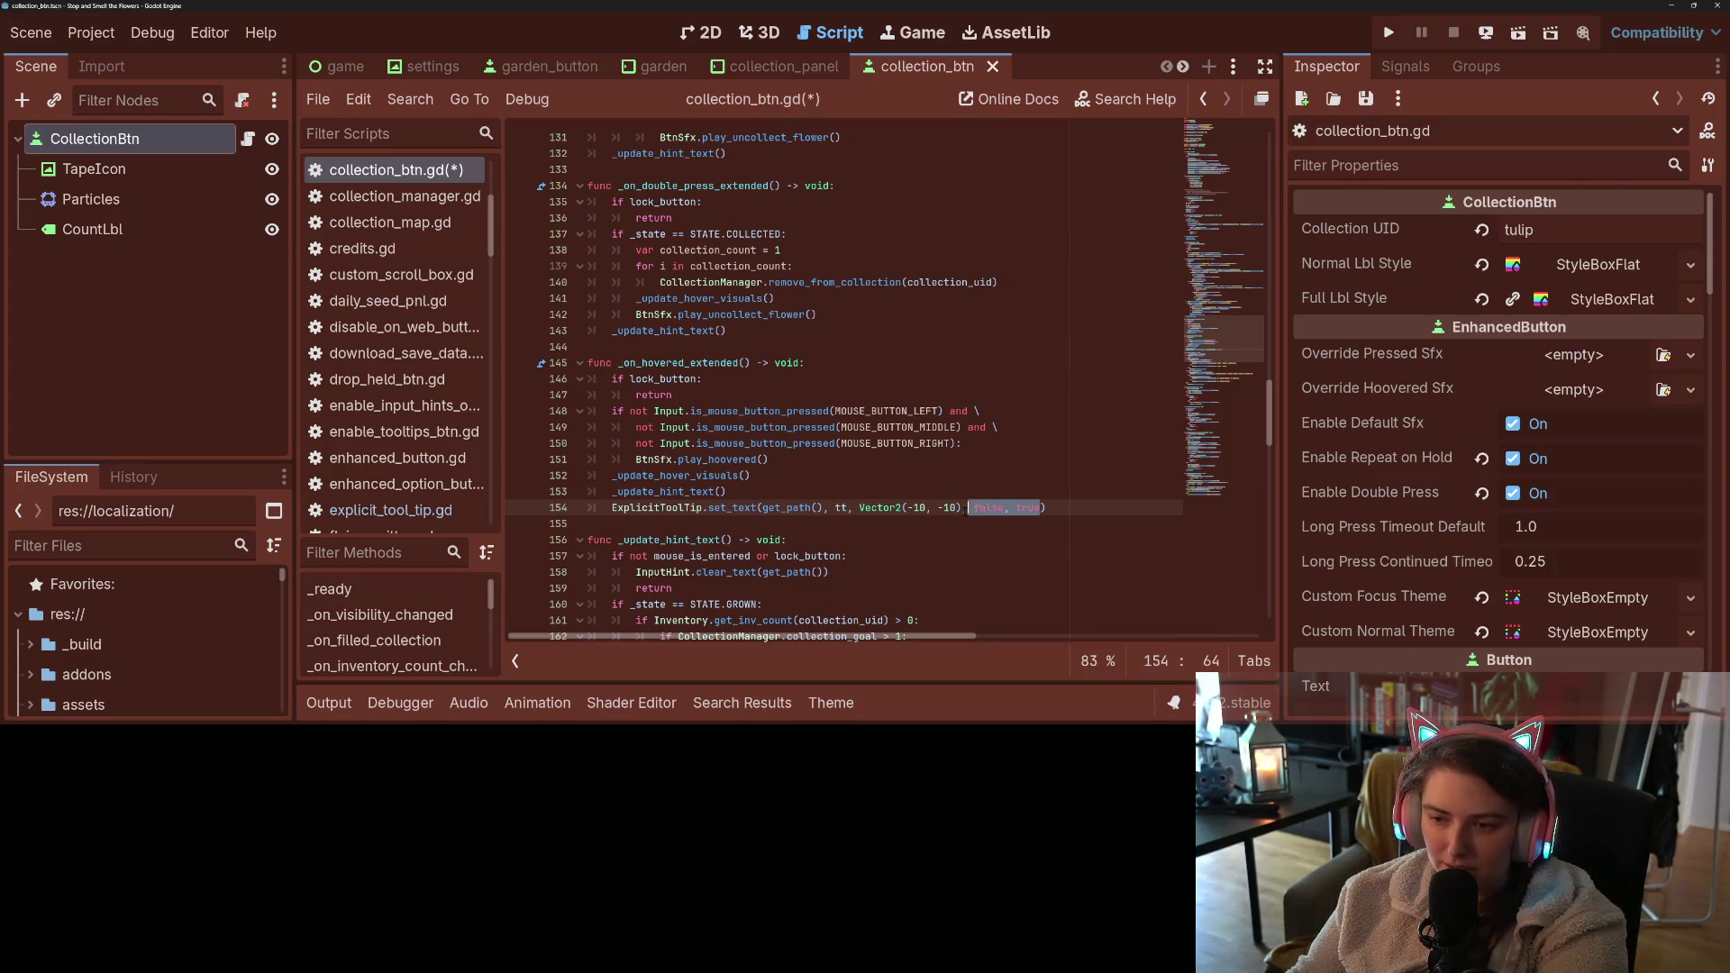
key("BackSpace")
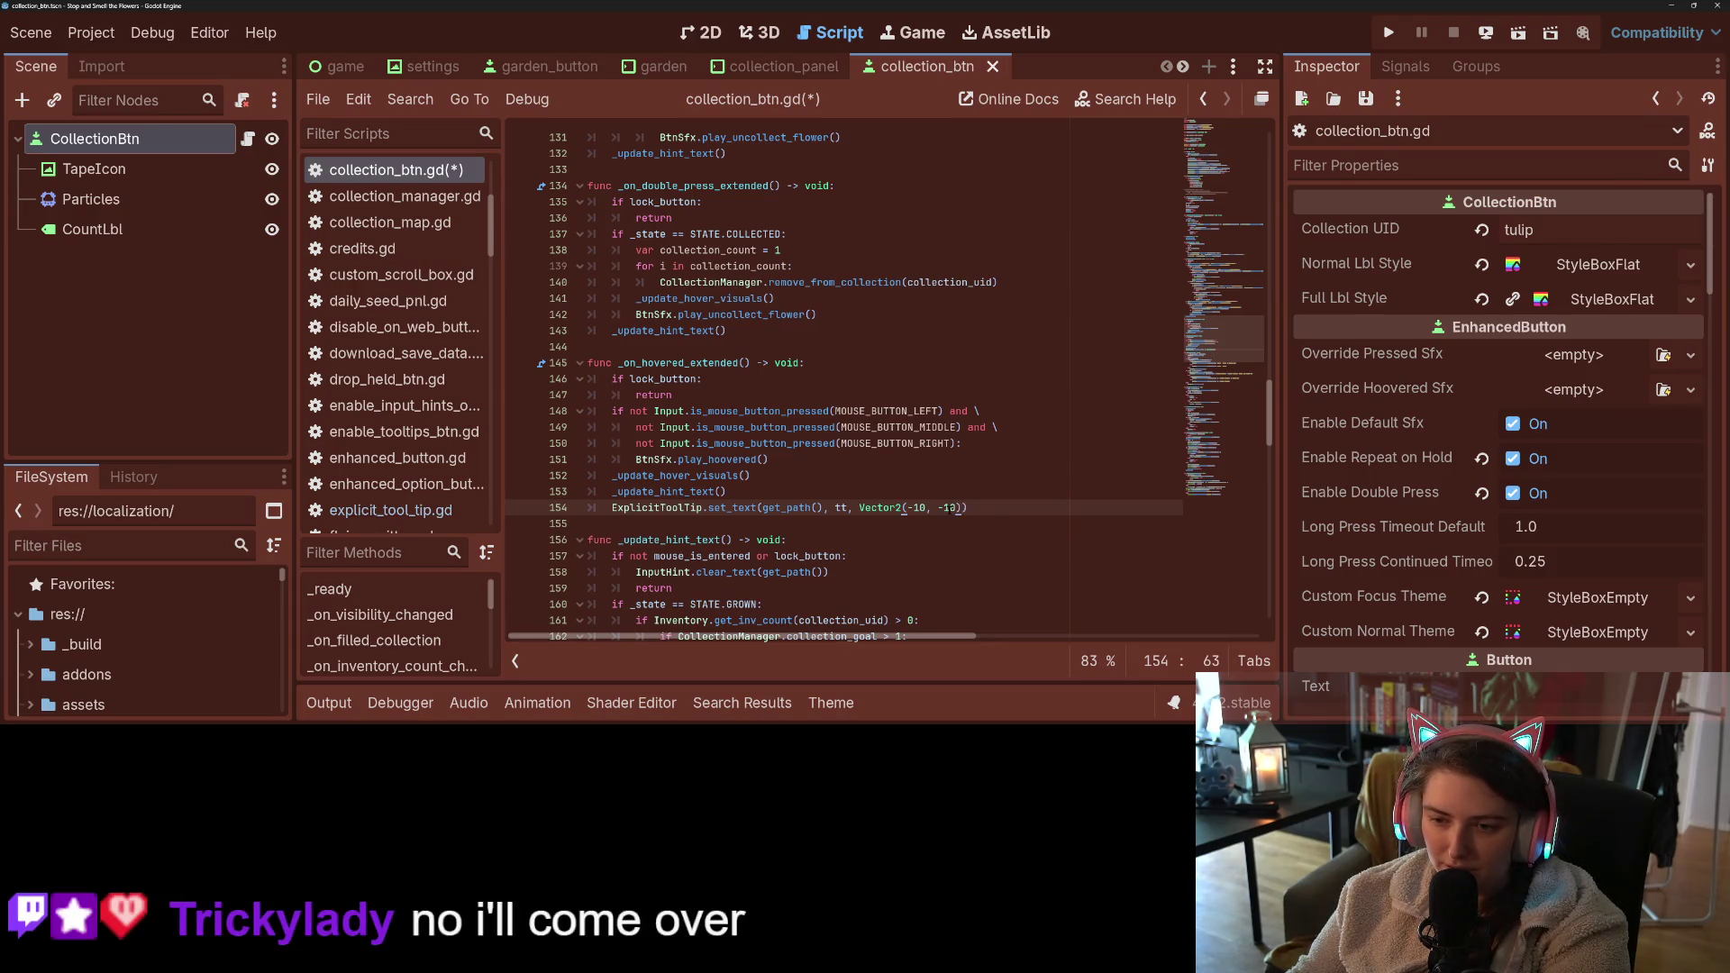
left_click_drag(963, 508, 851, 509)
key("BackSpace")
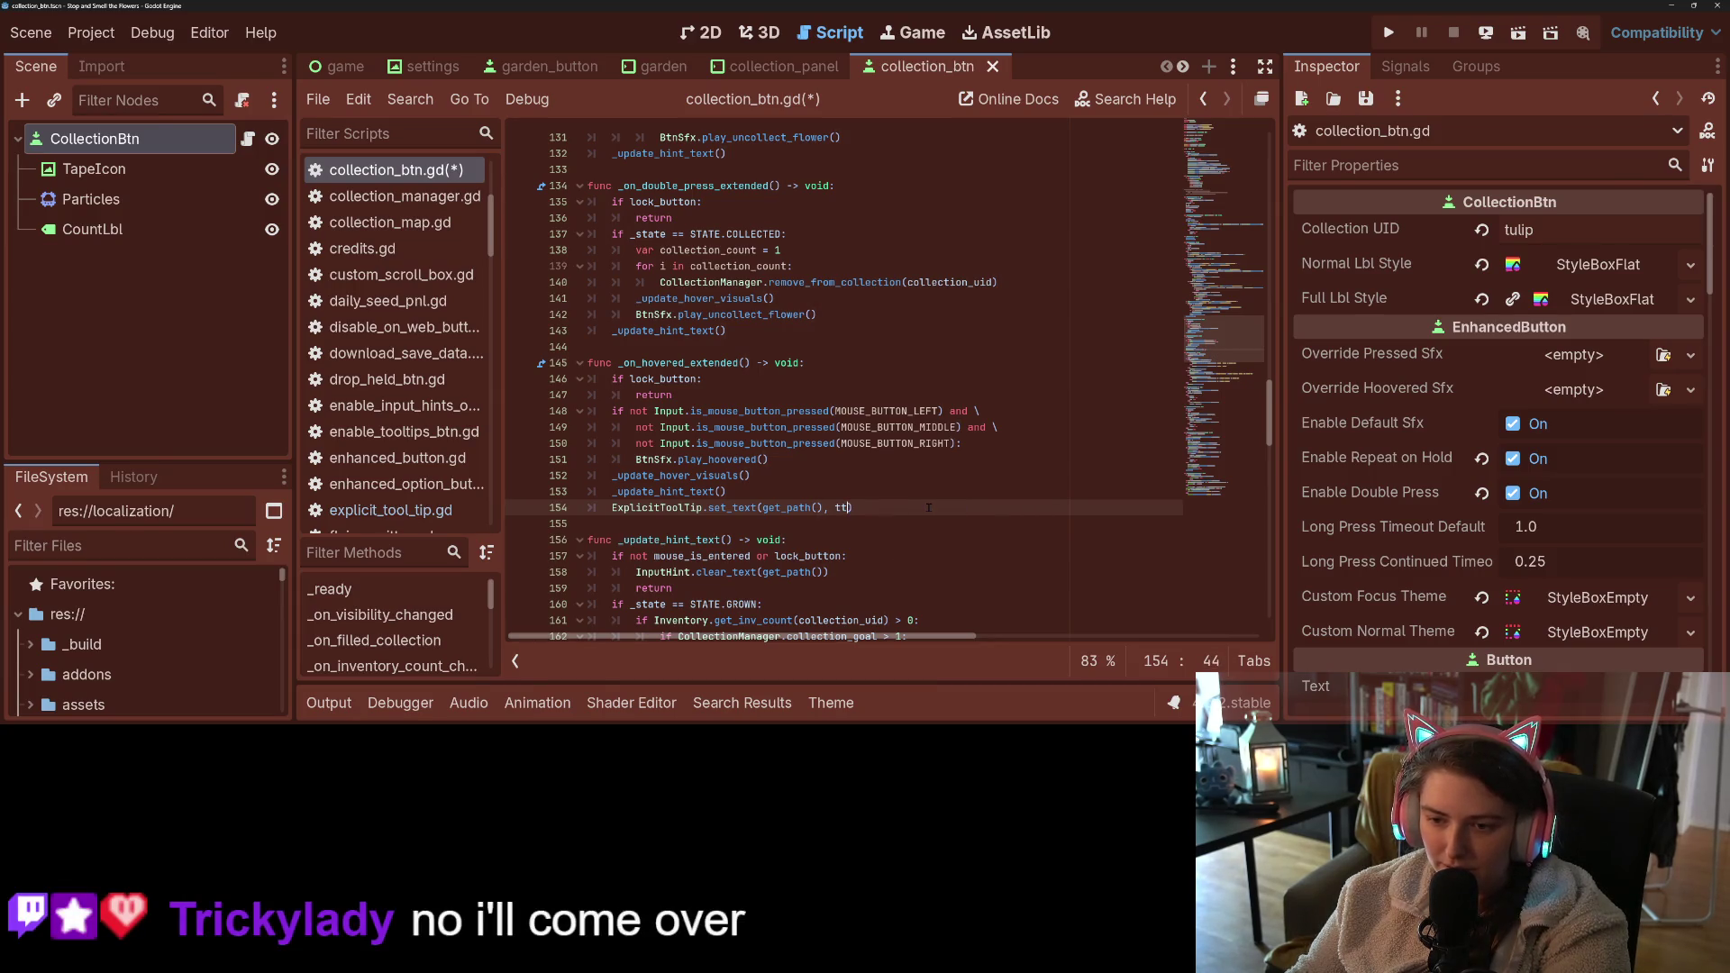
type(")")
- Add ExplicitToolTip.clear_text(get_path()) to _on_mouse_exit_extended, save, and launch the game
scroll(633, 383, "down", 3)
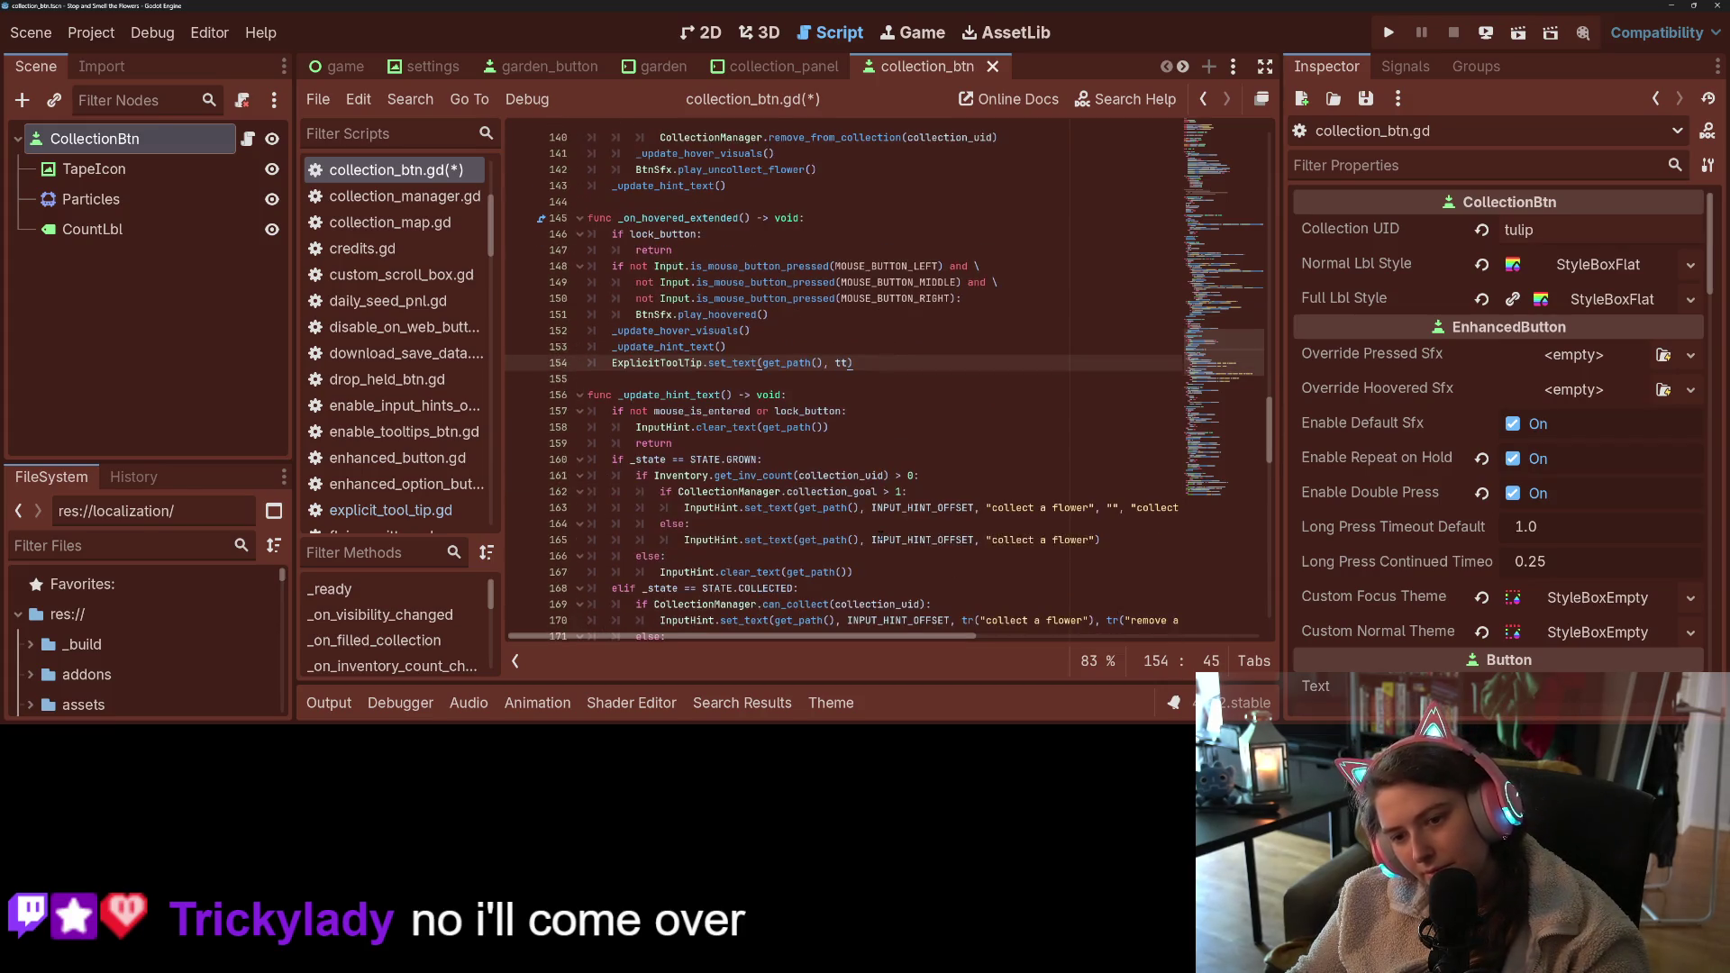
scroll(441, 636, "down", 5)
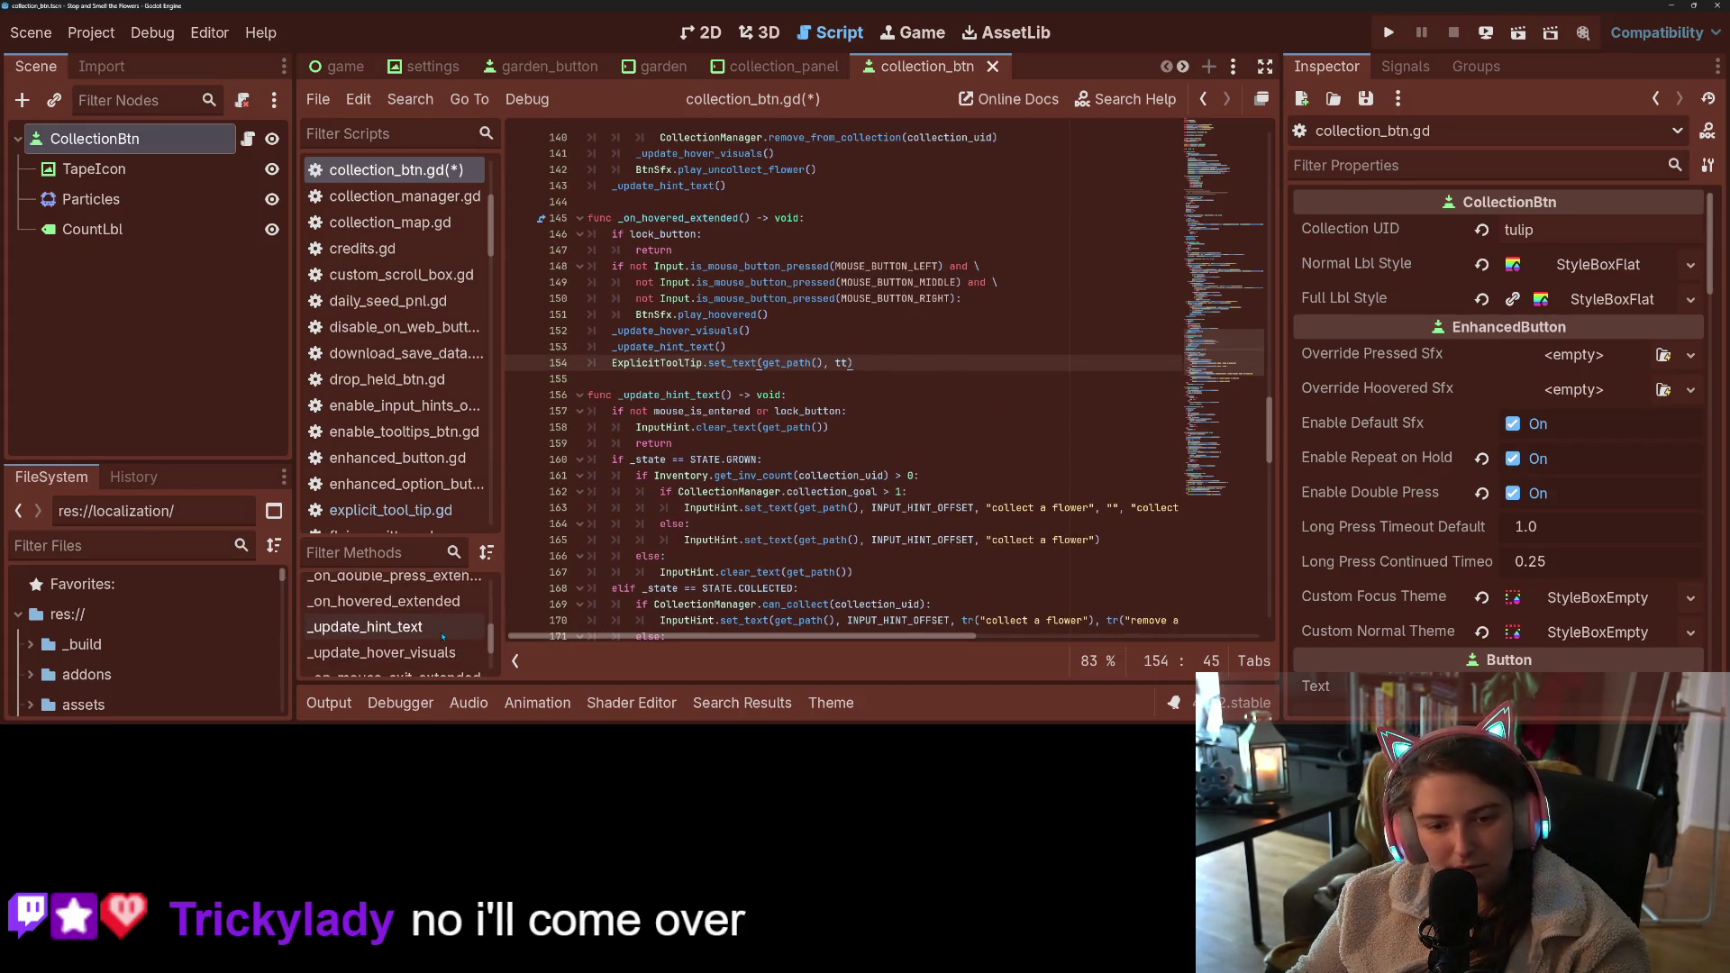
left_click(446, 621)
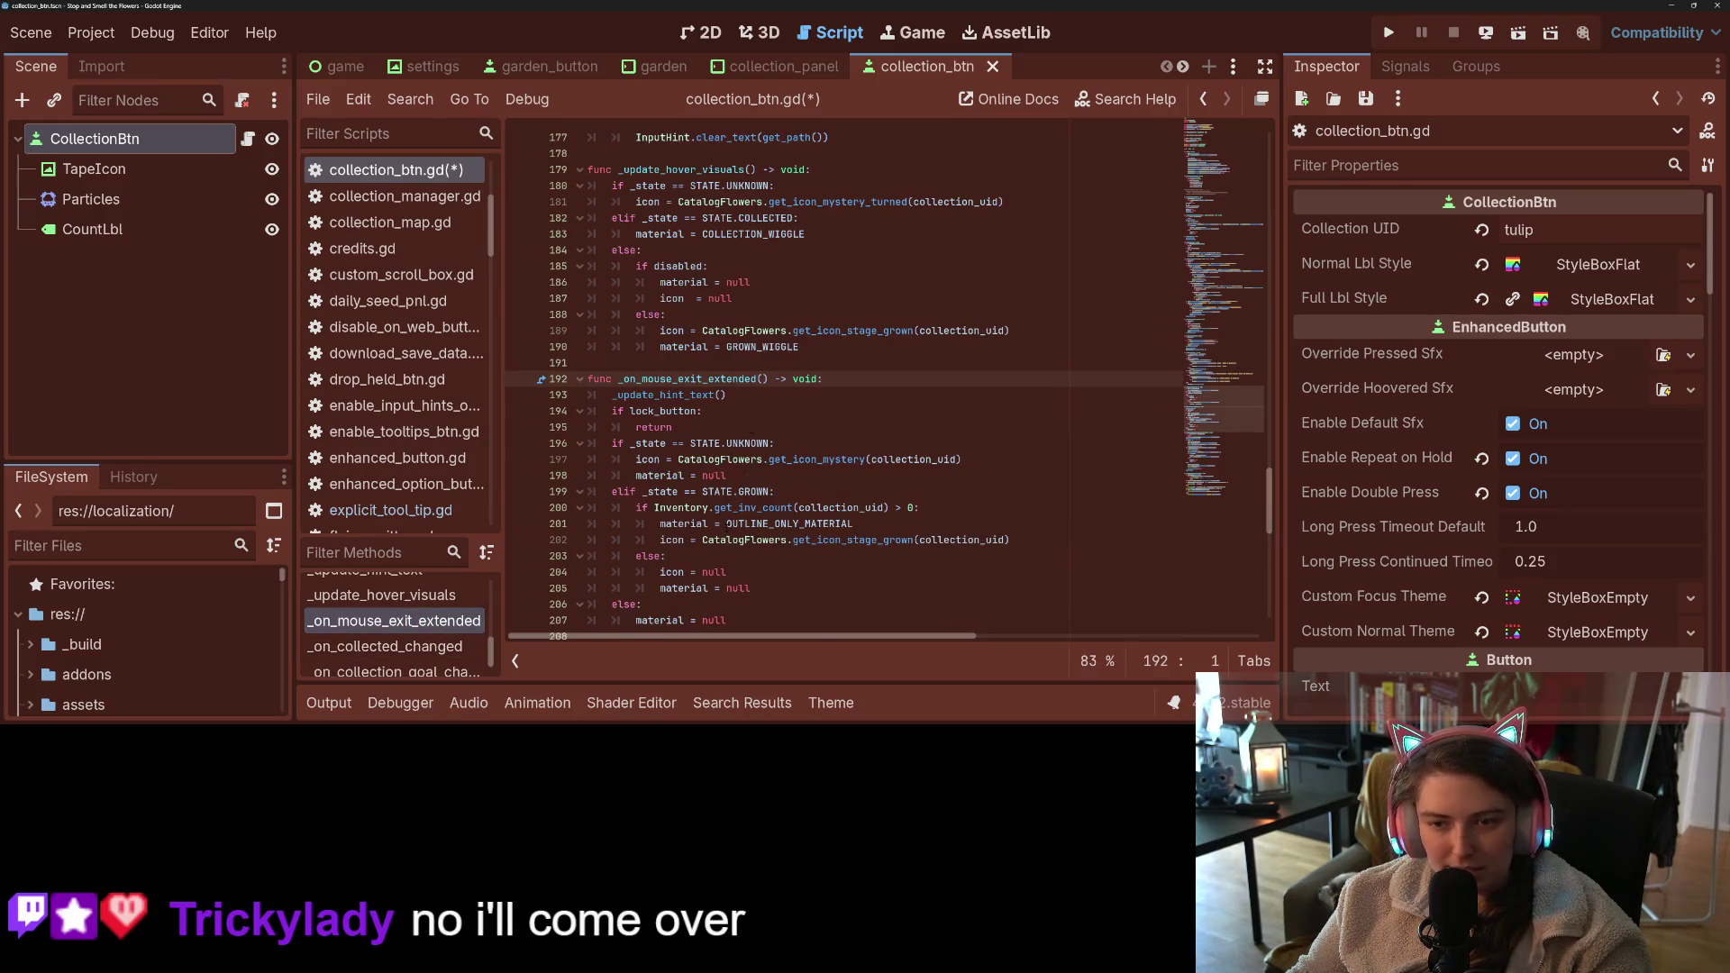
scroll(767, 405, "down", 3)
left_click(767, 460)
left_click(767, 479)
key("Return")
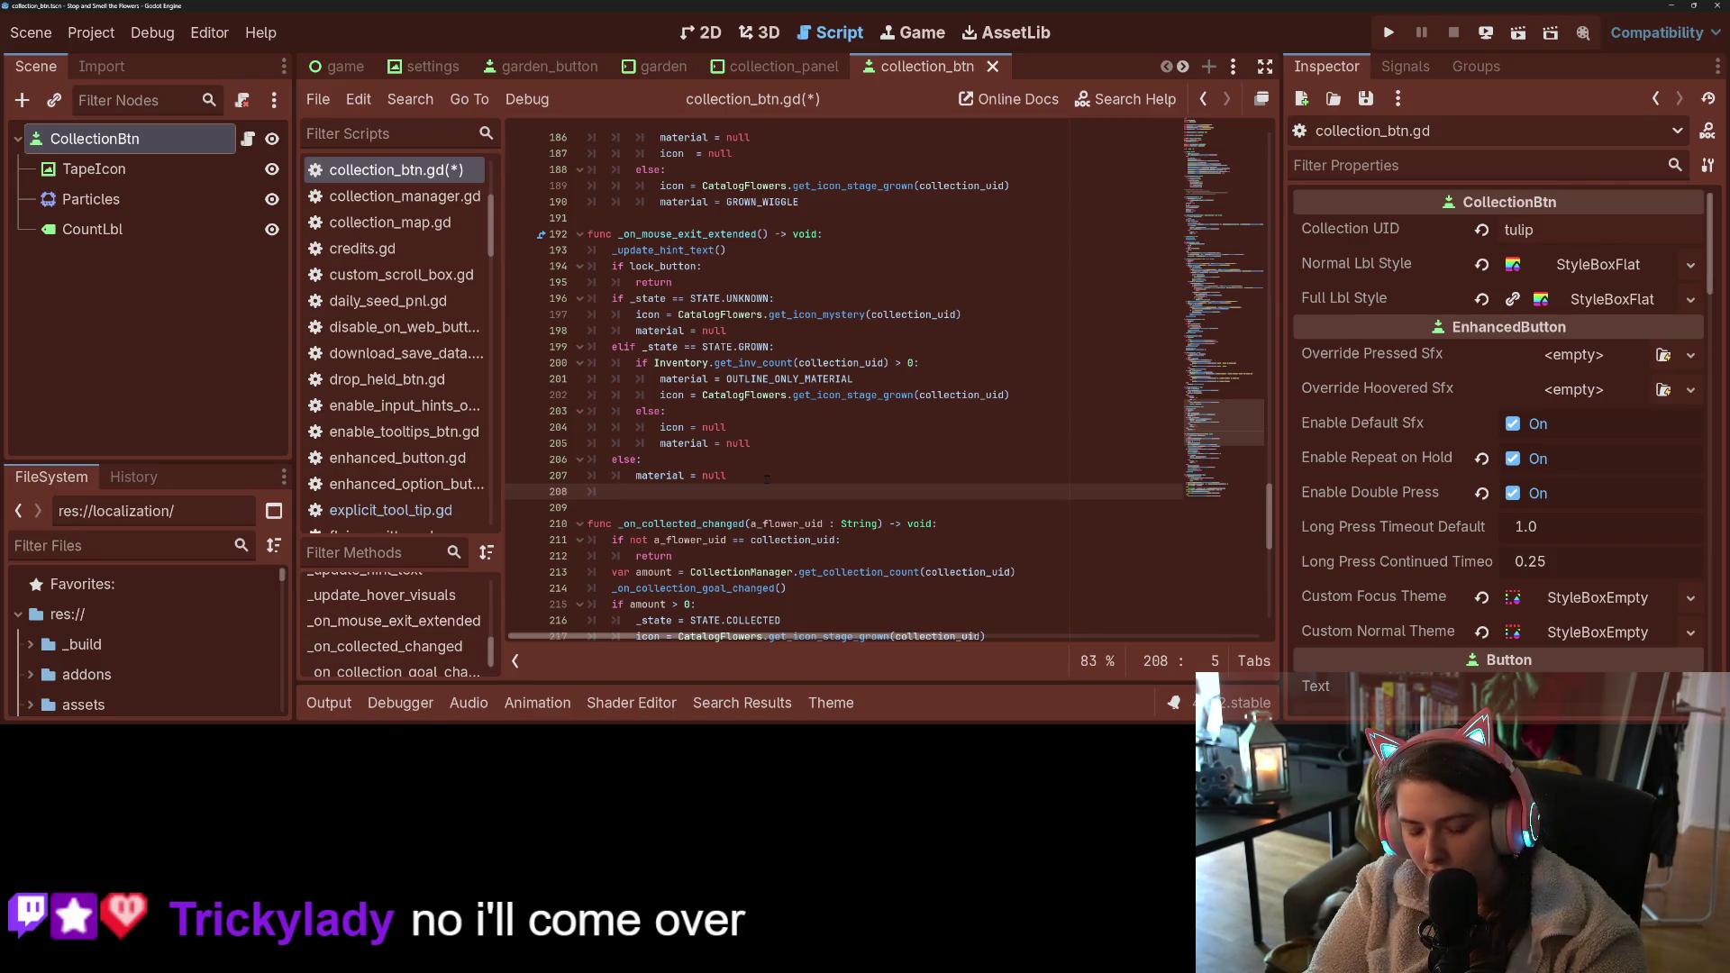
type("ExplicitToolTip.clear_text(g")
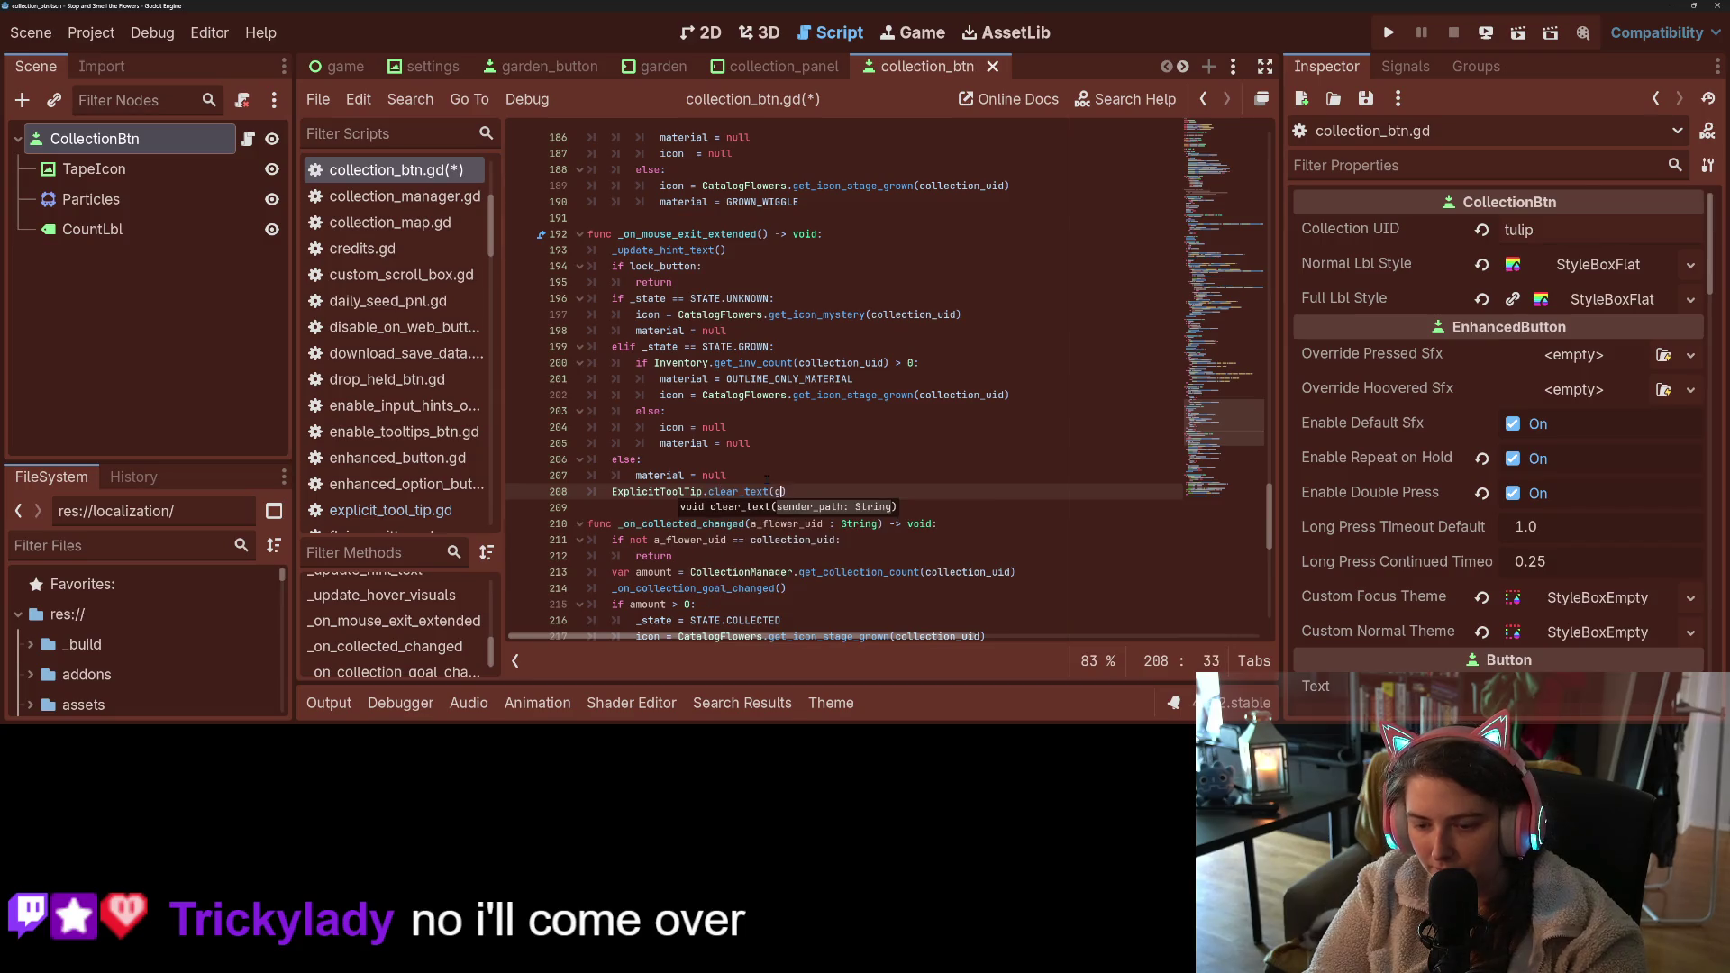
type("path")
key("Return")
key("ctrl+s")
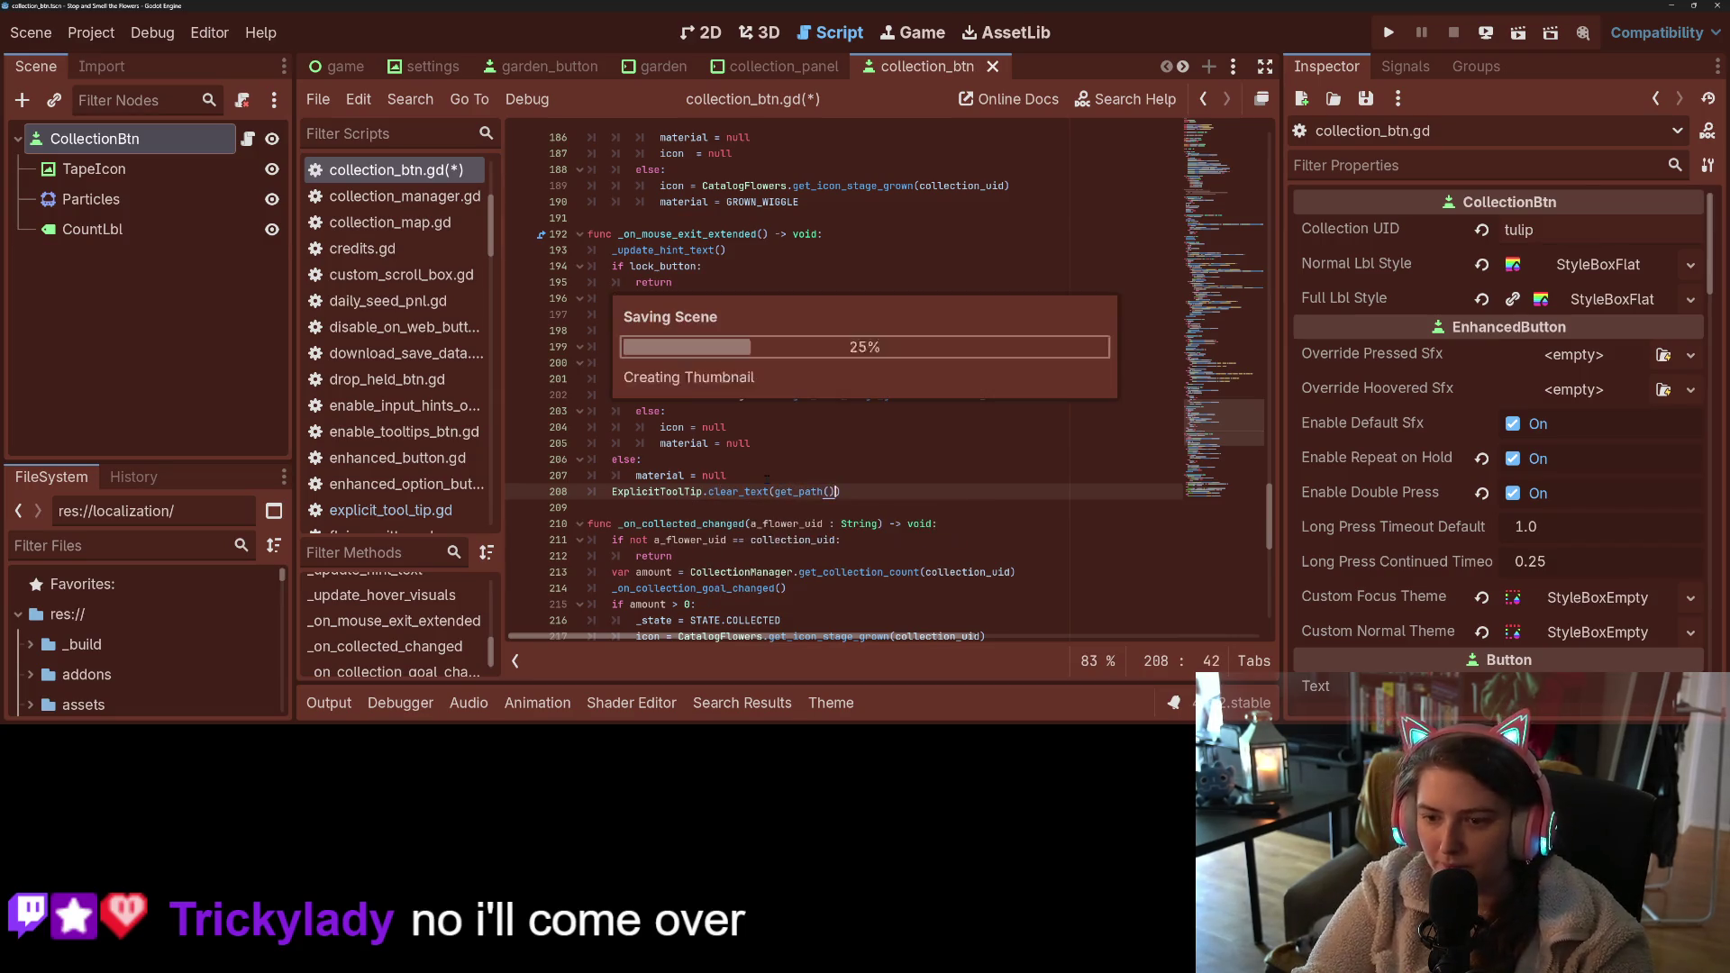
left_click(907, 408)
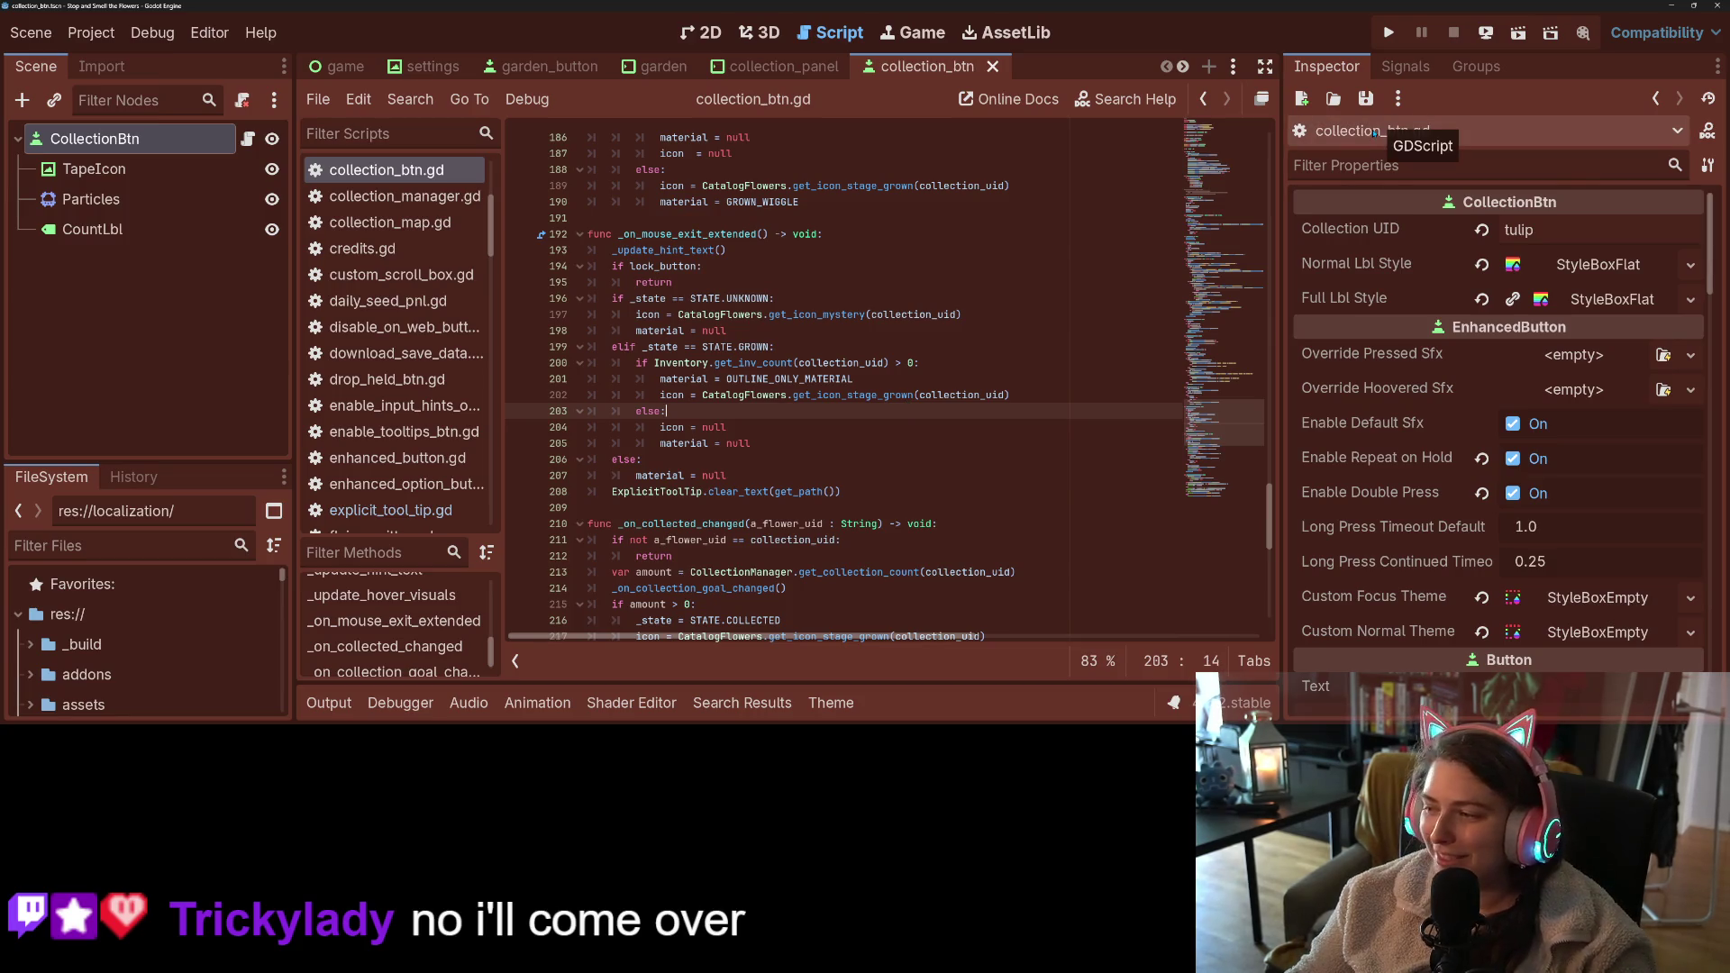
left_click(1388, 33)
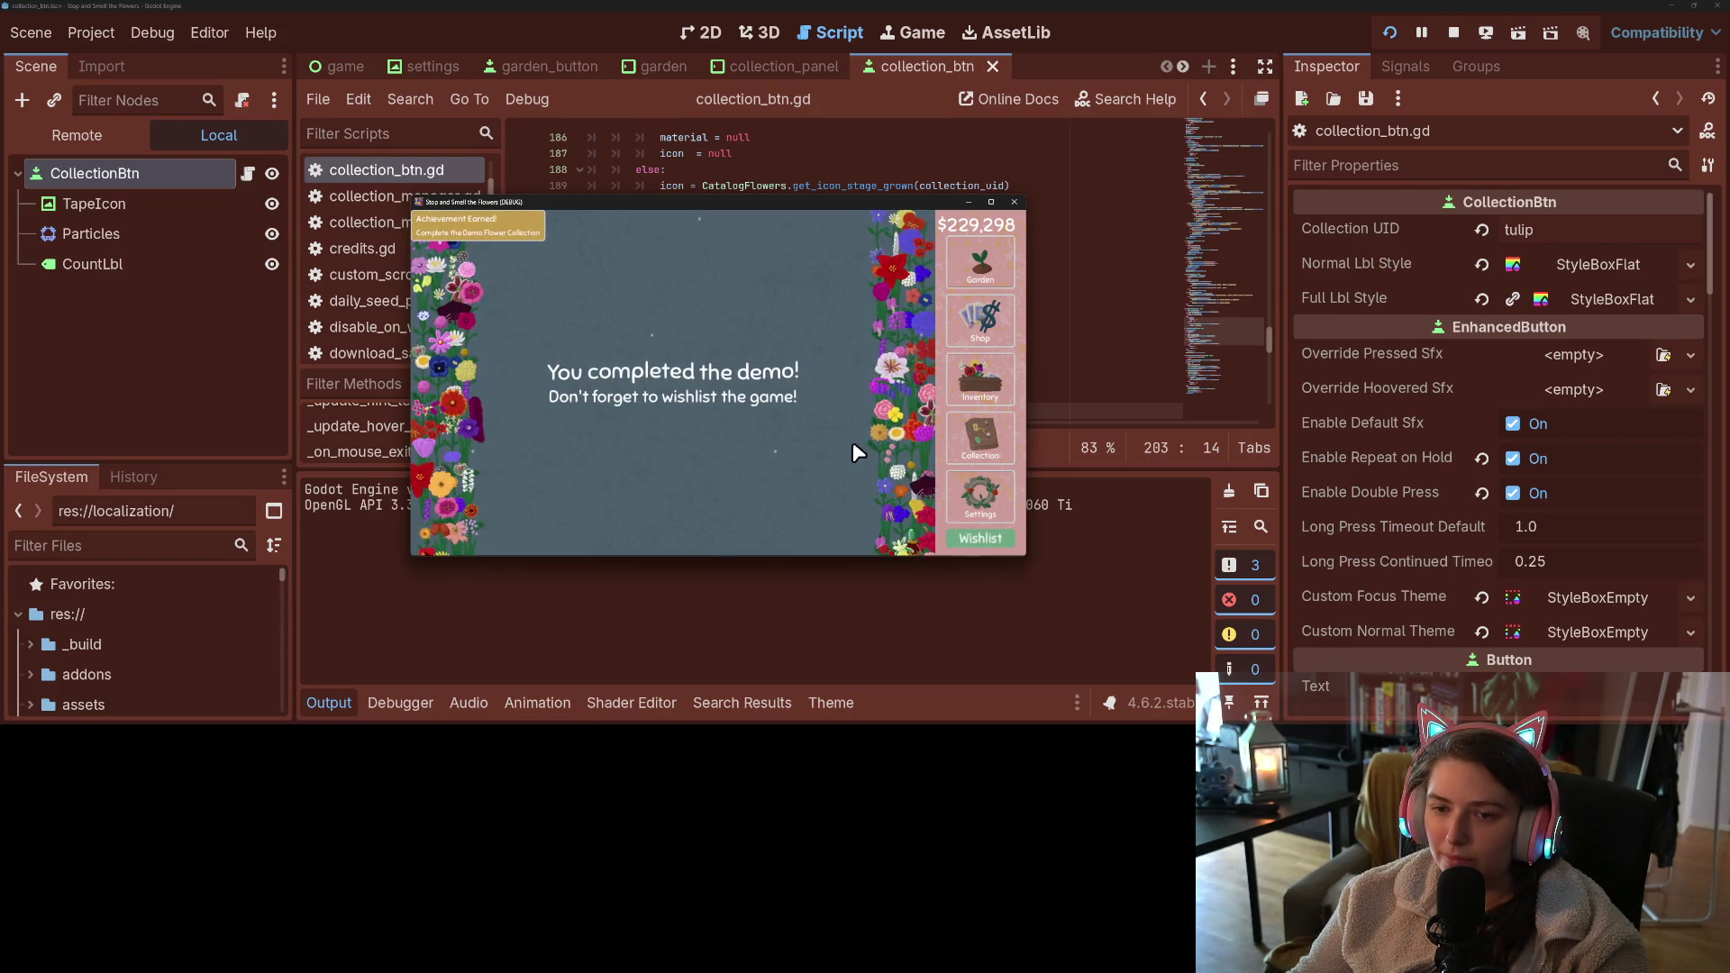
- Open the flower collection map and pan around hovering flowers to check their tooltips
left_click(978, 446)
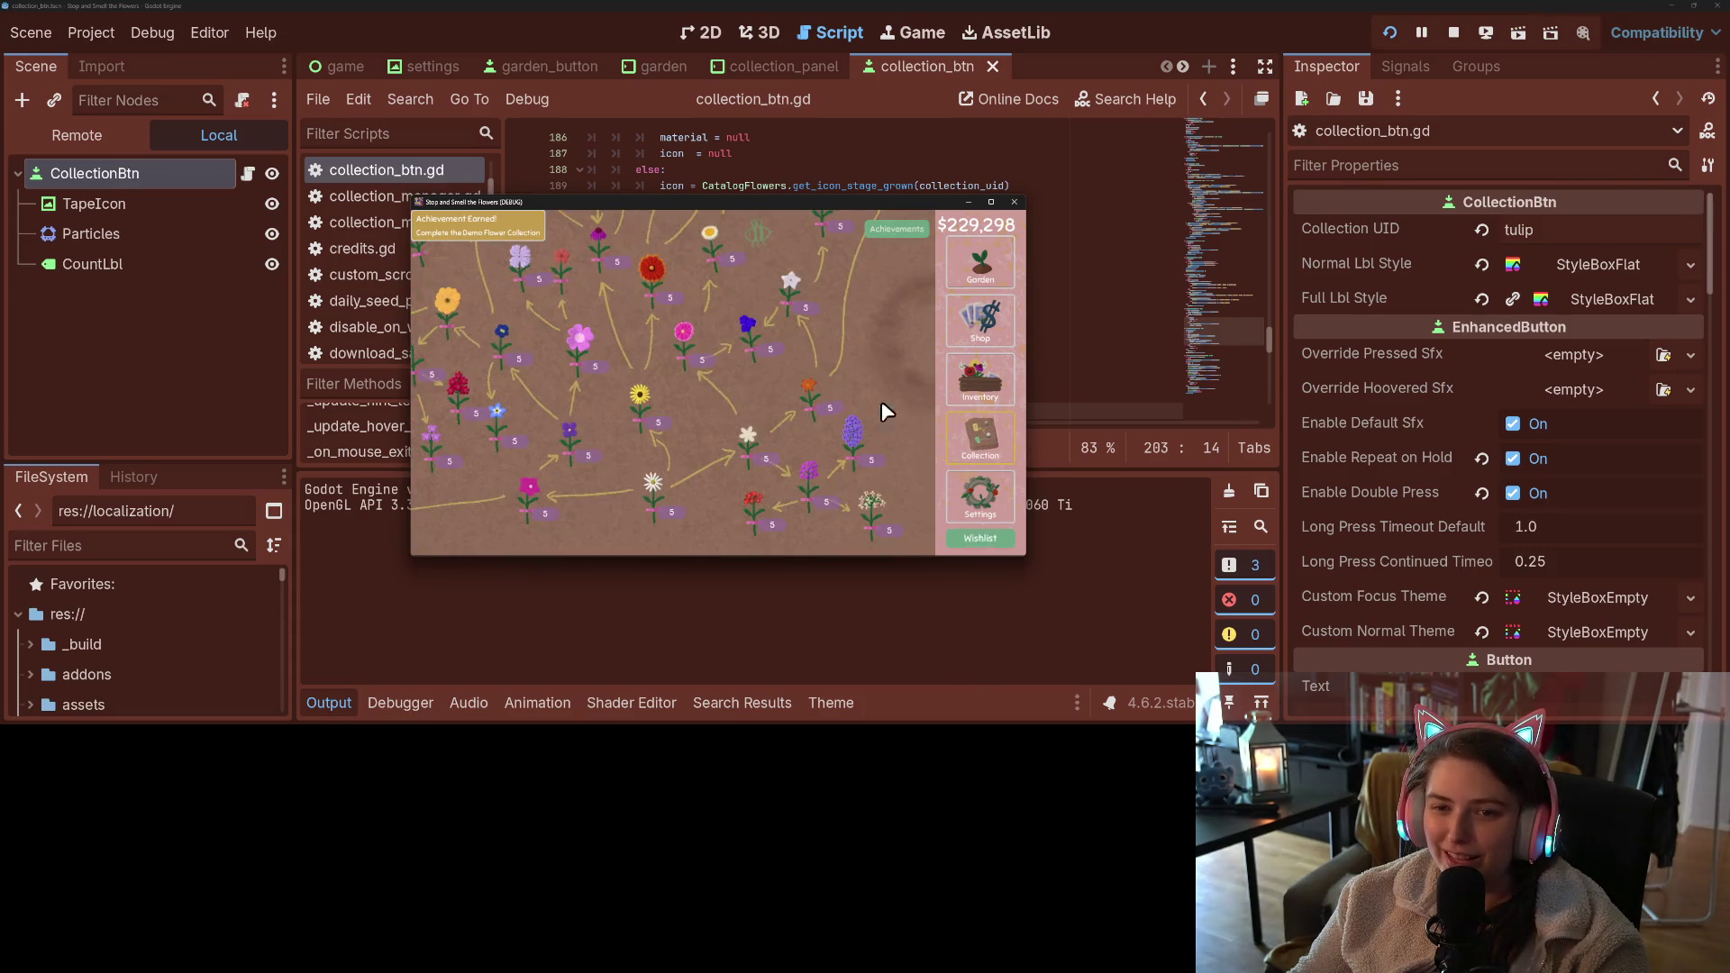
mouse_move(595, 301)
left_mouse_down()
mouse_move(719, 413)
mouse_move(776, 401)
mouse_move(807, 510)
left_mouse_up()
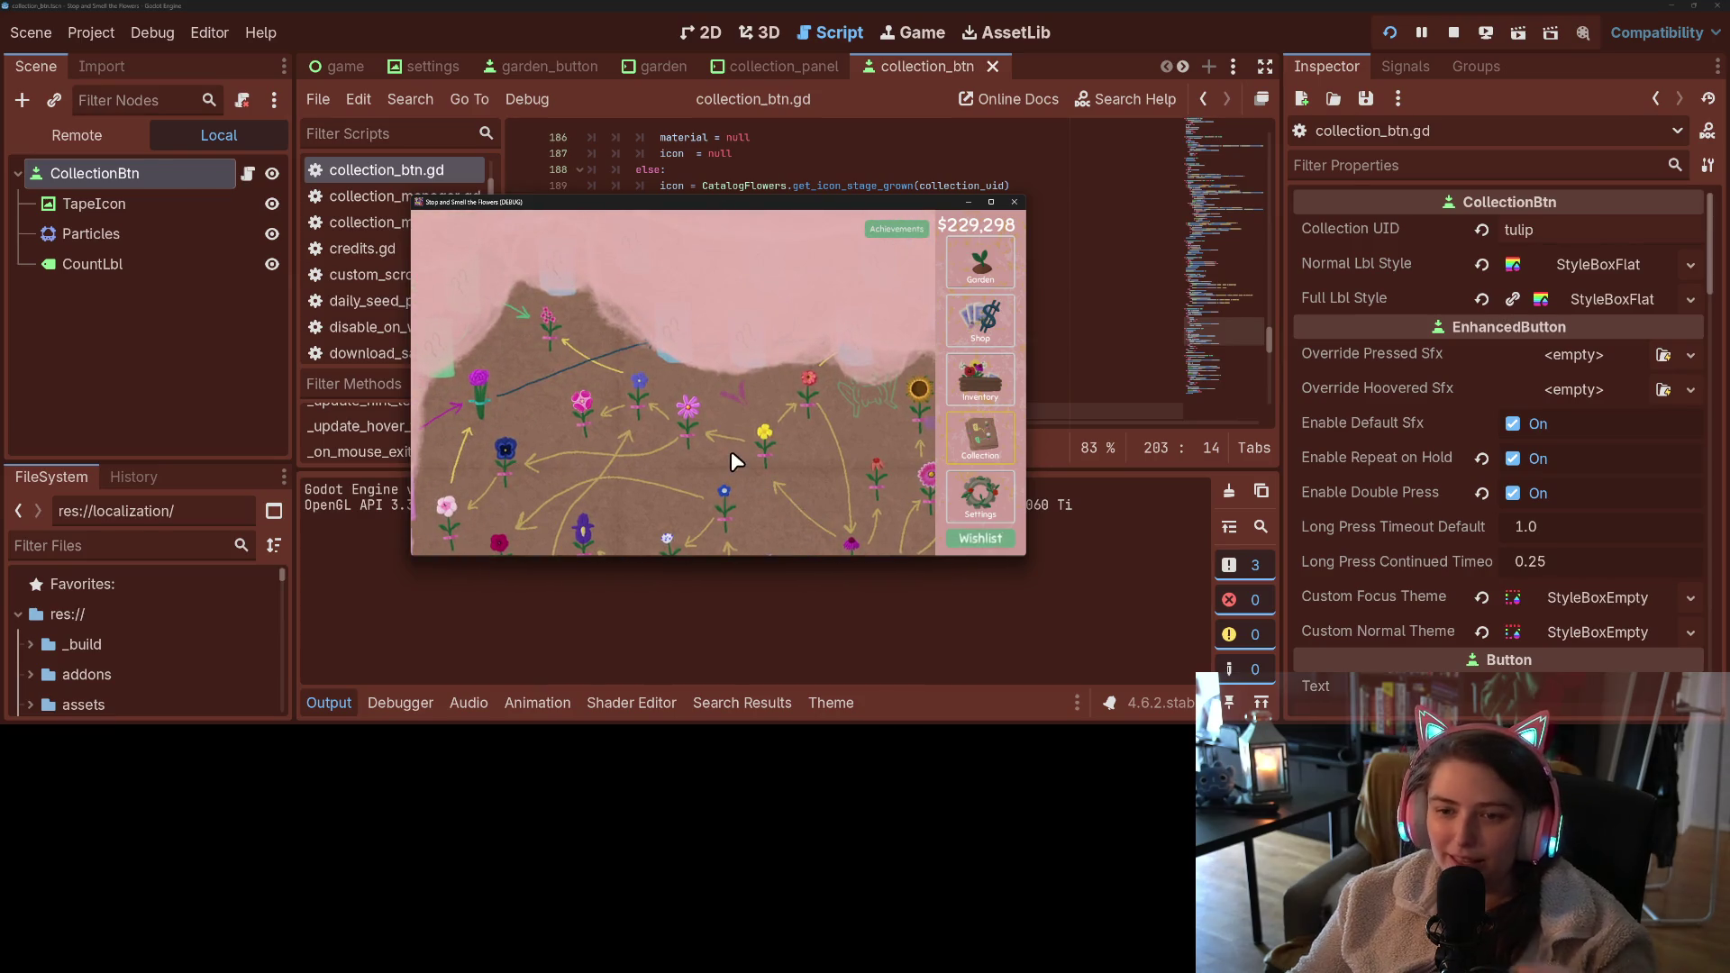
left_click_drag(737, 393, 752, 427)
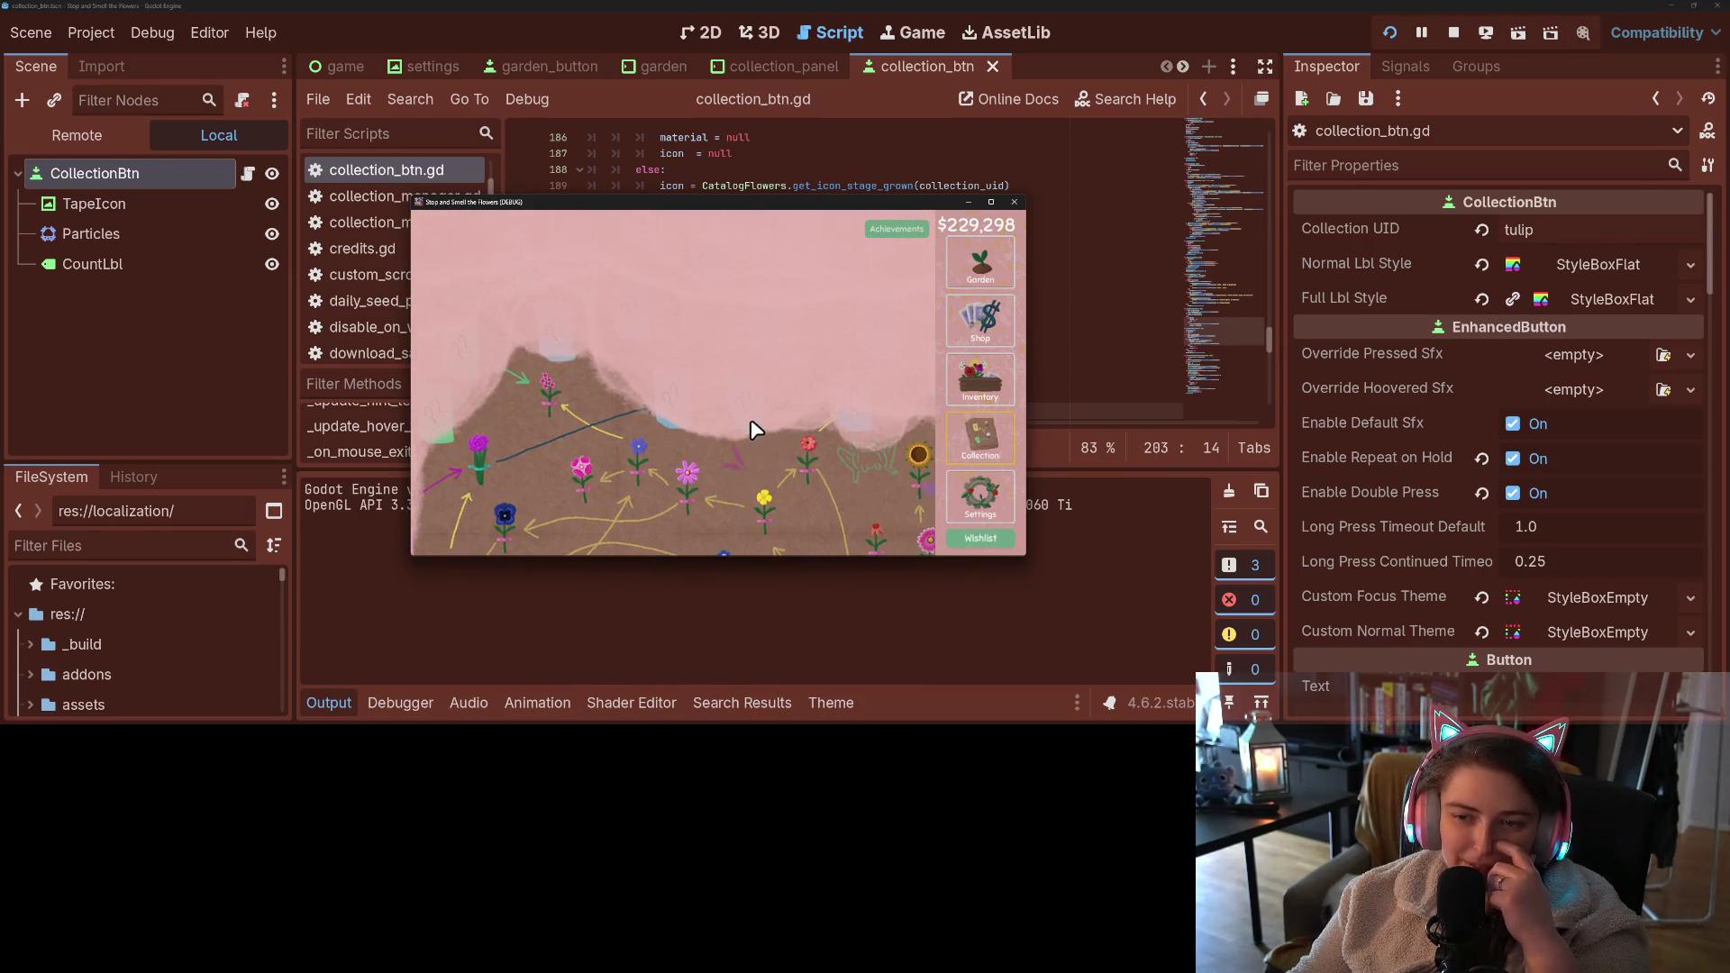
mouse_move(626, 409)
left_mouse_down()
mouse_move(679, 382)
mouse_move(689, 353)
mouse_move(573, 303)
mouse_move(531, 261)
left_mouse_up()
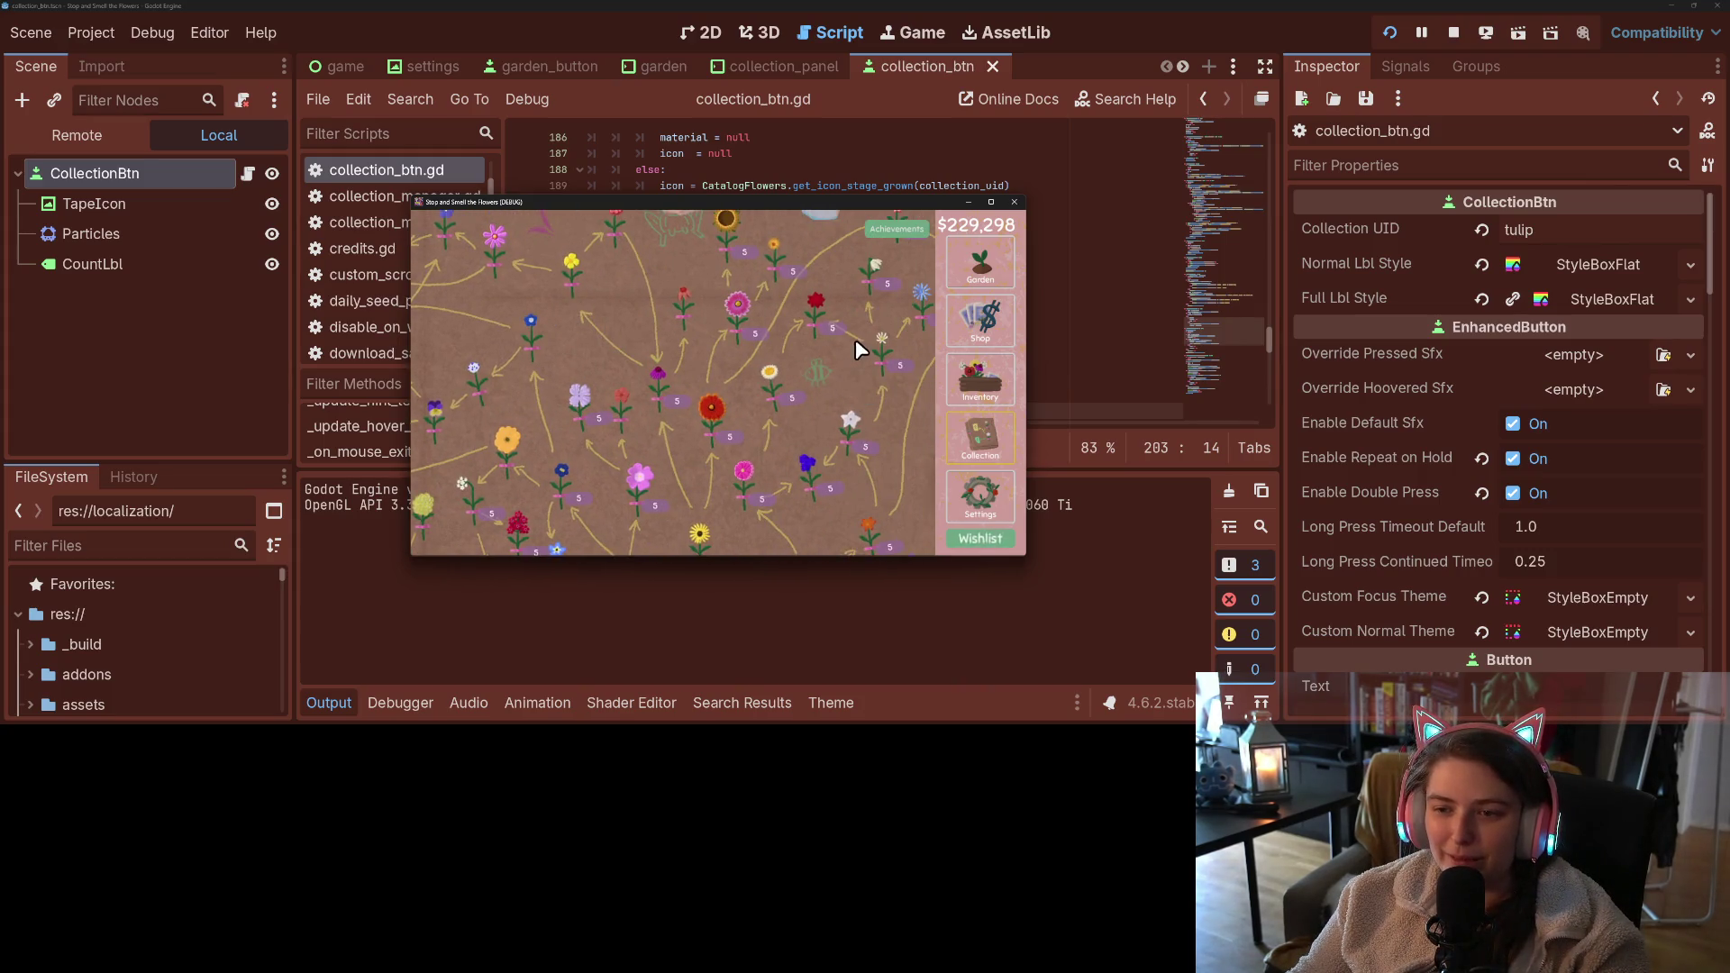
left_click_drag(850, 371, 708, 383)
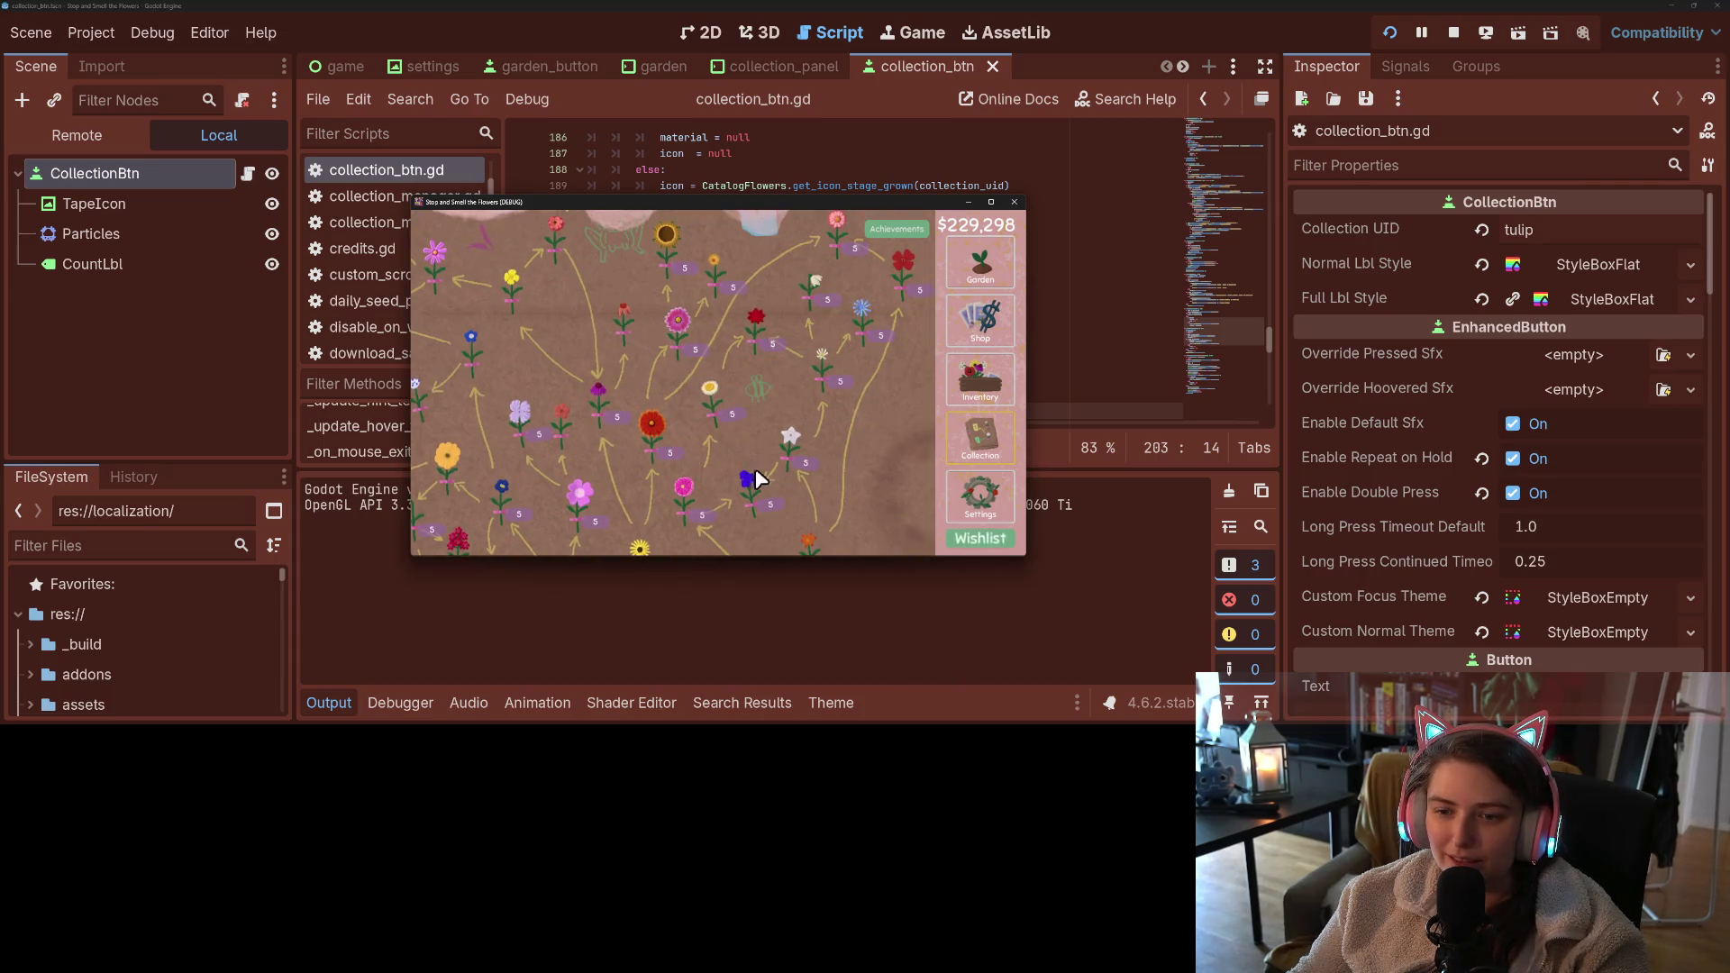
mouse_move(837, 504)
left_mouse_down()
mouse_move(862, 490)
mouse_move(901, 348)
left_mouse_up()
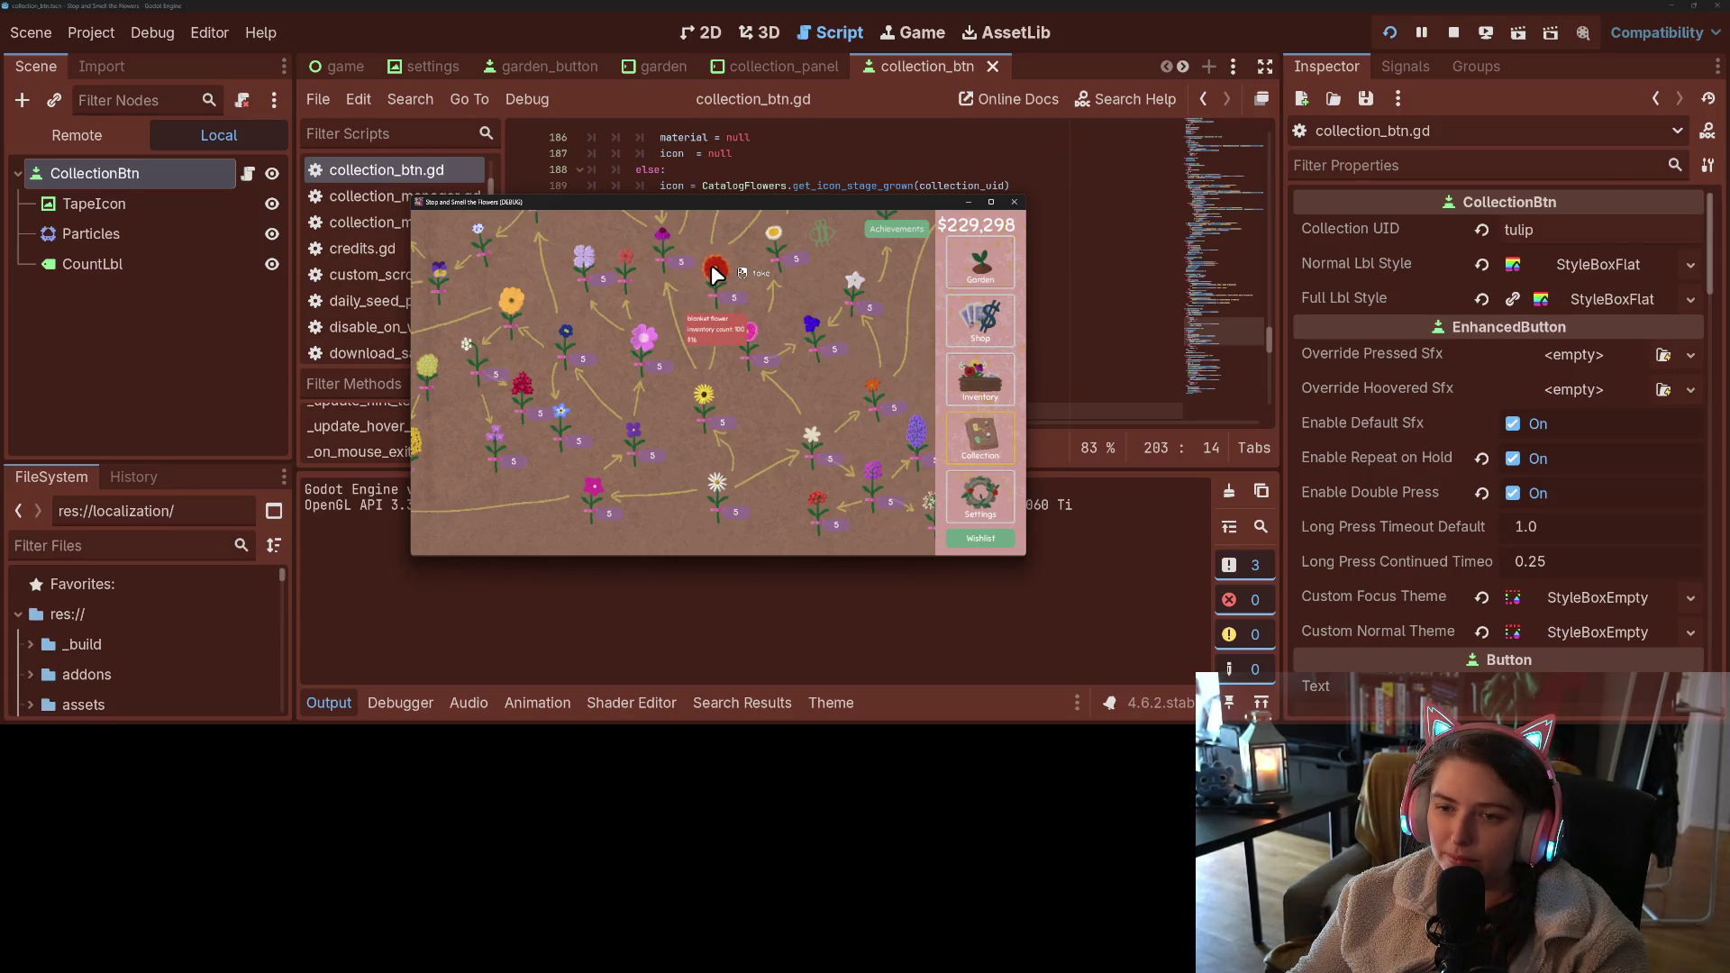
left_click_drag(772, 288, 800, 411)
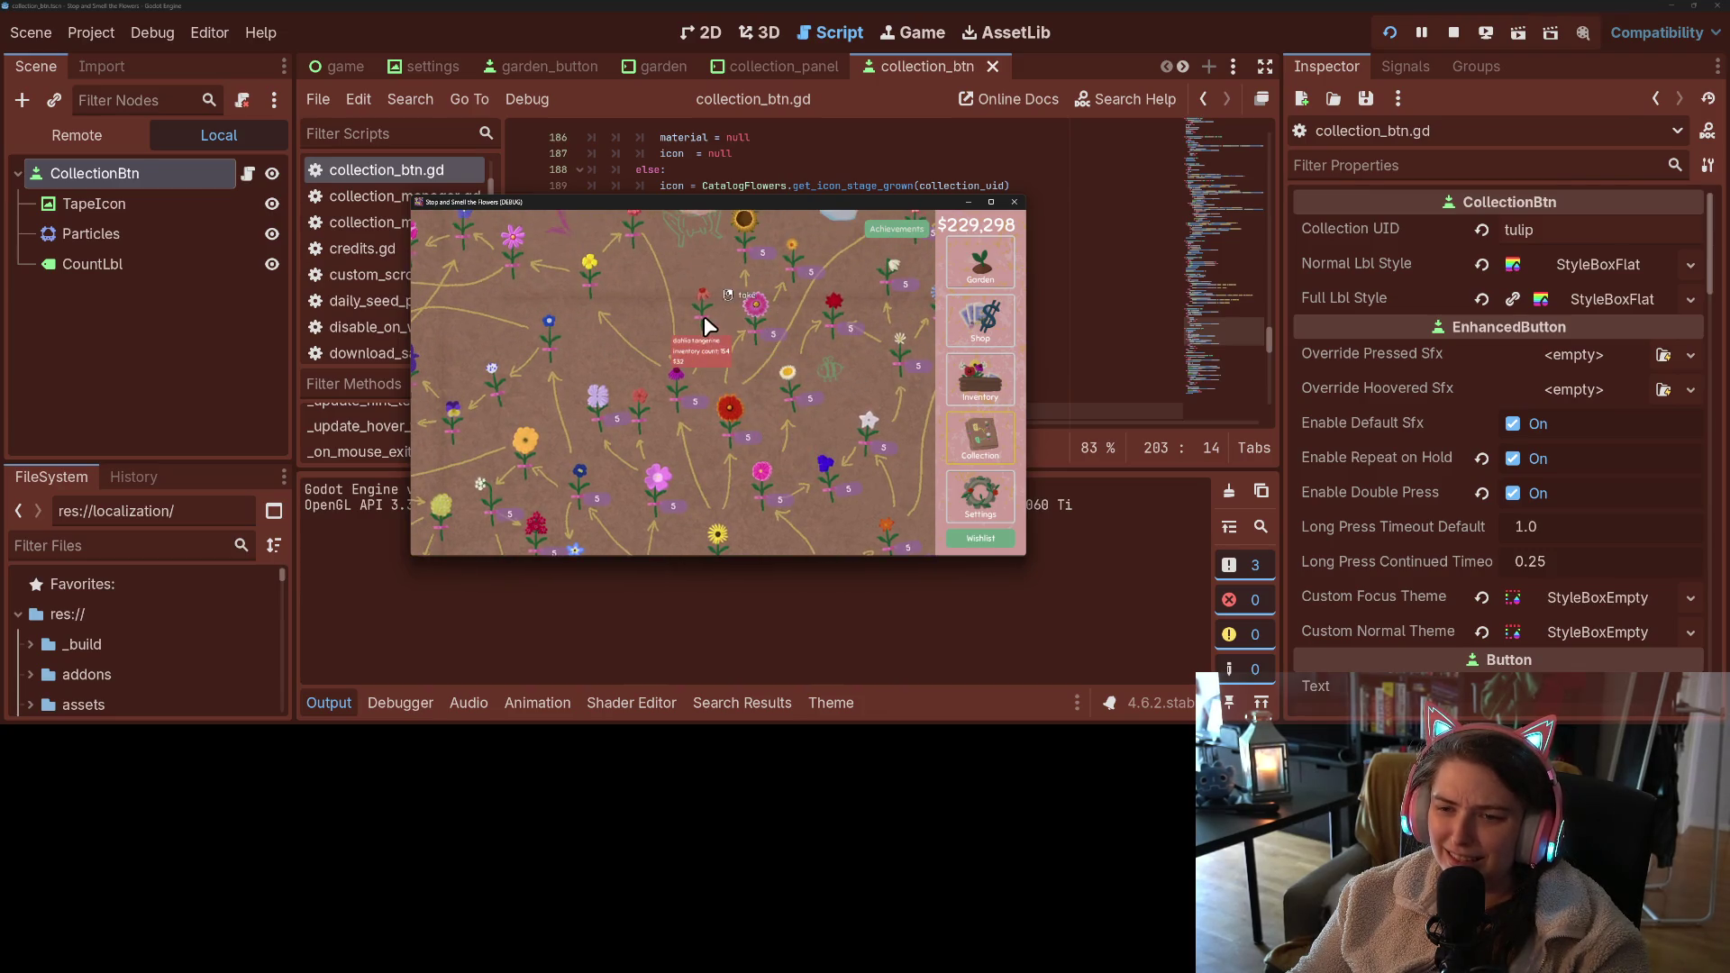
- Visit achievements, settings, seed inventory, shop, garden and flower inventory, then return to the map
left_click(892, 230)
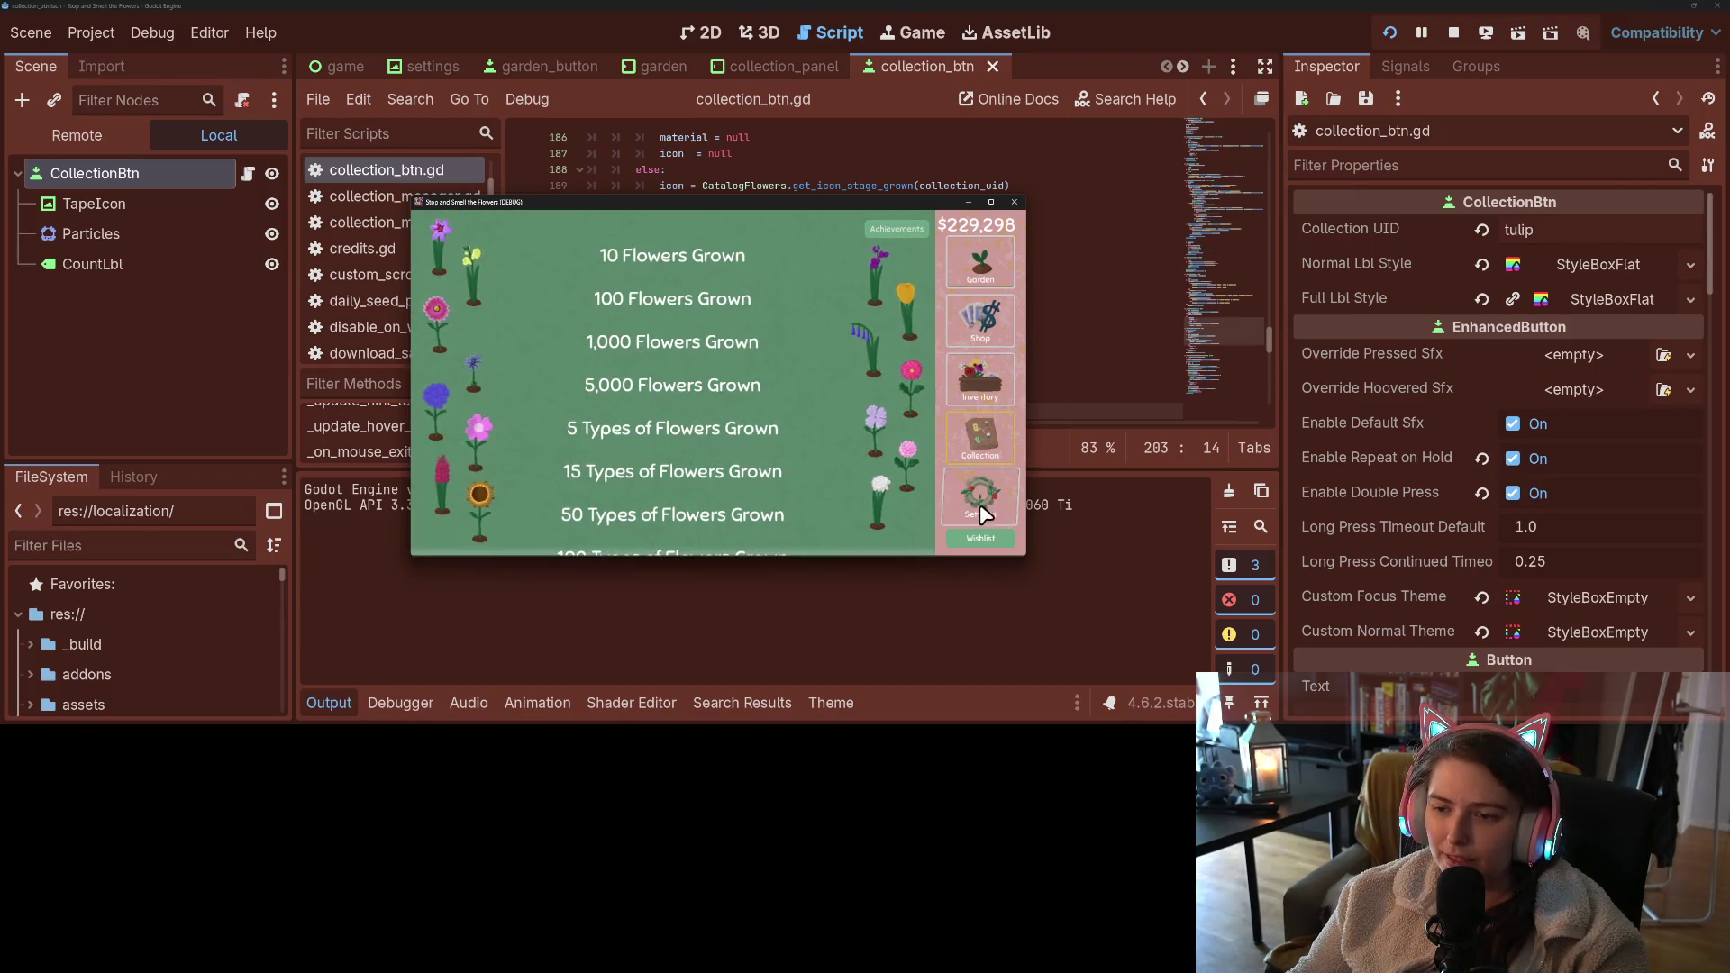
left_click(980, 507)
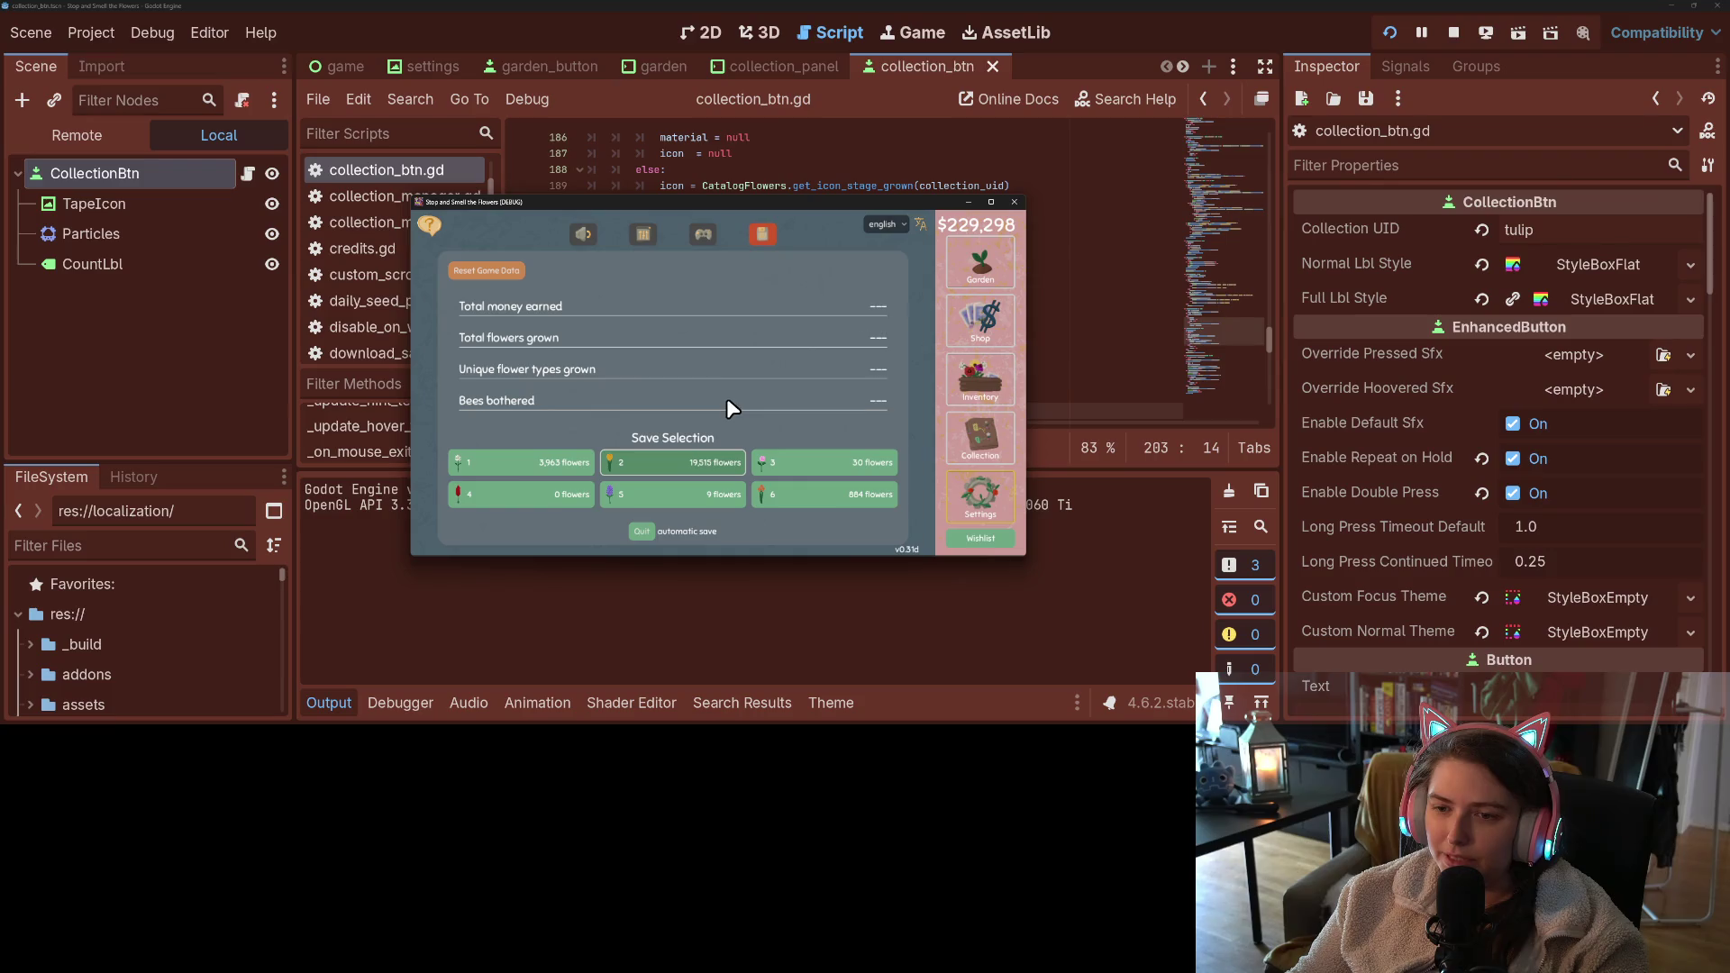
left_click(700, 237)
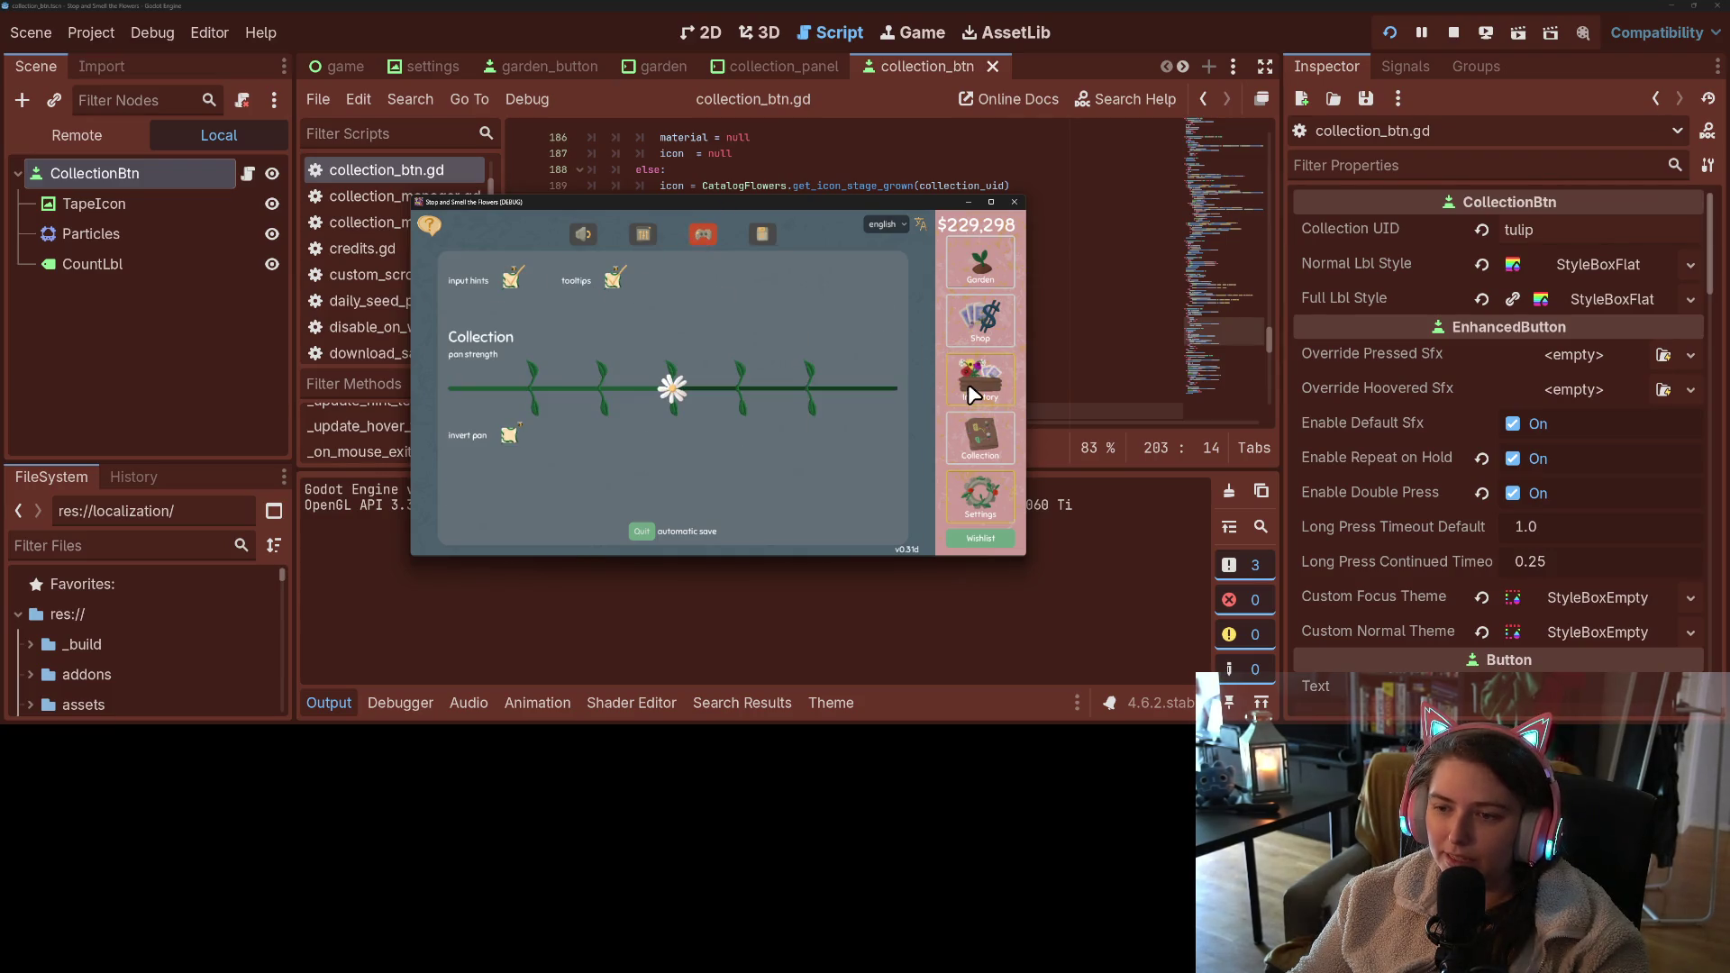
left_click(973, 394)
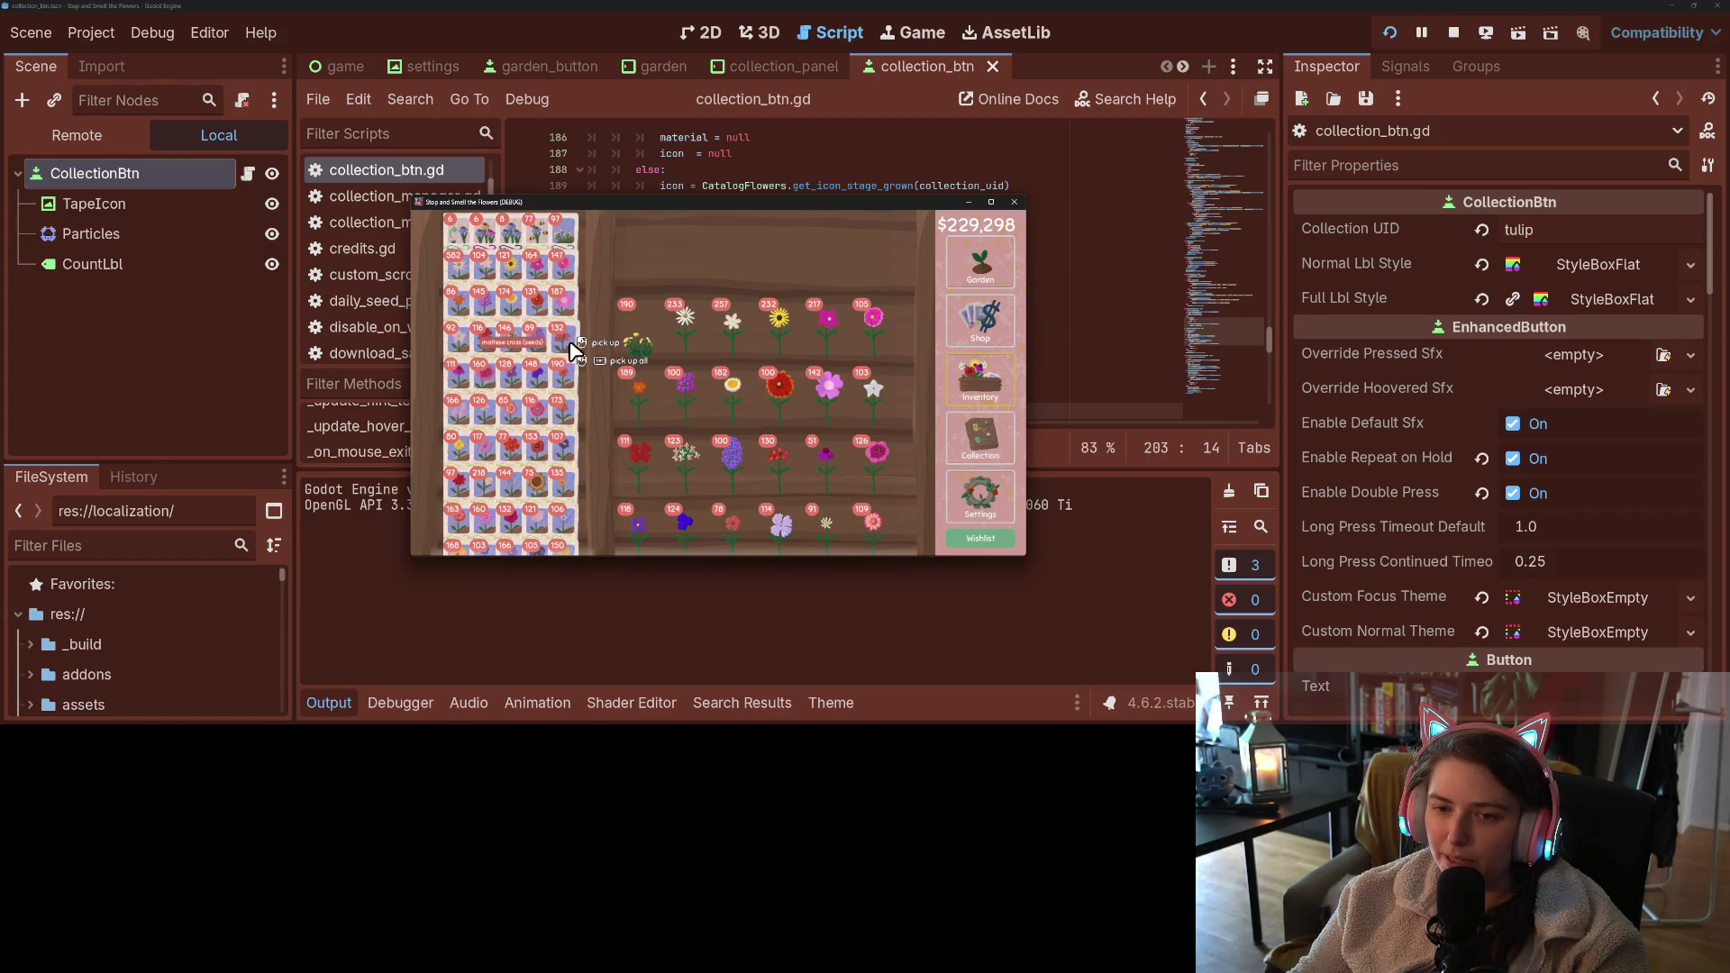
left_click(979, 323)
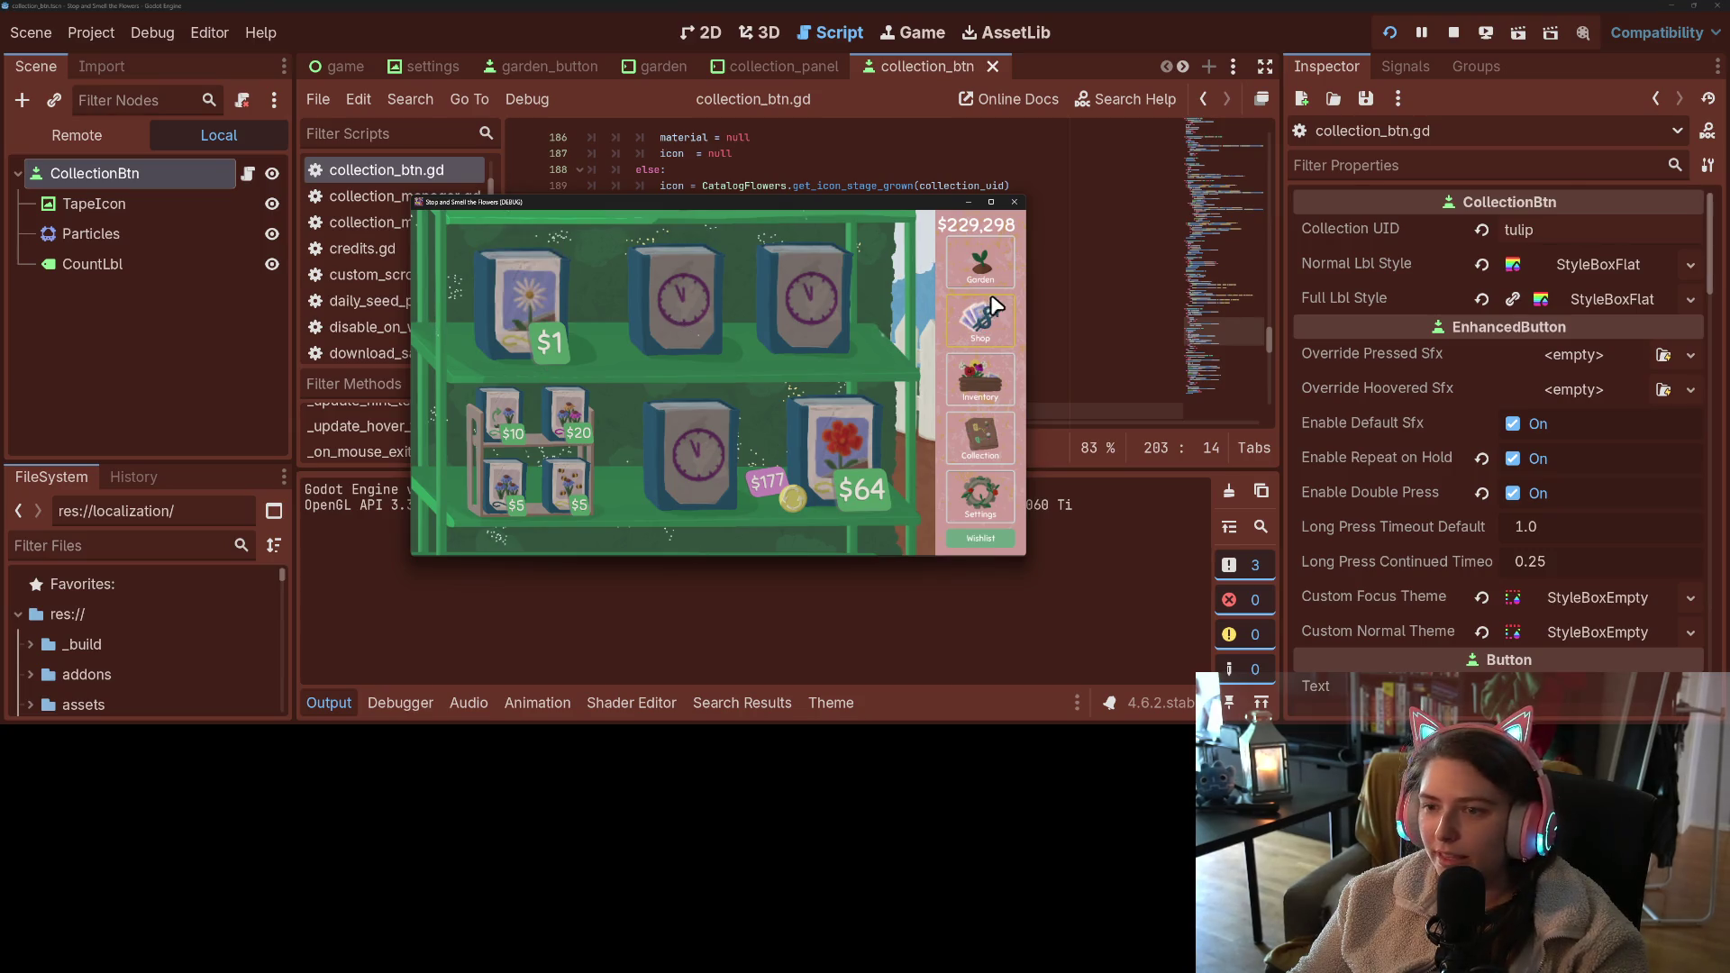
left_click(982, 263)
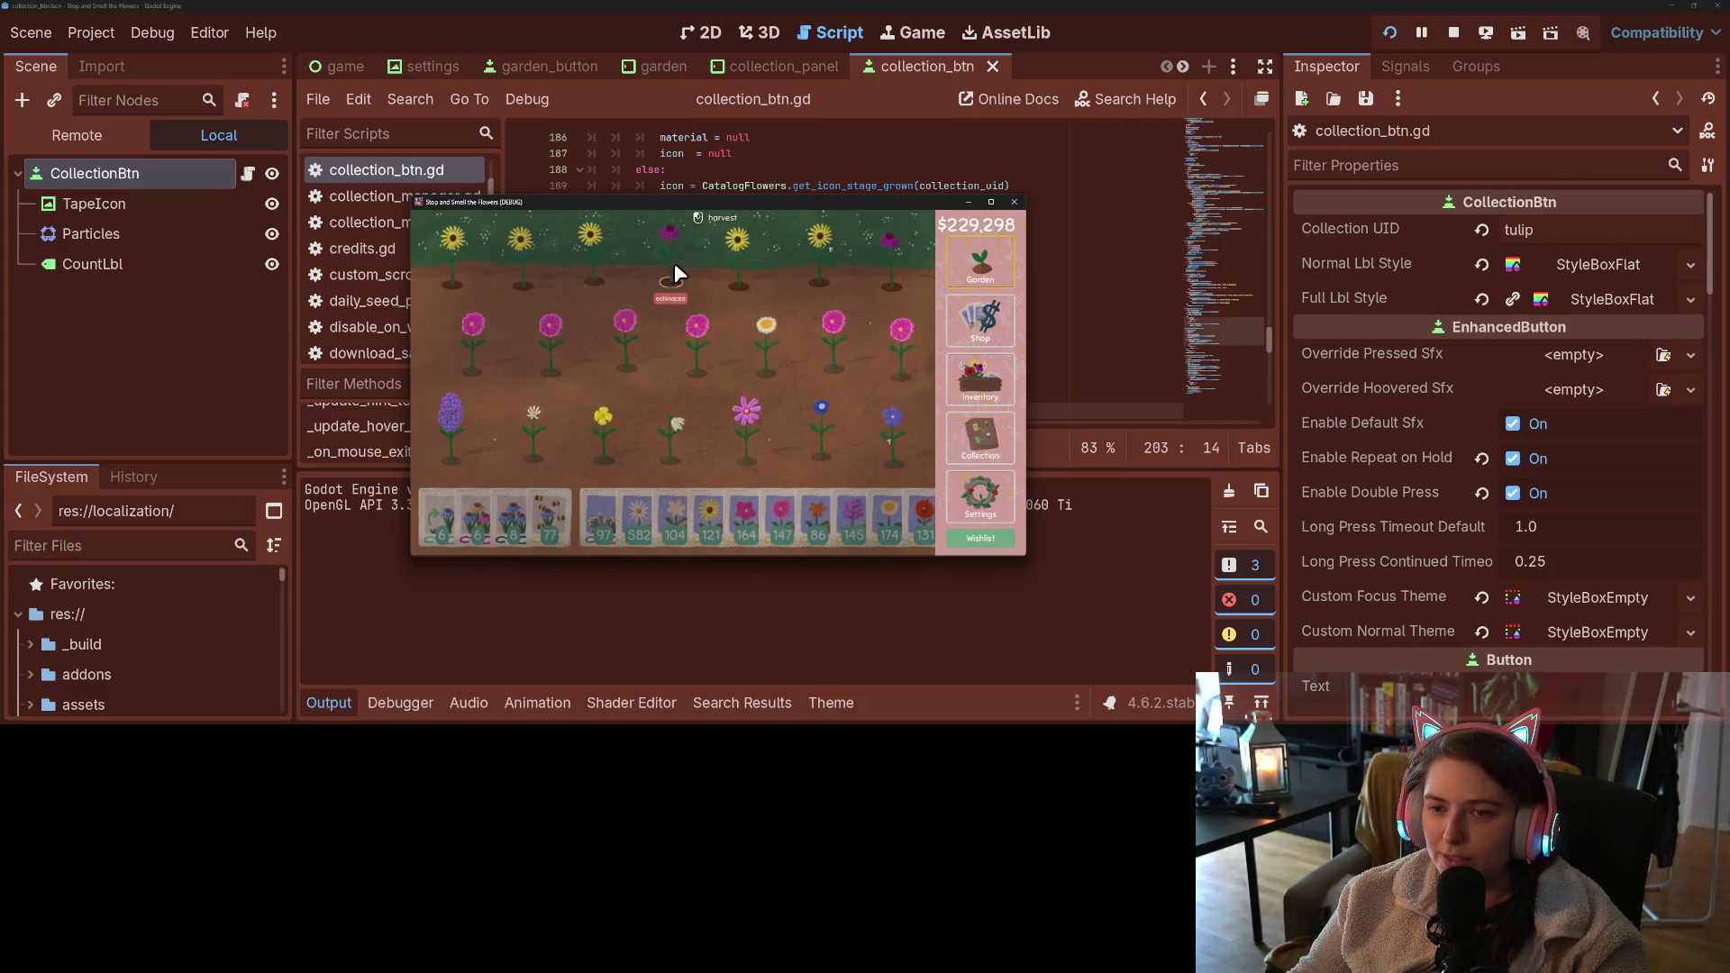
left_click(981, 320)
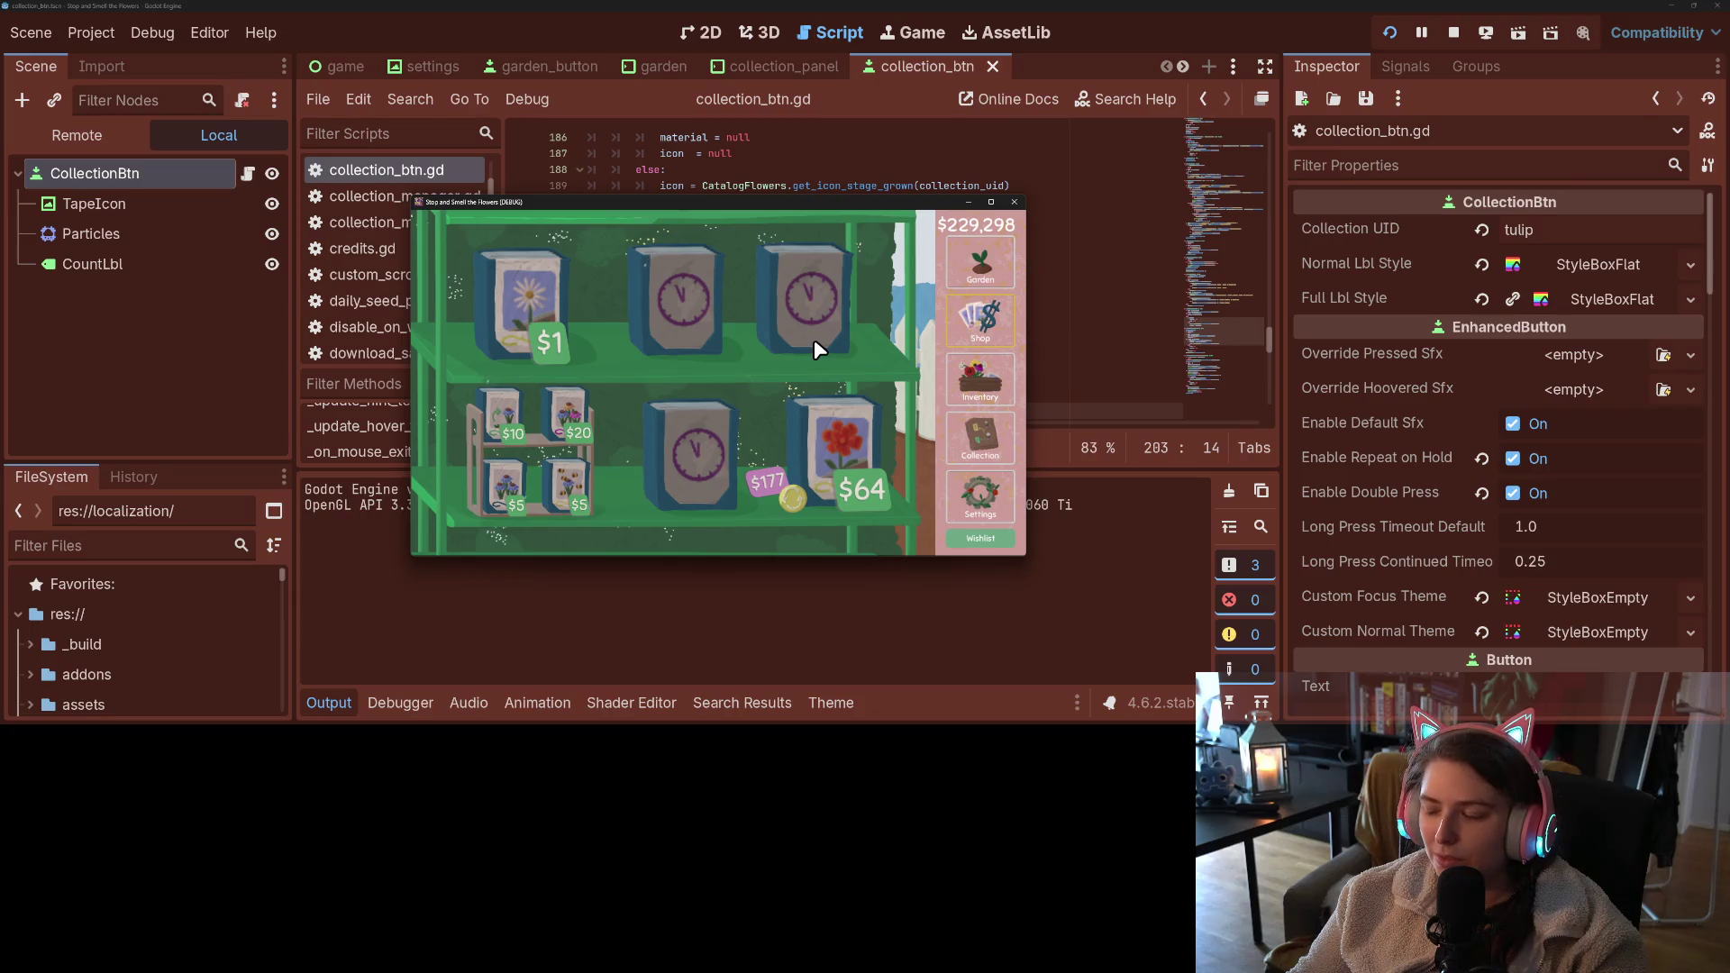
left_click(1005, 379)
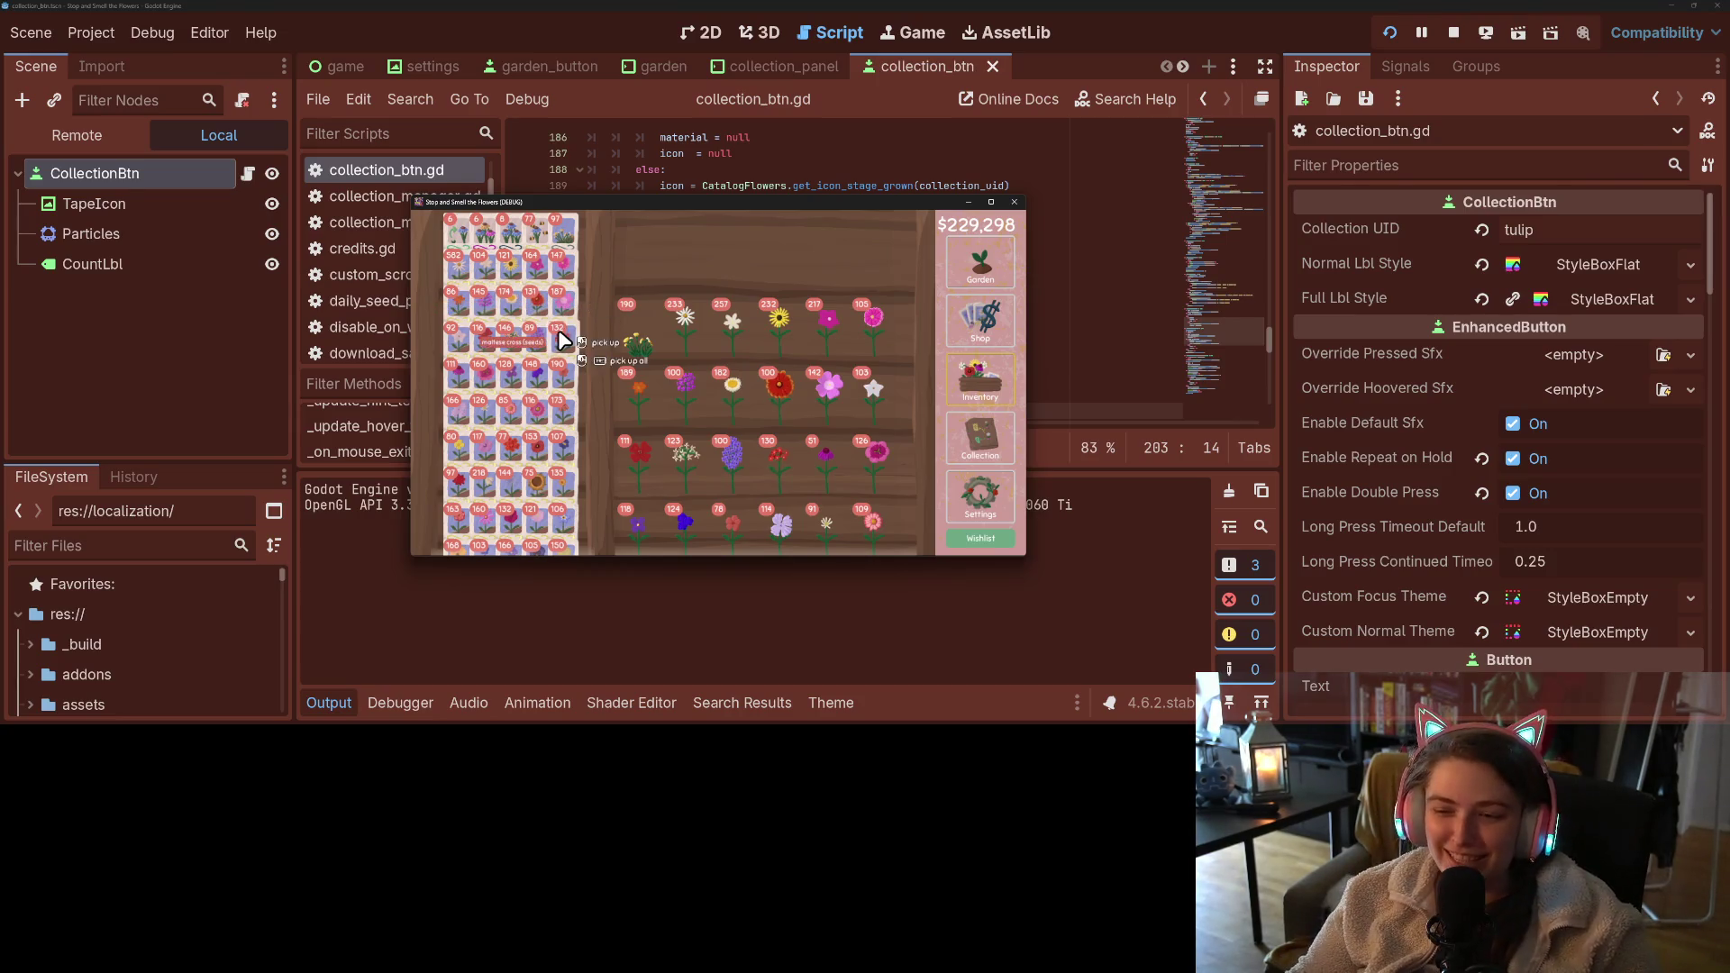
left_click(958, 437)
left_click_drag(685, 277, 788, 401)
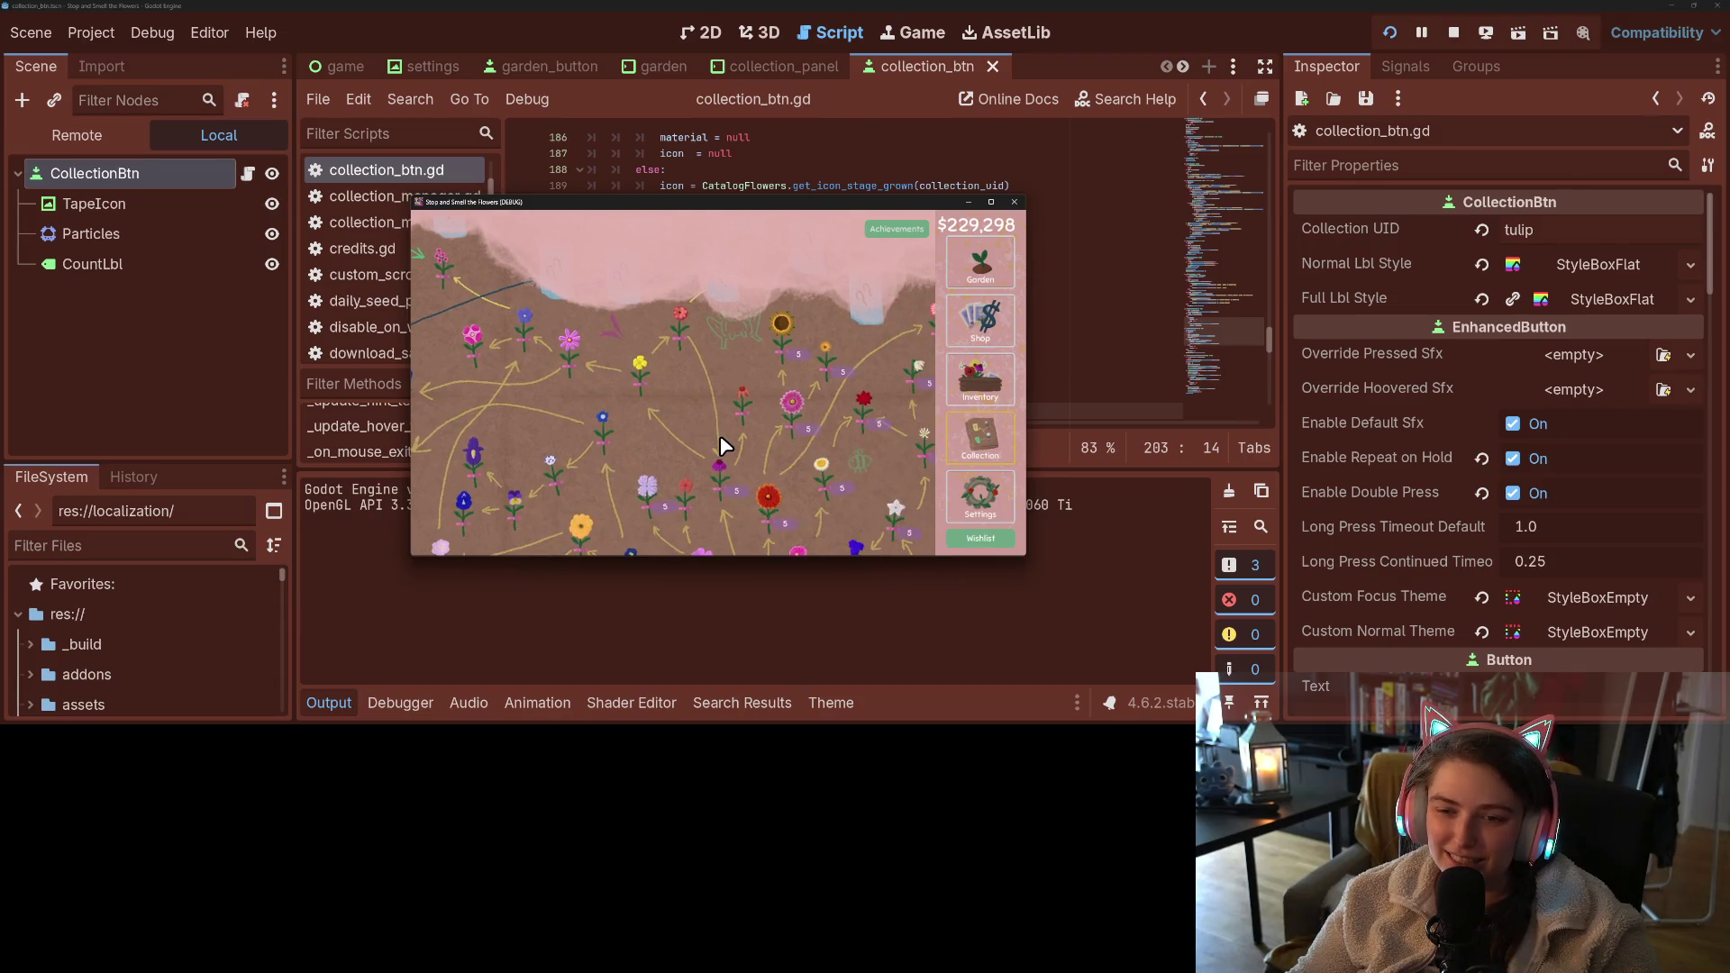
- Pan the garden map and hover several flowers to check their info cards
scroll(722, 434, "down", 4)
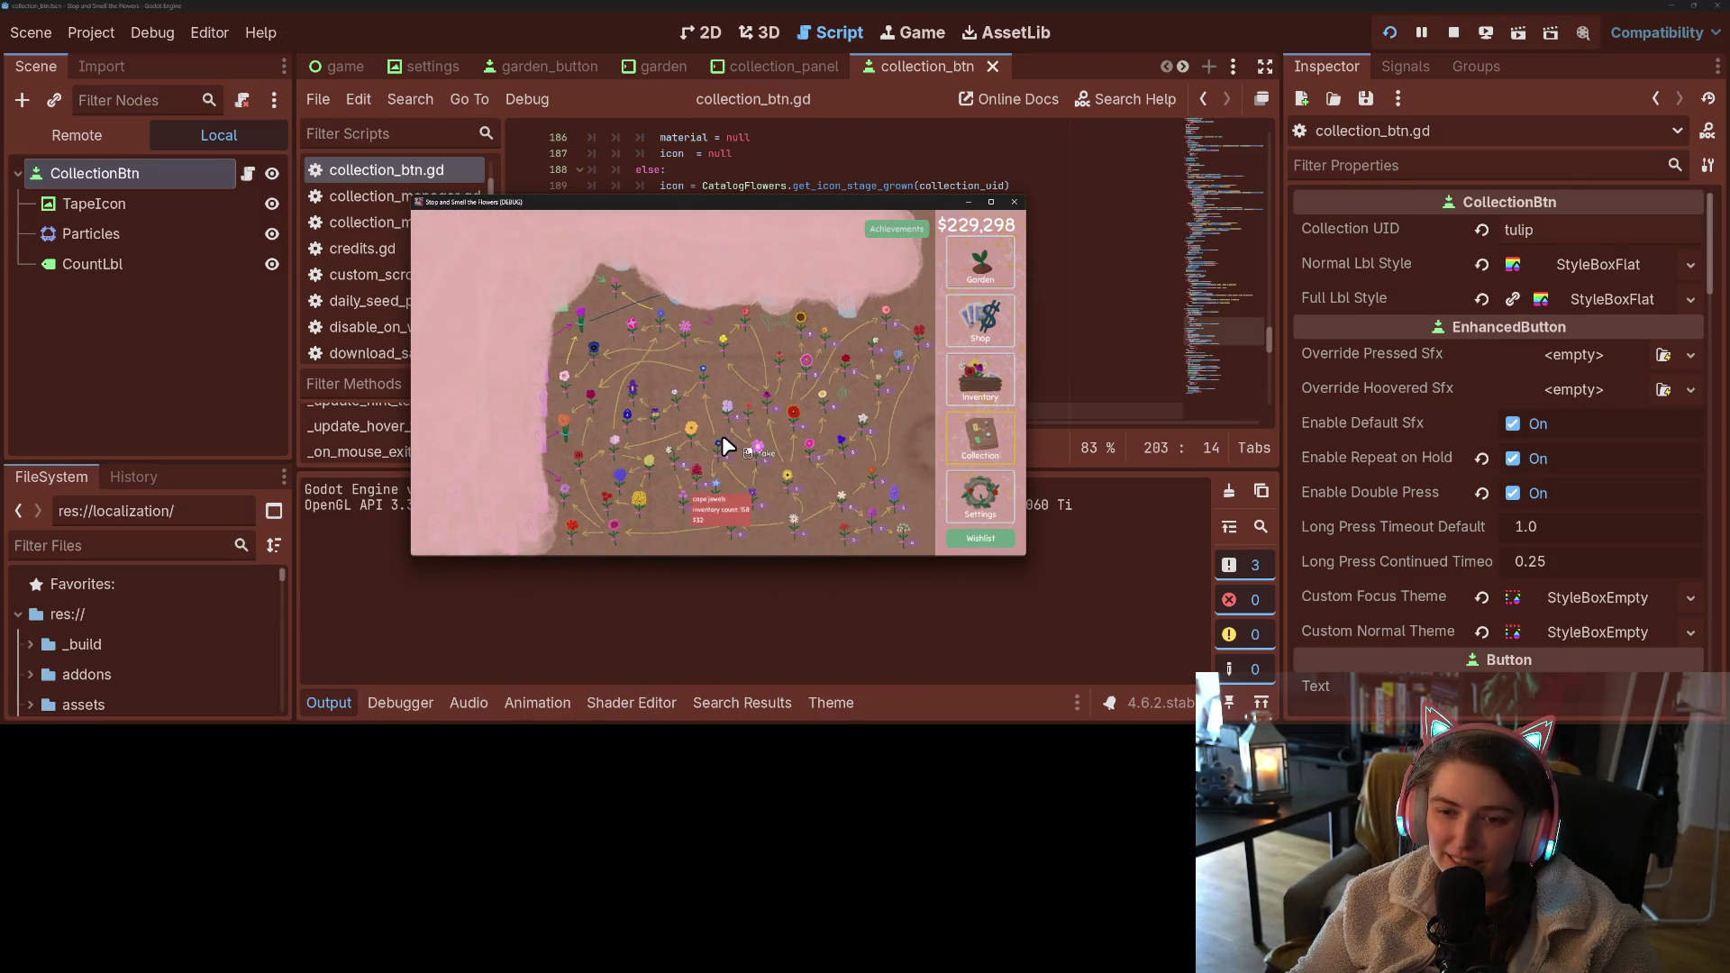
mouse_move(651, 412)
left_mouse_down()
mouse_move(773, 488)
mouse_move(769, 445)
left_mouse_up()
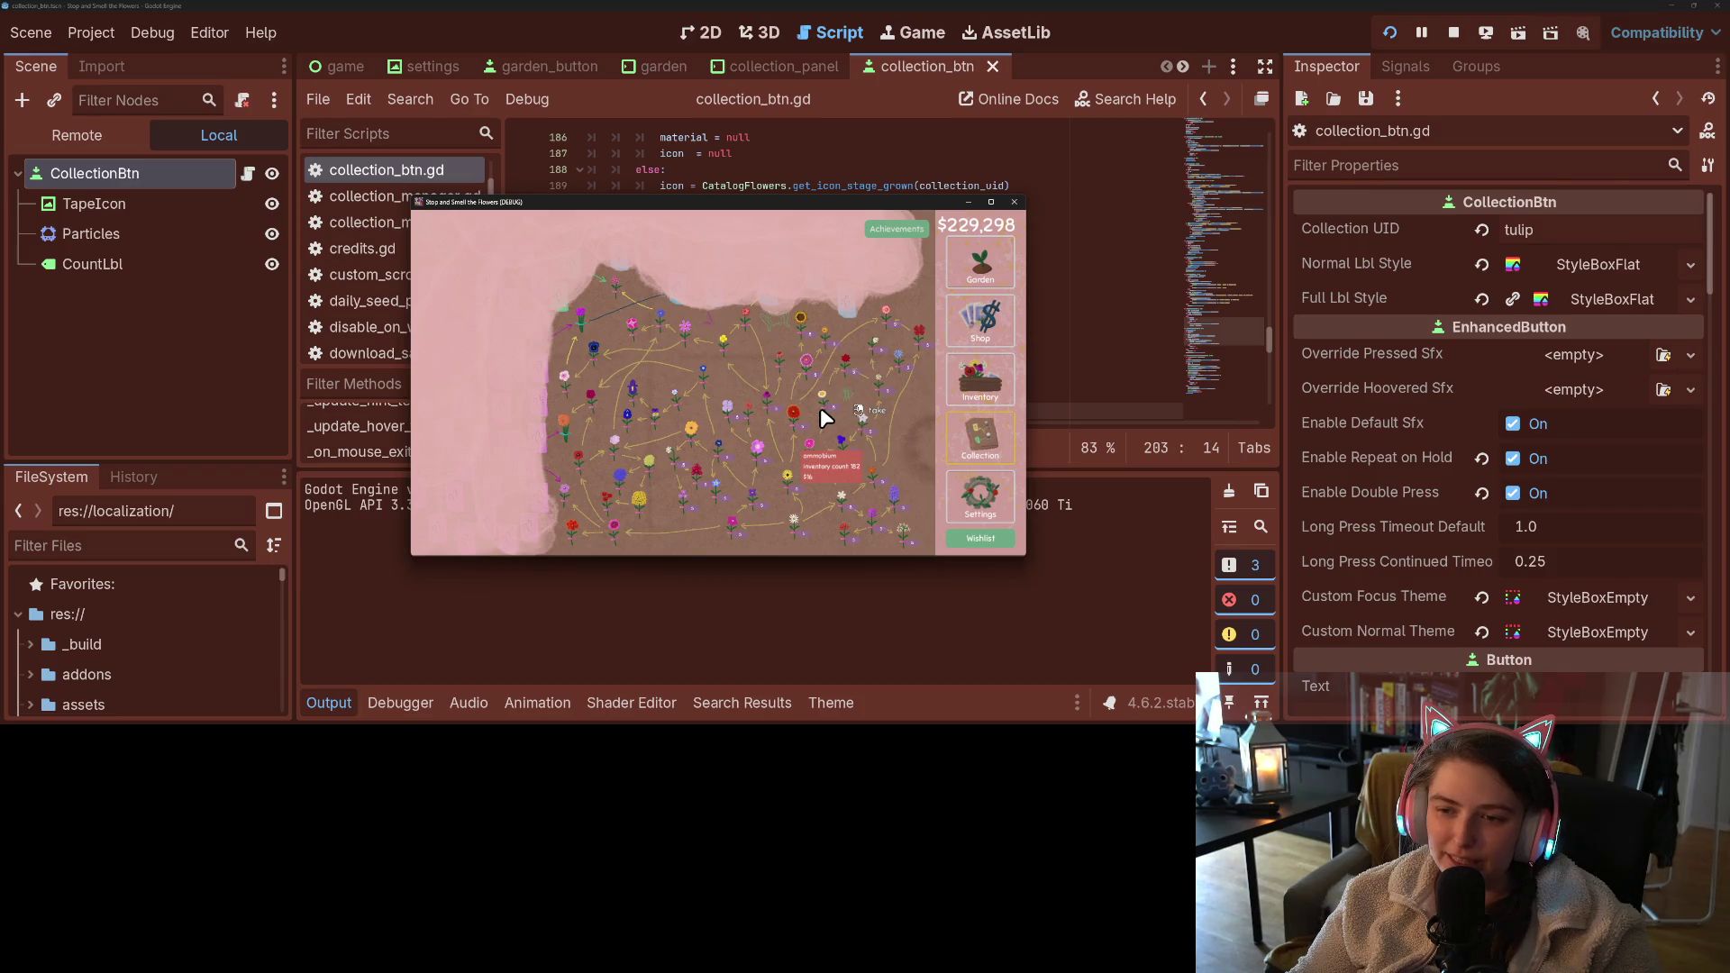
left_click_drag(777, 426, 570, 305)
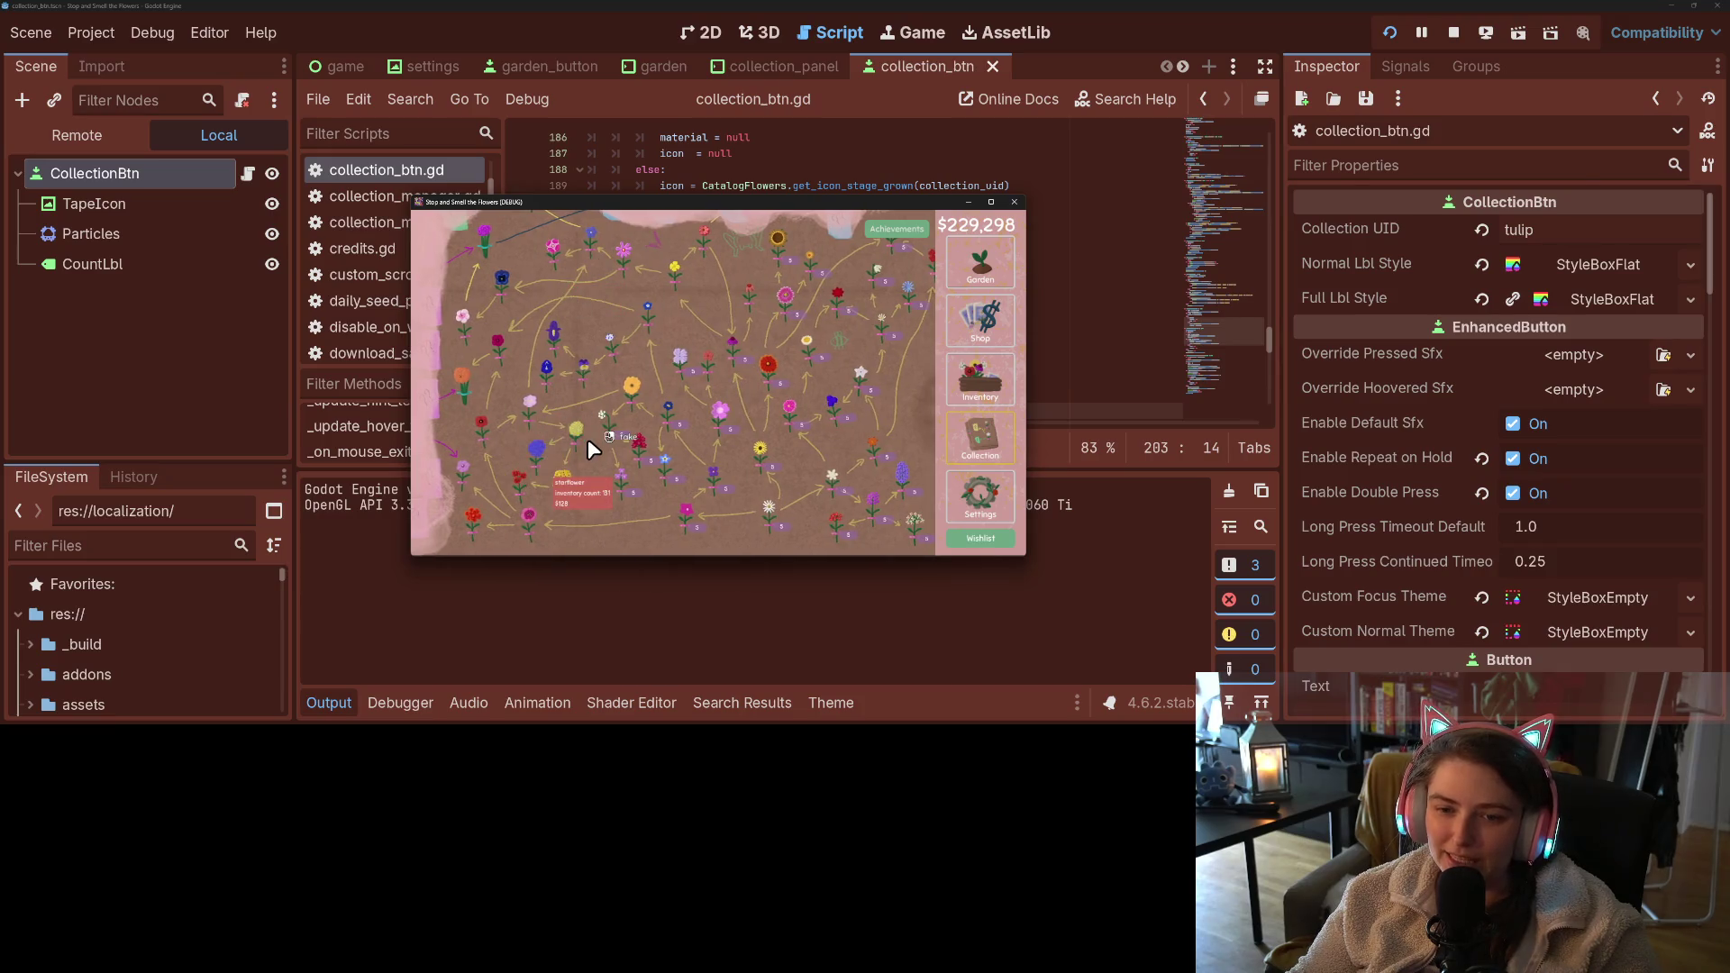
mouse_move(643, 400)
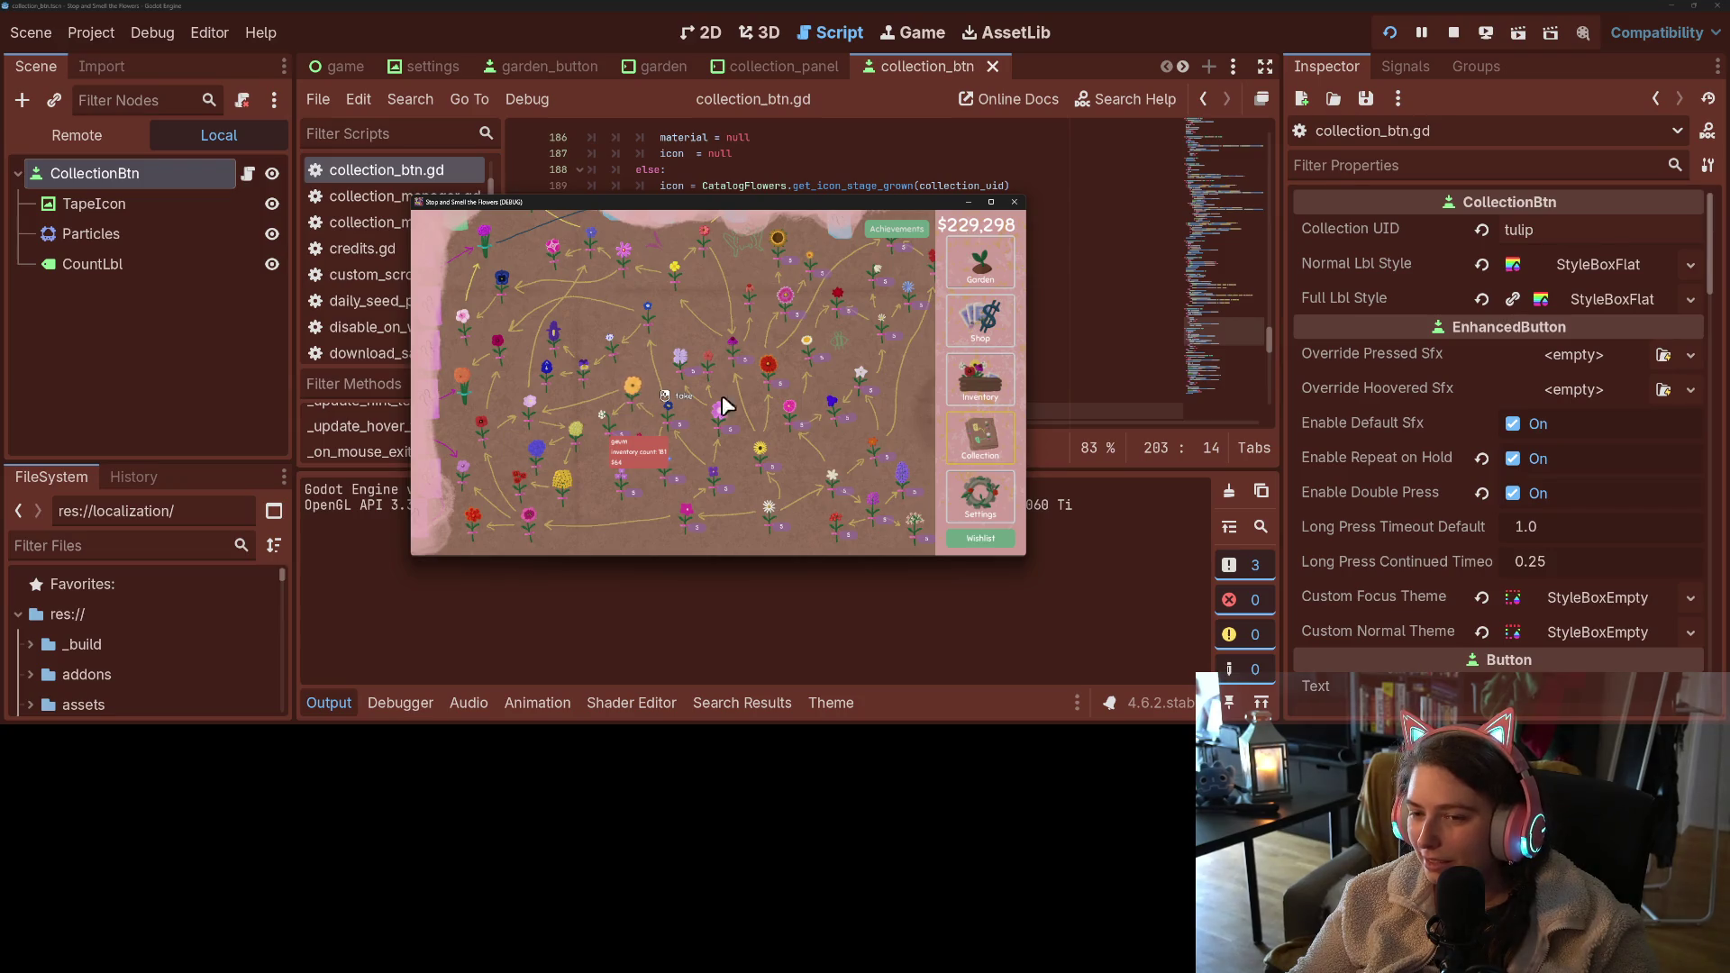
mouse_move(860, 394)
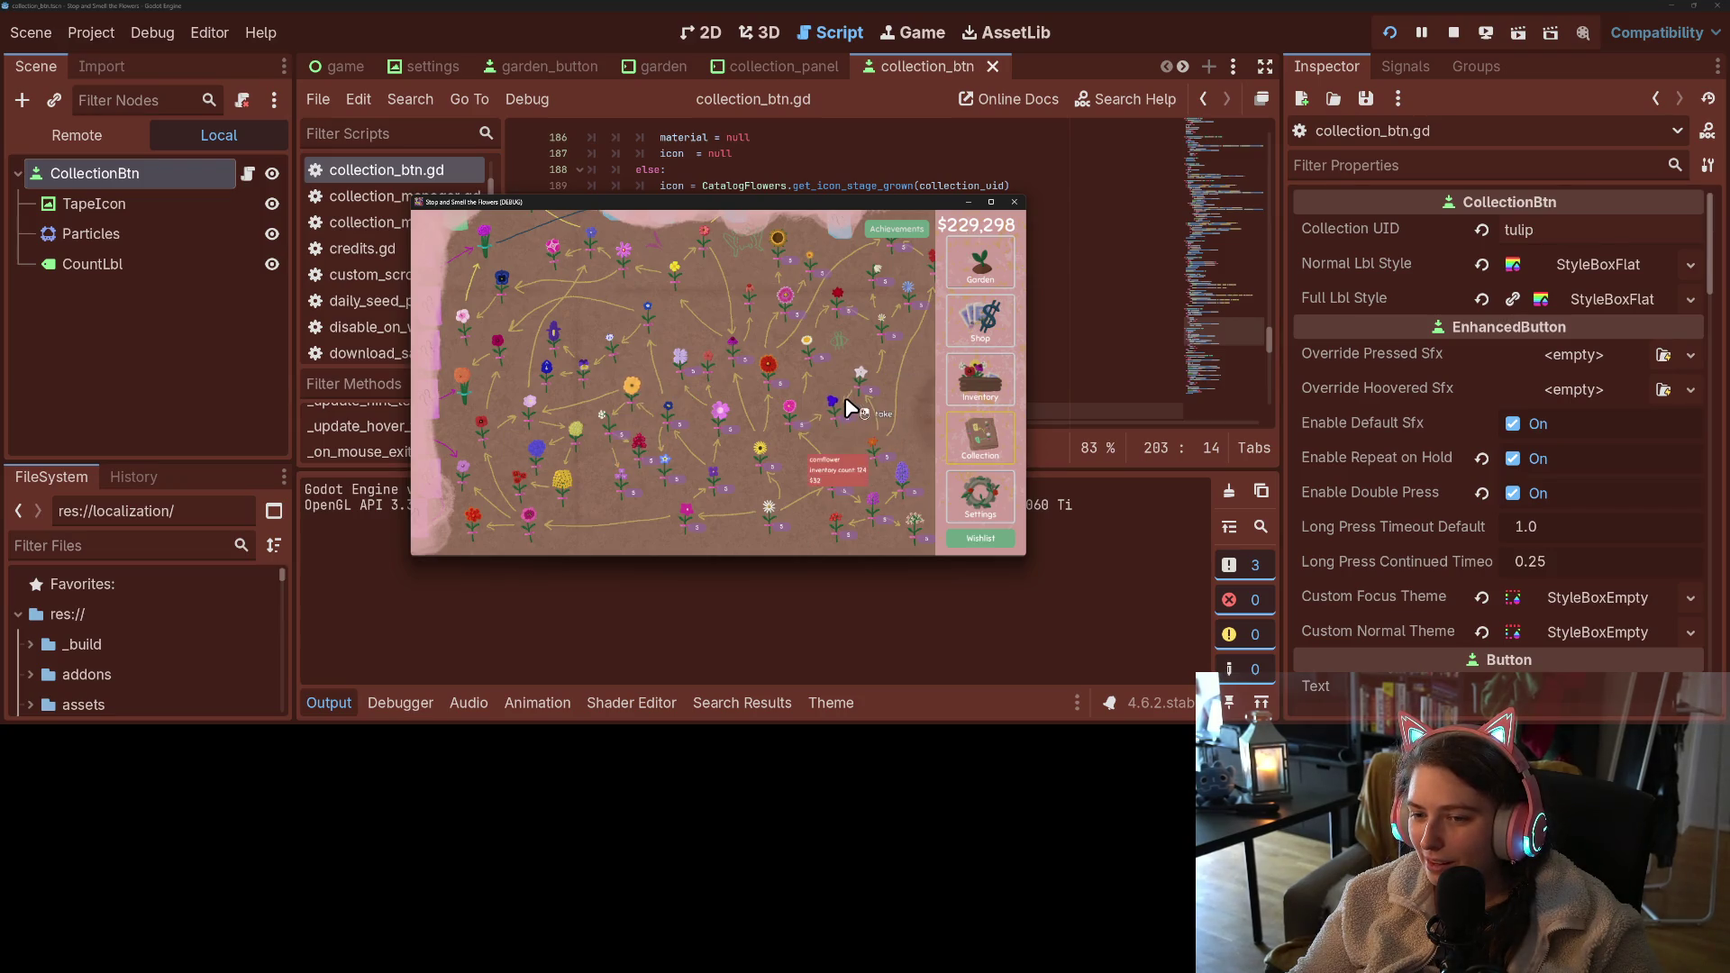
mouse_move(818, 349)
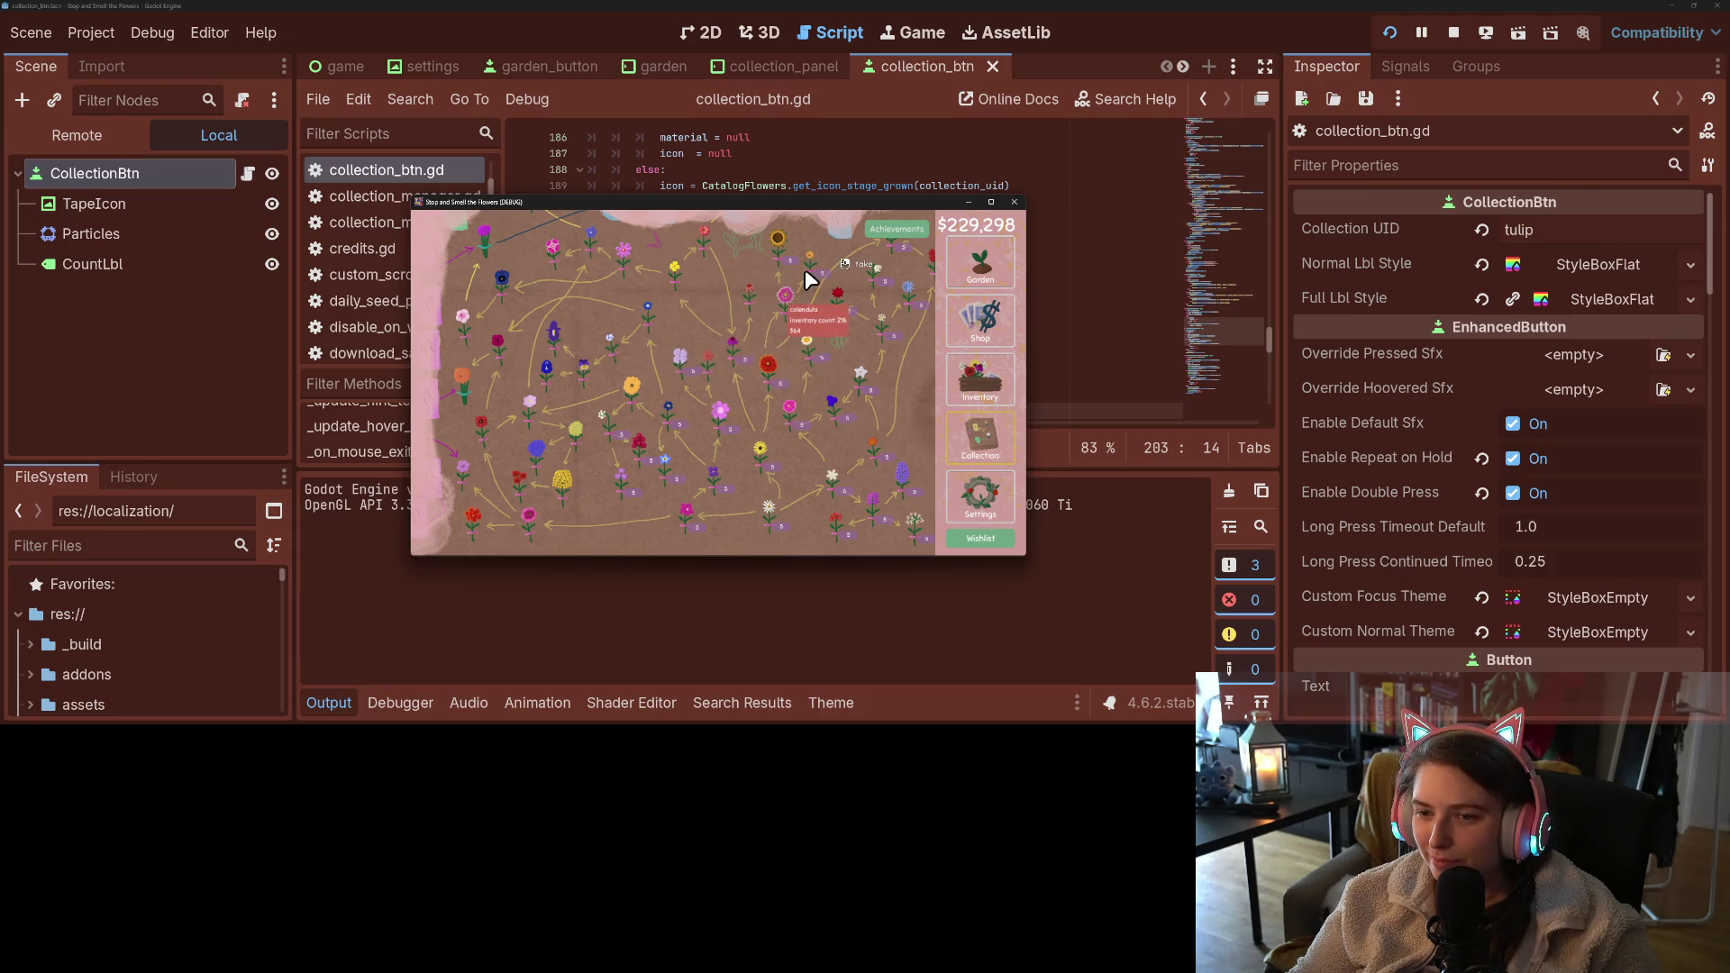
mouse_move(865, 509)
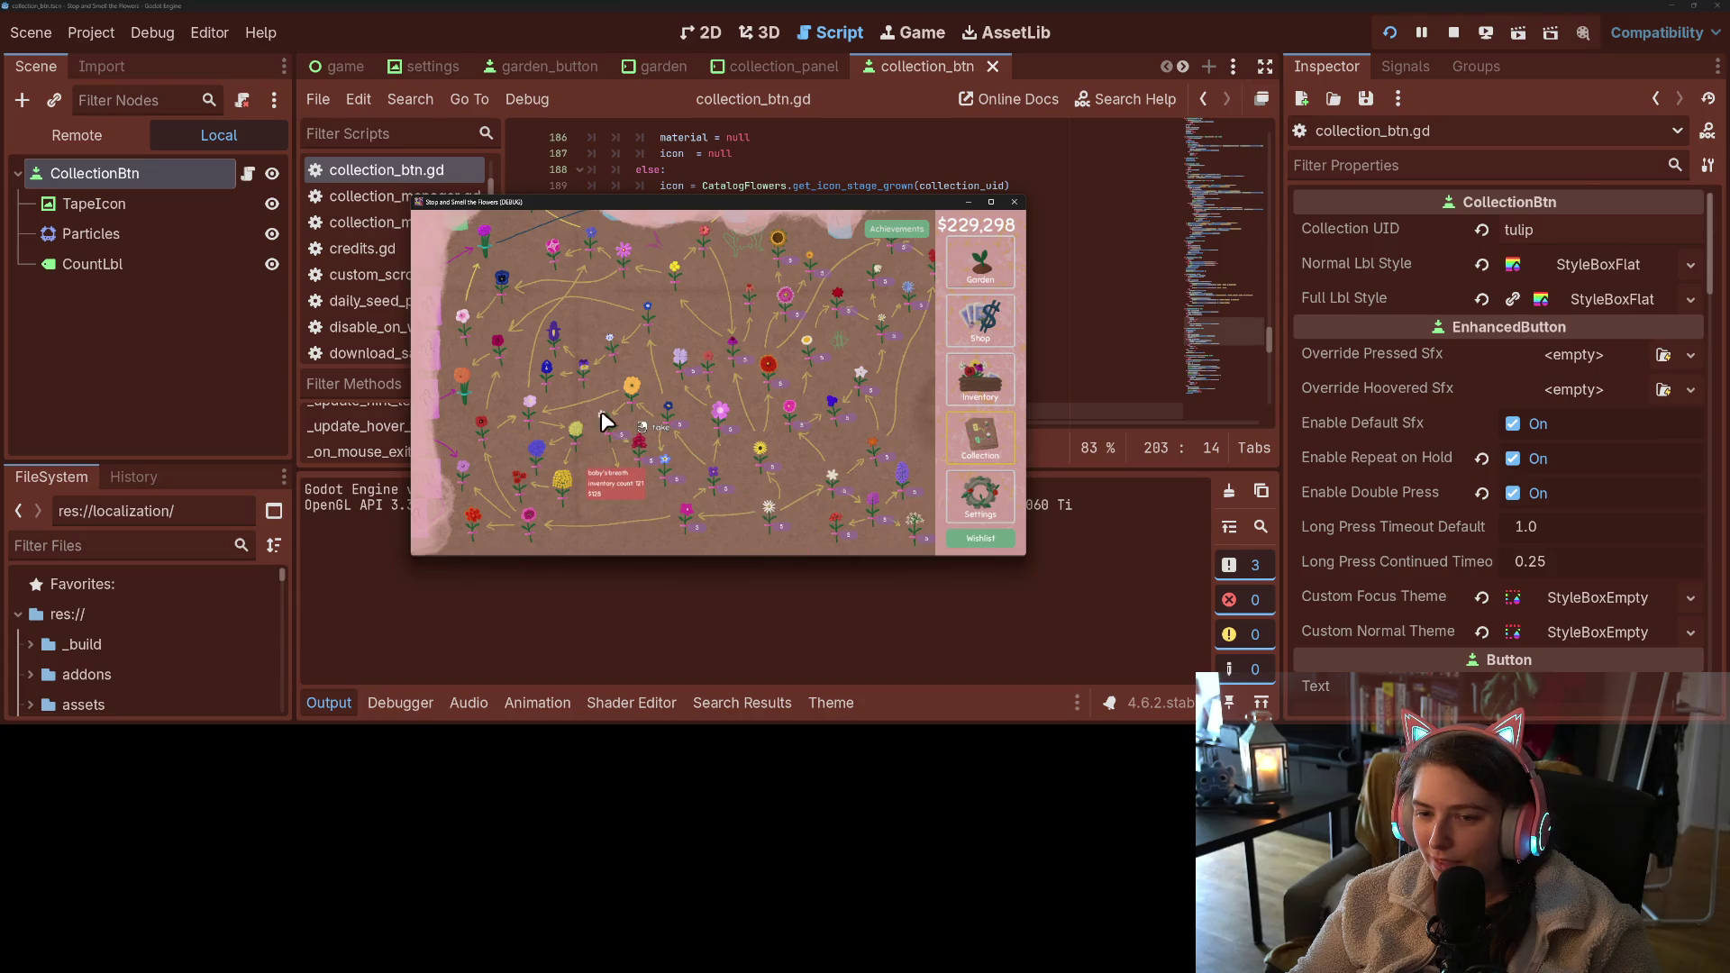
- Pan to other flowers, check their tooltips, then stop the running game
left_click_drag(586, 294, 609, 350)
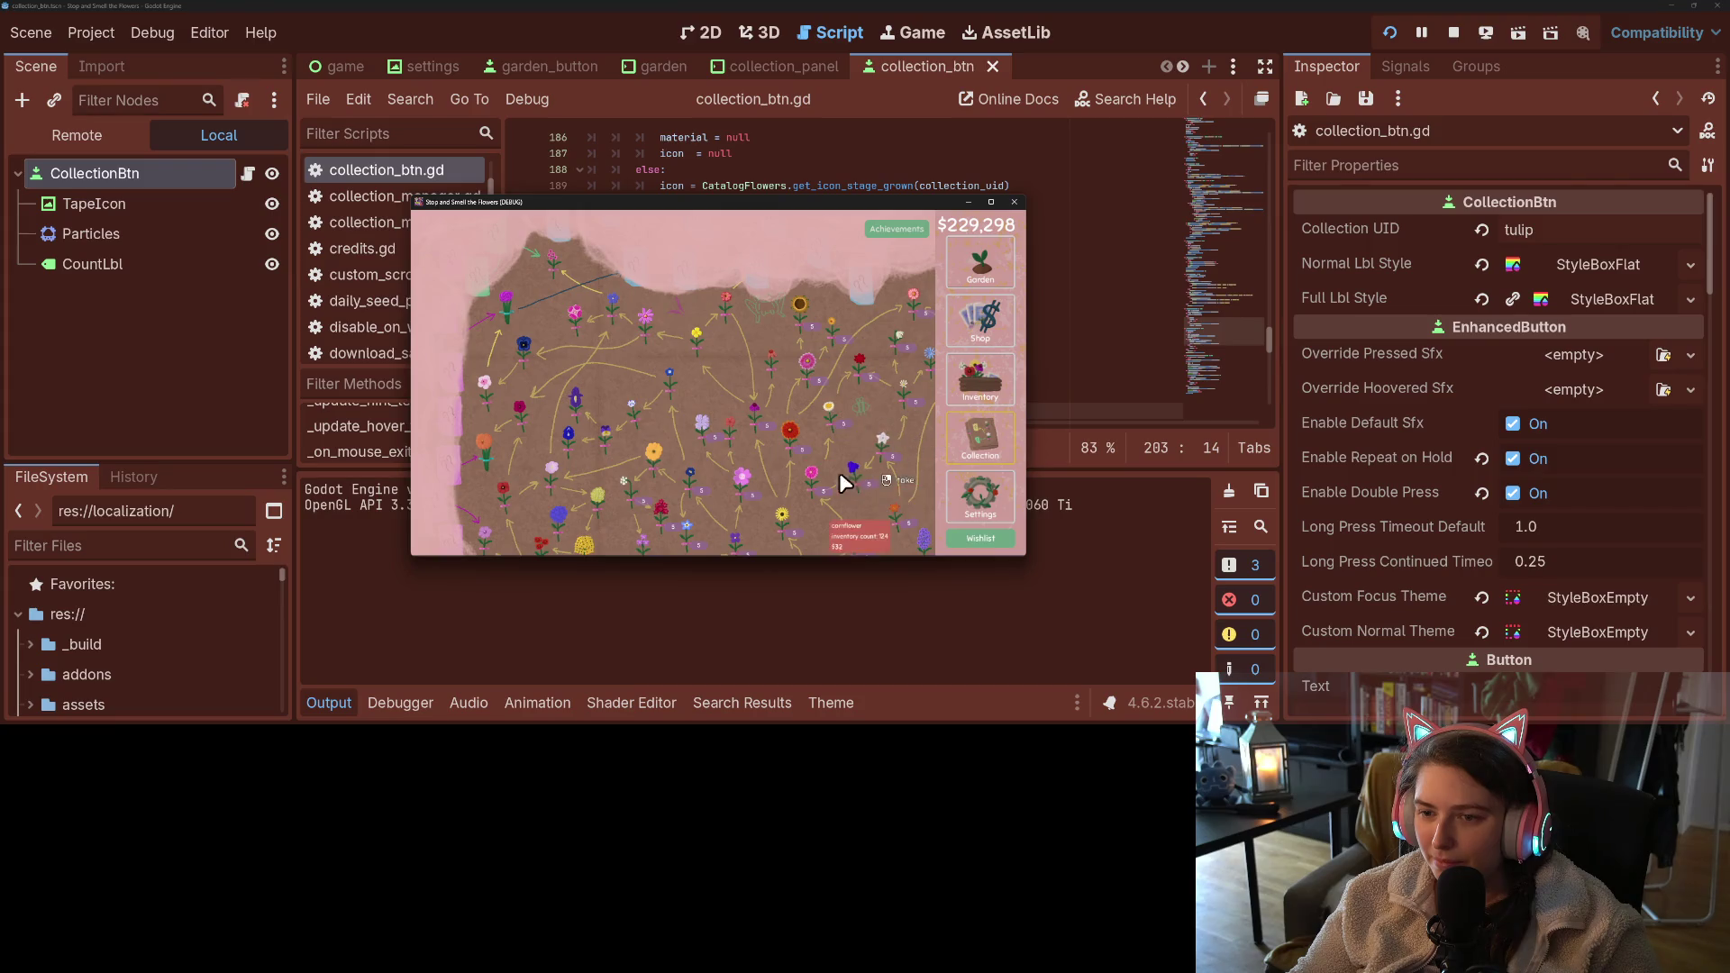
left_click_drag(840, 472, 727, 383)
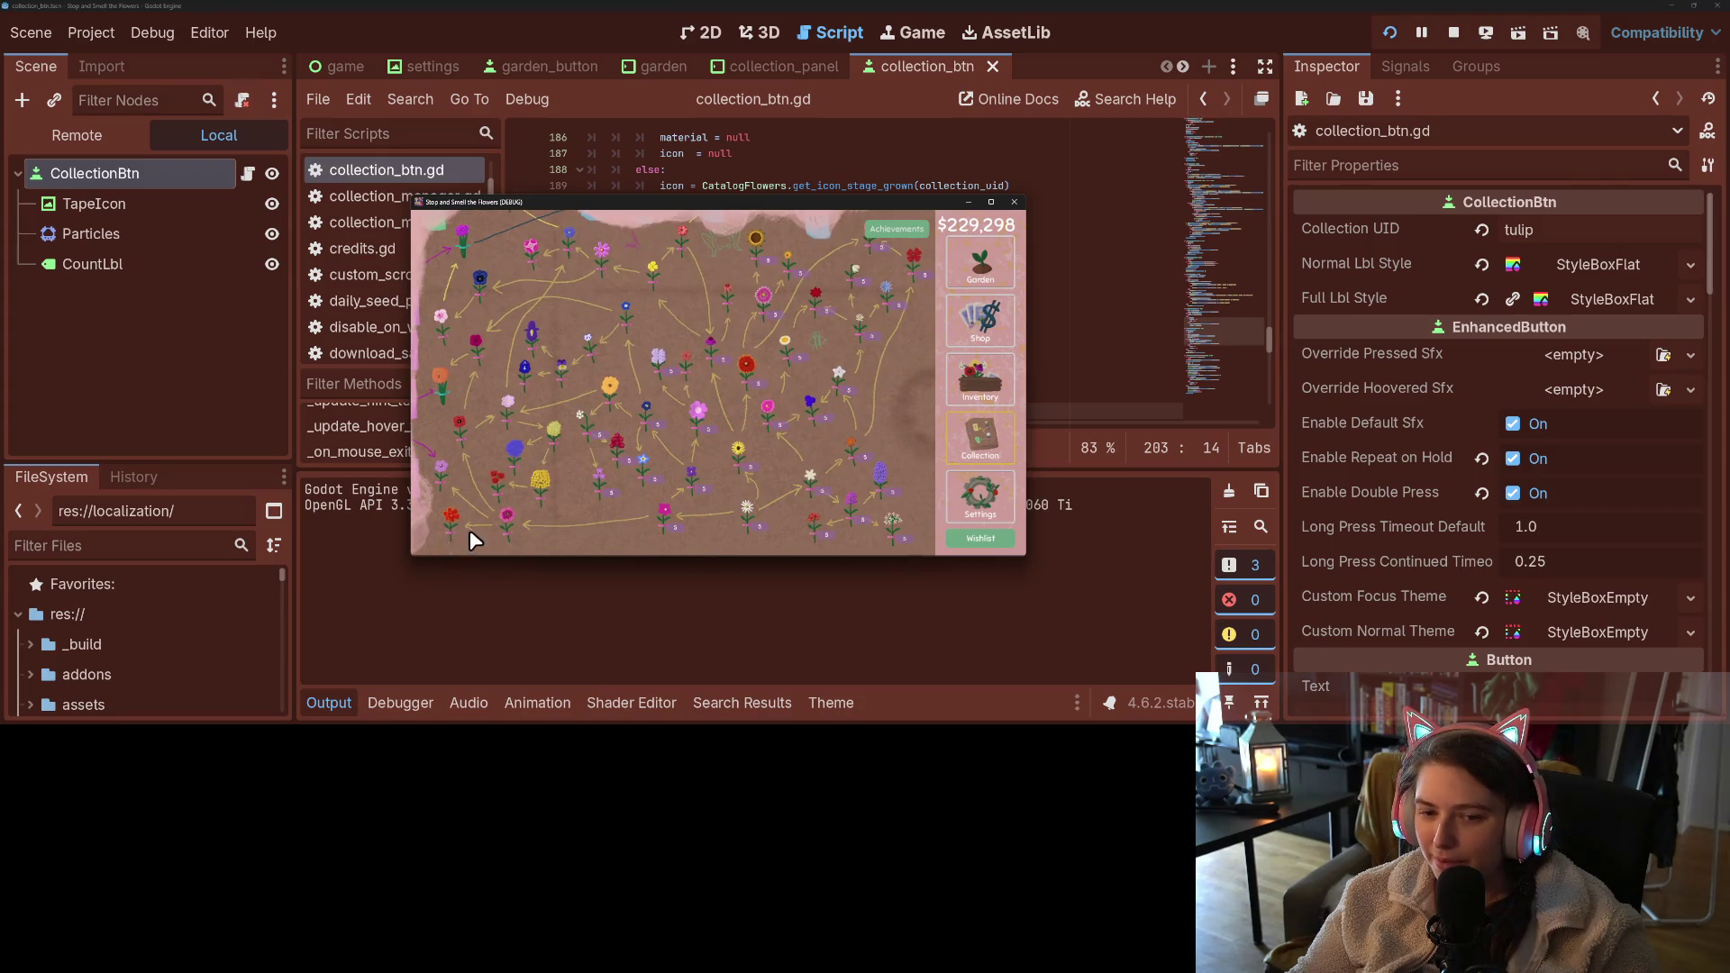
mouse_move(450, 539)
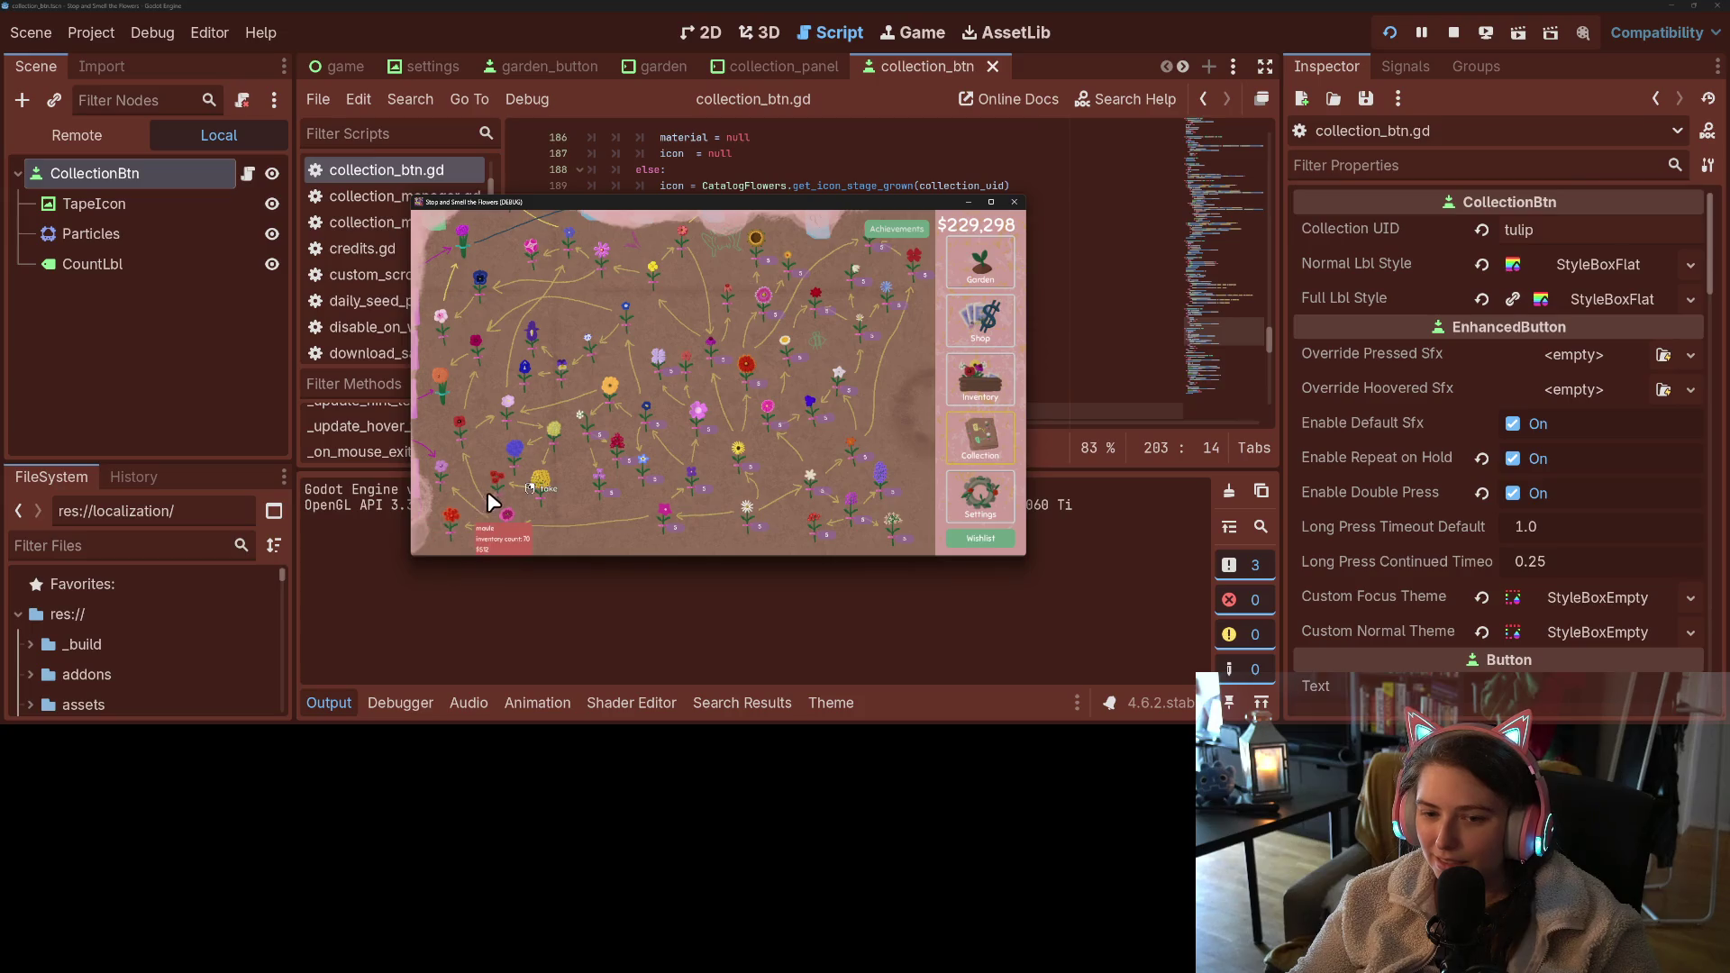
mouse_move(506, 526)
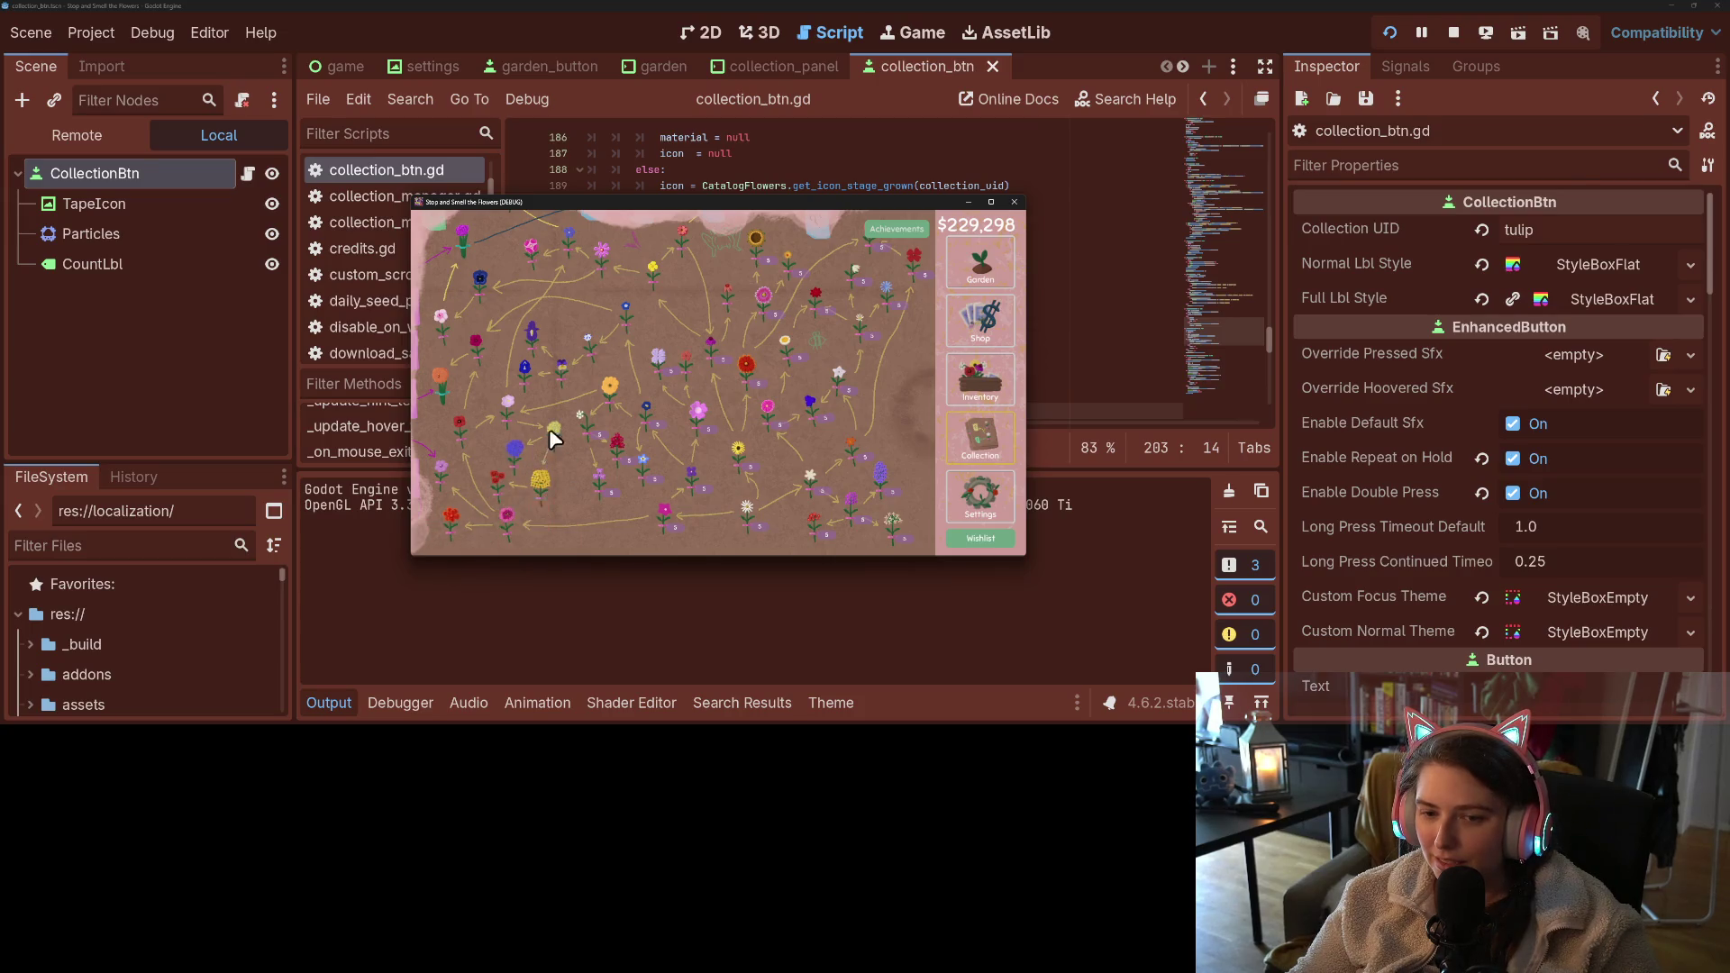
mouse_move(693, 480)
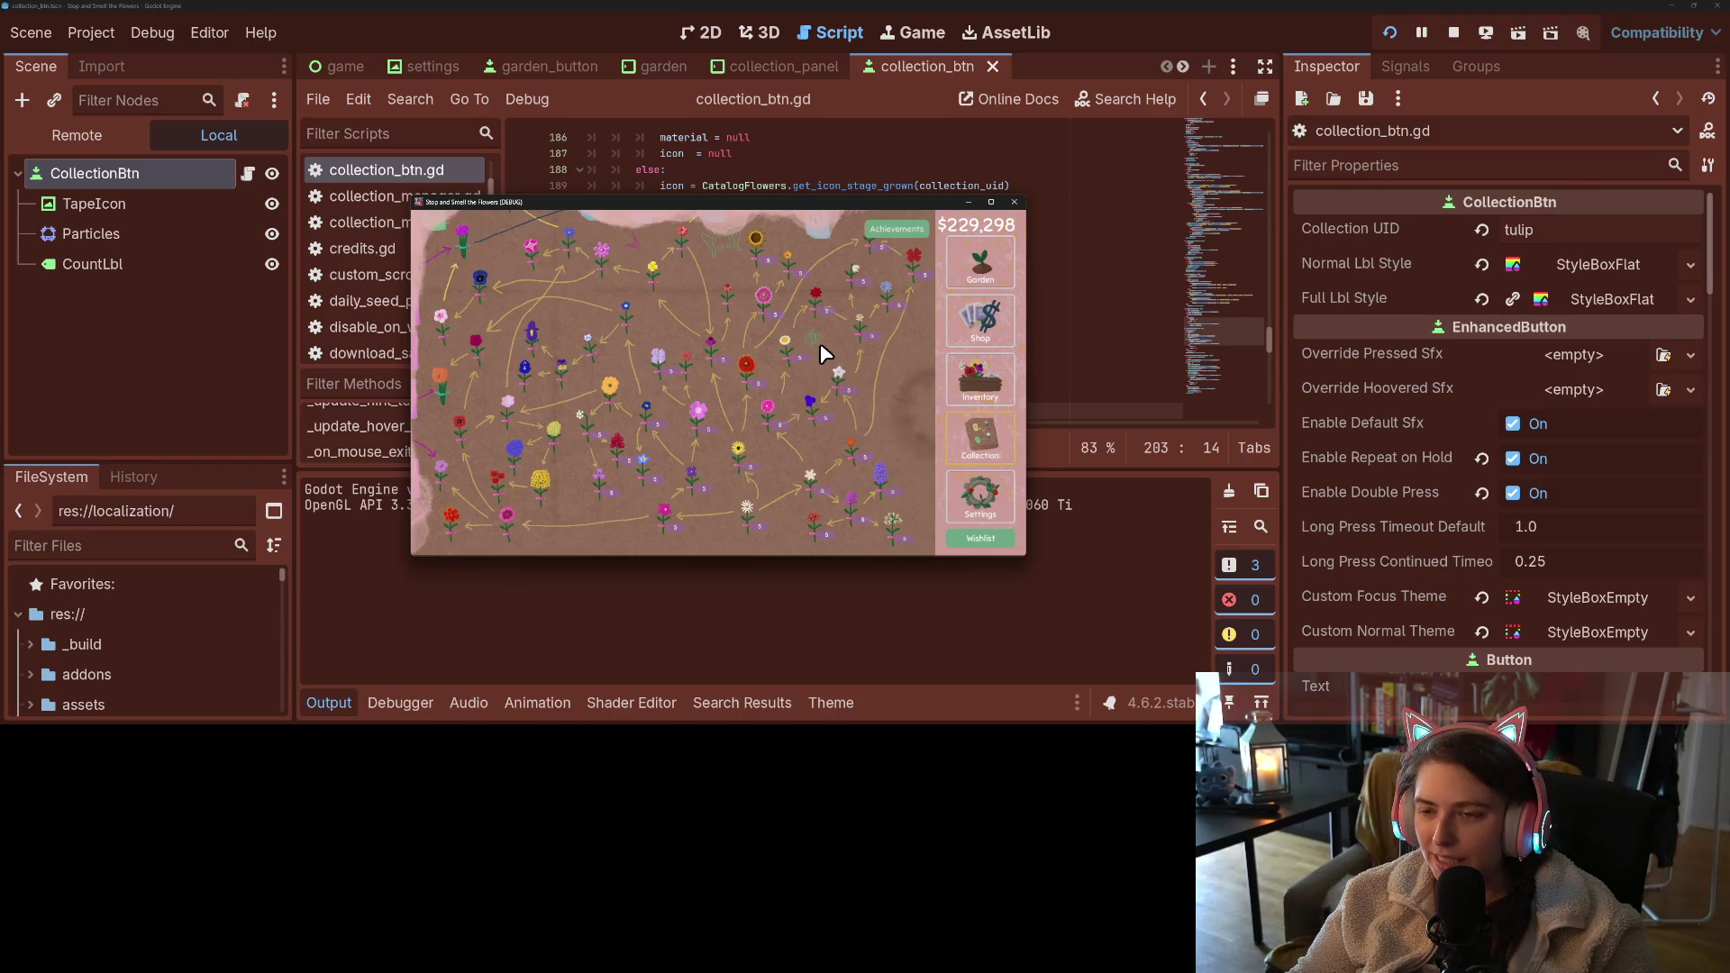
left_click(1015, 202)
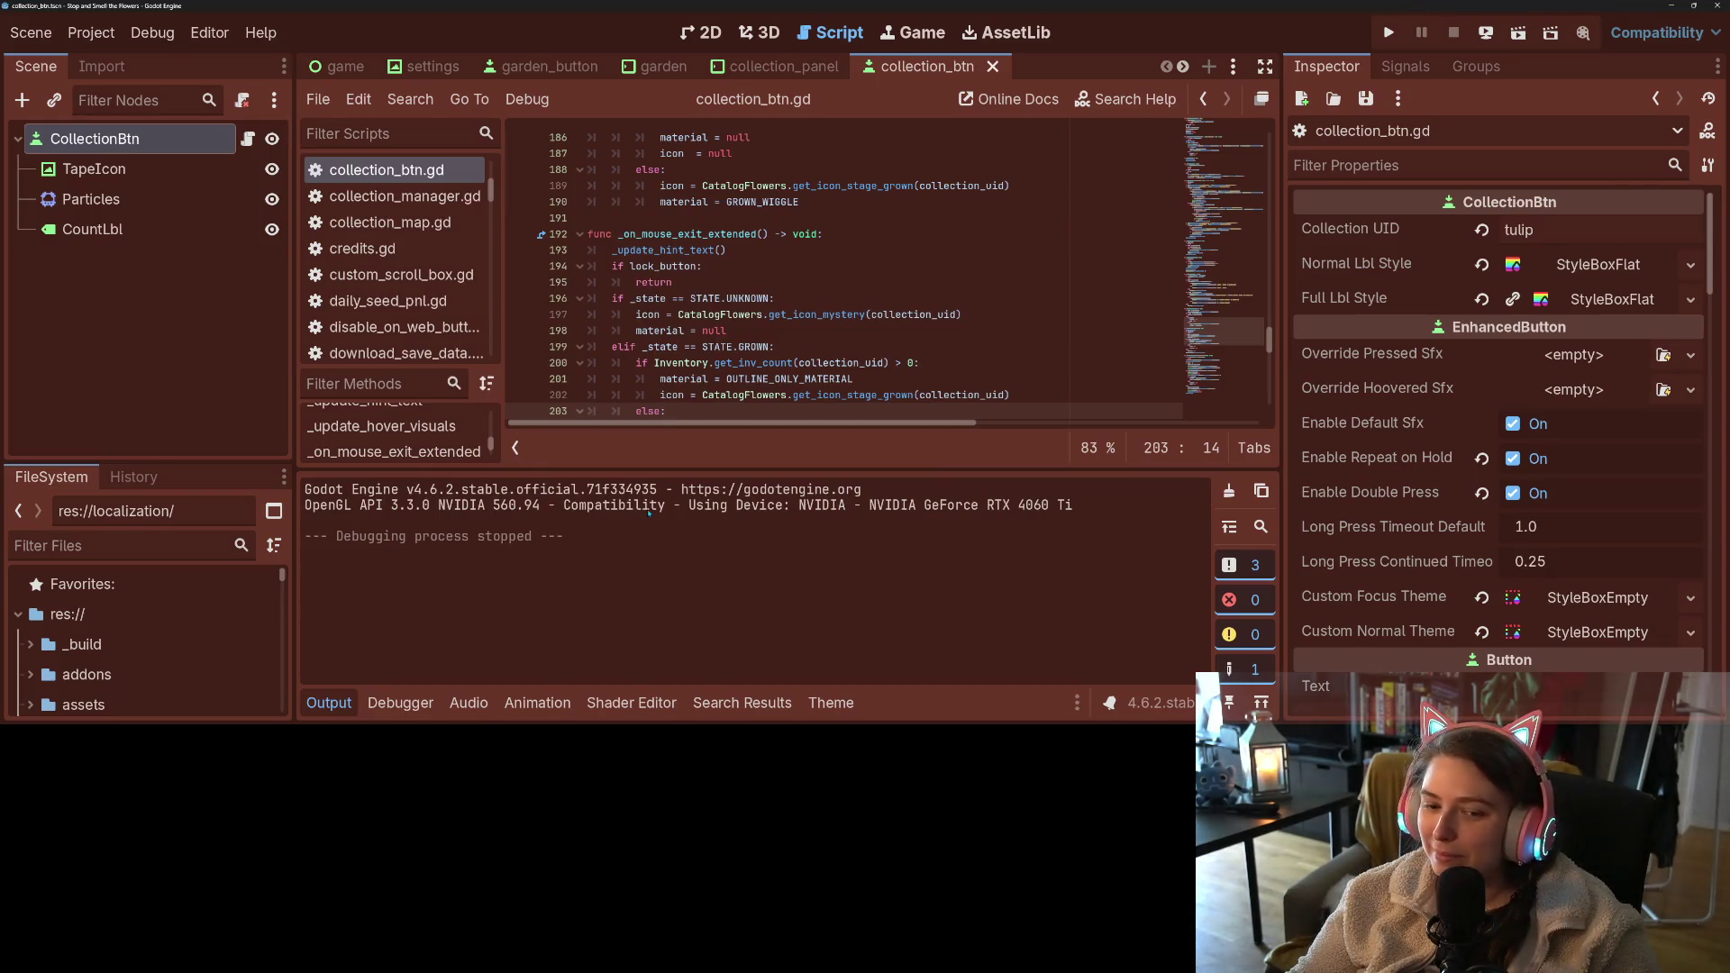
- Collapse the Output panel, go to line 210 in collection_btn.gd, then switch to GitHub Desktop
left_click(330, 704)
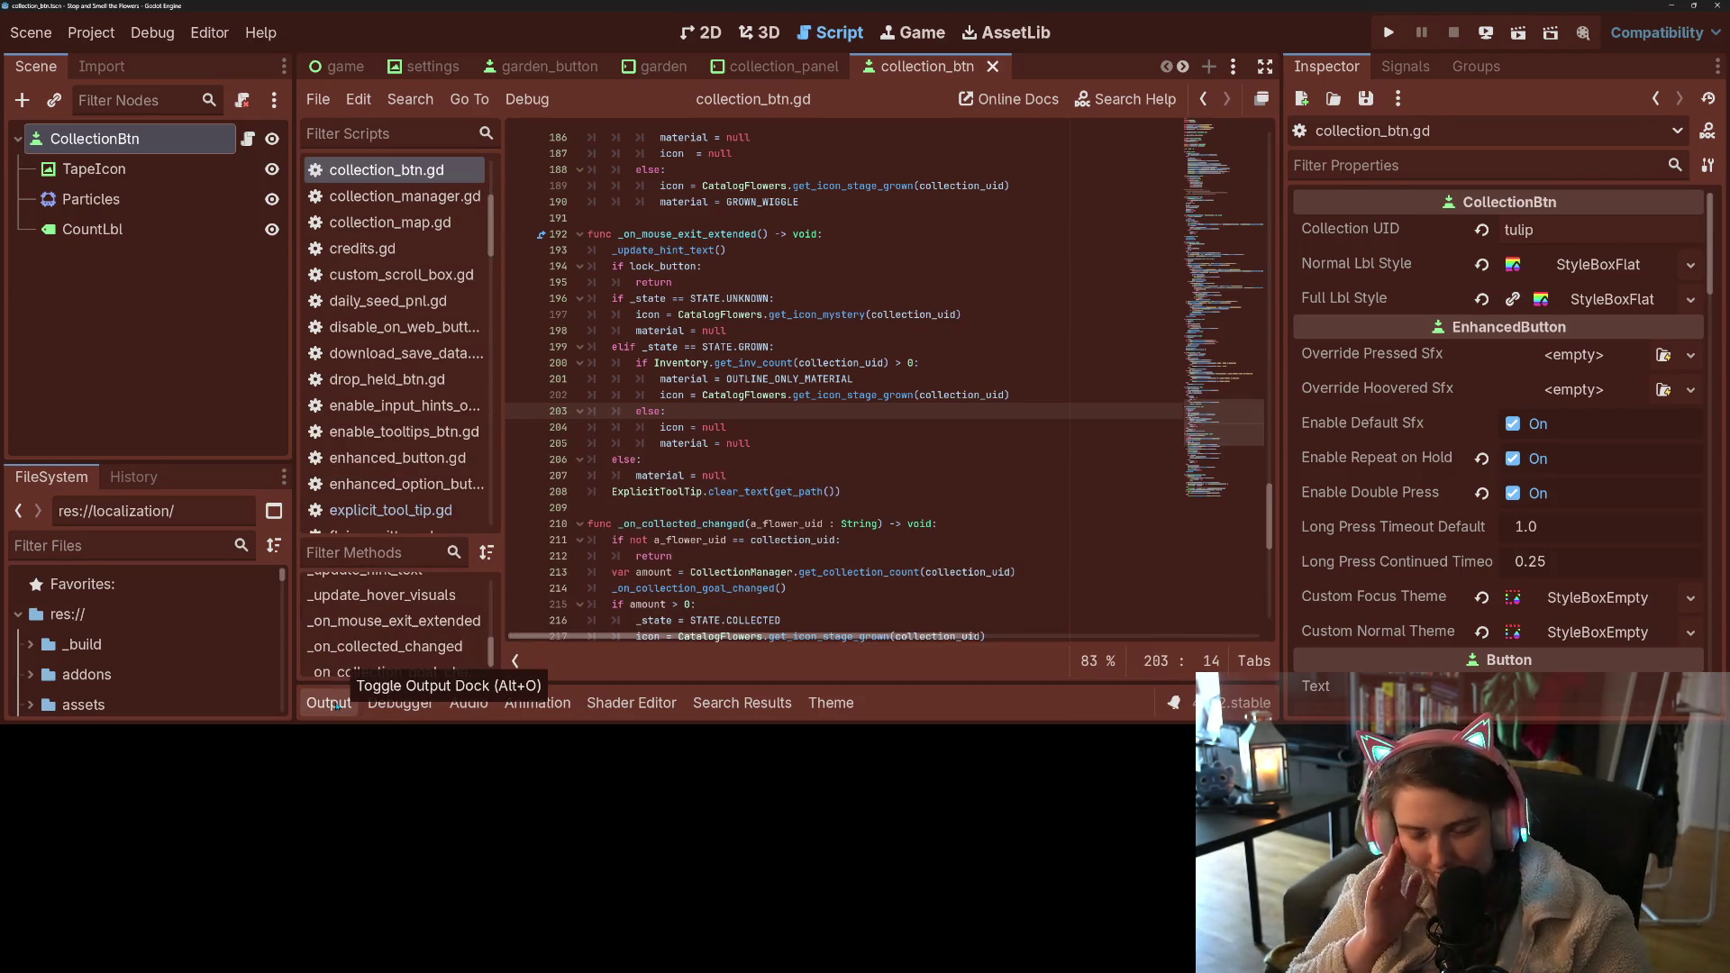
left_click(842, 524)
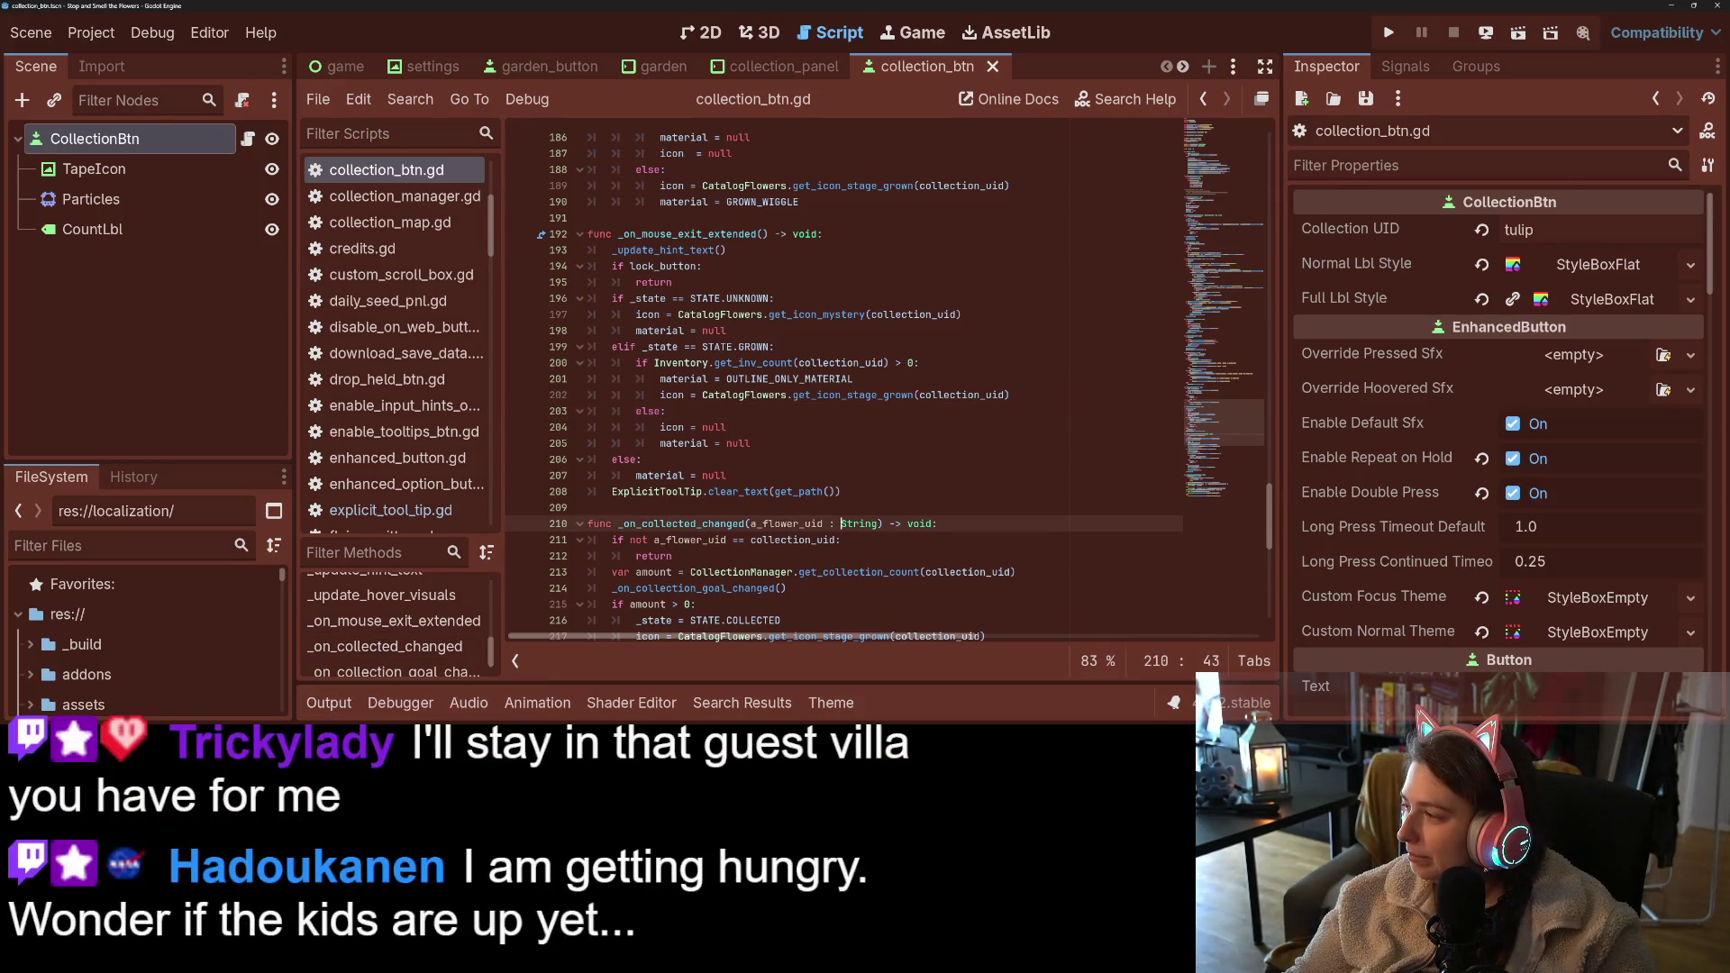
key("alt+Tab")
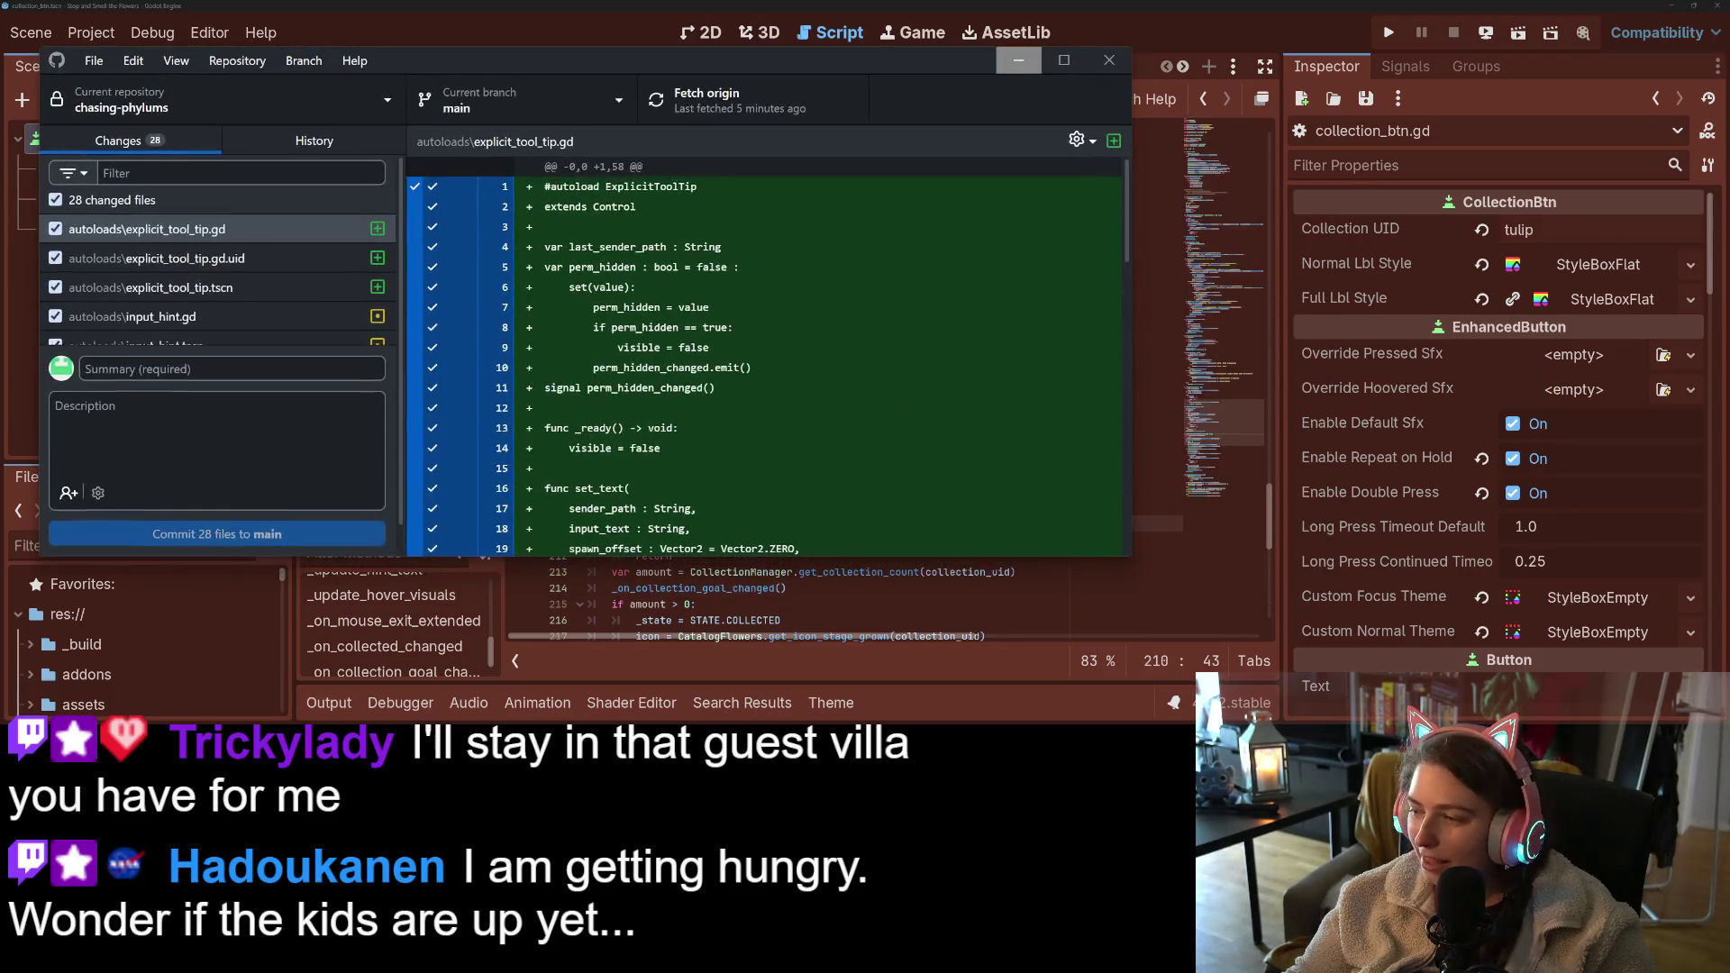
- Review the changed-file list, then exclude all 28 changed files from the commit
left_click_drag(409, 60, 821, 99)
scroll(699, 325, "down", 1)
scroll(698, 325, "down", 5)
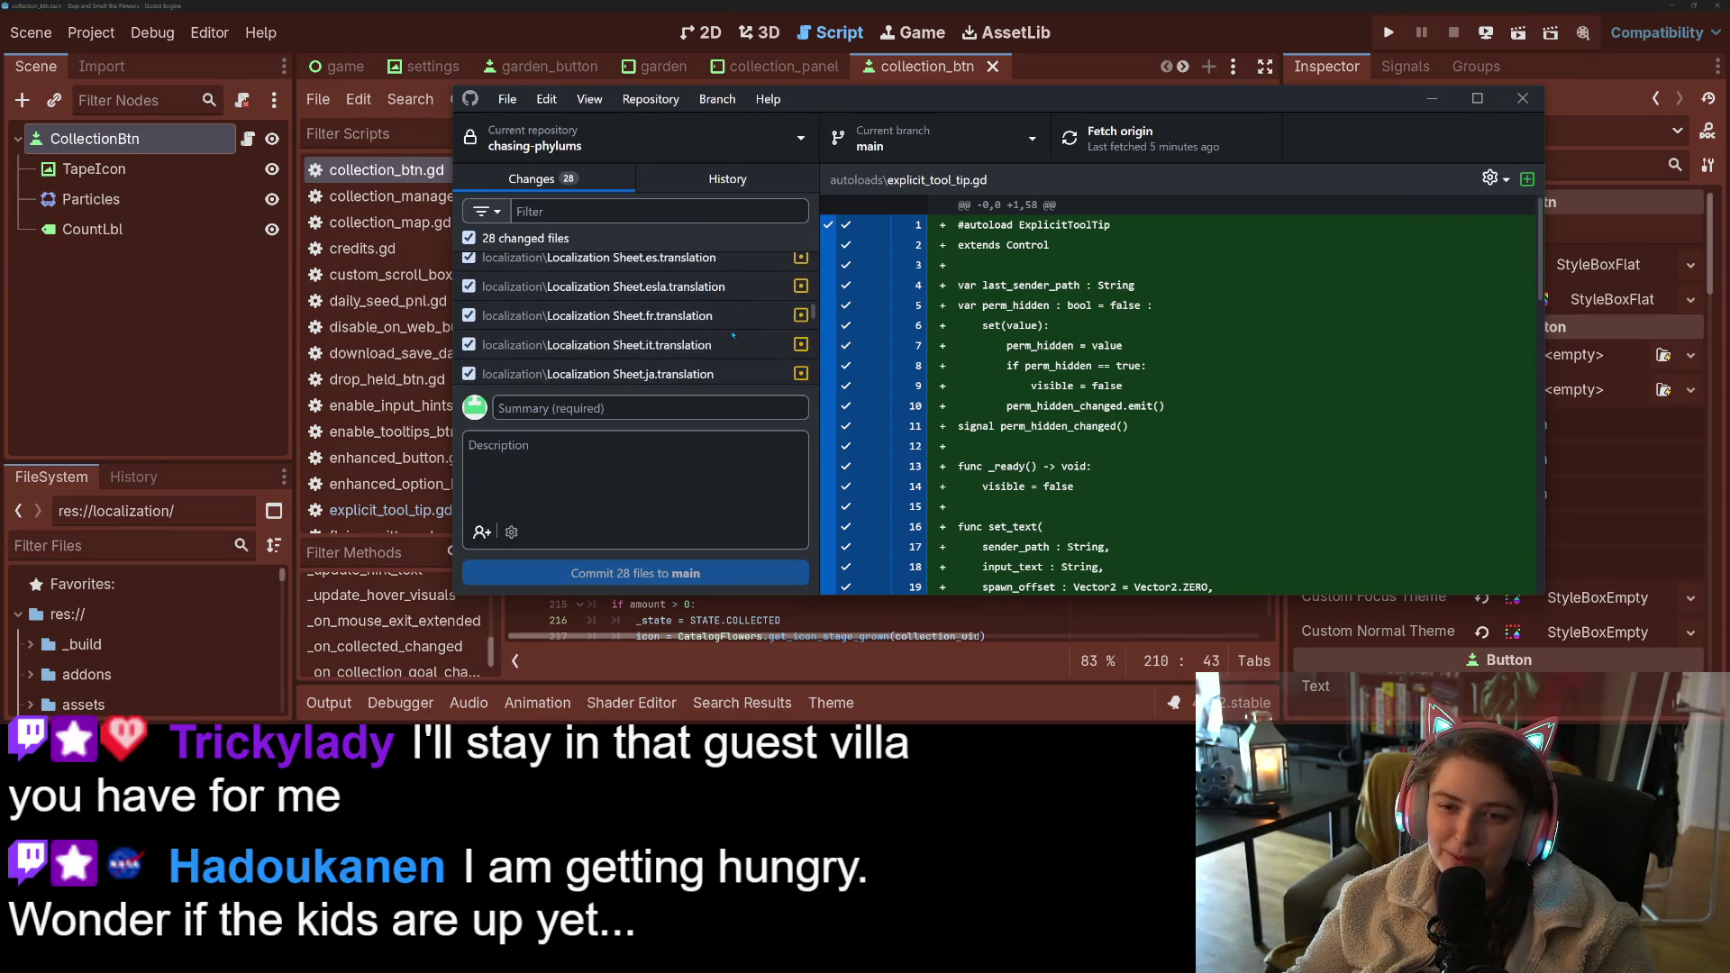
scroll(735, 335, "up", 6)
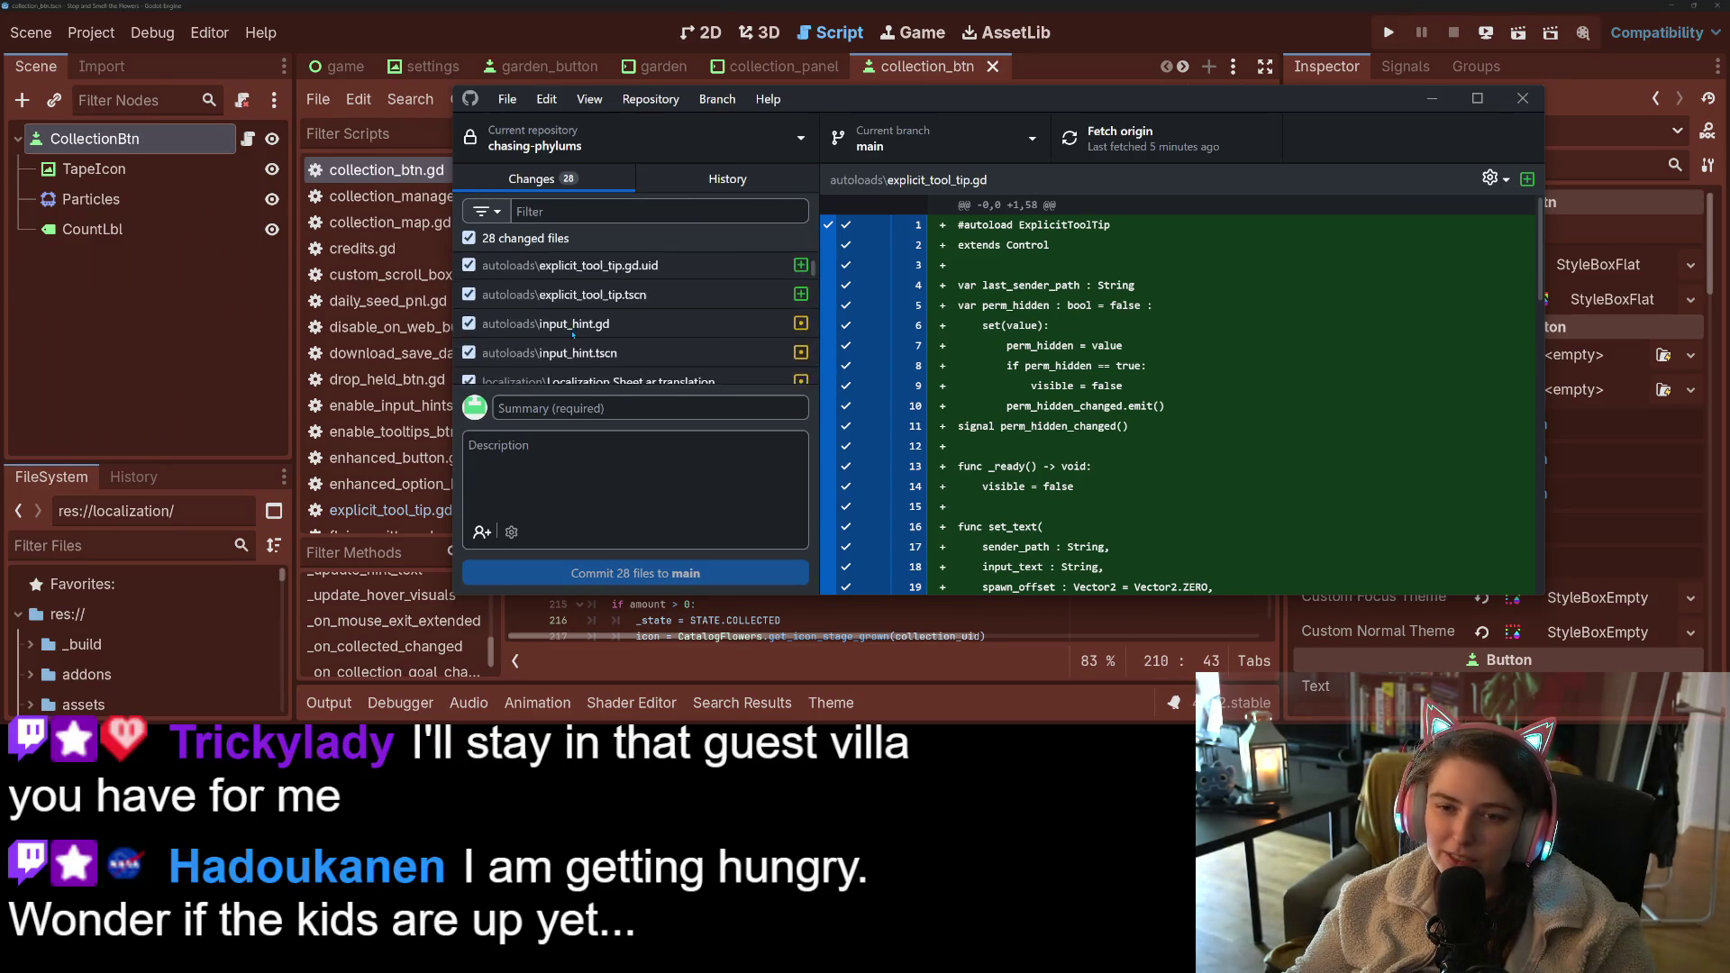
left_click(481, 263)
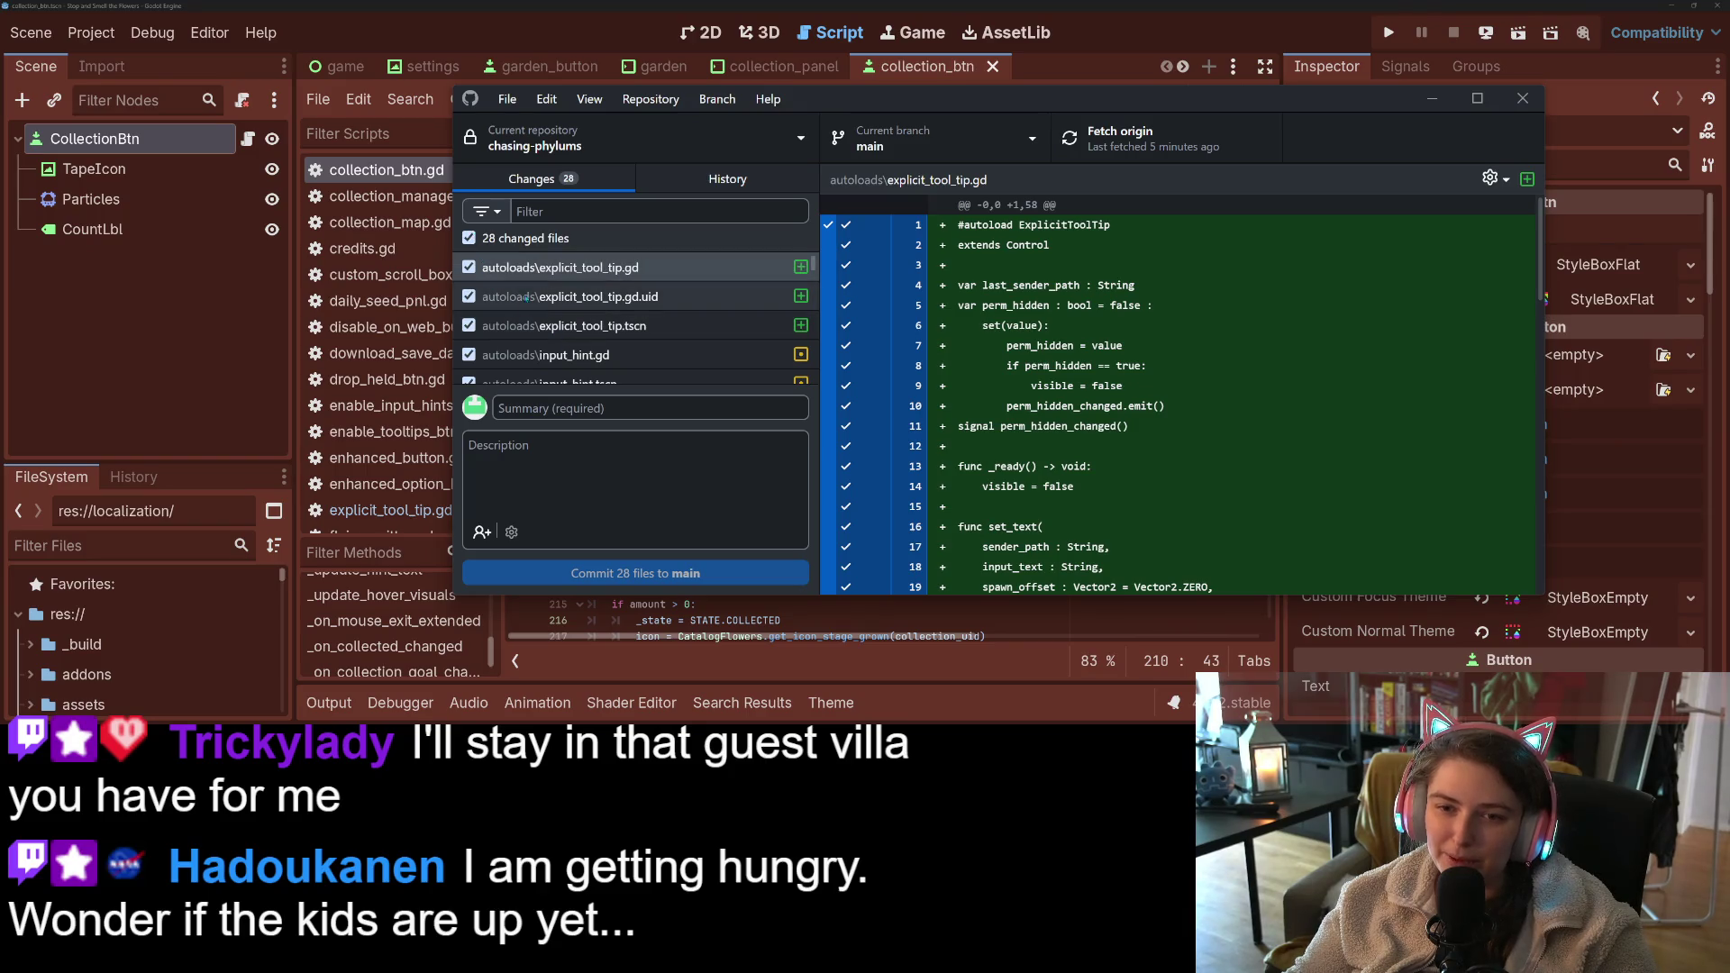
left_click(469, 238)
- Include the ar, ch and en Localization Sheet .translation files in the commit
scroll(480, 321, "down", 3)
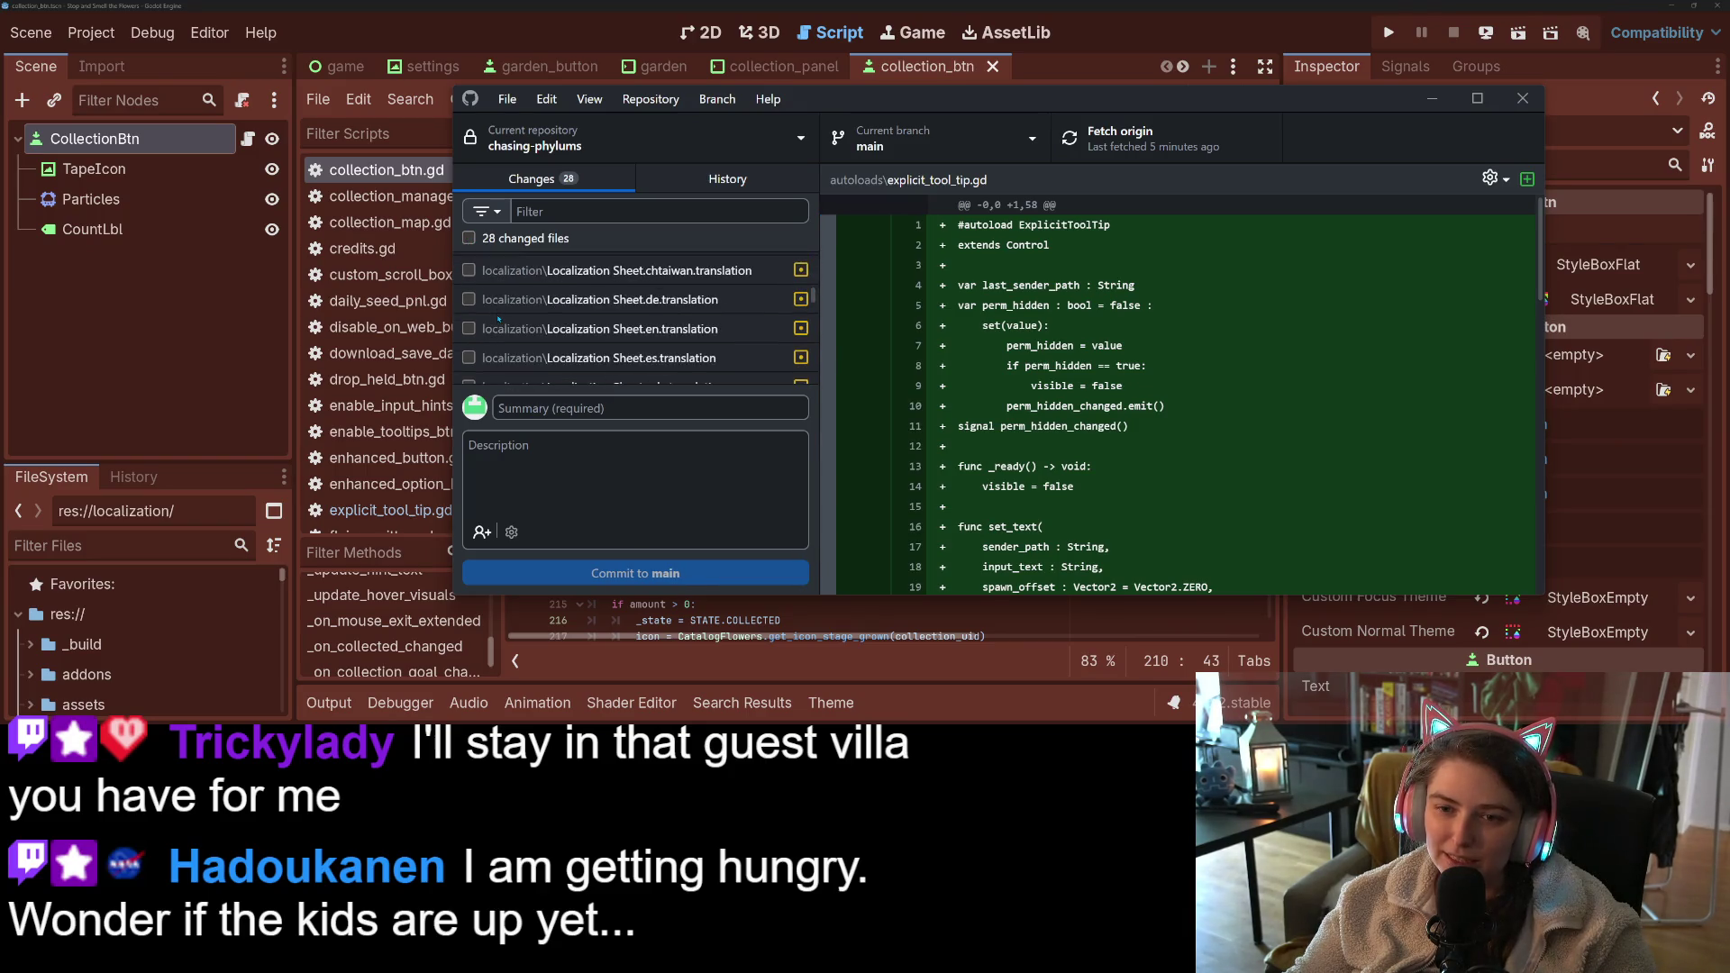
key("space")
key("Down")
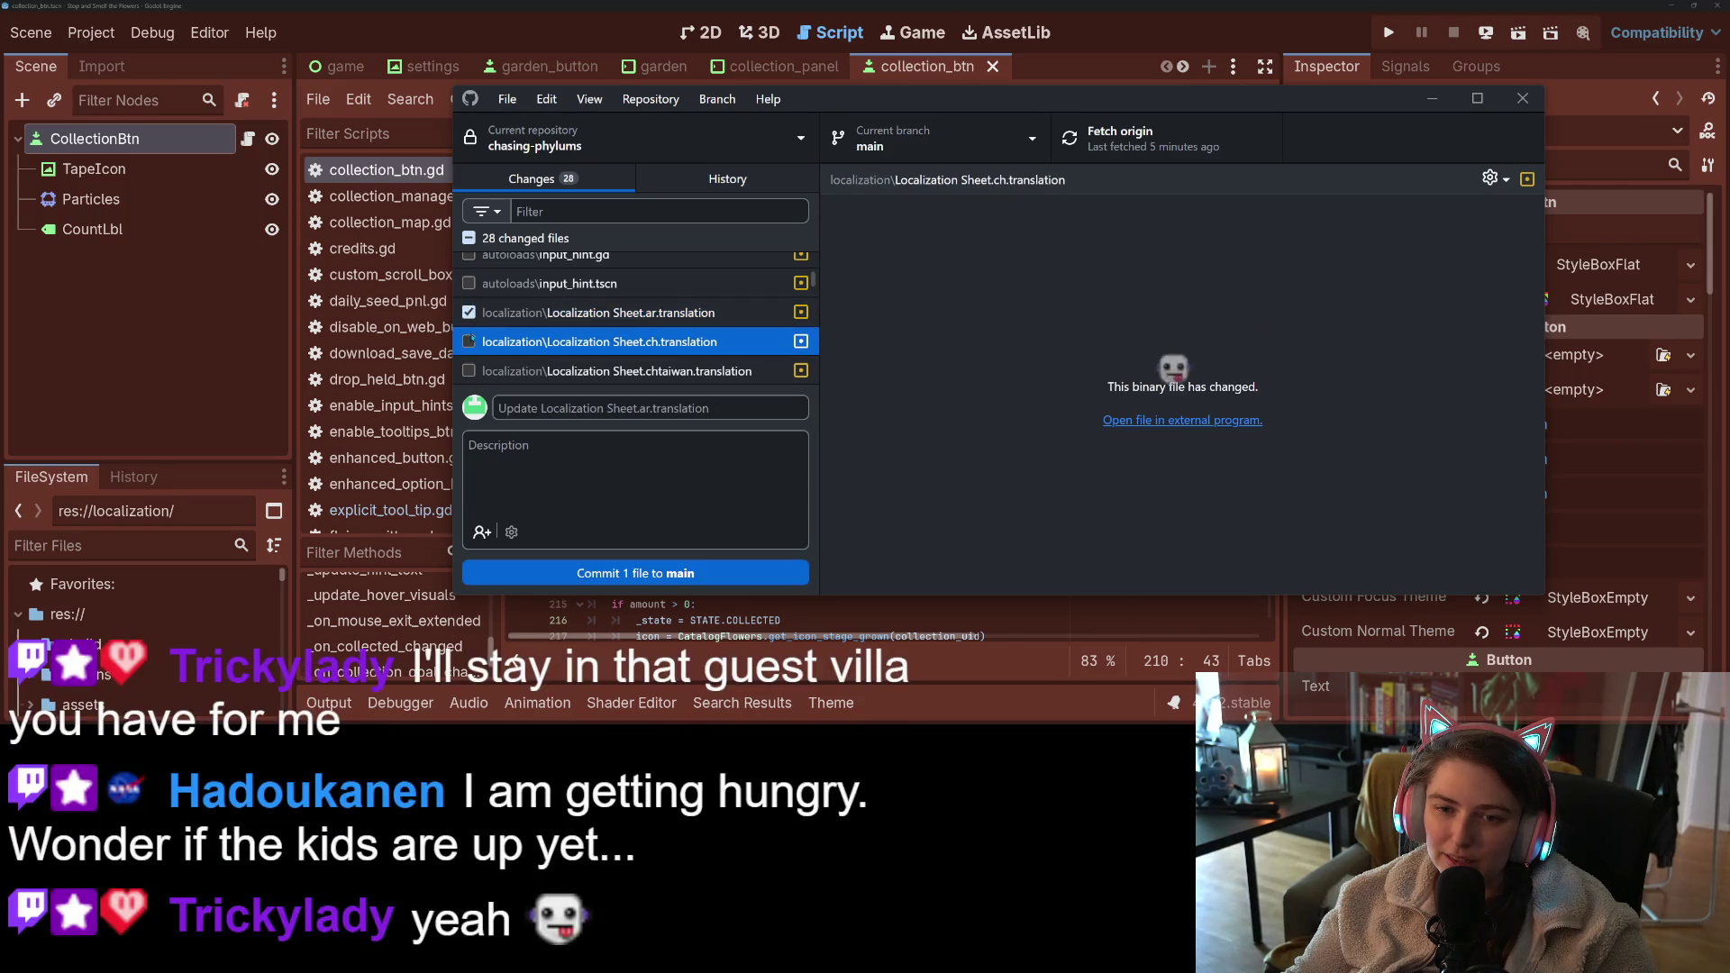
key("space")
key("Down")
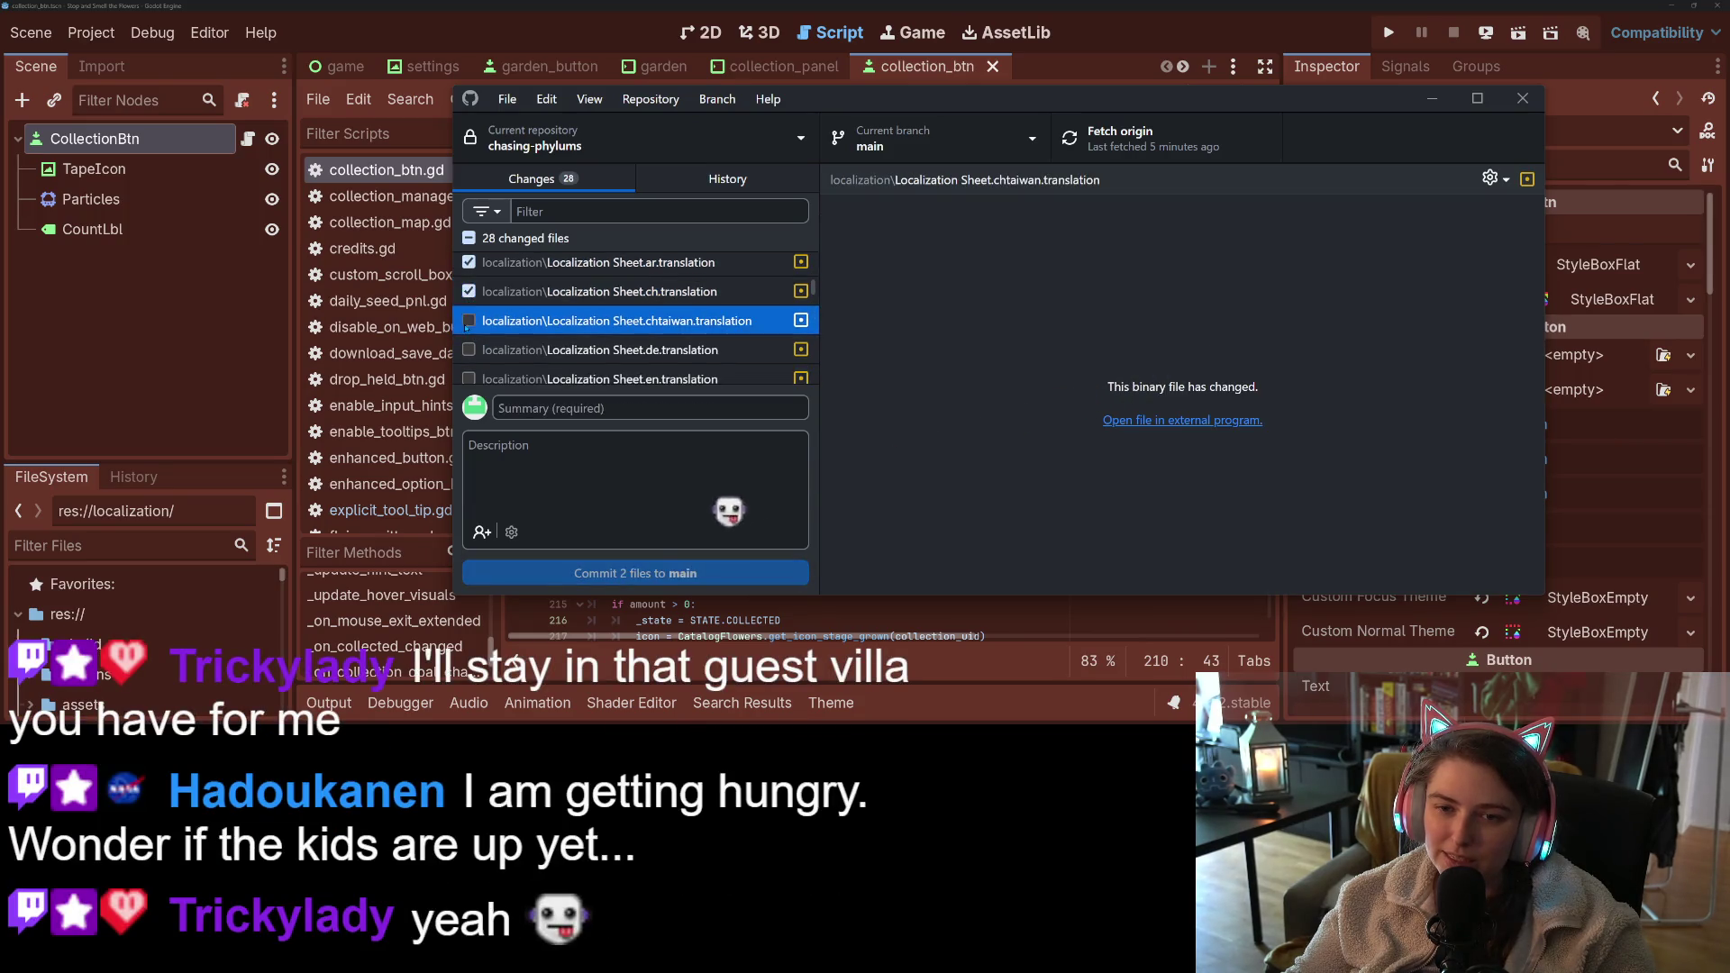
key("Down")
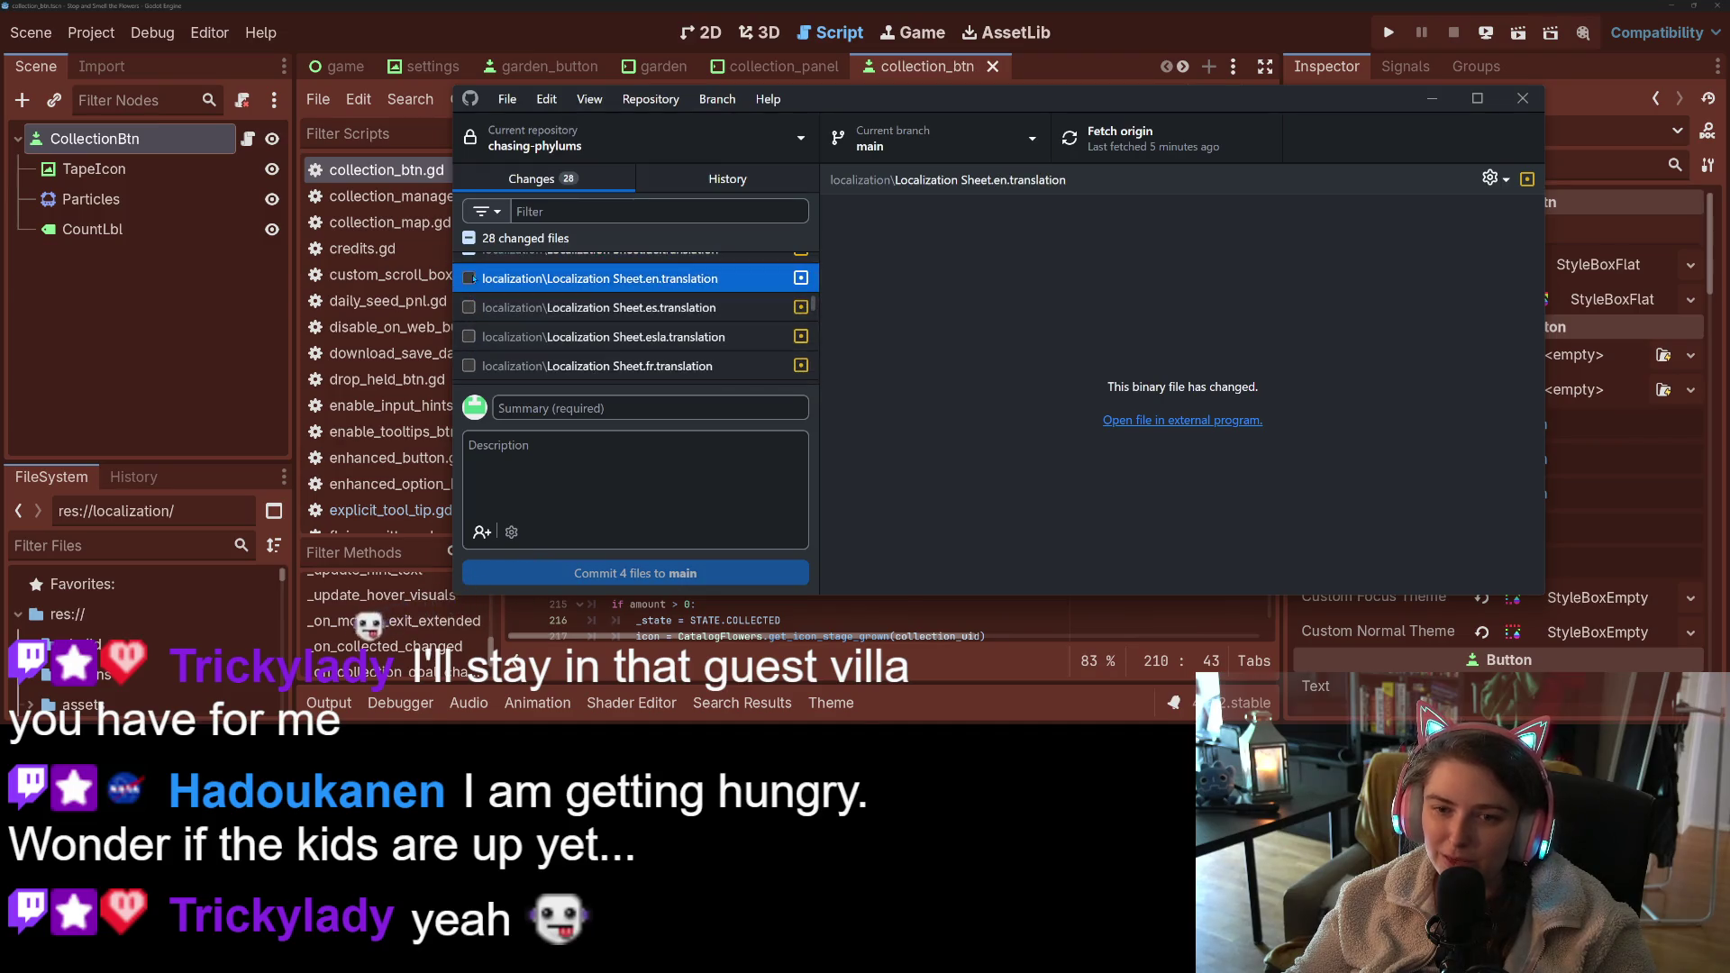
key("space")
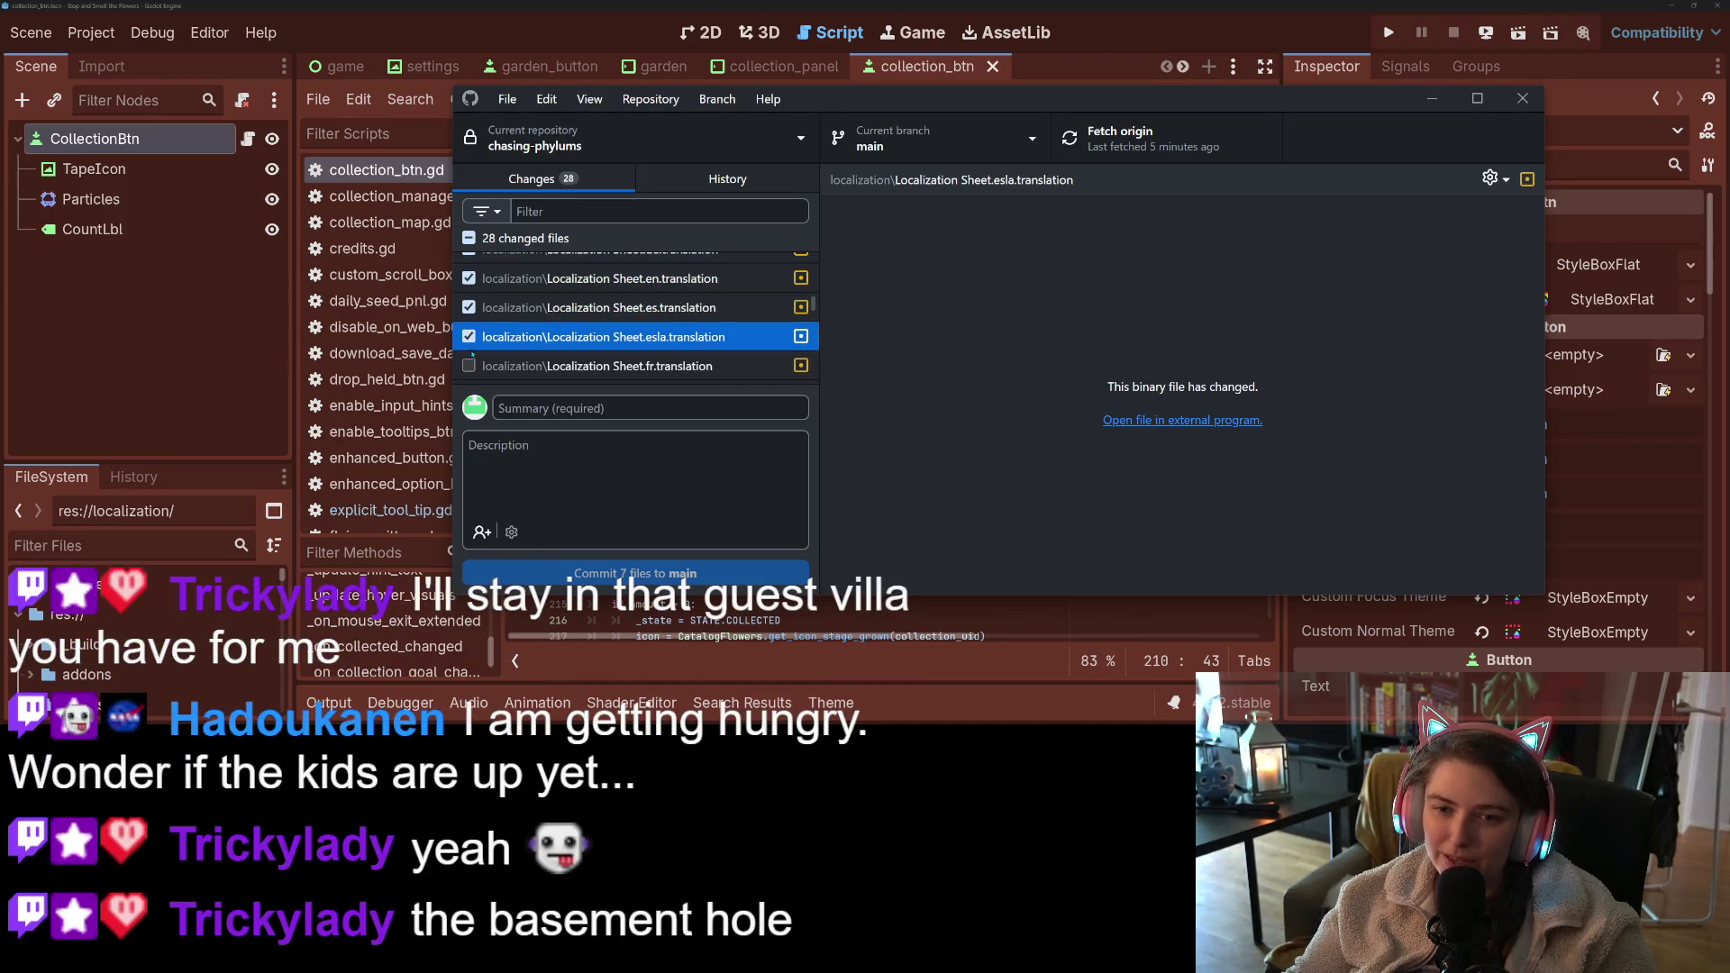
- Include the ja and ko .translation files, then check the nl.translation change
scroll(478, 363, "down", 2)
left_click(470, 324)
left_click(469, 353)
left_click(469, 281)
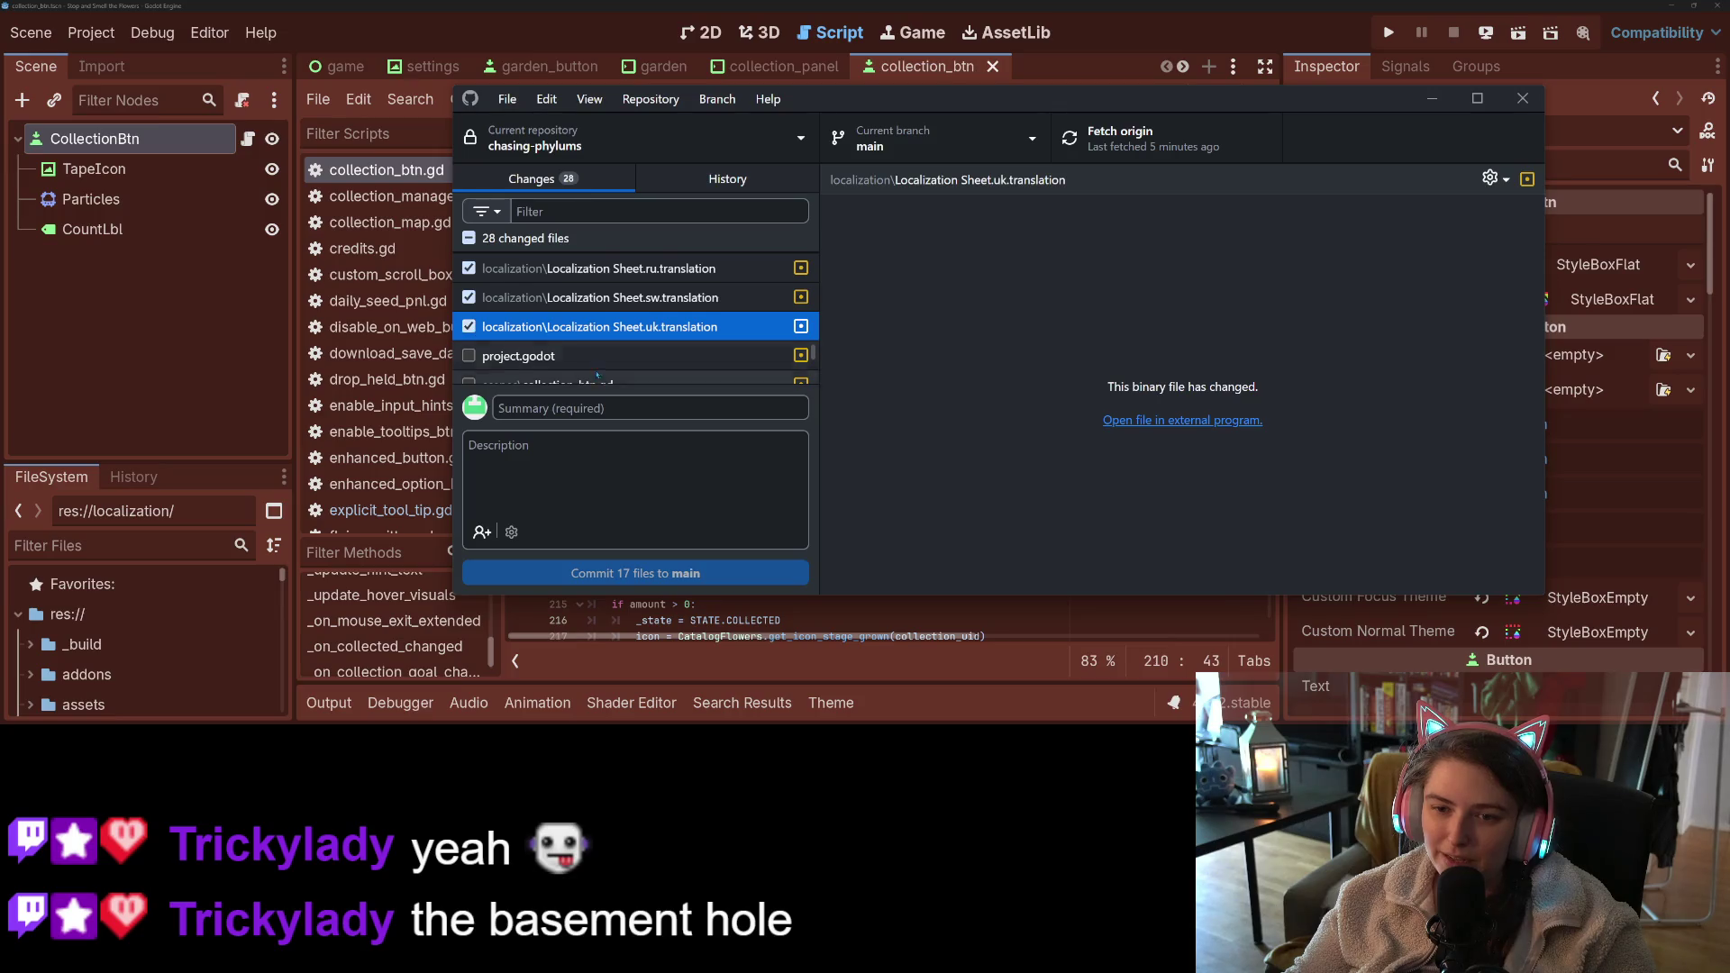
scroll(596, 374, "down", 3)
scroll(597, 375, "up", 5)
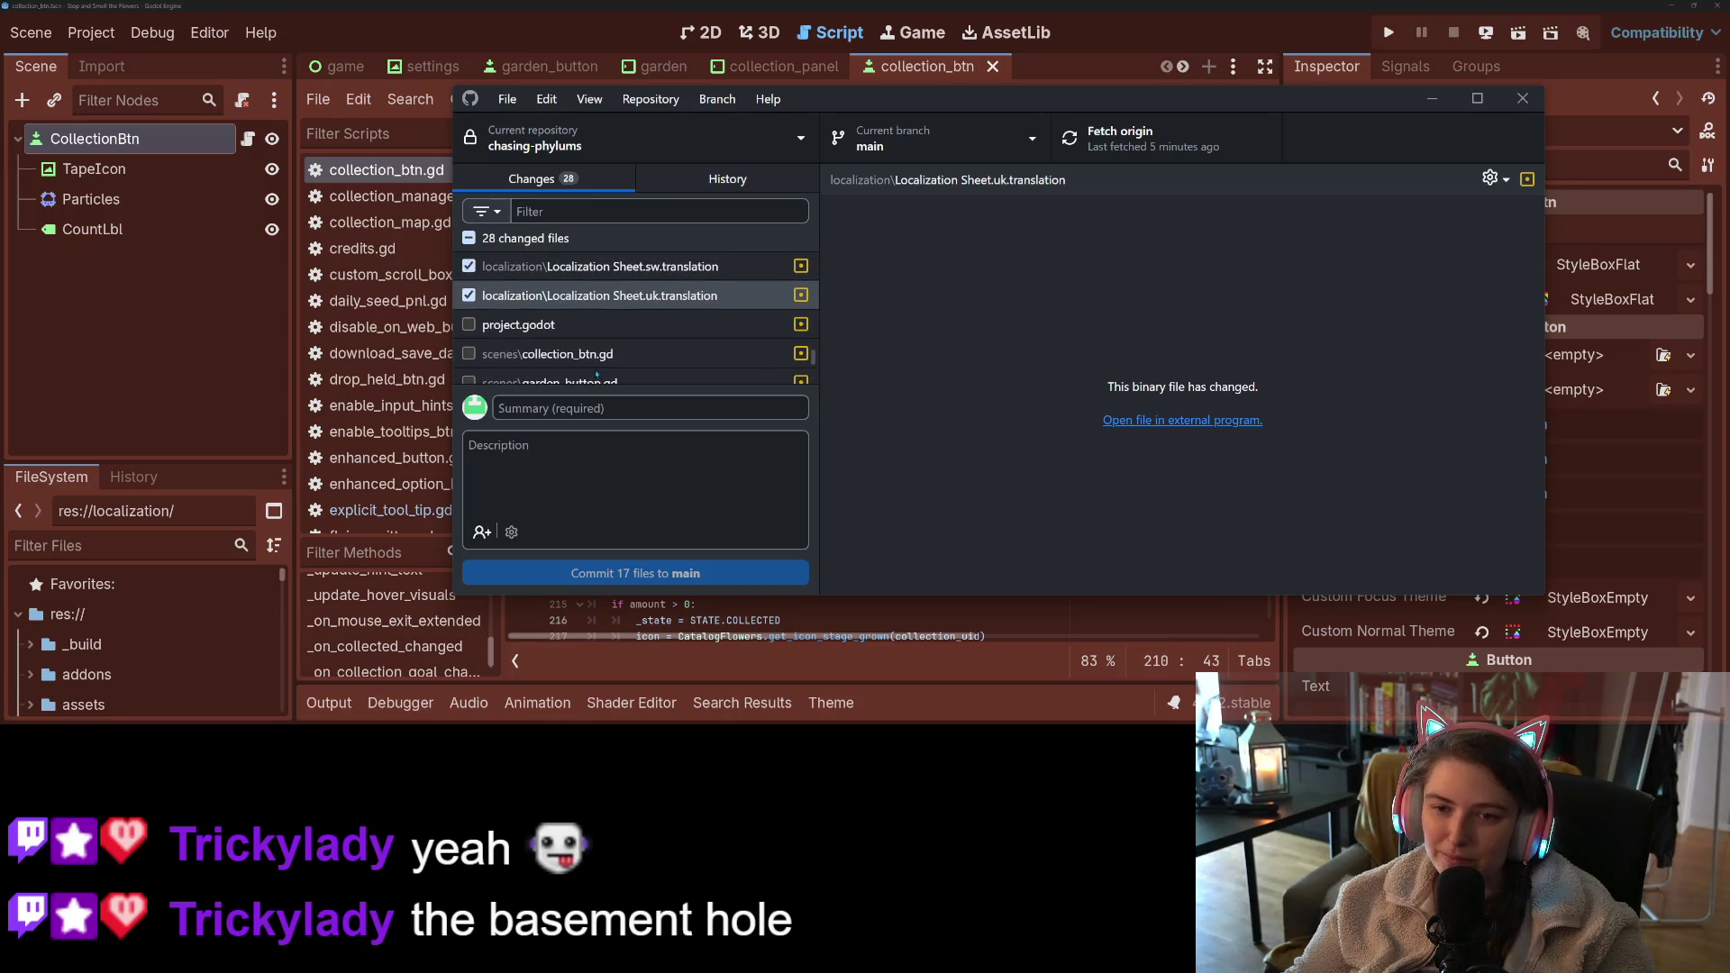
scroll(596, 372, "down", 2)
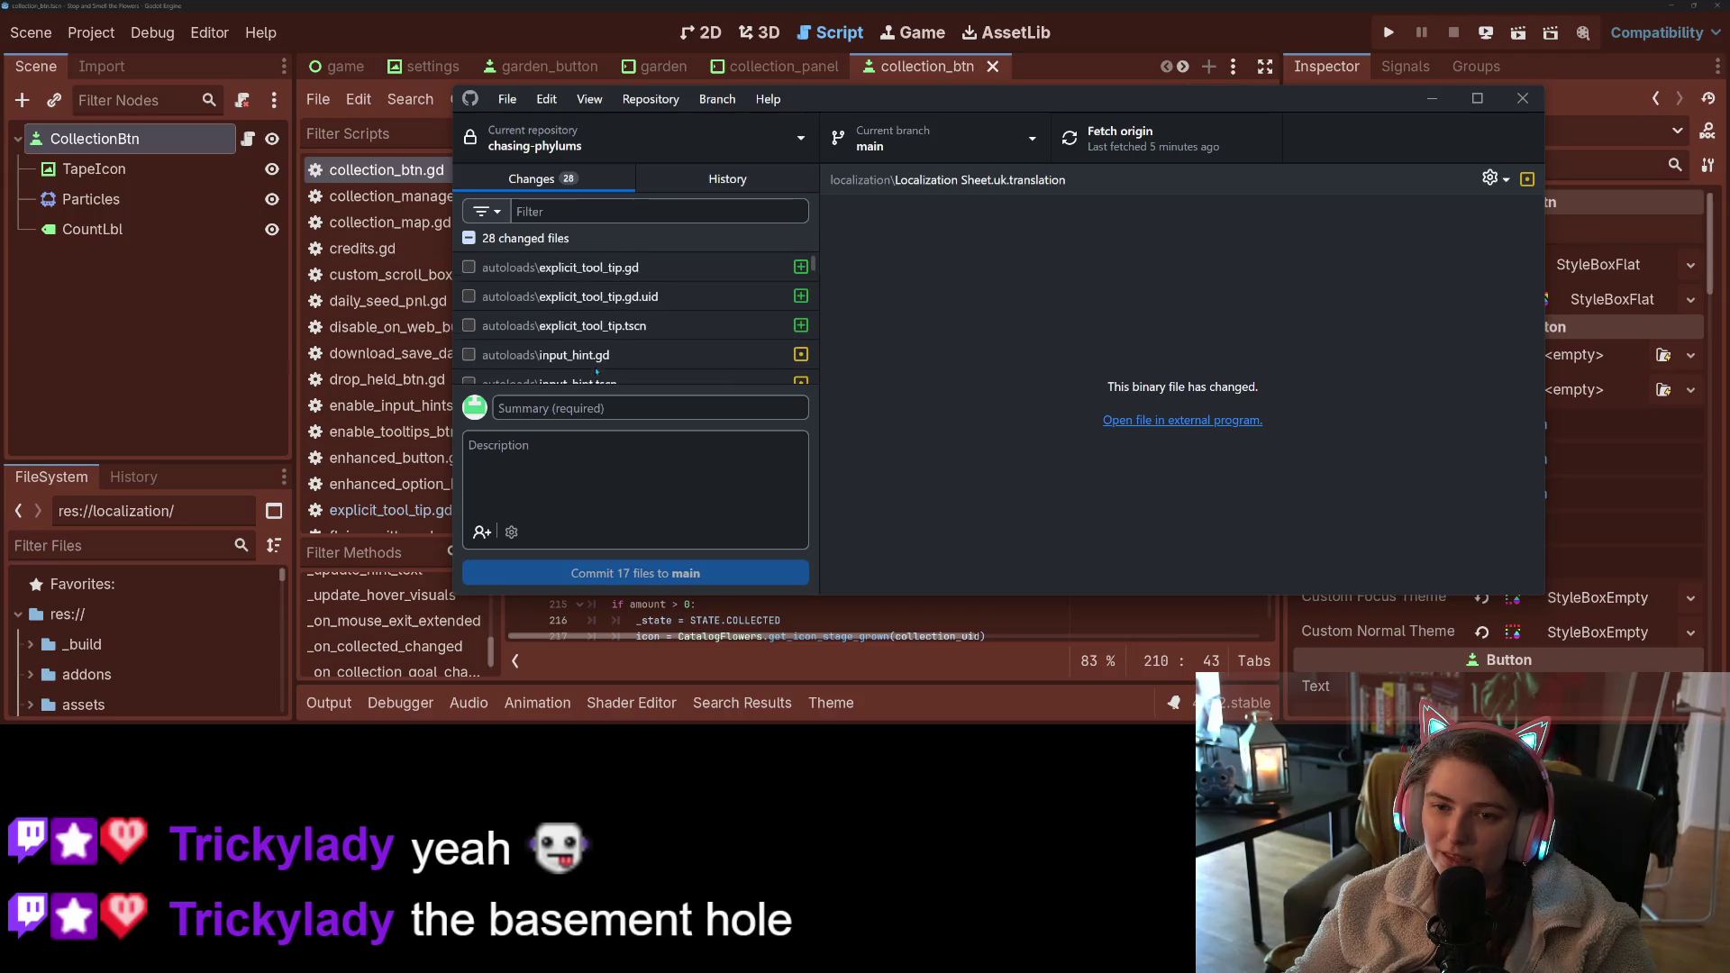
scroll(576, 368, "up", 2)
scroll(577, 360, "up", 2)
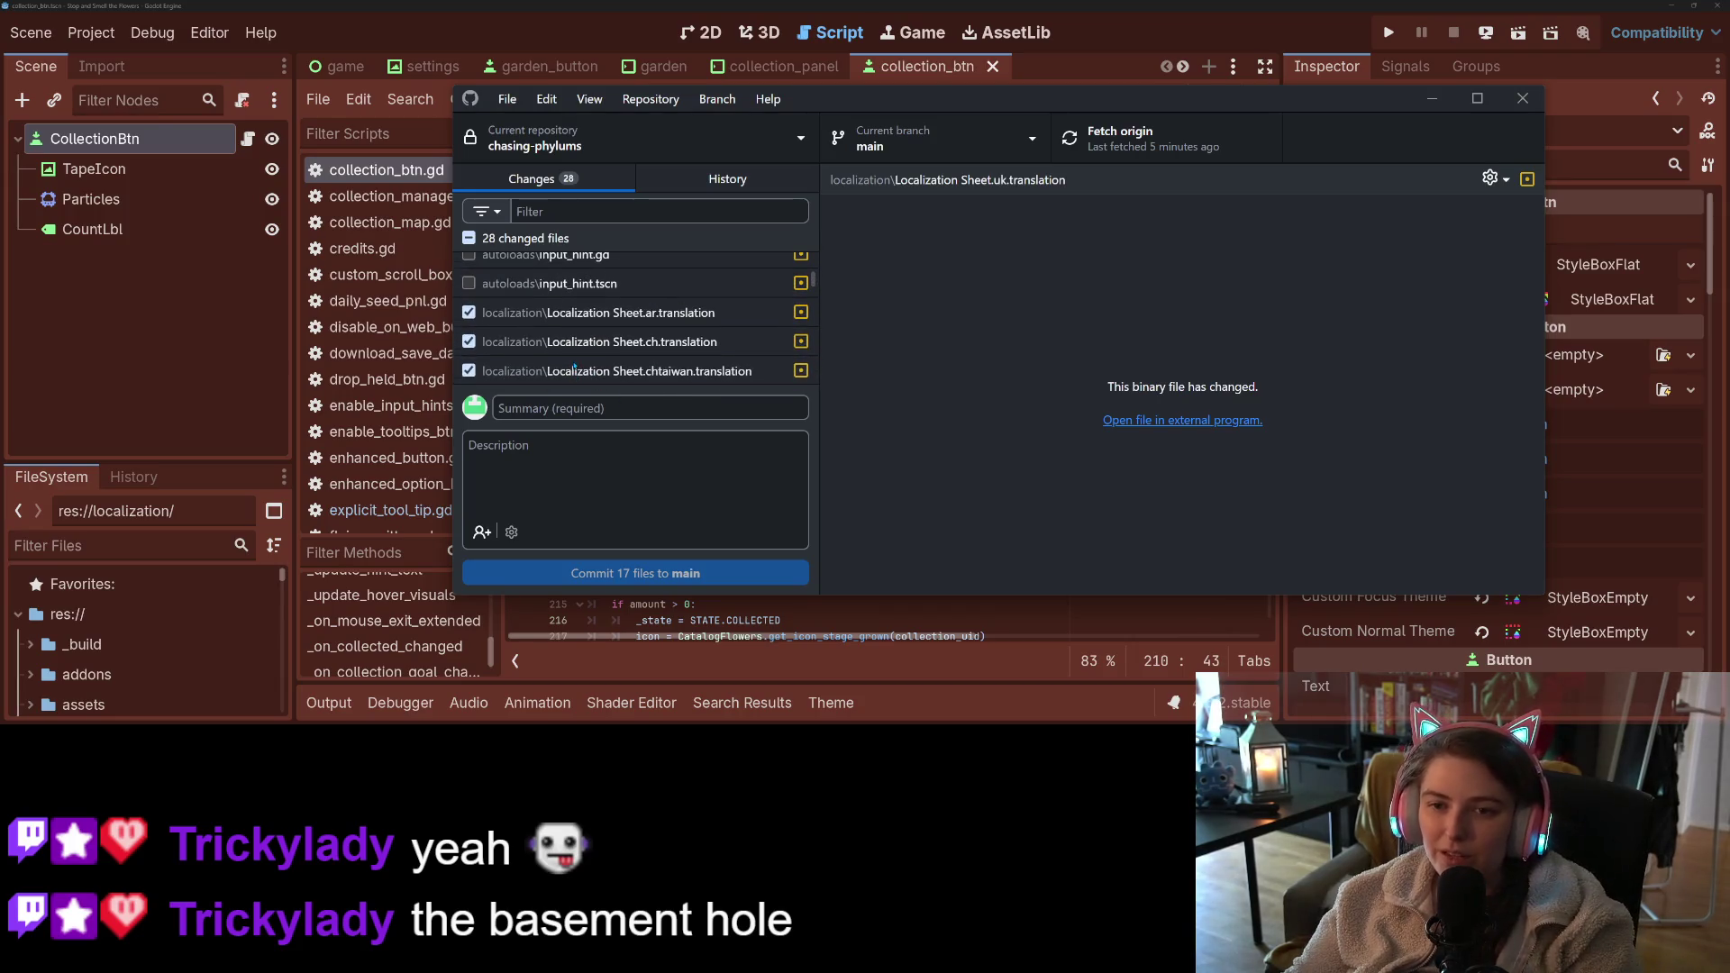
scroll(591, 315, "down", 5)
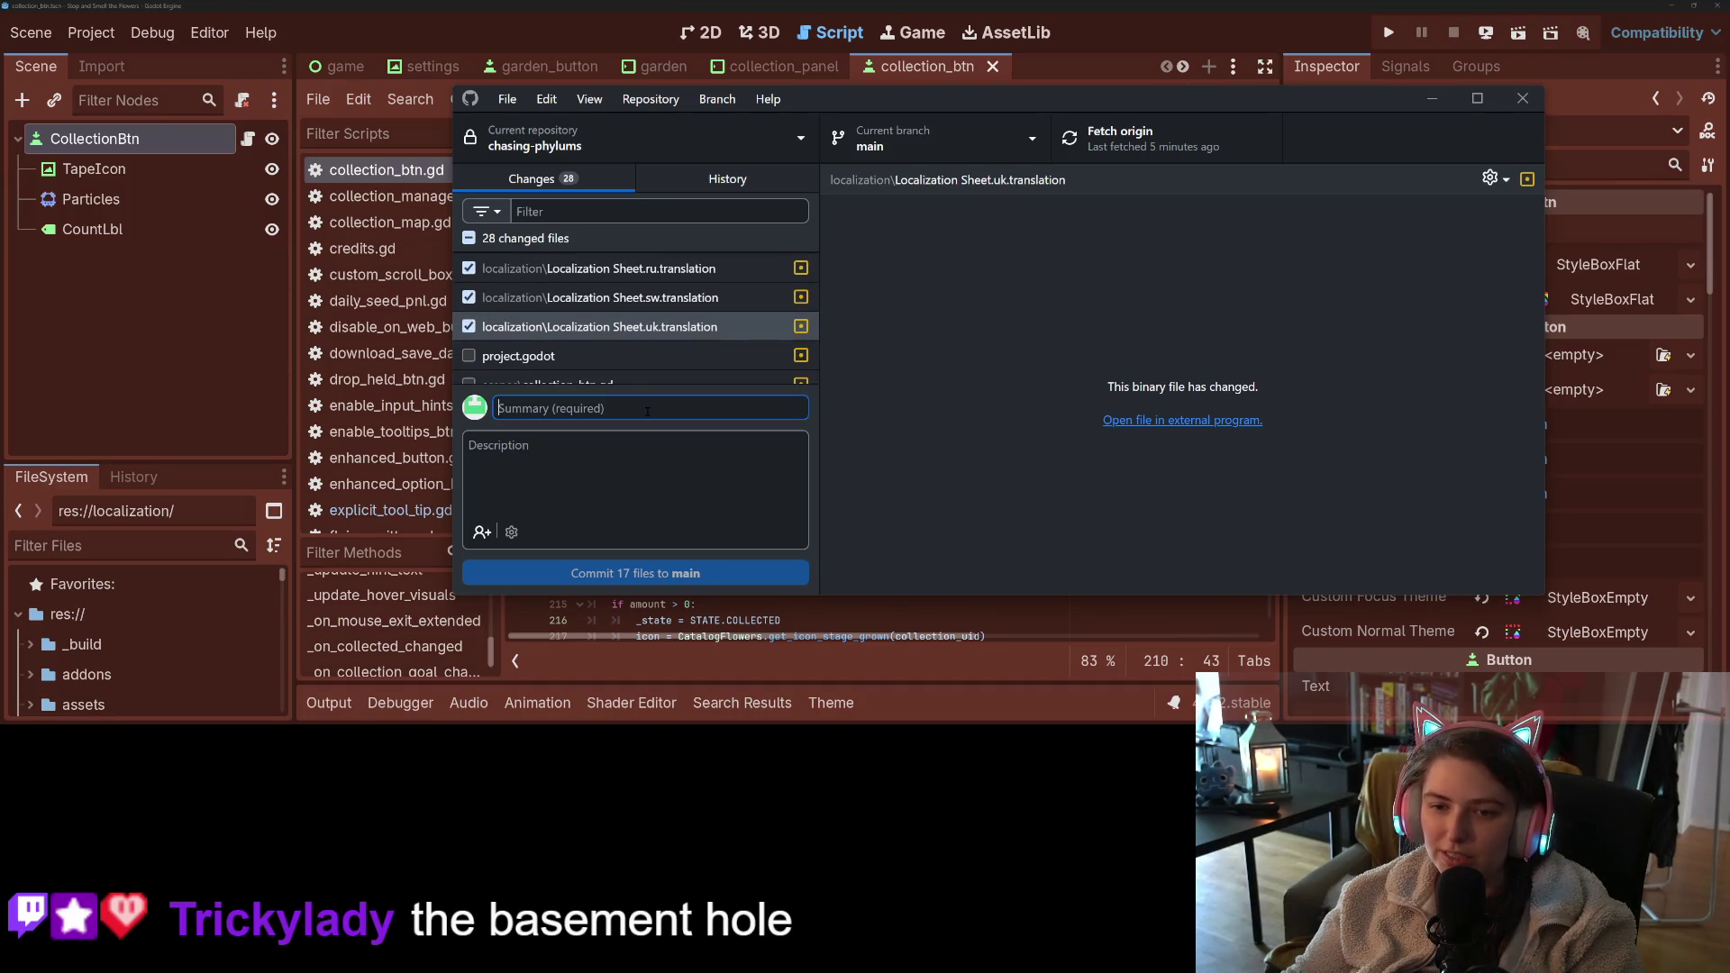
- Enter the commit summary 'more localization binary update whatever', correcting the final typo
type("more loc")
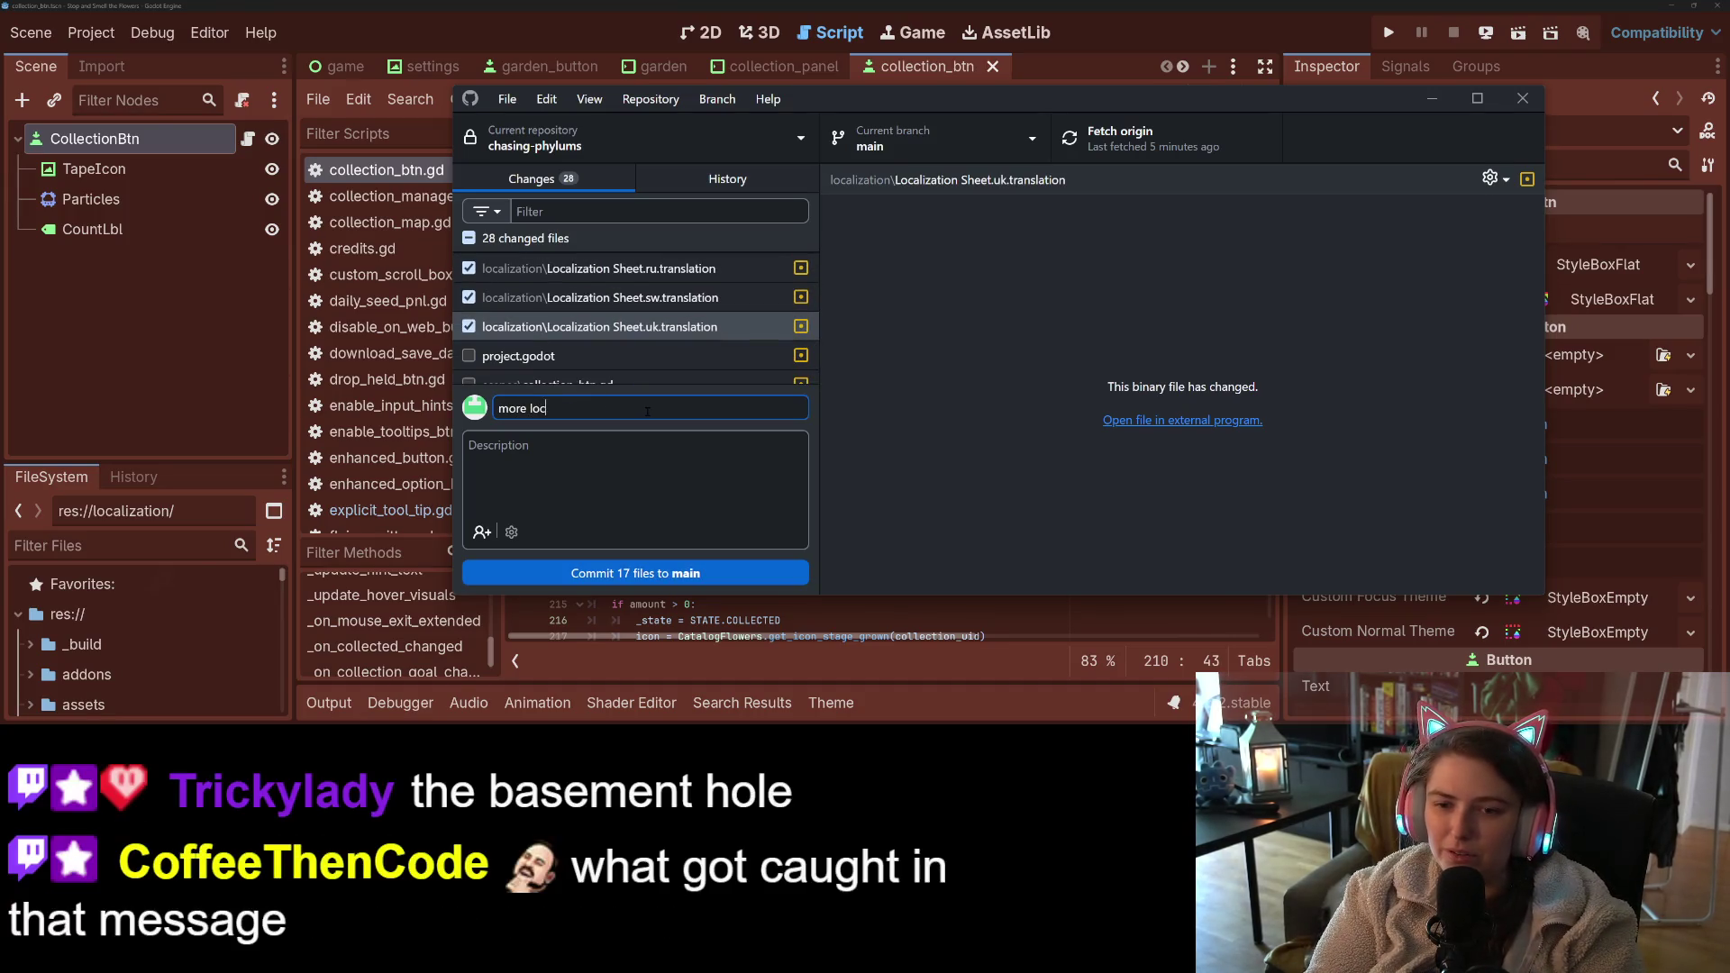
type("alization bina")
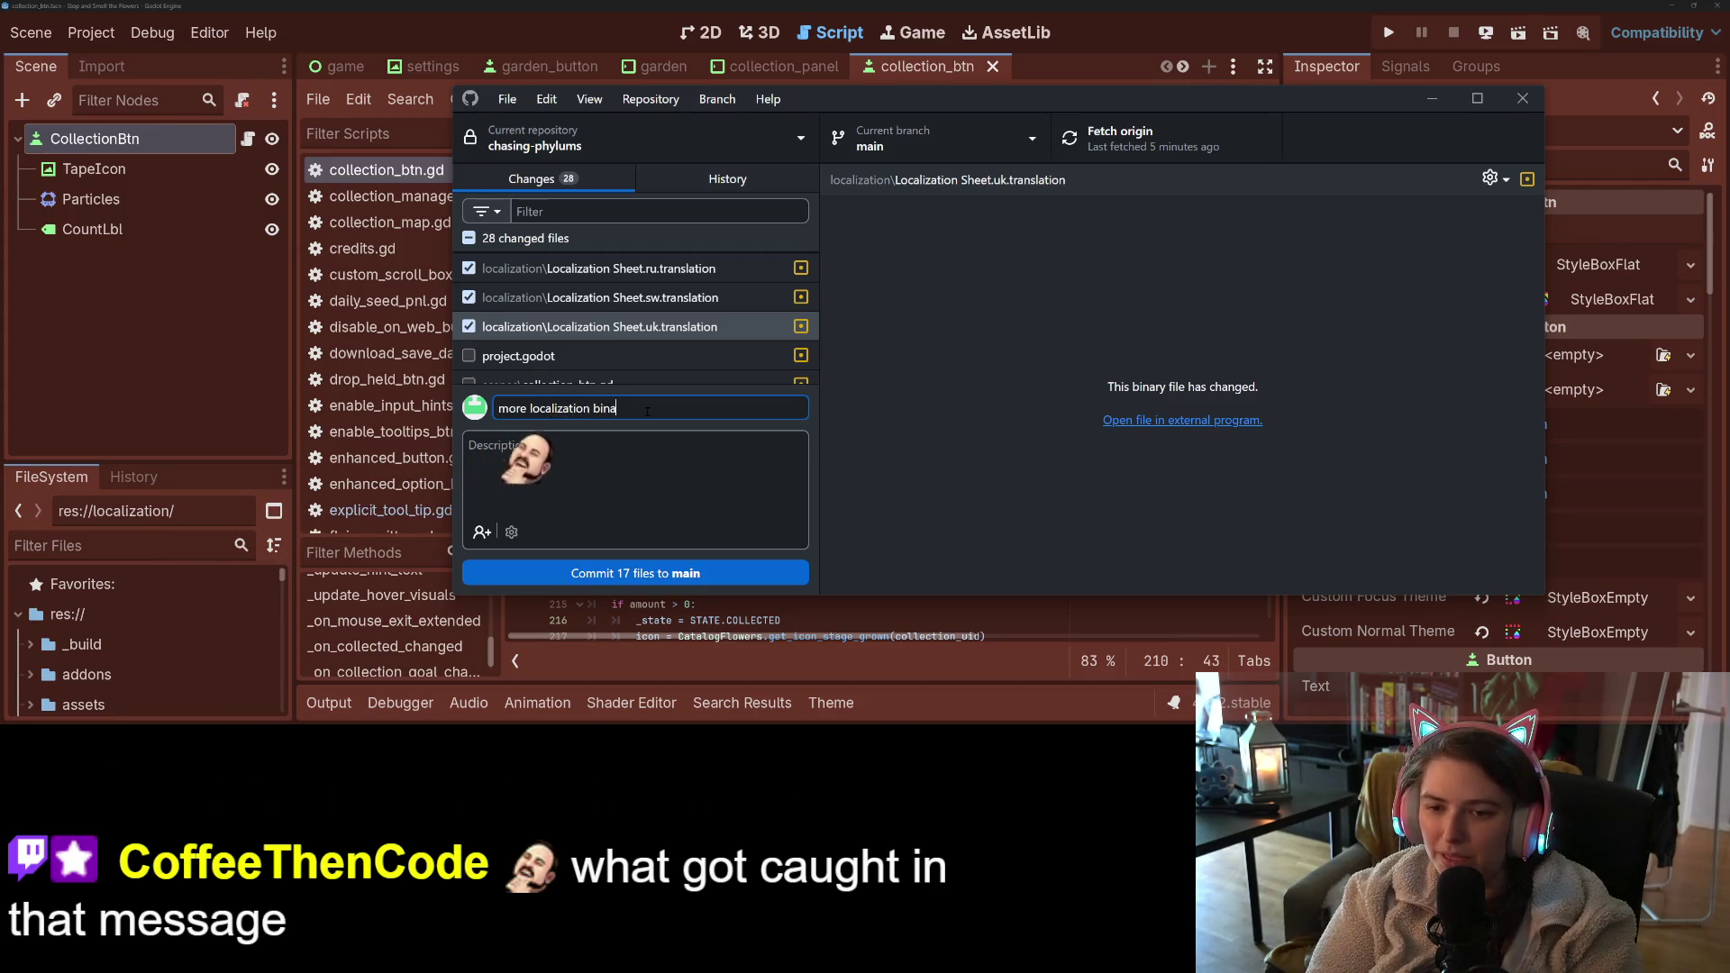
type("ry update whatere")
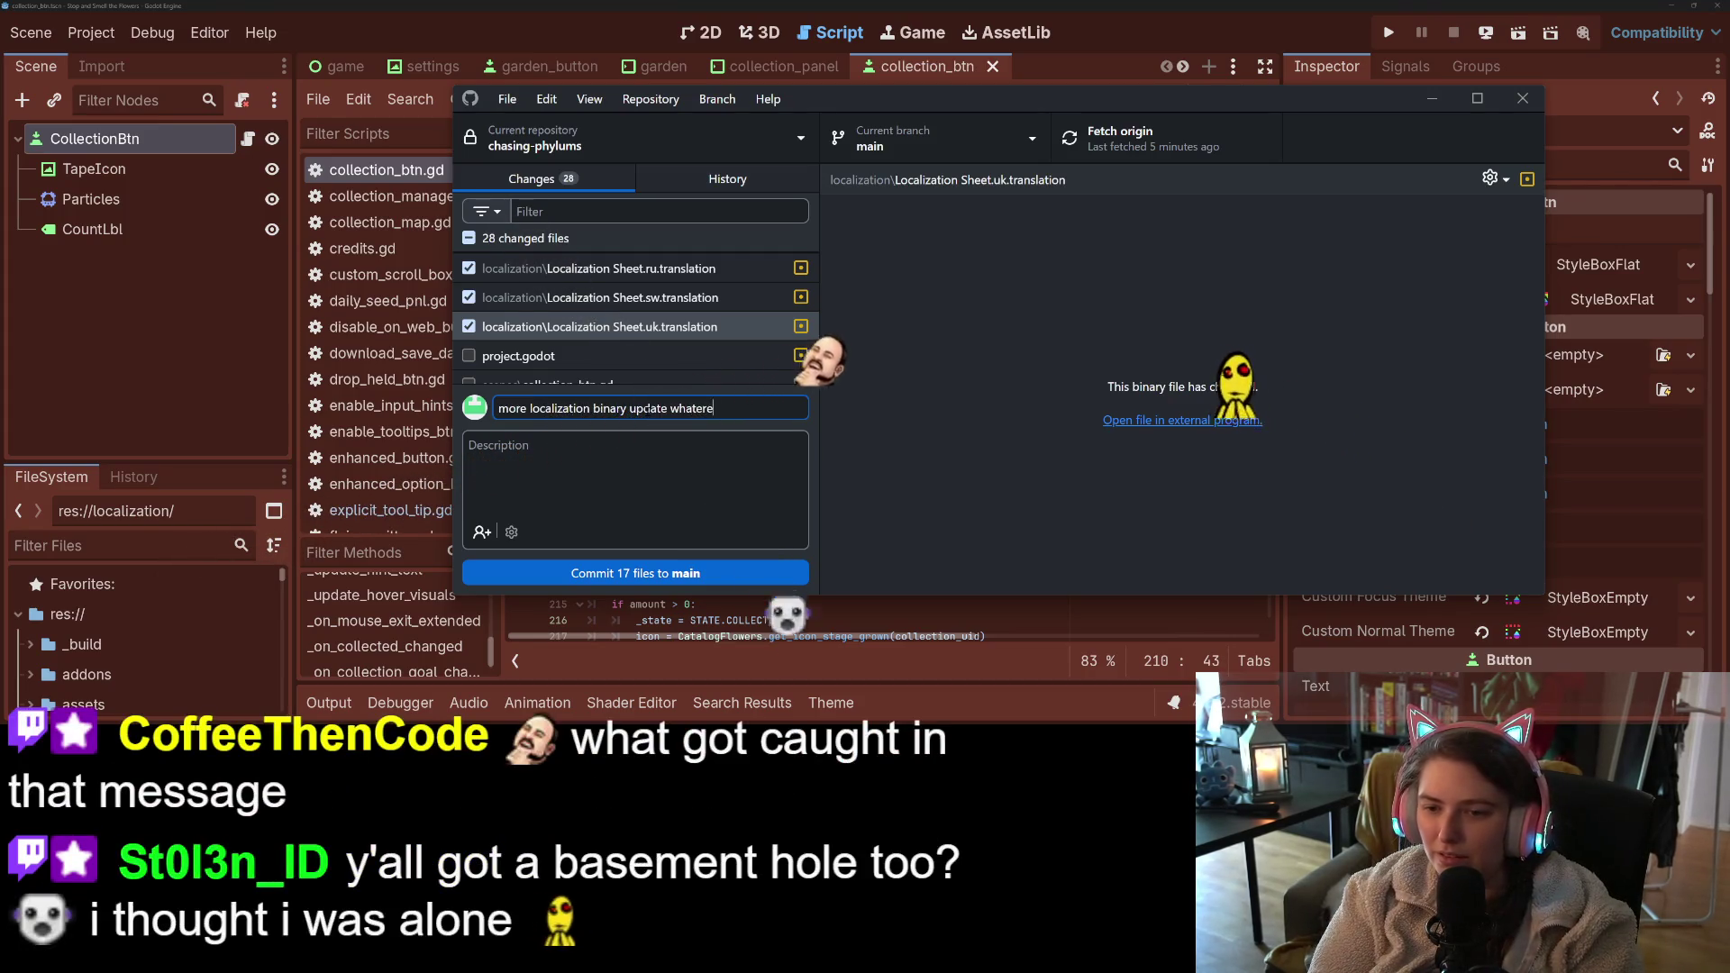
key("BackSpace")
key("BackSpace")
type("ver")
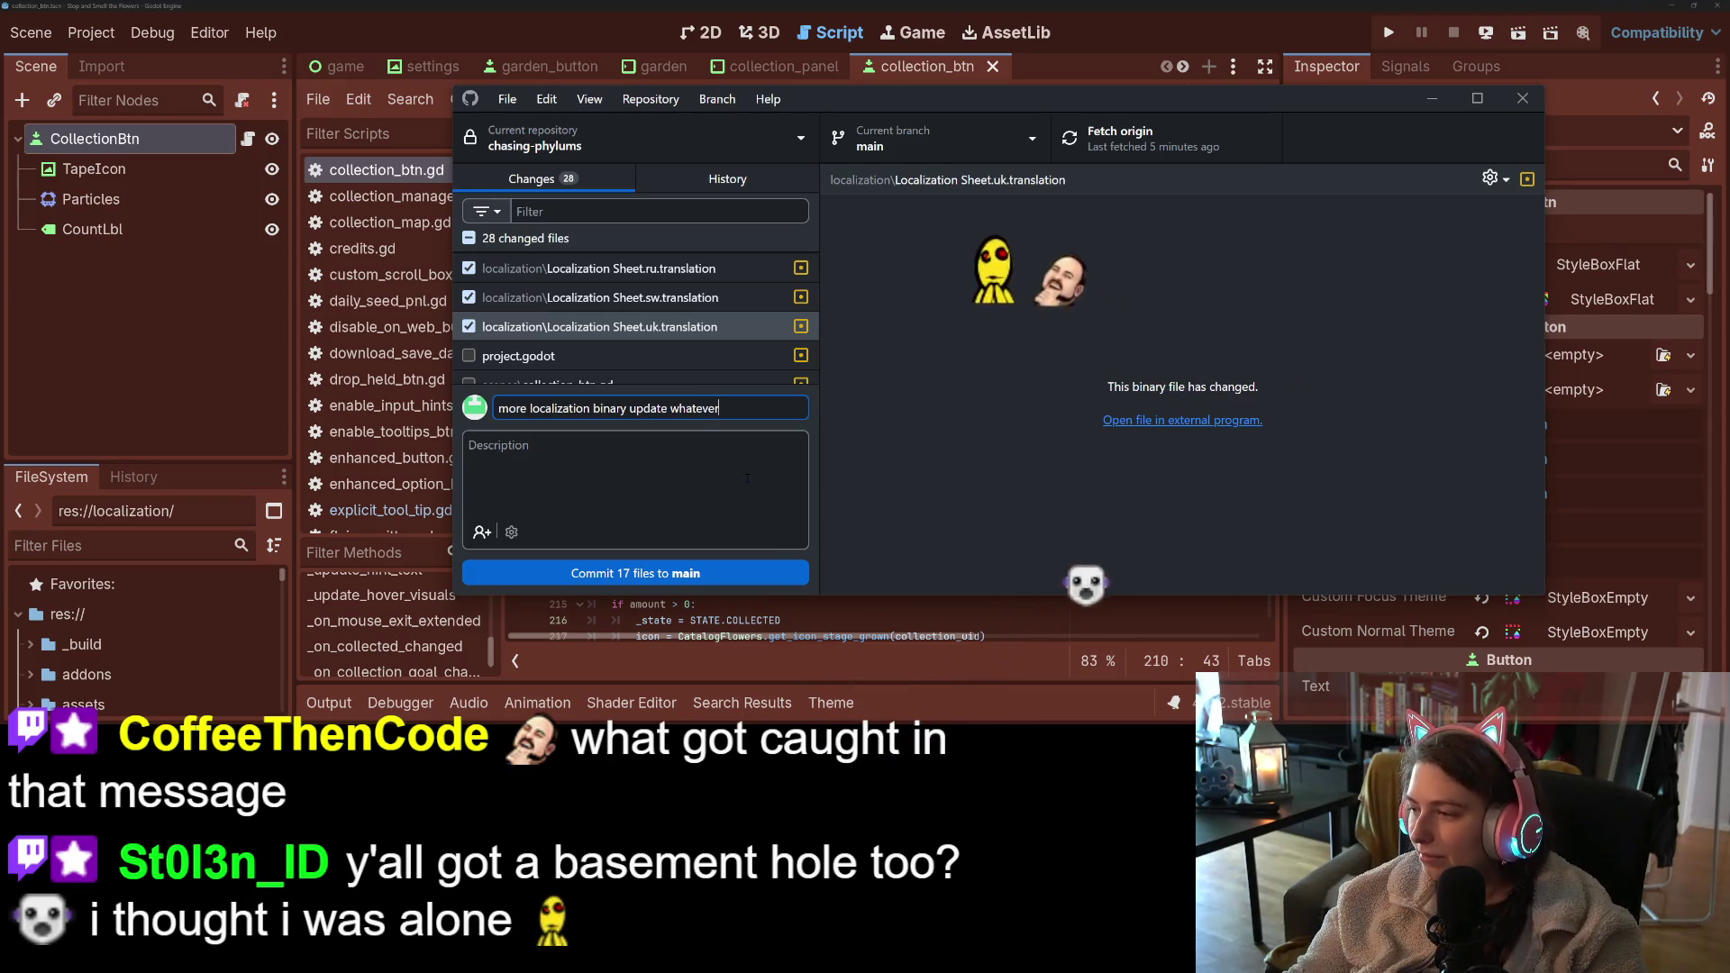